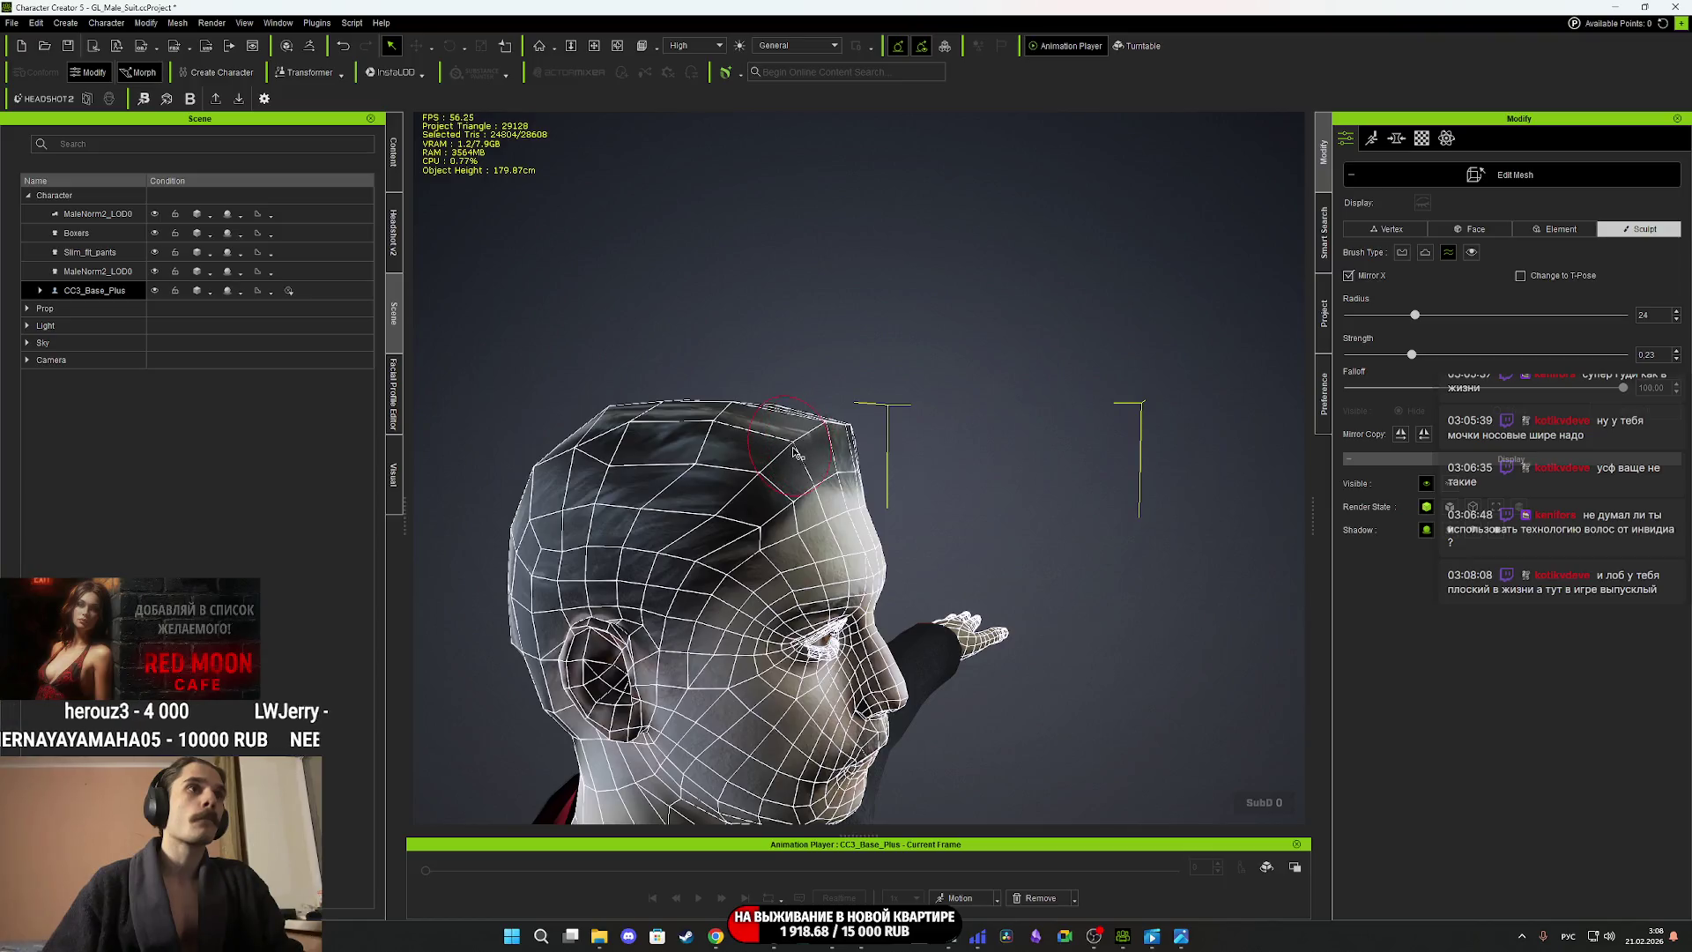
Orbit around the head, zoom onto the forehead, and switch mesh editing to Vertex mode.
mouse_move(759, 470)
right_mouse_down()
mouse_move(781, 477)
mouse_move(758, 515)
right_mouse_up()
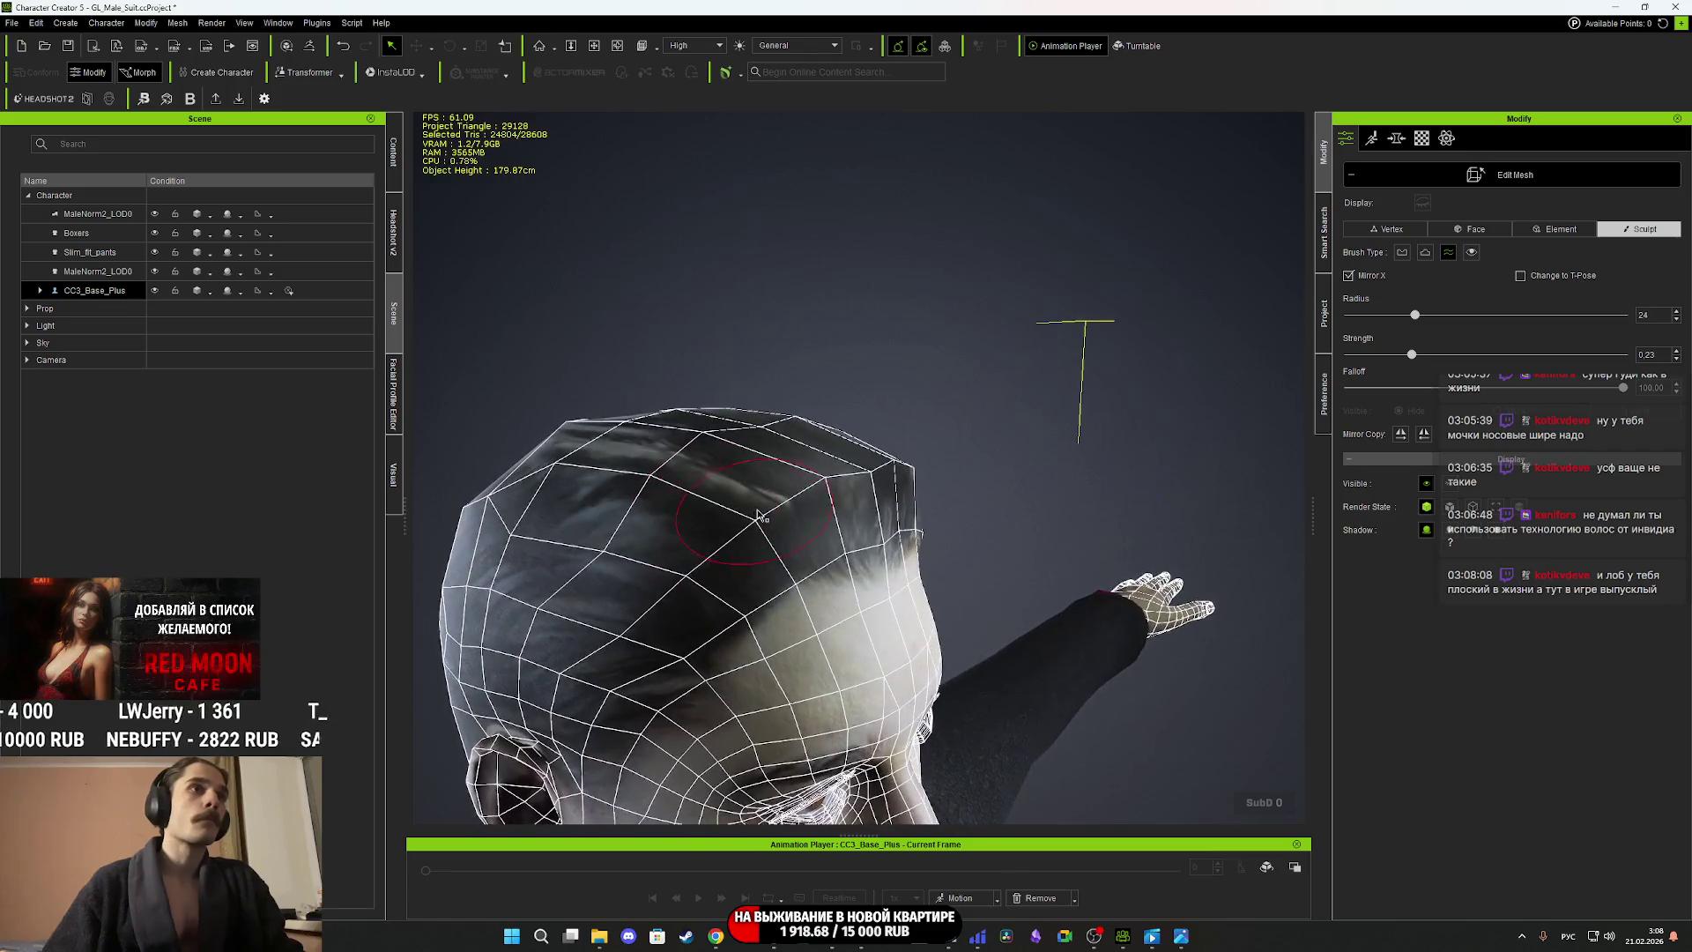
right_click_drag(870, 493, 652, 452)
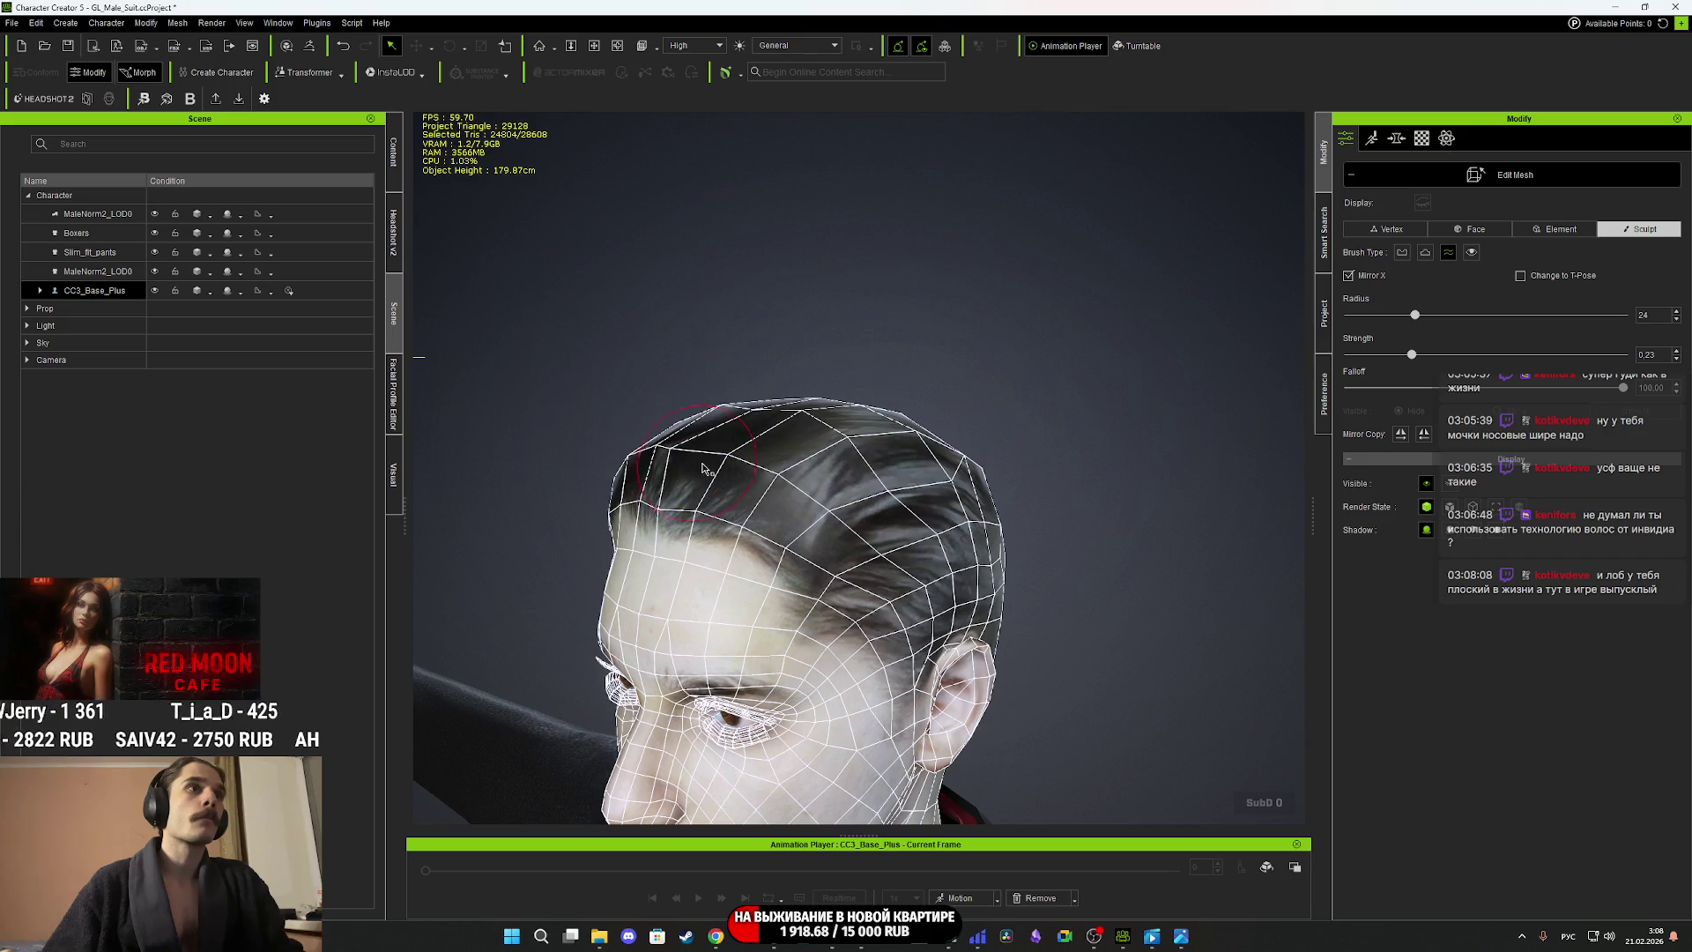
mouse_move(781, 483)
right_mouse_down()
mouse_move(765, 457)
mouse_move(908, 512)
right_mouse_up()
mouse_move(712, 519)
right_mouse_down()
mouse_move(793, 493)
mouse_move(608, 459)
mouse_move(1017, 476)
right_mouse_up()
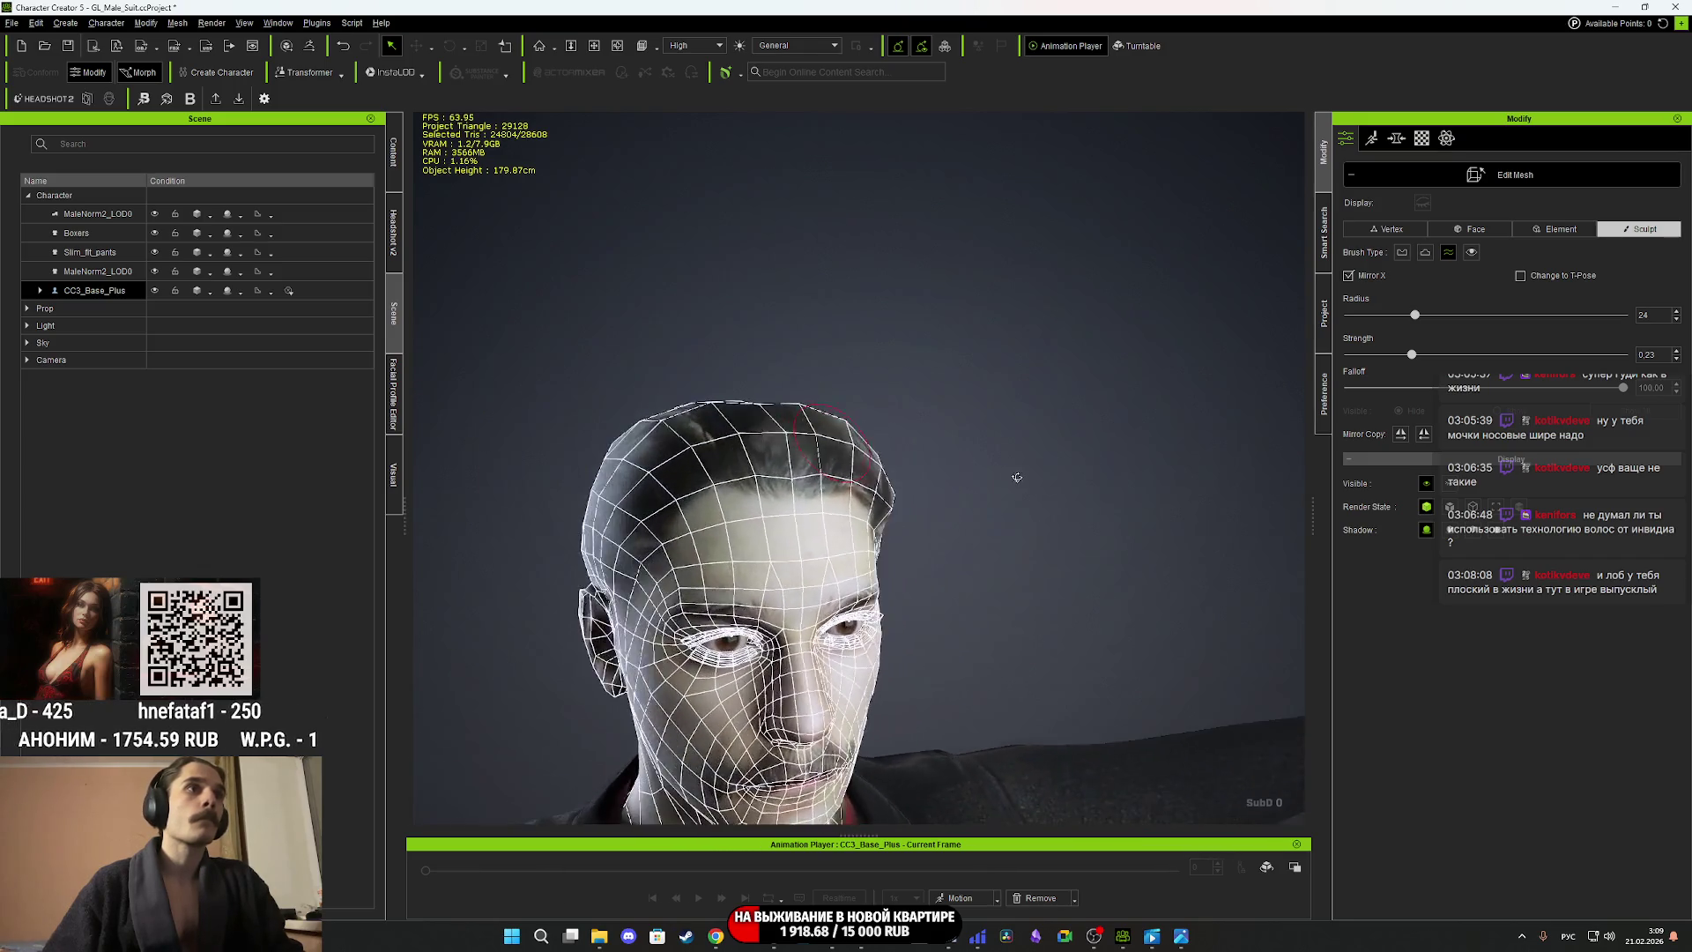
scroll(792, 447, "up", 5)
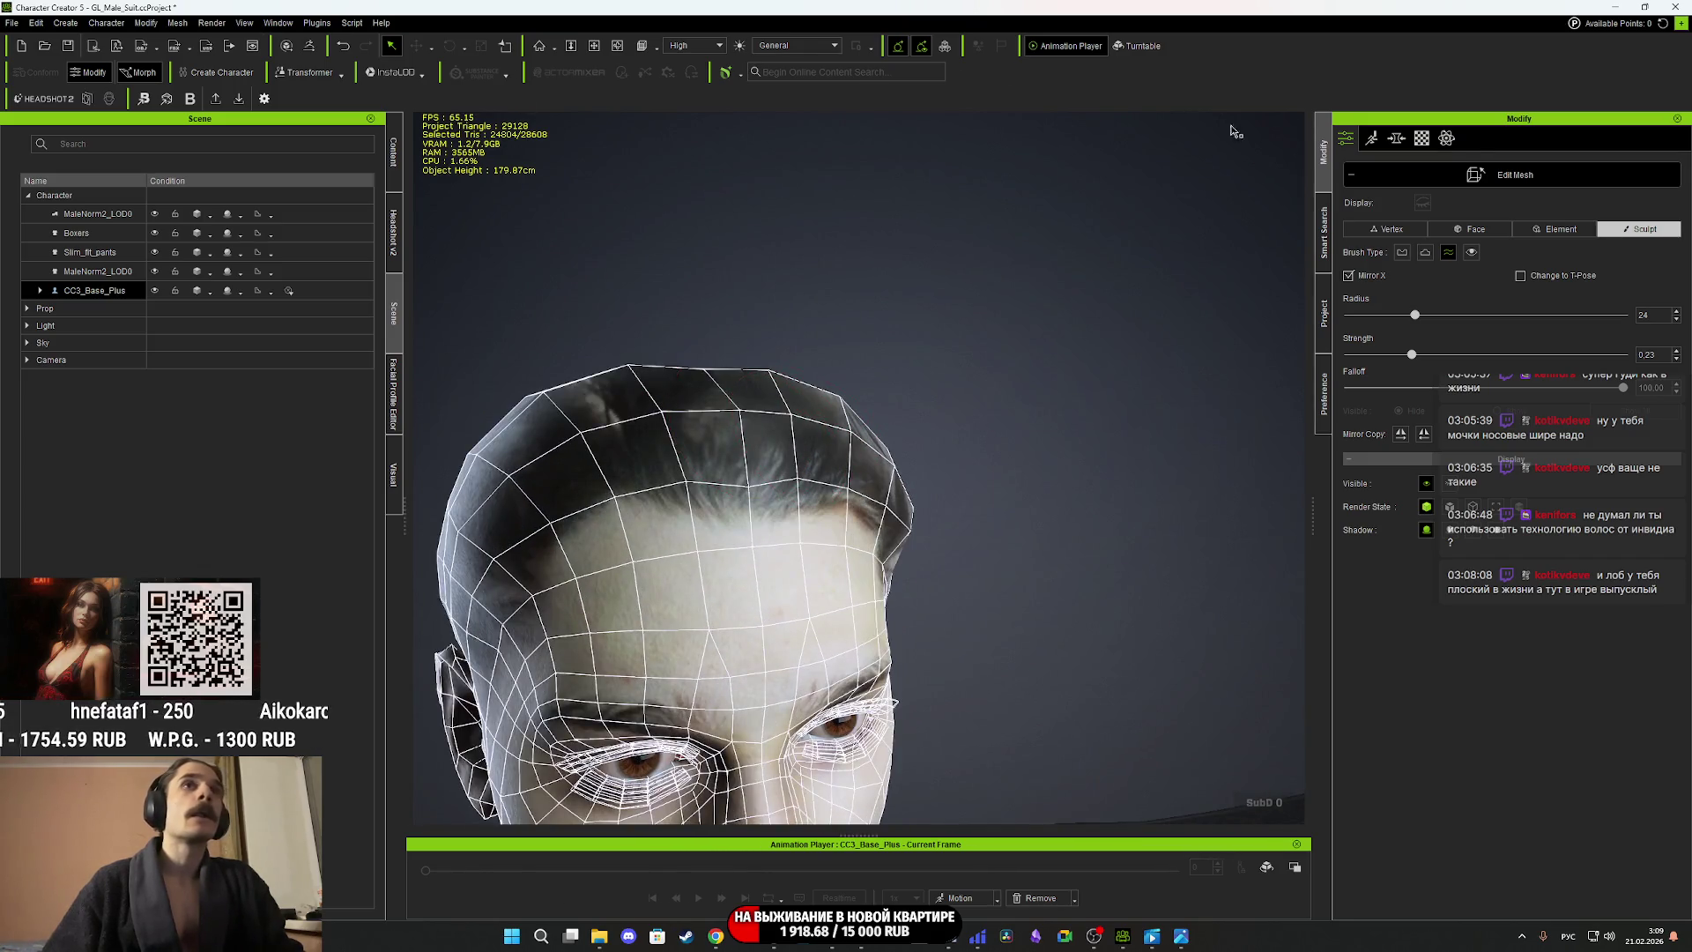
left_click(1405, 231)
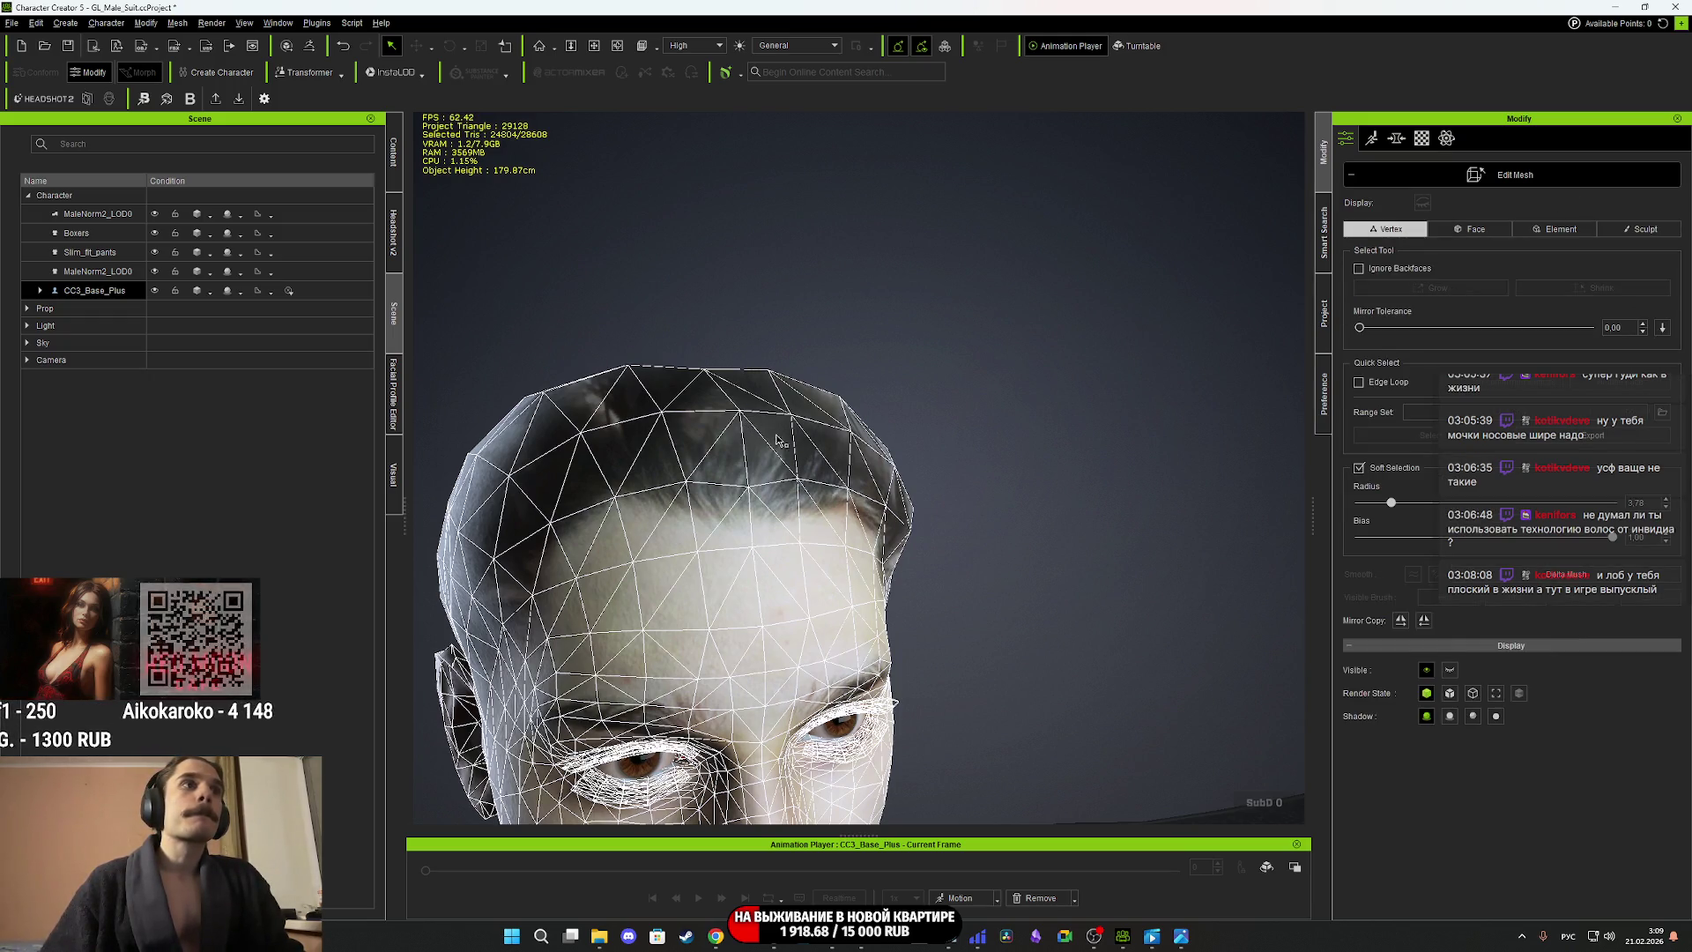
Select a hairline vertex, set Soft Selection Radius to 2.28, and World Move it left and down.
left_click(743, 415)
mouse_move(743, 414)
right_mouse_down()
mouse_move(1107, 457)
mouse_move(1090, 455)
right_mouse_up()
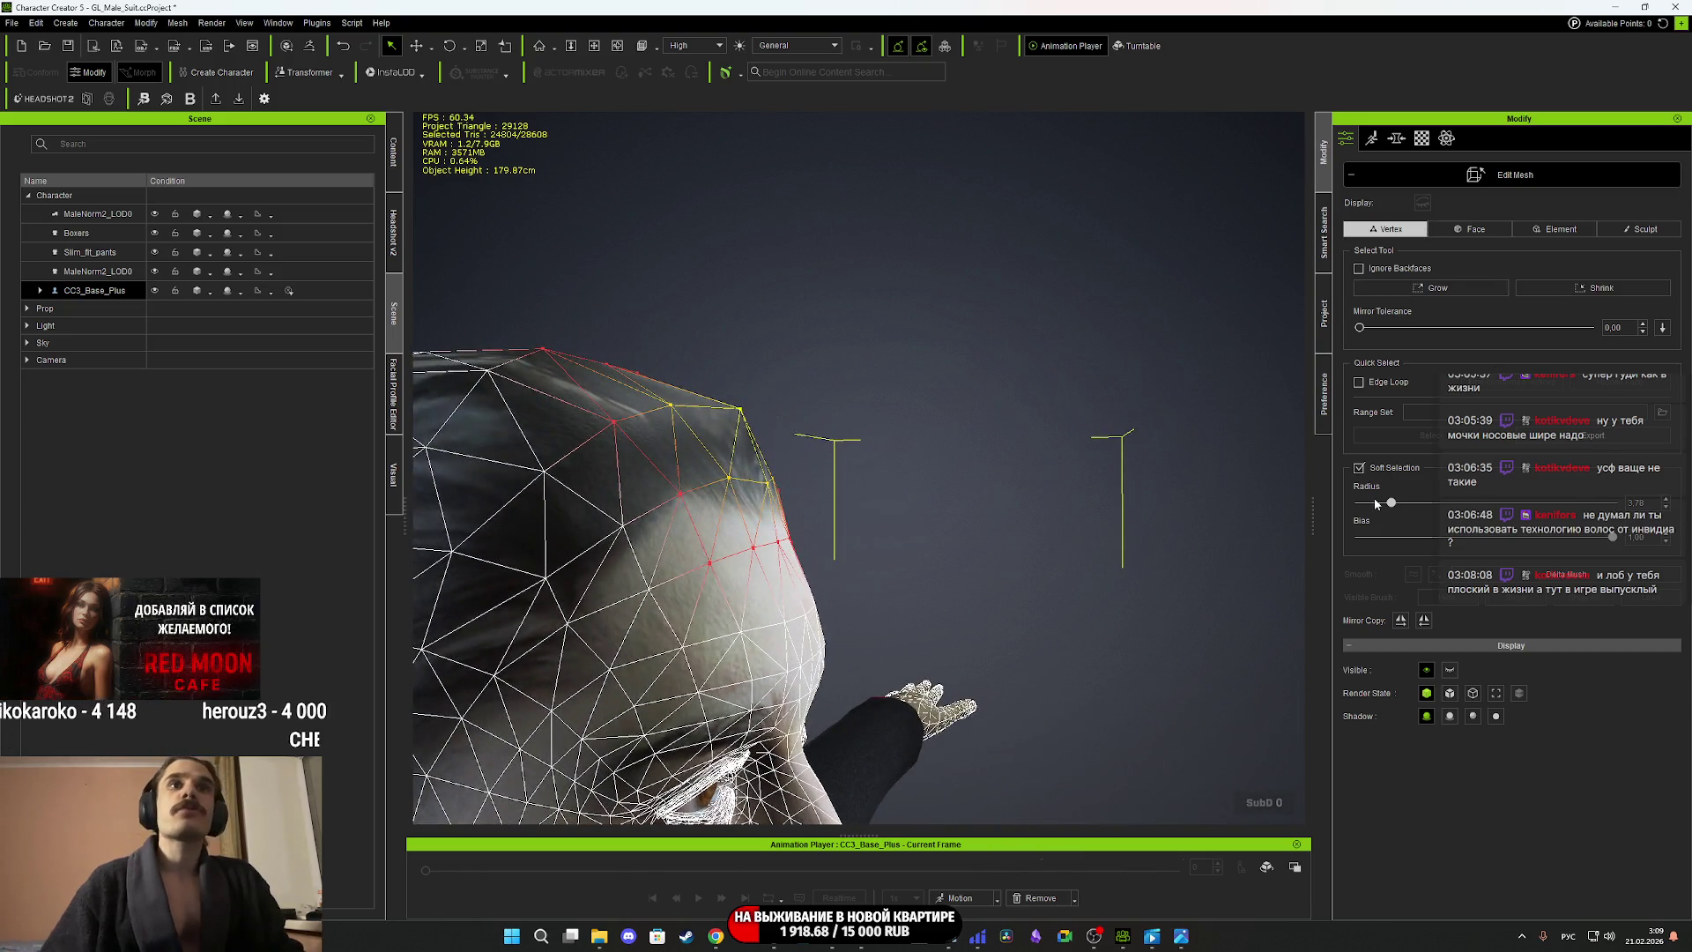
left_click_drag(1391, 508, 1380, 512)
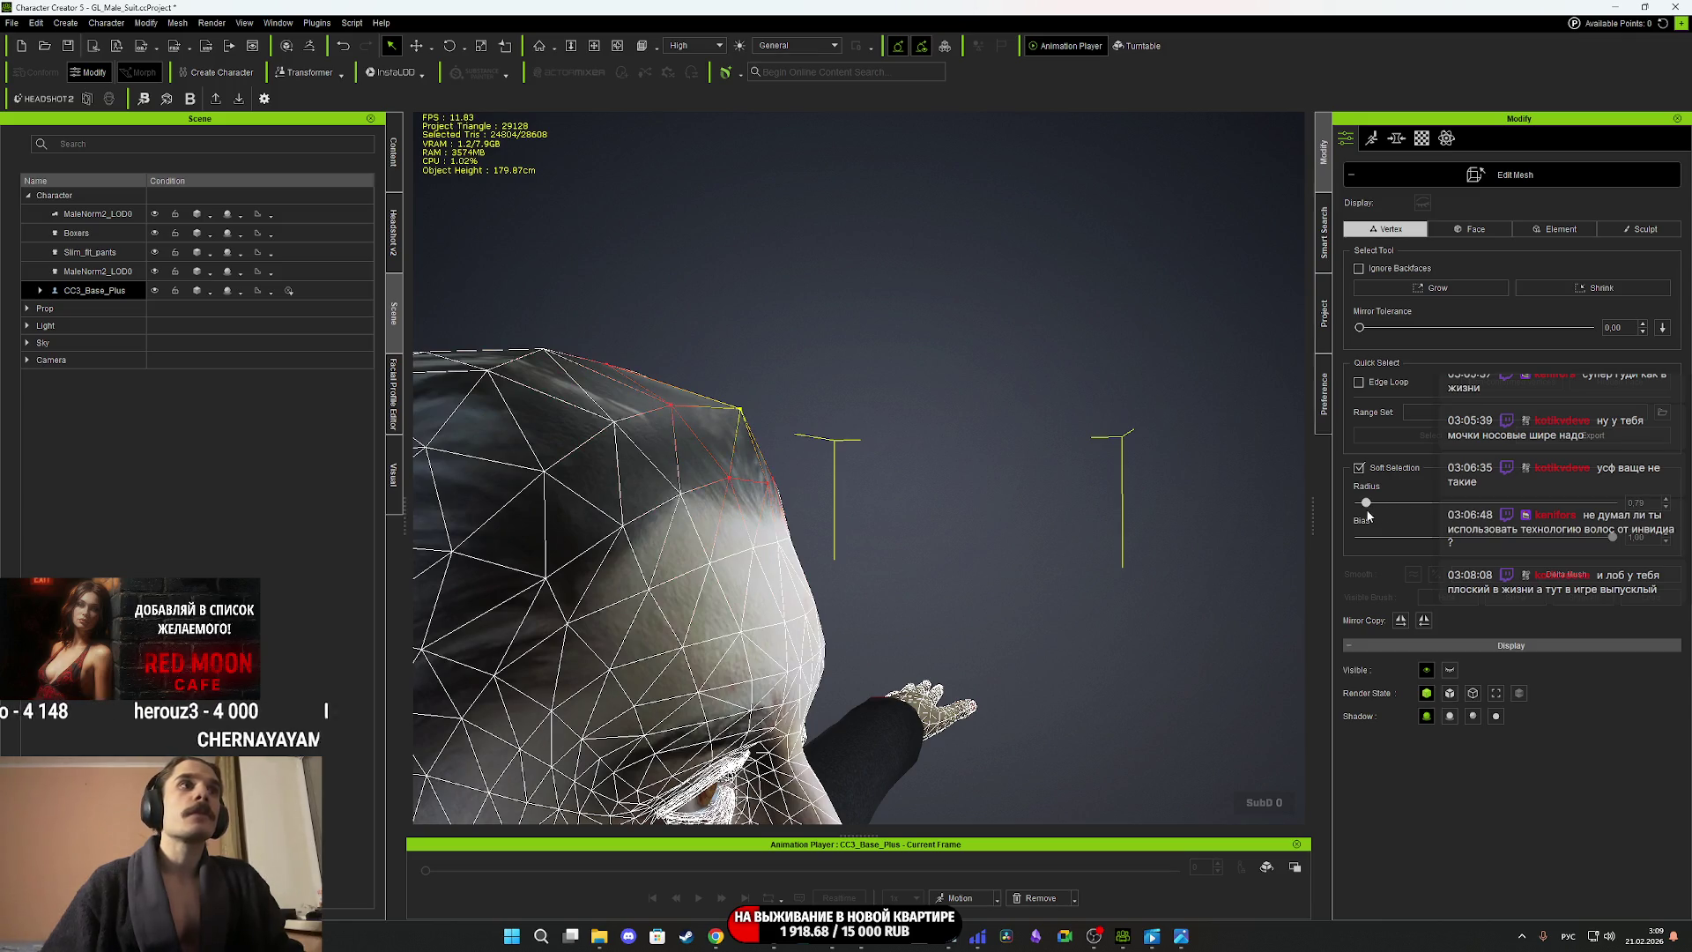
left_click(418, 47)
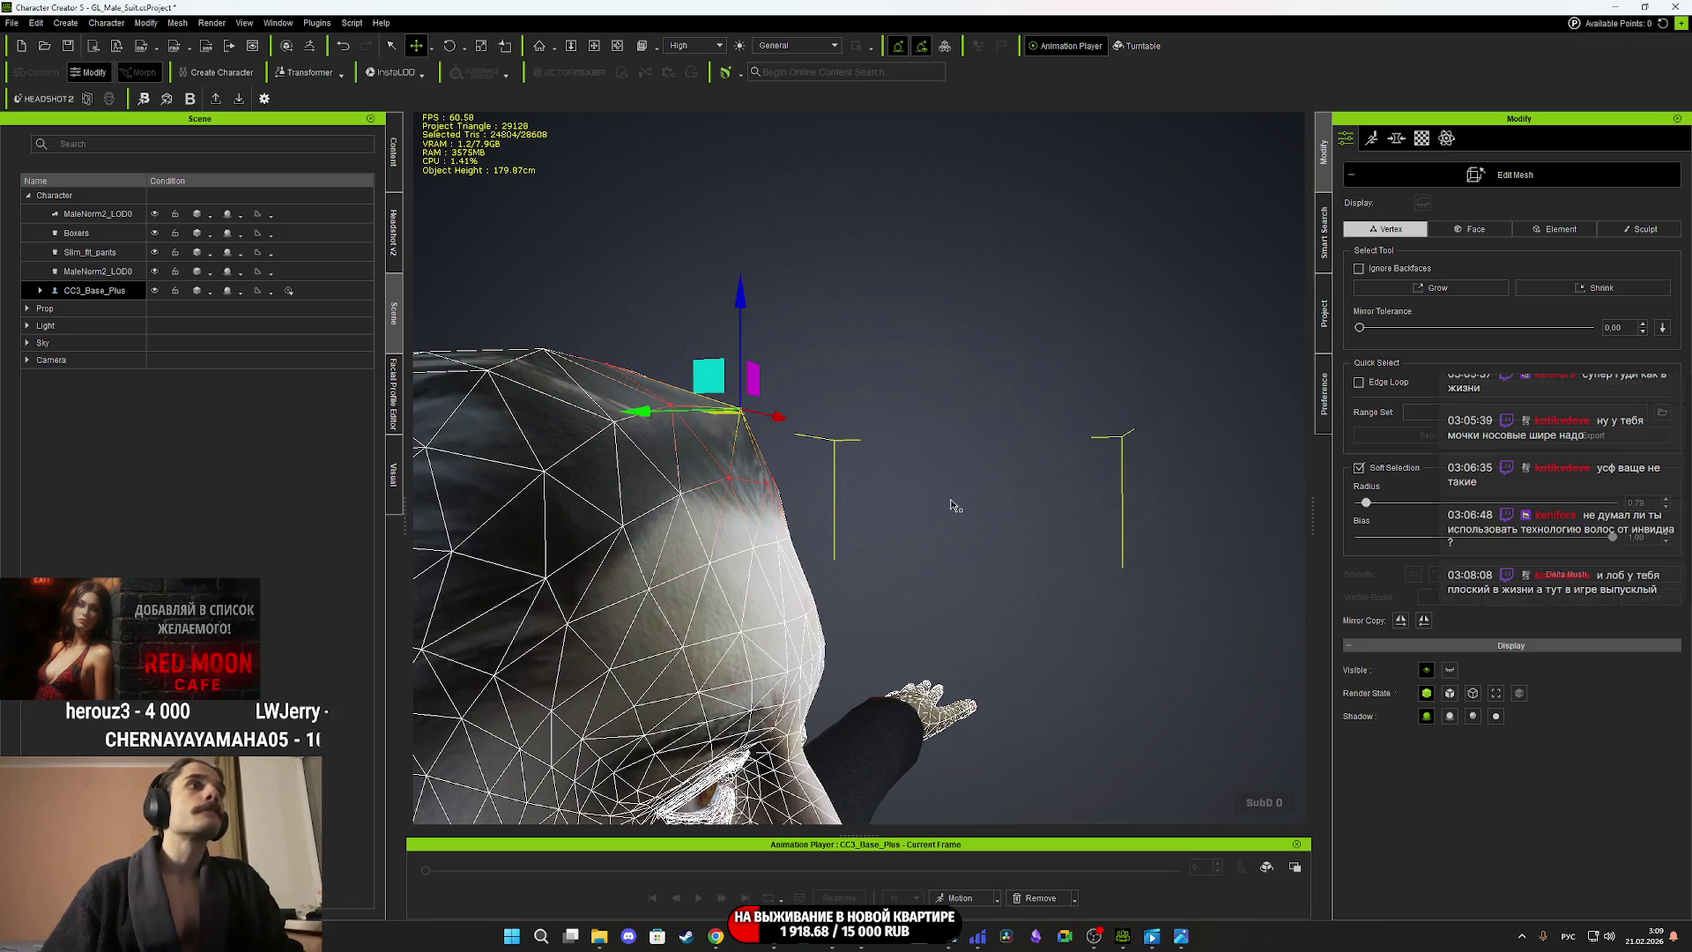
right_click_drag(670, 387, 746, 383)
left_click_drag(702, 376, 690, 381)
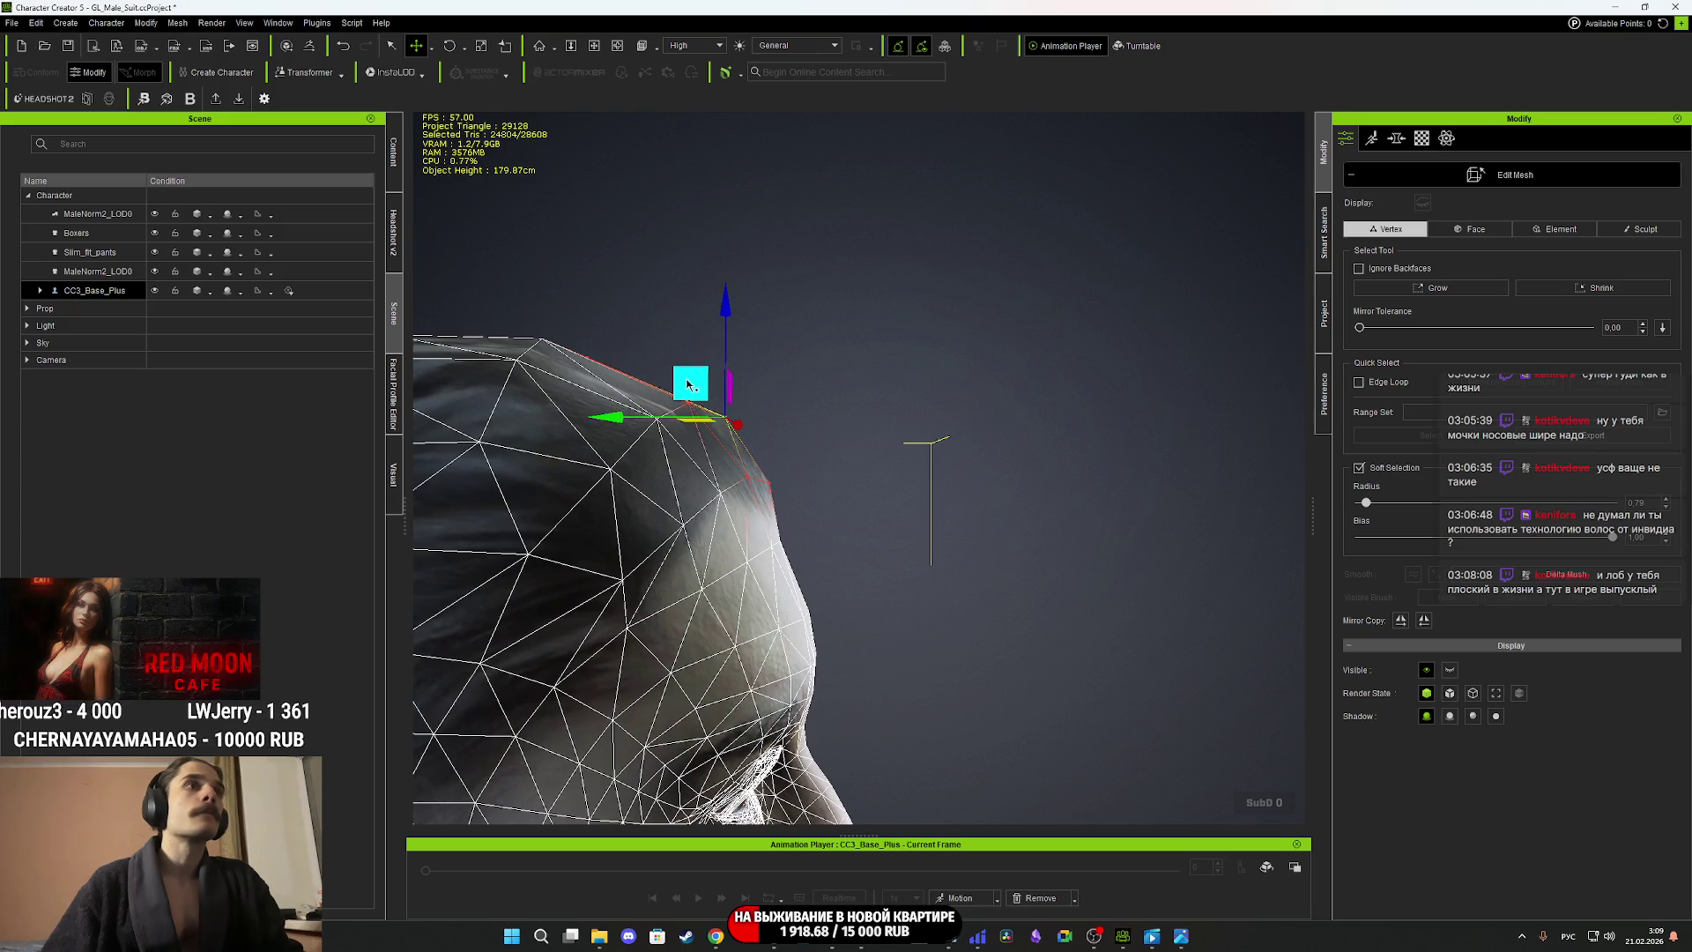
Check the face from the front, then exit Edit Mesh to the textured head.
mouse_move(690, 382)
right_mouse_down()
mouse_move(449, 477)
mouse_move(787, 381)
right_mouse_up()
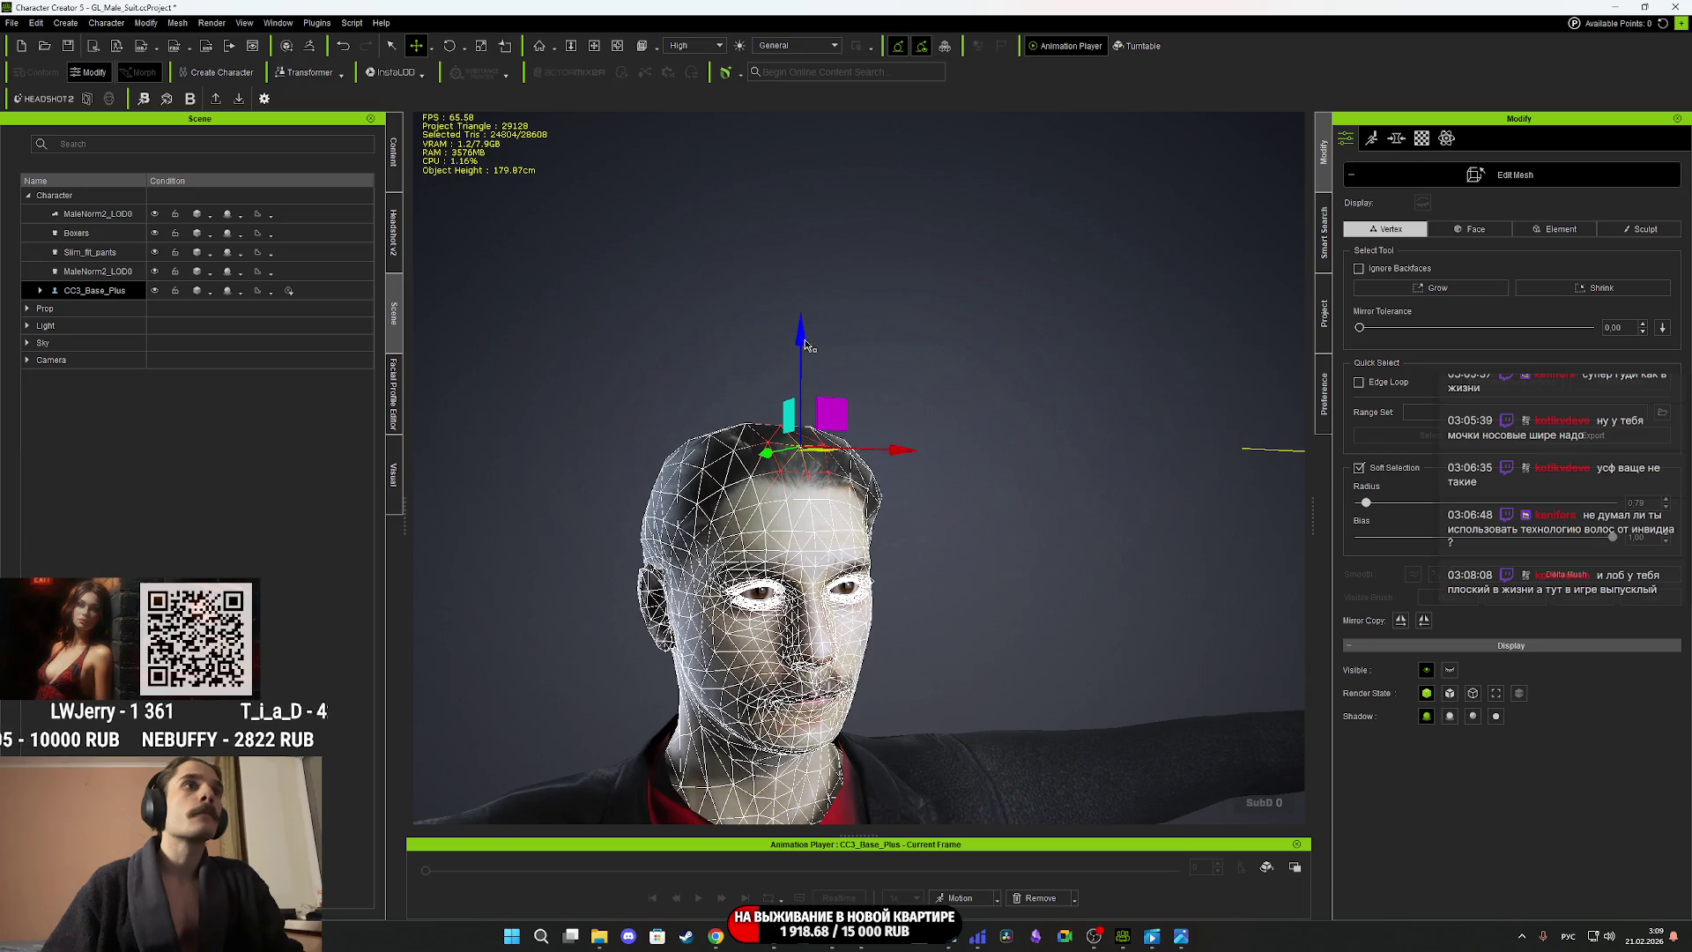
mouse_move(989, 490)
right_mouse_down()
mouse_move(787, 458)
mouse_move(479, 491)
mouse_move(789, 483)
right_mouse_up()
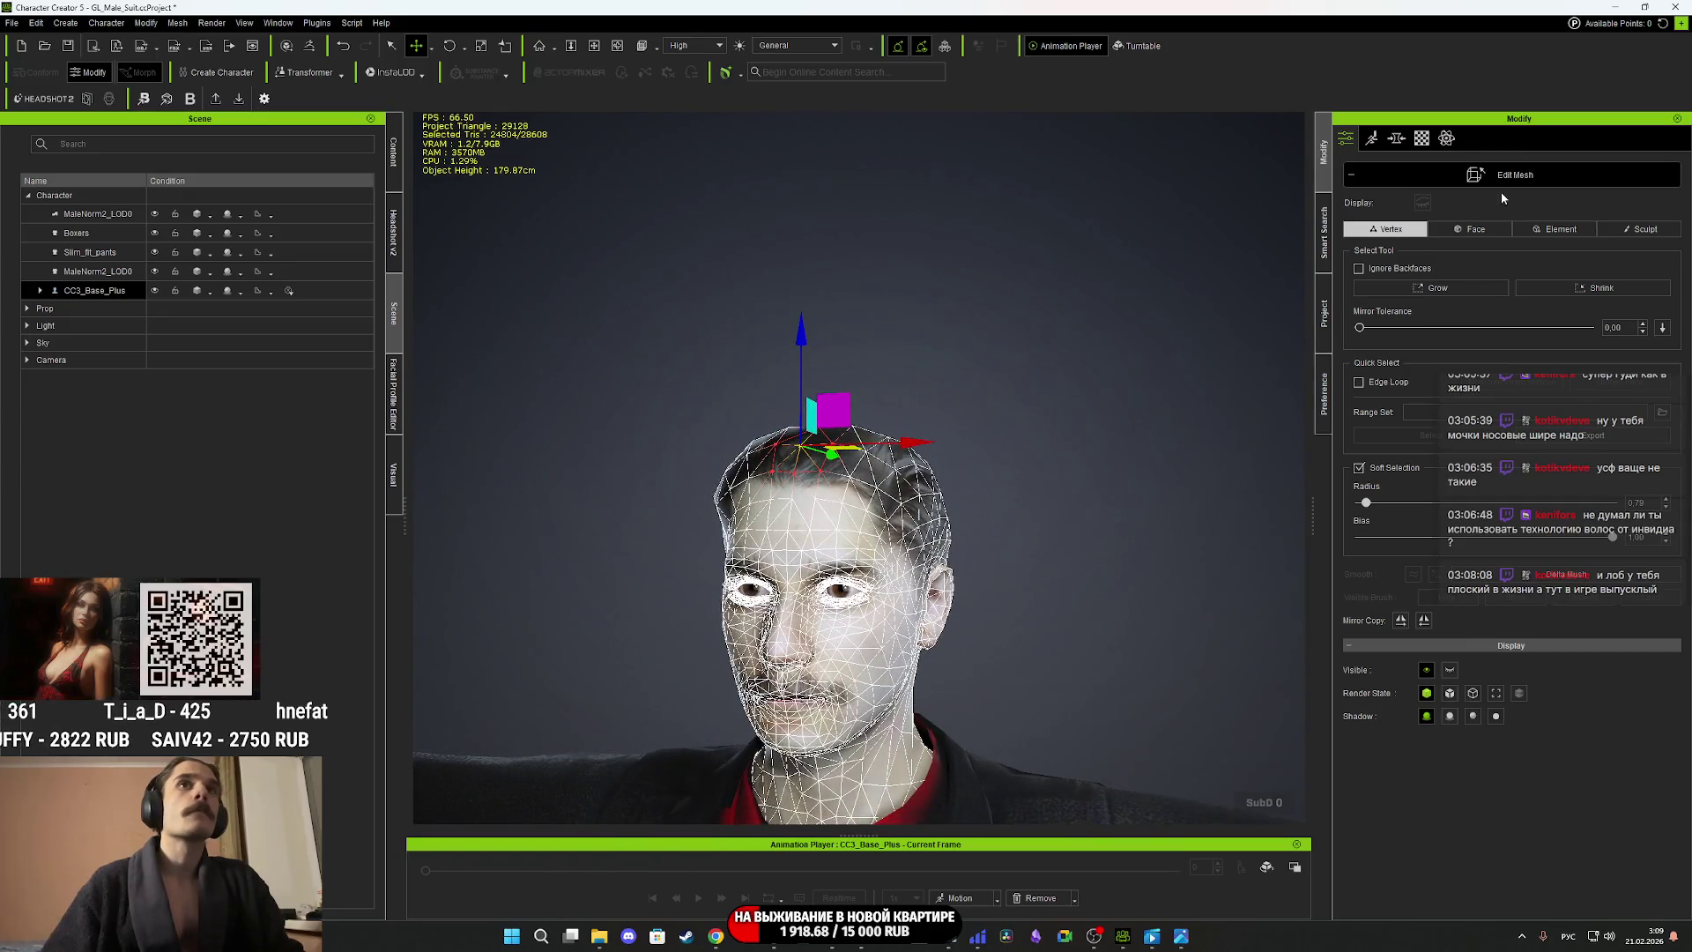
key("Escape")
mouse_move(1037, 603)
right_mouse_down()
mouse_move(1099, 532)
mouse_move(1300, 528)
mouse_move(1138, 573)
right_mouse_up()
scroll(1138, 573, "down", 2)
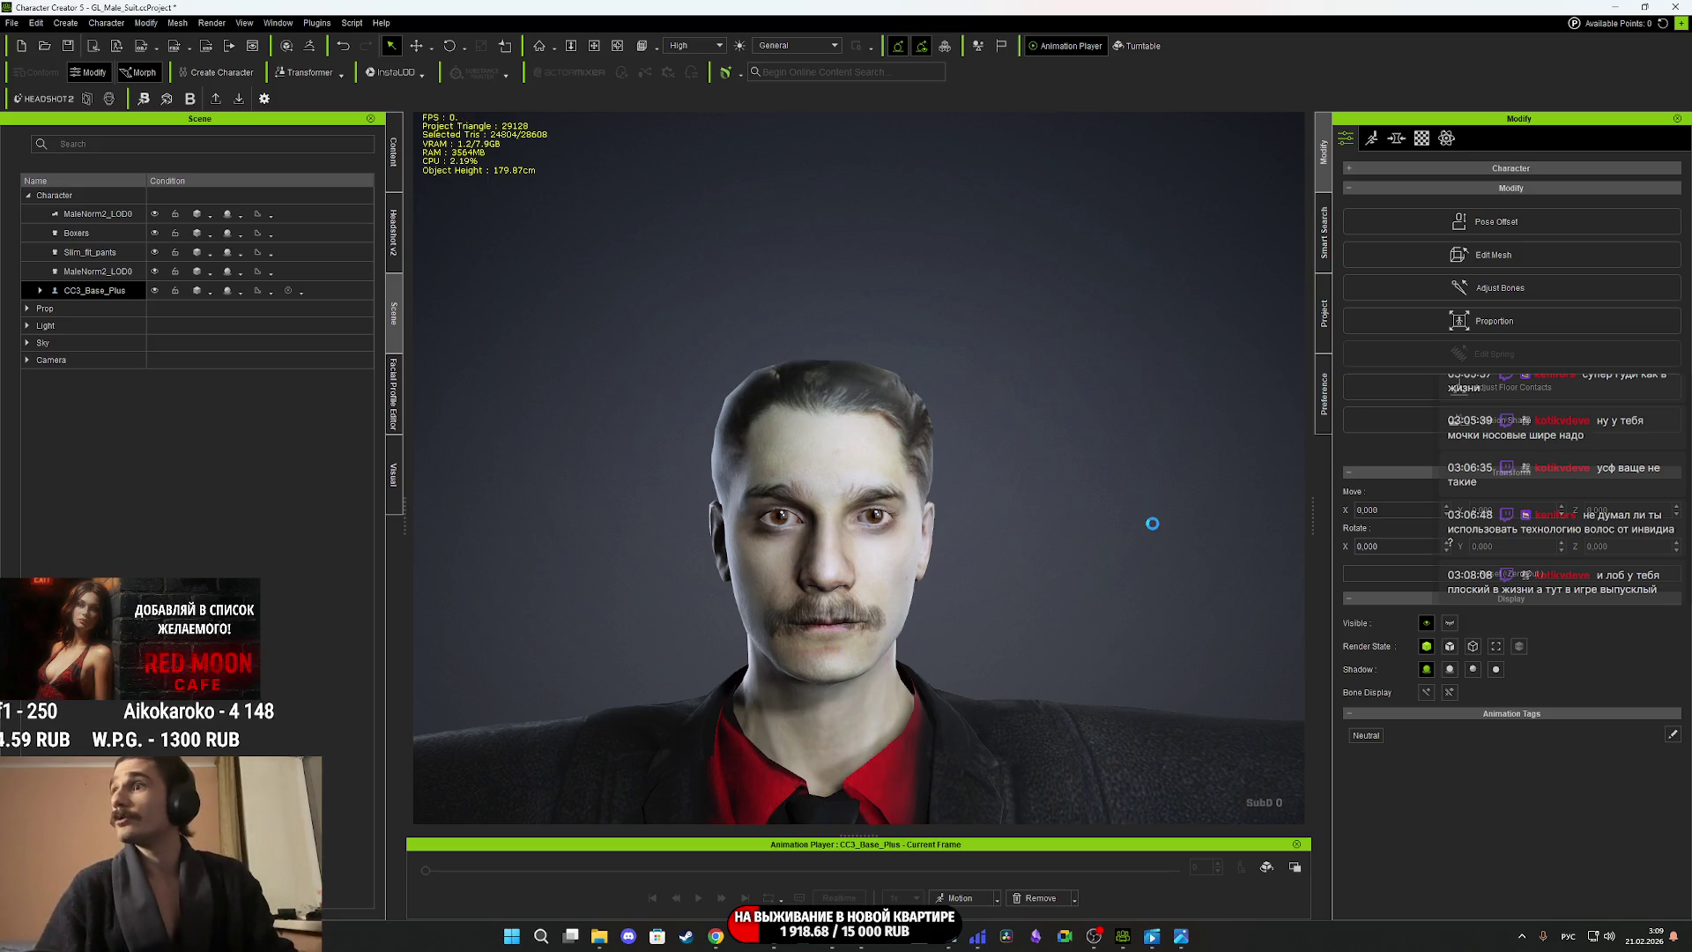
mouse_move(1082, 558)
right_mouse_down()
mouse_move(587, 564)
mouse_move(1217, 551)
mouse_move(654, 572)
mouse_move(1243, 578)
mouse_move(957, 587)
mouse_move(1179, 577)
right_mouse_up()
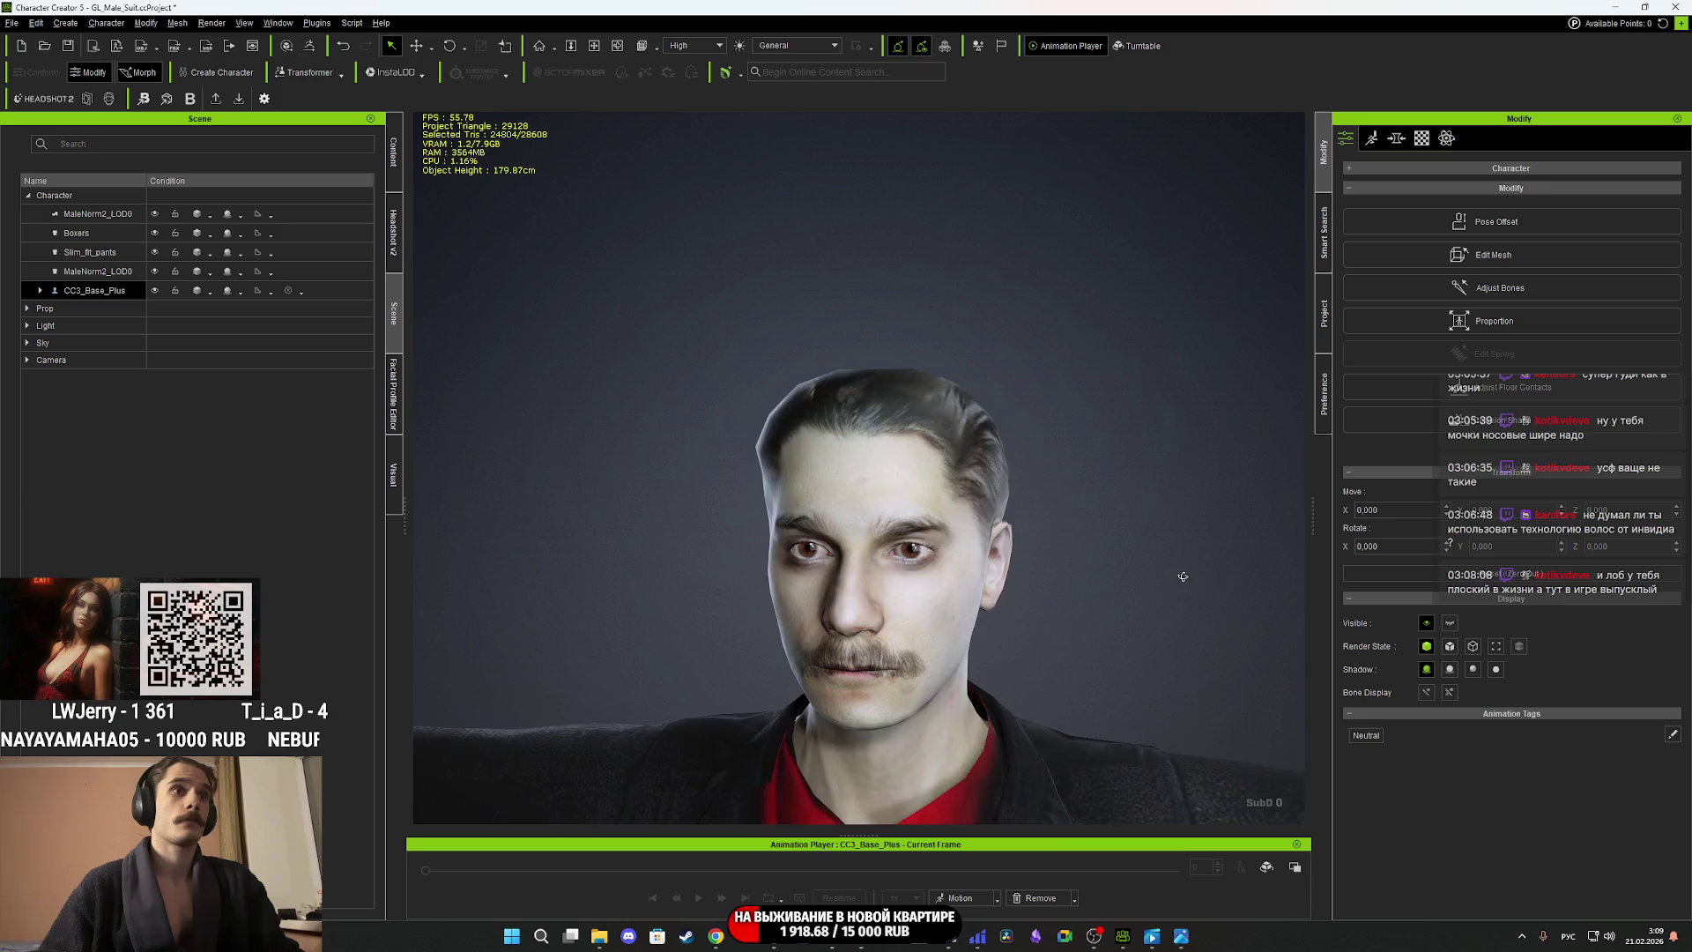
Skip the YouTube ad in Chrome so the music video plays, then go back to Character Creator.
mouse_move(716, 936)
left_click(753, 859)
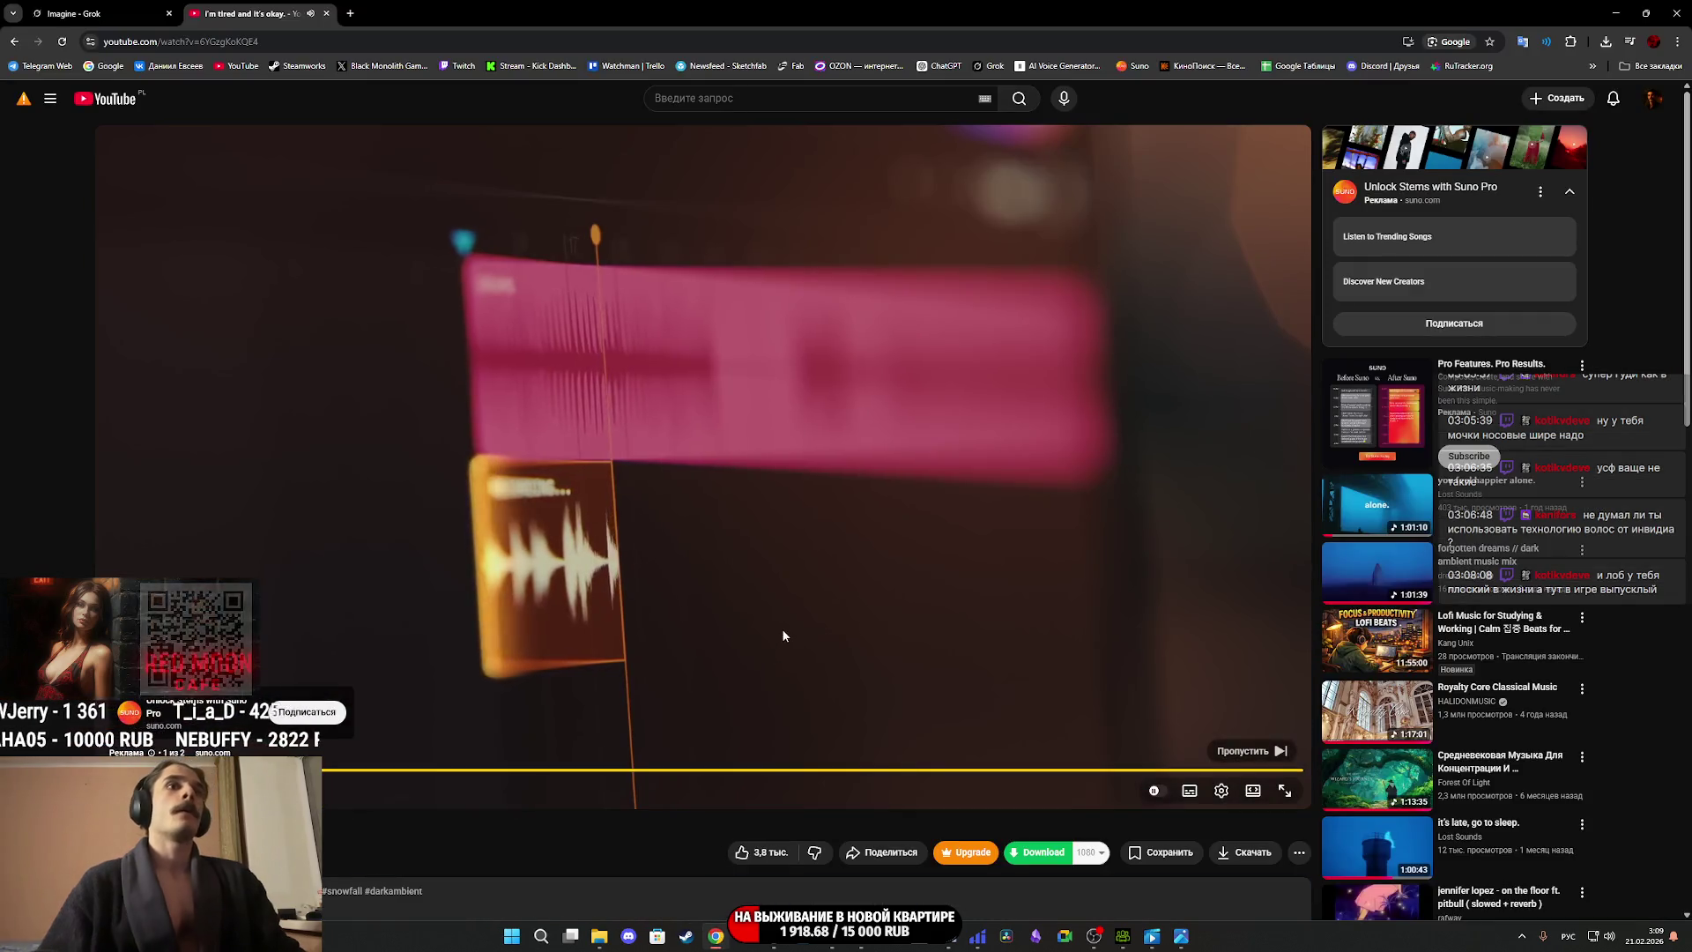
left_click(1252, 751)
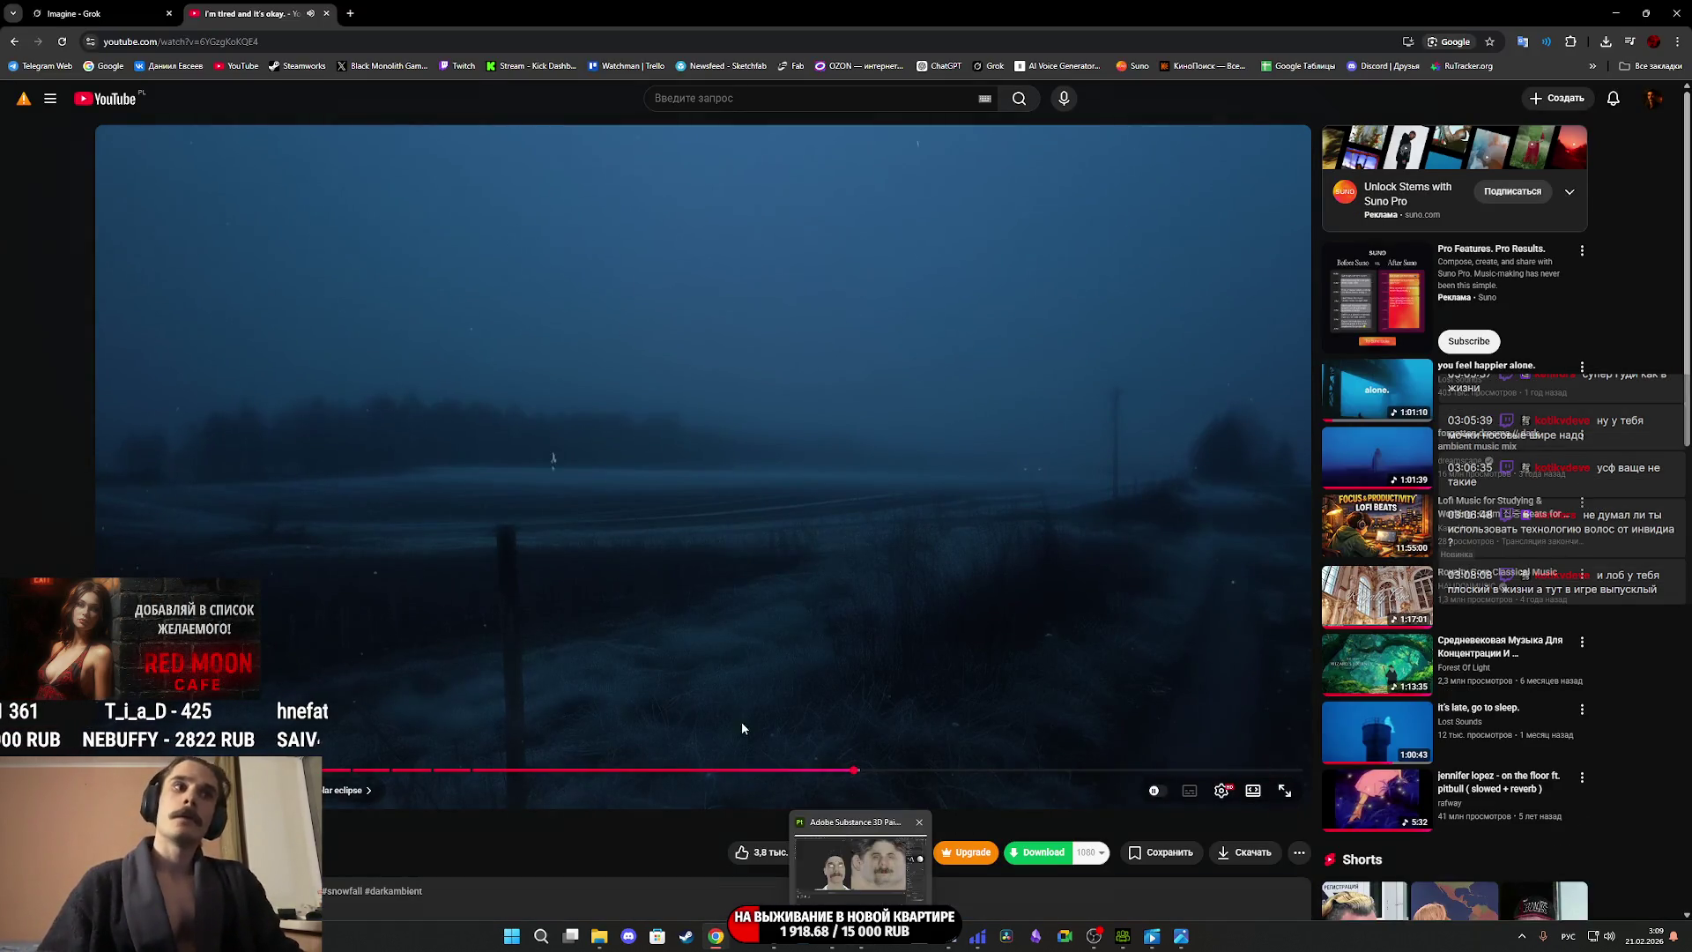
left_click(1124, 934)
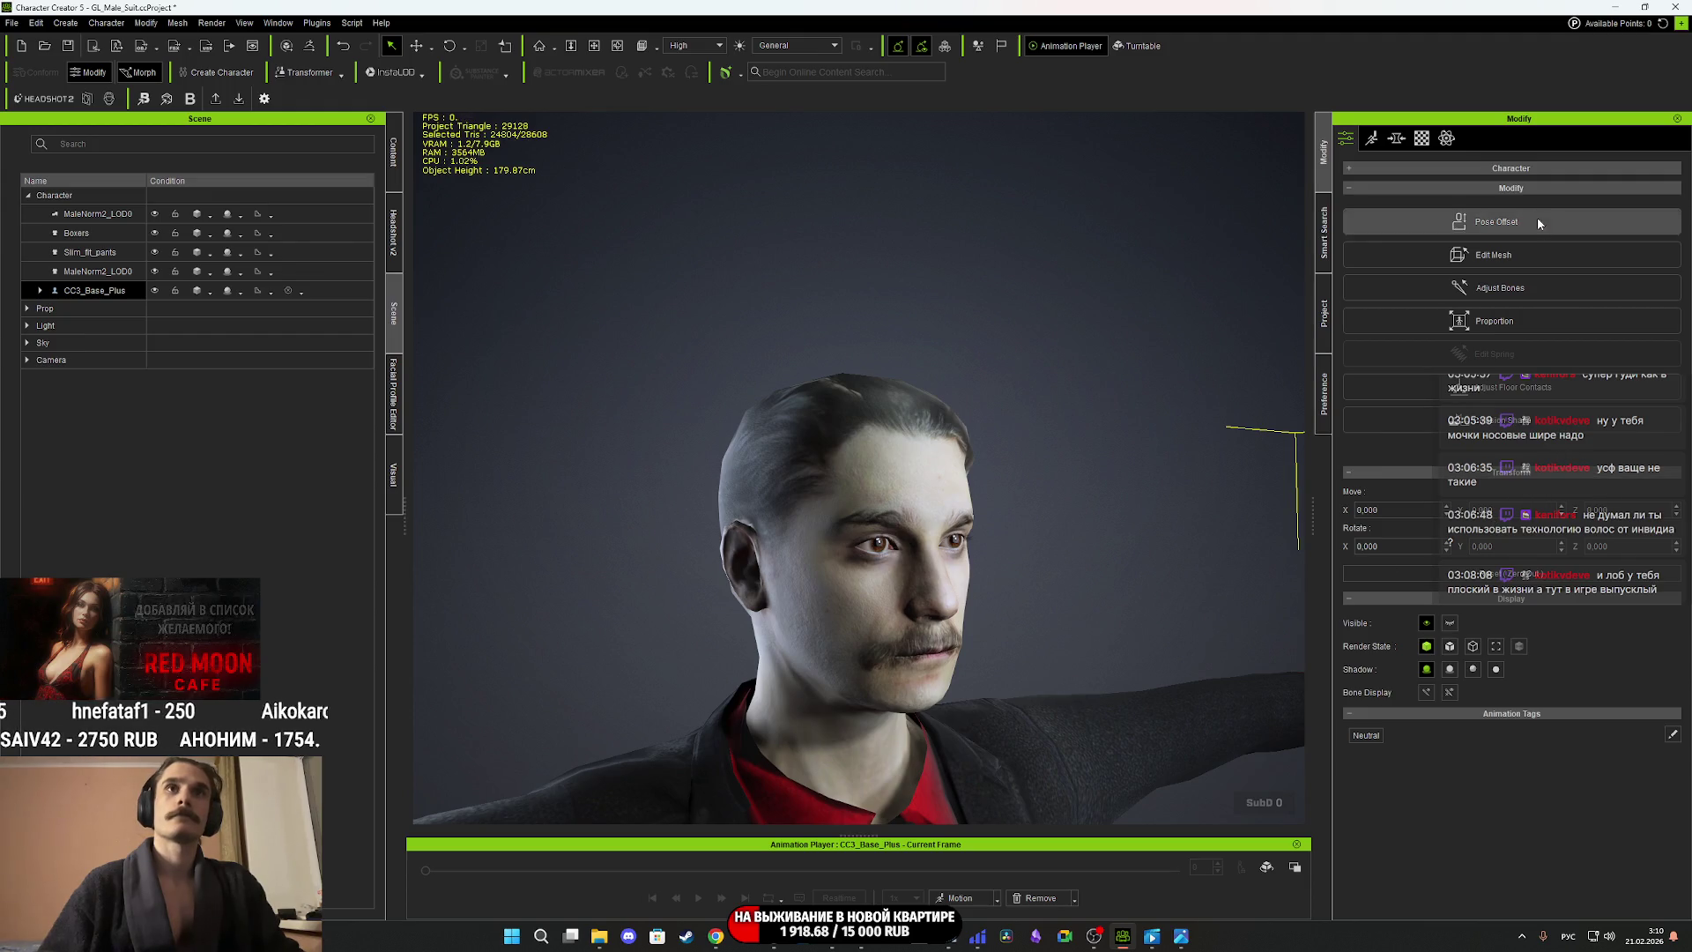
Open Edit Mesh from the Modify panel in Sculpt mode and orbit and zoom around the head.
left_click(1501, 260)
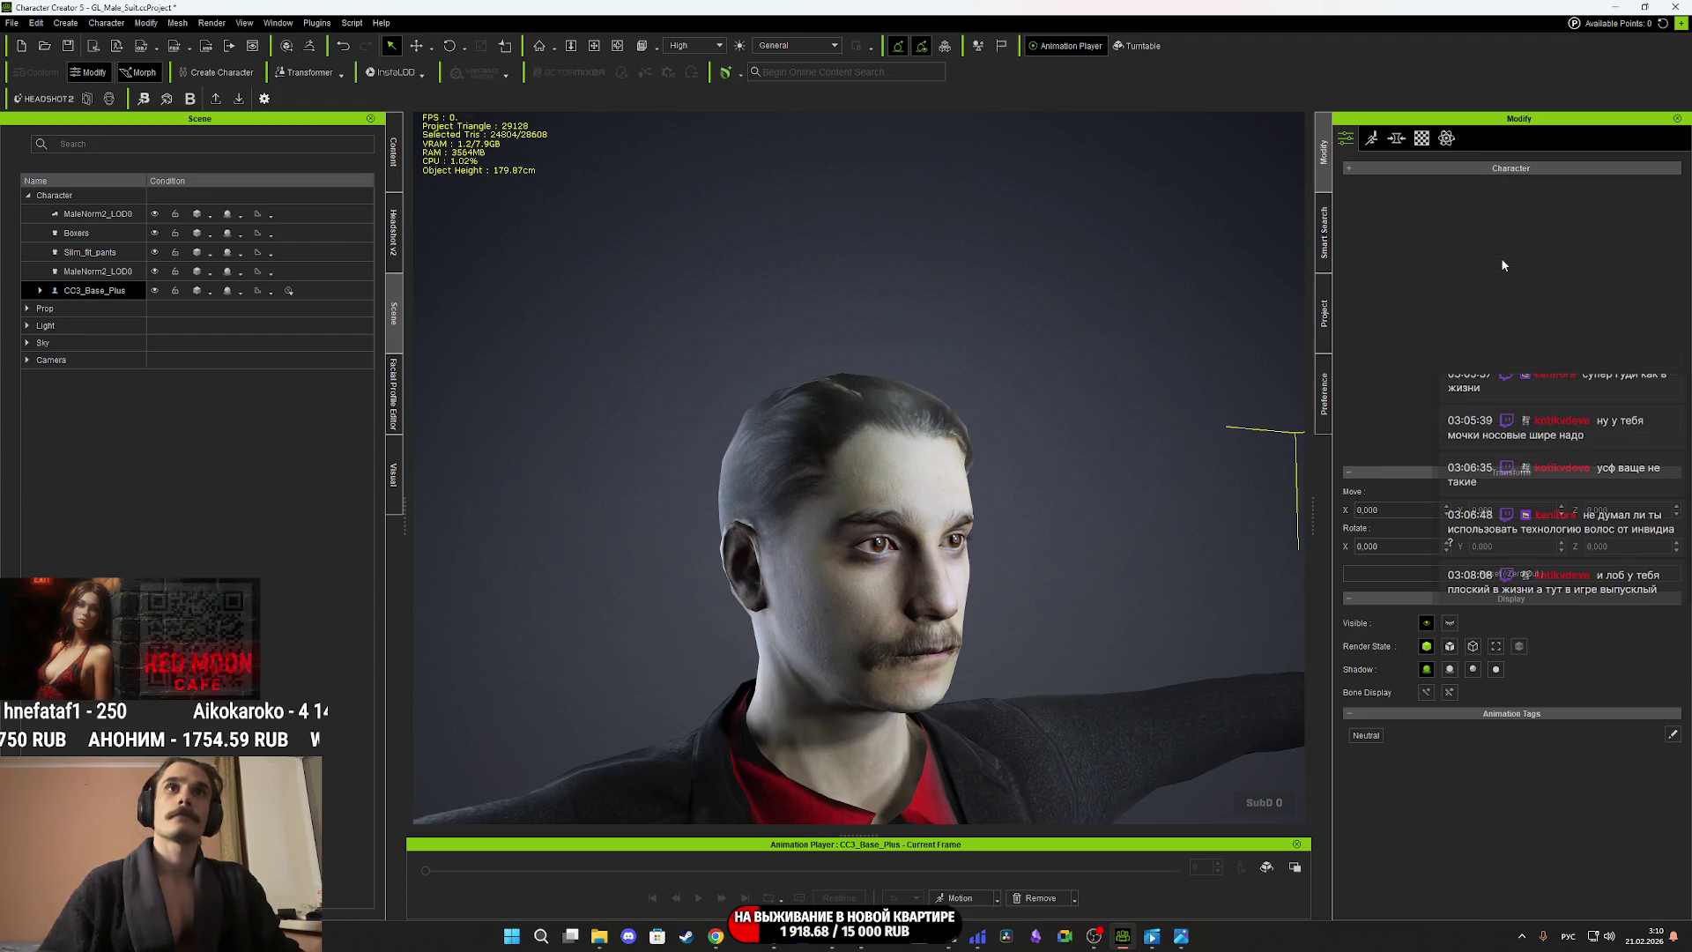
left_click(1640, 230)
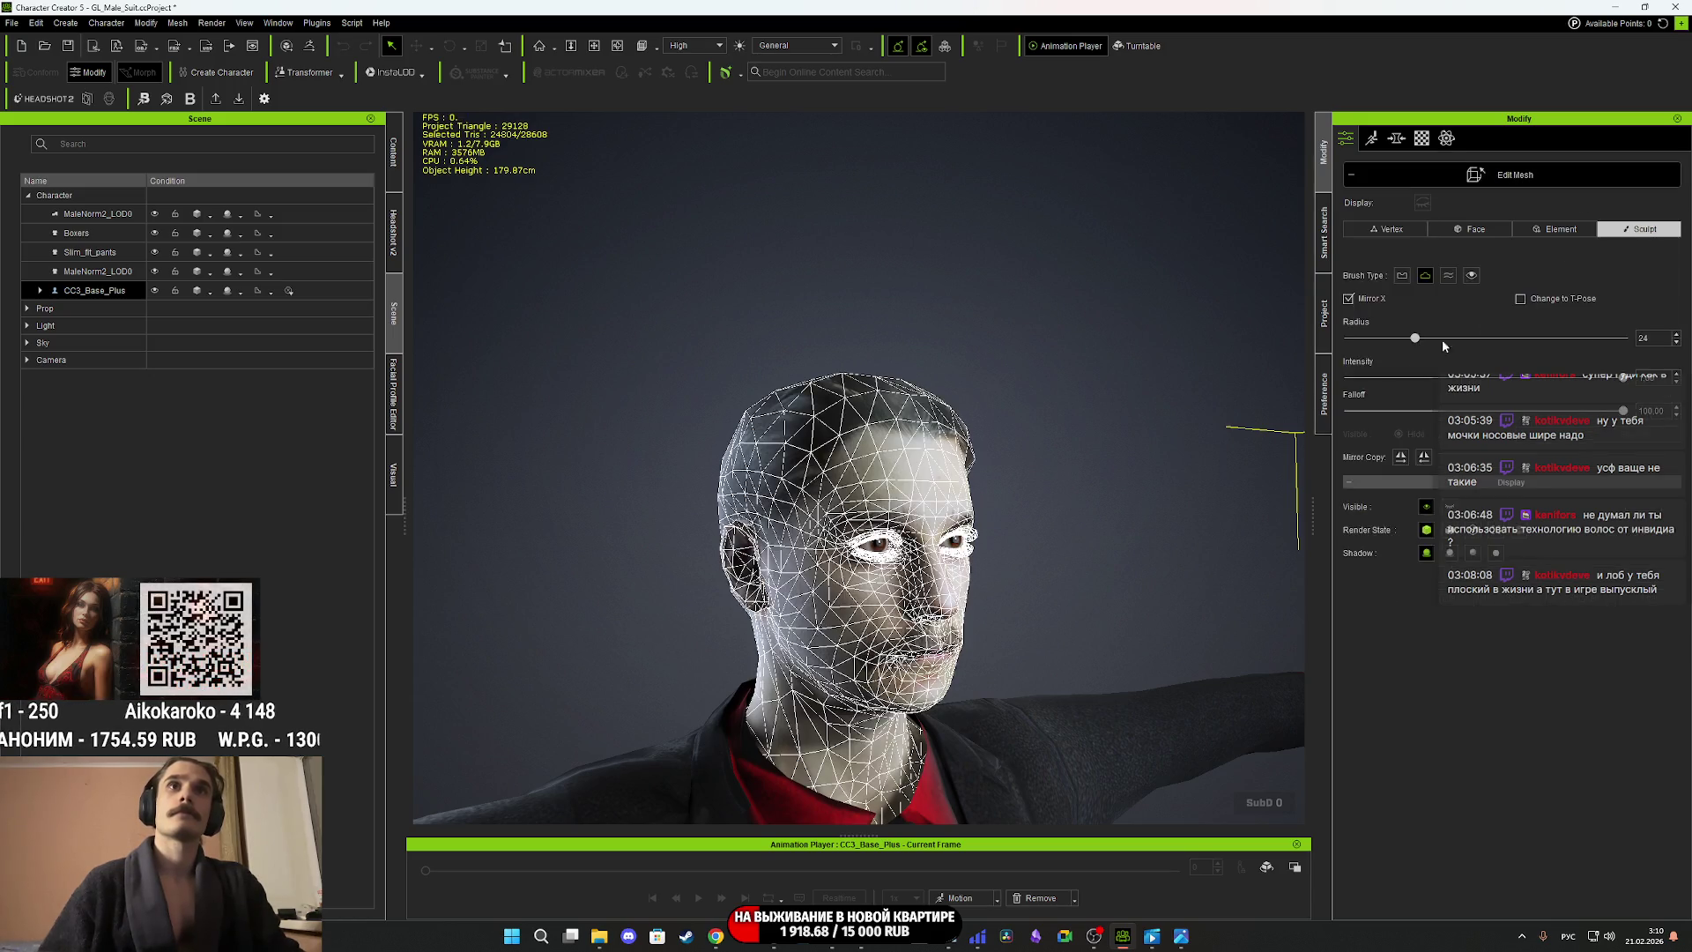
scroll(741, 510, "up", 5)
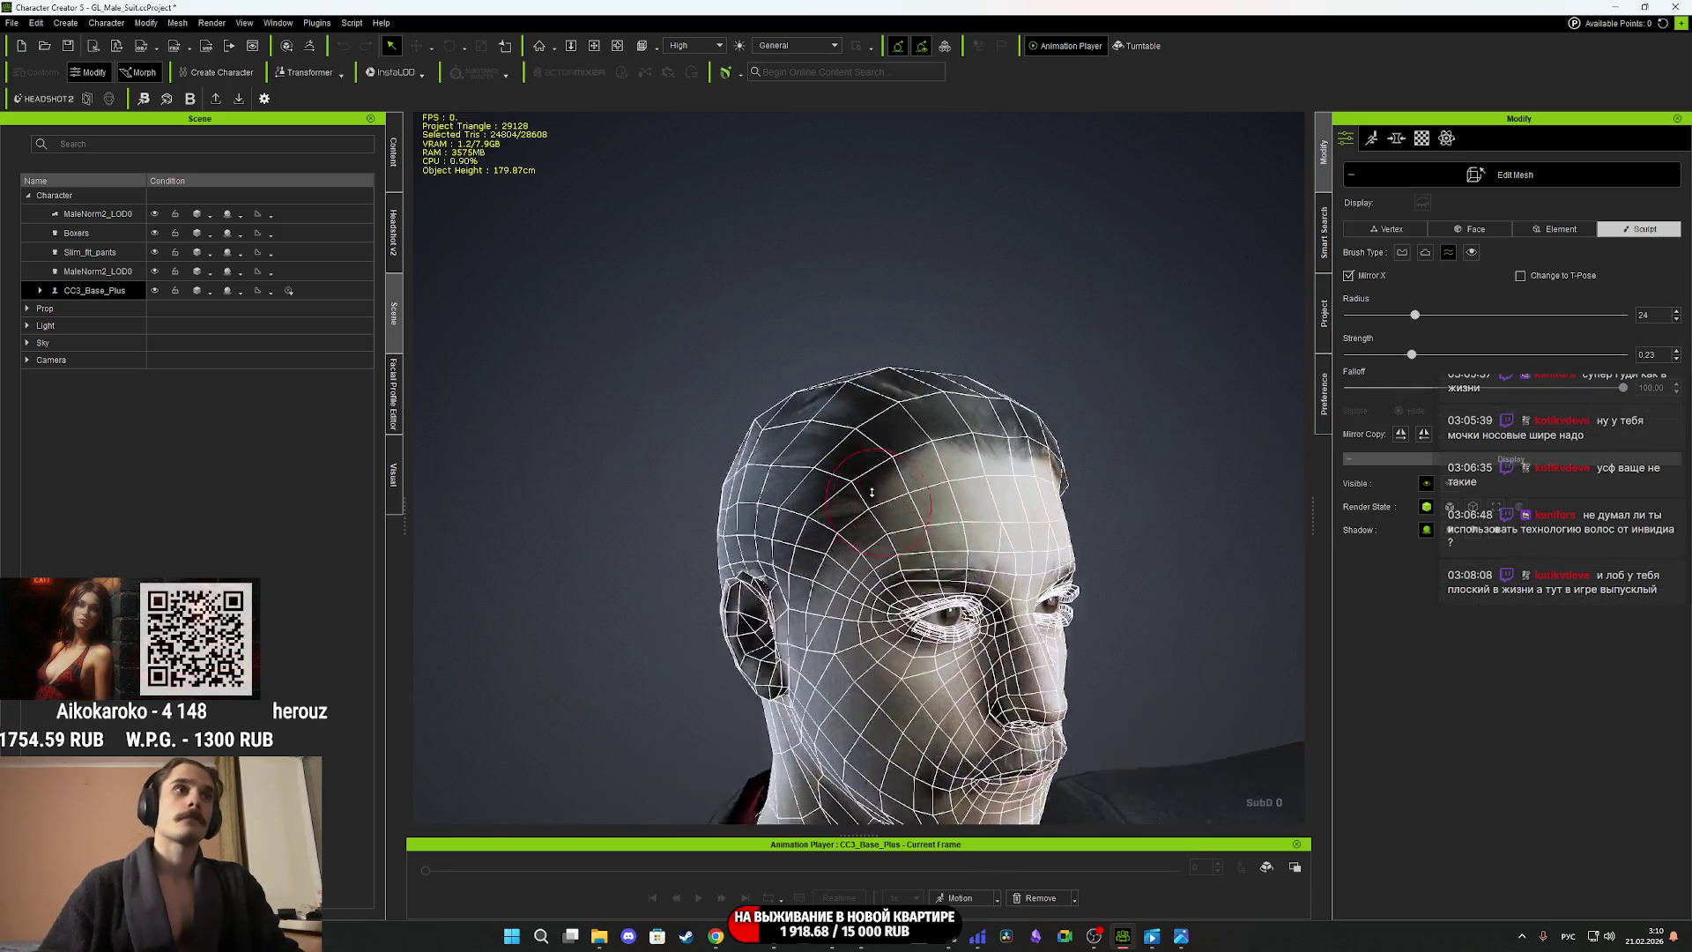
mouse_move(740, 509)
right_mouse_down()
mouse_move(760, 479)
mouse_move(890, 617)
mouse_move(907, 530)
mouse_move(466, 525)
mouse_move(820, 564)
right_mouse_up()
scroll(761, 492, "down", 3)
scroll(780, 507, "down", 3)
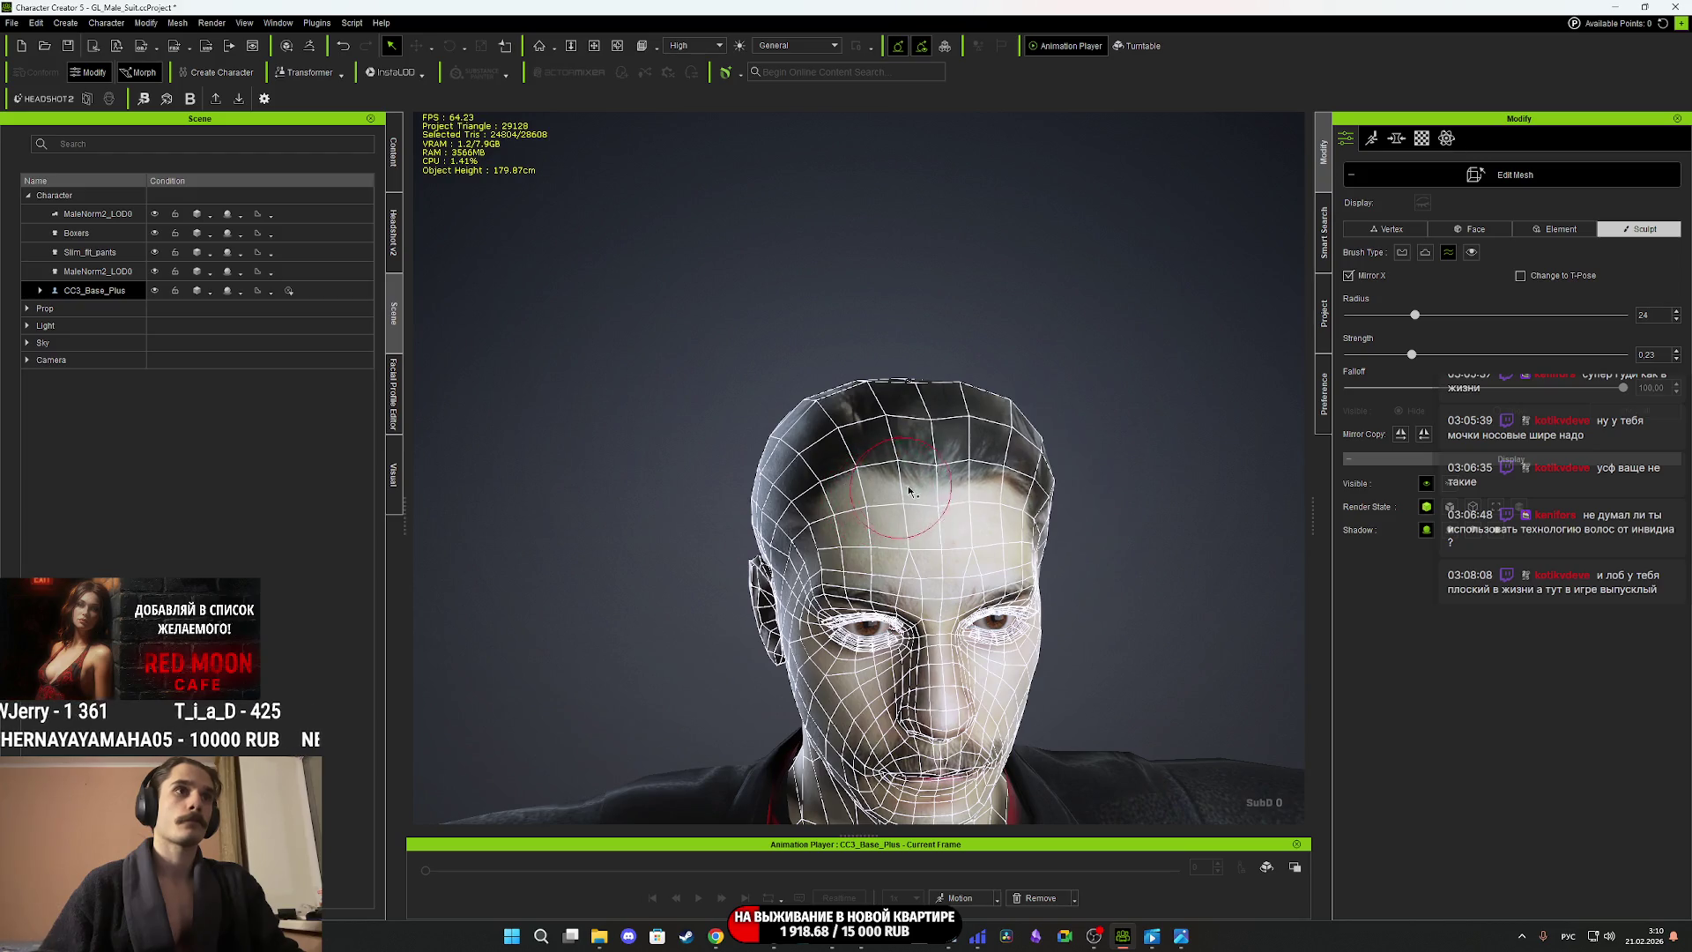
mouse_move(1113, 535)
right_mouse_down()
mouse_move(718, 484)
mouse_move(696, 453)
mouse_move(556, 453)
mouse_move(1158, 484)
mouse_move(1201, 437)
mouse_move(1133, 436)
mouse_move(1225, 436)
mouse_move(1012, 461)
right_mouse_up()
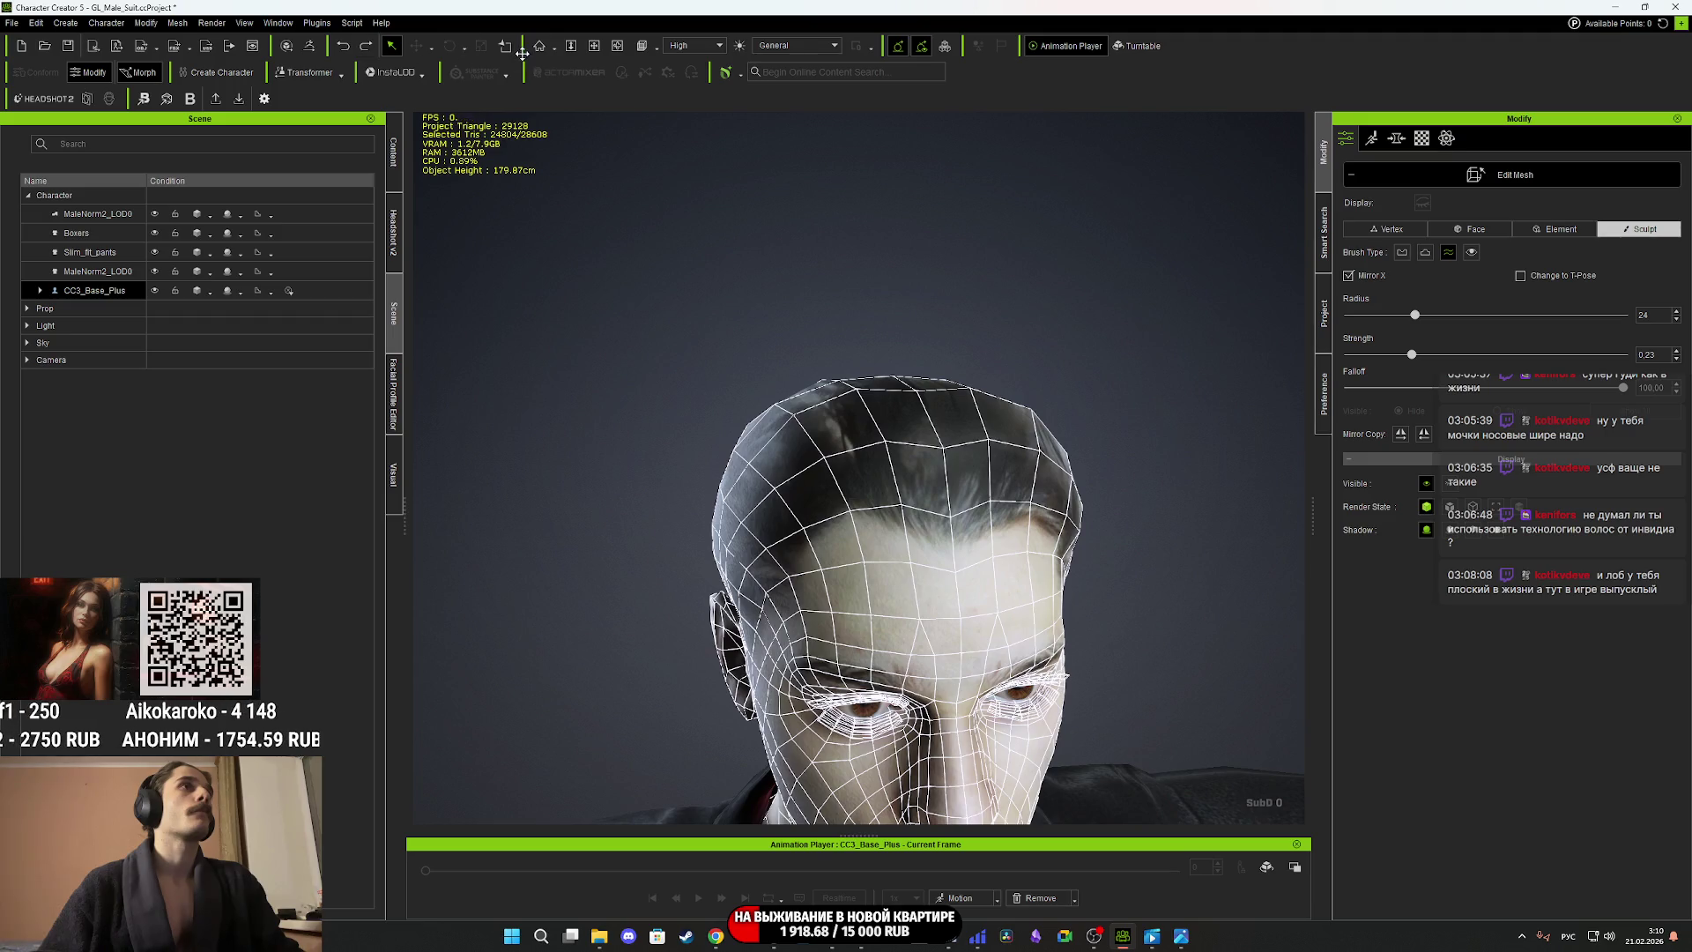
In Vertex mode, select a forehead vertex, try a World Move on it, then undo.
left_click(1397, 229)
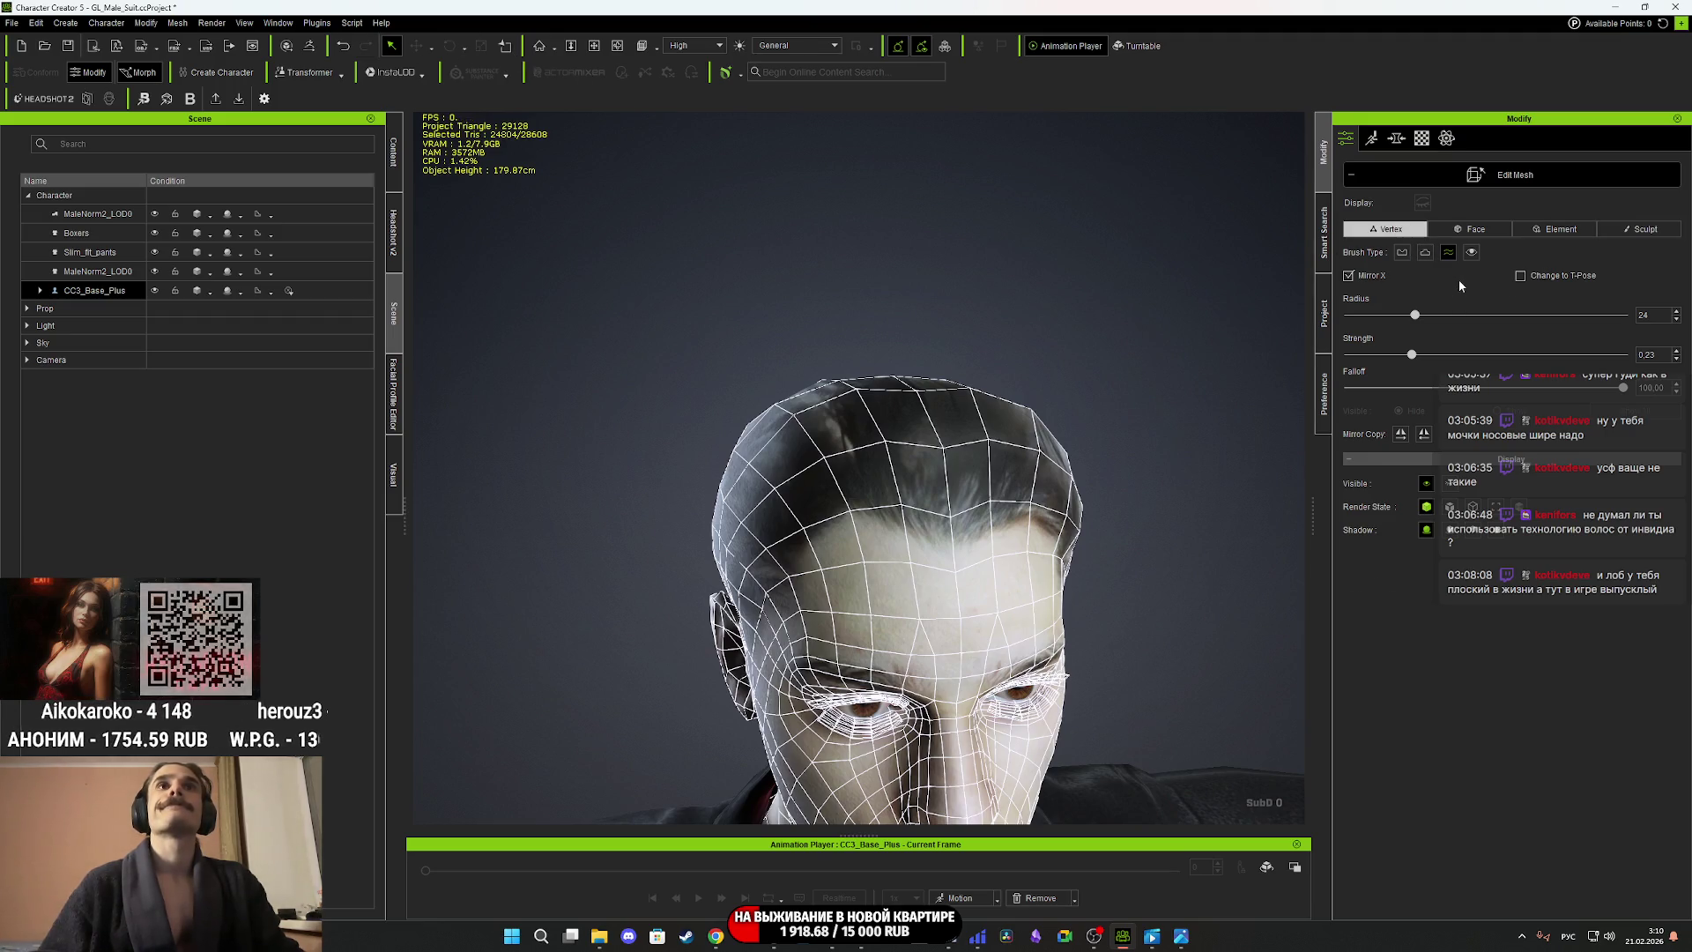
left_click(852, 513)
right_click_drag(851, 516, 458, 516)
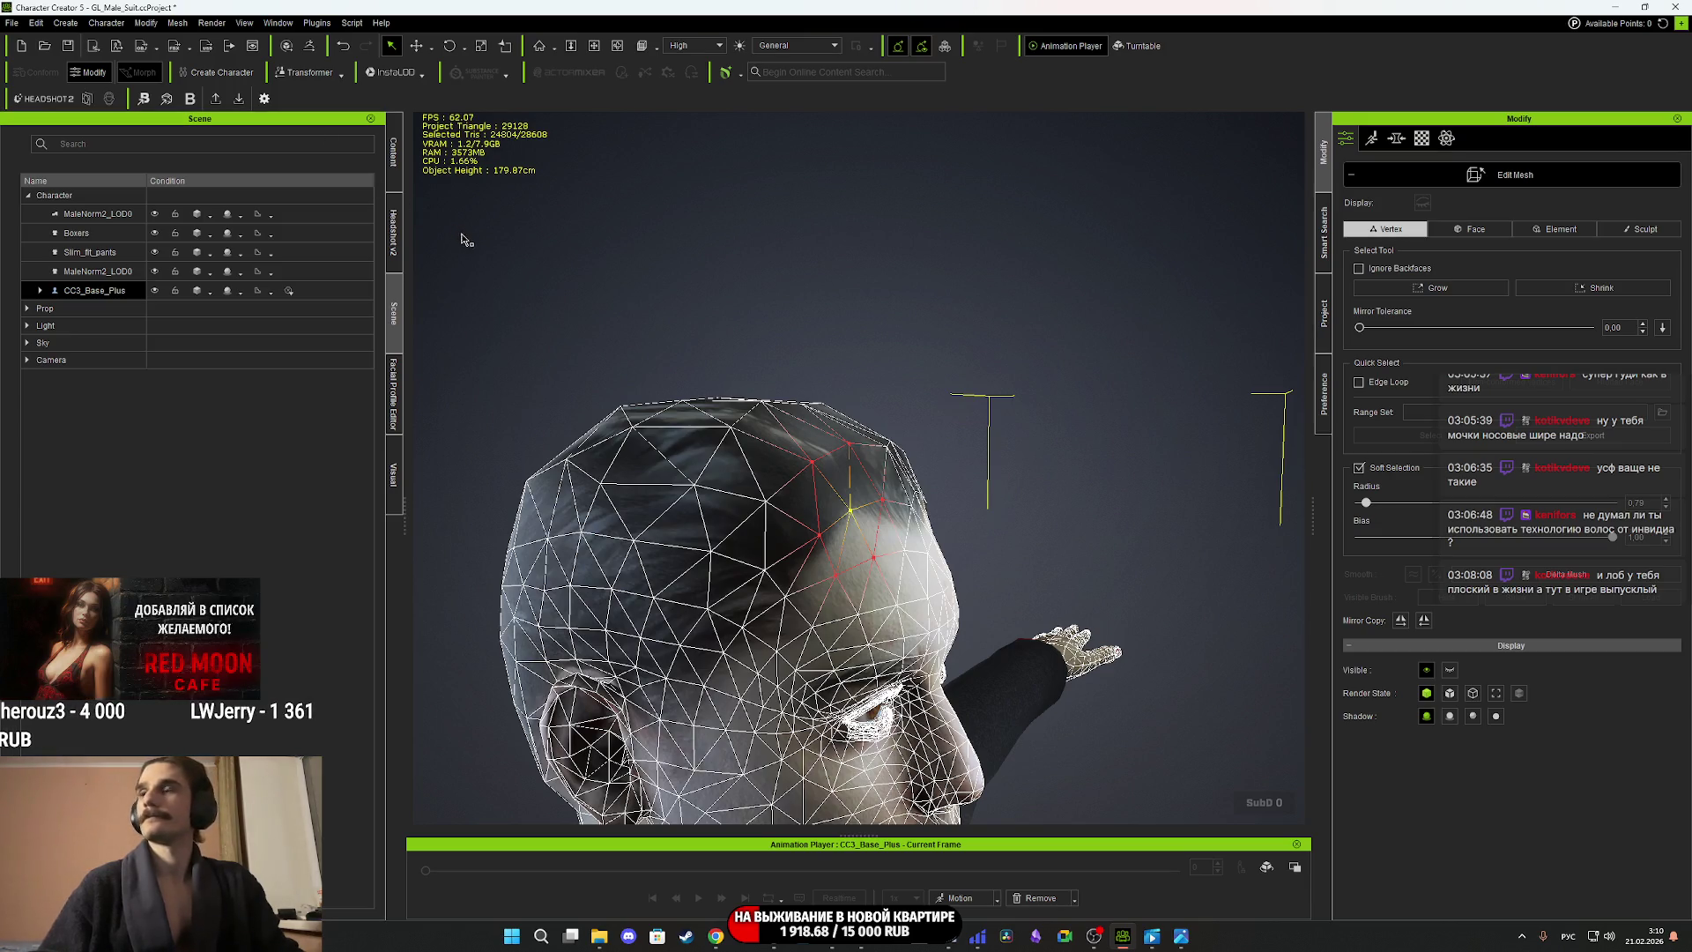
left_click(417, 47)
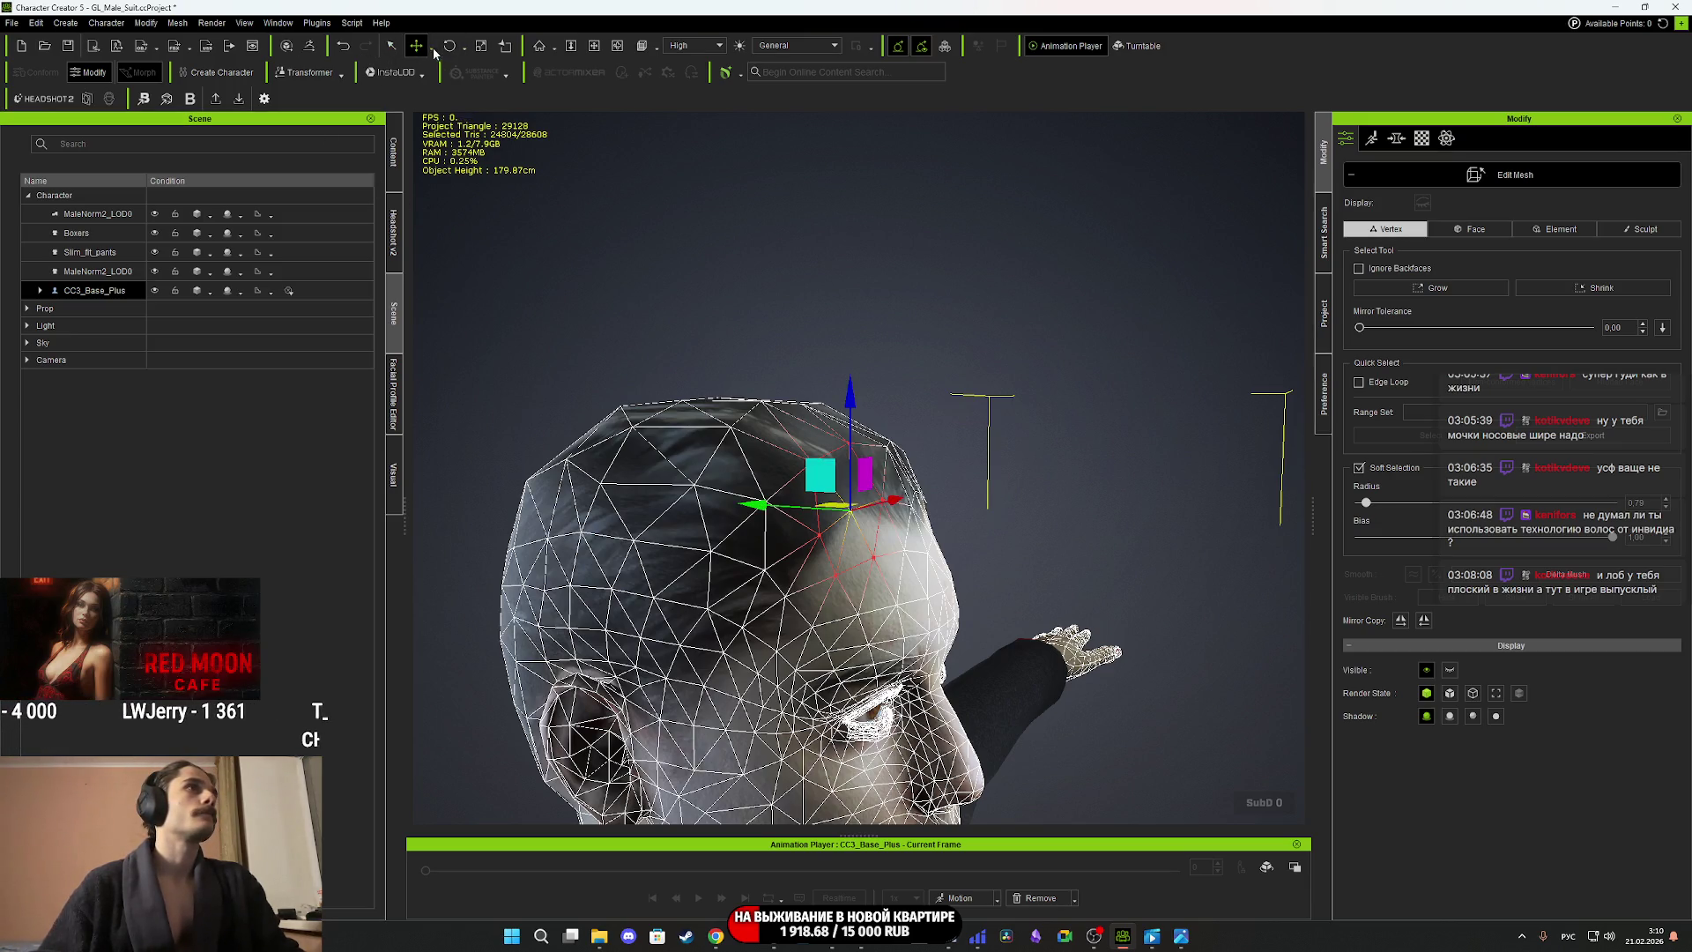
right_click_drag(702, 314, 1013, 473)
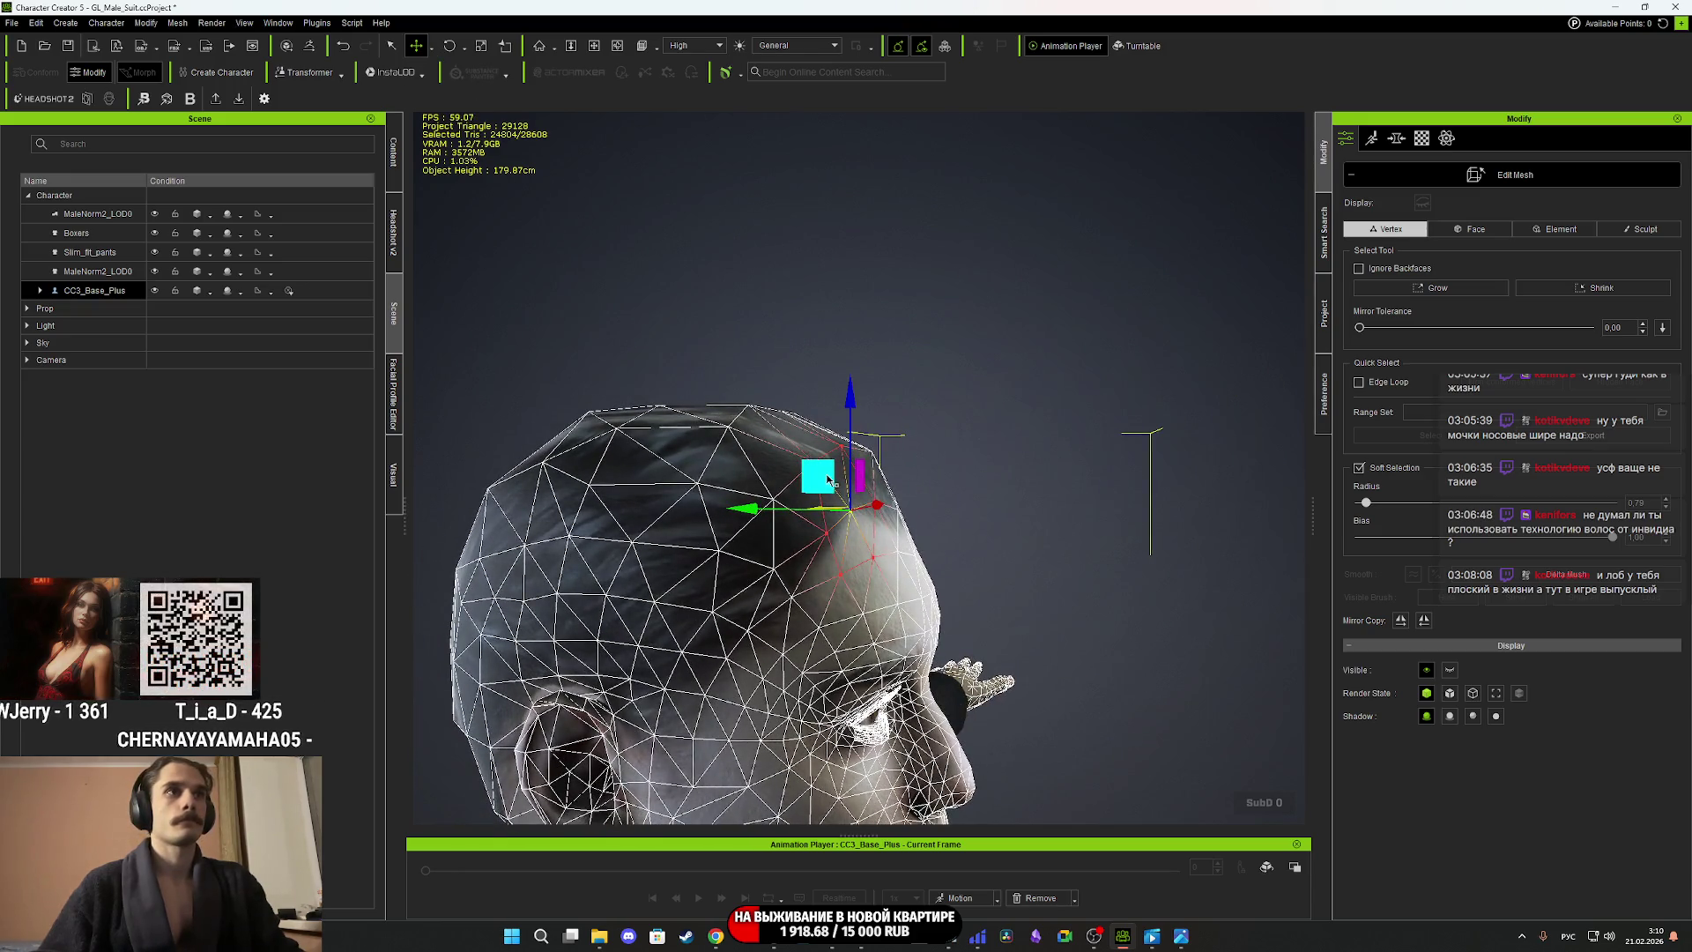
left_click_drag(822, 479, 829, 492)
right_click_drag(864, 512, 740, 551)
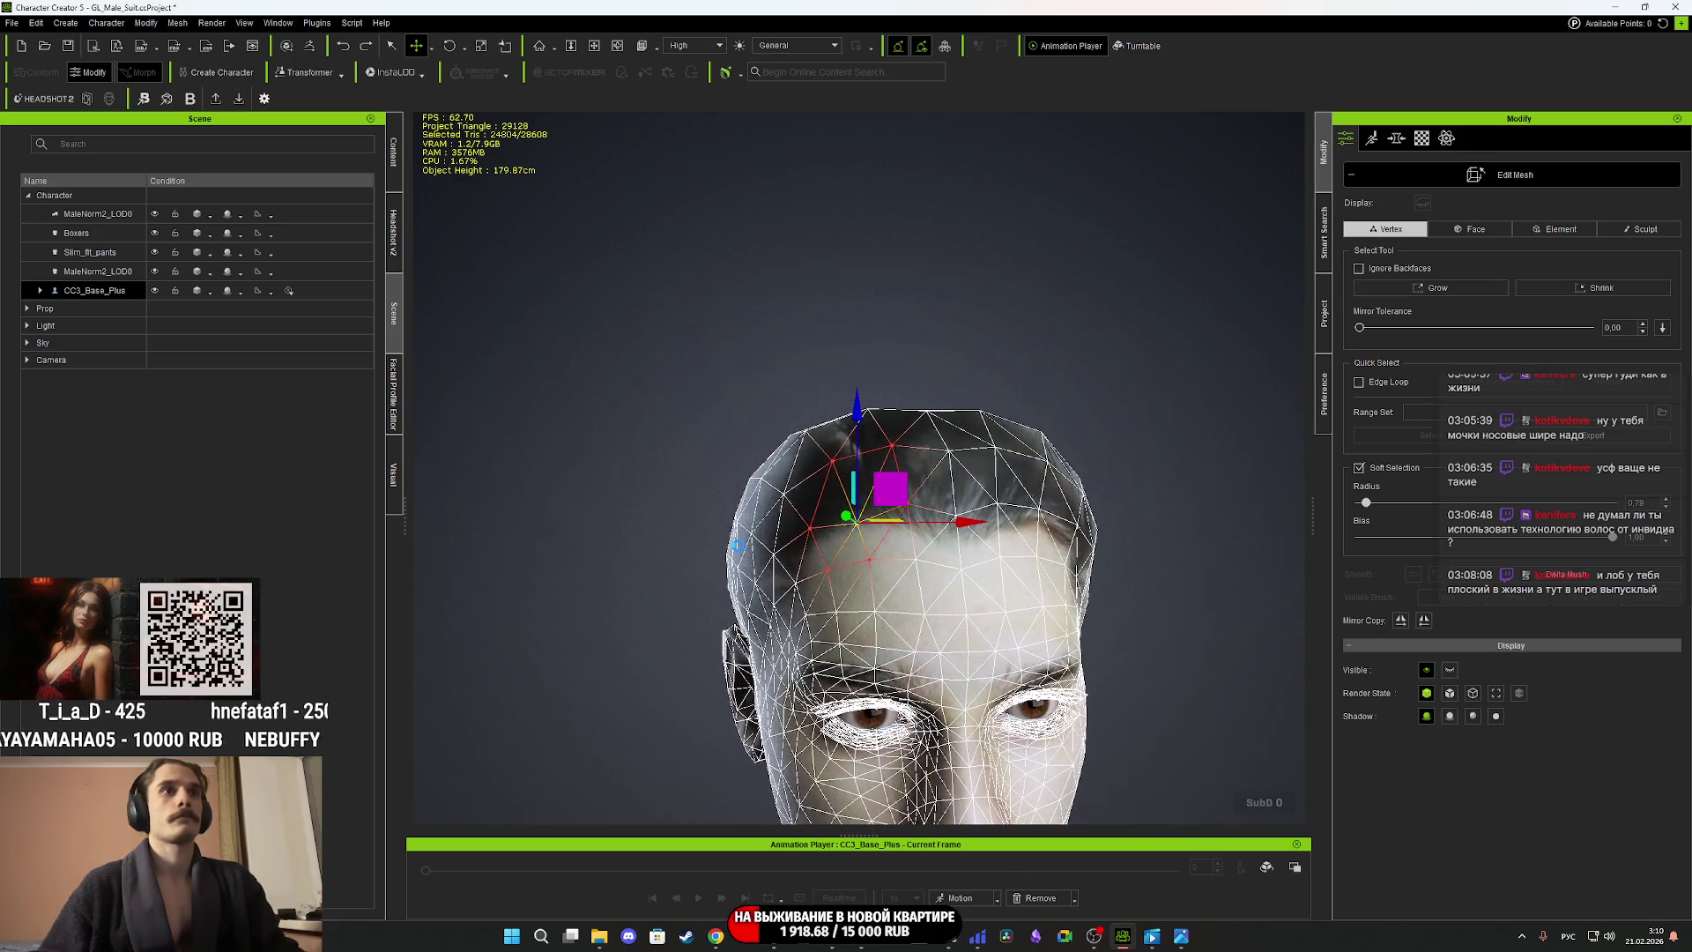
key("ctrl+z")
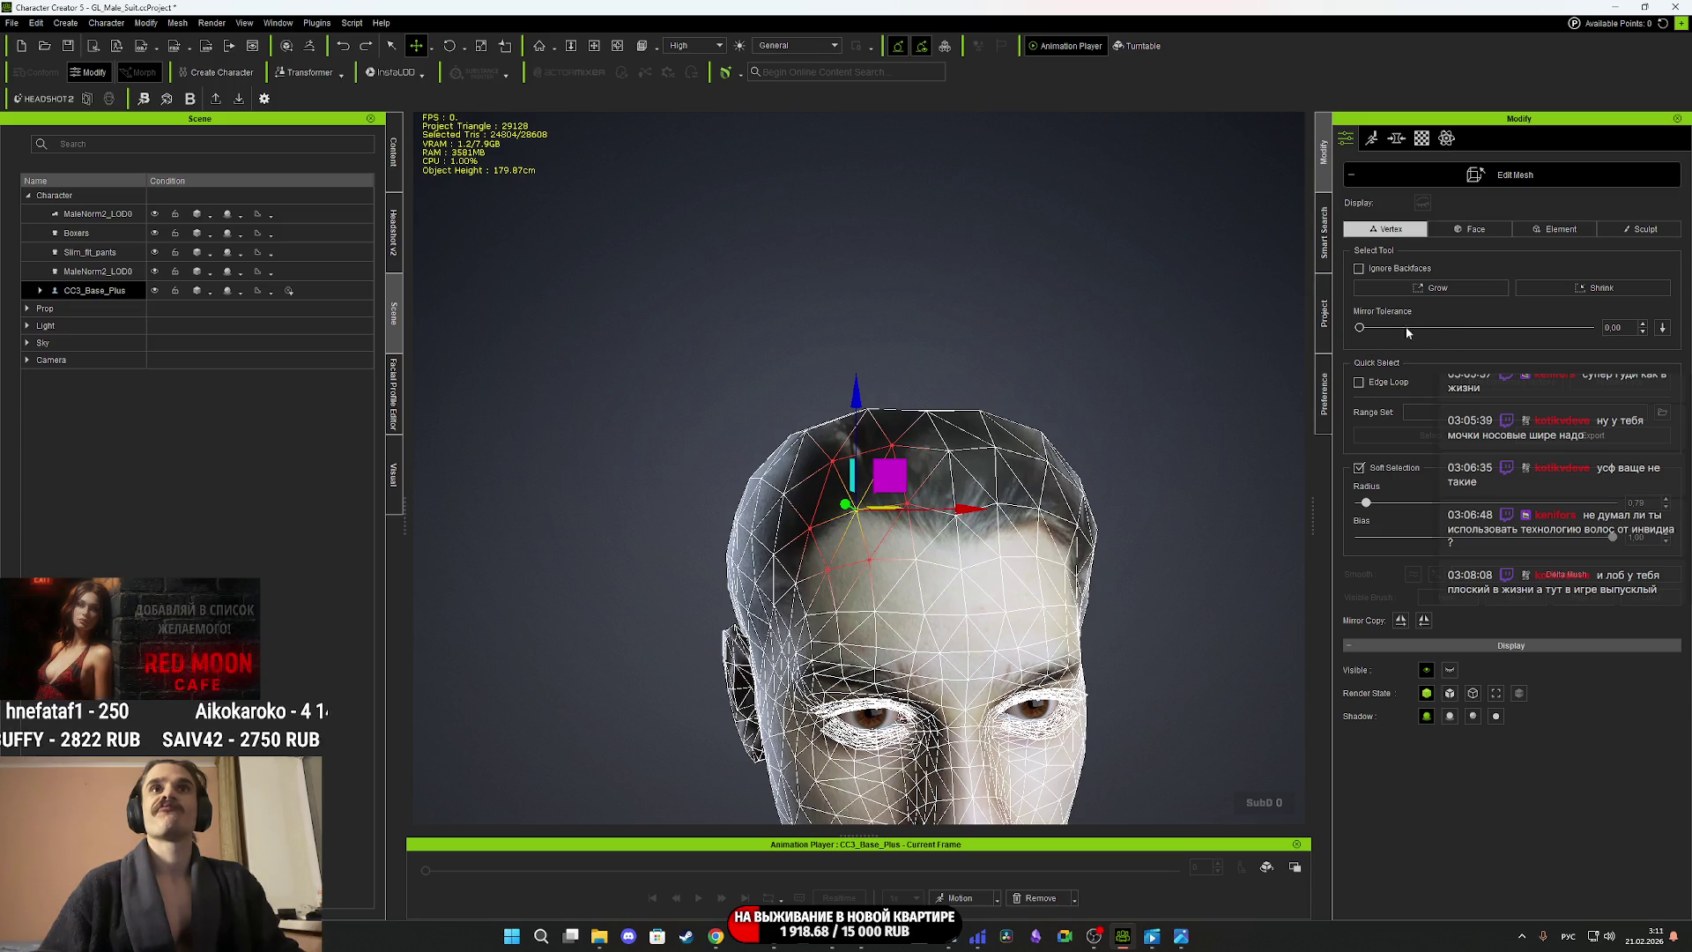
Raise mirror tolerance to 100, then trial-move forehead vertices and undo each change.
left_click_drag(1361, 326, 1617, 335)
right_click_drag(937, 425, 804, 484)
left_click_drag(838, 480, 843, 496)
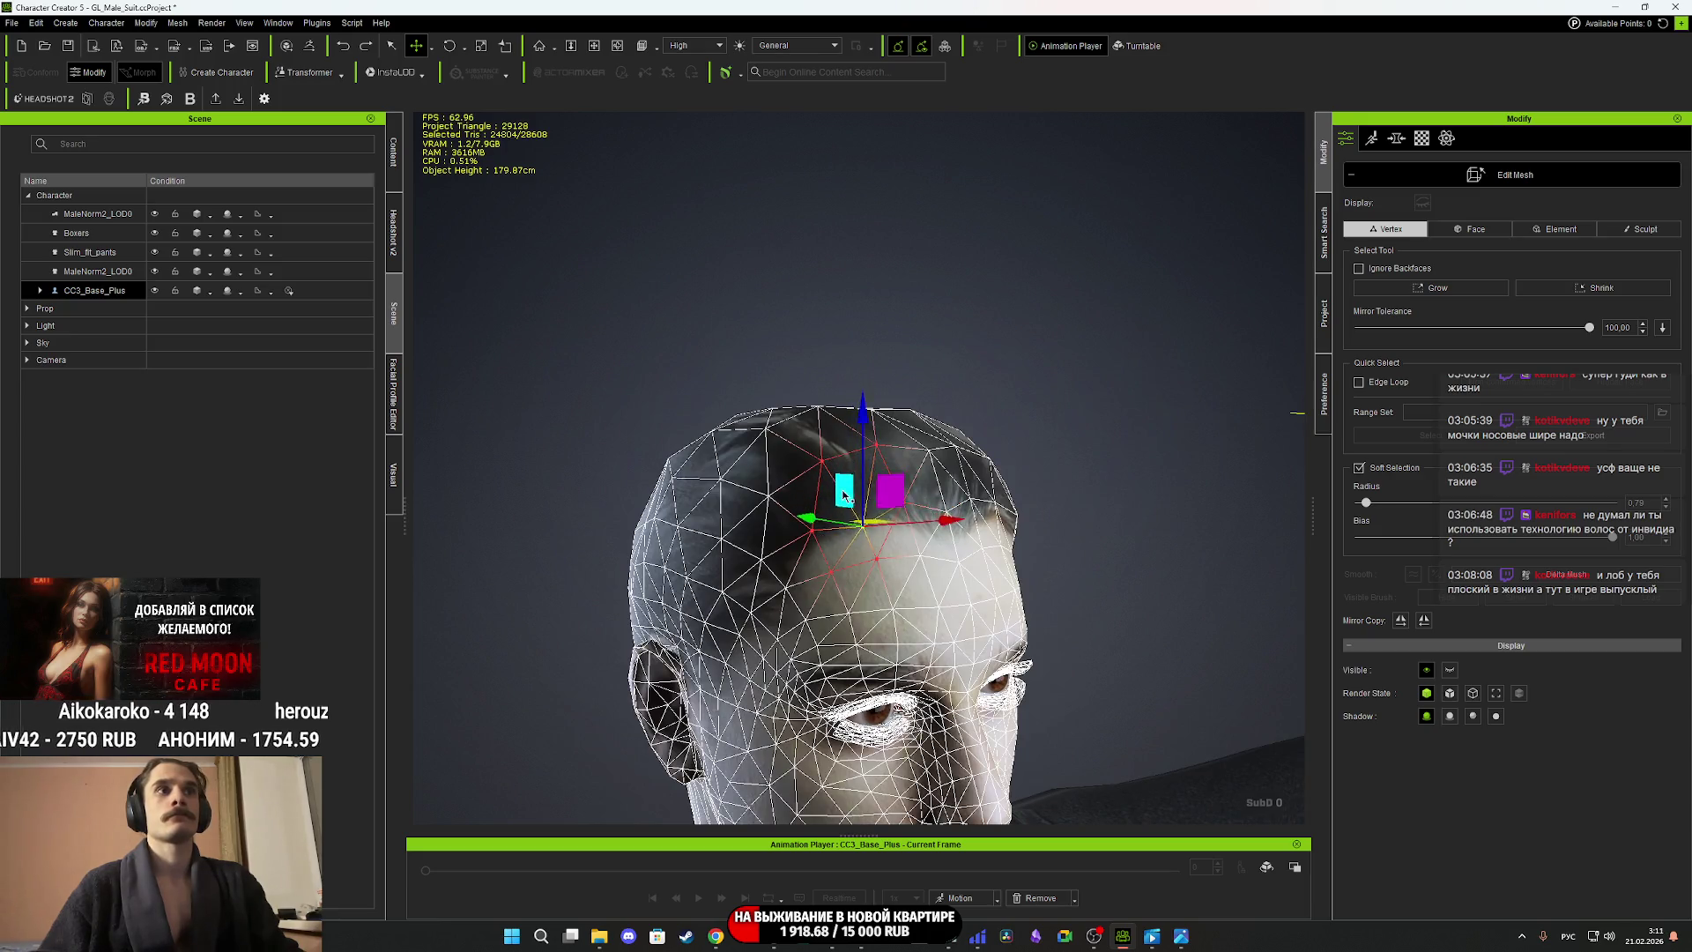
key("ctrl+z")
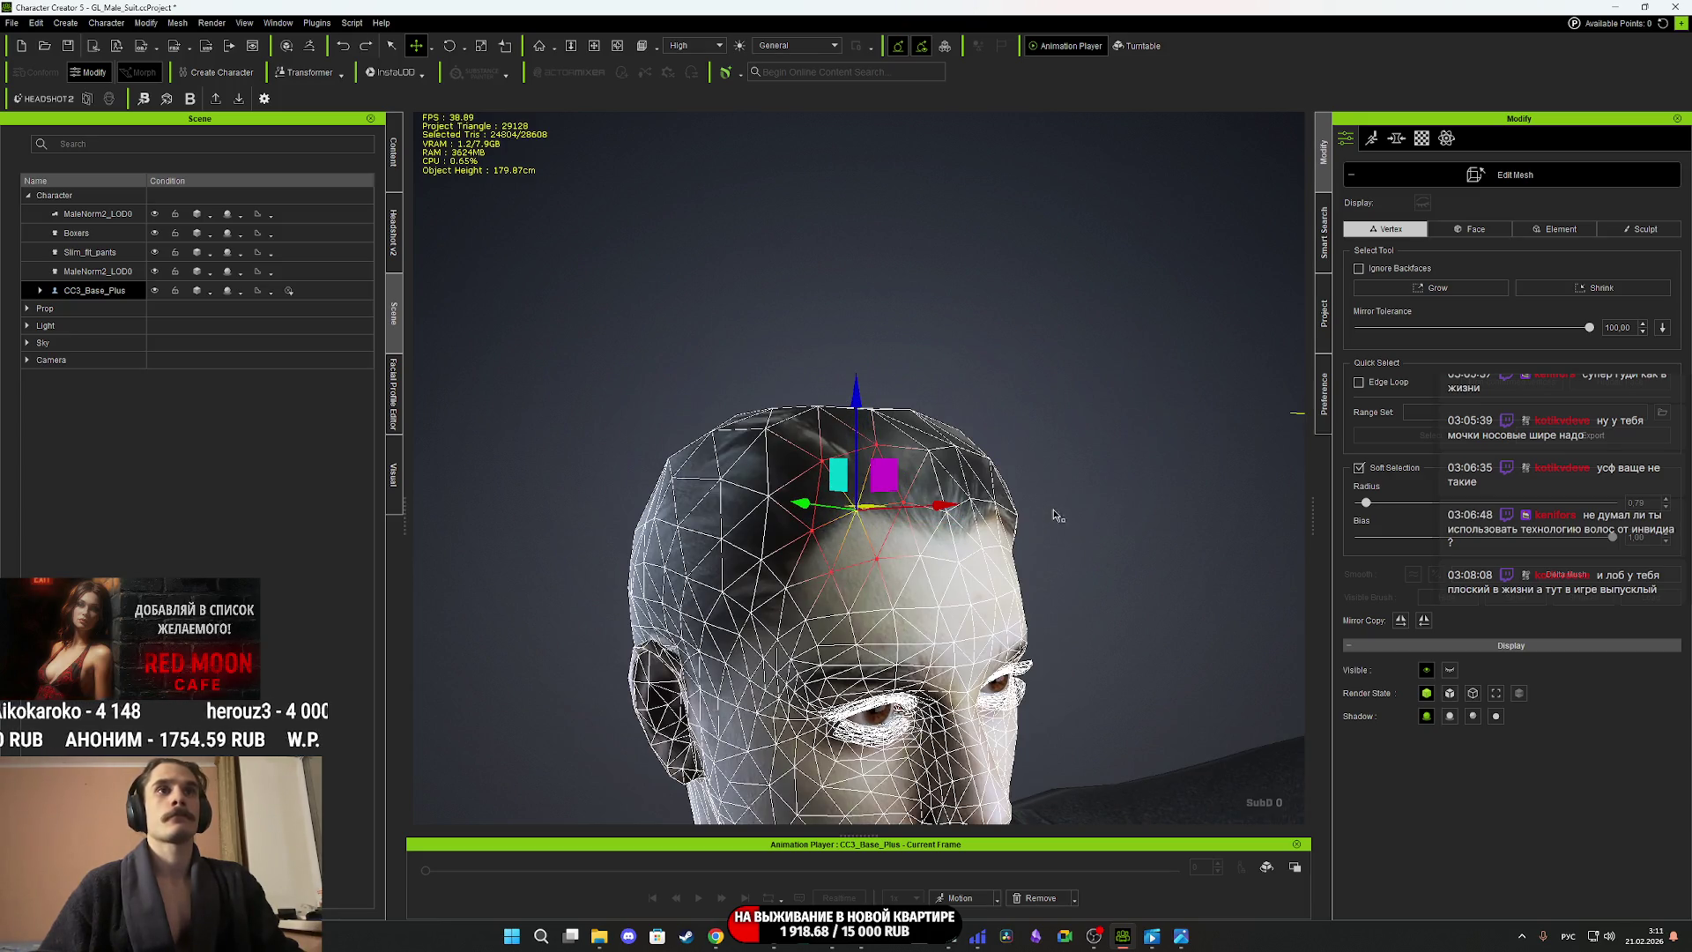
right_click_drag(1148, 496, 926, 551)
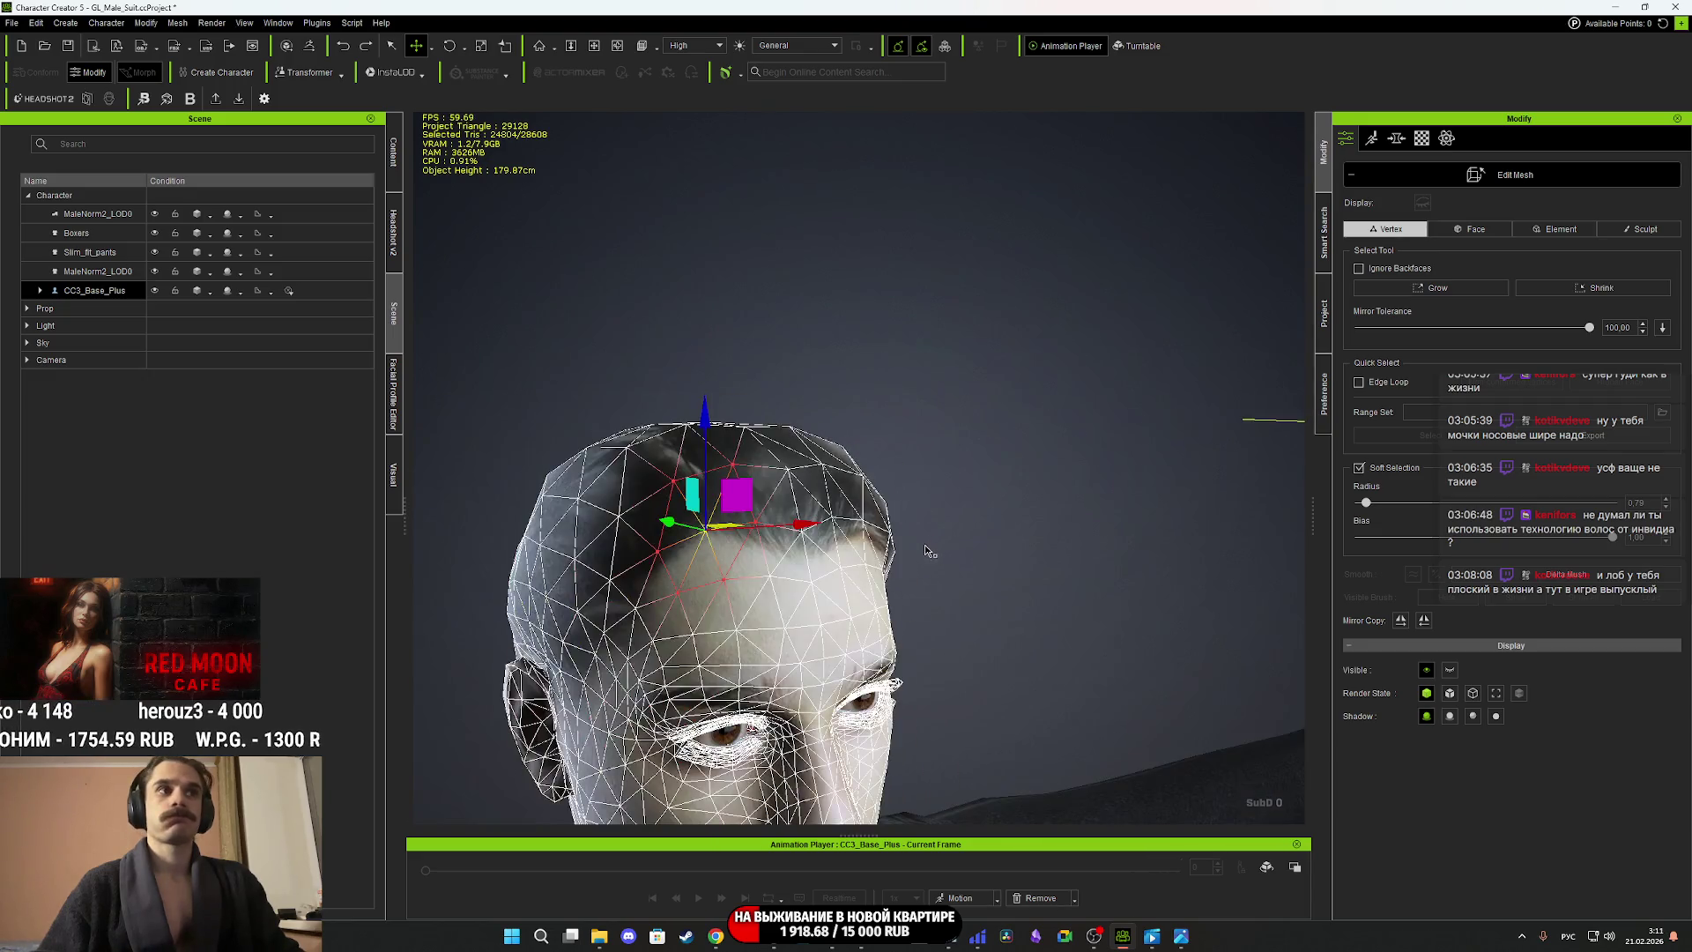
right_click_drag(725, 565, 1283, 537)
left_click(899, 542)
left_click_drag(781, 516, 776, 520)
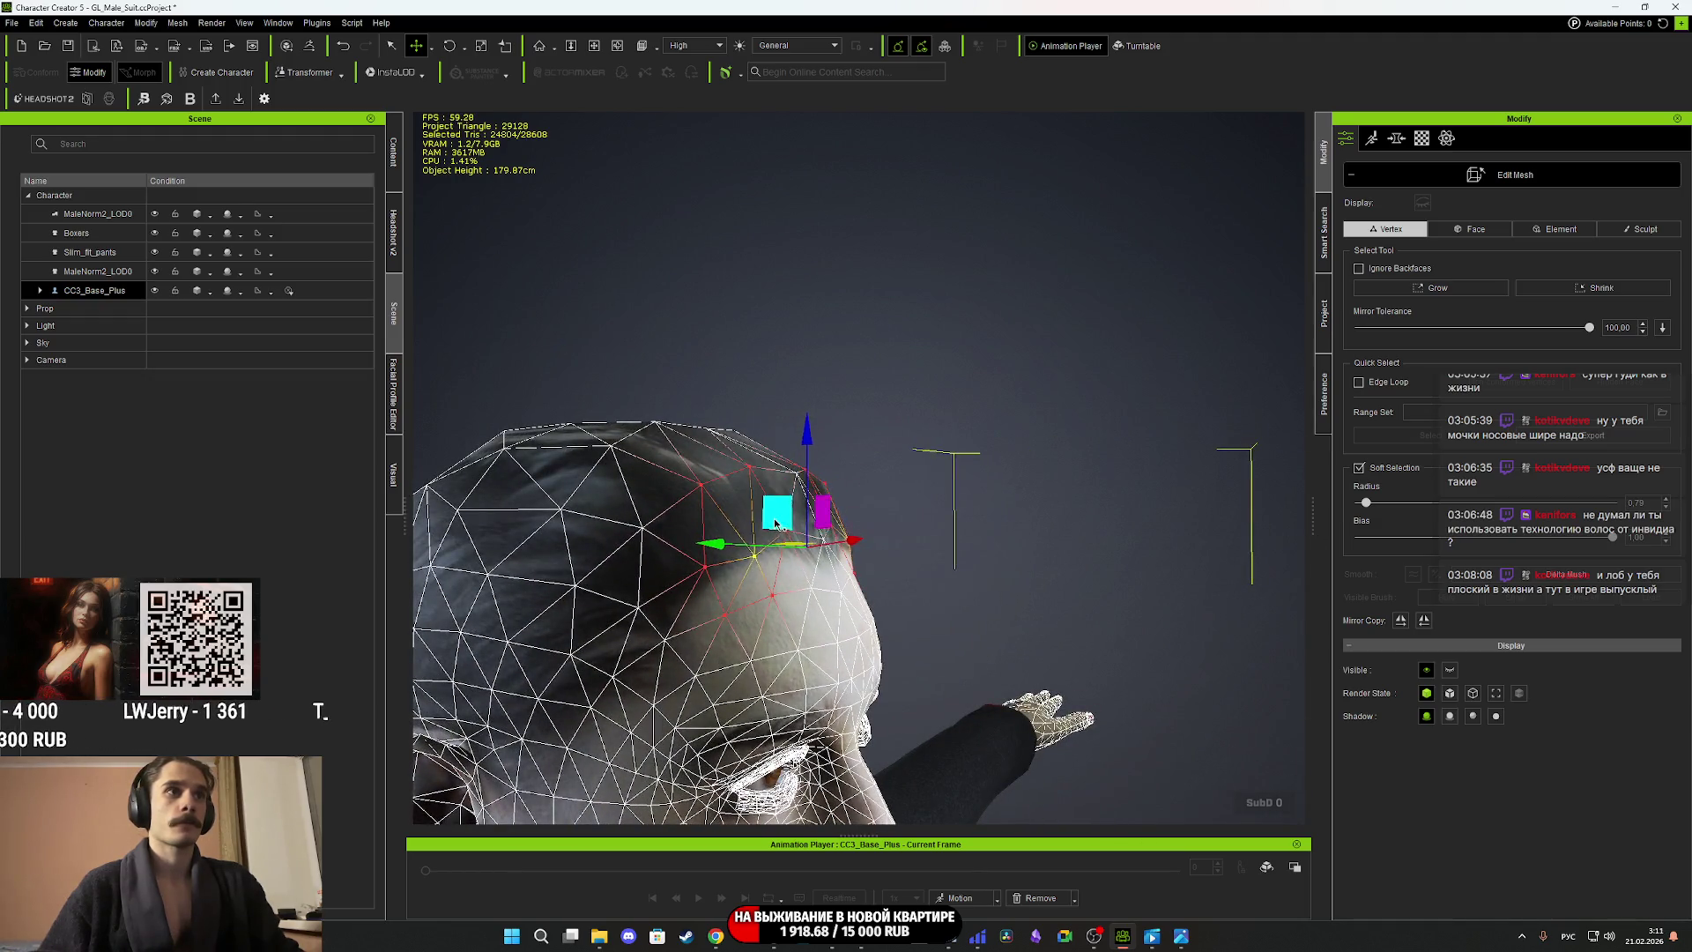
key("ctrl+z")
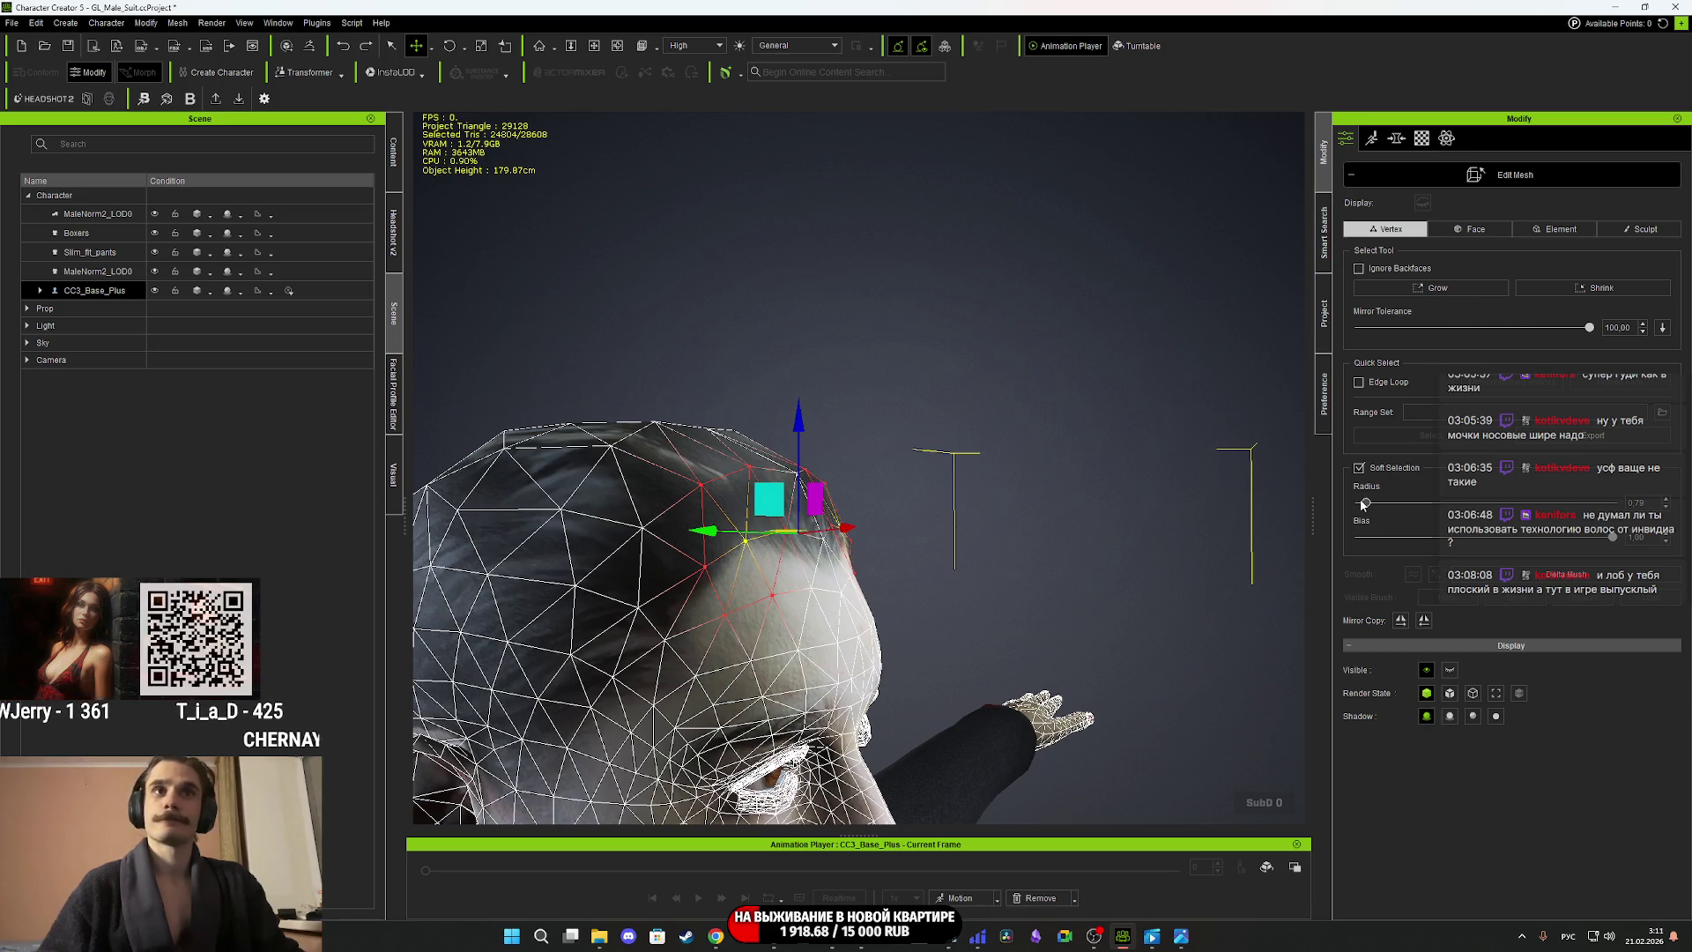
Set Soft Selection Radius to 2.68, look over the head, and exit Edit Mesh.
left_click_drag(1376, 505, 1382, 502)
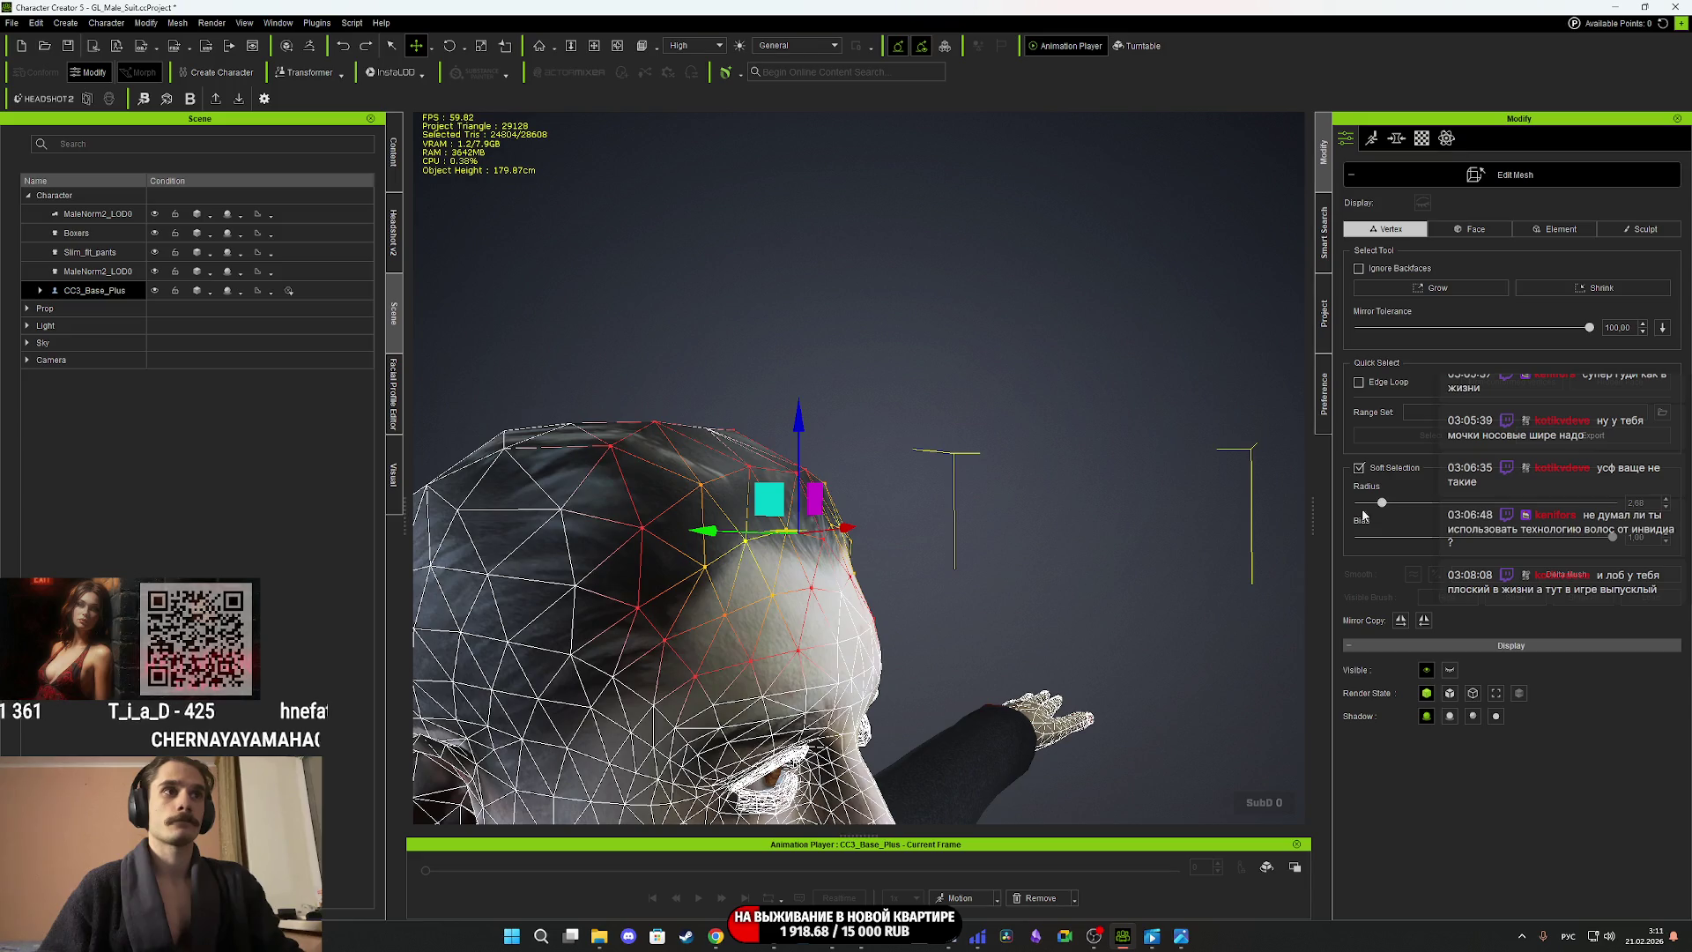
scroll(868, 533, "up", 2)
mouse_move(868, 534)
right_mouse_down()
mouse_move(778, 509)
mouse_move(670, 533)
mouse_move(316, 550)
mouse_move(794, 564)
mouse_move(688, 573)
mouse_move(707, 578)
right_mouse_up()
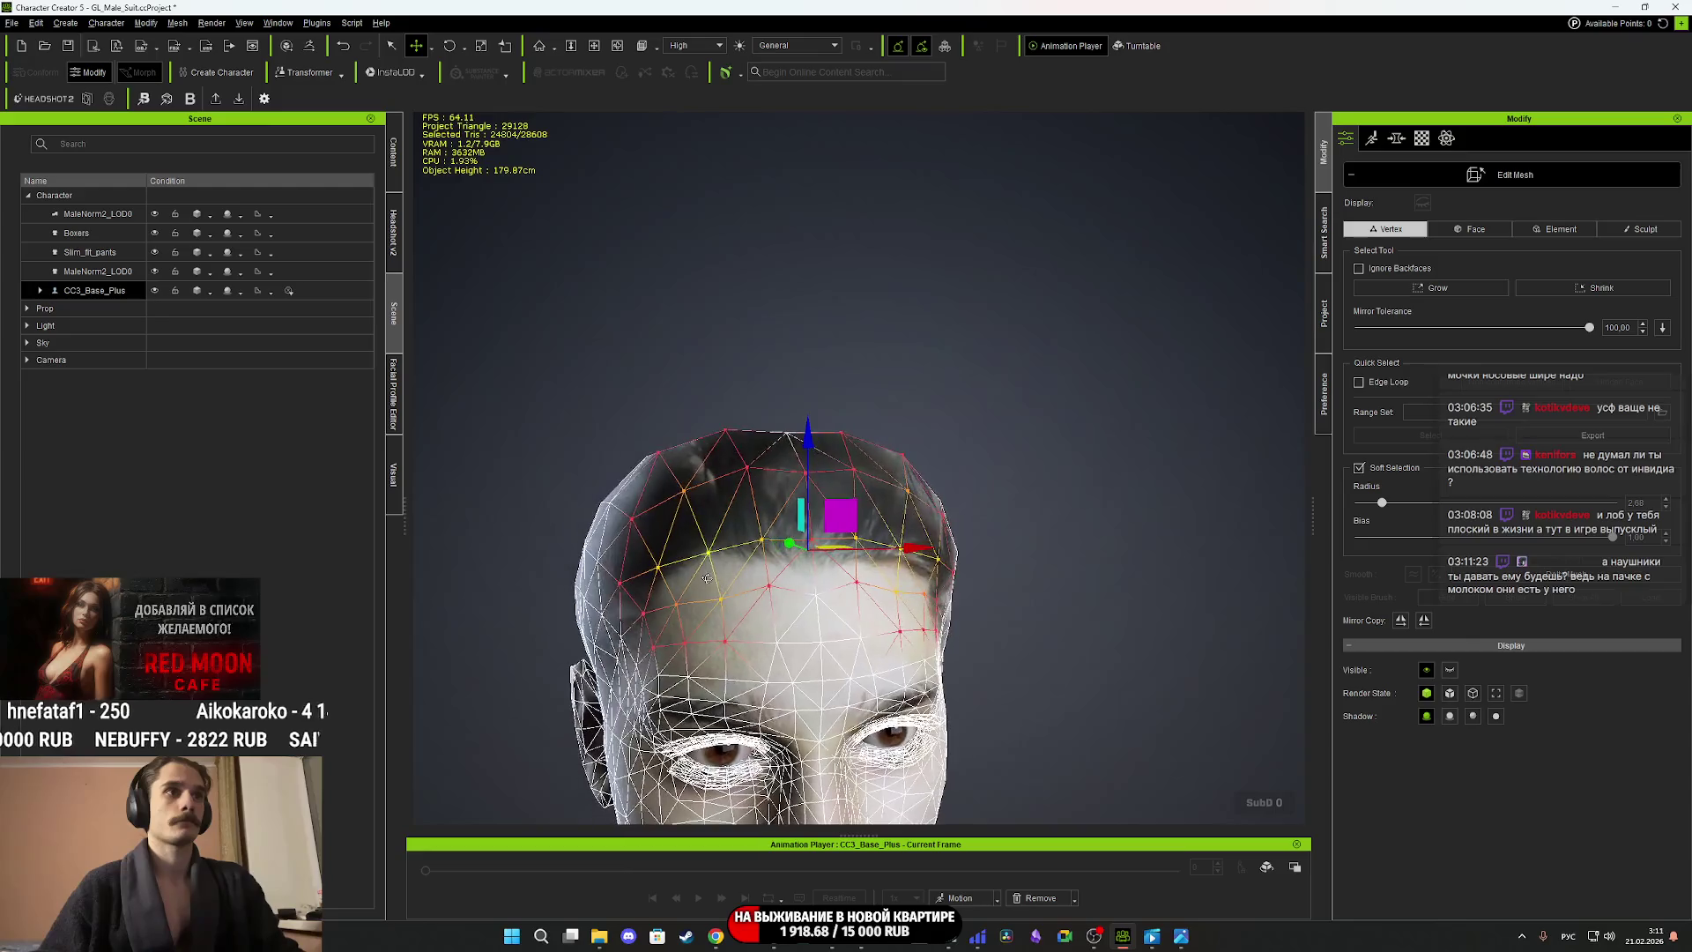
scroll(706, 579, "down", 3)
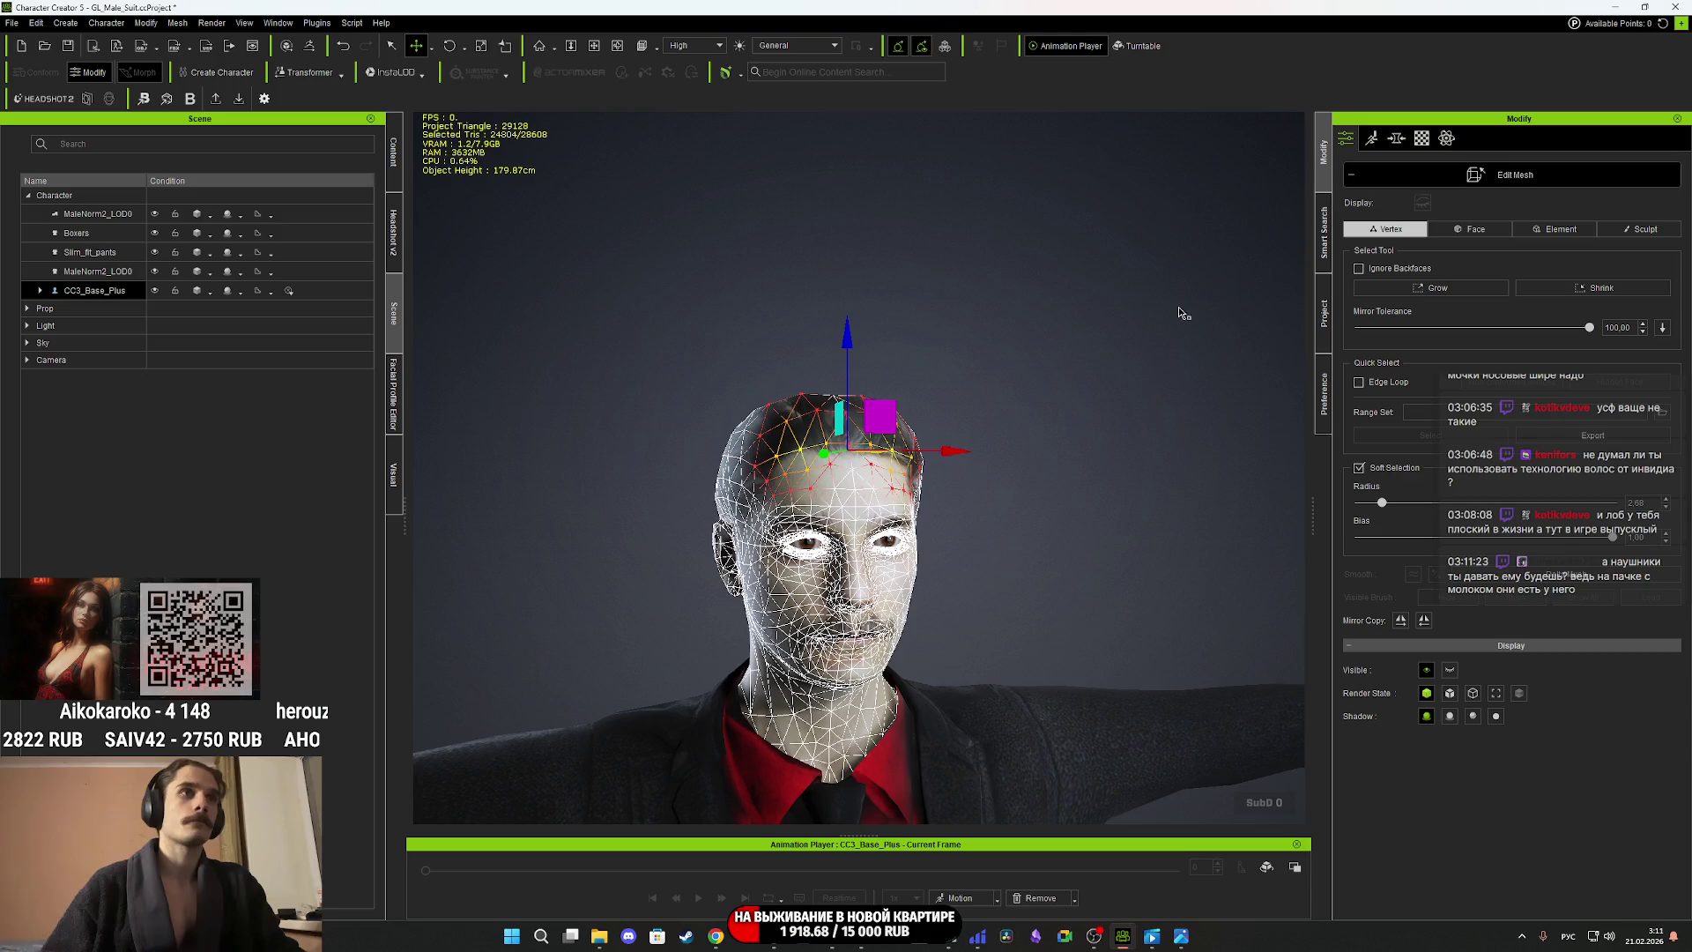
left_click(1548, 182)
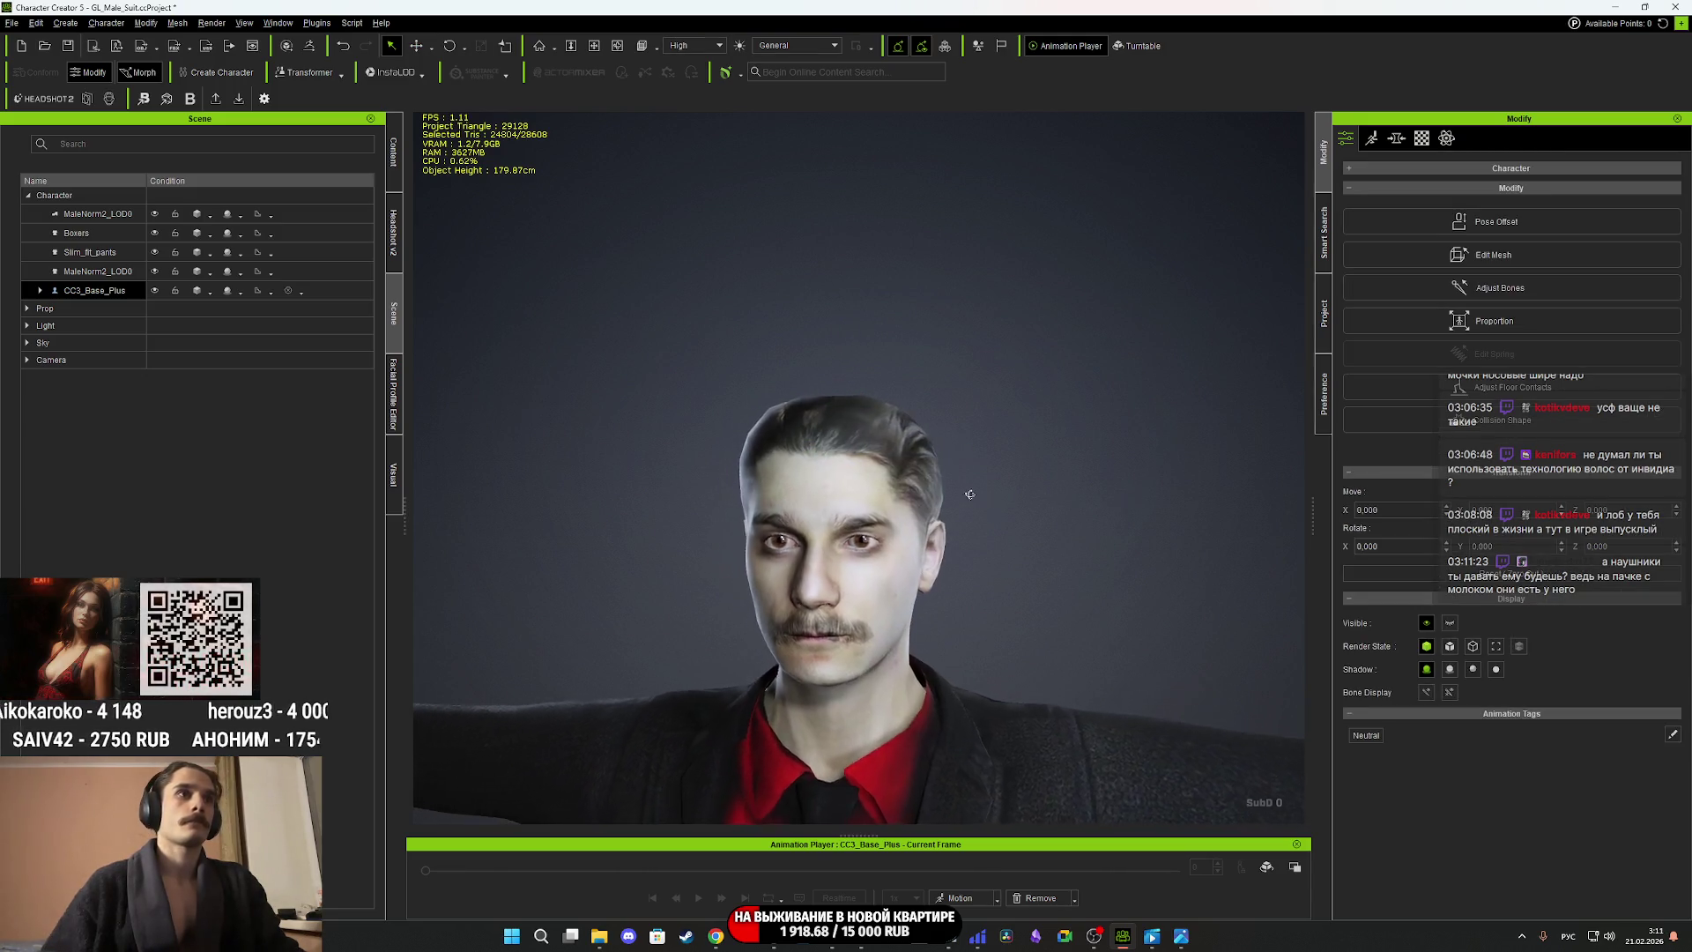
mouse_move(1011, 465)
right_mouse_down()
mouse_move(1040, 465)
mouse_move(1001, 476)
mouse_move(1092, 479)
mouse_move(1013, 484)
mouse_move(1172, 569)
mouse_move(1102, 212)
mouse_move(975, 529)
mouse_move(990, 476)
mouse_move(1027, 476)
mouse_move(958, 490)
mouse_move(1096, 514)
right_mouse_up()
scroll(1172, 569, "up", 3)
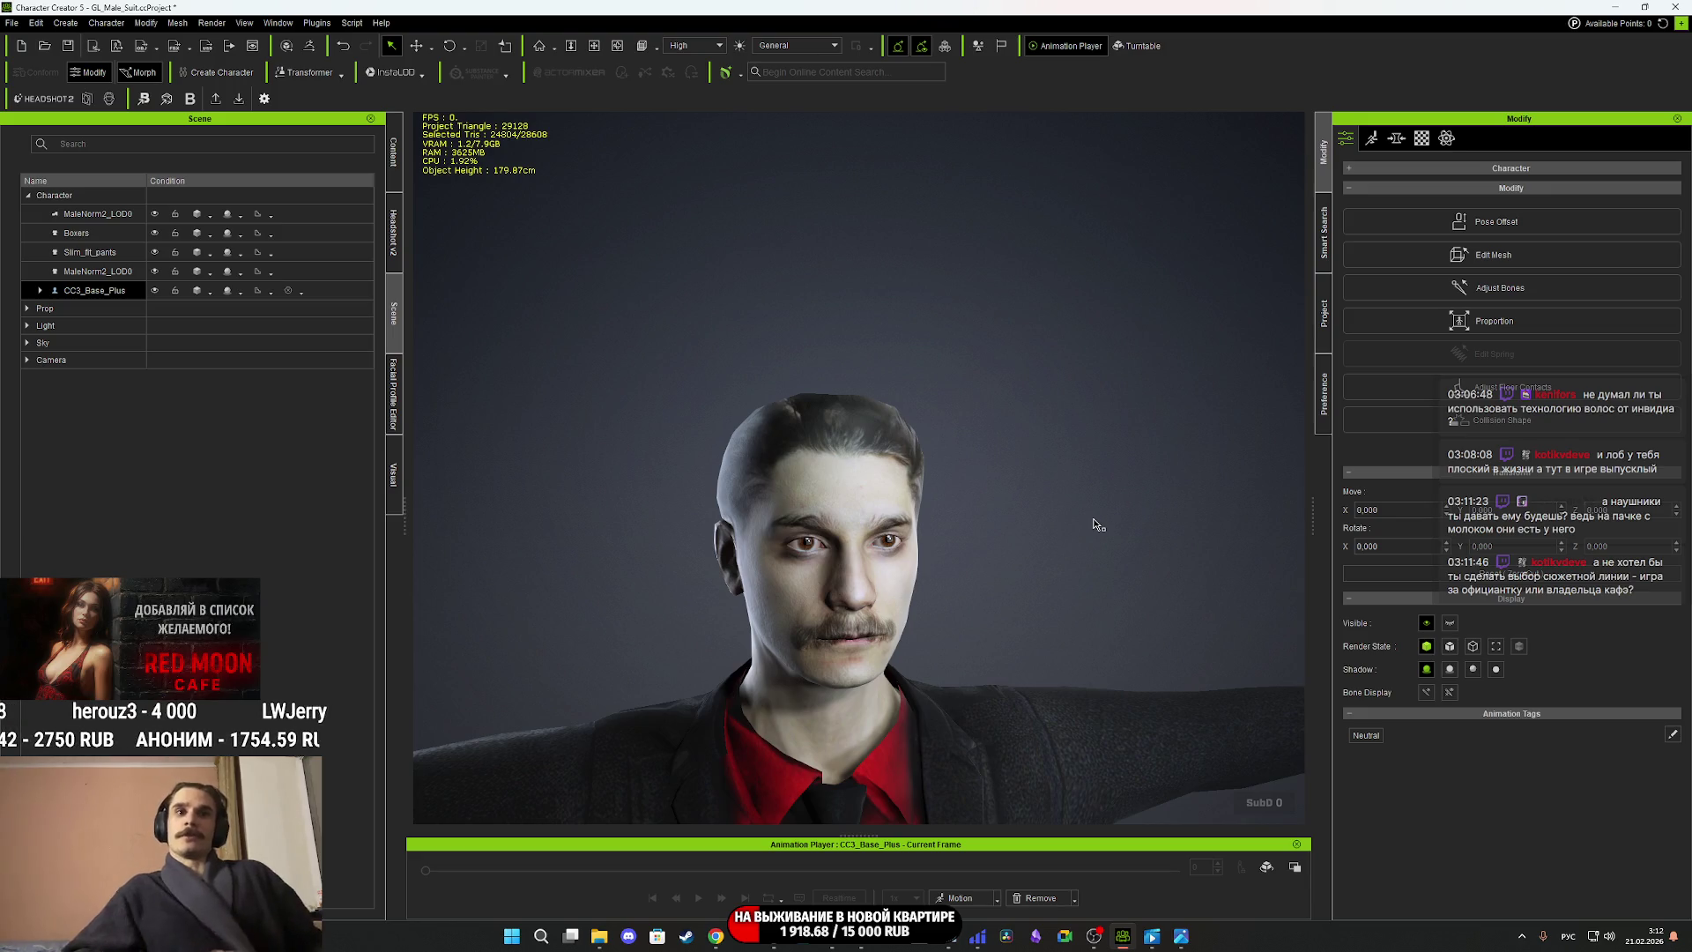
scroll(1093, 524, "down", 5)
mouse_move(1093, 524)
right_mouse_down()
mouse_move(921, 613)
mouse_move(908, 643)
mouse_move(884, 557)
right_mouse_up()
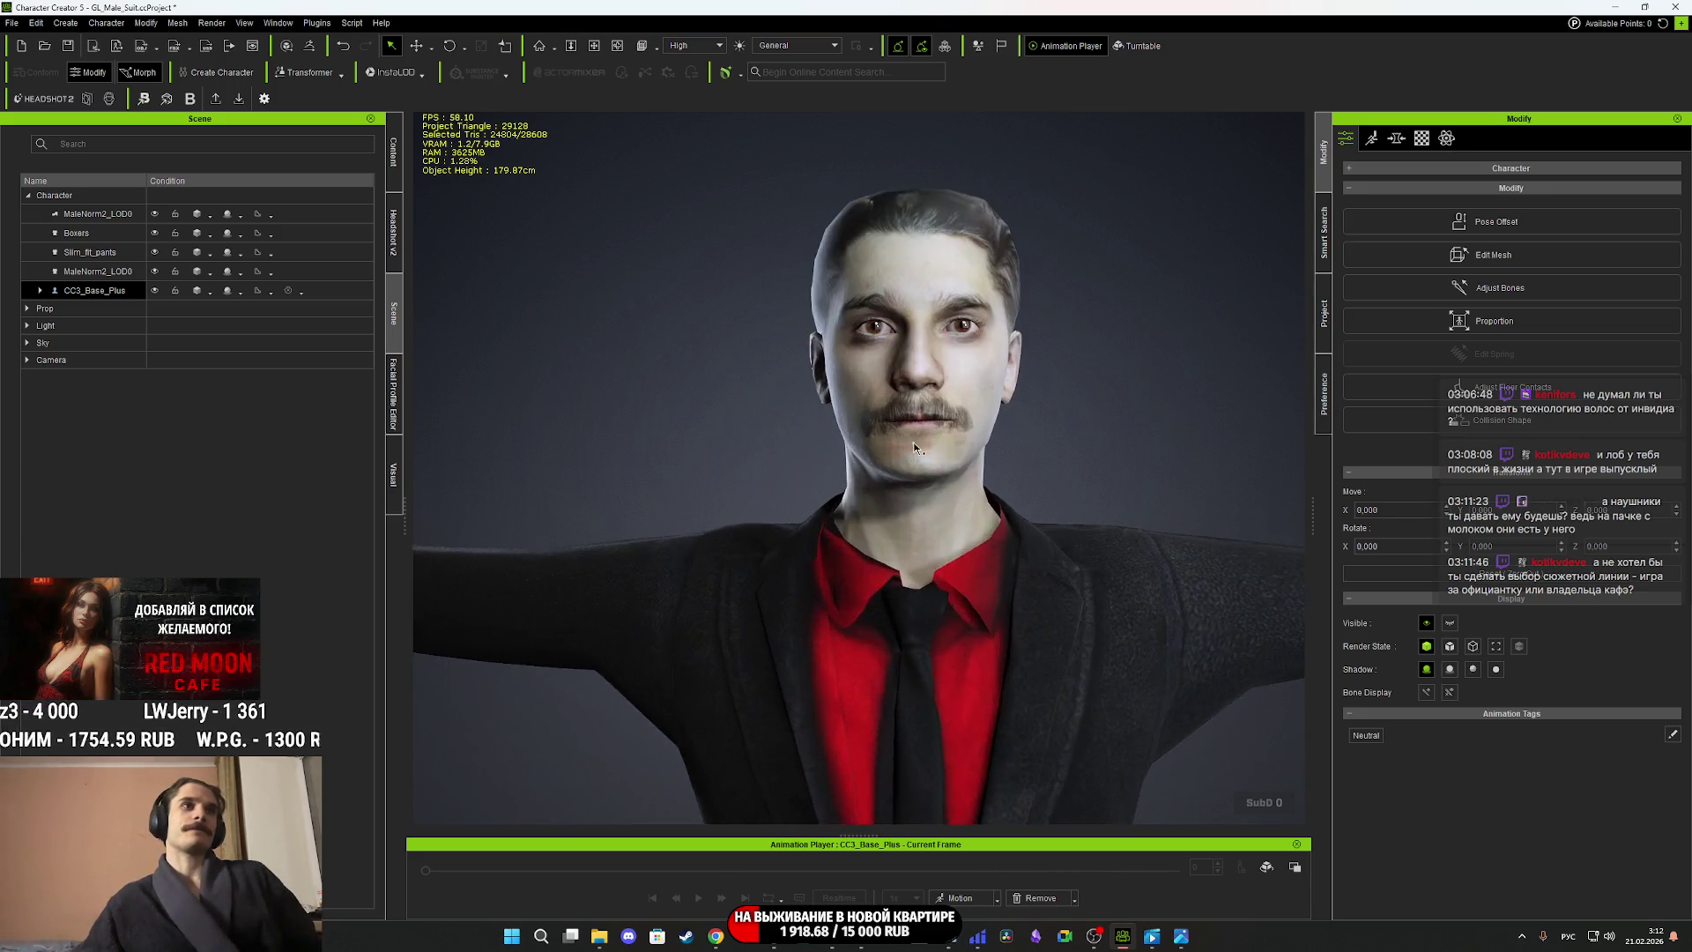
scroll(914, 448, "up", 5)
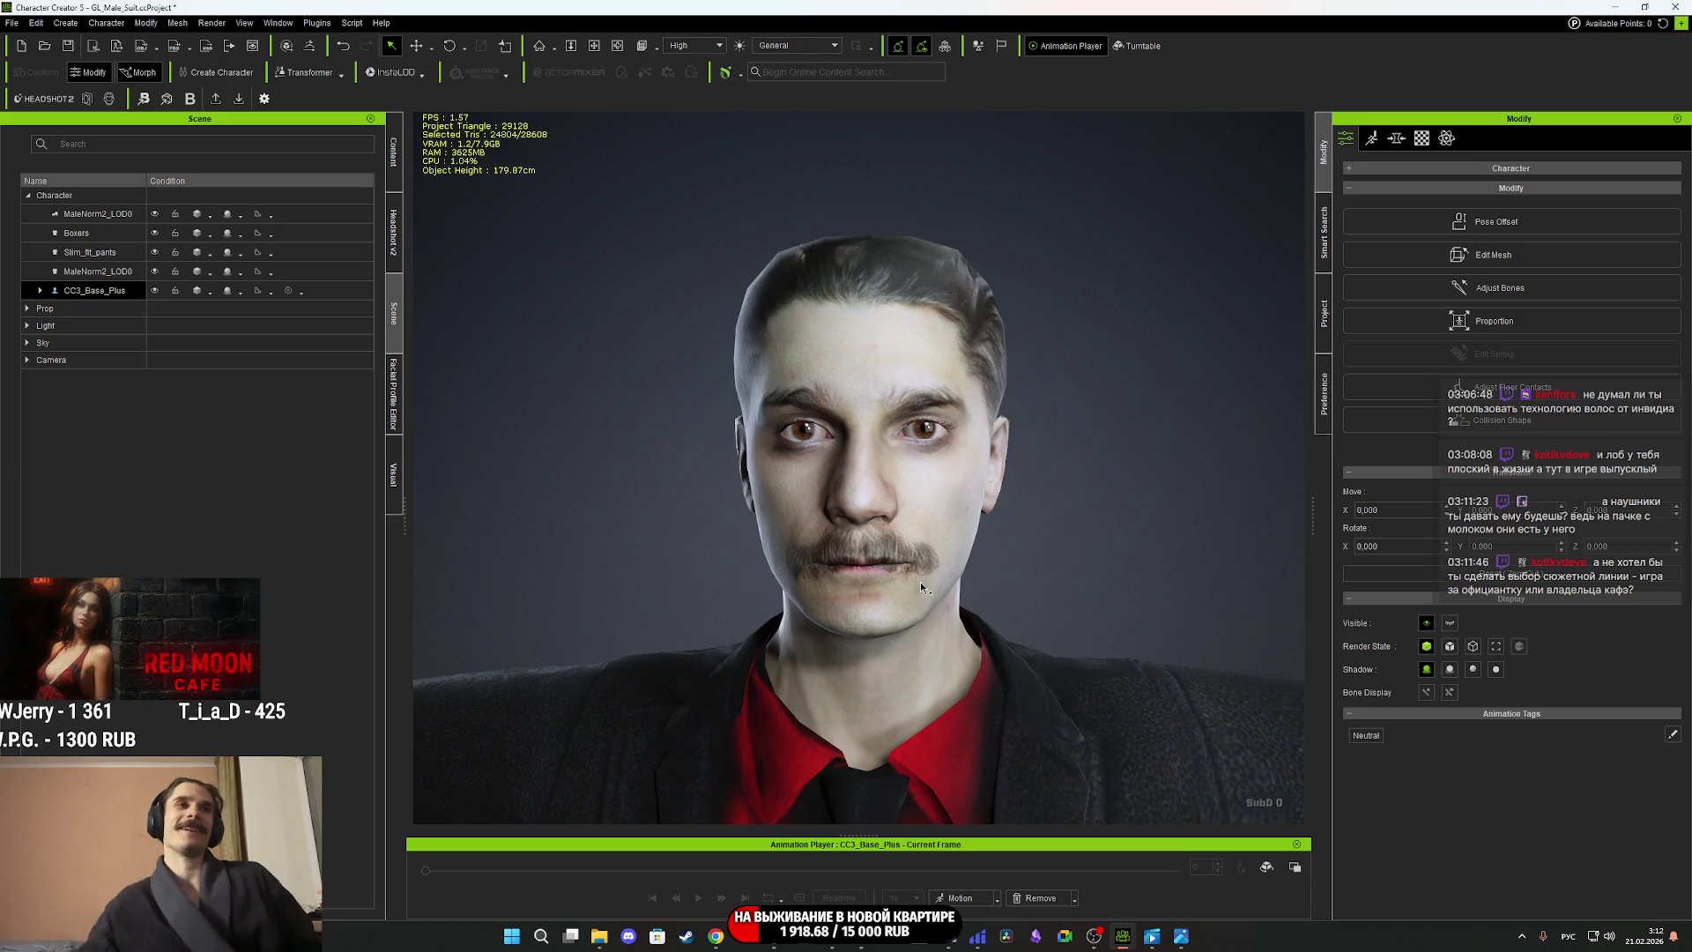
scroll(921, 581, "down", 3)
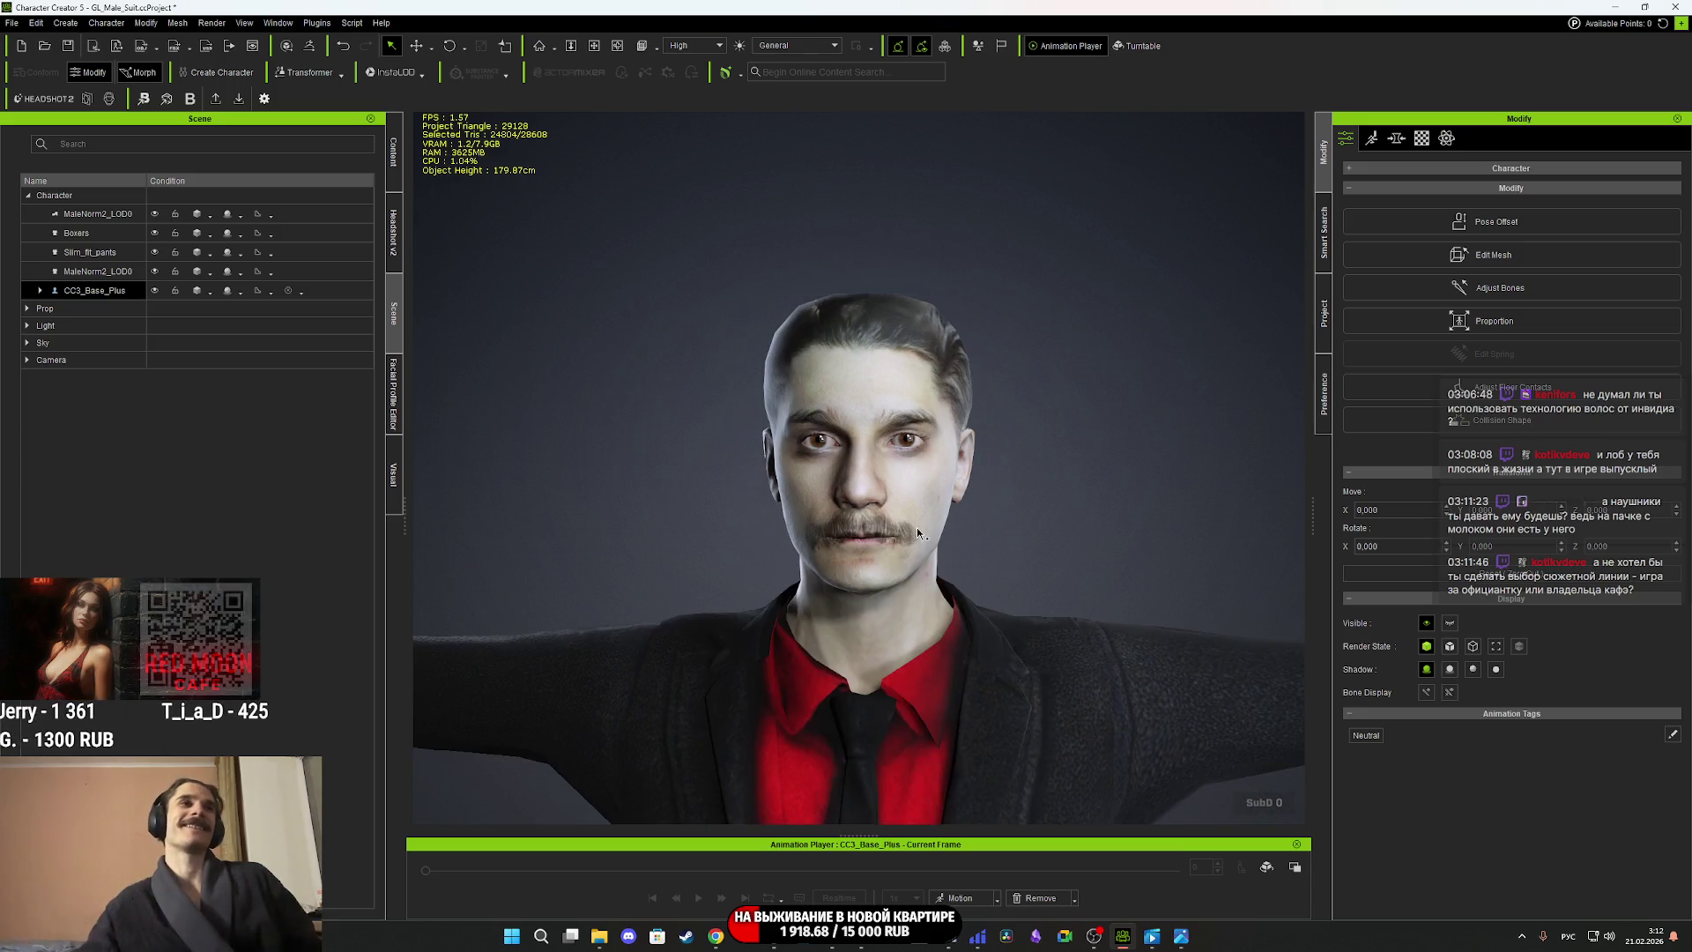
Show the Motion tab and open then close the Edit Pose editor.
left_click(1373, 139)
left_click(1511, 197)
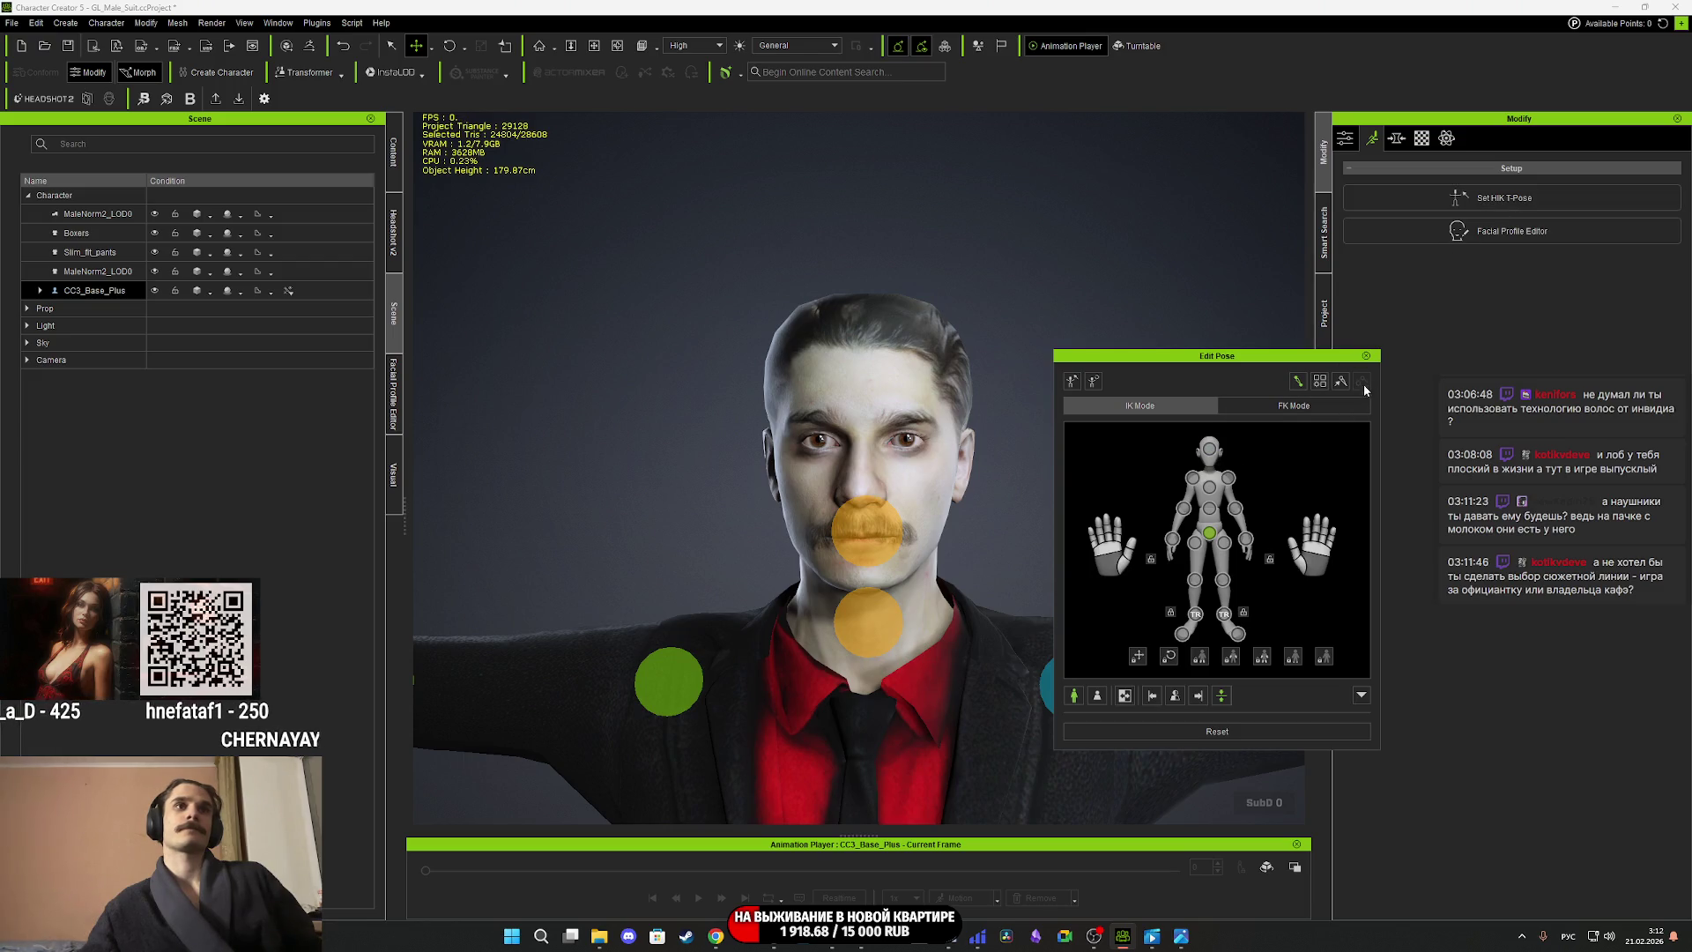
left_click(1366, 356)
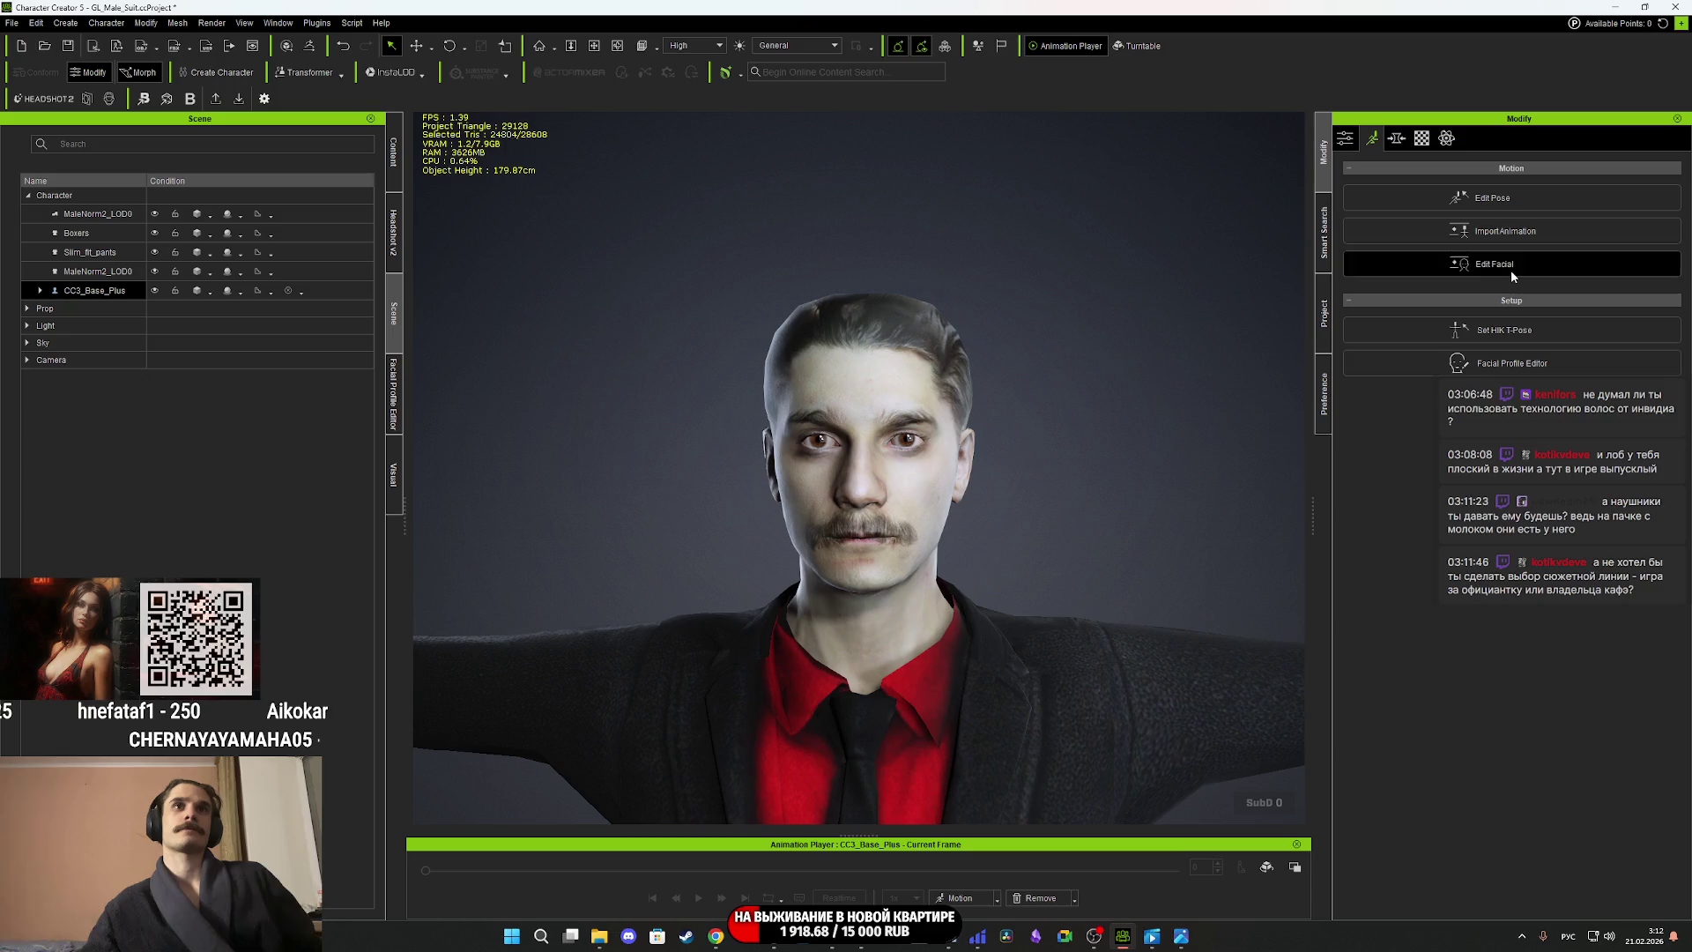
Open Edit Facial past the insufficient-data warning, Revert the expression, and close it.
left_click(1511, 270)
left_click(948, 517)
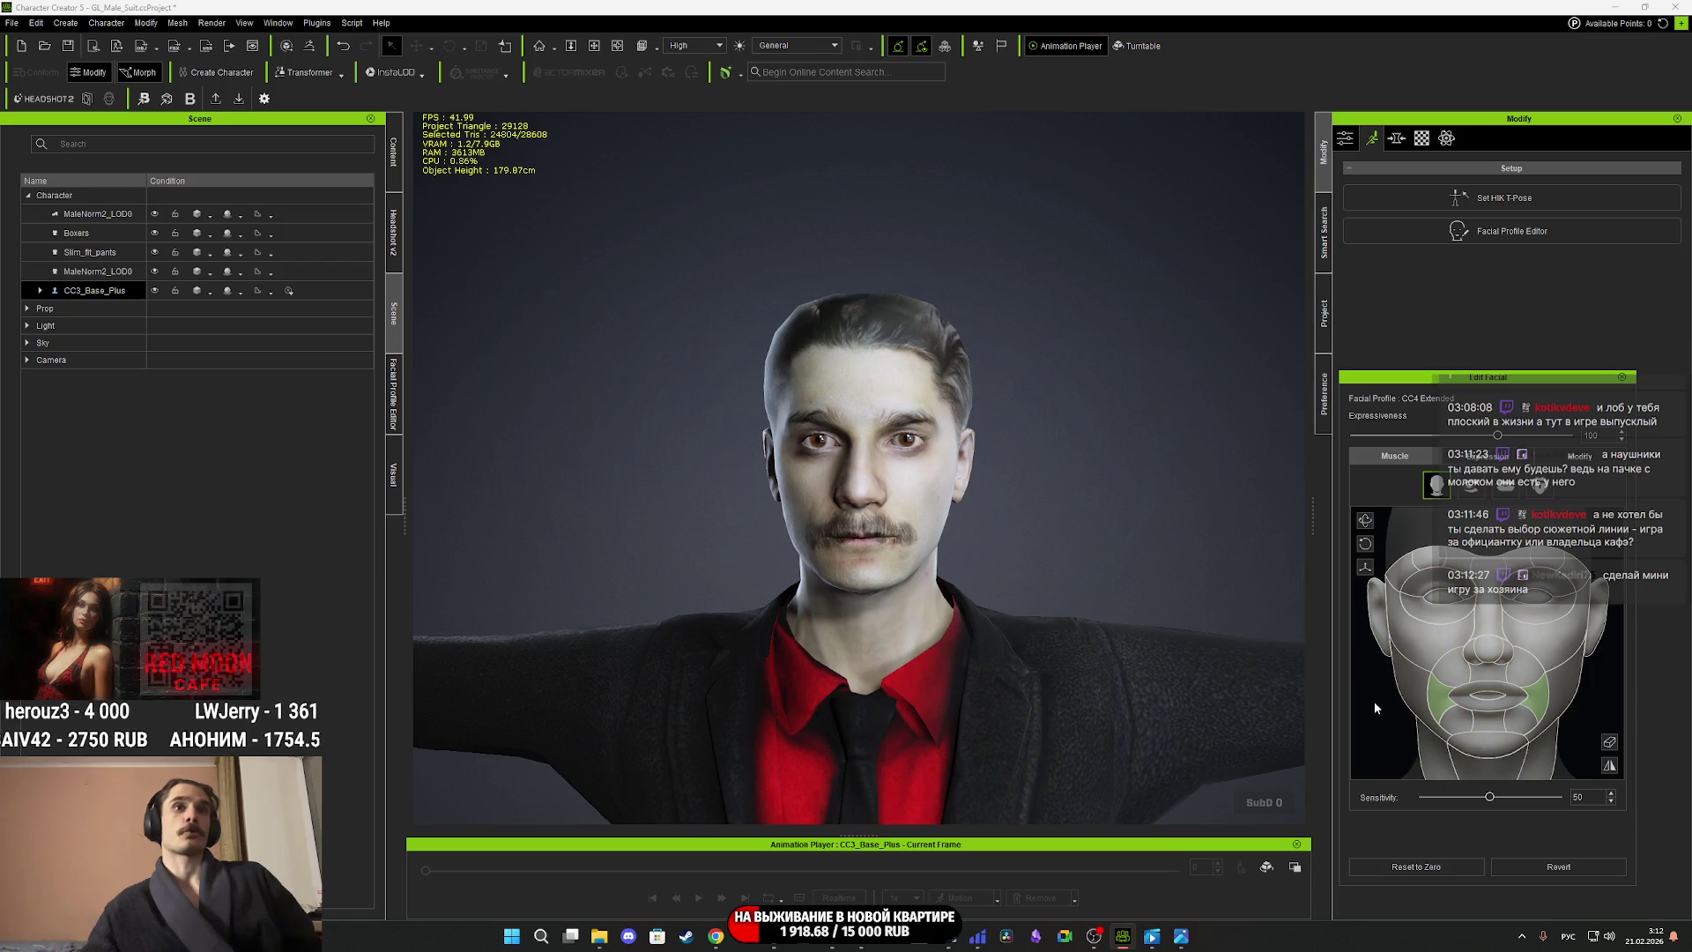
left_click(1556, 865)
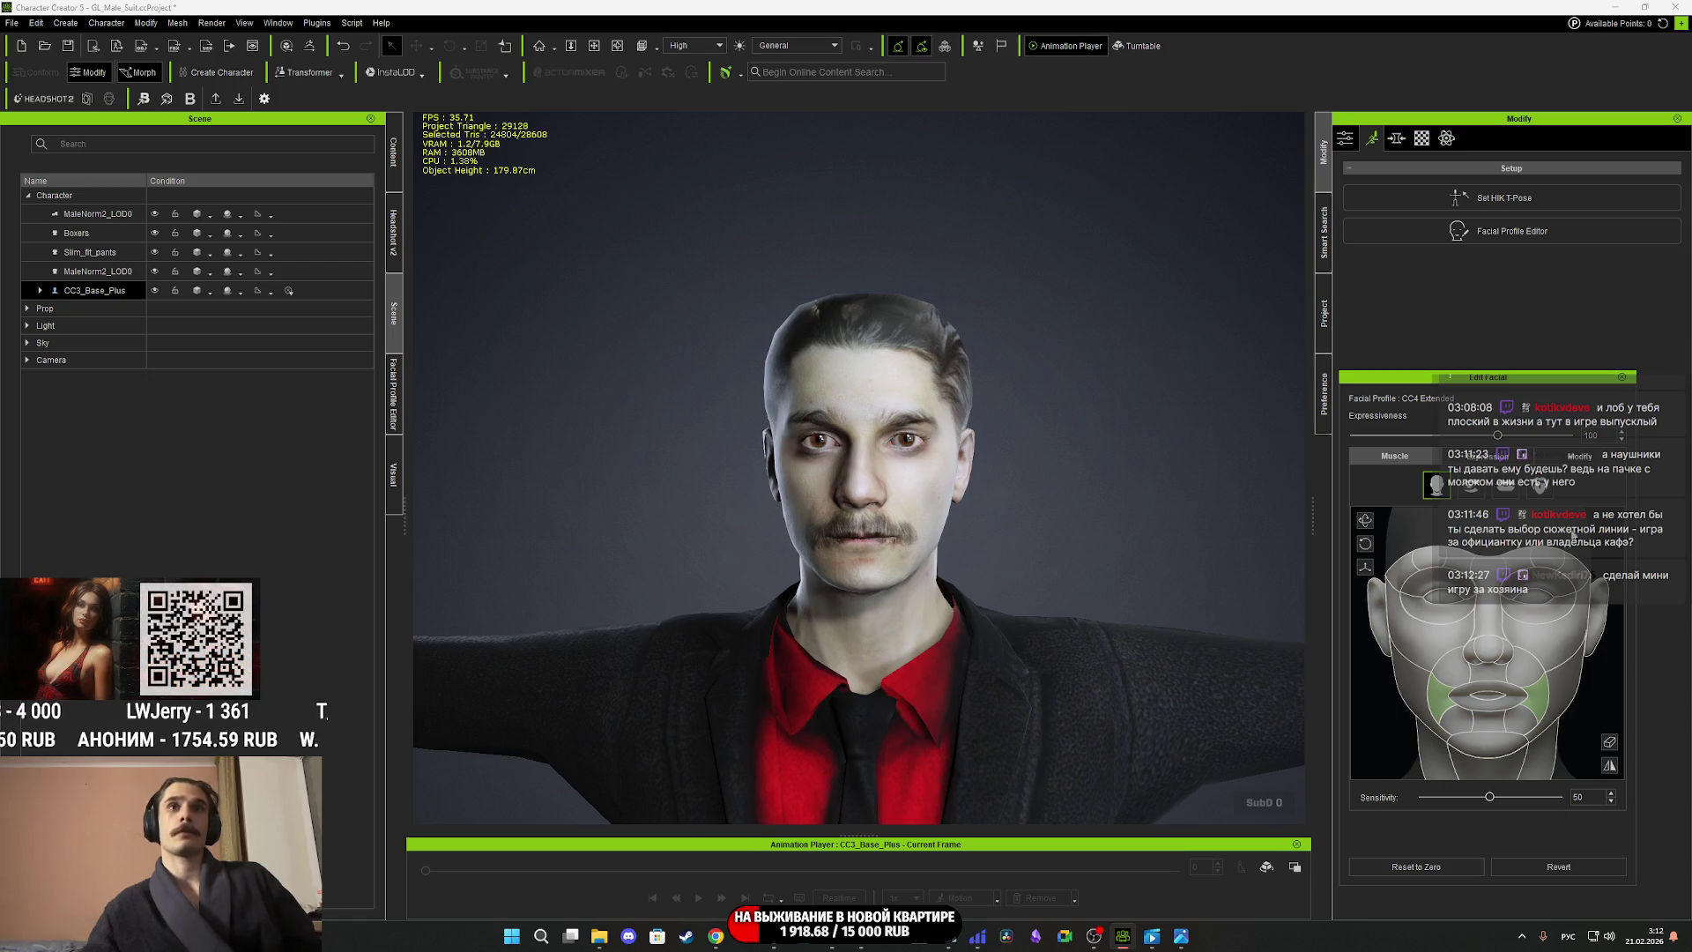
left_click(1622, 377)
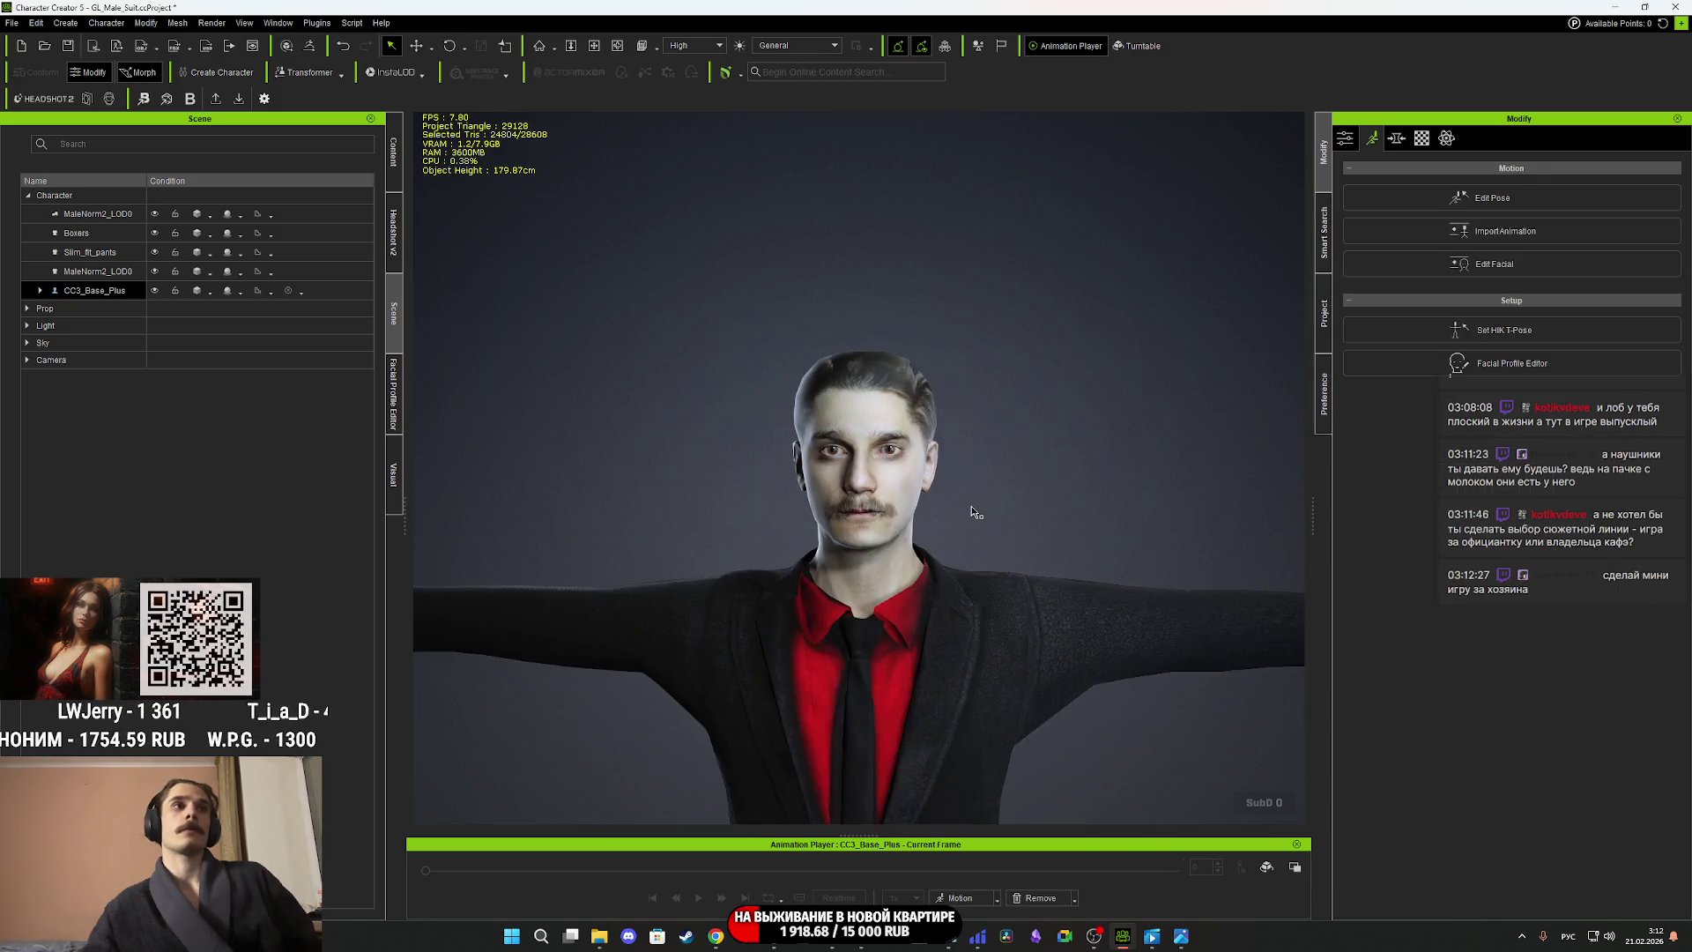
right_click_drag(970, 504, 719, 483)
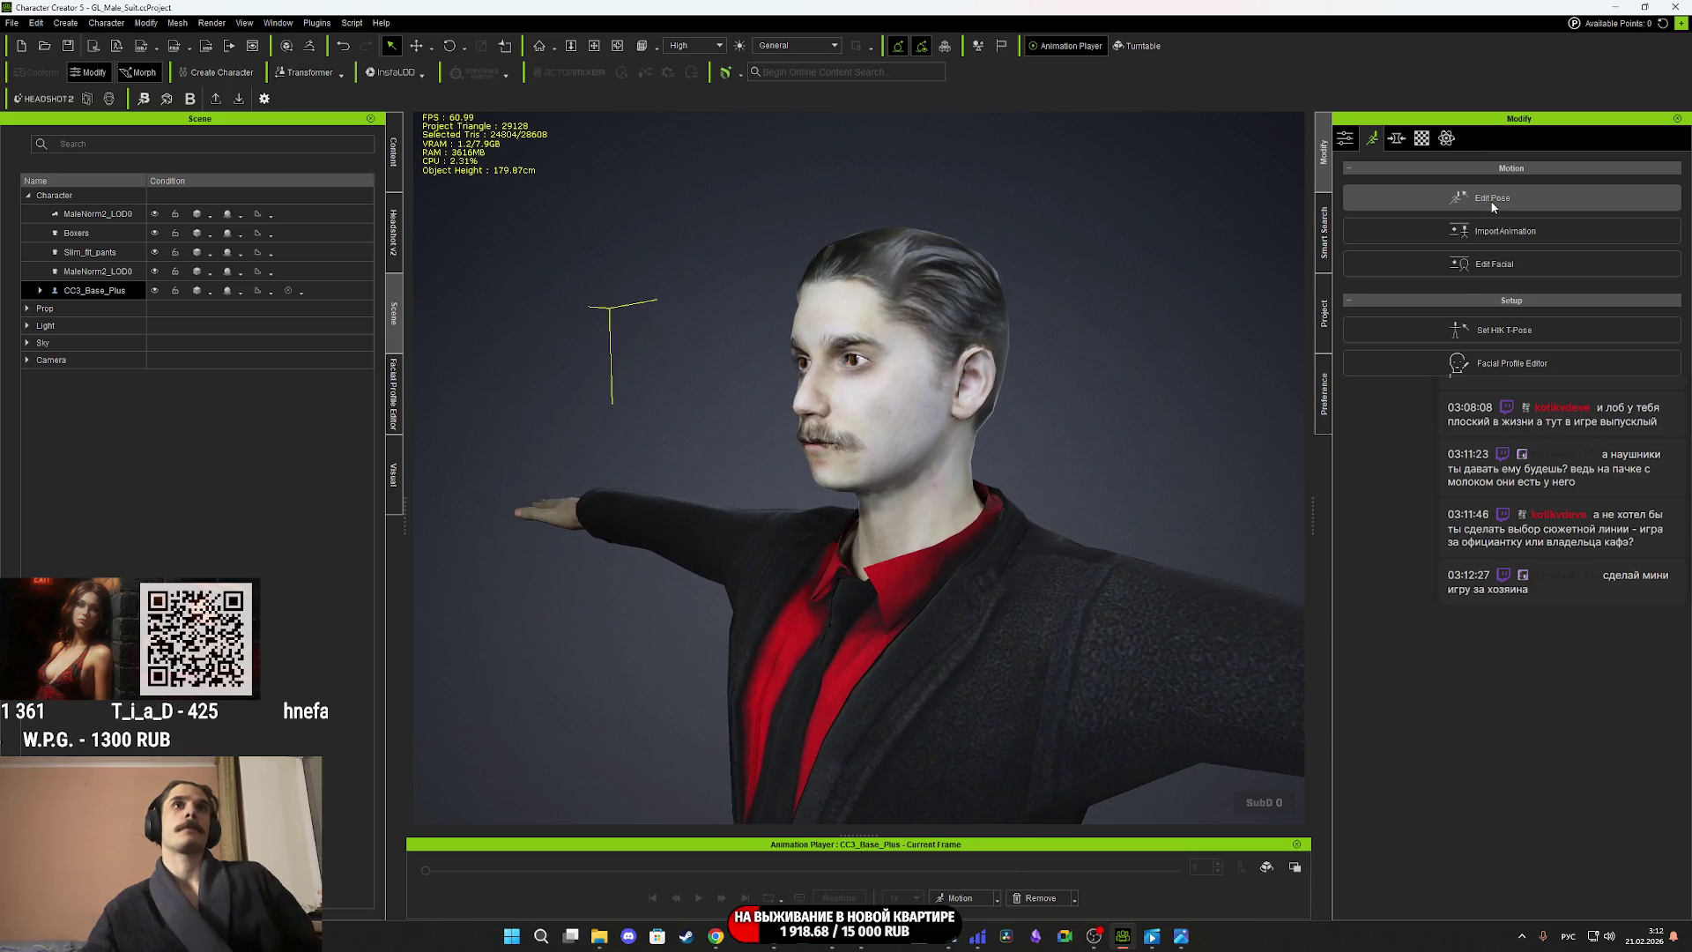
left_click(1468, 263)
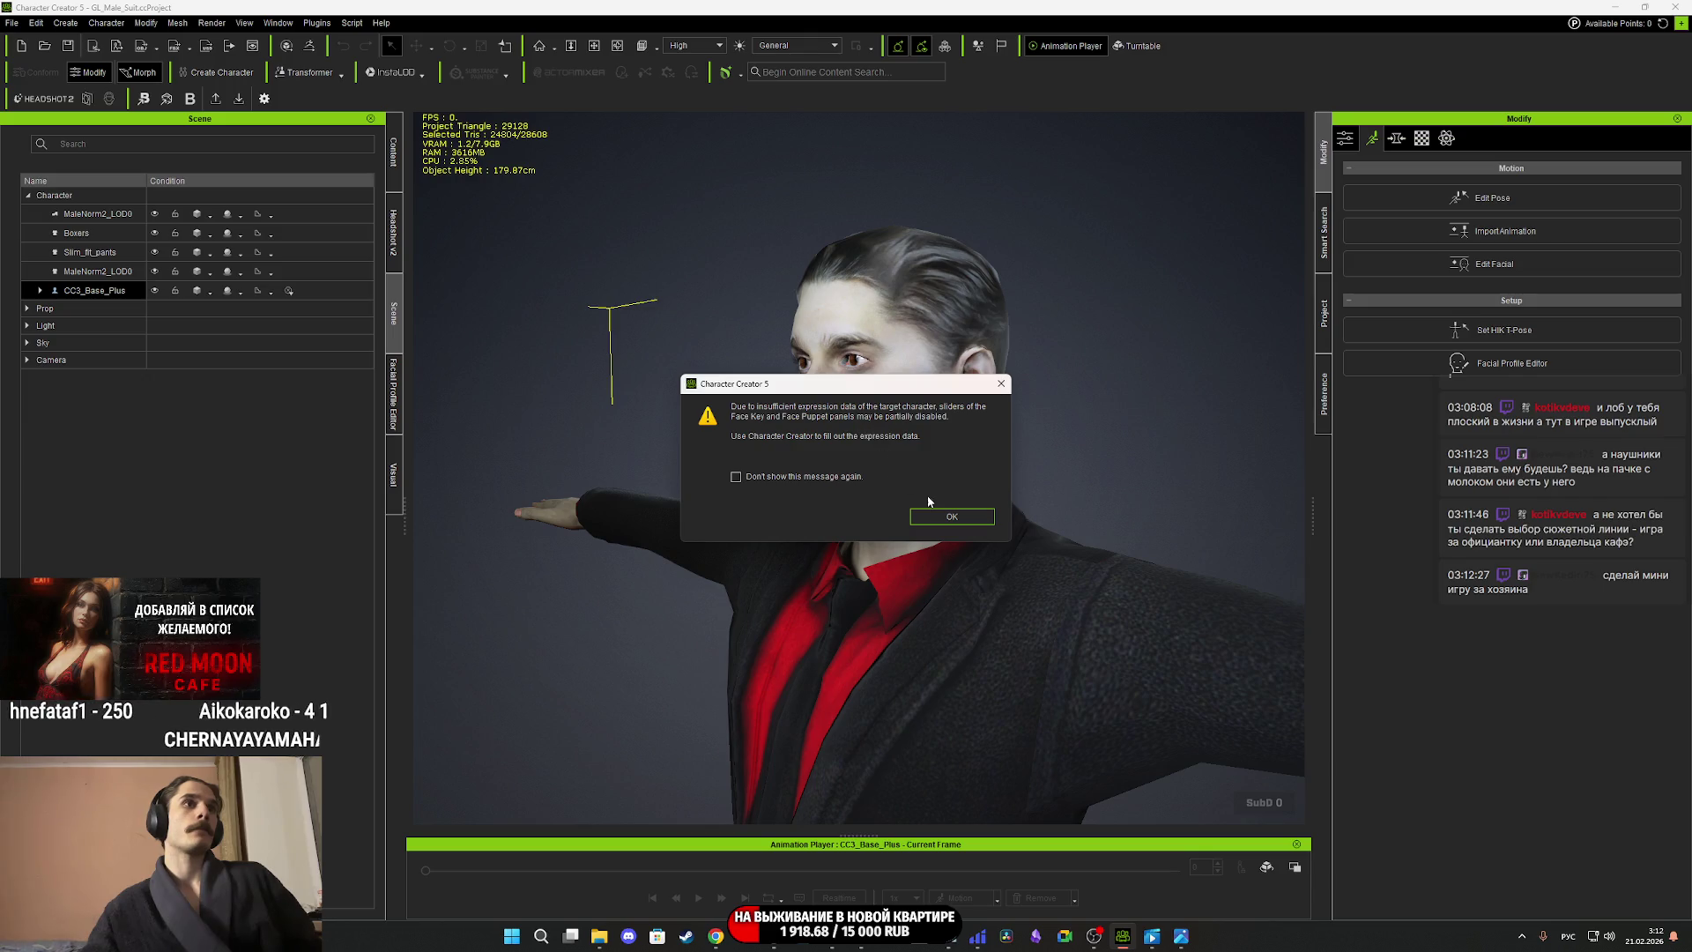
left_click(951, 516)
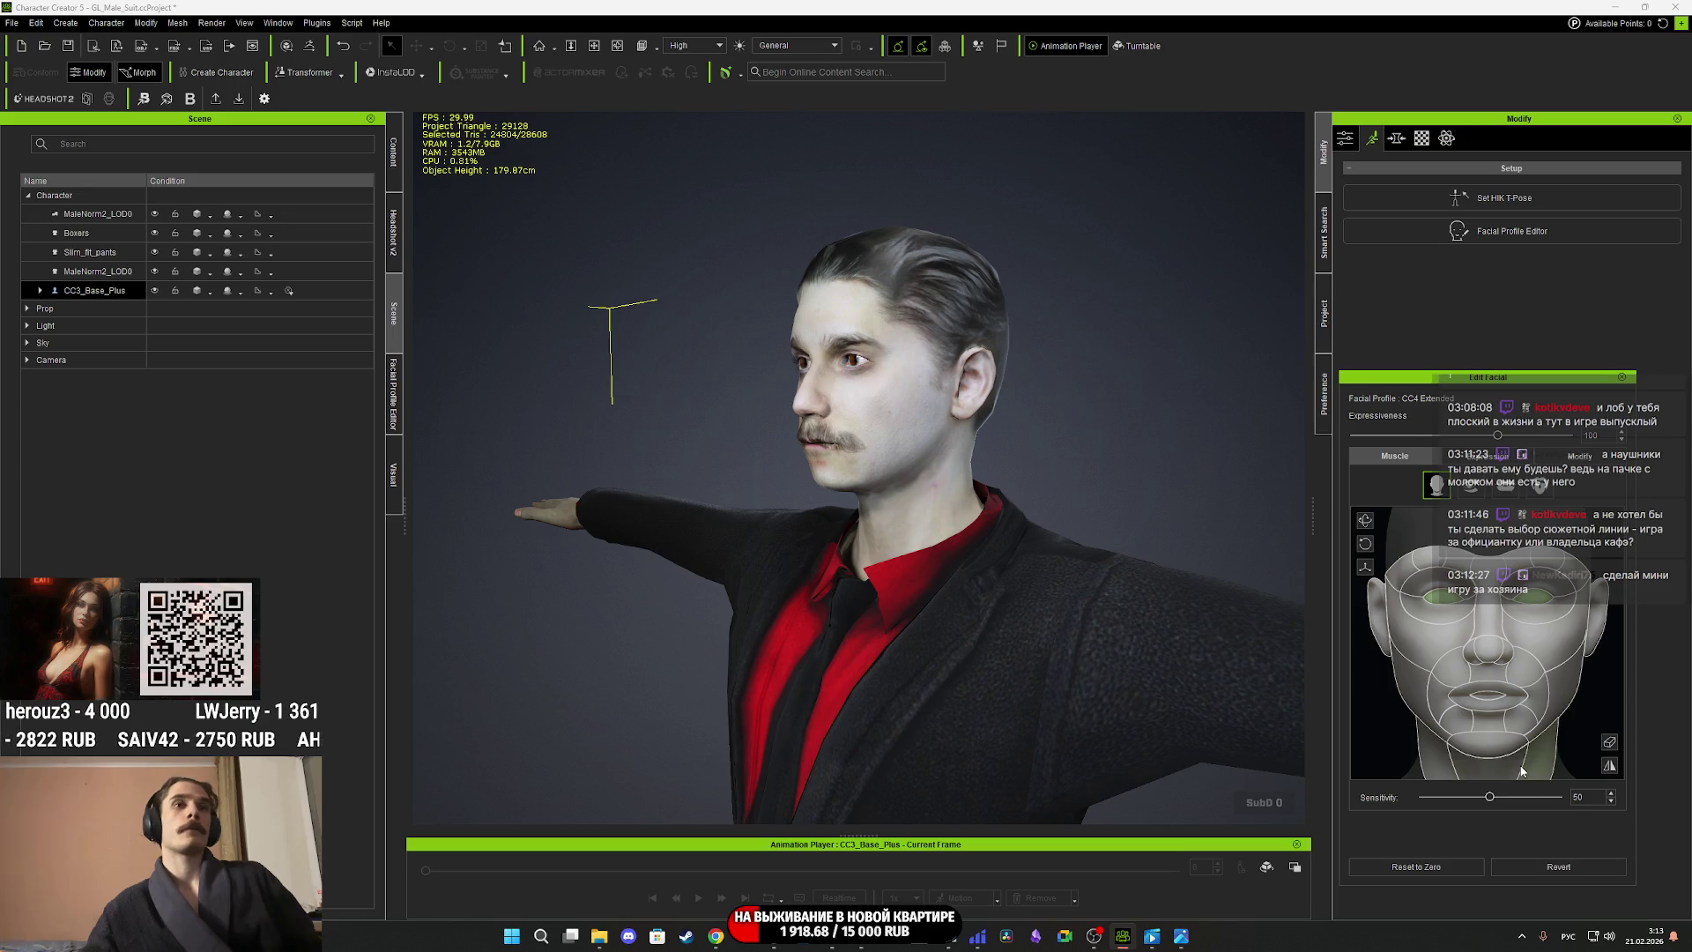
left_click(1623, 375)
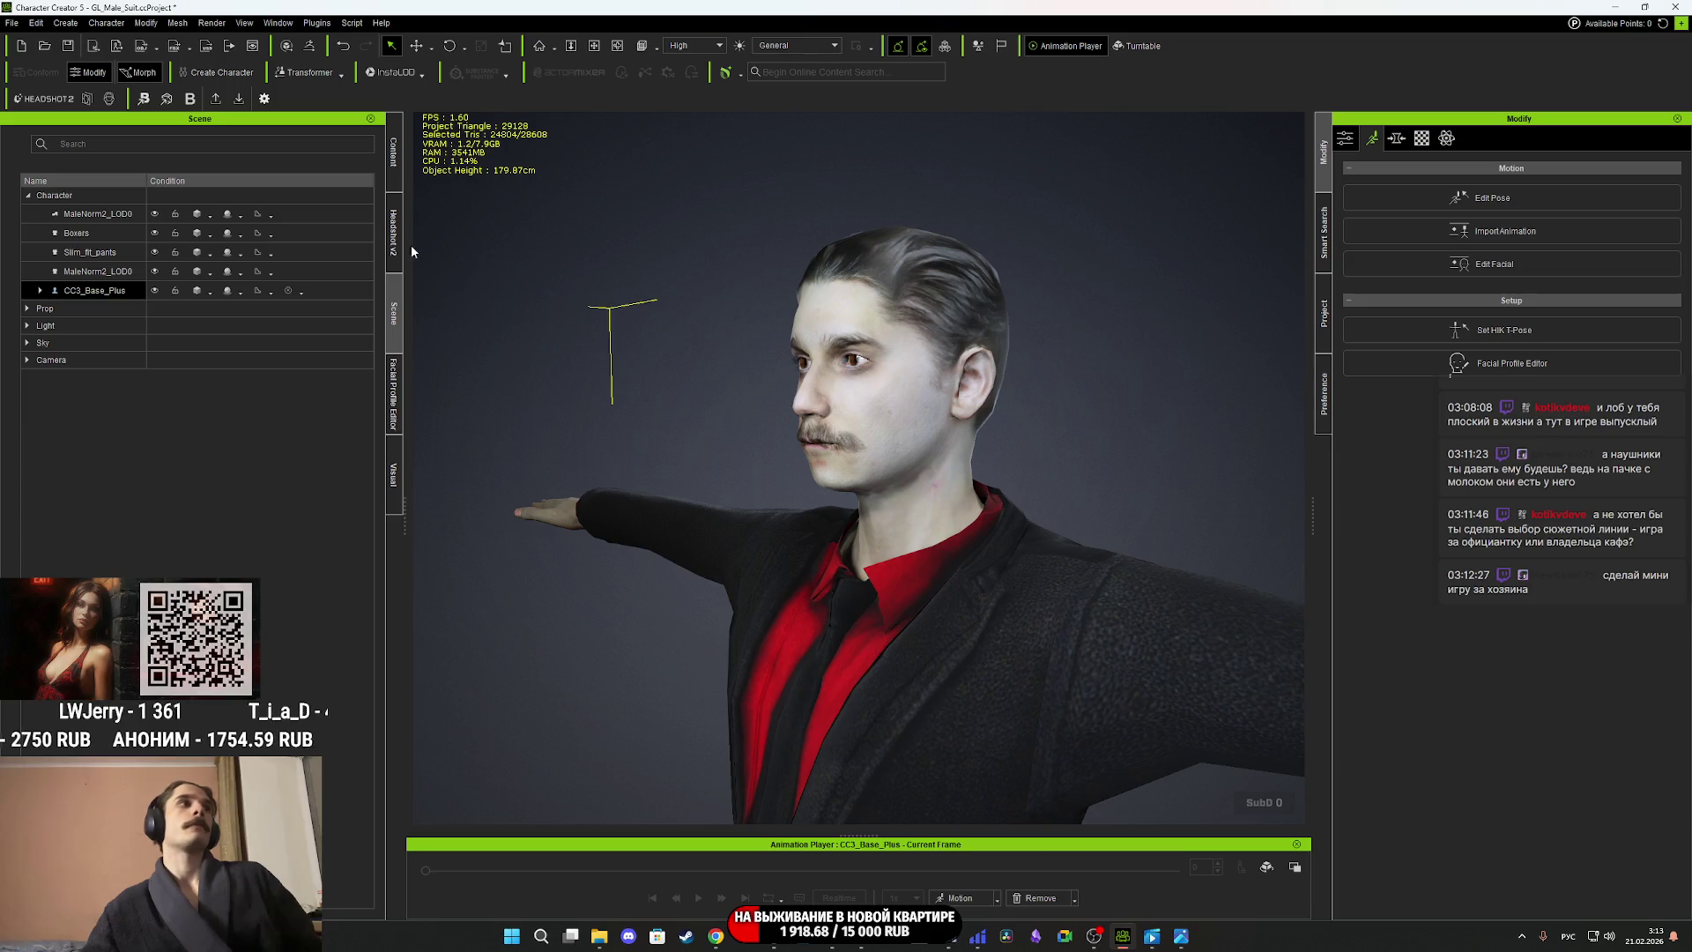
From the Content library, apply the Motion > Calibration > Body Rig > Full Body motion.
left_click(394, 167)
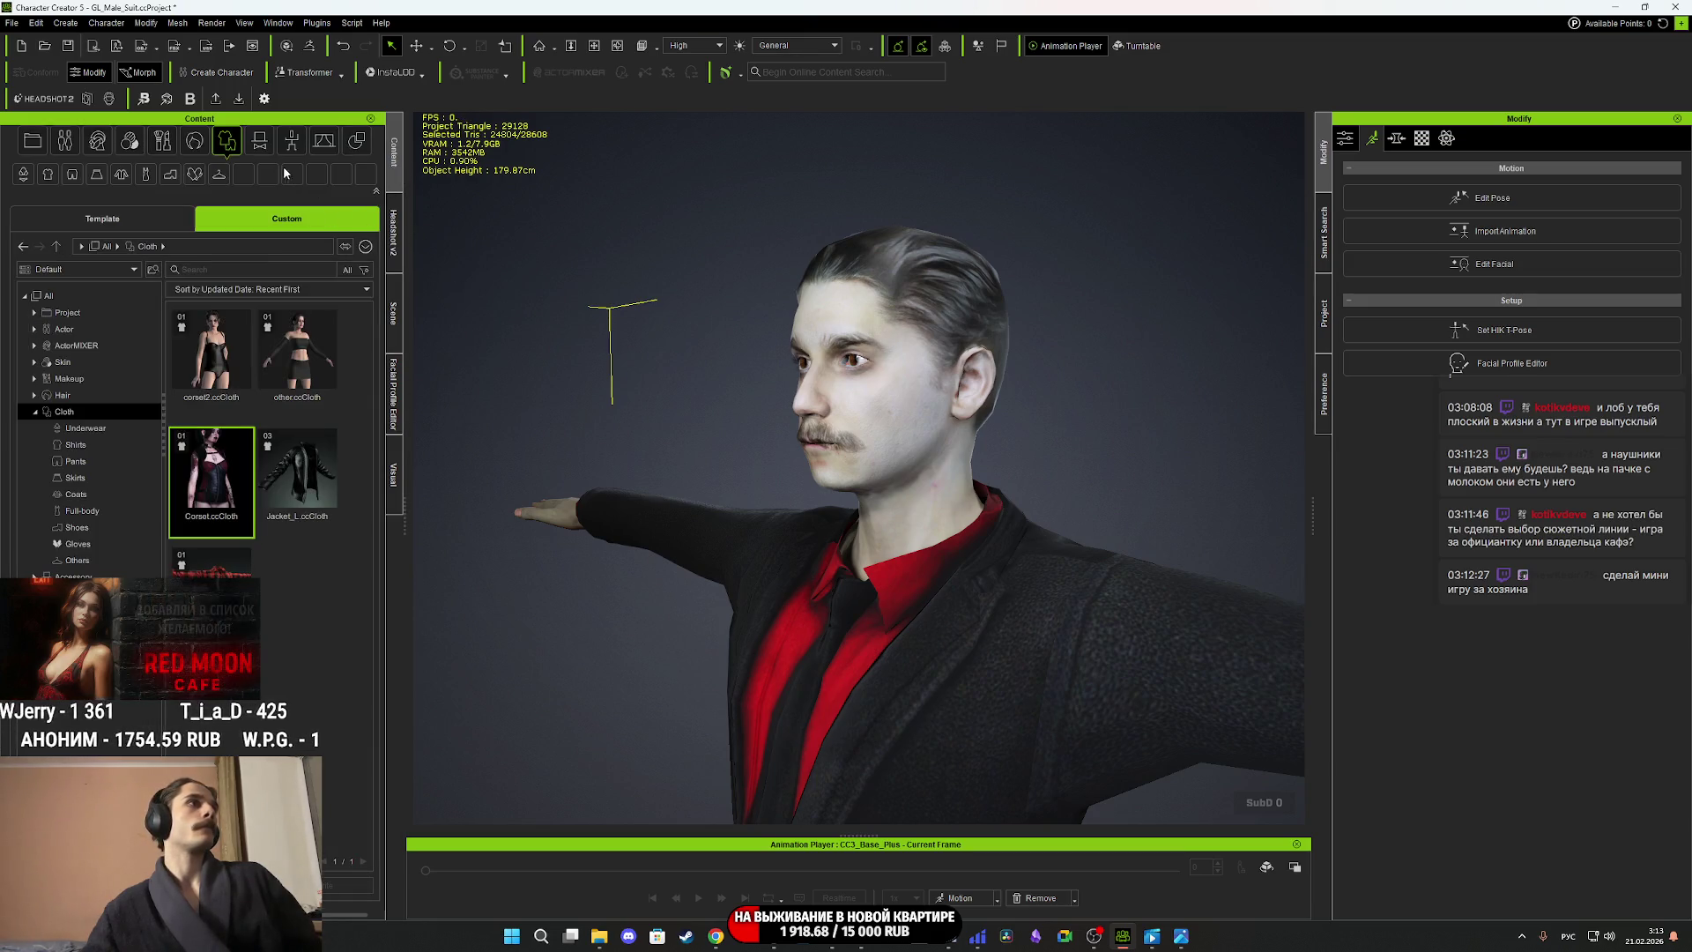
mouse_move(782, 357)
right_mouse_down()
mouse_move(1055, 479)
mouse_move(1190, 458)
mouse_move(1171, 459)
right_mouse_up()
left_click(961, 901)
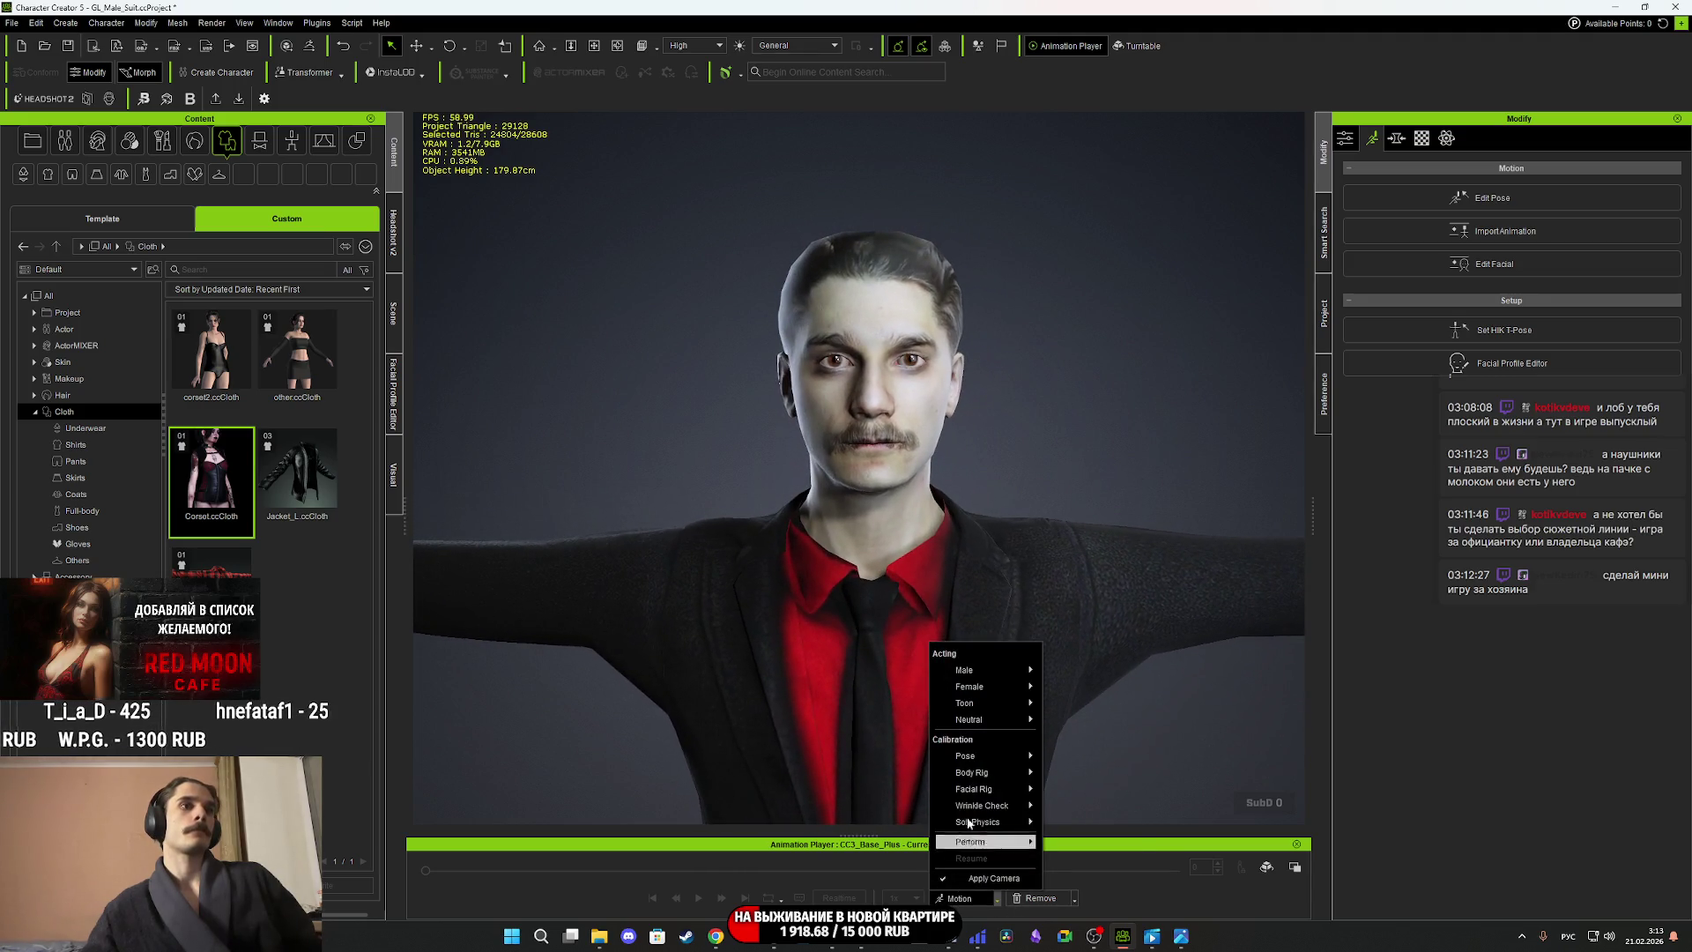
mouse_move(1013, 776)
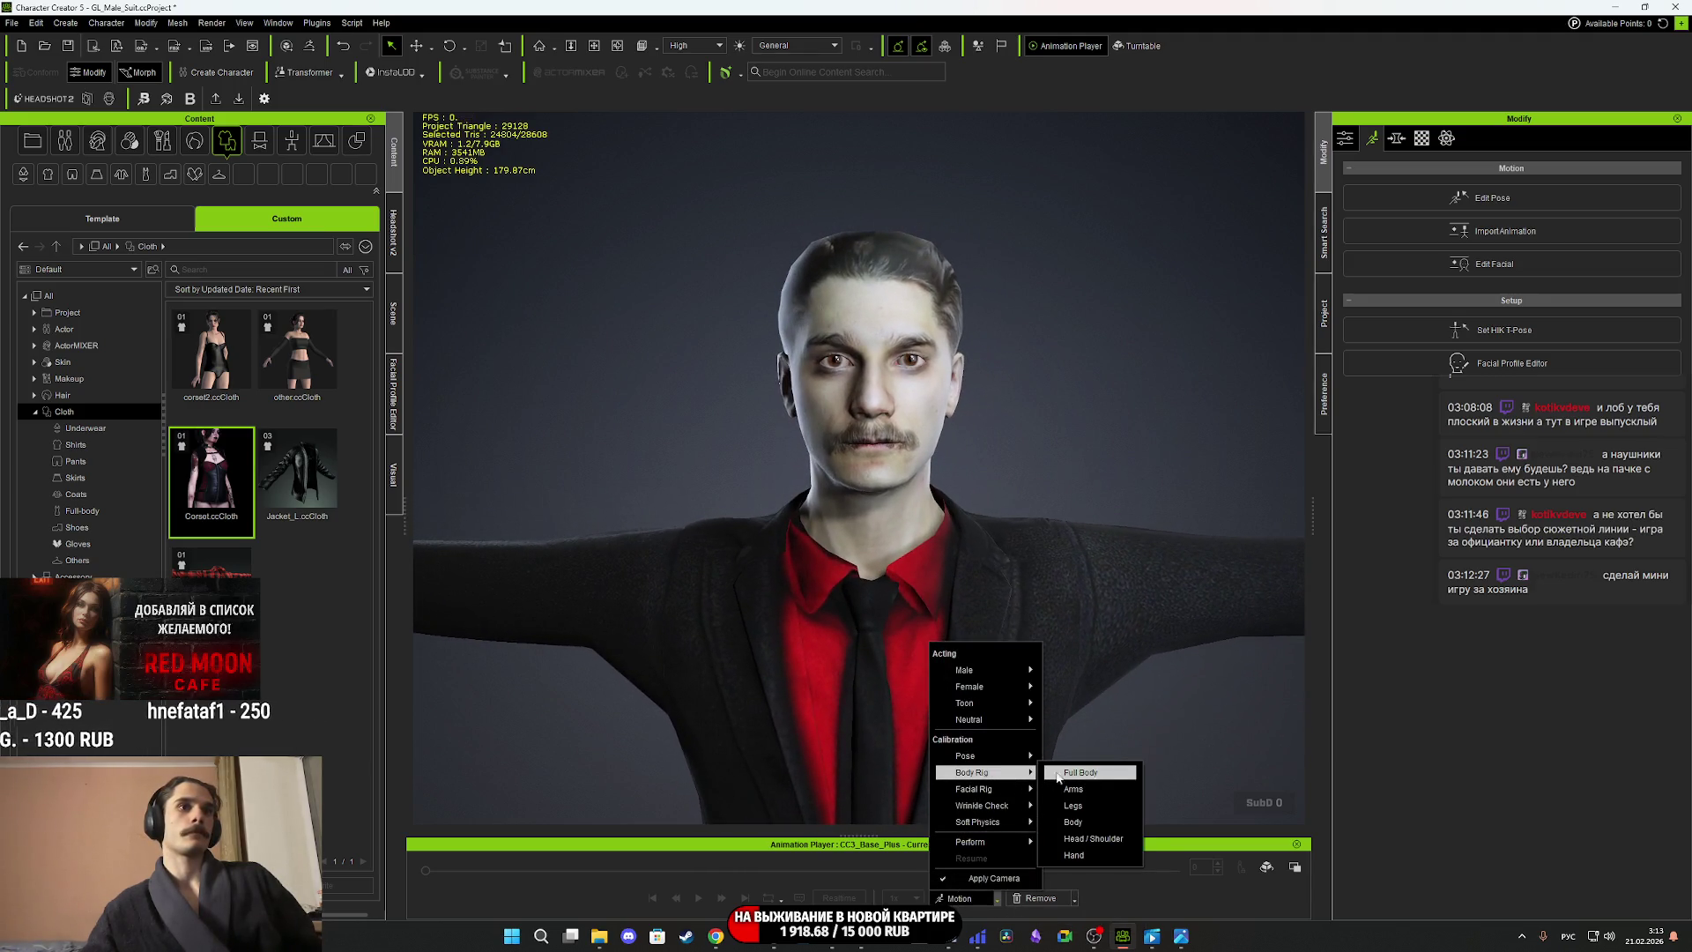
left_click(1080, 772)
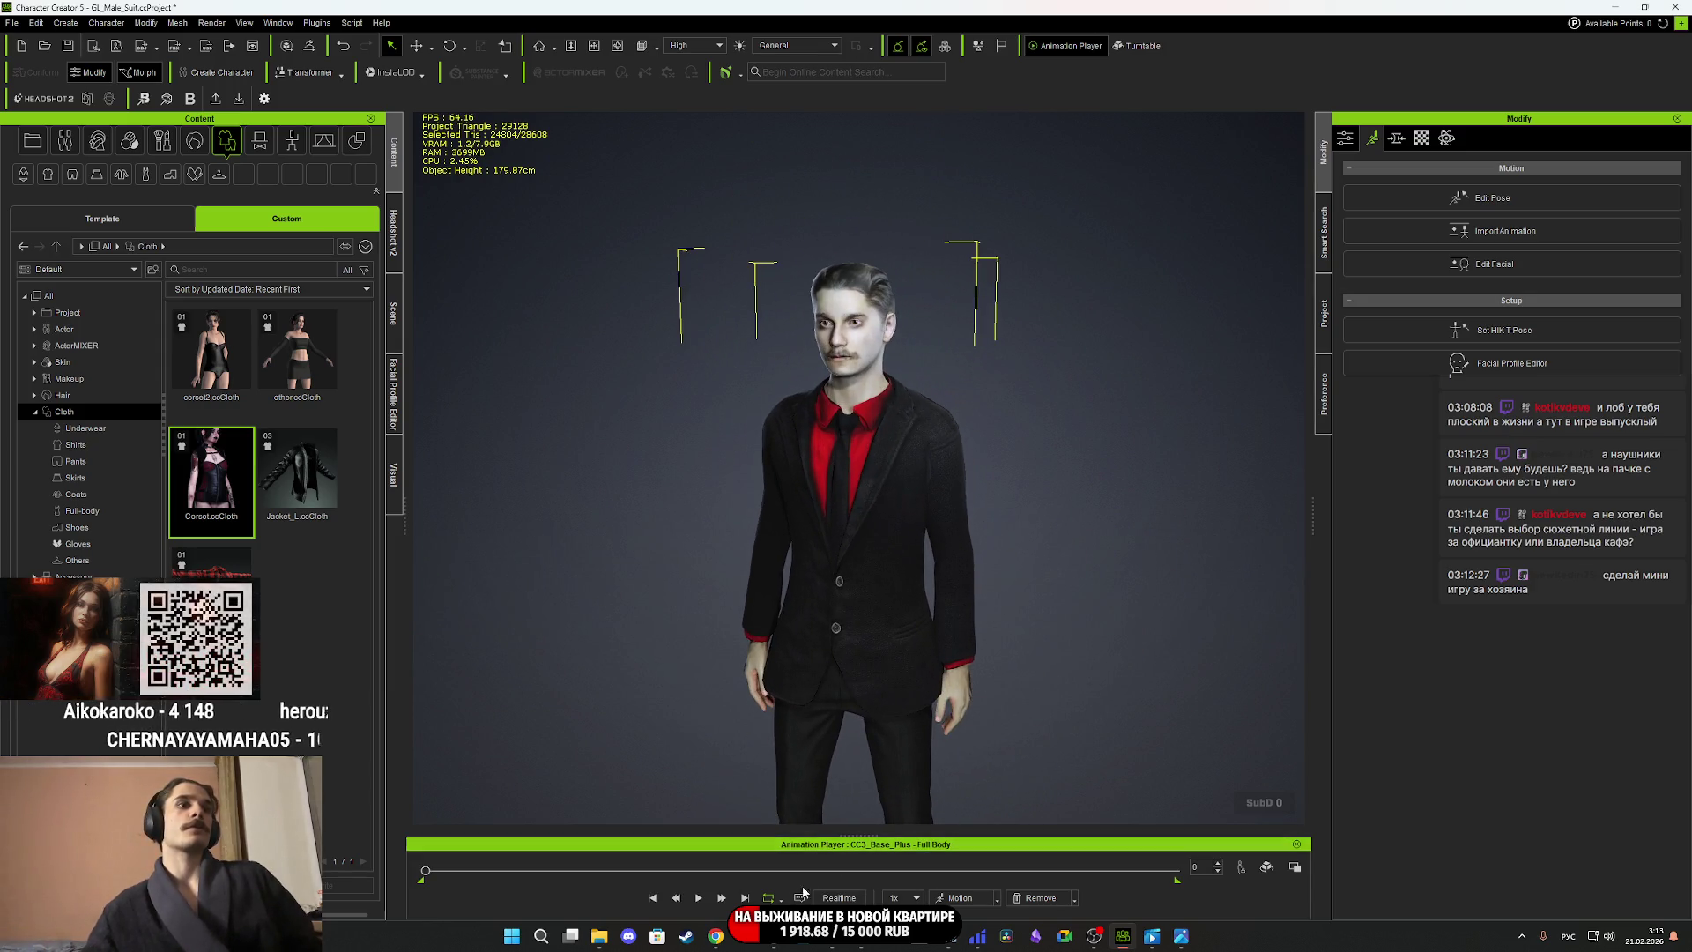
Play the calibration animation, then stop and rewind the timeline to frame 0.
left_click(698, 899)
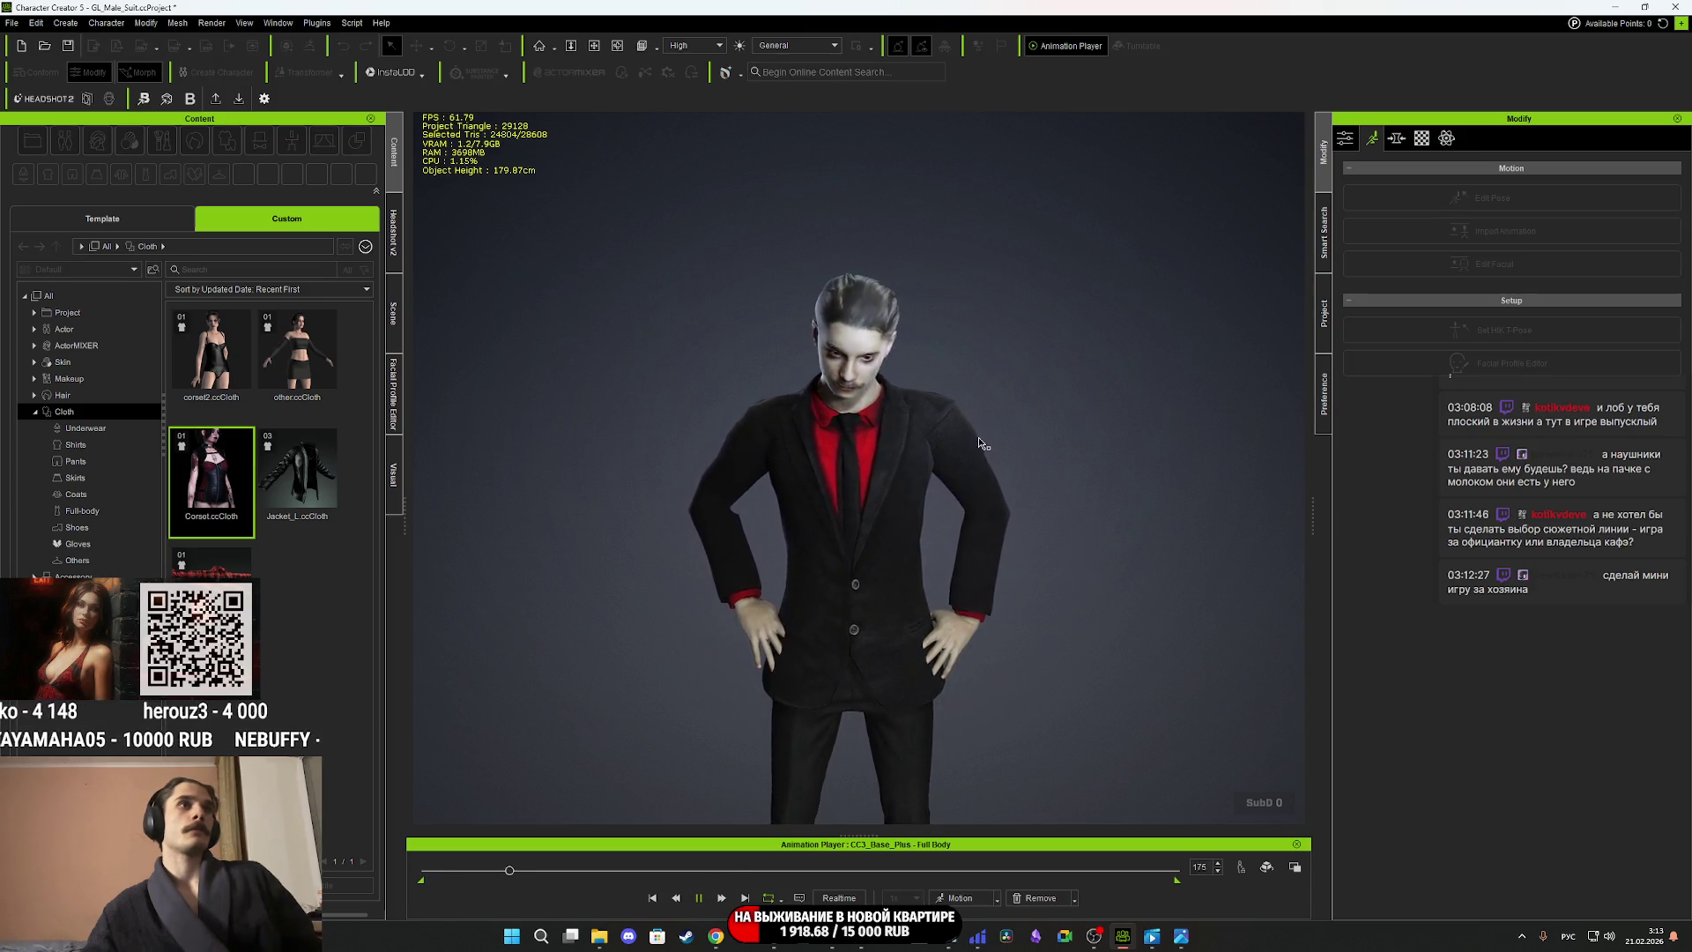
scroll(947, 539, "up", 5)
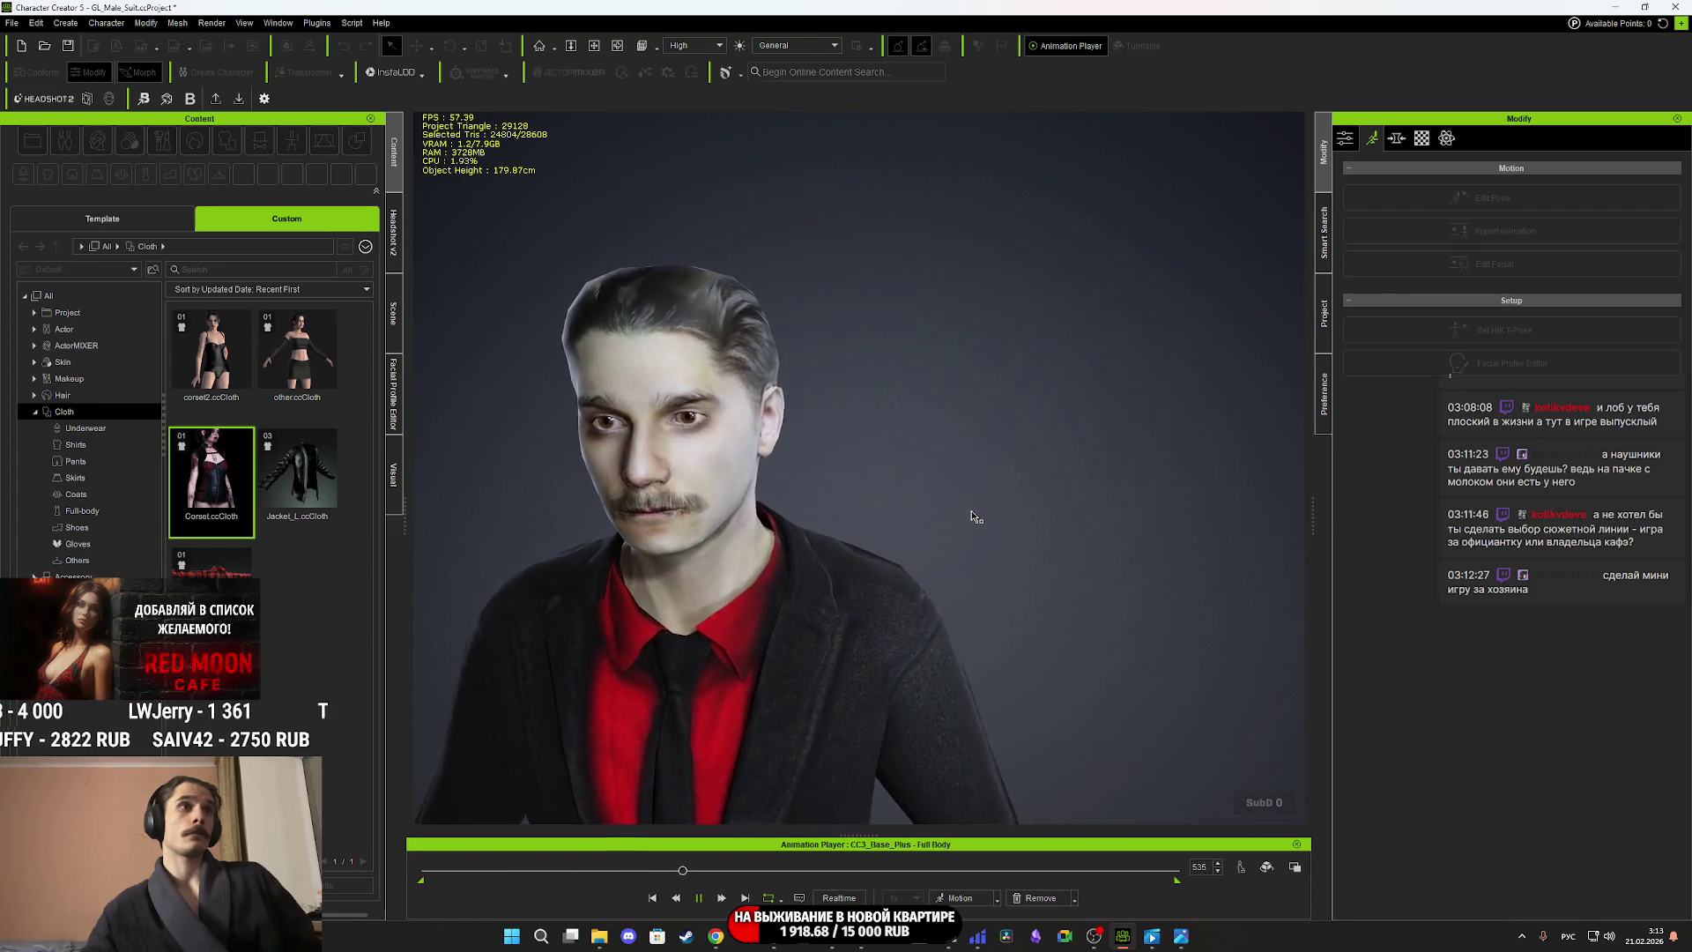
left_click_drag(737, 870, 370, 871)
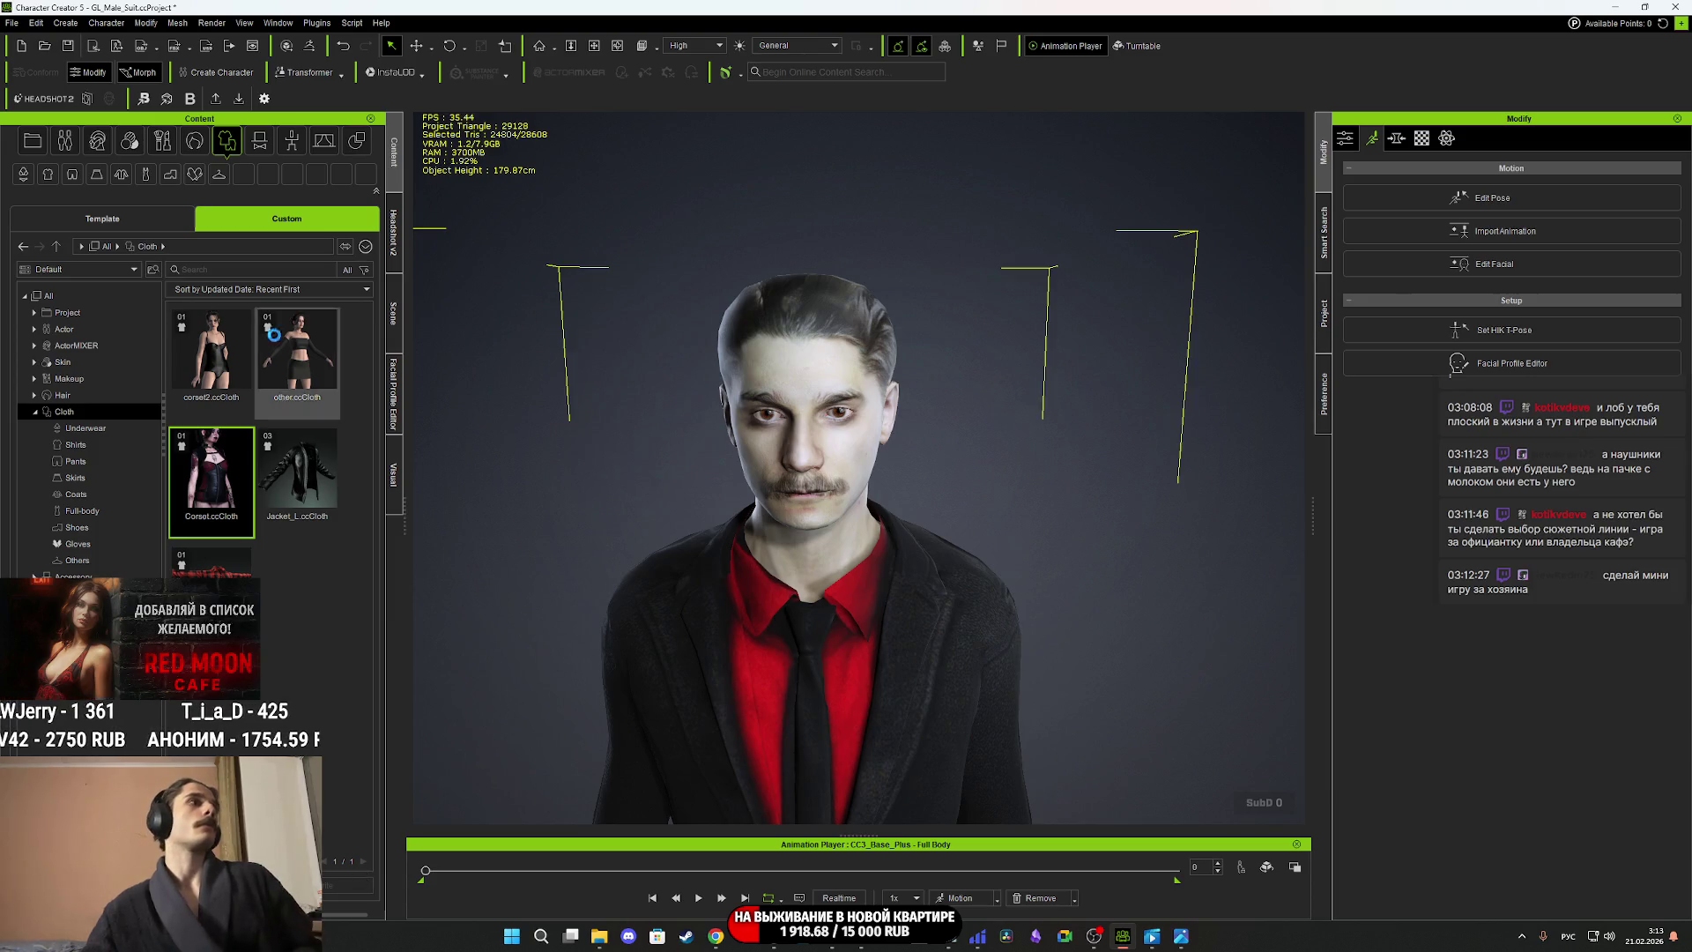
Drag CC4 Extended from Actor > FacialProfile Template onto the character and dismiss the load-failure error.
left_click(65, 143)
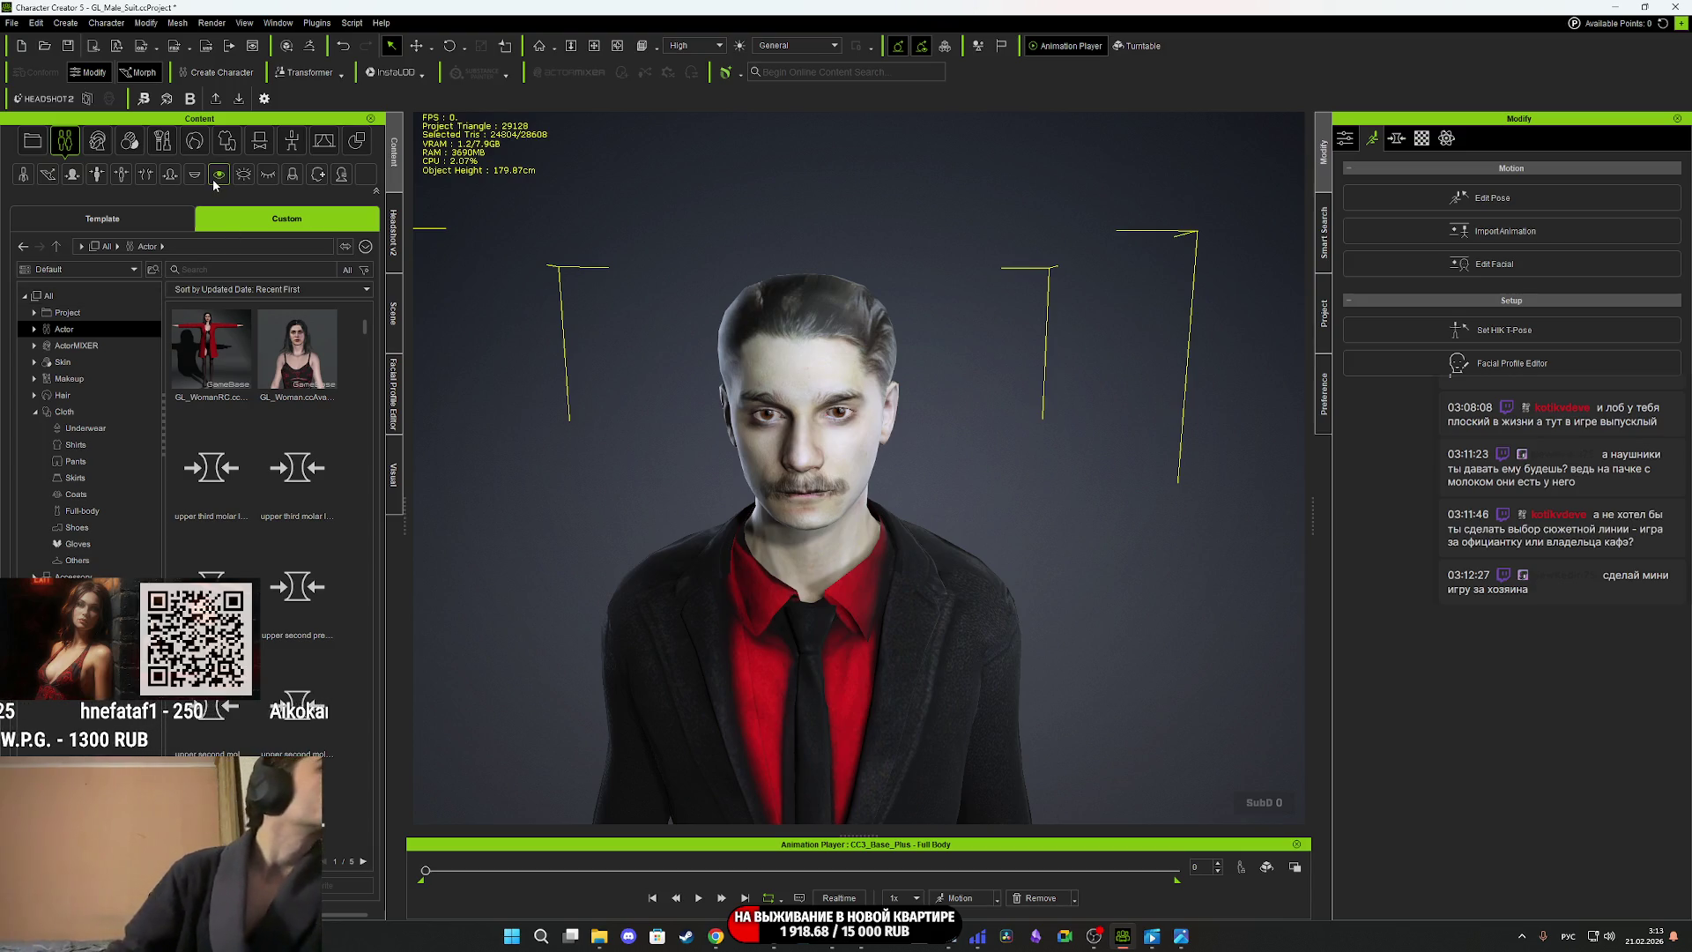
left_click(317, 175)
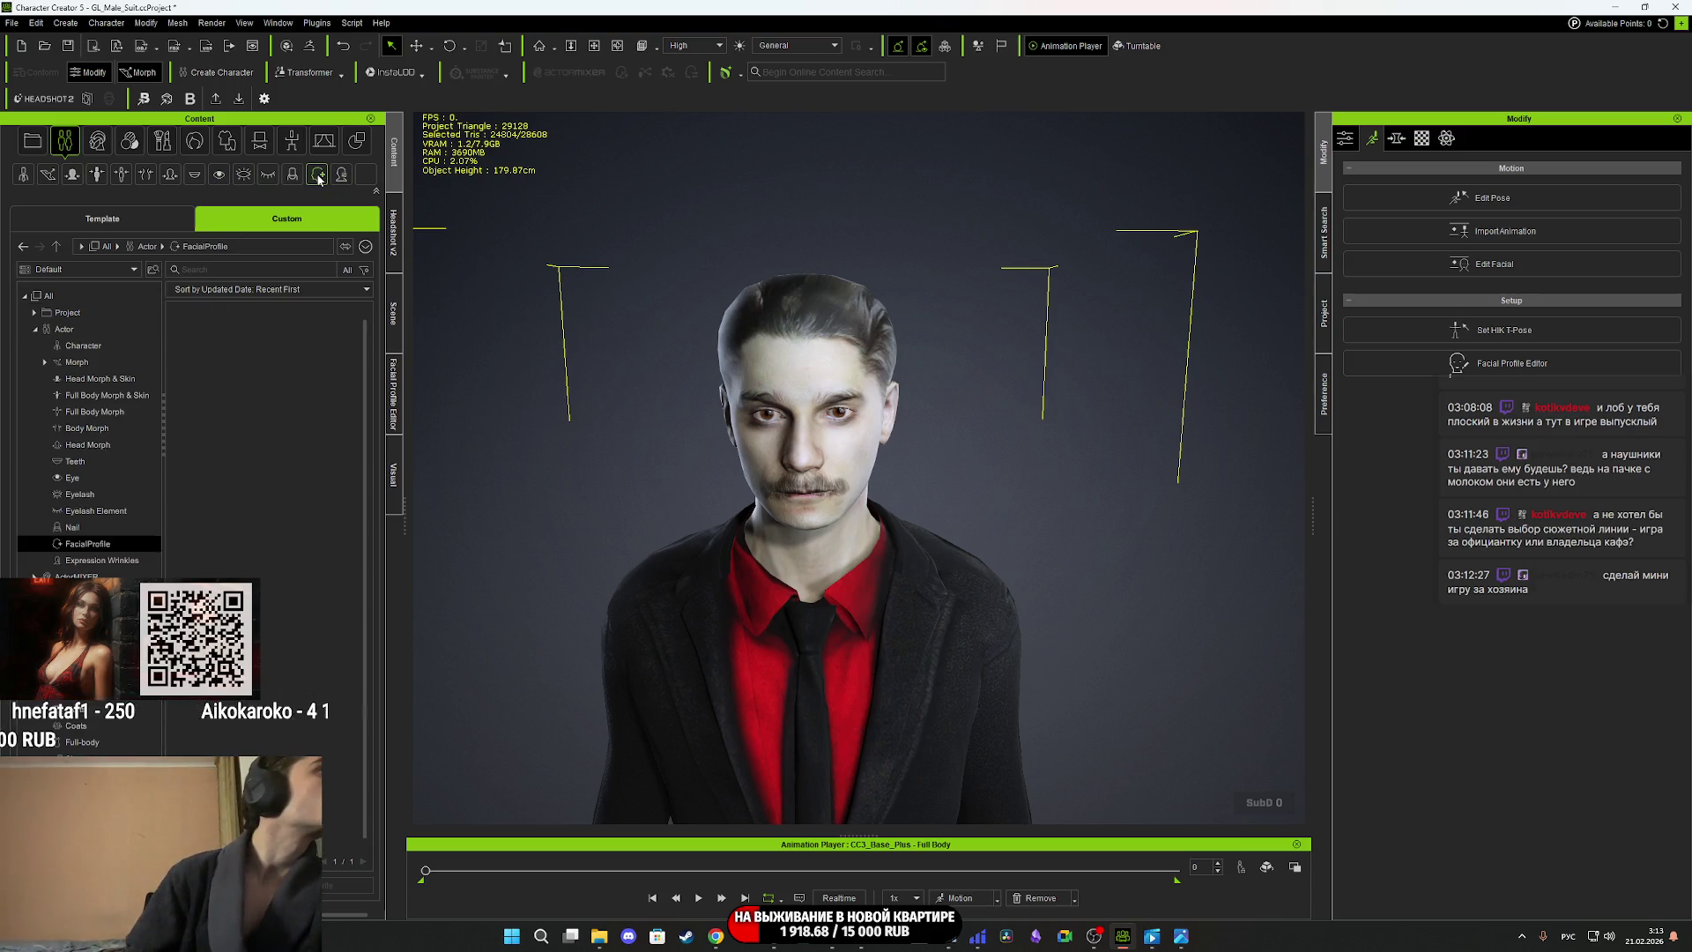
left_click(124, 227)
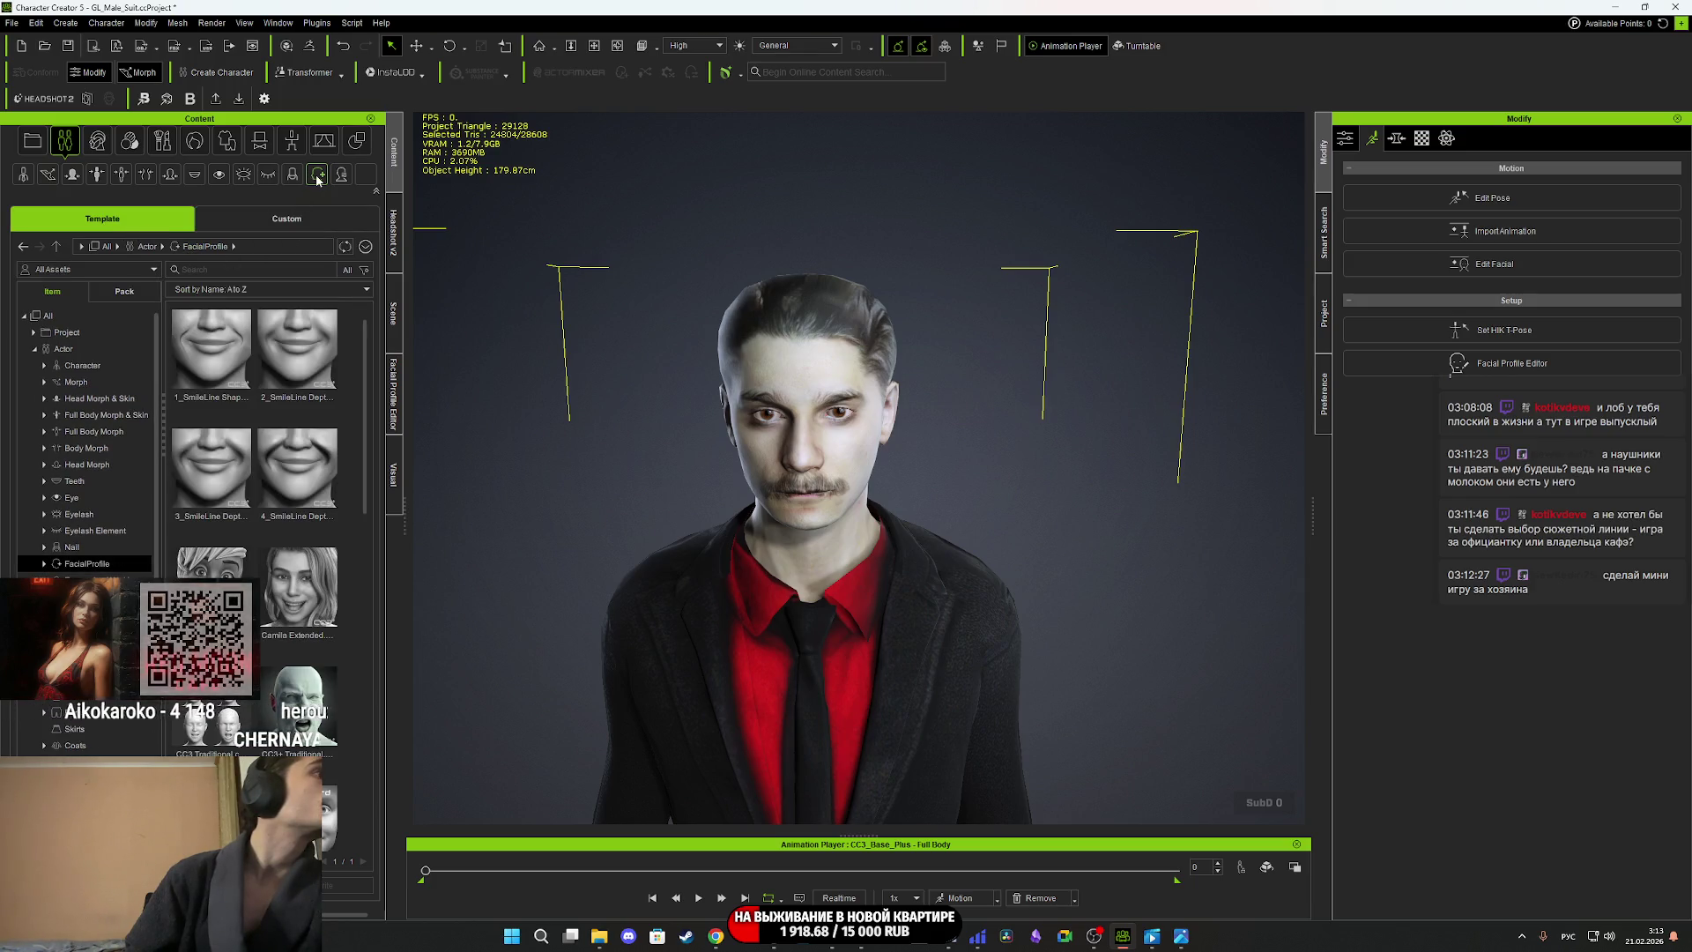
scroll(271, 701, "down", 1)
scroll(270, 701, "down", 2)
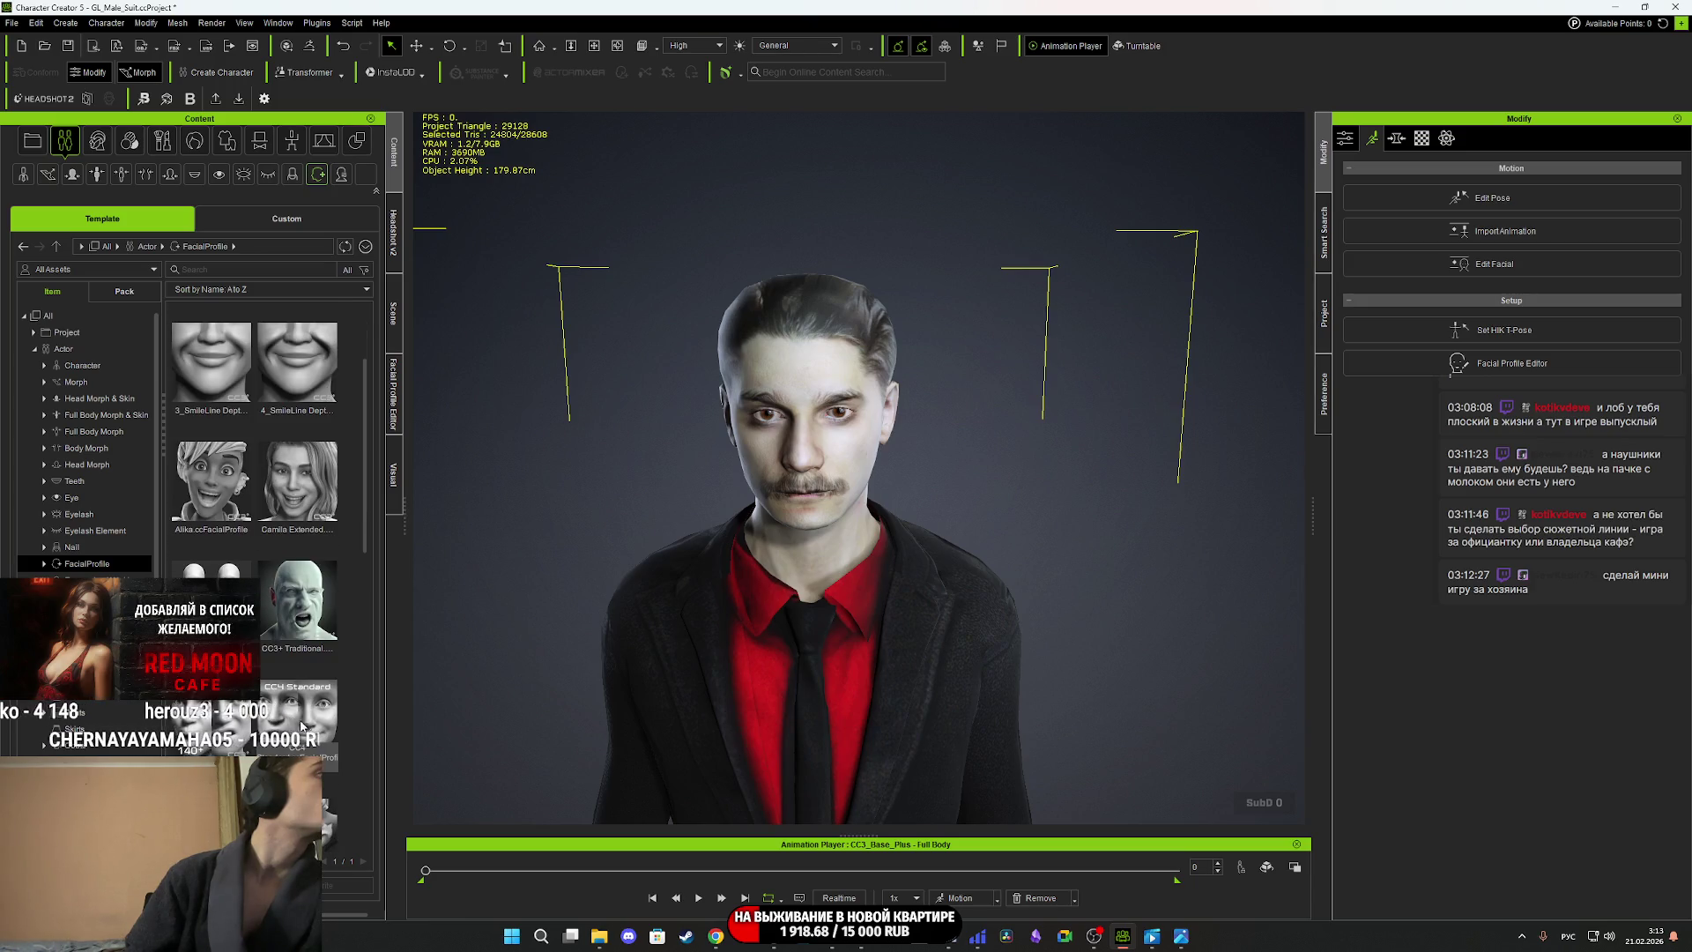
mouse_move(206, 718)
left_mouse_down()
mouse_move(370, 661)
mouse_move(810, 636)
left_mouse_up()
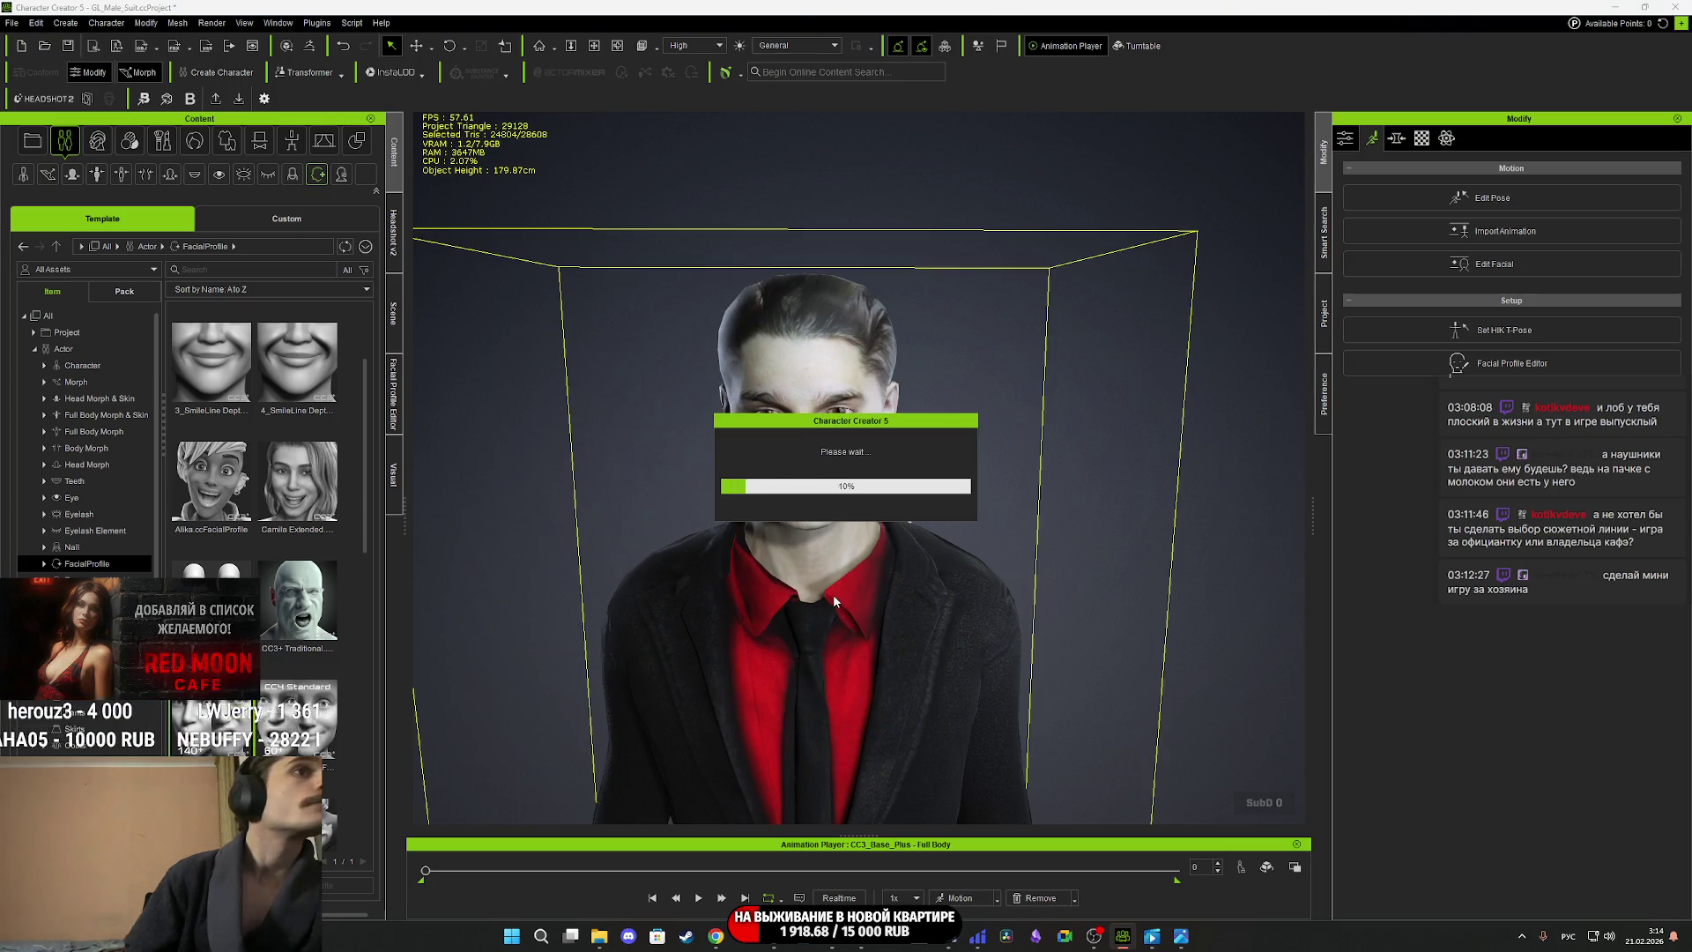
left_click(783, 650)
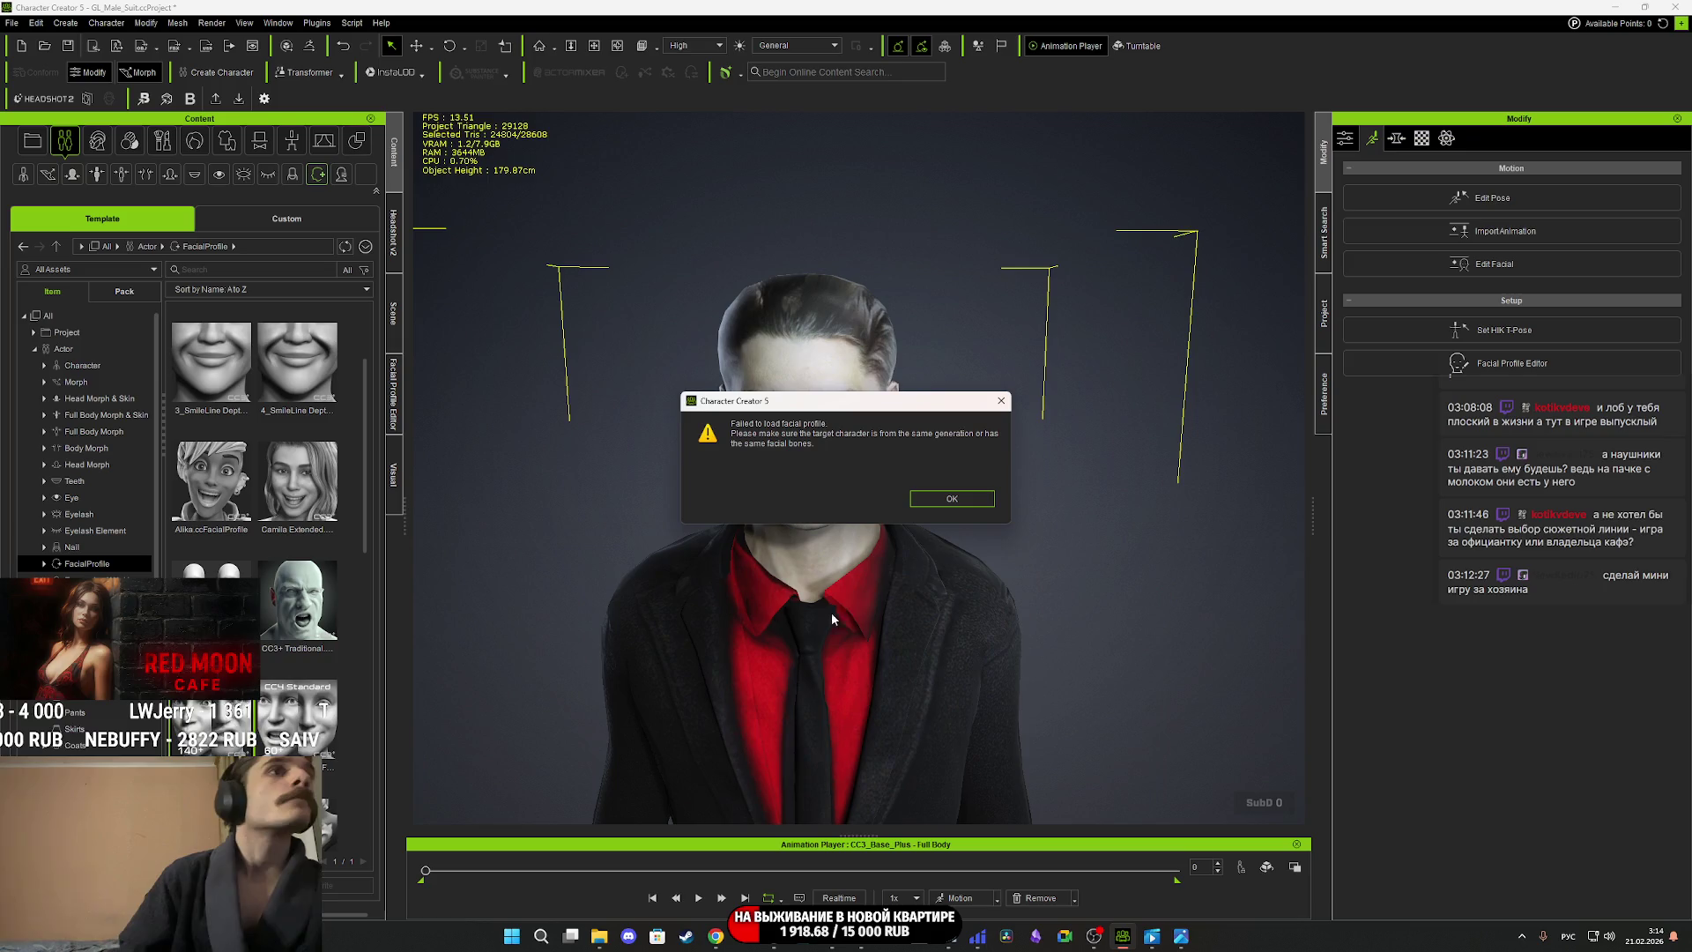
left_click(957, 503)
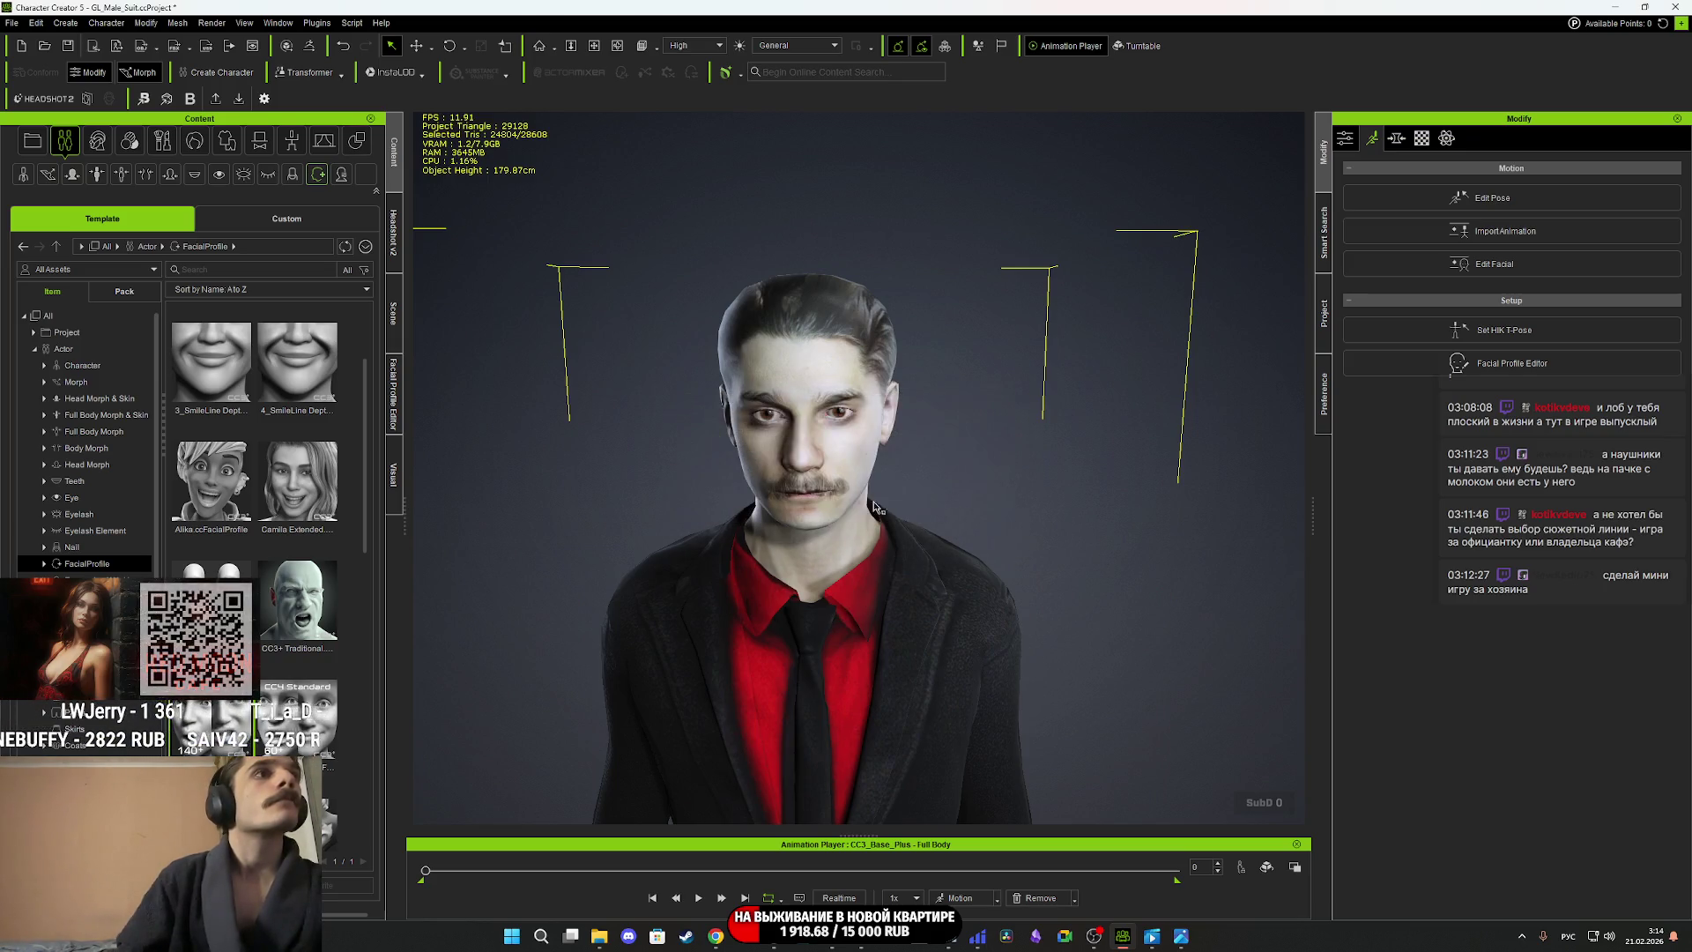
Reopen Edit Facial past the warning, check the Expression and Modify tabs, Revert, and close it.
left_click(1493, 265)
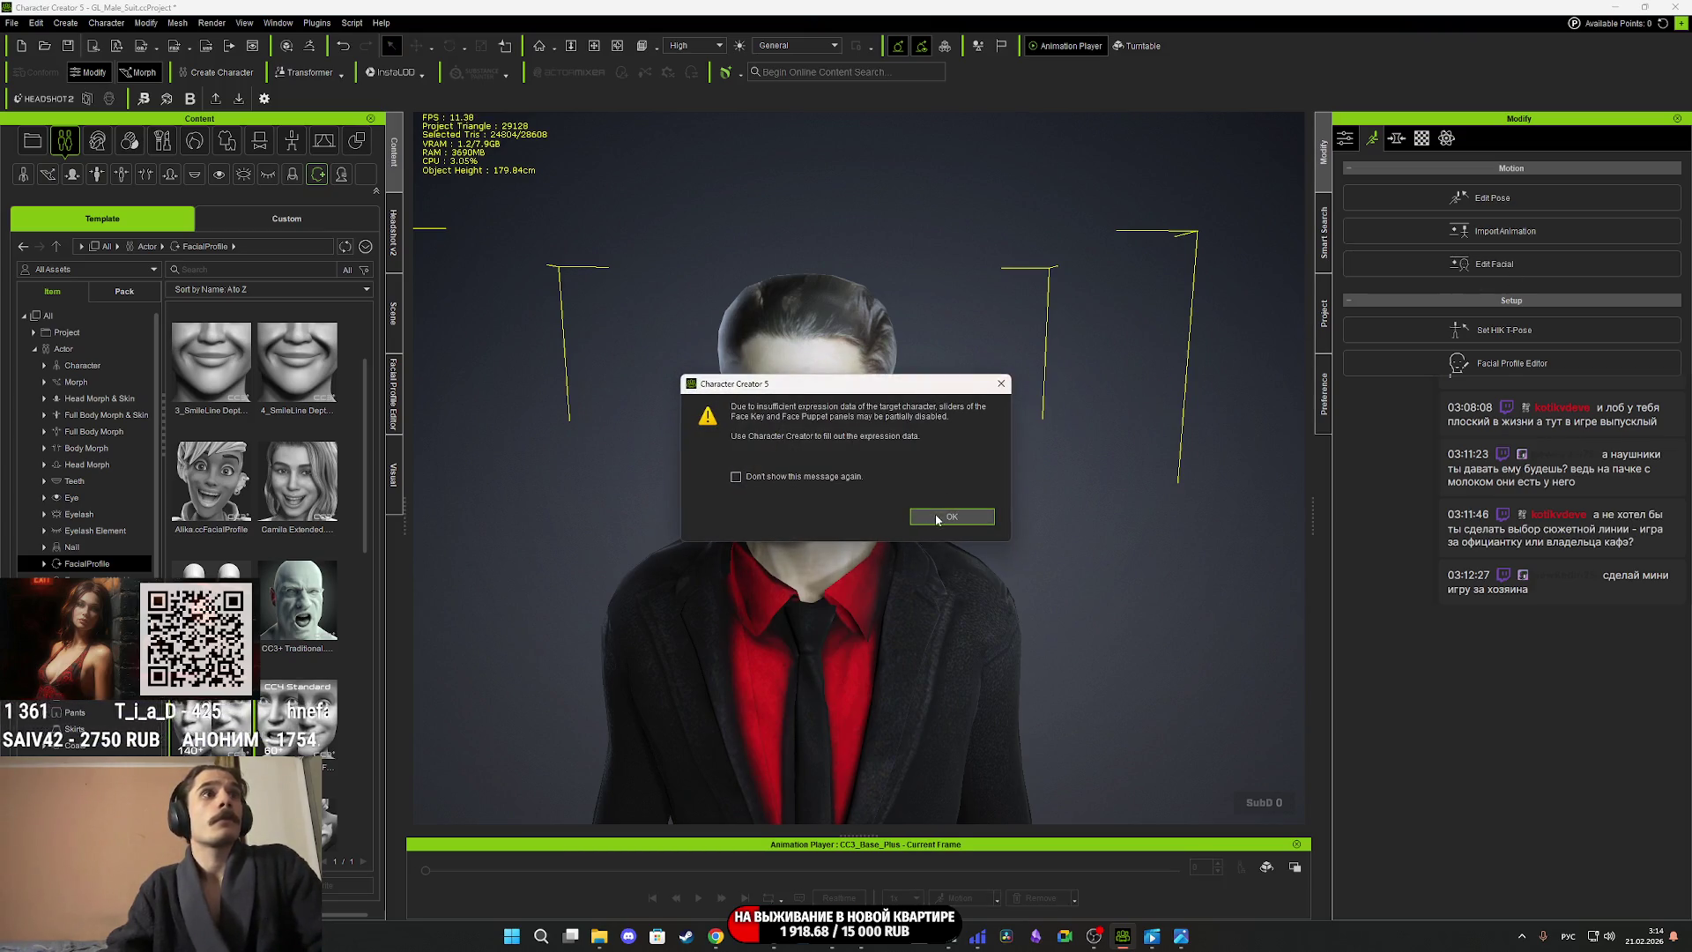
left_click(967, 518)
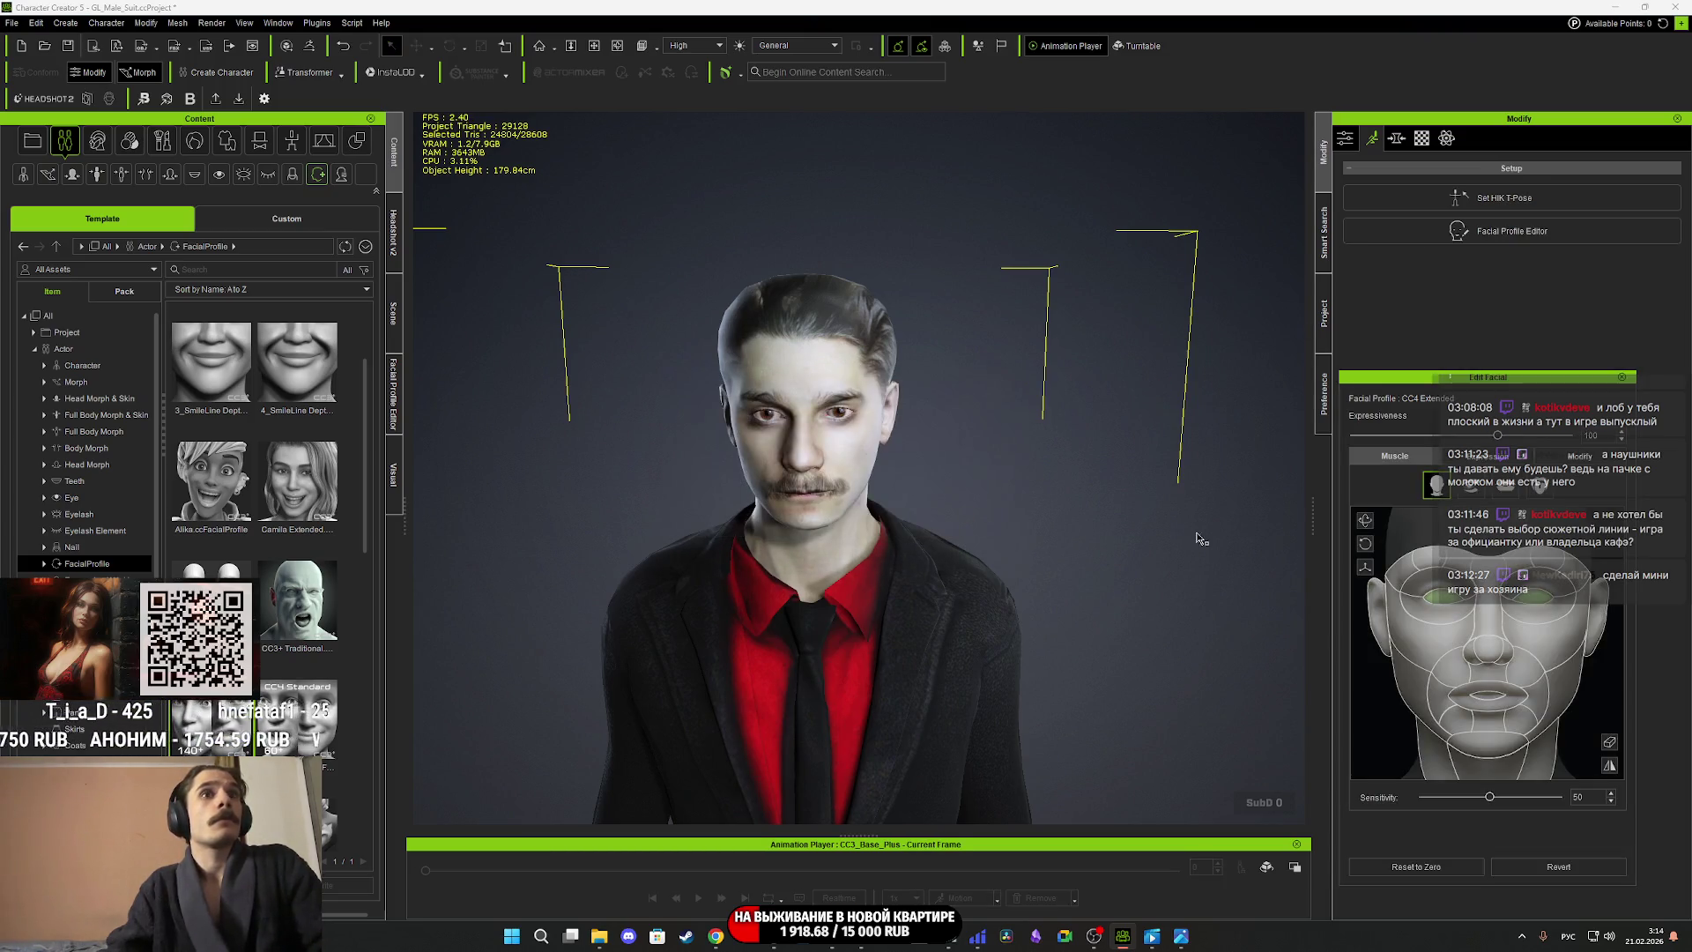
left_click(1508, 458)
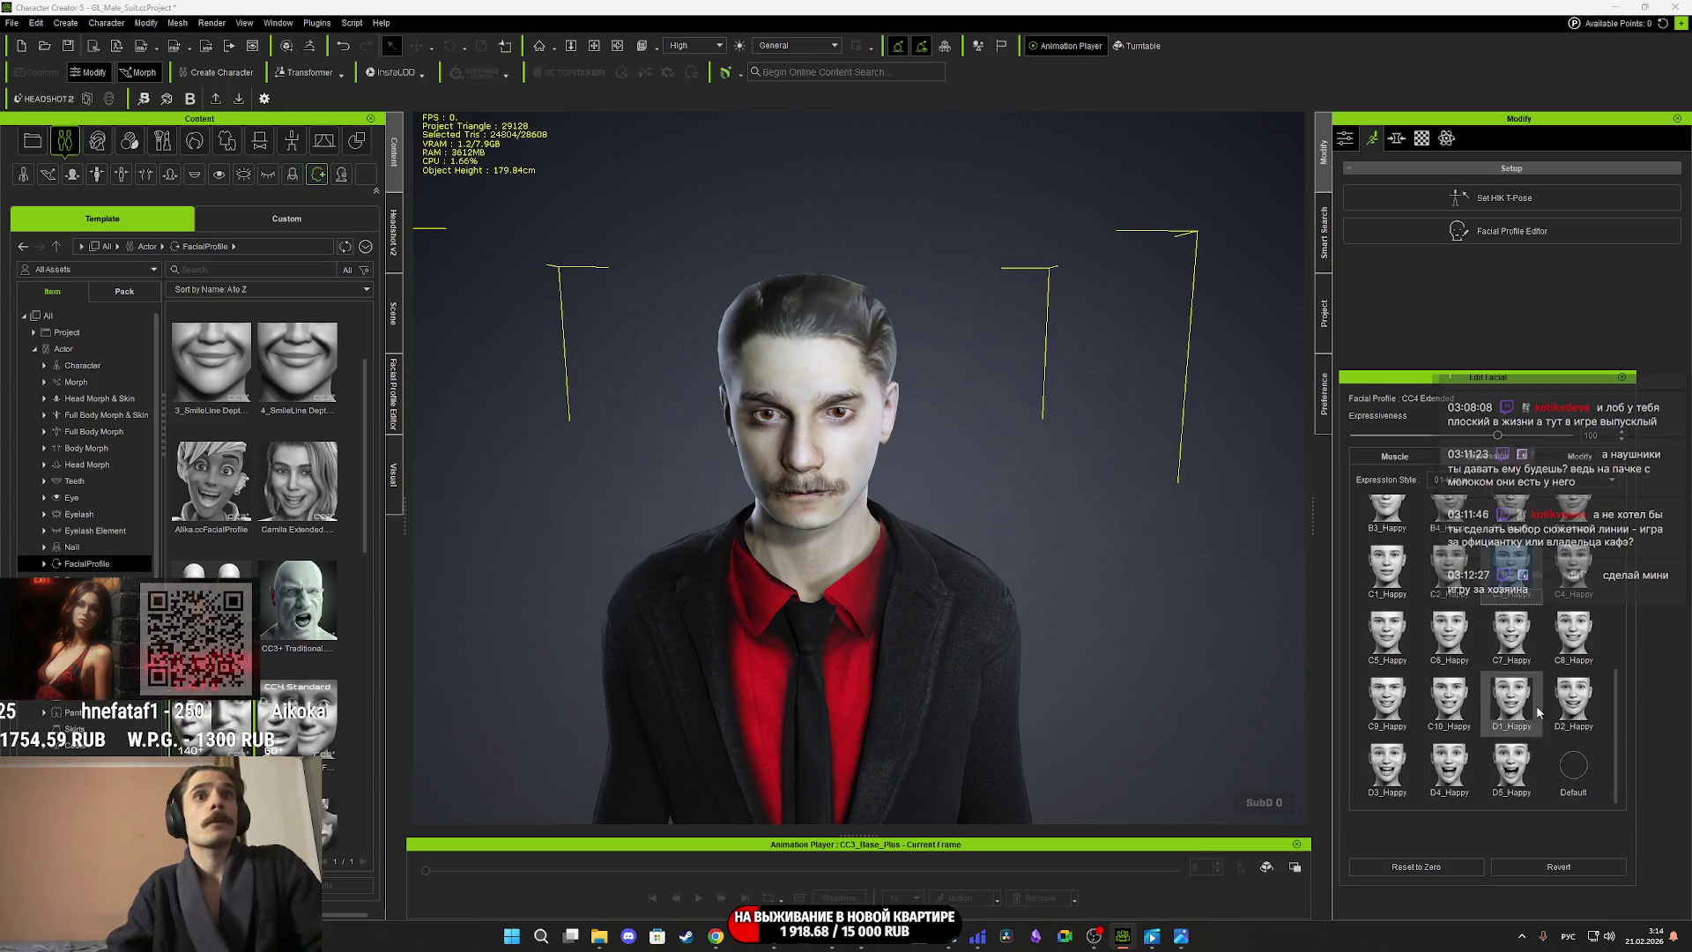
left_click(1560, 869)
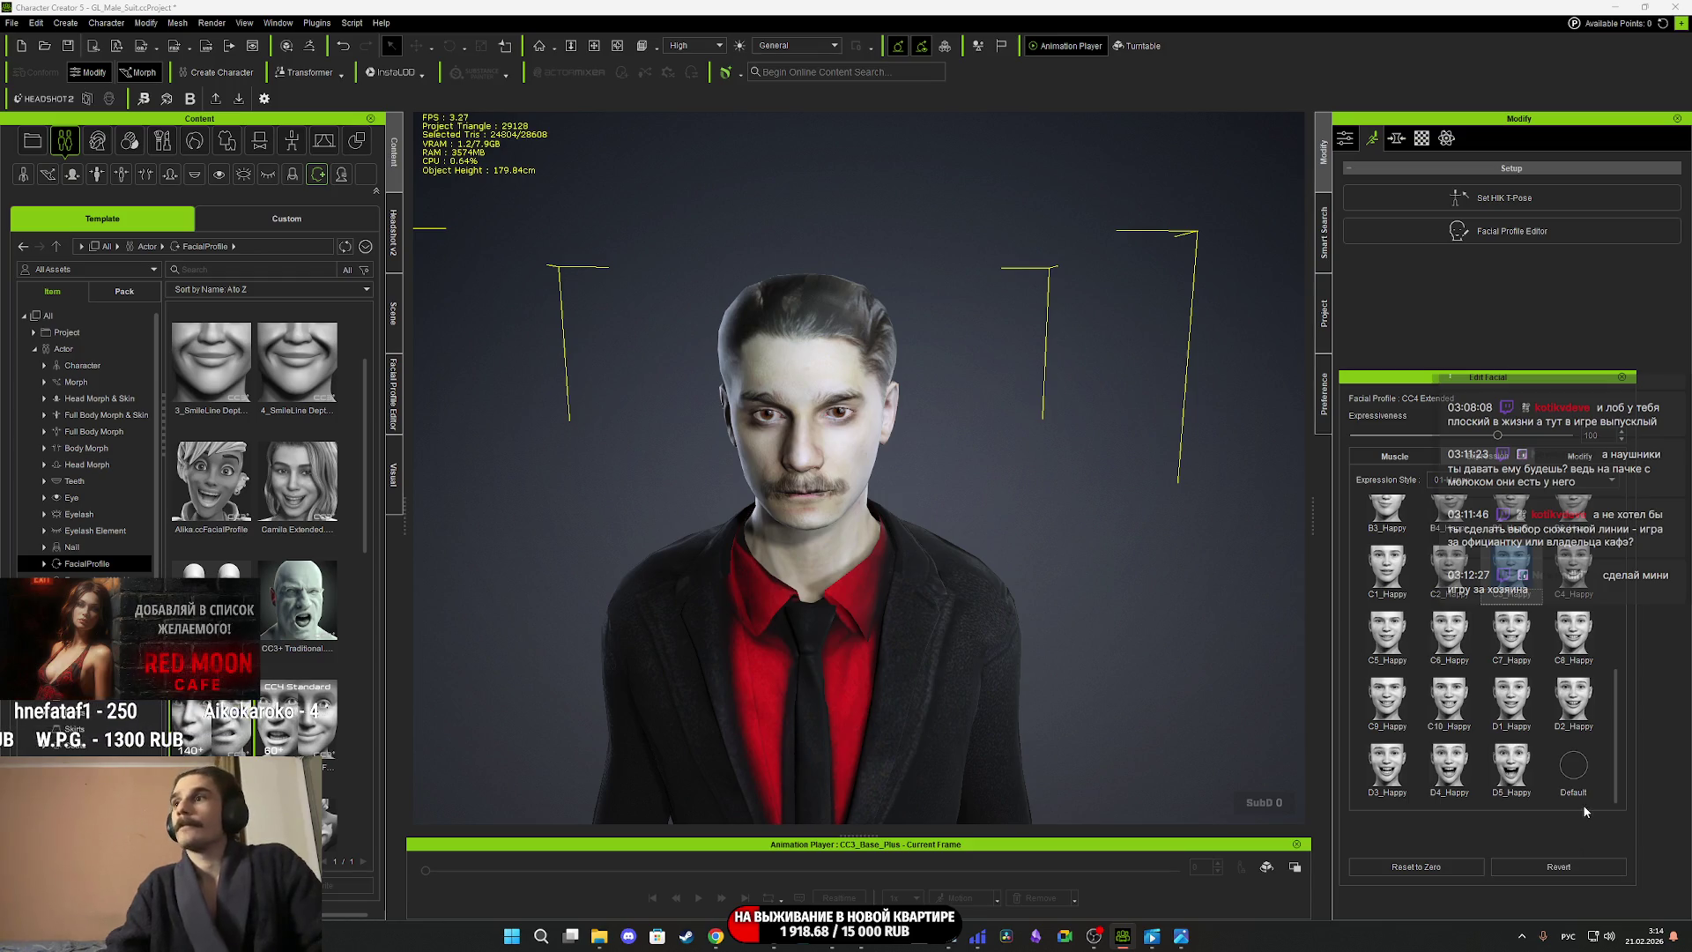
scroll(1529, 568, "up", 3)
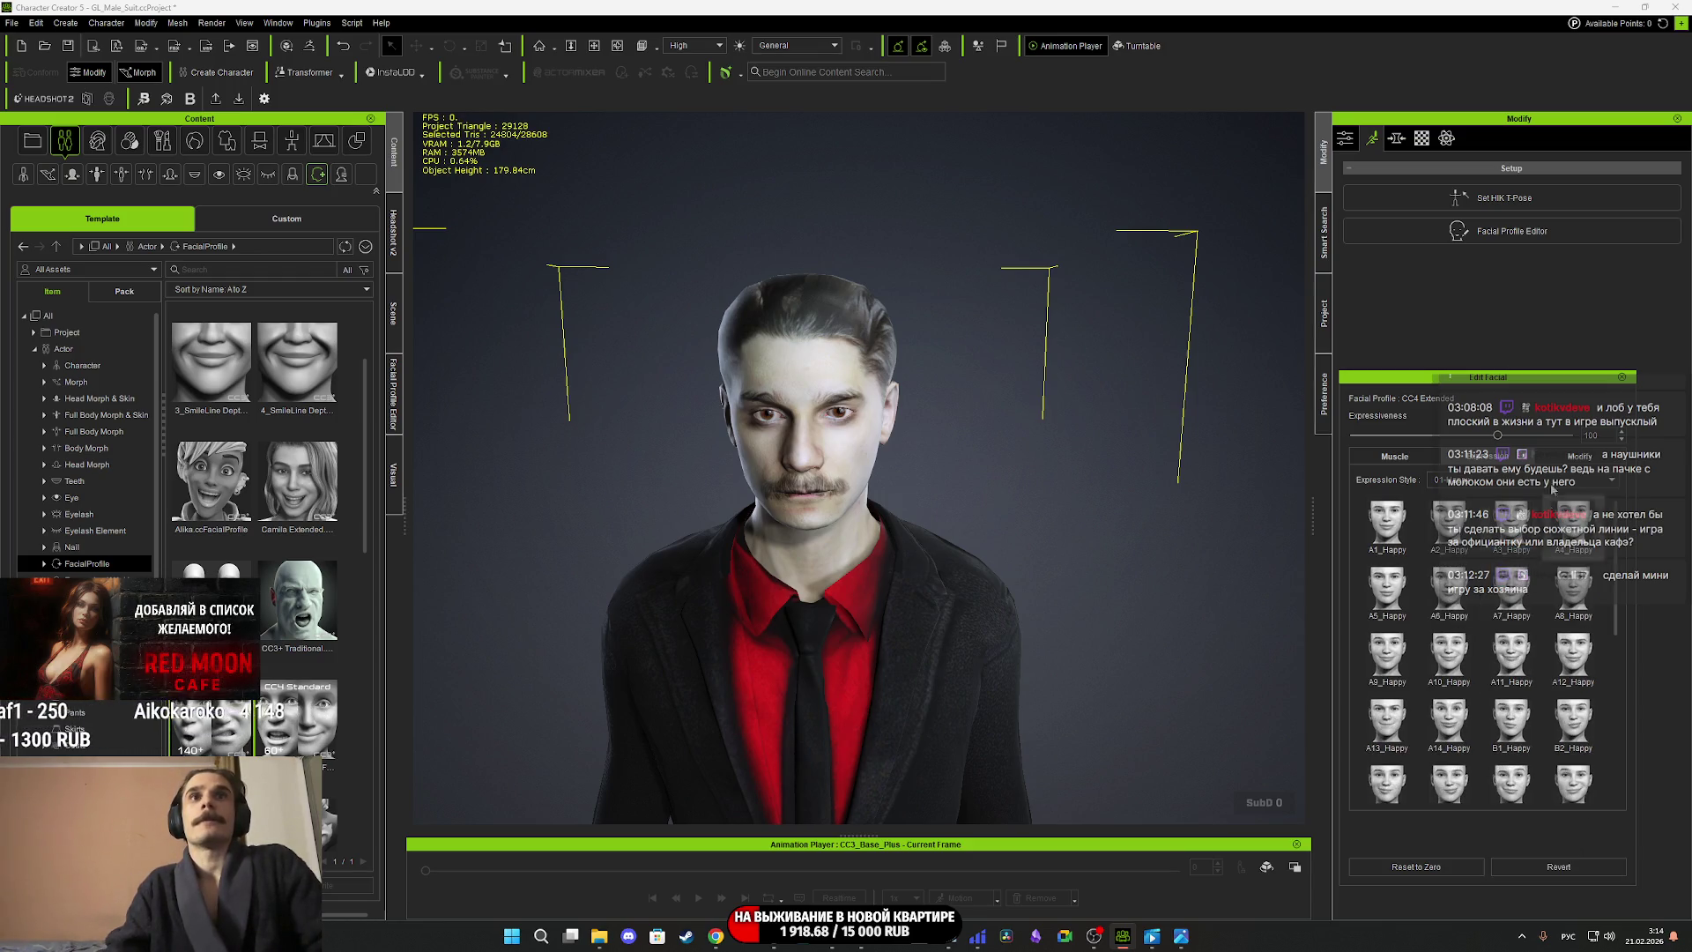
left_click(1575, 456)
left_click(1393, 458)
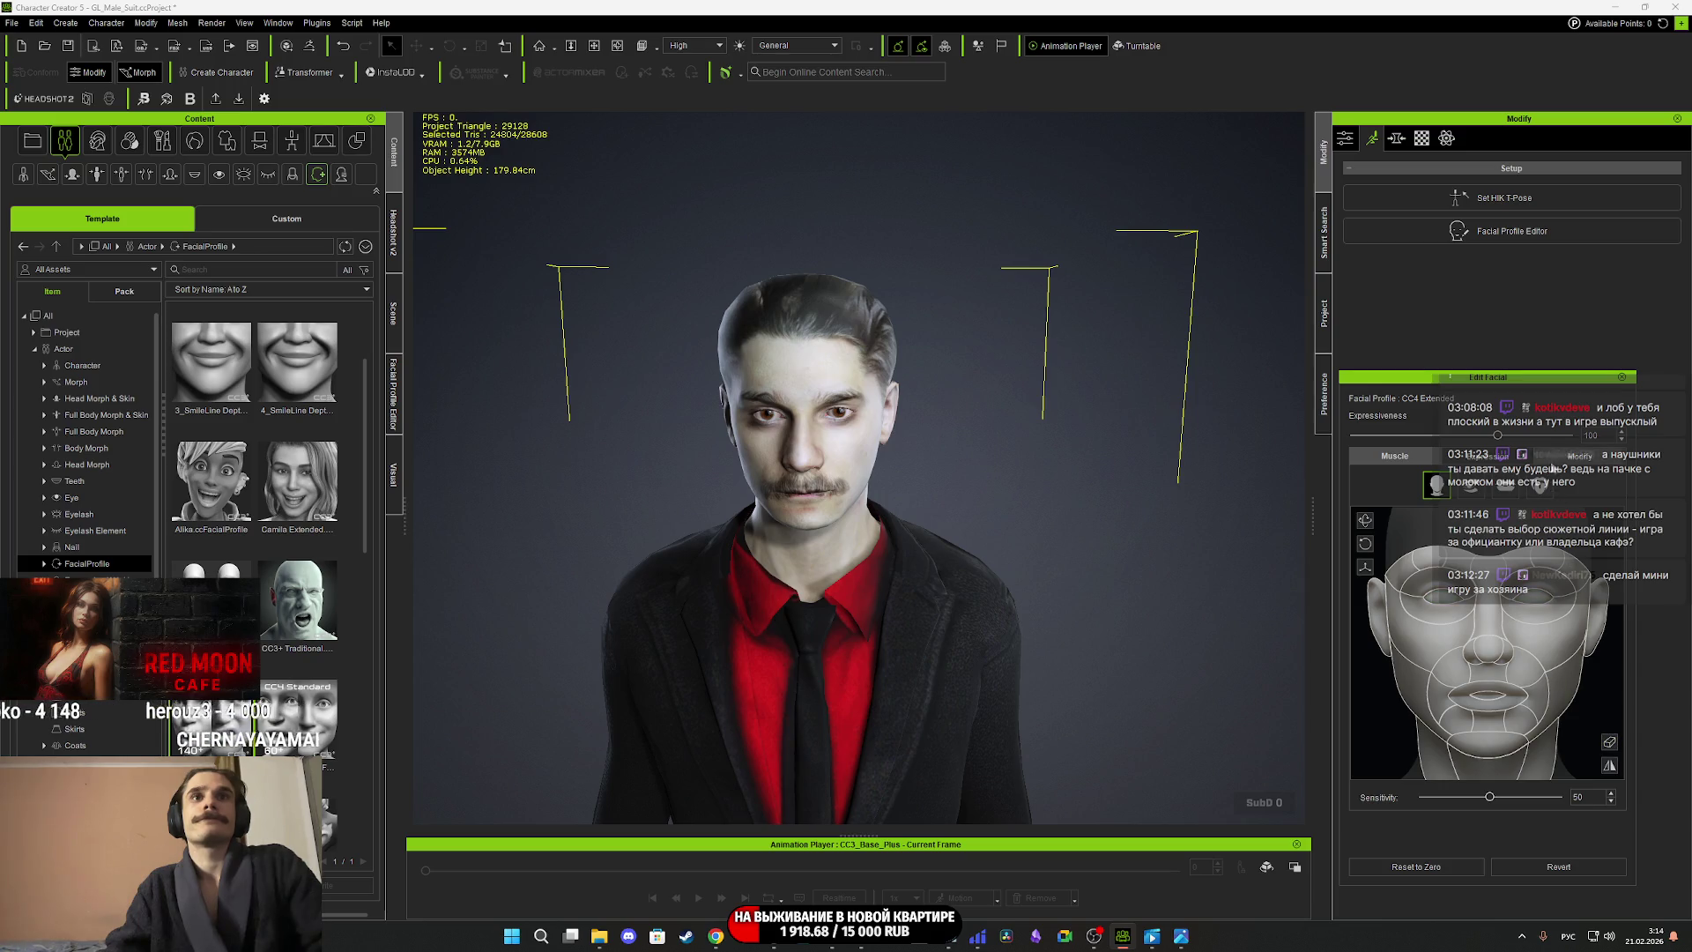
left_click(1623, 377)
scroll(847, 427, "up", 3)
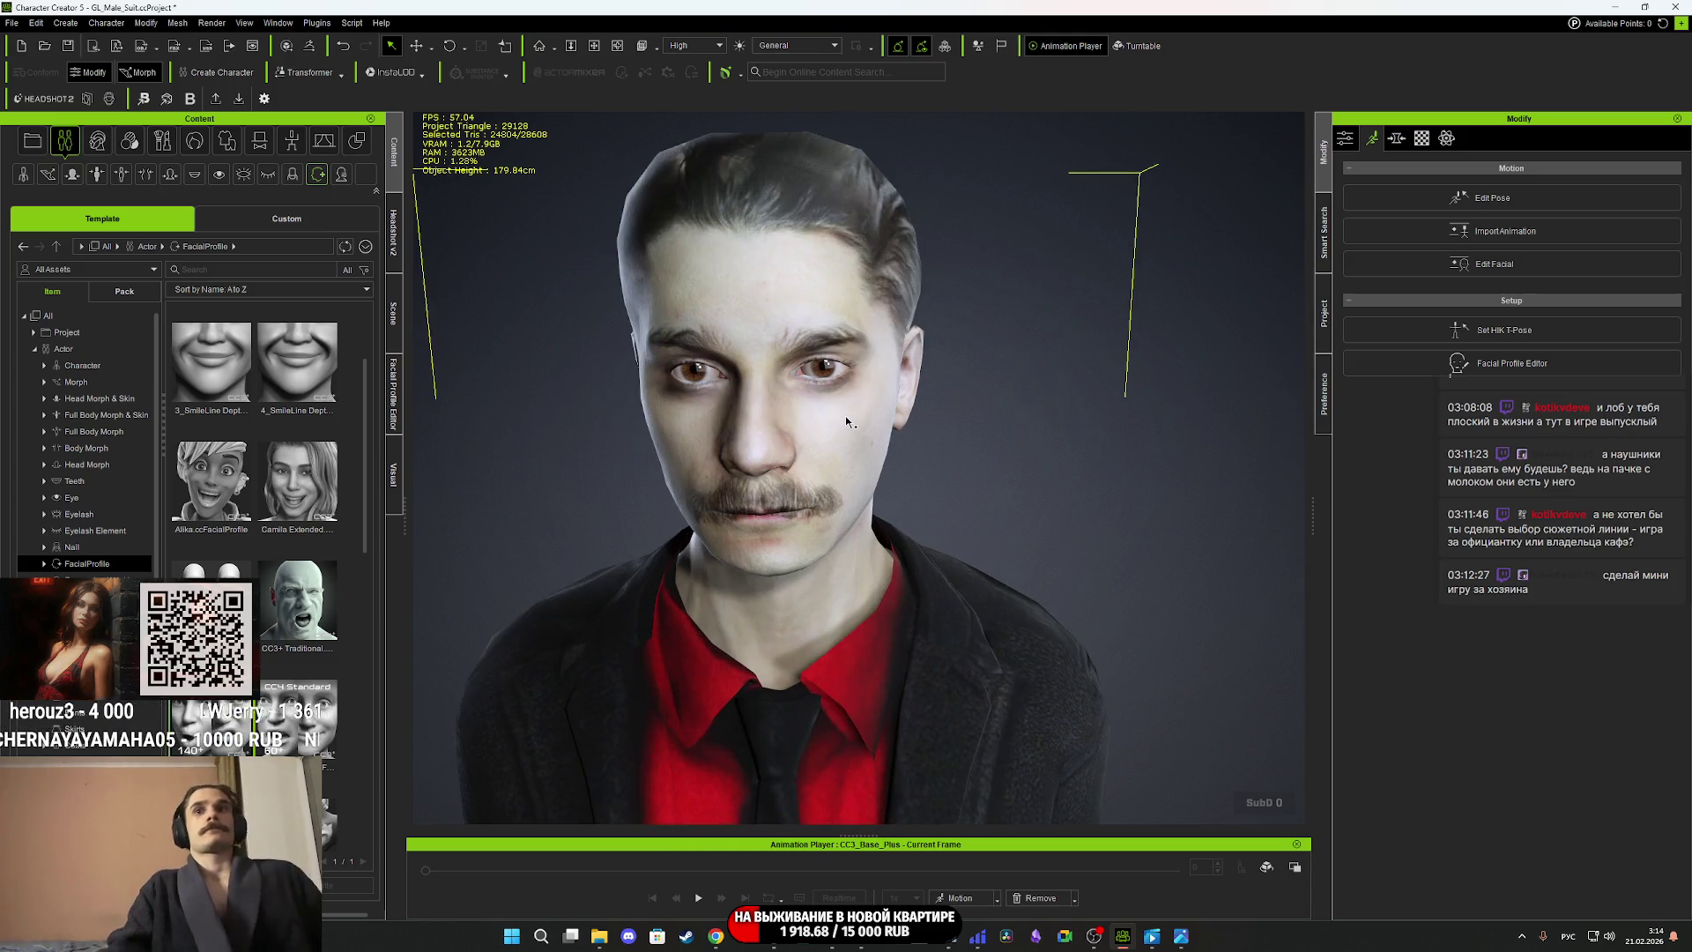
mouse_move(847, 421)
right_mouse_down()
mouse_move(770, 407)
mouse_move(614, 423)
mouse_move(973, 417)
mouse_move(838, 423)
right_mouse_up()
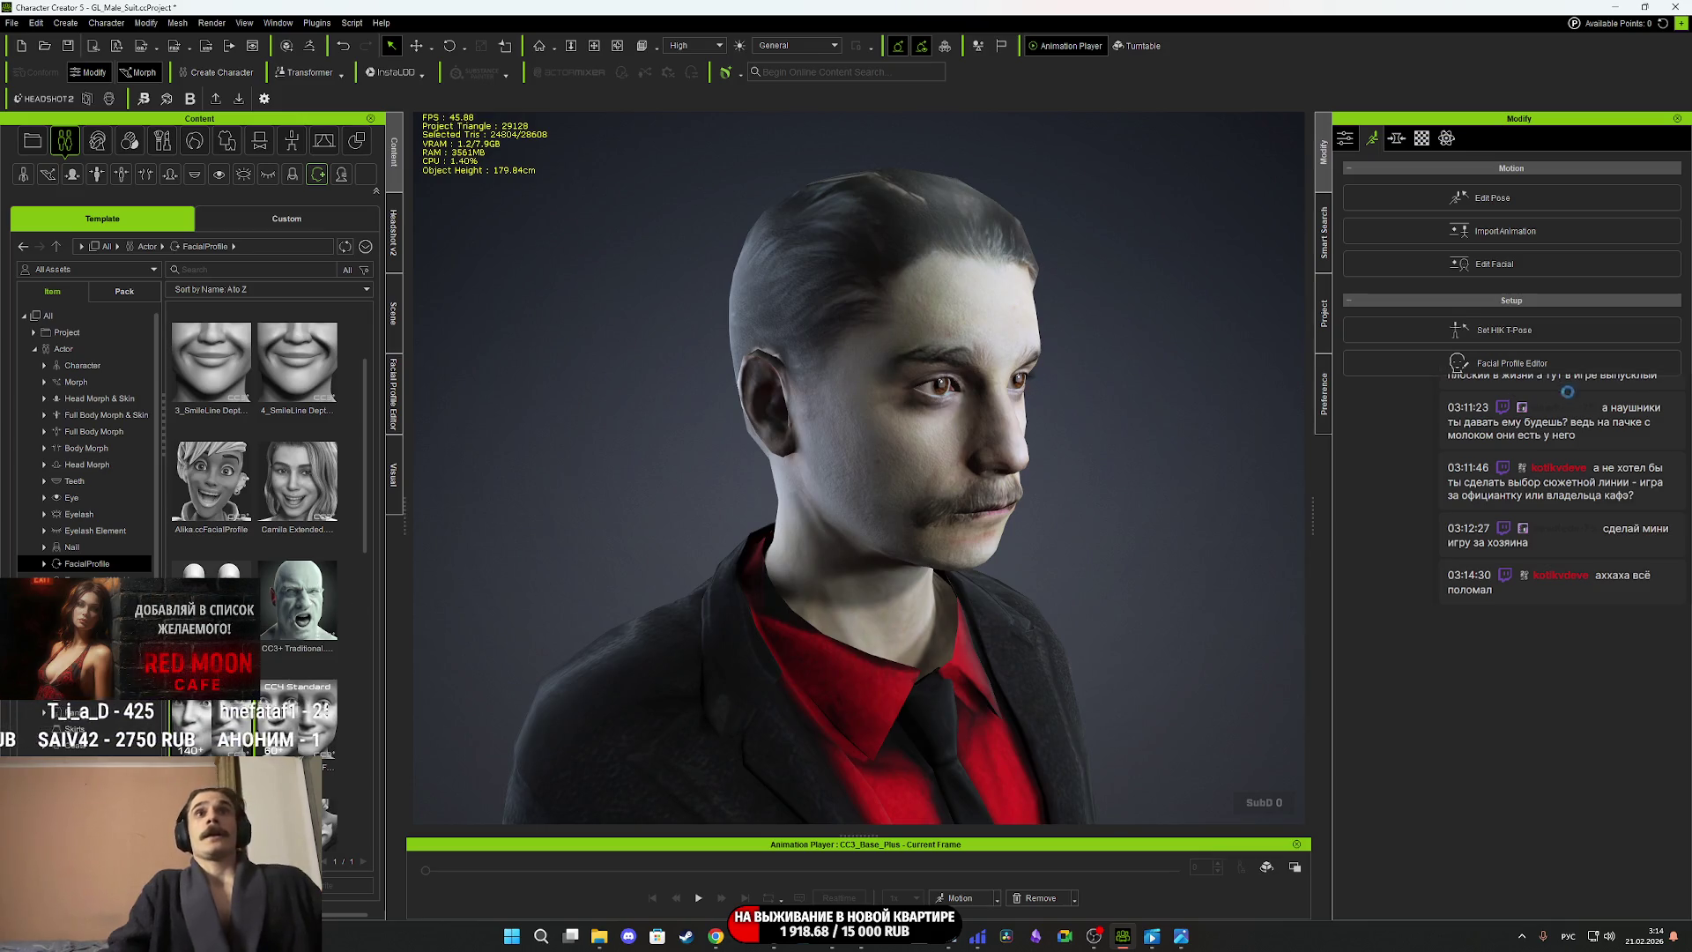
left_click(1535, 370)
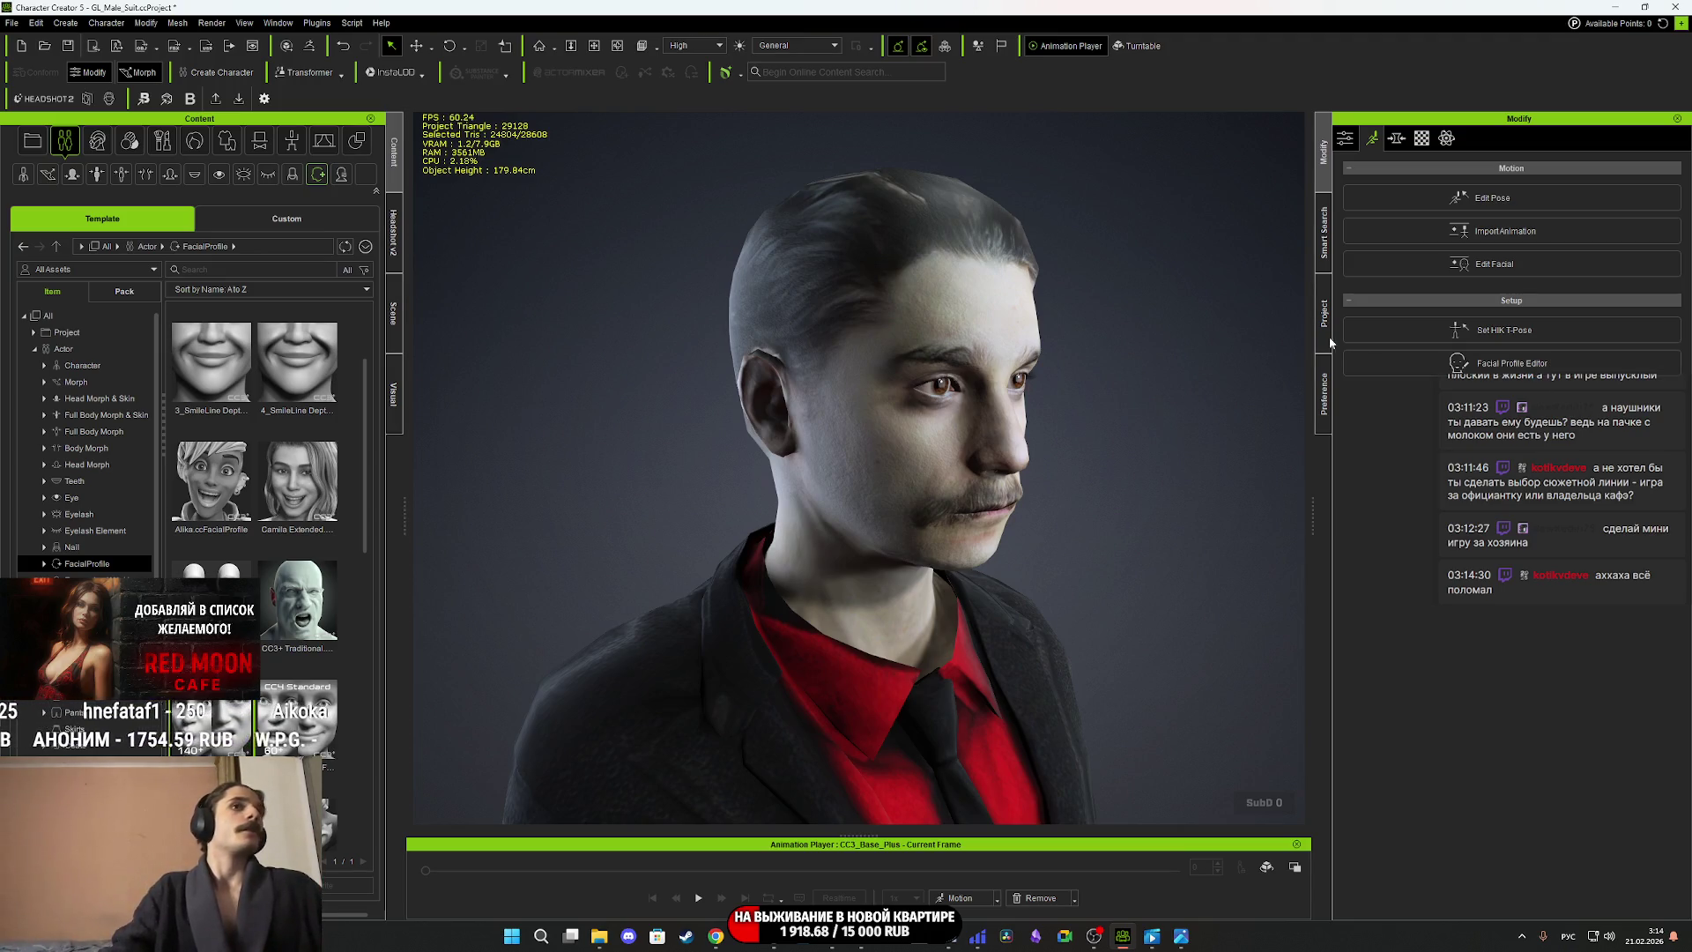
left_click(393, 402)
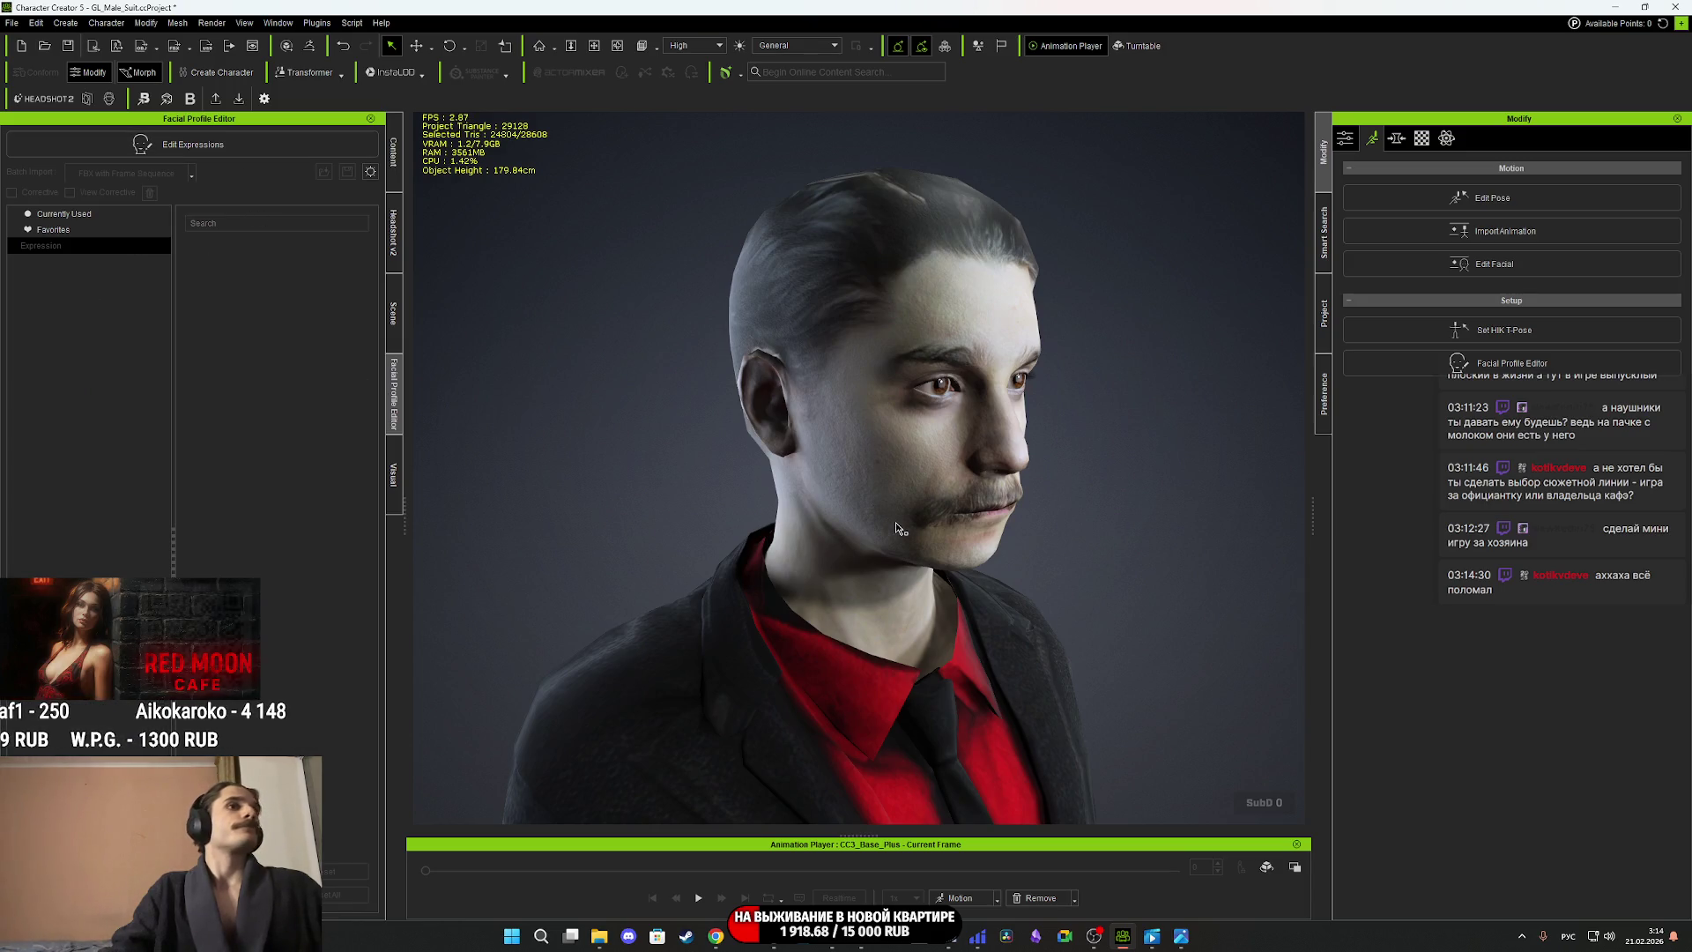
mouse_move(721, 457)
right_mouse_down()
mouse_move(450, 471)
mouse_move(773, 472)
right_mouse_up()
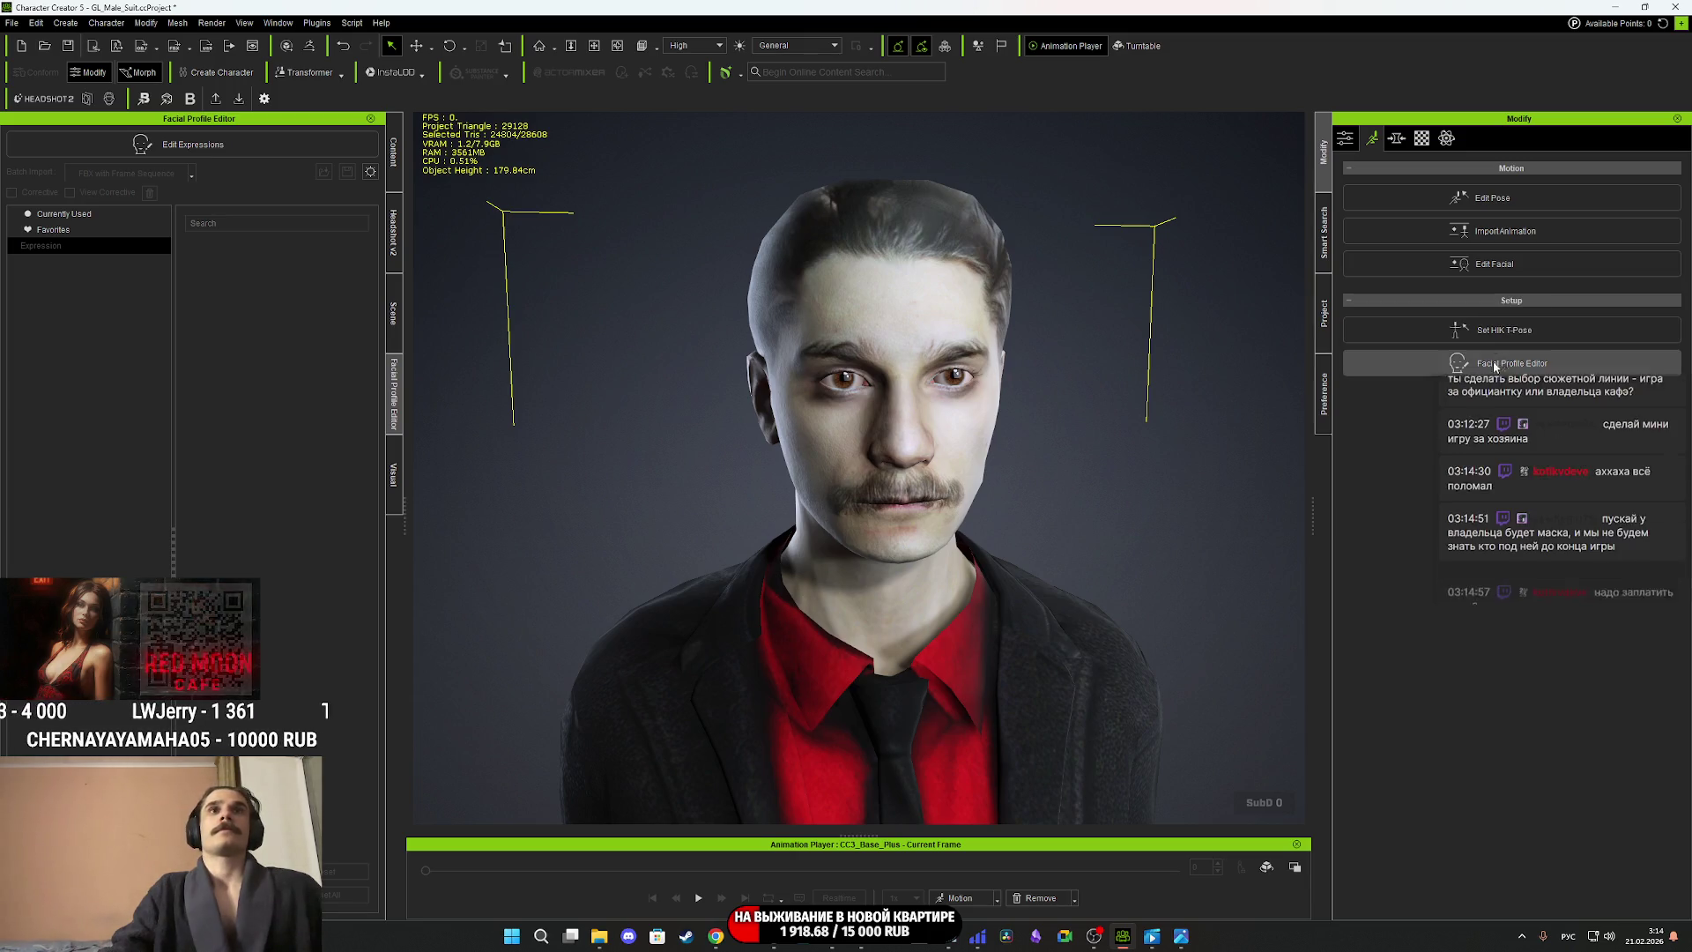
left_click(397, 167)
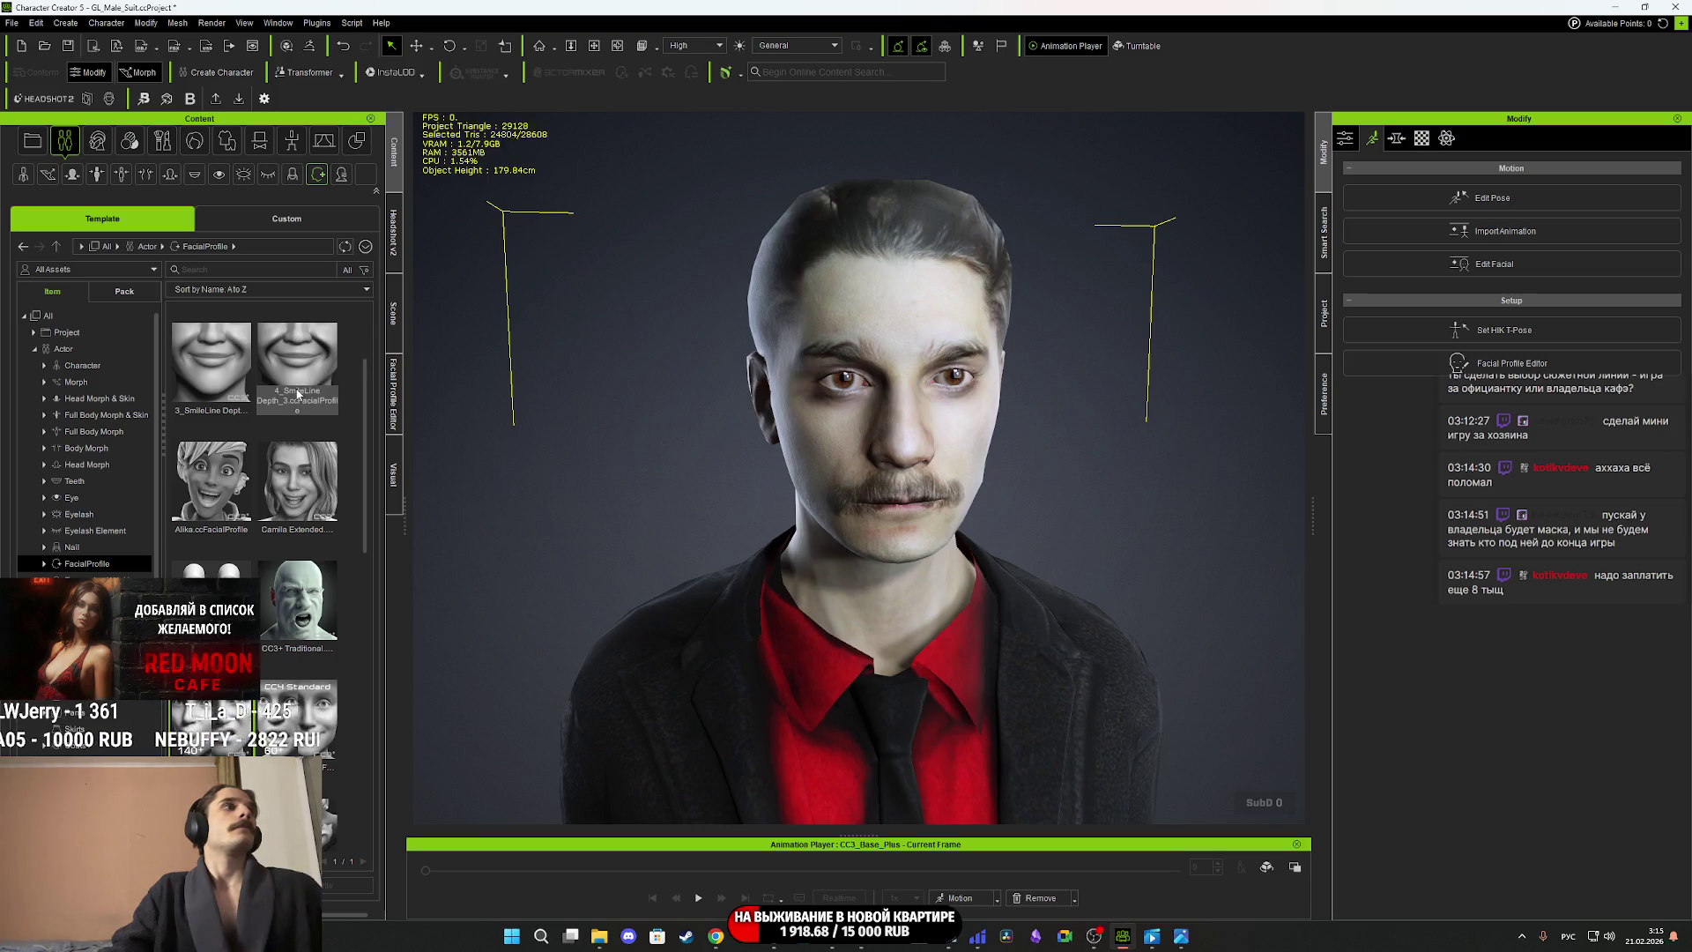
scroll(343, 546, "down", 2)
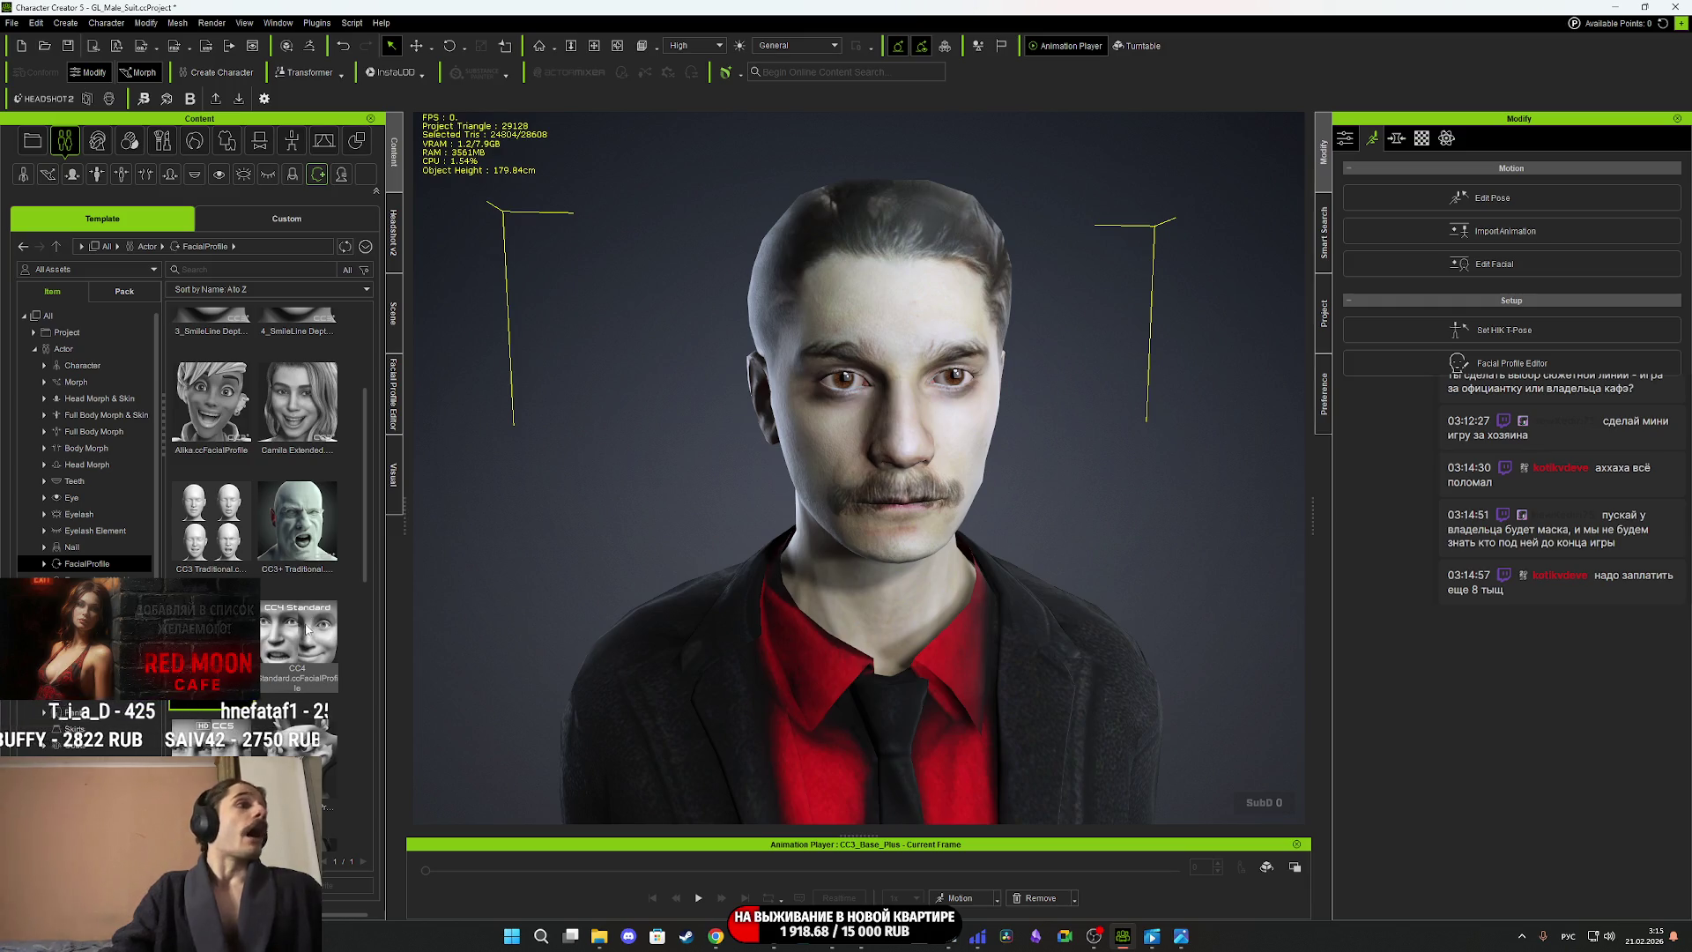
Drag the CC4 Standard facial profile onto the character, Apply it, and dismiss the warning.
mouse_move(282, 643)
left_mouse_down()
mouse_move(846, 529)
mouse_move(872, 465)
left_mouse_up()
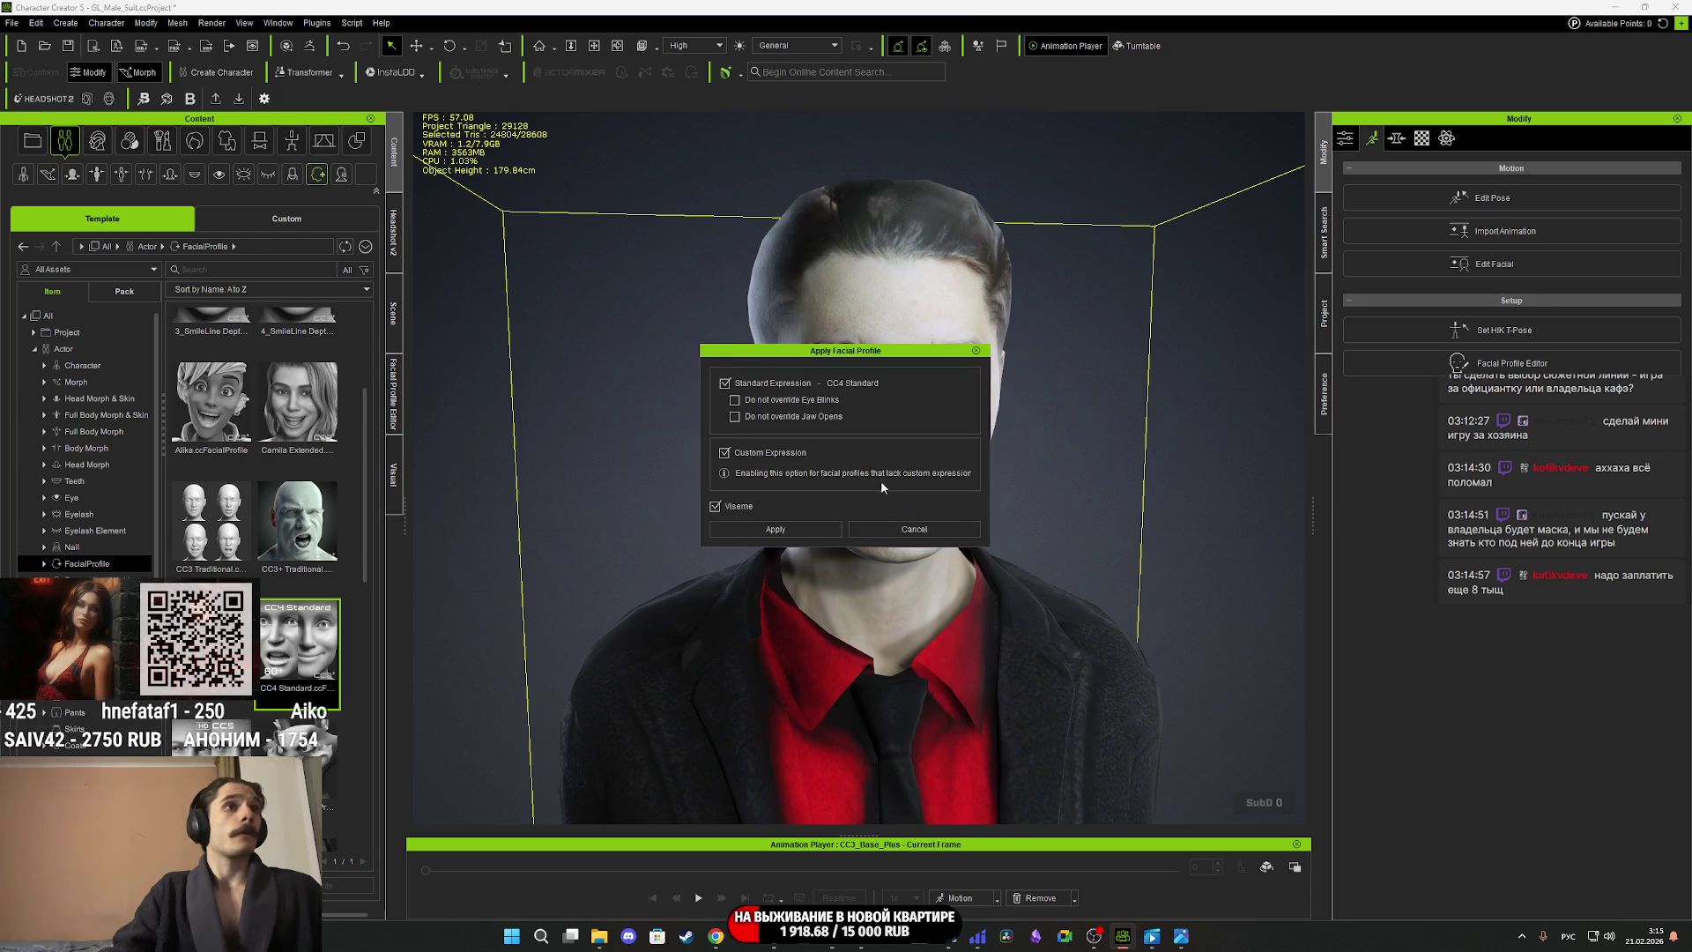
left_click(801, 527)
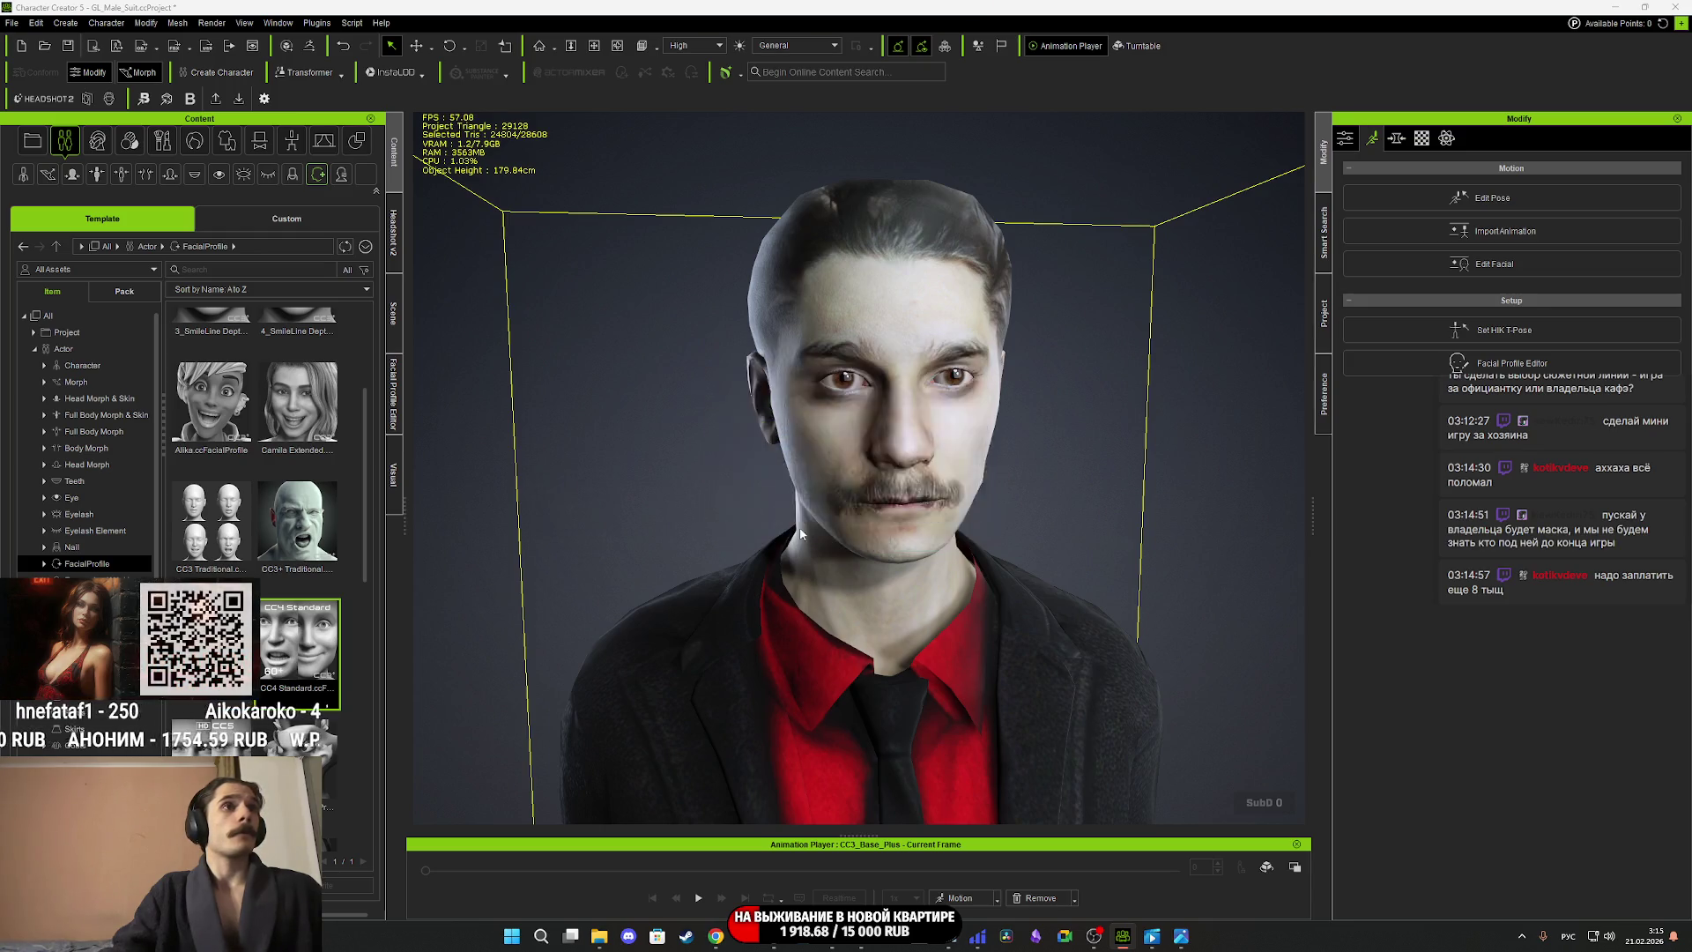
left_click(960, 499)
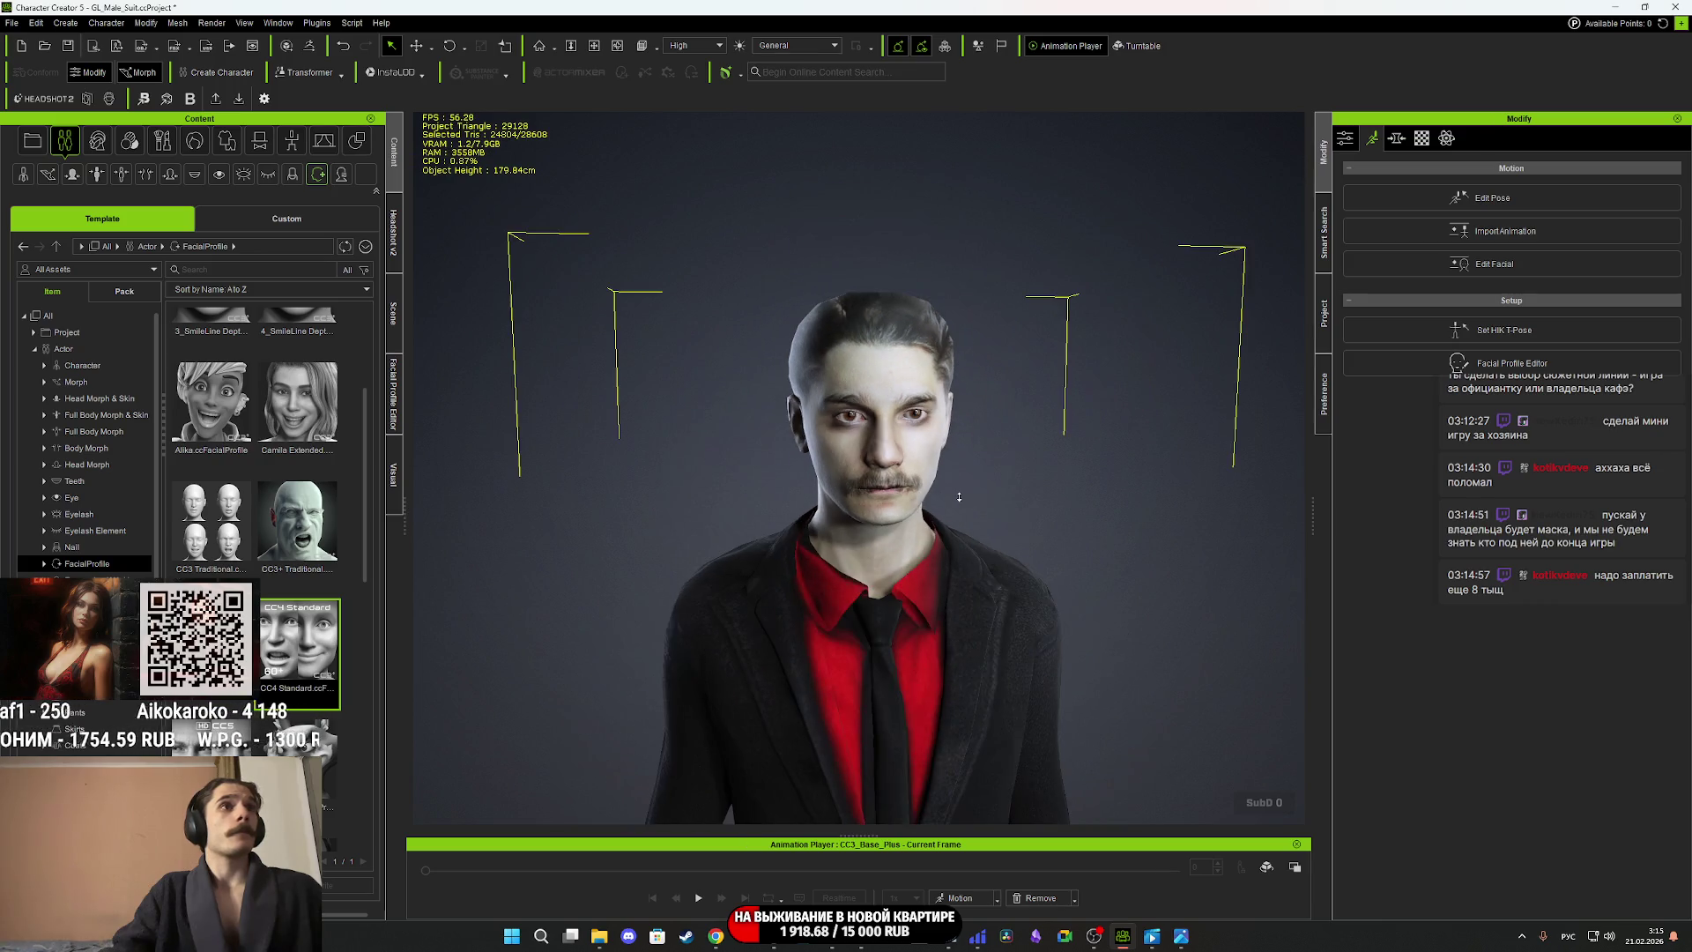
mouse_move(956, 502)
right_mouse_down()
mouse_move(532, 538)
mouse_move(891, 541)
right_mouse_up()
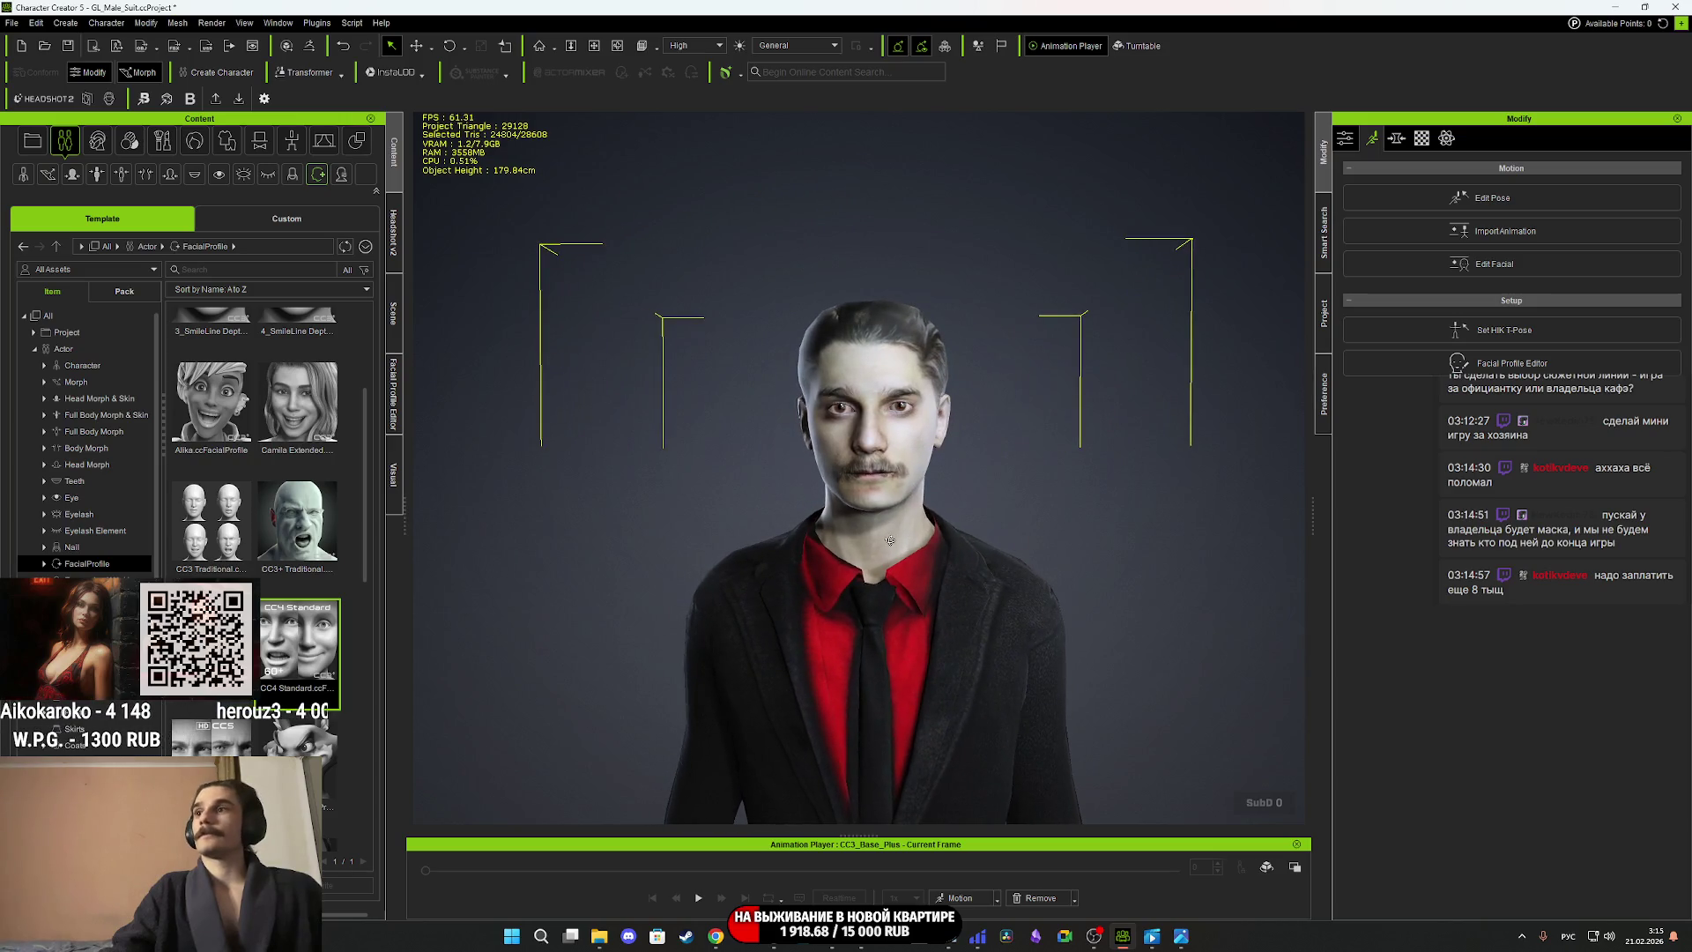
middle_click_drag(890, 540, 860, 469)
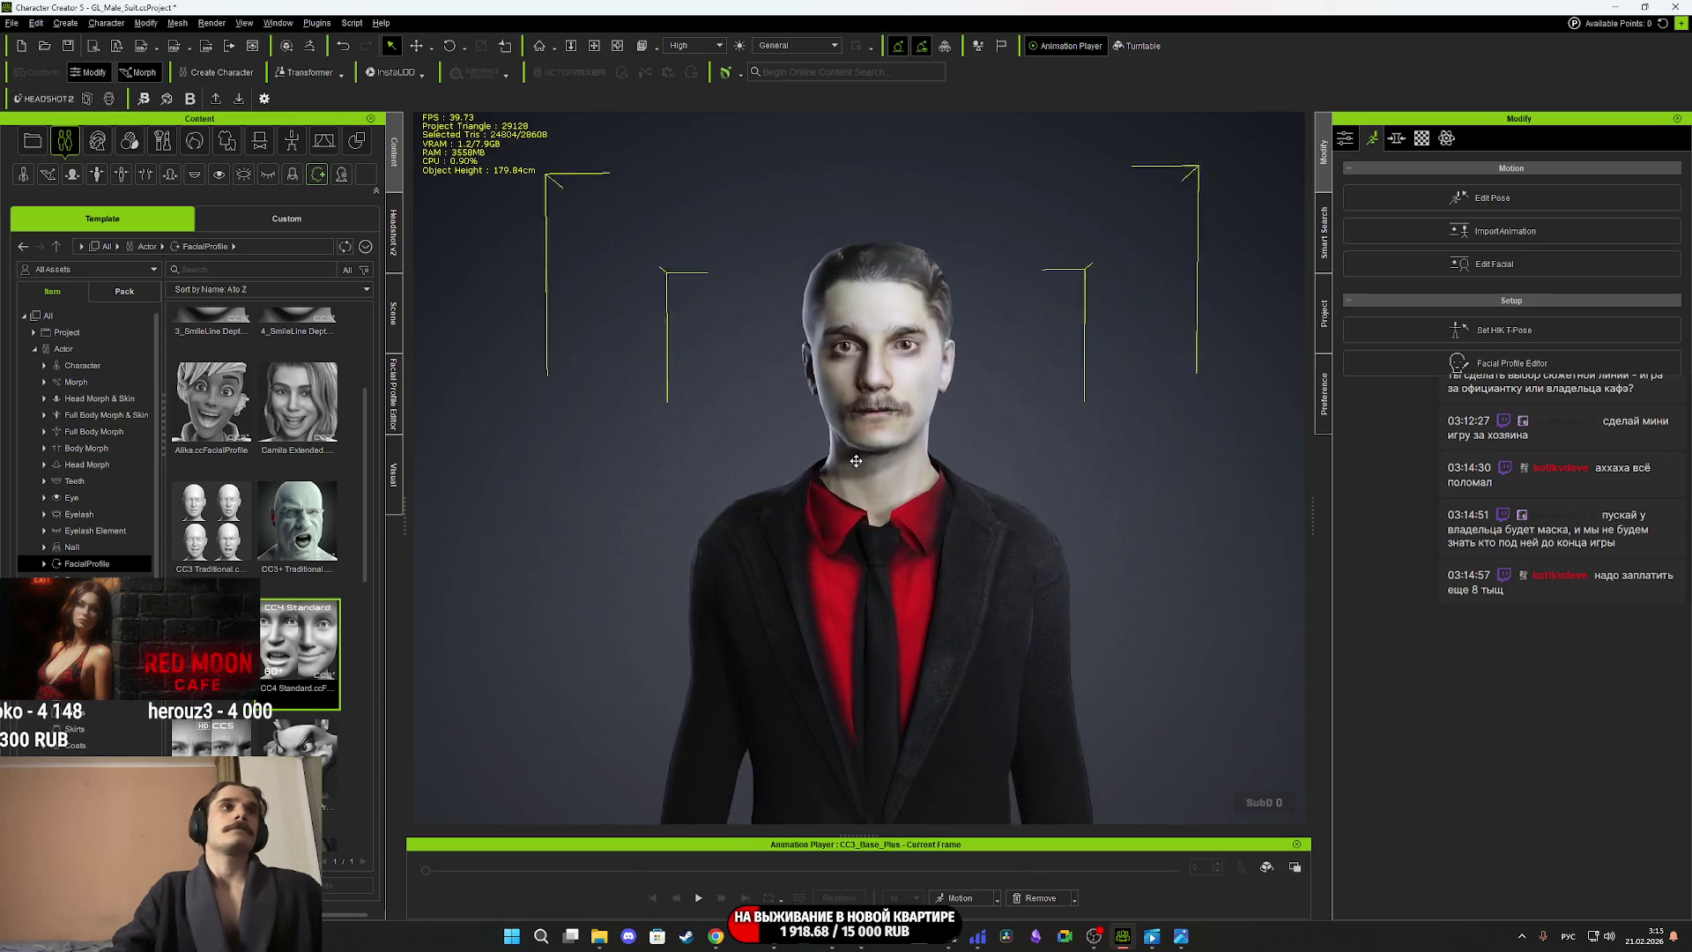
scroll(869, 494, "down", 5)
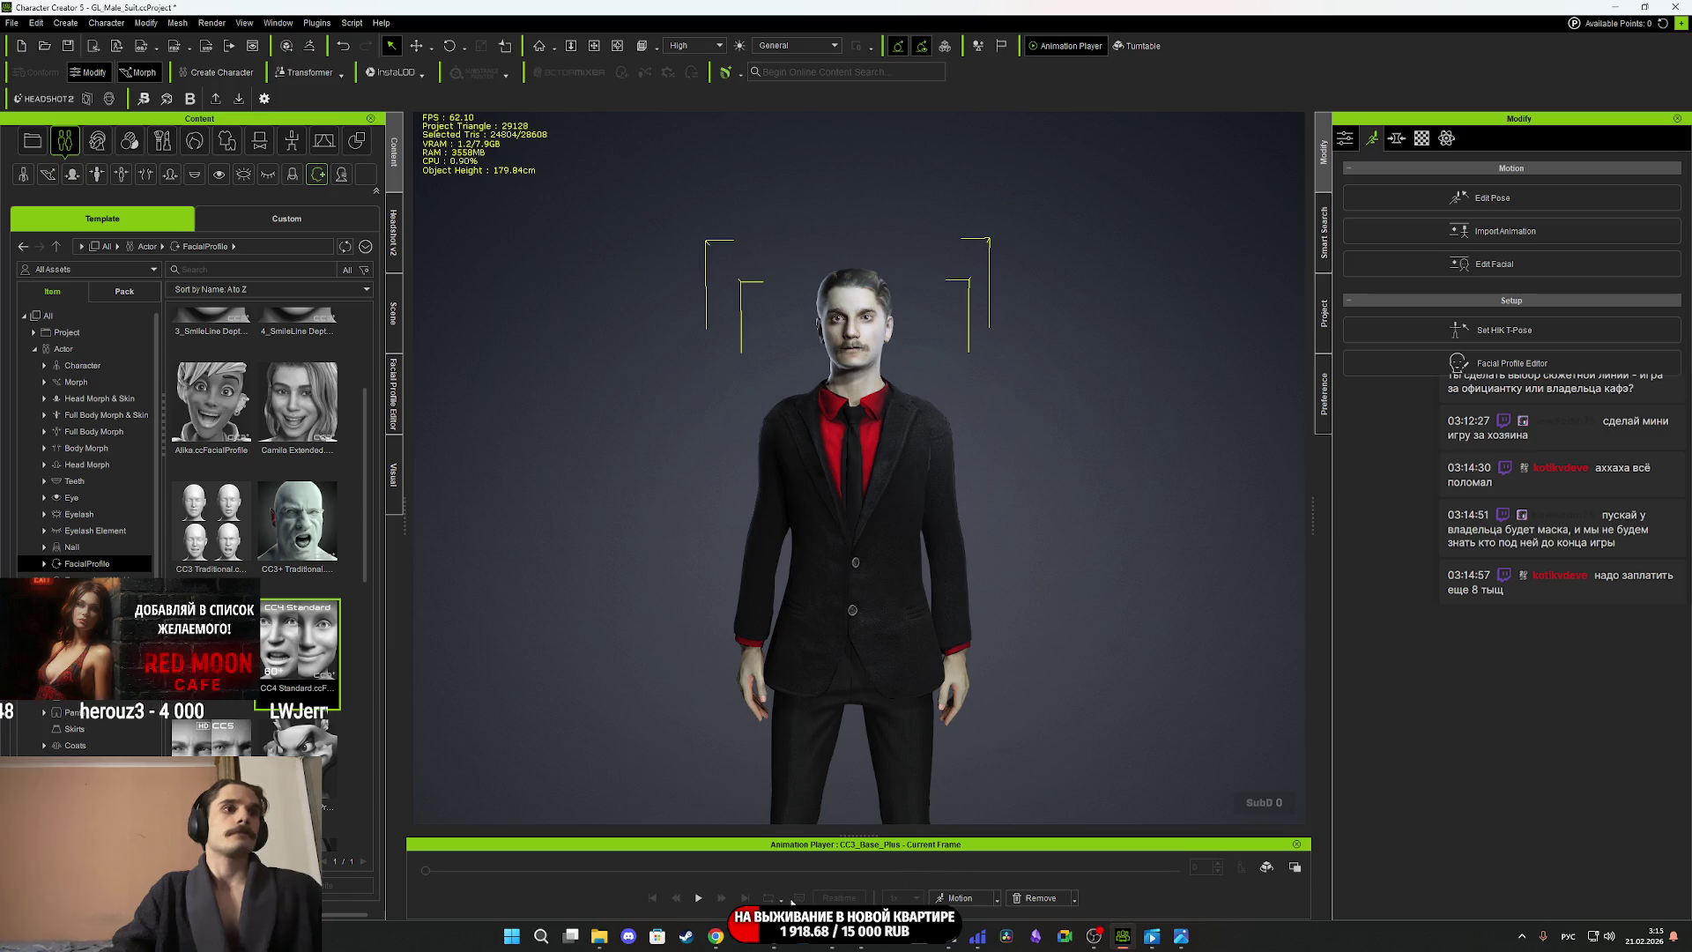
Orbit, pan and zoom around the suited character to inspect it from the front and side.
mouse_move(961, 526)
right_mouse_down()
mouse_move(609, 529)
mouse_move(972, 541)
right_mouse_up()
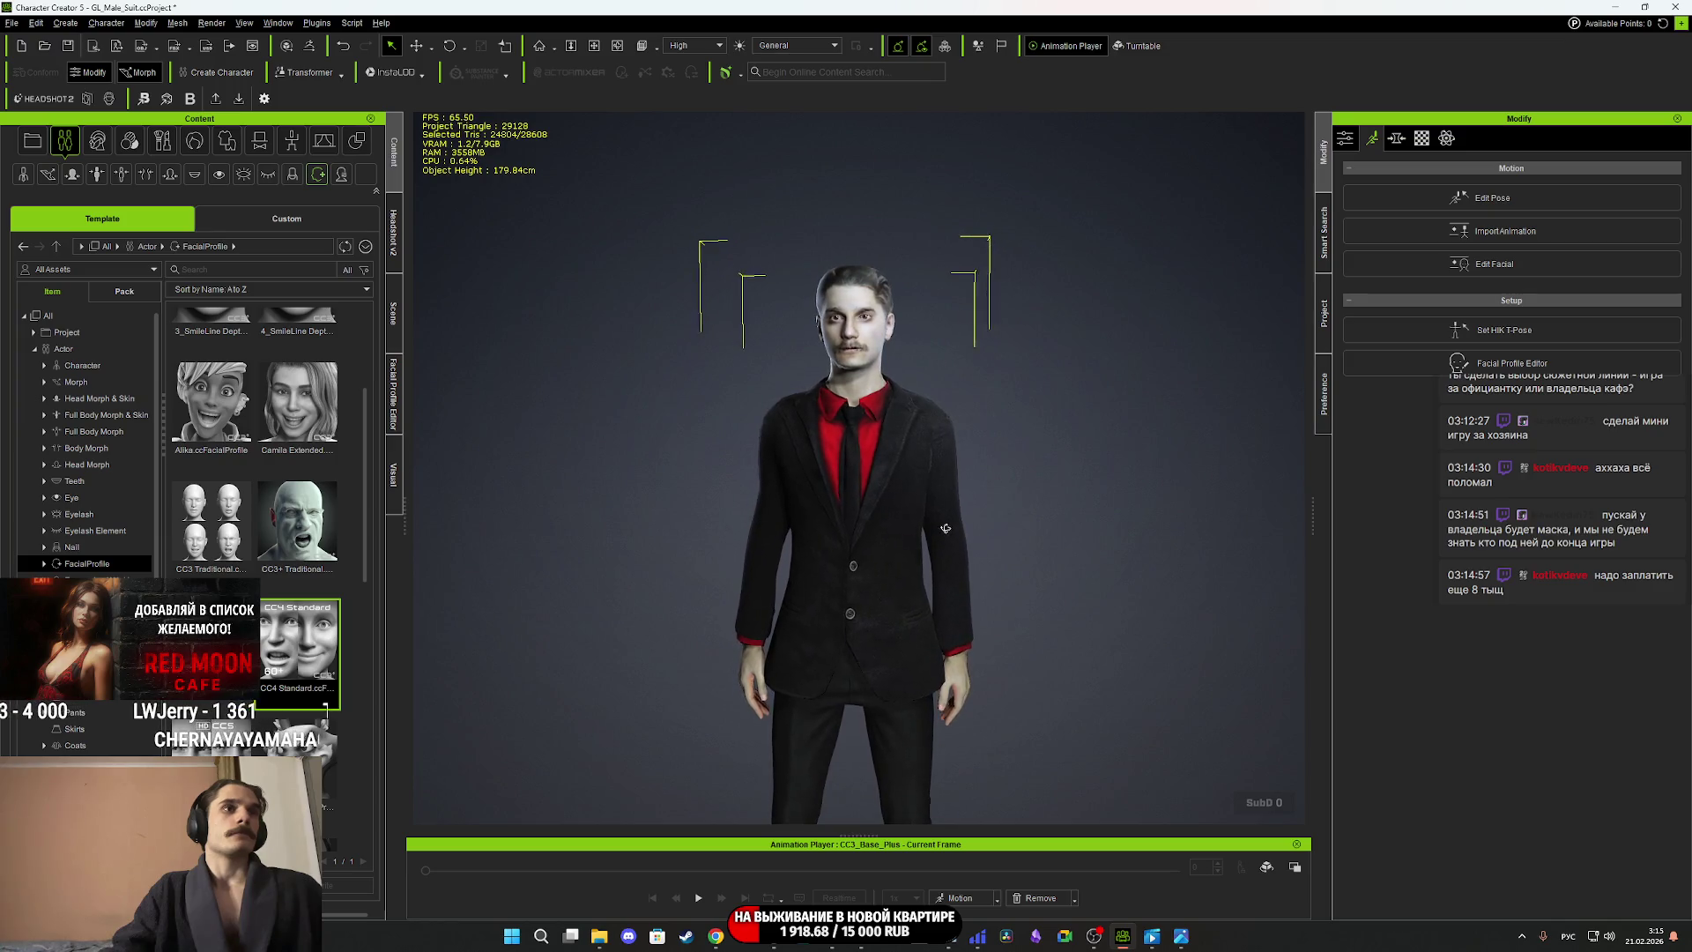
mouse_move(971, 540)
middle_mouse_down()
mouse_move(937, 229)
mouse_move(934, 282)
middle_mouse_up()
mouse_move(935, 282)
right_mouse_down()
mouse_move(722, 300)
mouse_move(901, 317)
right_mouse_up()
scroll(919, 613, "up", 3)
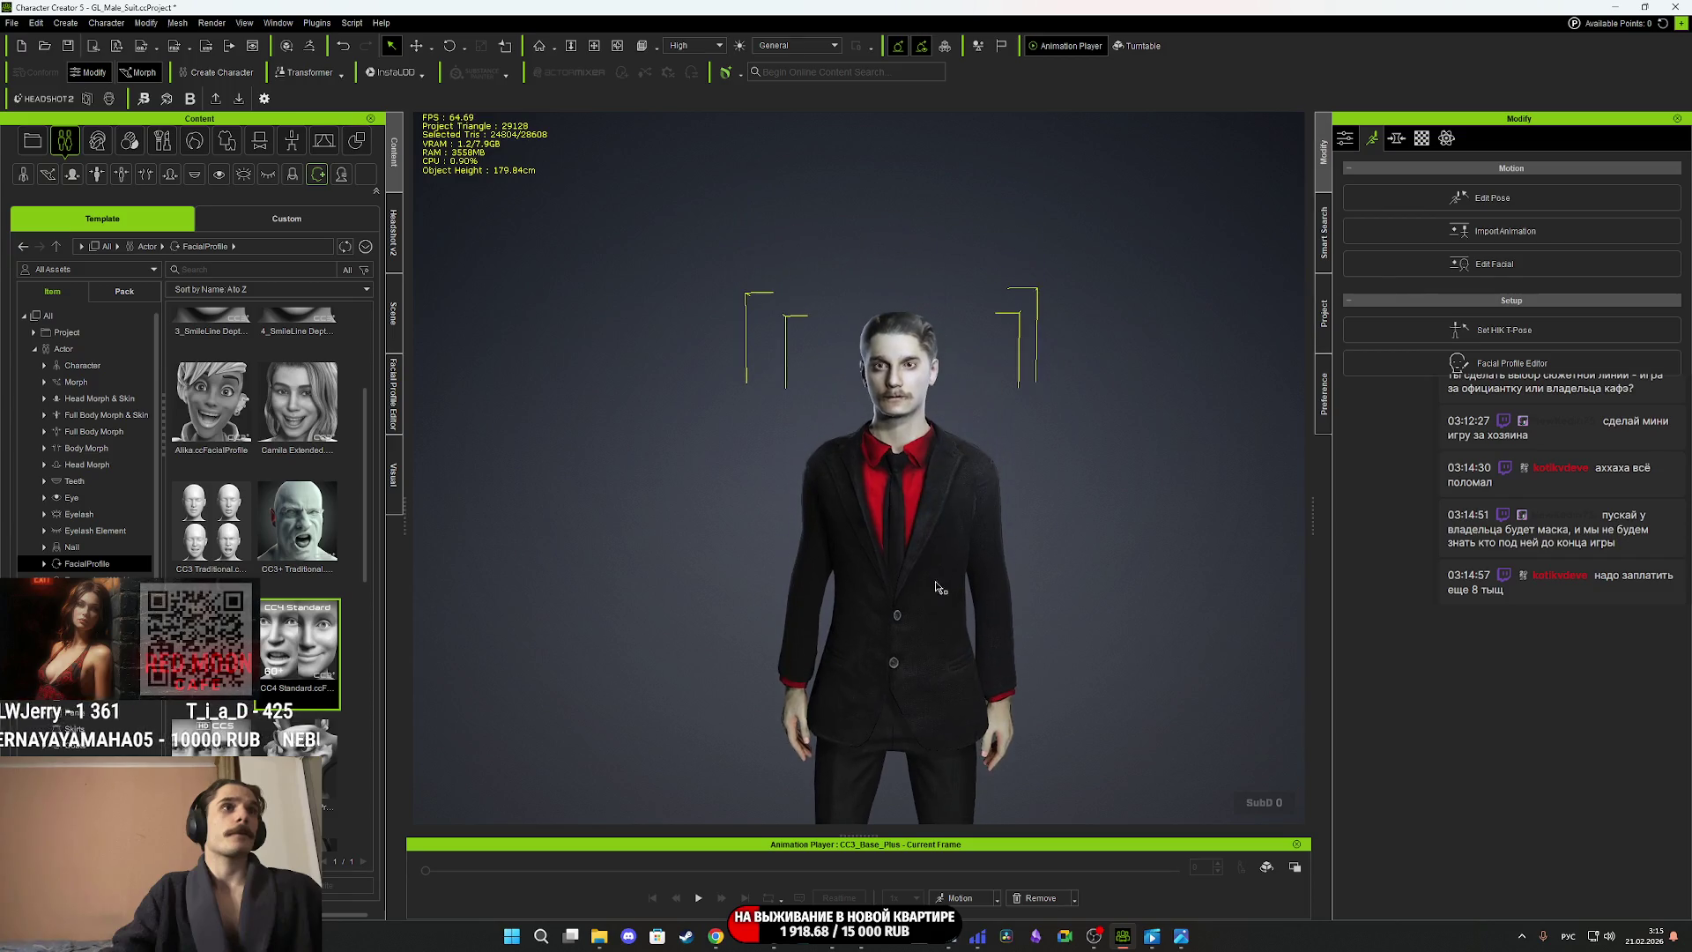
scroll(947, 517, "up", 2)
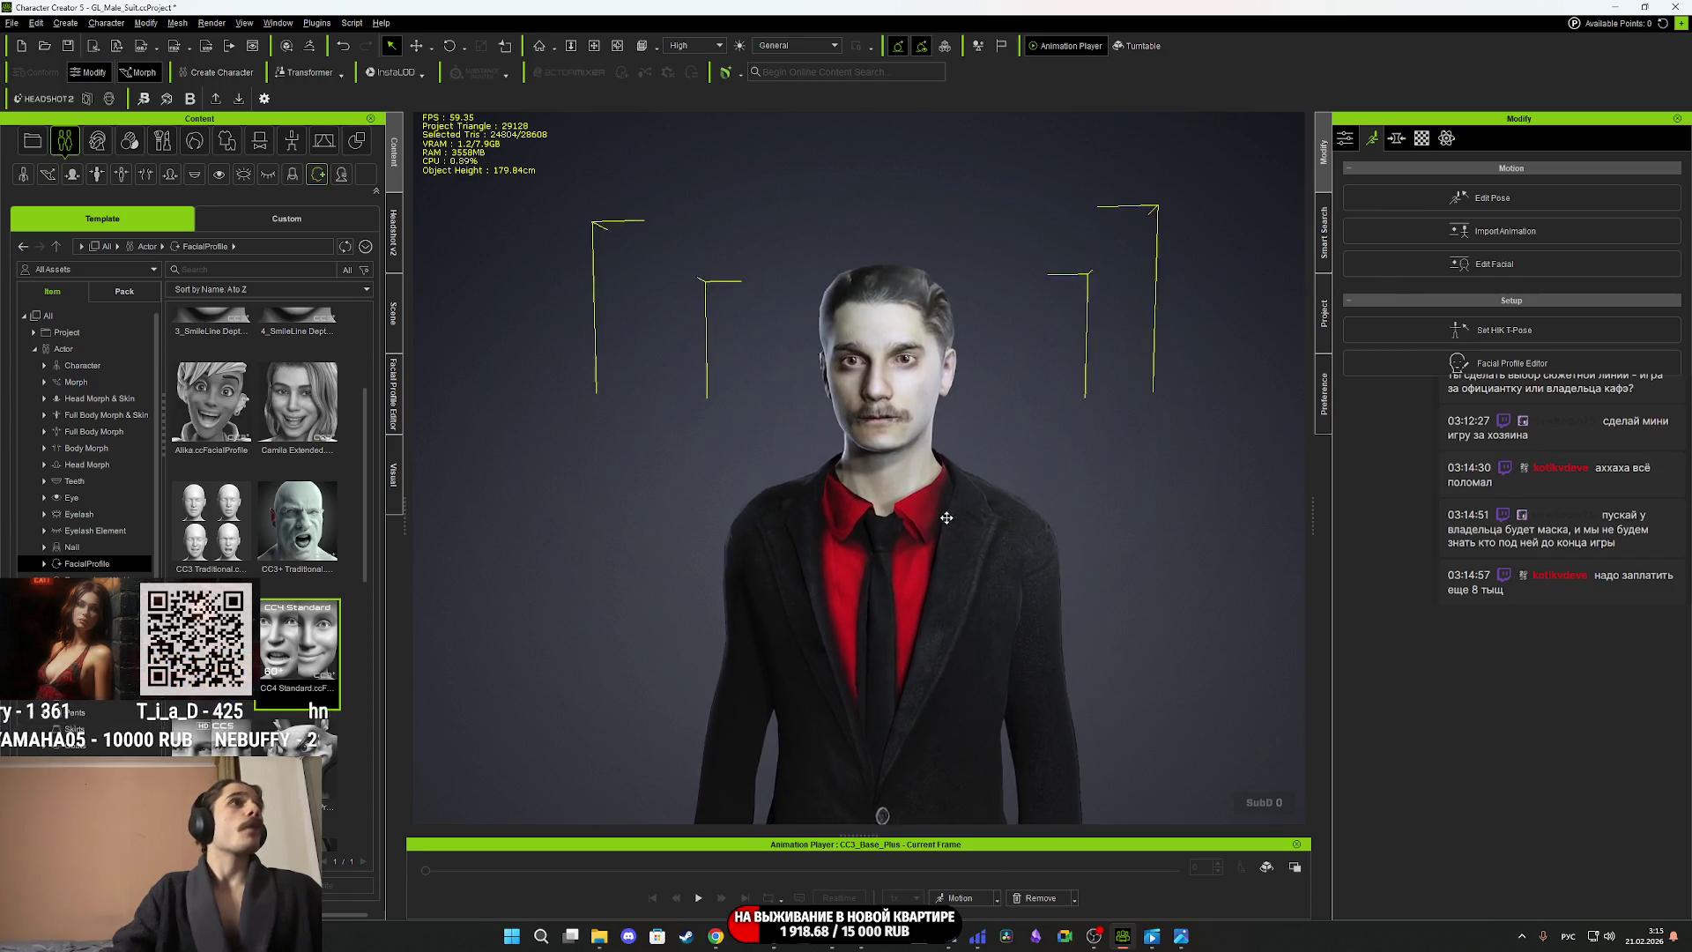
middle_click_drag(947, 518, 944, 521)
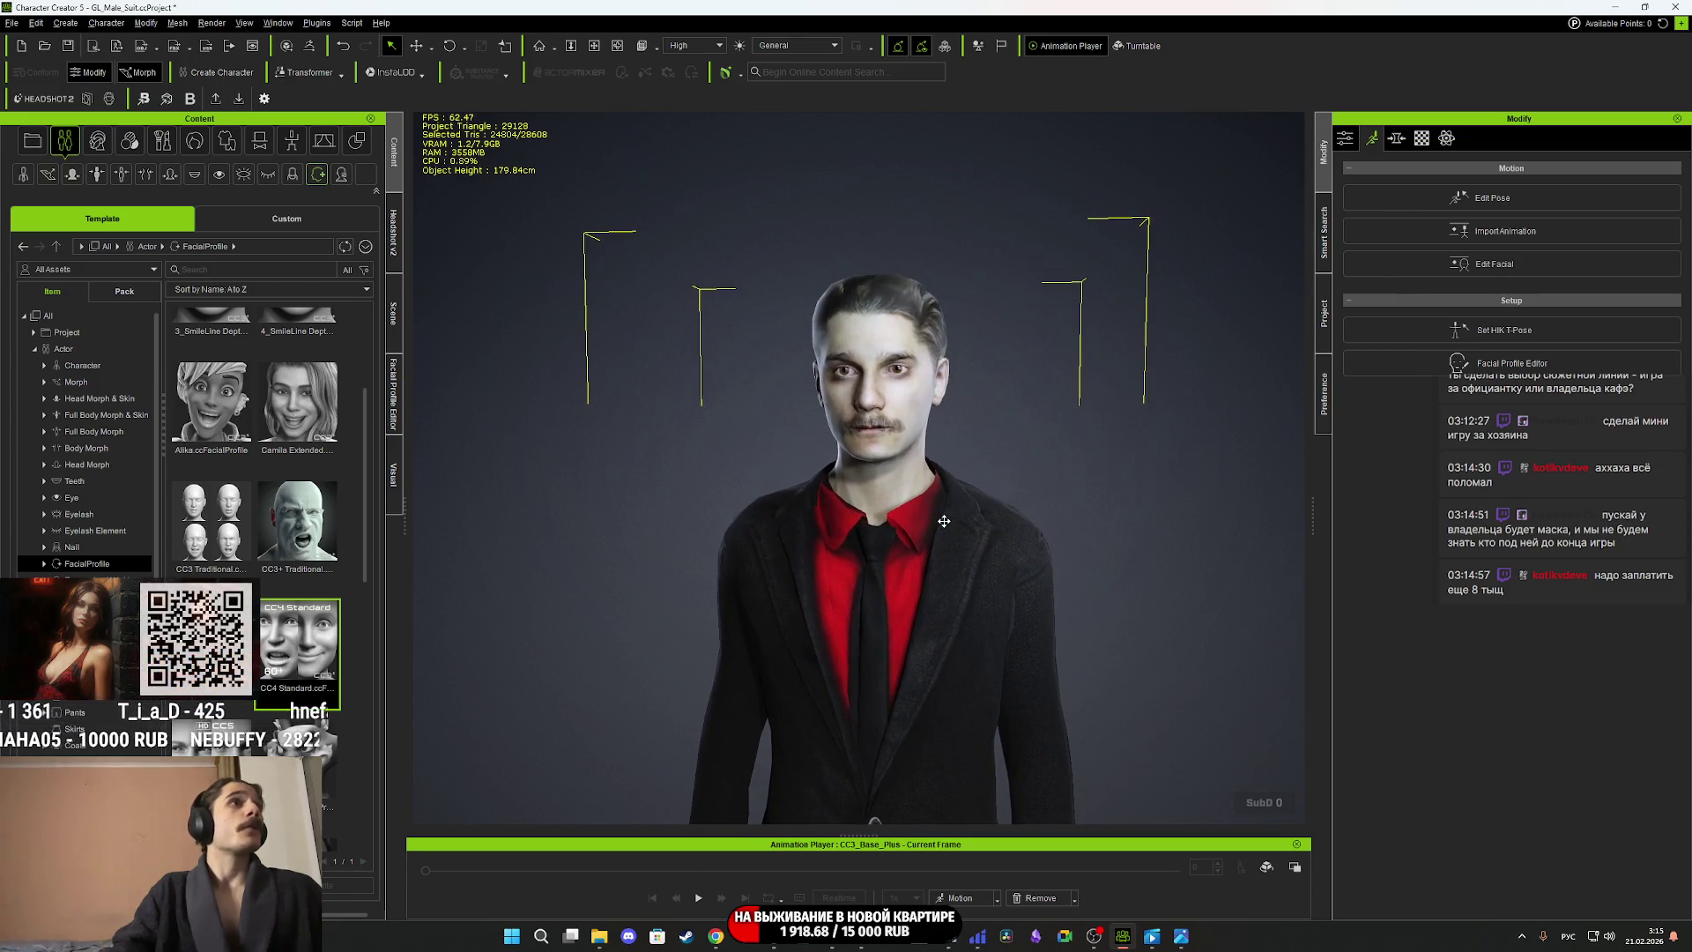
scroll(948, 525, "up", 2)
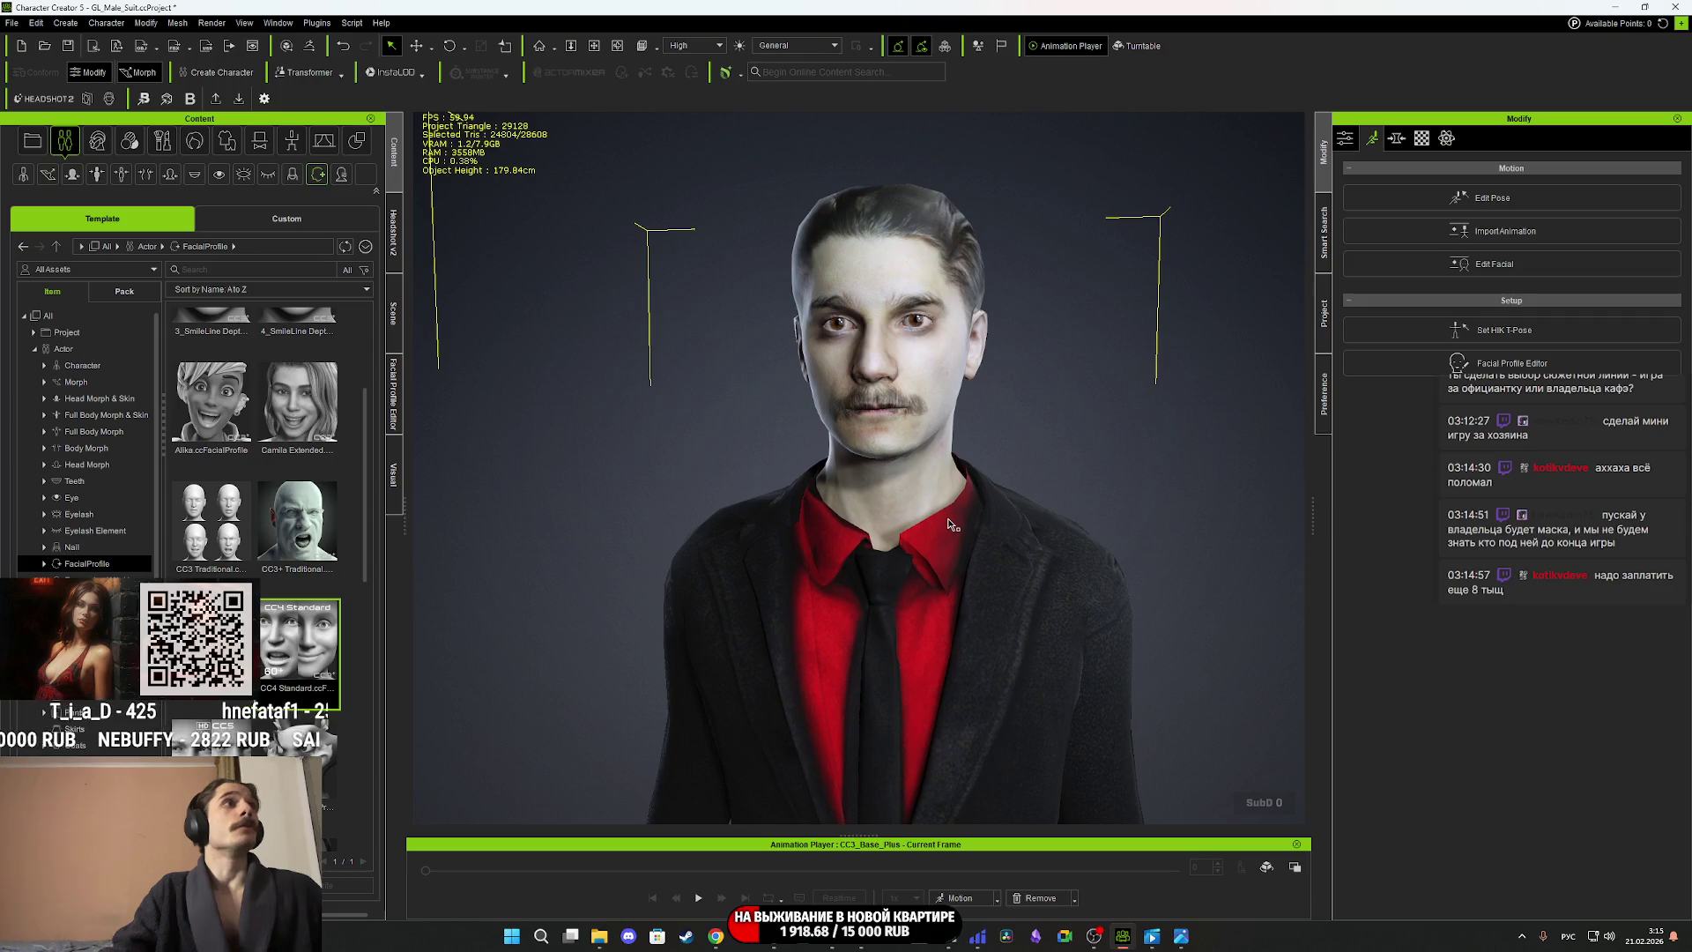
scroll(953, 524, "down", 1)
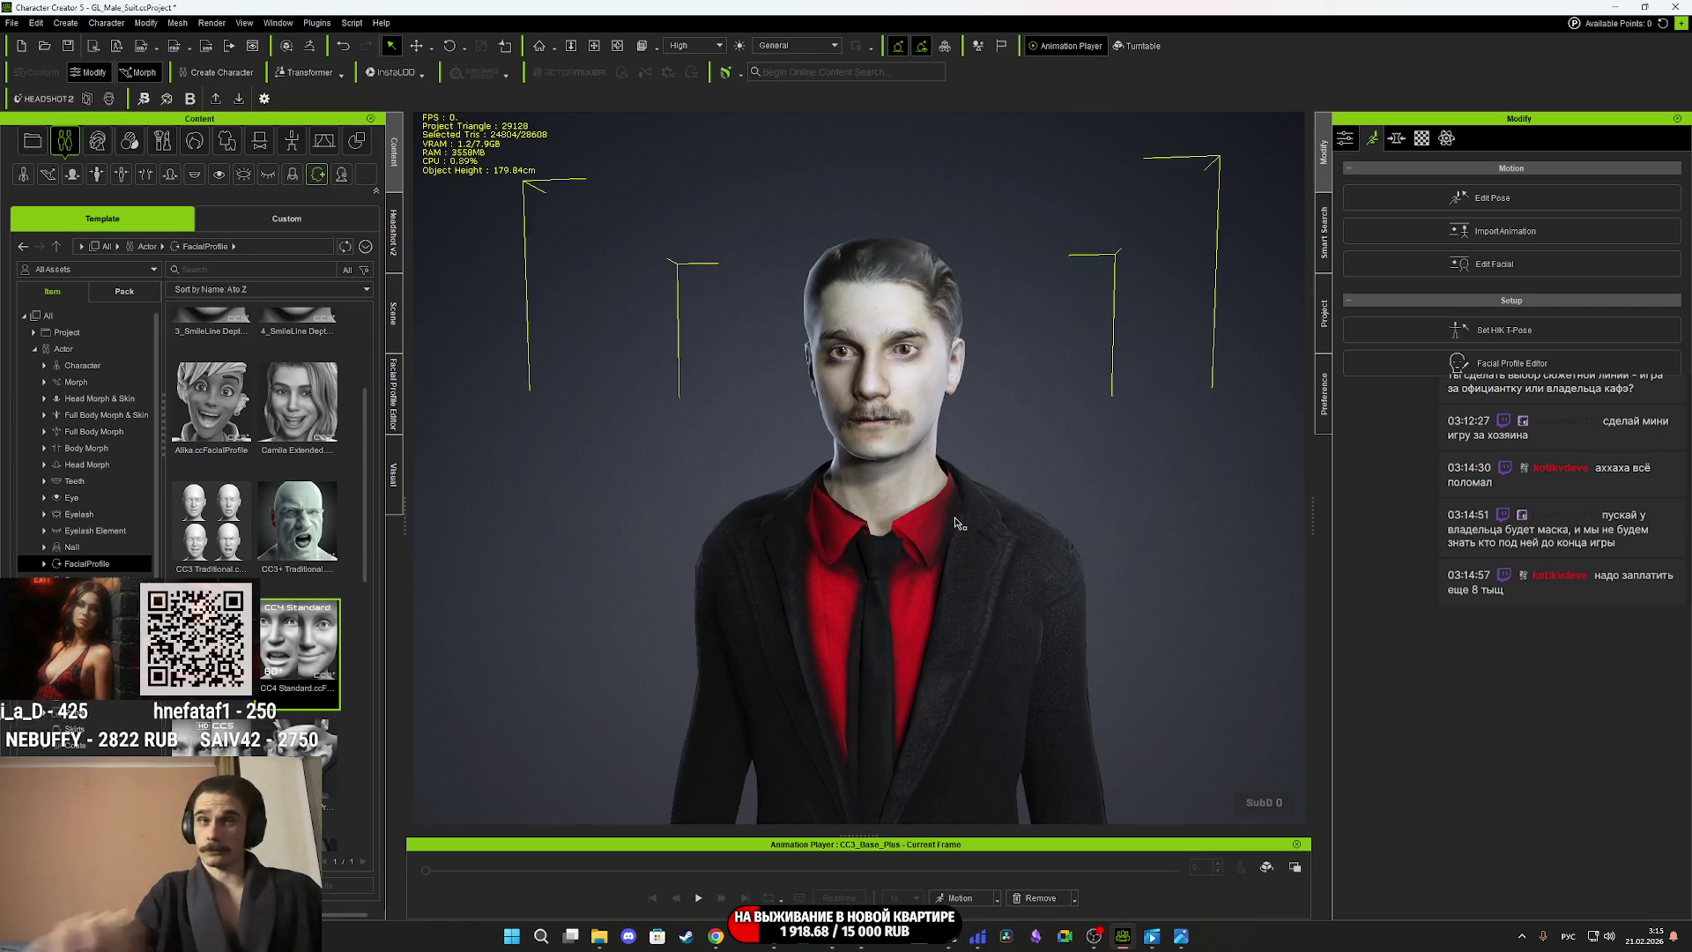
mouse_move(956, 523)
right_mouse_down()
mouse_move(445, 518)
mouse_move(956, 529)
mouse_move(1217, 578)
mouse_move(1458, 583)
mouse_move(798, 537)
right_mouse_up()
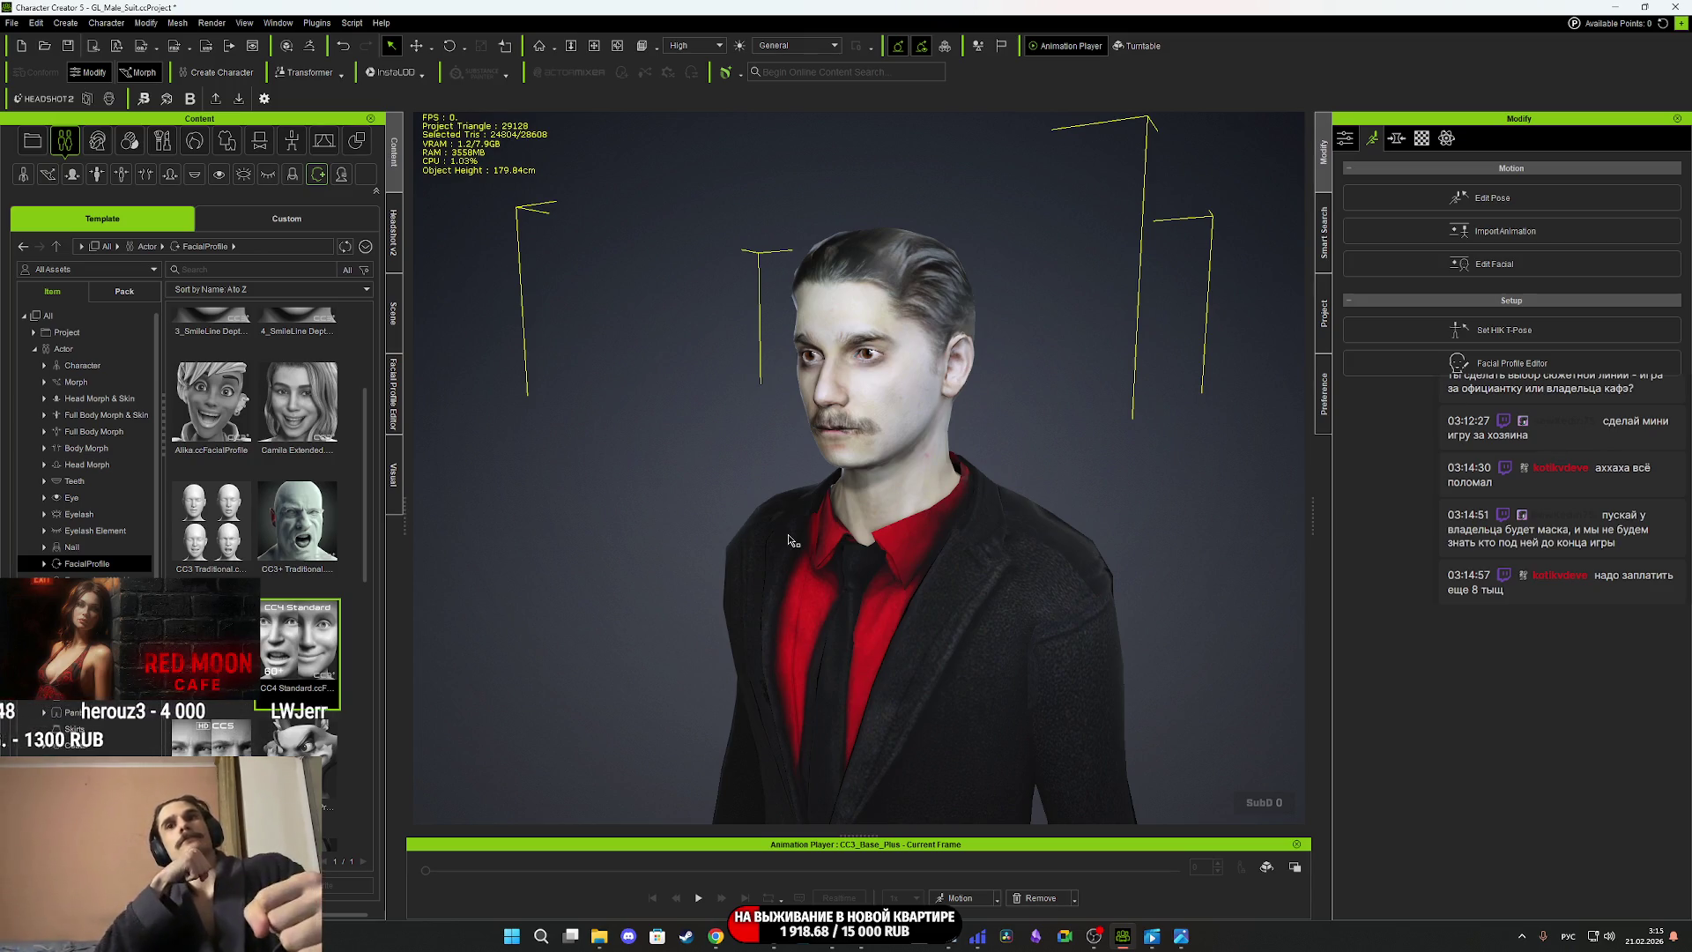
mouse_move(790, 540)
right_mouse_down()
mouse_move(829, 542)
mouse_move(484, 517)
mouse_move(1124, 495)
mouse_move(961, 492)
right_mouse_up()
Save the project and orbit around the suited character from the front and the back.
key("ctrl+s")
scroll(951, 491, "down", 5)
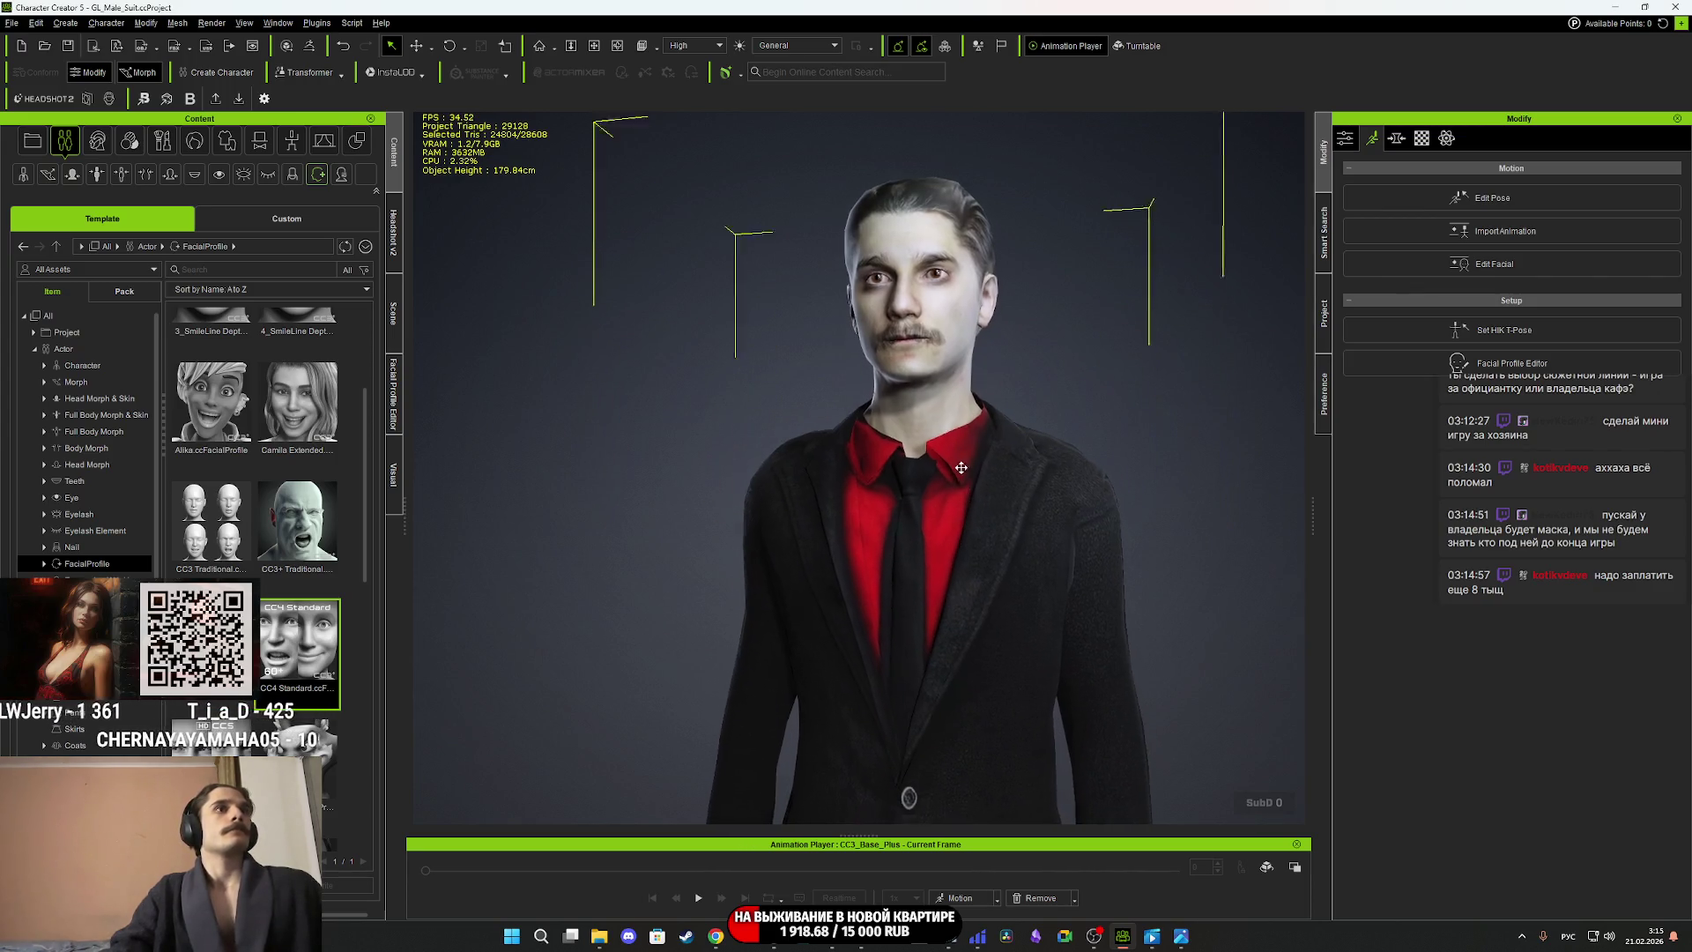
middle_click_drag(948, 436, 944, 381)
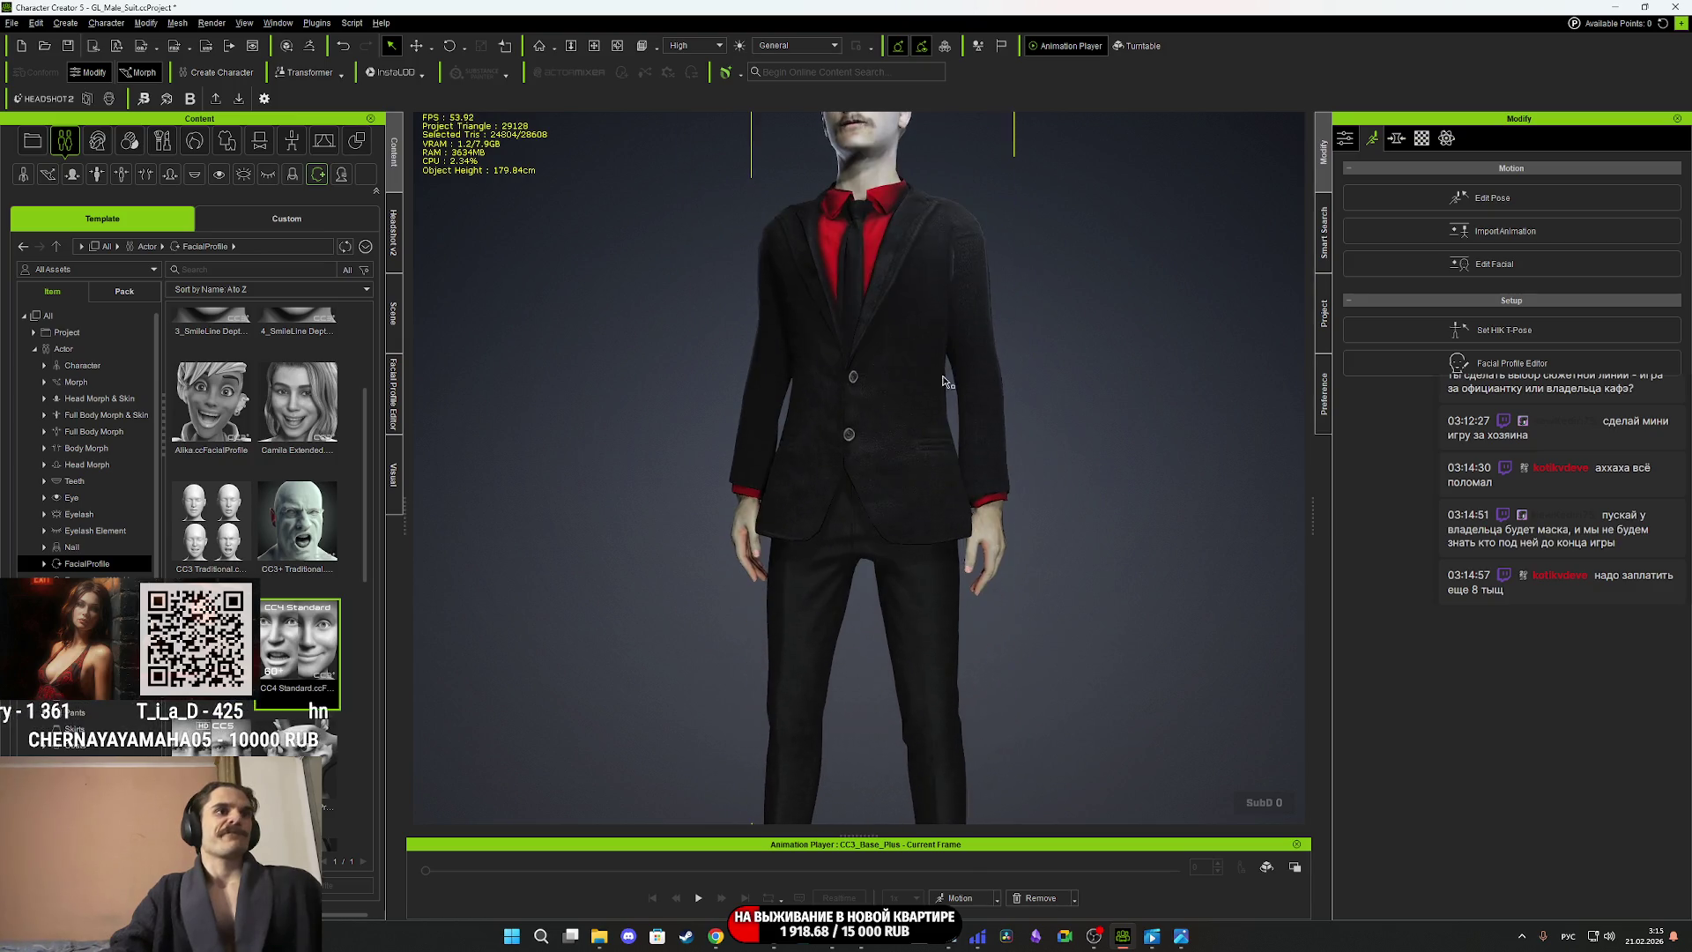
right_click_drag(943, 381, 765, 492)
middle_click_drag(765, 492, 888, 612)
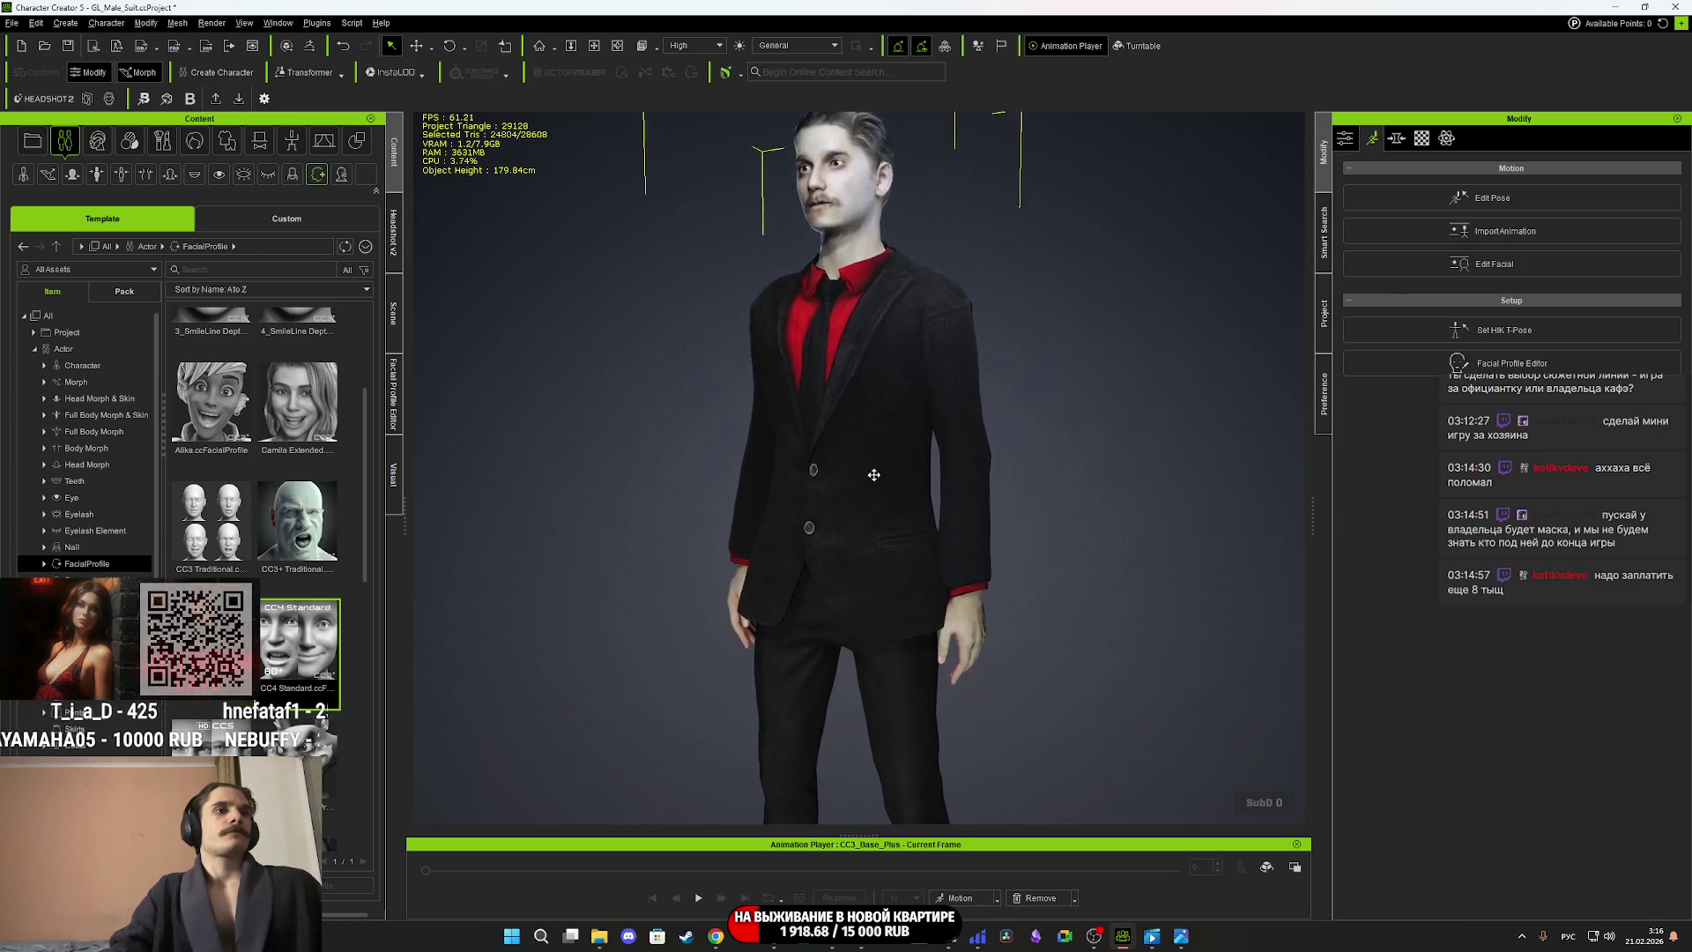
scroll(868, 464, "up", 4)
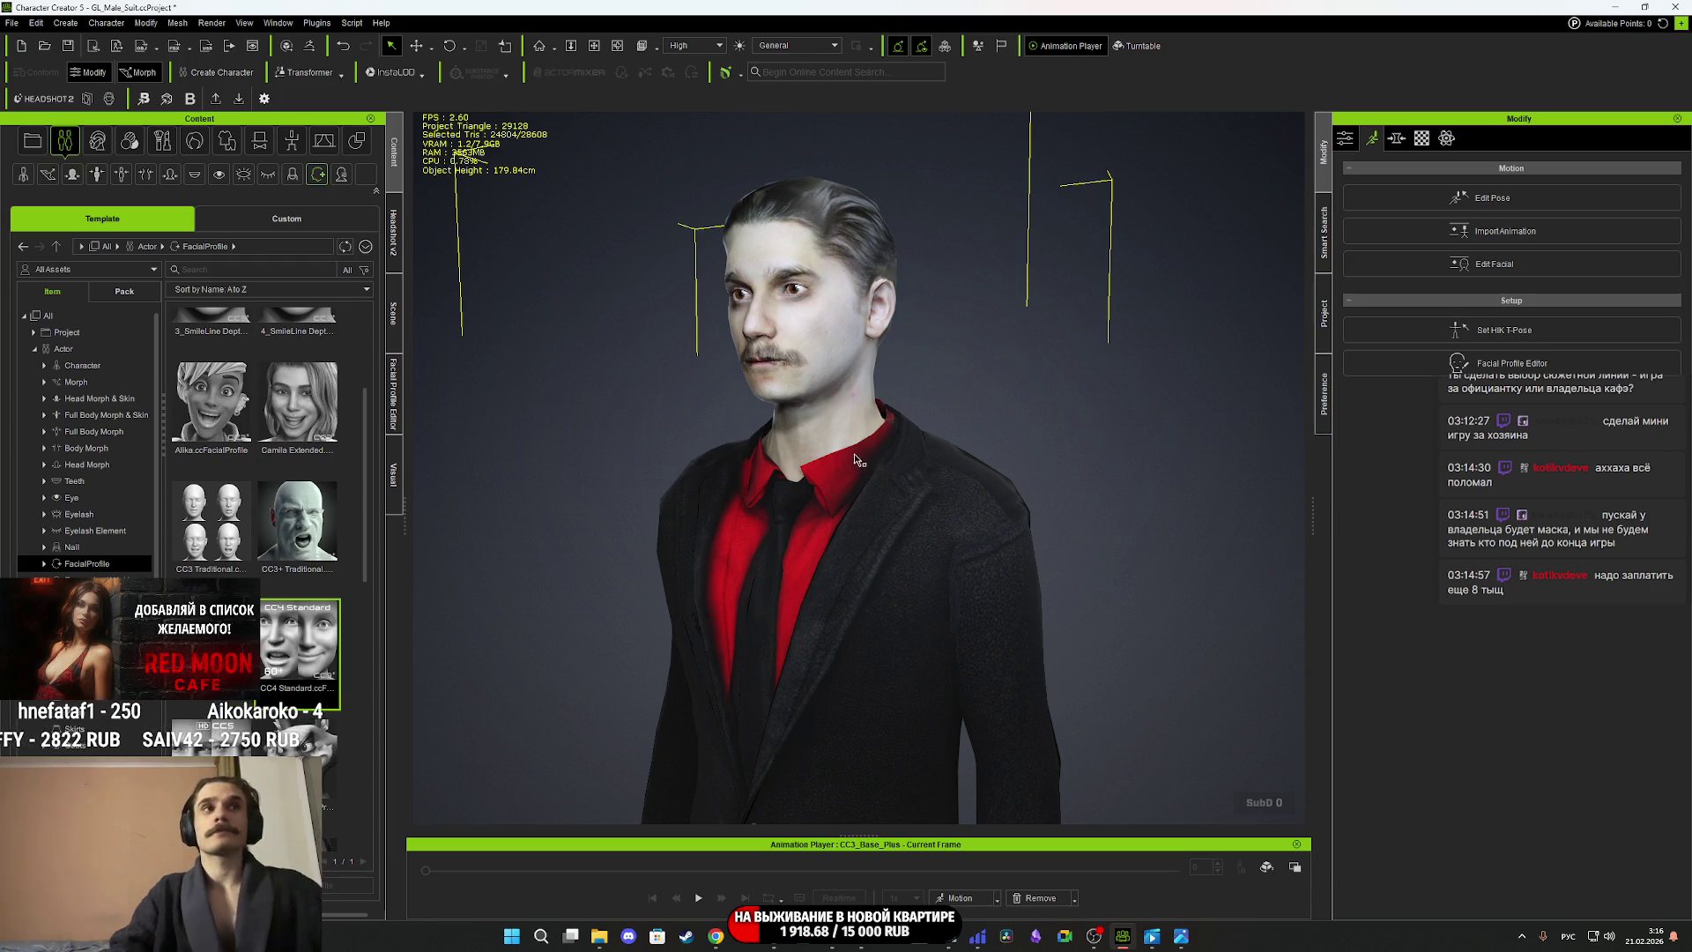
right_click_drag(870, 432, 1064, 532)
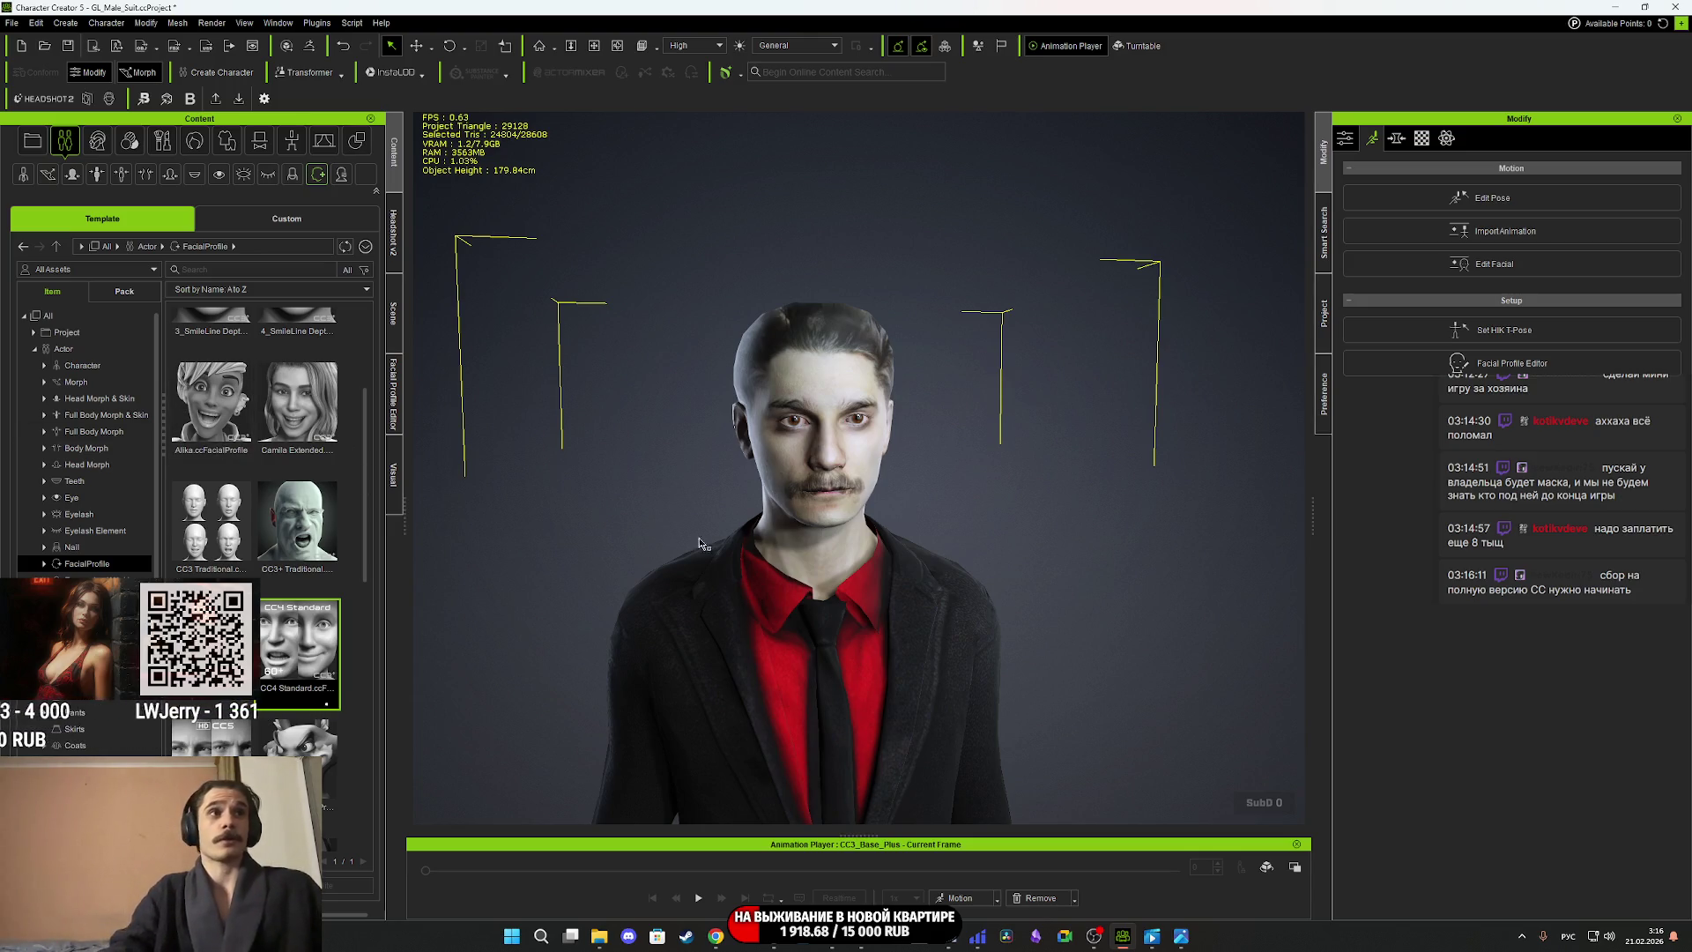
scroll(813, 601, "down", 2)
mouse_move(813, 601)
right_mouse_down()
mouse_move(3, 342)
mouse_move(616, 378)
mouse_move(776, 414)
mouse_move(514, 479)
mouse_move(713, 545)
mouse_move(679, 555)
mouse_move(652, 529)
mouse_move(740, 506)
mouse_move(608, 596)
mouse_move(971, 514)
mouse_move(926, 728)
right_mouse_up()
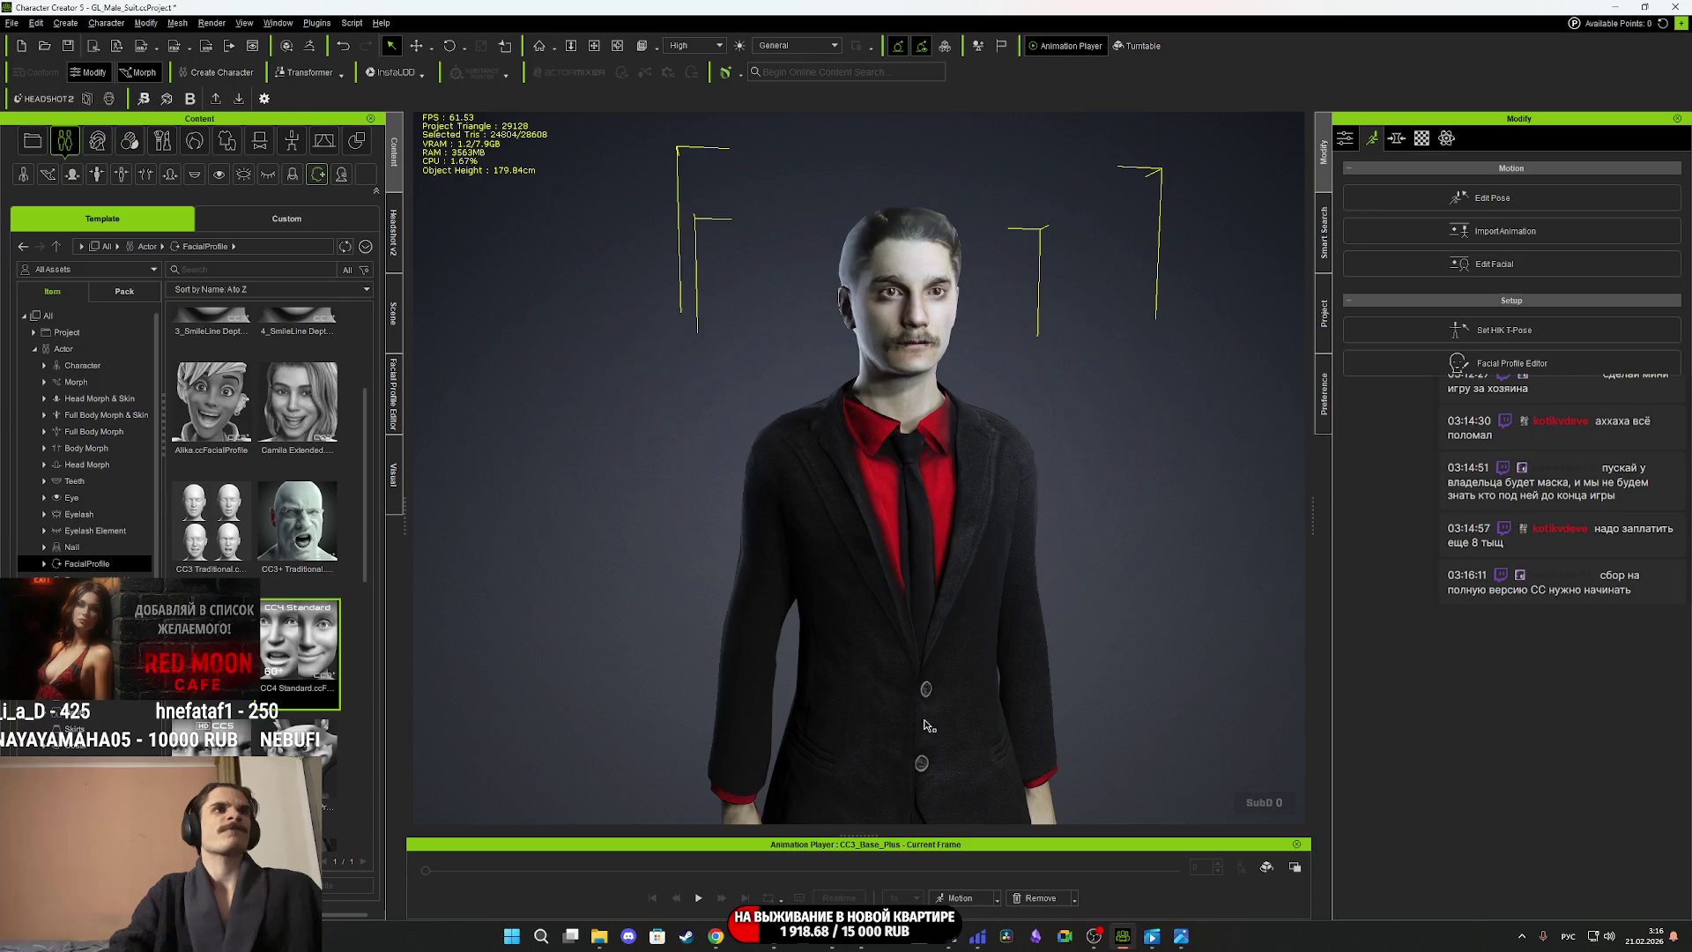
Remove the character's animation so it stands in T-pose, then save the project.
left_click(1046, 897)
left_click(1058, 858)
middle_click_drag(982, 571, 939, 611)
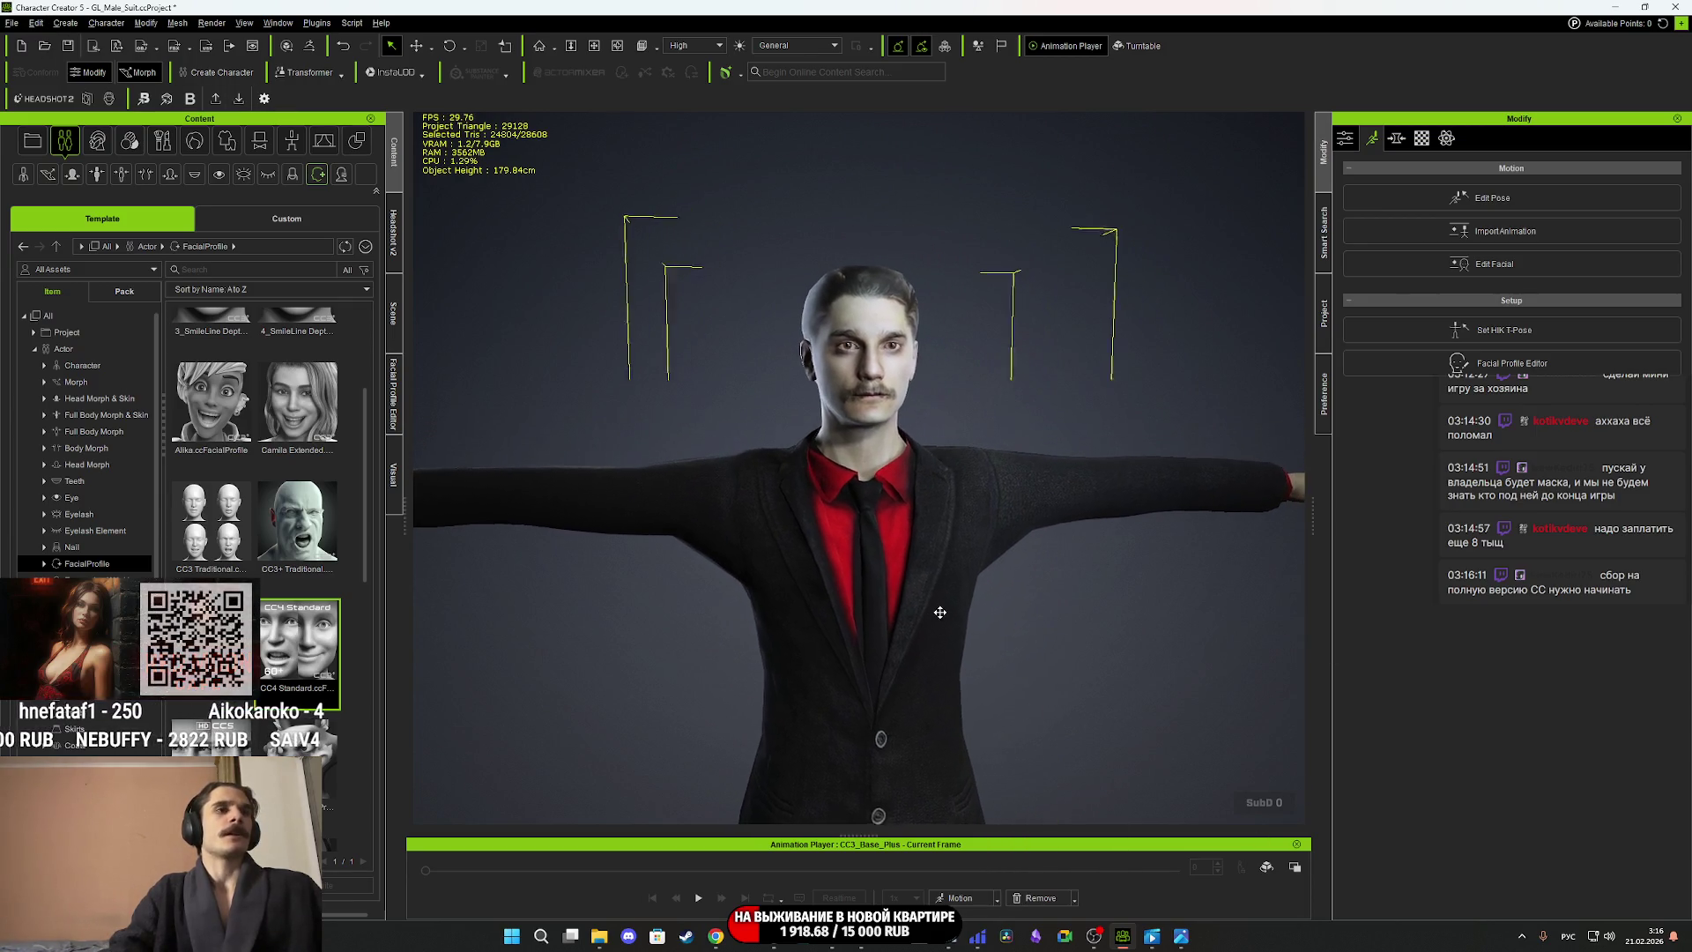
right_click_drag(1036, 638, 848, 637)
key("ctrl+s")
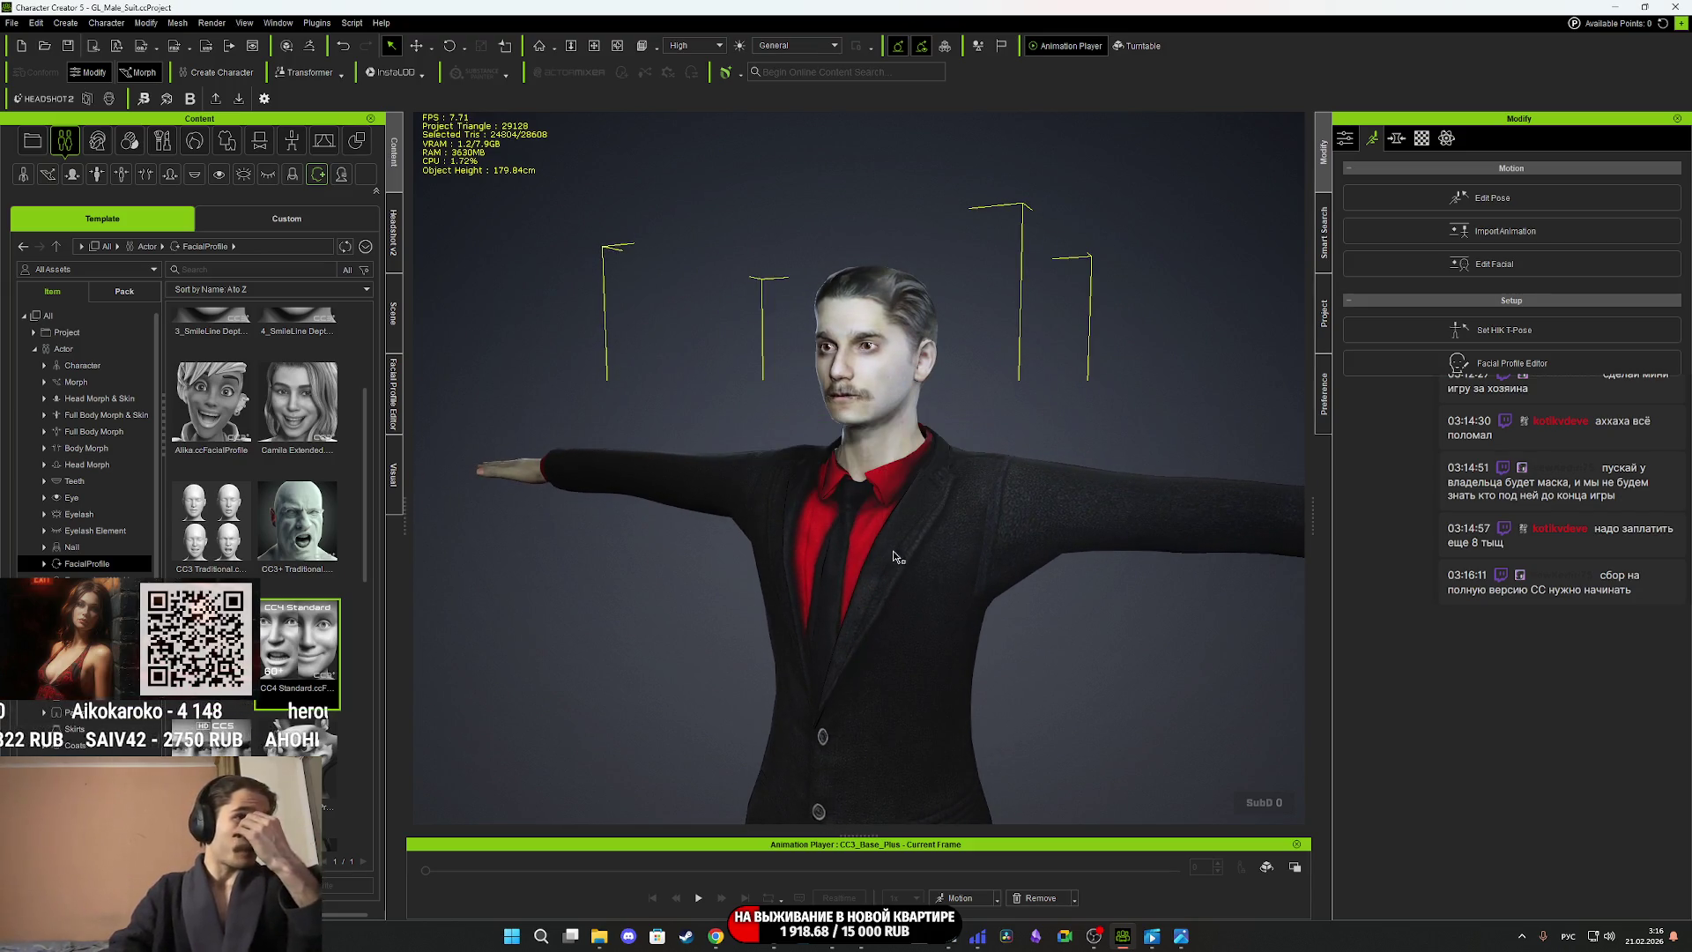
Undo to restore the jacket, shirt and tie, then select CC3_Base_Plus in the Scene list.
left_click(21, 27)
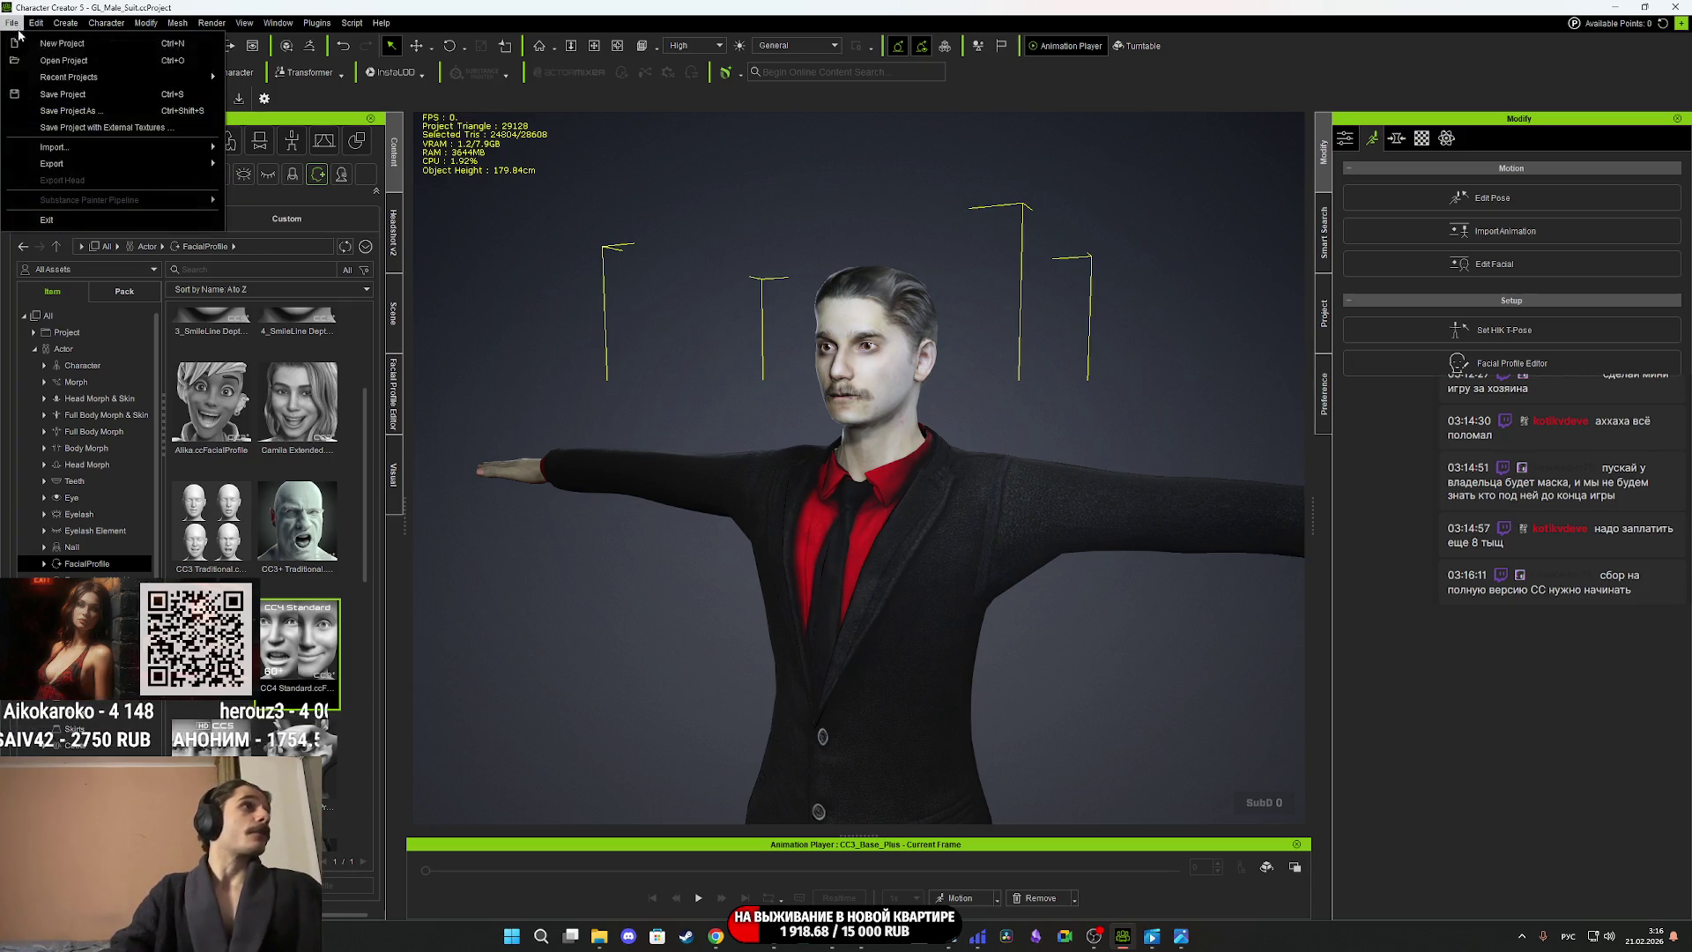
mouse_move(85, 166)
left_click(1060, 639)
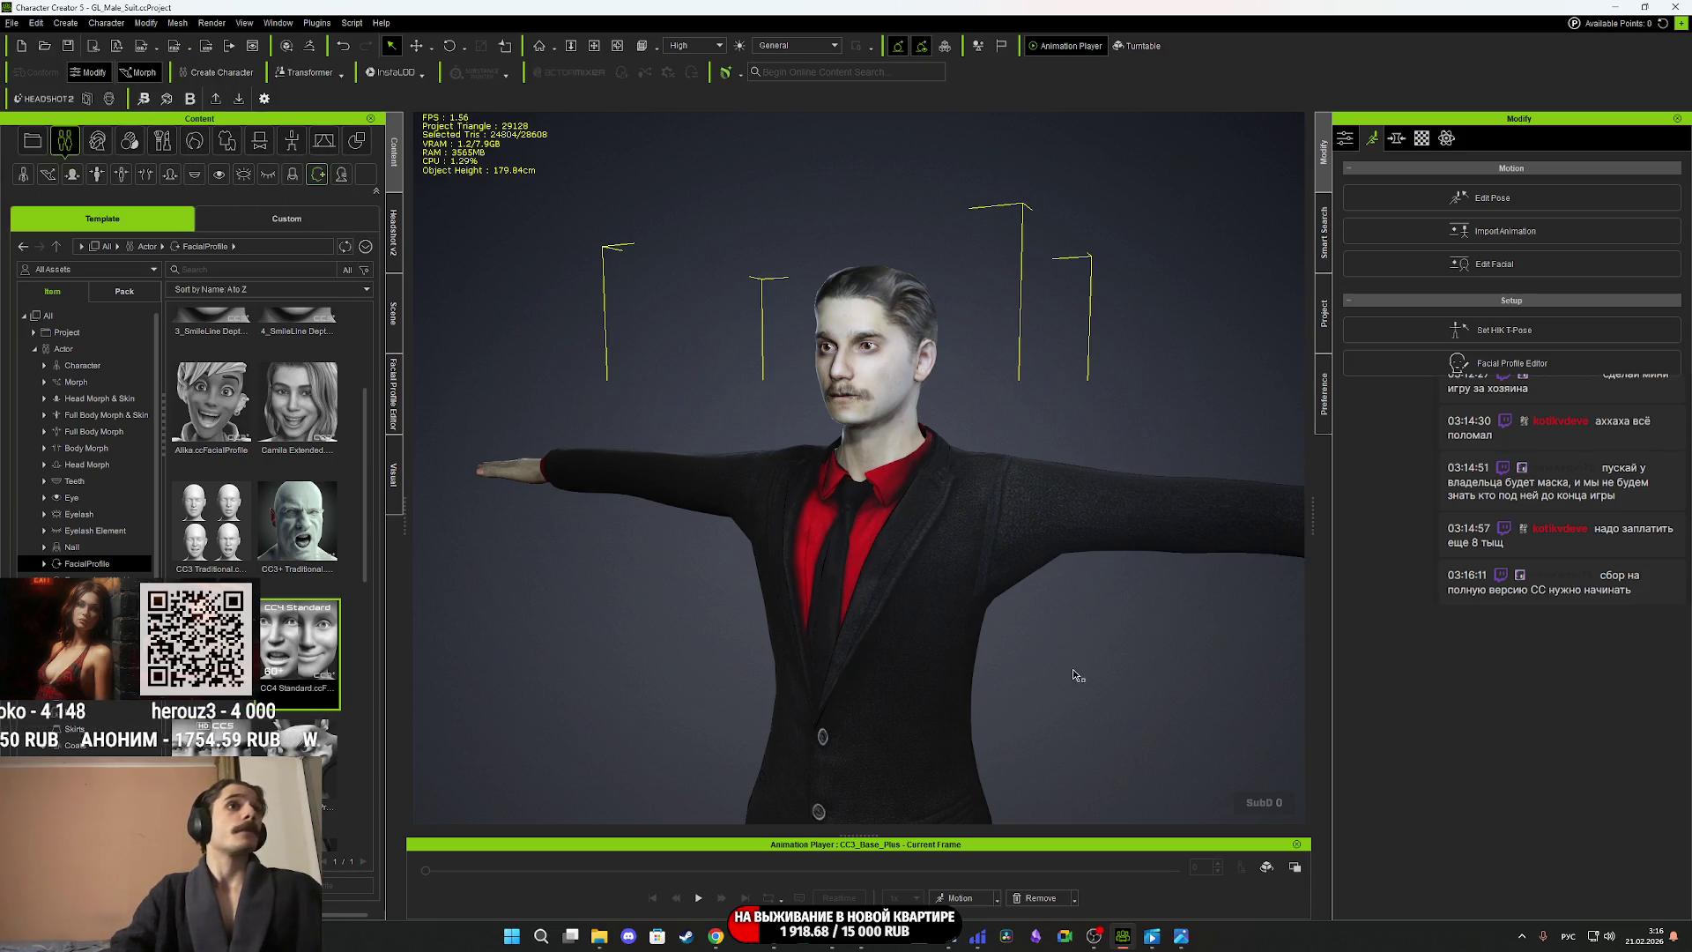
right_click_drag(1072, 685, 1020, 548)
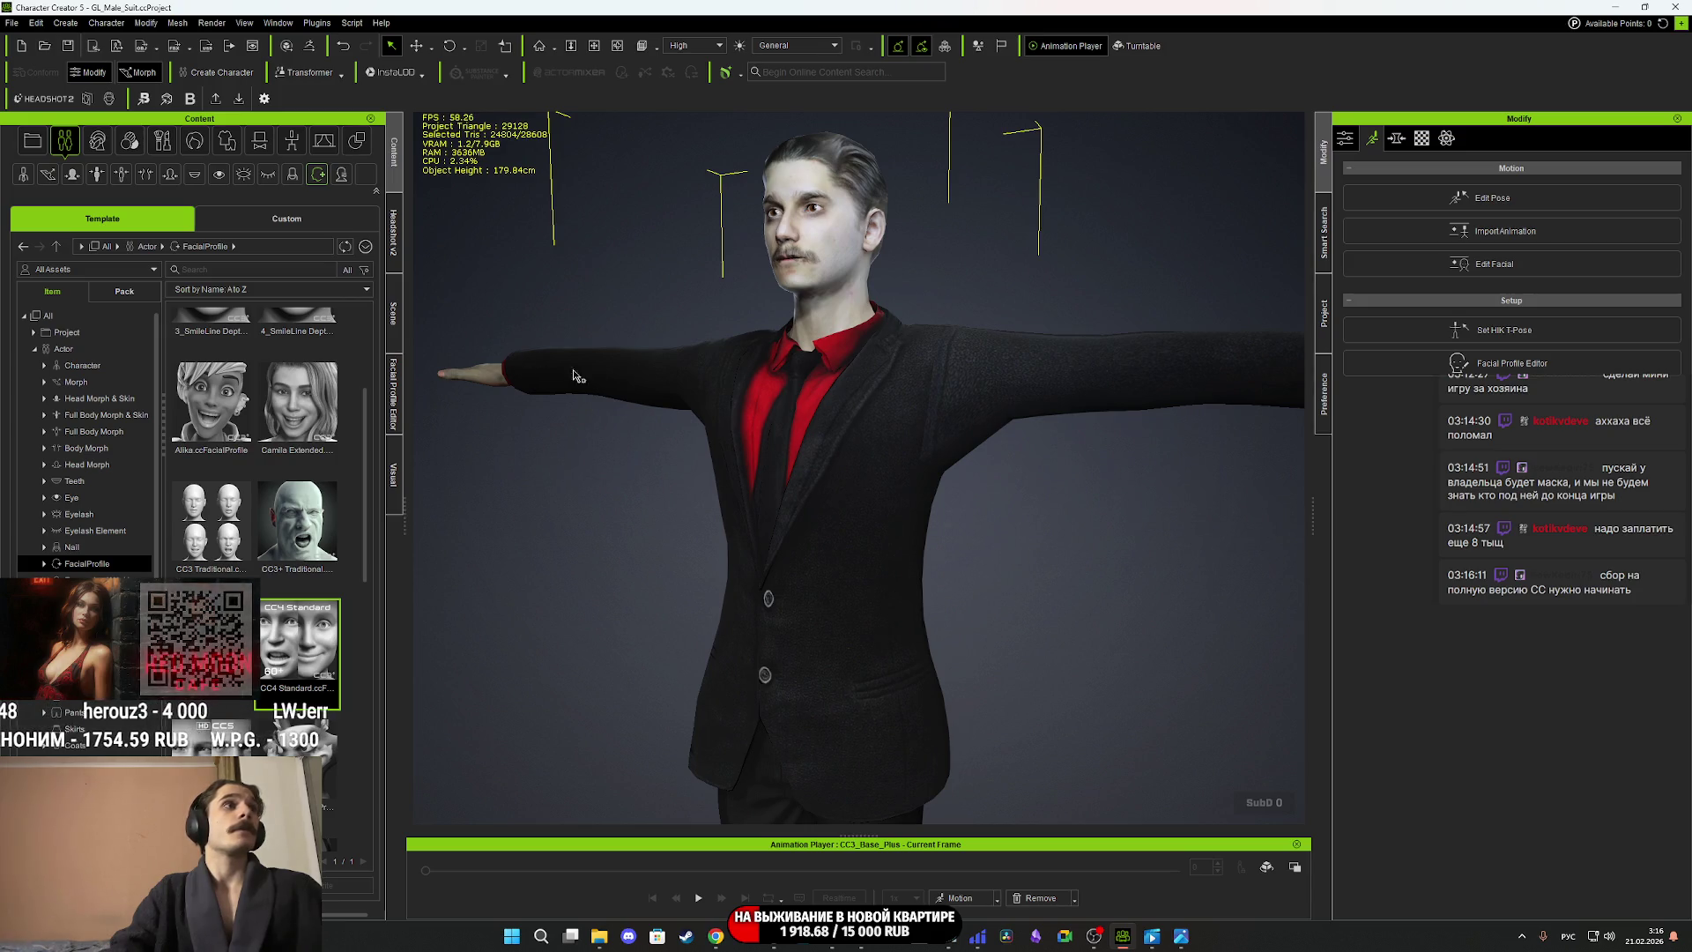
left_click(896, 518)
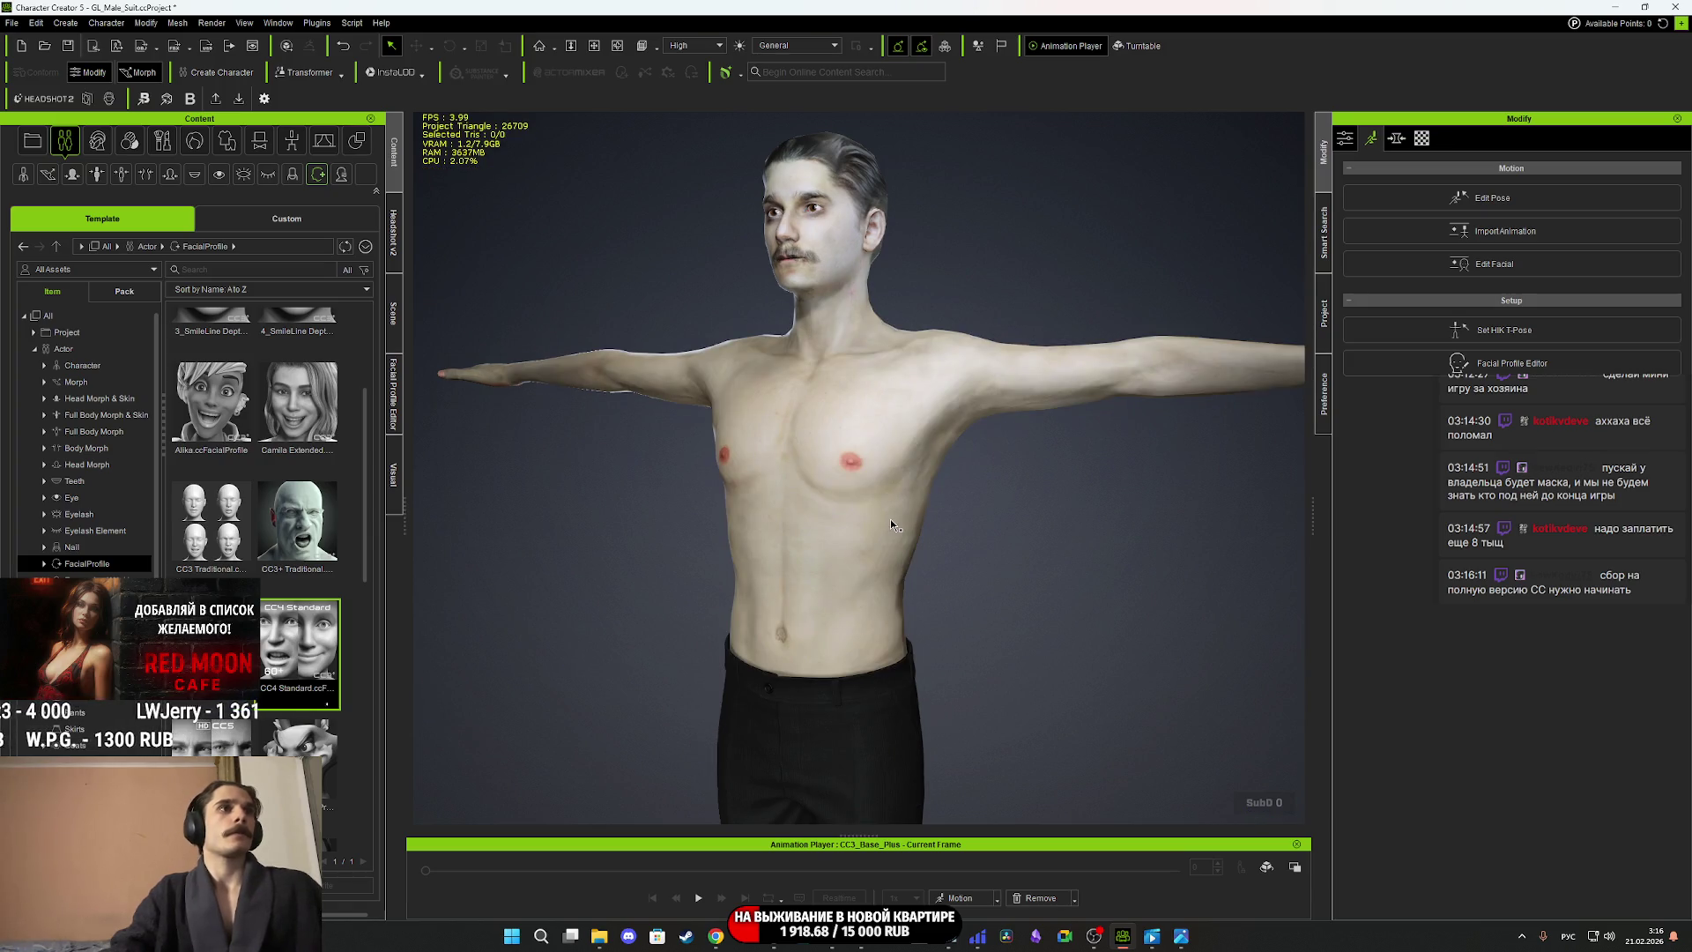
mouse_move(926, 535)
right_mouse_down()
mouse_move(1058, 547)
mouse_move(1043, 550)
right_mouse_up()
middle_click_drag(1041, 550, 957, 547)
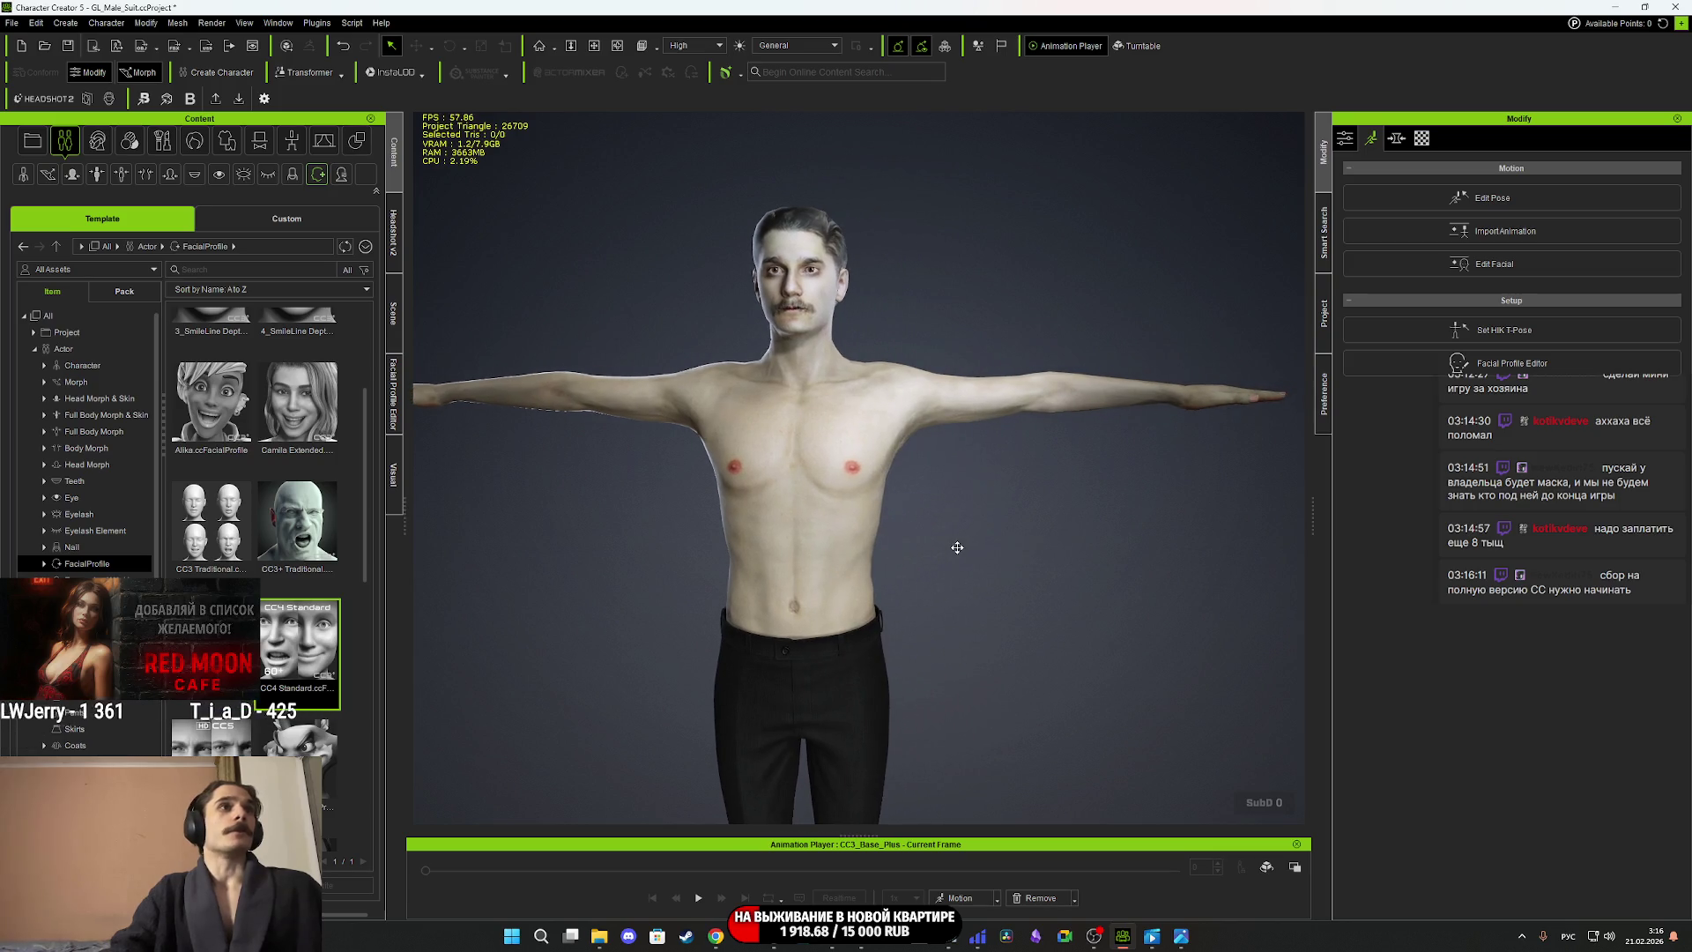
key("ctrl+z")
mouse_move(982, 544)
right_mouse_down()
mouse_move(608, 573)
mouse_move(1004, 571)
right_mouse_up()
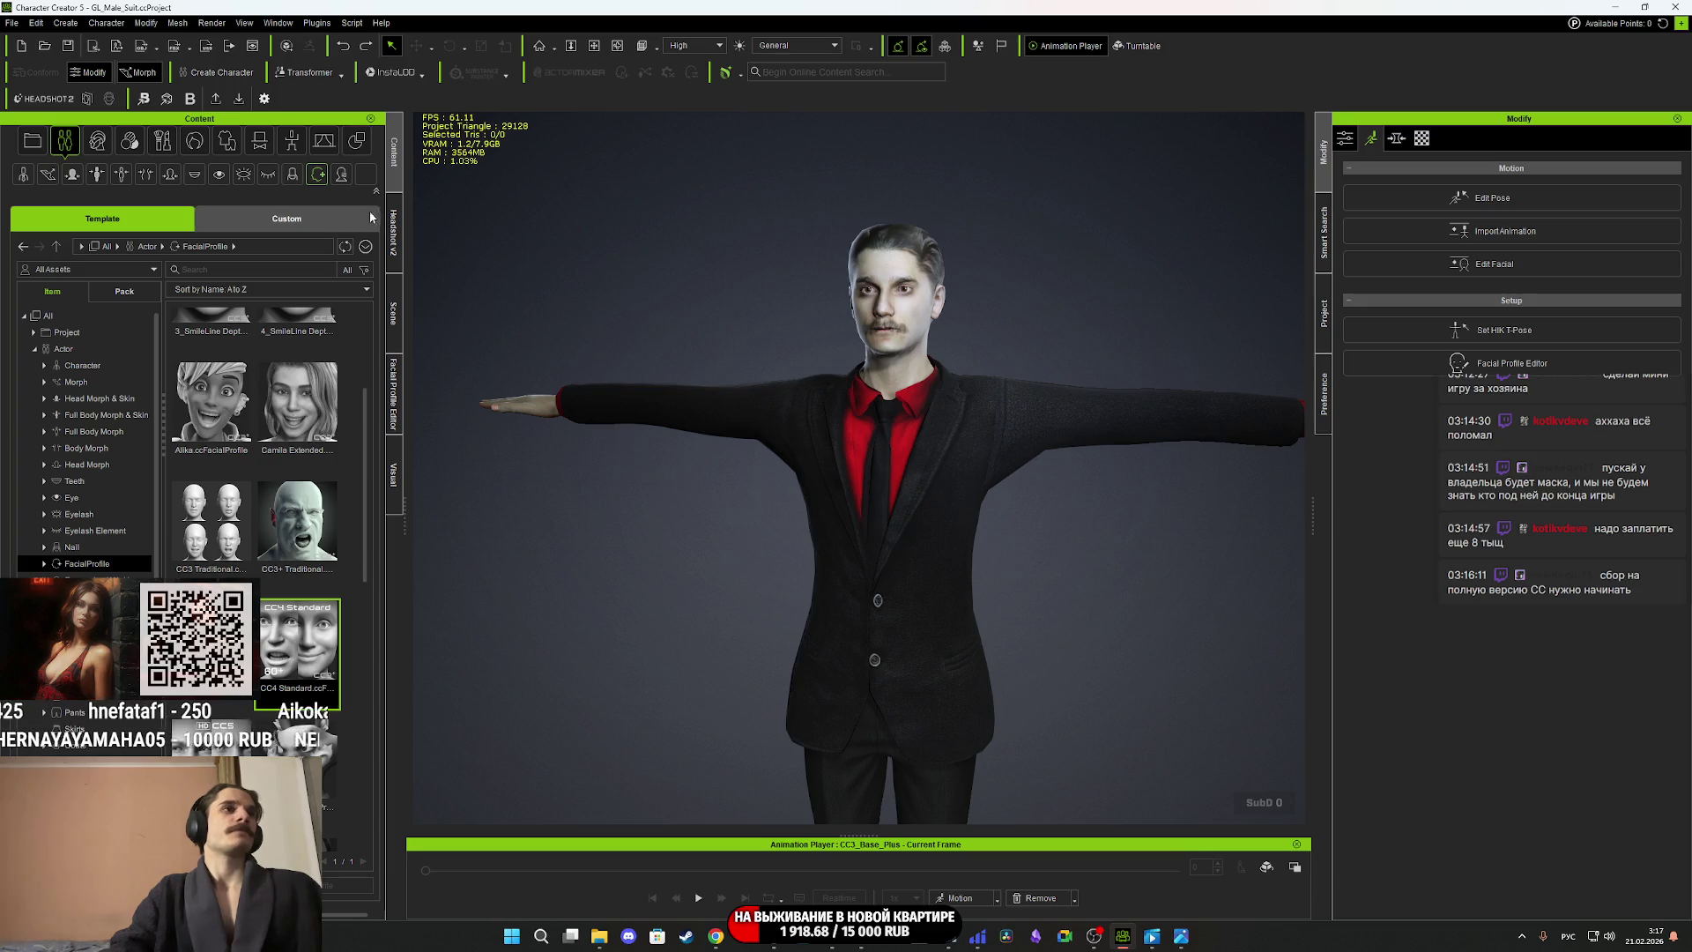
left_click(397, 317)
left_click(104, 294)
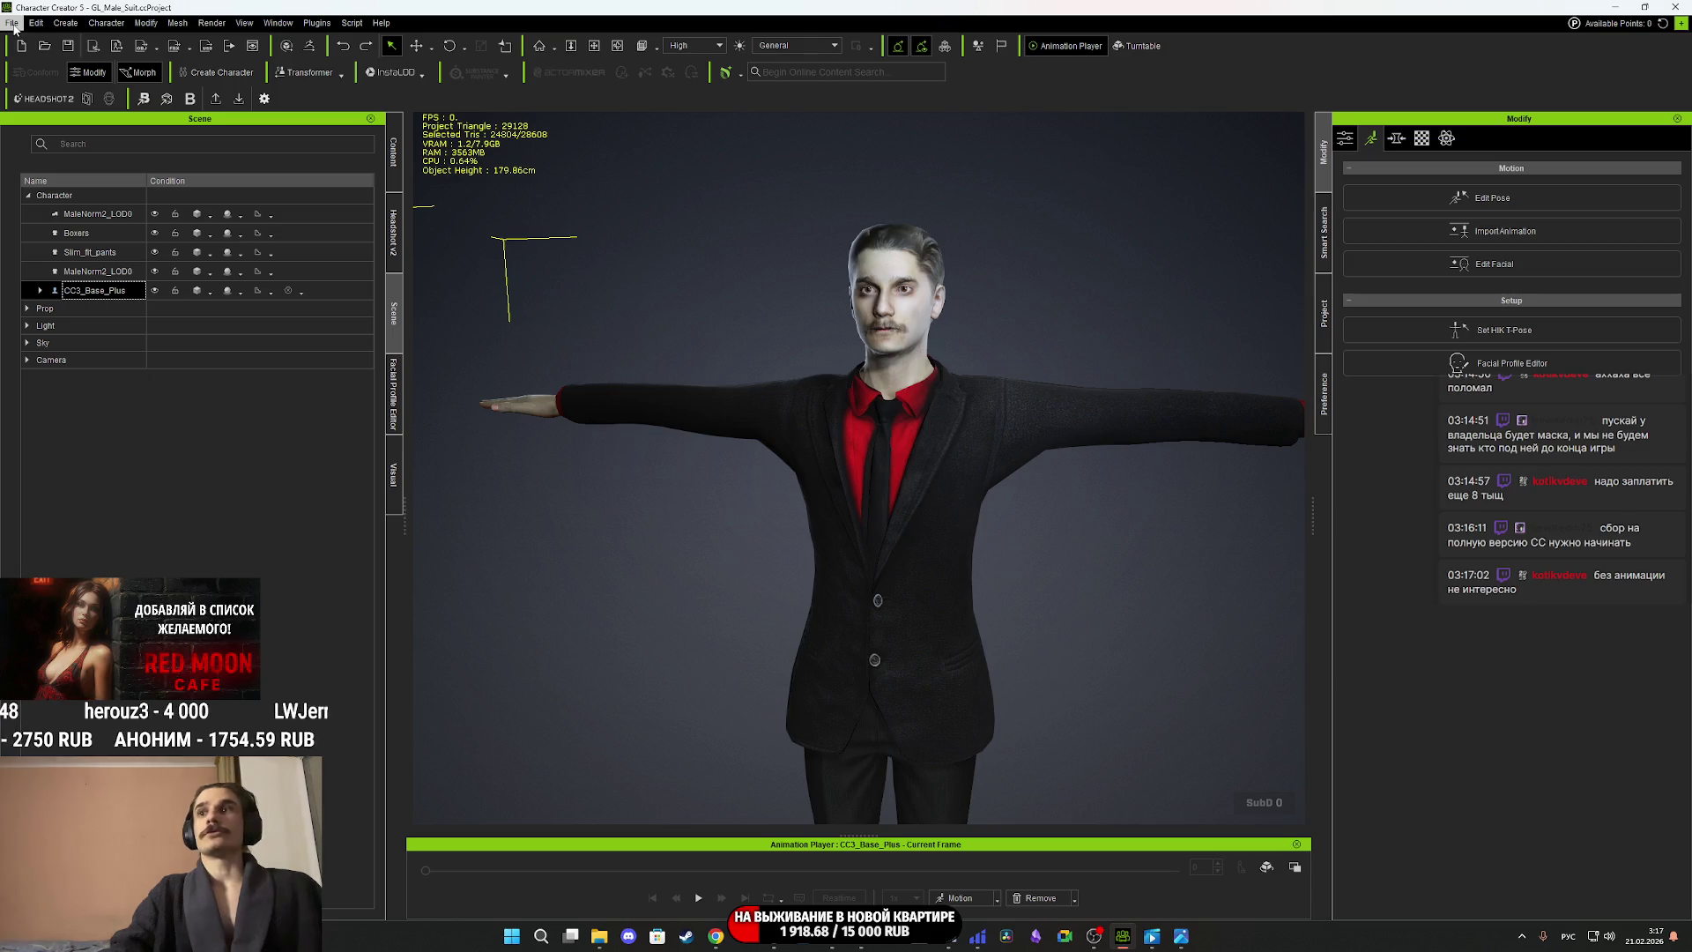
Export the clothed character as FBX with the default settings, accepting the export warning.
left_click(13, 23)
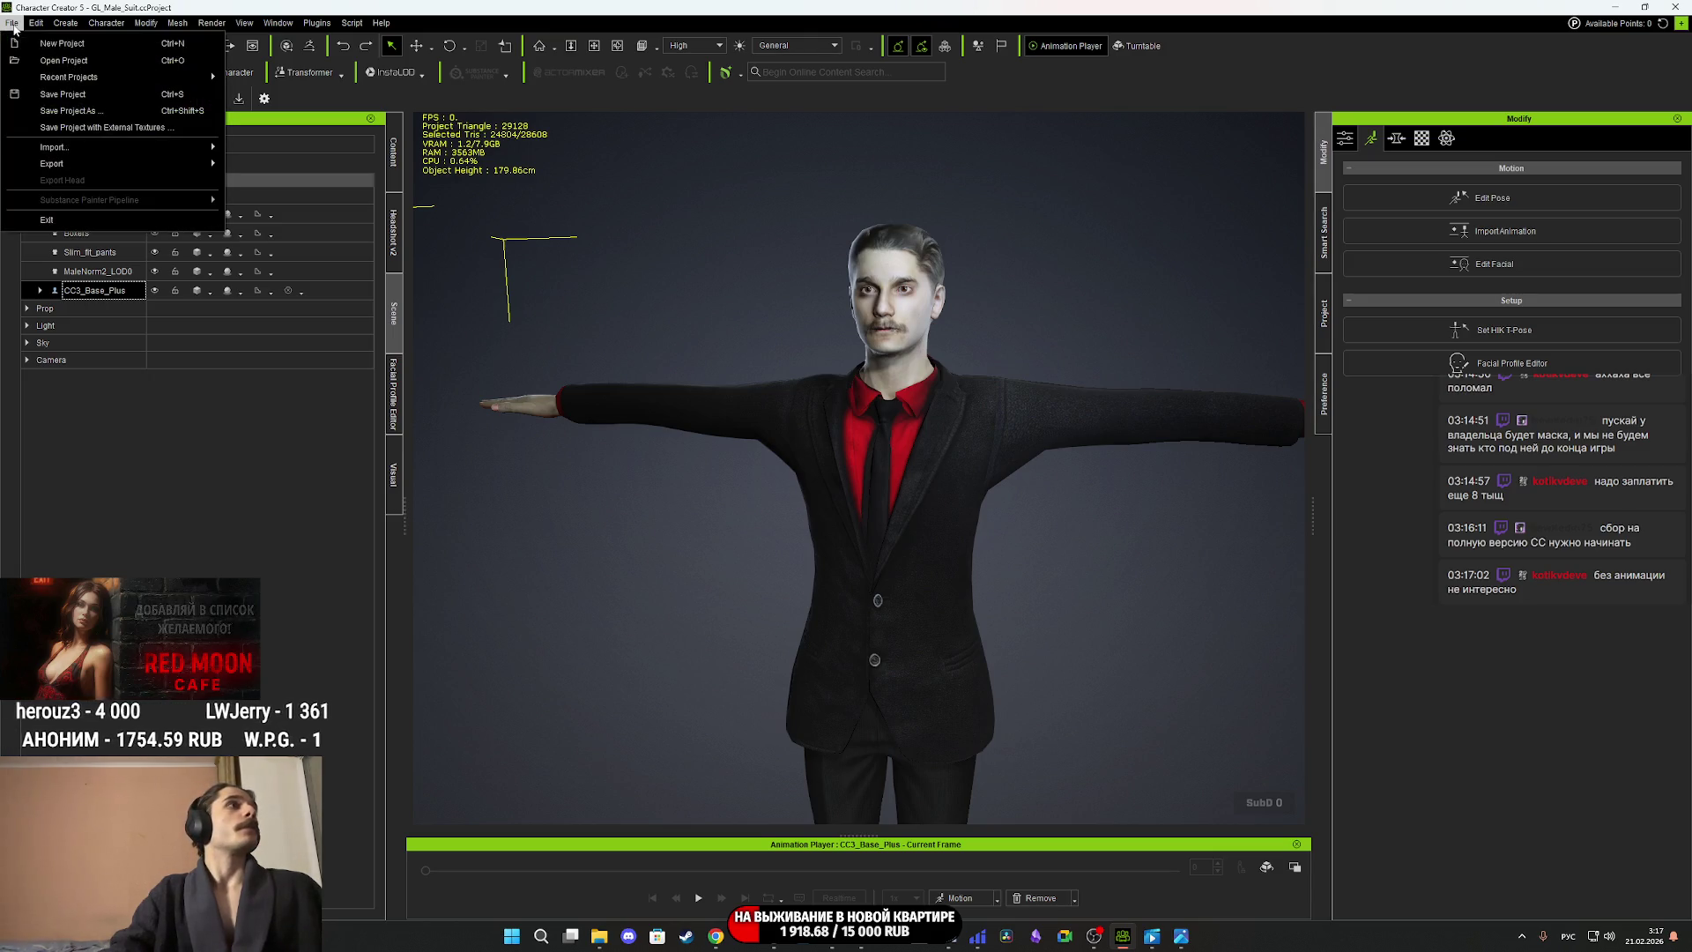
mouse_move(104, 174)
mouse_move(291, 230)
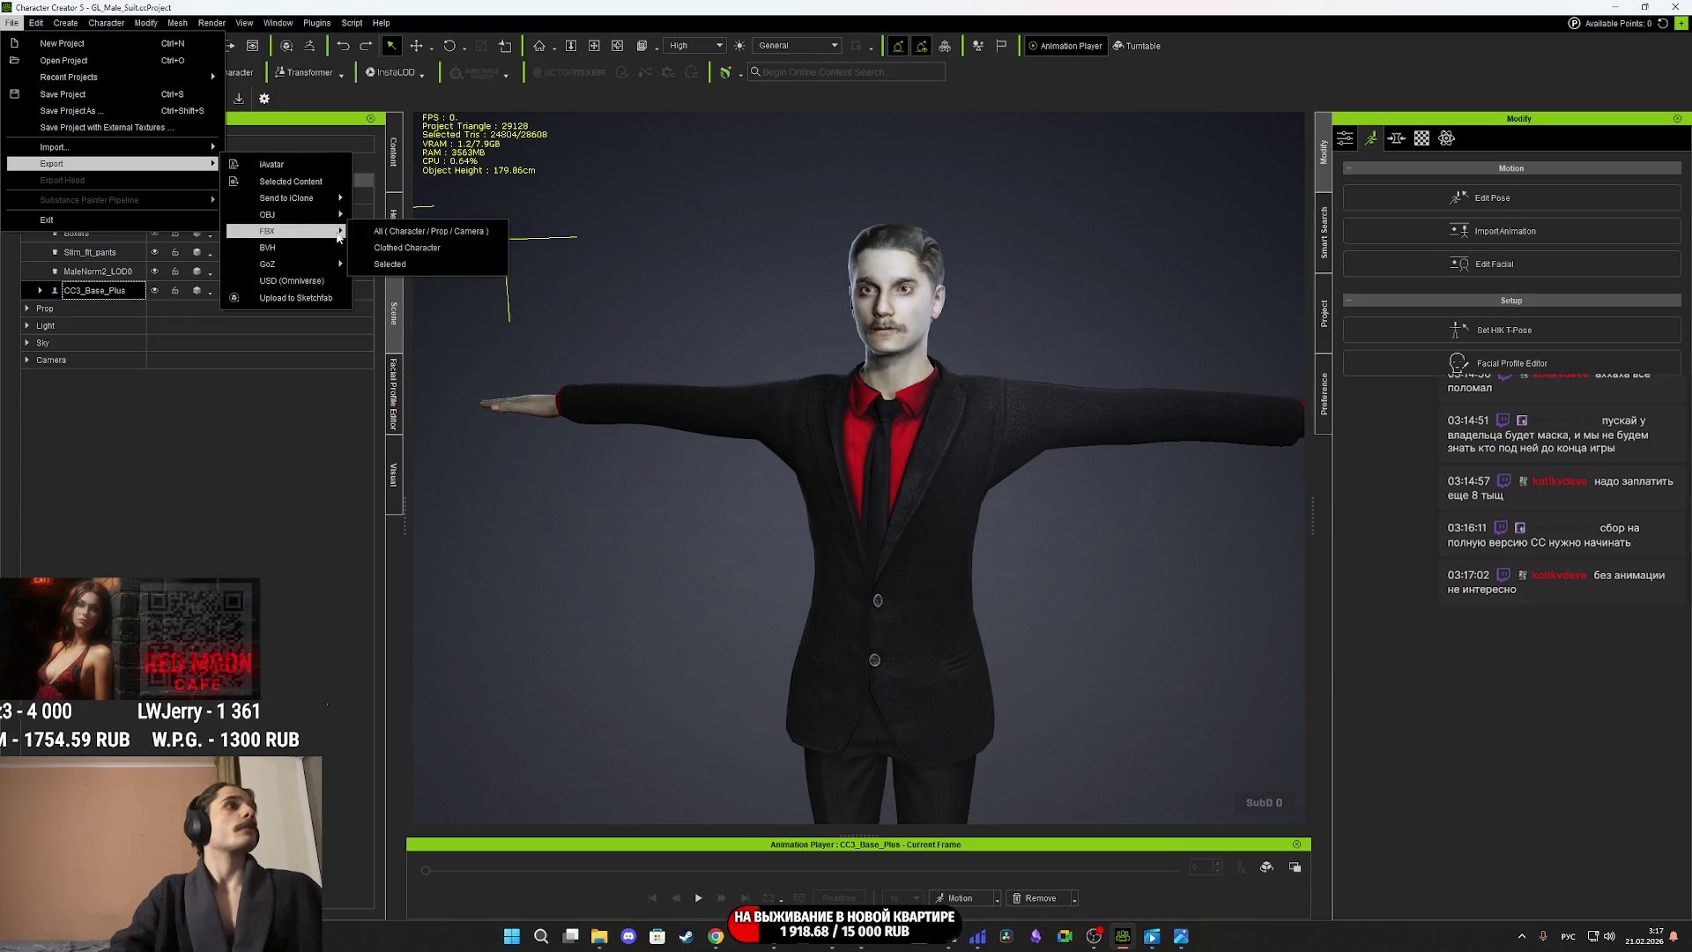
left_click(405, 232)
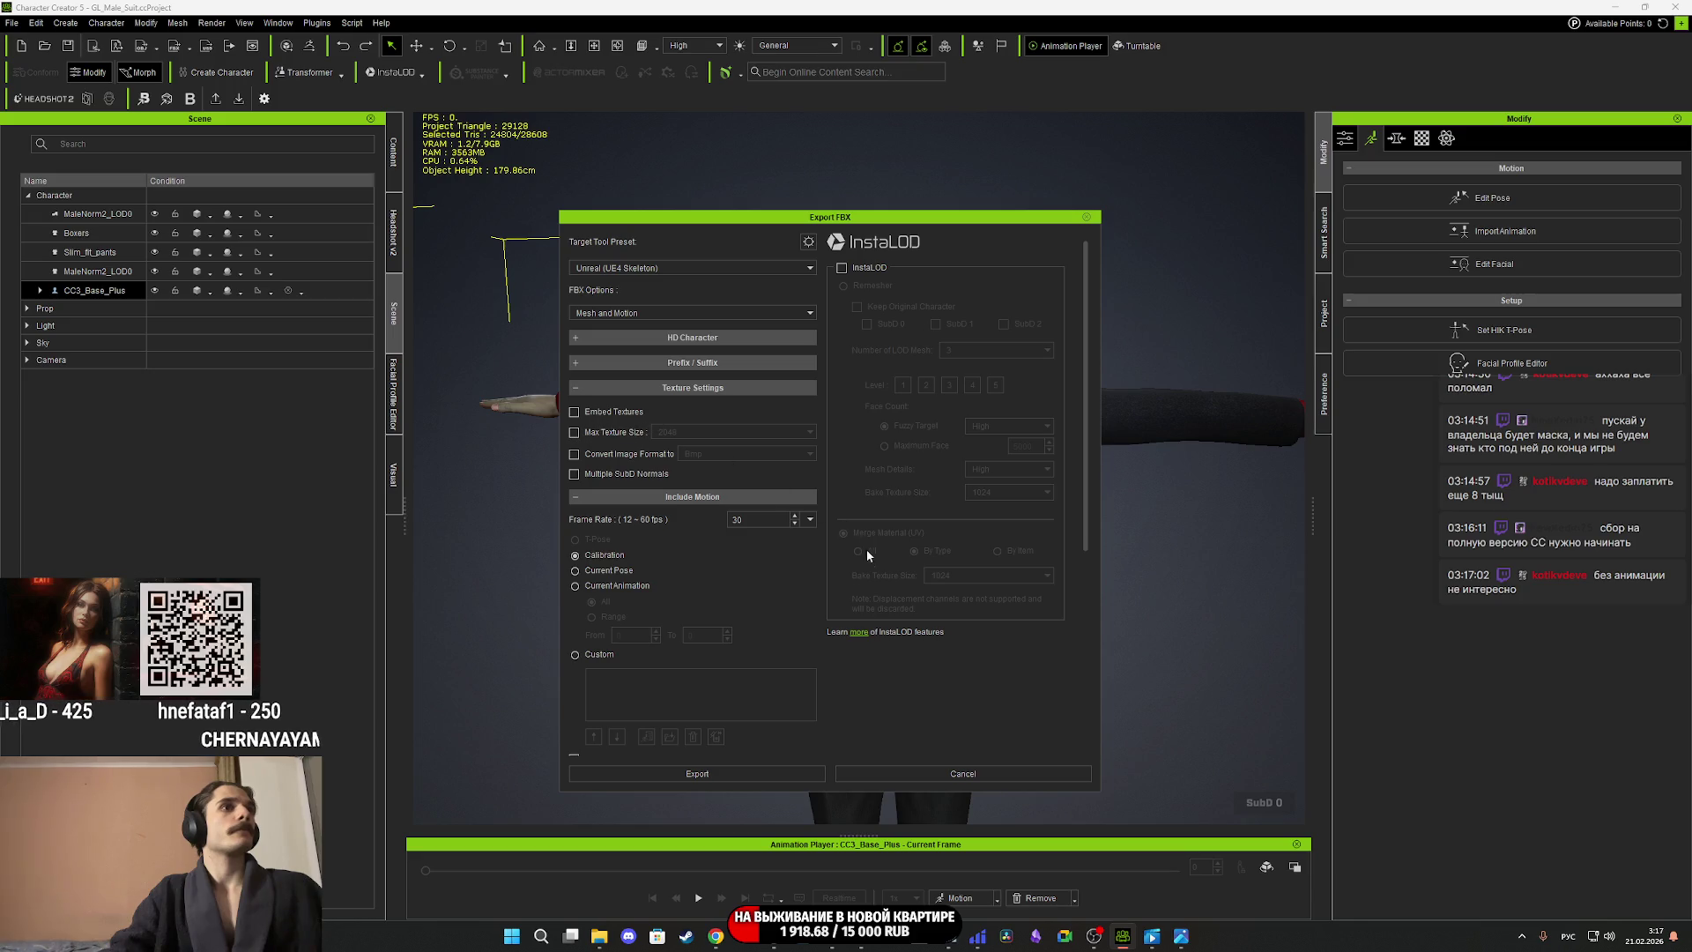
scroll(911, 680, "down", 4)
scroll(913, 681, "up", 4)
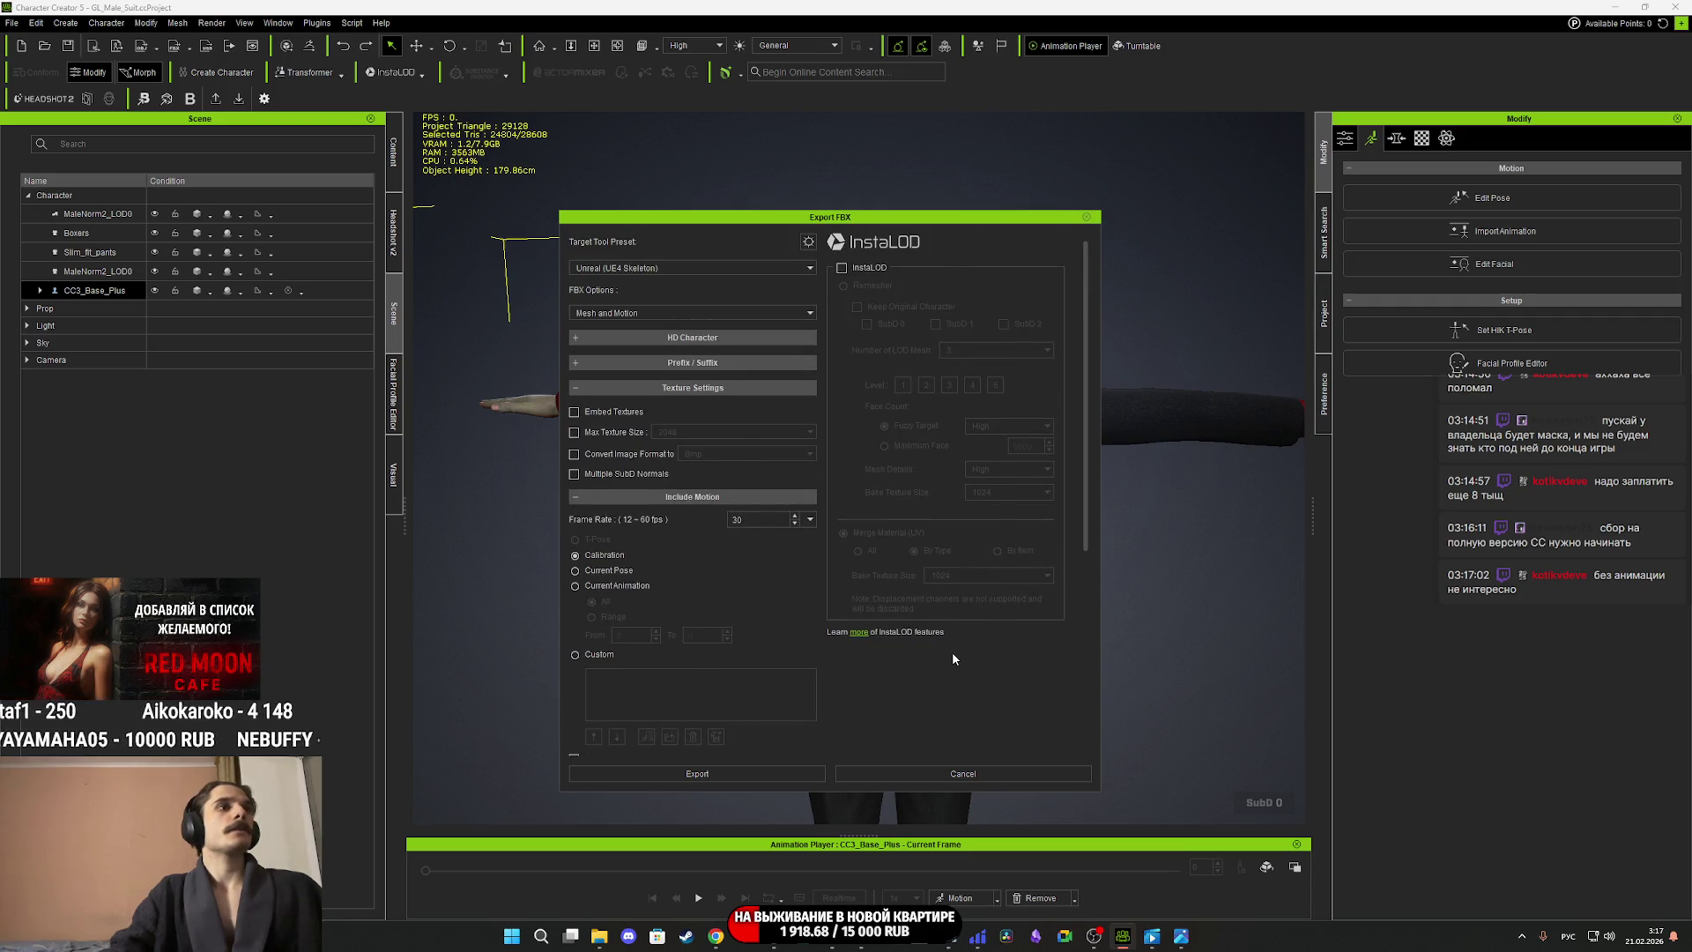
scroll(952, 660, "down", 5)
scroll(941, 669, "up", 5)
left_click(798, 773)
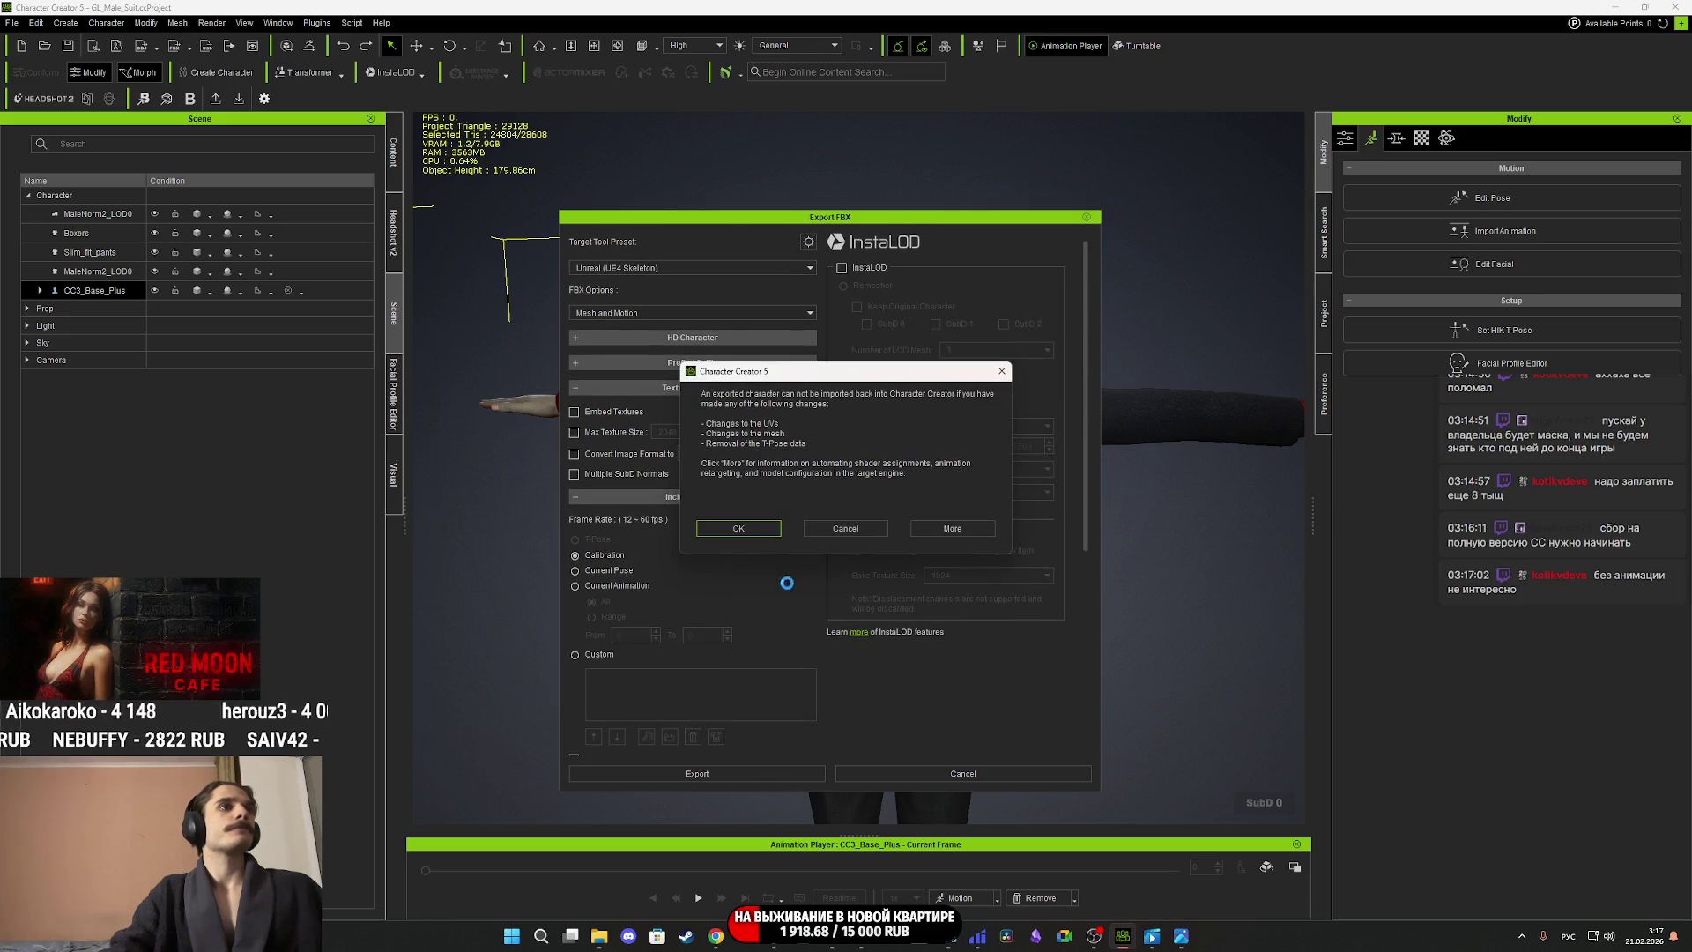
left_click(739, 528)
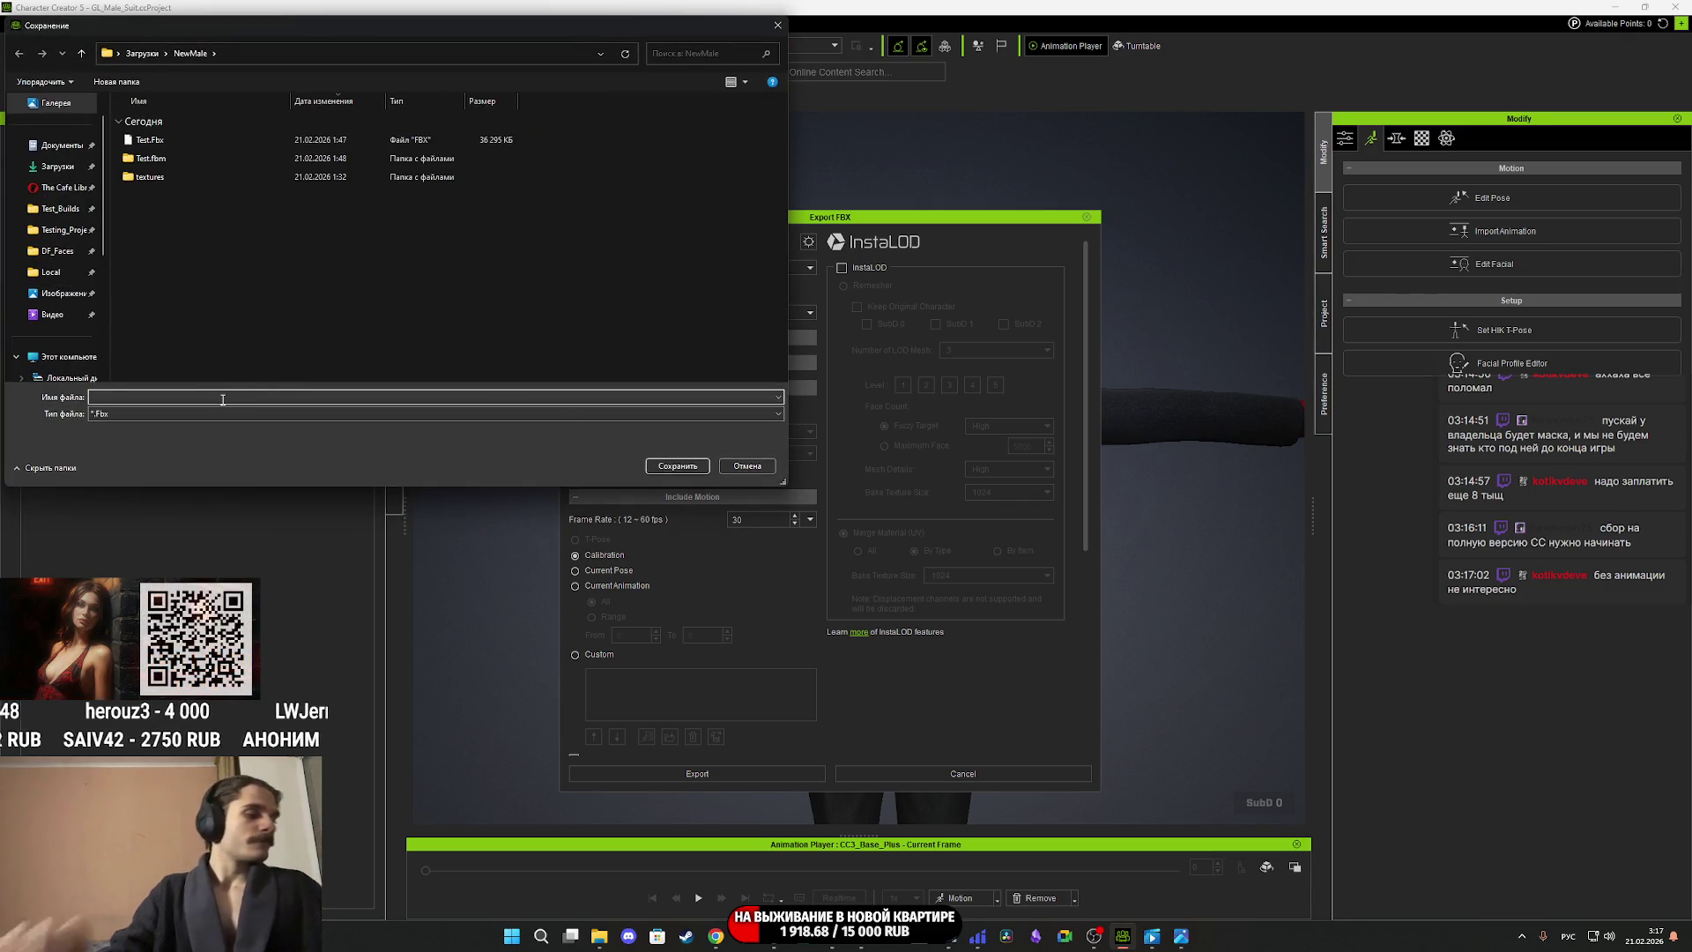
Save the FBX as Male_Suit in the NewMale folder.
type("Кув")
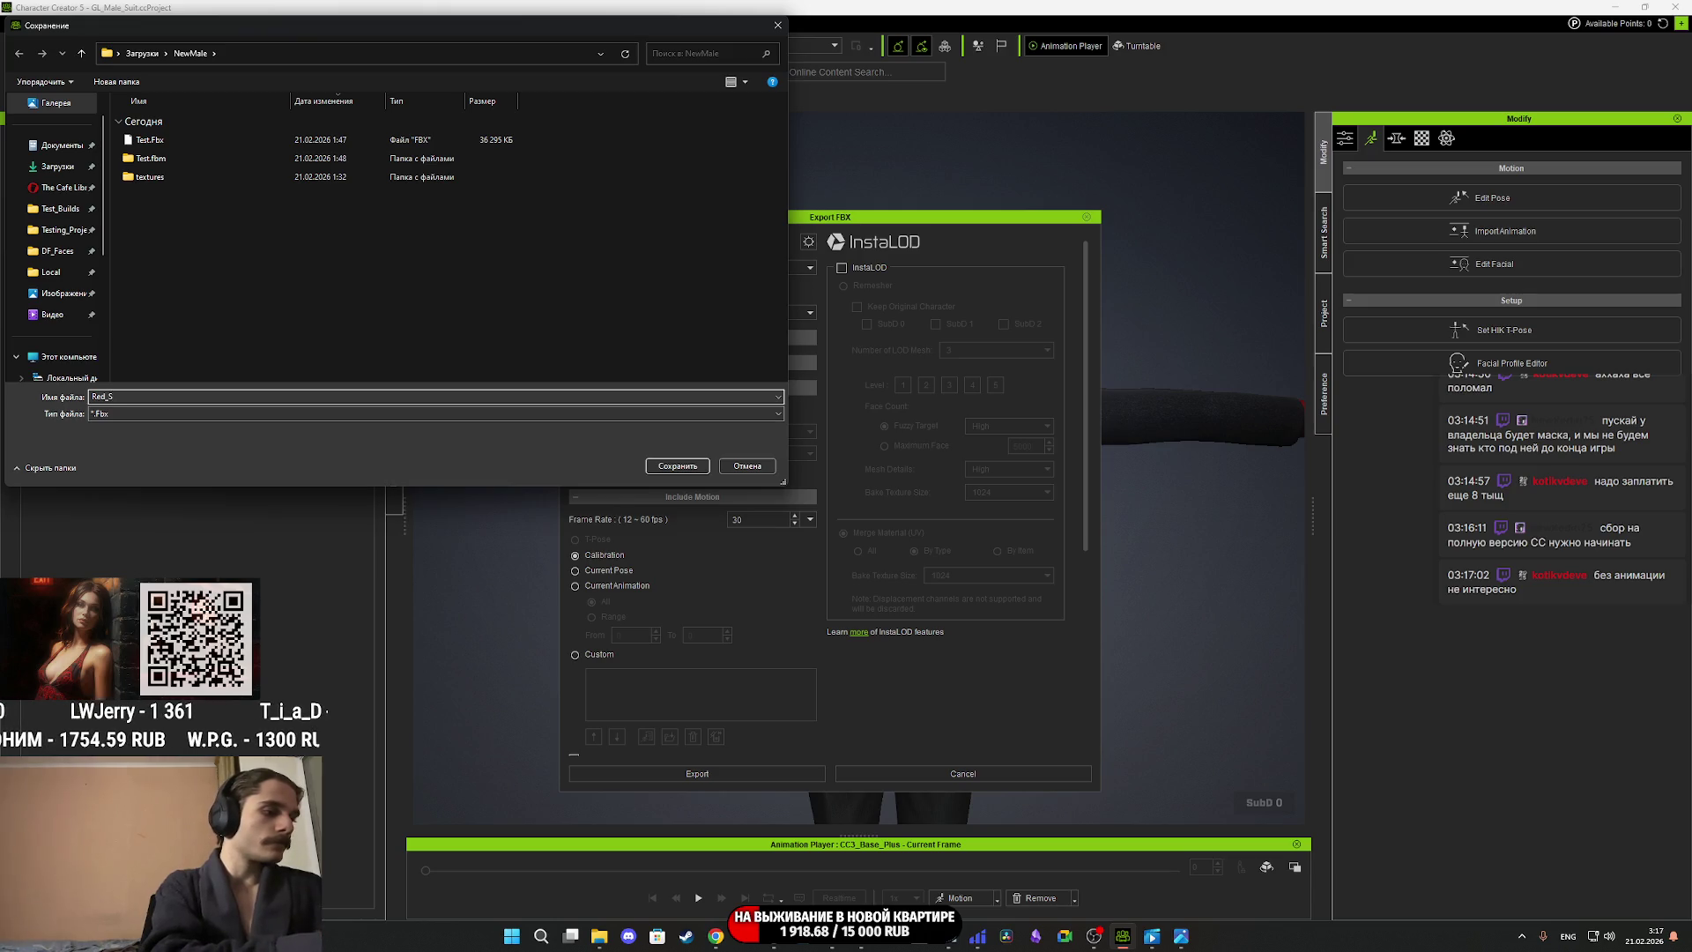
type("Suit")
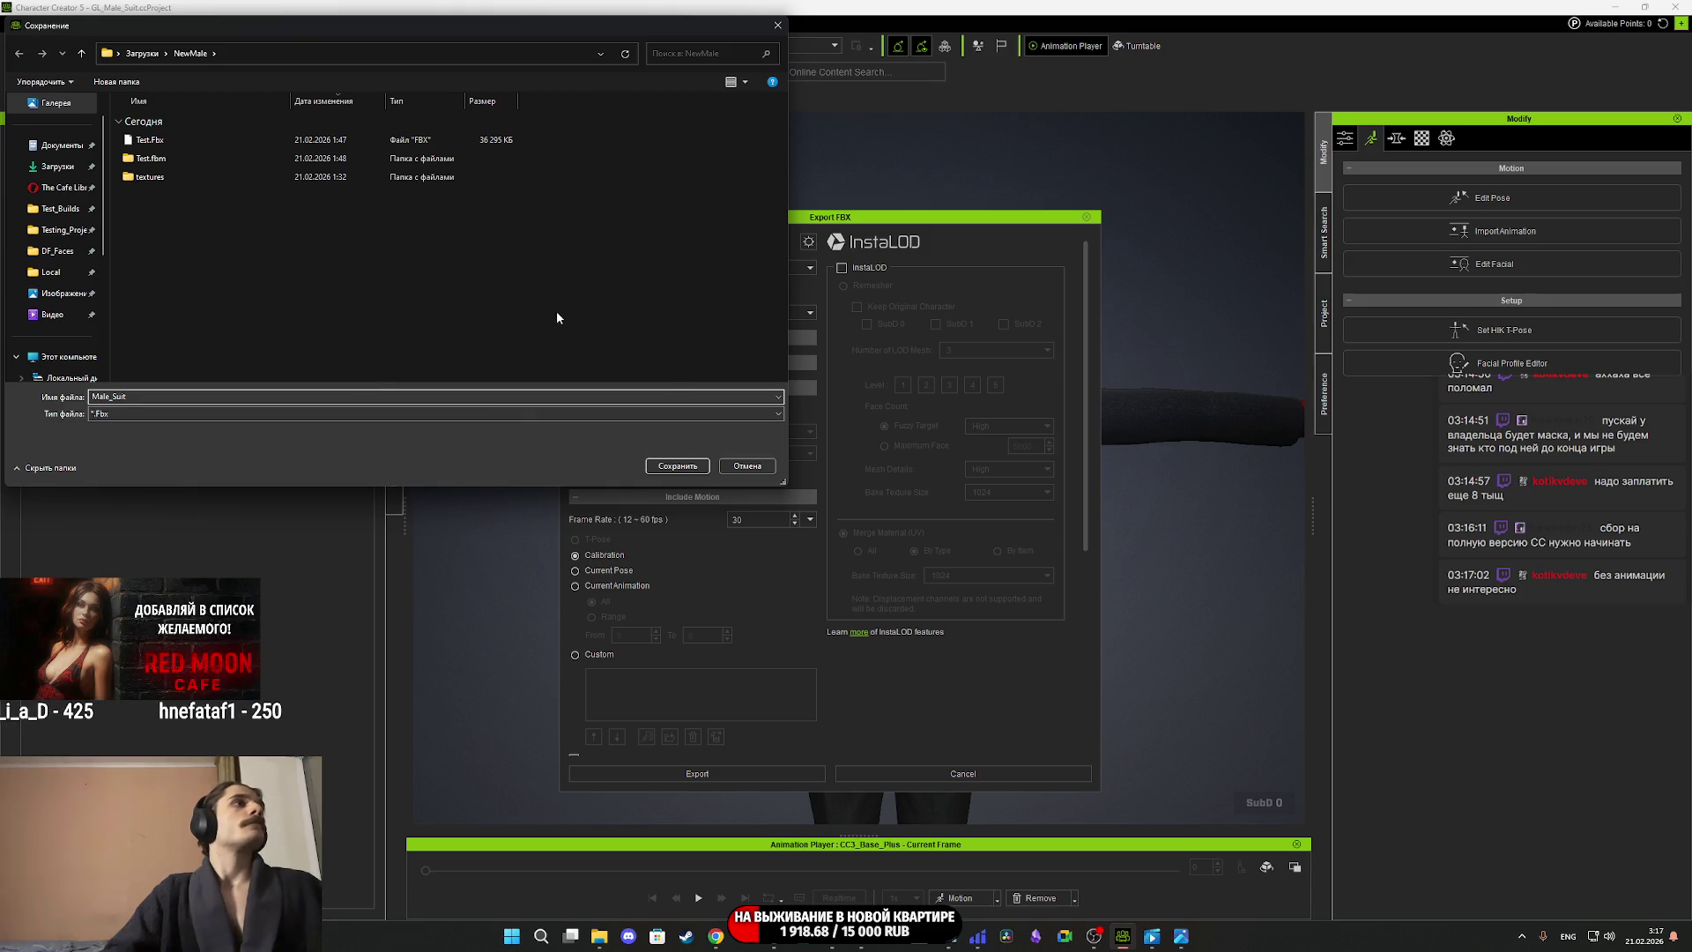
left_click(689, 467)
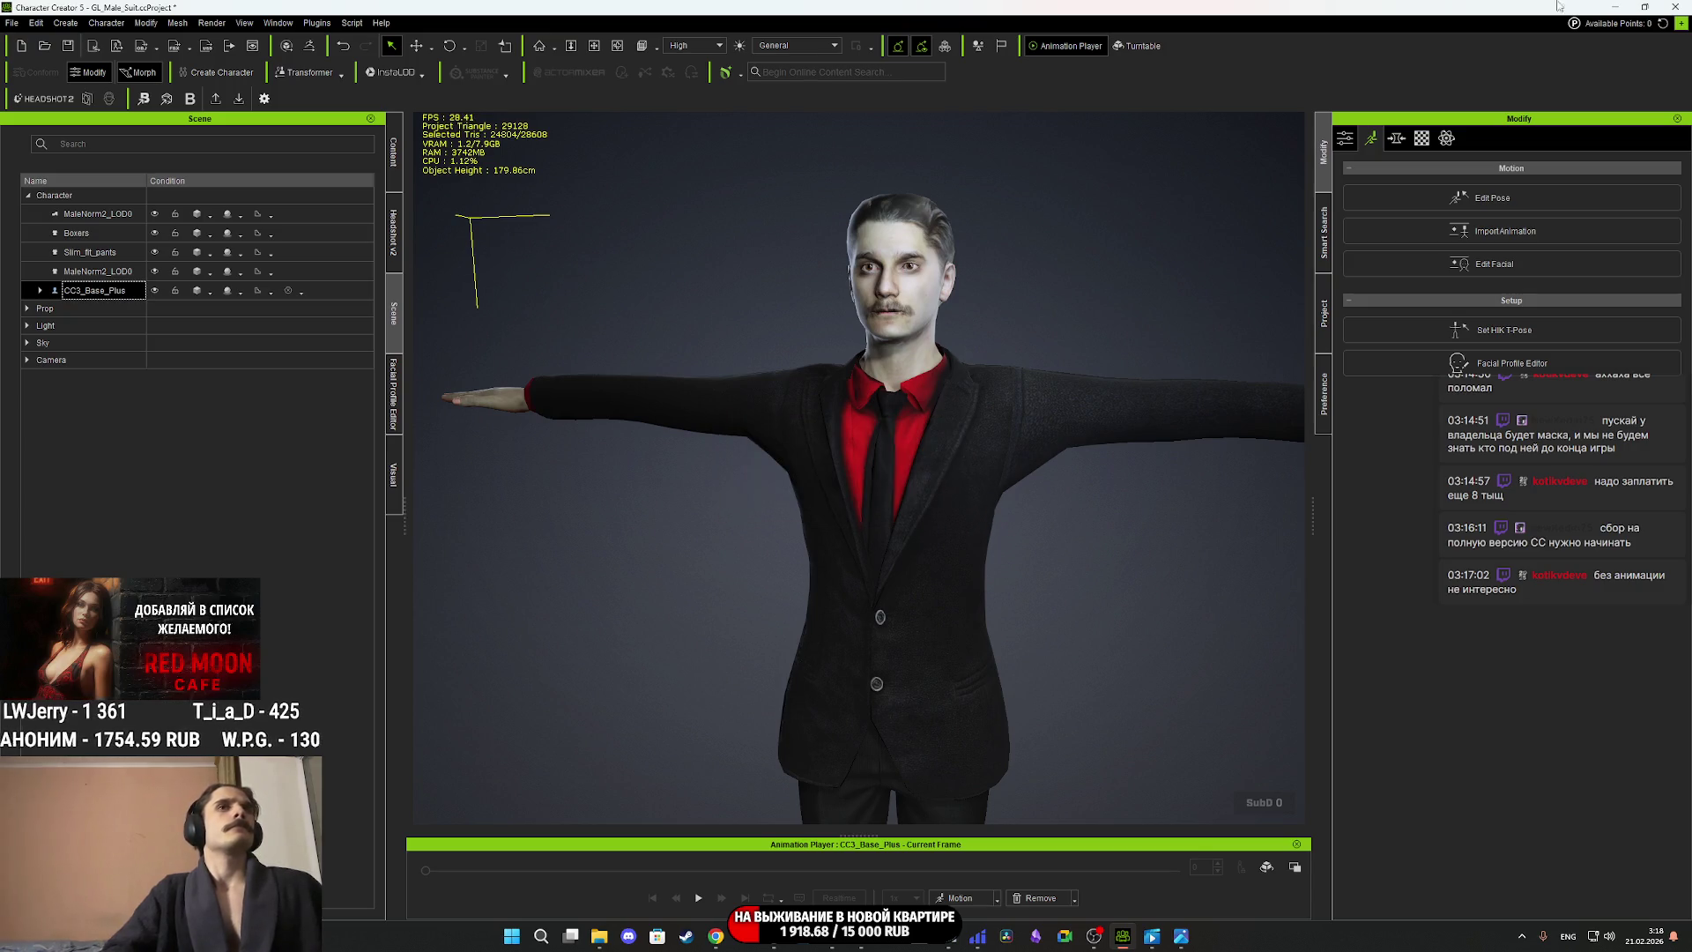
In File Explorer, open NewMale > Male_Suit.fbm and preview Cloth3M_0_Diffuse.png.
left_click(1617, 8)
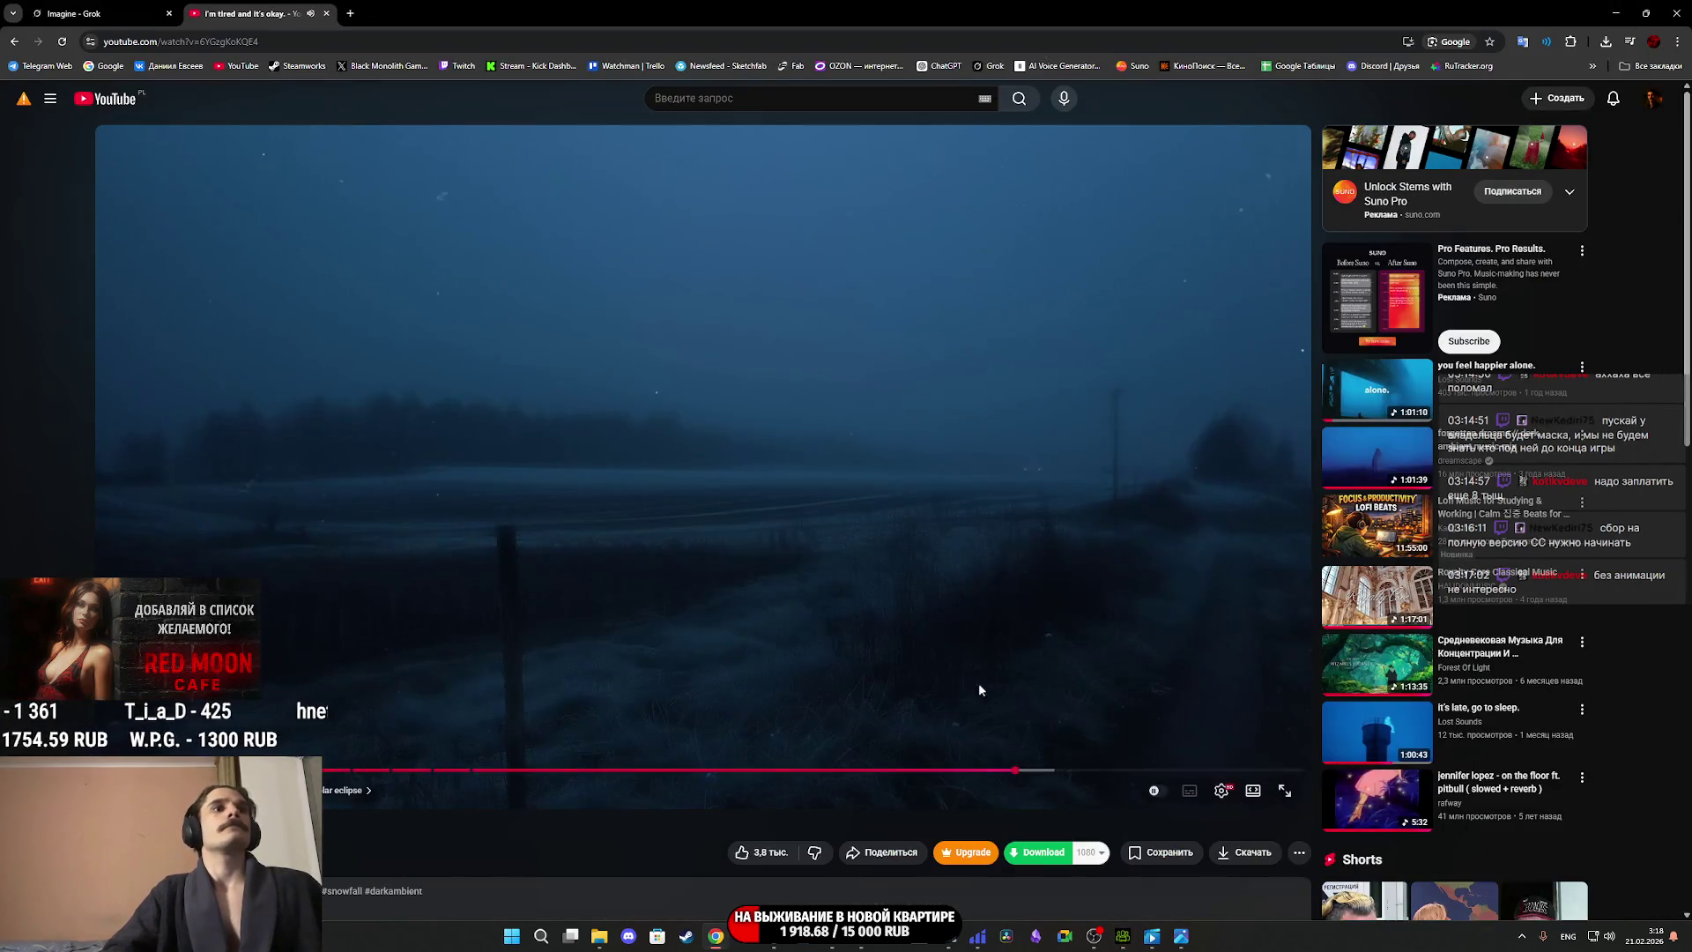
mouse_move(850, 945)
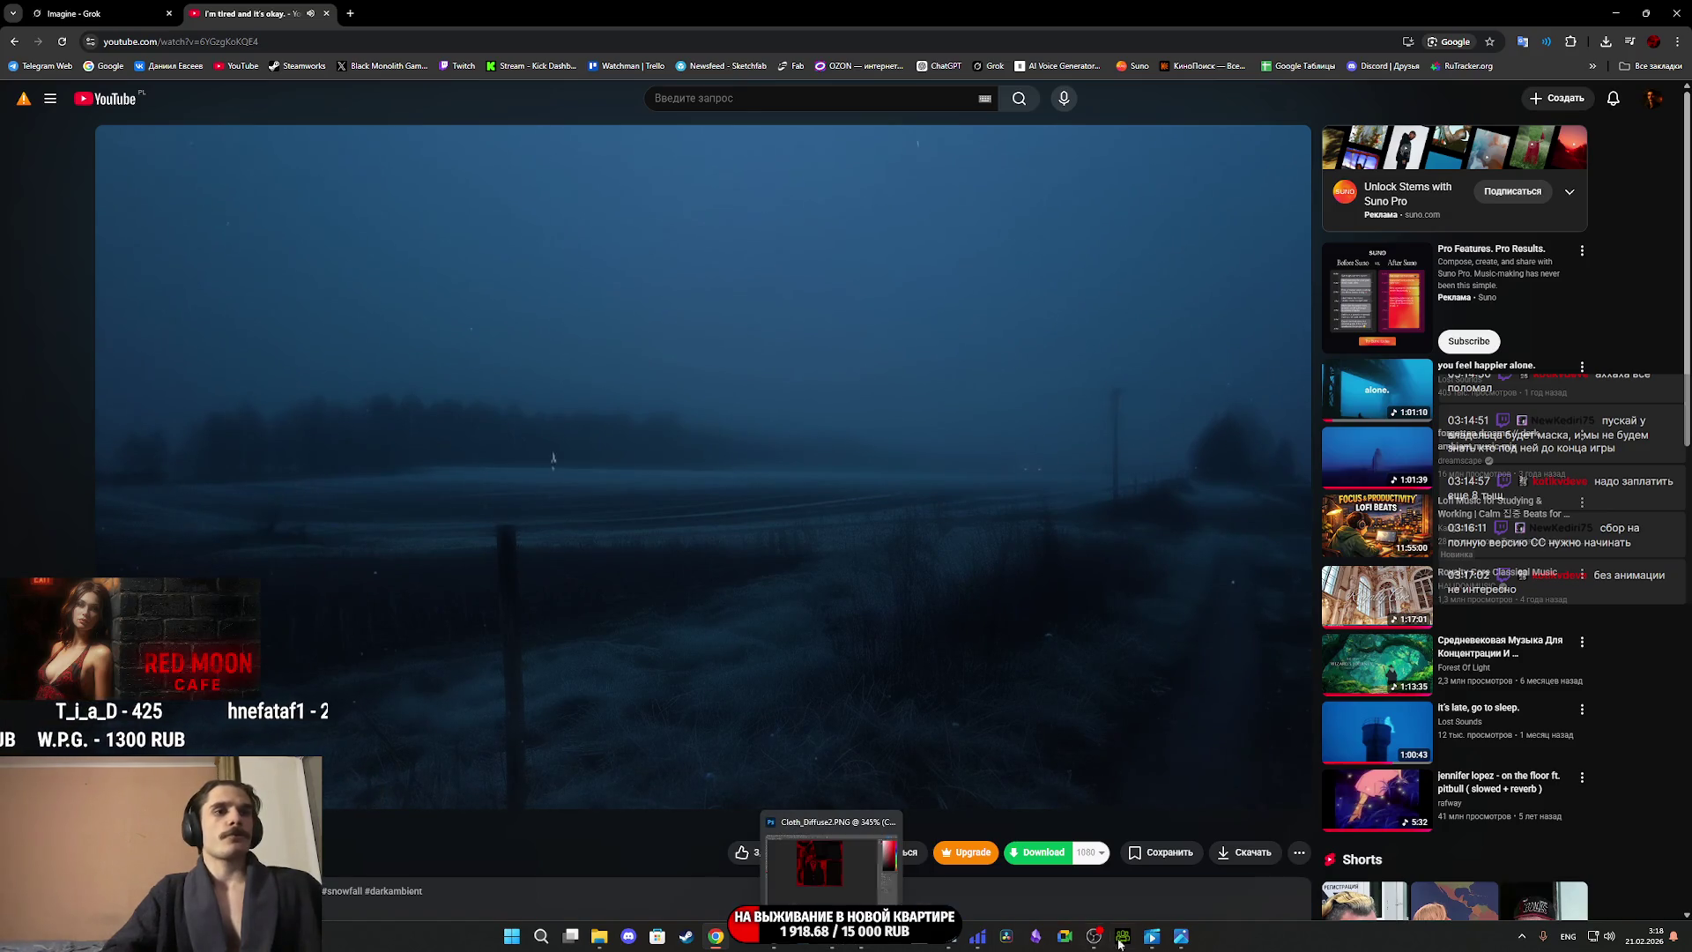
mouse_move(1128, 943)
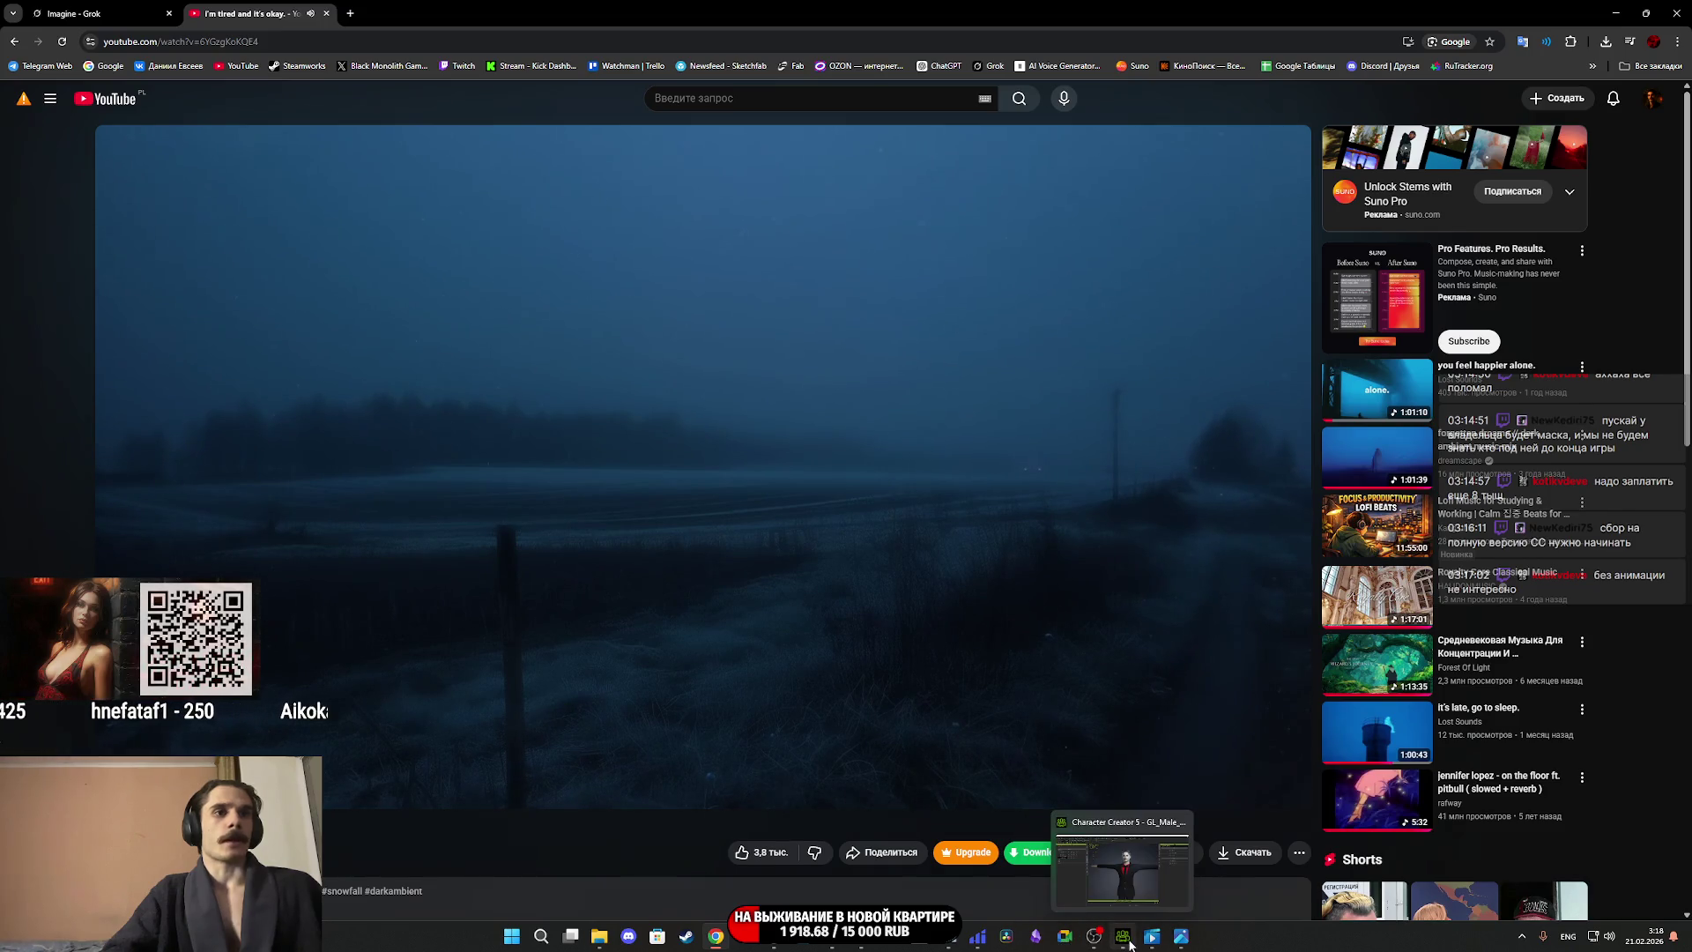
left_click(600, 936)
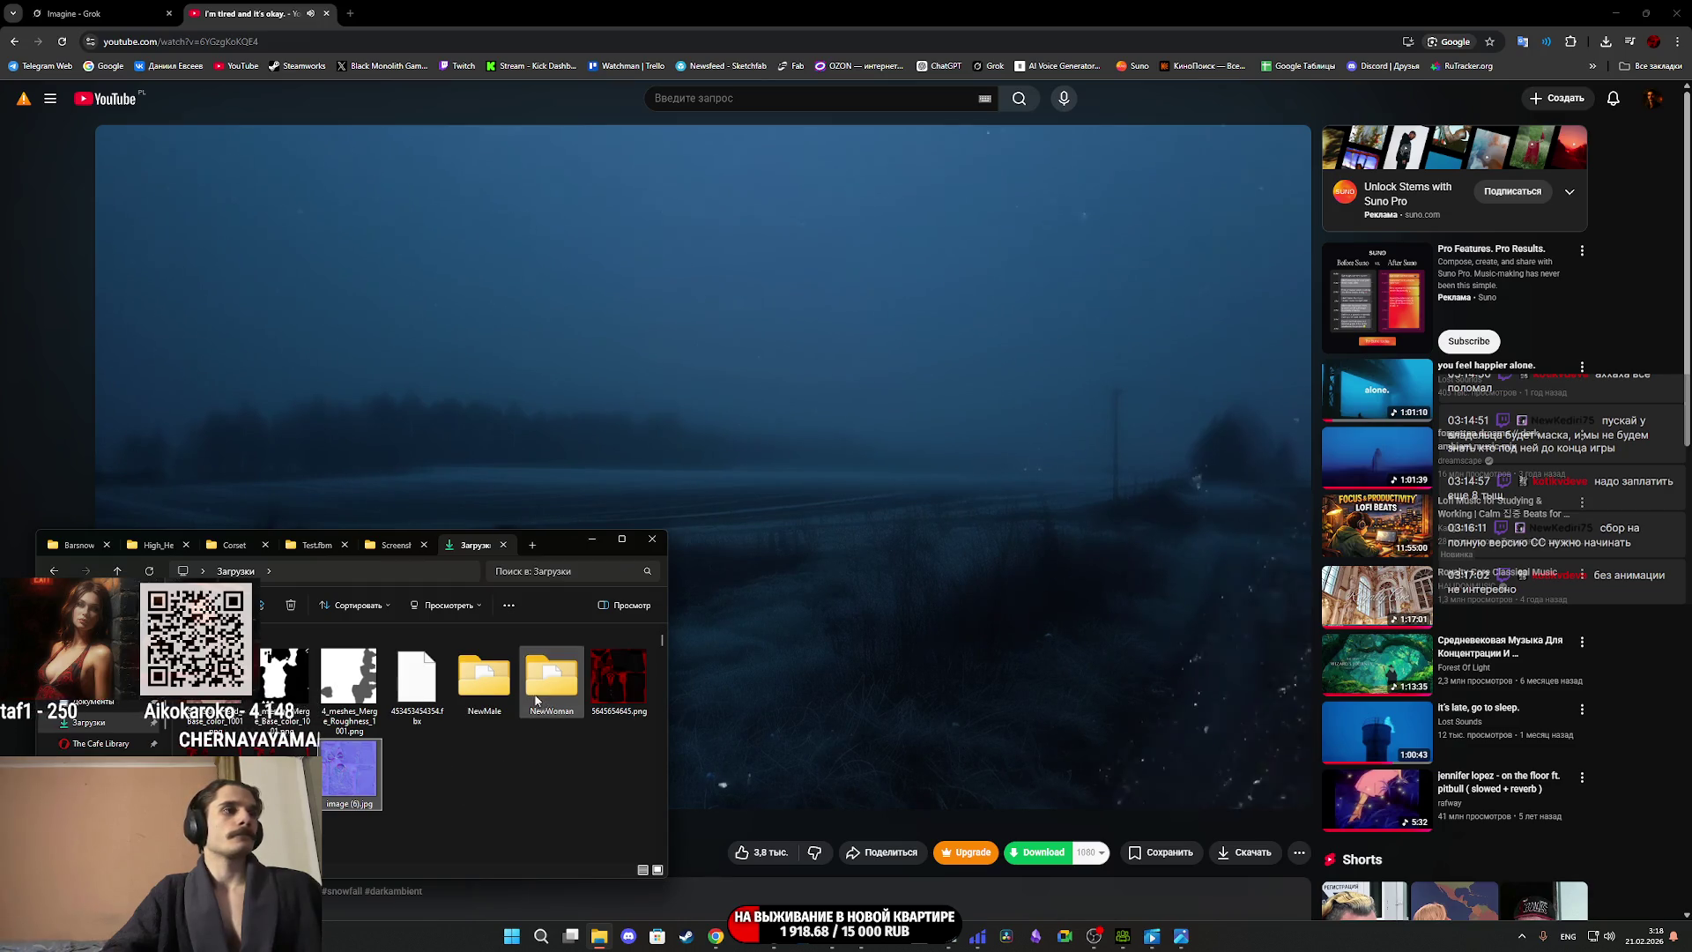
double_click(496, 693)
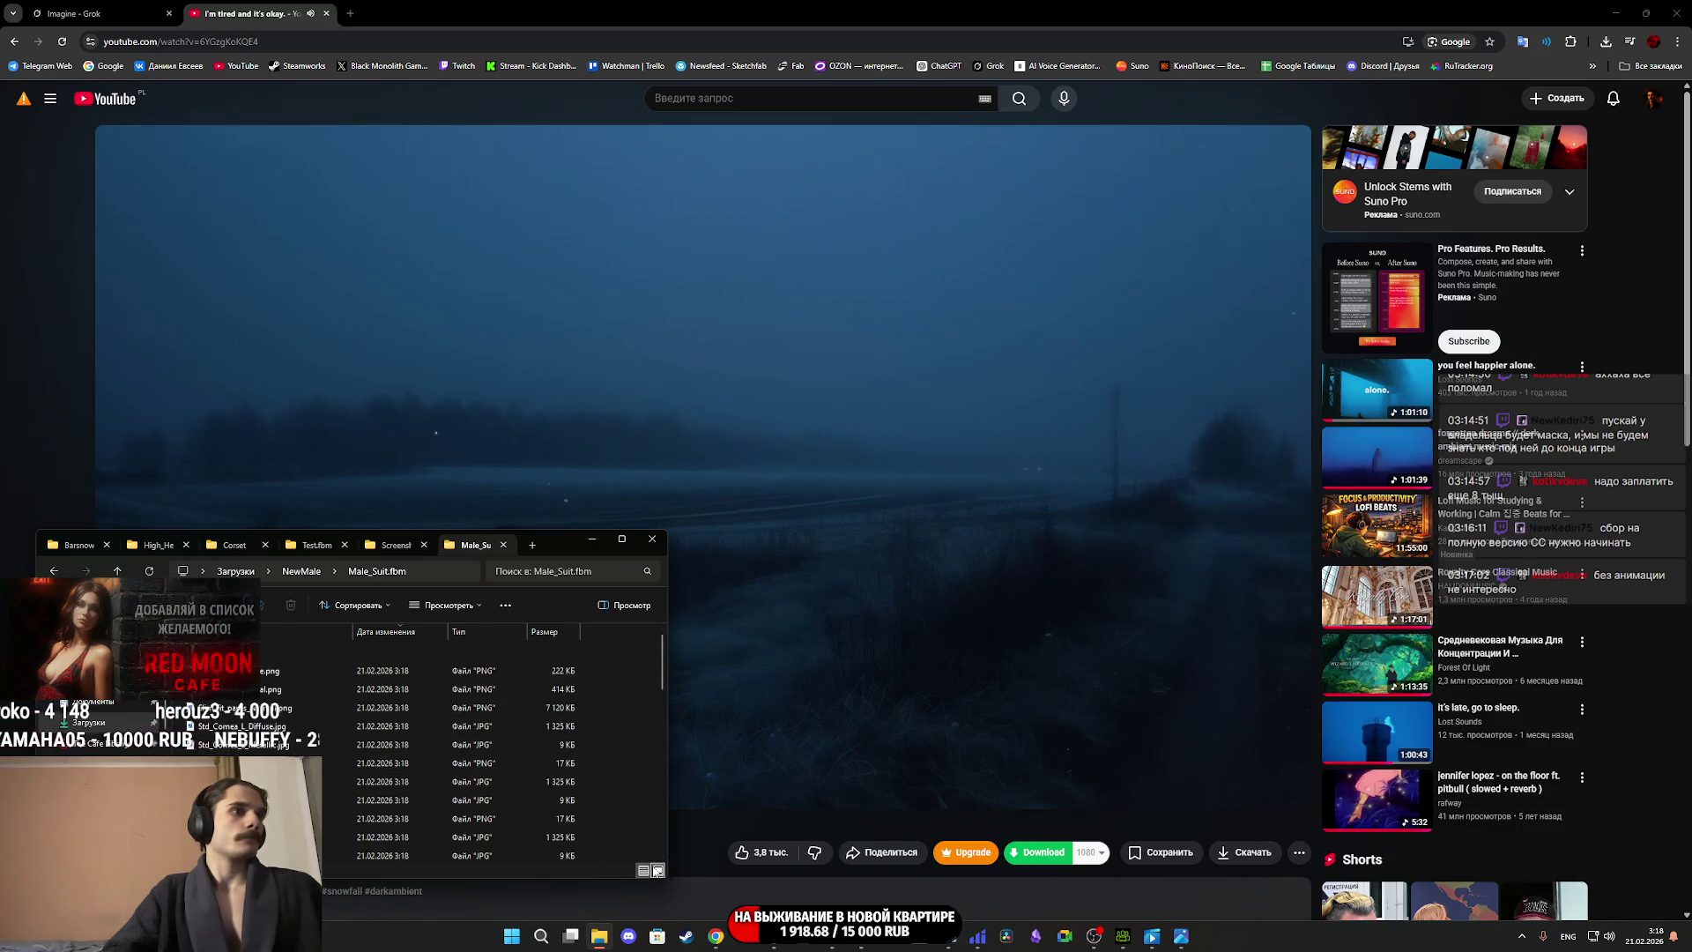
double_click(535, 779)
double_click(219, 678)
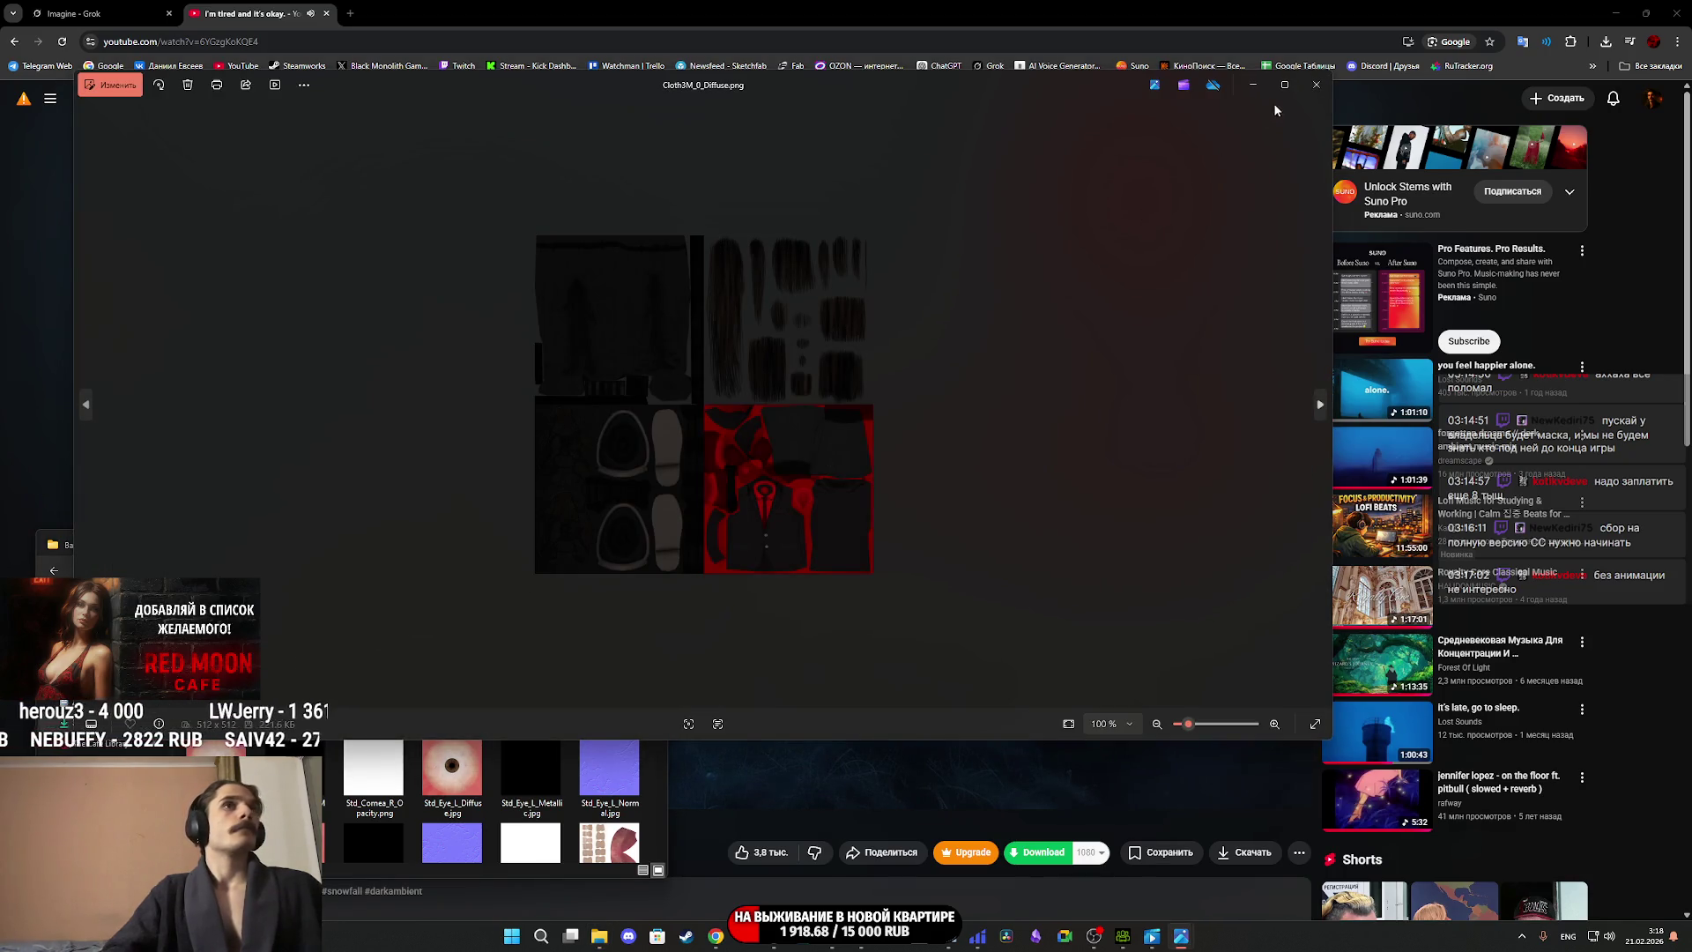
left_click(1318, 86)
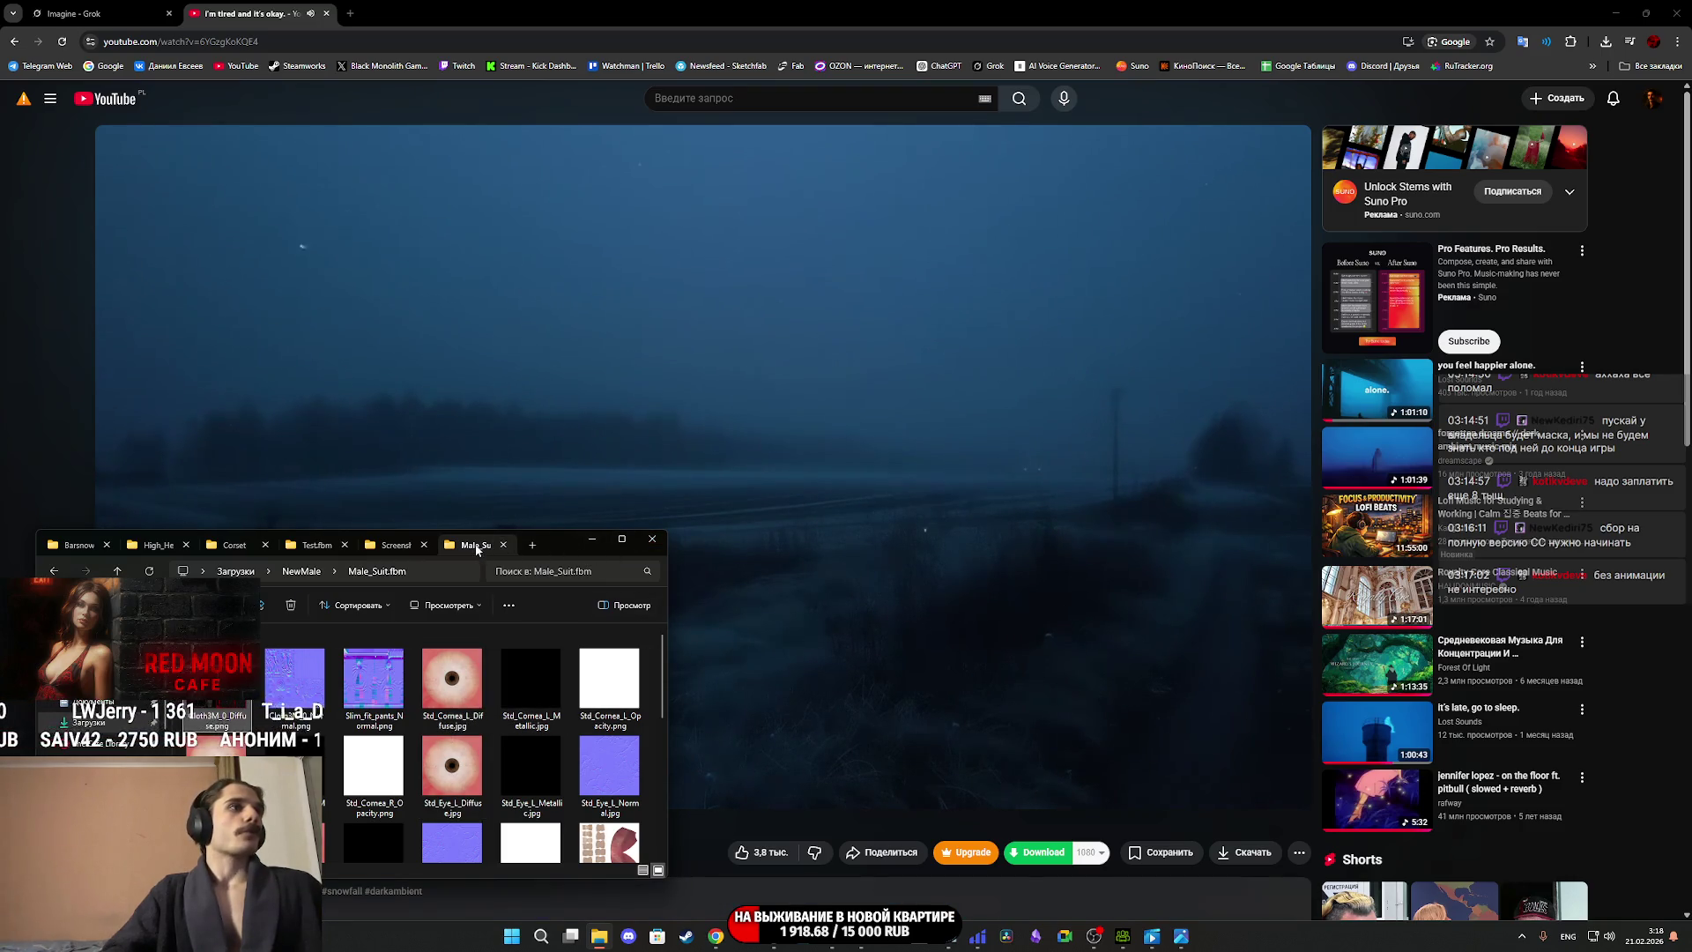
Back in NewMale, select the older export folders and FBX and delete them.
key("alt+Up")
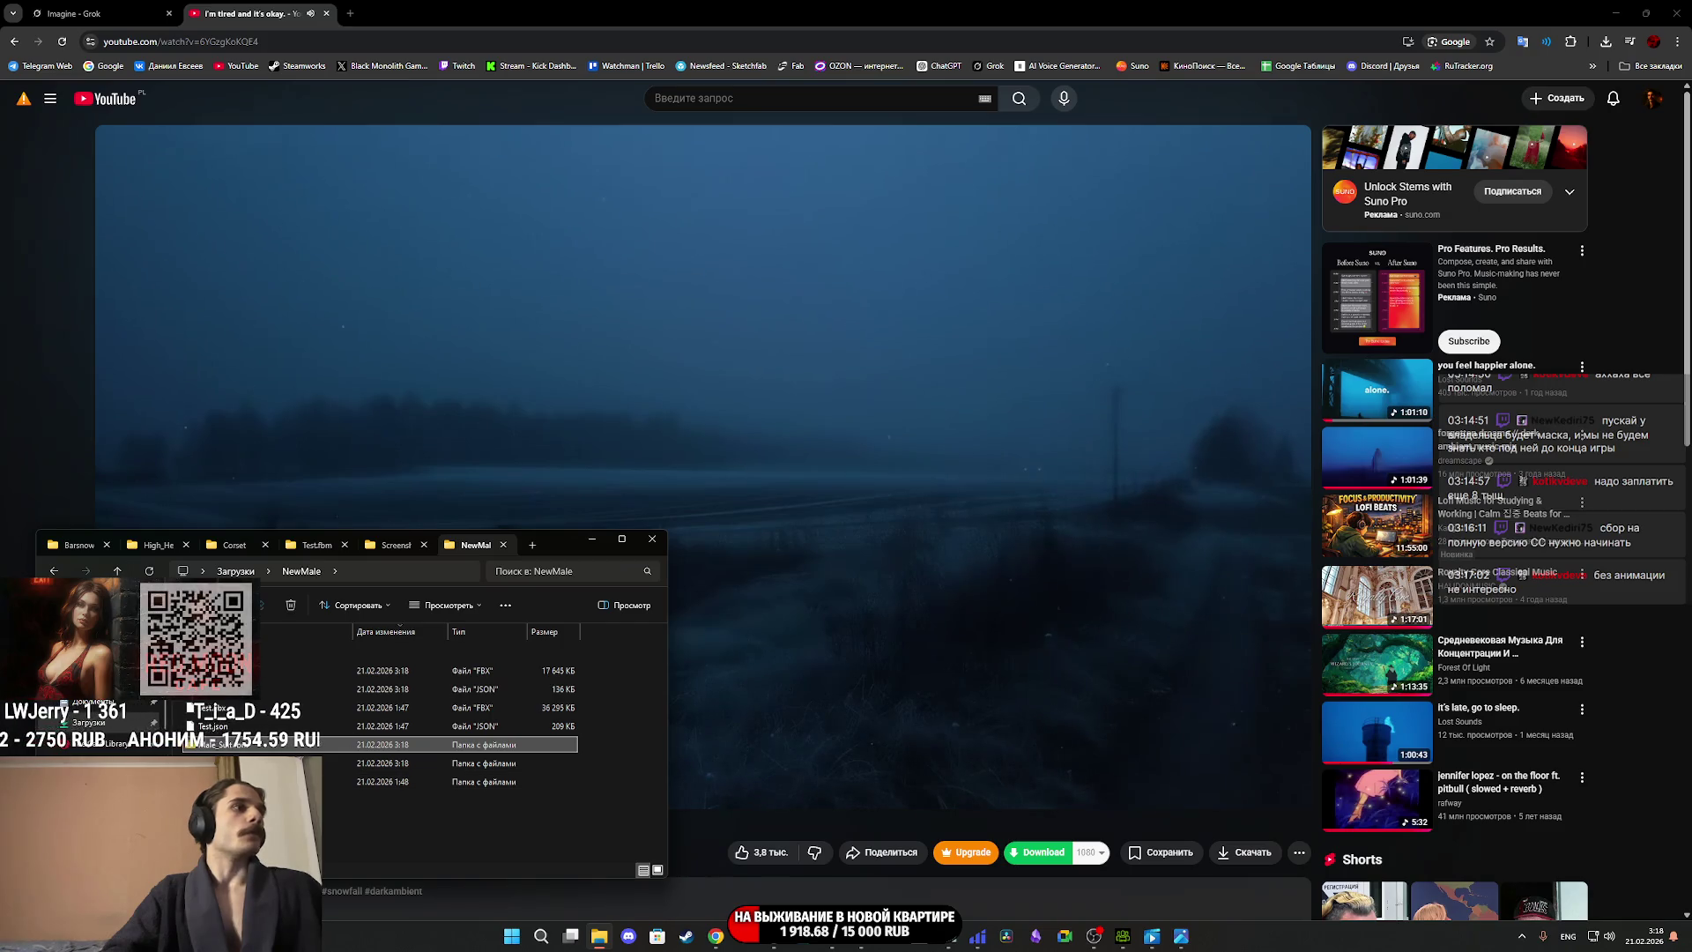
left_click(238, 782)
left_click(236, 749, "shift")
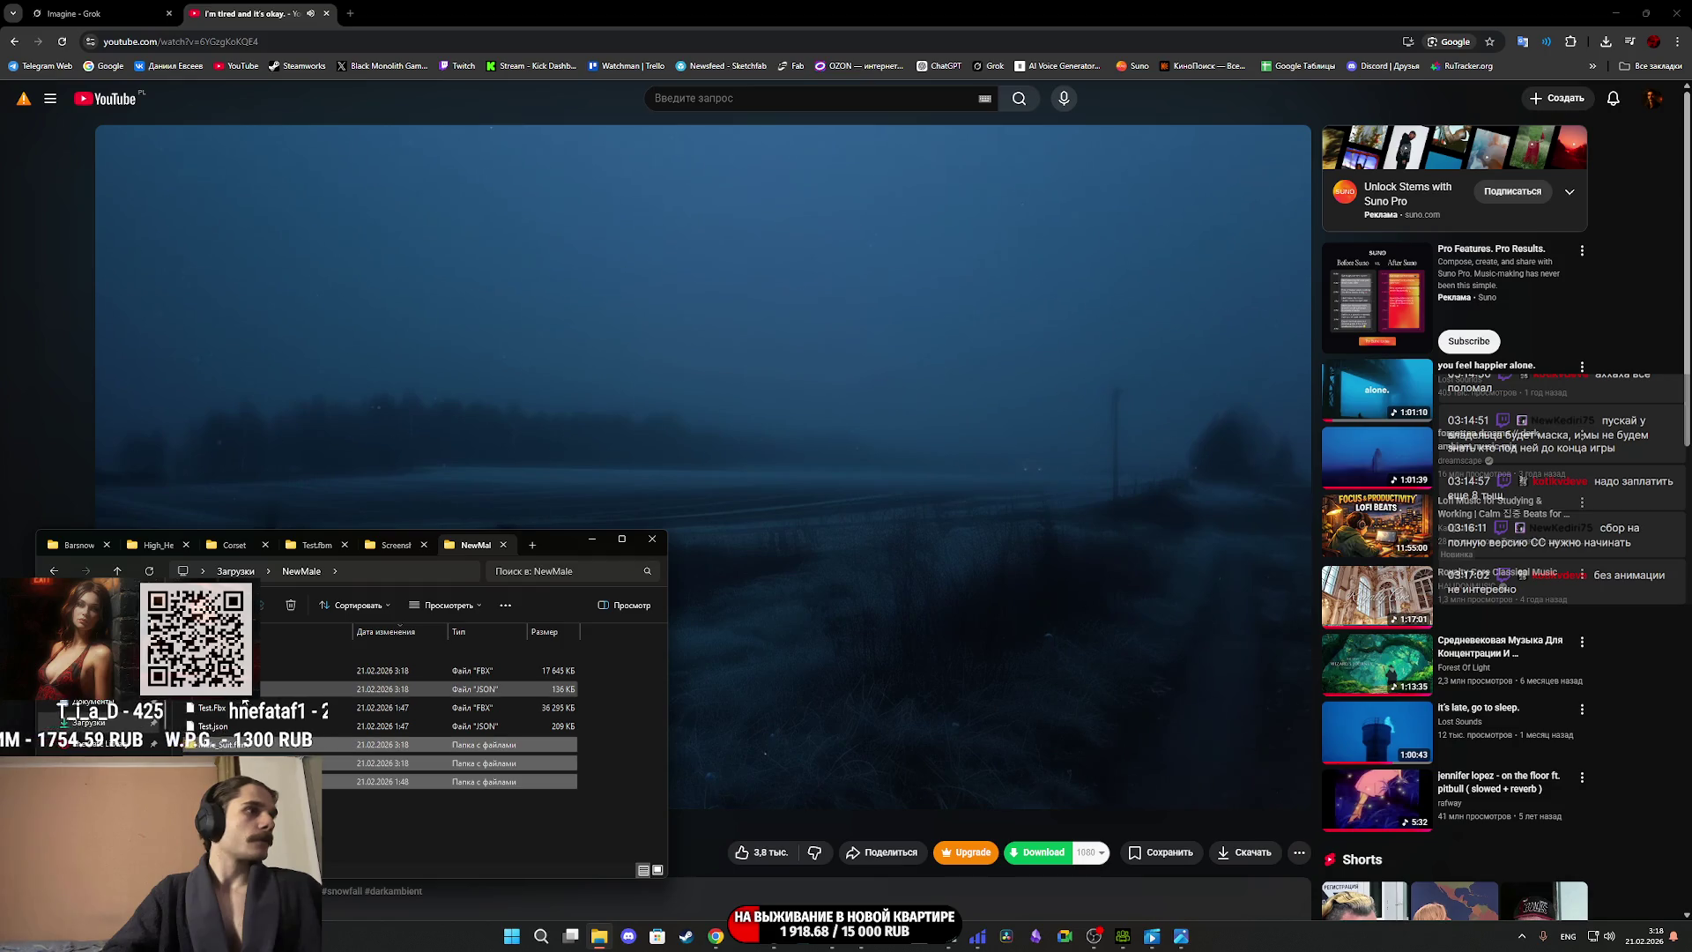
left_click(291, 671, "ctrl")
left_click(292, 608)
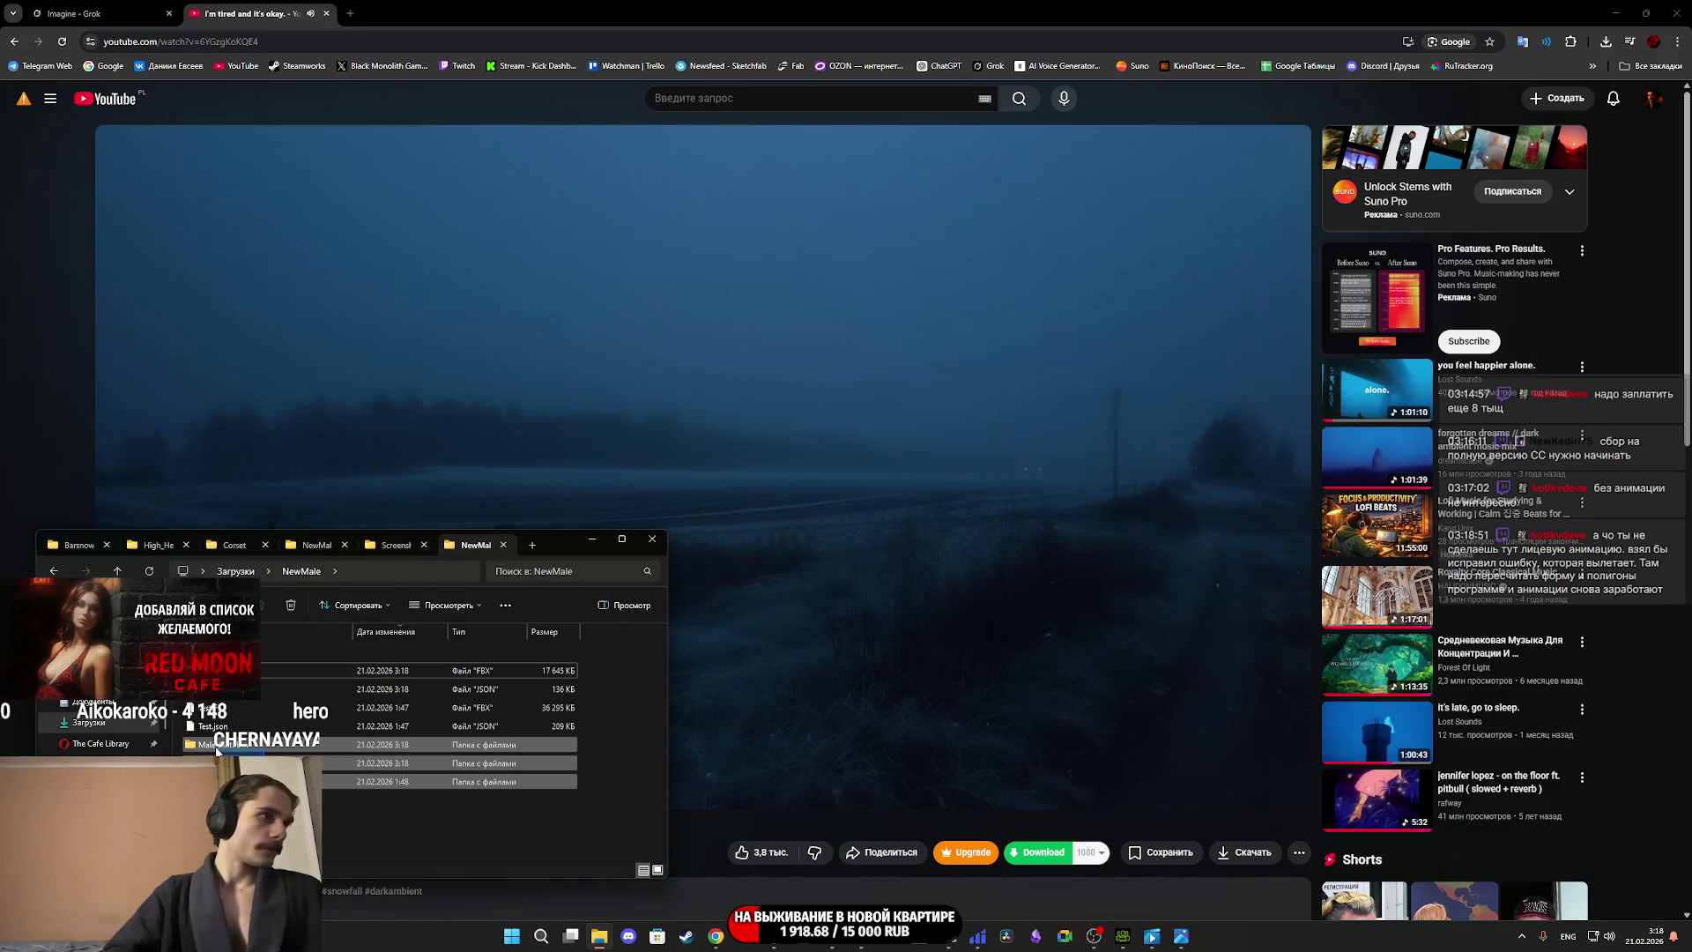
Skip each missing-item prompt during deletion, then delete the Male_Suit.json file.
left_click(293, 605)
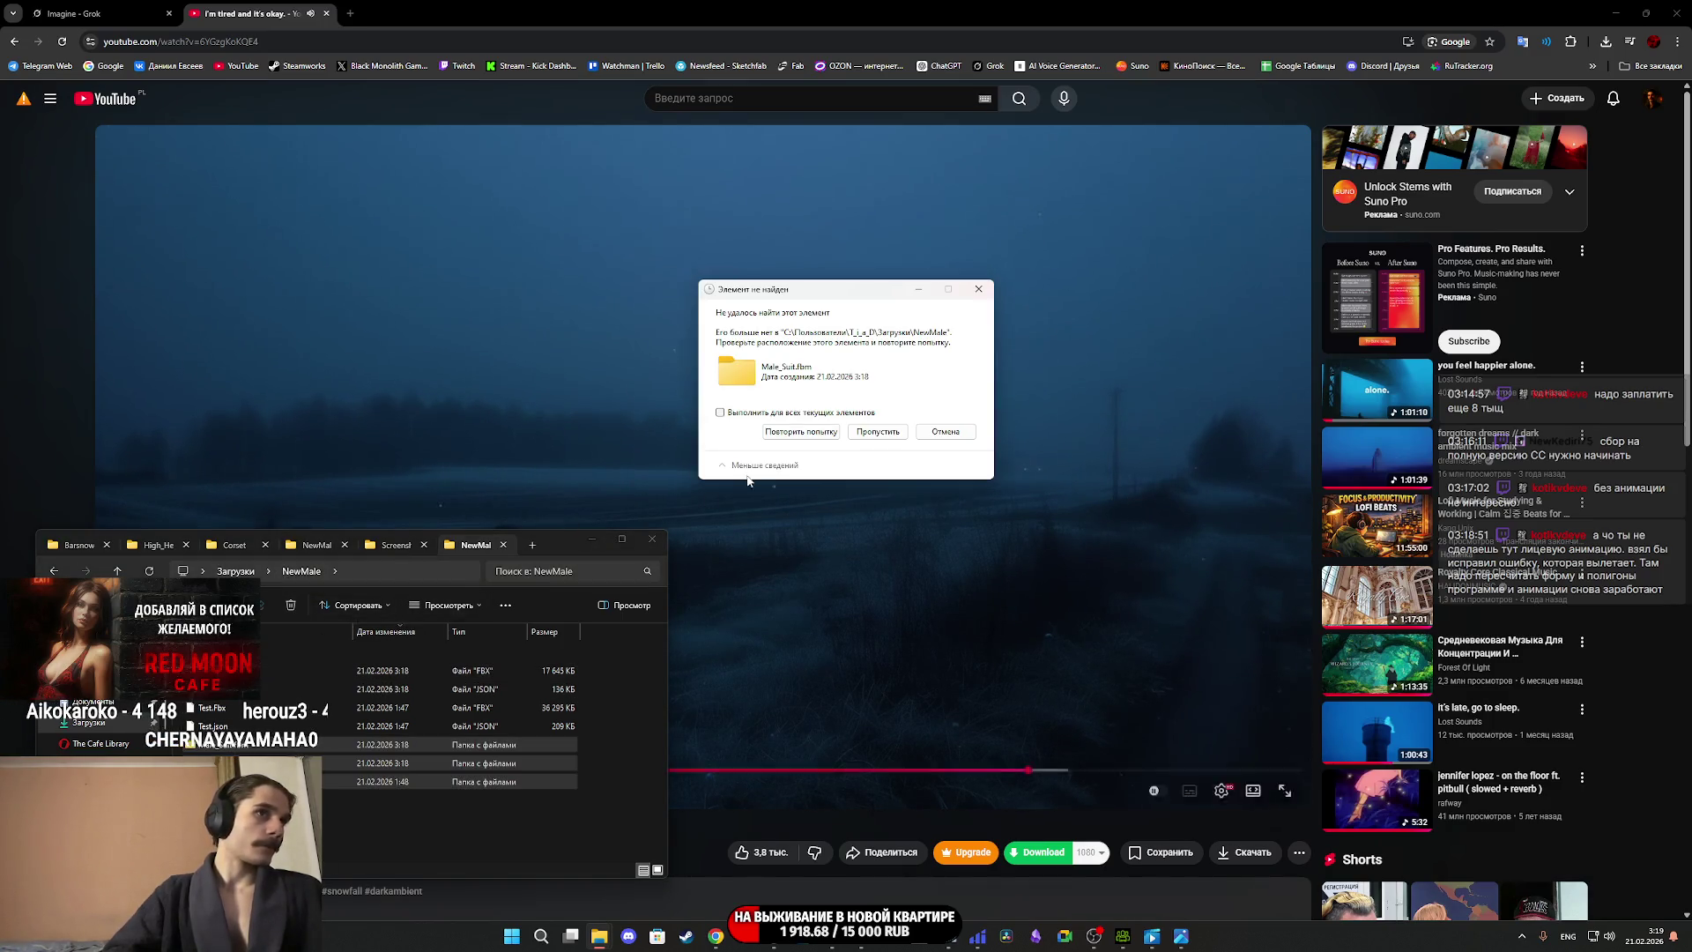
left_click(878, 431)
left_click(876, 432)
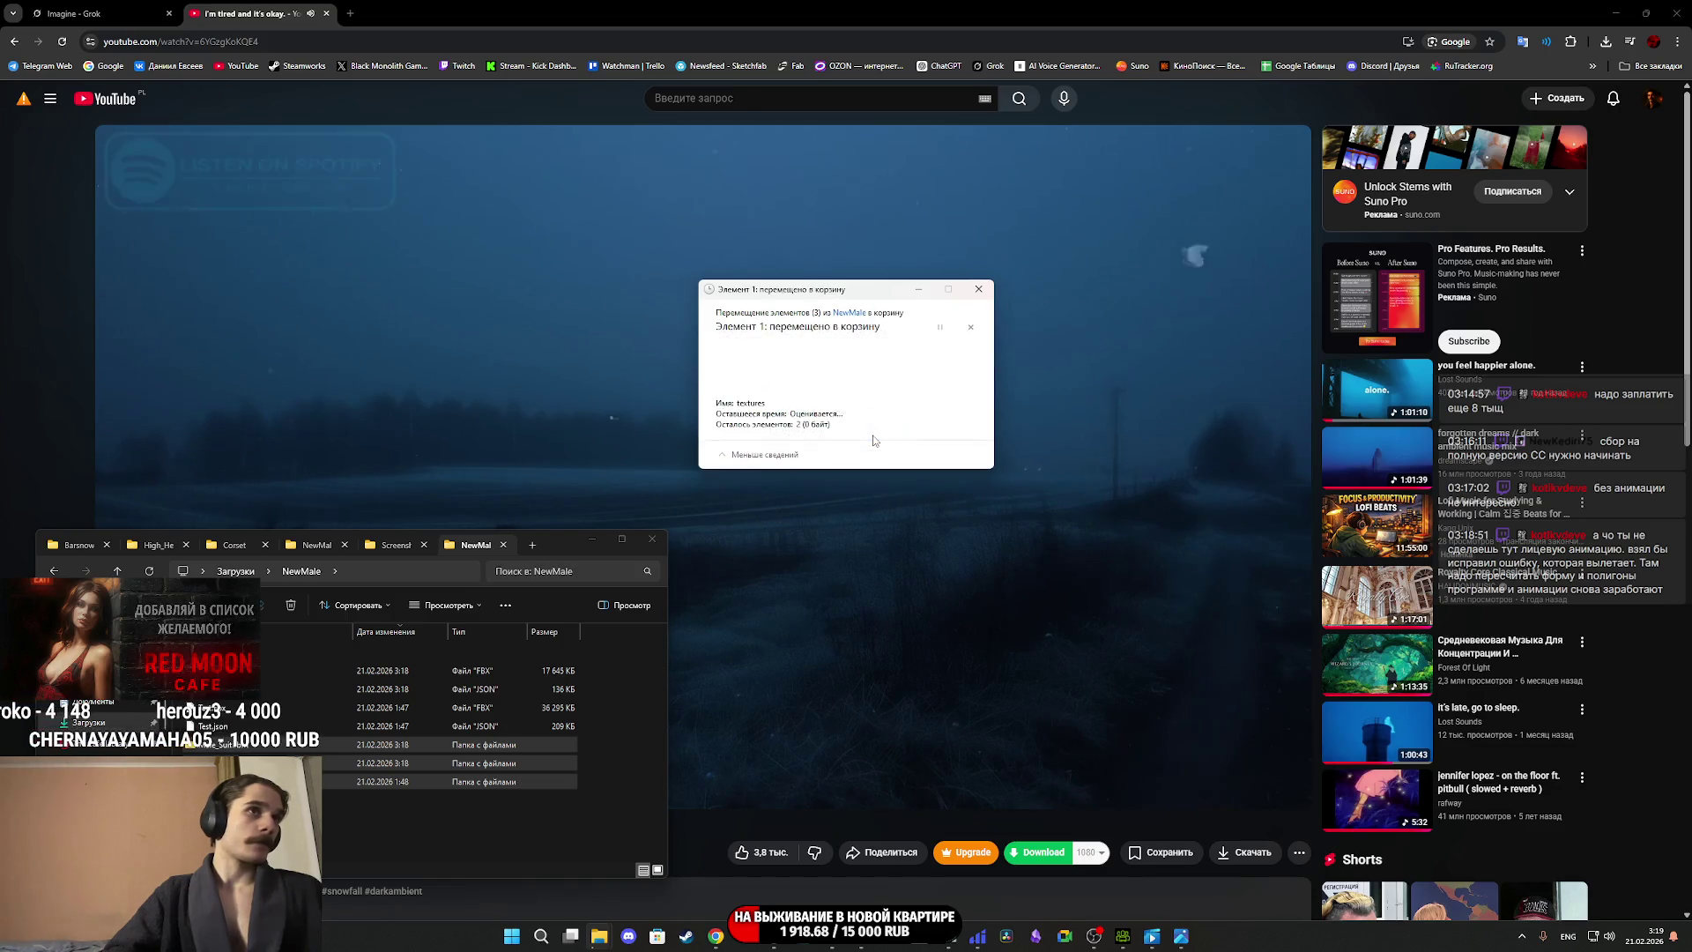
left_click(877, 432)
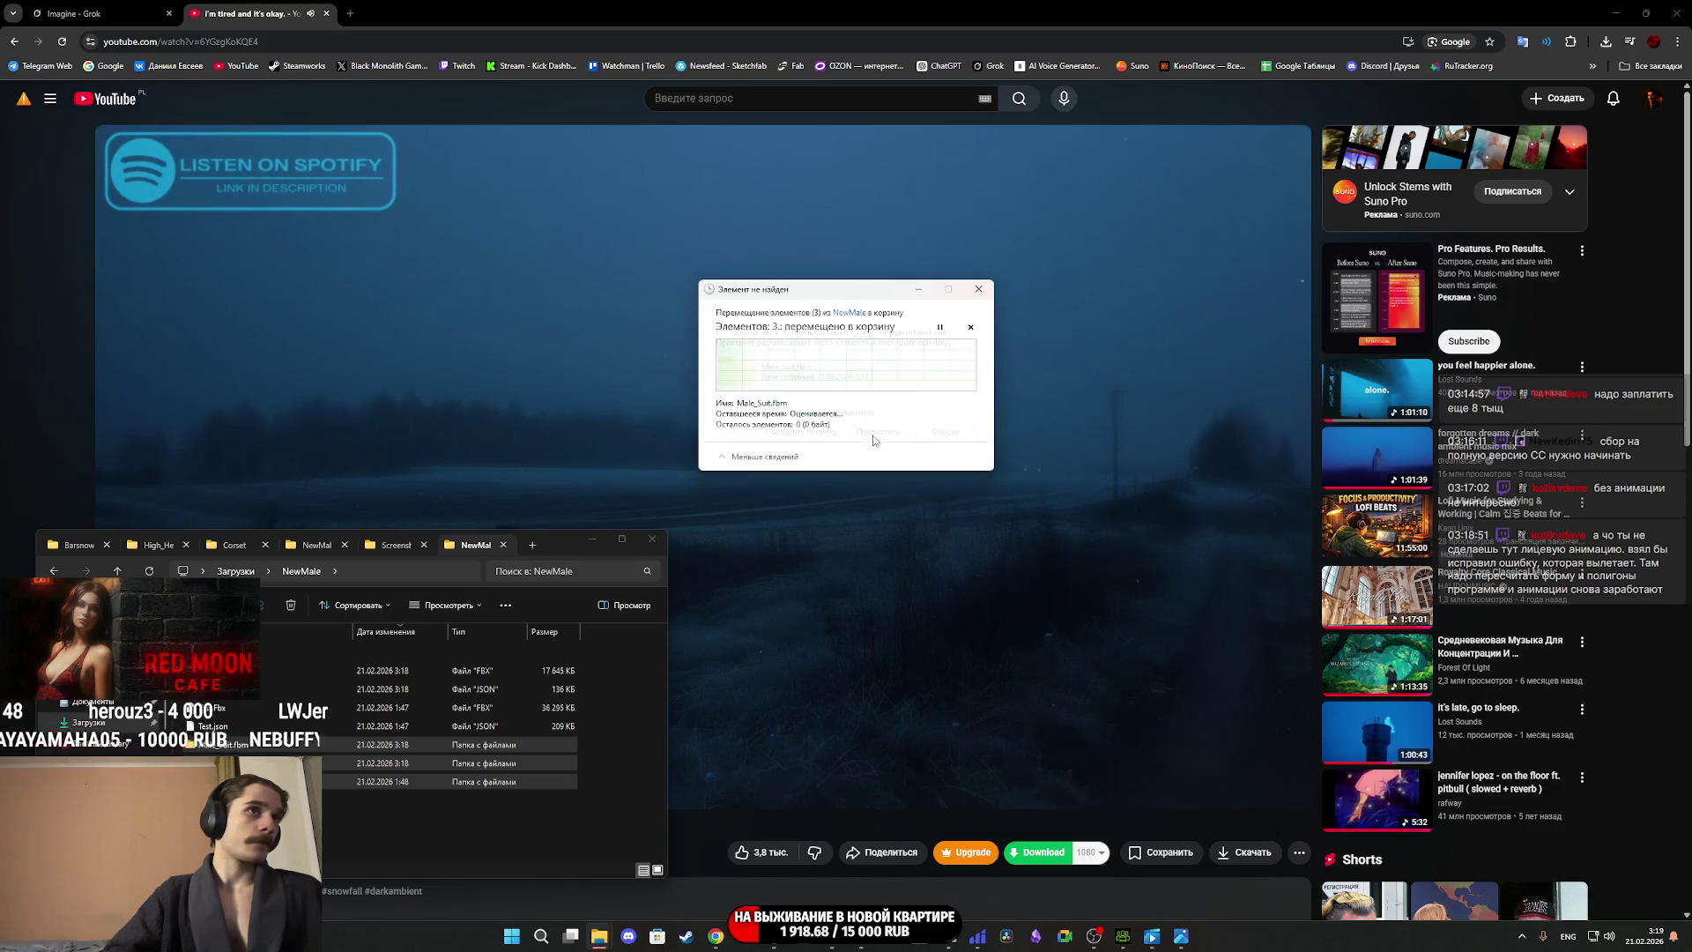
left_click(890, 433)
left_click(890, 433)
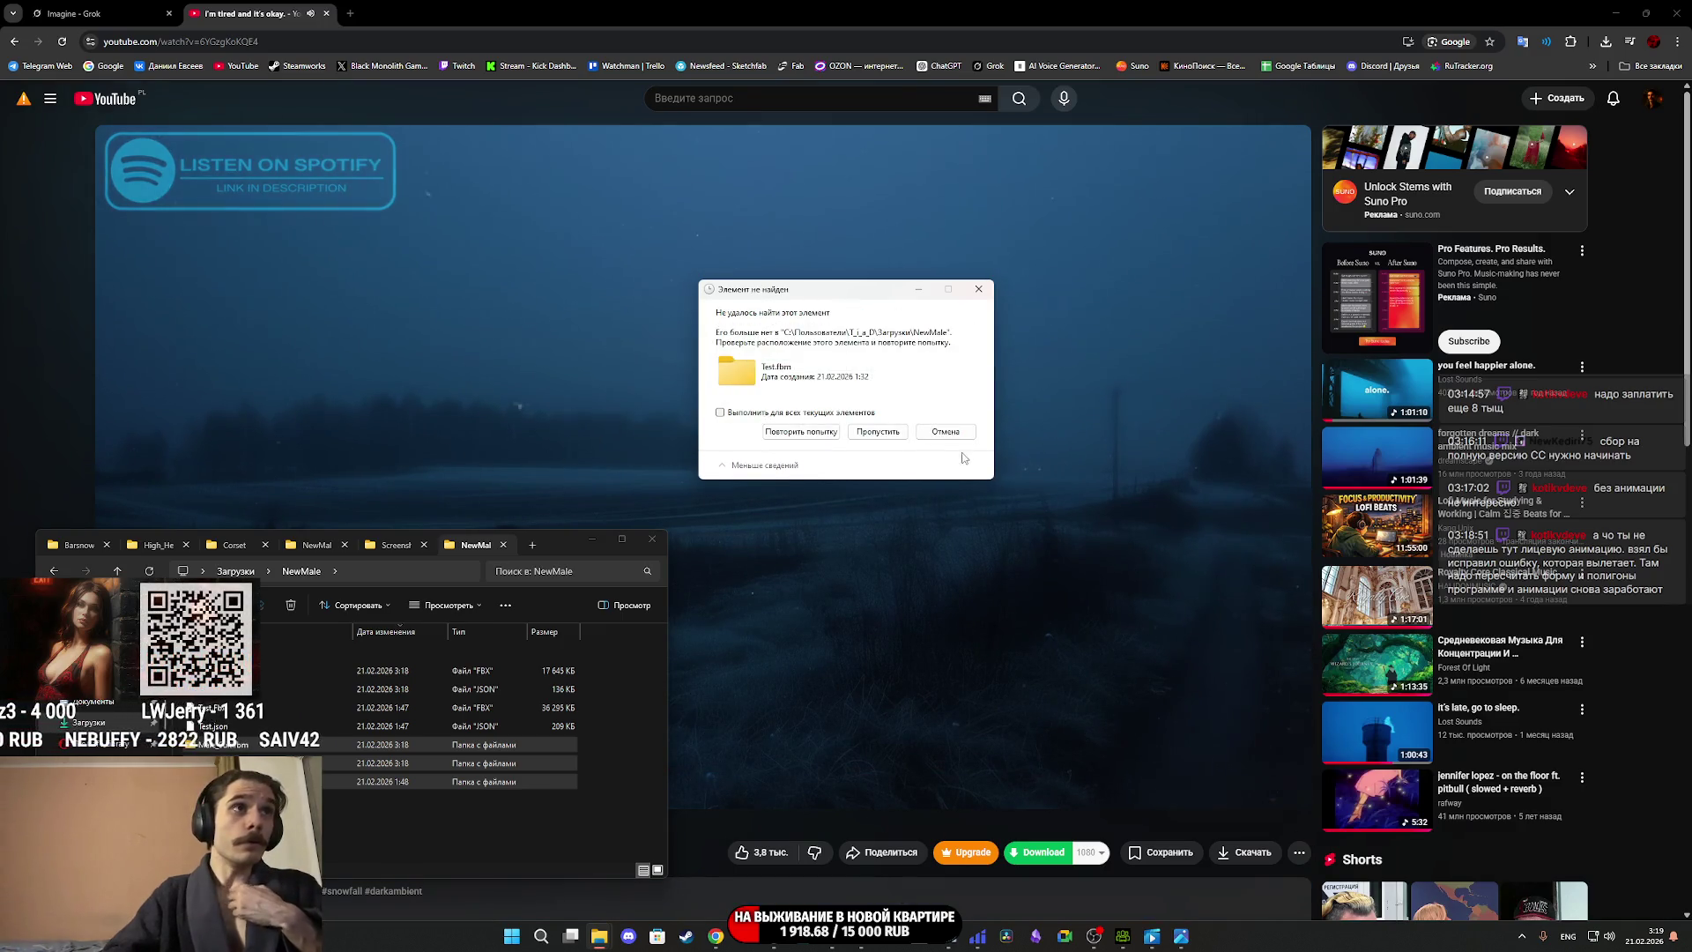
left_click(877, 432)
left_click(274, 692)
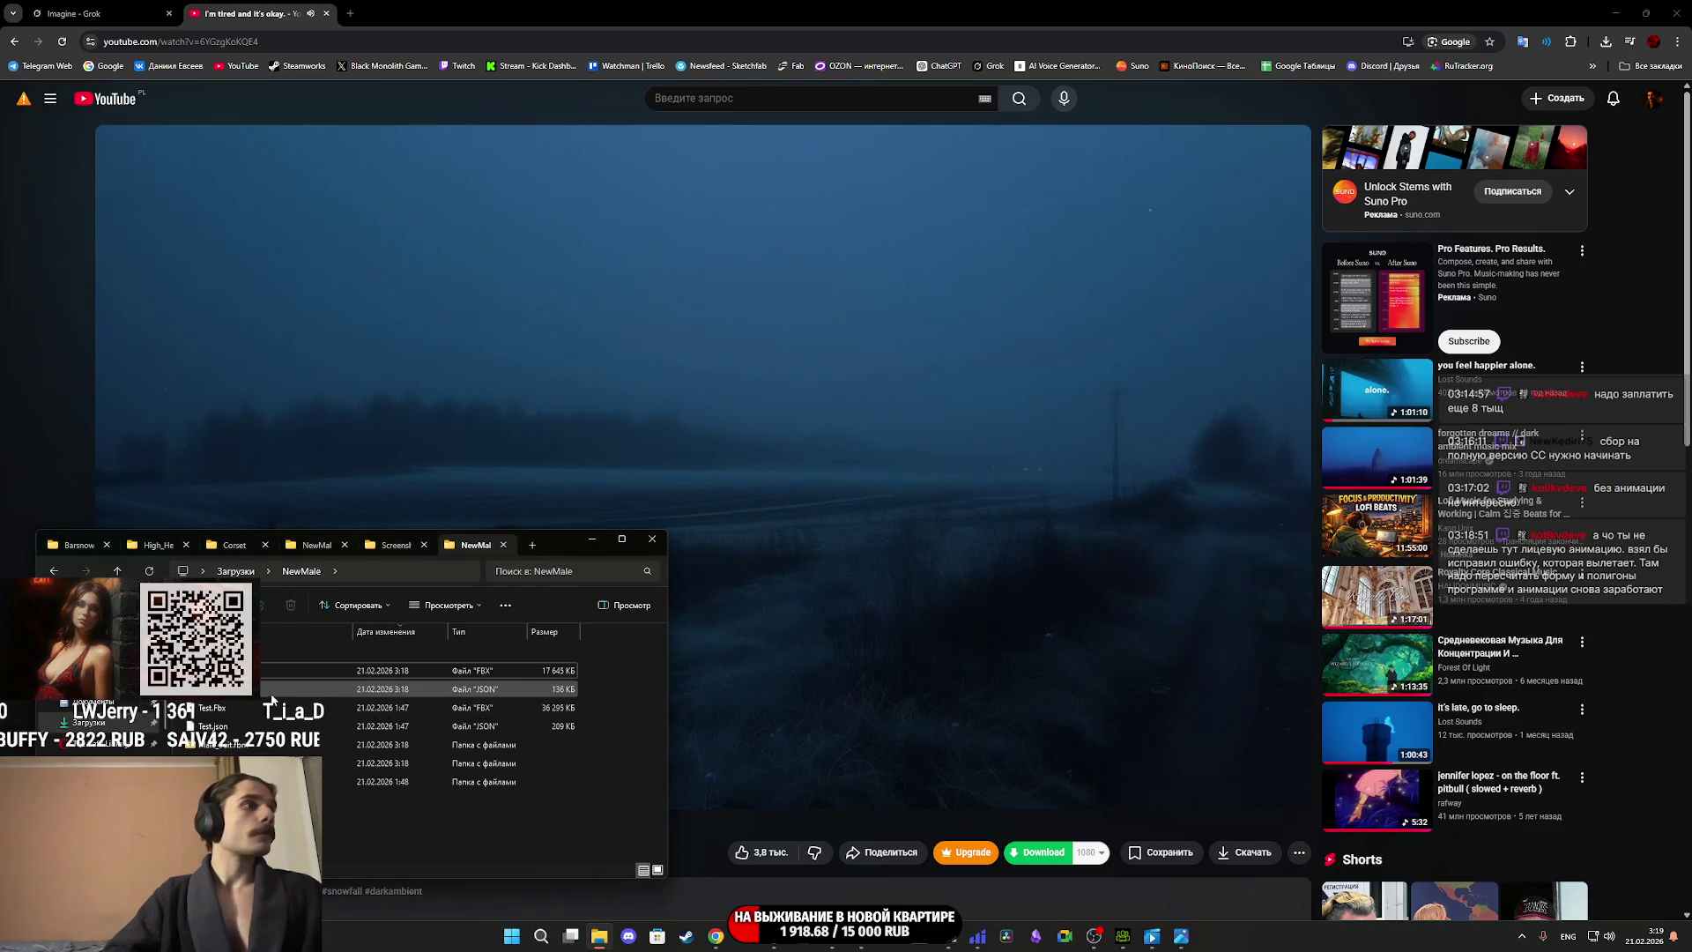
key("Delete")
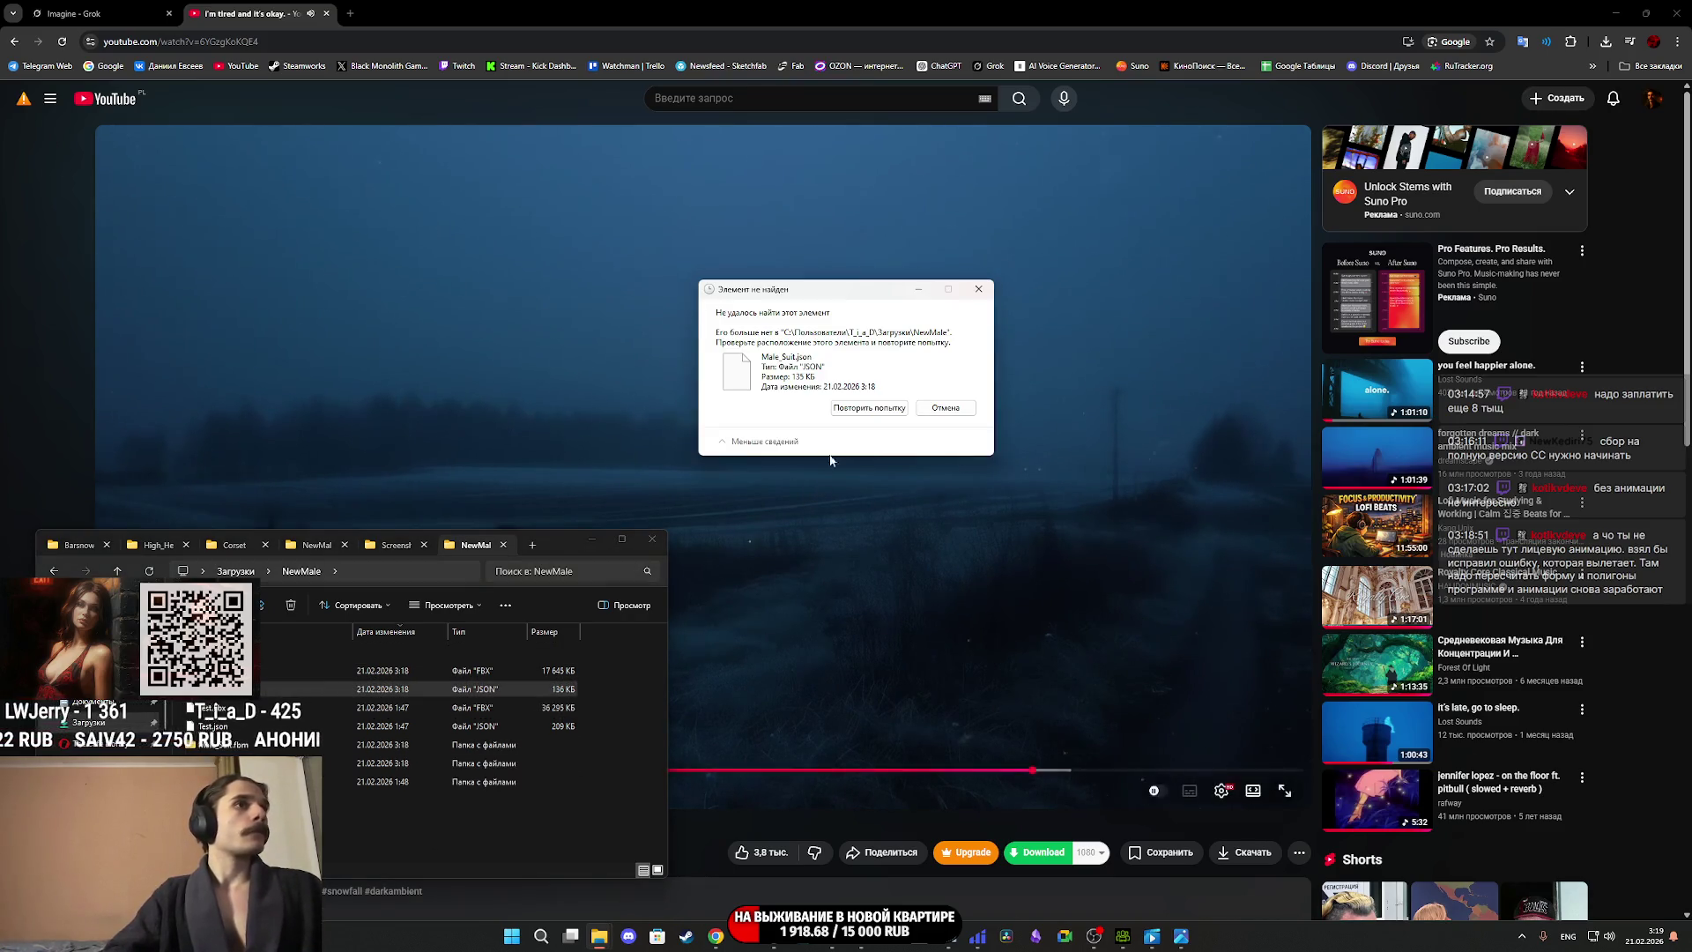
Retry and dismiss the remaining item-not-found warning in Explorer.
left_click(1123, 936)
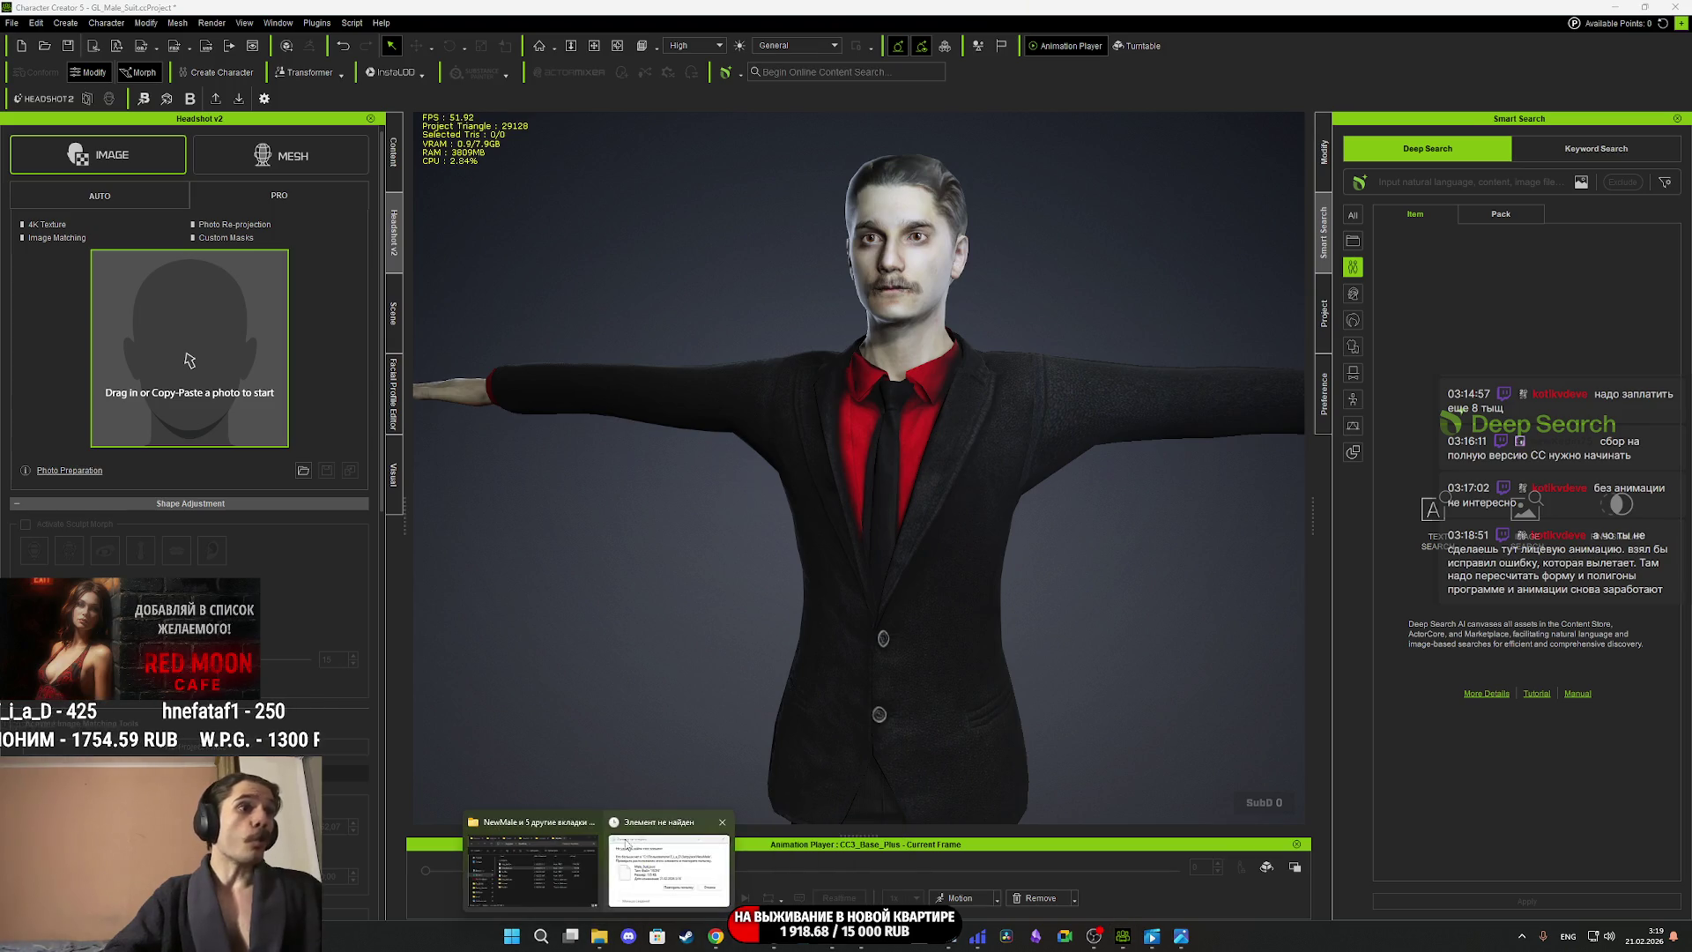
left_click(679, 869)
left_click(869, 408)
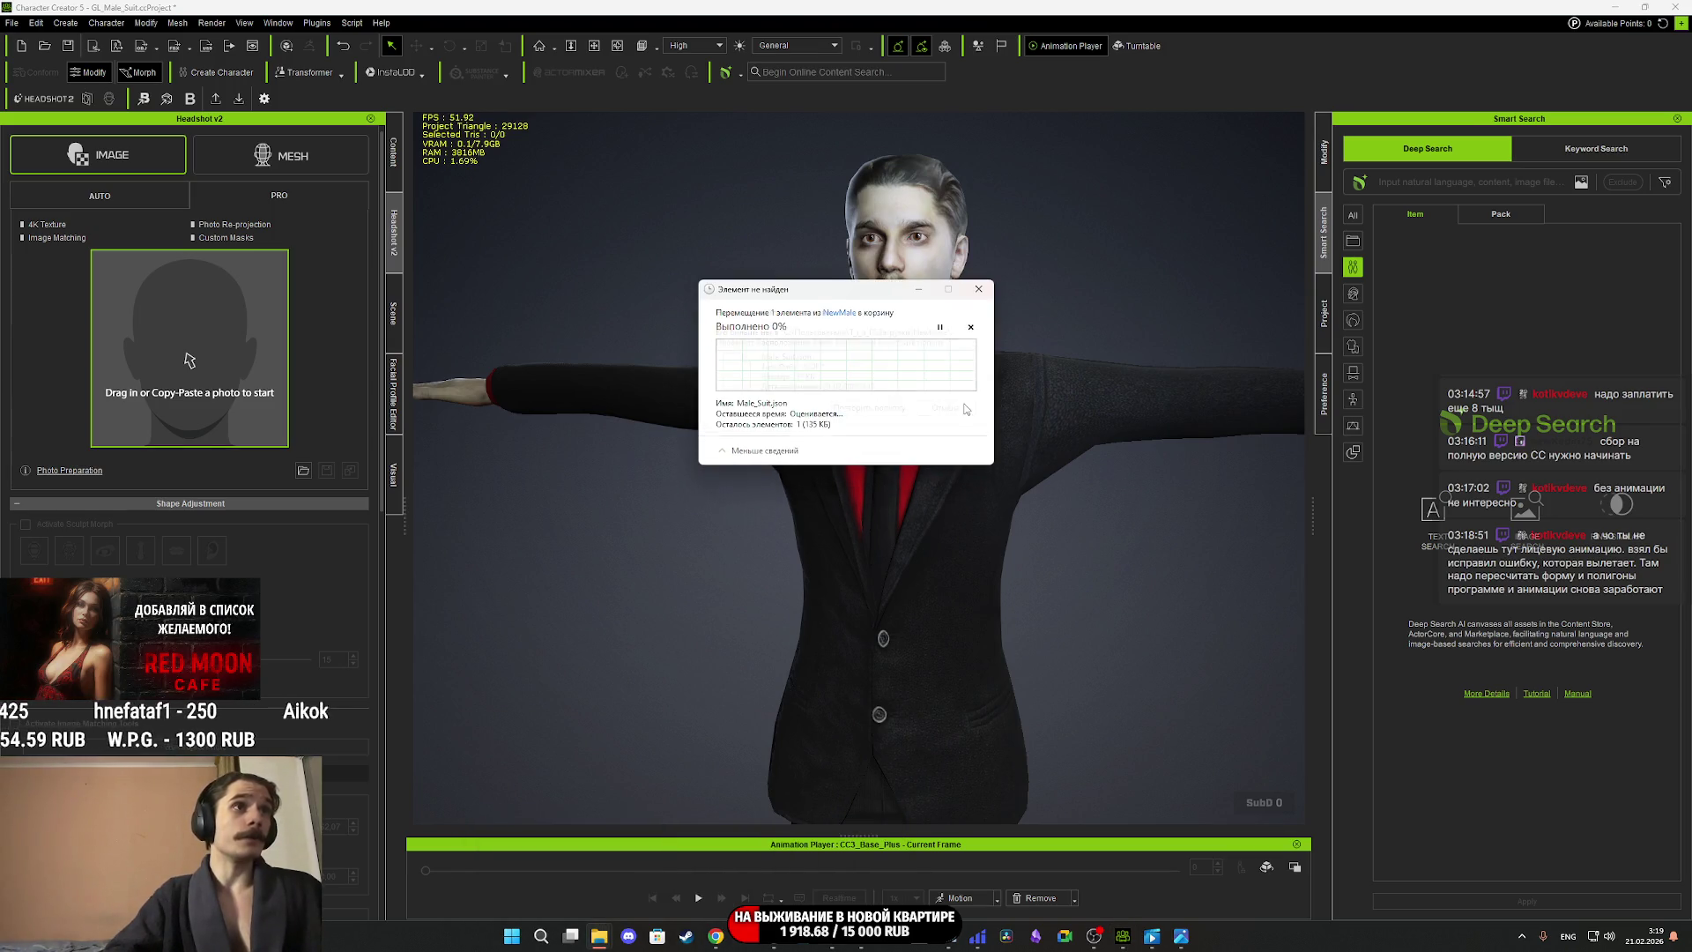
left_click(978, 292)
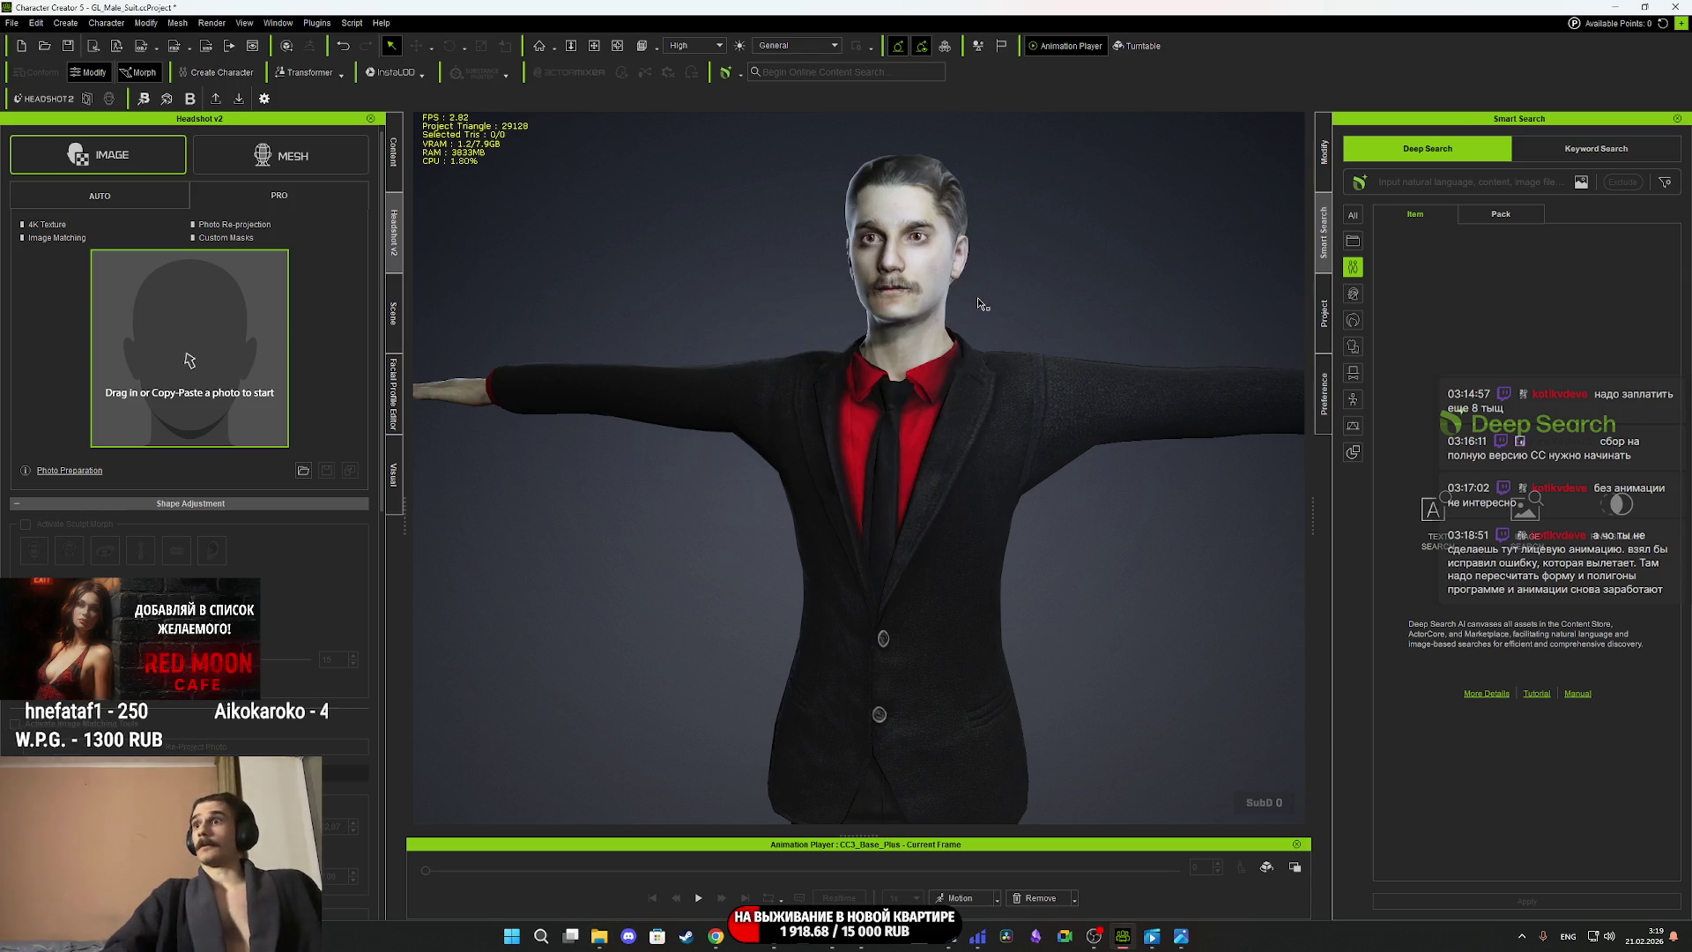
Create and open a new Male_Suit folder in NewMale, then show Character Creator's Scene list.
left_click(600, 941)
right_click(500, 822)
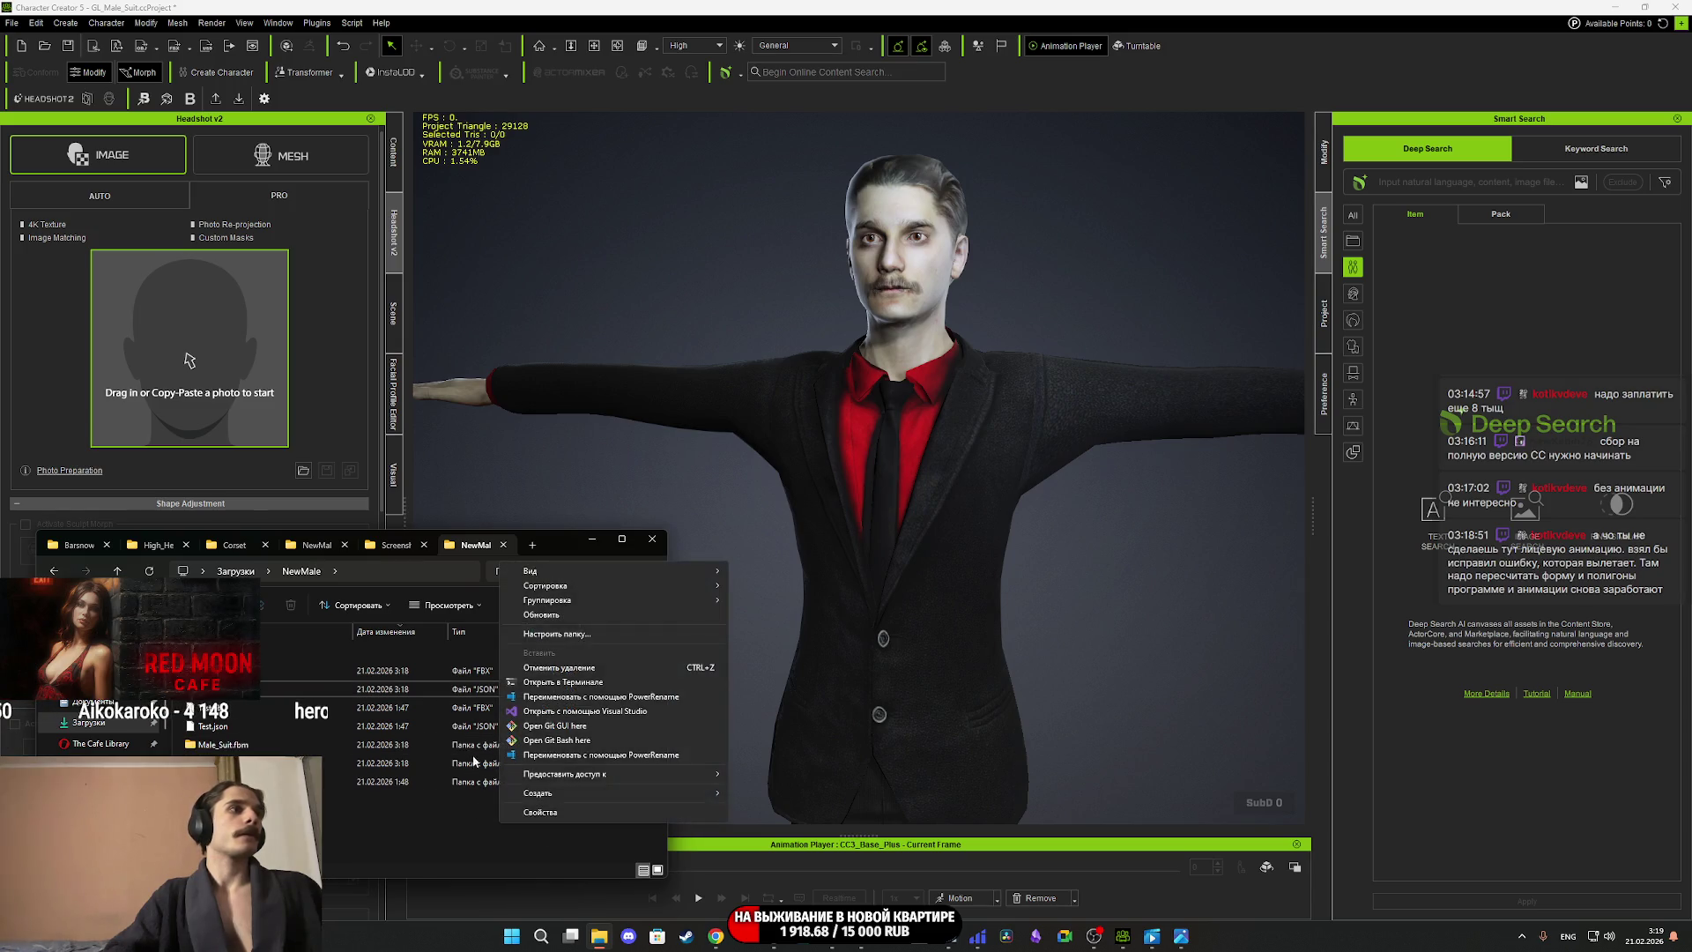
mouse_move(670, 793)
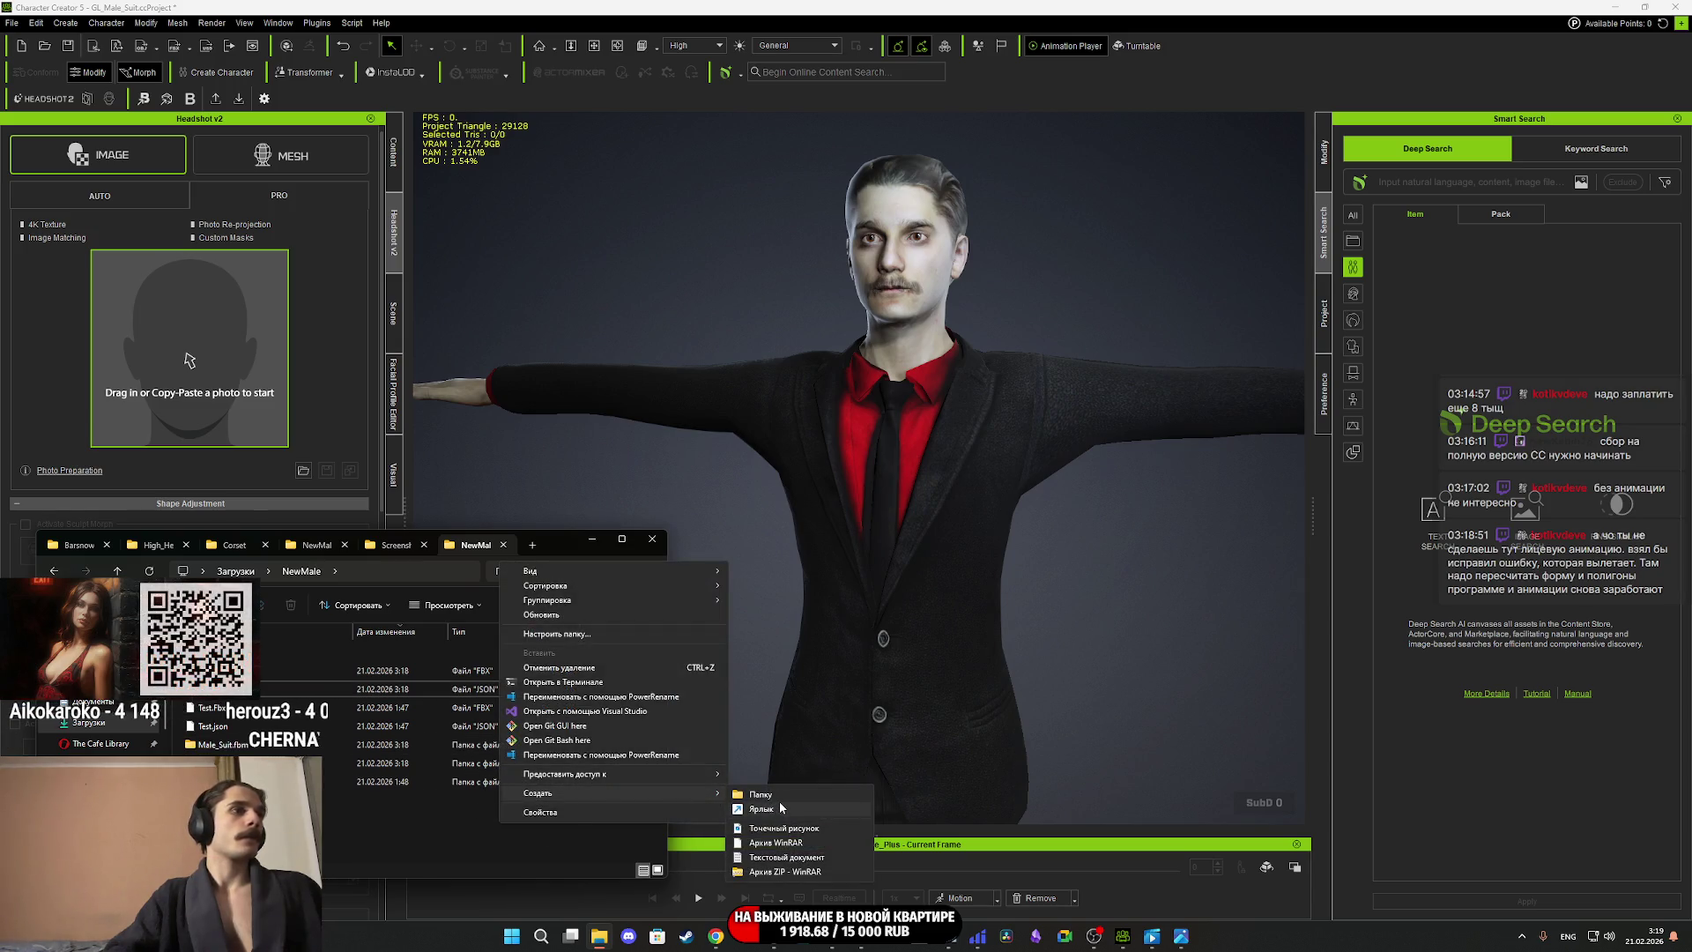
left_click(777, 798)
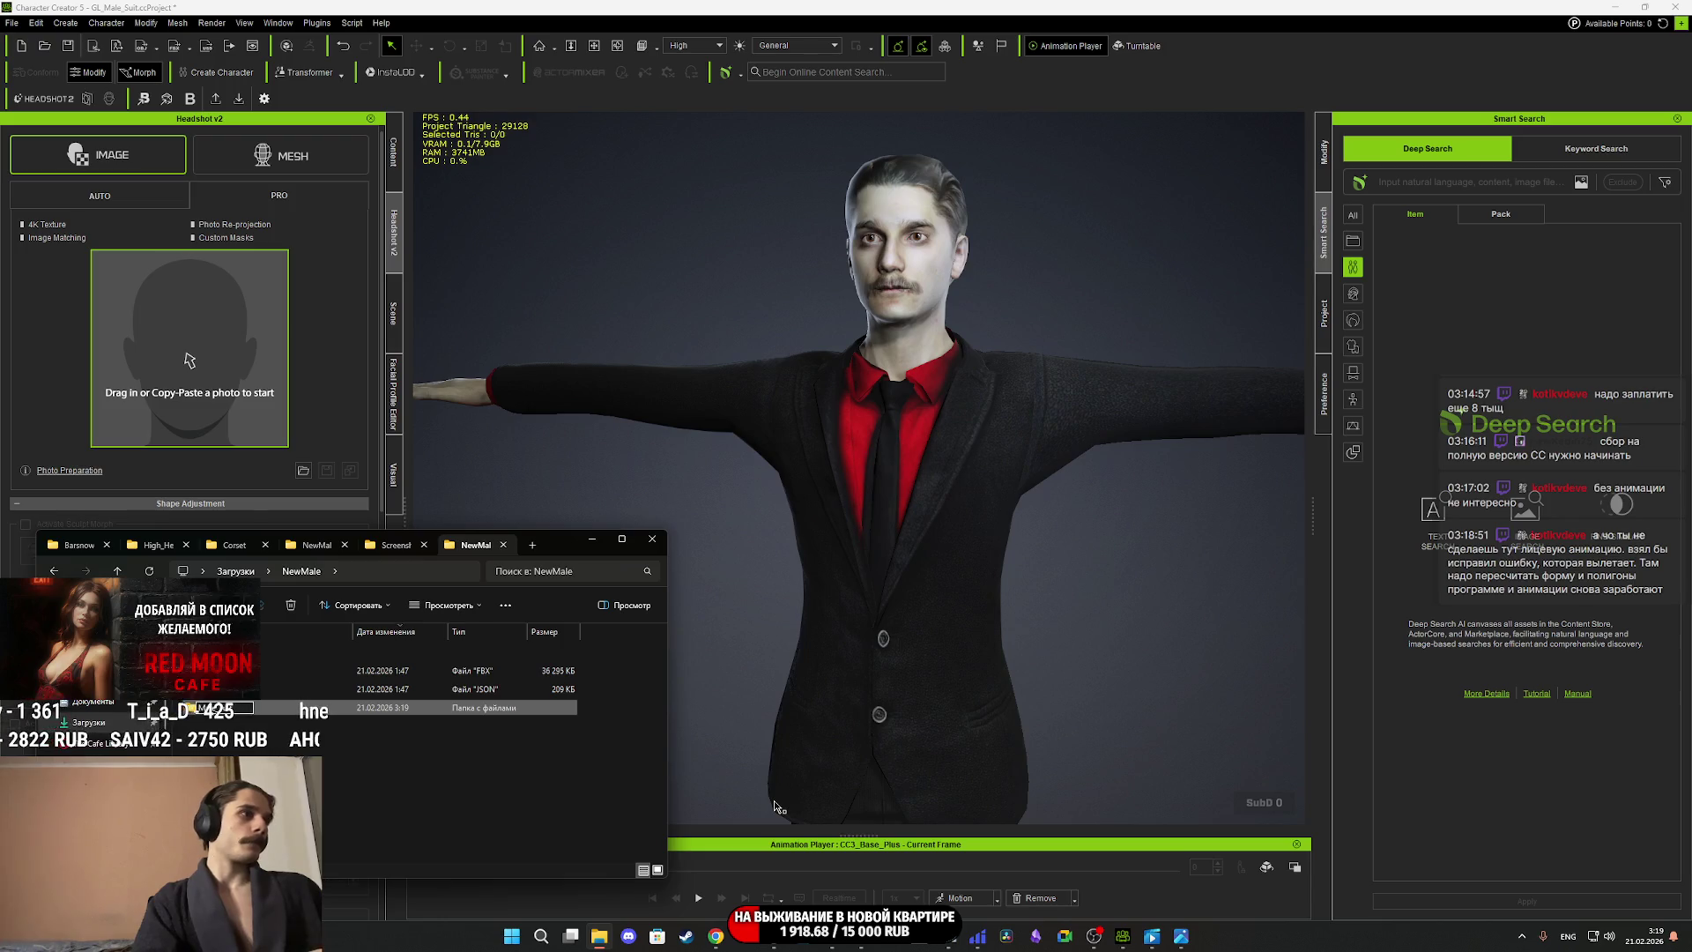
key("Return")
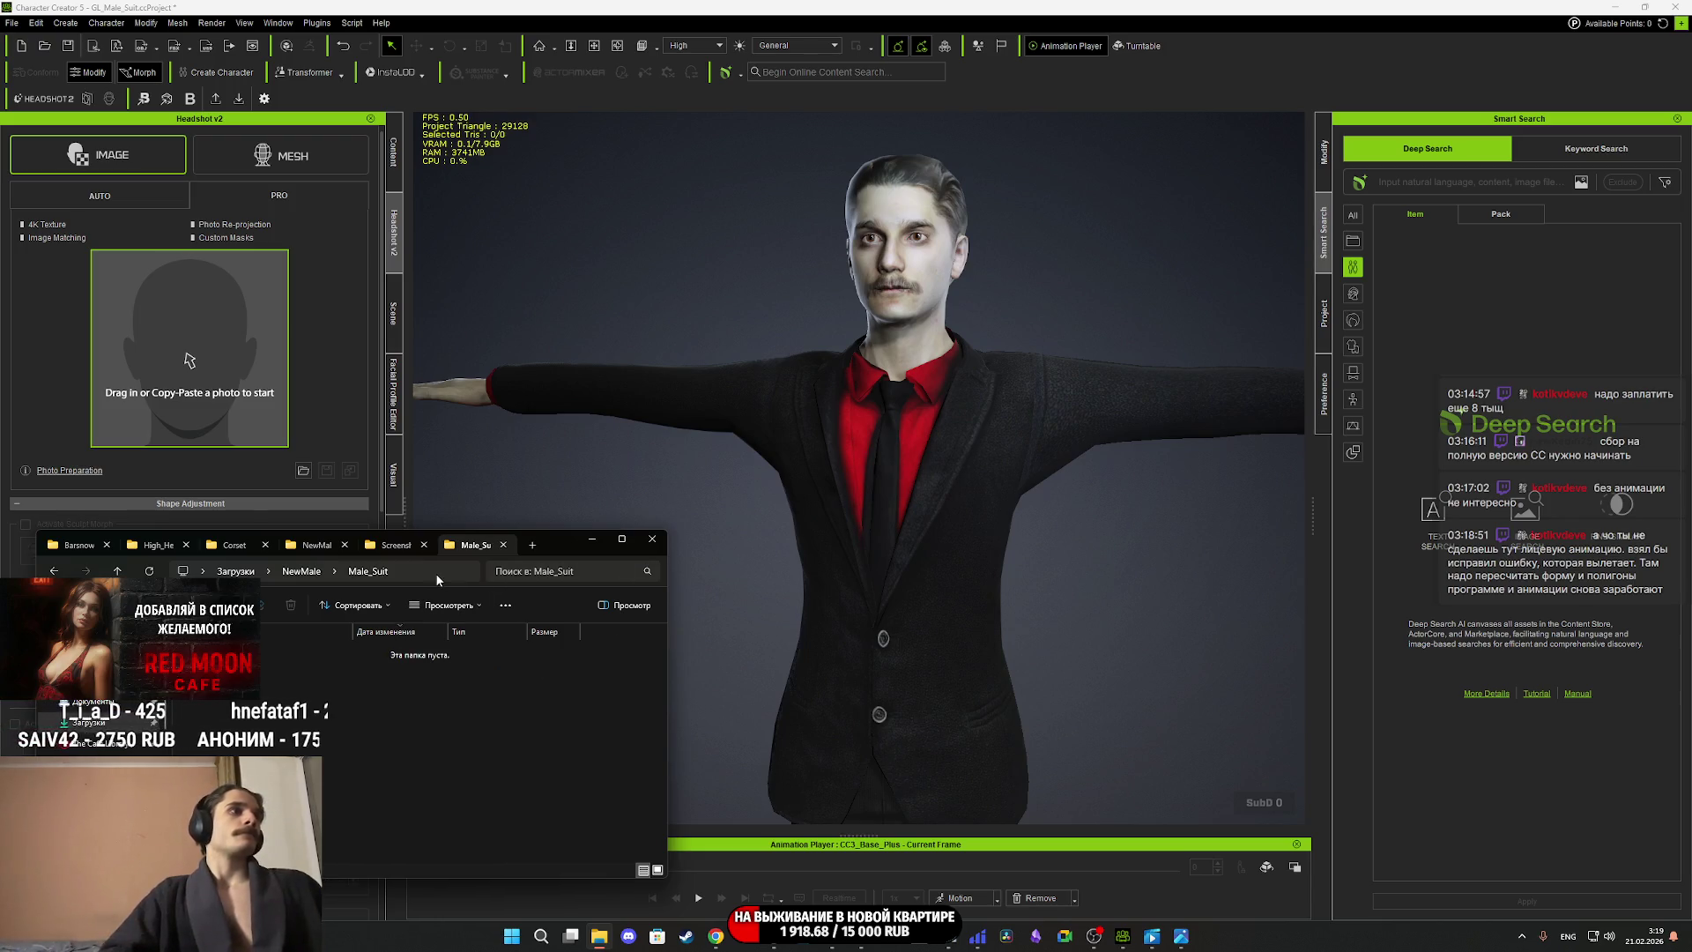
left_click(436, 573)
left_click(447, 6)
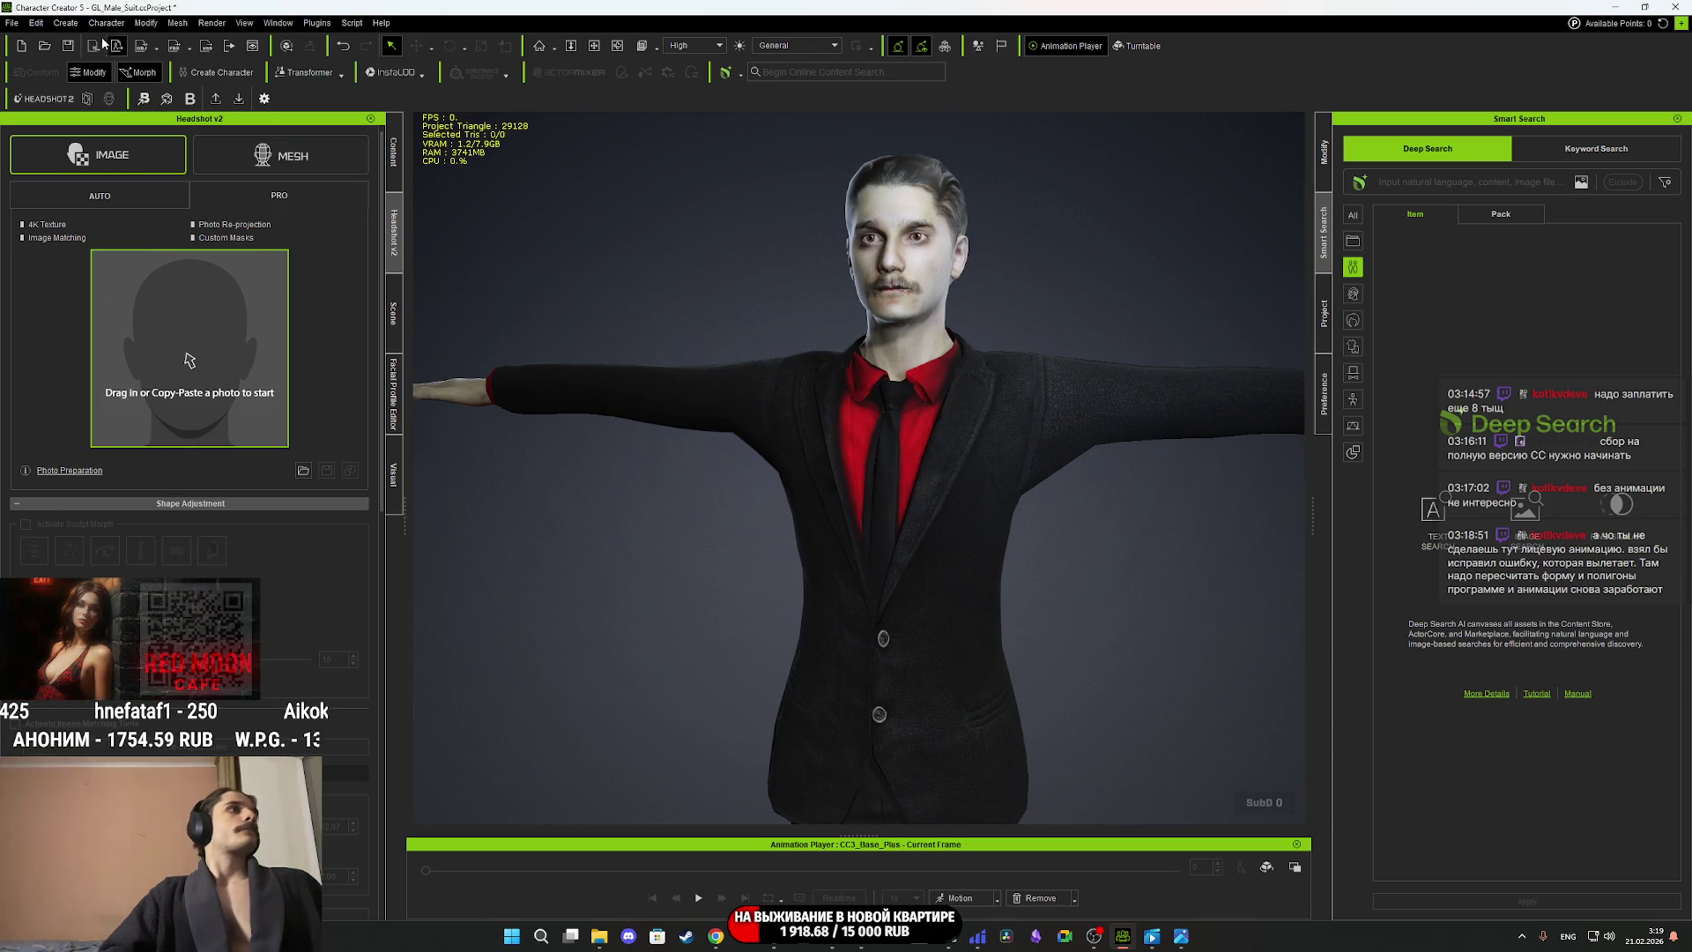
left_click(394, 313)
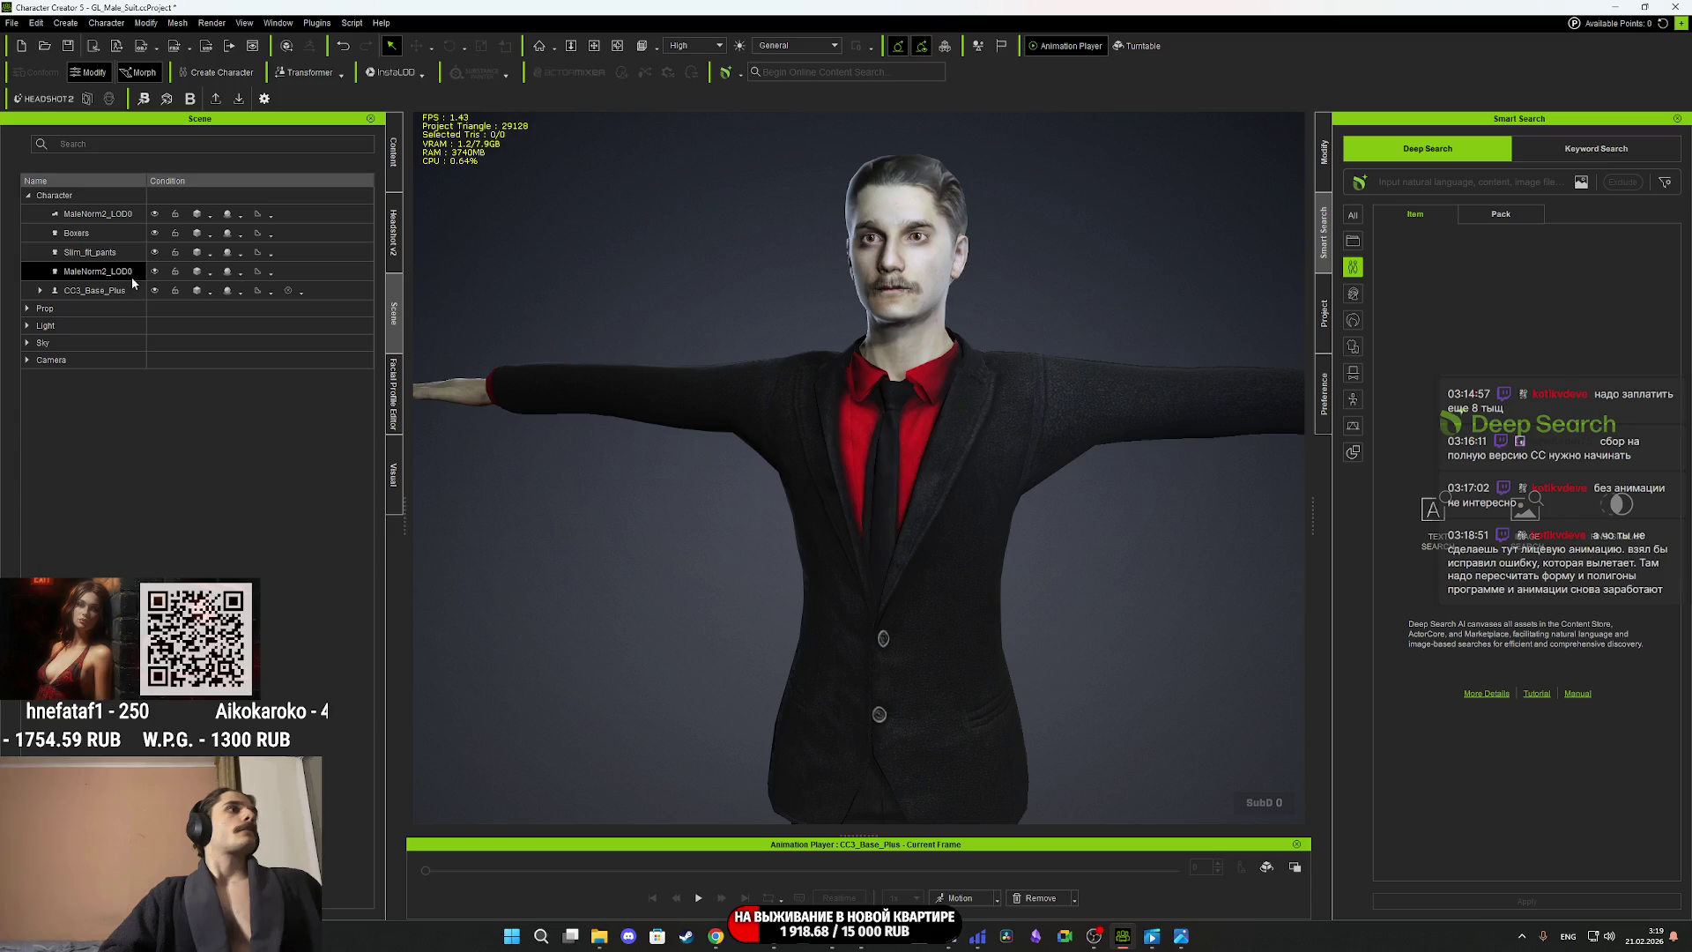
Export the clothed character as an InstaLOD-merged FBX into the Male_Suit folder.
left_click(12, 23)
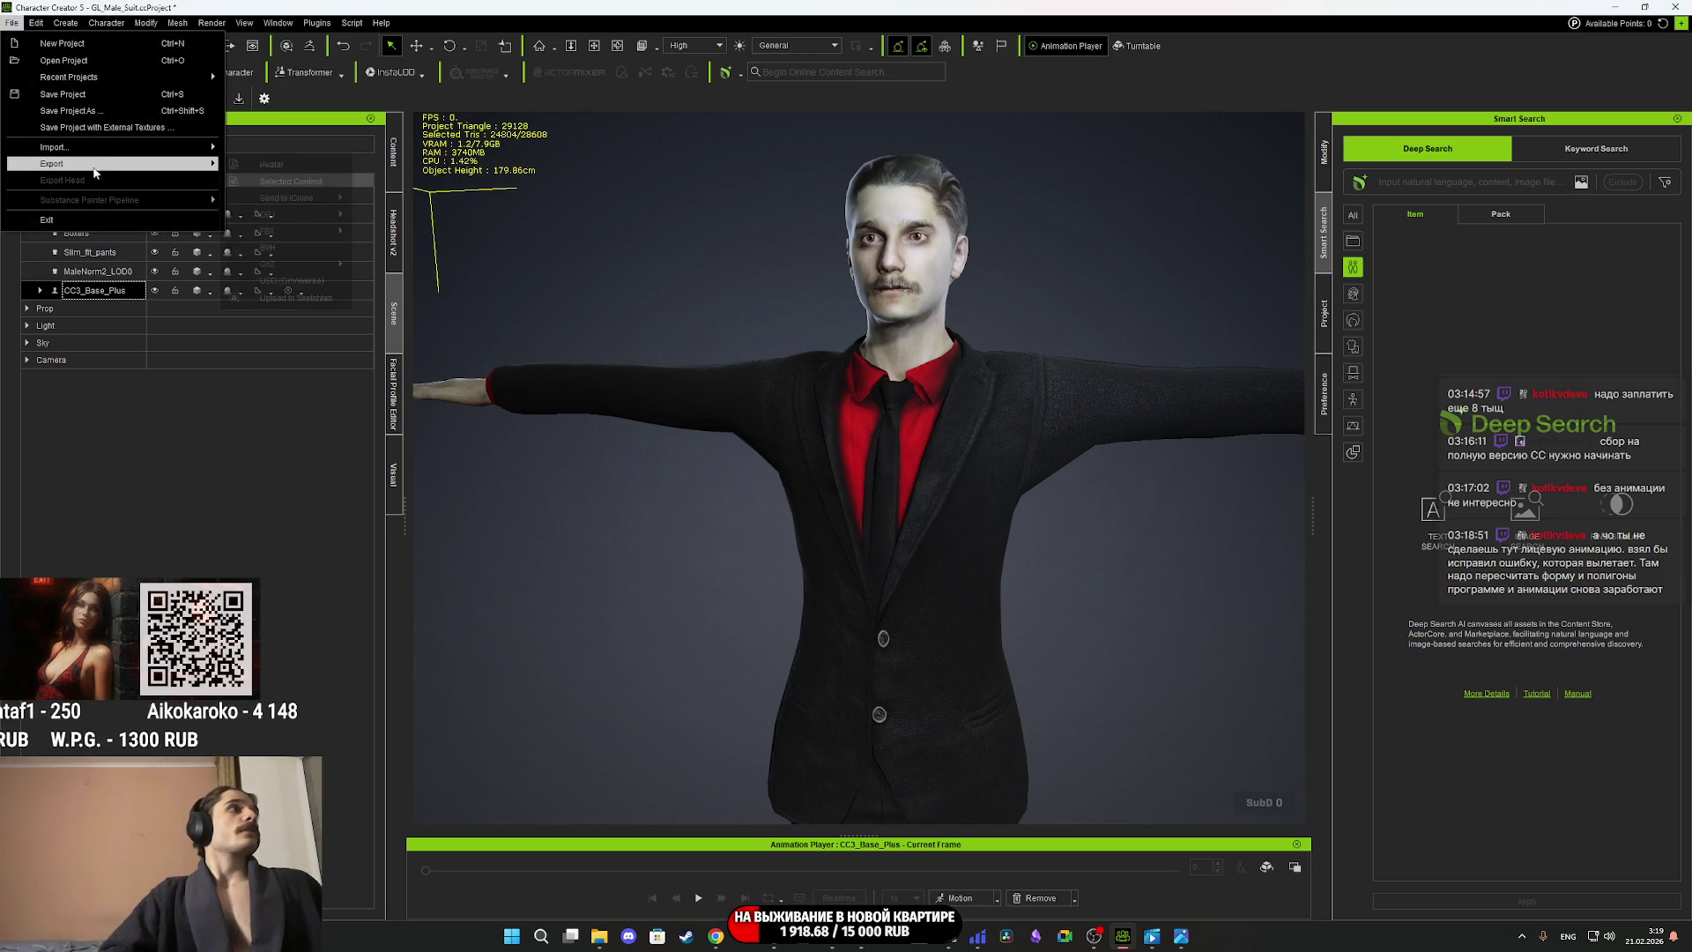
mouse_move(307, 239)
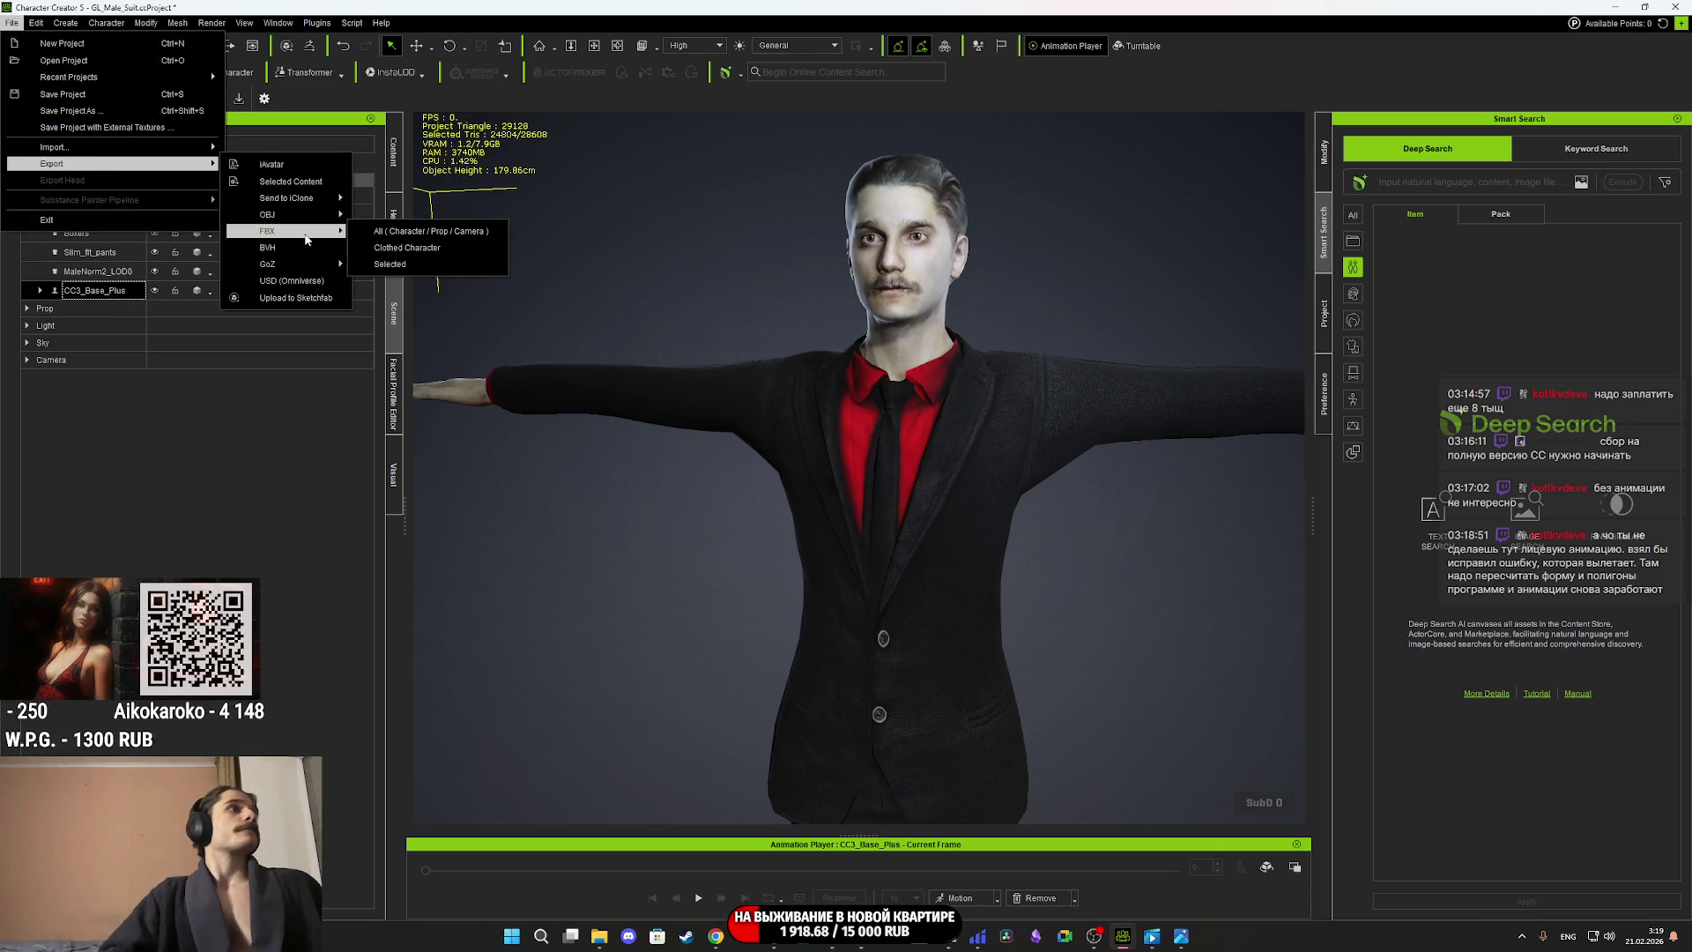
left_click(423, 249)
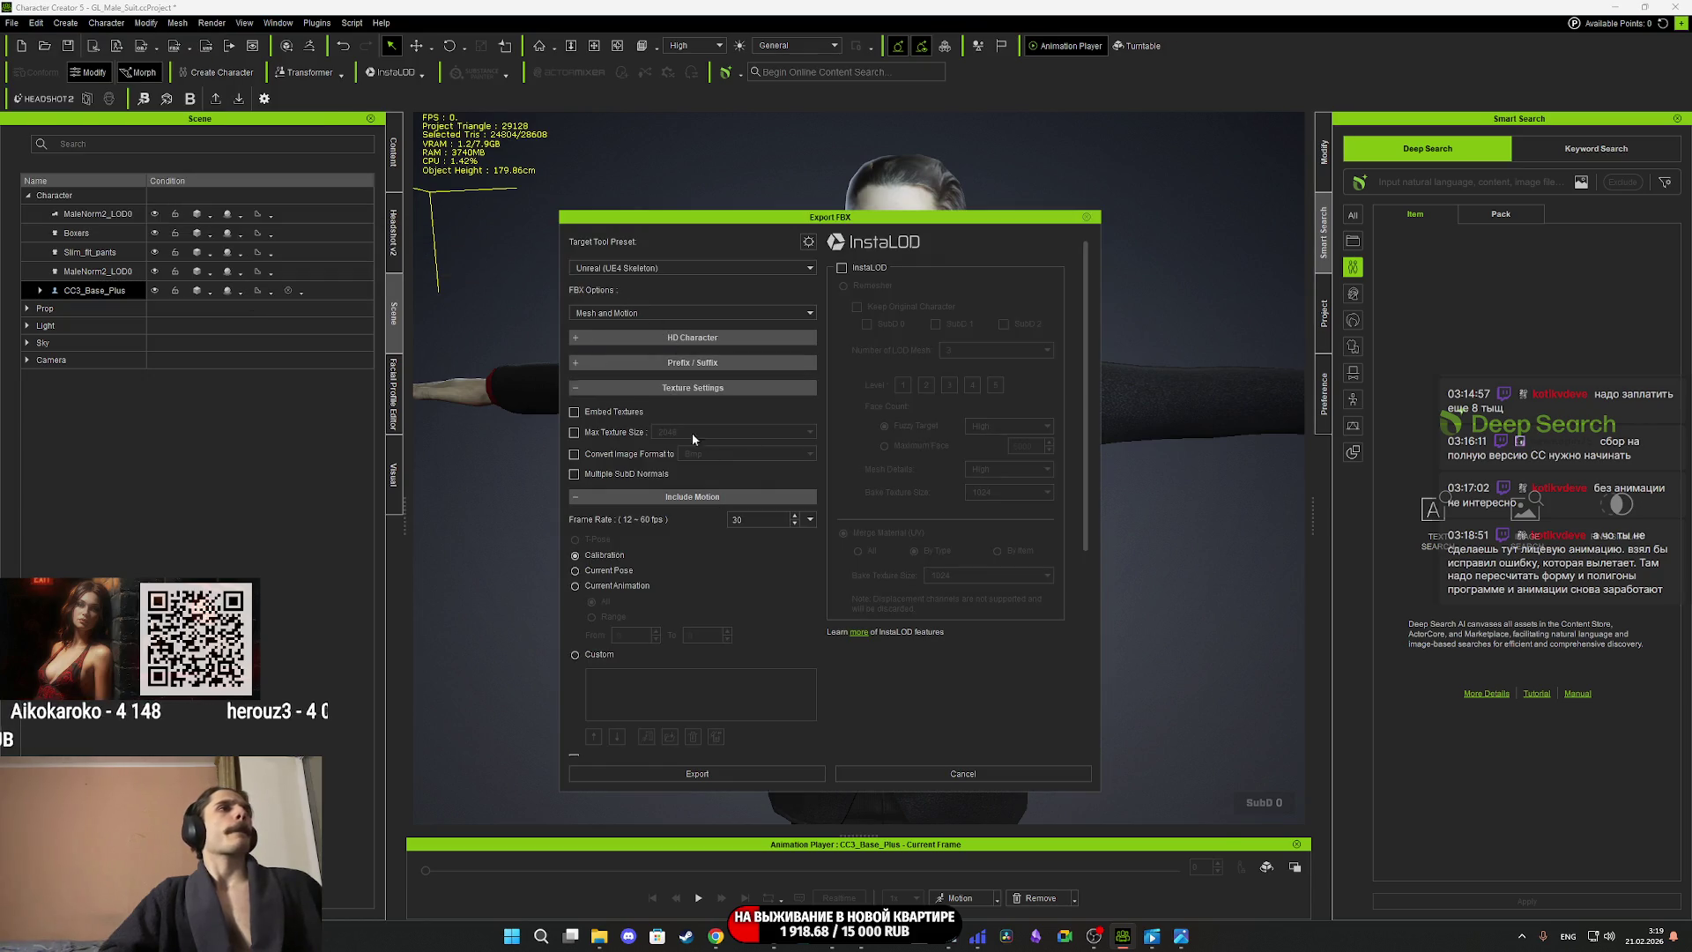
left_click(841, 269)
left_click(706, 774)
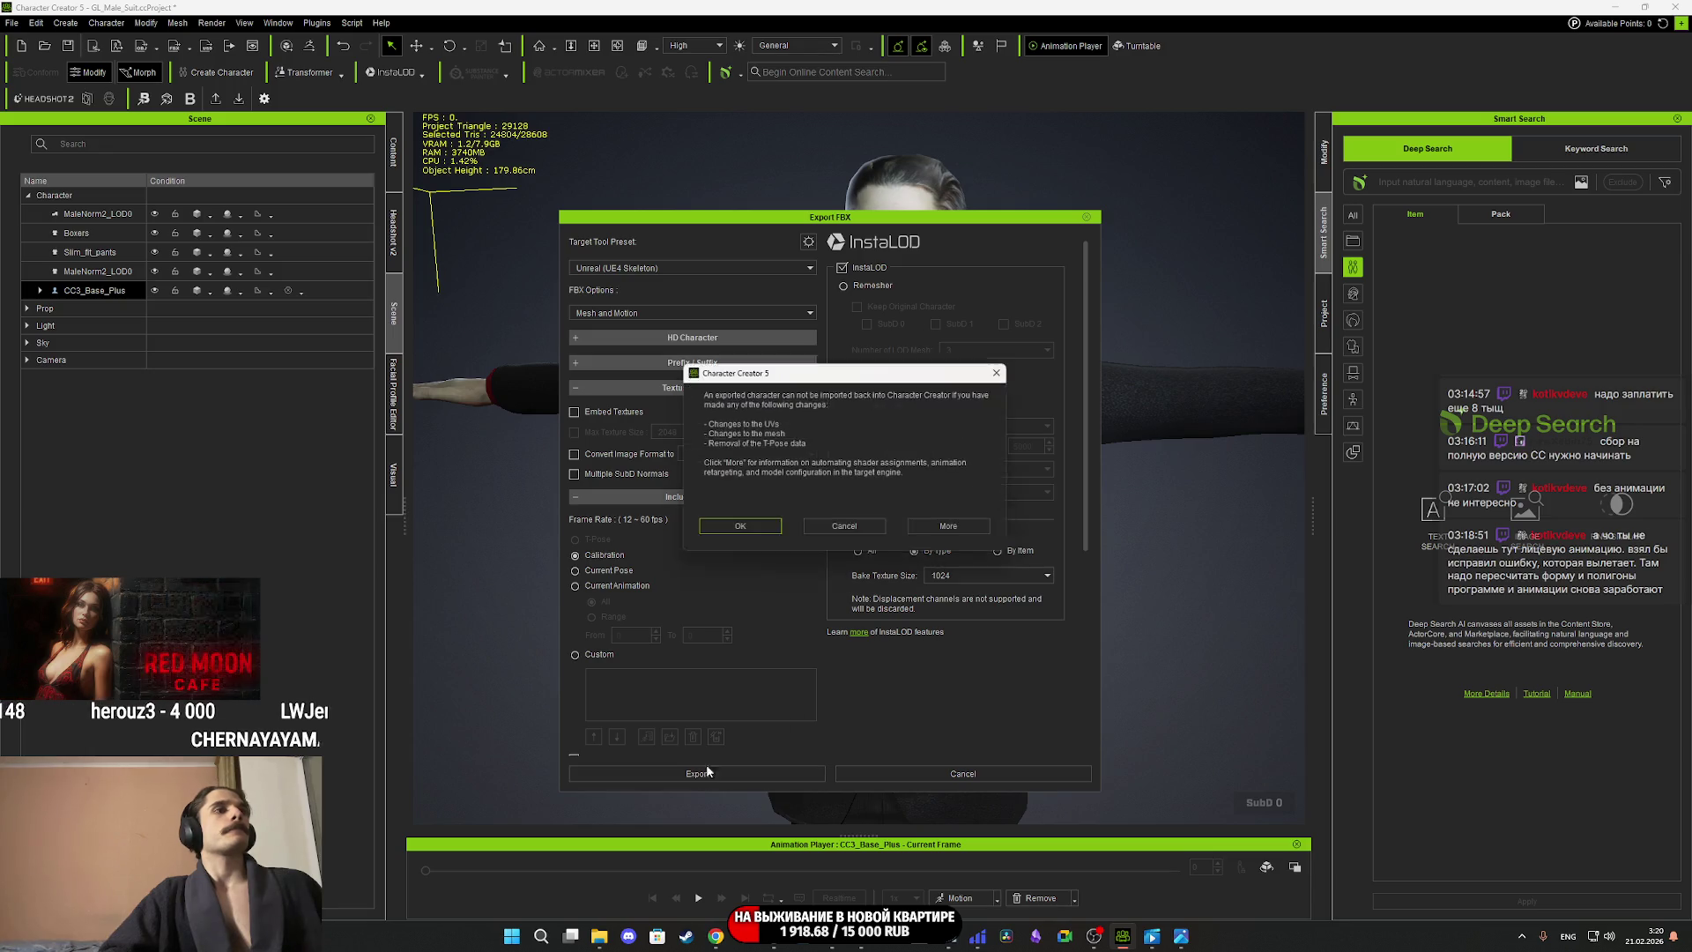
left_click(740, 525)
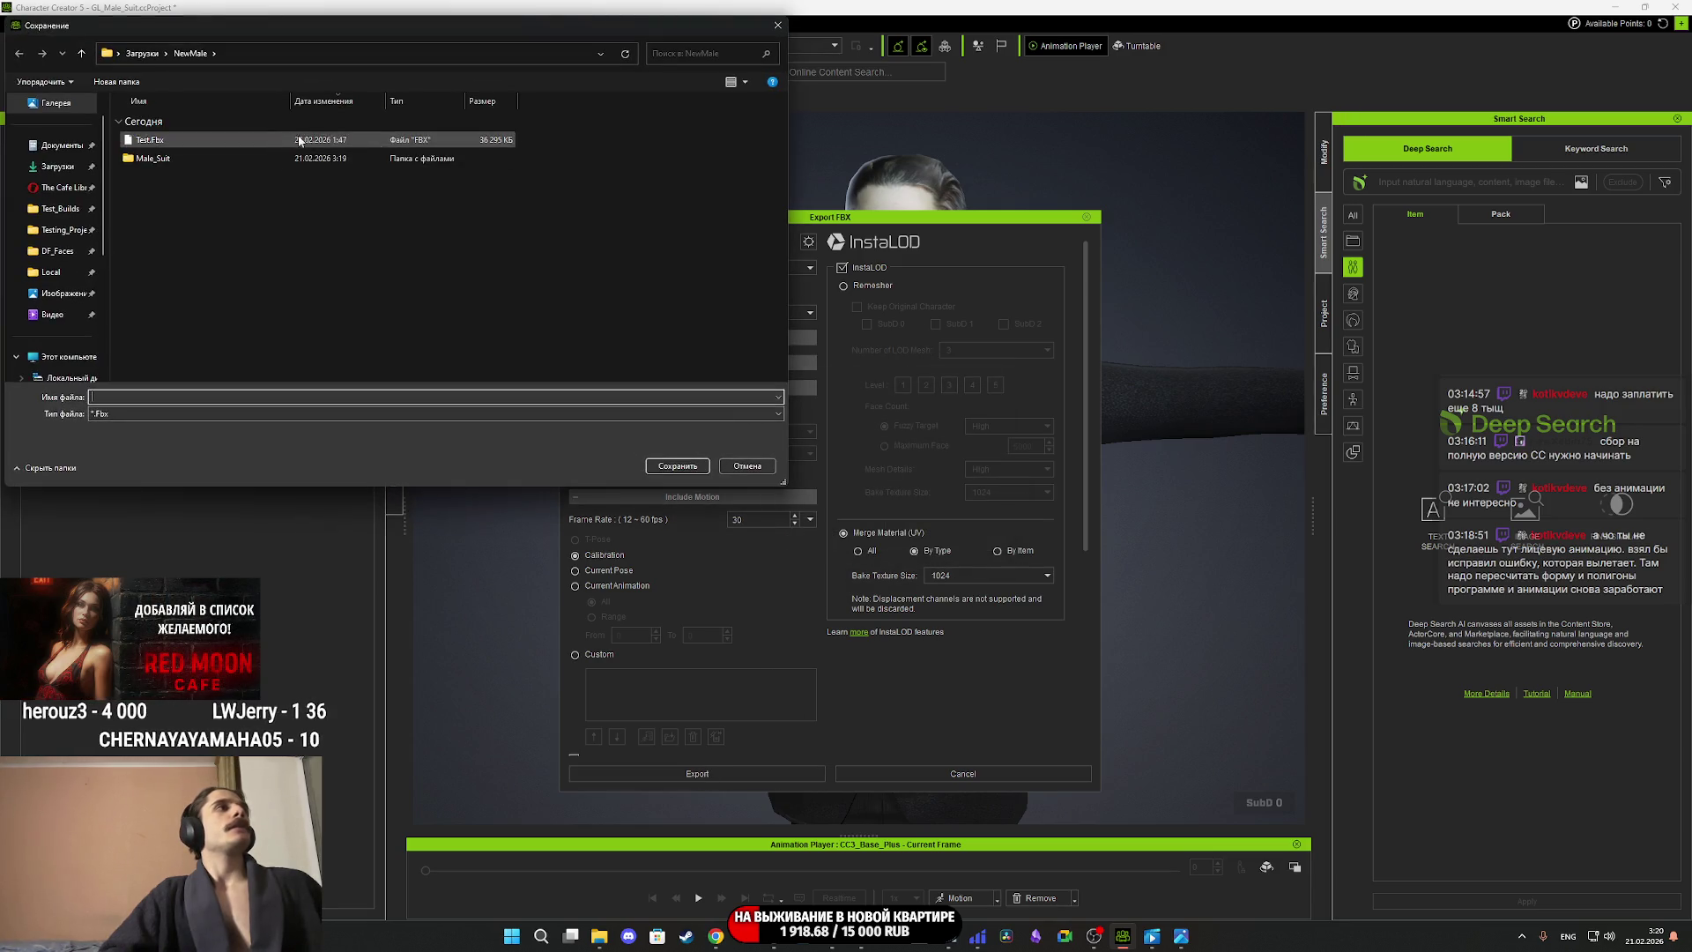
double_click(171, 158)
type("Male_Suit")
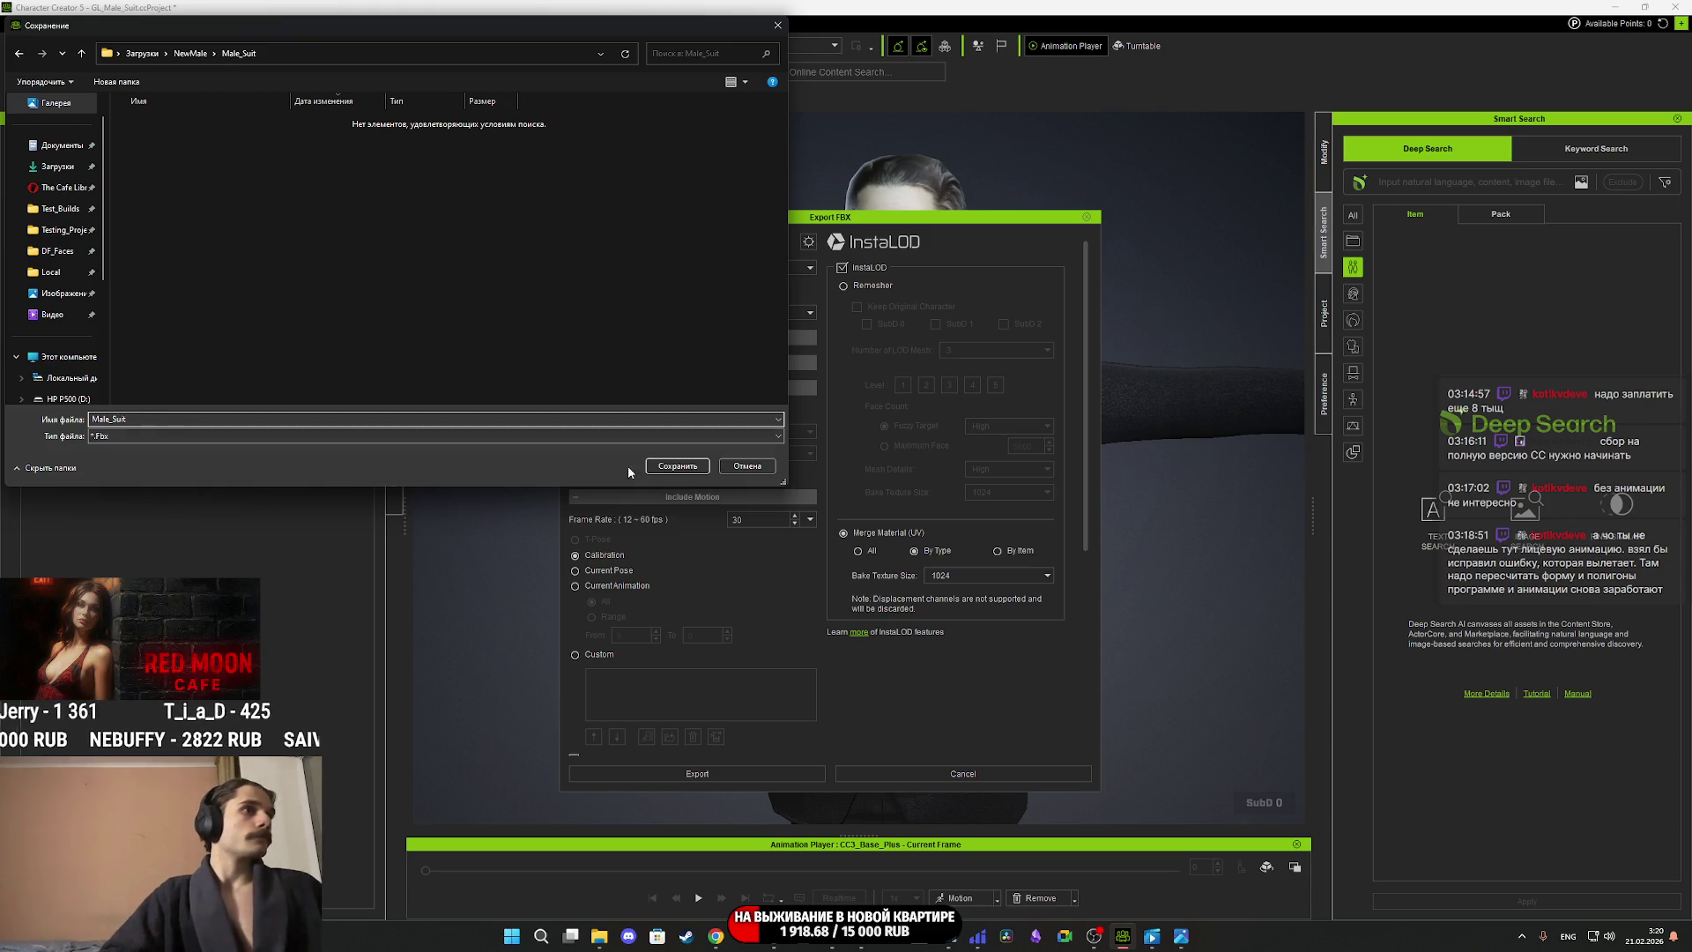
left_click(675, 467)
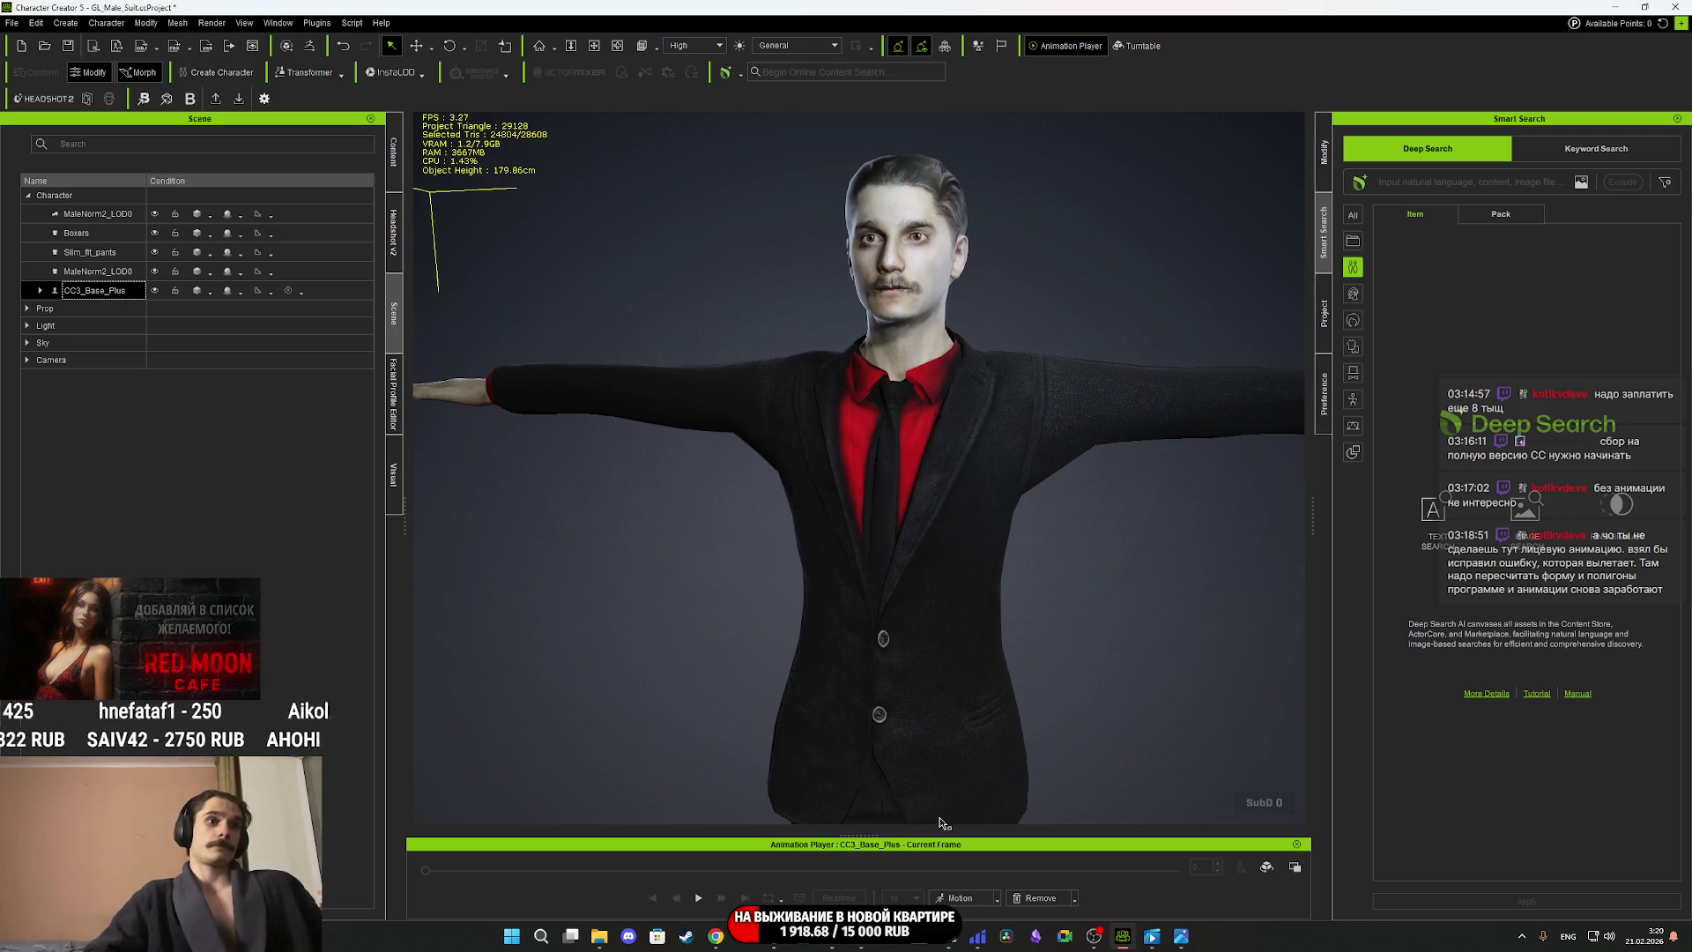
Minimize Character Creator and YouTube to return to the Male_Suit folder in Explorer.
left_click(1618, 8)
left_click(1618, 9)
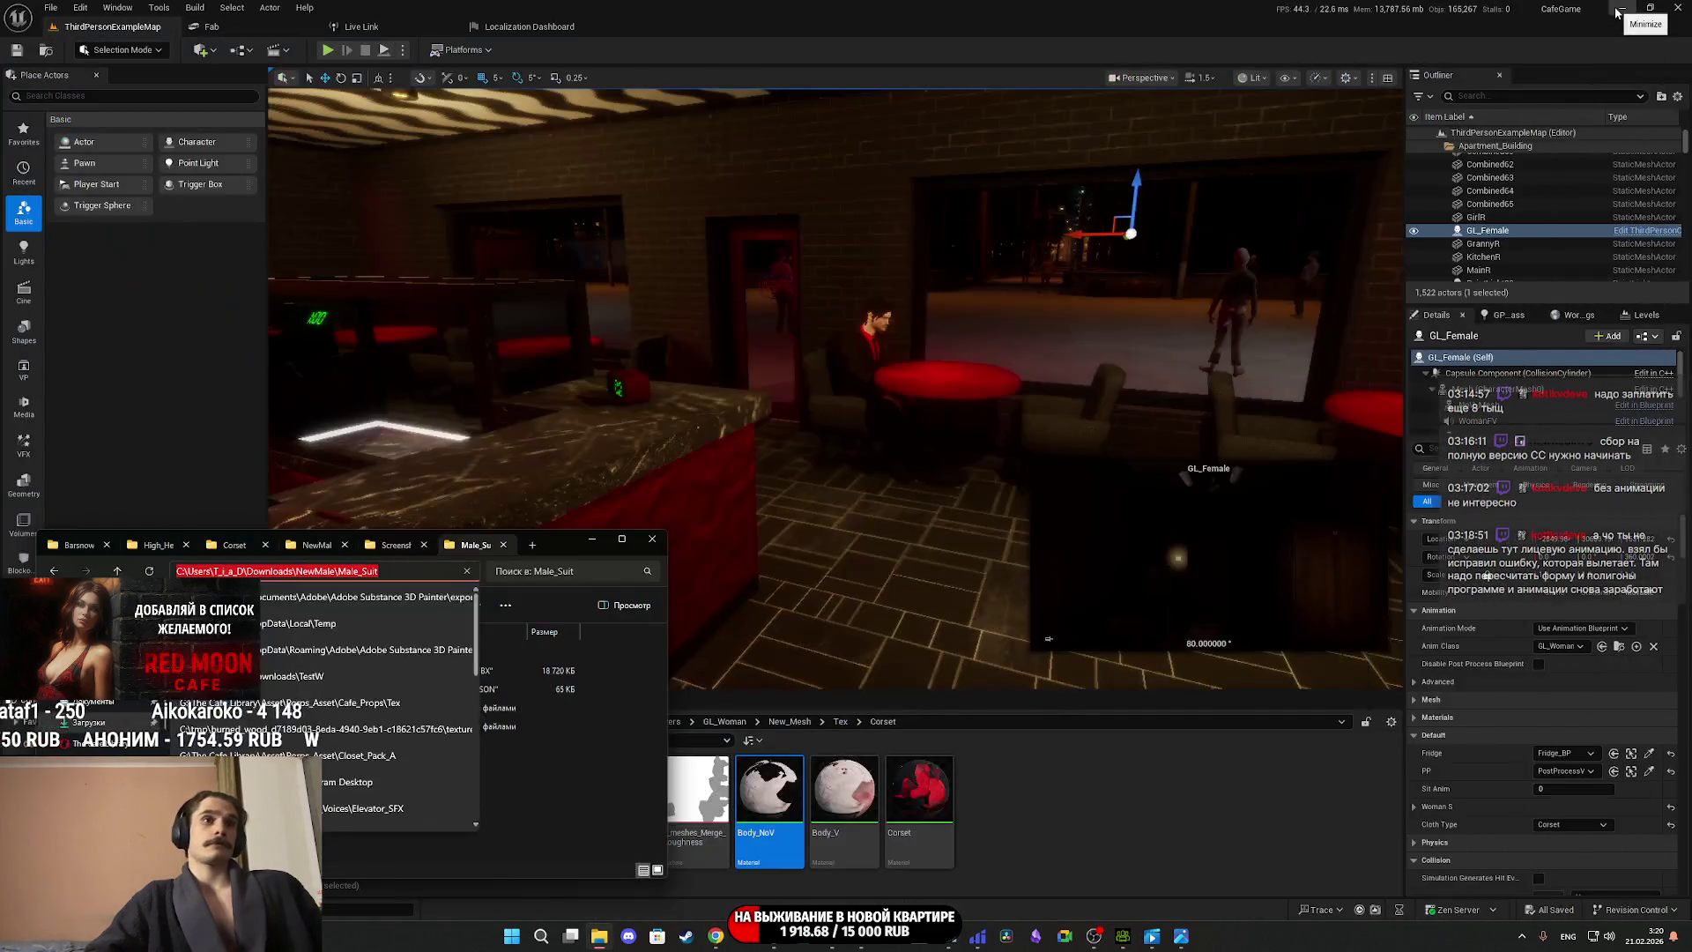
left_click(608, 701)
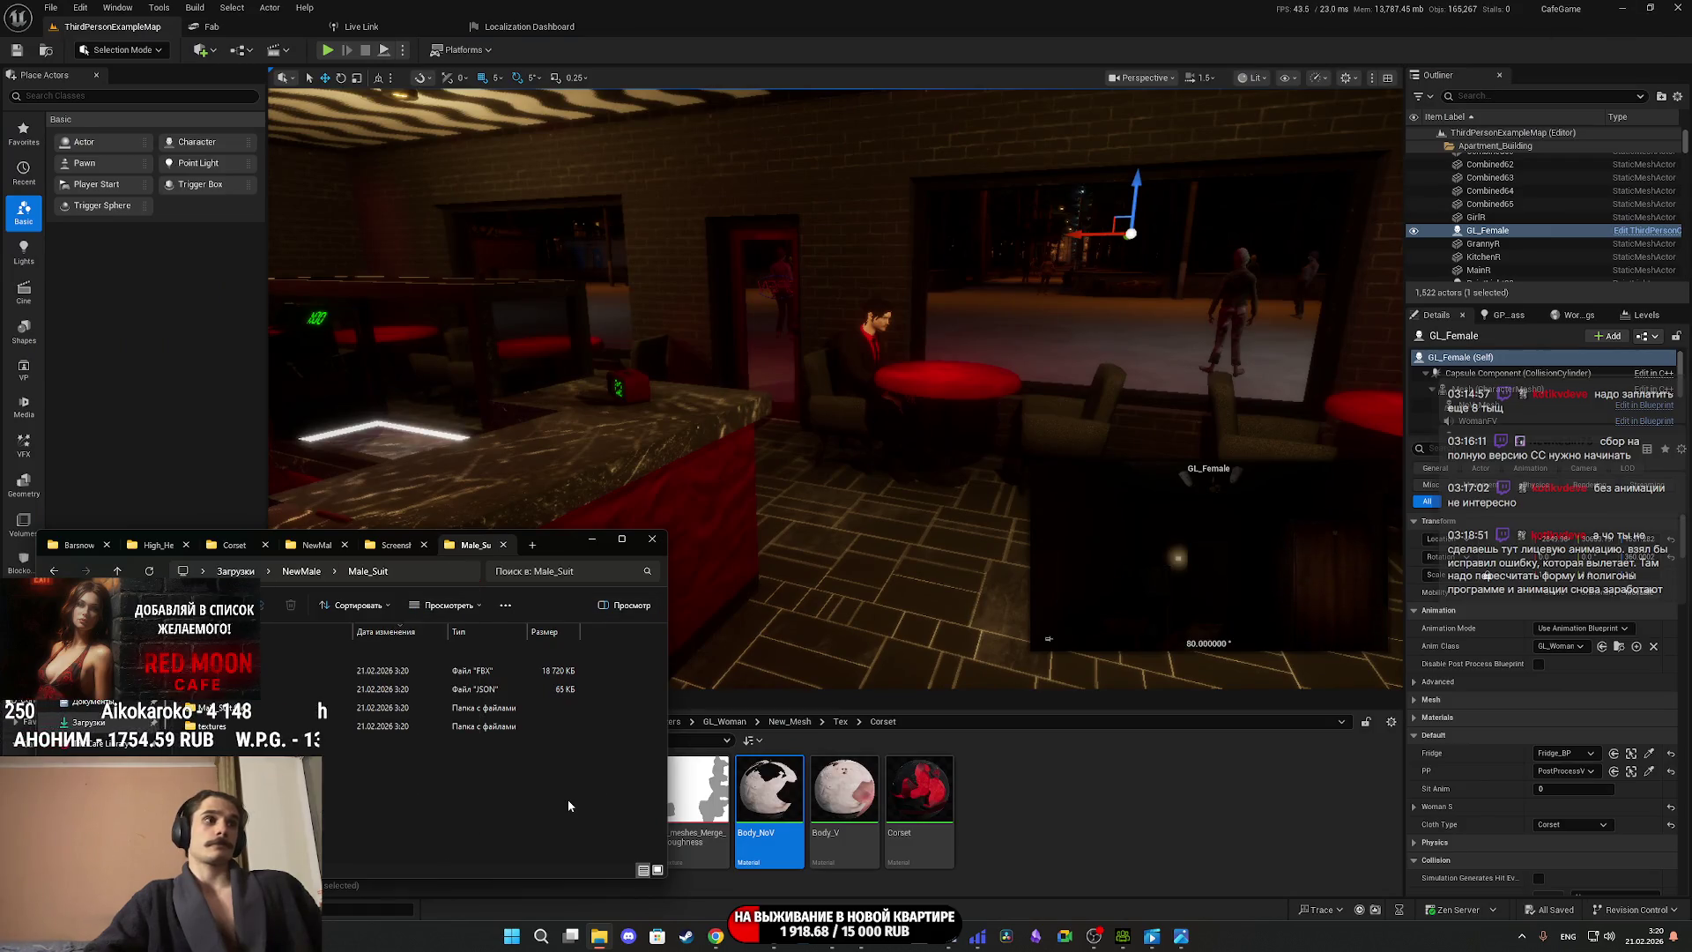
Open Male_Suit.fbm in large icons and zoom into 3_meshes_Merge_Diffuse.png.
double_click(242, 714)
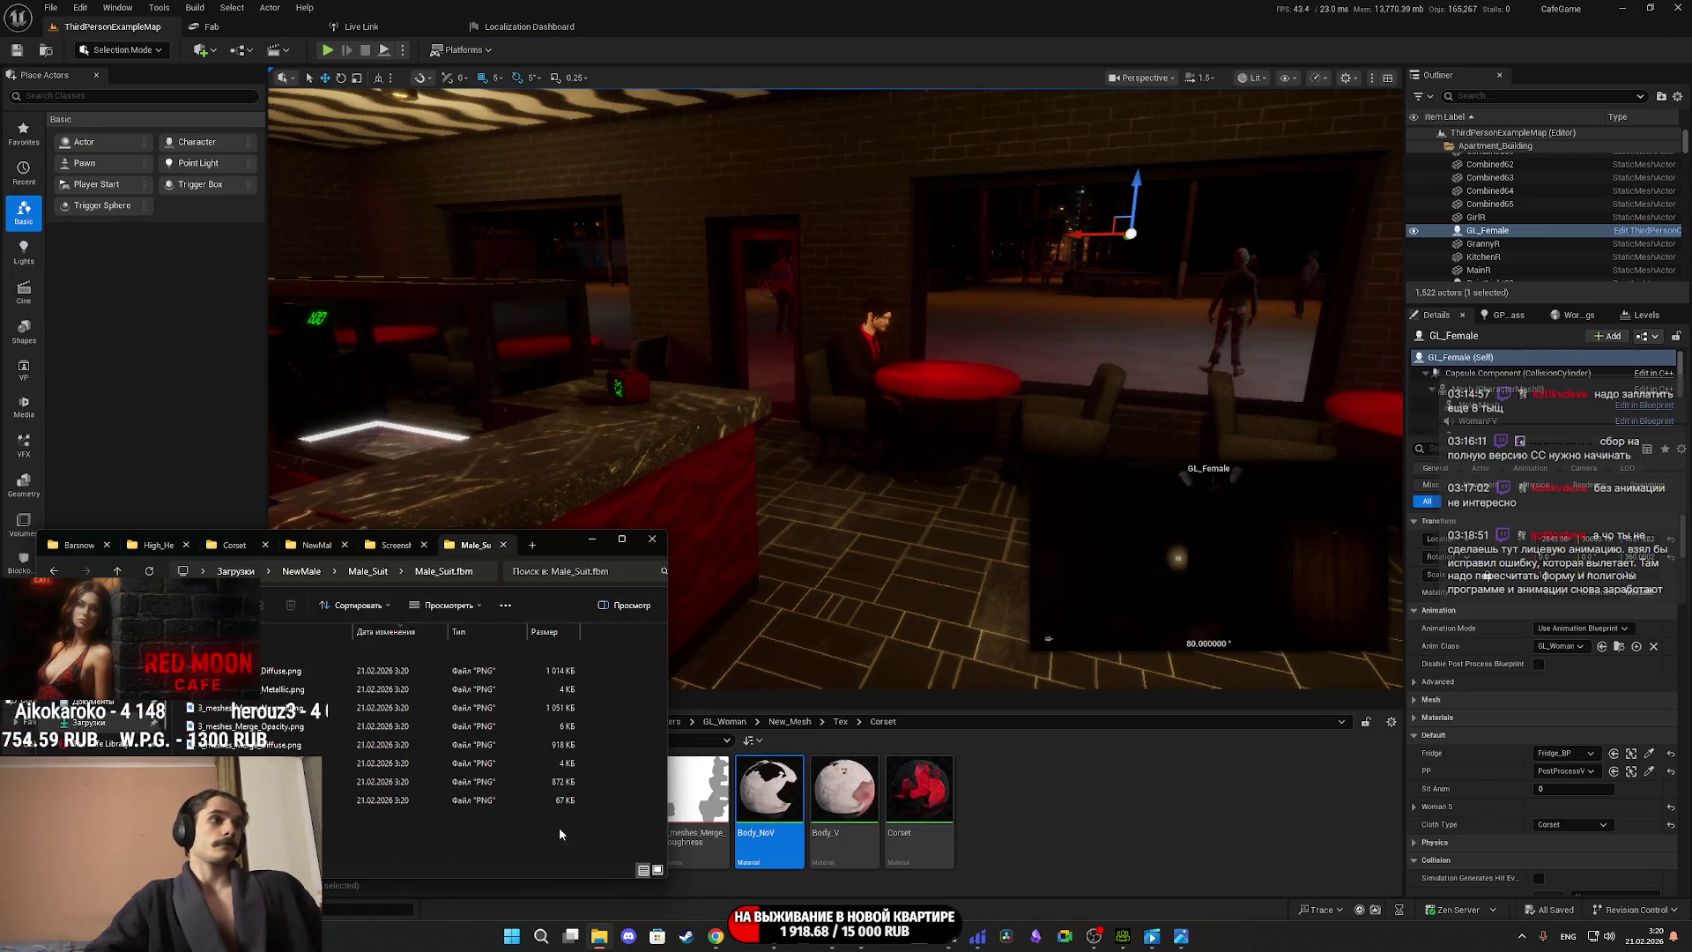
left_click(659, 871)
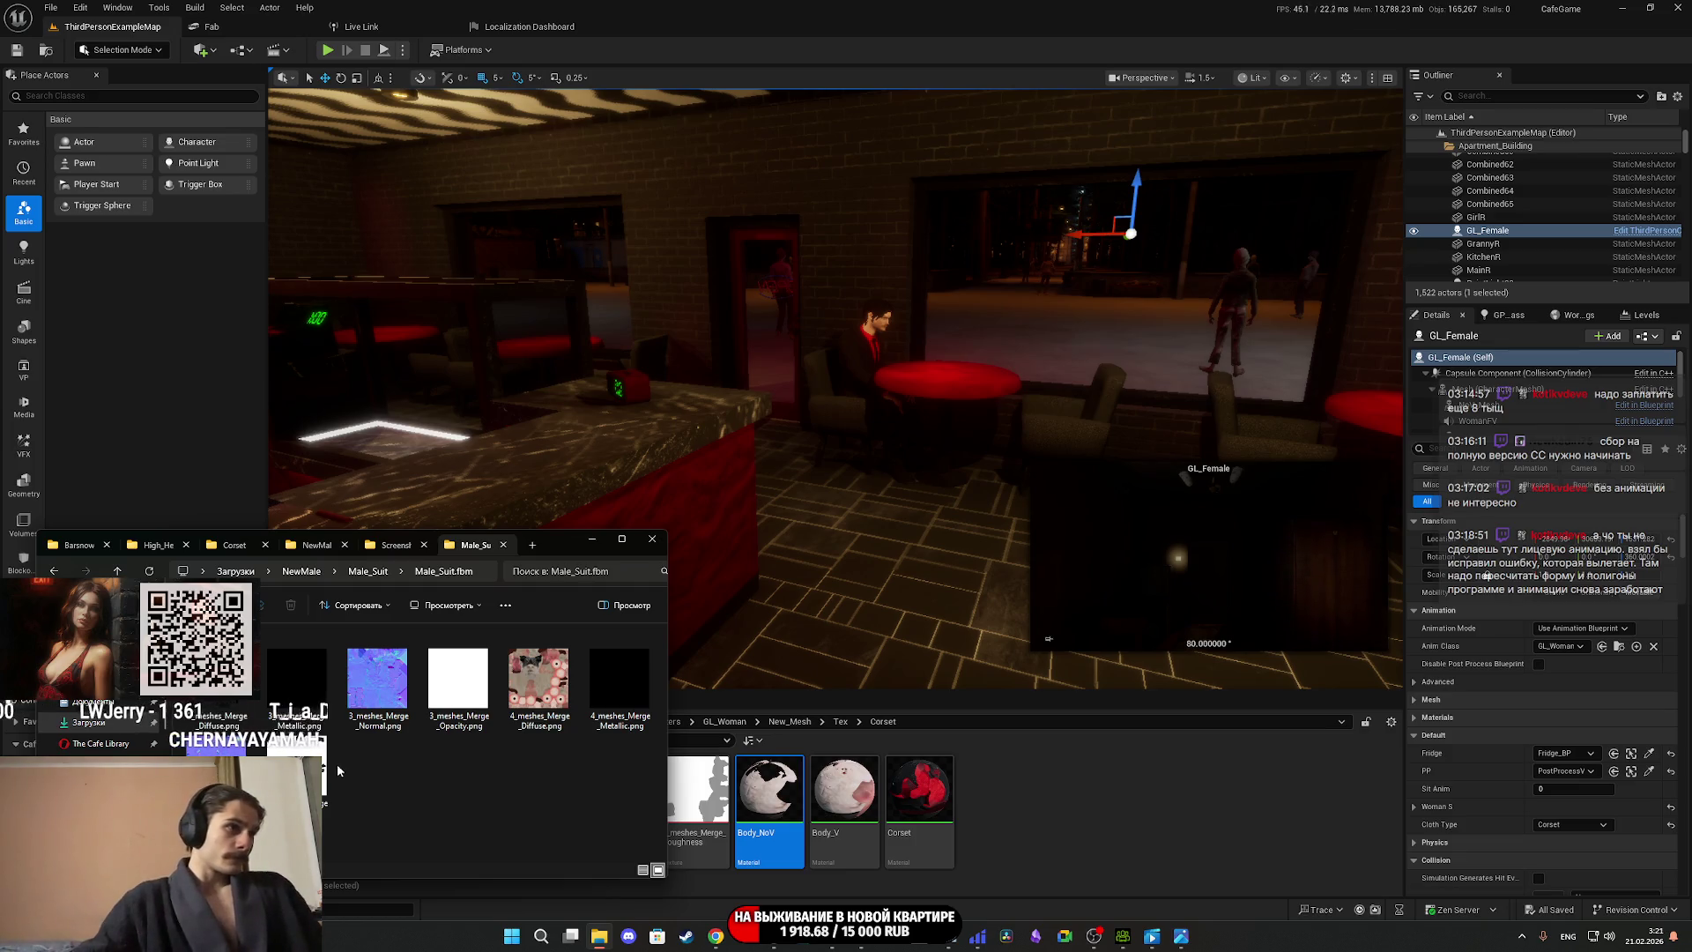
double_click(216, 679)
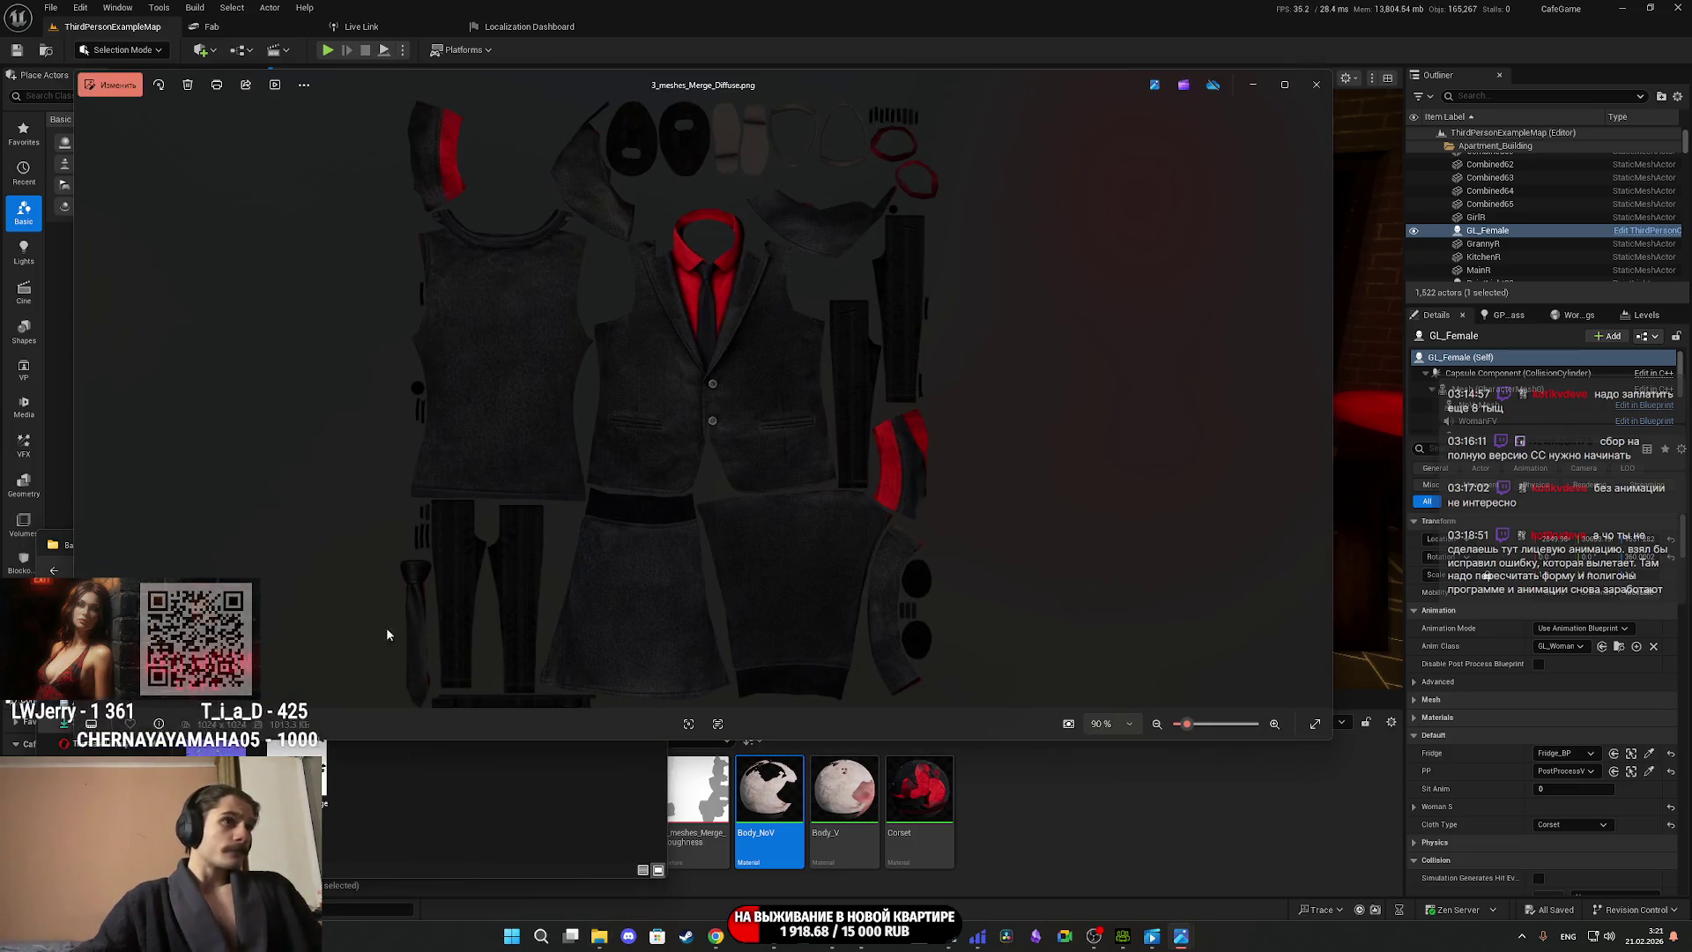
scroll(758, 428, "up", 3)
scroll(756, 428, "down", 3)
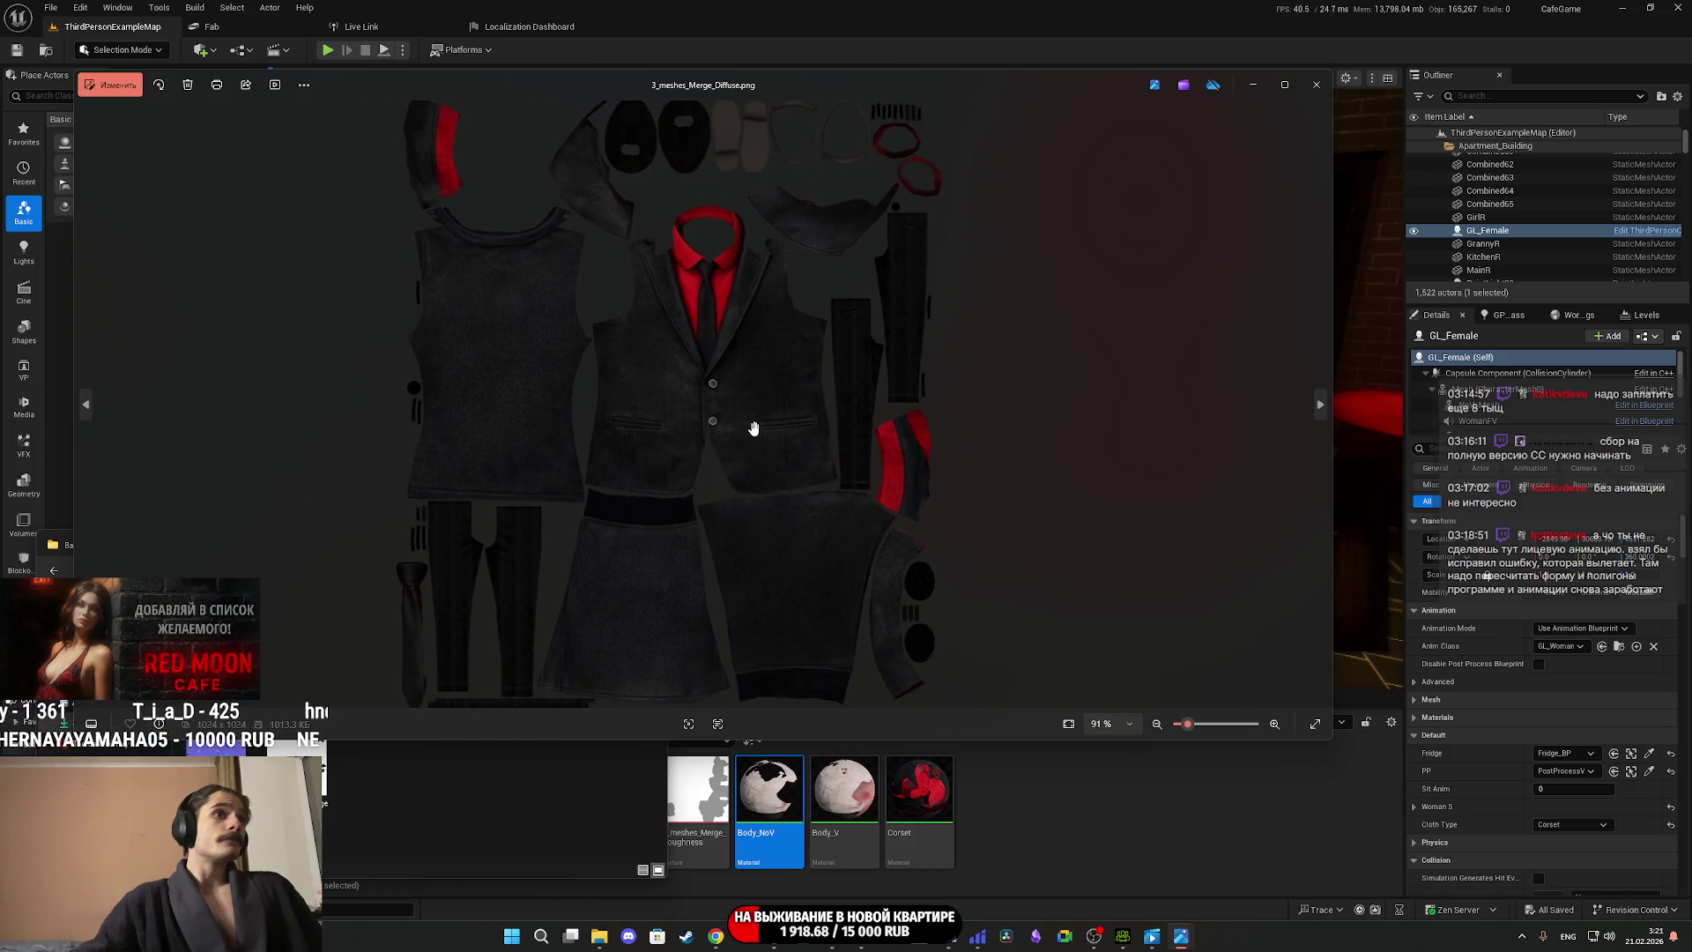
scroll(735, 167, "up", 5)
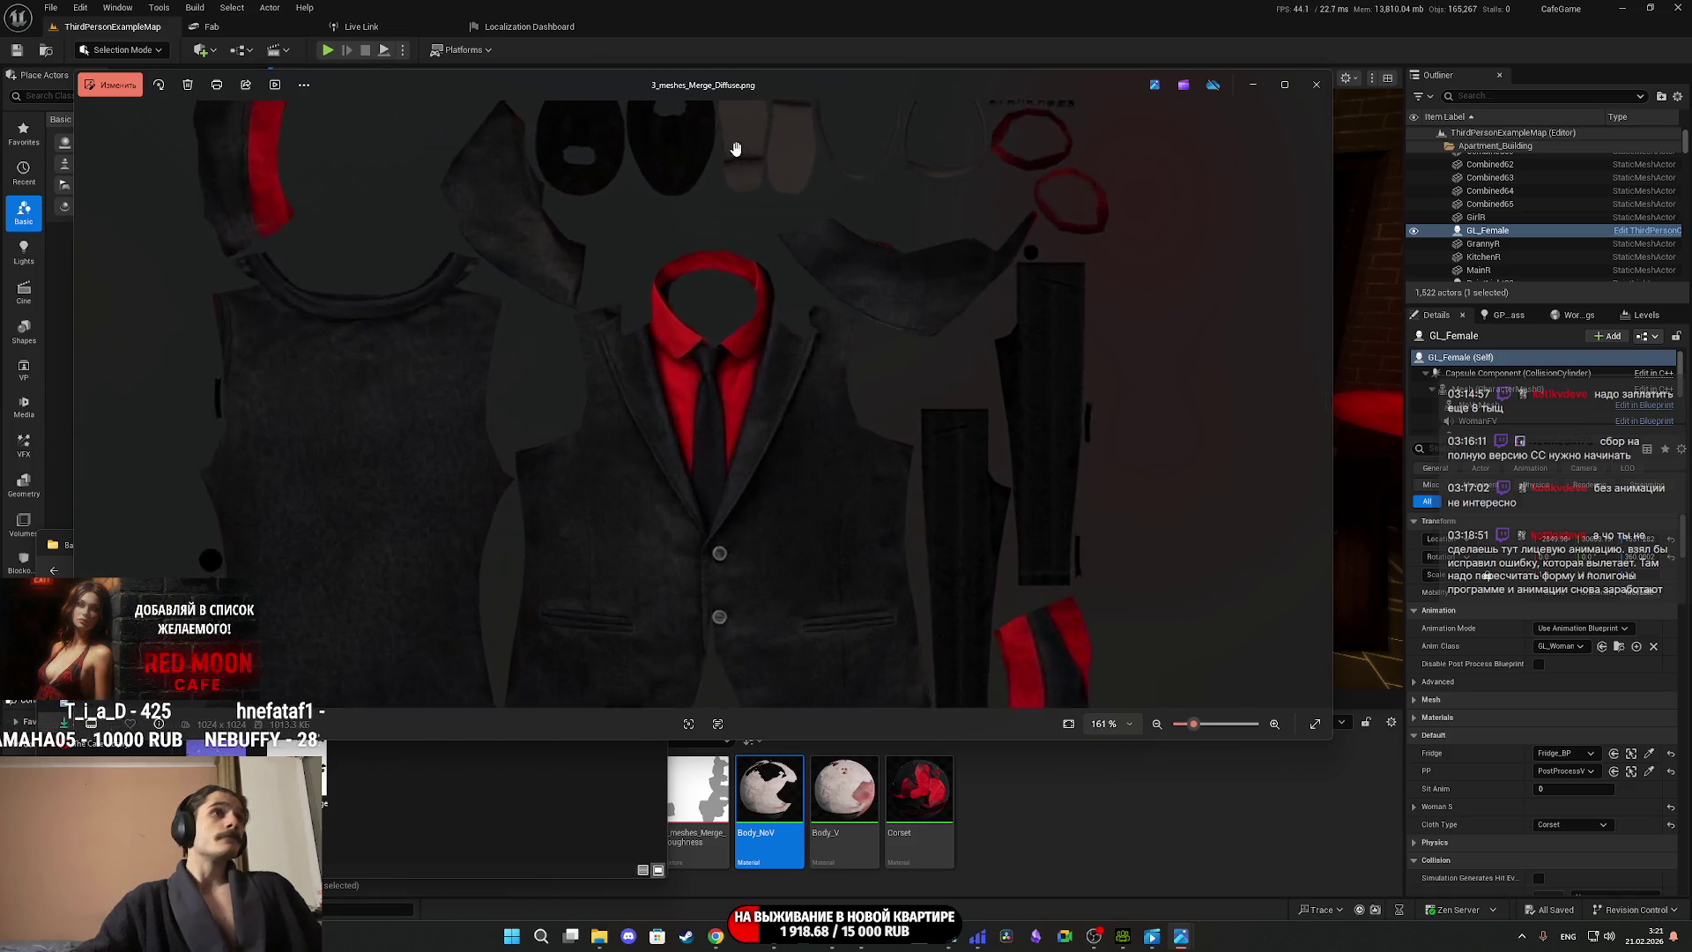
scroll(763, 465, "down", 5)
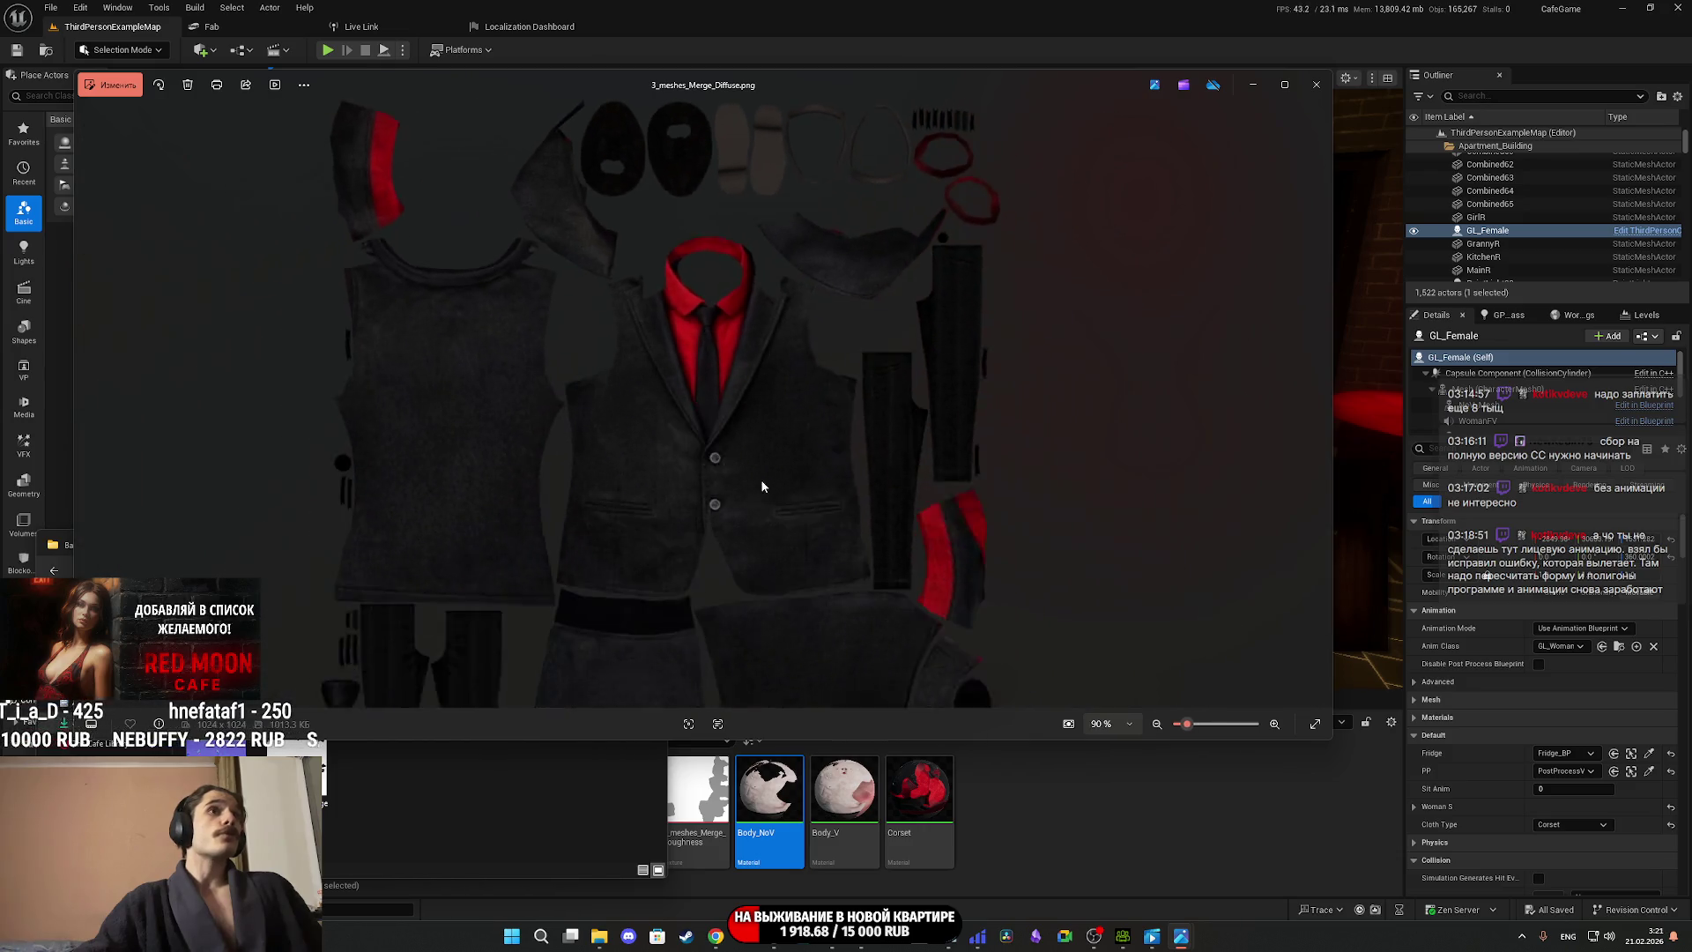
left_click(1318, 86)
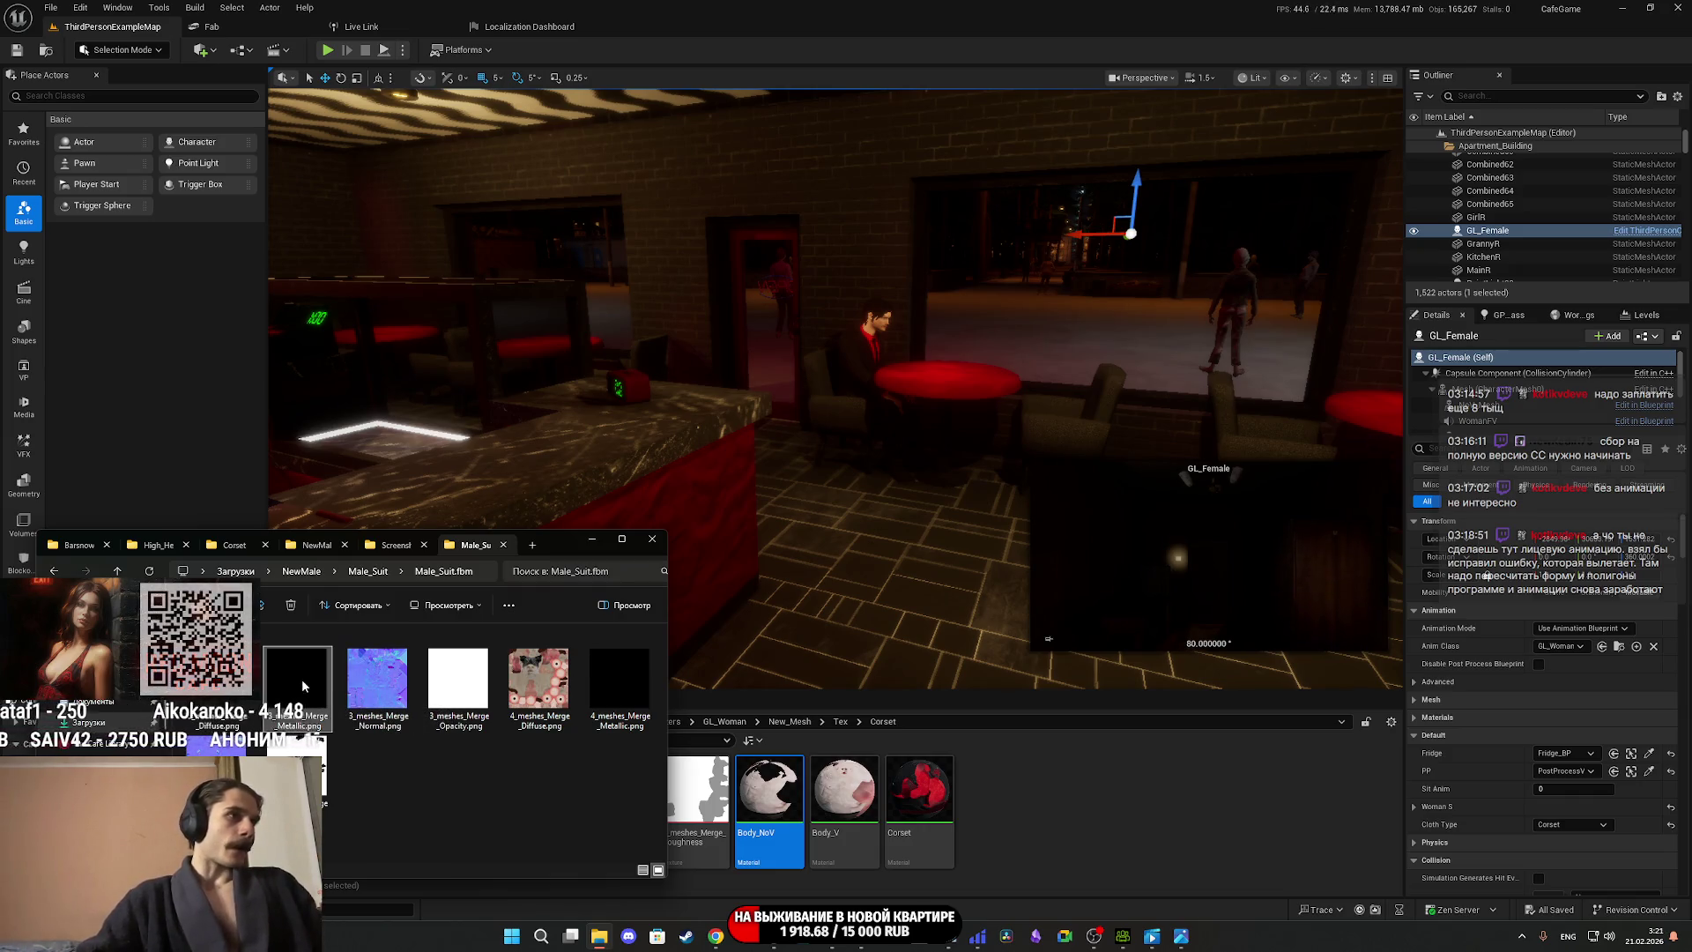
Delete the 3_meshes and 4_meshes Merge Metallic and Opacity PNGs from Male_Suit.fbm.
key("Delete")
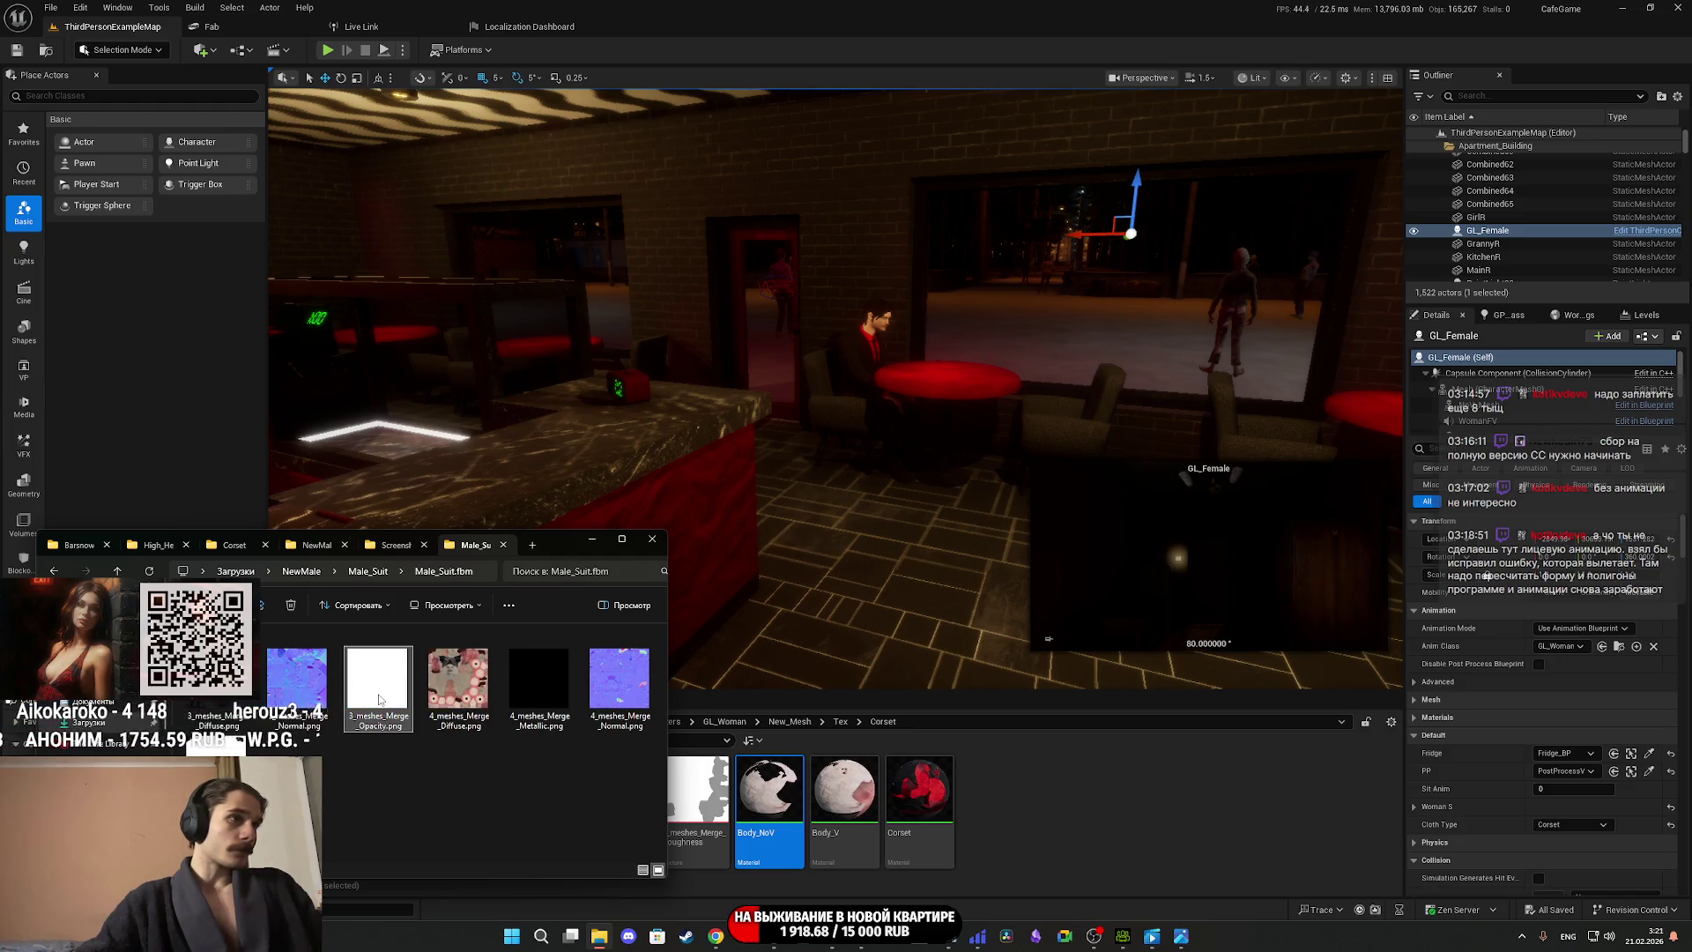
double_click(379, 699)
key("Escape")
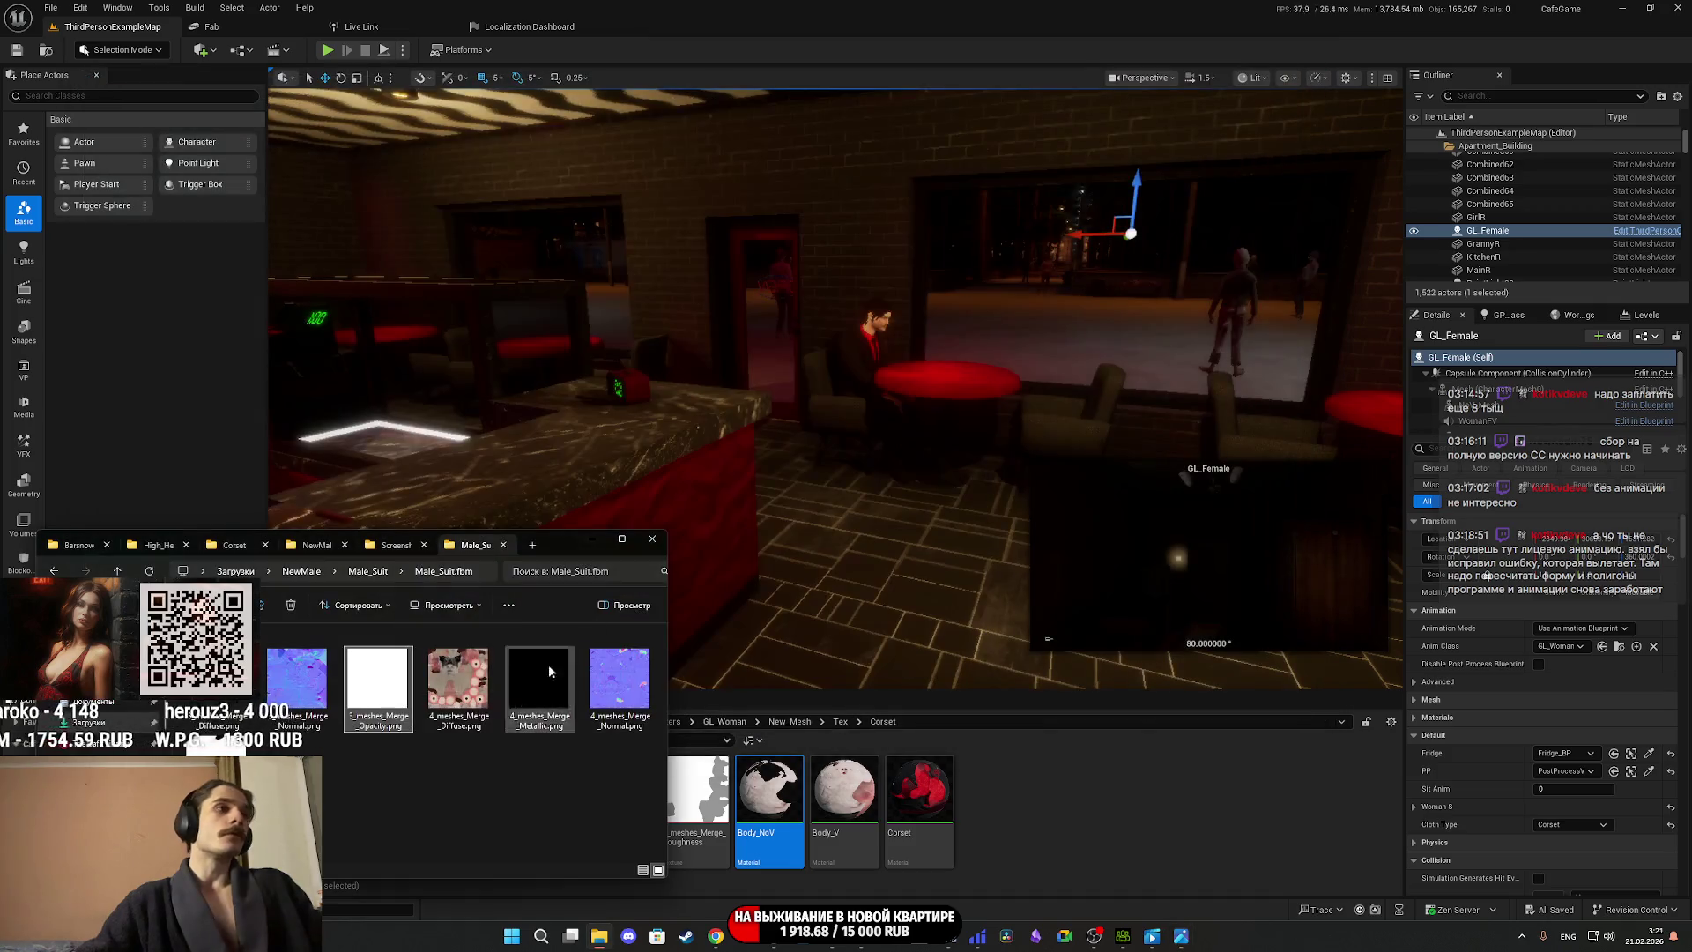
key("Delete")
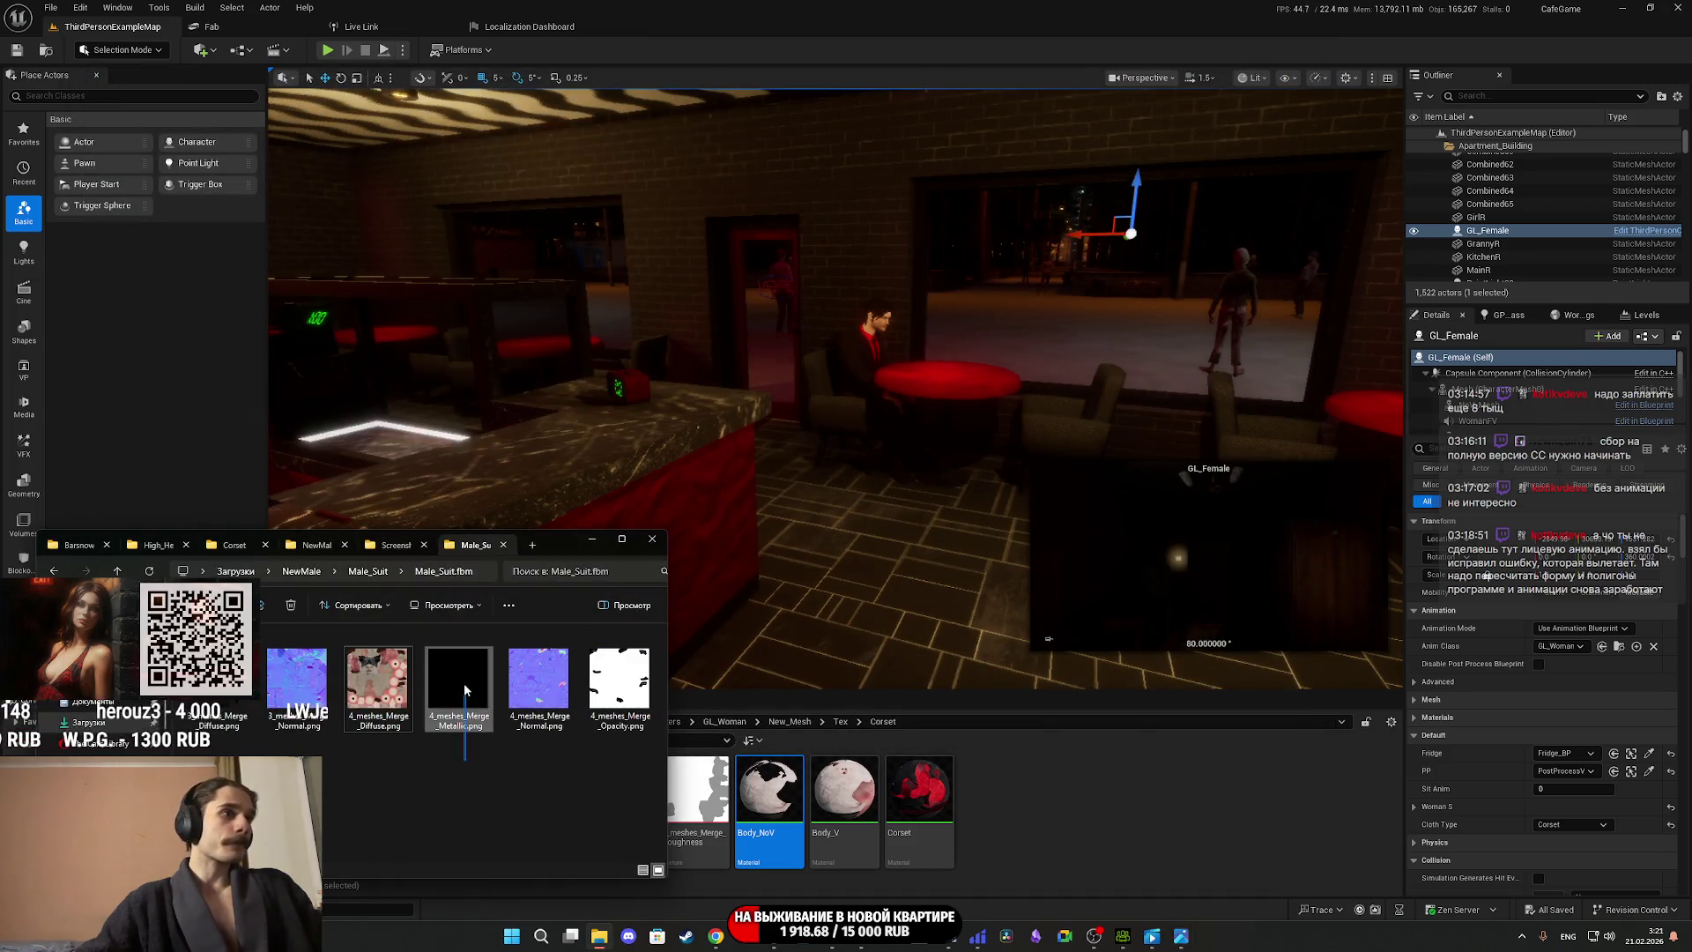
key("Delete")
double_click(542, 683)
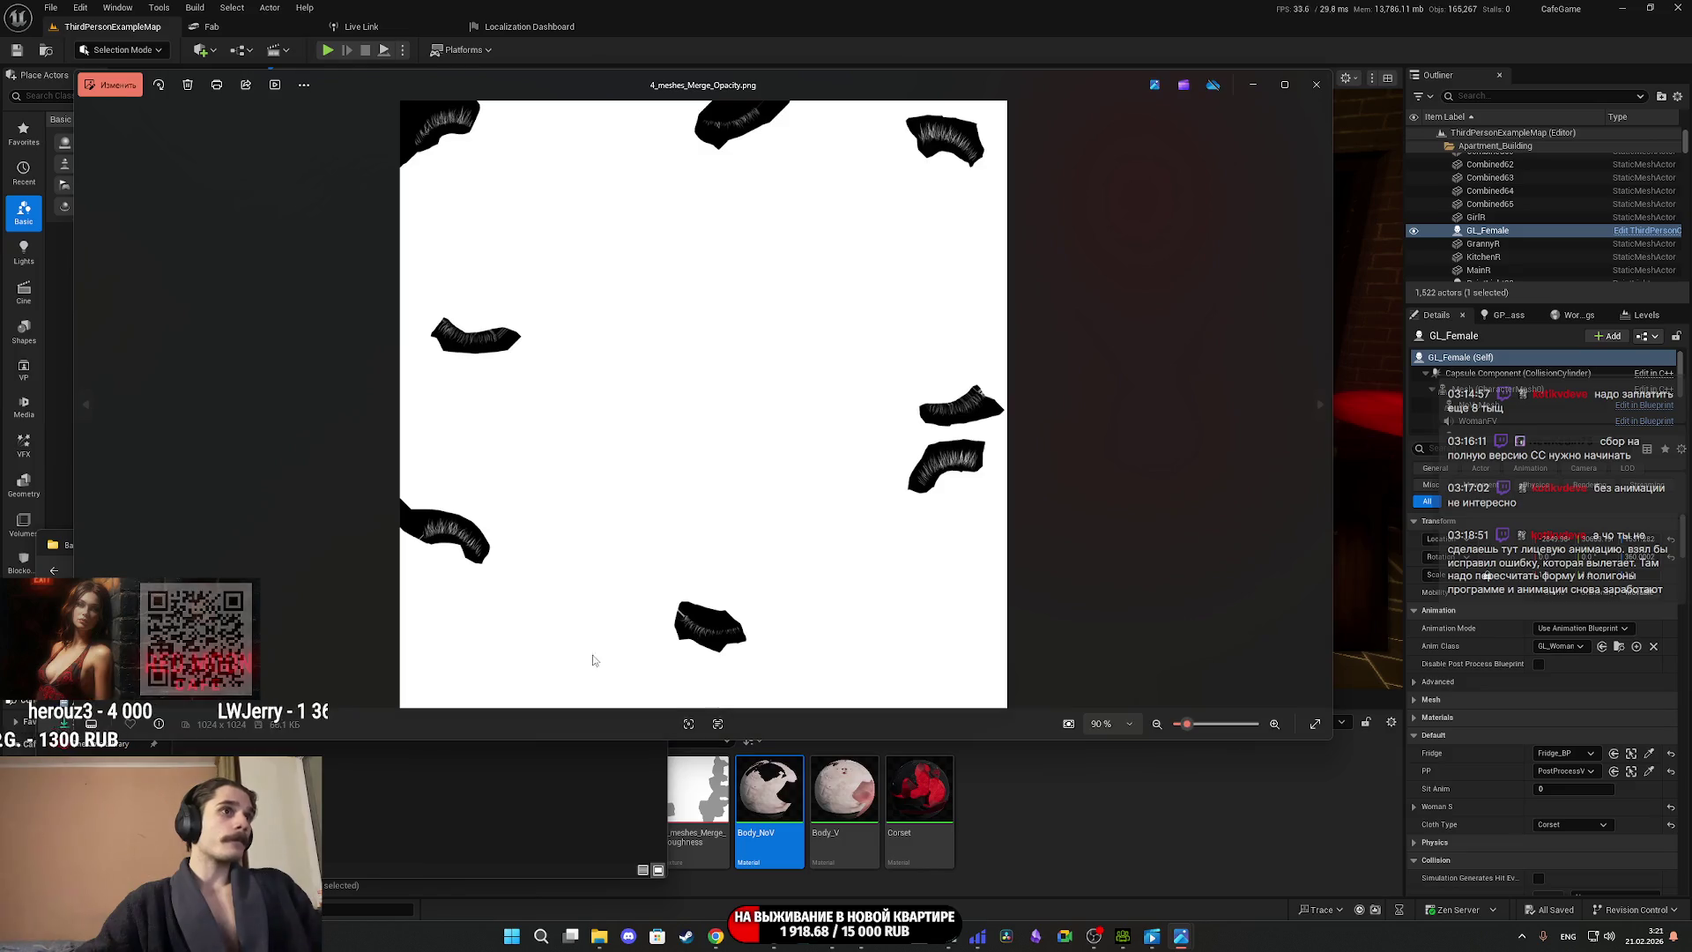
left_click(1316, 85)
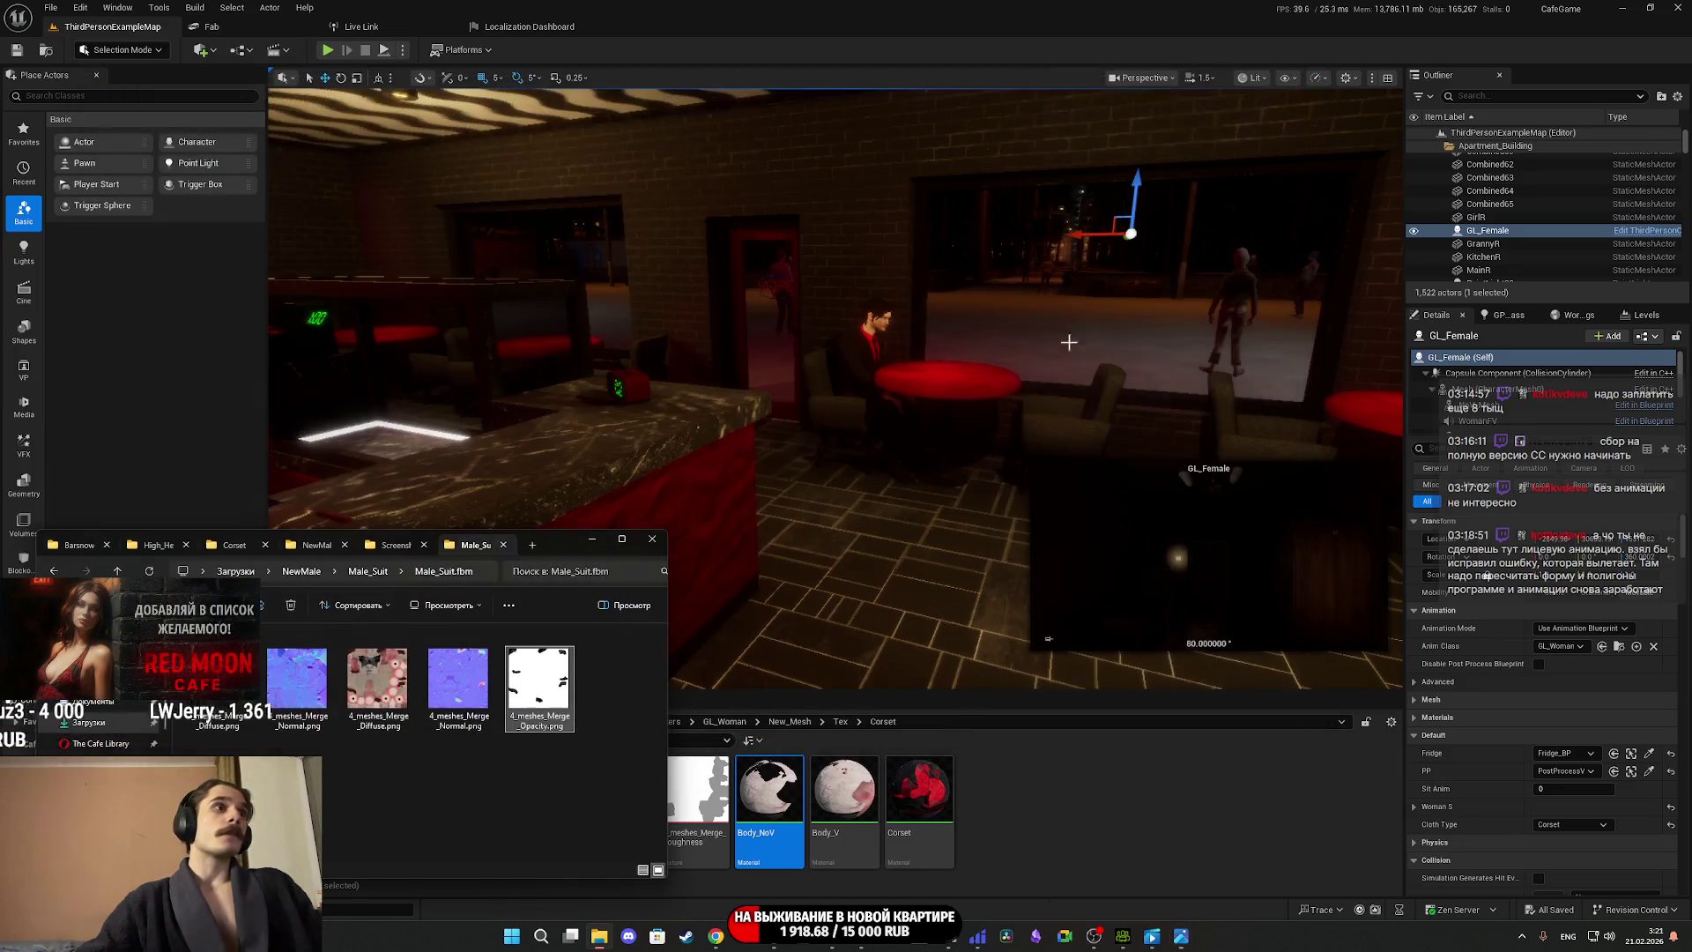
key("Delete")
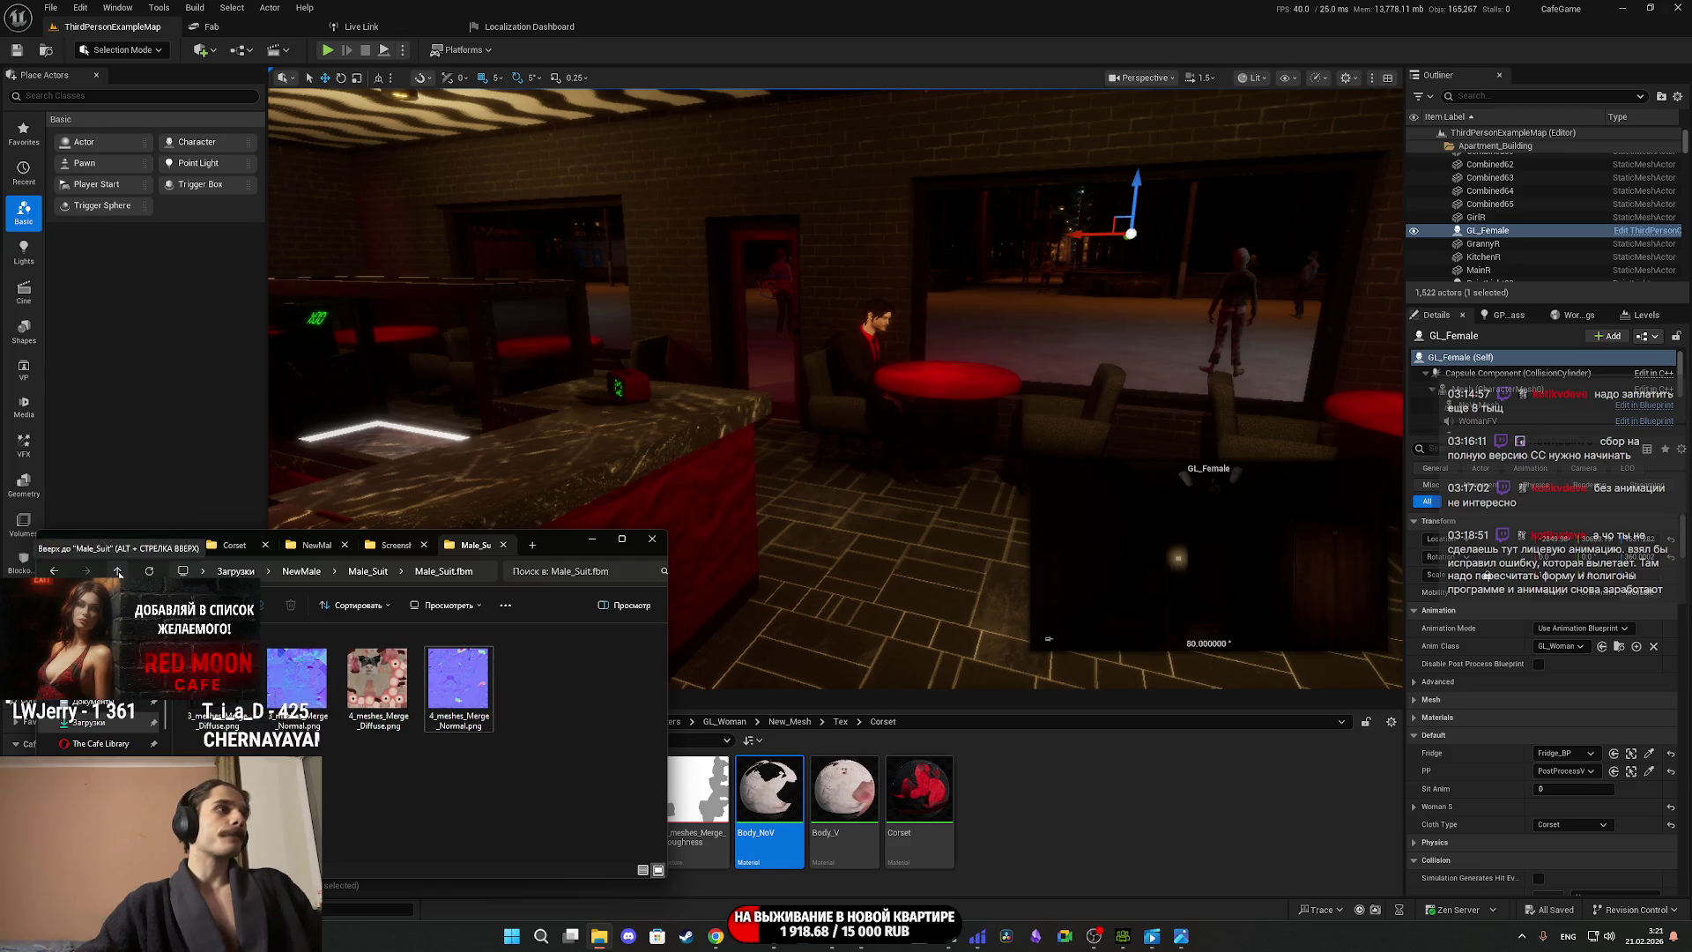
Go up to Male_Suit and delete the extra textures folder.
key("BackSpace")
key("Delete")
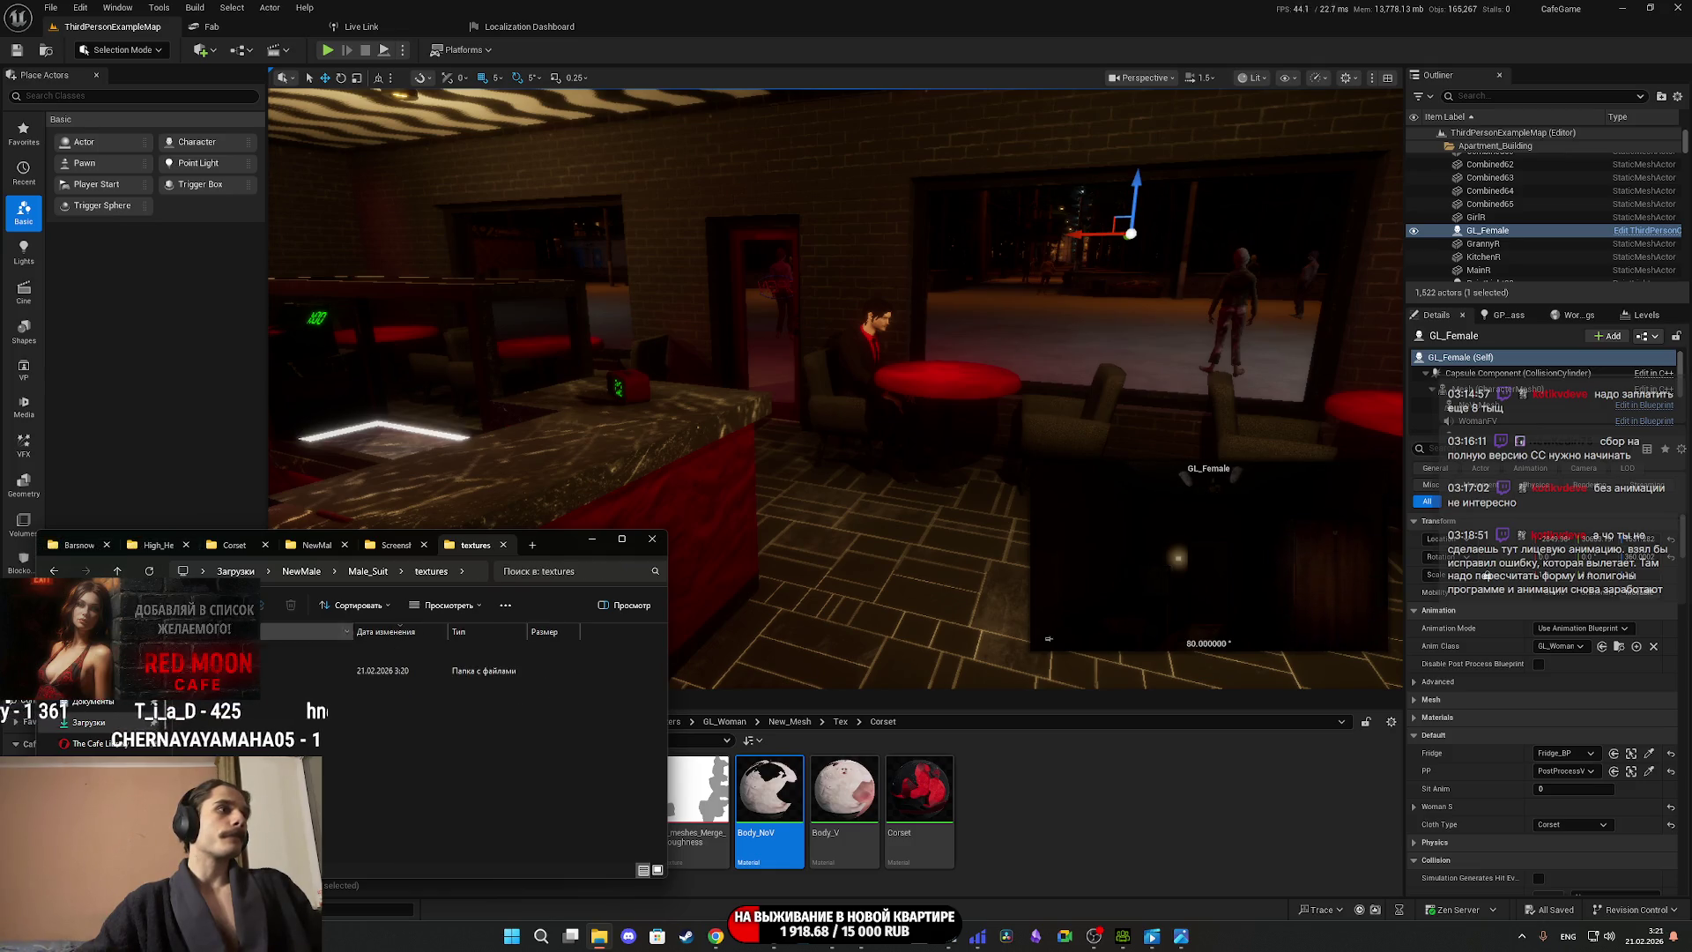
left_click(120, 570)
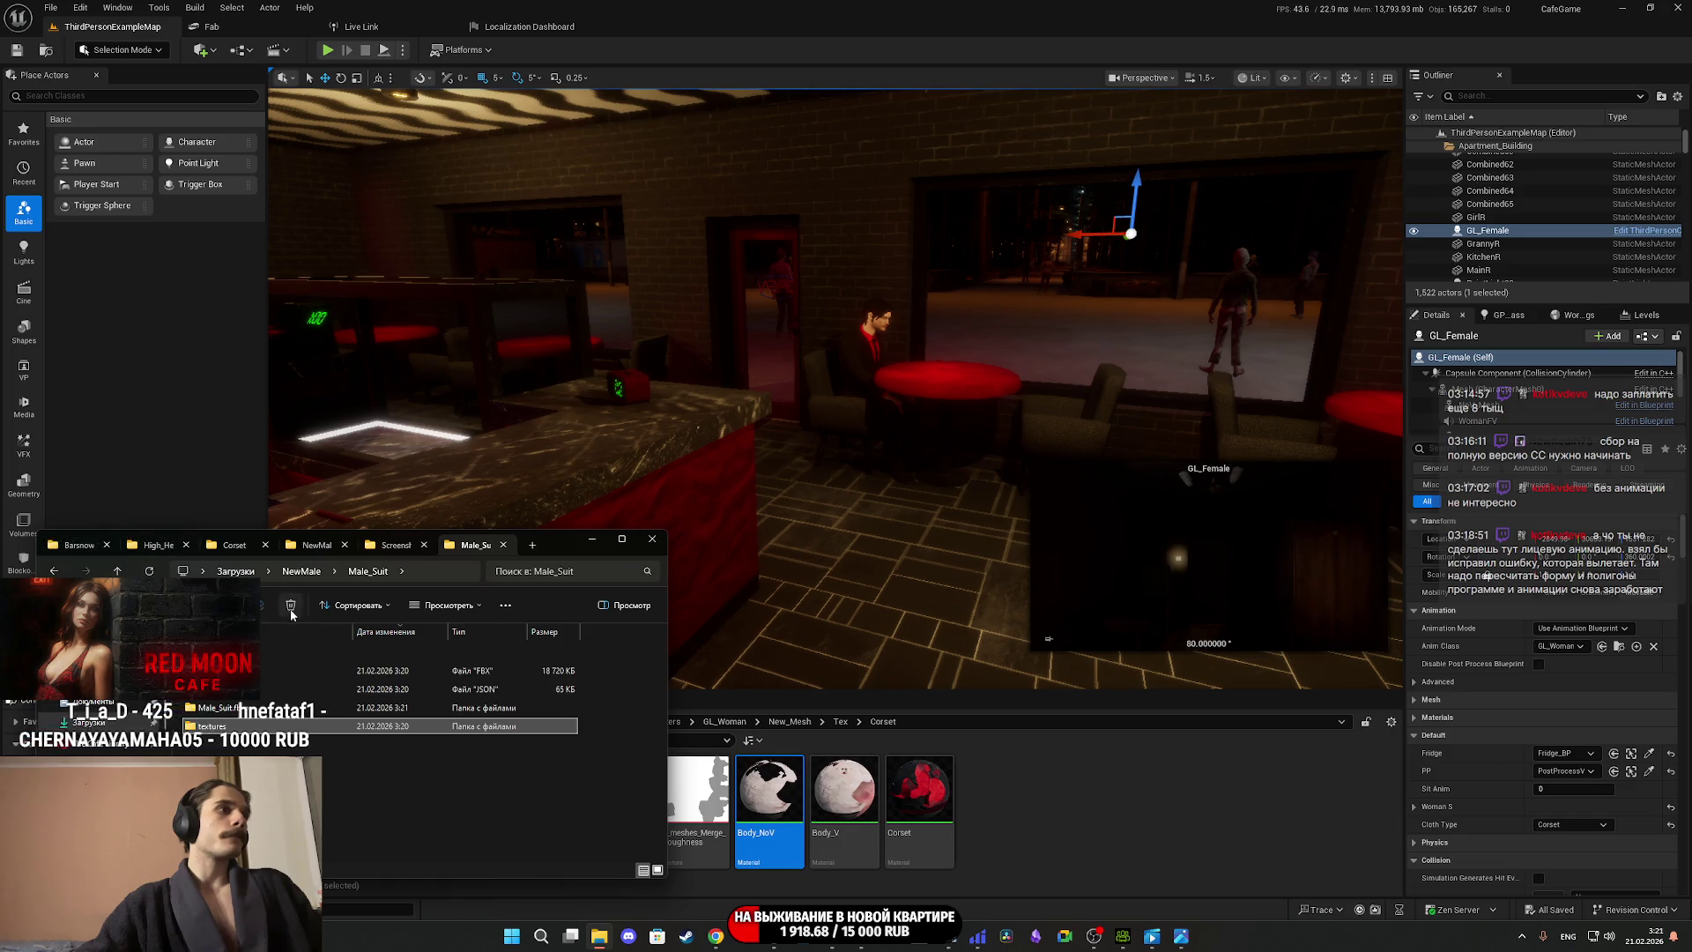
key("Delete")
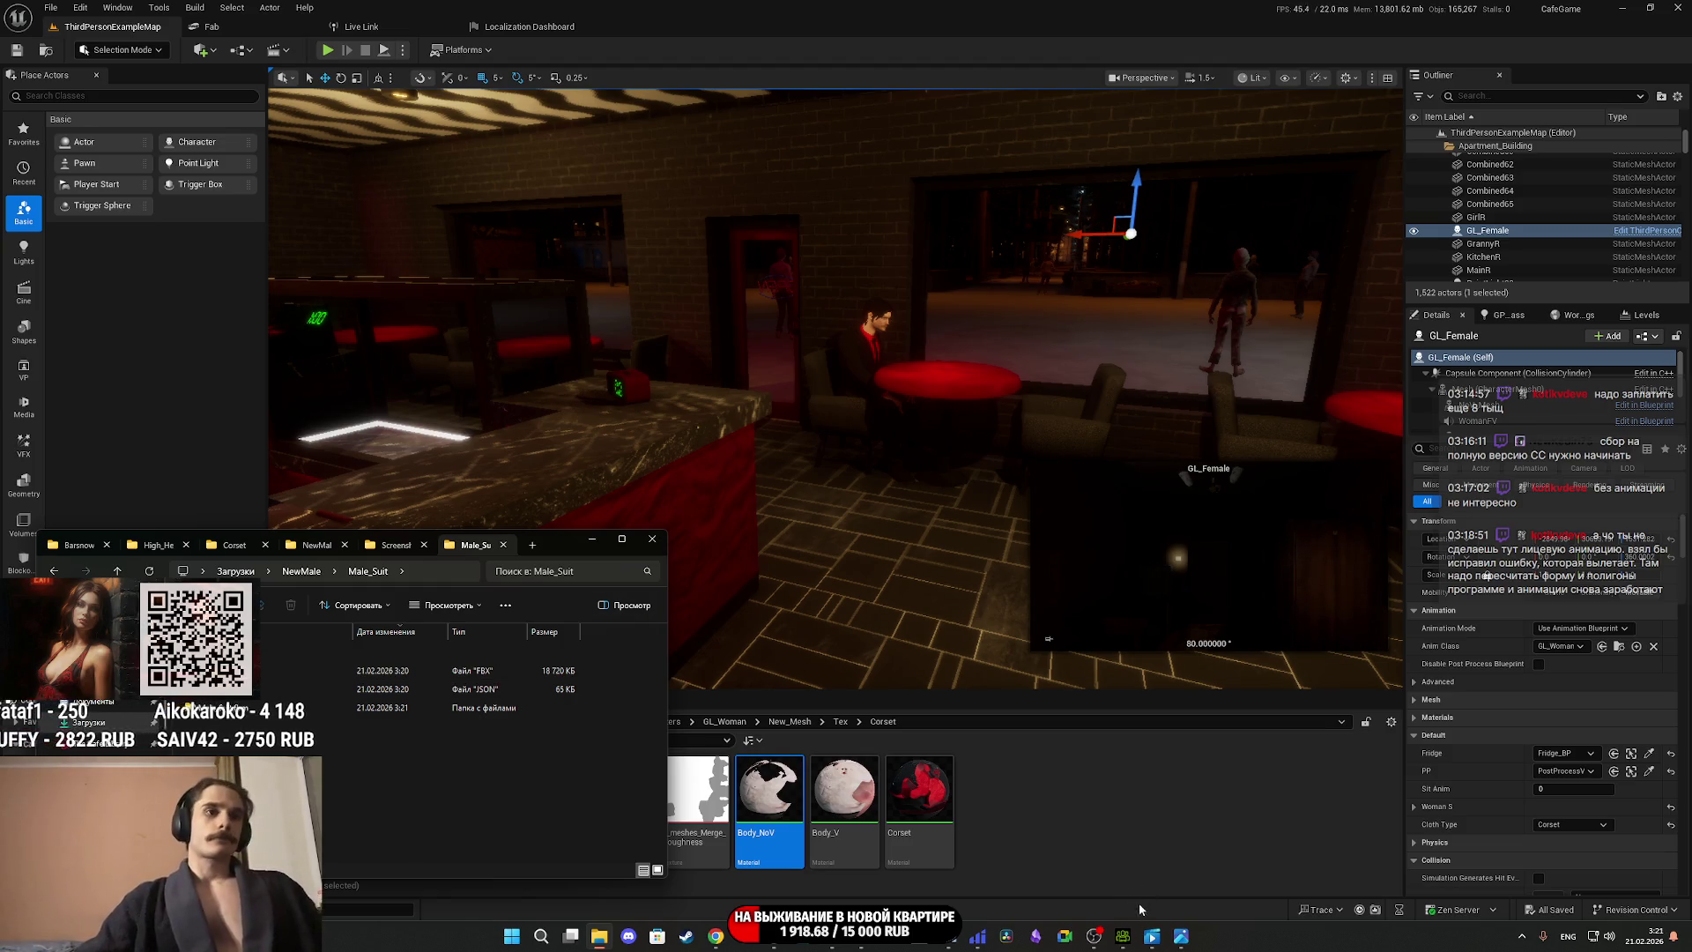
Minimize Unreal, quit Photoshop discarding Cloth_Diffuse2 changes, and close the Painter head project.
mouse_move(1123, 936)
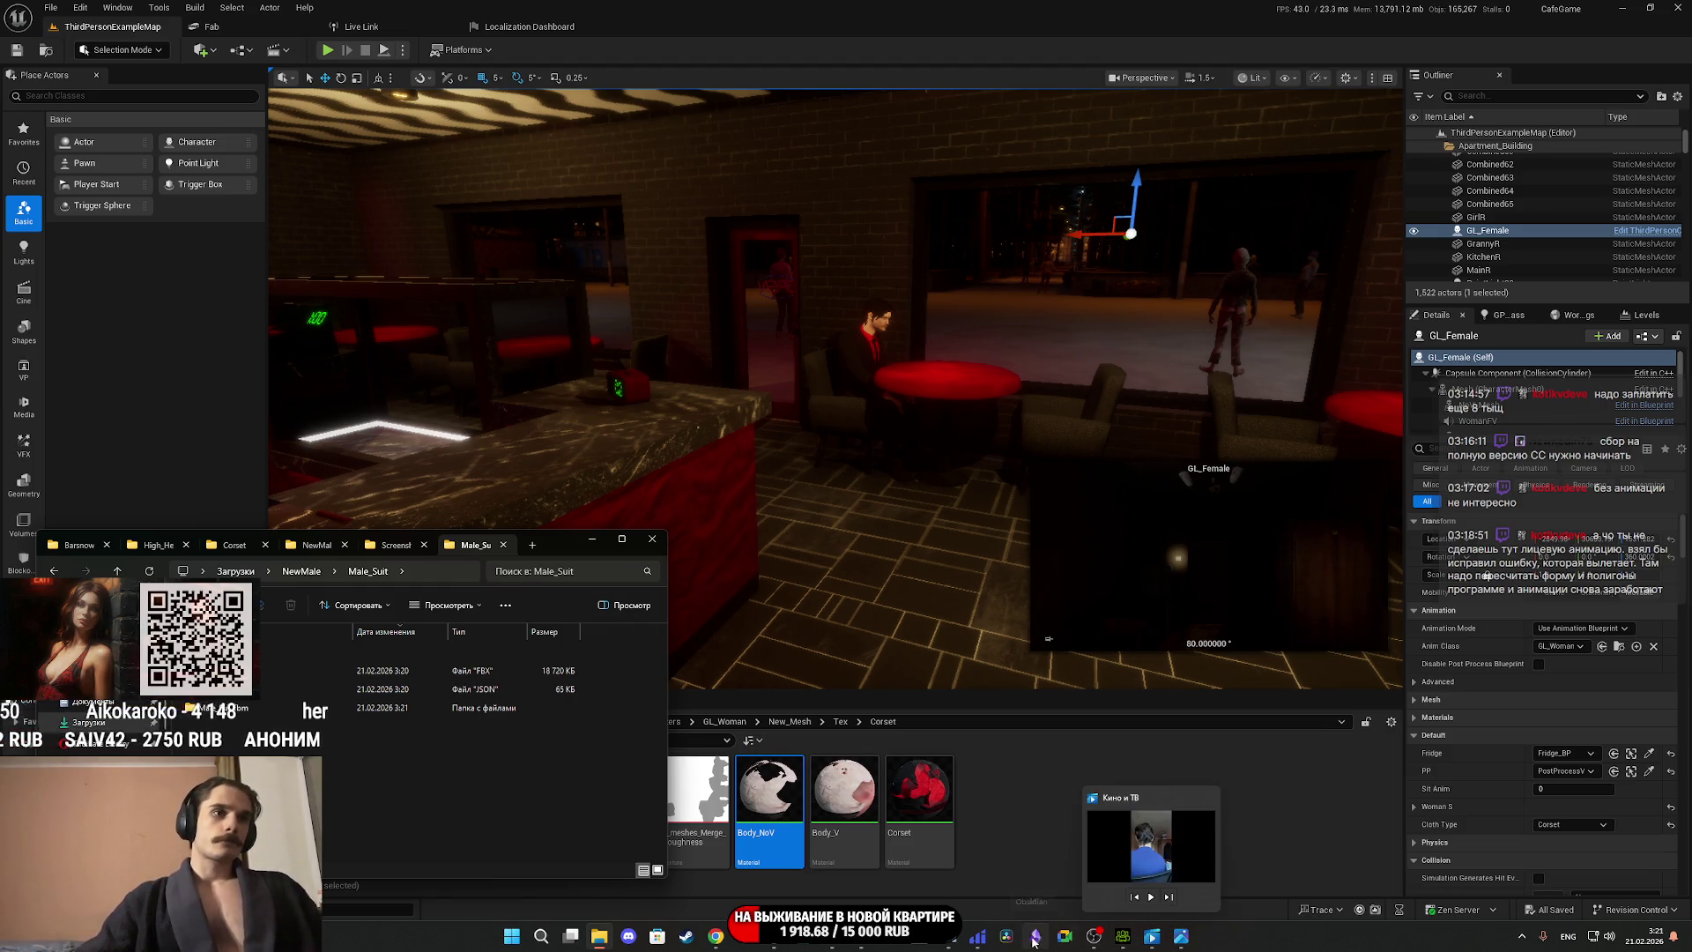
left_click(1623, 9)
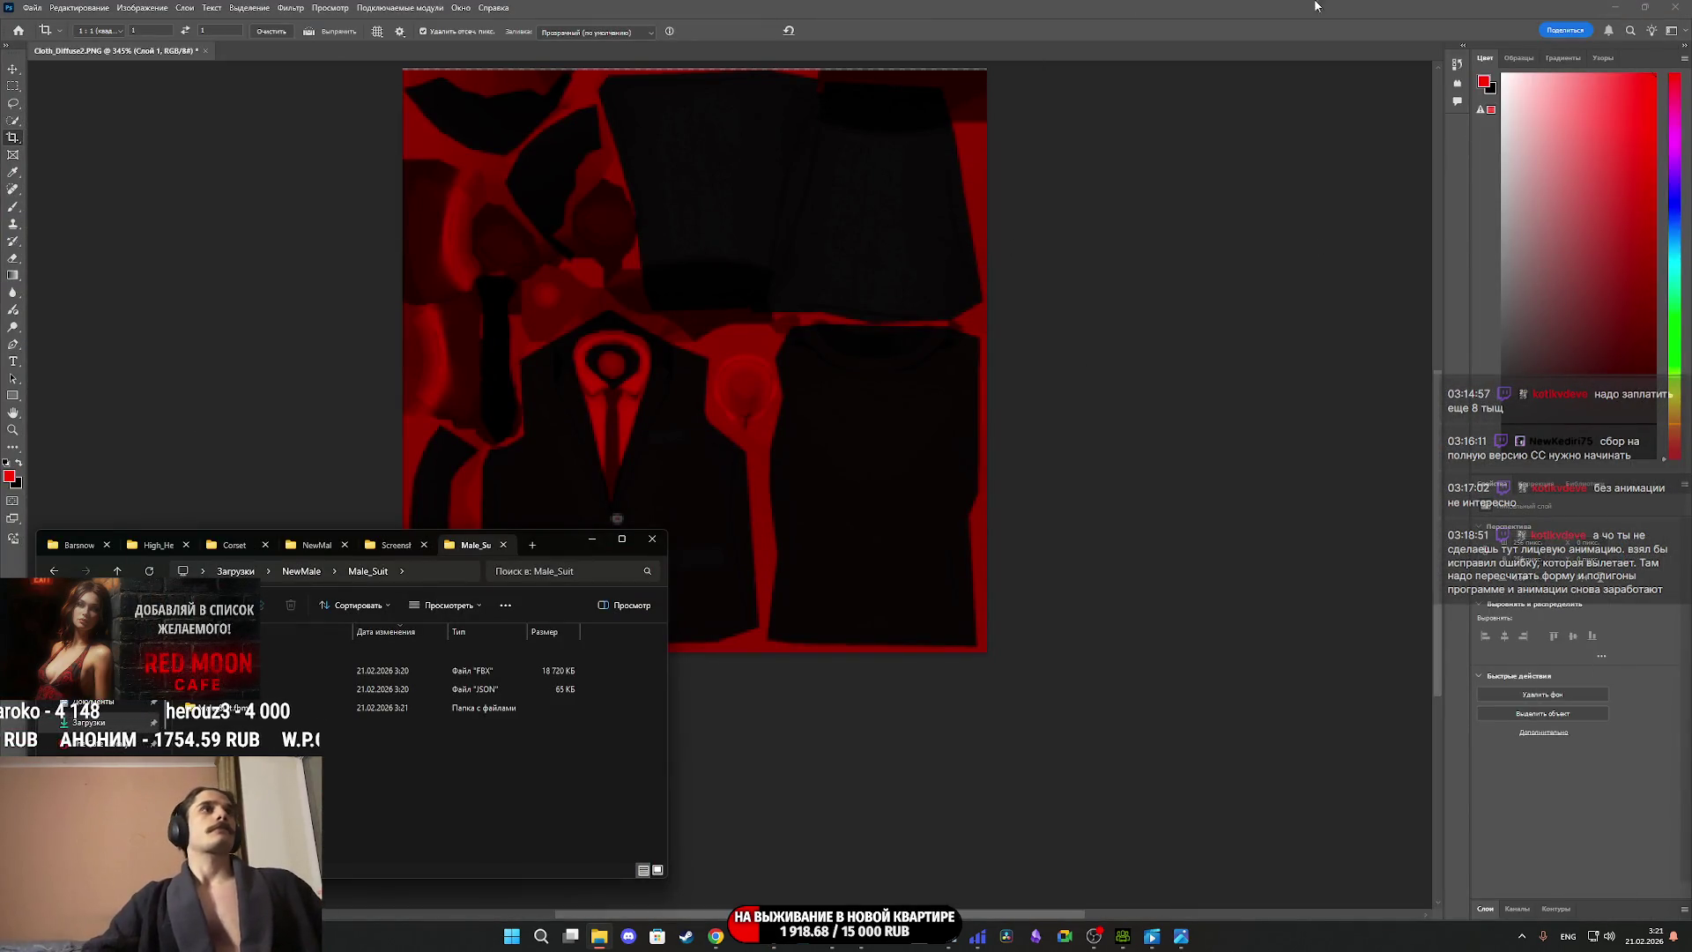
key("ctrl+q")
left_click(885, 349)
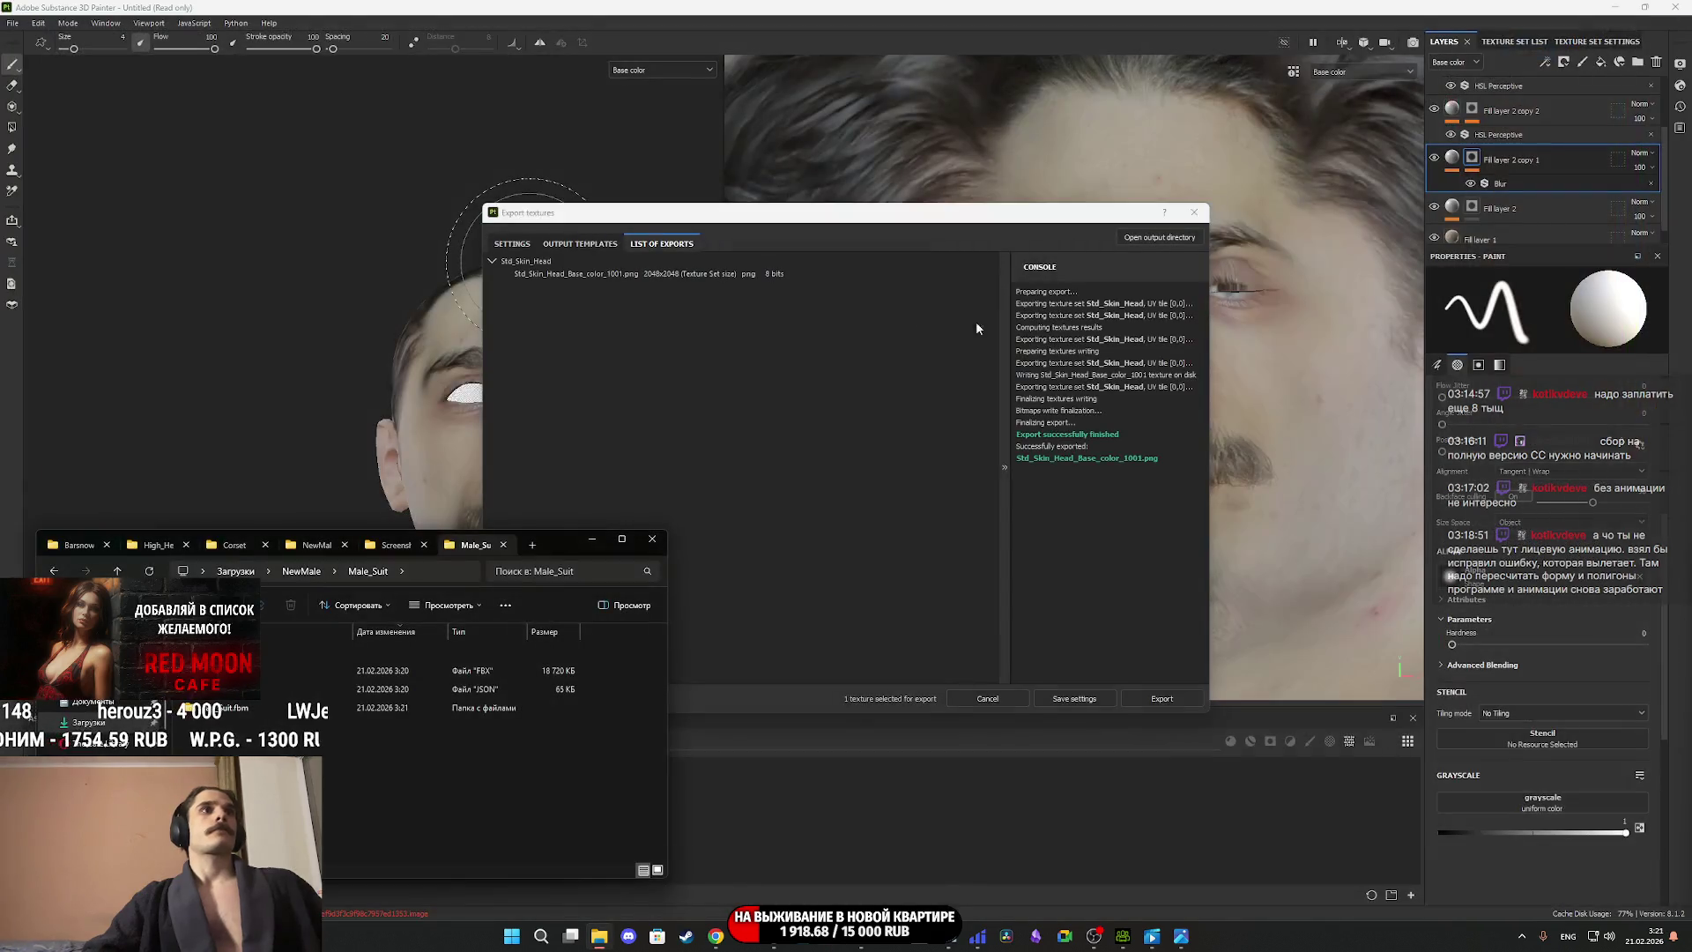
left_click(1194, 212)
mouse_move(592, 481)
left_mouse_down("alt")
mouse_move(670, 525)
mouse_move(609, 538)
mouse_move(664, 588)
left_mouse_up("alt")
left_click(1685, 7)
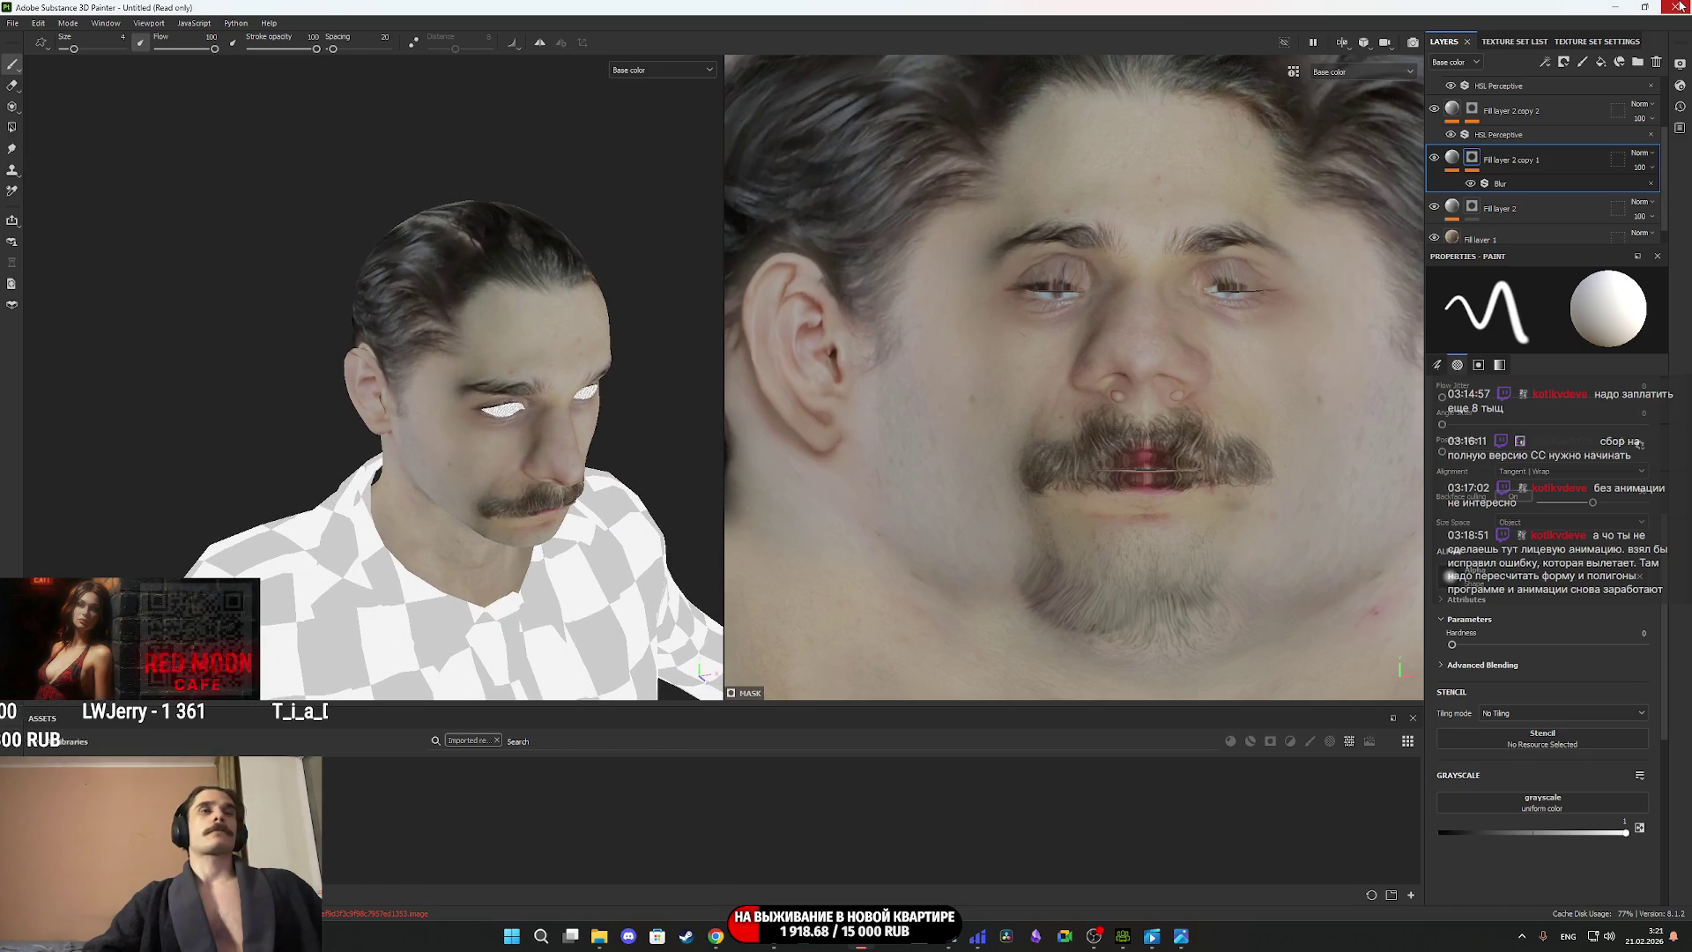
left_click(801, 490)
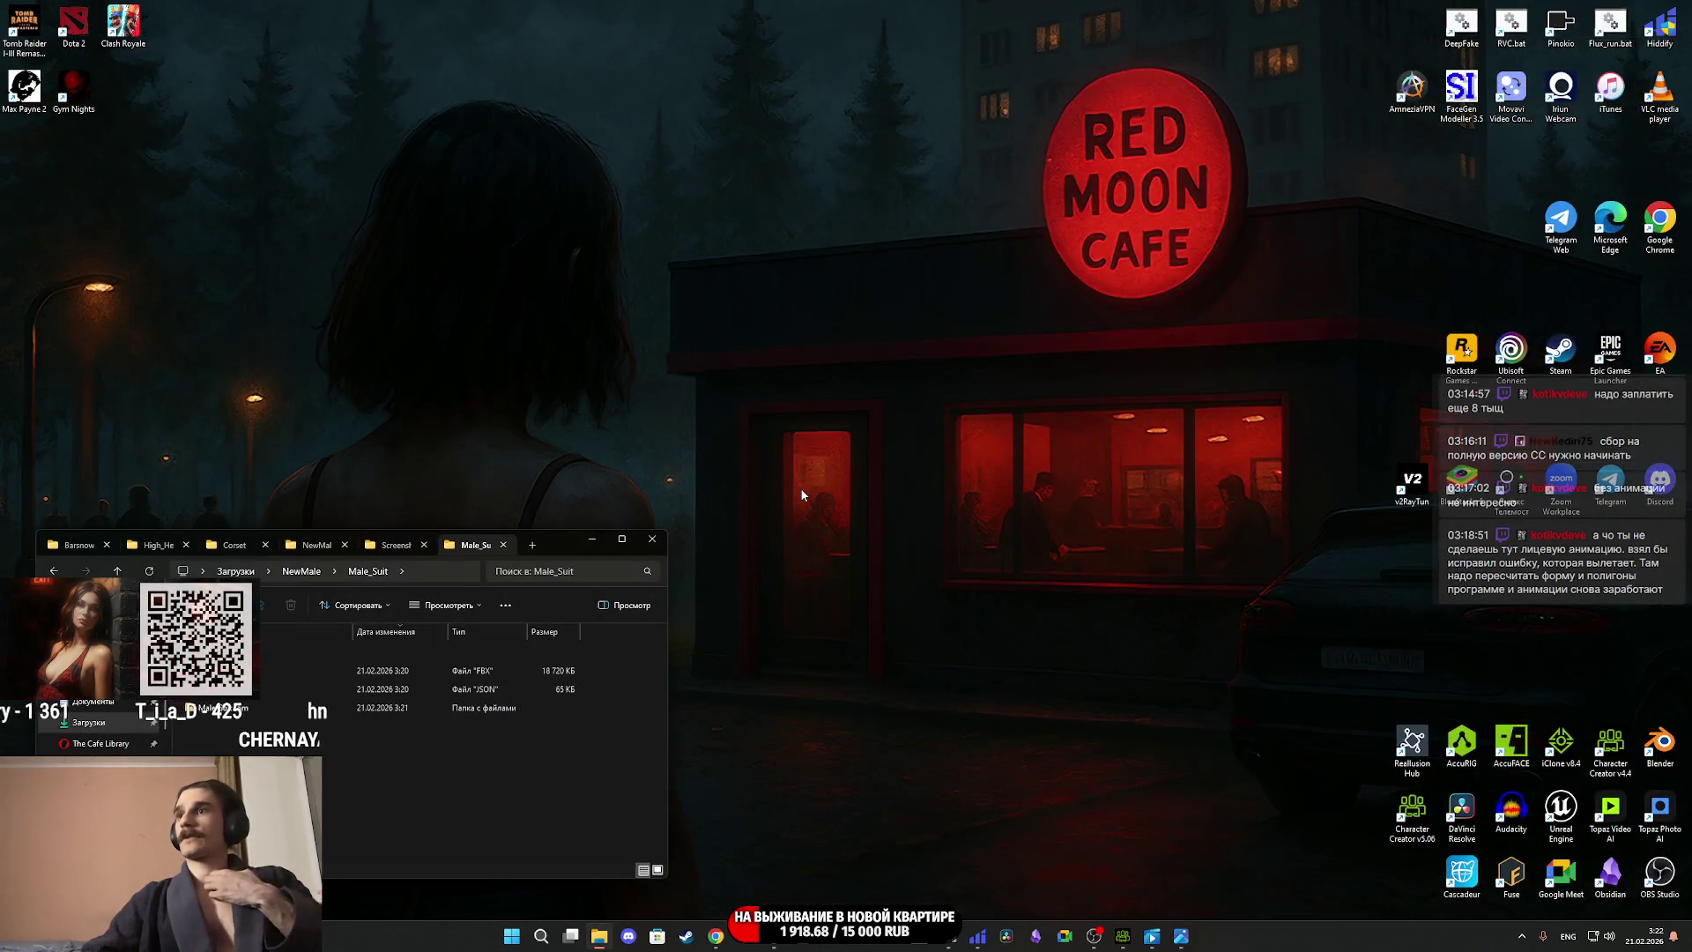
Launch Blender and delete the default camera, cube and light.
double_click(1650, 750)
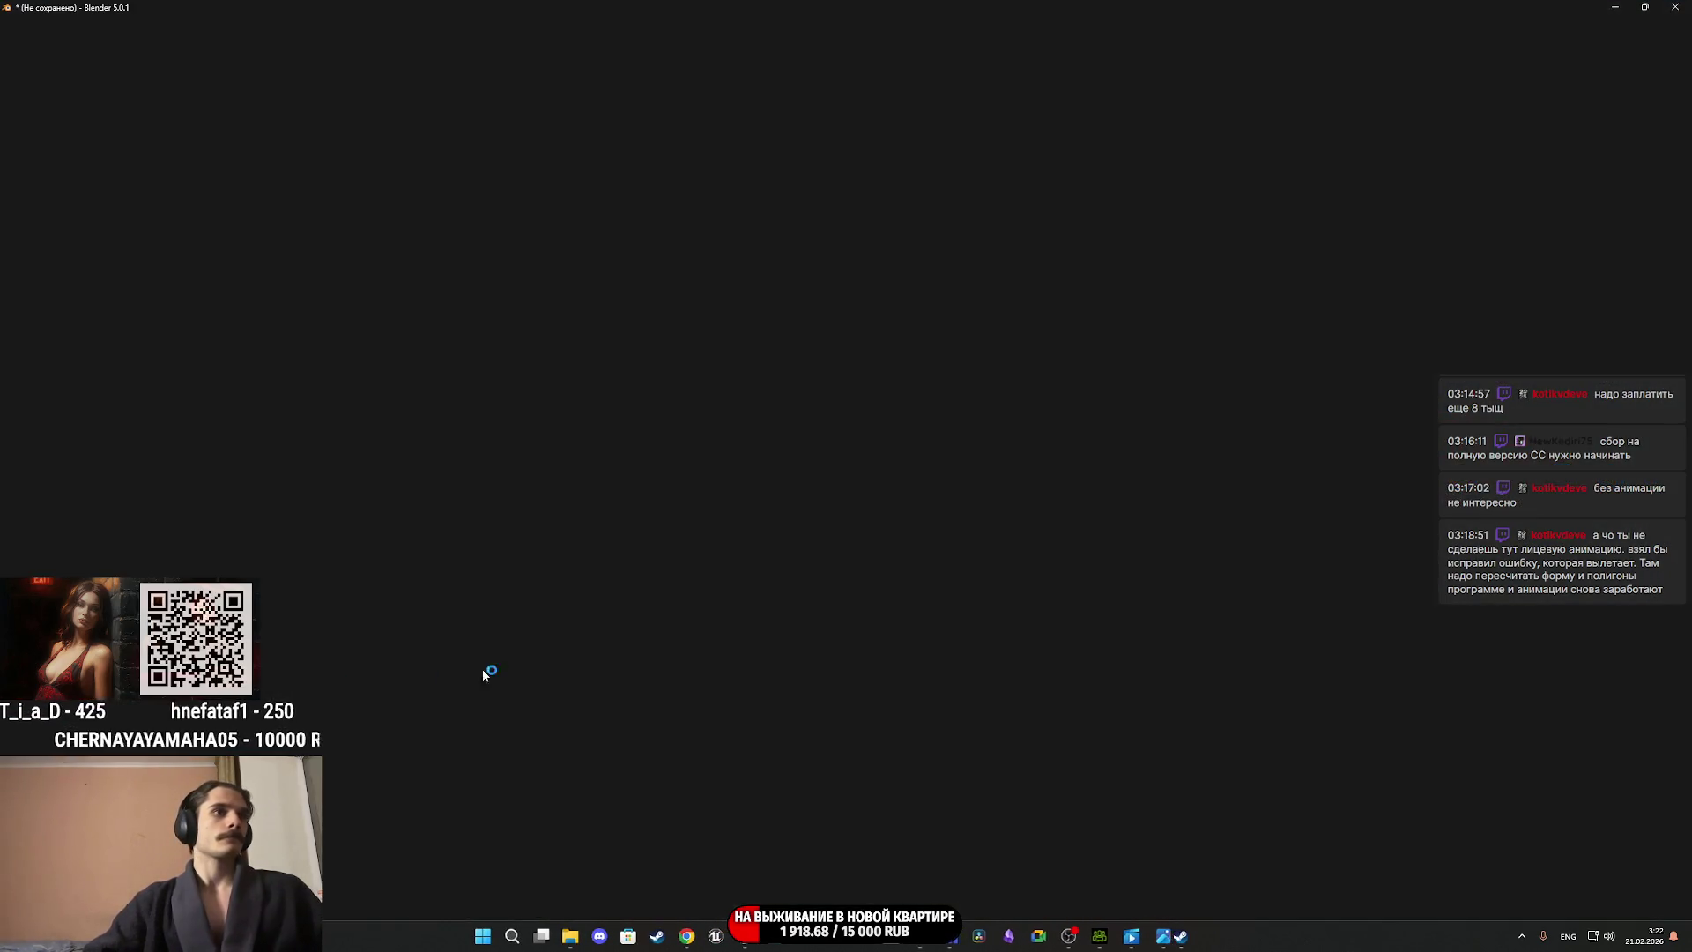
mouse_move(580, 945)
left_click_drag(1102, 719, 389, 253)
key("Delete")
Import Male_Suit.fbx into Blender and orbit around the character.
left_click(586, 937)
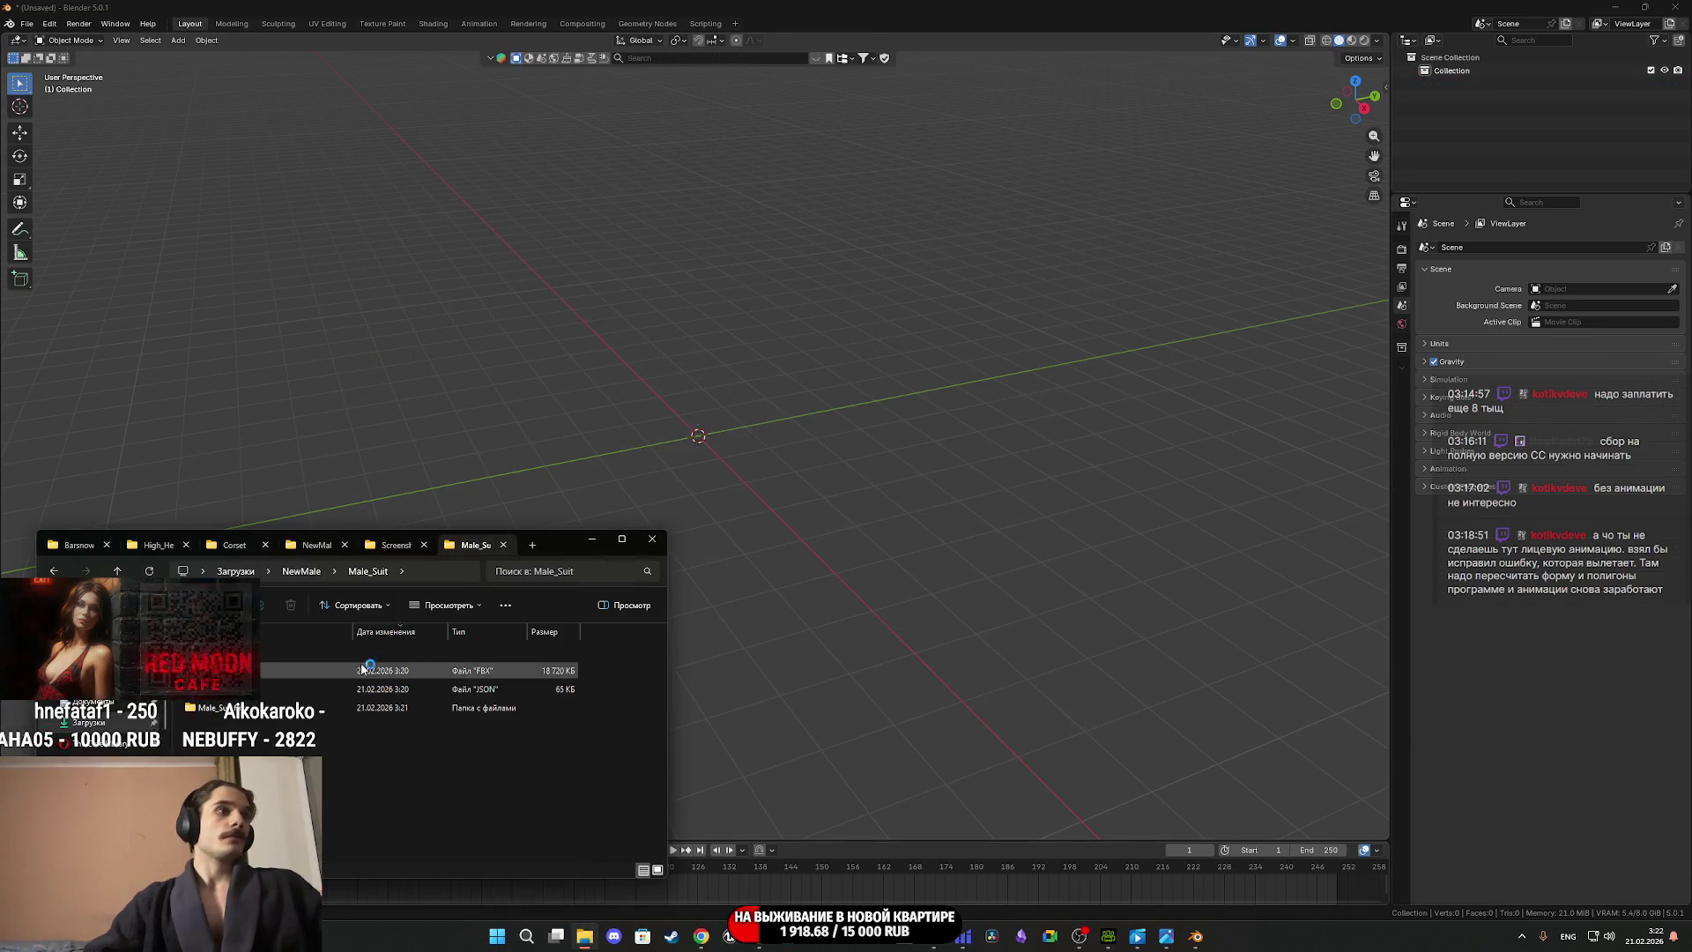
left_click_drag(844, 444, 846, 445)
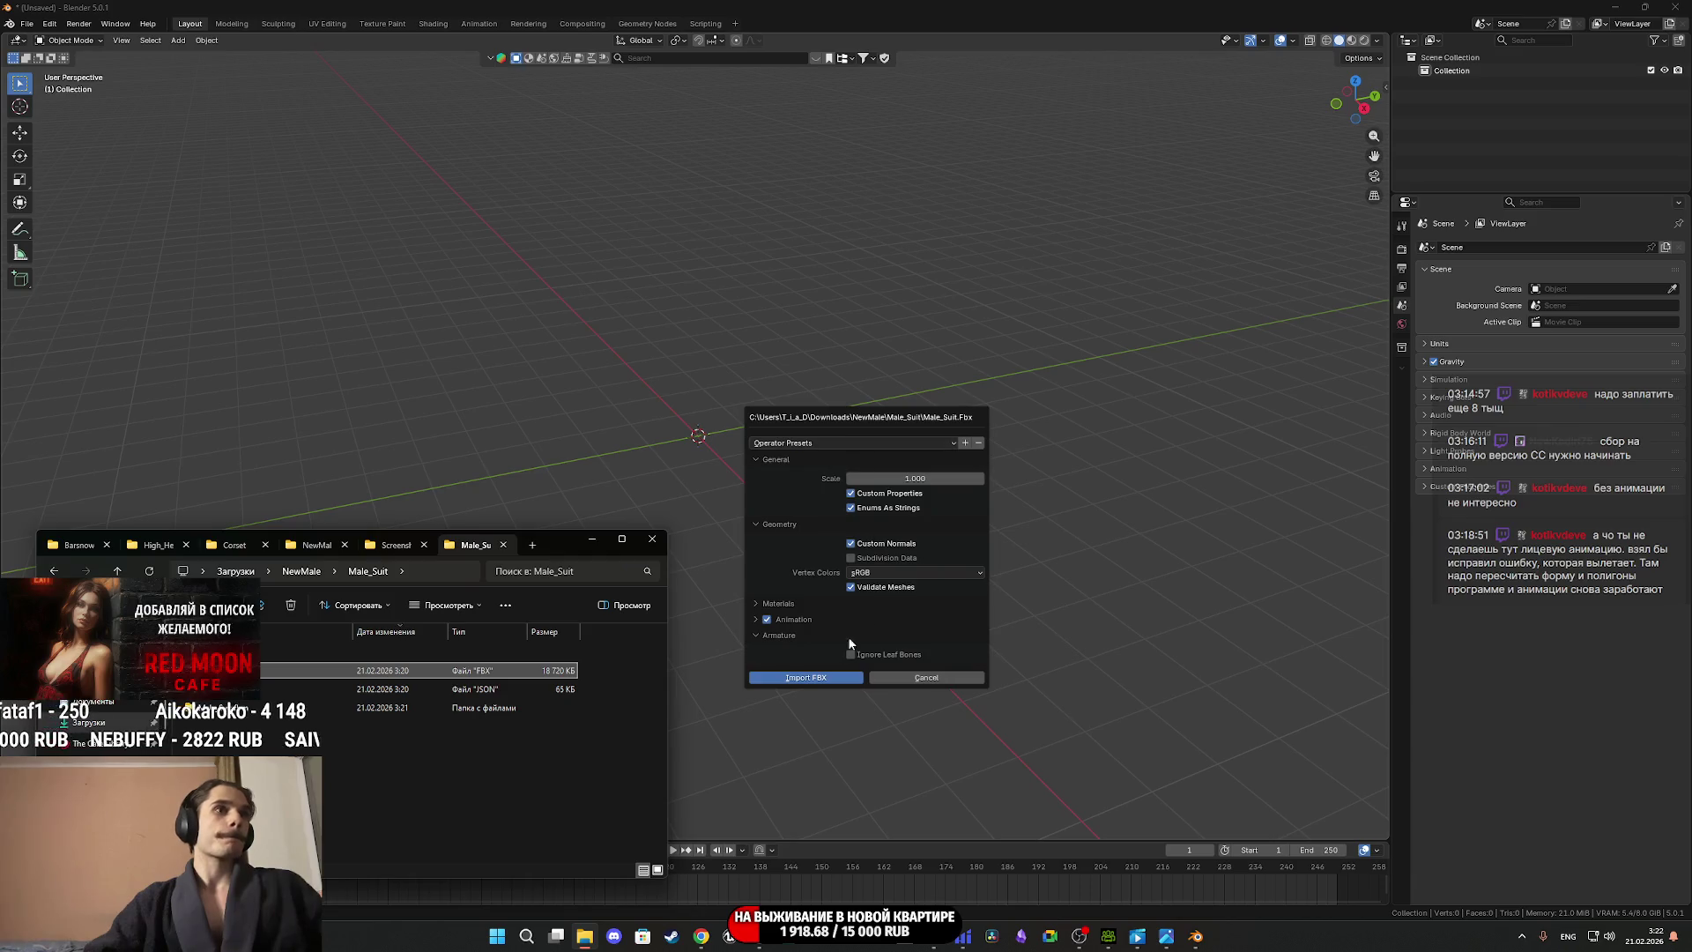
left_click(820, 673)
mouse_move(918, 568)
middle_mouse_down()
mouse_move(971, 580)
mouse_move(996, 531)
middle_mouse_up()
scroll(892, 553, "up", 6)
scroll(929, 635, "down", 3)
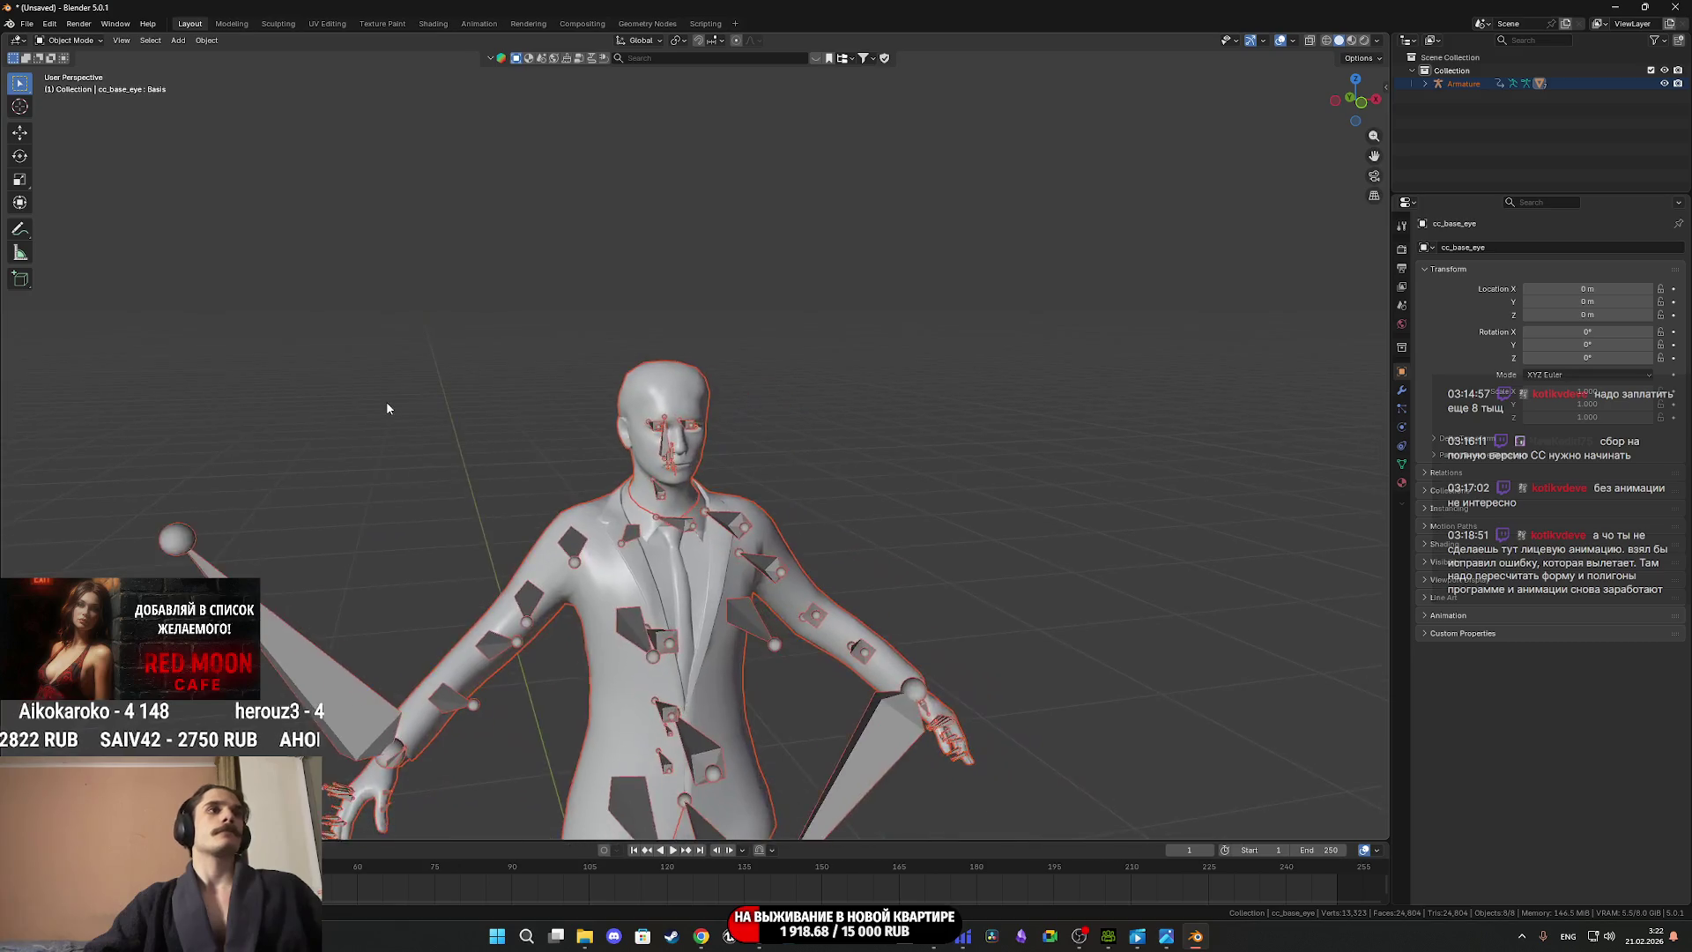
mouse_move(882, 599)
middle_mouse_down()
mouse_move(838, 552)
mouse_move(595, 585)
mouse_move(353, 397)
middle_mouse_up()
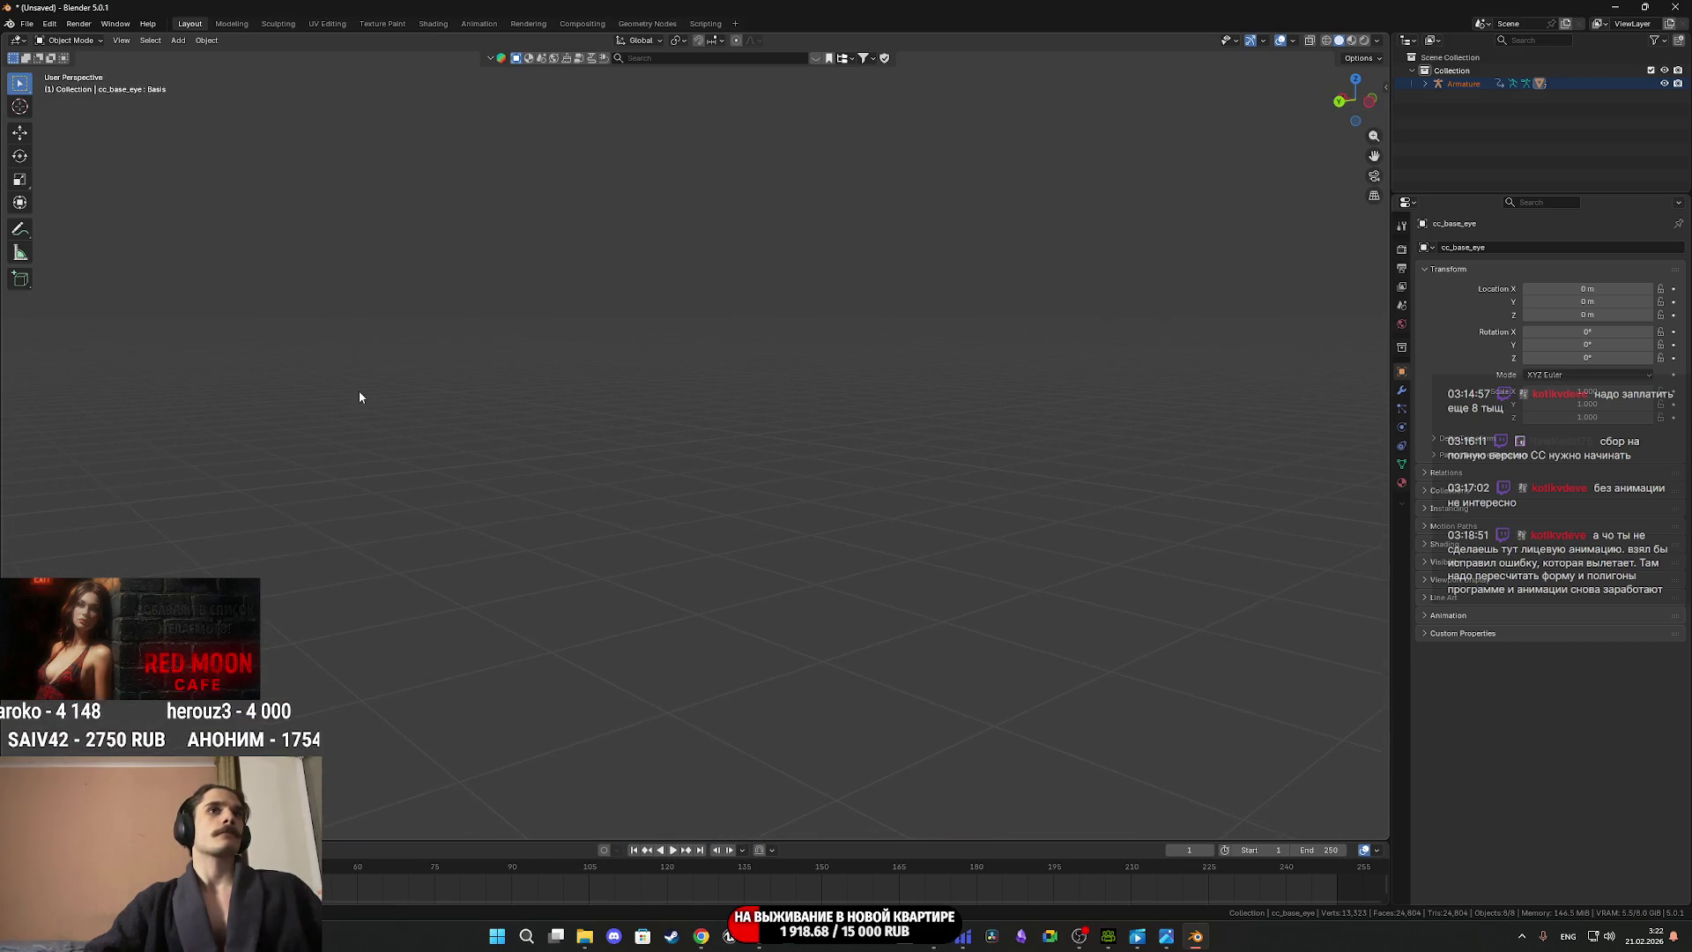
mouse_move(410, 454)
middle_mouse_down()
mouse_move(243, 490)
mouse_move(81, 474)
mouse_move(398, 516)
mouse_move(854, 491)
middle_mouse_up()
Select cc_game_body to view its vertex groups and shape keys, then return to Character Creator.
left_click(750, 509)
left_click(1401, 463)
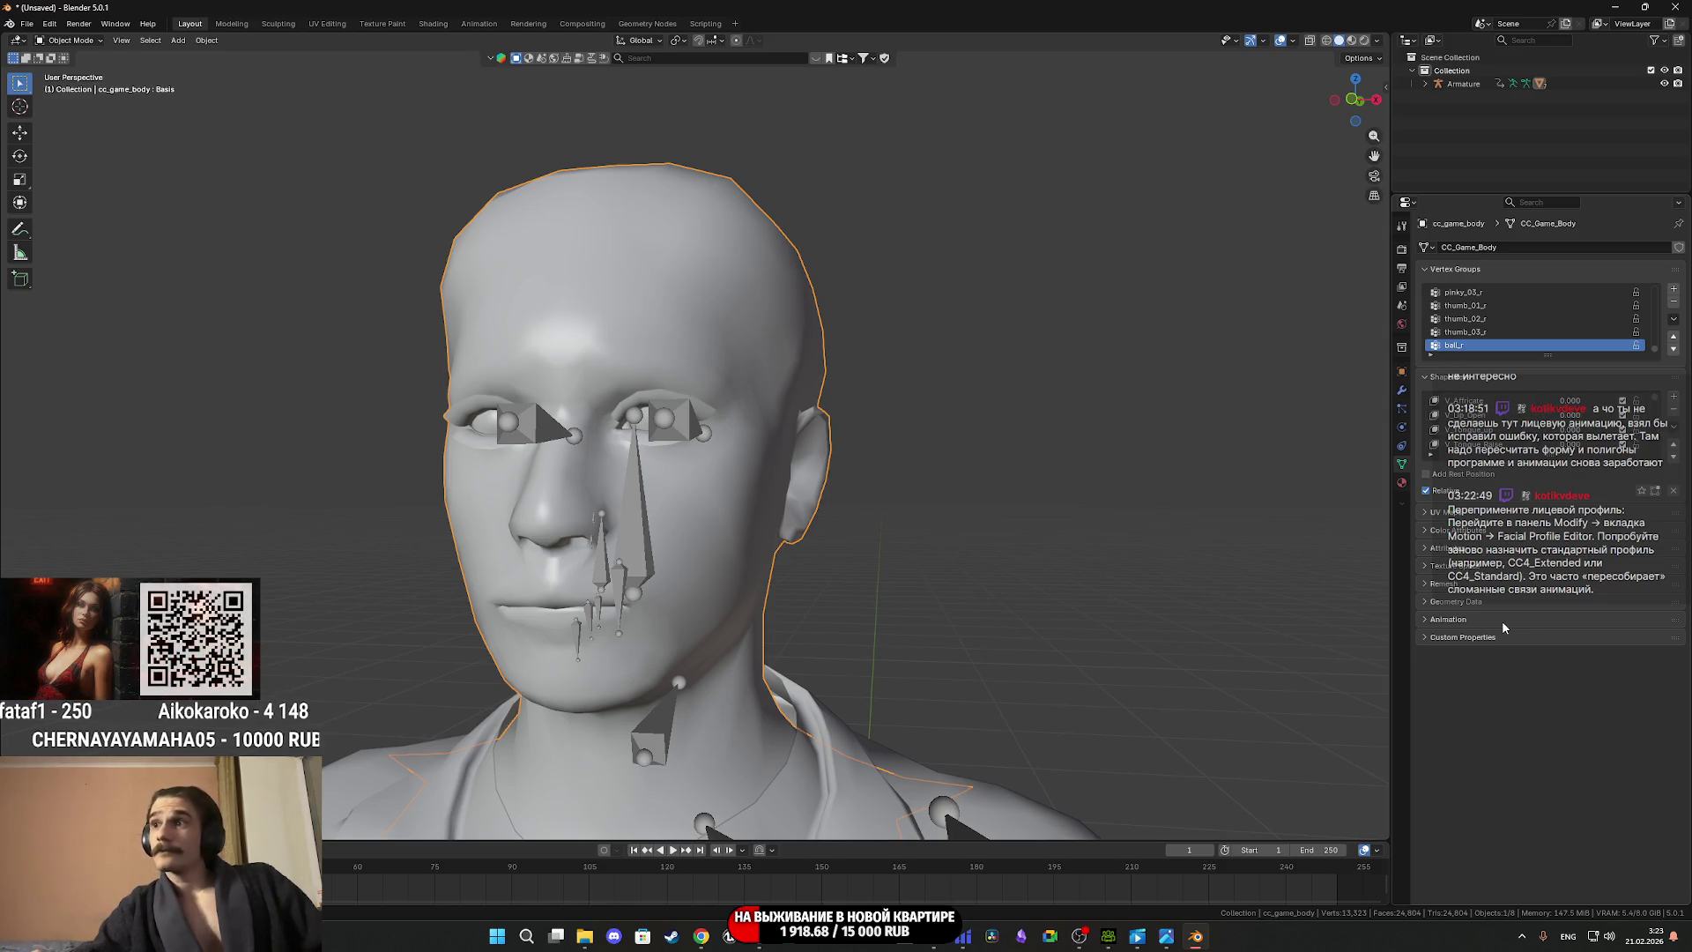
left_click(1108, 938)
mouse_move(940, 275)
right_mouse_down()
mouse_move(969, 194)
mouse_move(1010, 307)
right_mouse_up()
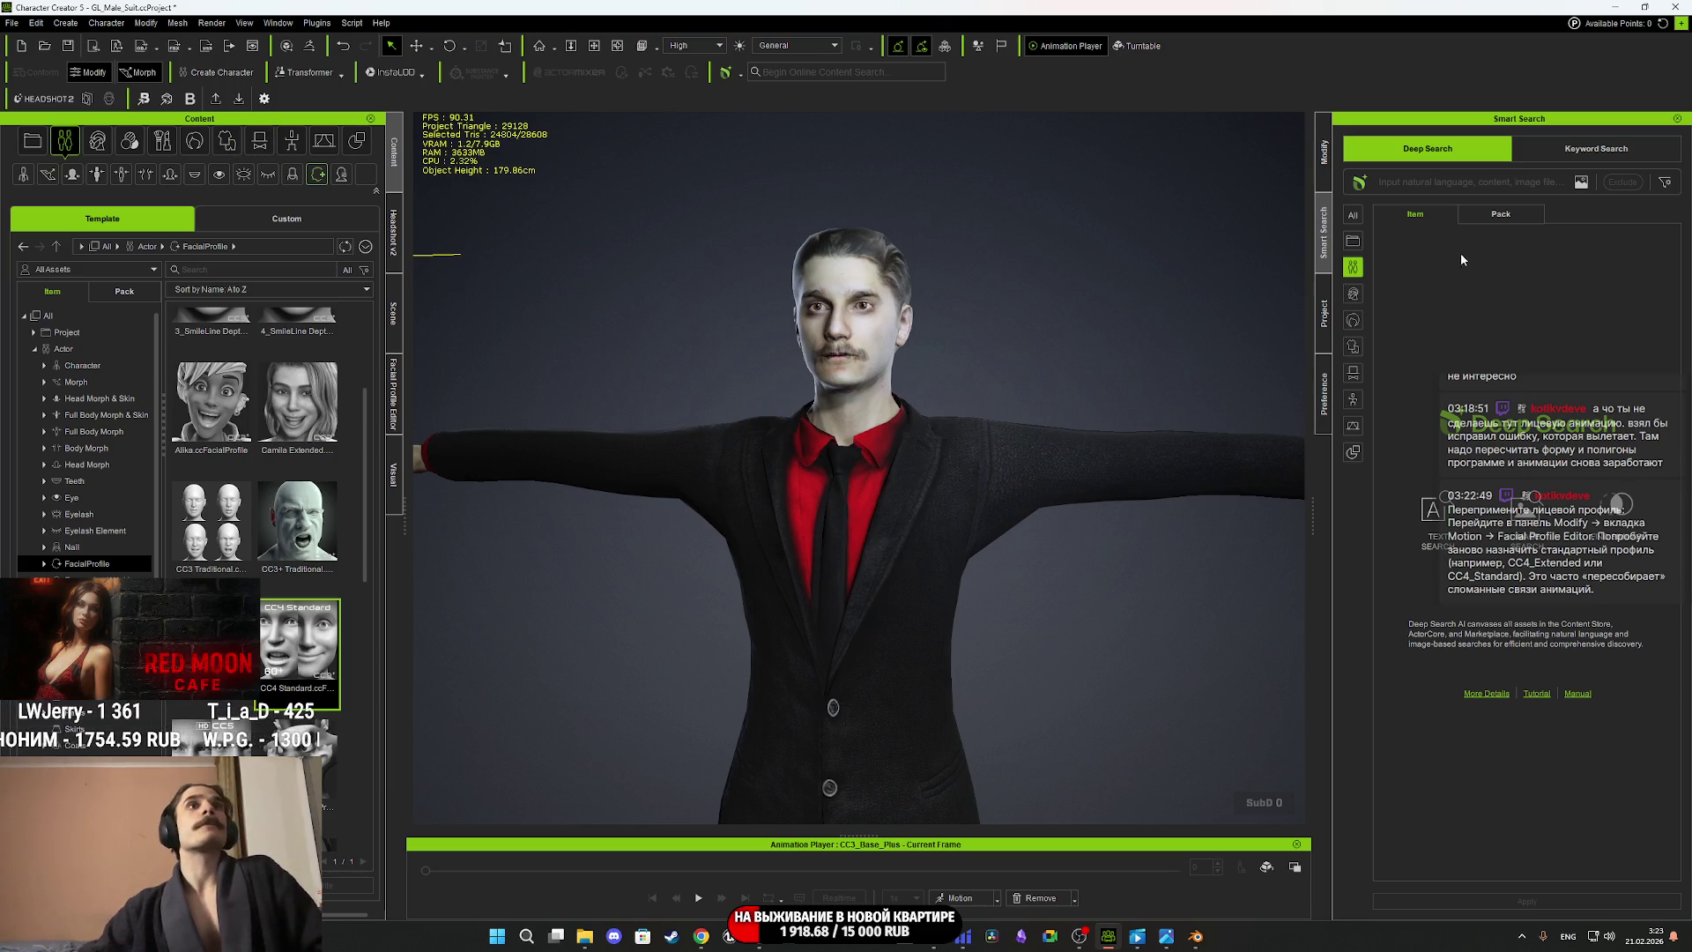
Enter Facial Profile Editor's Edit Expressions, check the Batch Import formats, and start profile conversion.
left_click(1324, 163)
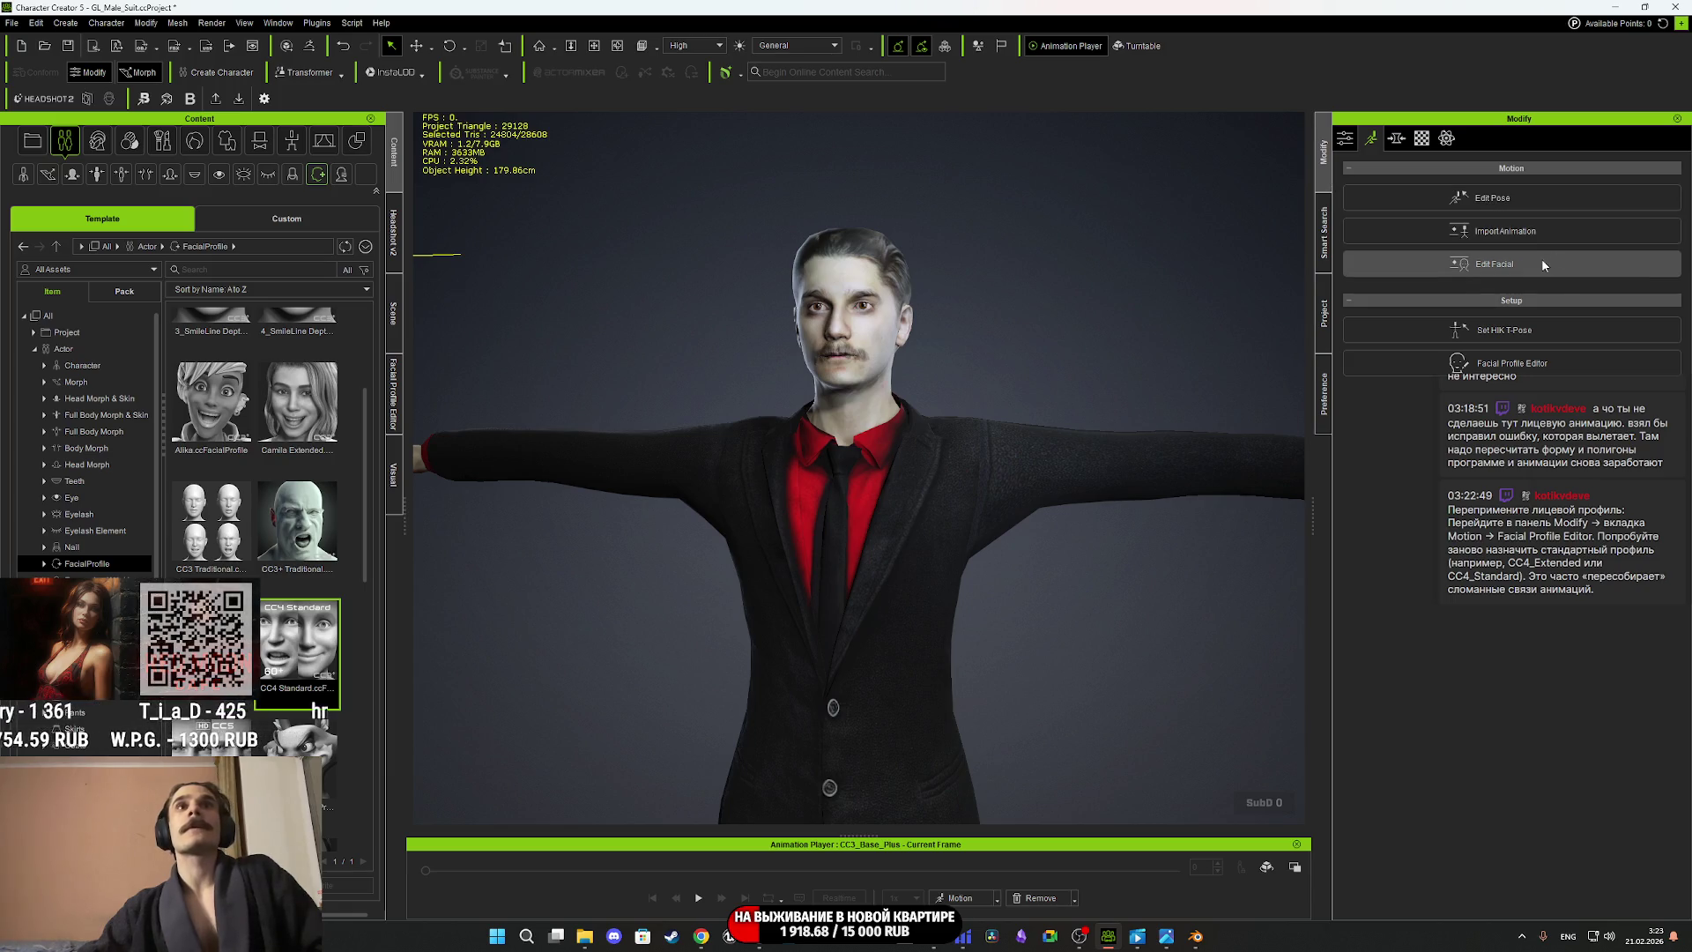
left_click(1528, 371)
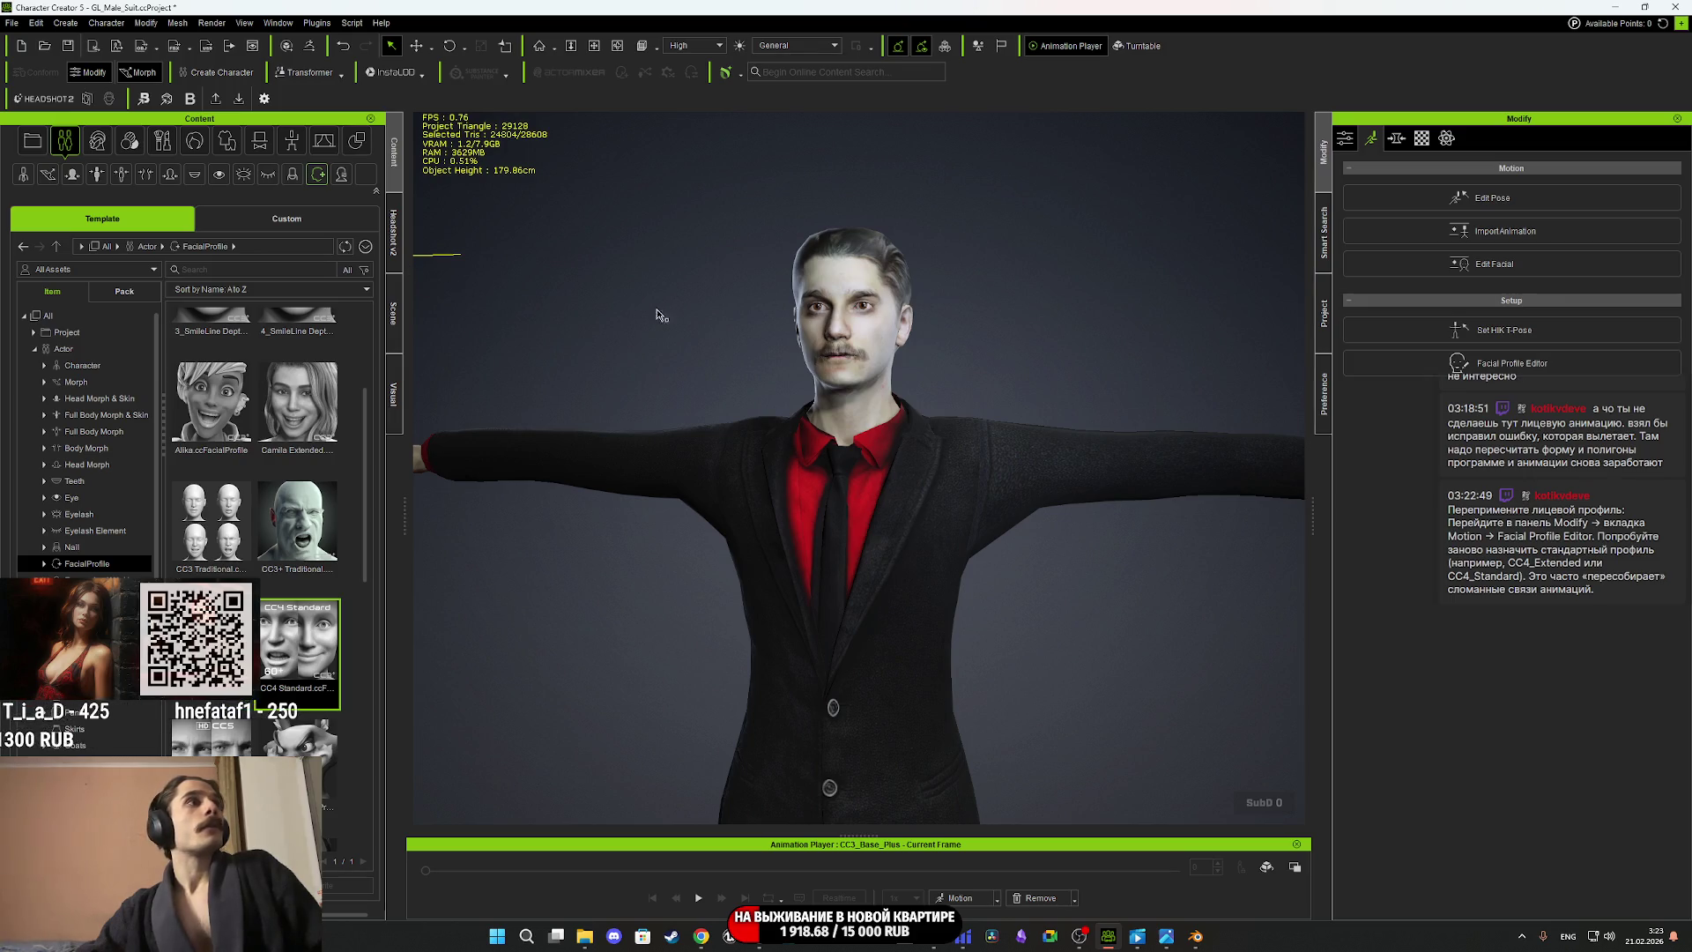
left_click(395, 394)
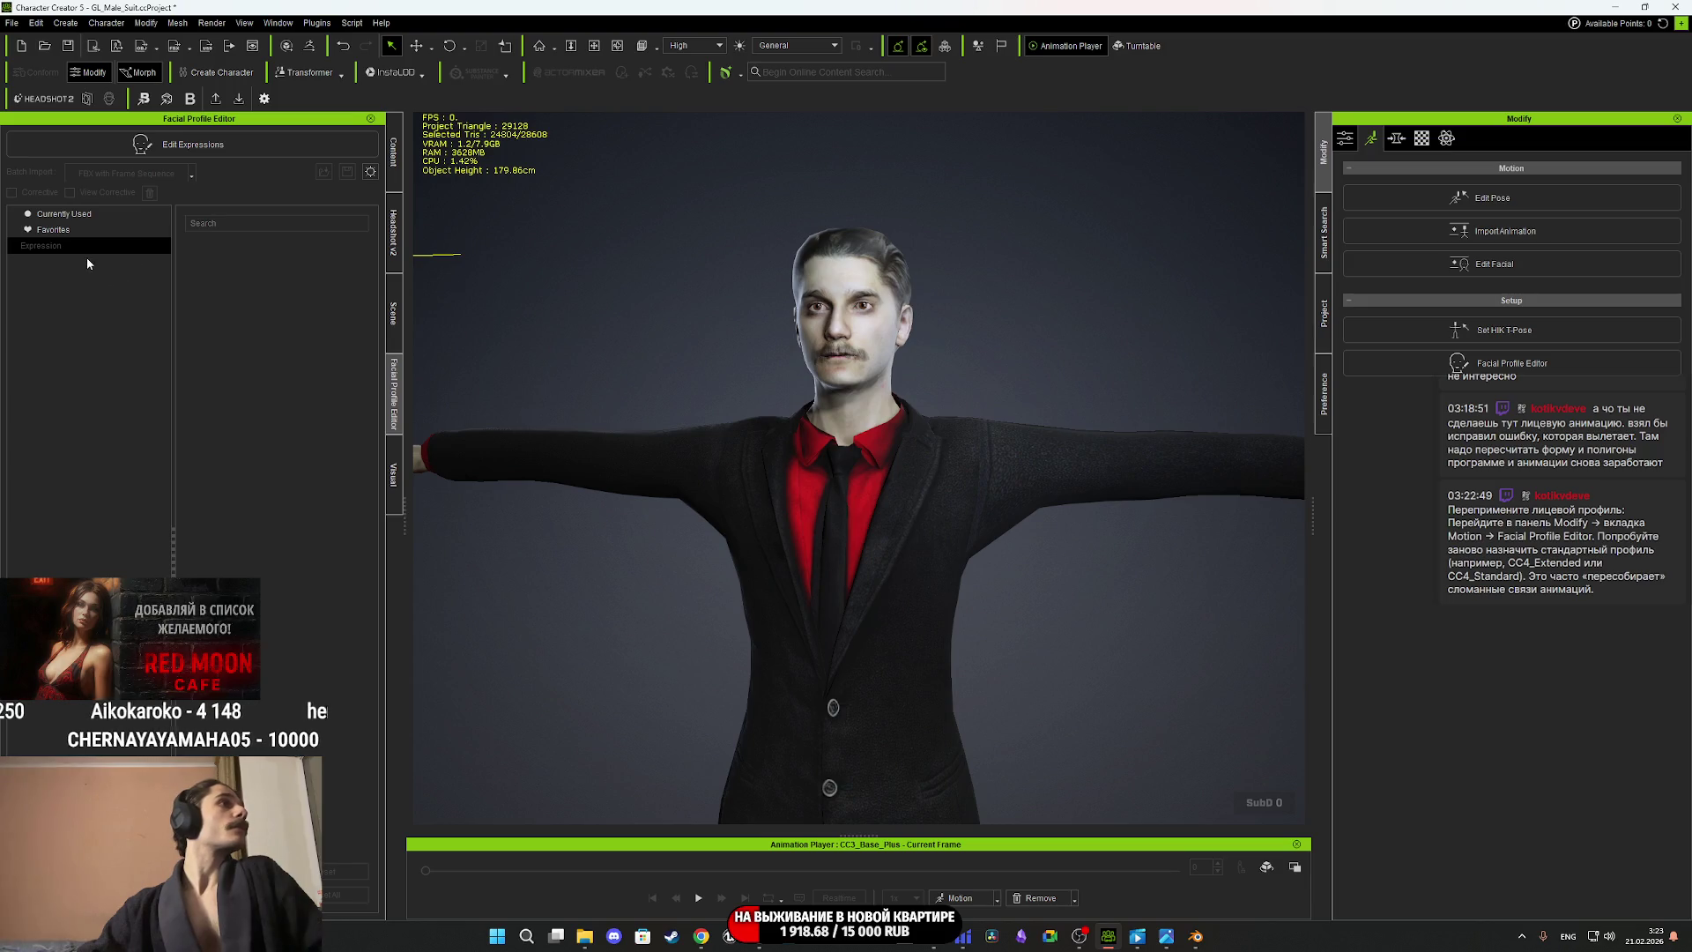
left_click(224, 138)
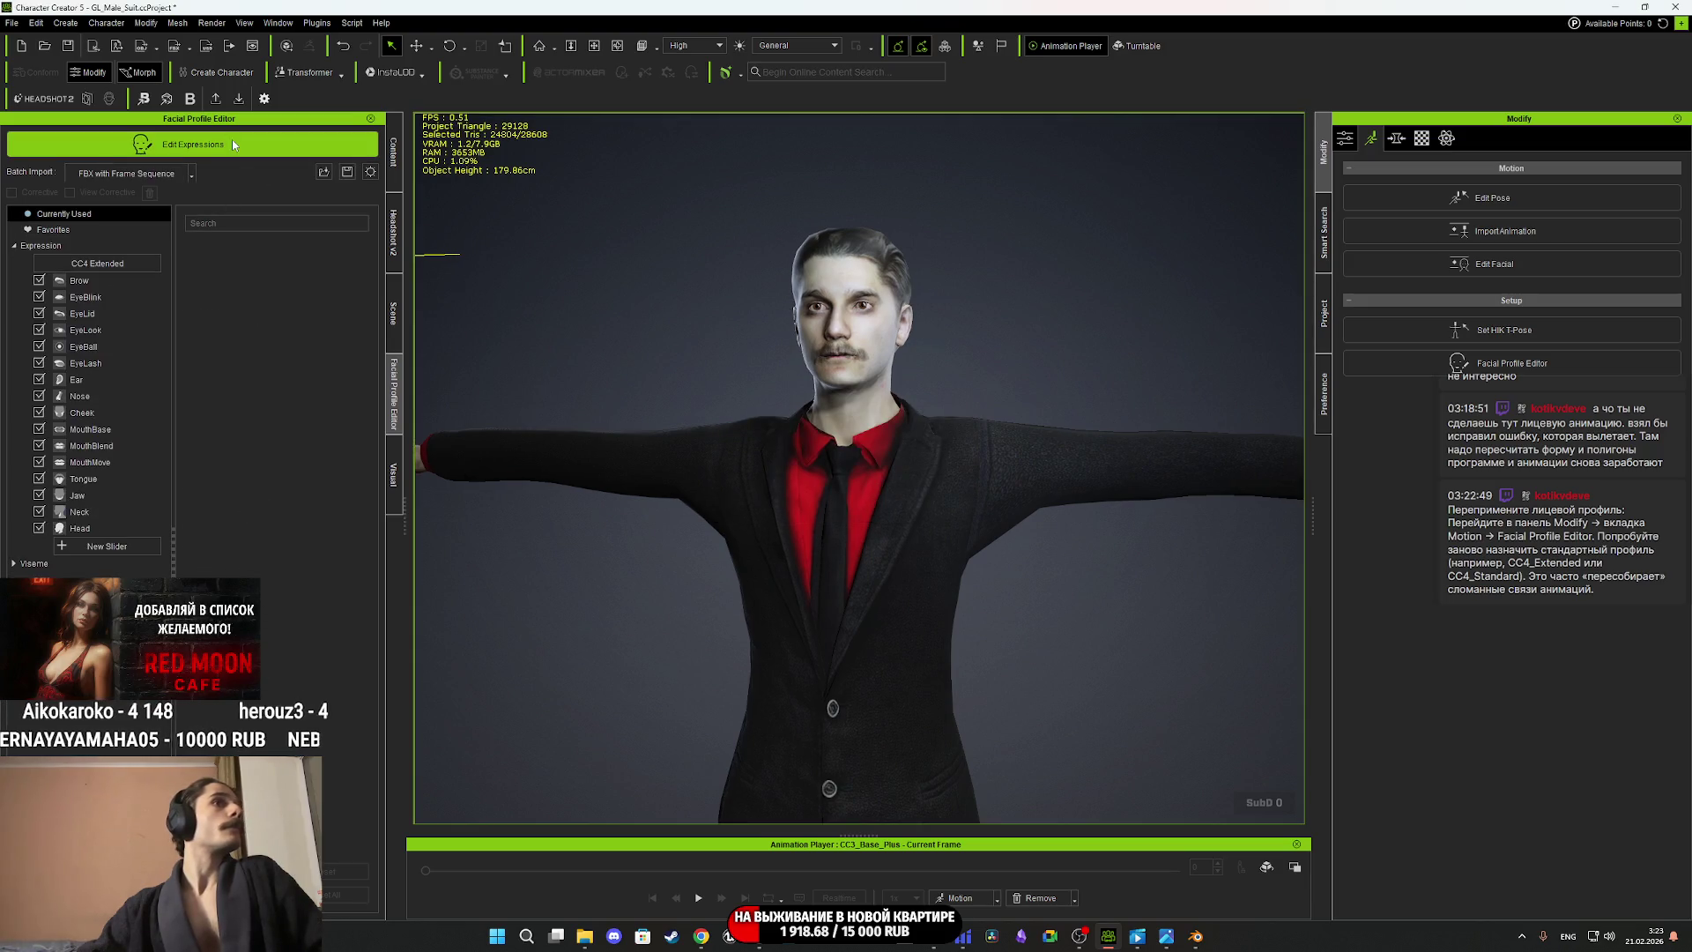
left_click(192, 174)
left_click(252, 174)
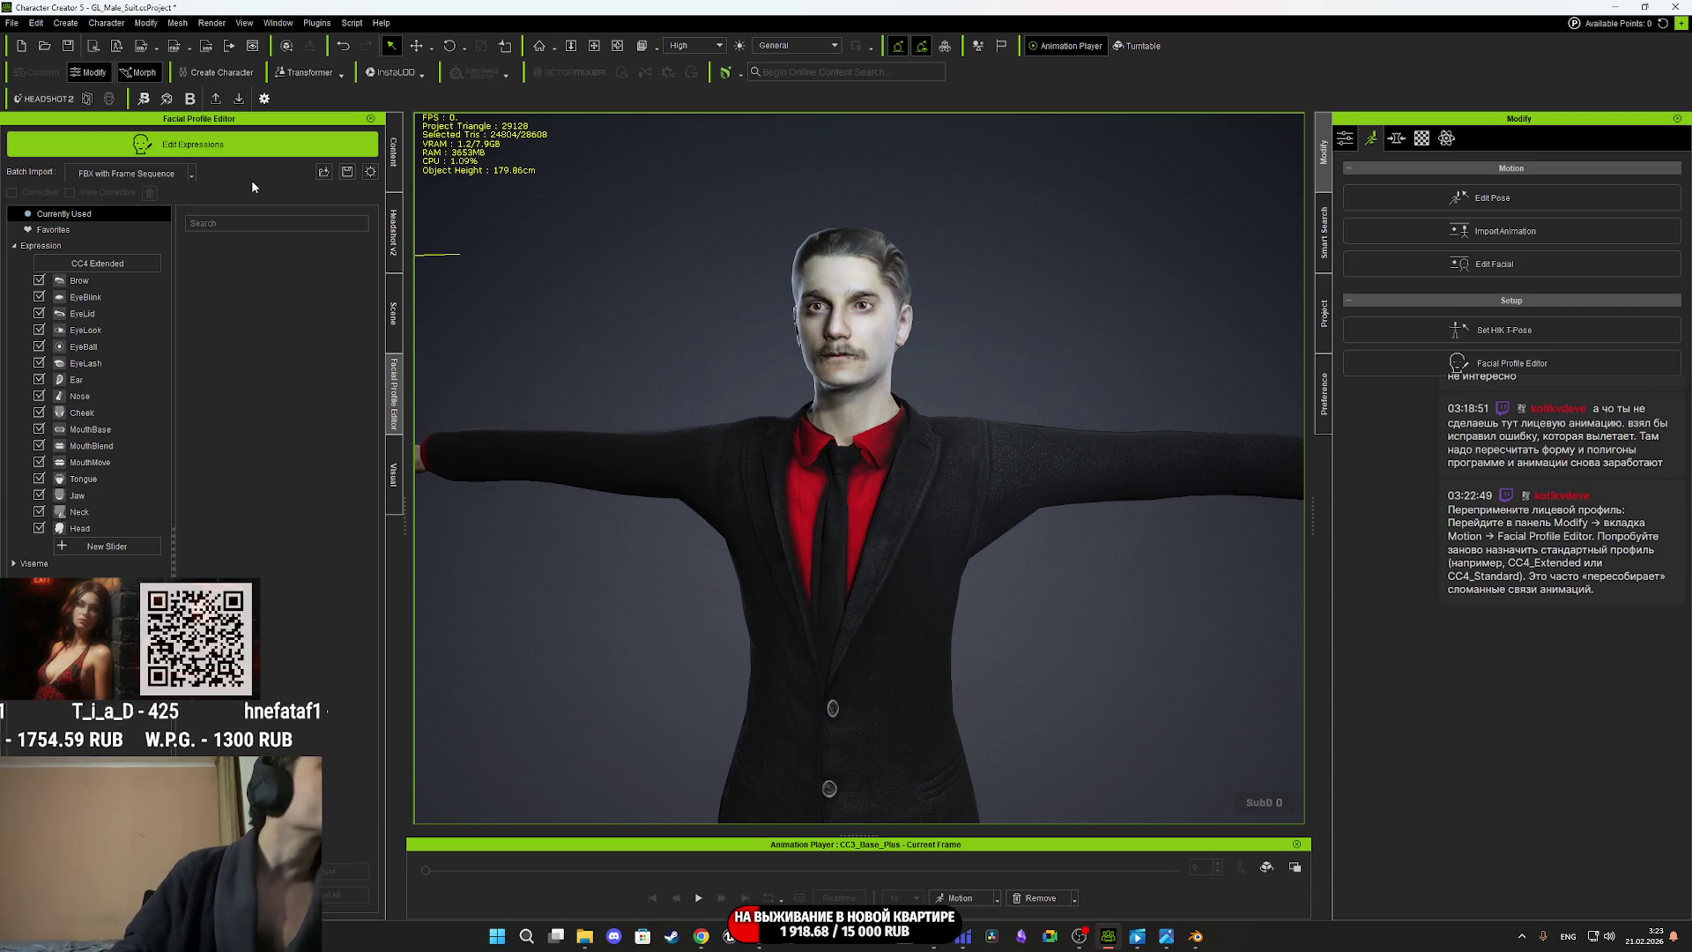
left_click(104, 267)
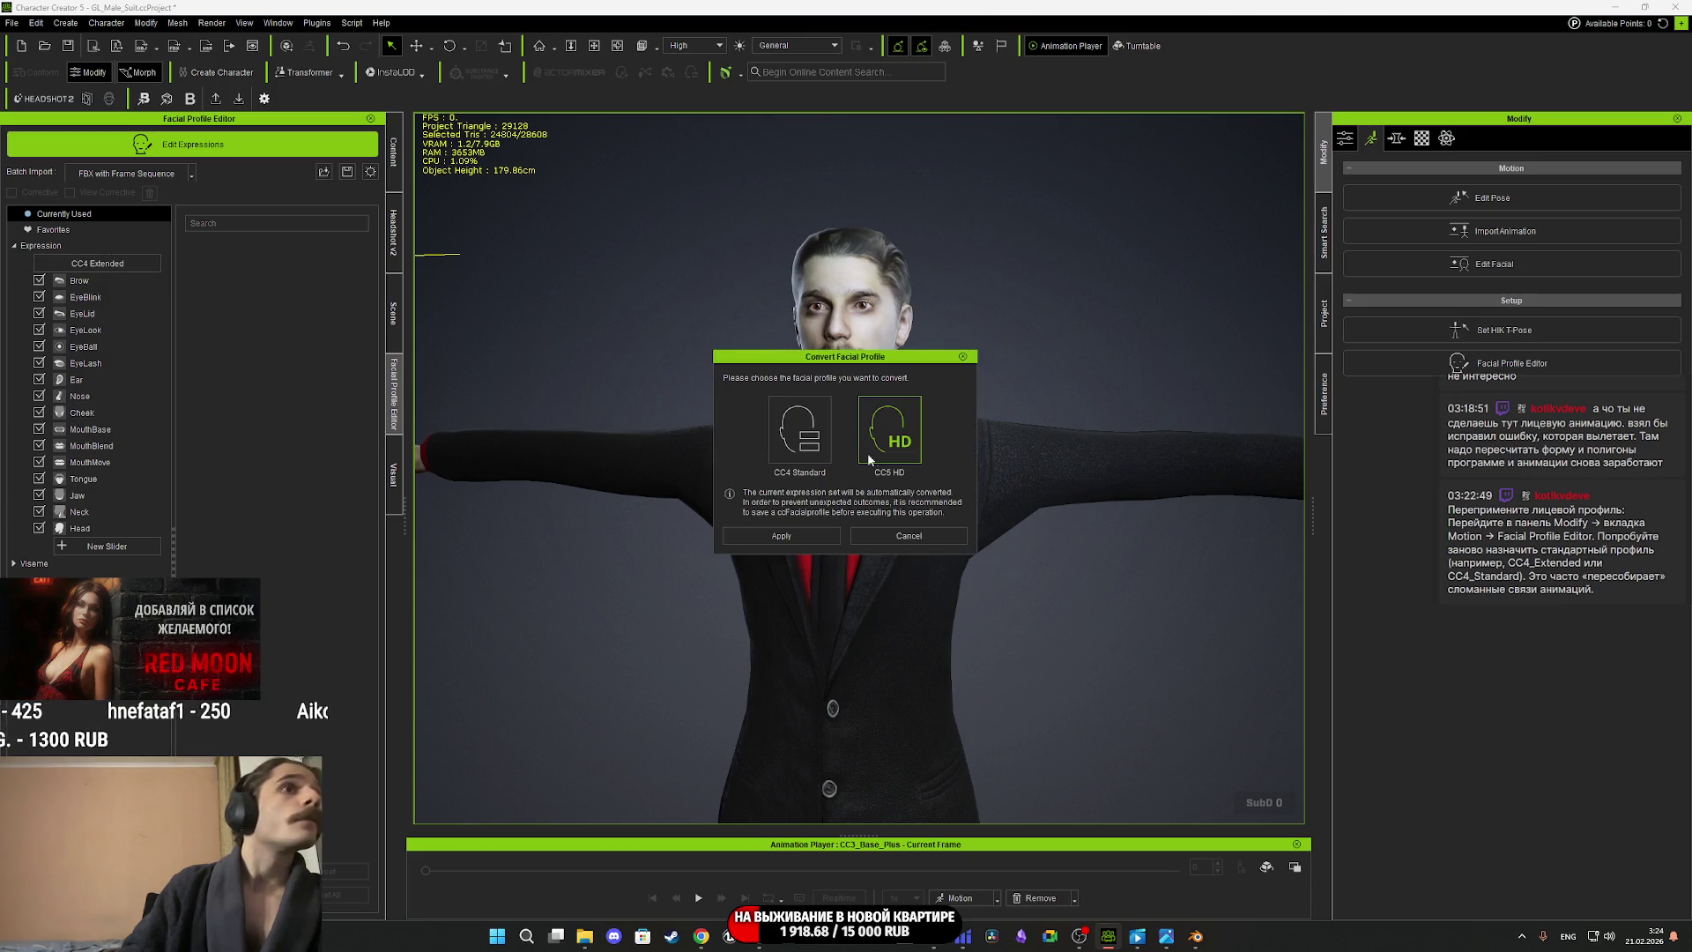
Convert the facial profile to CC4 Standard, first saving the current profile as MaleFP.
left_click(824, 446)
left_click(805, 536)
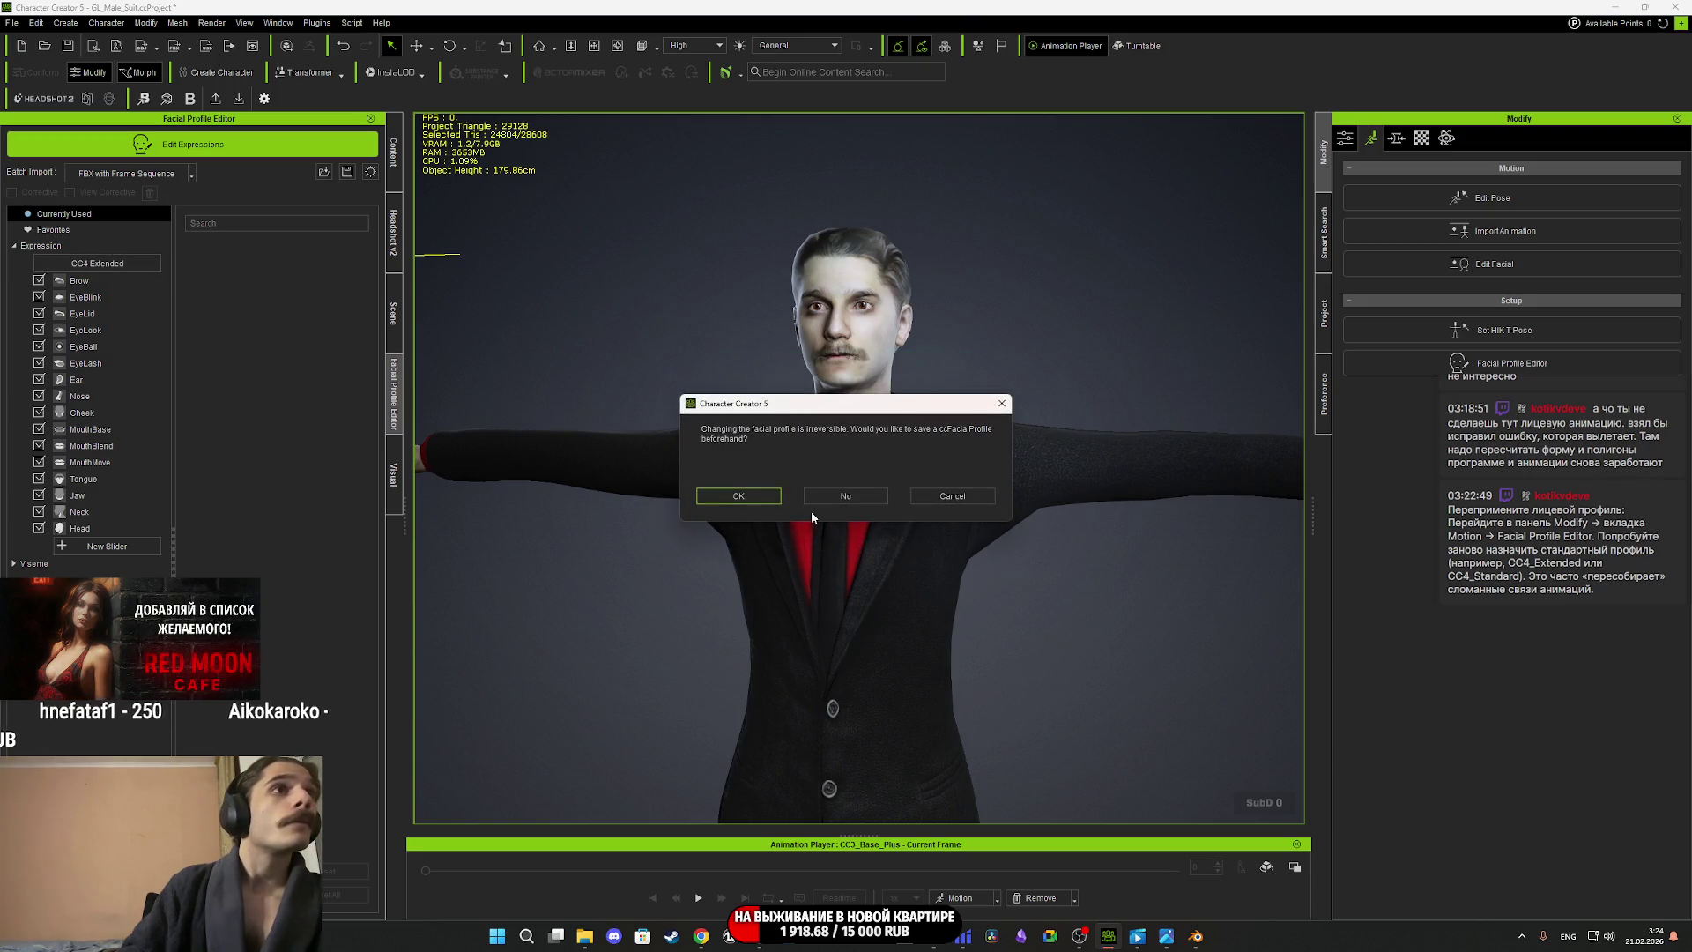
left_click(747, 496)
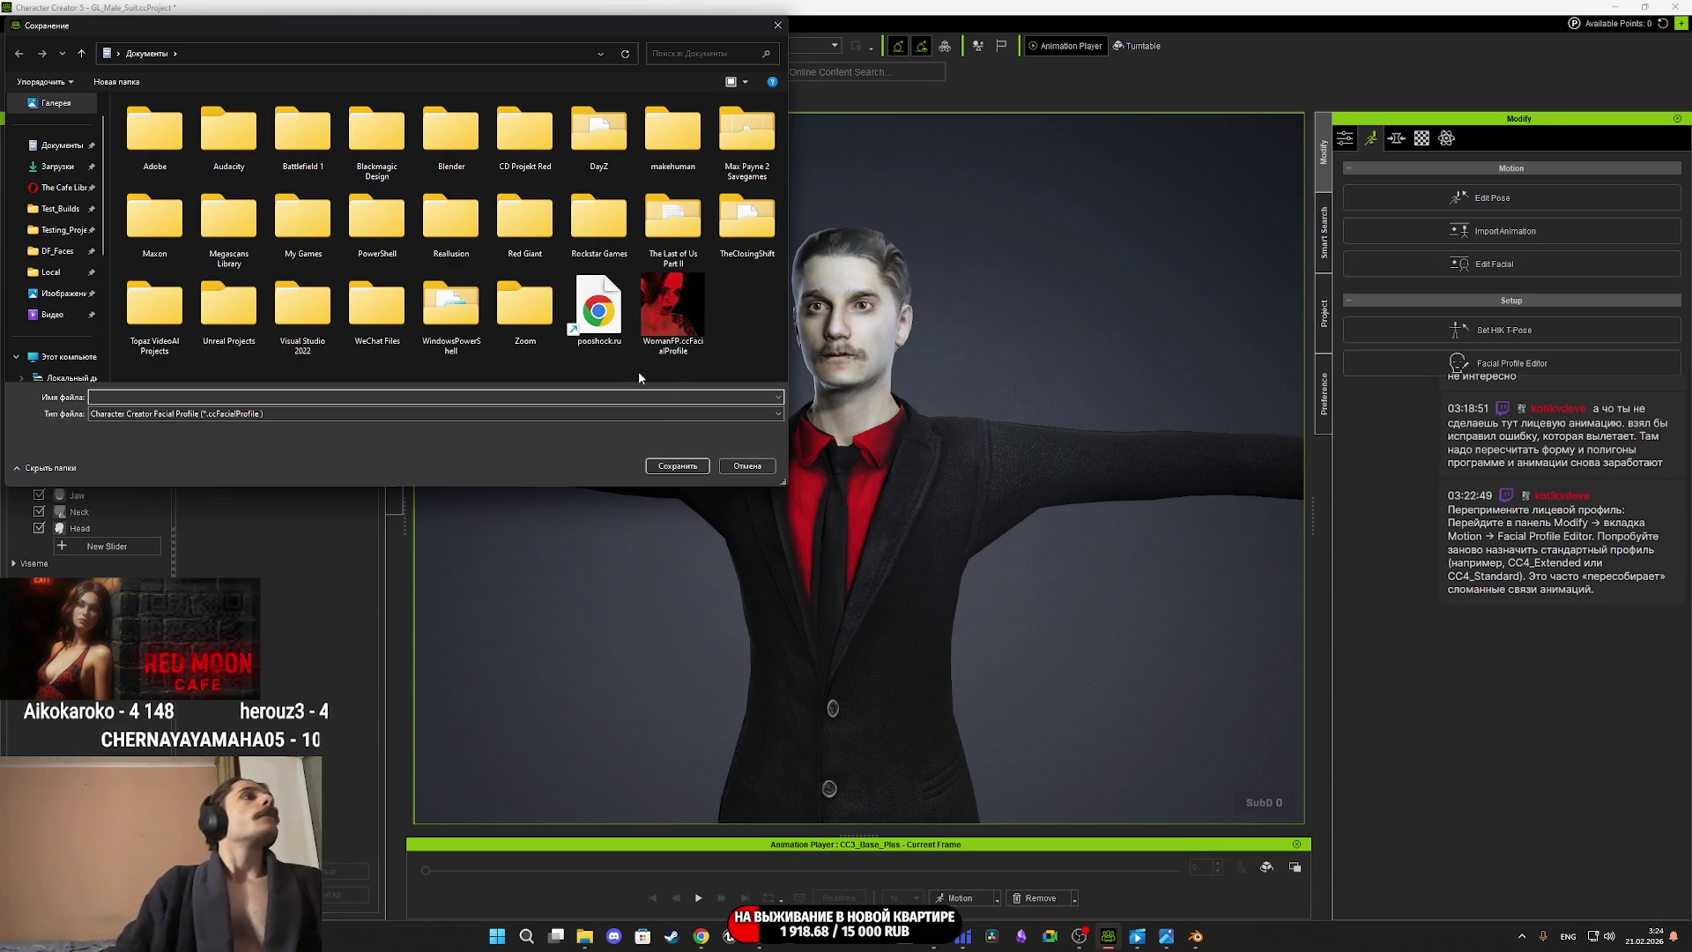
type("Male")
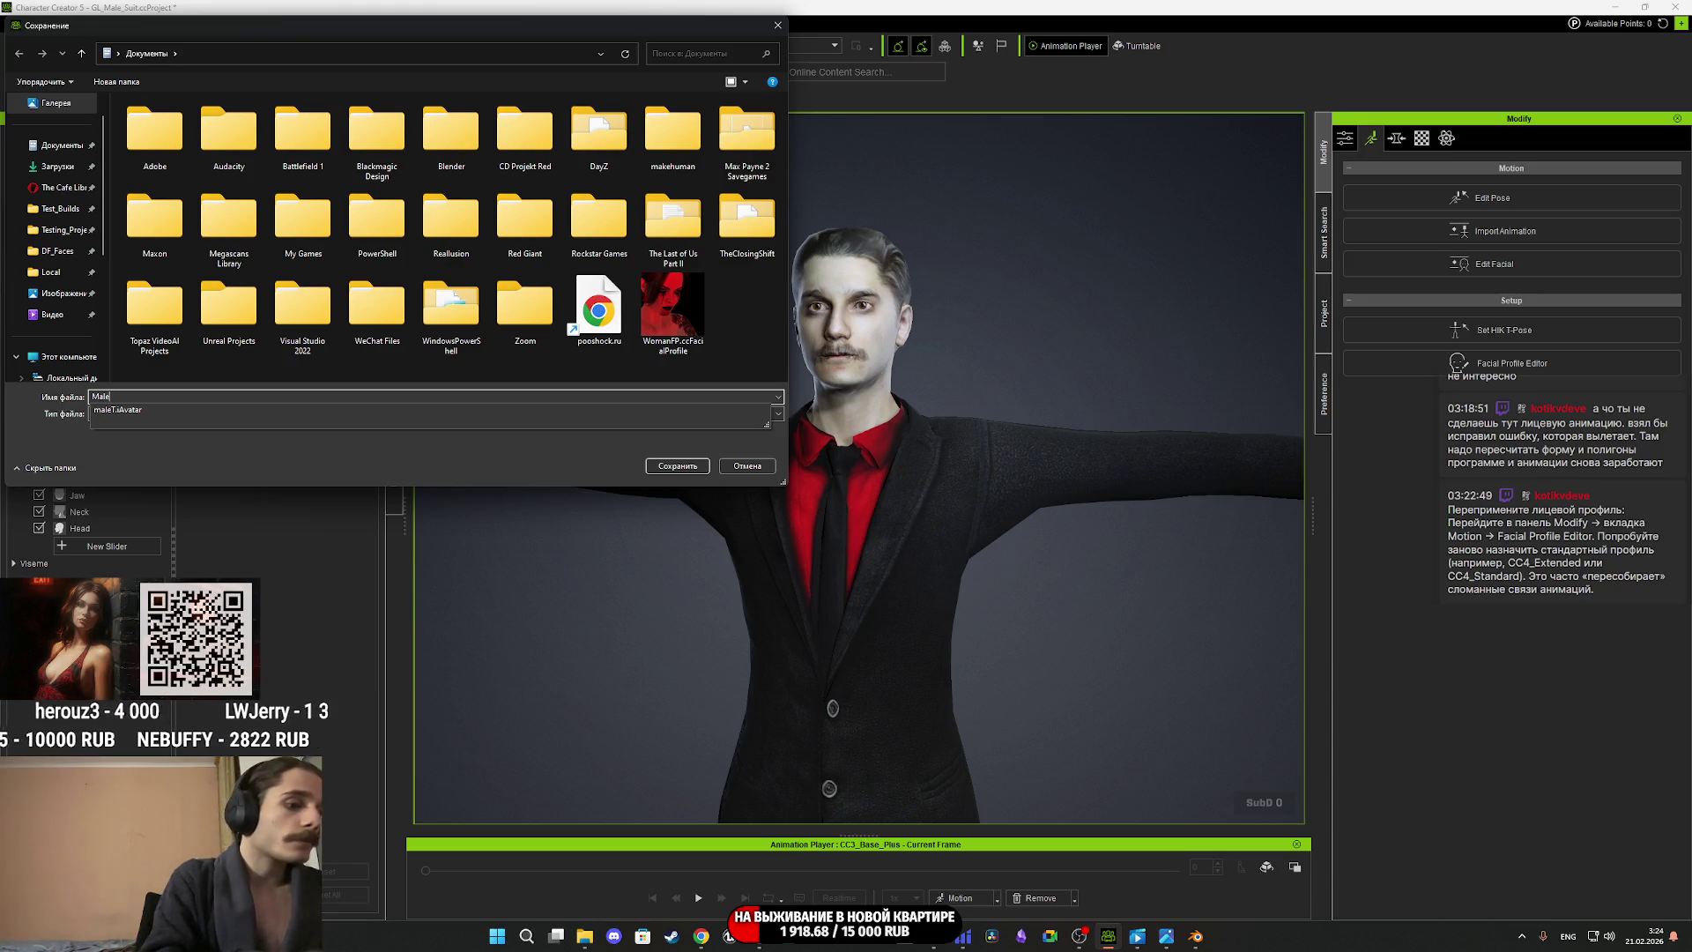
type("FP")
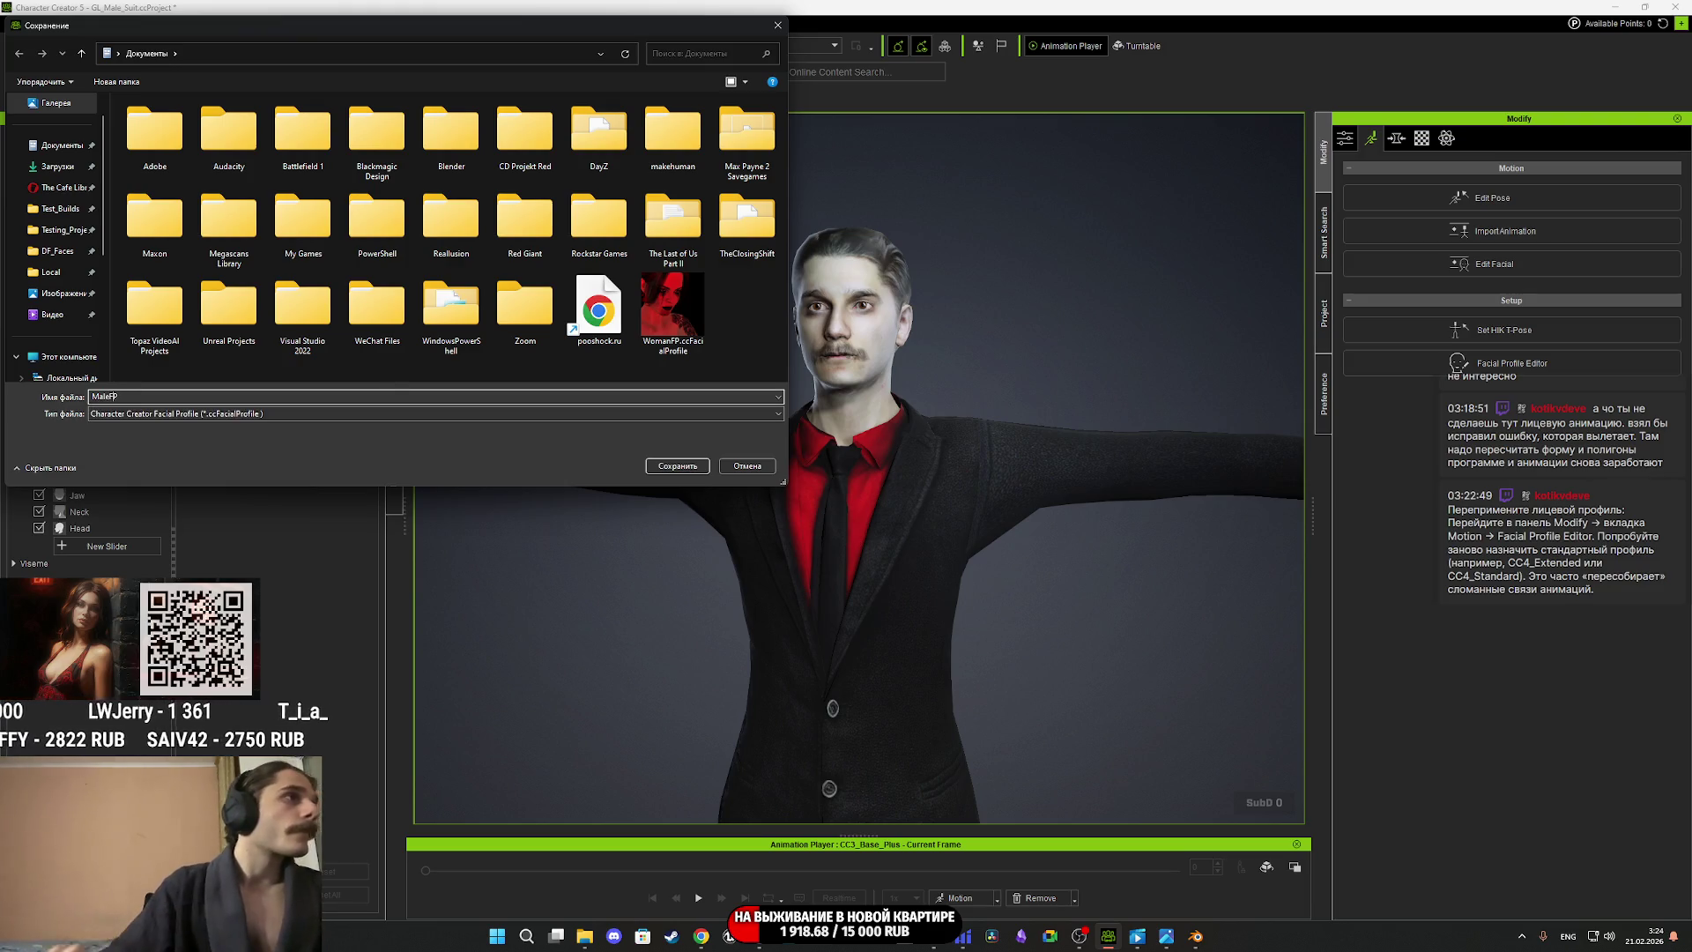
key("Return")
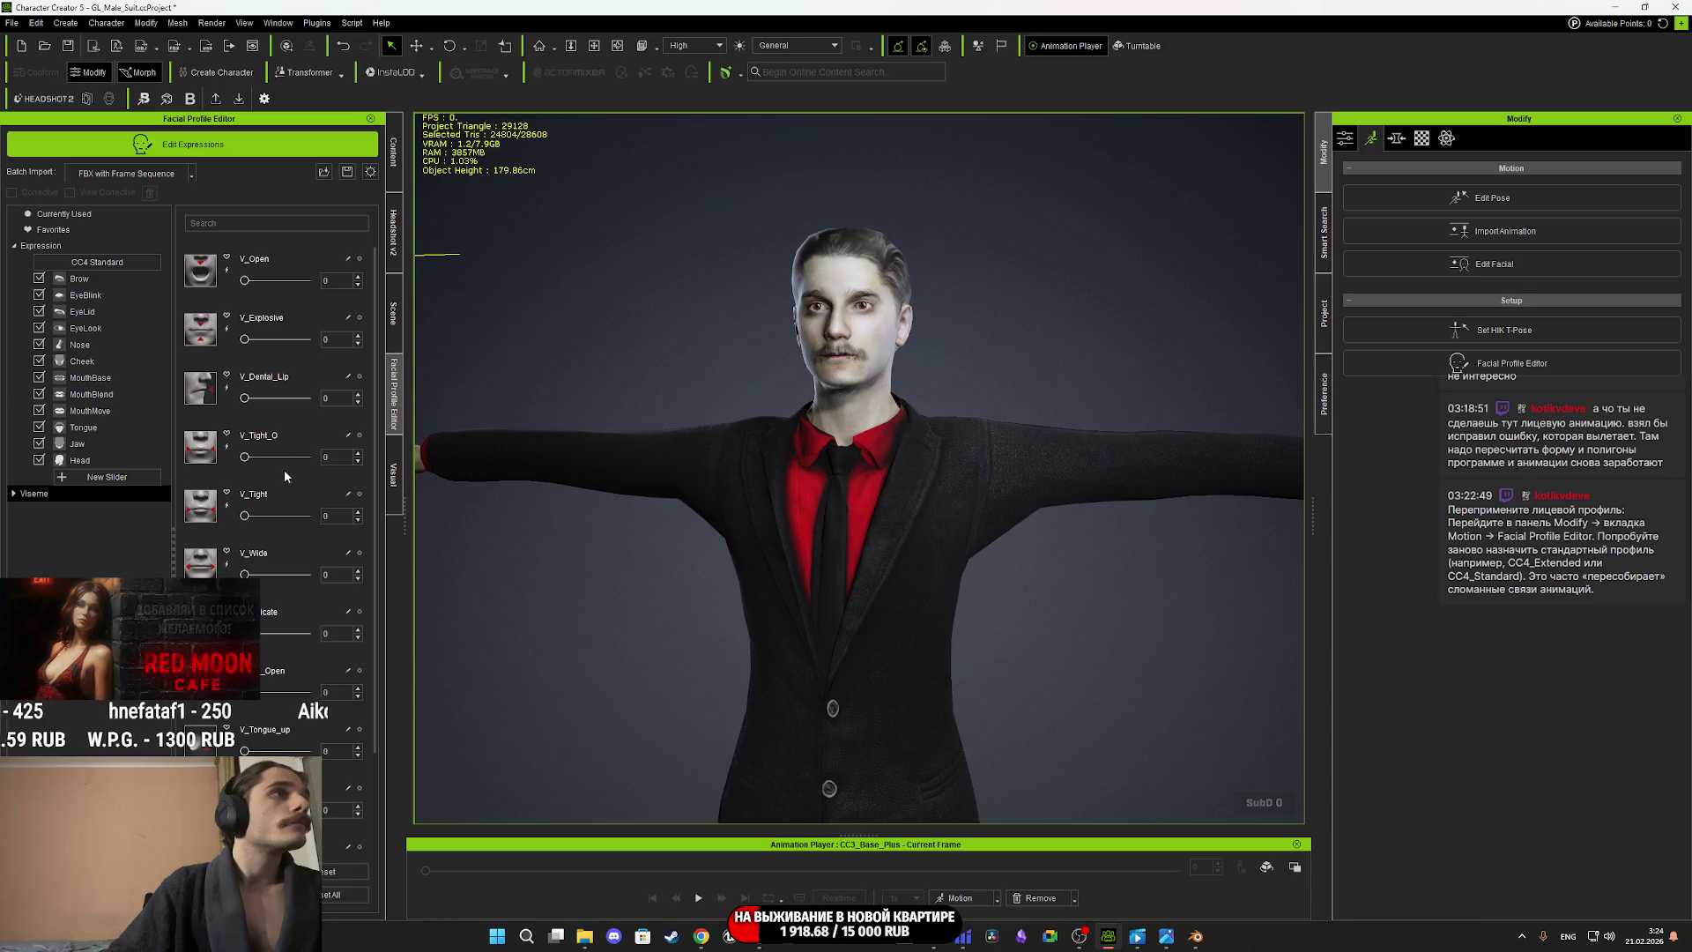
scroll(859, 344, "up", 5)
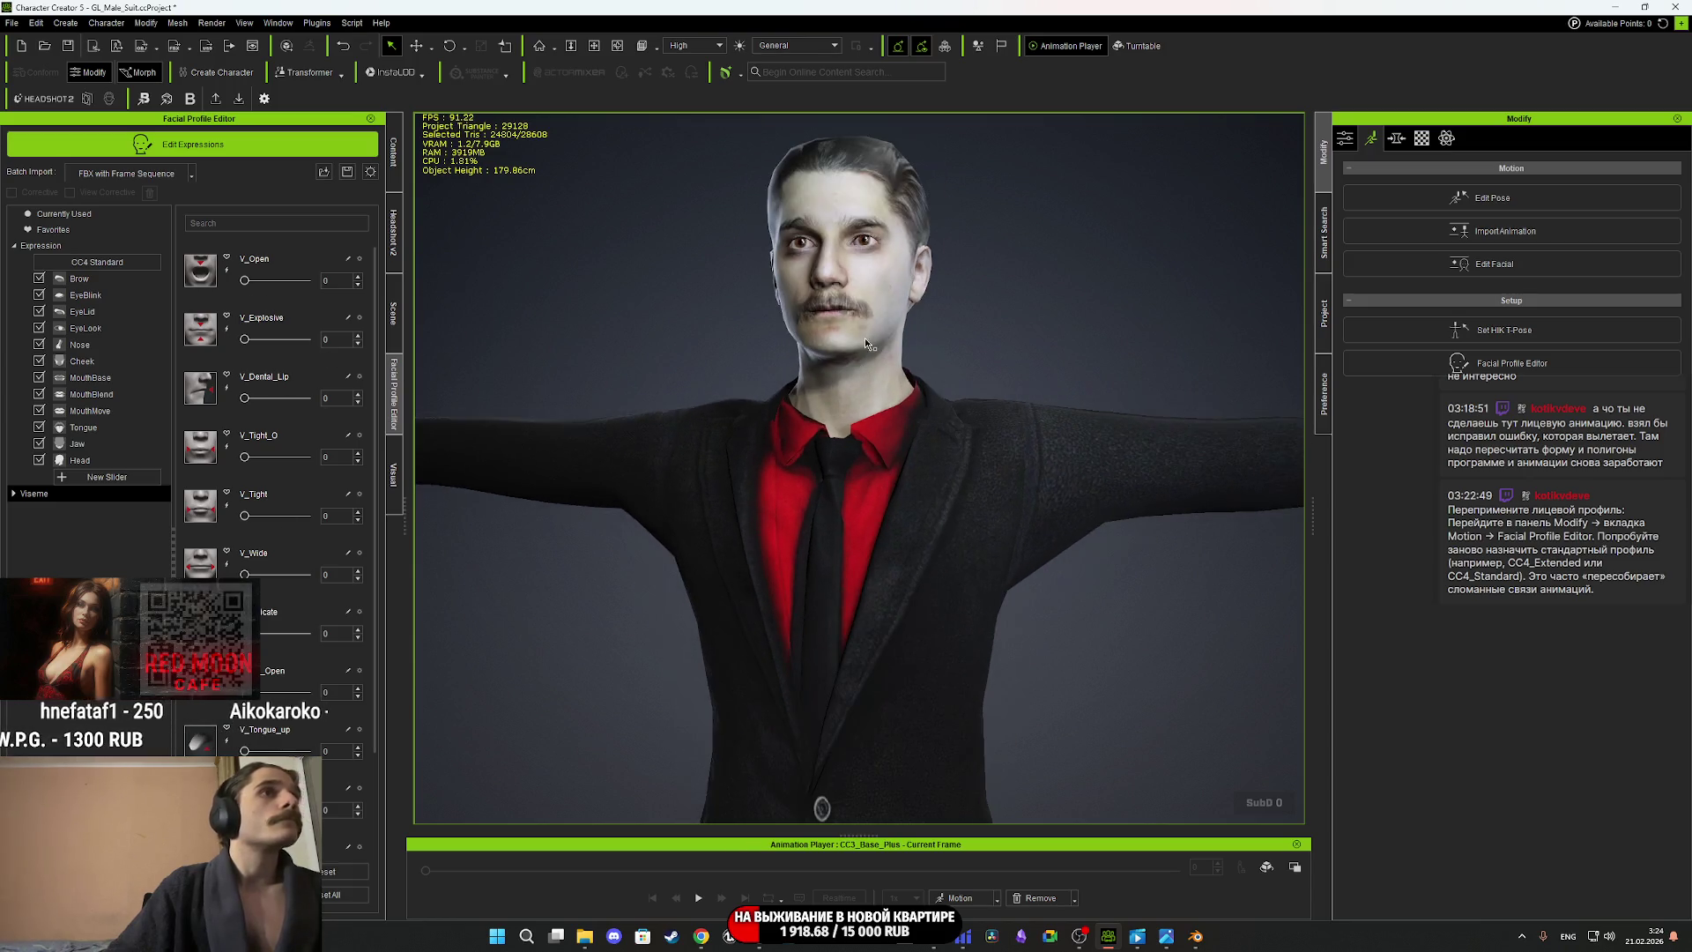
left_click(1508, 273)
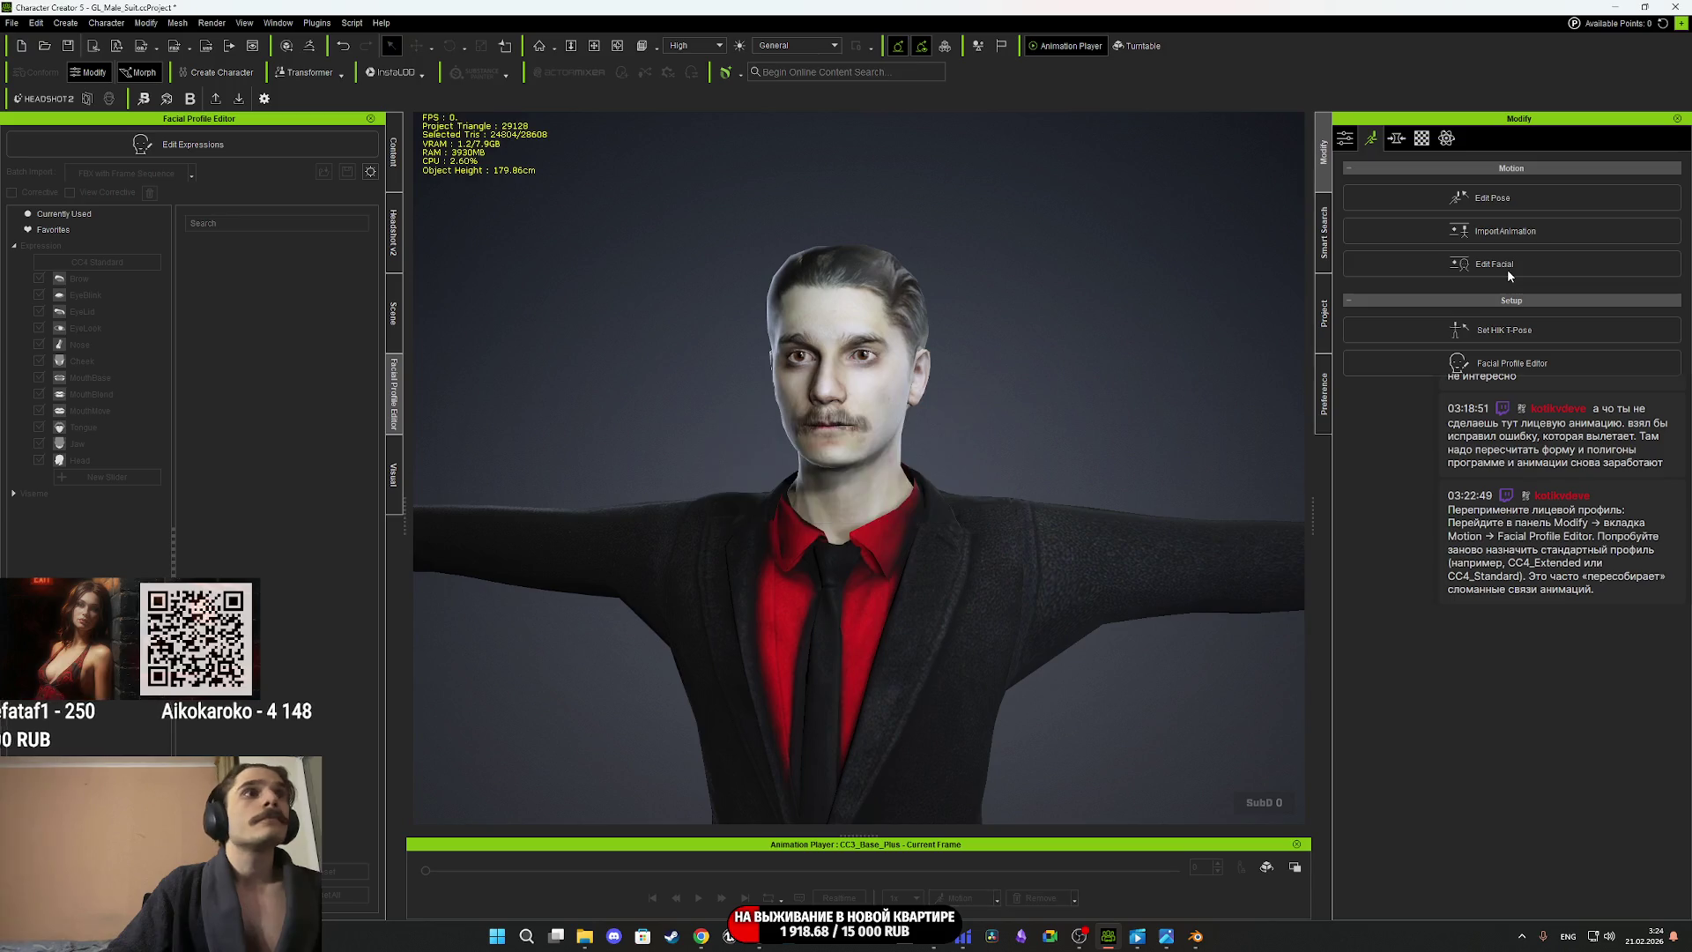
left_click(960, 518)
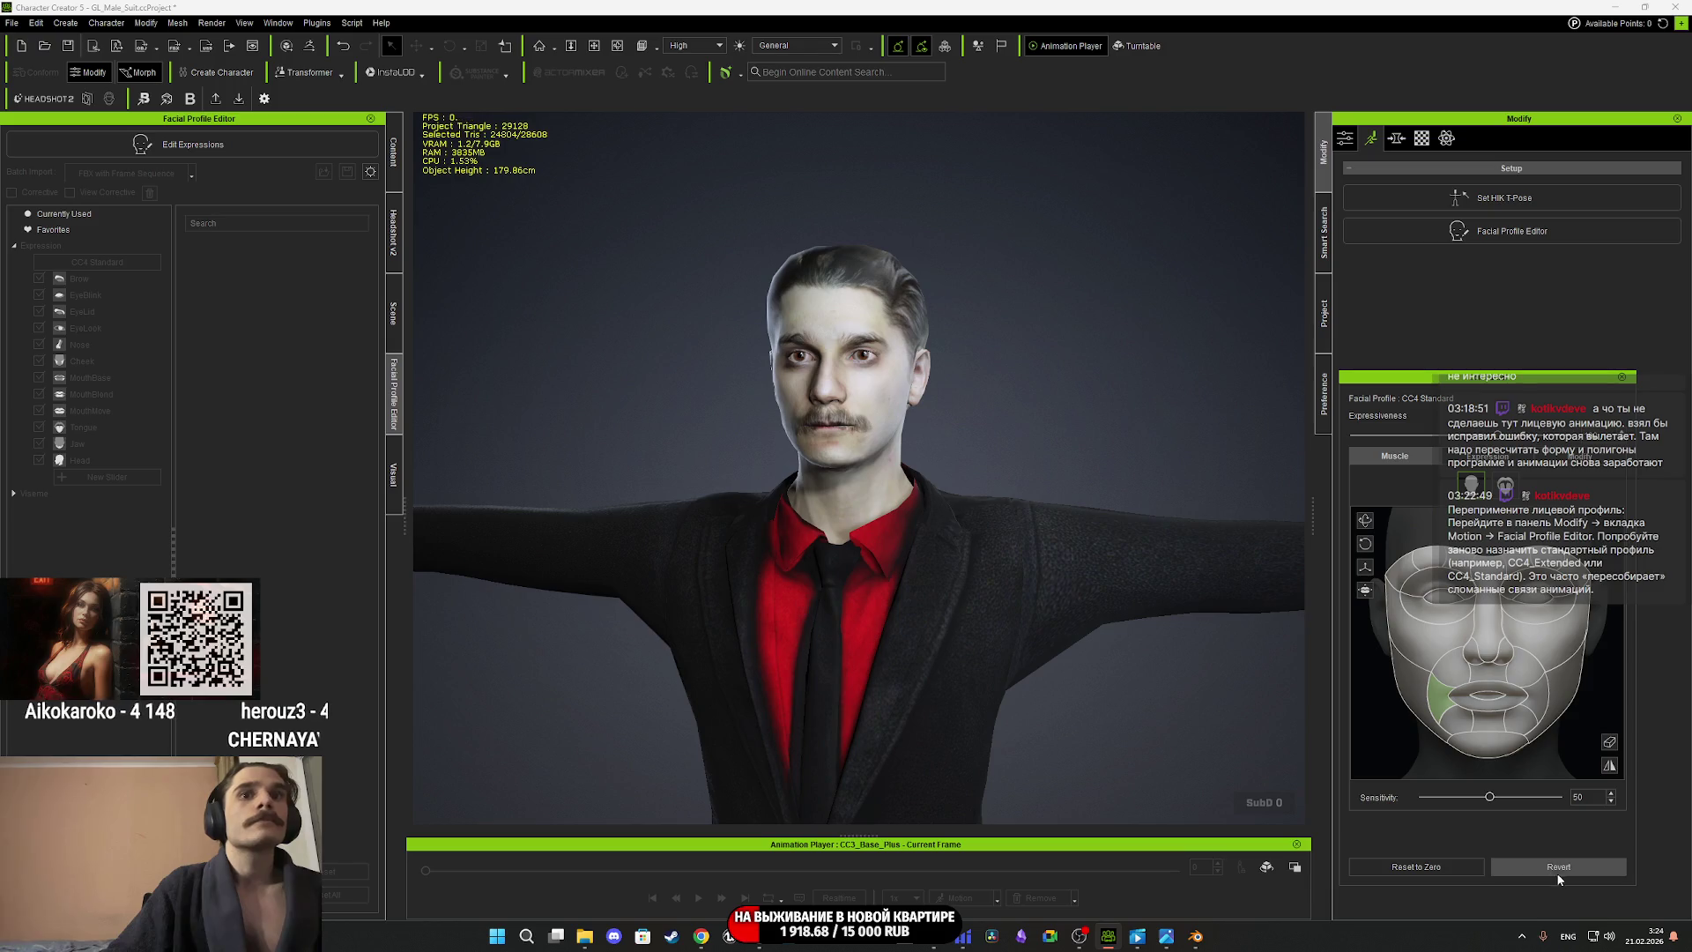
left_click(1623, 377)
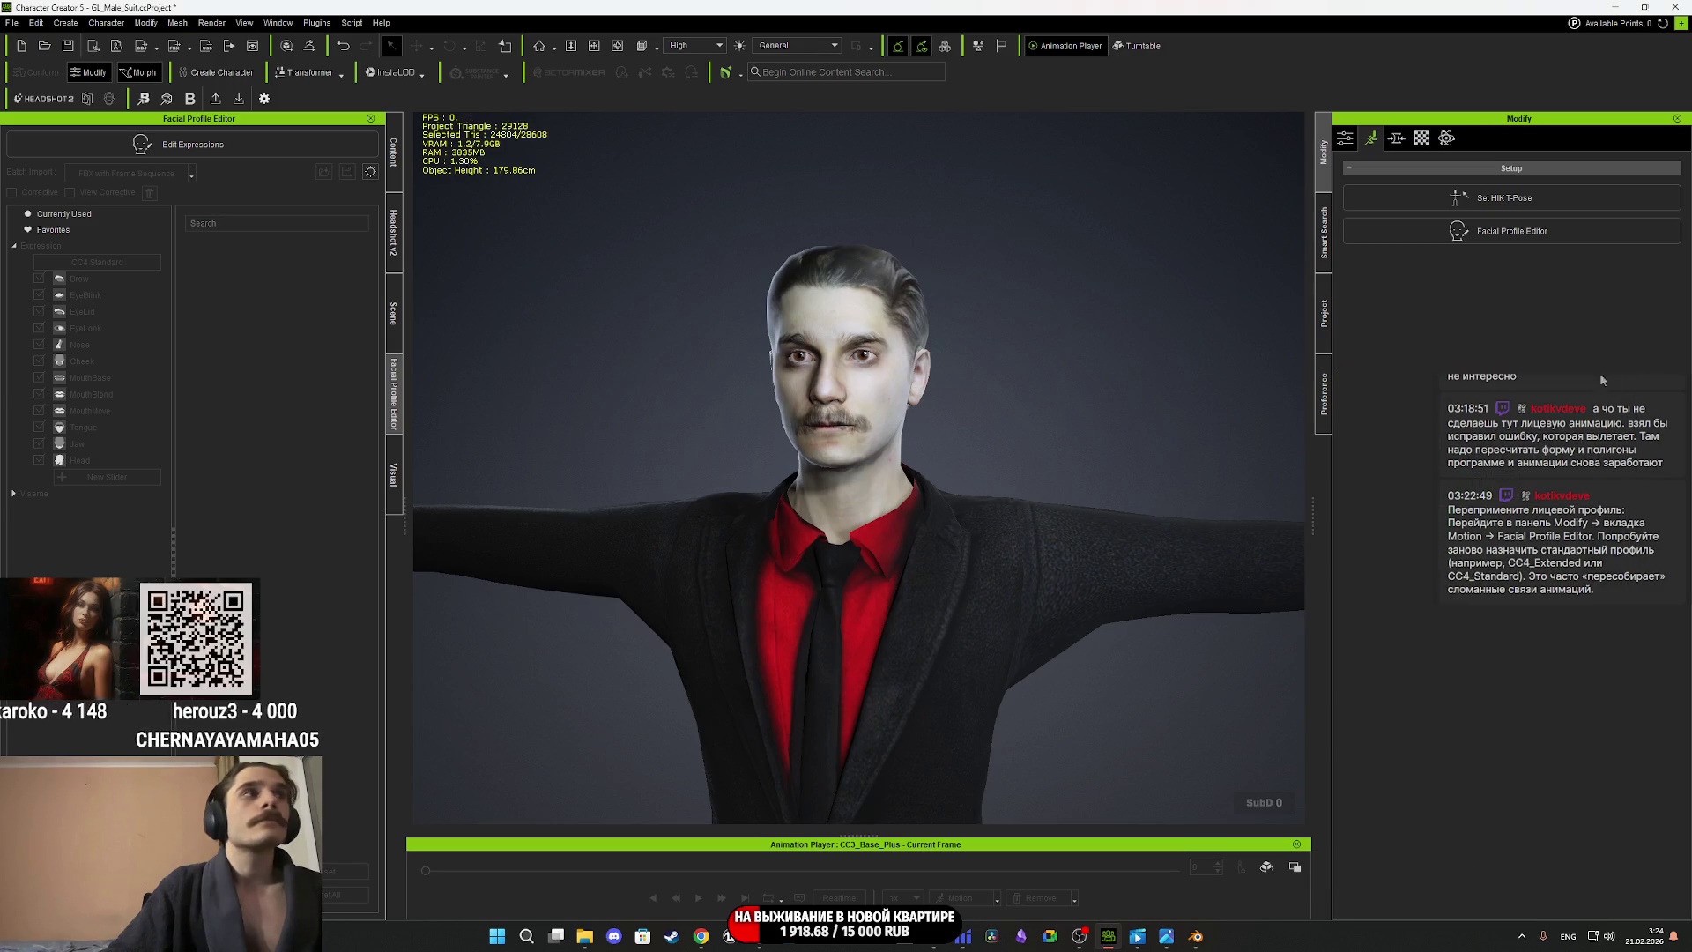
left_click(220, 149)
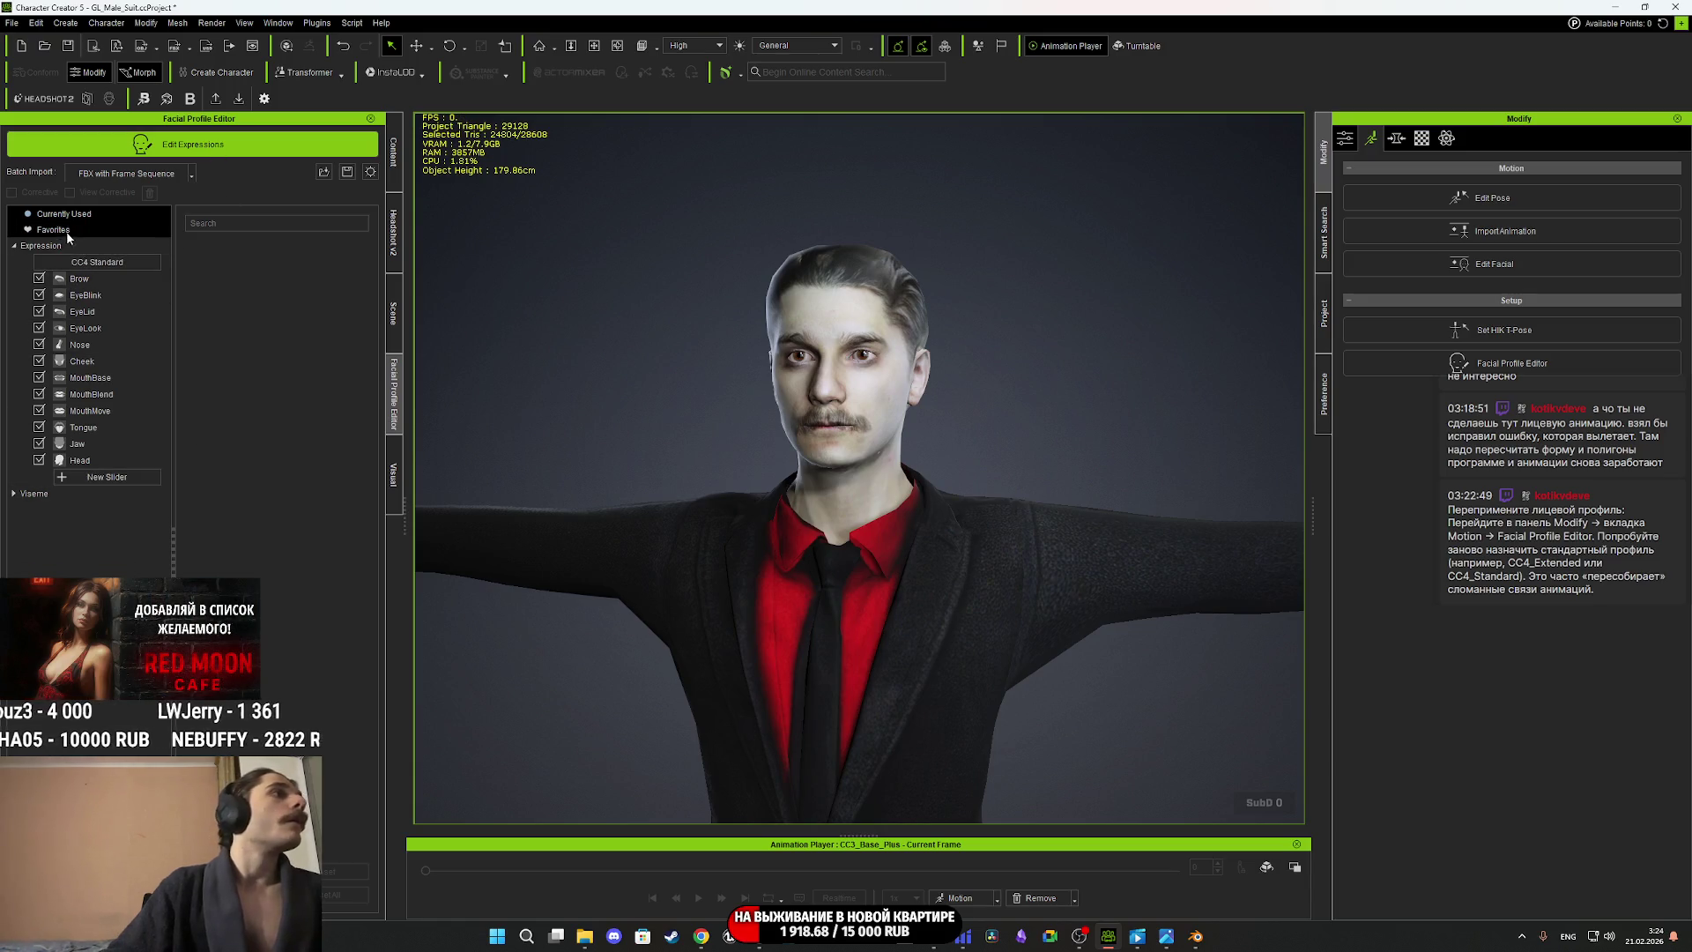
Convert the profile back to CC4 Extended, overwriting MaleFP.ccFacialProfile with the current profile beforehand.
left_click(101, 264)
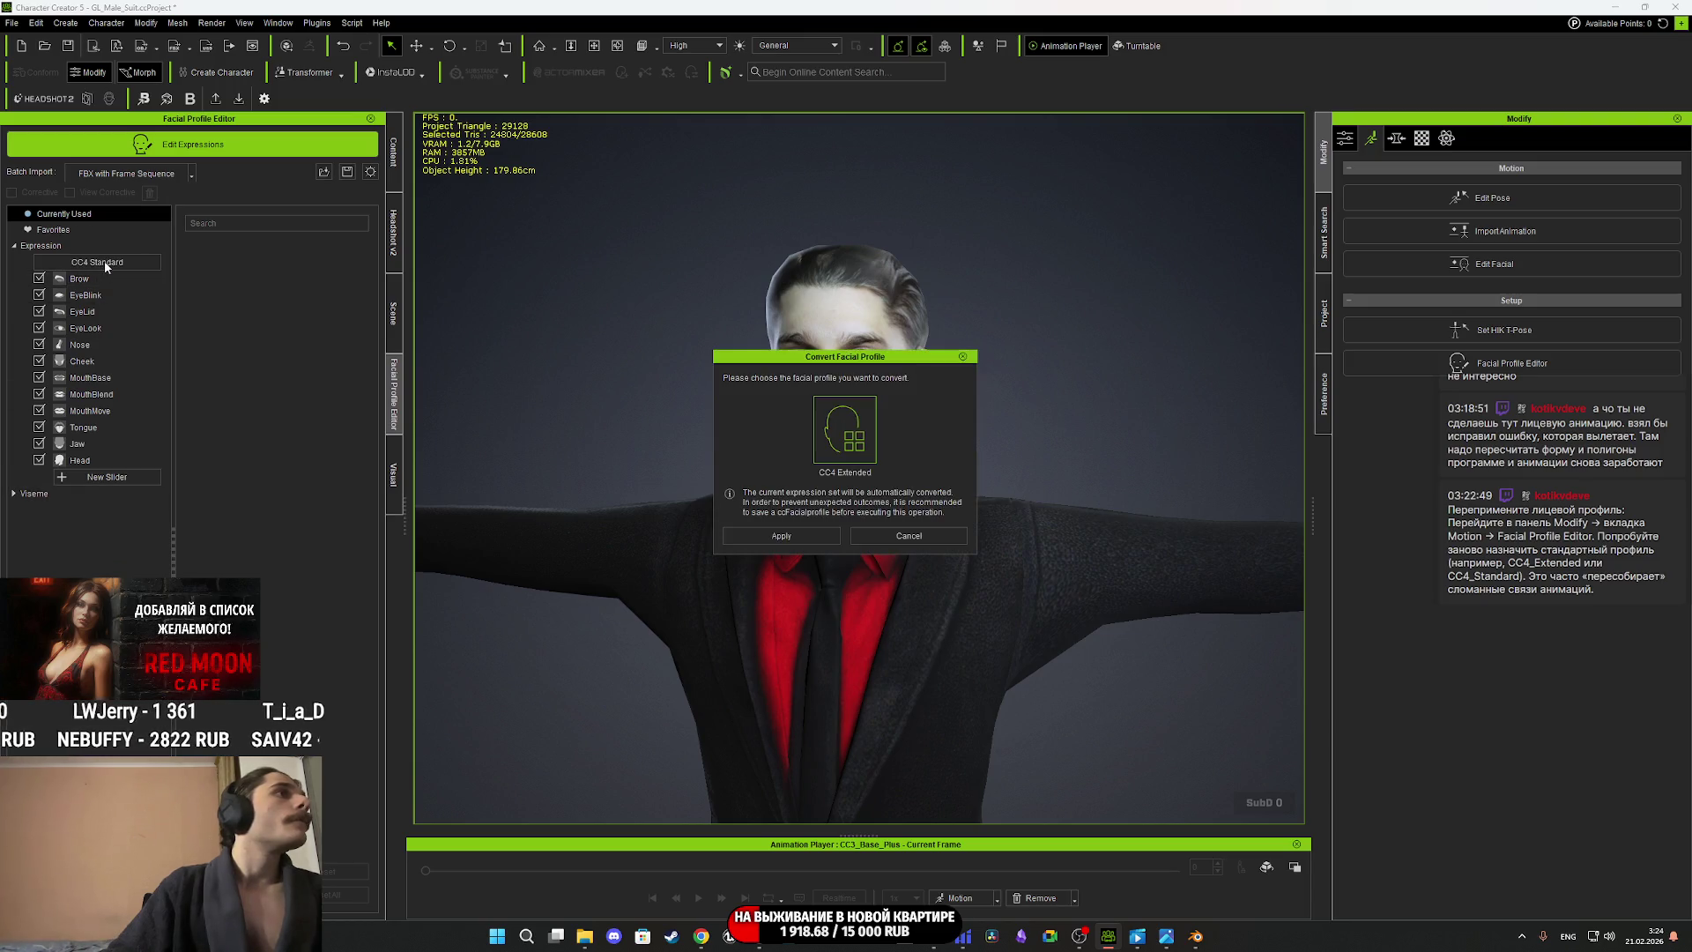
left_click(800, 534)
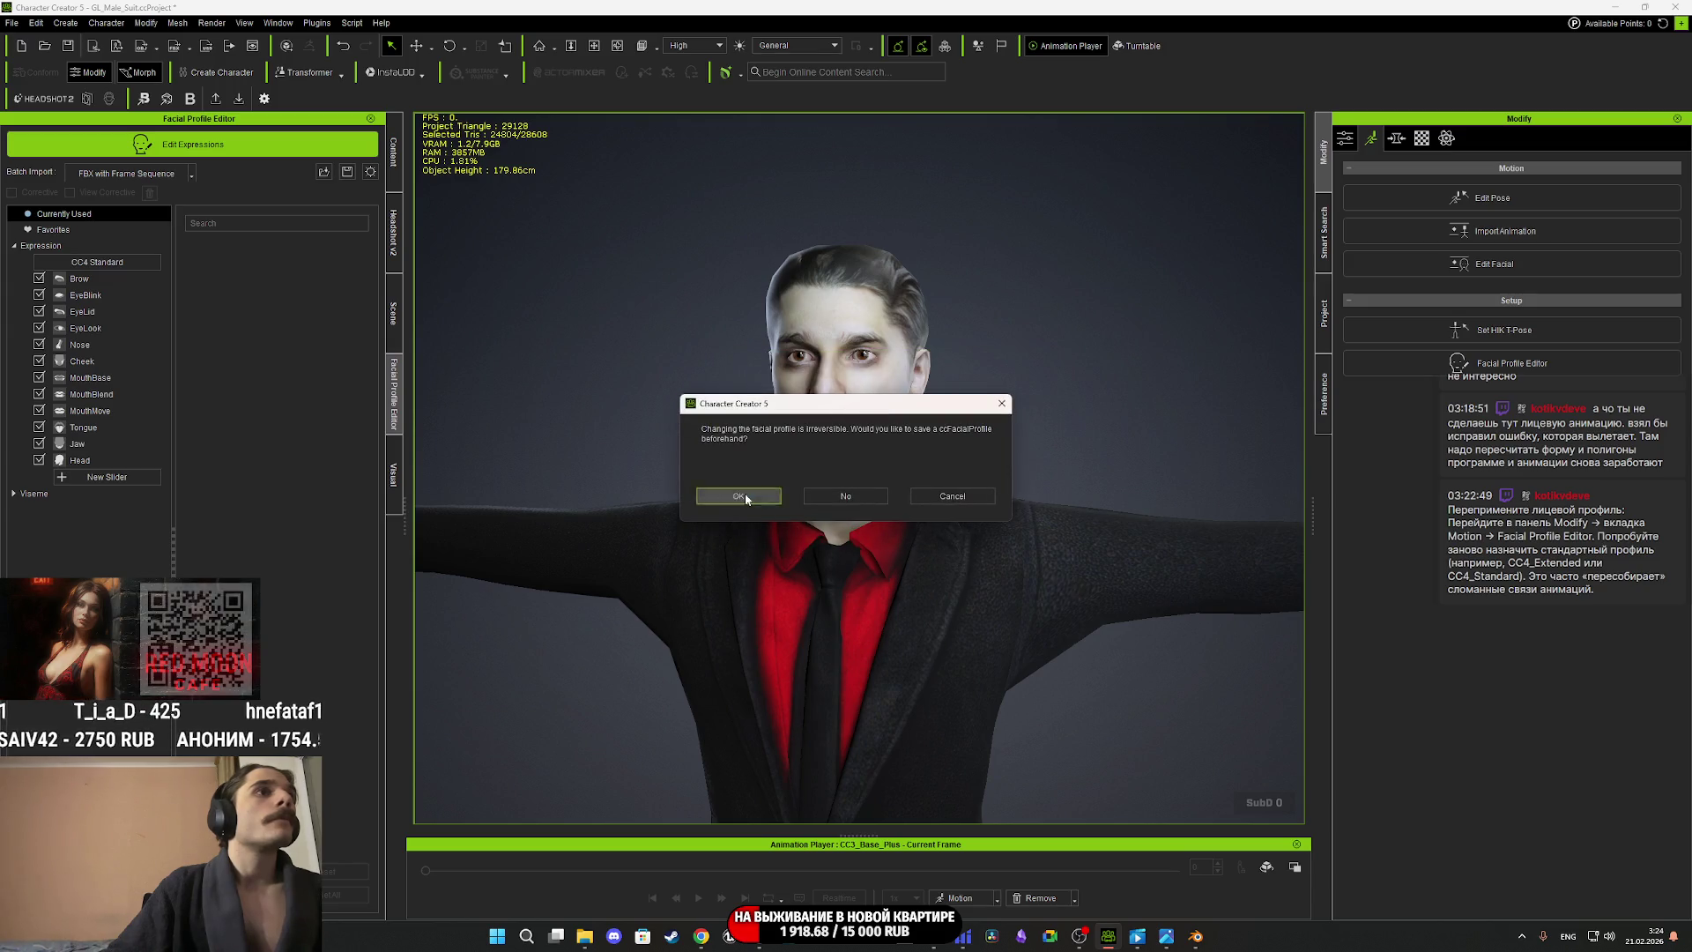
left_click(744, 493)
left_click(616, 319)
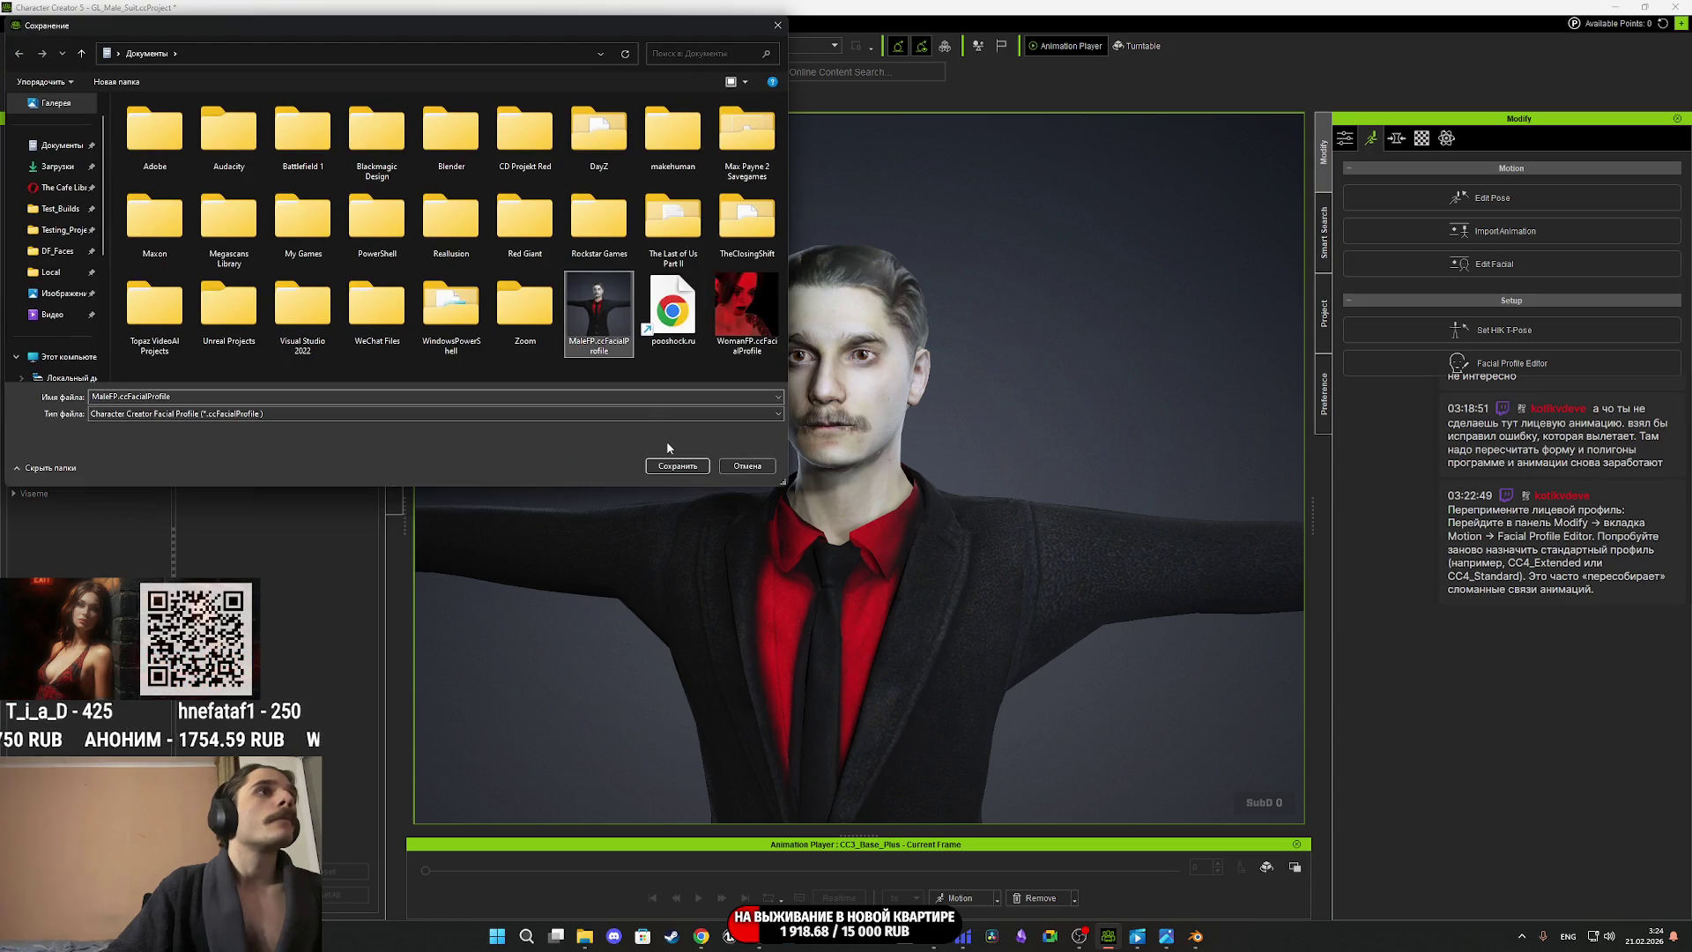
left_click(676, 465)
left_click(876, 468)
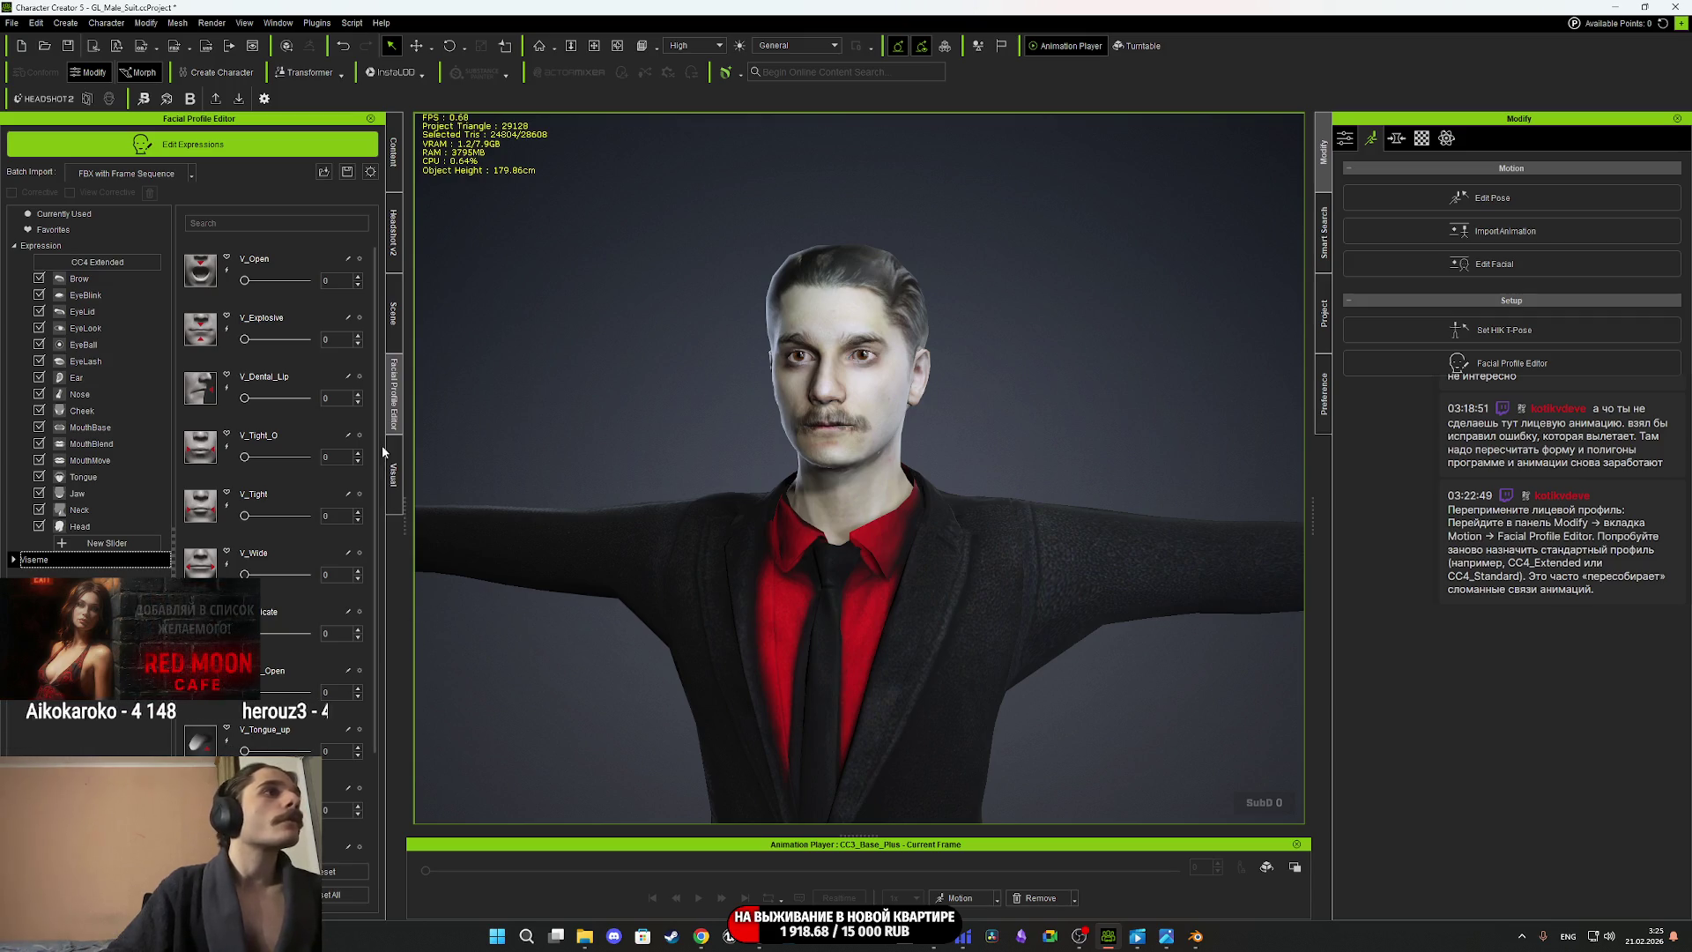
scroll(362, 657, "down", 3)
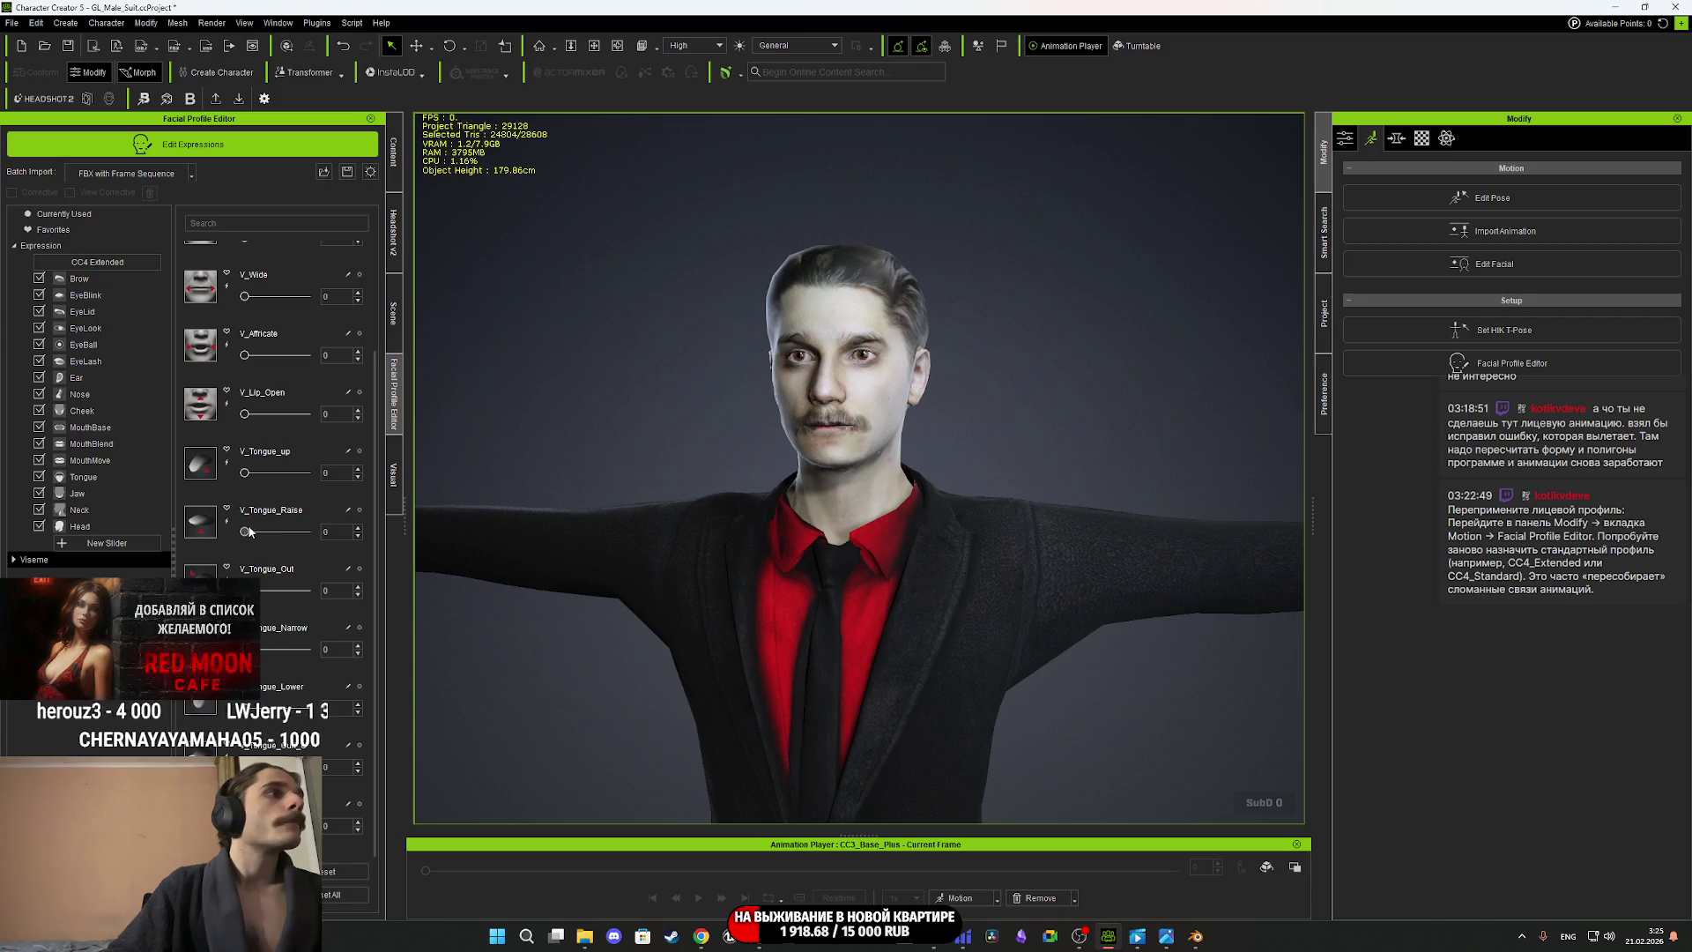
scroll(247, 493, "up", 1)
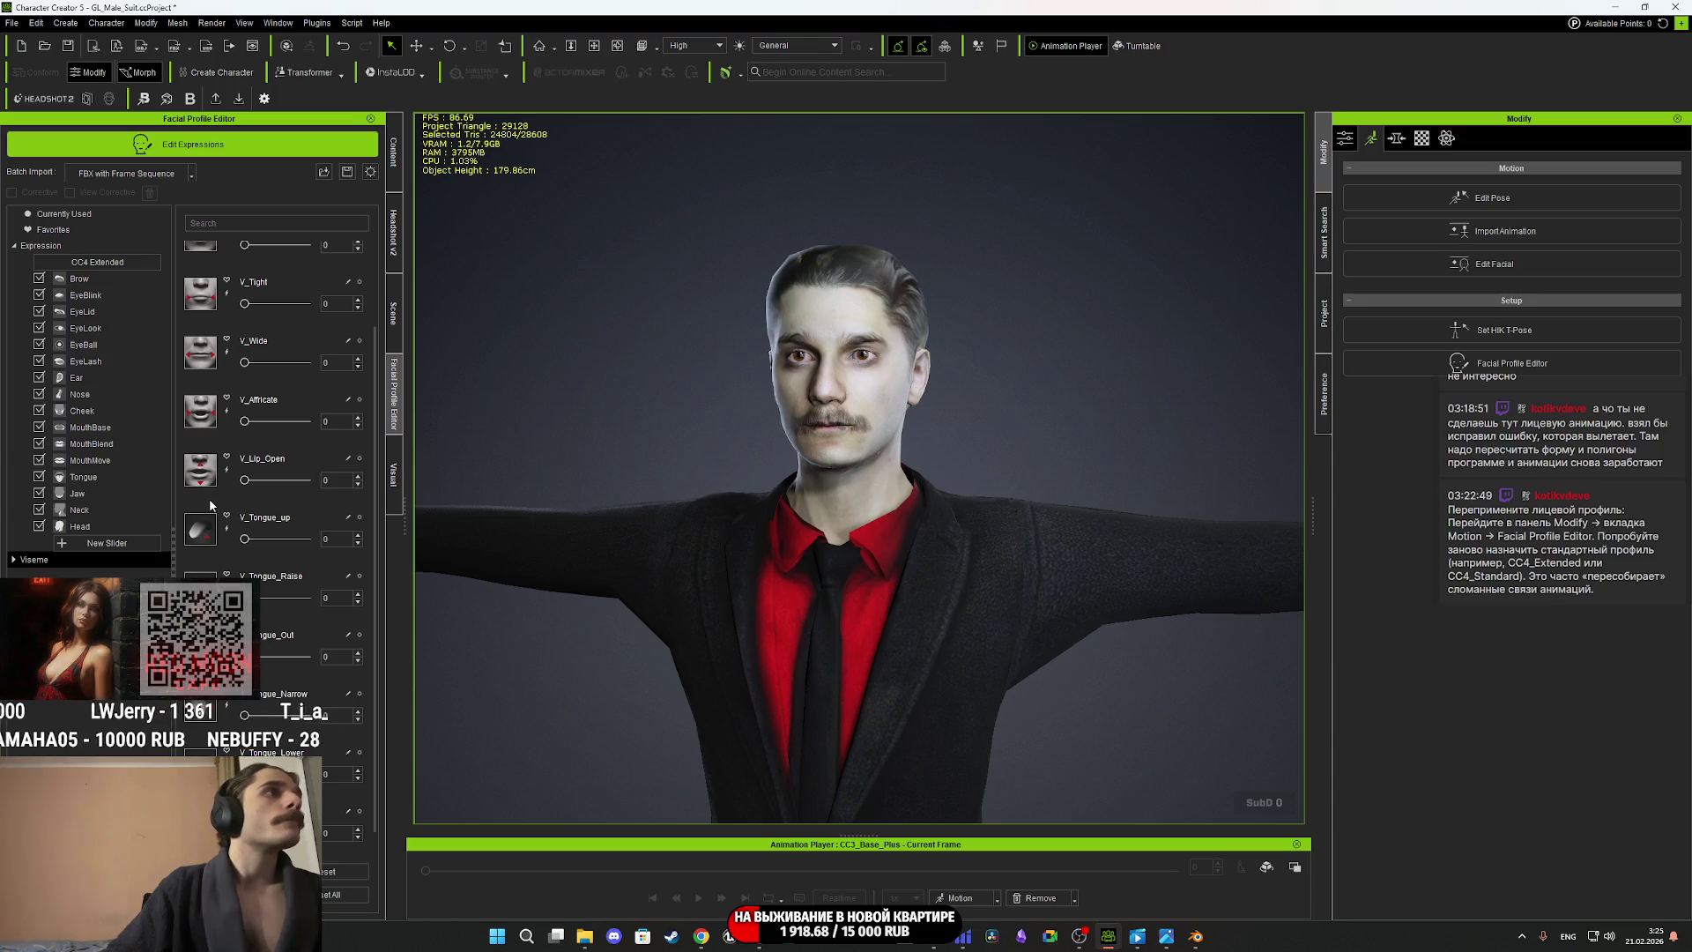
scroll(247, 529, "up", 3)
scroll(242, 527, "up", 1)
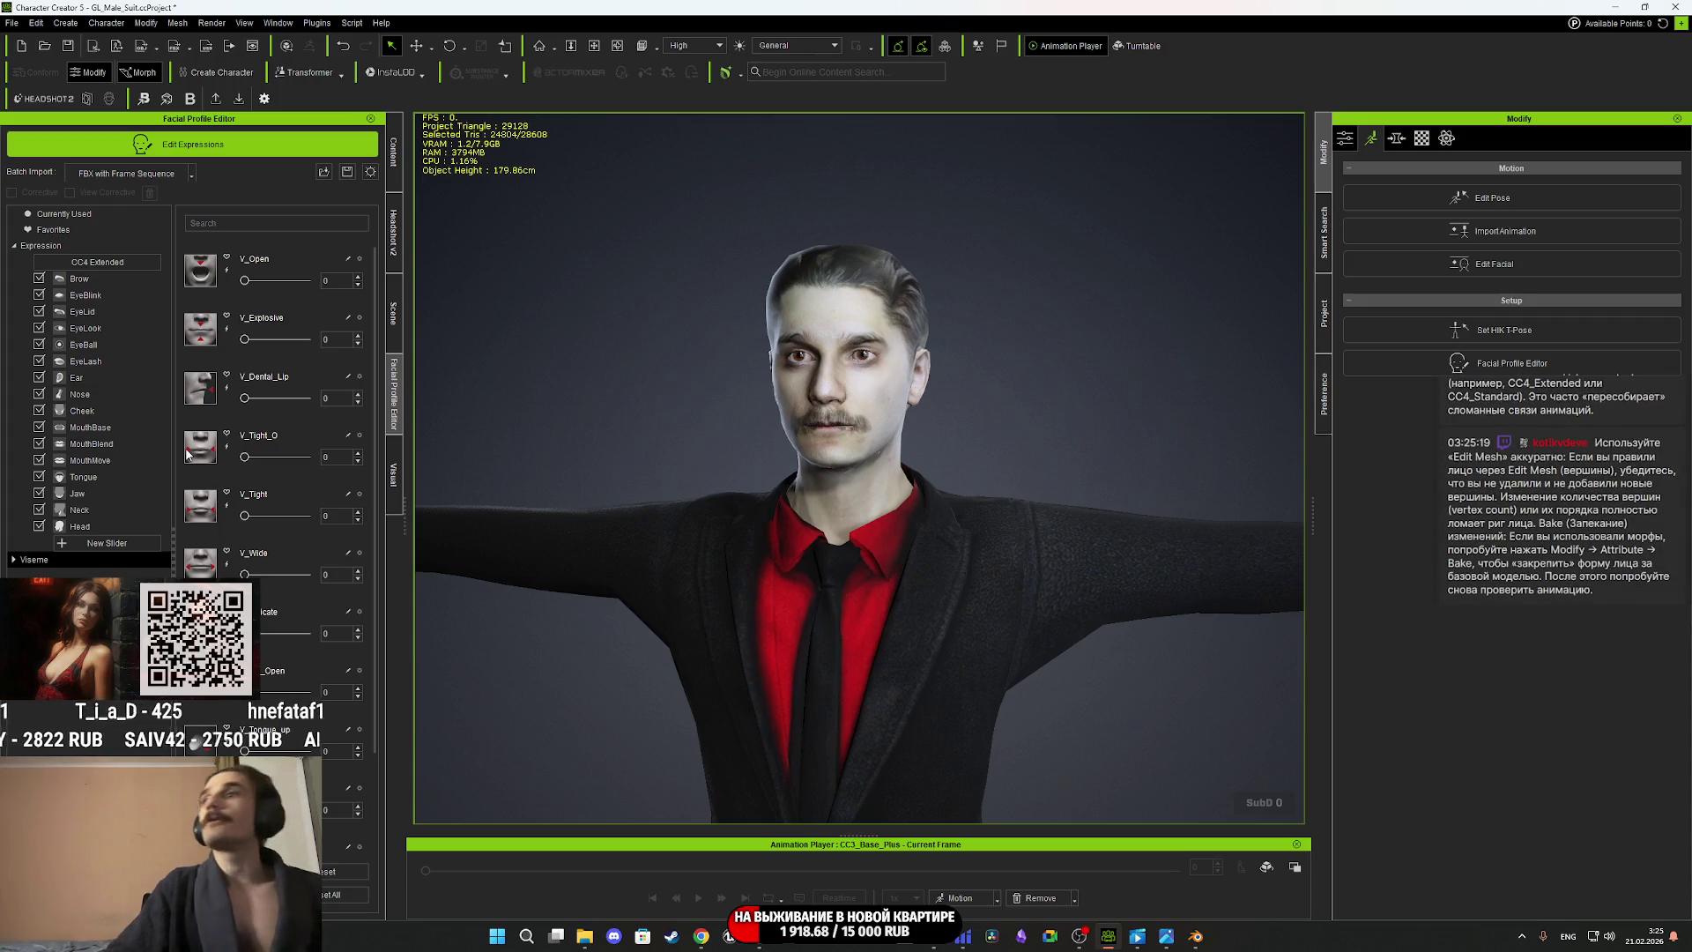
Save the facial profile over MaleFP.ccFacialProfile, confirming the overwrite.
left_click(346, 174)
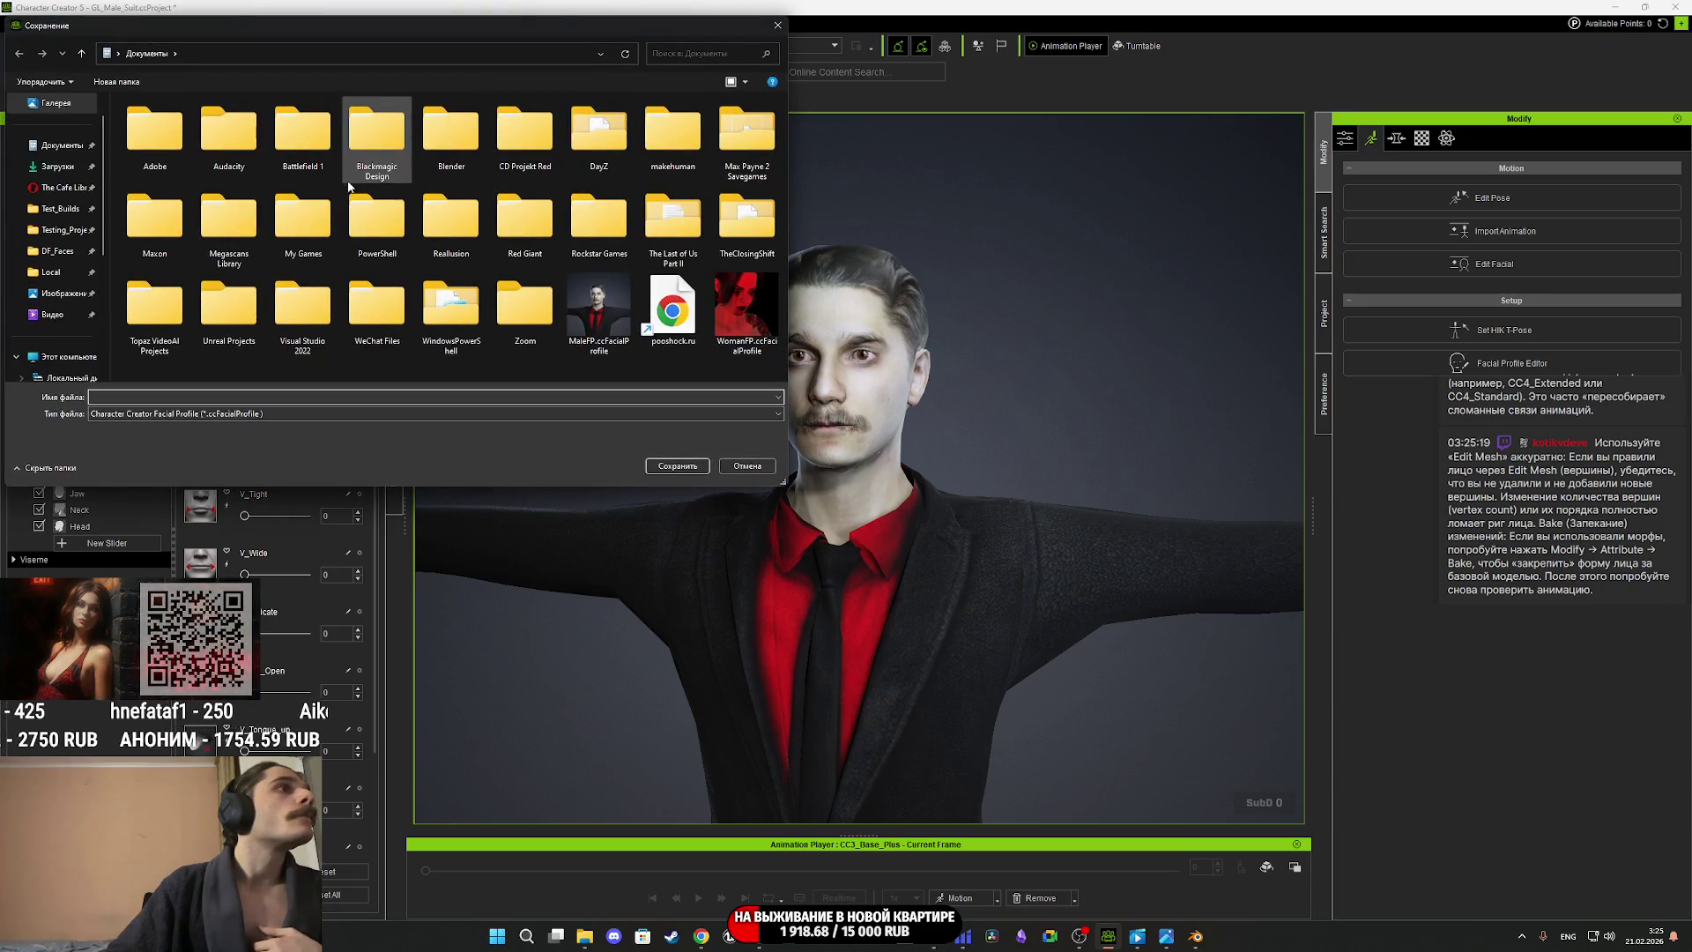
left_click(599, 313)
left_click(678, 464)
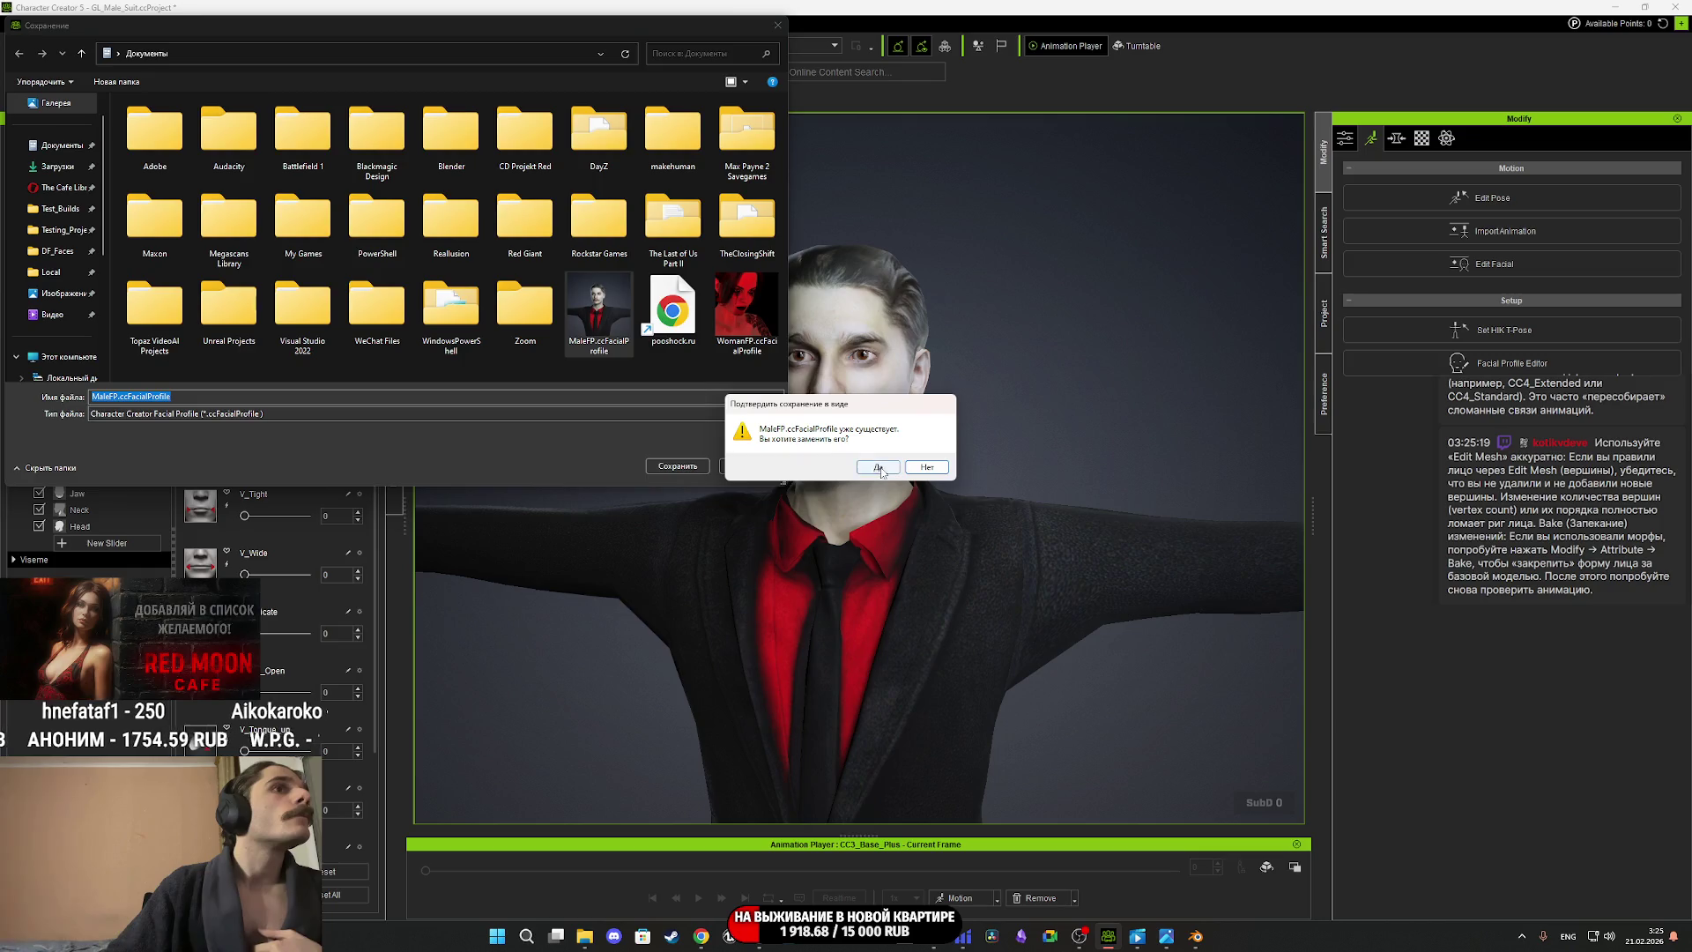
left_click(843, 465)
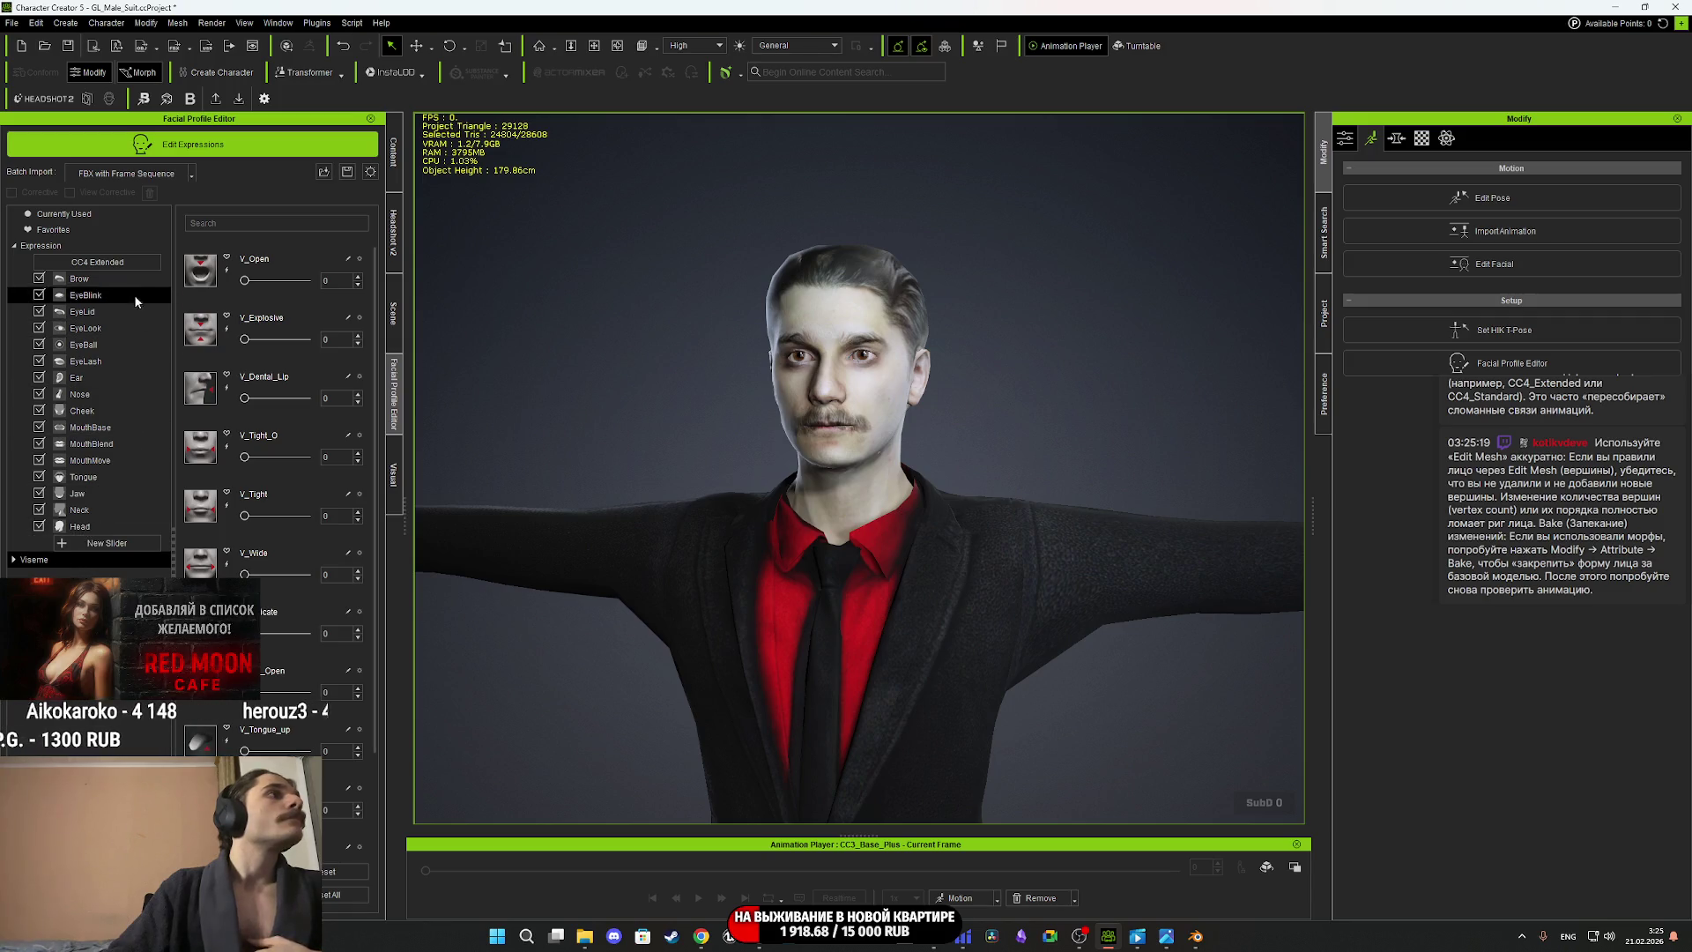
Show the Expression category sliders, scroll through them, and return to the brow raises.
left_click(68, 247)
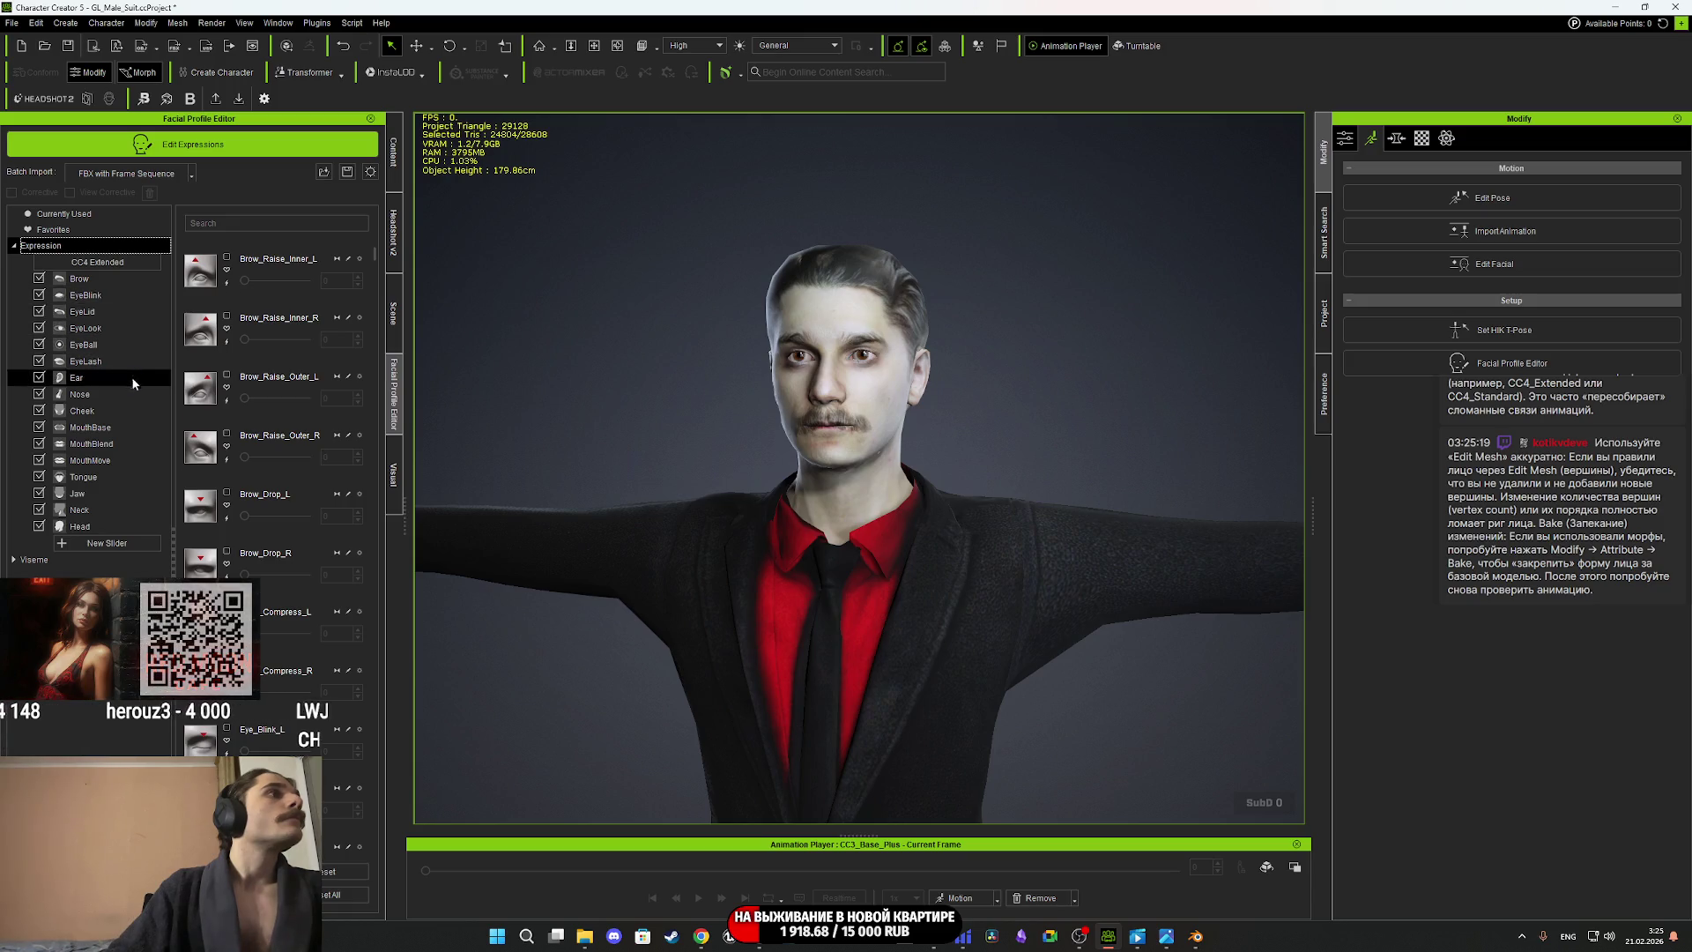
scroll(262, 505, "down", 3)
scroll(262, 507, "down", 10)
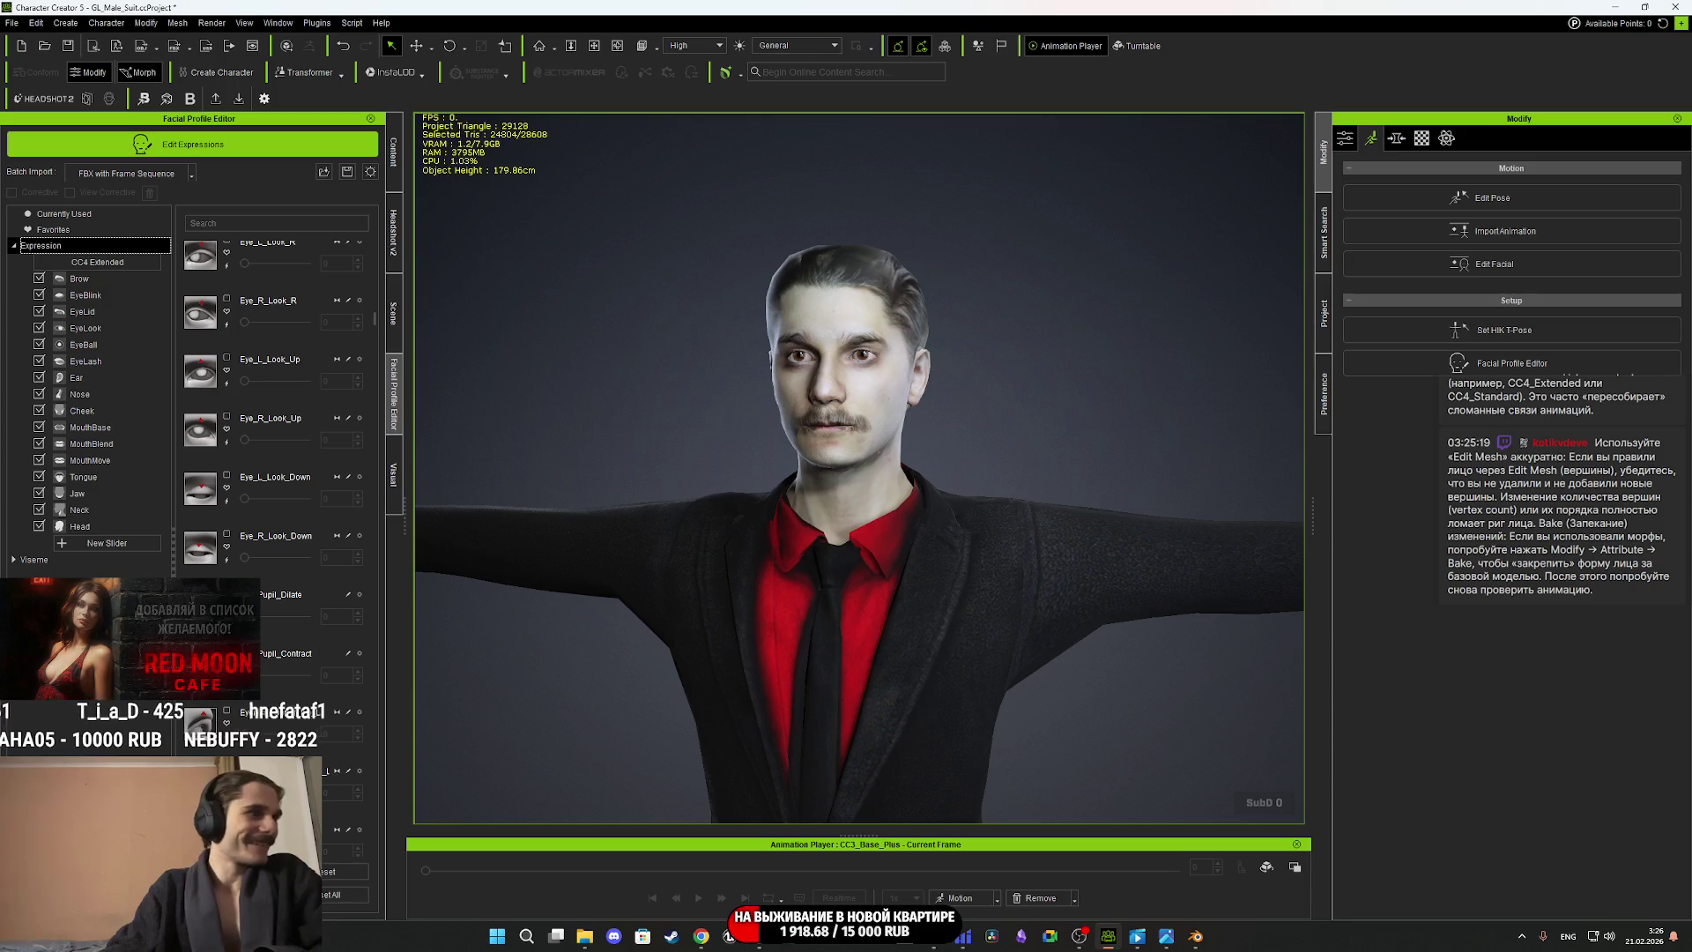
left_click(44, 245)
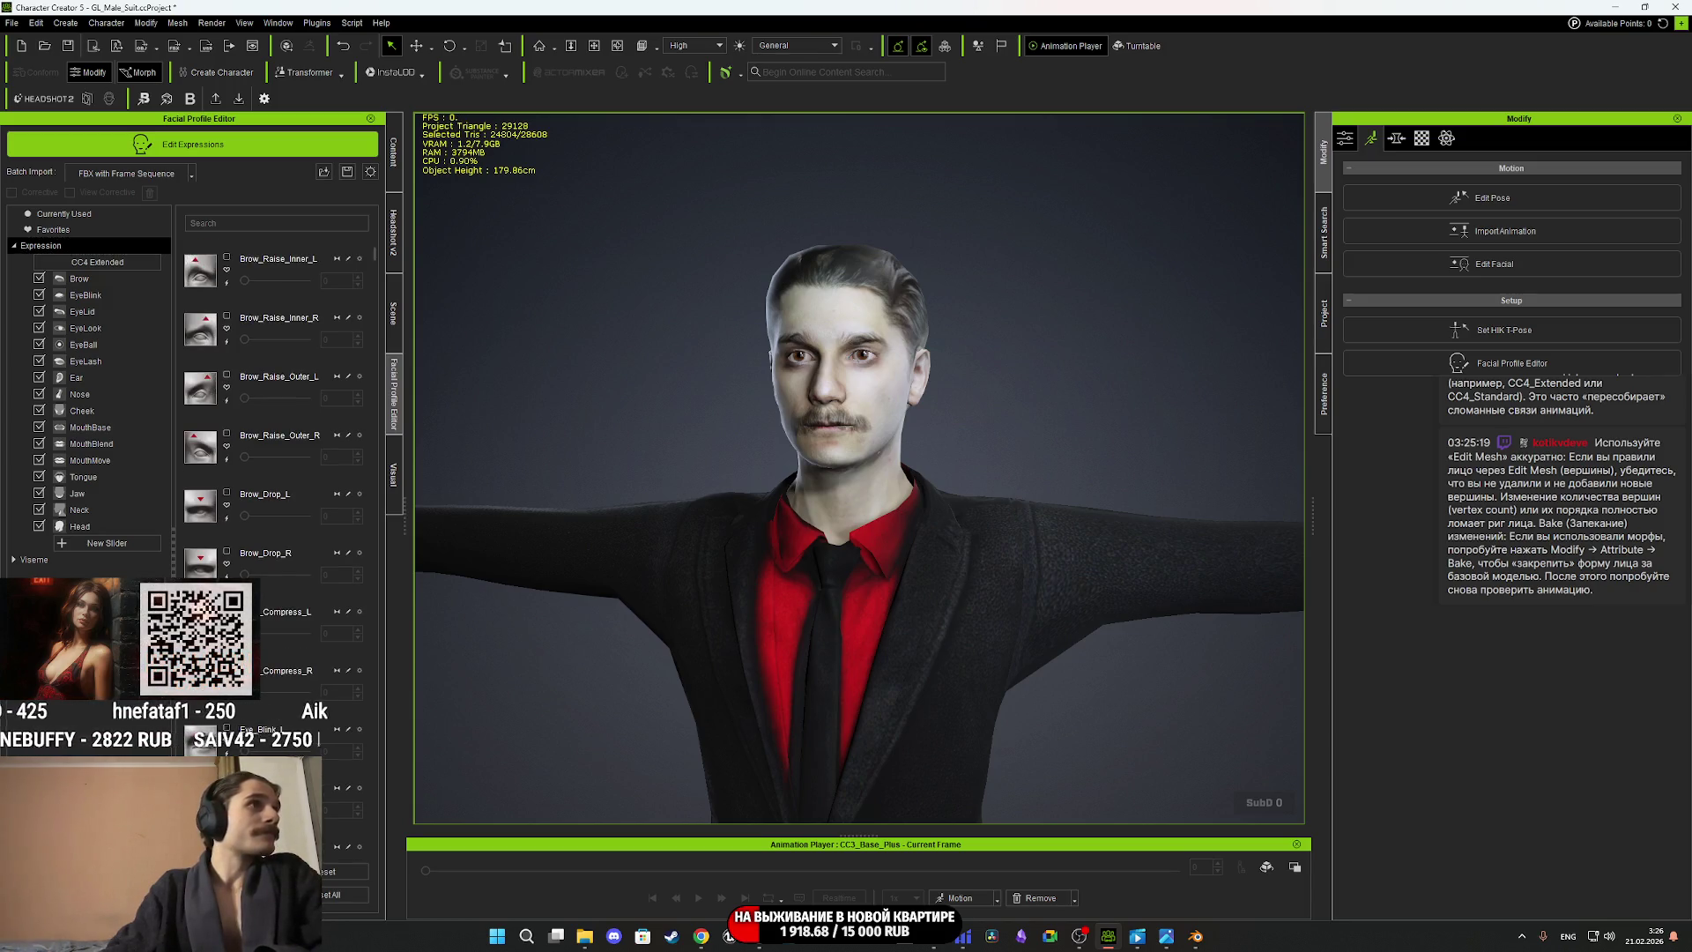
Check the Facial Profile Editor preferences, then go back to the character's motion options.
left_click(371, 174)
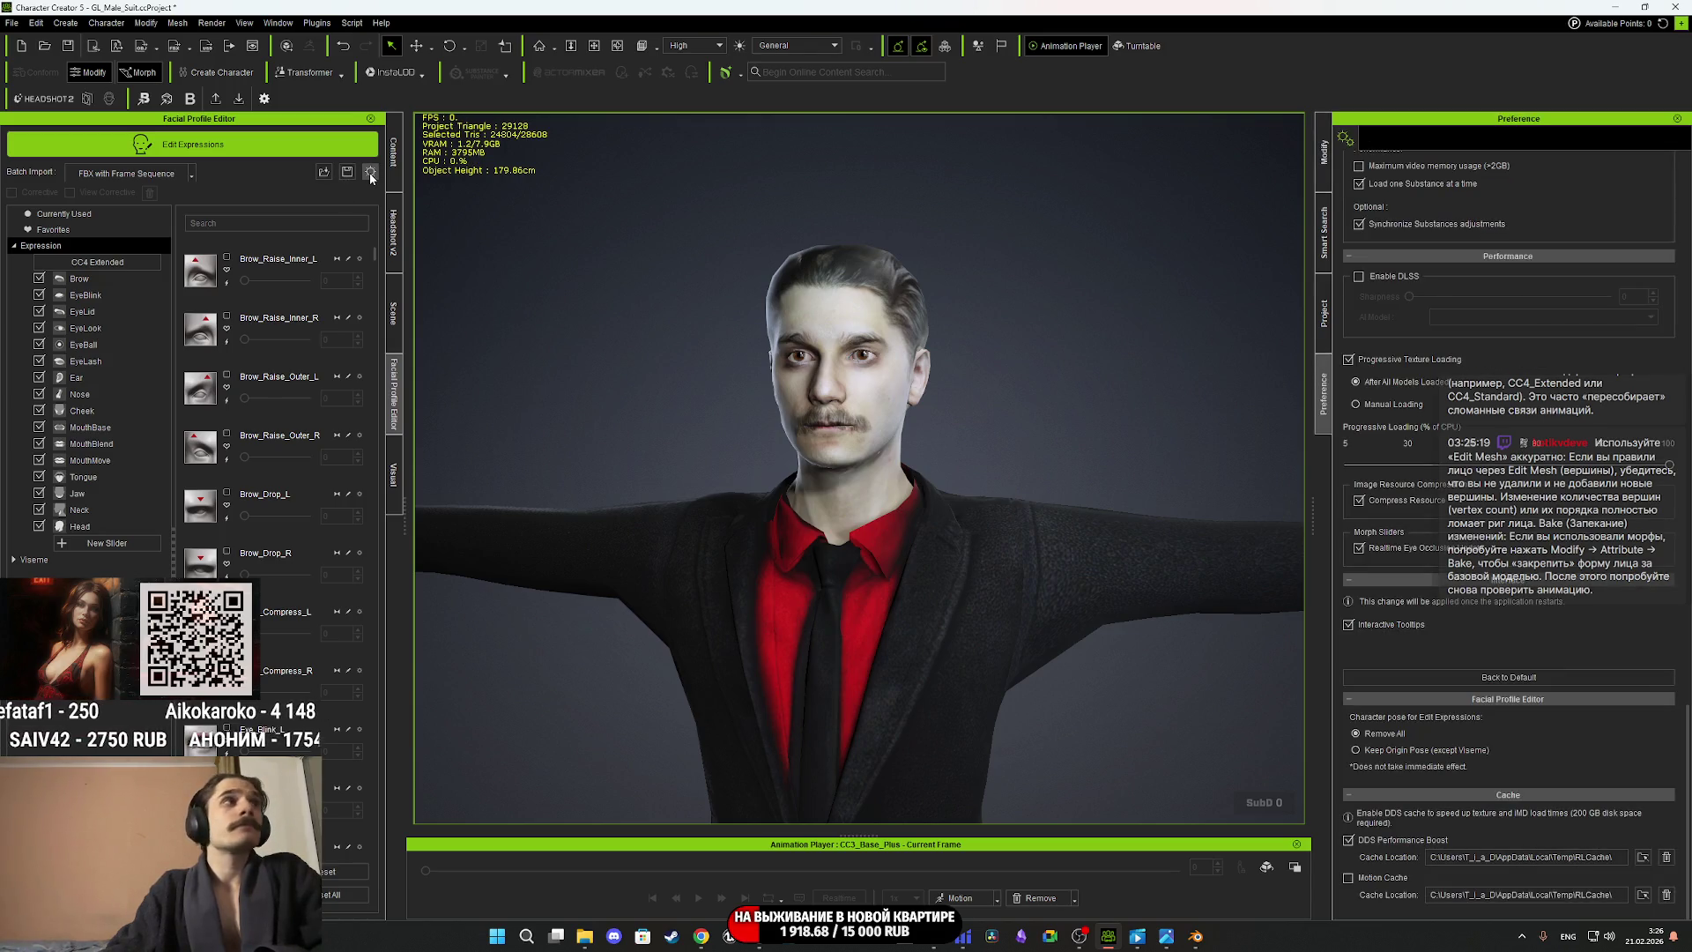
left_click(1325, 154)
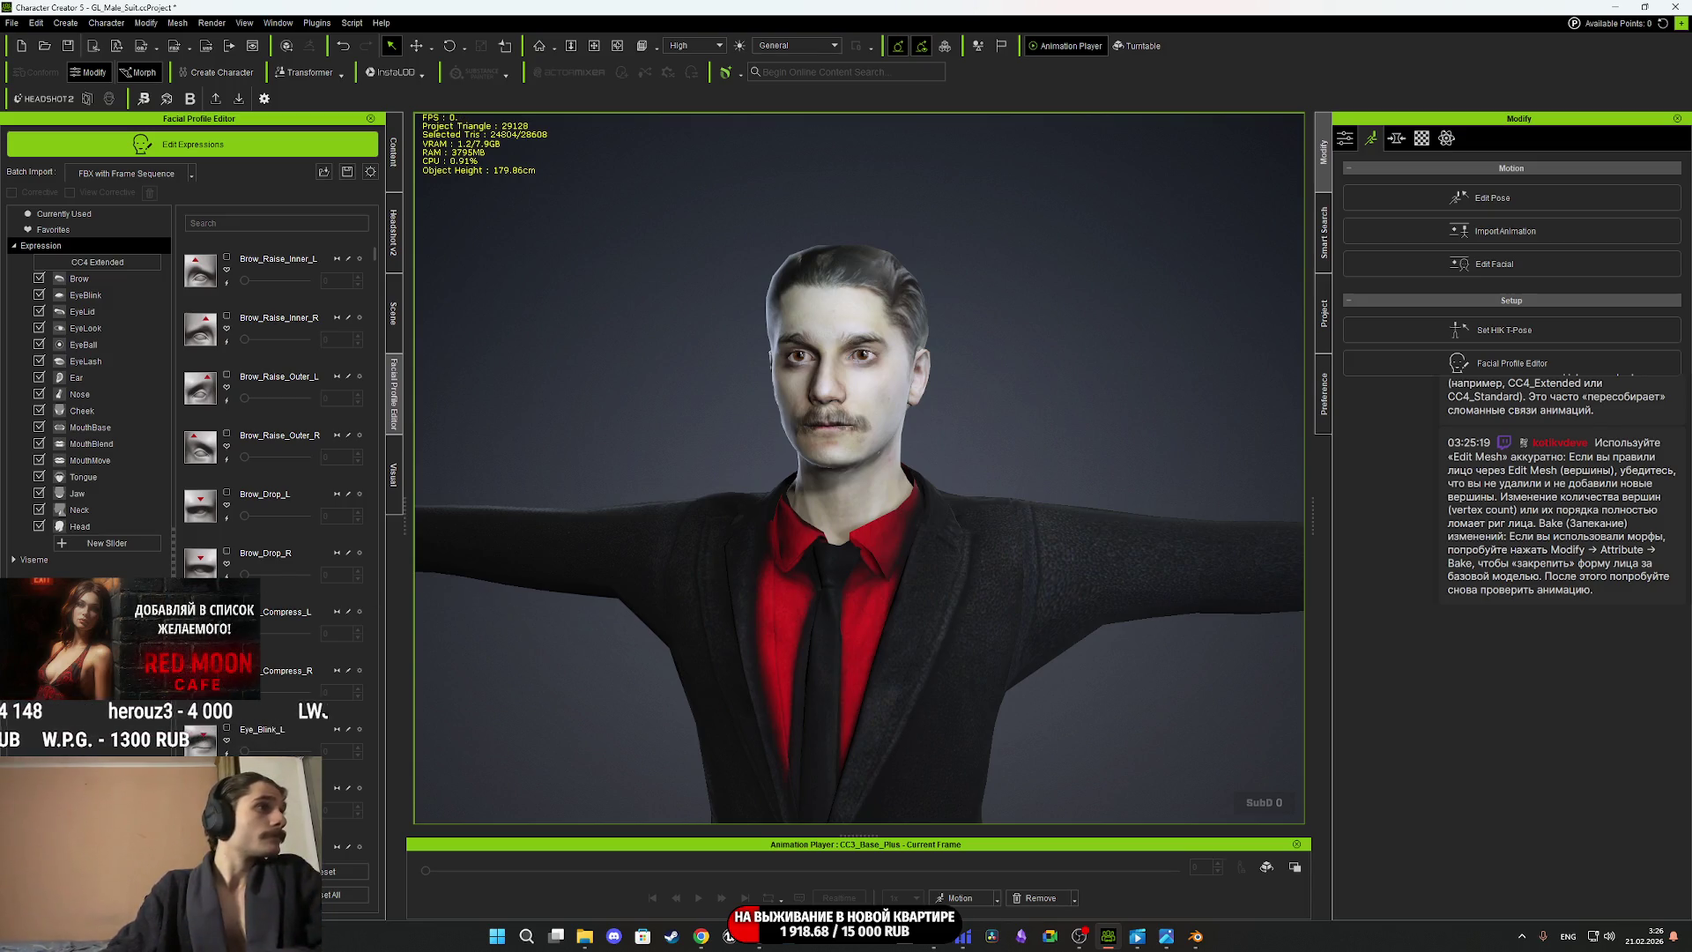
left_click(972, 903)
Apply the Full Body calibration motion, play it, and stop with the view zoomed on the head.
mouse_move(987, 772)
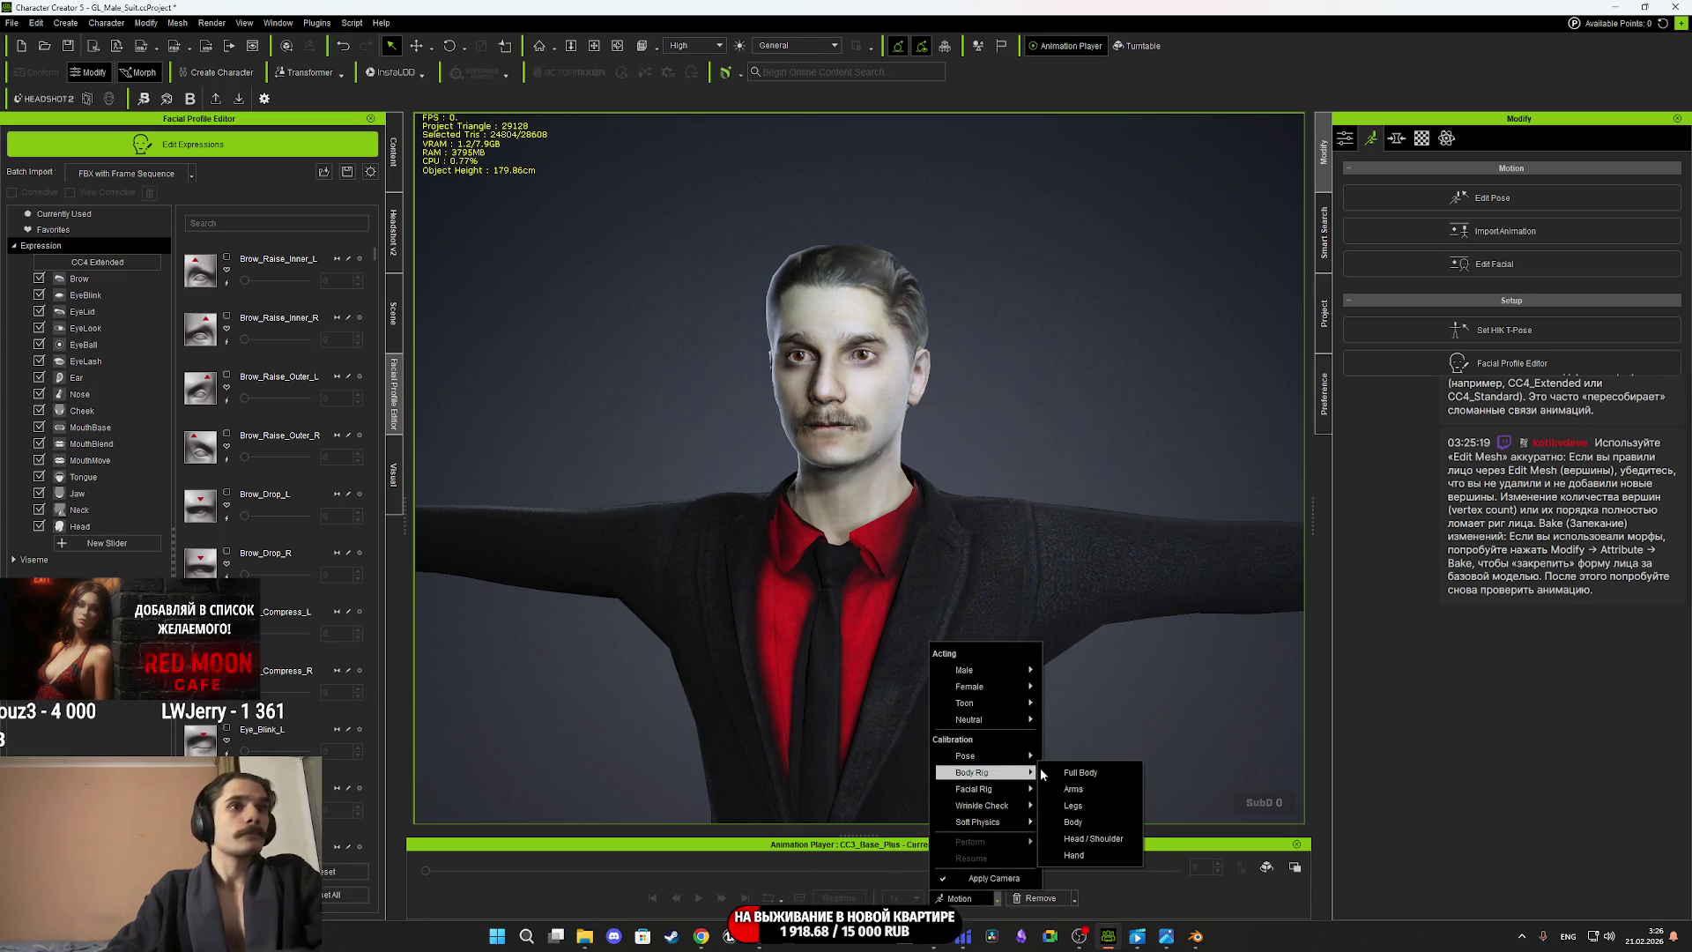
left_click(1078, 775)
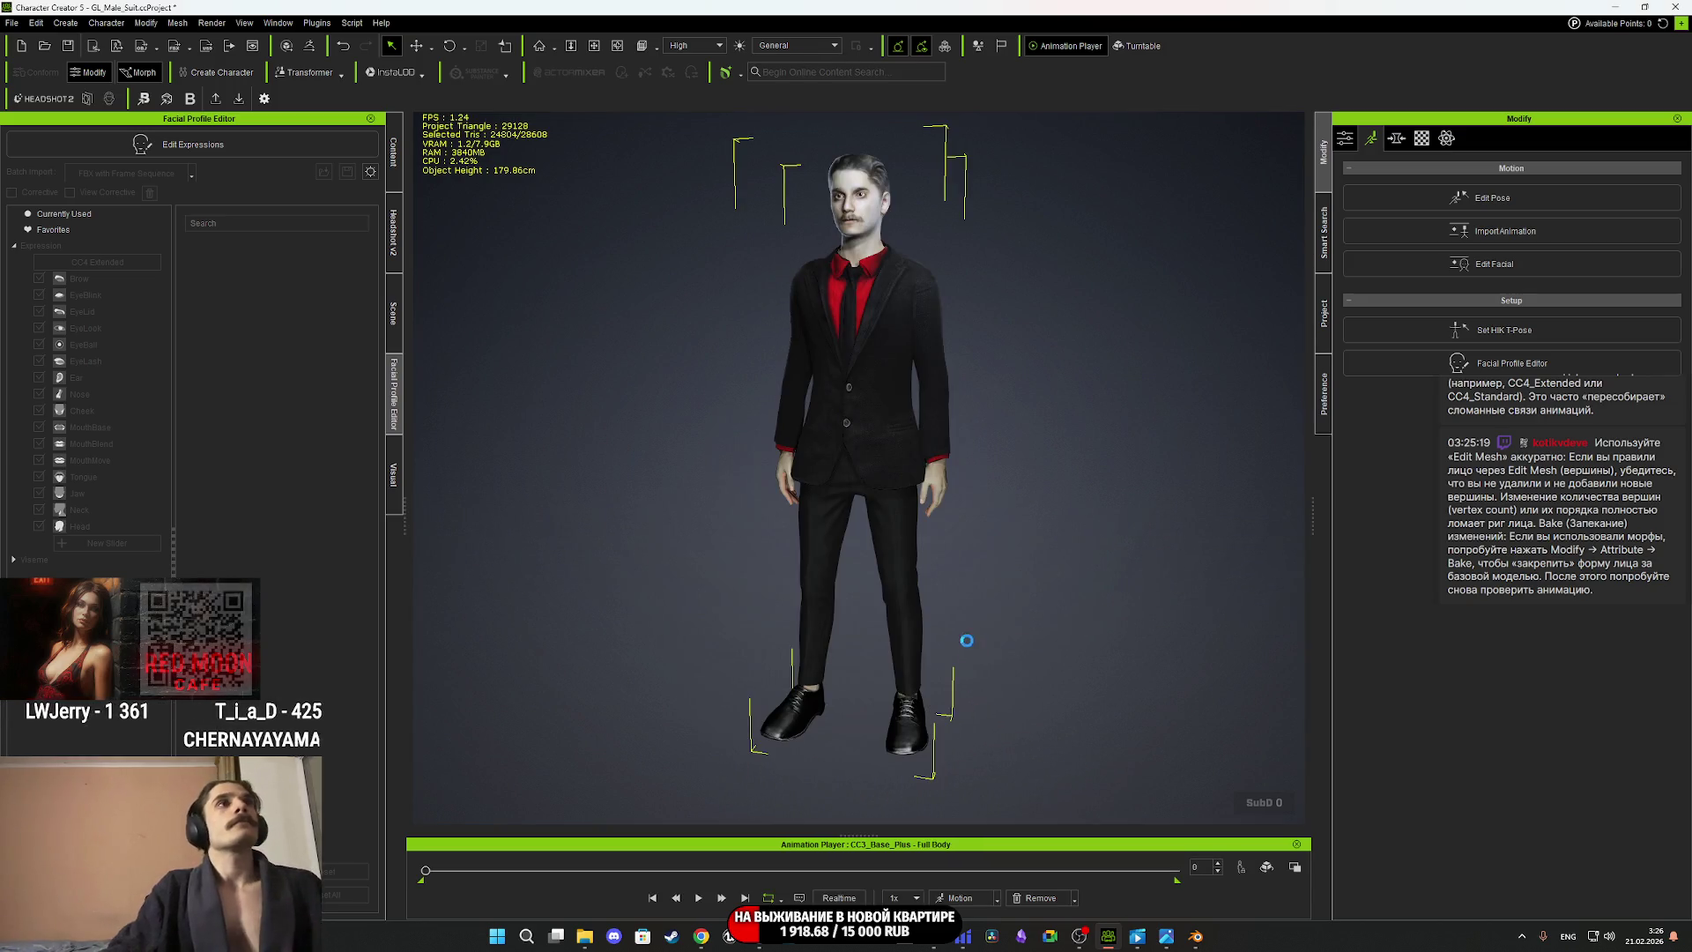
left_click(698, 898)
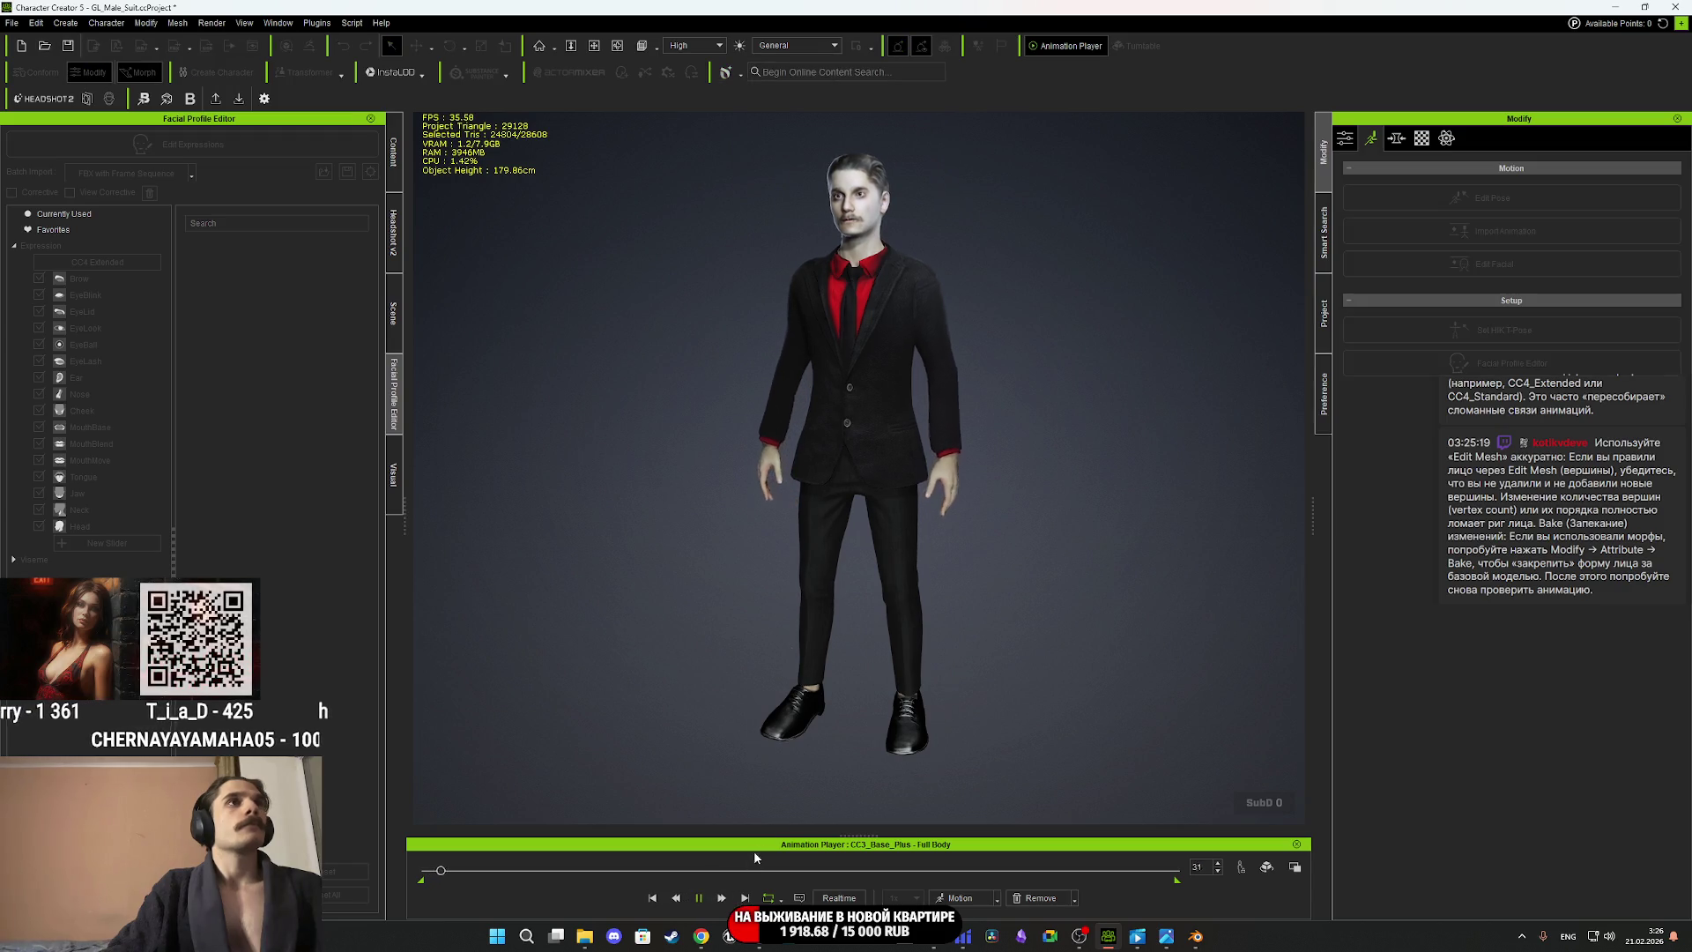
scroll(920, 477, "up", 5)
left_click_drag(921, 477, 920, 684)
key("space")
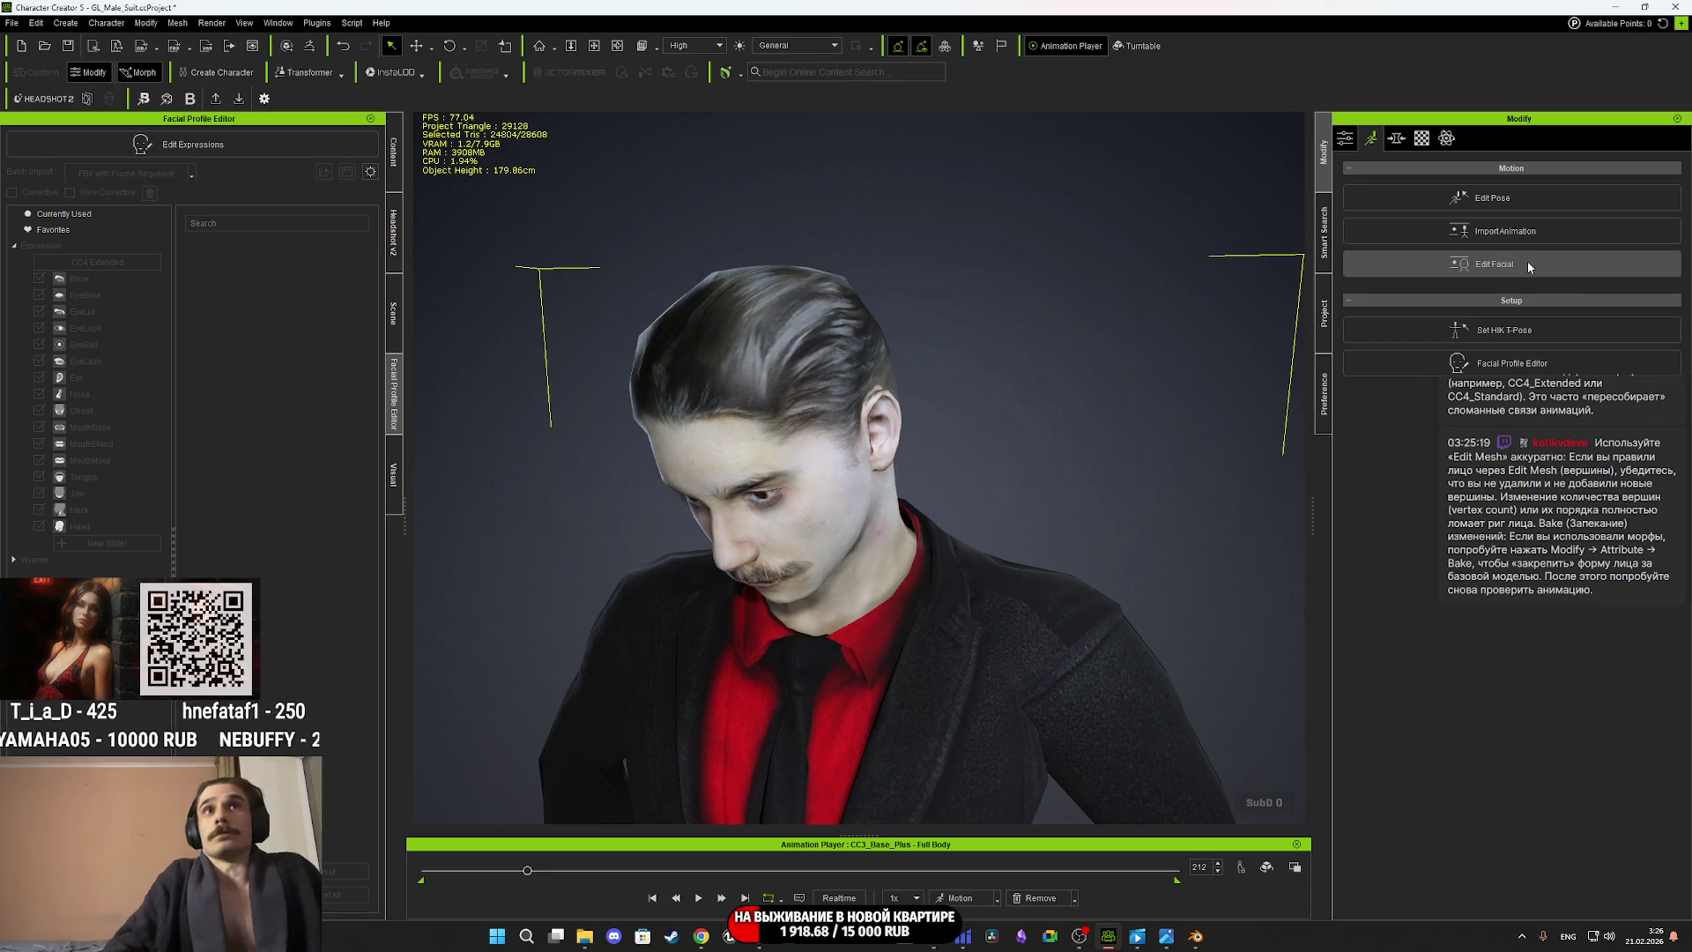
Reopen the Facial Profile Editor from the headshot tools and enter expression editing mode.
left_click(1503, 362)
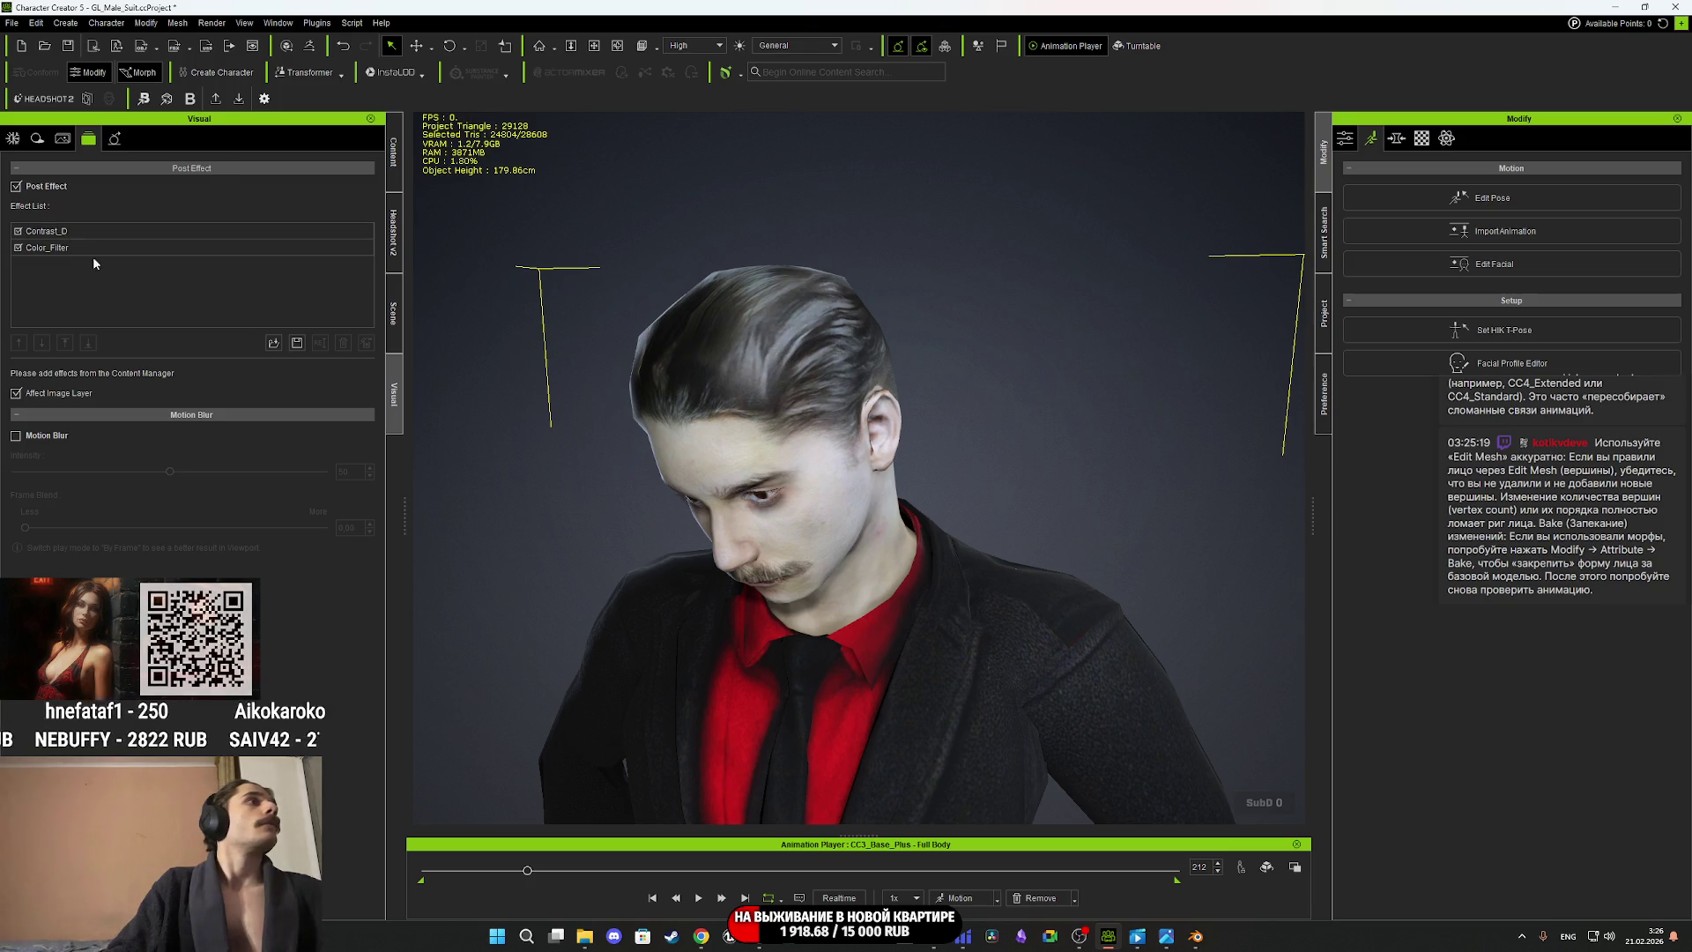
left_click(394, 247)
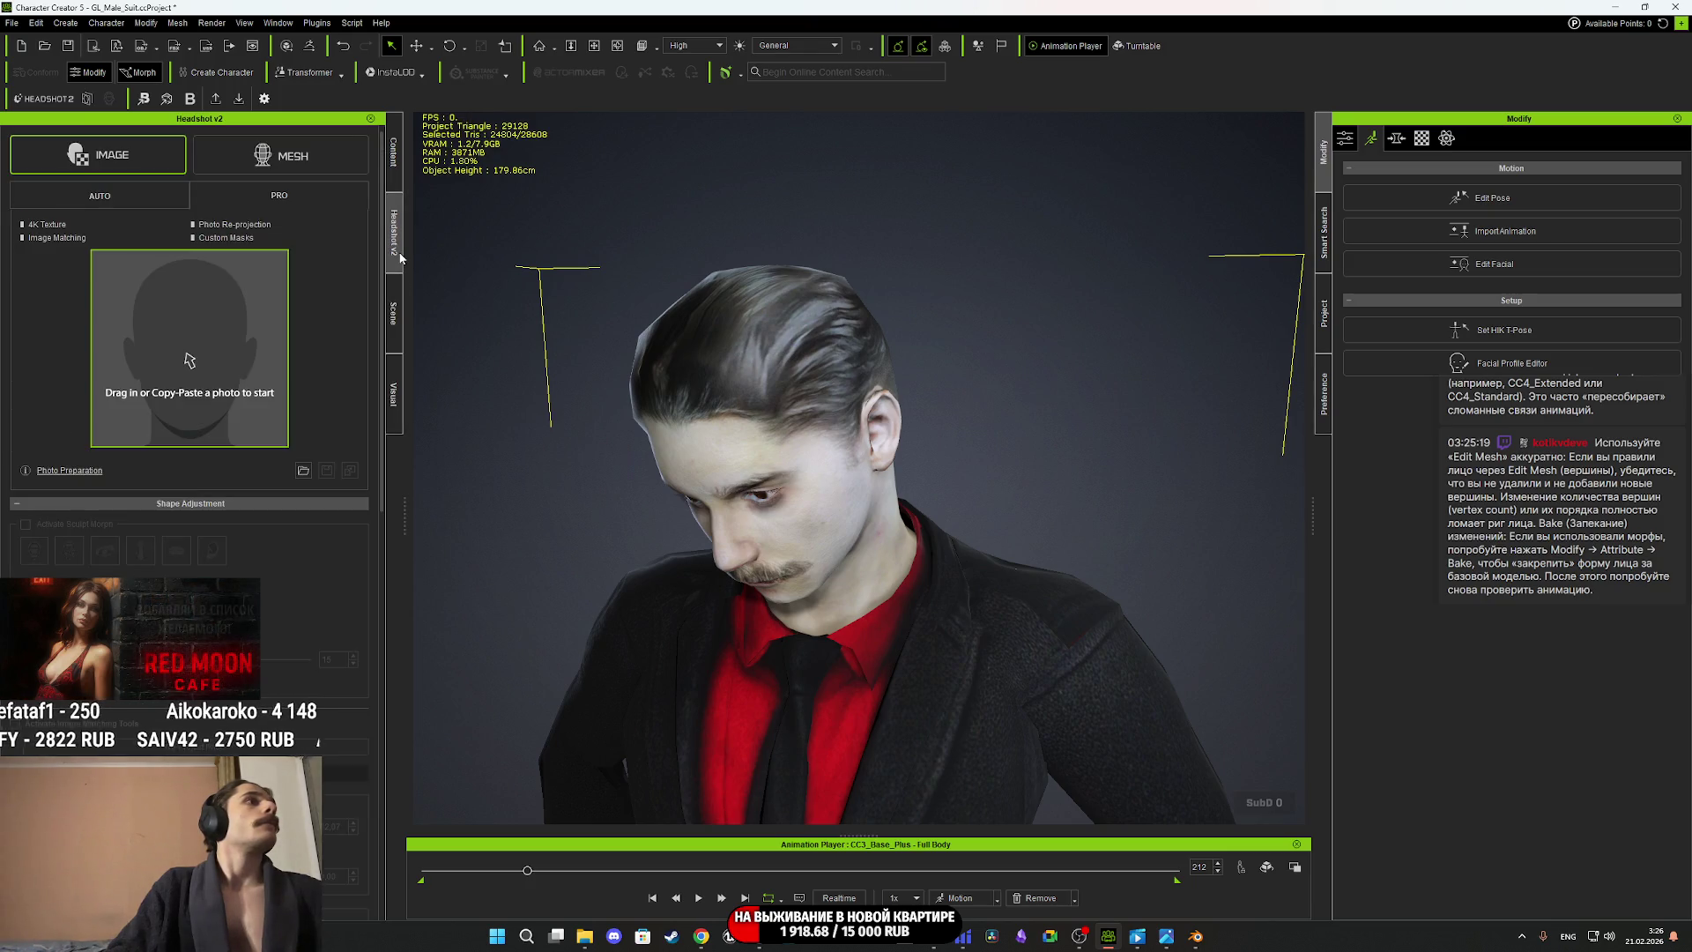
left_click(1517, 364)
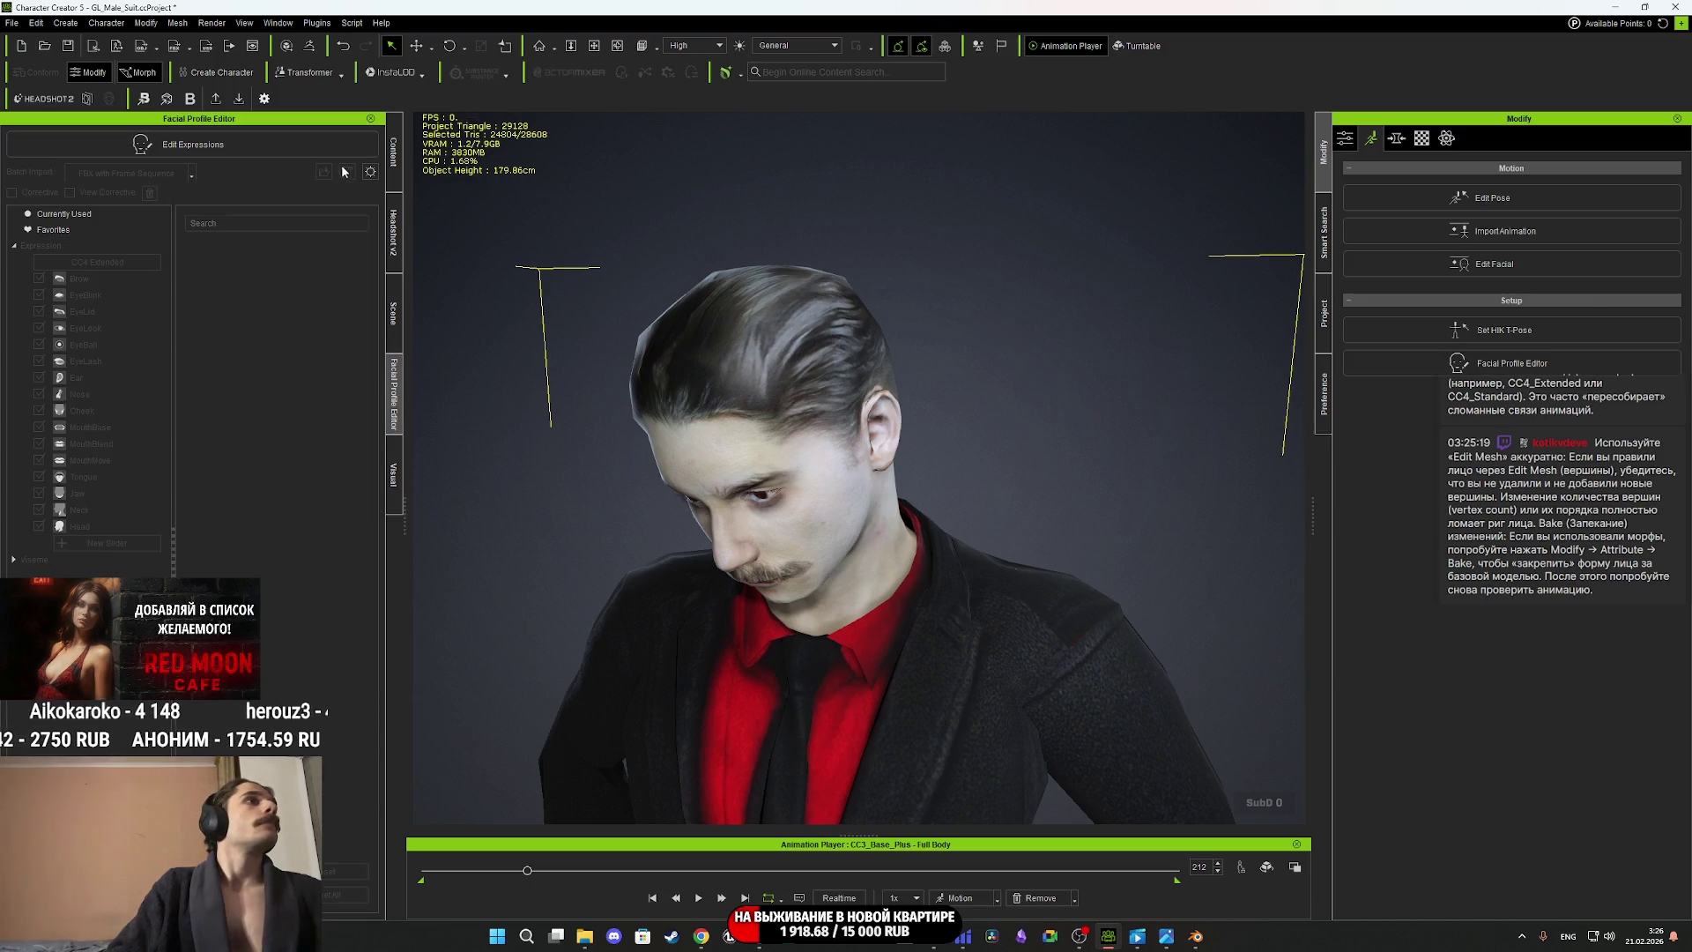
left_click(300, 148)
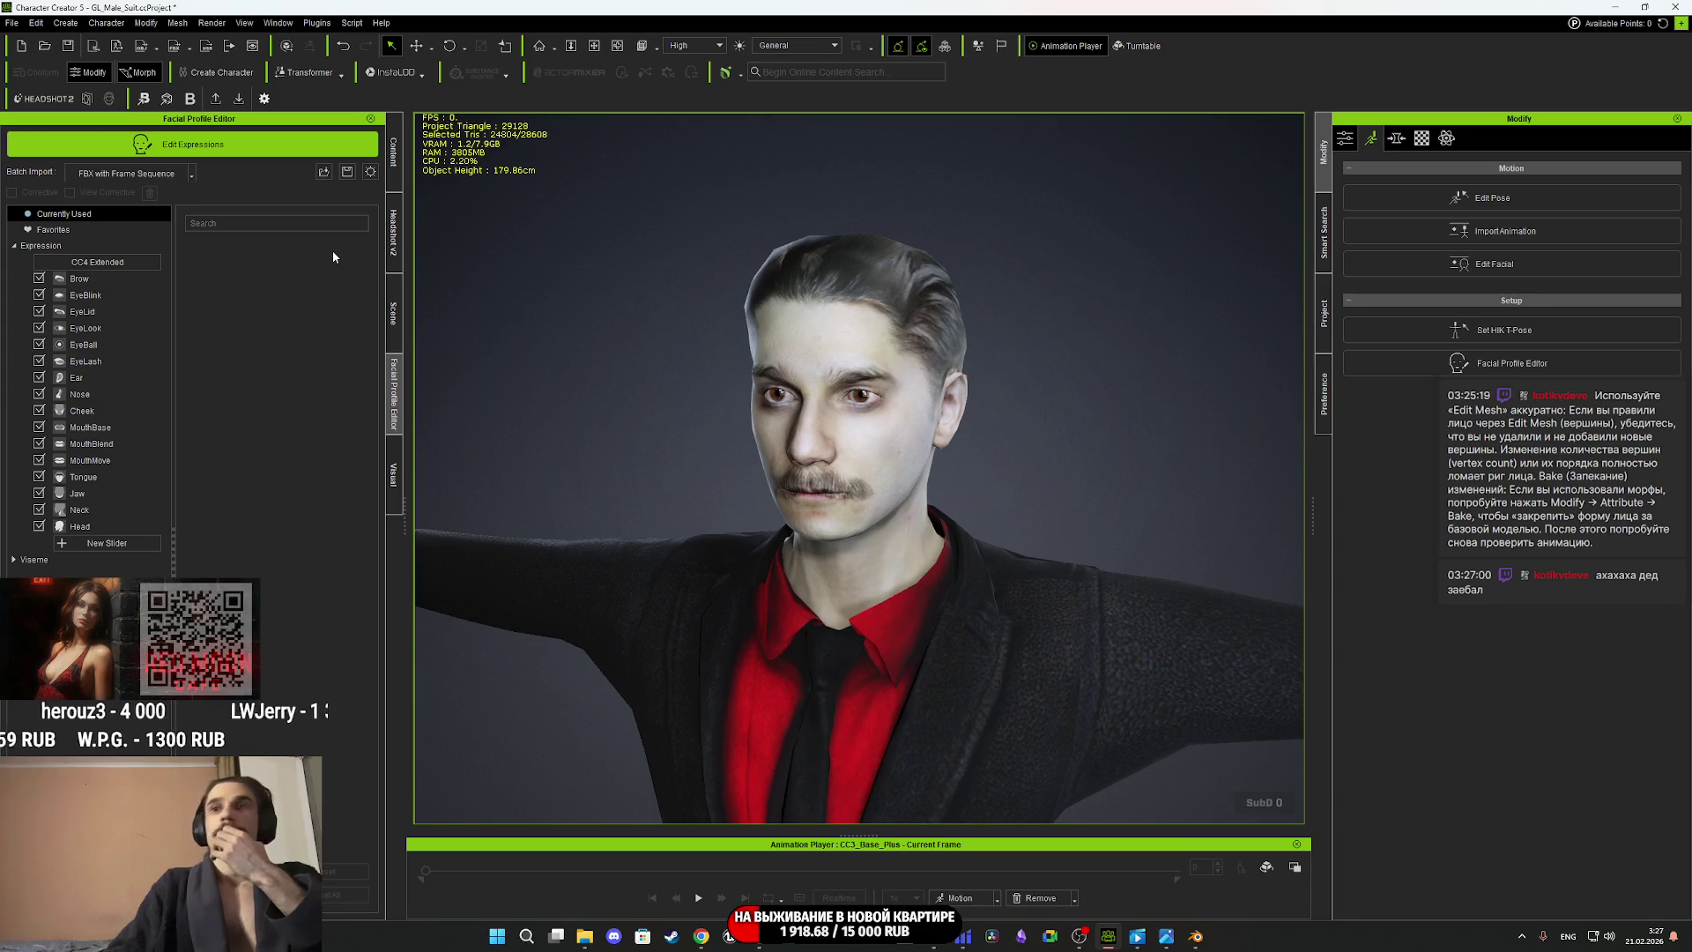
Load MaleFP.ccFacialProfile and apply it to the character with all its expressions.
left_click(329, 174)
left_click(595, 305)
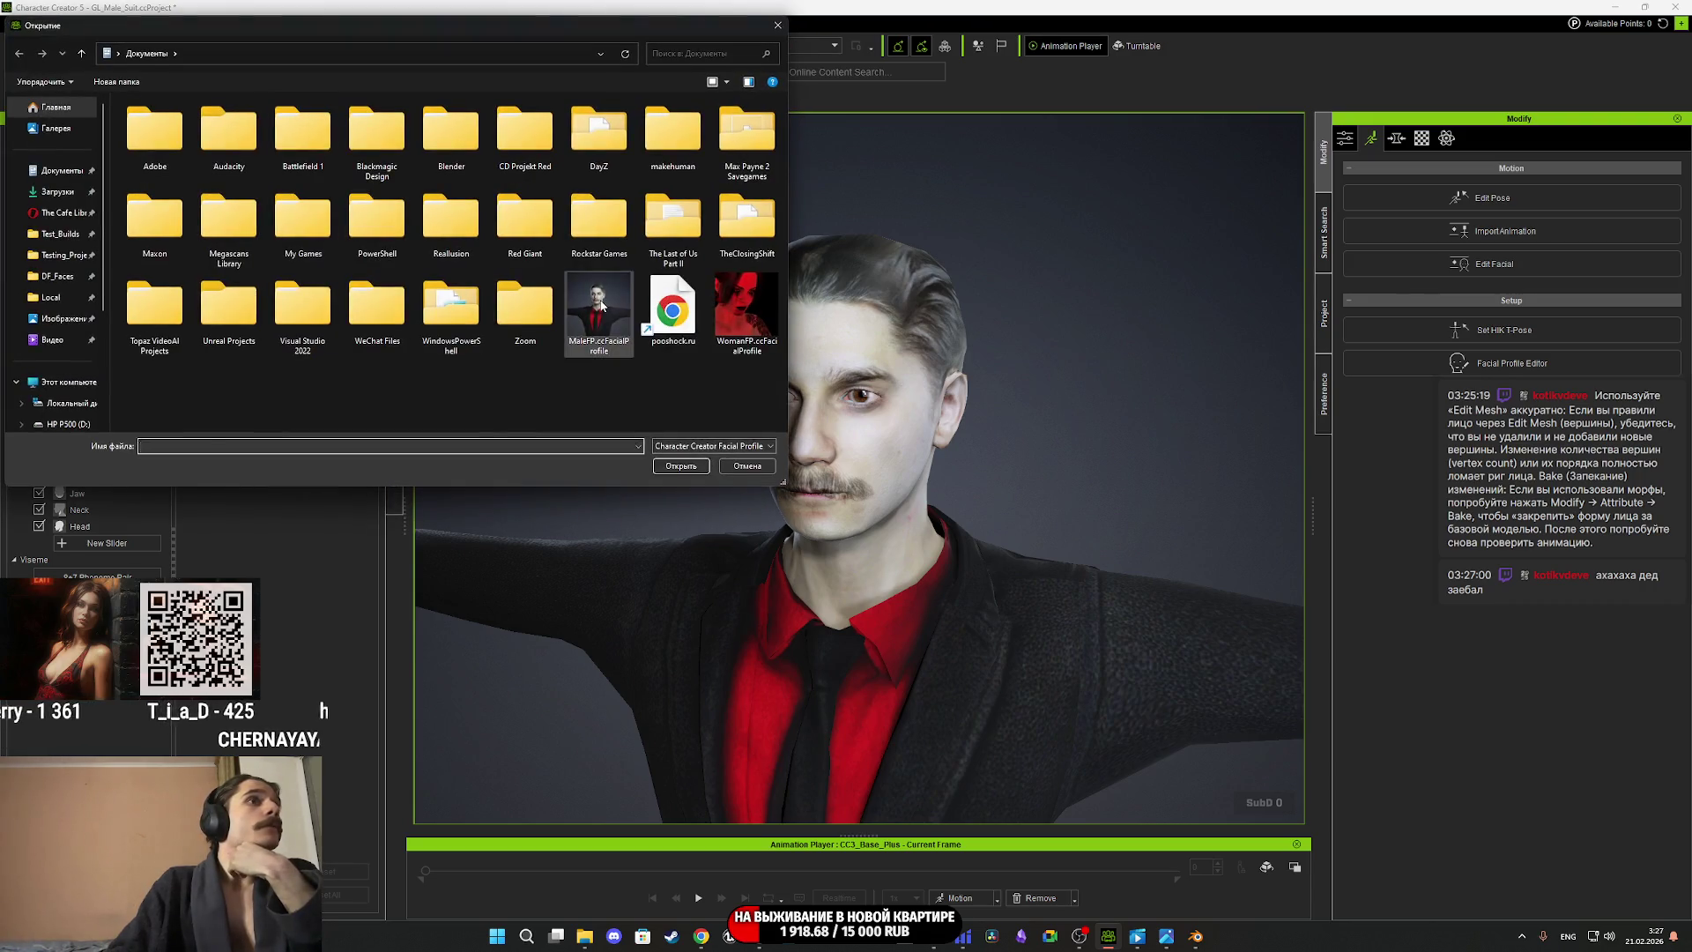
left_click(687, 462)
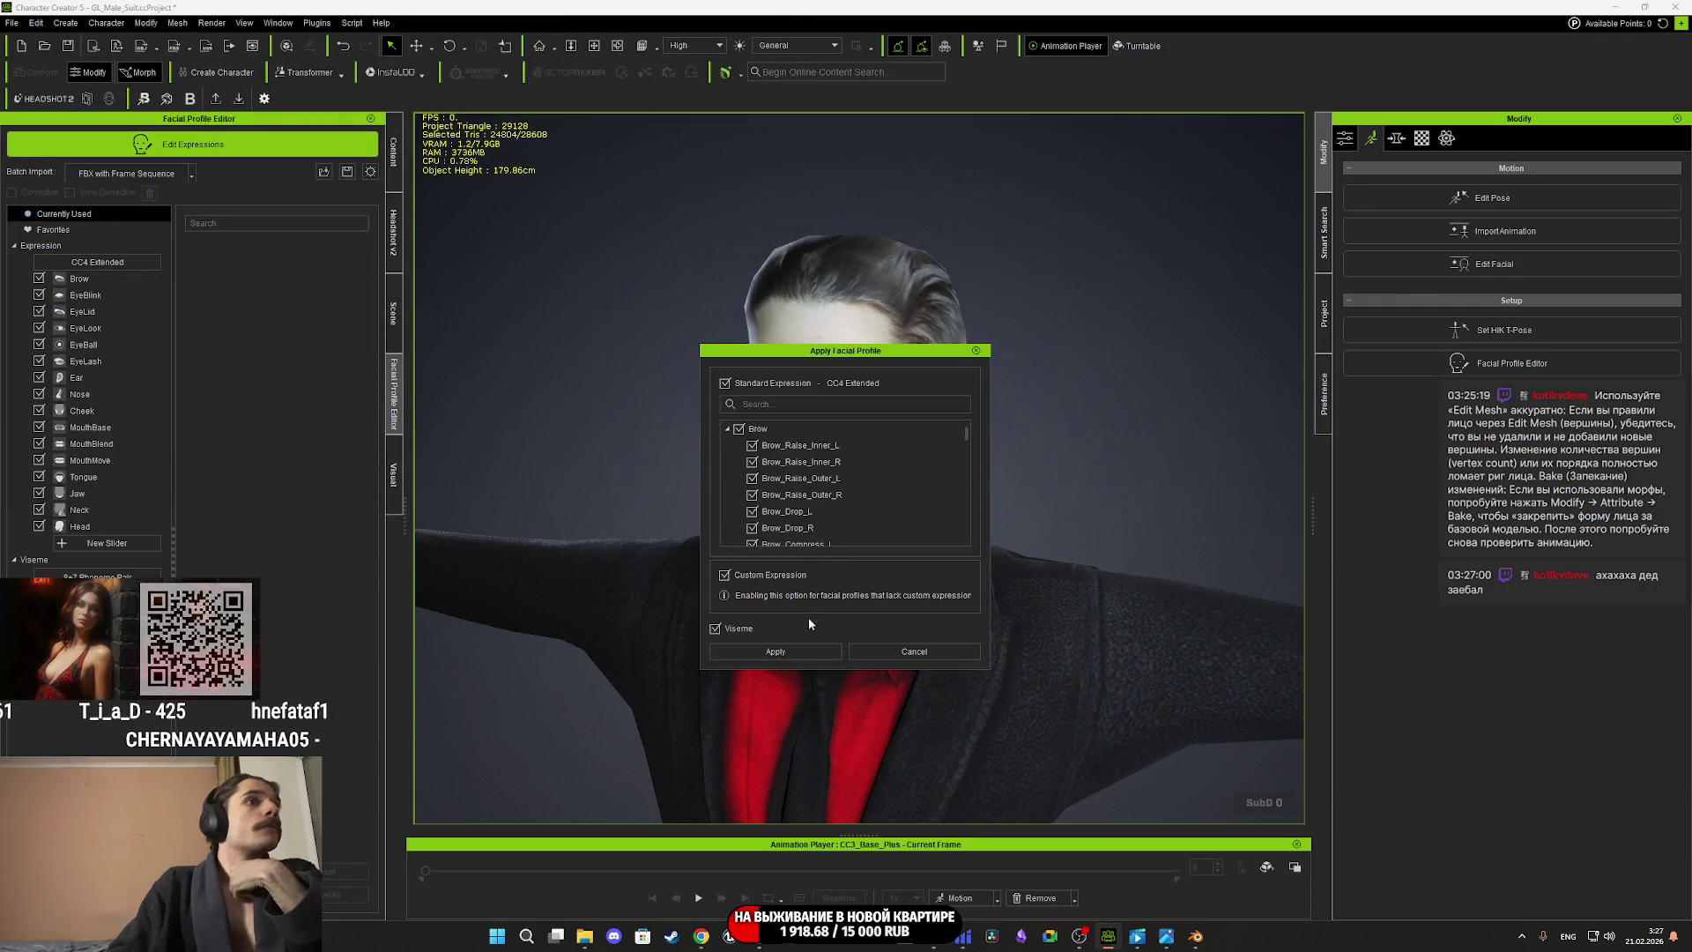
left_click(800, 649)
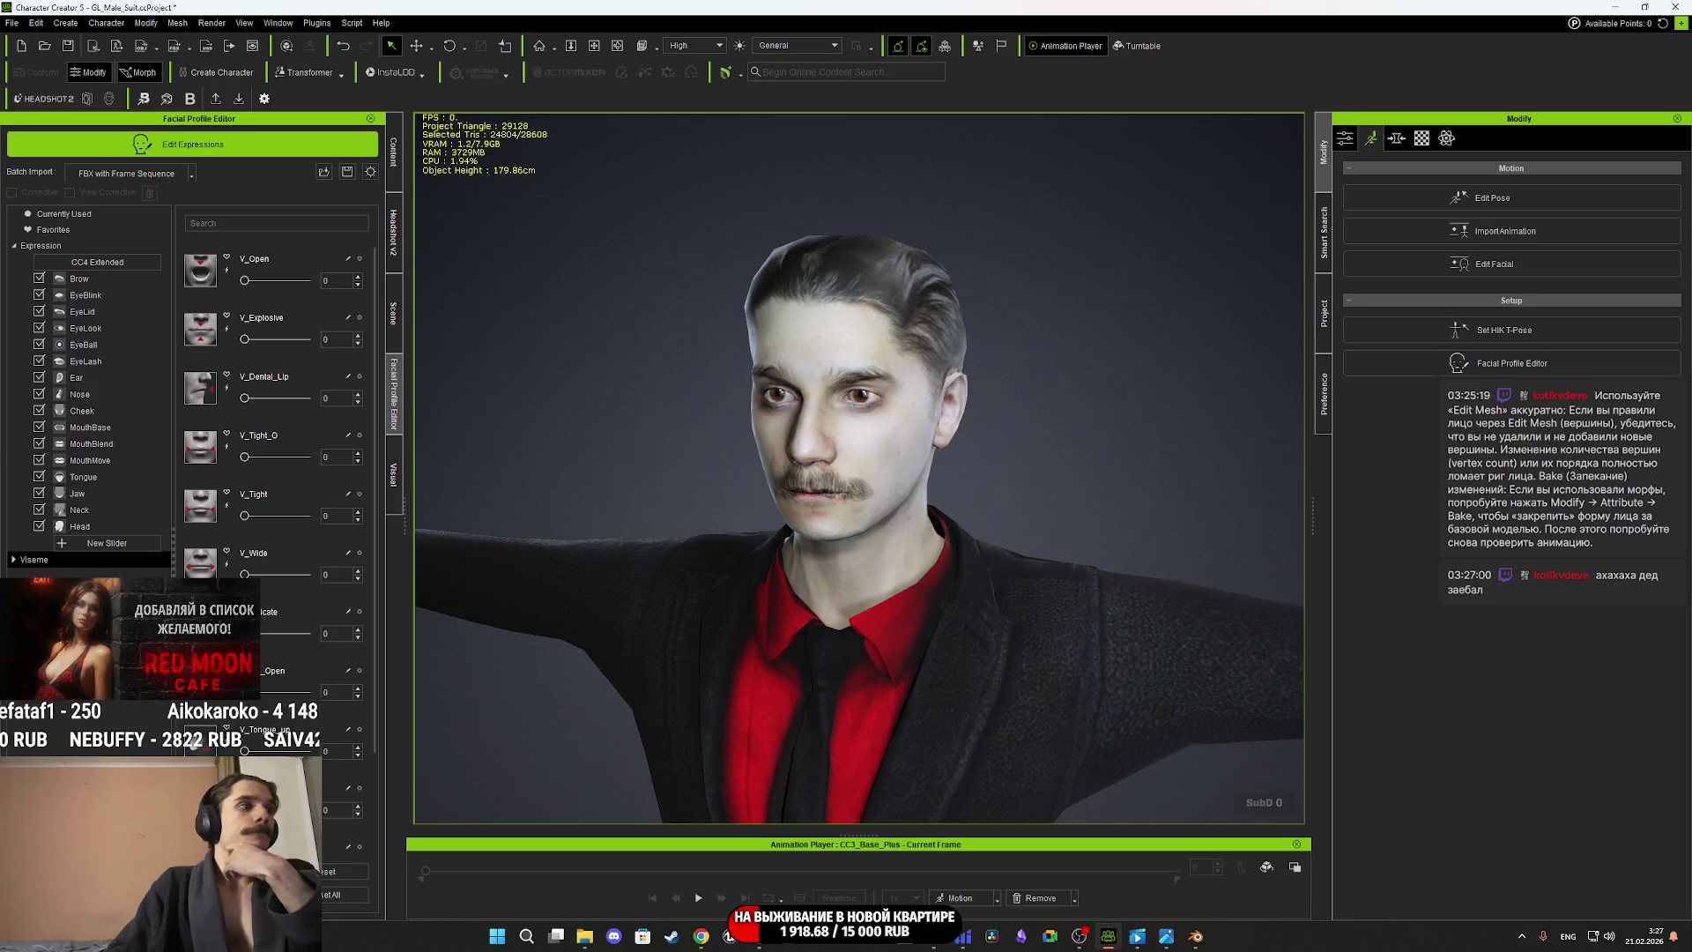
Review the Viseme sliders, then switch to the Expression category's Brow_Raise sliders.
left_click(15, 561)
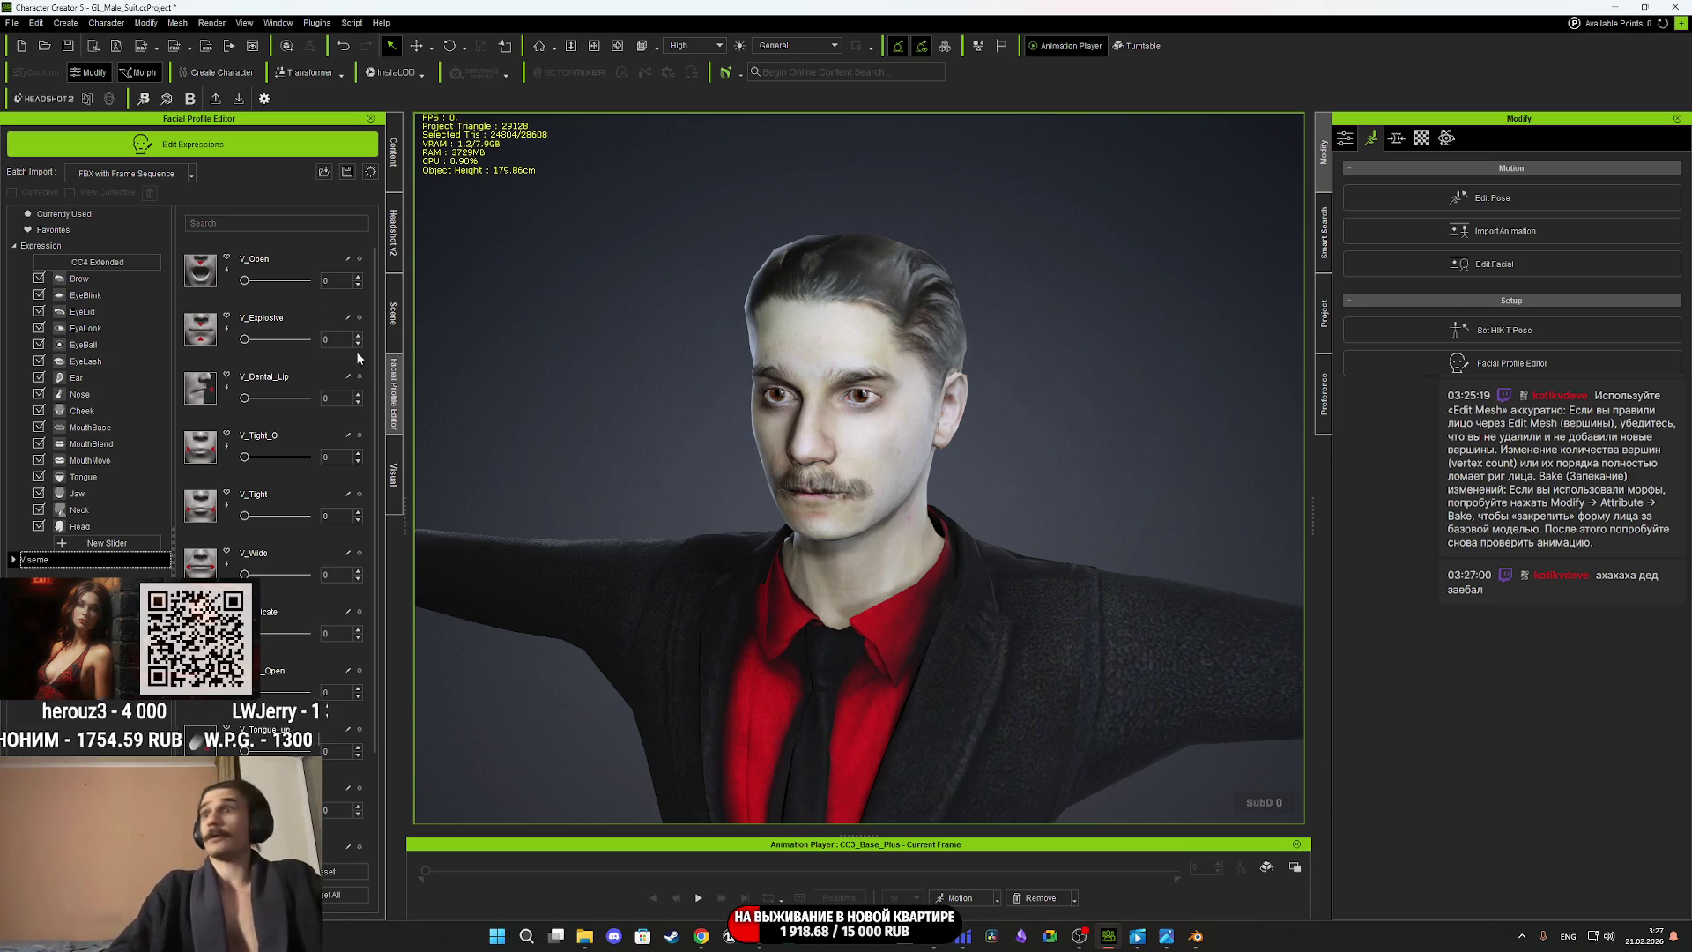
left_click_drag(373, 518, 383, 638)
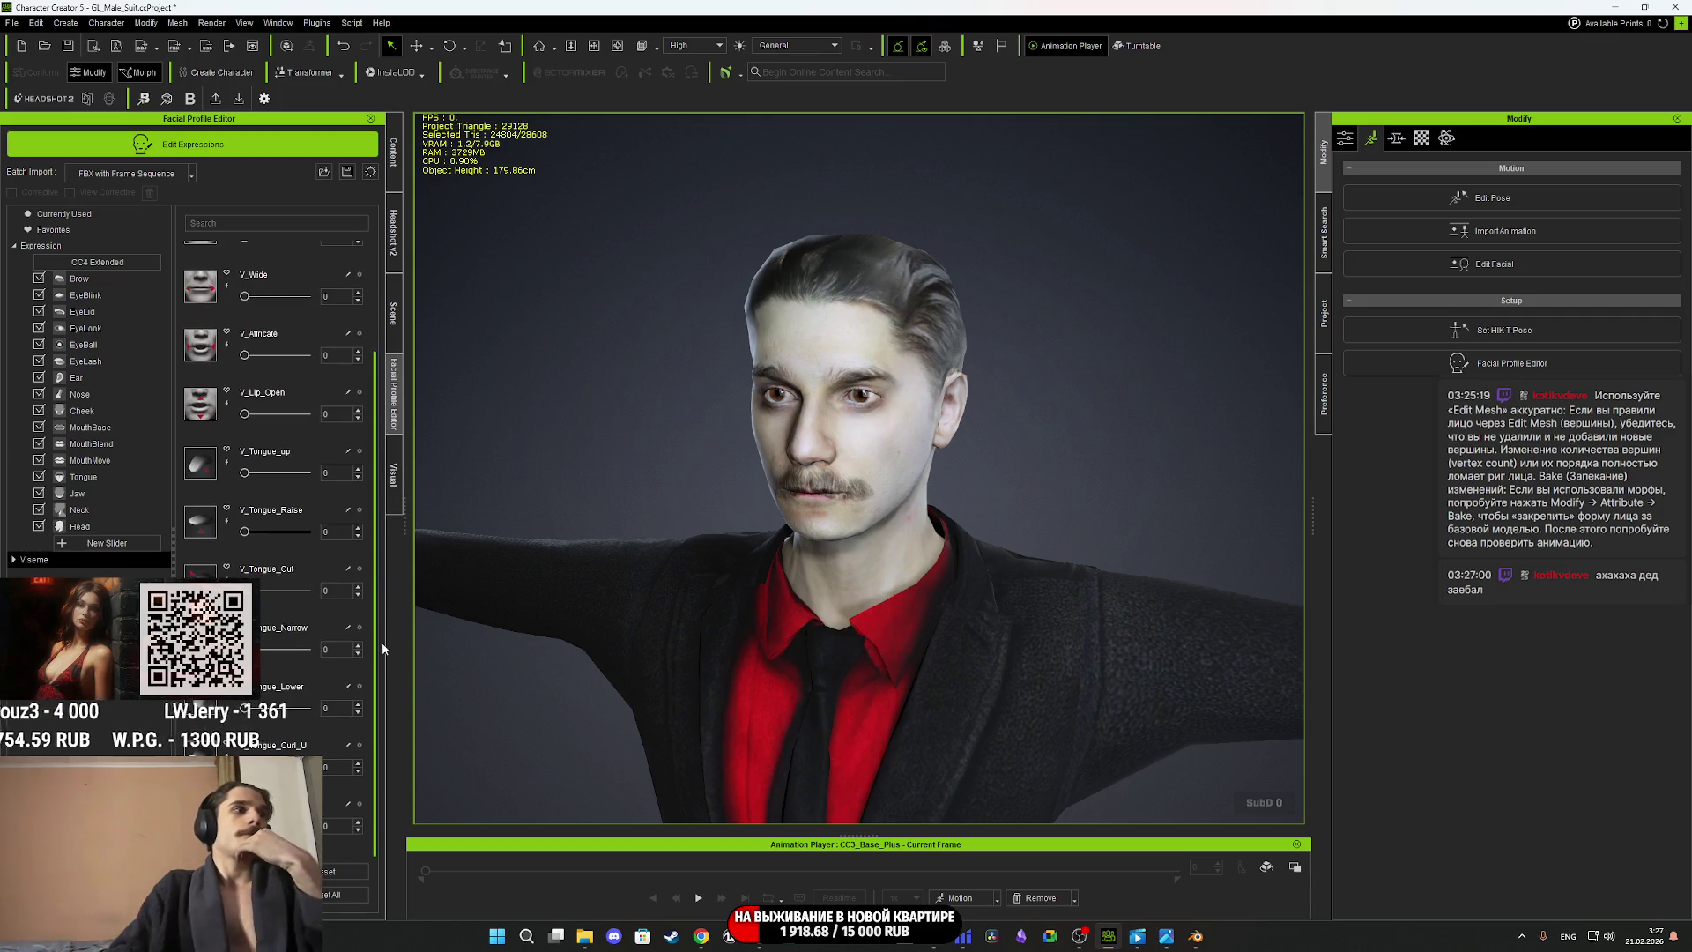
scroll(382, 655, "up", 5)
left_click(78, 562)
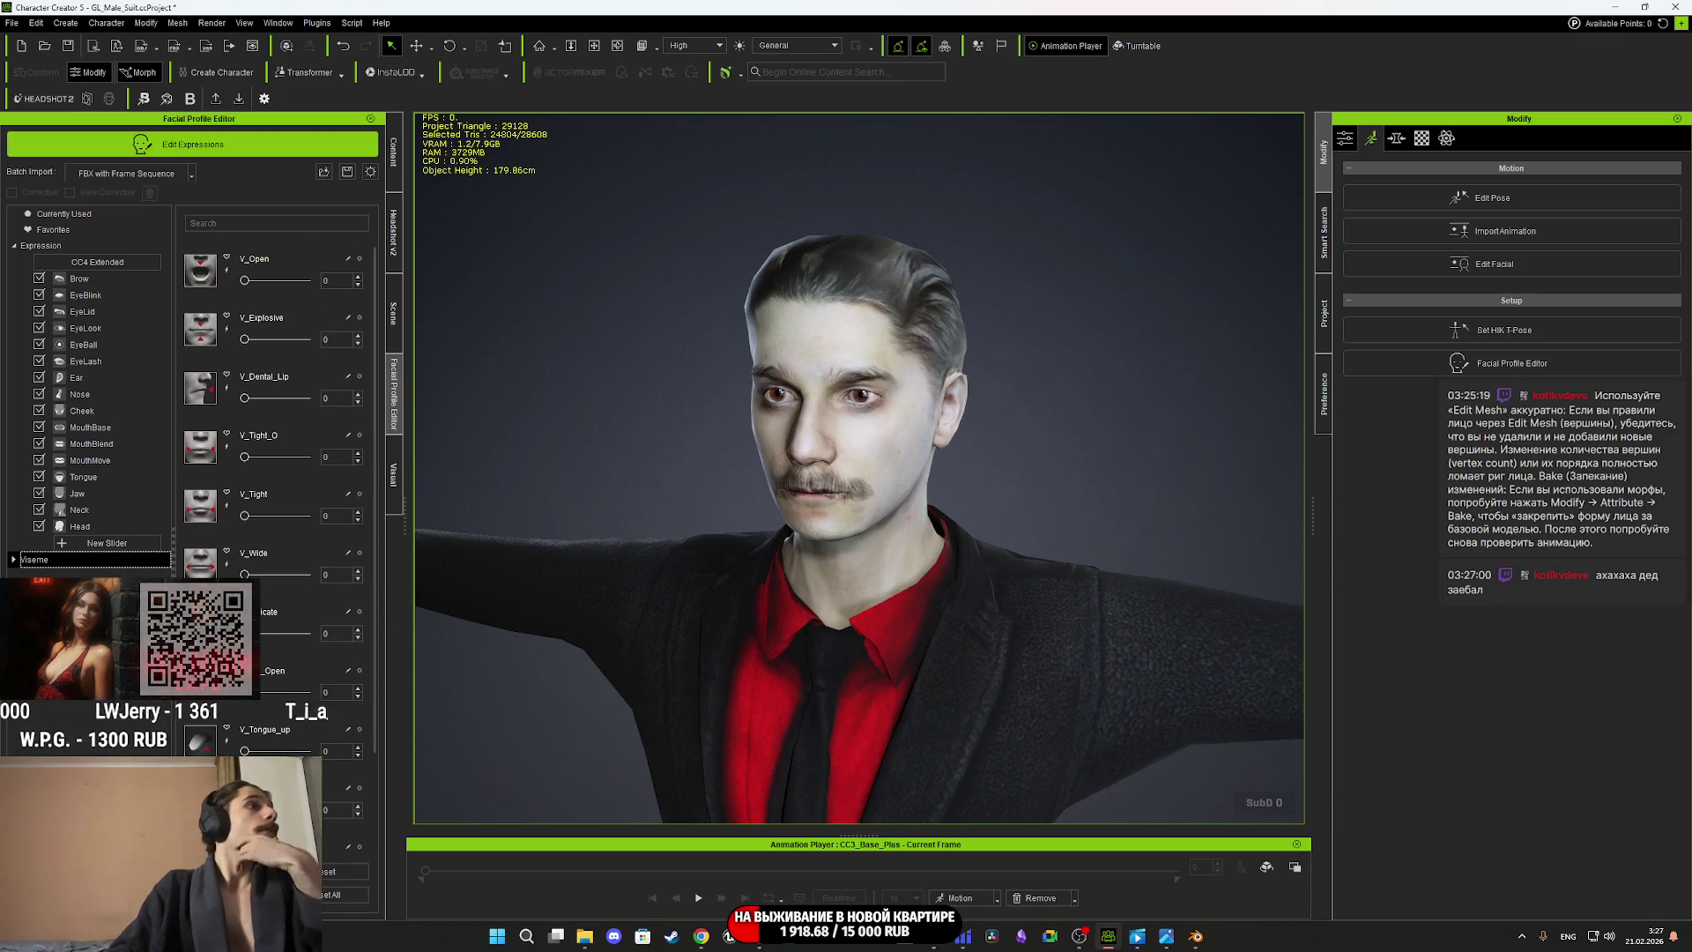
left_click(53, 248)
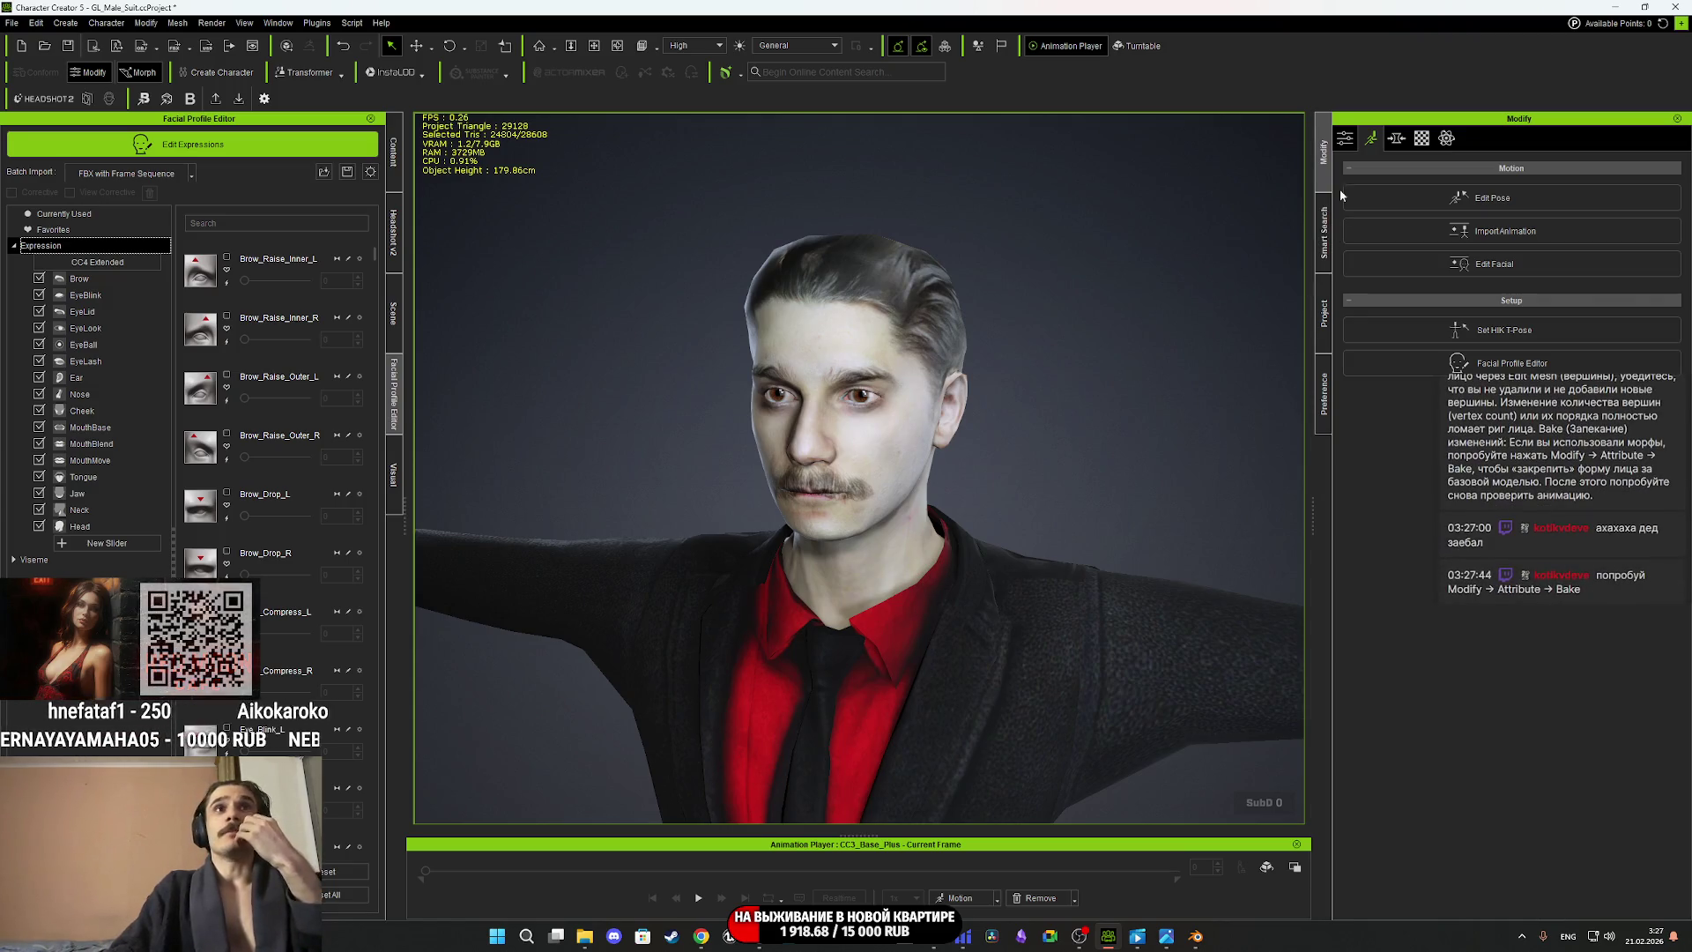
Show the CC3_Base_Plus attribute settings with the Character section expanded.
left_click(1350, 143)
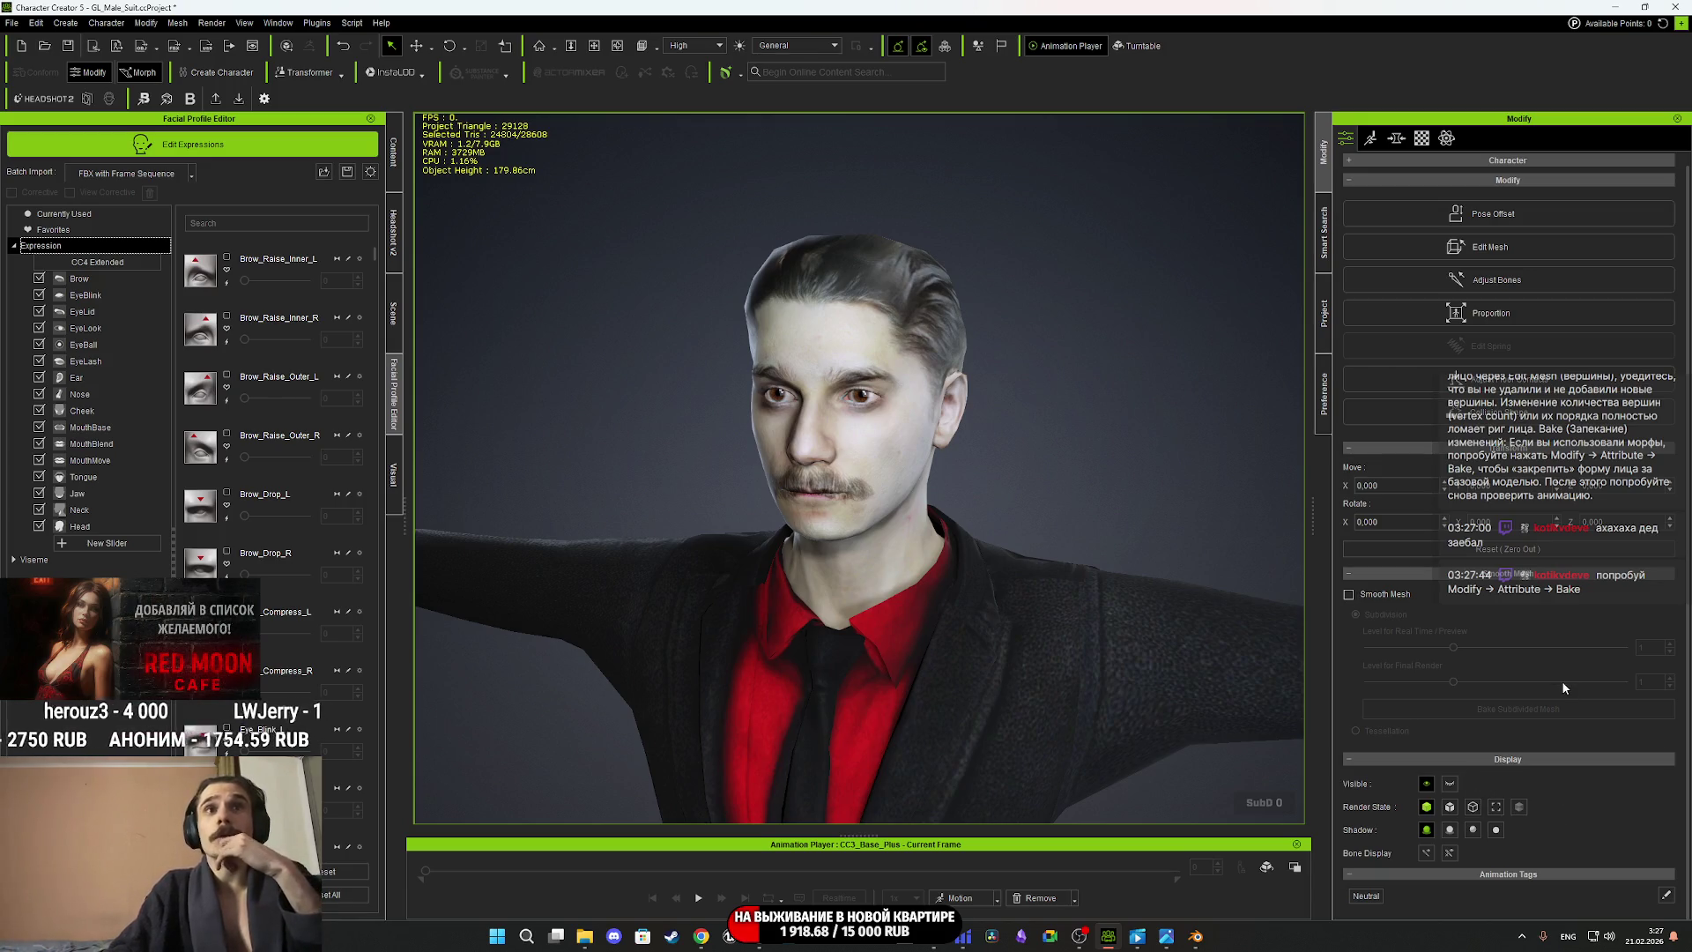
scroll(1558, 677, "up", 1)
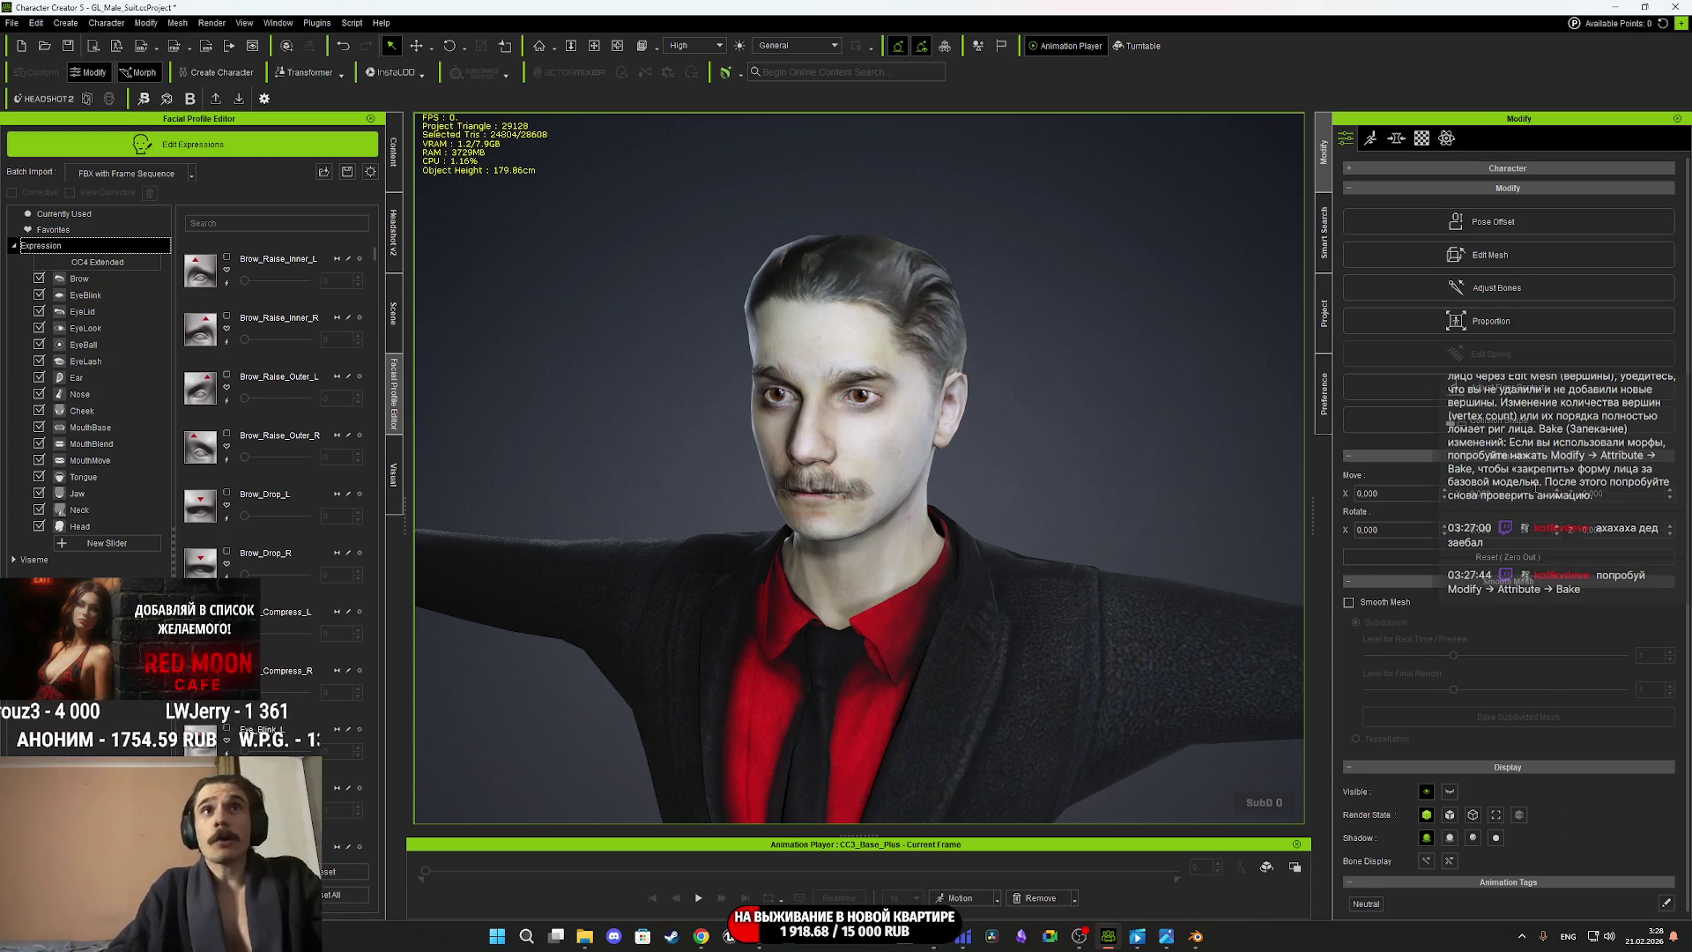
left_click(1520, 168)
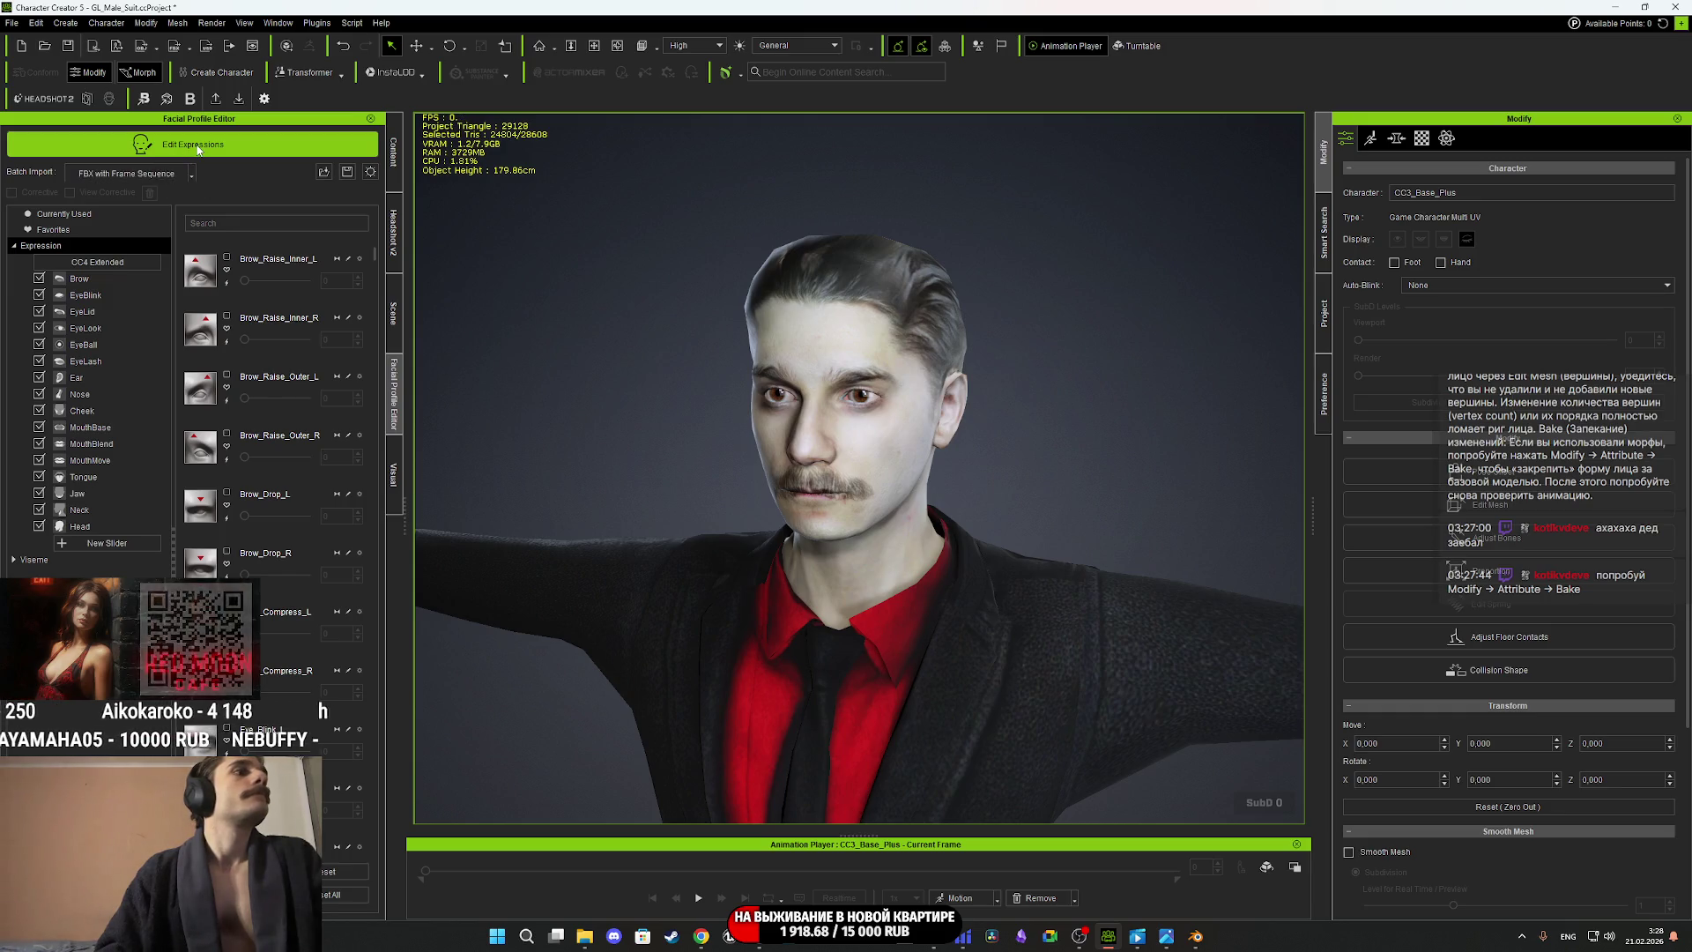
Cancel the facial profile Save dialog and exit expression editing mode.
left_click(347, 173)
left_click(748, 467)
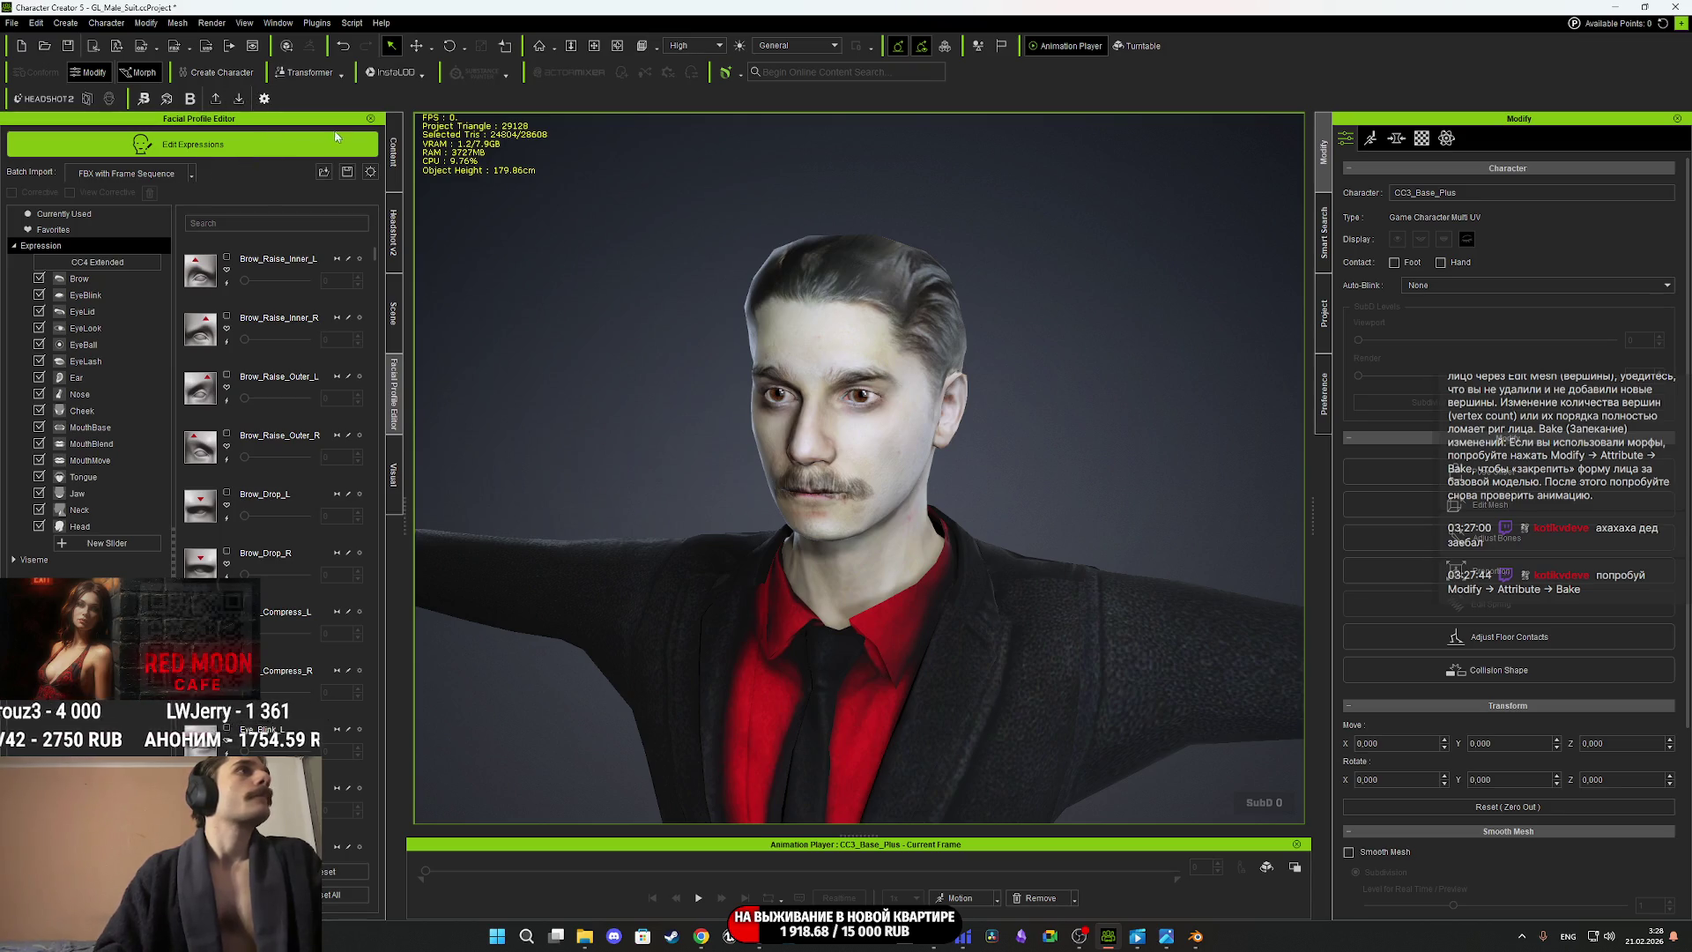
left_click(302, 152)
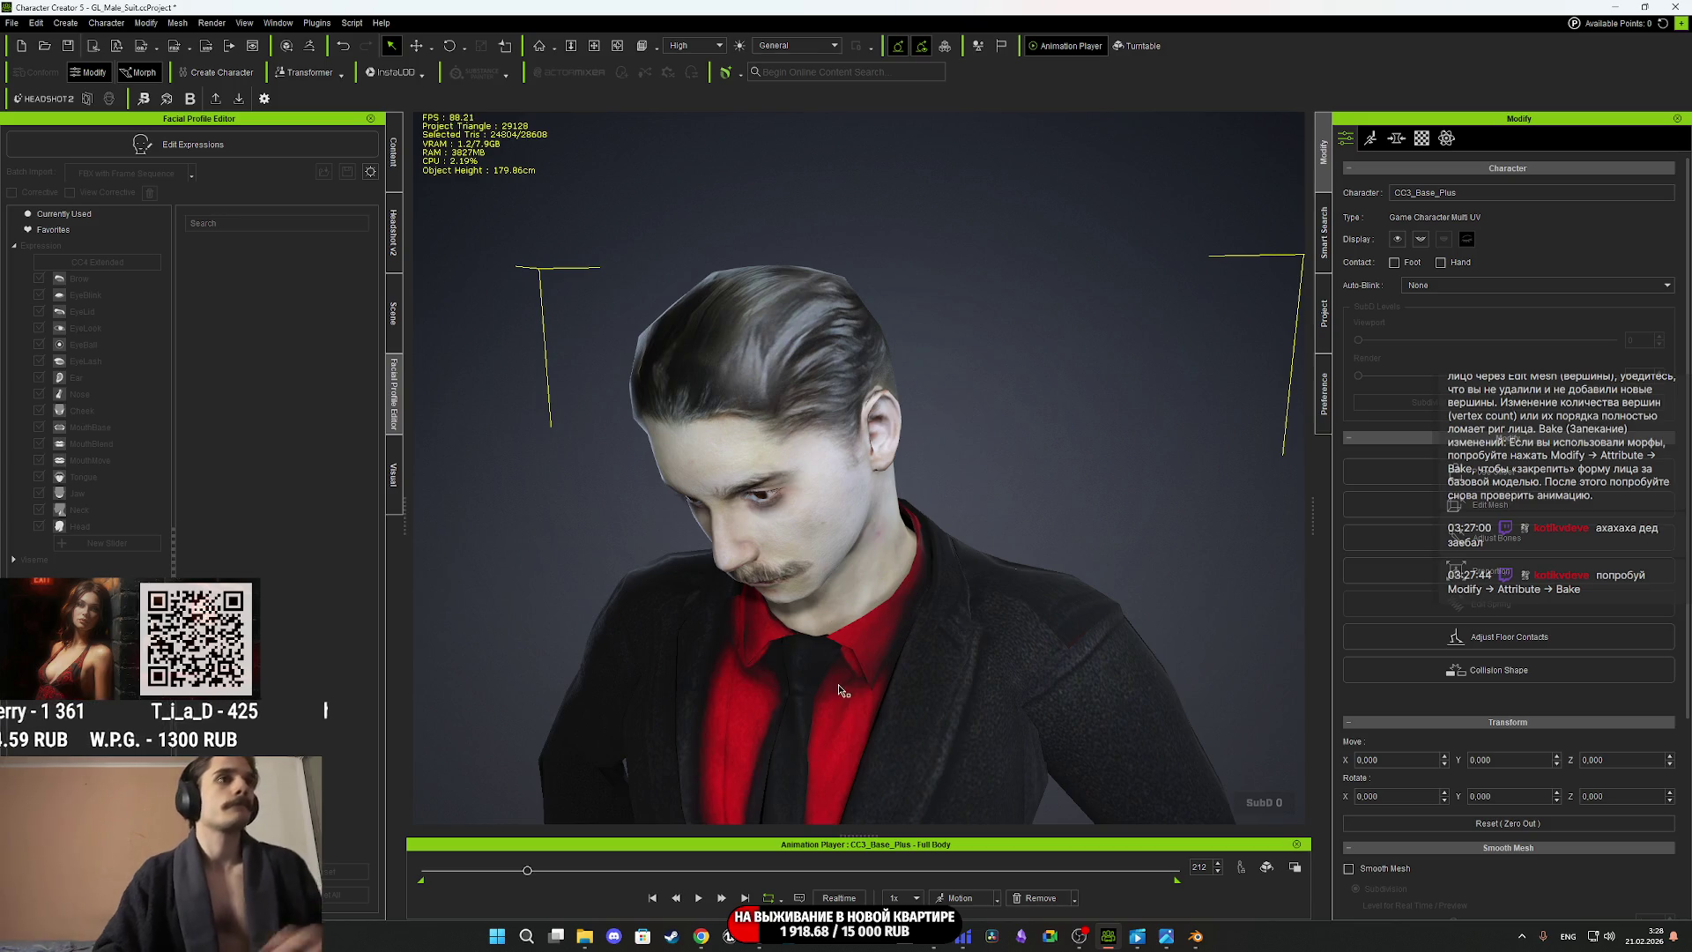
Rewind the Full Body animation to frame 143 and show the Motion tab's setup options.
left_click(525, 873)
left_click_drag(524, 873, 495, 875)
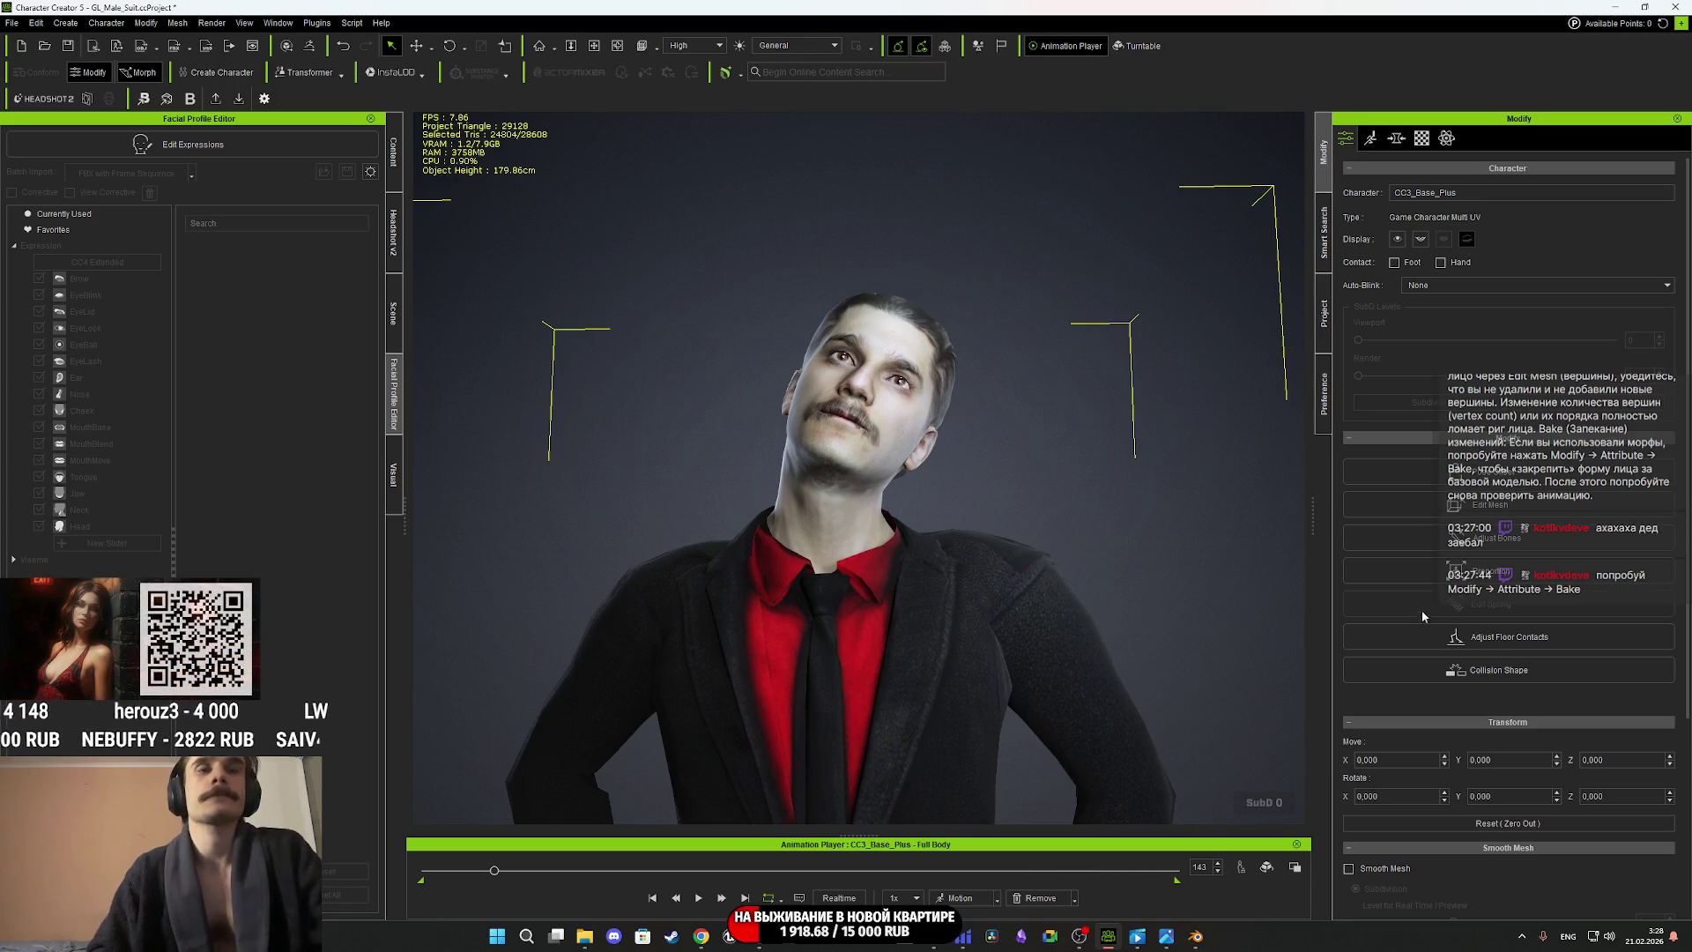
left_click(1375, 139)
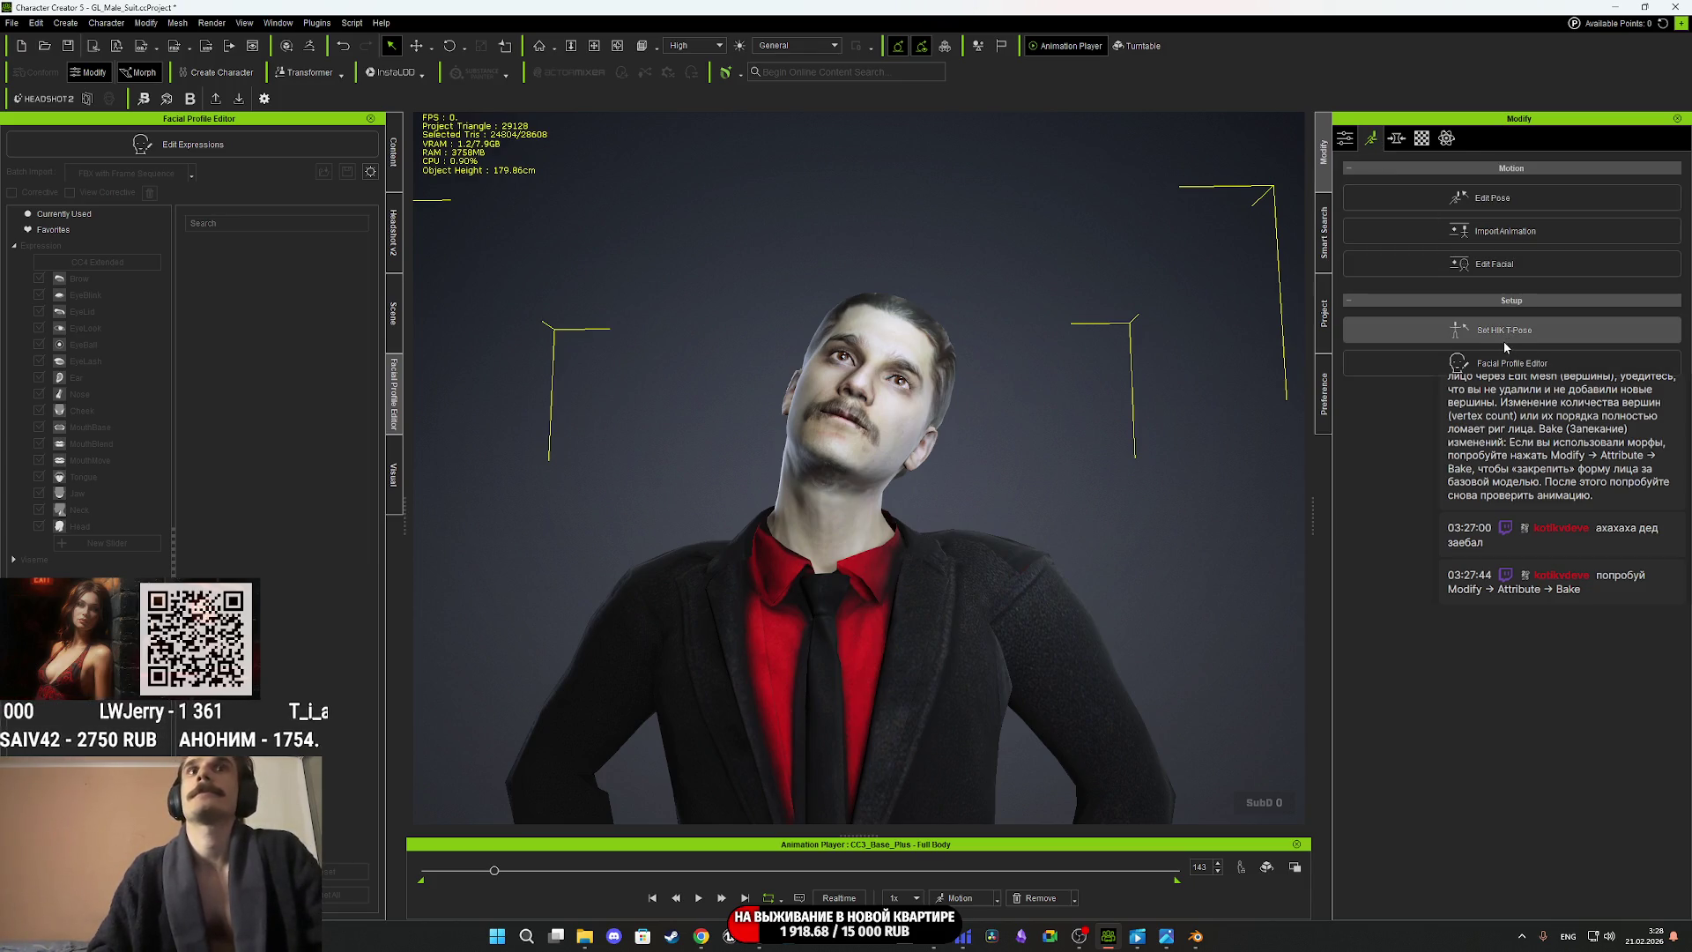
Browse the Modify panel's Material, Attribute and Motion tabs.
left_click(1422, 138)
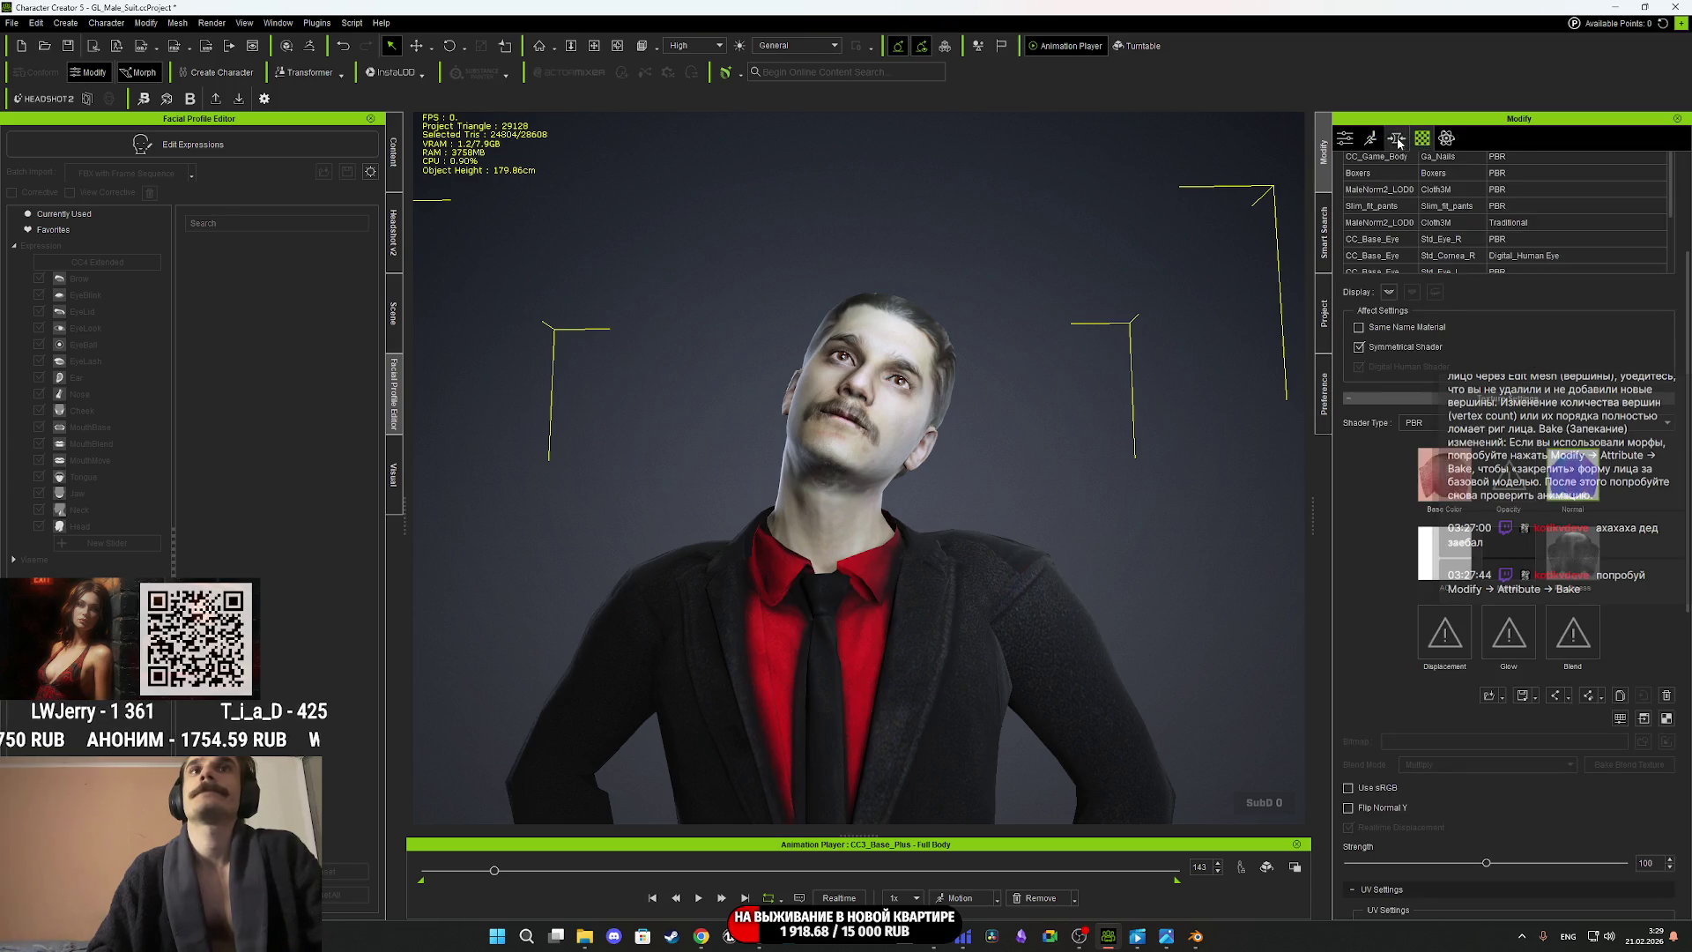
left_click(1402, 141)
left_click(1422, 140)
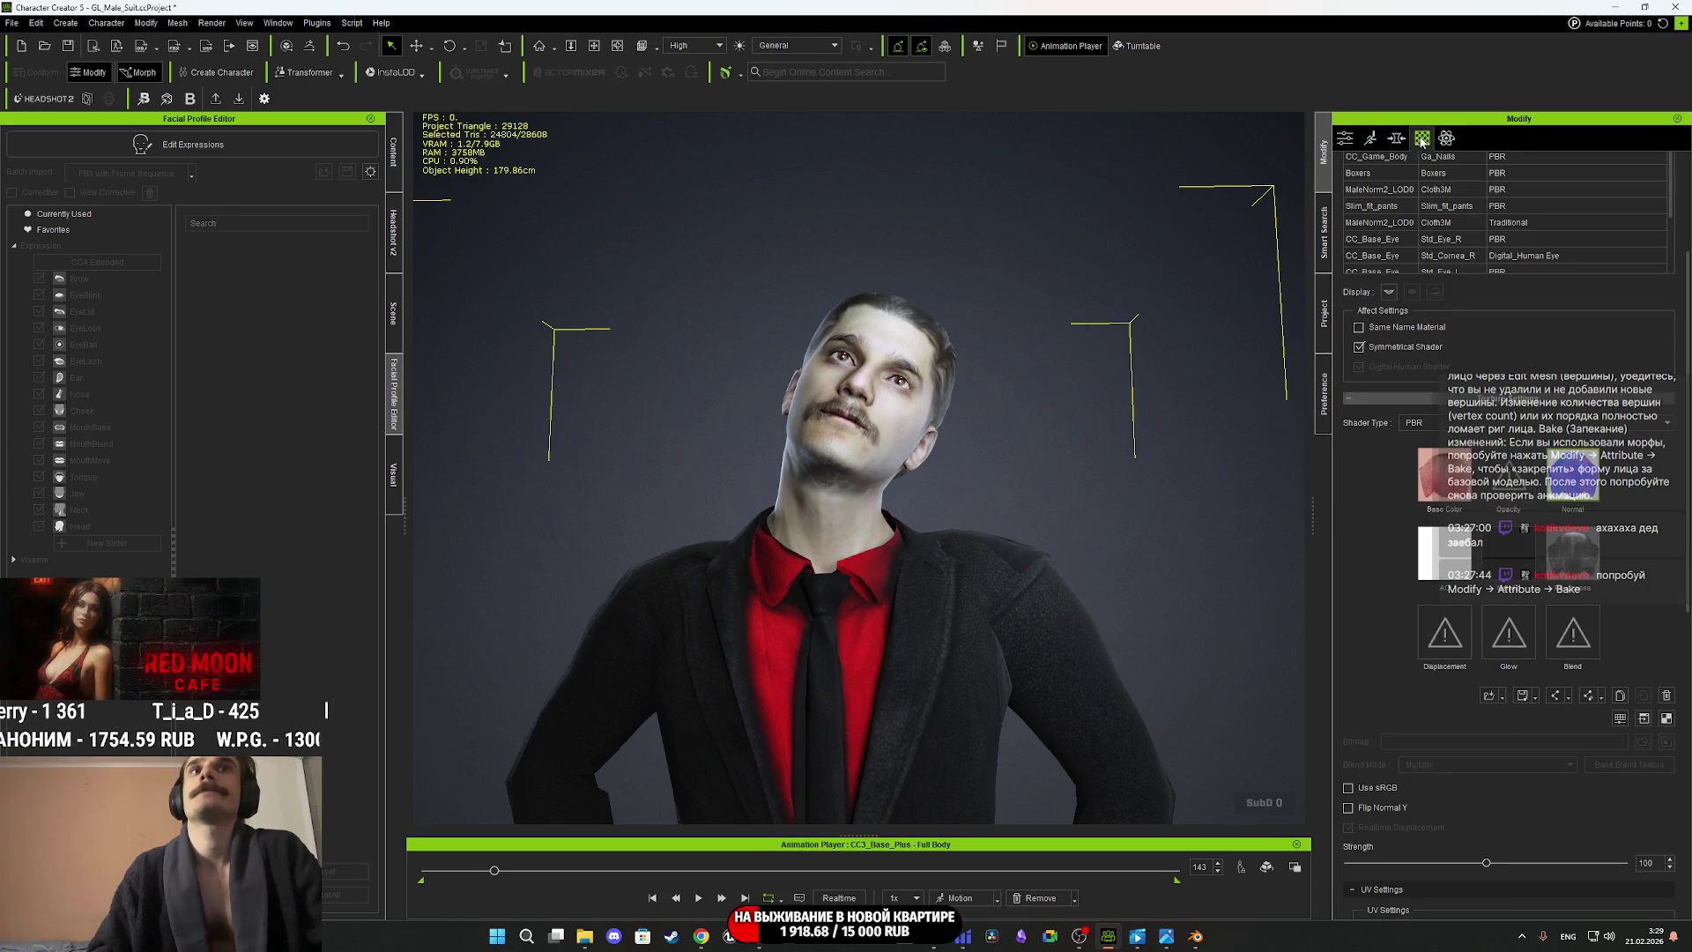
left_click(1375, 138)
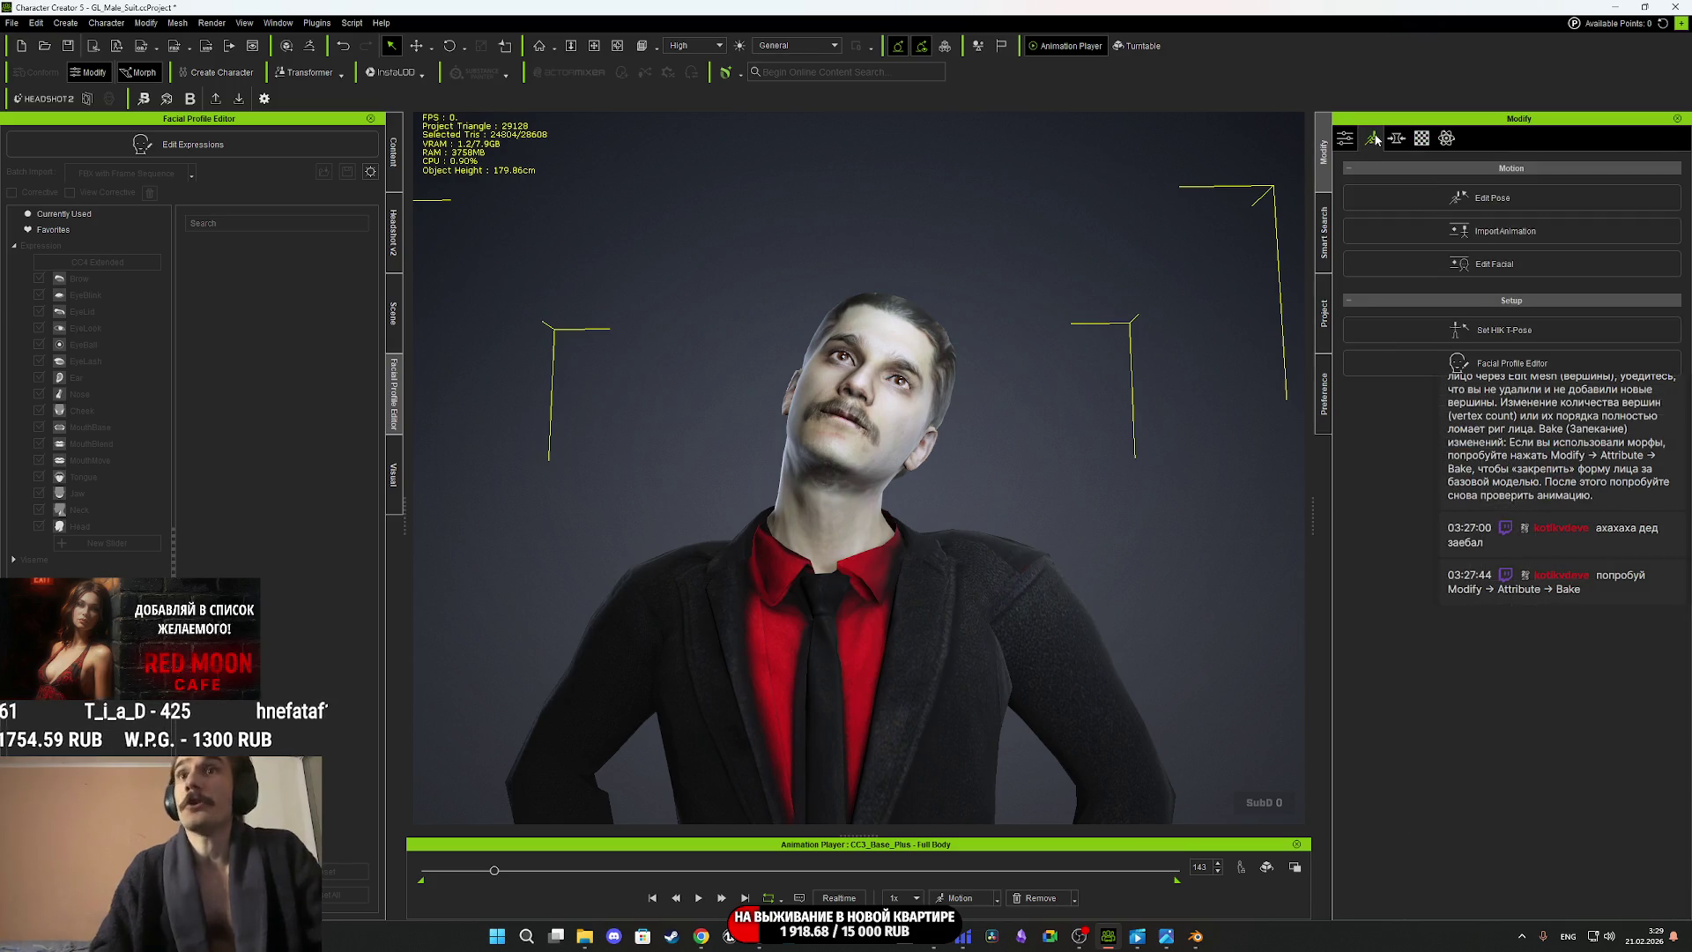
left_click(1354, 141)
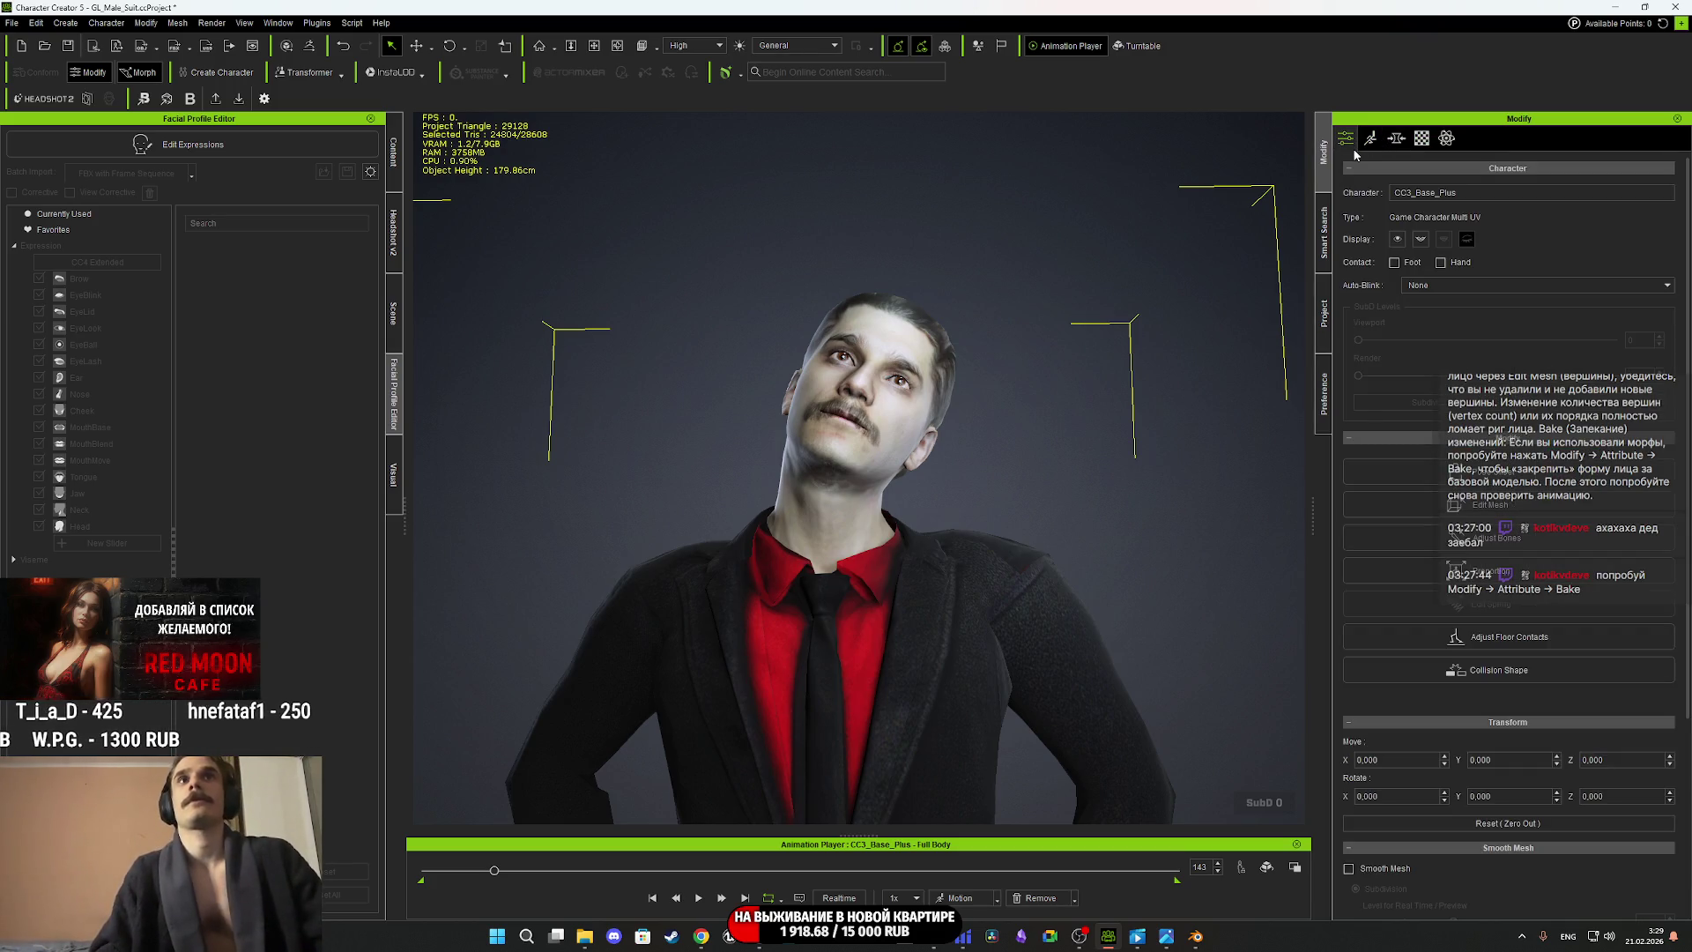
left_click(1371, 139)
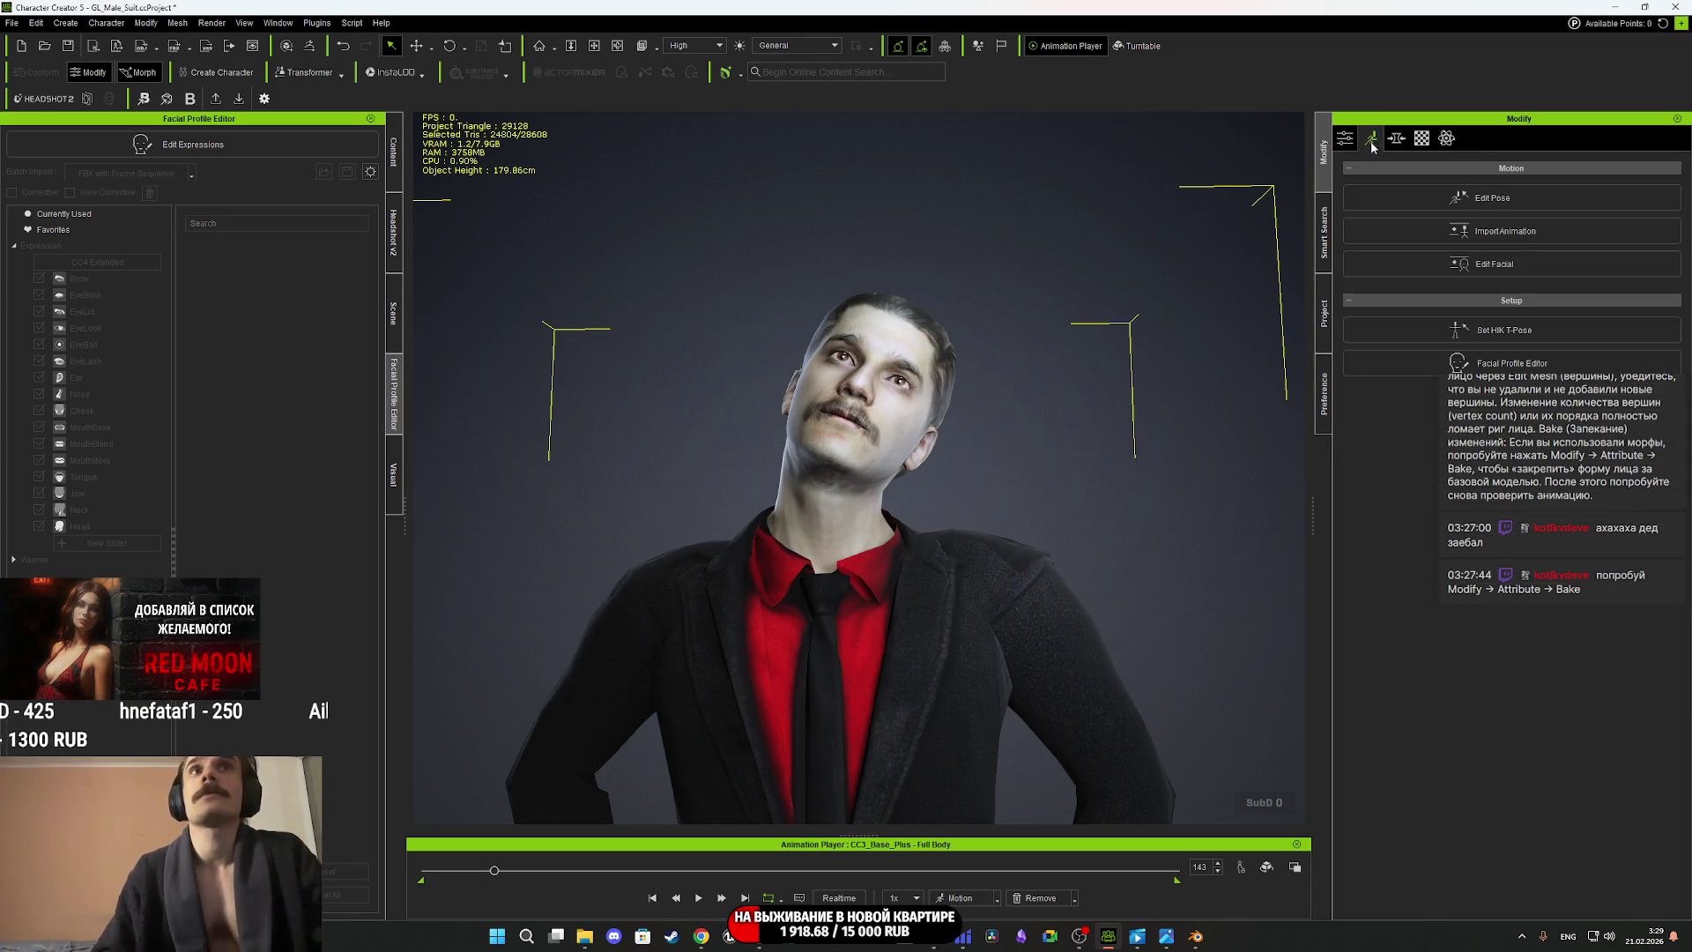
Cancel an Import Animation attempt, review the Attribute settings, then return to Motion options.
left_click(1499, 231)
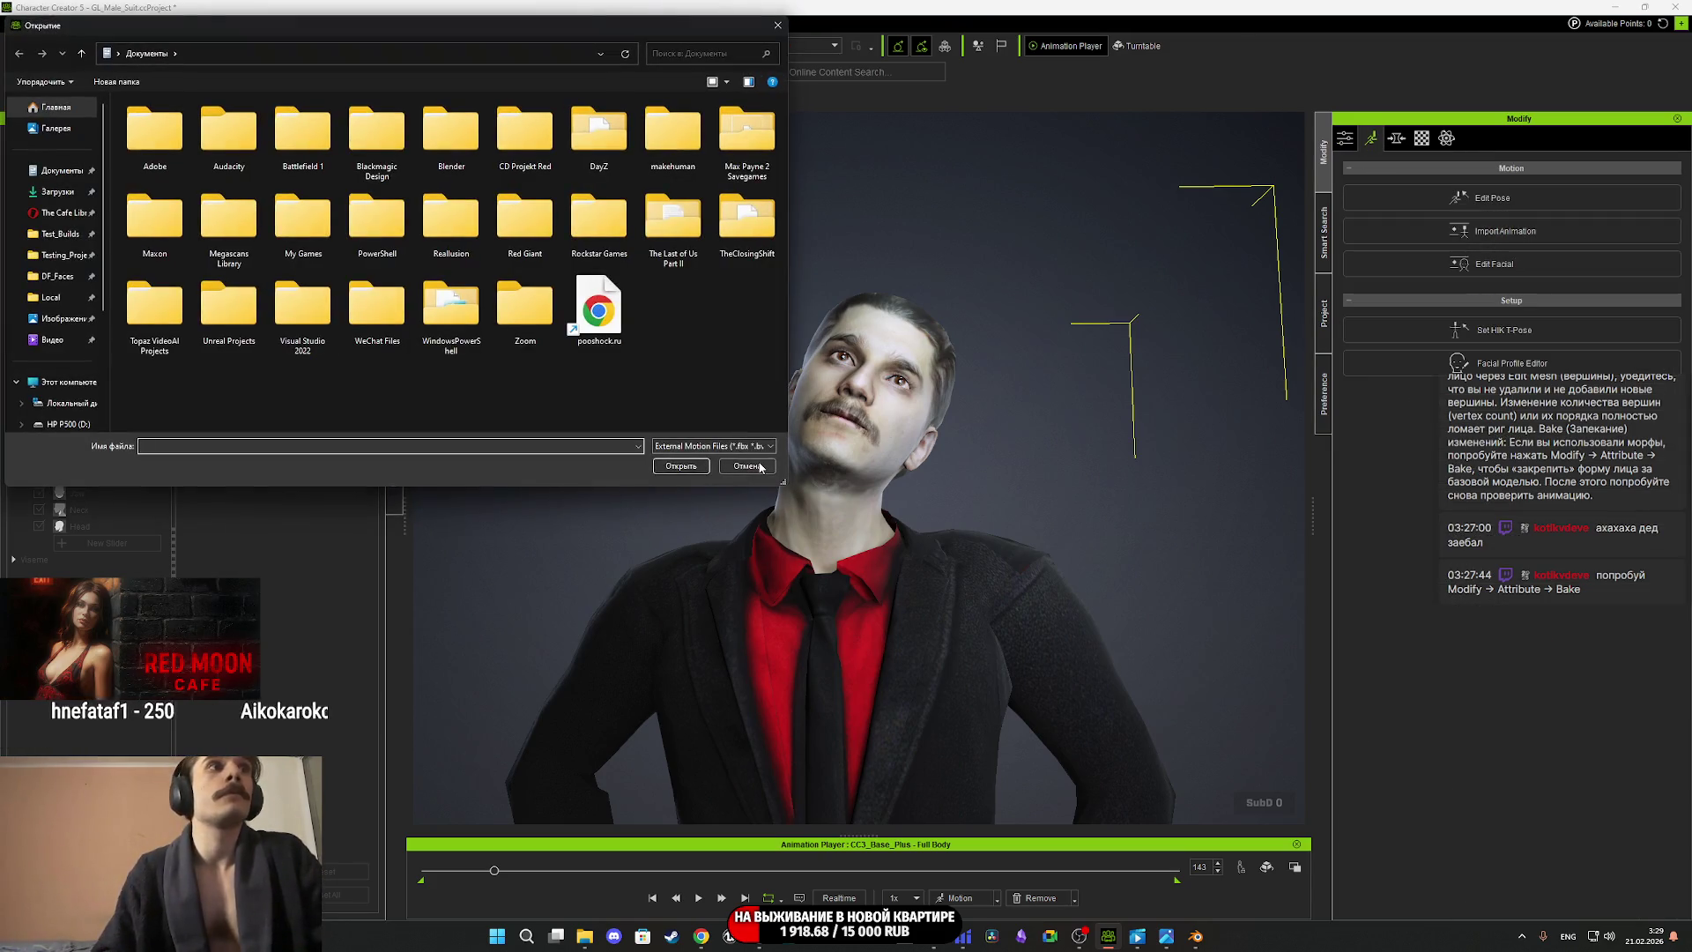
left_click(747, 466)
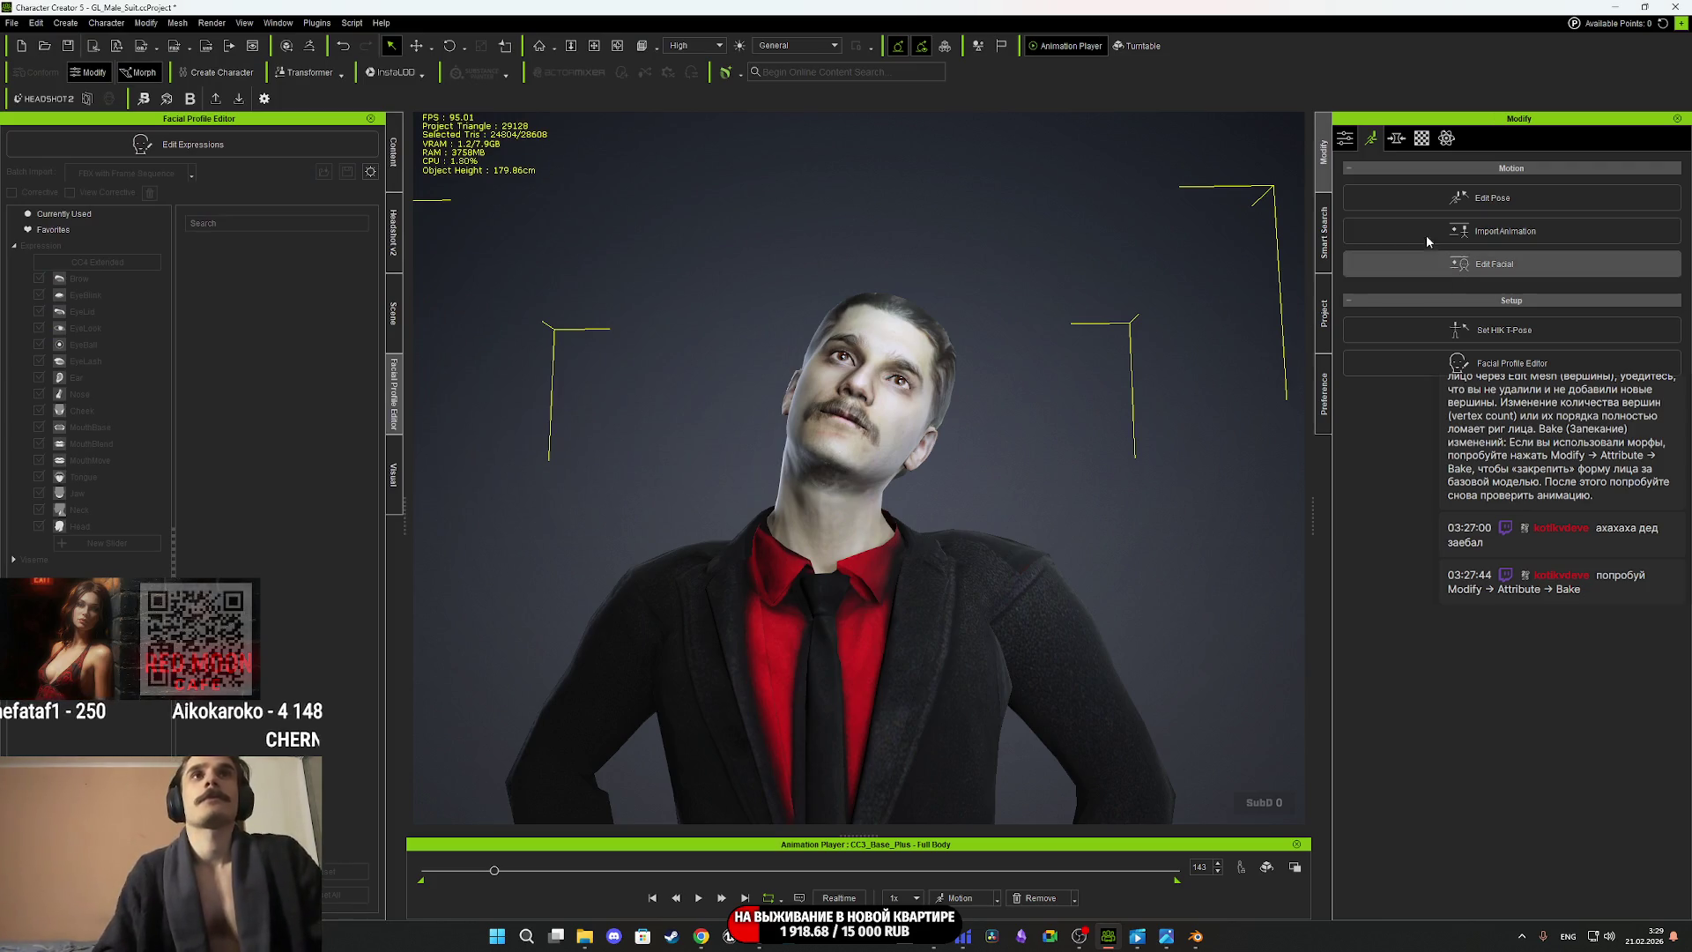
left_click(1348, 139)
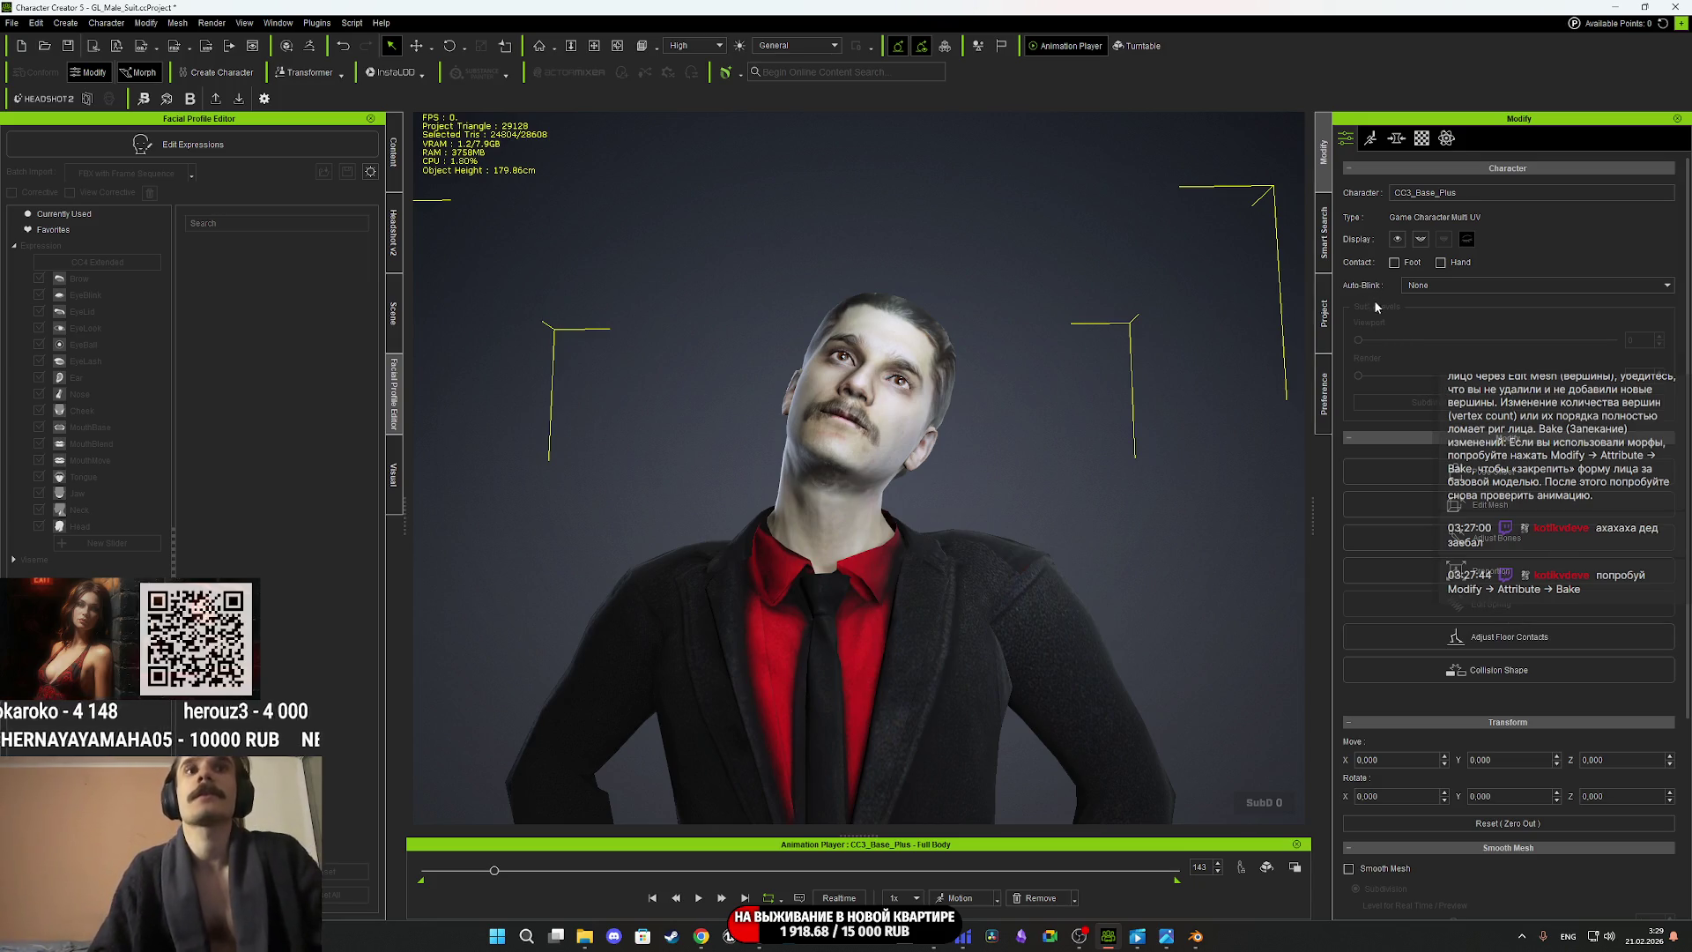
scroll(1382, 326, "down", 3)
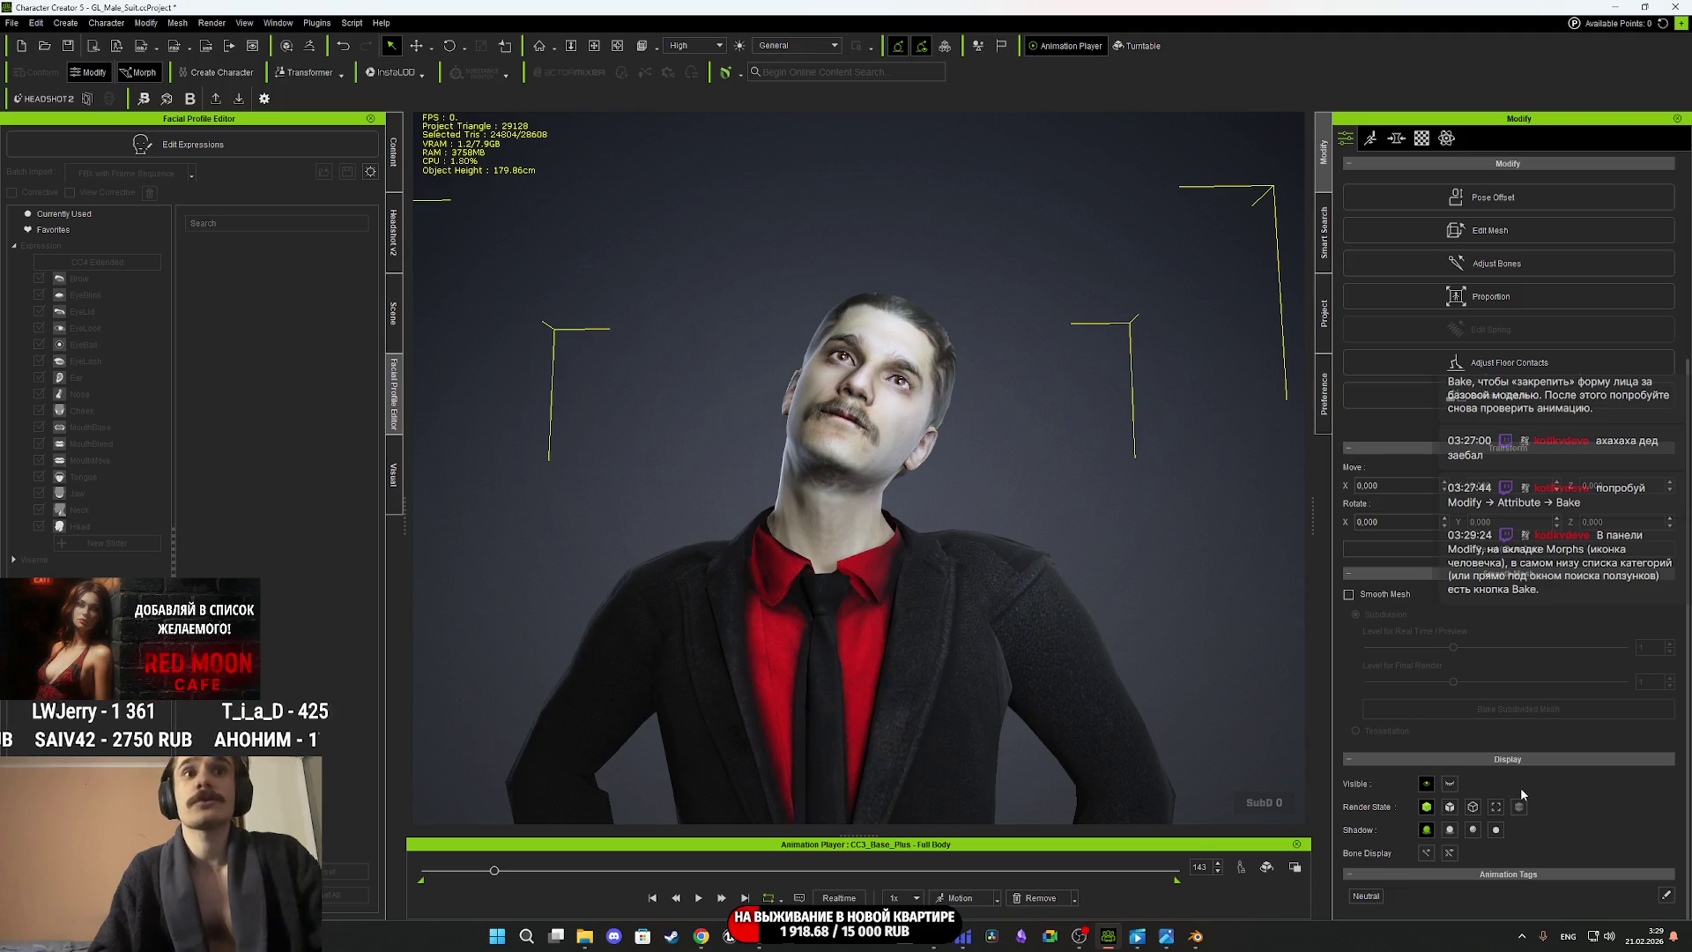
scroll(1520, 785, "up", 4)
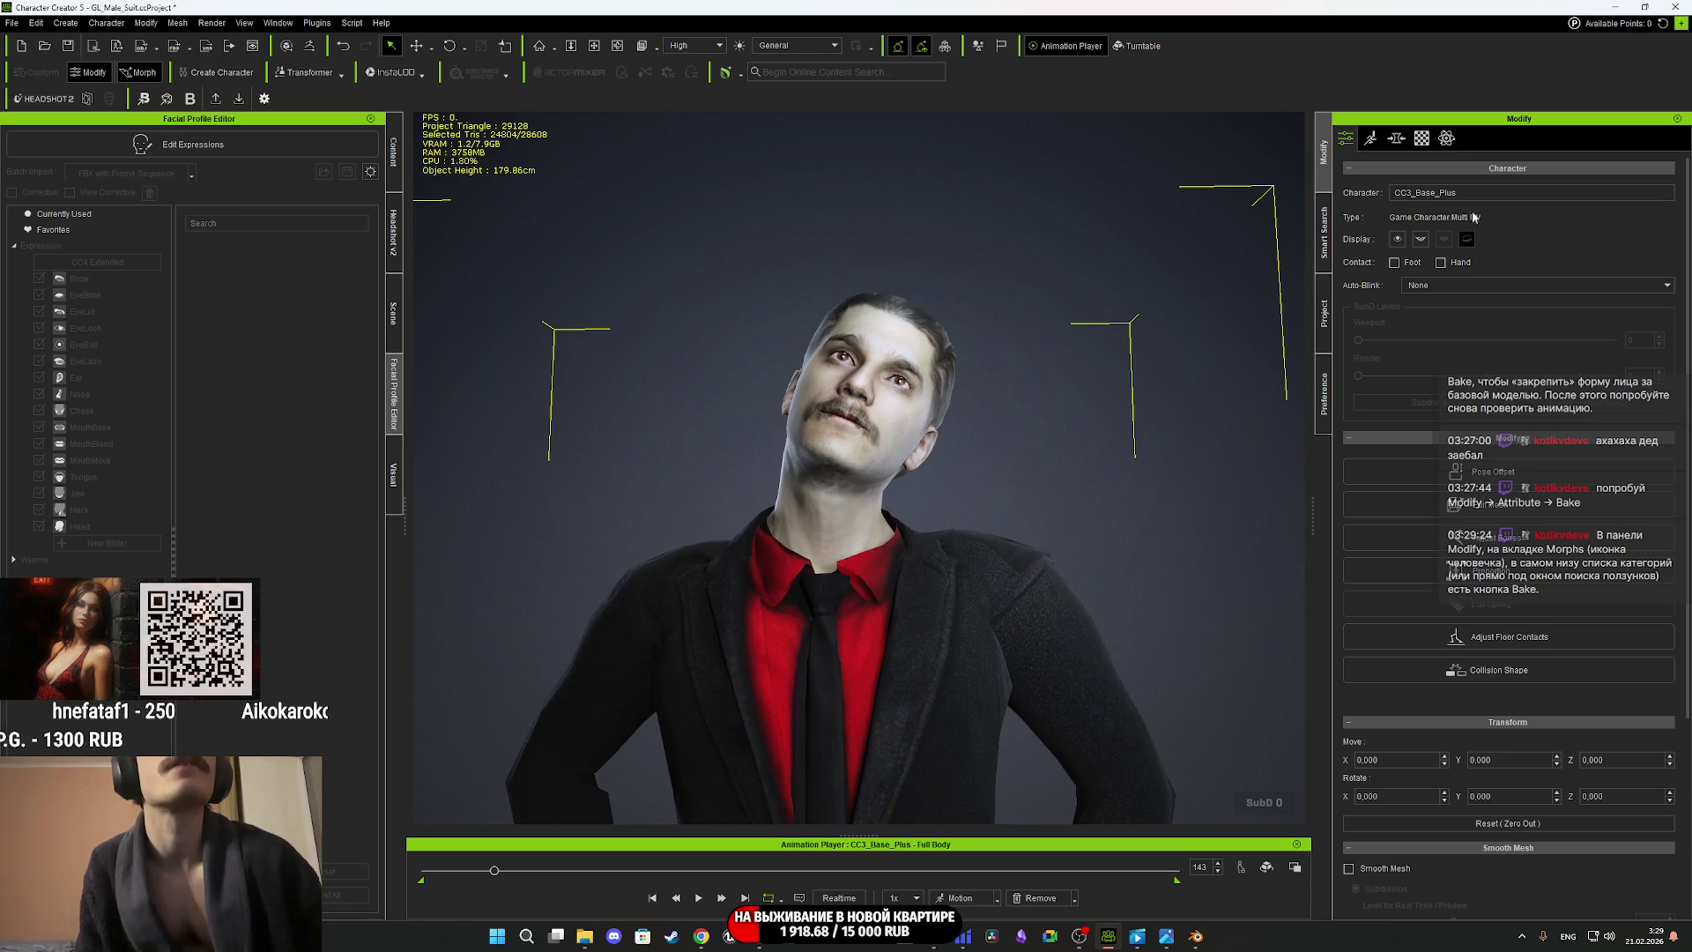
left_click(1370, 140)
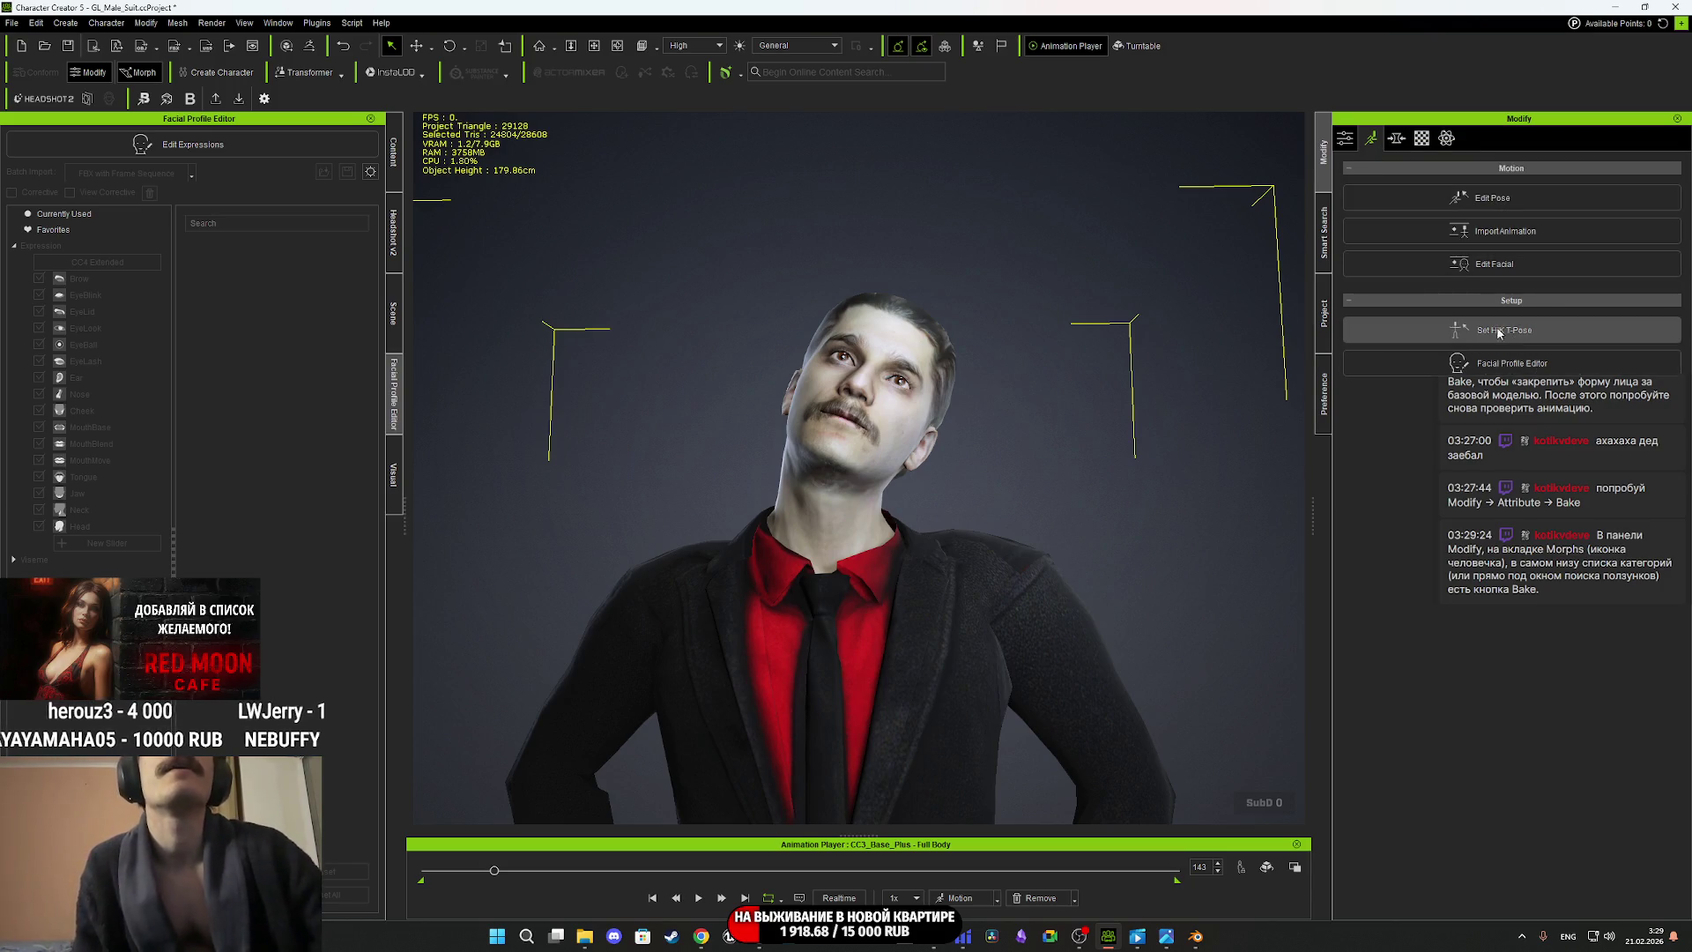
left_click(1345, 138)
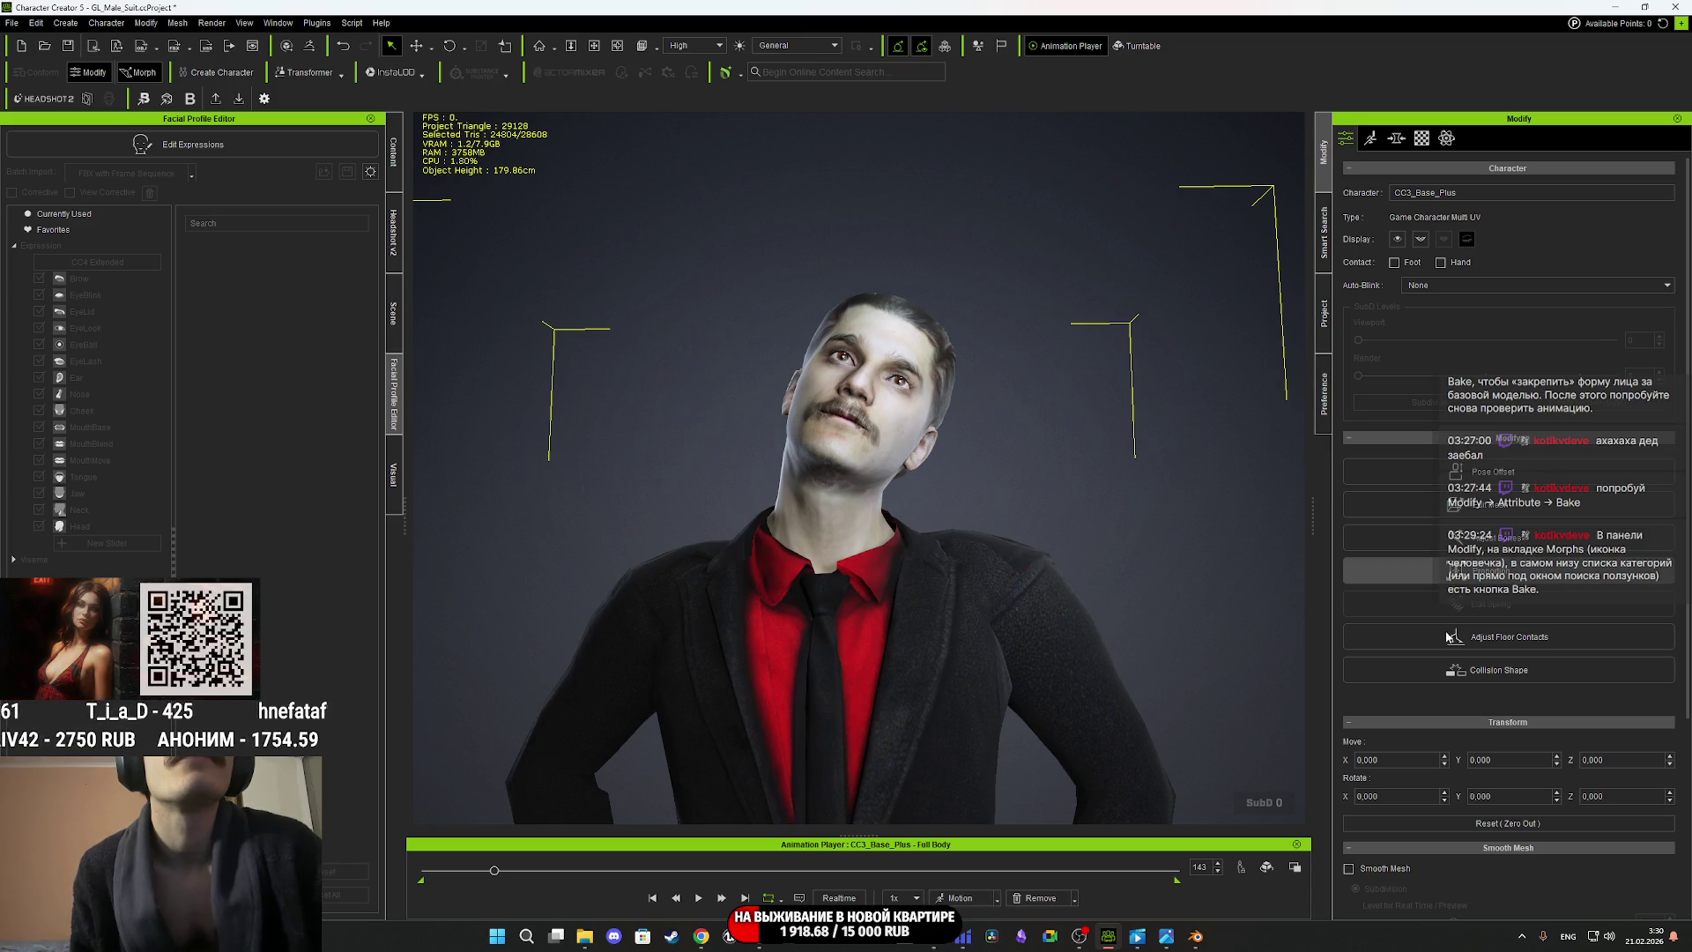
left_click(1464, 571)
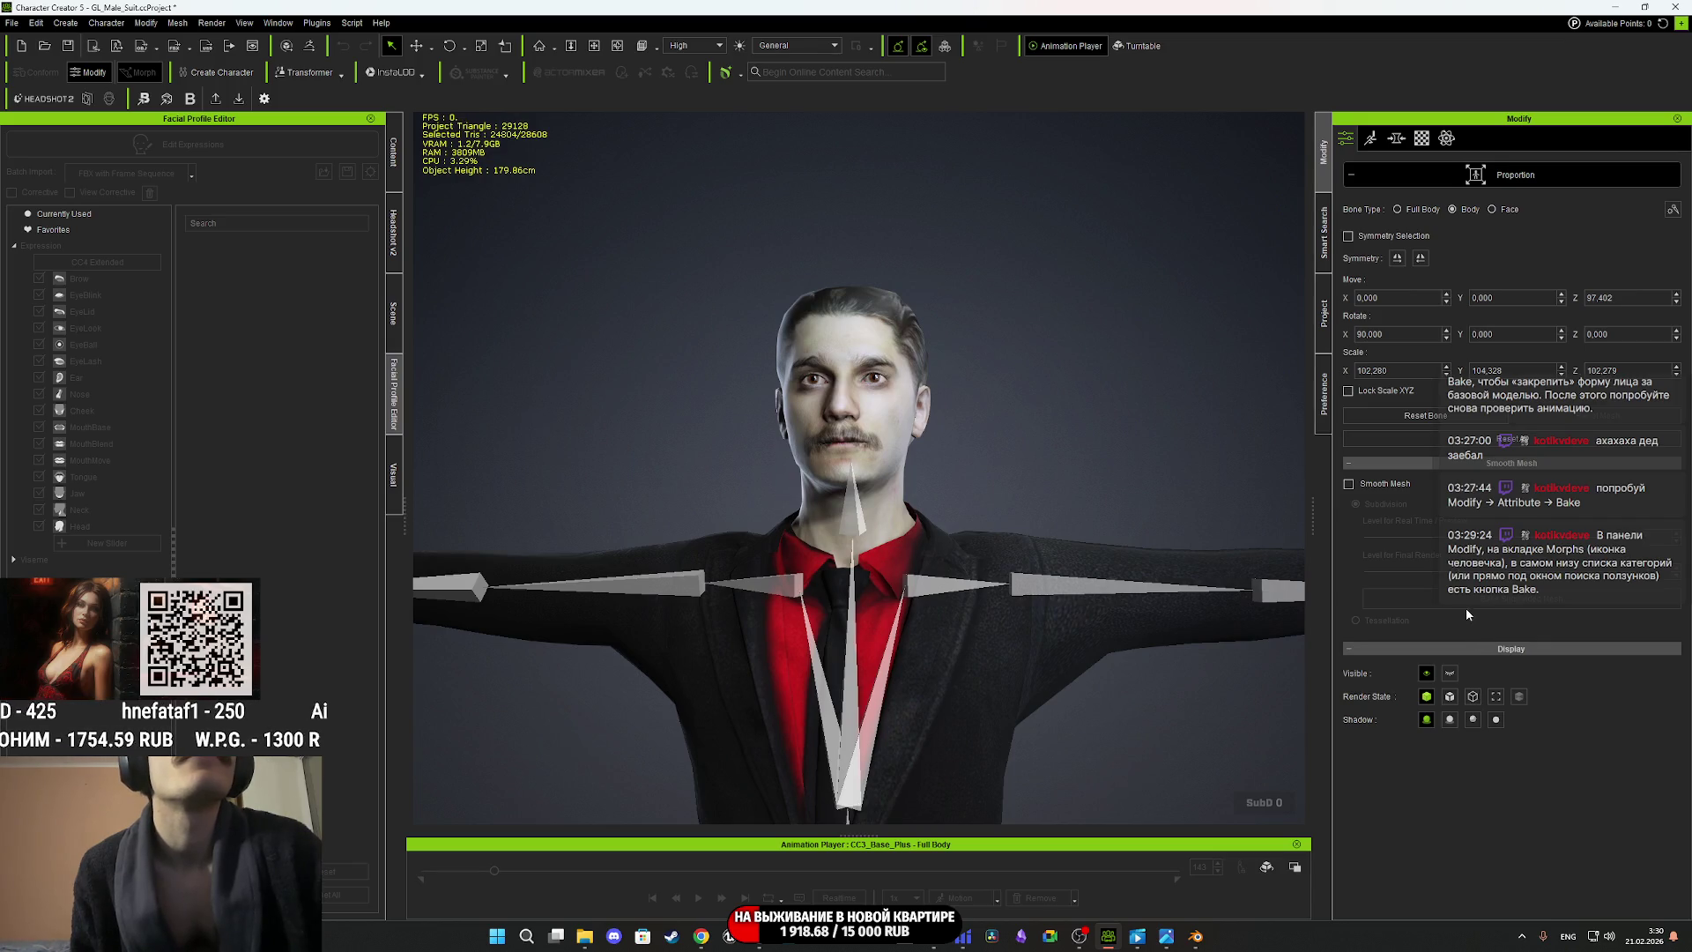
left_click(1494, 210)
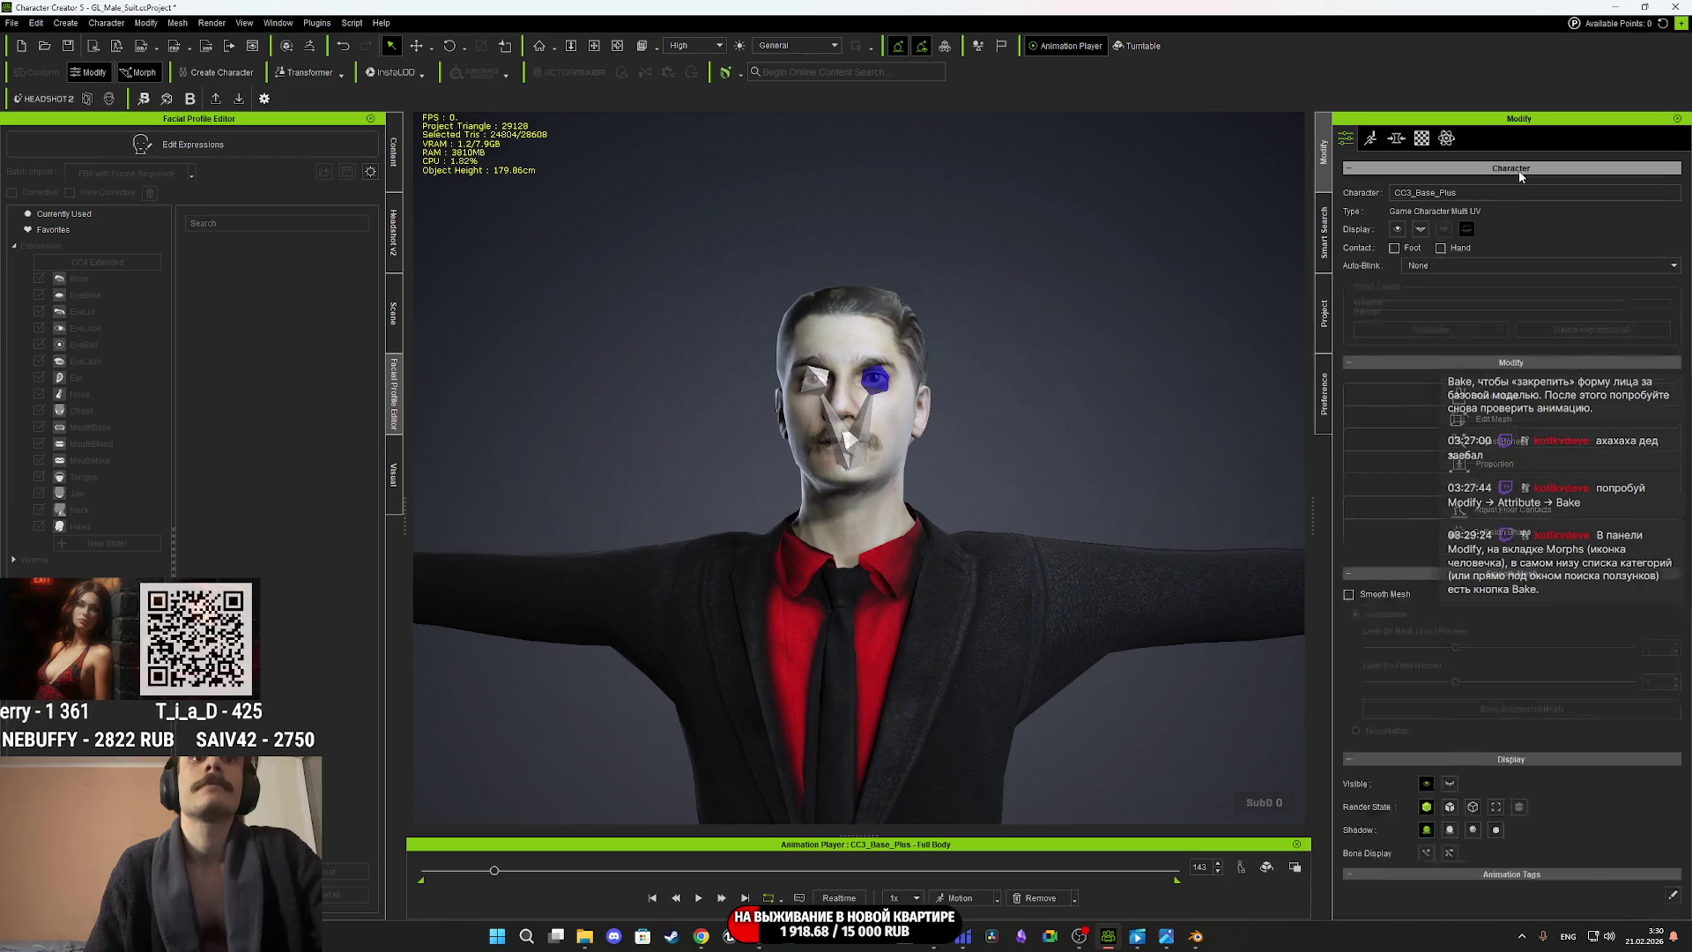
left_click(1520, 175)
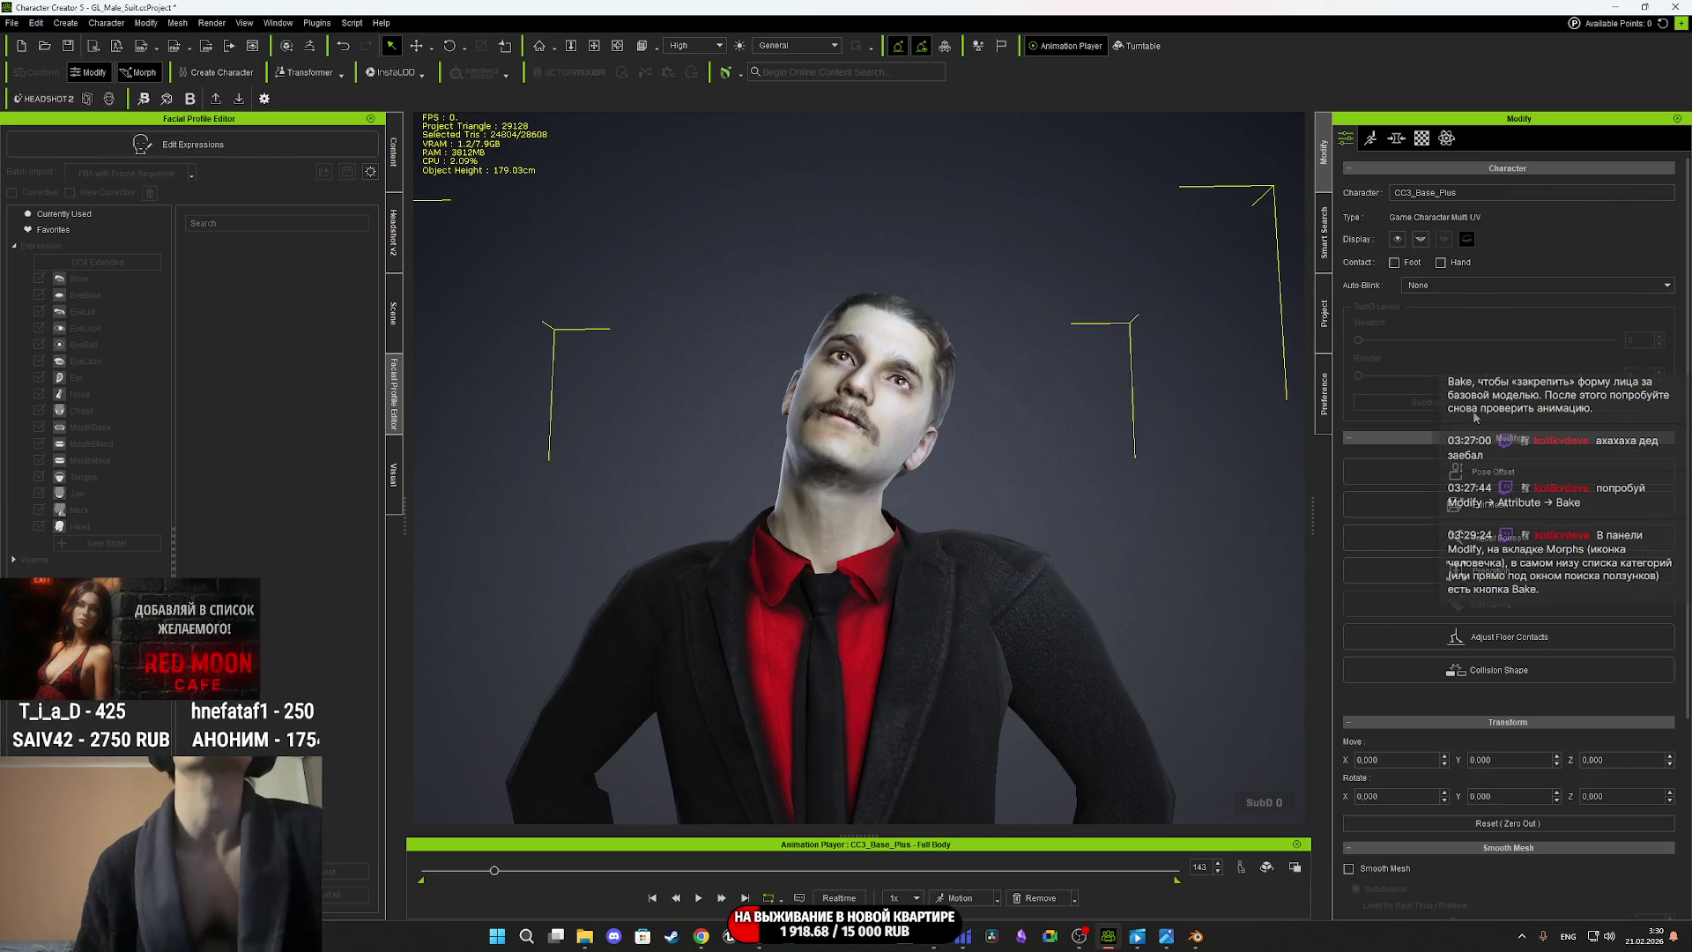
left_click(1460, 288)
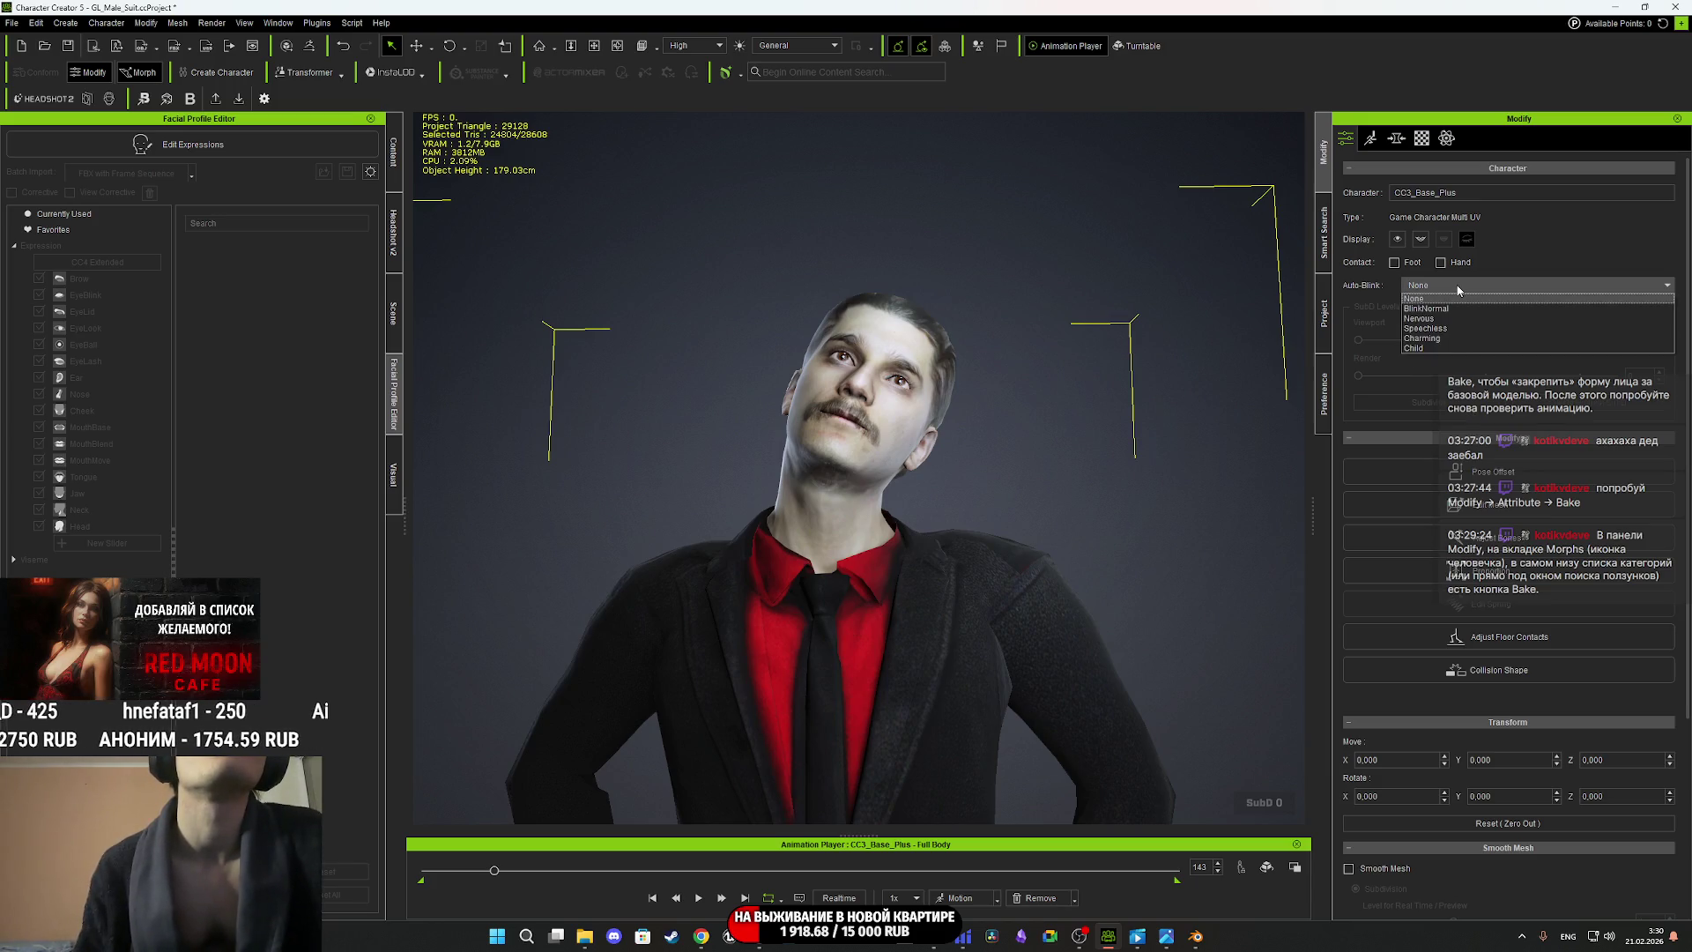
left_click(1457, 287)
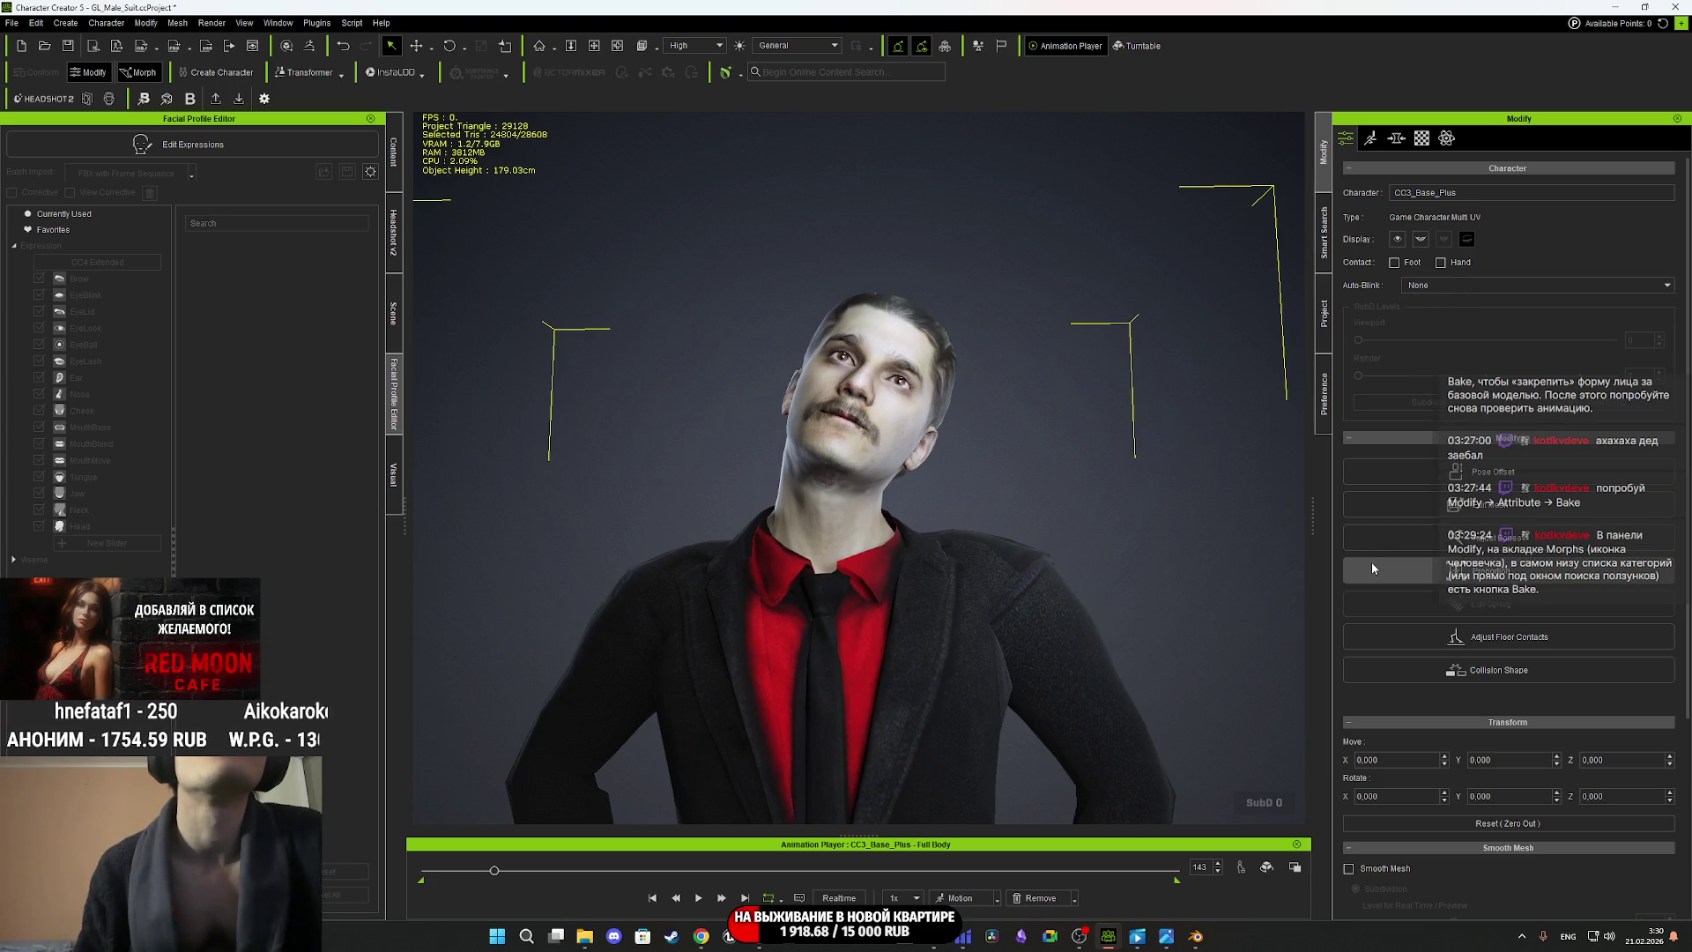
scroll(1377, 563, "down", 3)
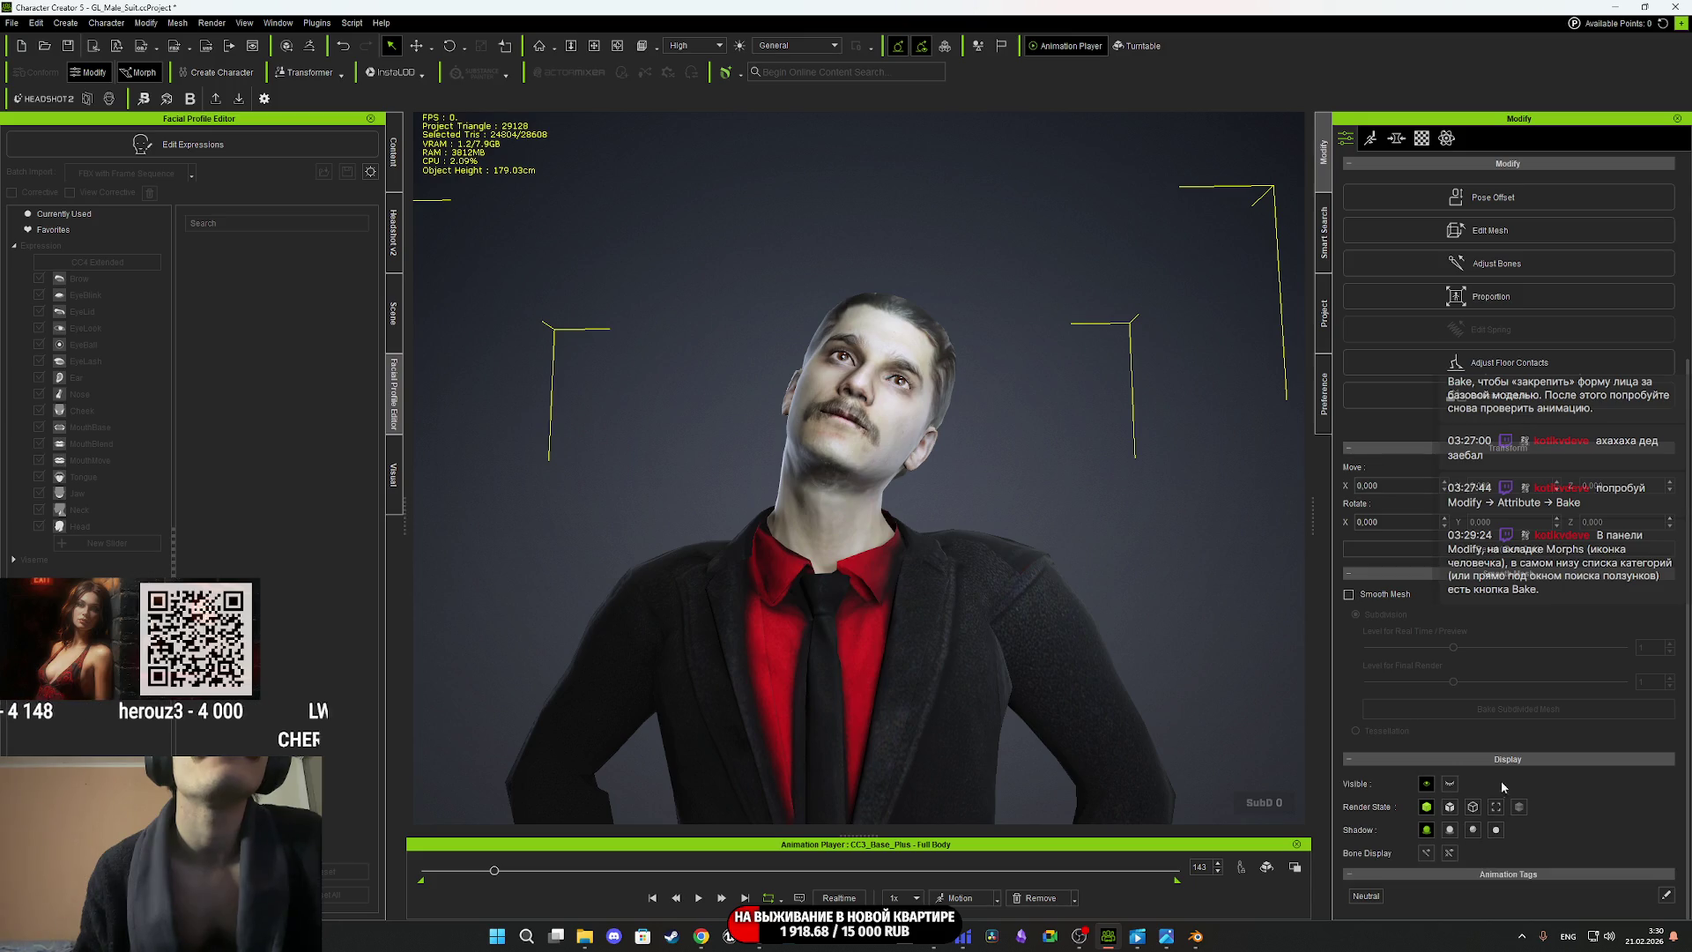
scroll(1498, 784, "up", 5)
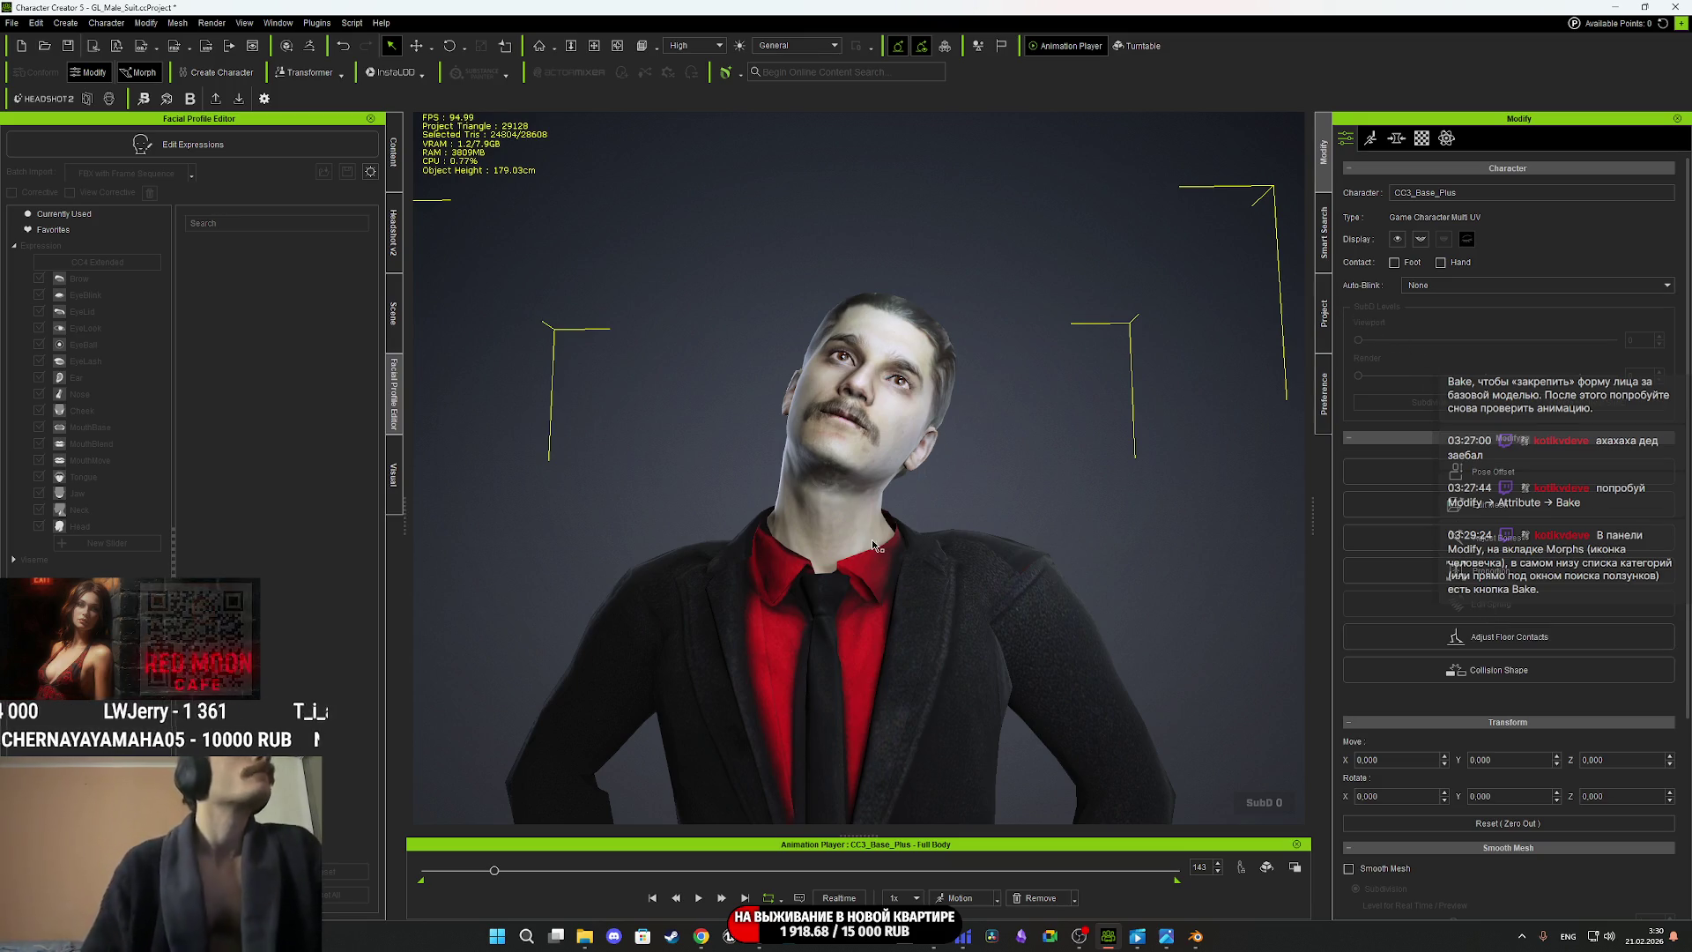
On the Motion tab, open Edit Facial and dismiss the insufficient expression data warning.
left_click(1372, 138)
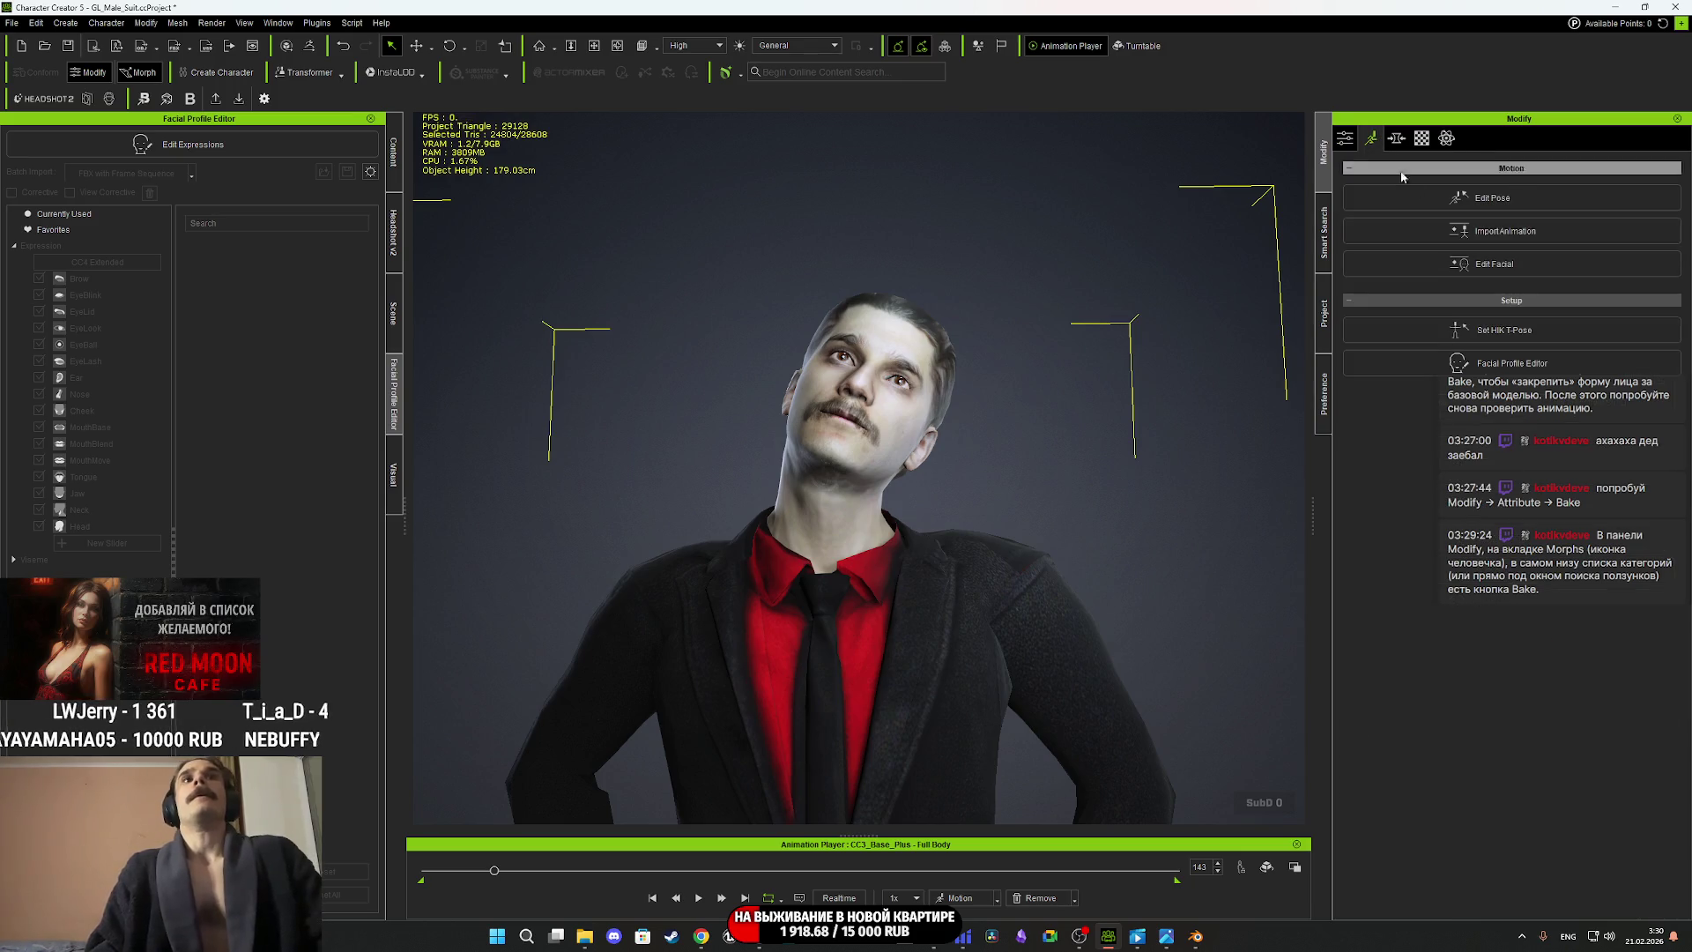
left_click(1502, 273)
left_click(949, 515)
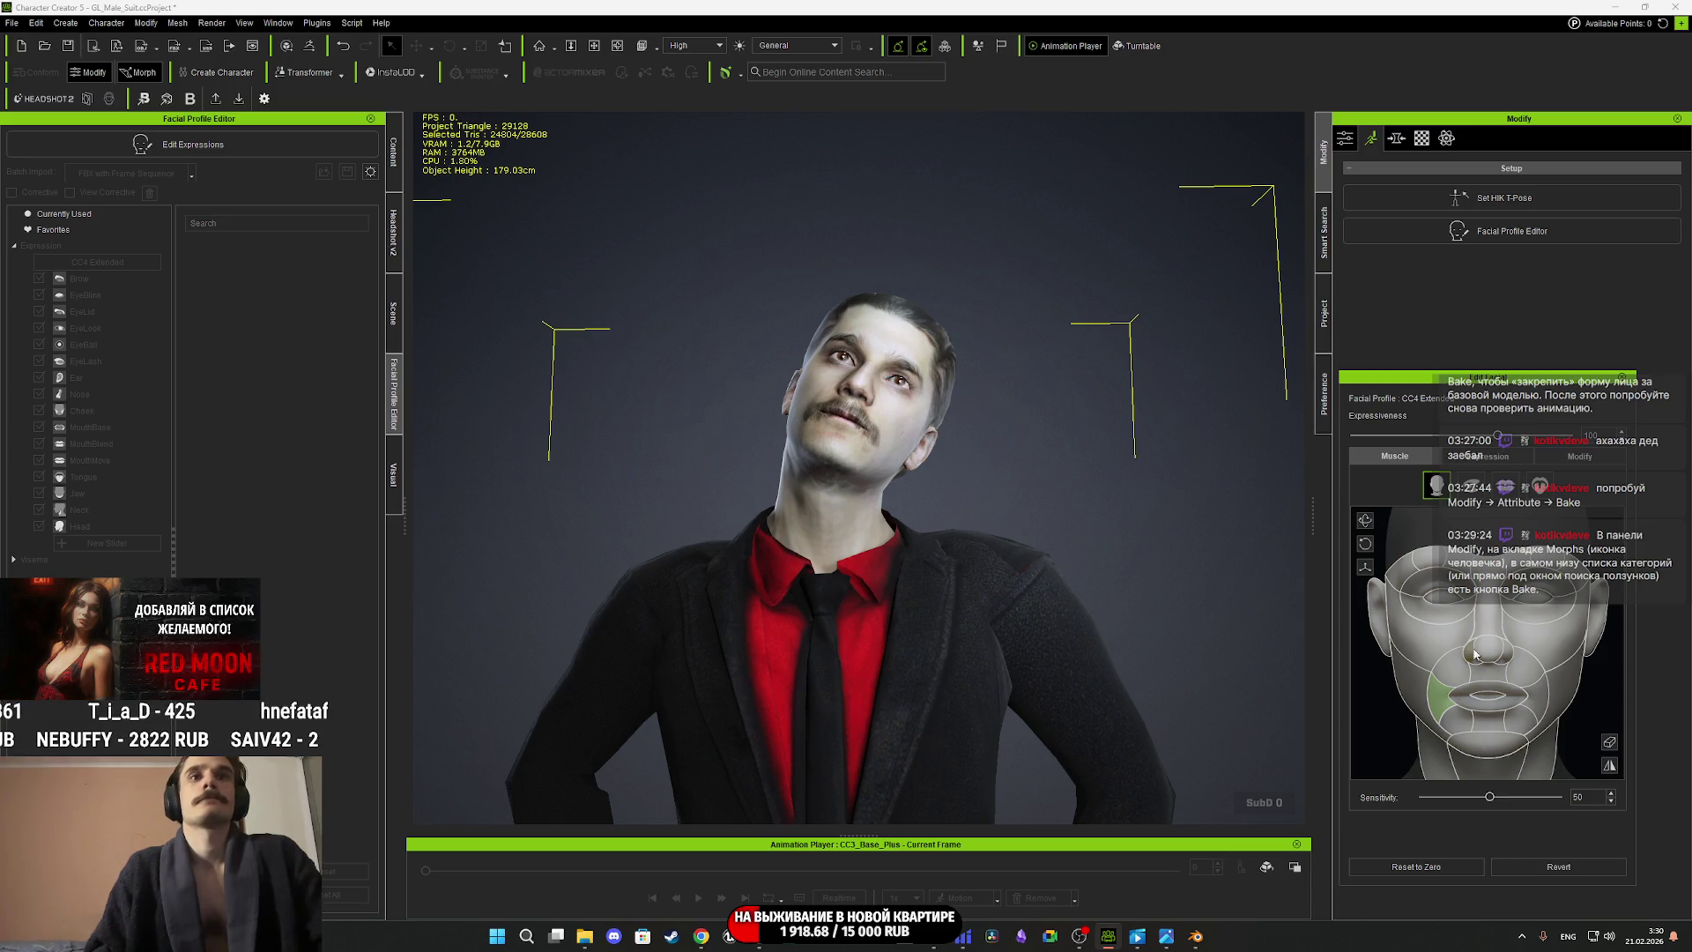
Browse the Expression and Modify (All) sliders, return to the Muscle map, then close Edit Facial.
left_click(1488, 456)
left_click(1579, 456)
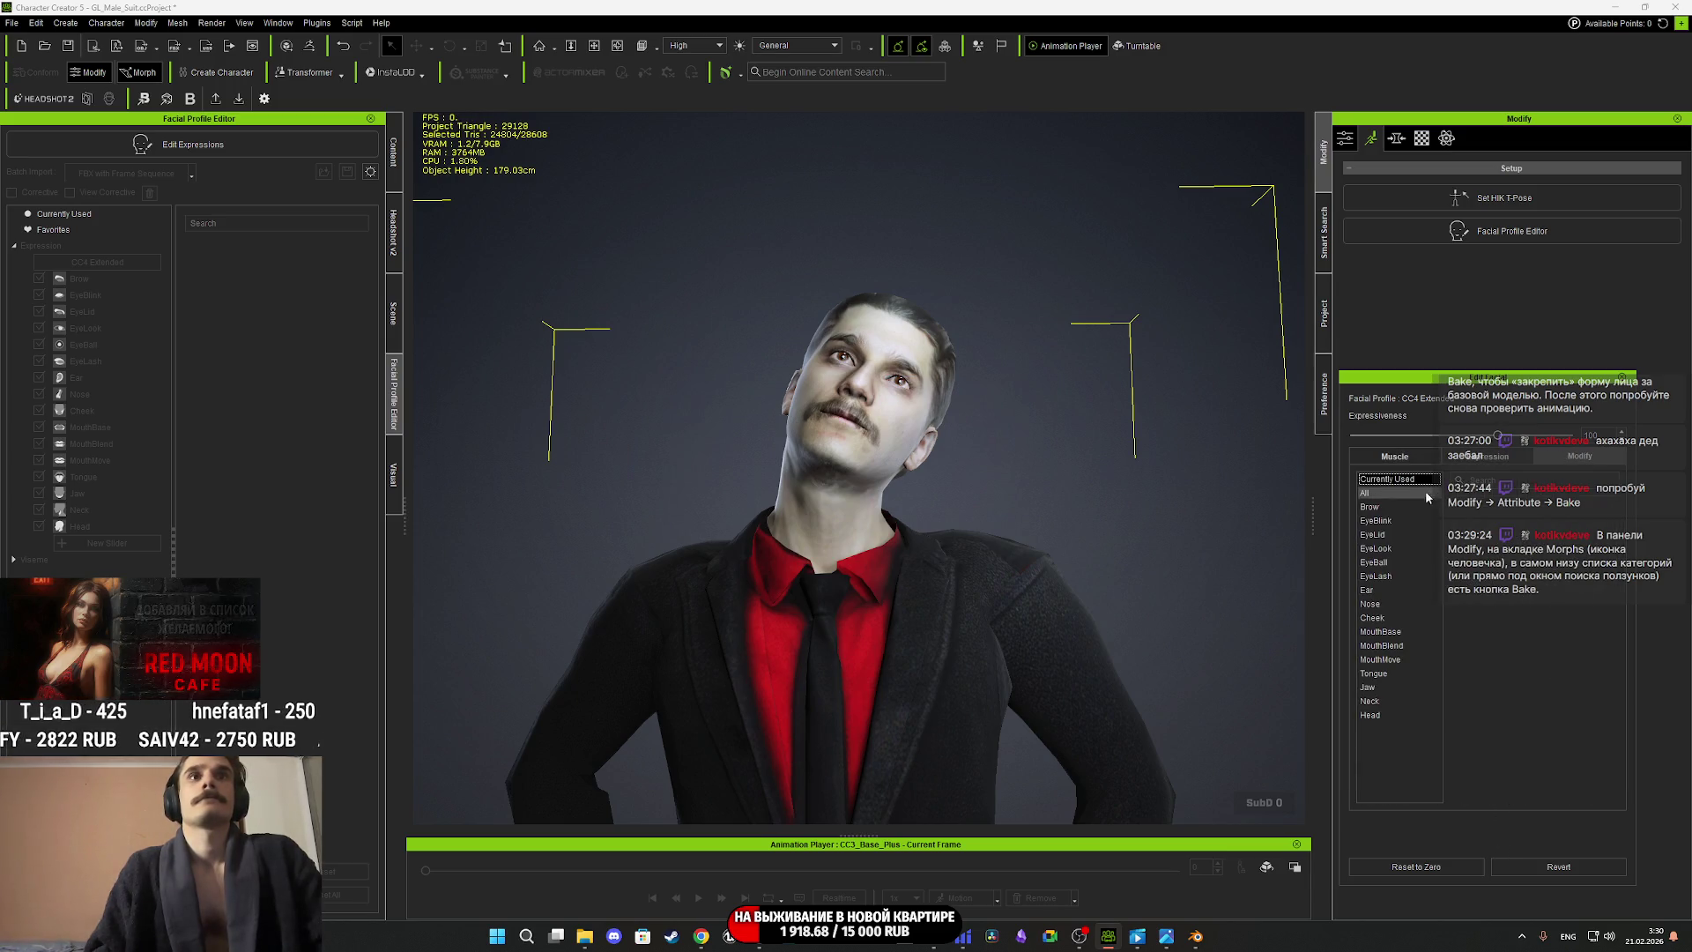
left_click(1396, 493)
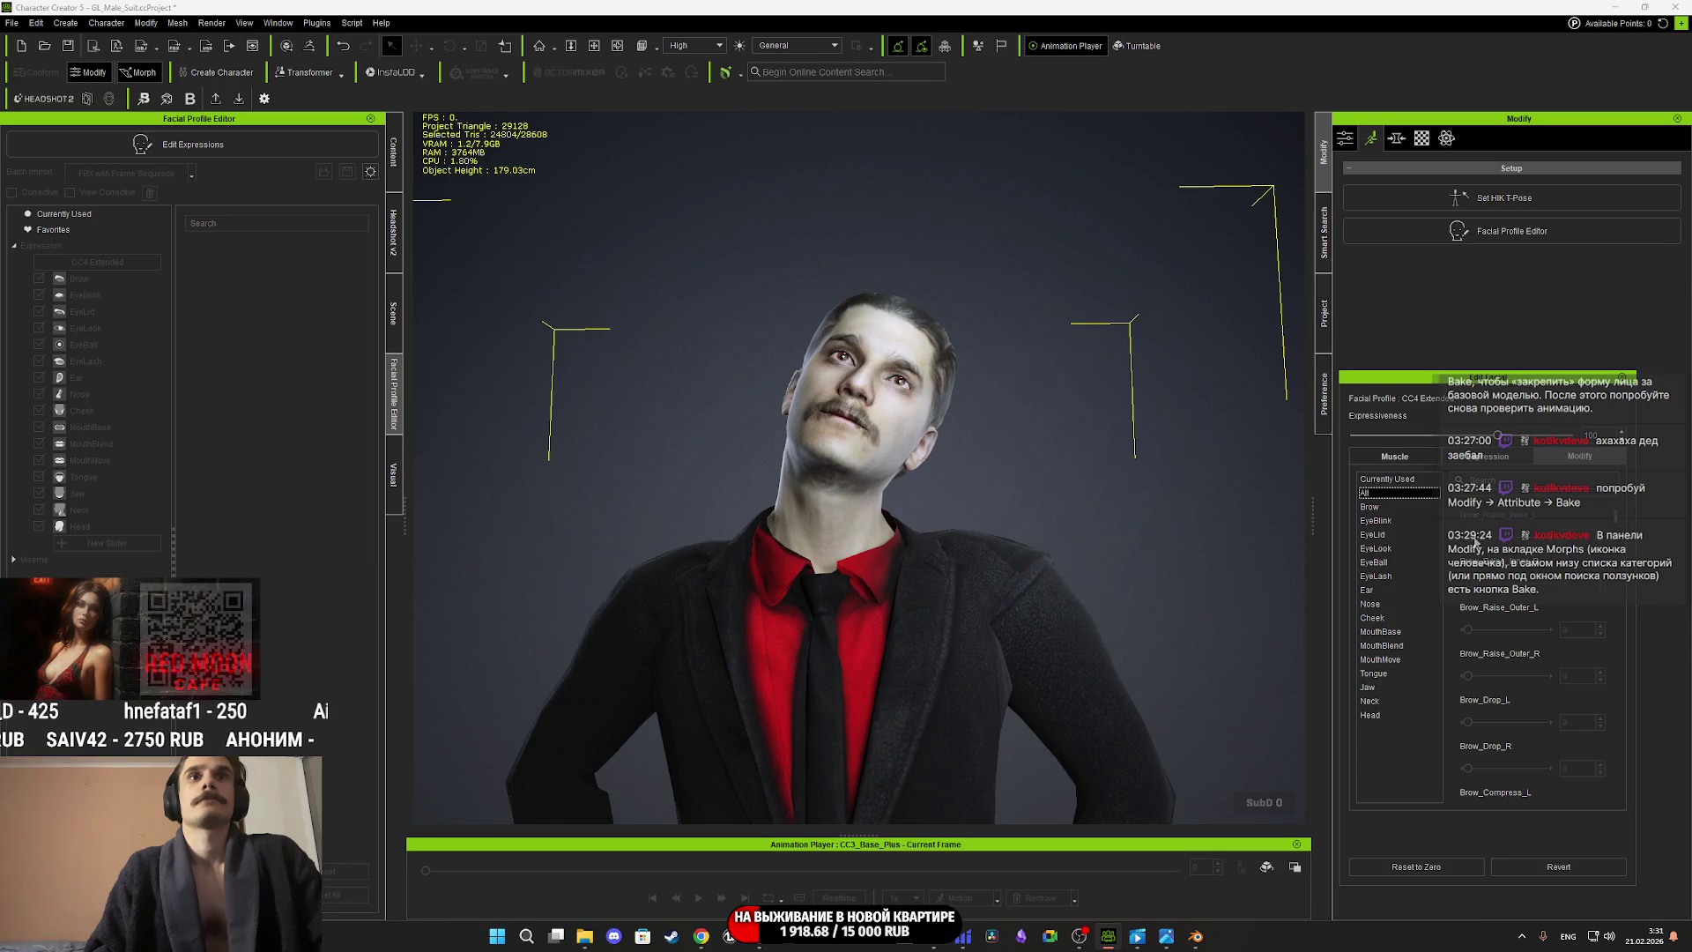
left_click(1488, 456)
left_click(1412, 454)
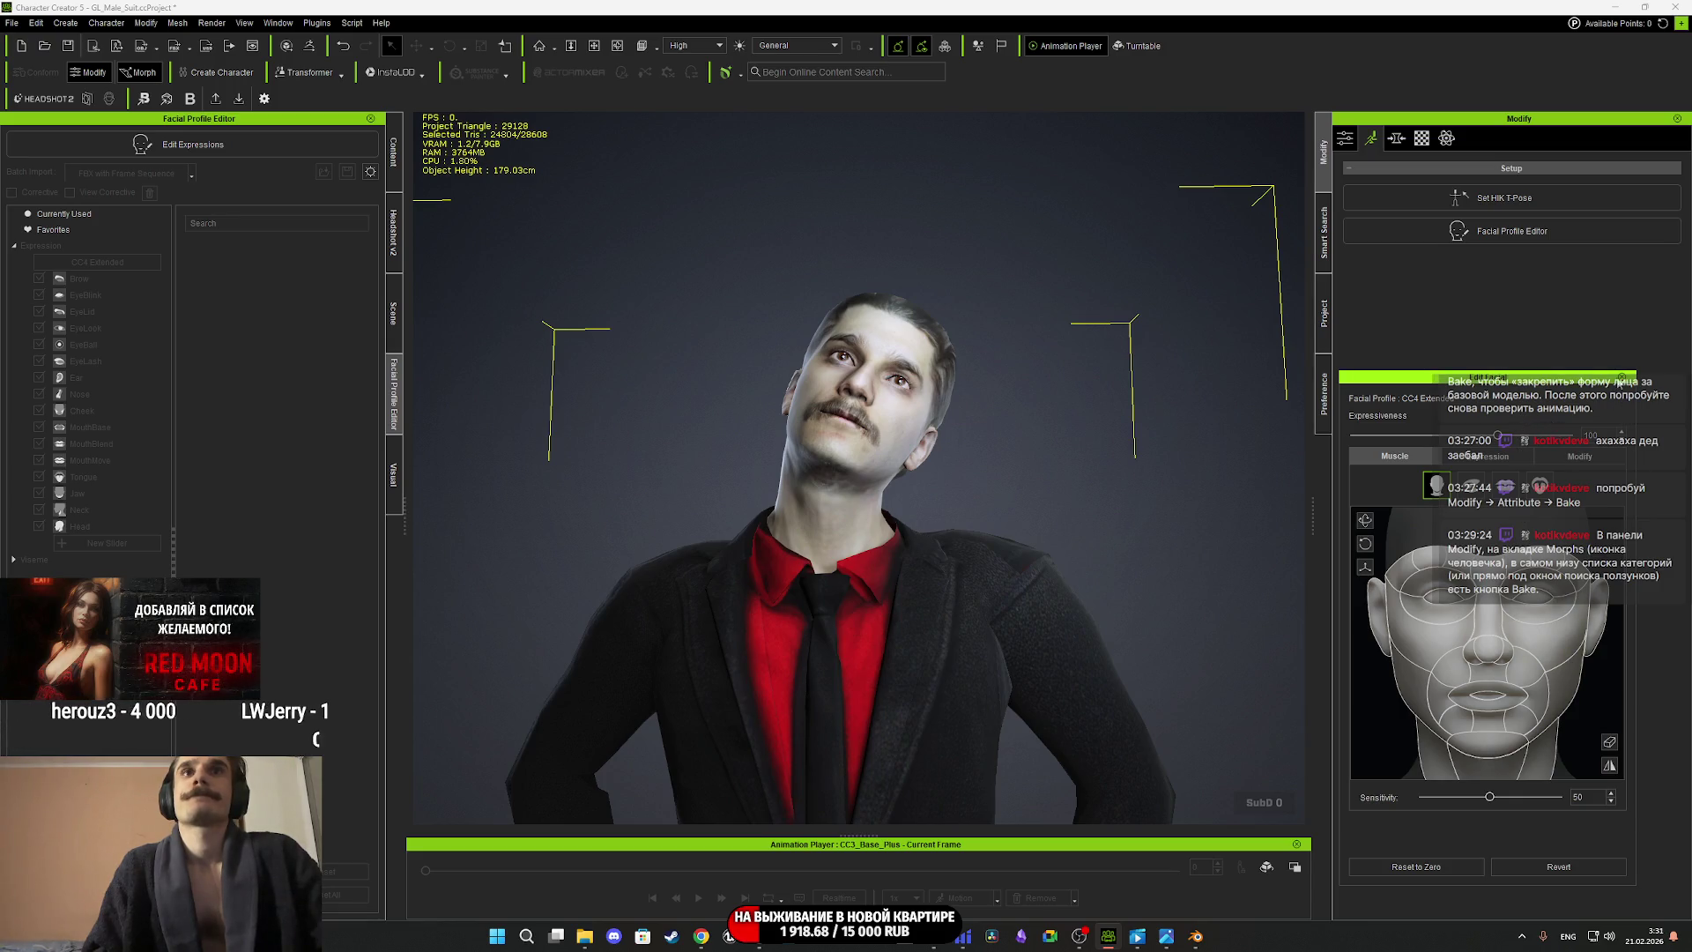
left_click(1623, 378)
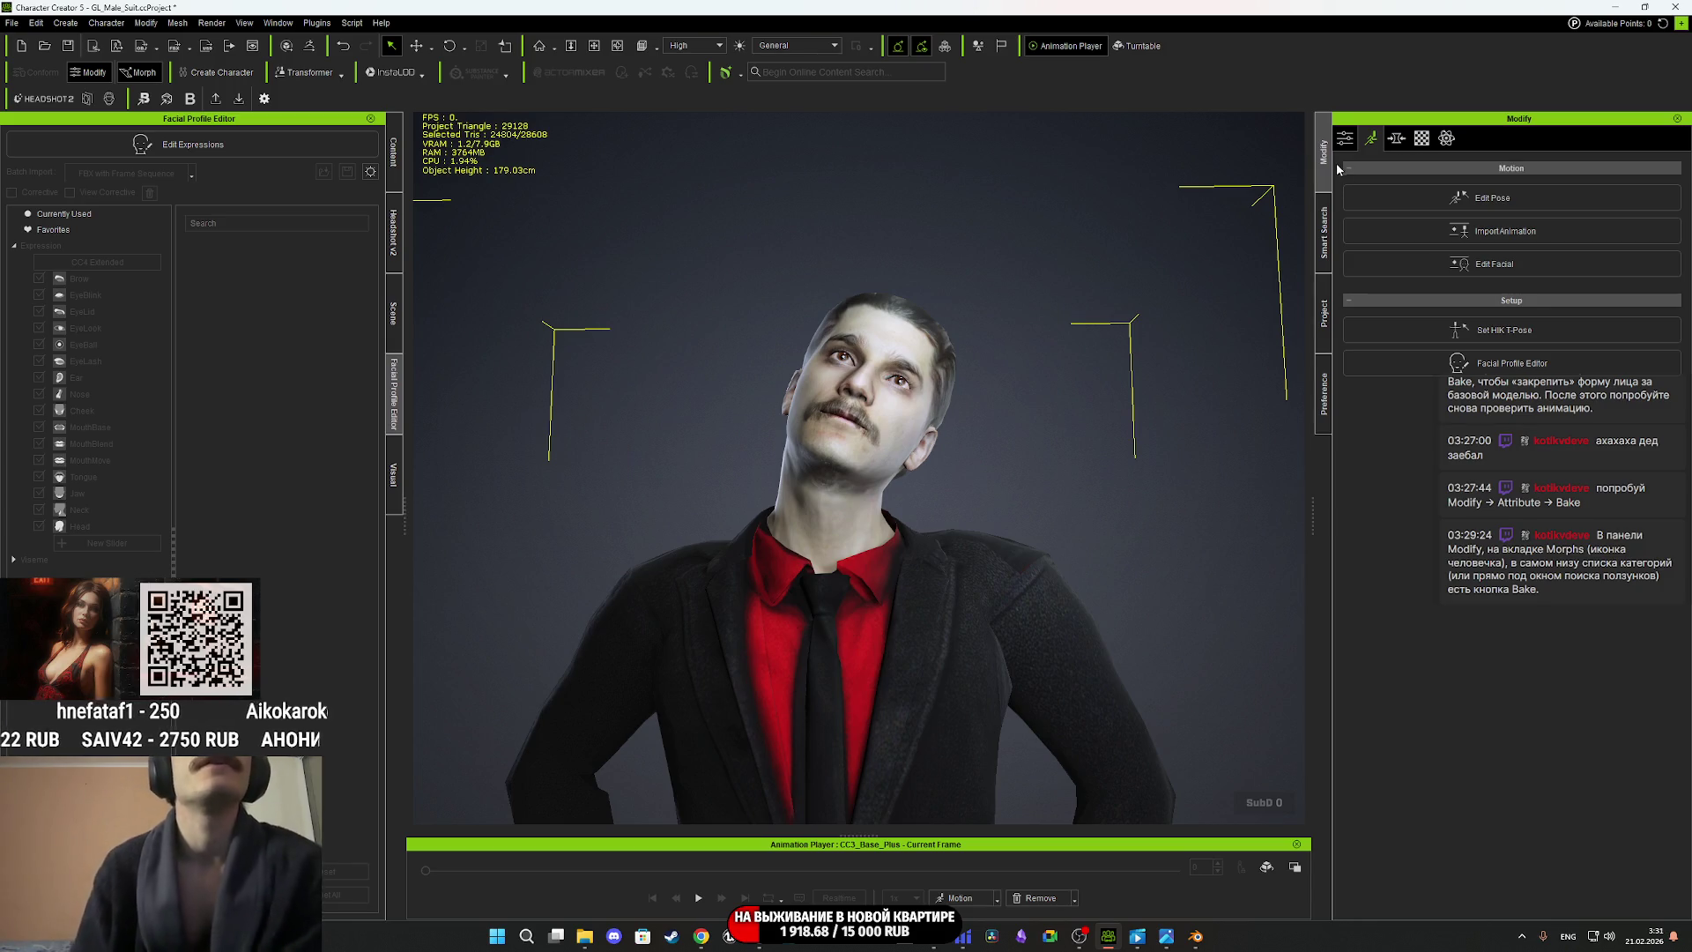
Open ChatGPT in the browser and start typing the question 'но как приметинь'.
left_click(702, 936)
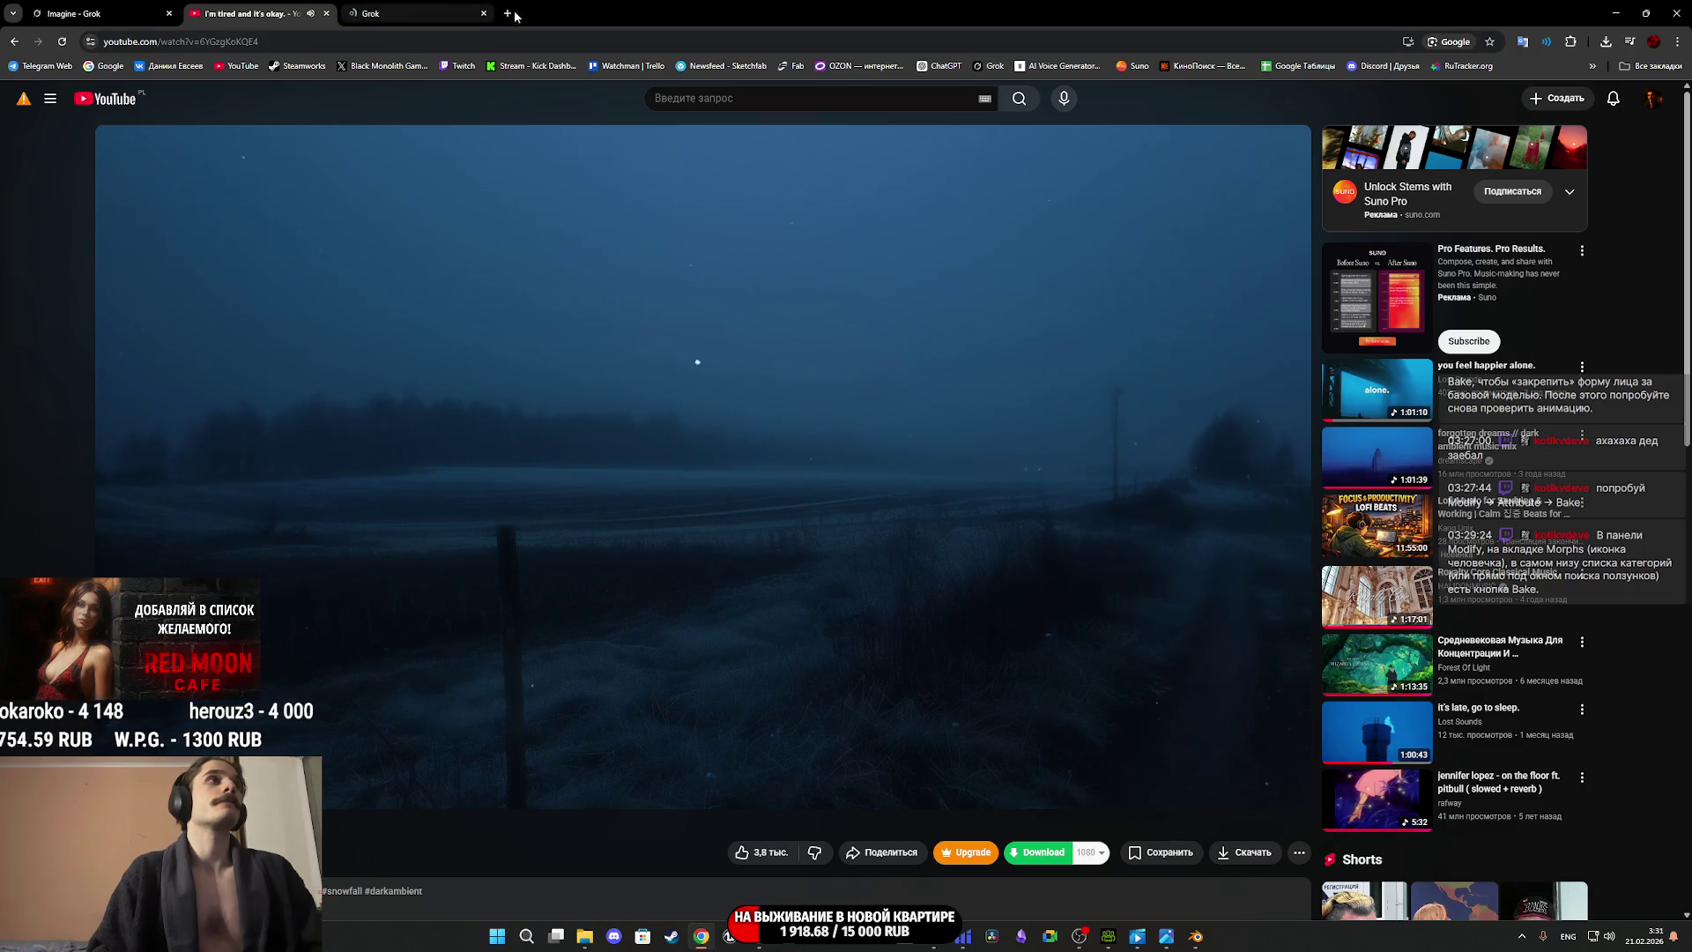
left_click_drag(945, 66, 409, 11)
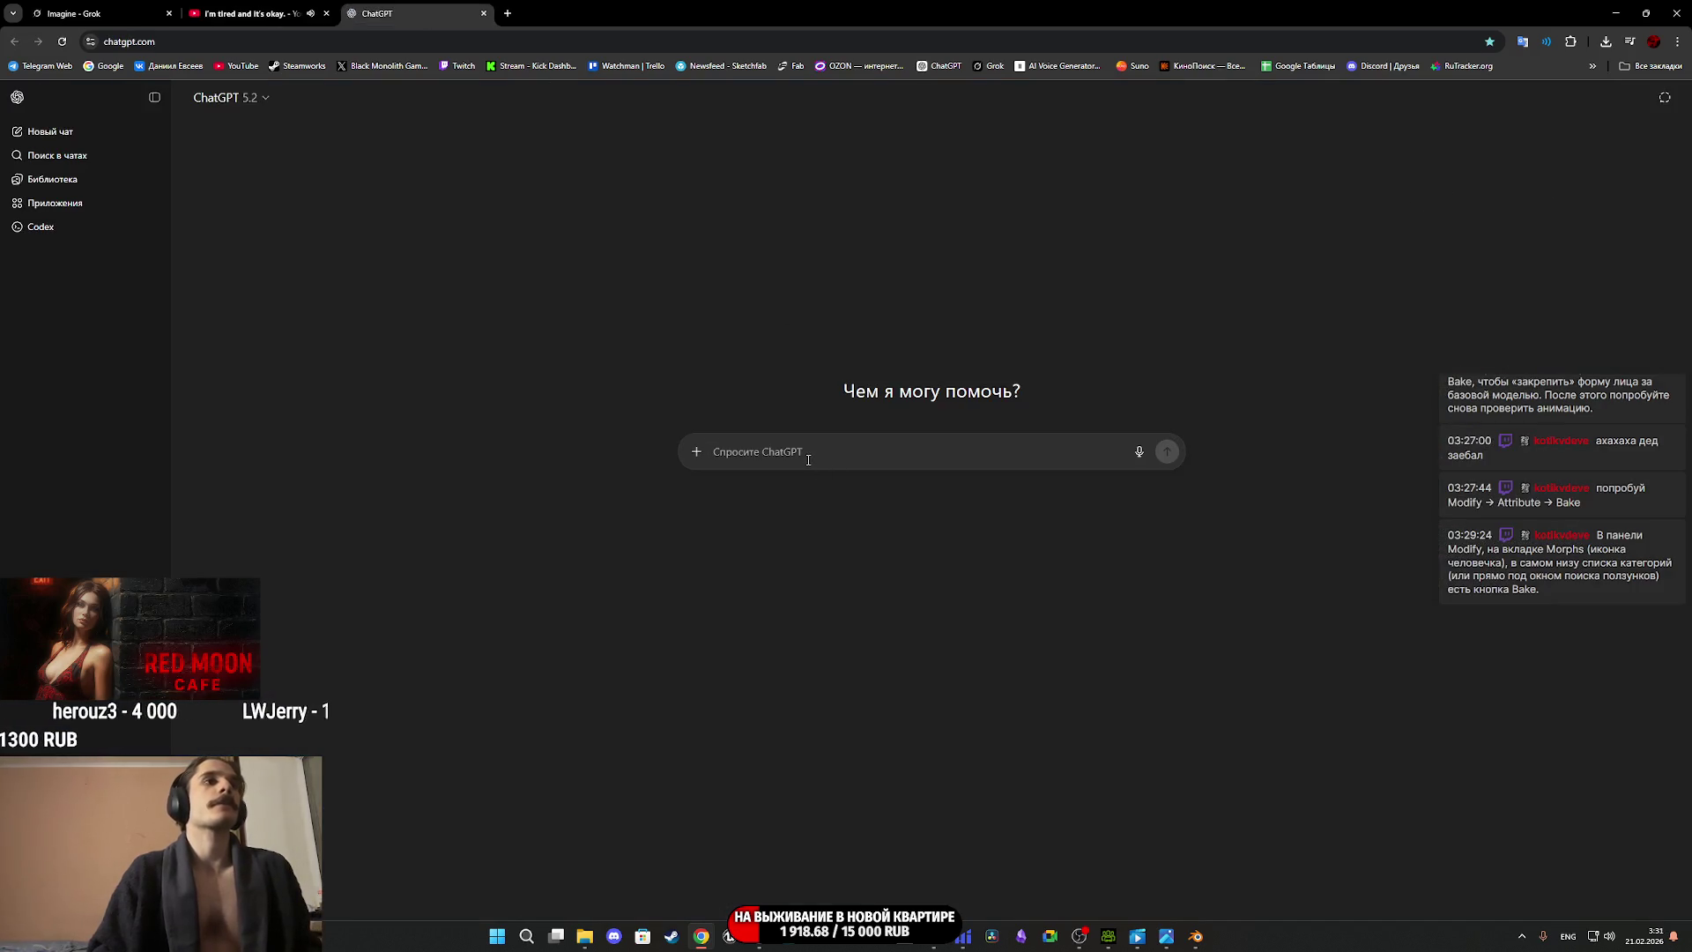
type("вс")
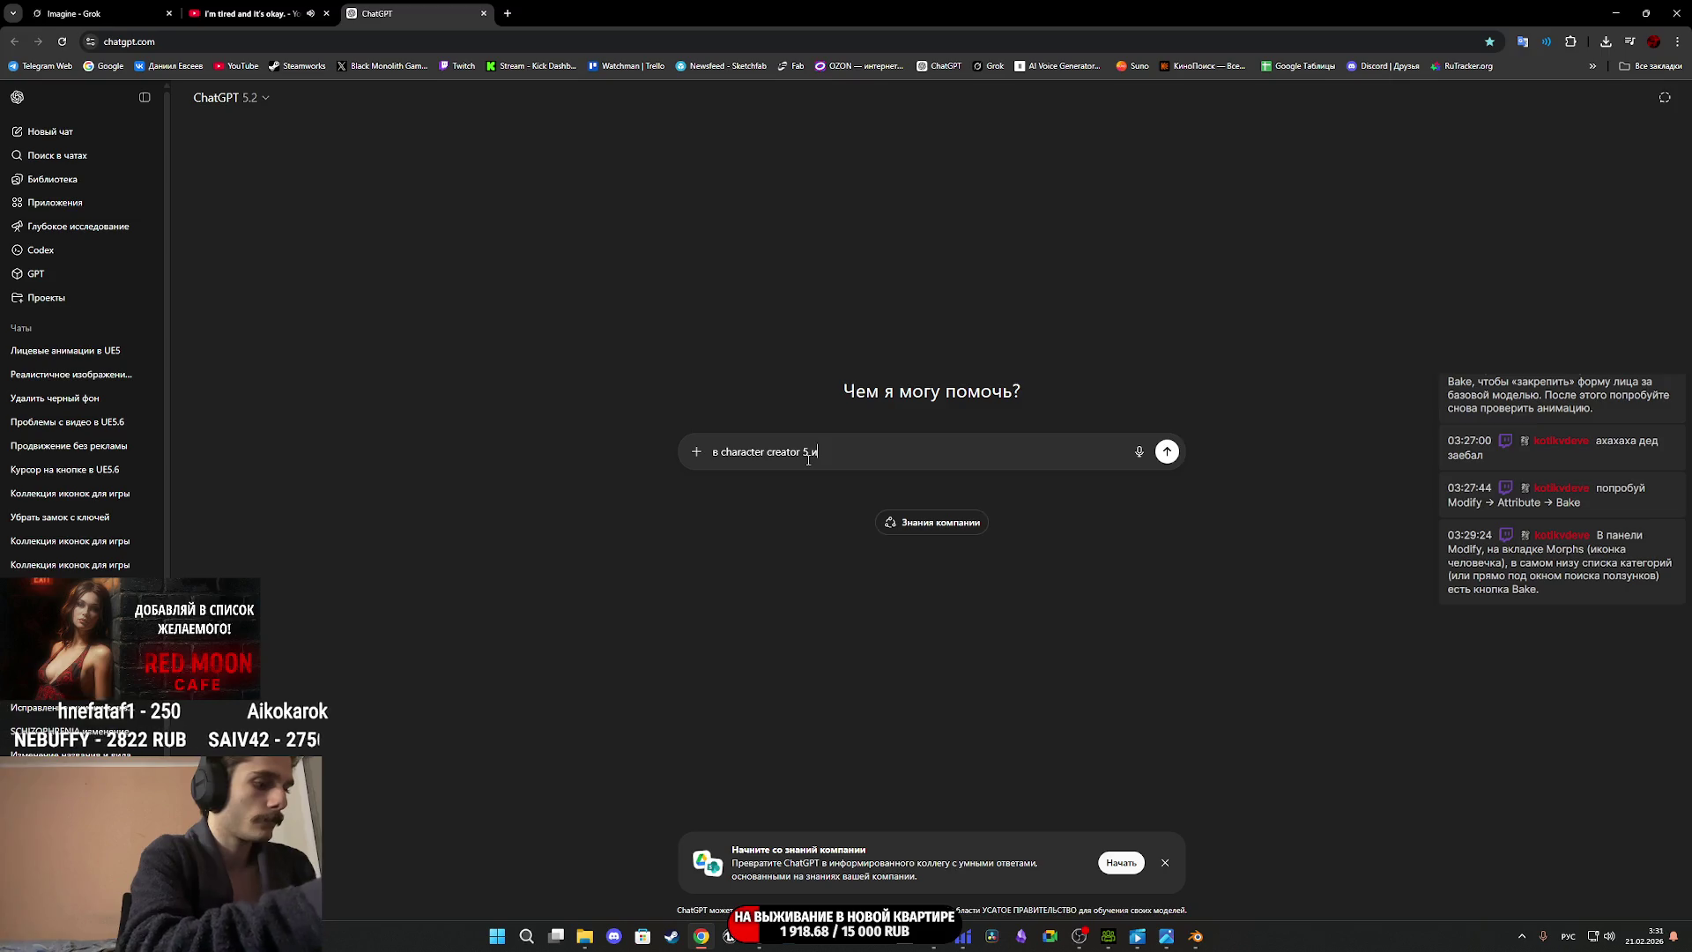
type("но ")
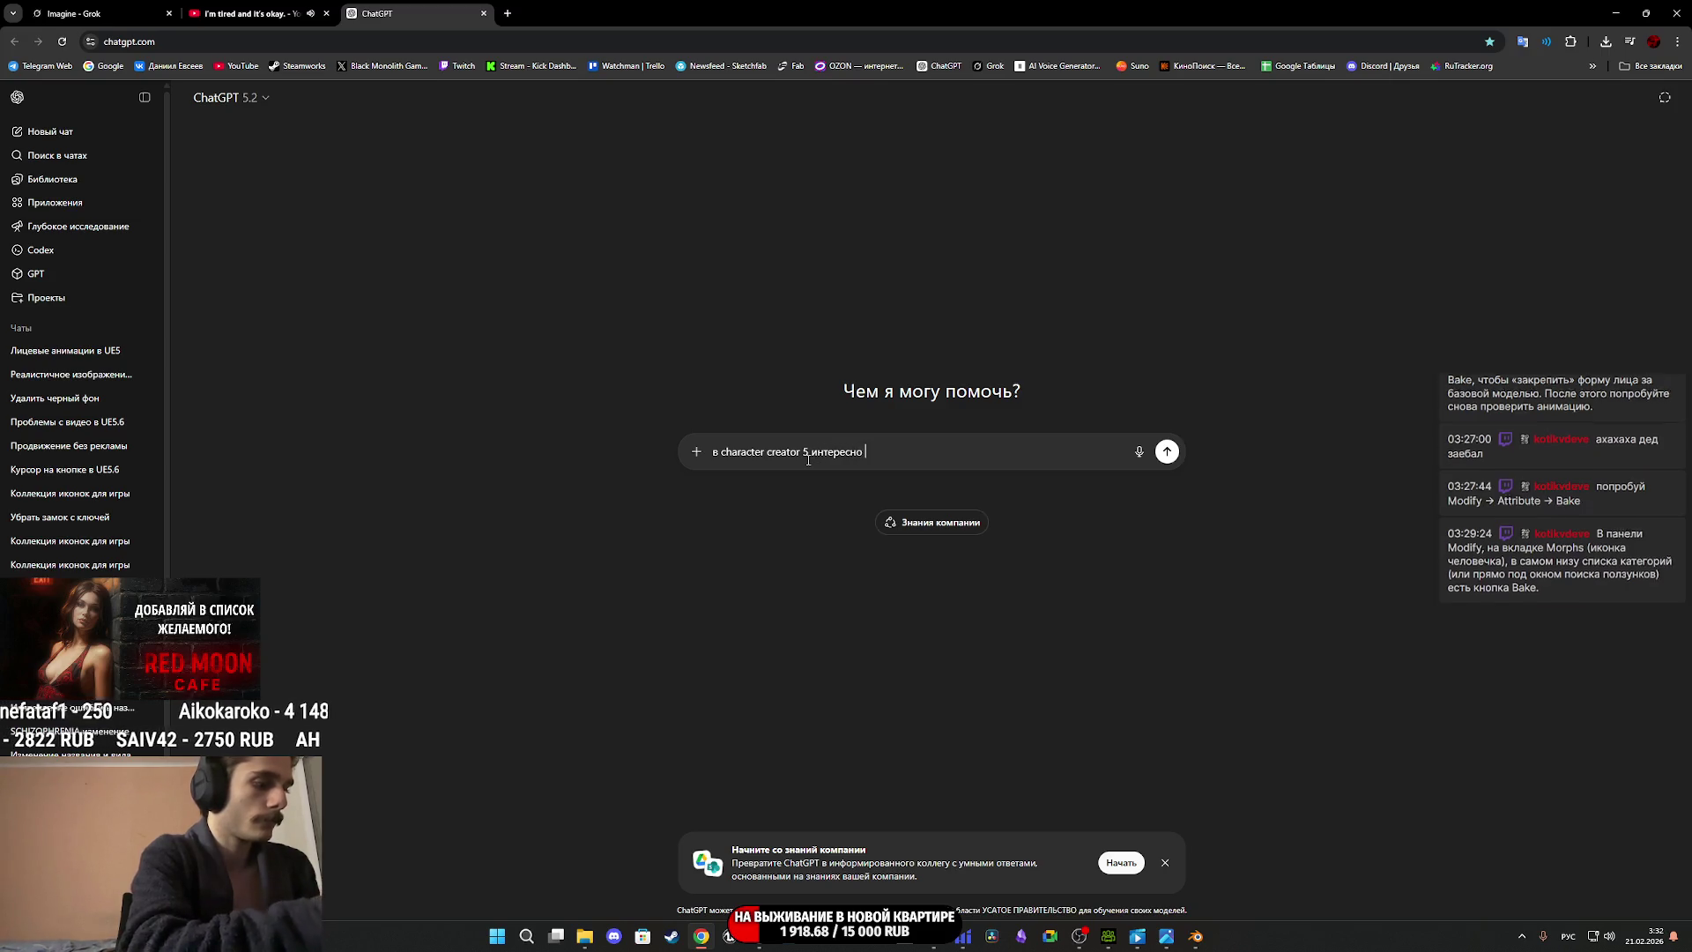
type("как приметинь лицевую анимацию в")
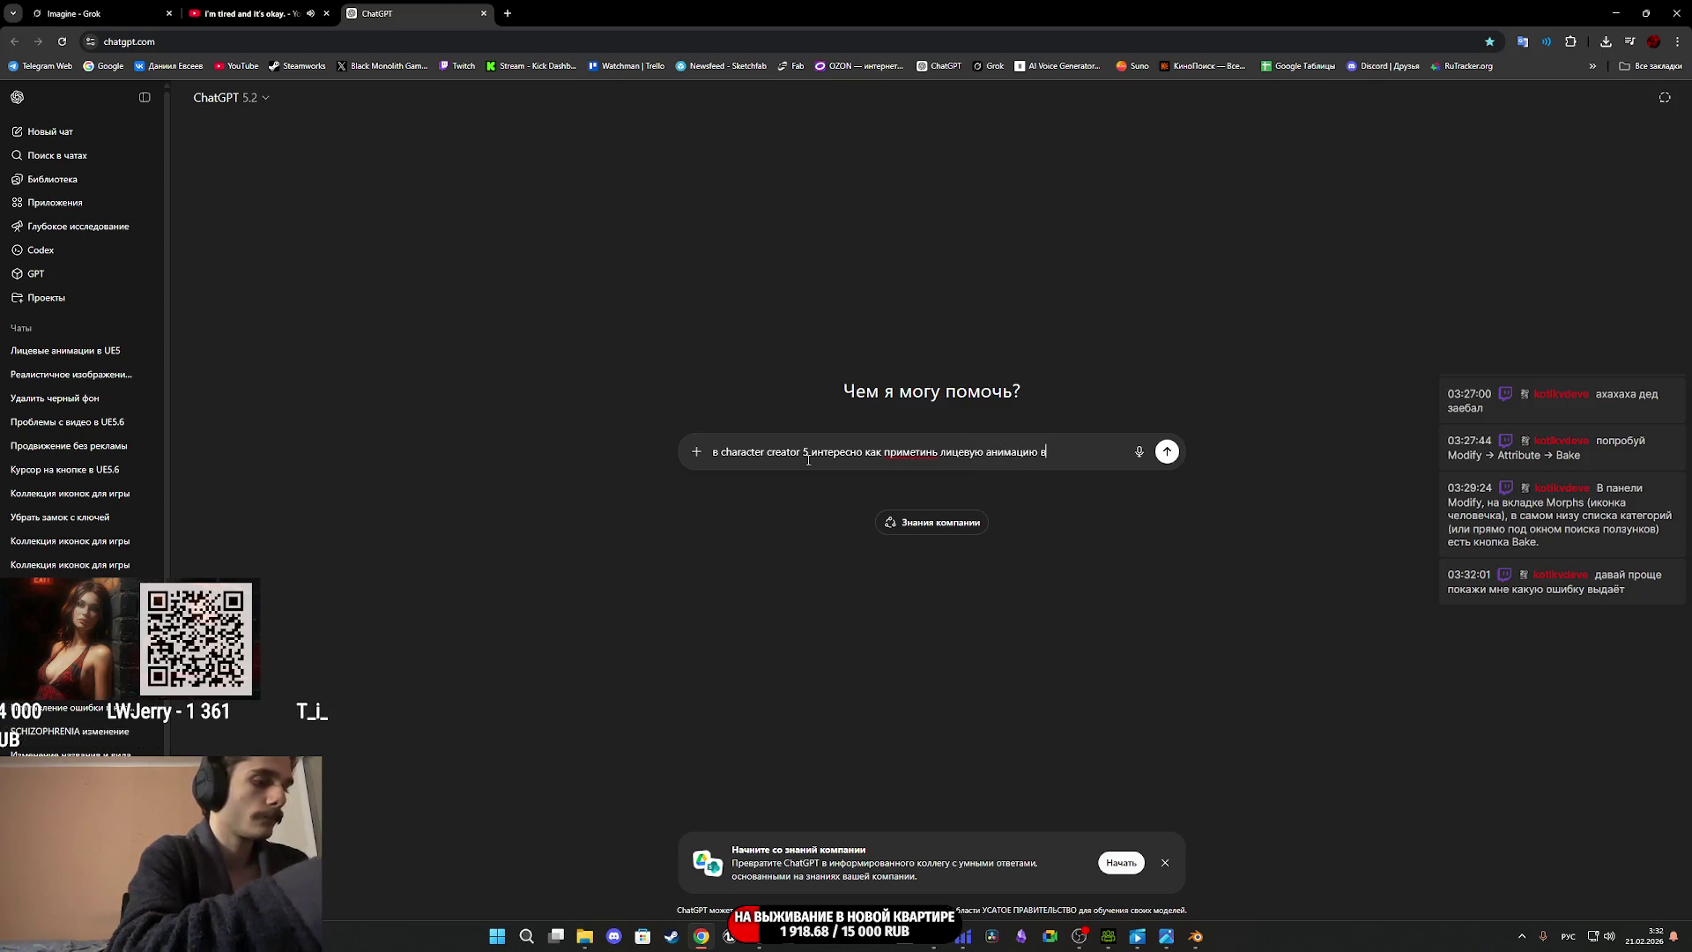
Attach a snip of the Facial Profile Editor header and send the question about applying it.
mouse_move(1108, 936)
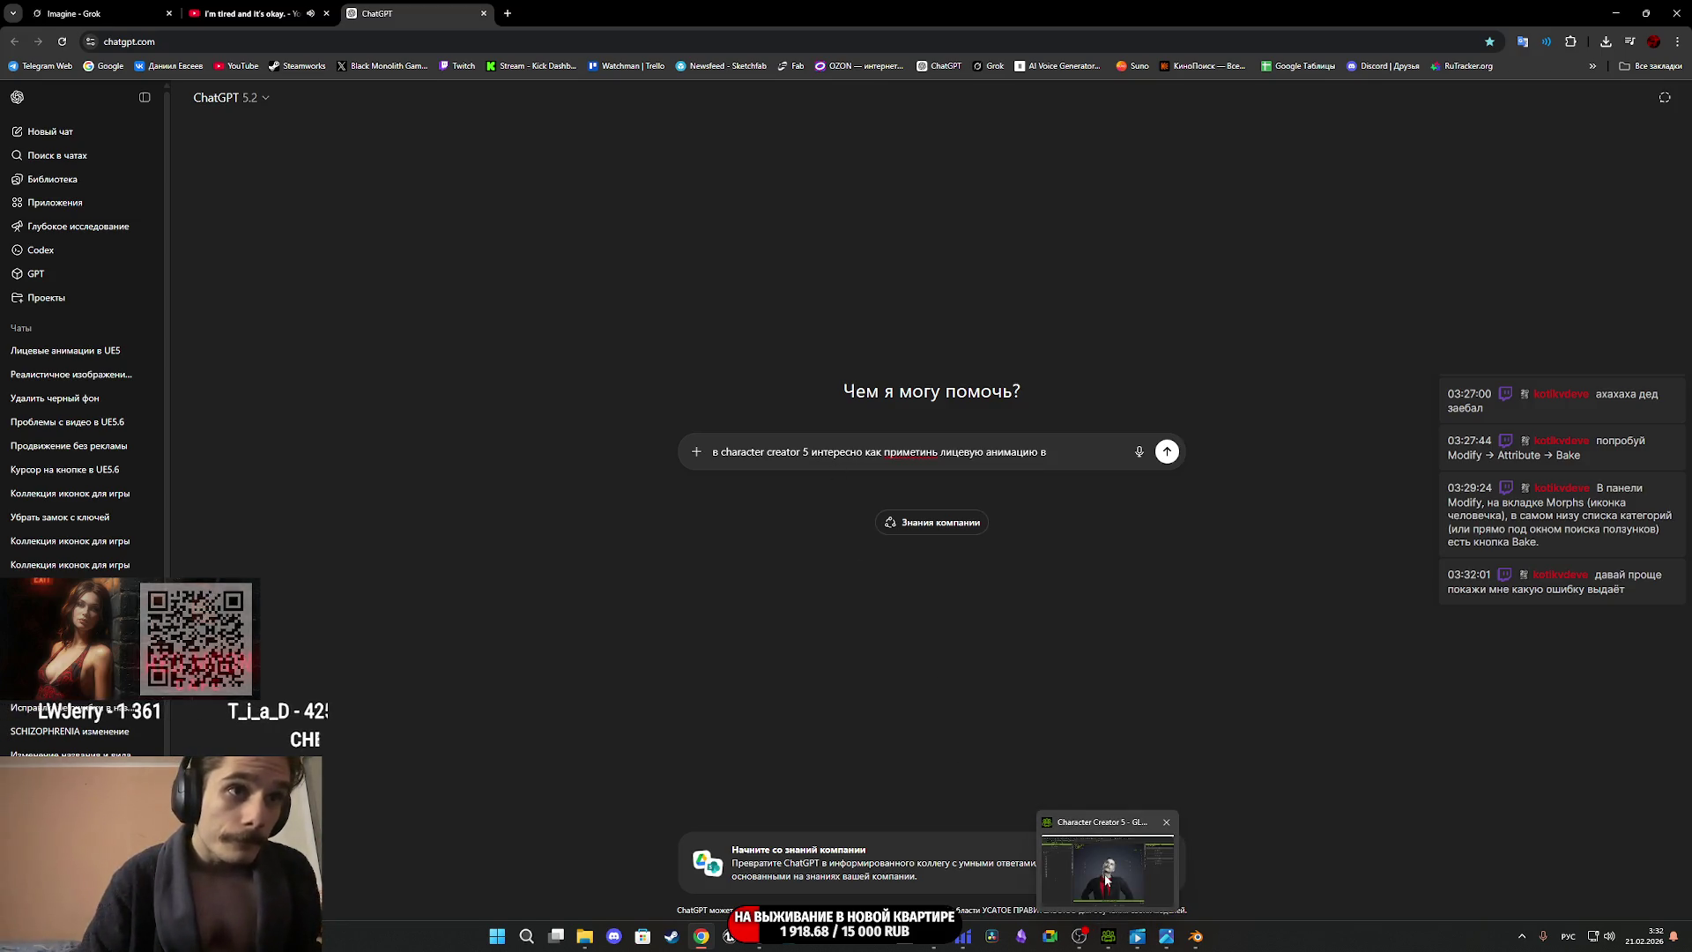
left_click(1108, 880)
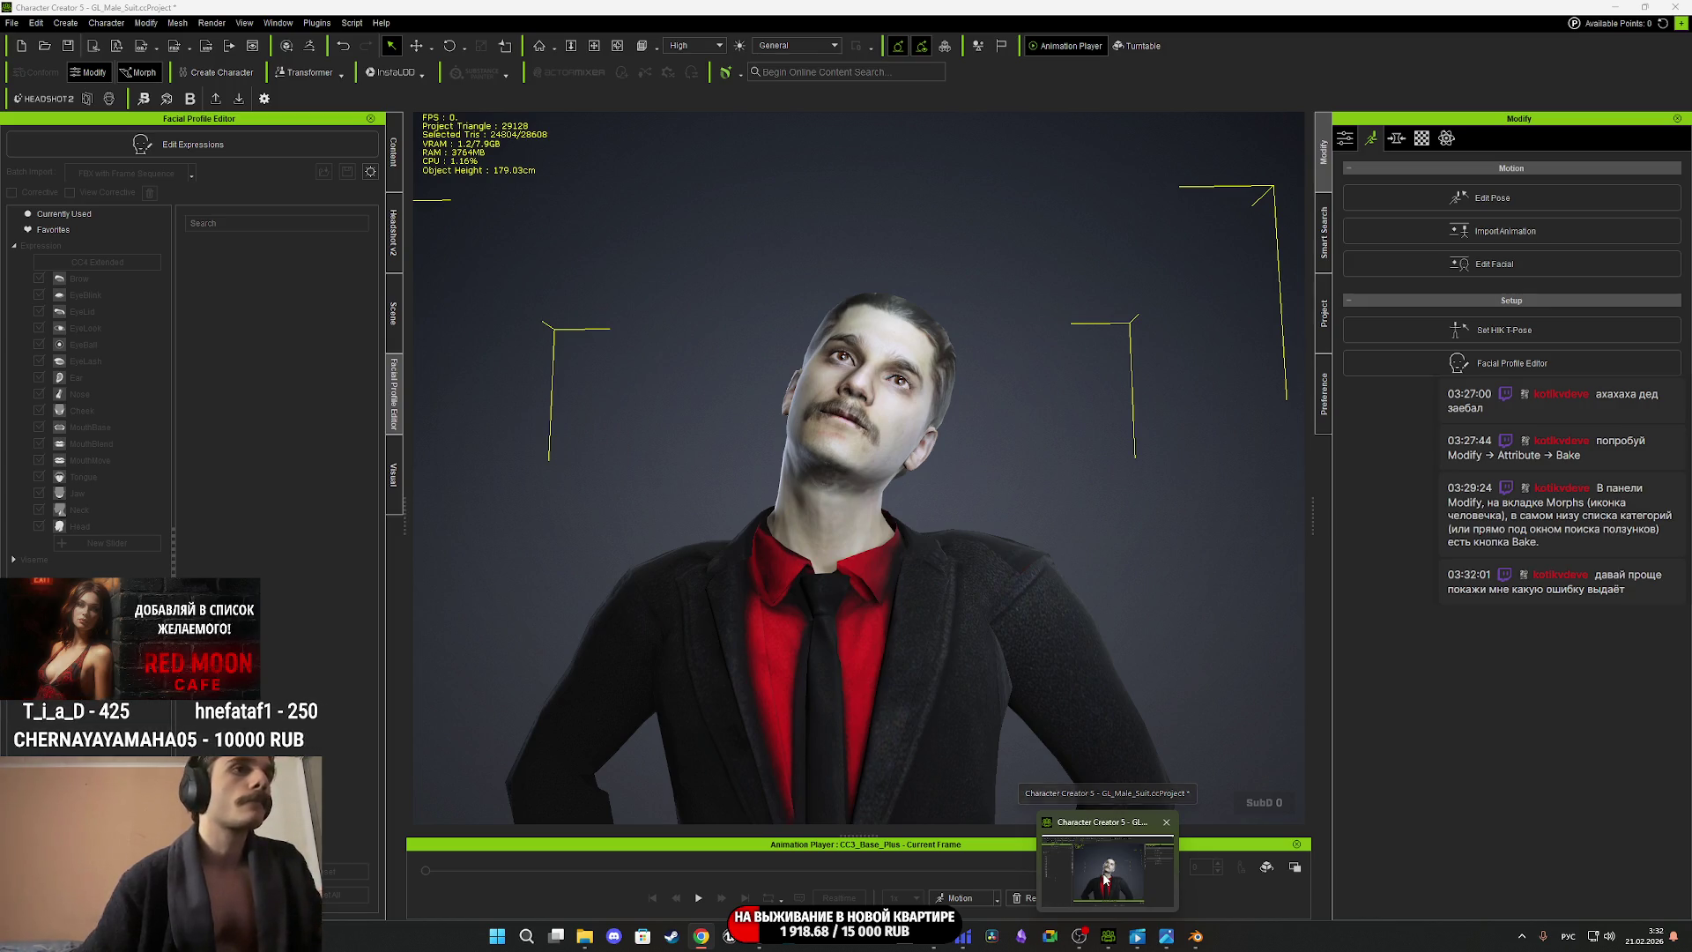
key("super+shift+s")
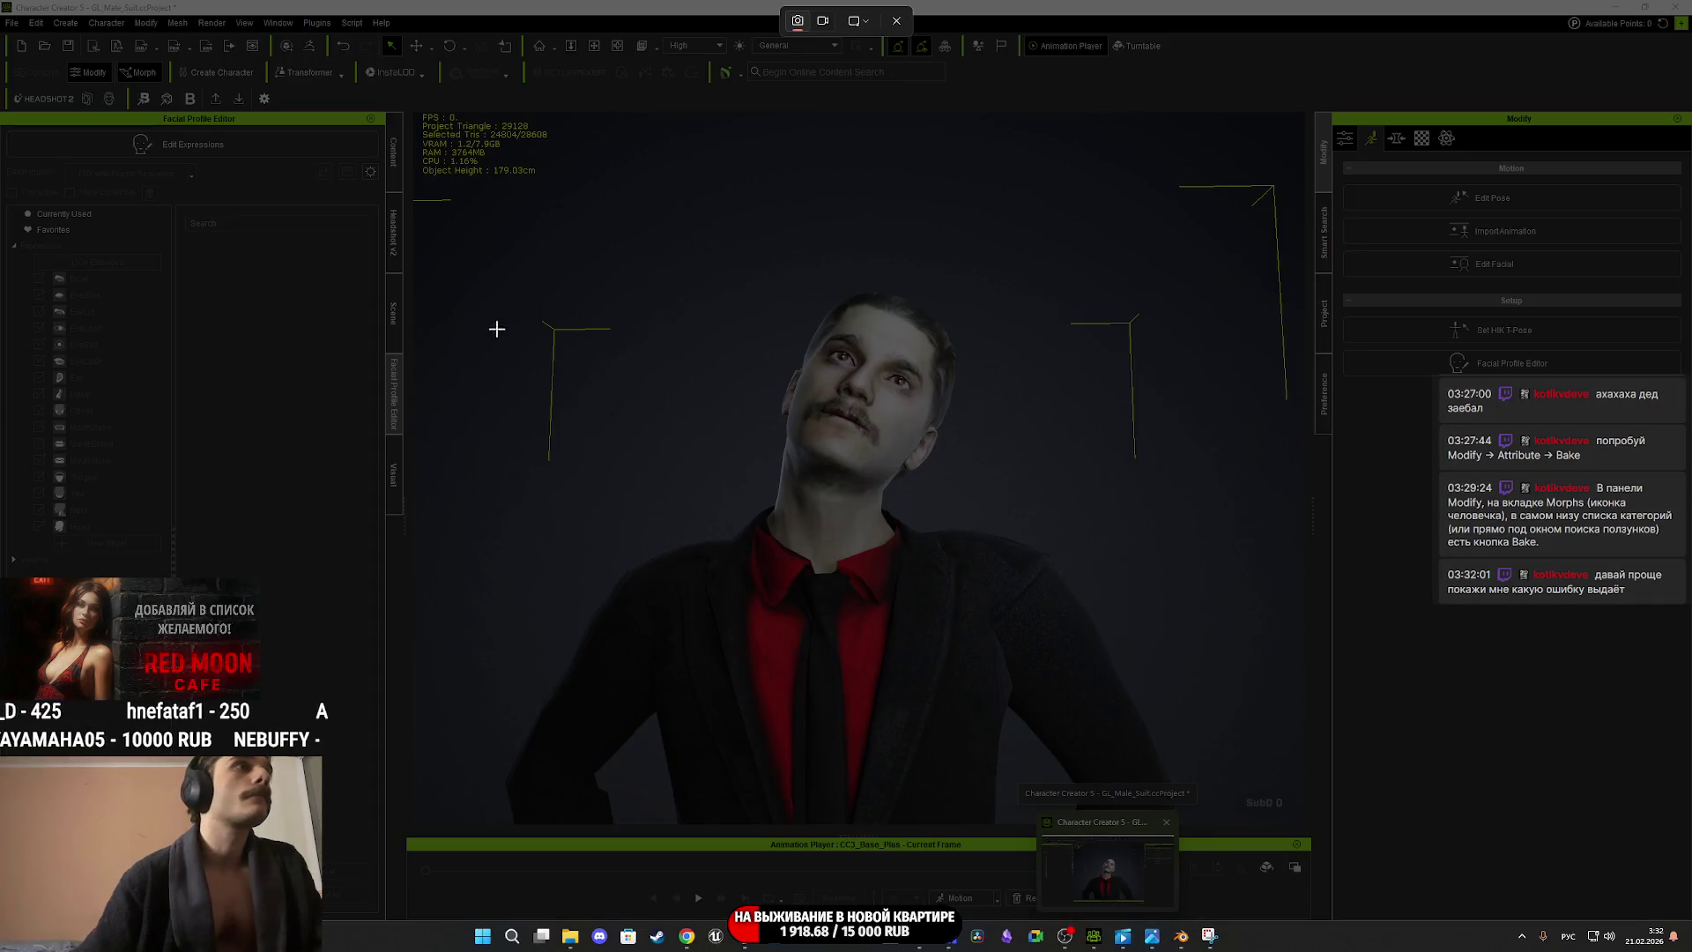
left_click_drag(320, 168, 89, 103)
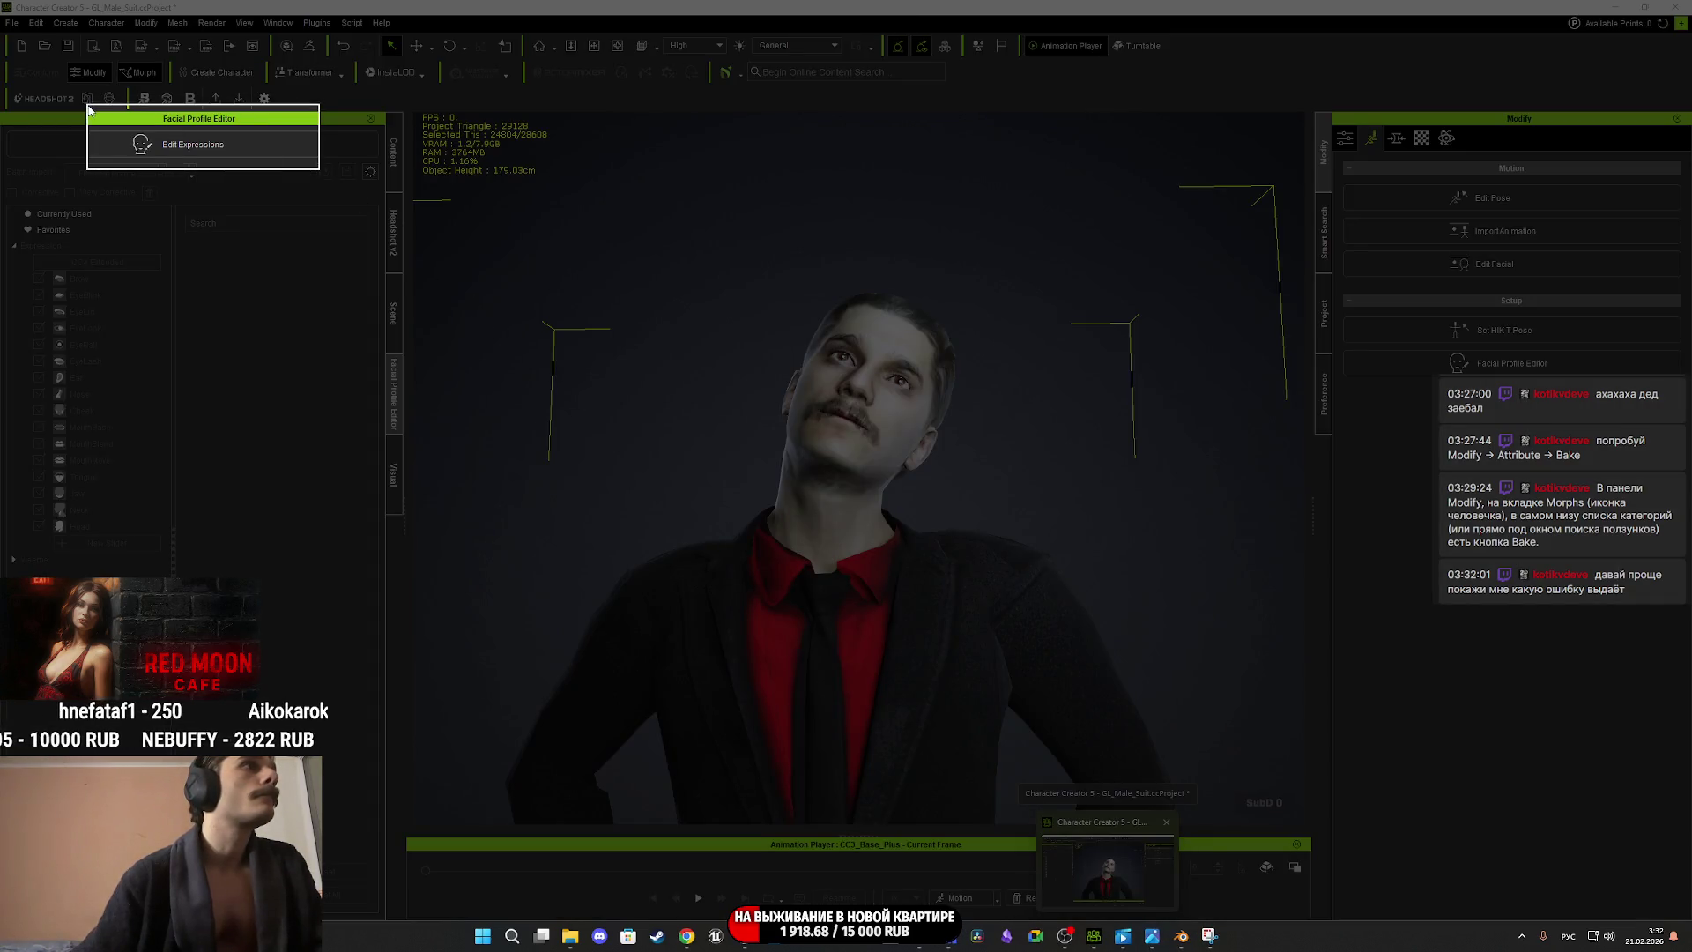
key("alt+Tab")
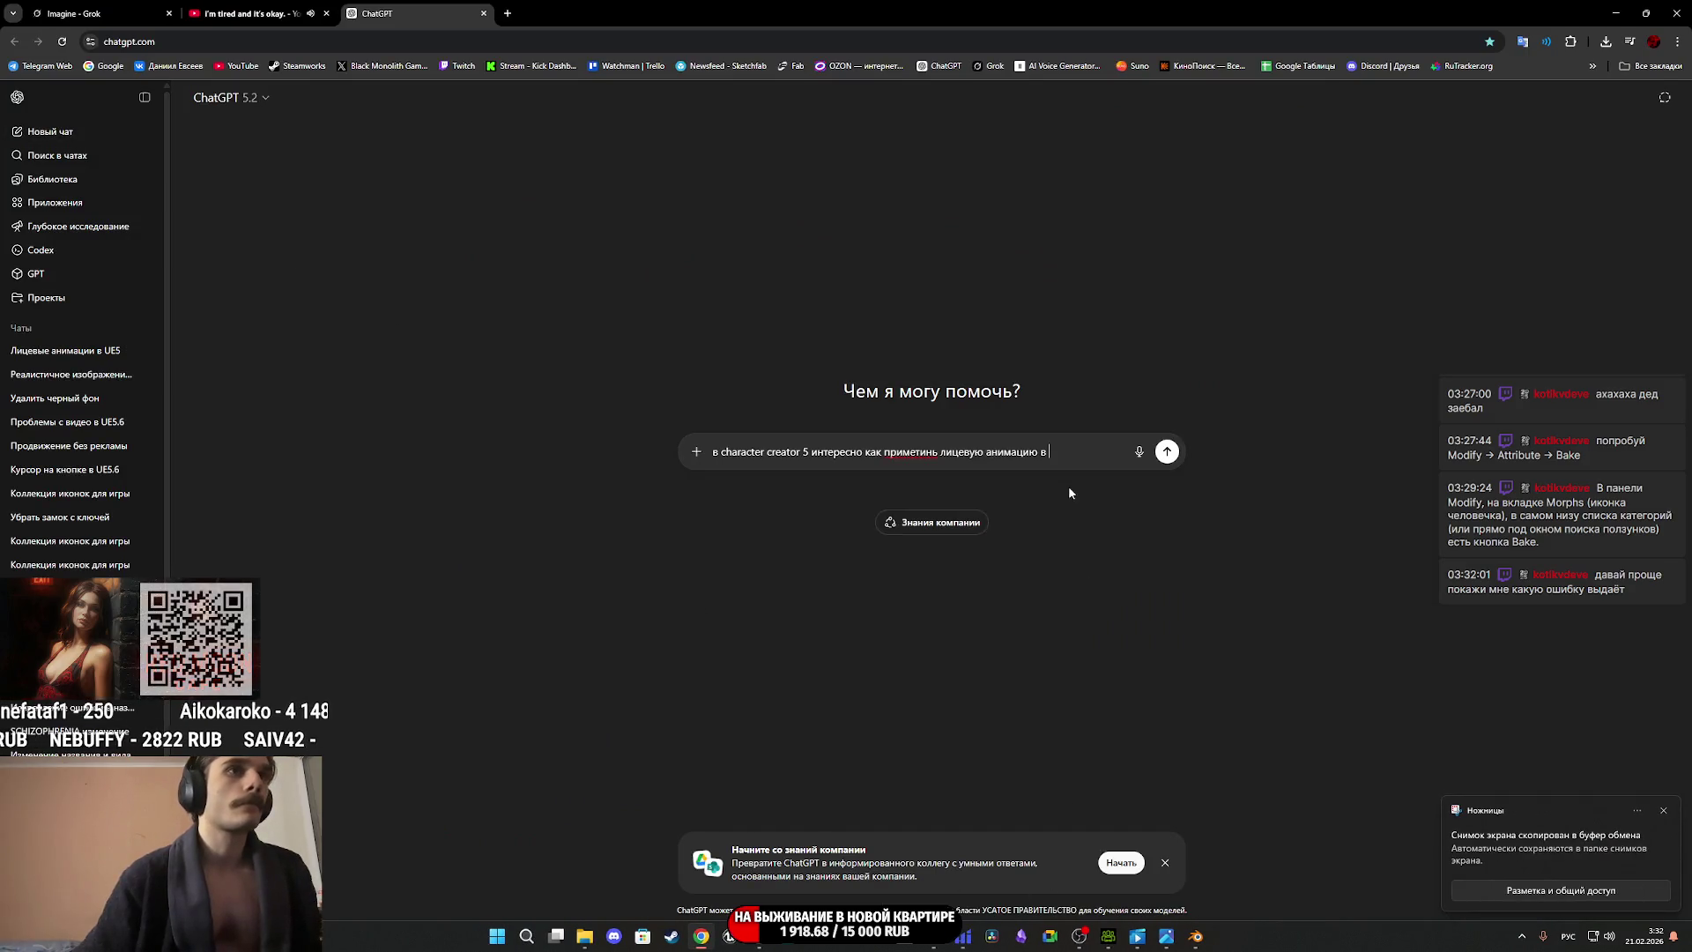
key("ctrl+v")
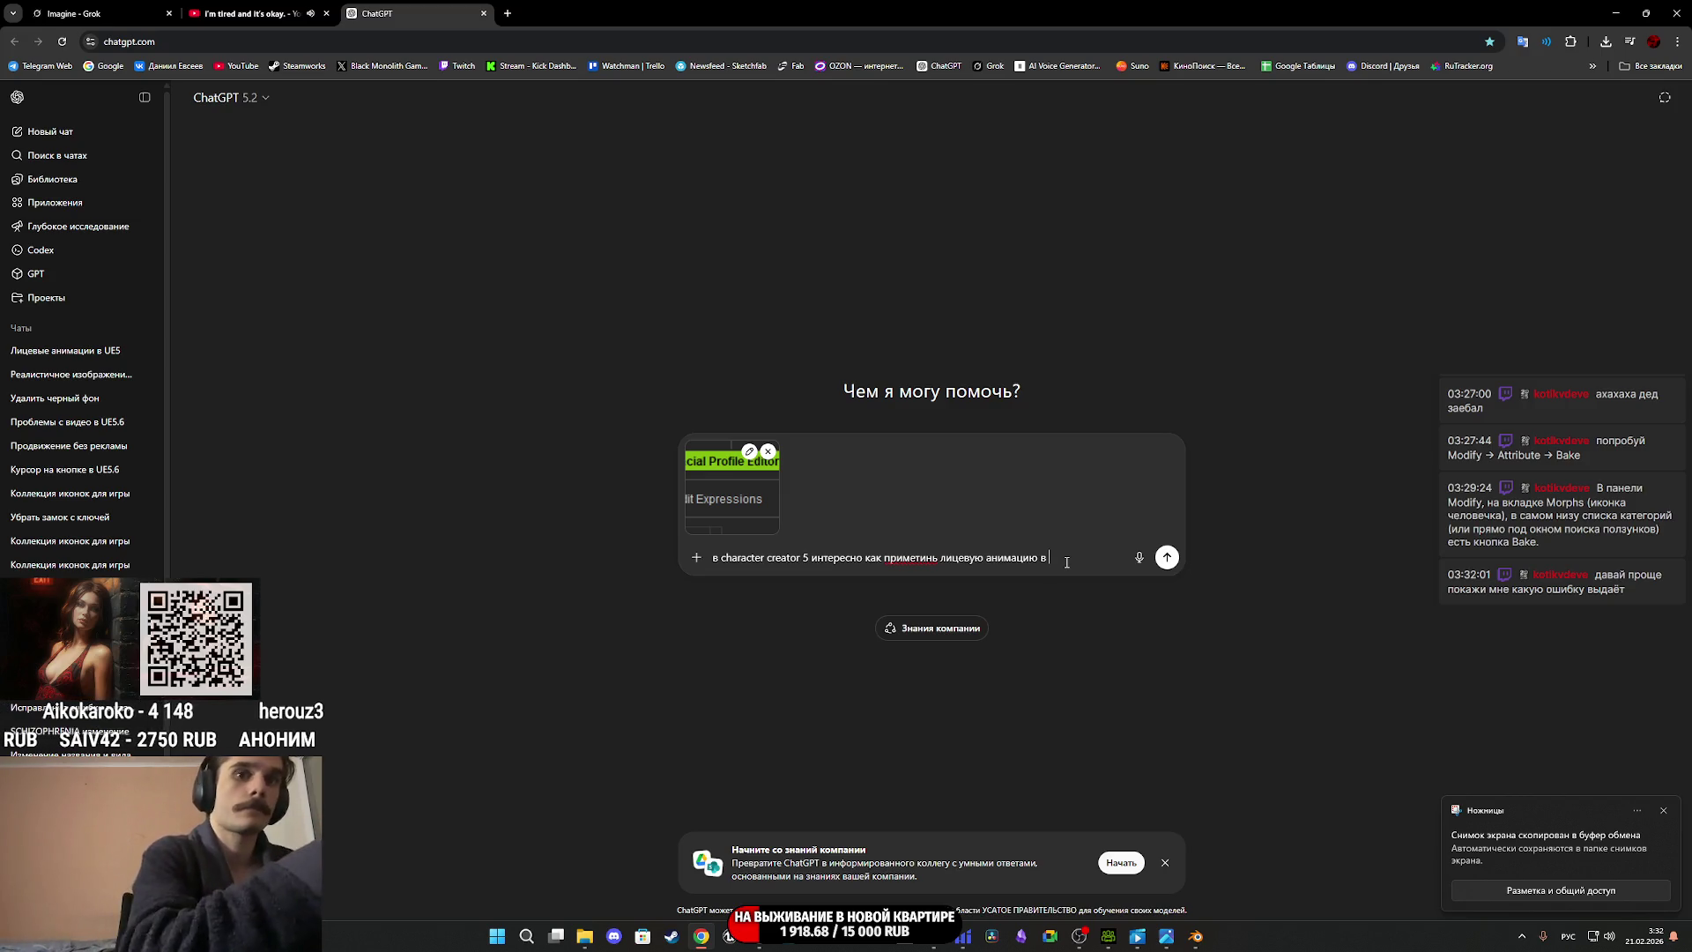
type("facia")
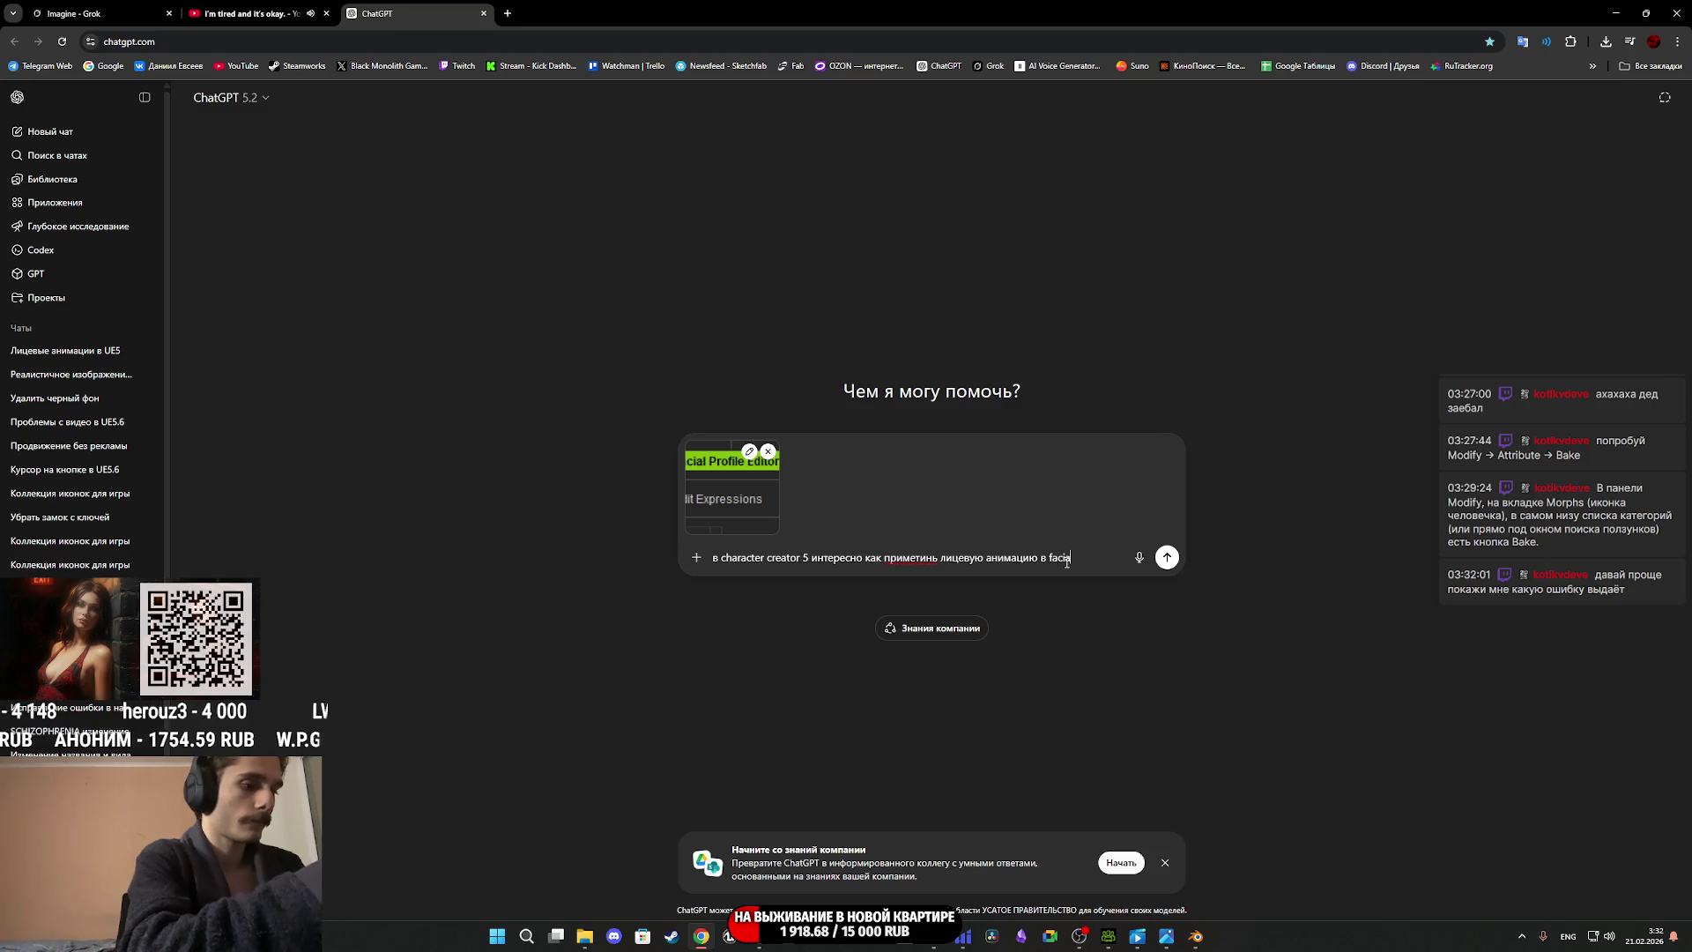
type("l profile")
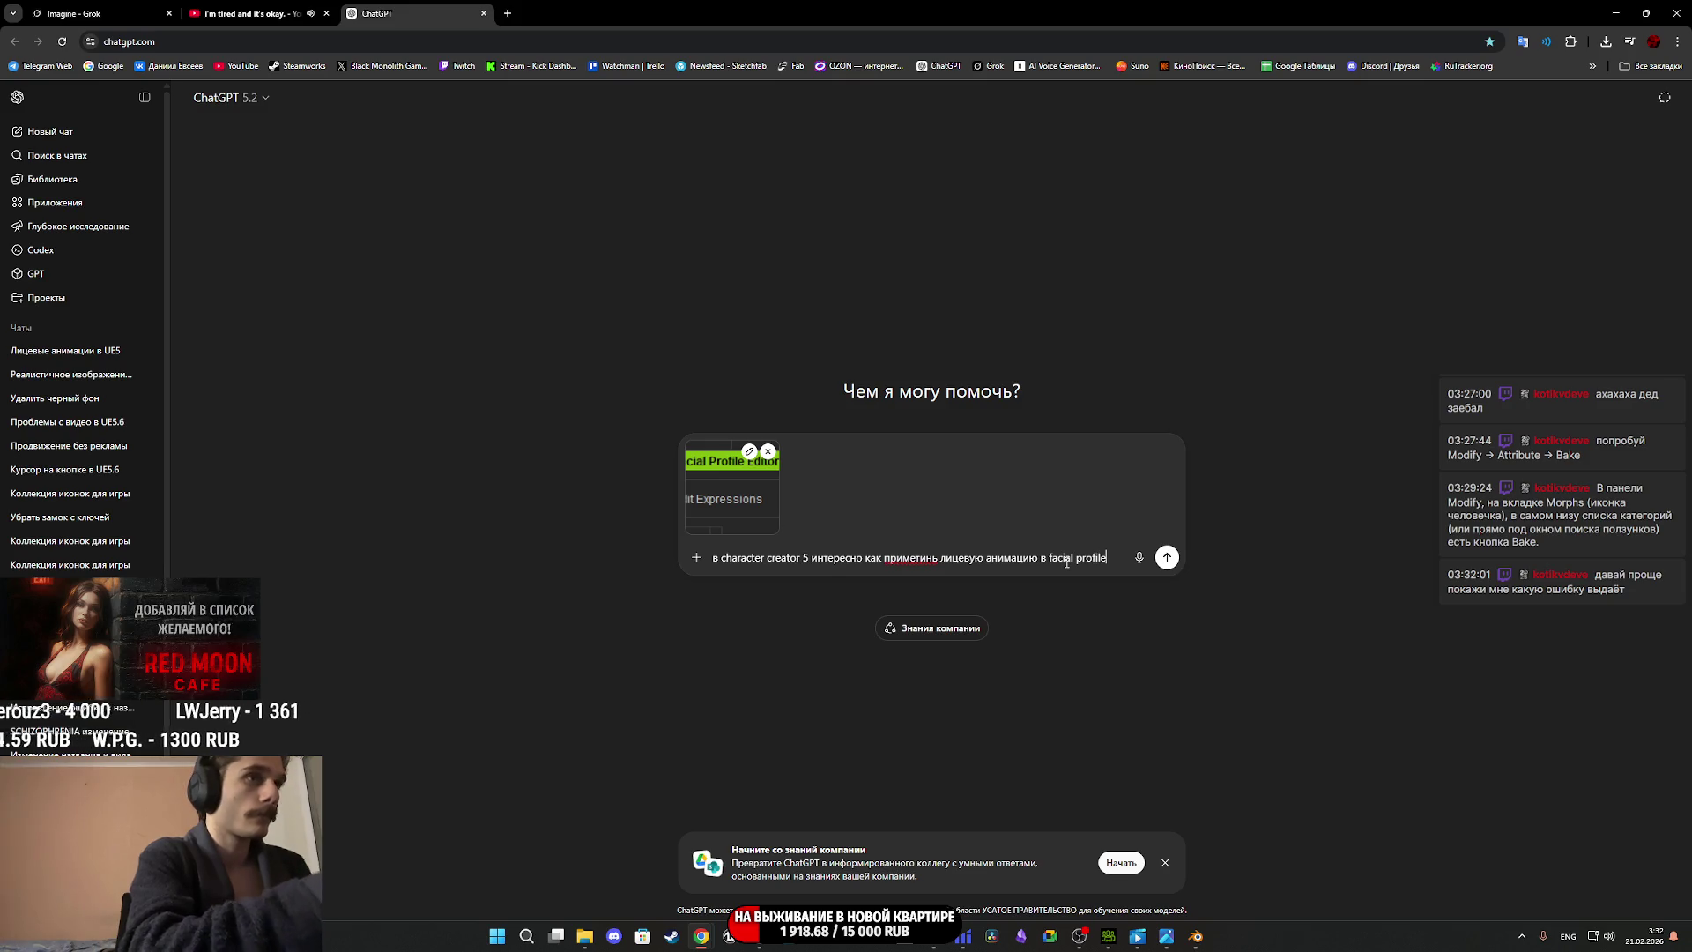
type(" edi")
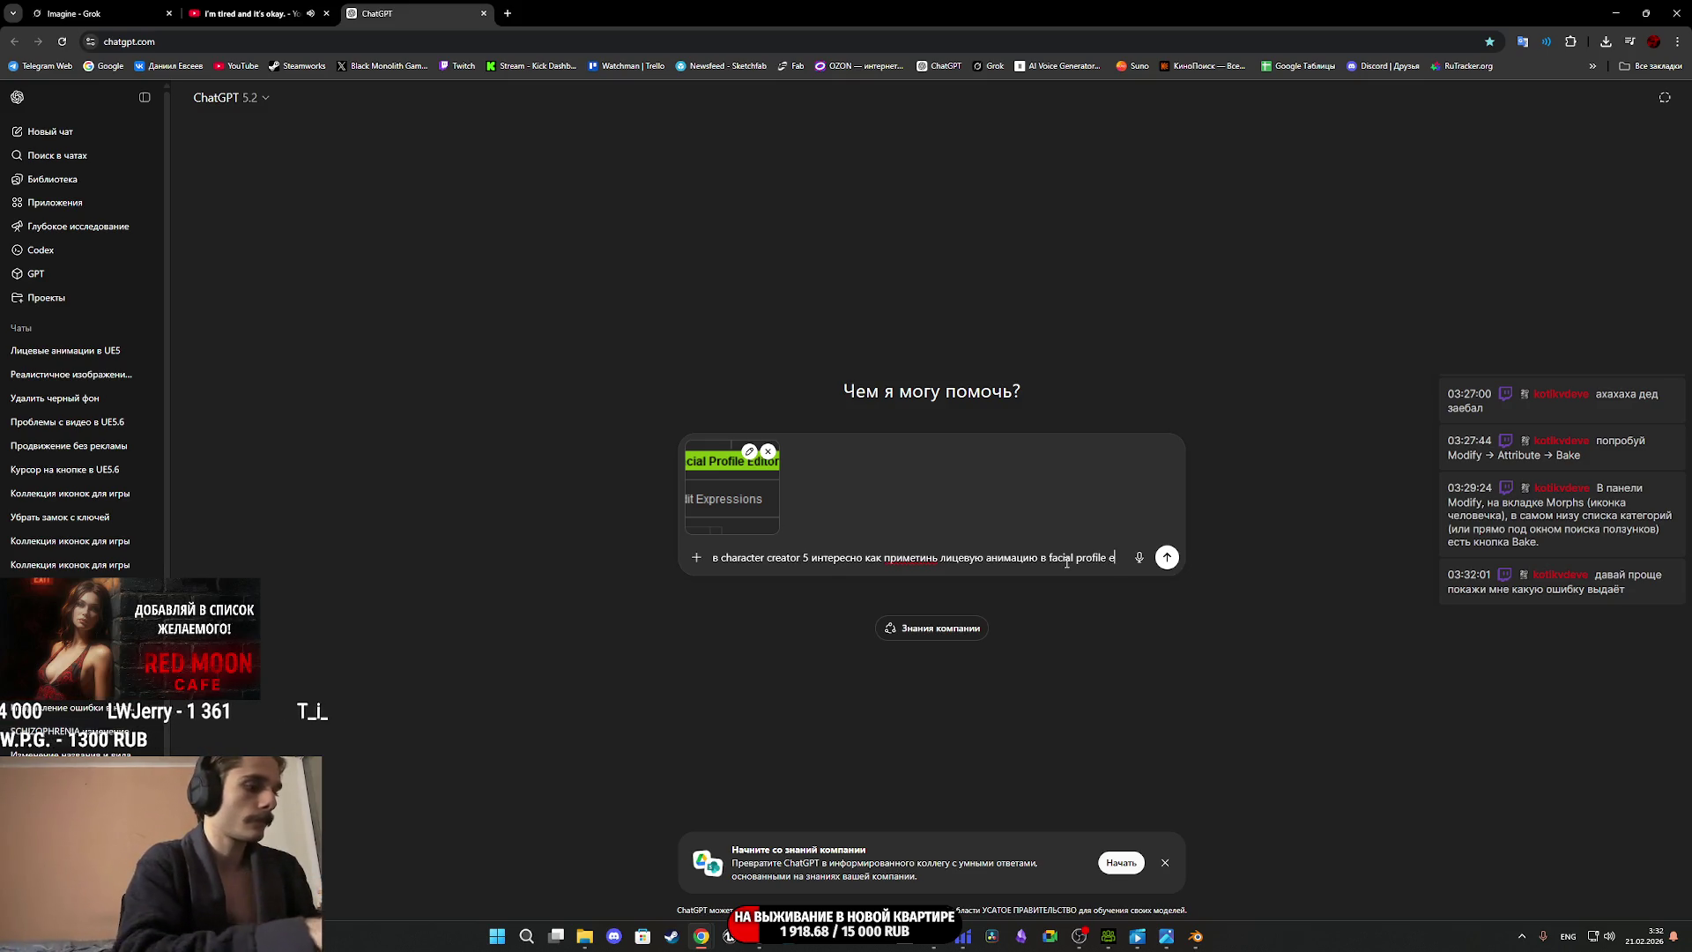
type("tor")
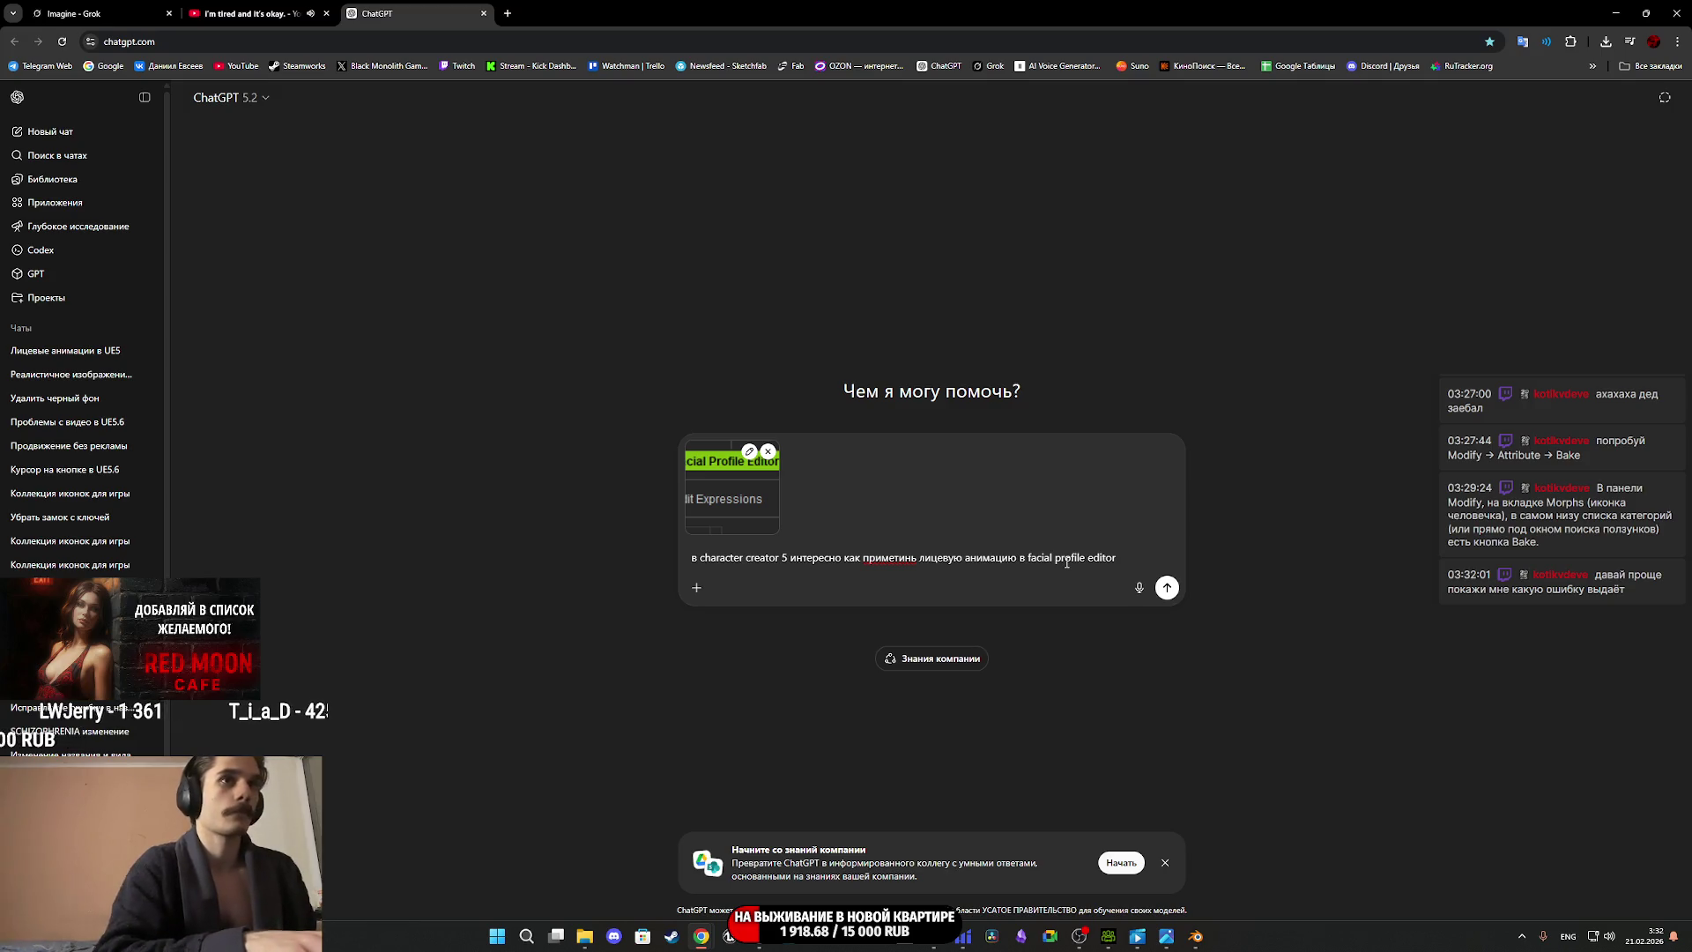
type("?")
key("Return")
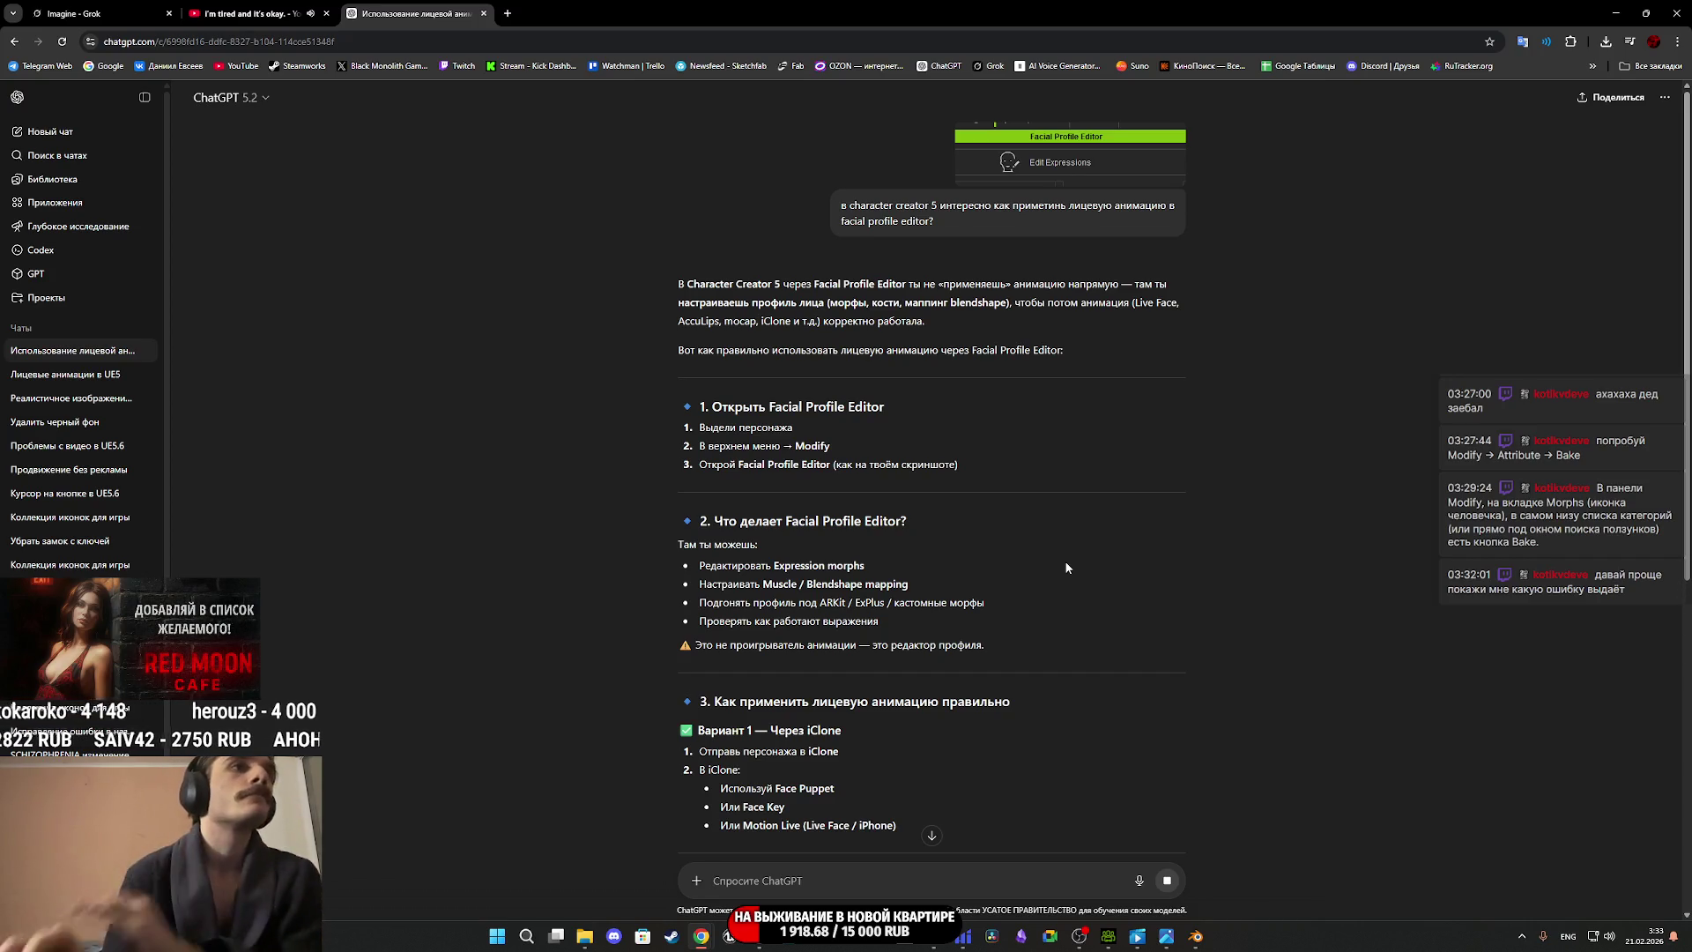
Scroll through ChatGPT's reply covering Facial Profile Editor sections 1–4, including AccuLips lip sync.
scroll(872, 596, "down", 2)
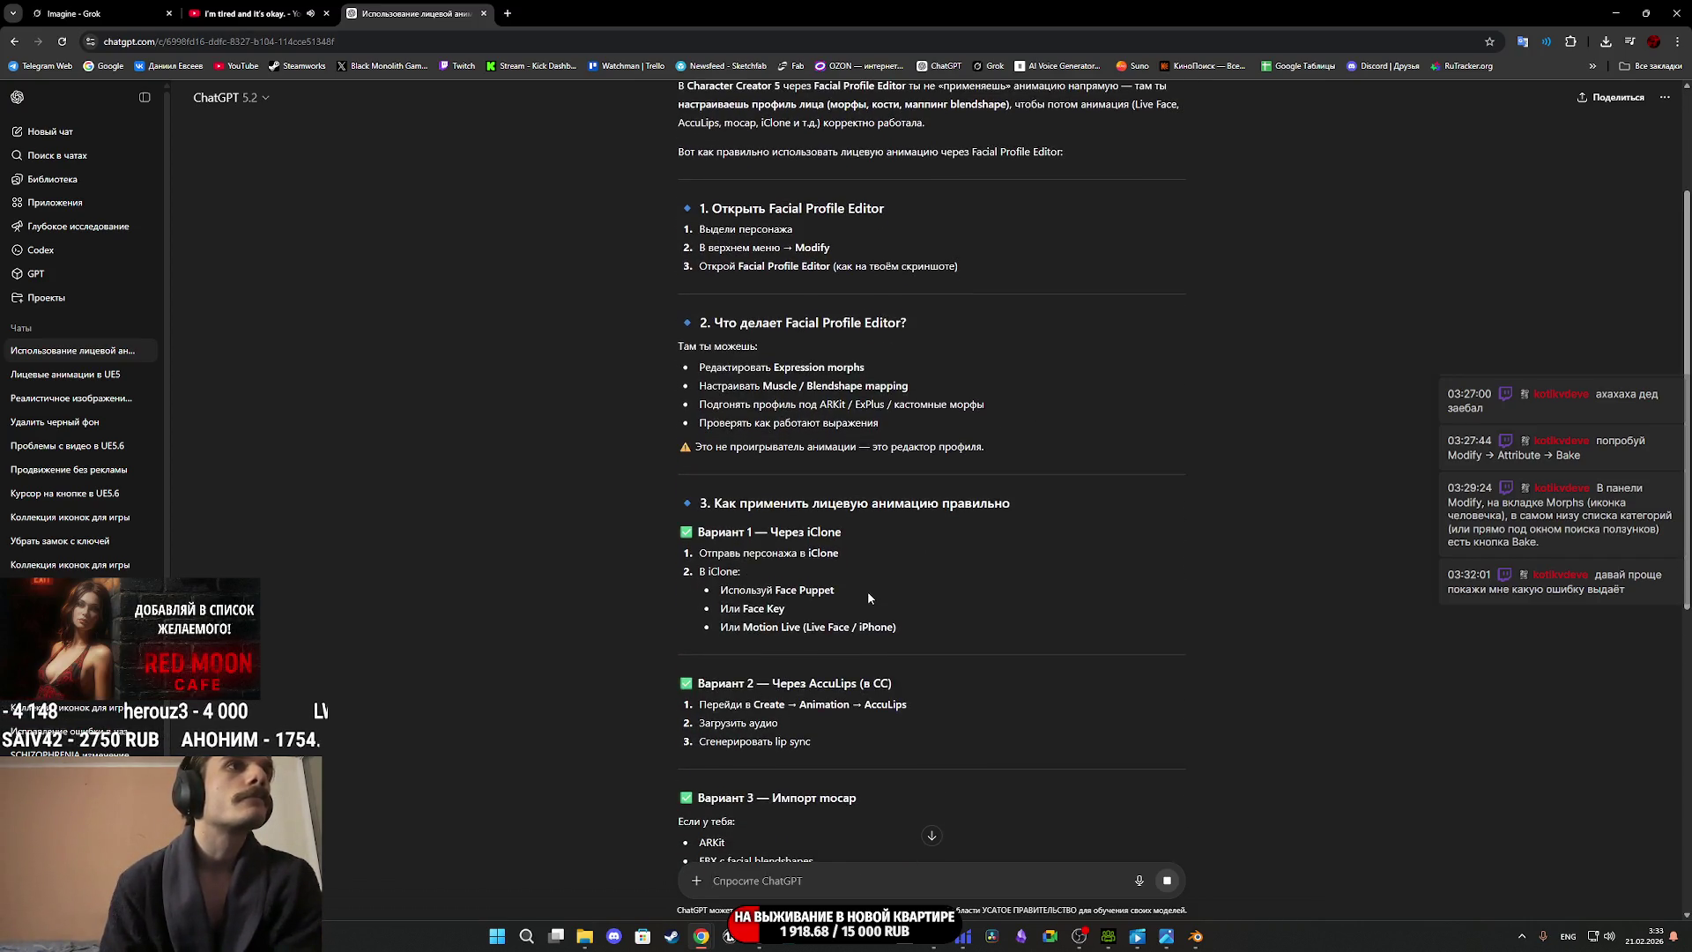
scroll(822, 587, "down", 1)
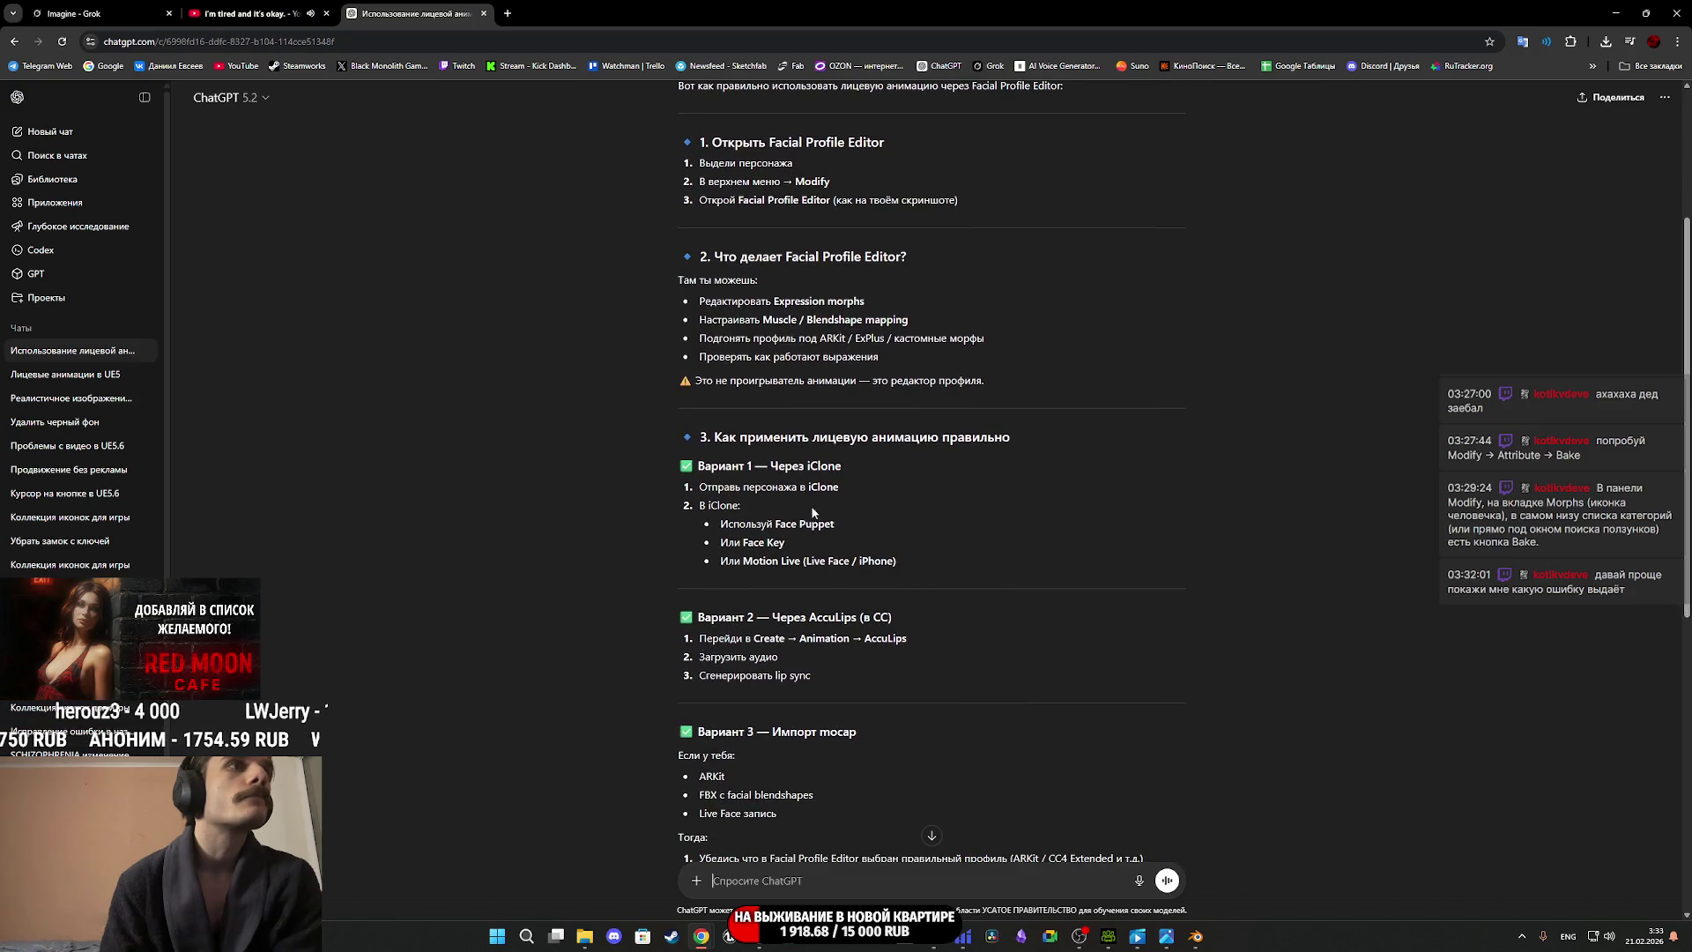
scroll(890, 480, "down", 2)
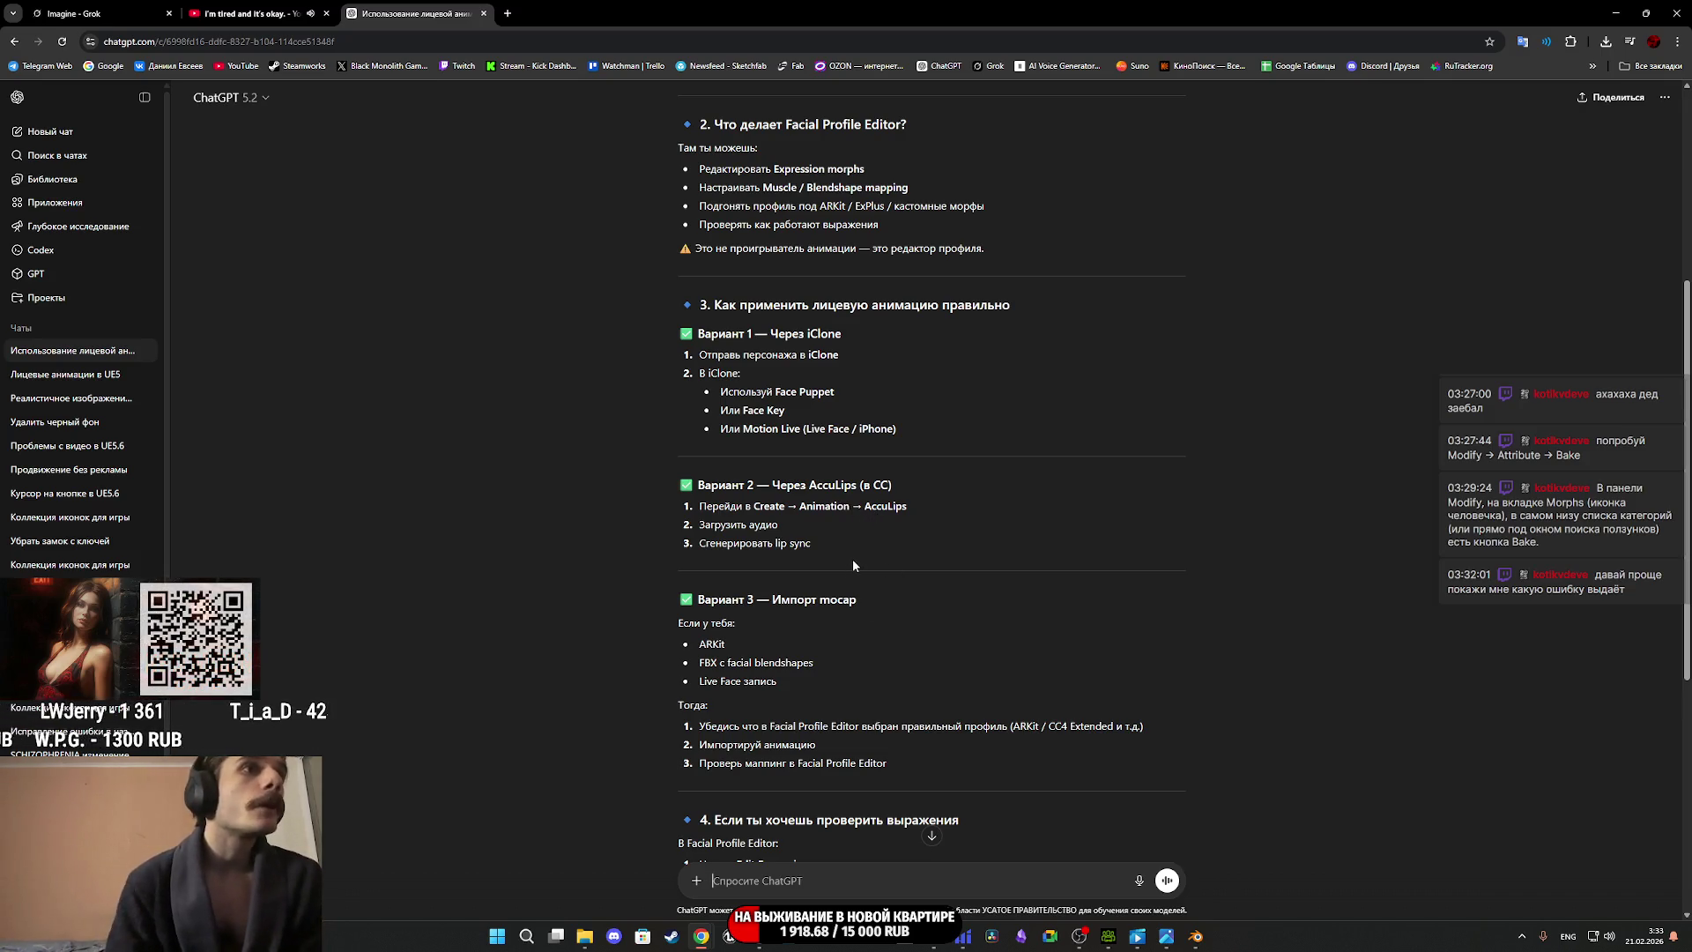
scroll(853, 566, "down", 2)
scroll(849, 568, "down", 3)
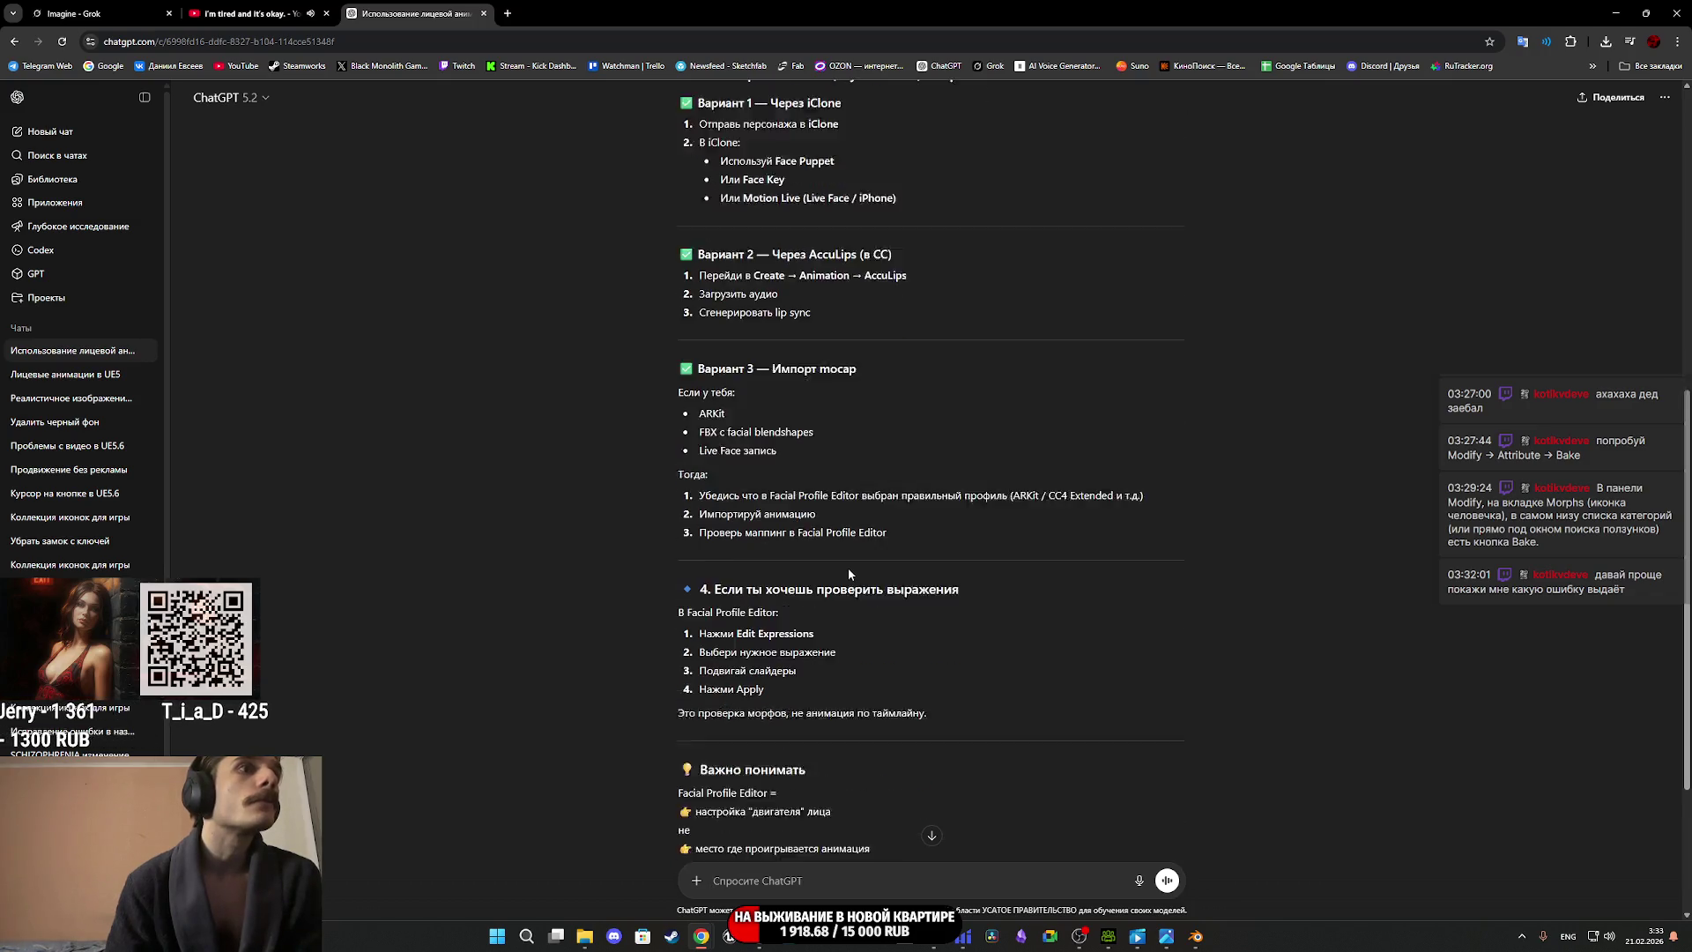
scroll(850, 572, "up", 4)
scroll(848, 568, "up", 4)
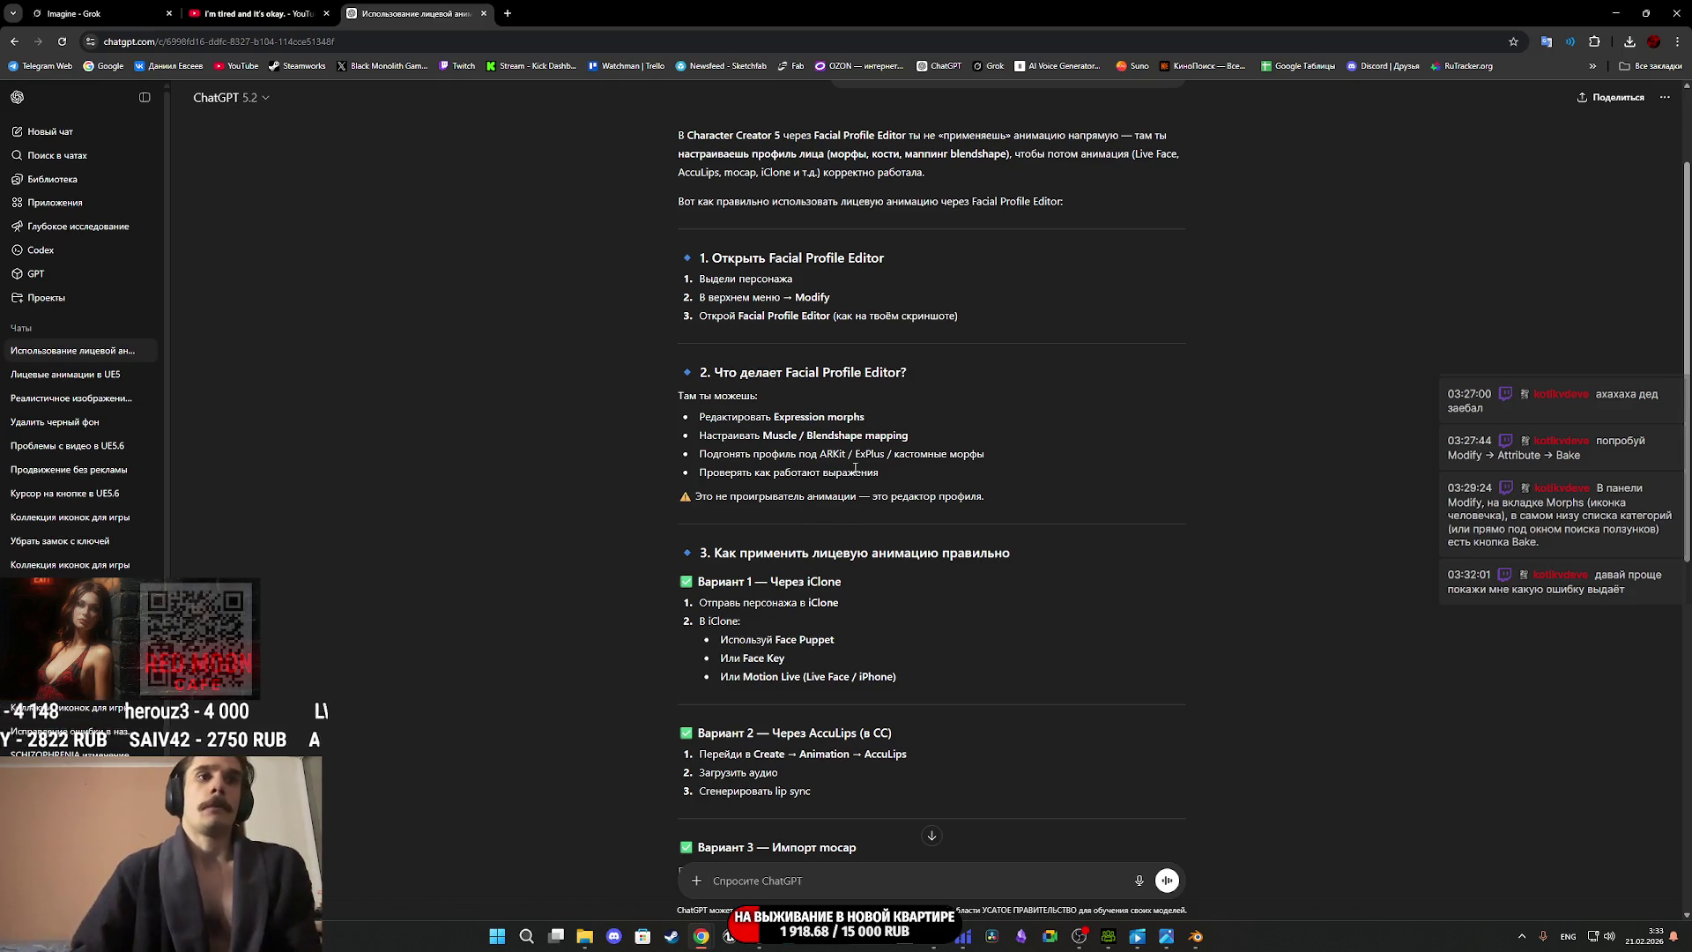
In Character Creator 5, trigger the insufficient expression data warning via Edit Facial and snip it.
left_click(1110, 937)
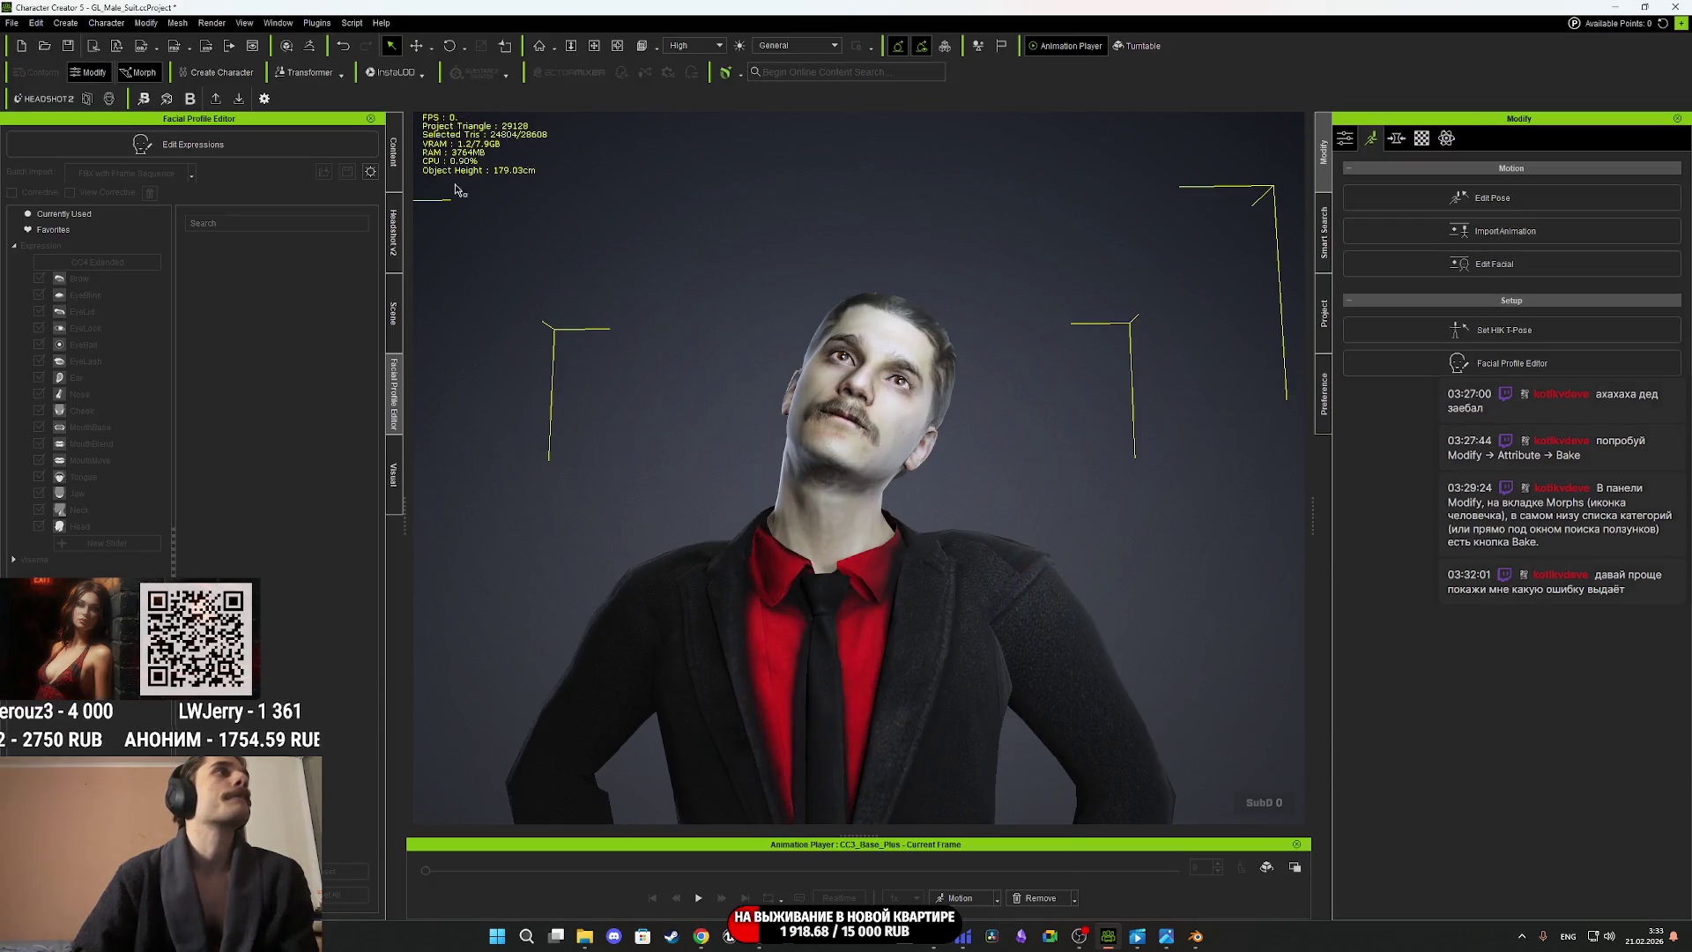
left_click(1472, 266)
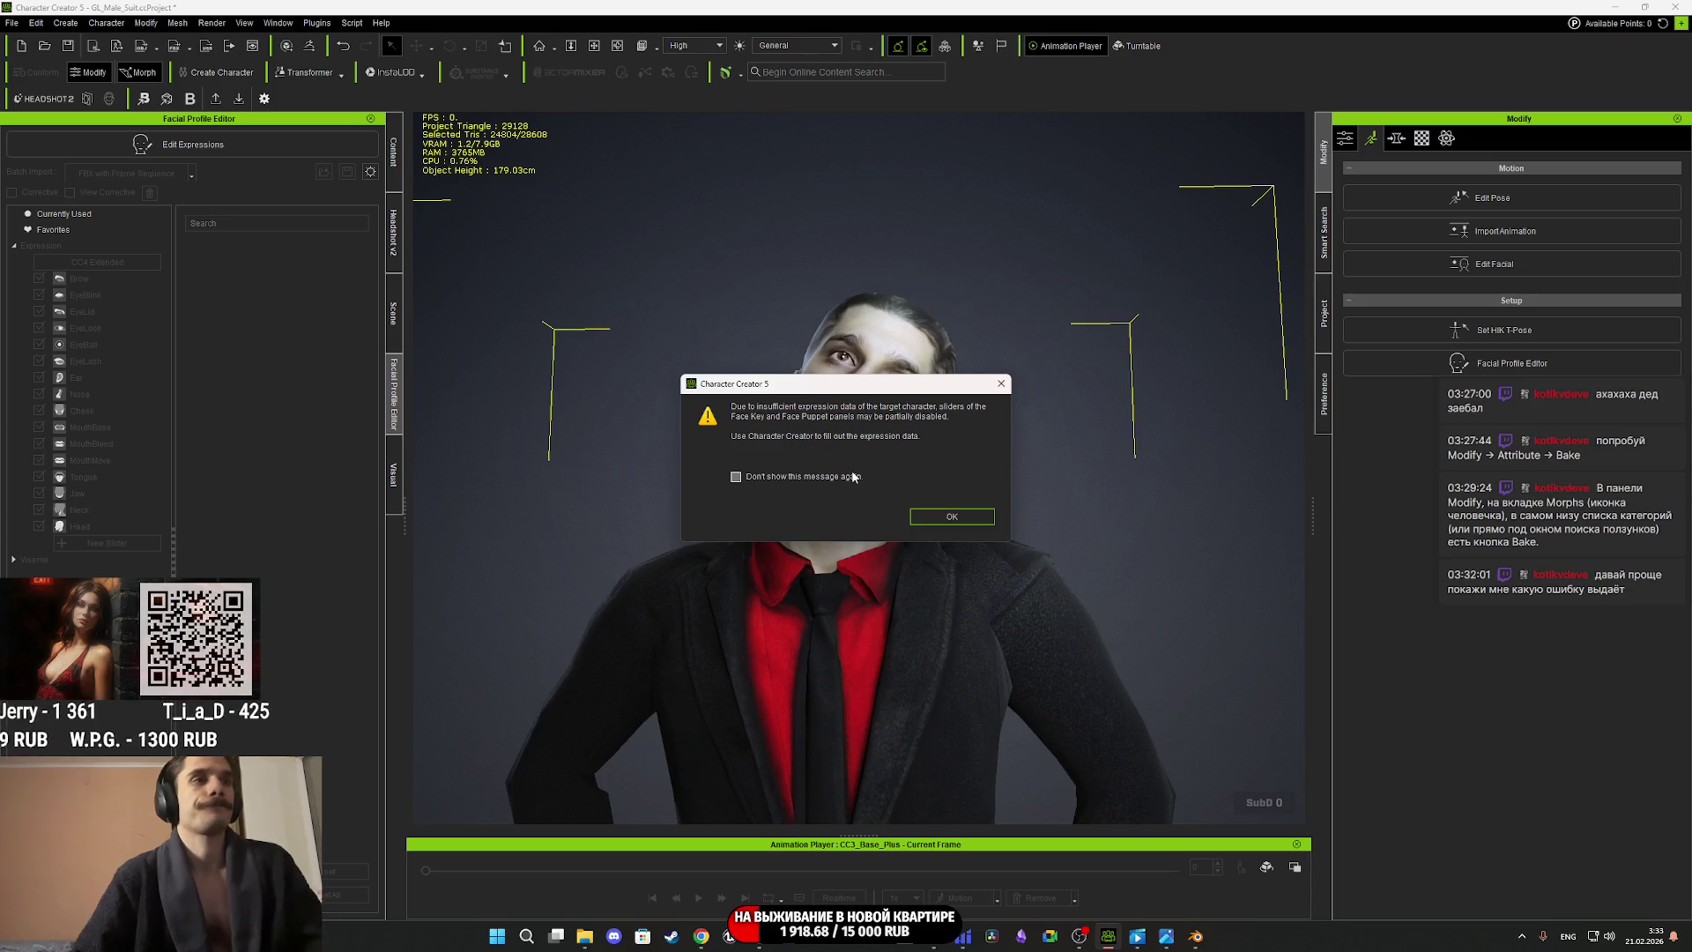
key("super+shift+s")
left_click_drag(1013, 541, 686, 372)
Paste the warning screenshot into a new ChatGPT message.
mouse_move(702, 936)
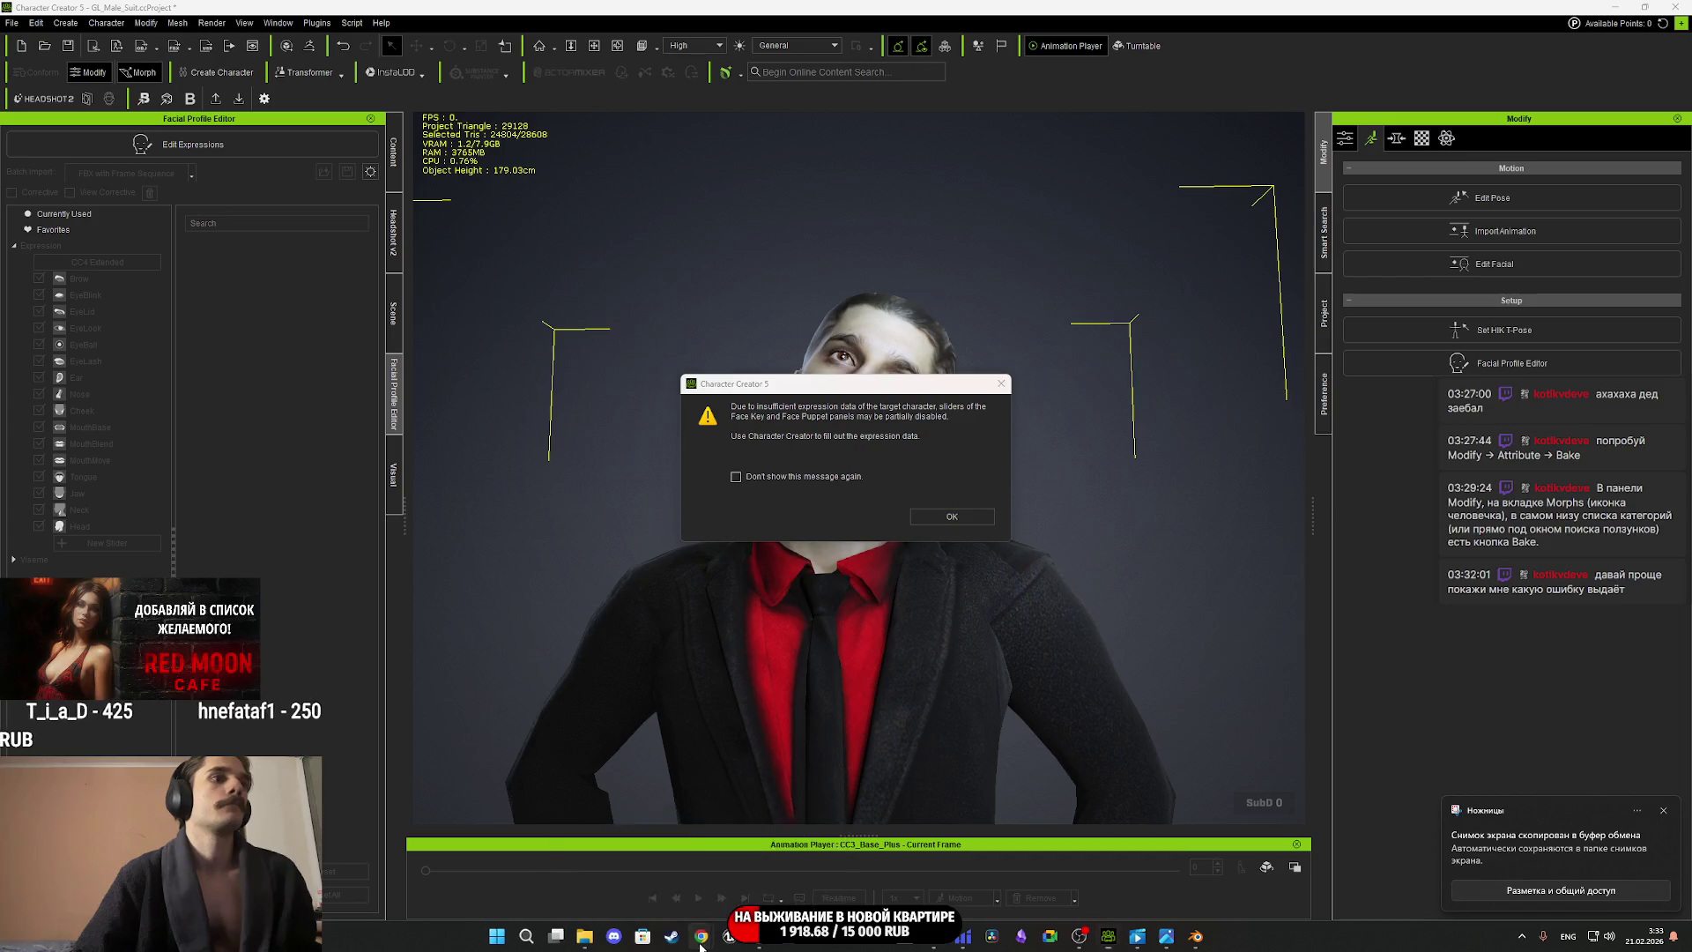
left_click(649, 857)
left_click(791, 879)
key("ctrl+v")
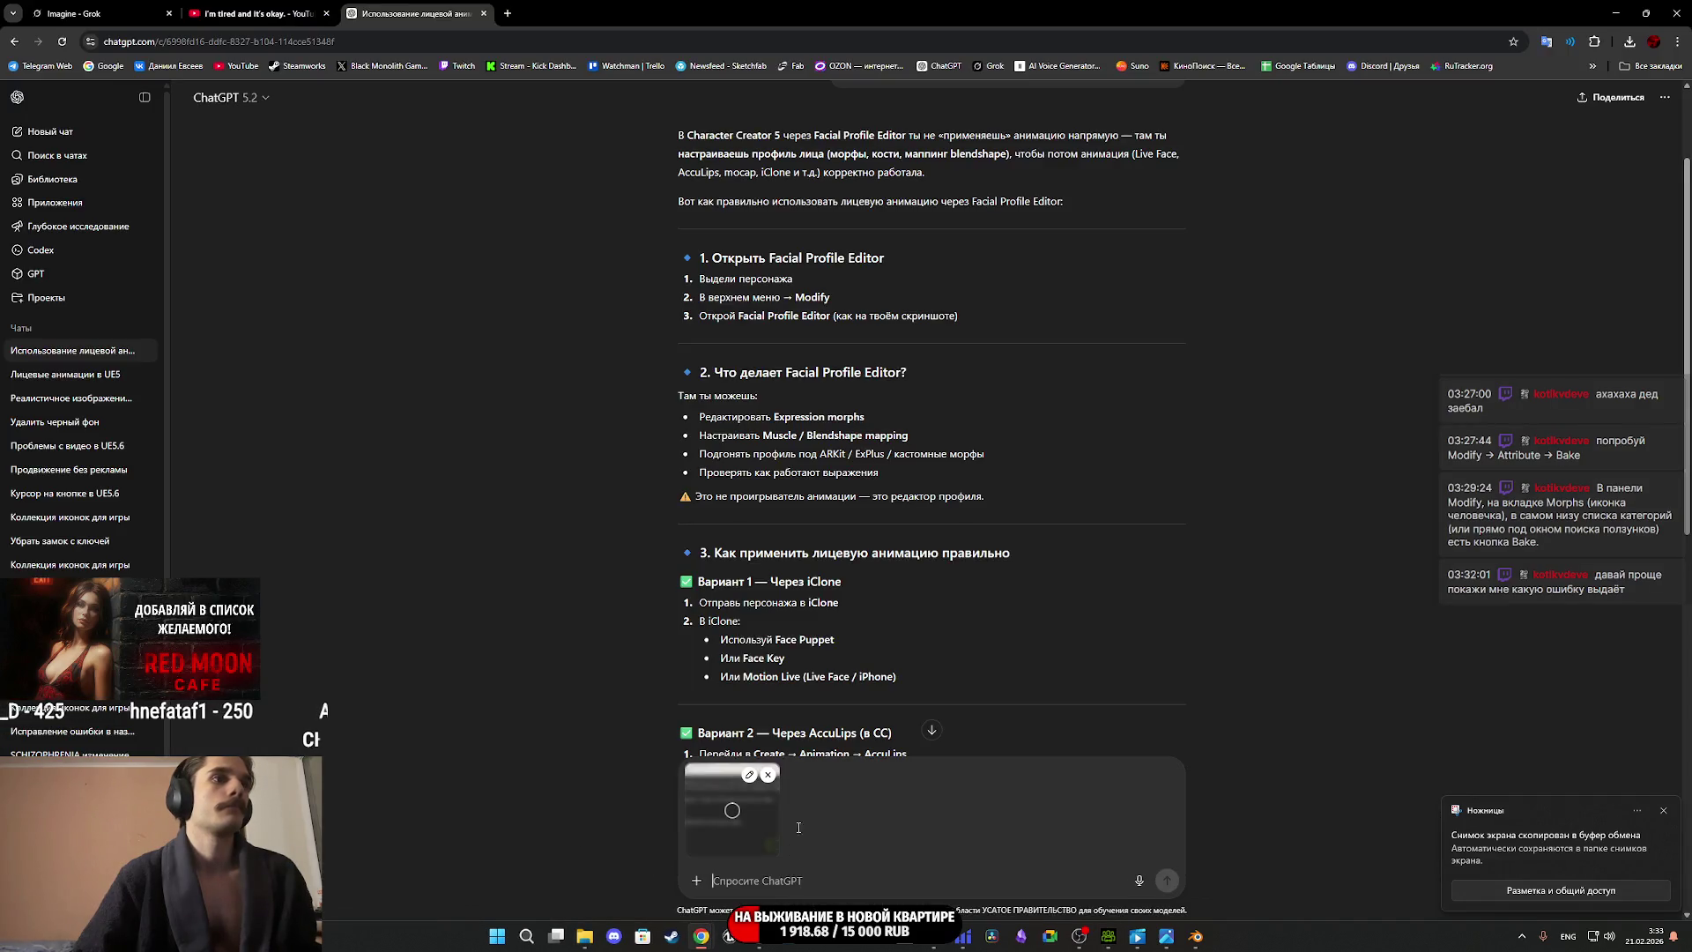
Ask ChatGPT 'как это исправить?' with the warning screenshot attached.
key("BackSpace")
key("BackSpace")
key("BackSpace")
key("alt+shift")
type("как")
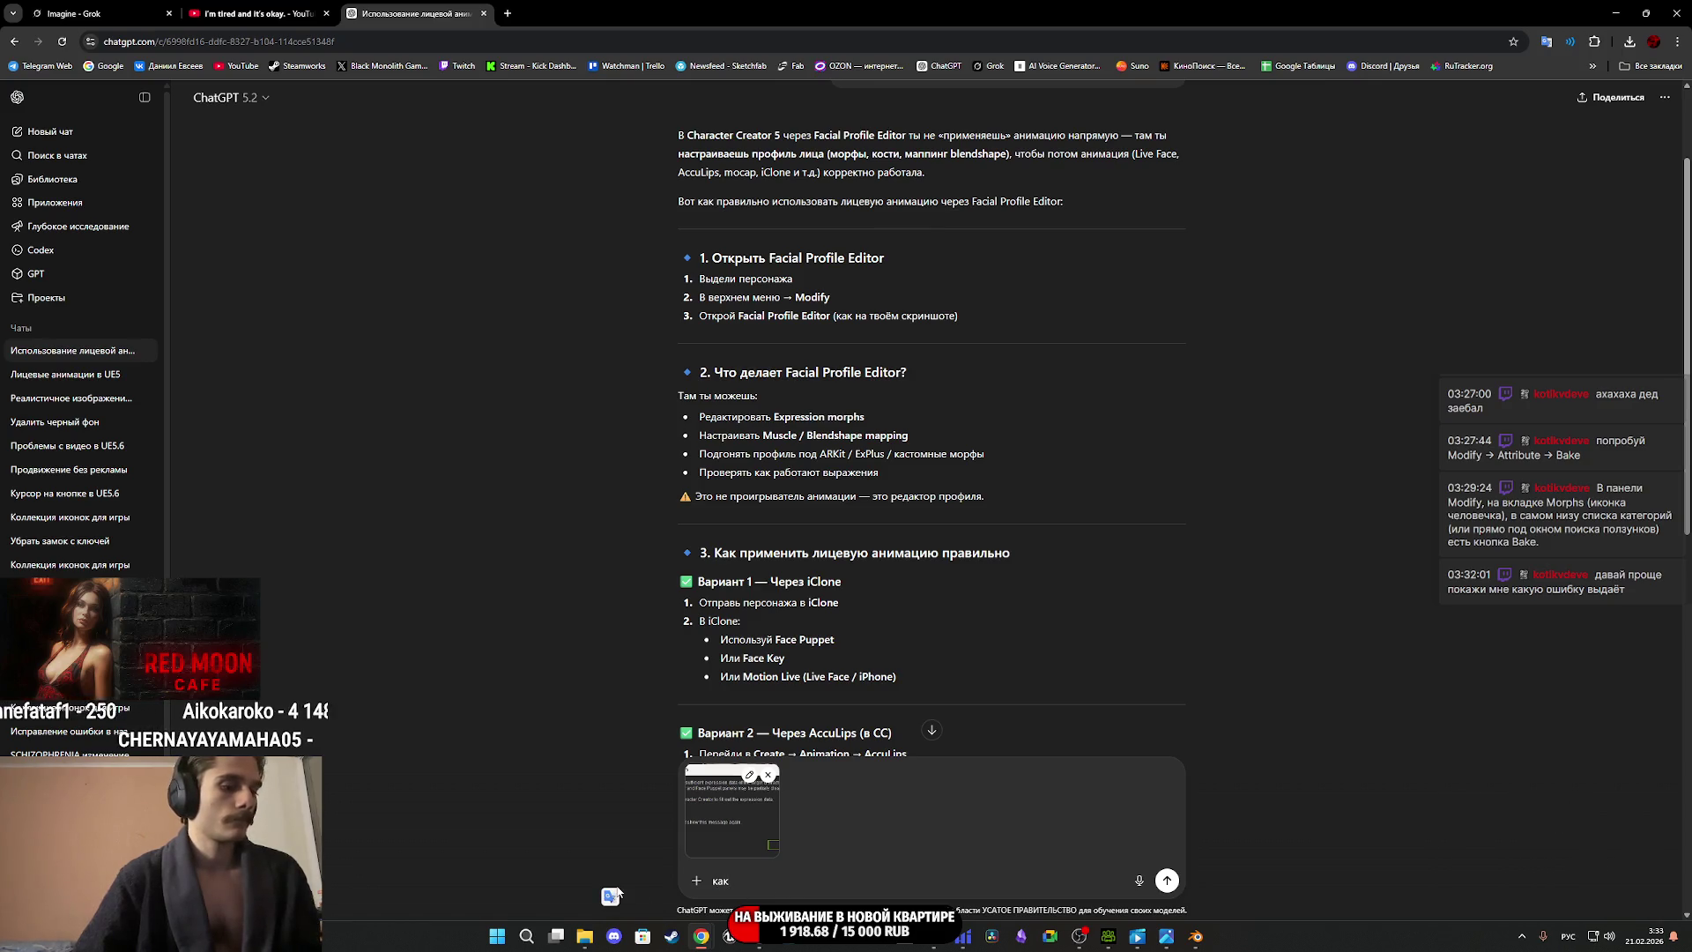
type(" это исп")
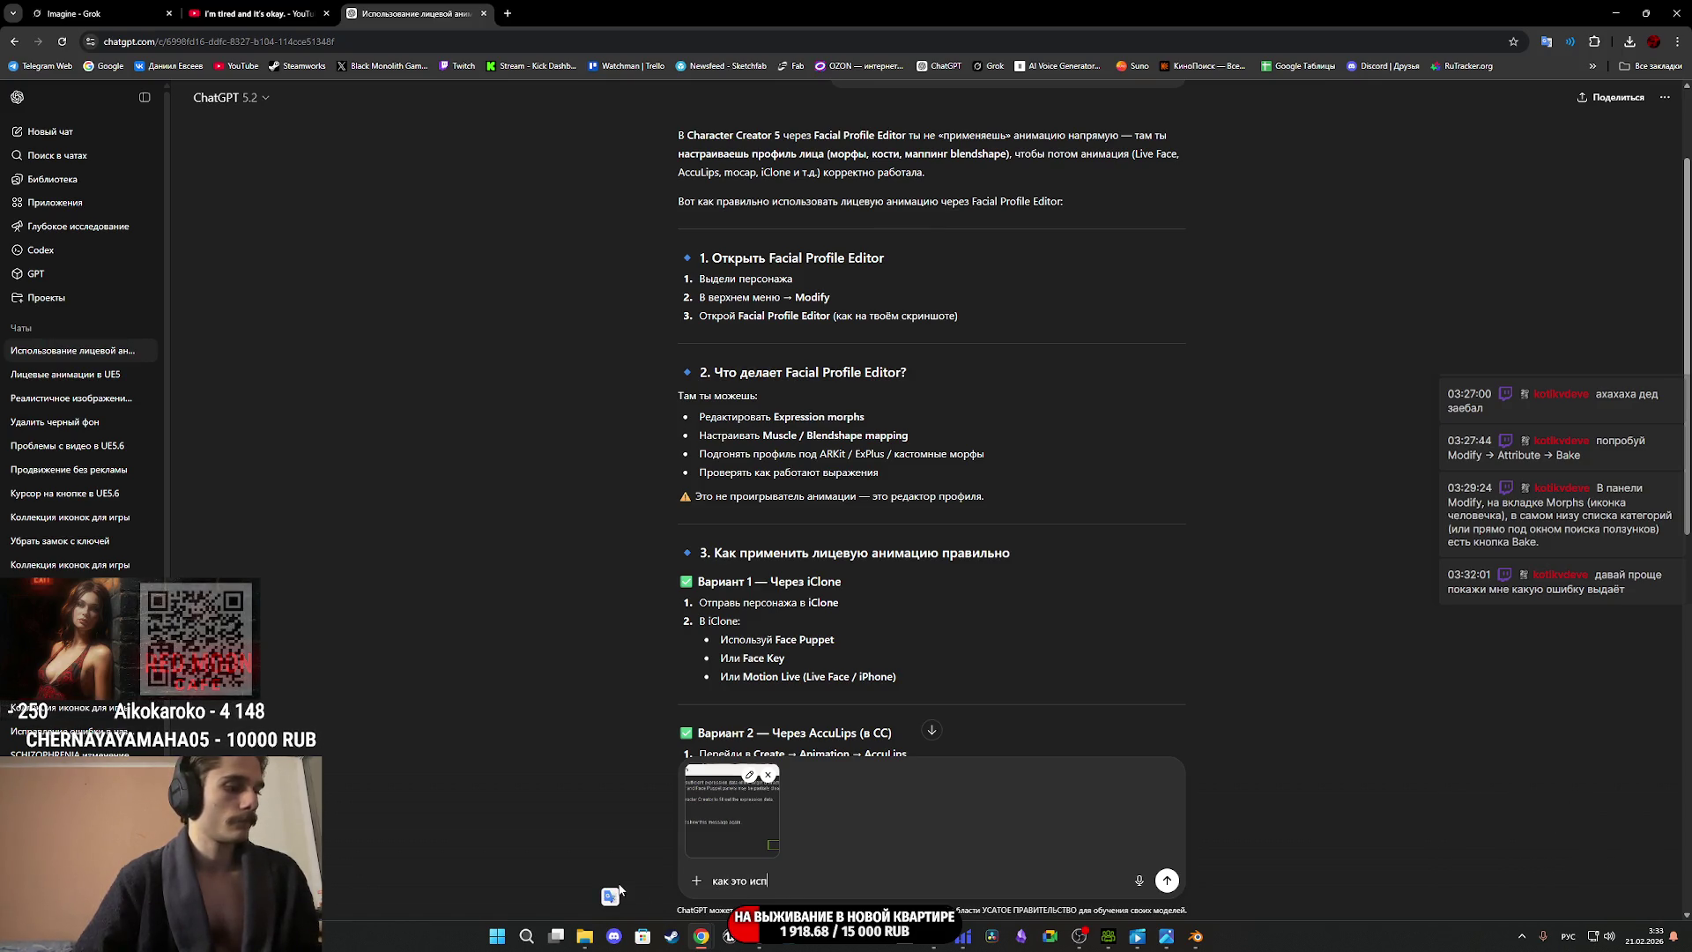
type("равить?")
key("Return")
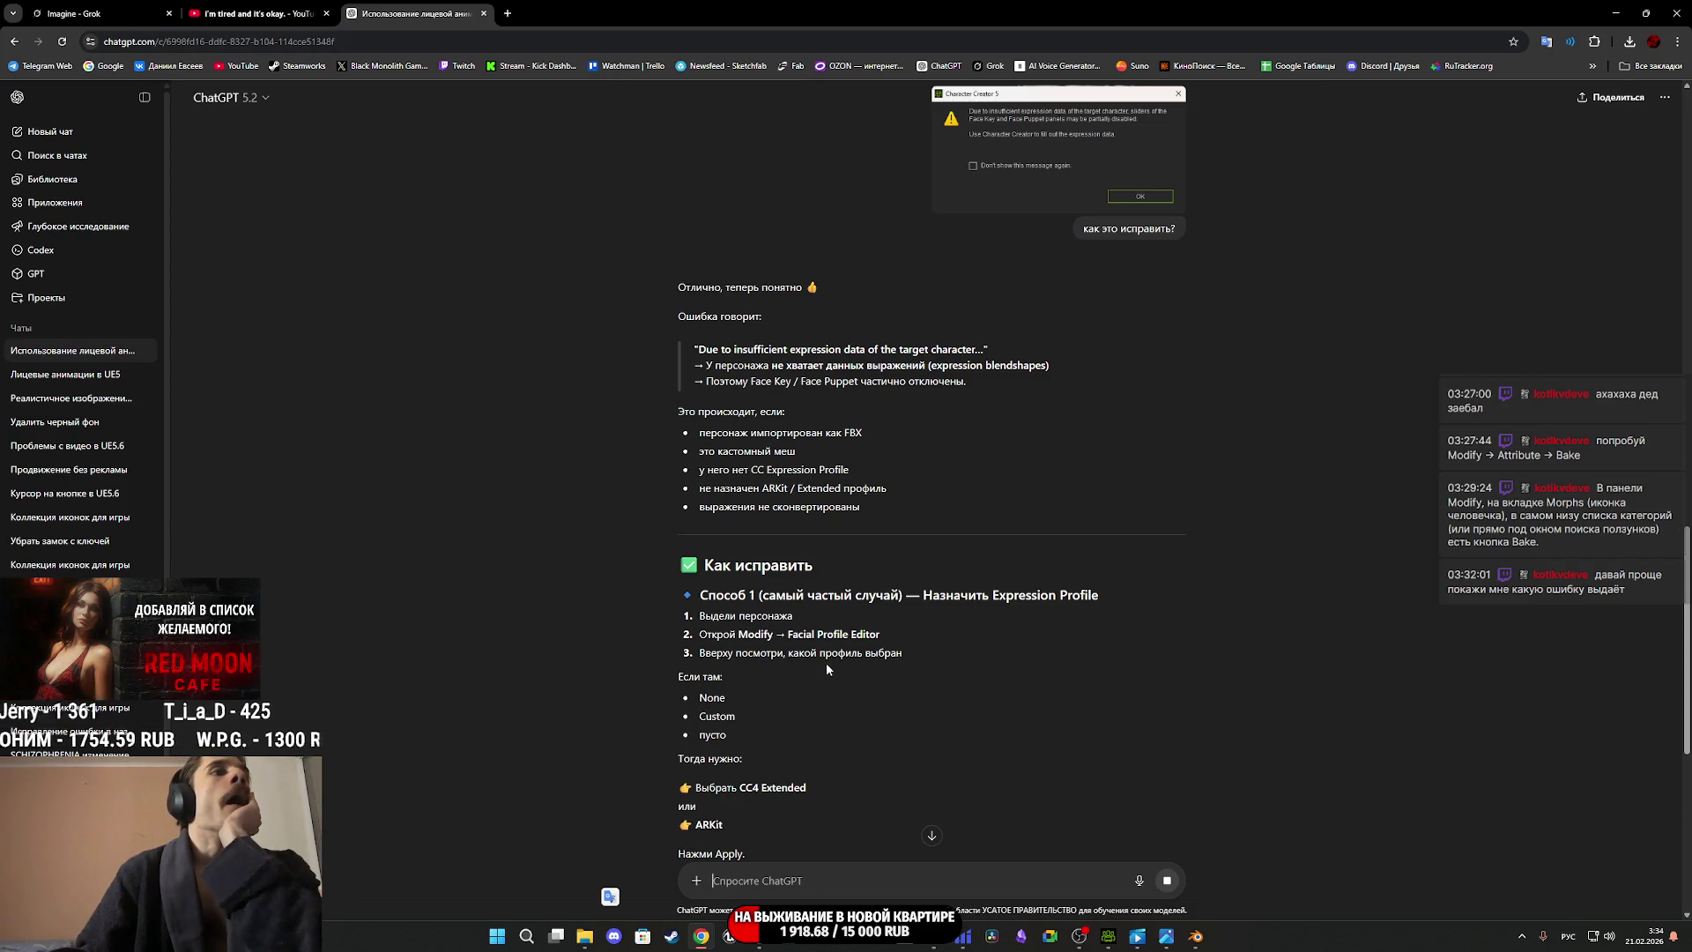
Dismiss the warning, open Edit Expressions, and select the Currently Used CC4 Extended category.
mouse_move(1108, 936)
left_click(1057, 914)
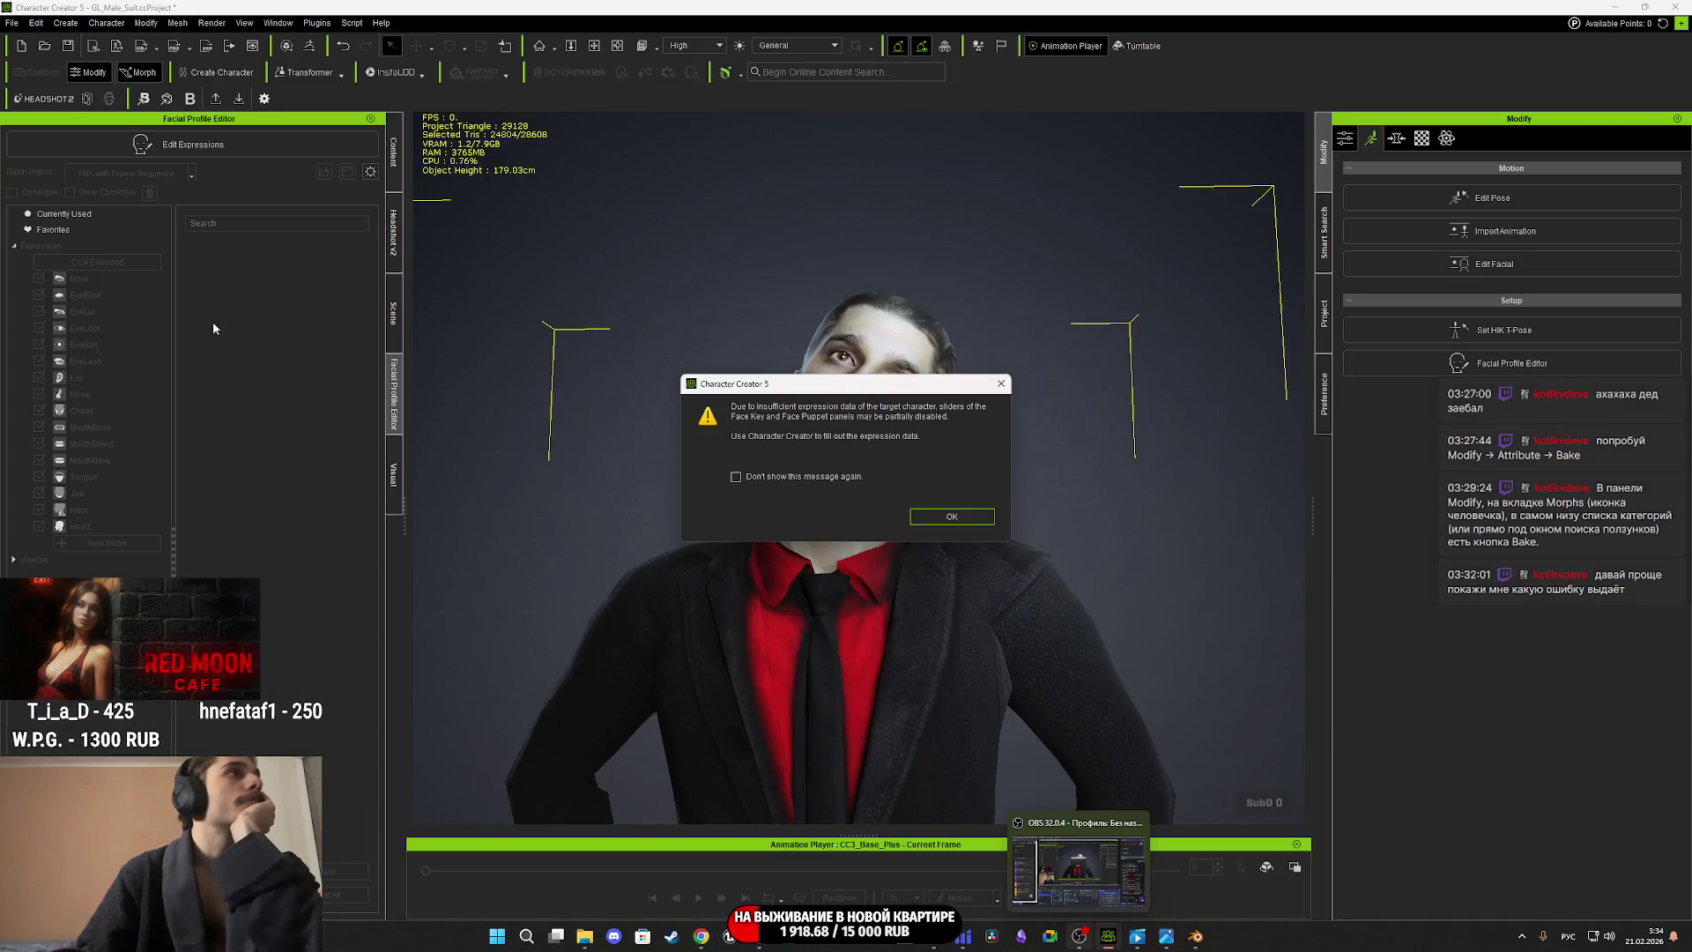
left_click(913, 517)
left_click(176, 144)
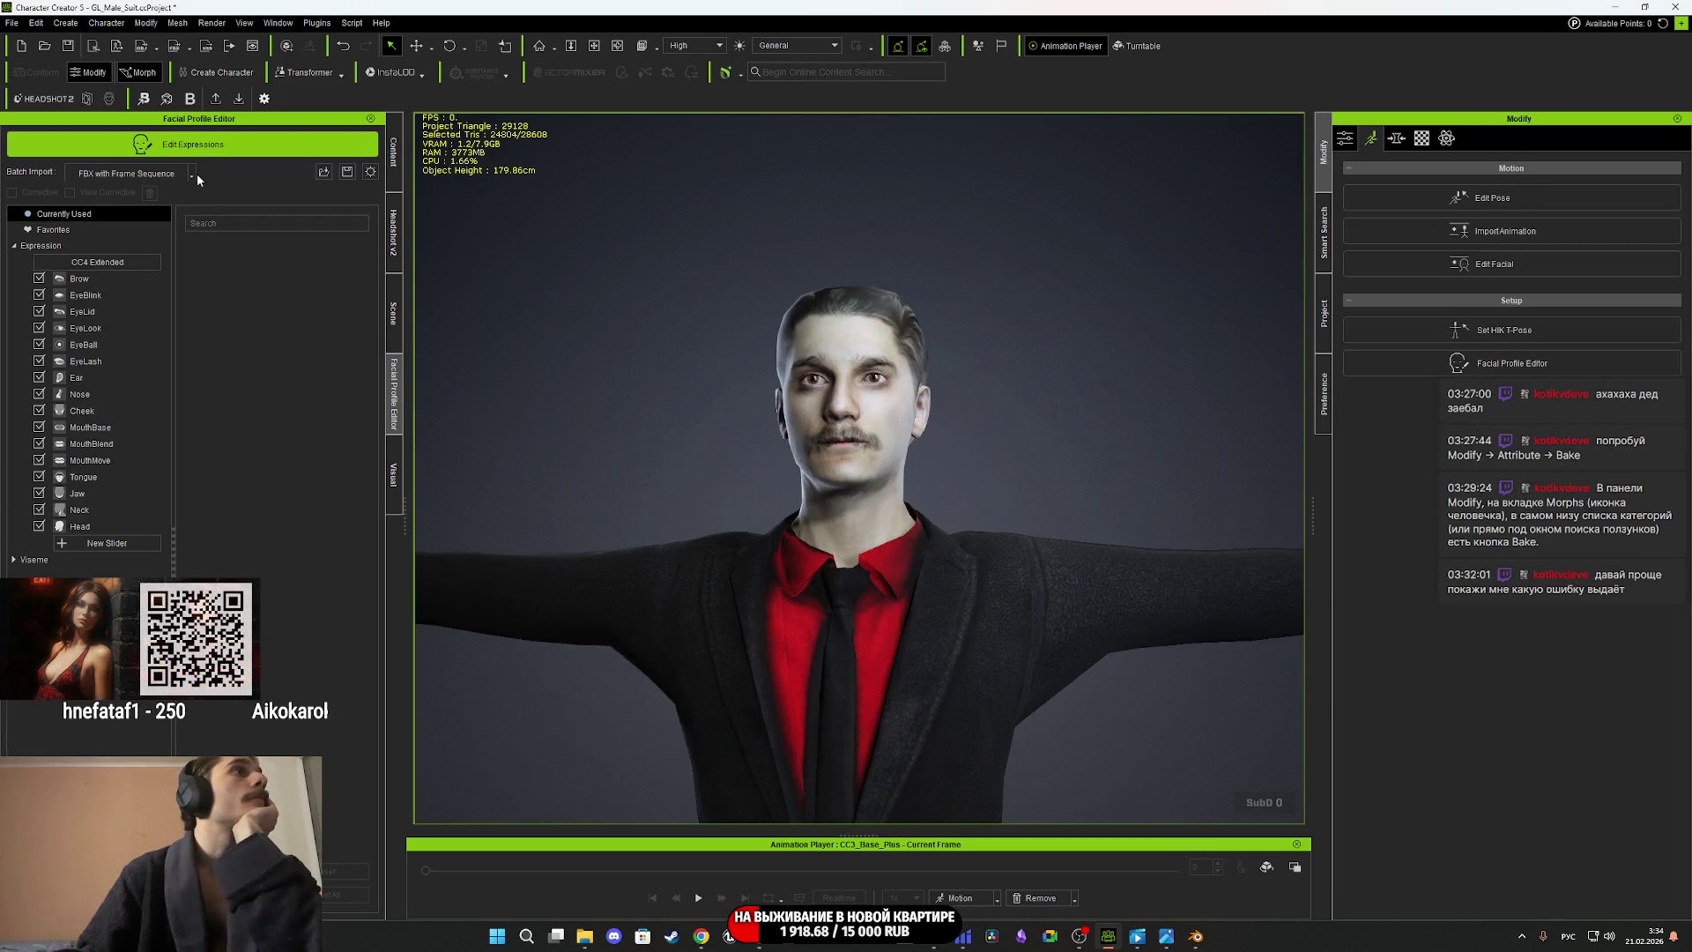
left_click(194, 175)
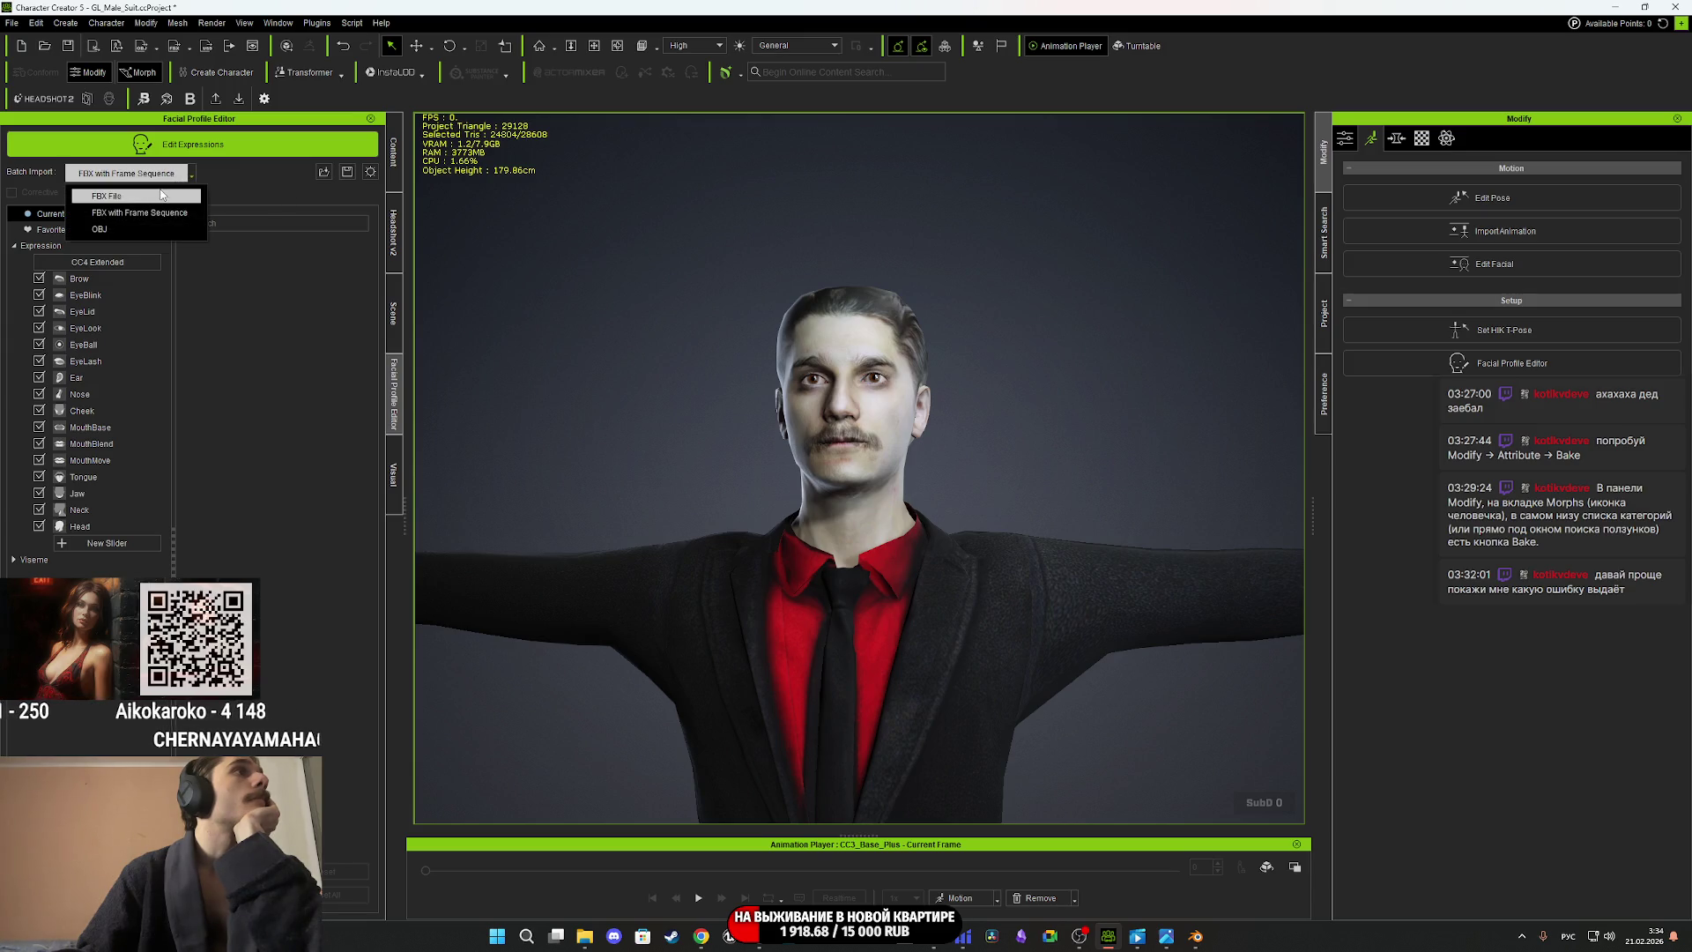
left_click(234, 358)
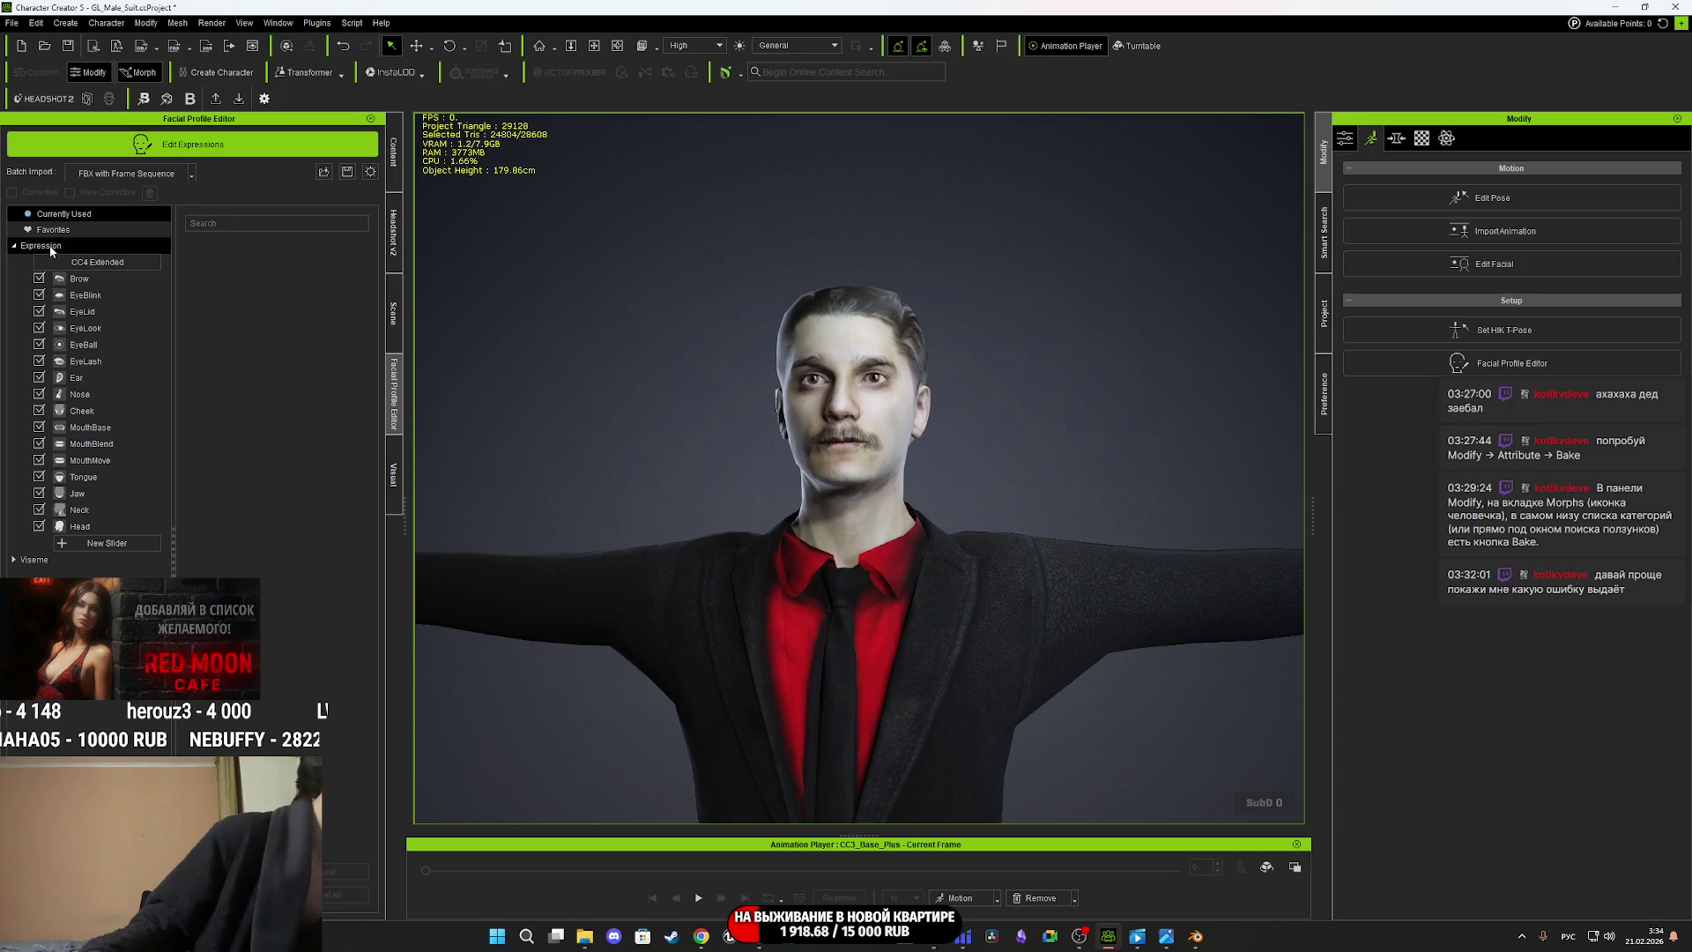
left_click(109, 214)
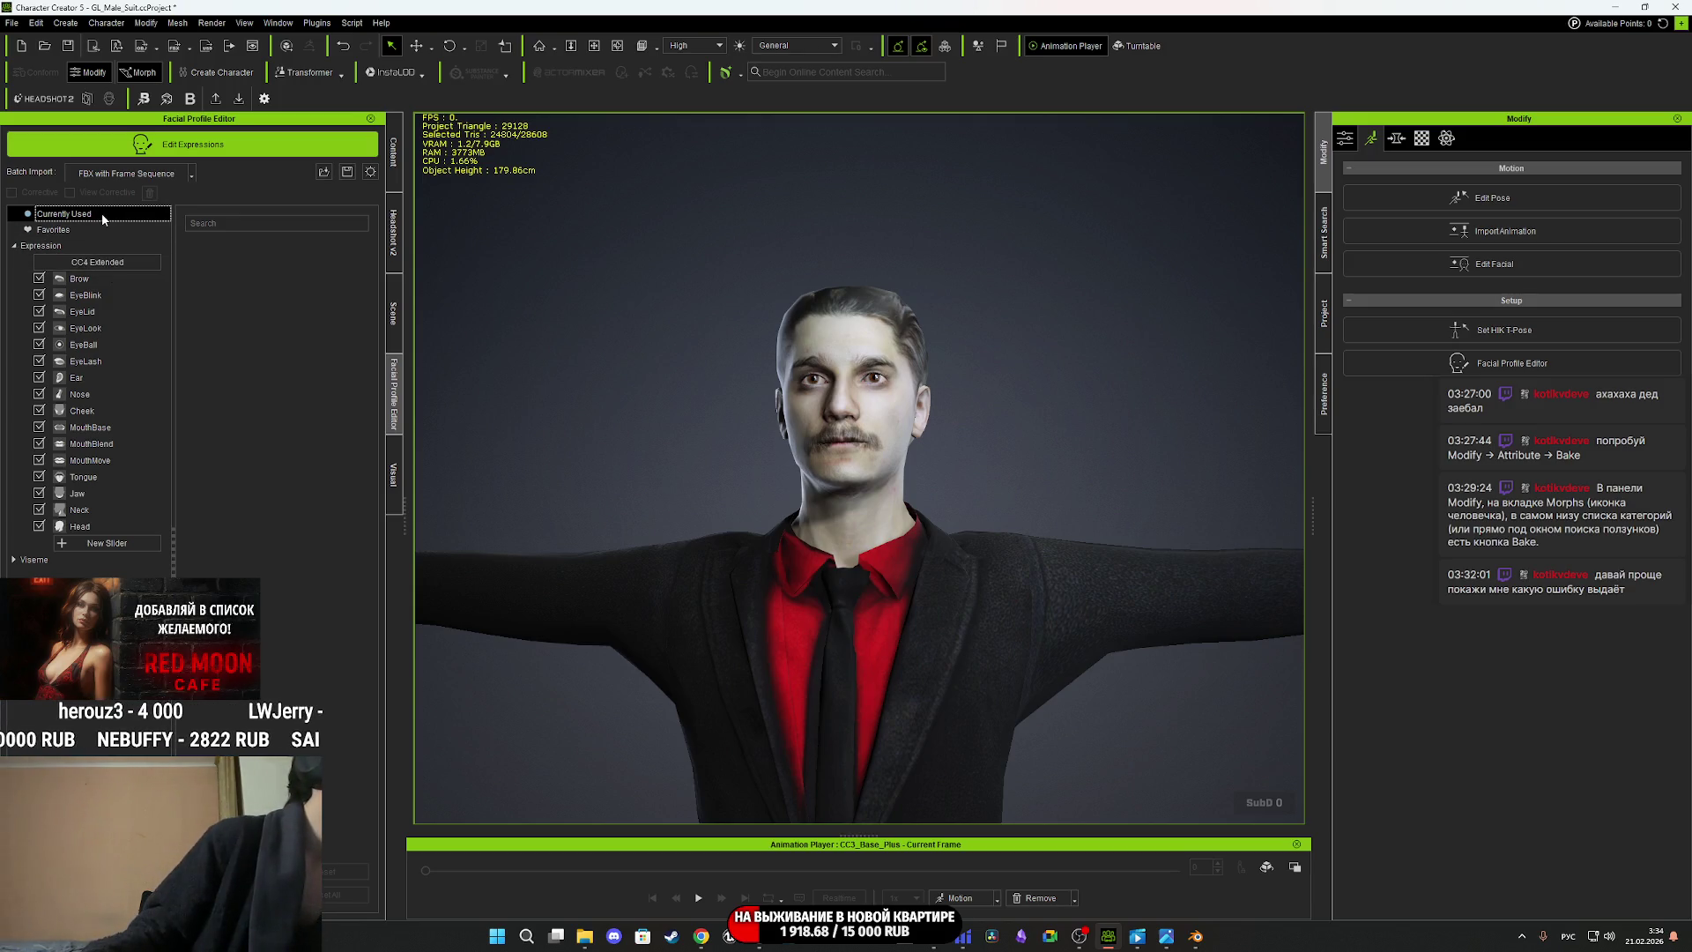
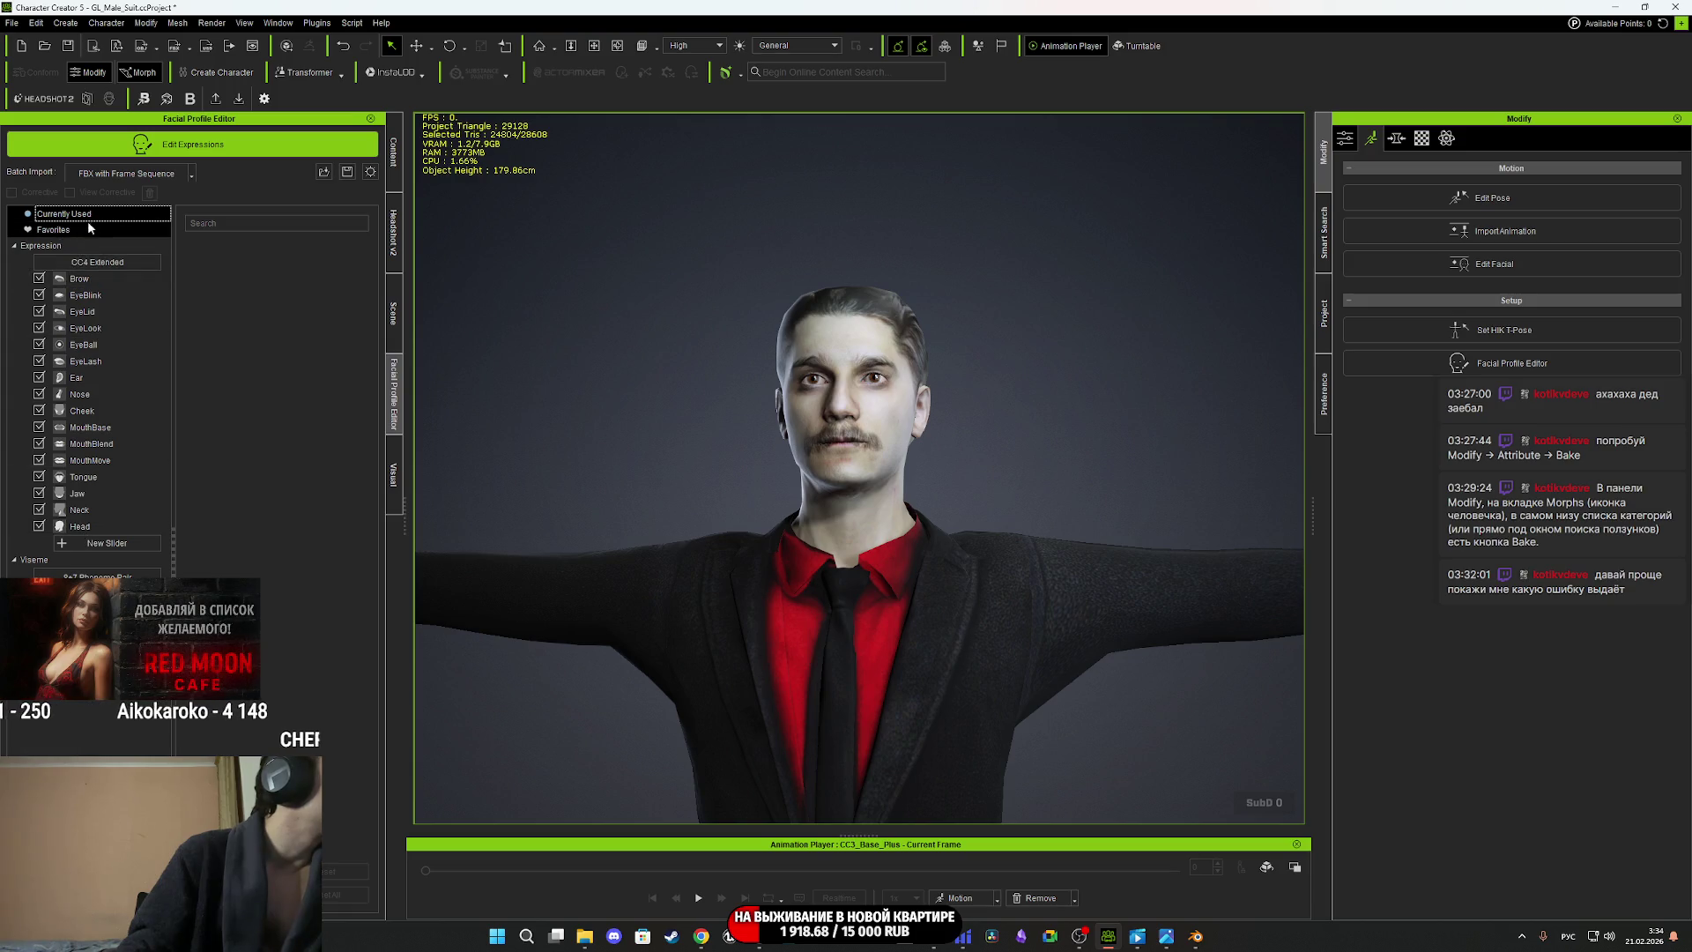
Try the FBX with Frame Sequence morph import, dismiss the bone errors, then choose FBX File.
left_click(191, 175)
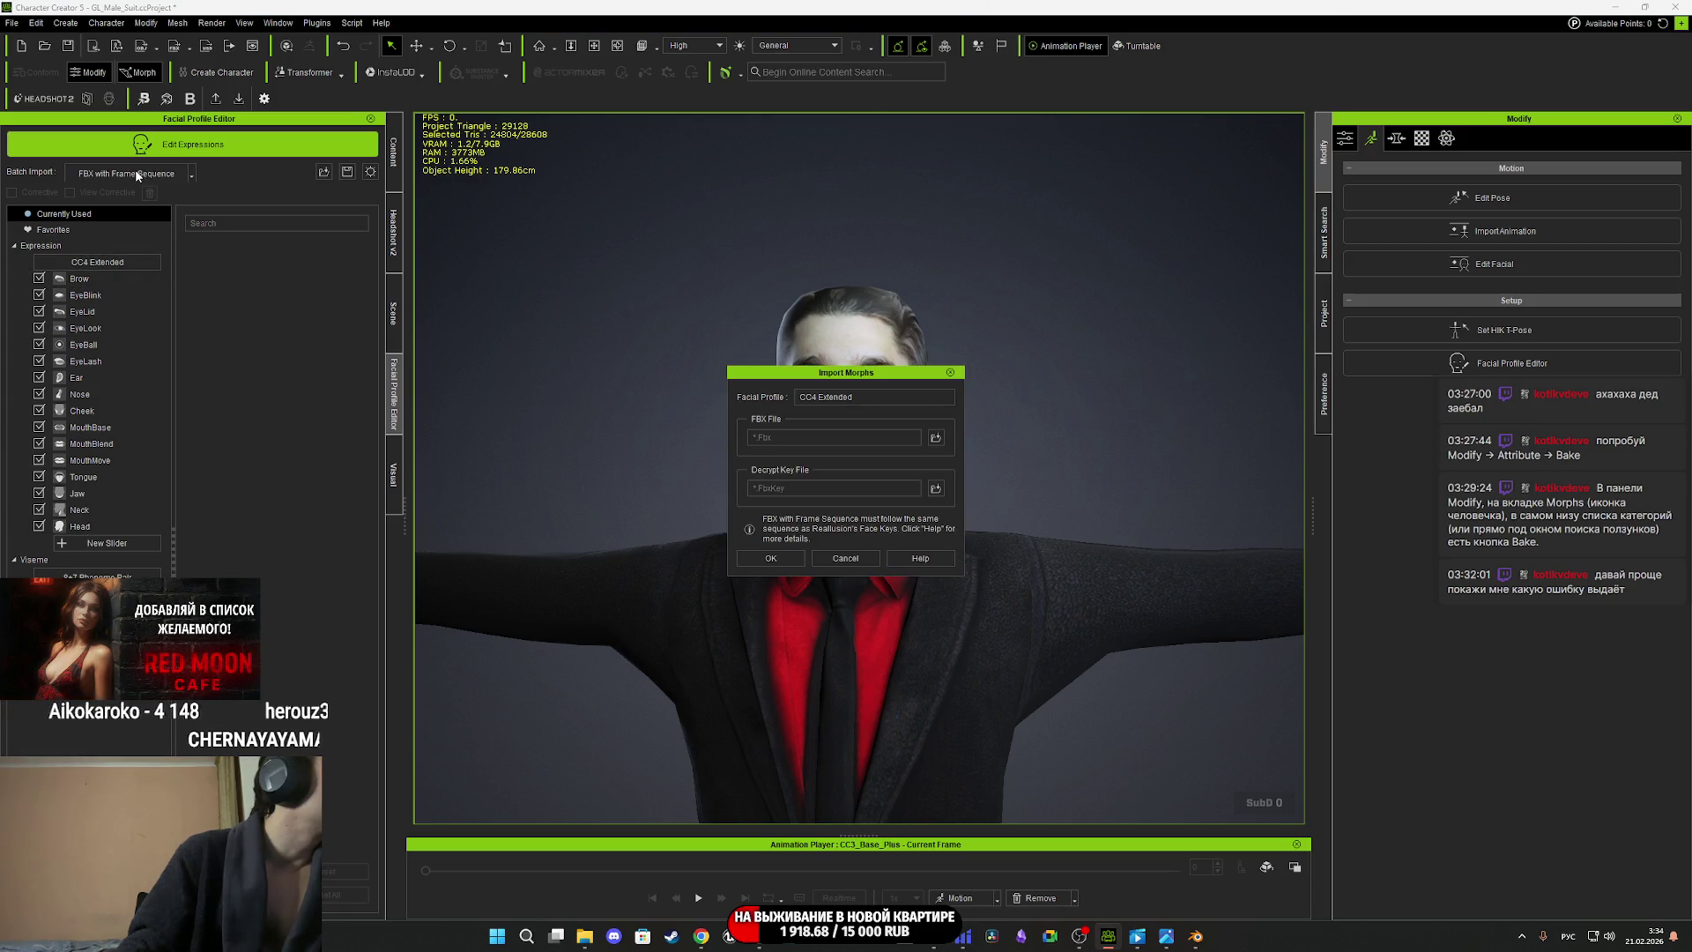
left_click(787, 559)
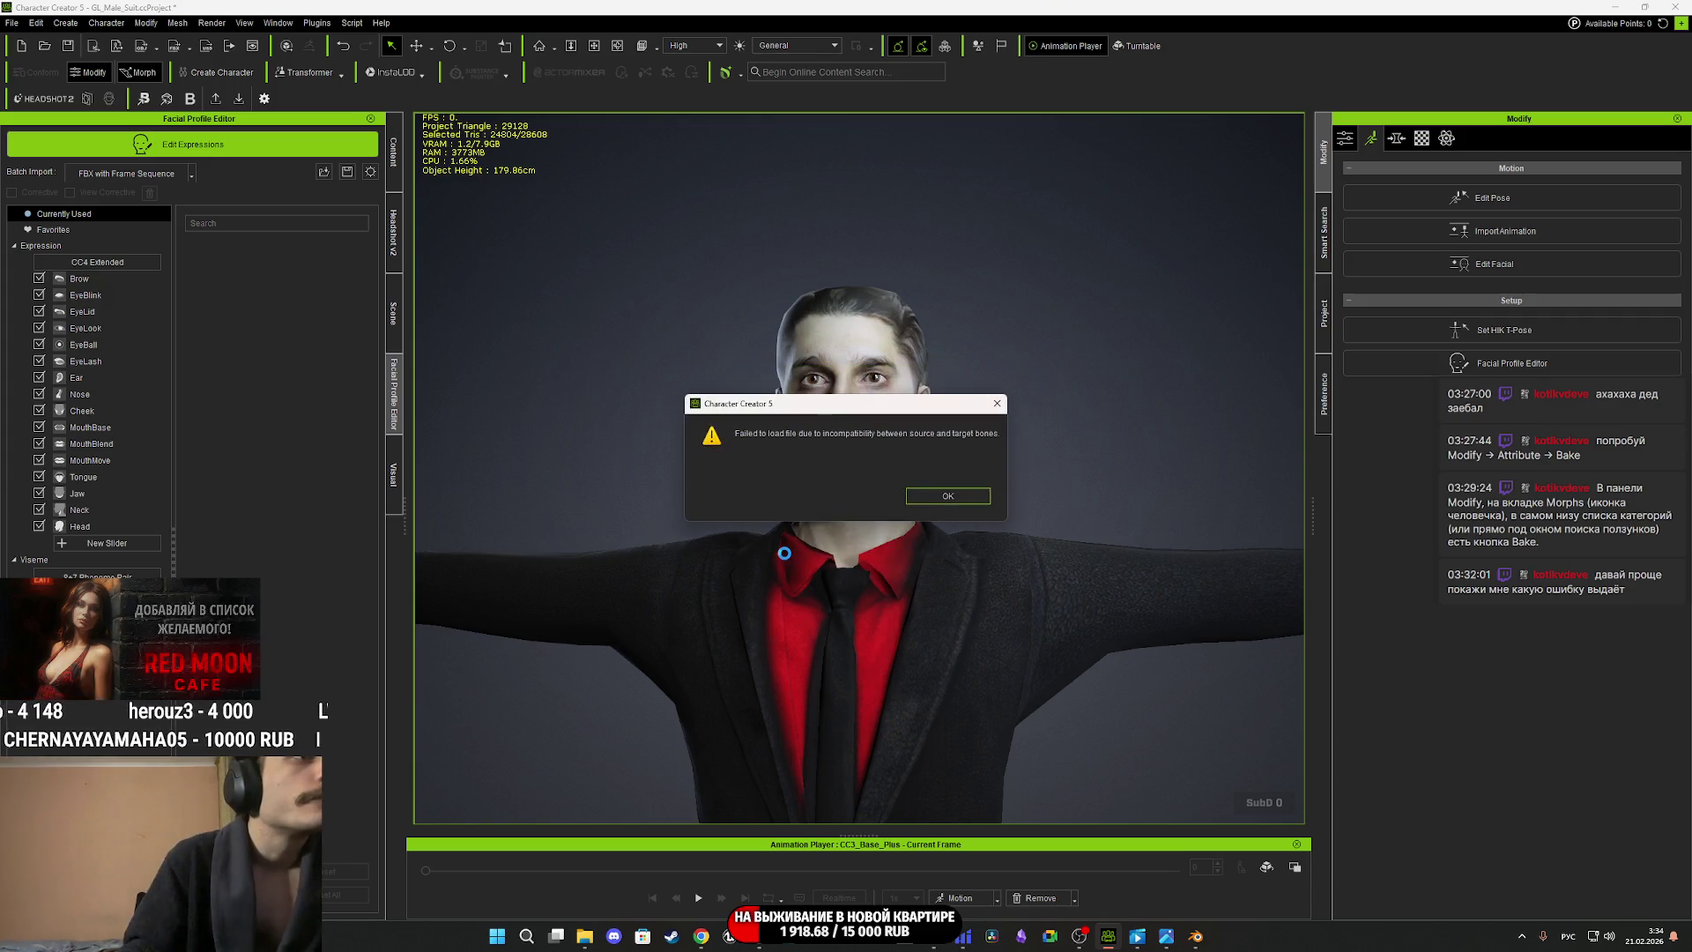
left_click(952, 499)
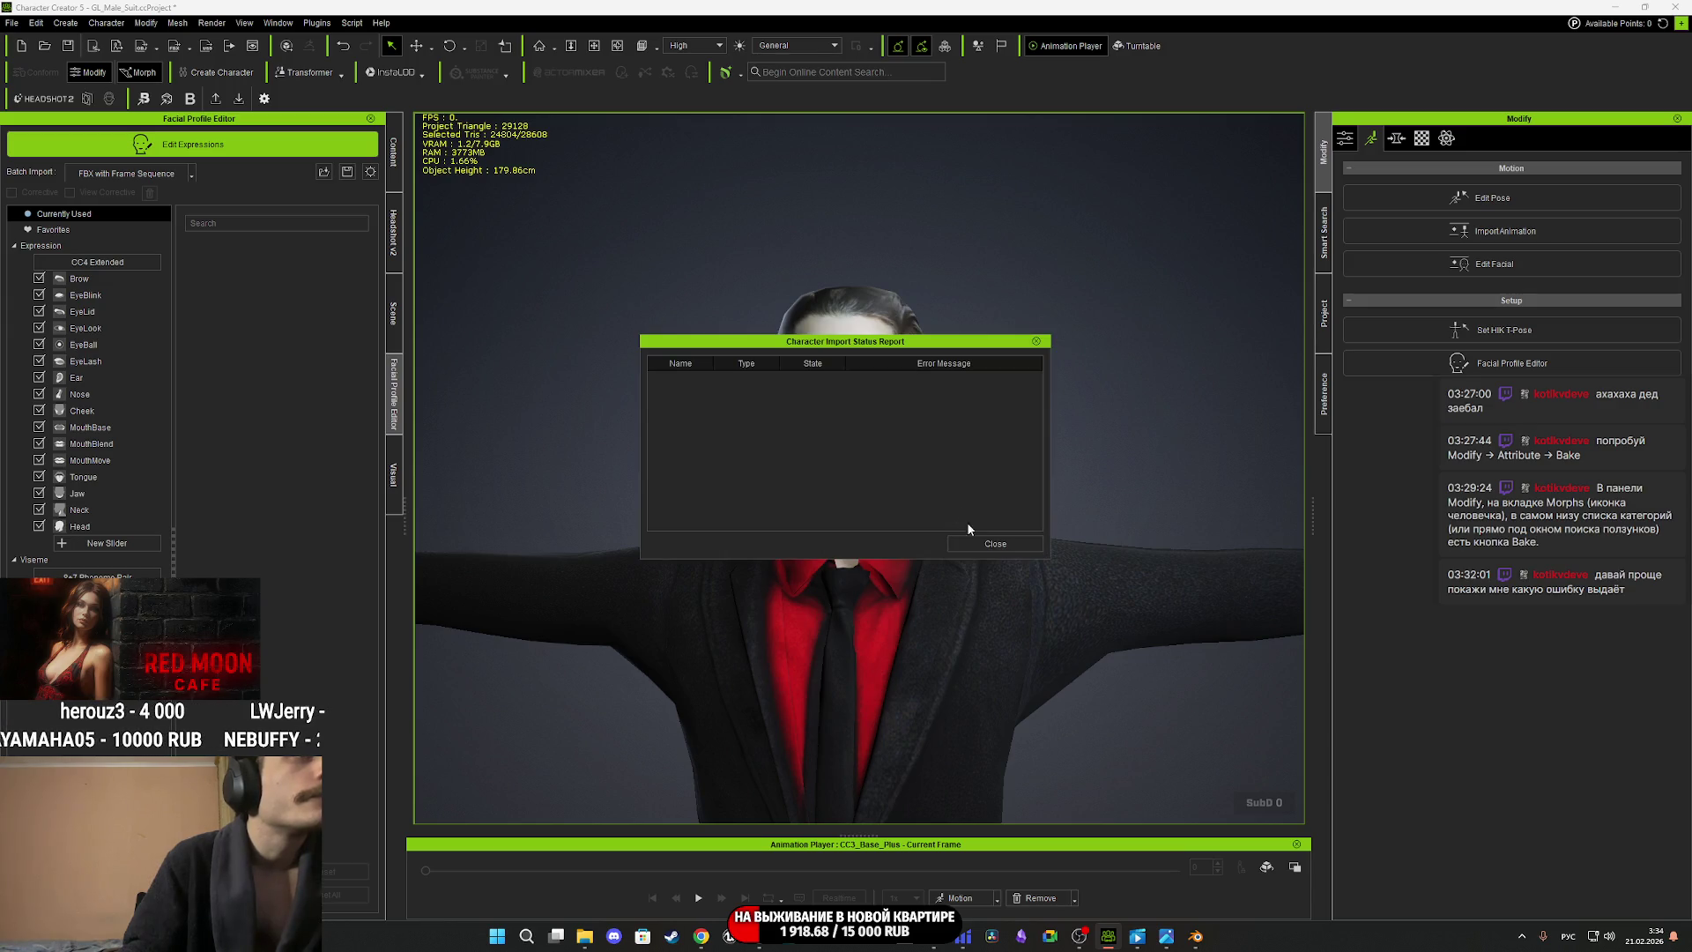
left_click(975, 544)
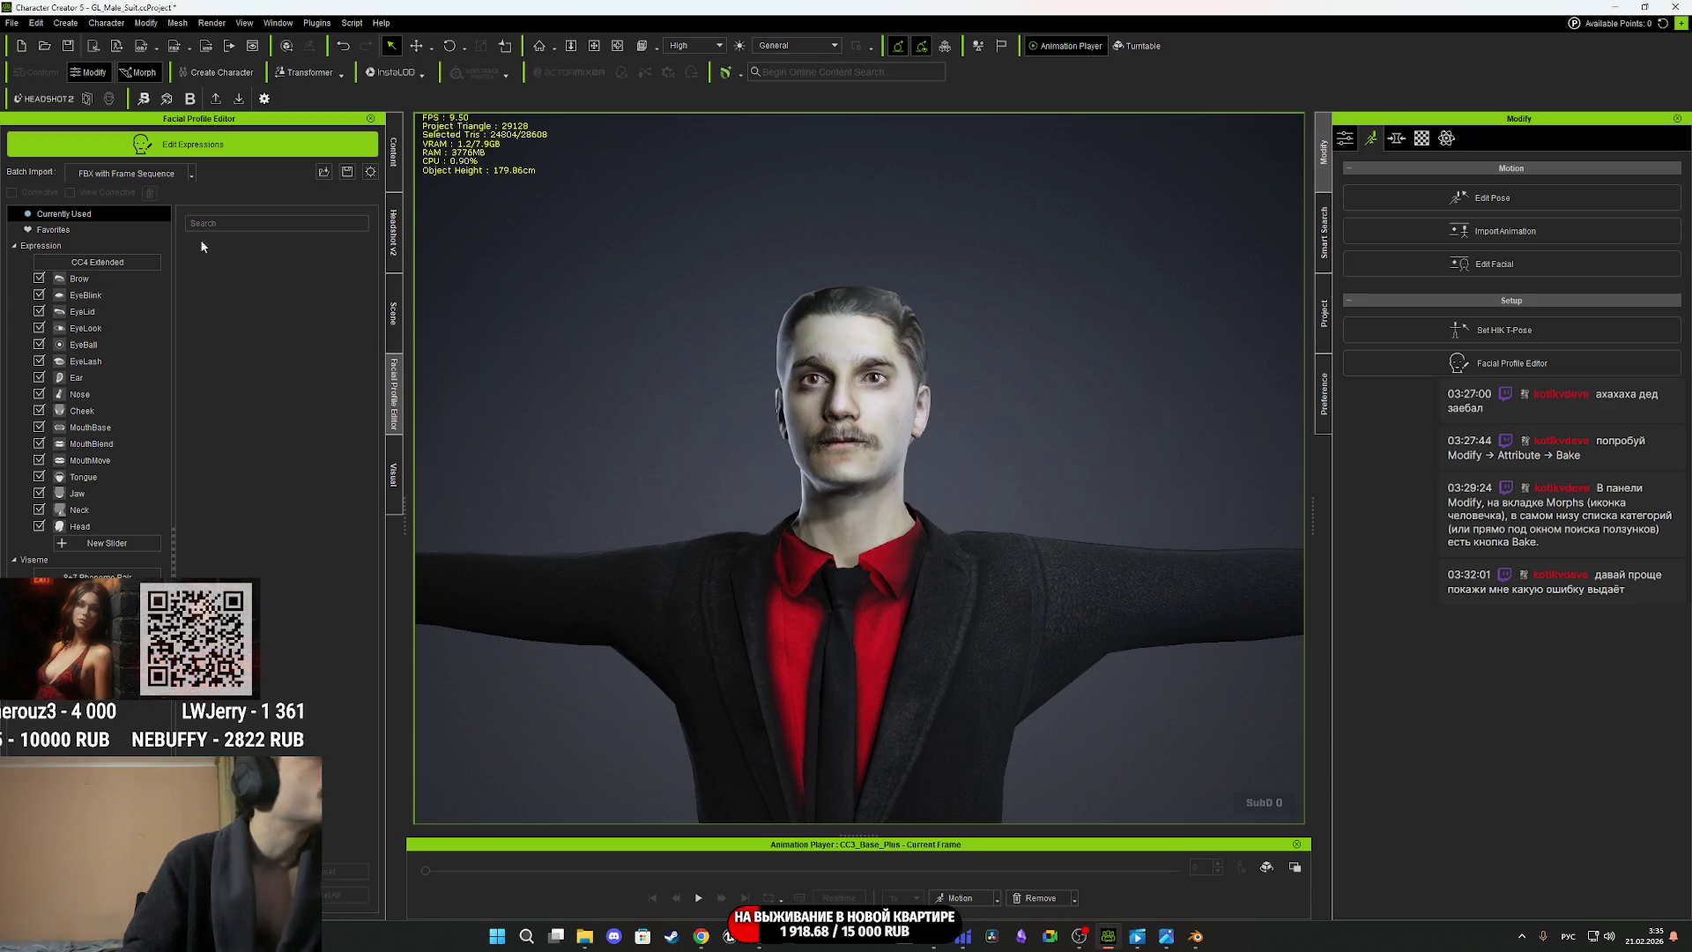
left_click(188, 173)
left_click(167, 196)
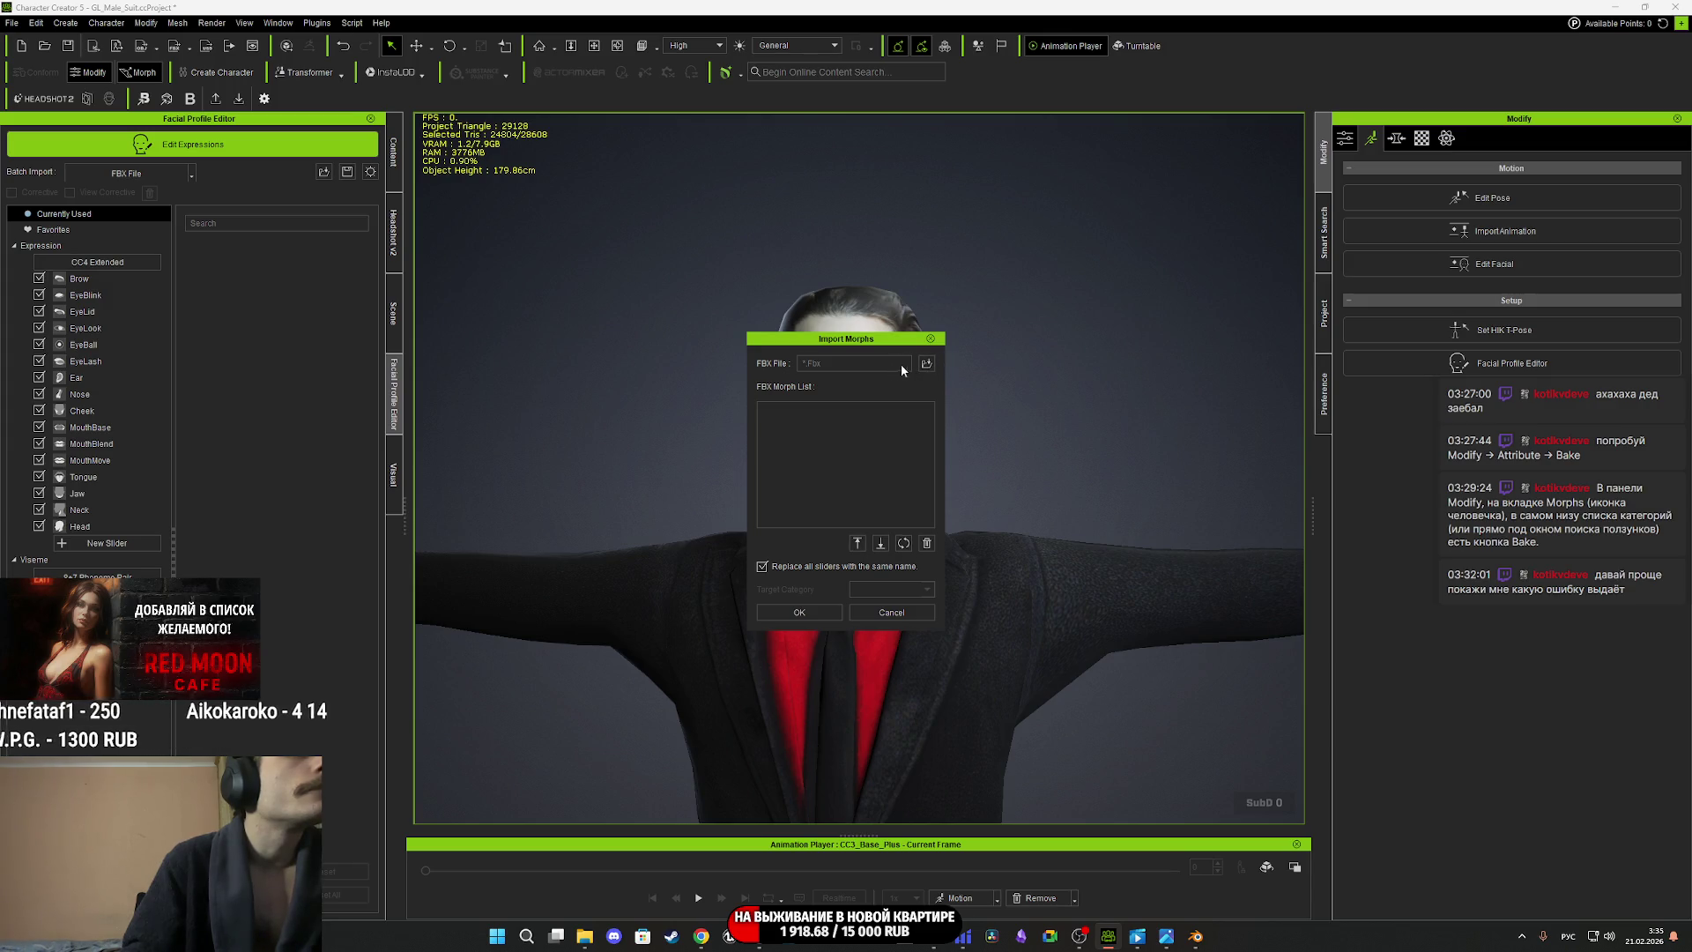
left_click(925, 364)
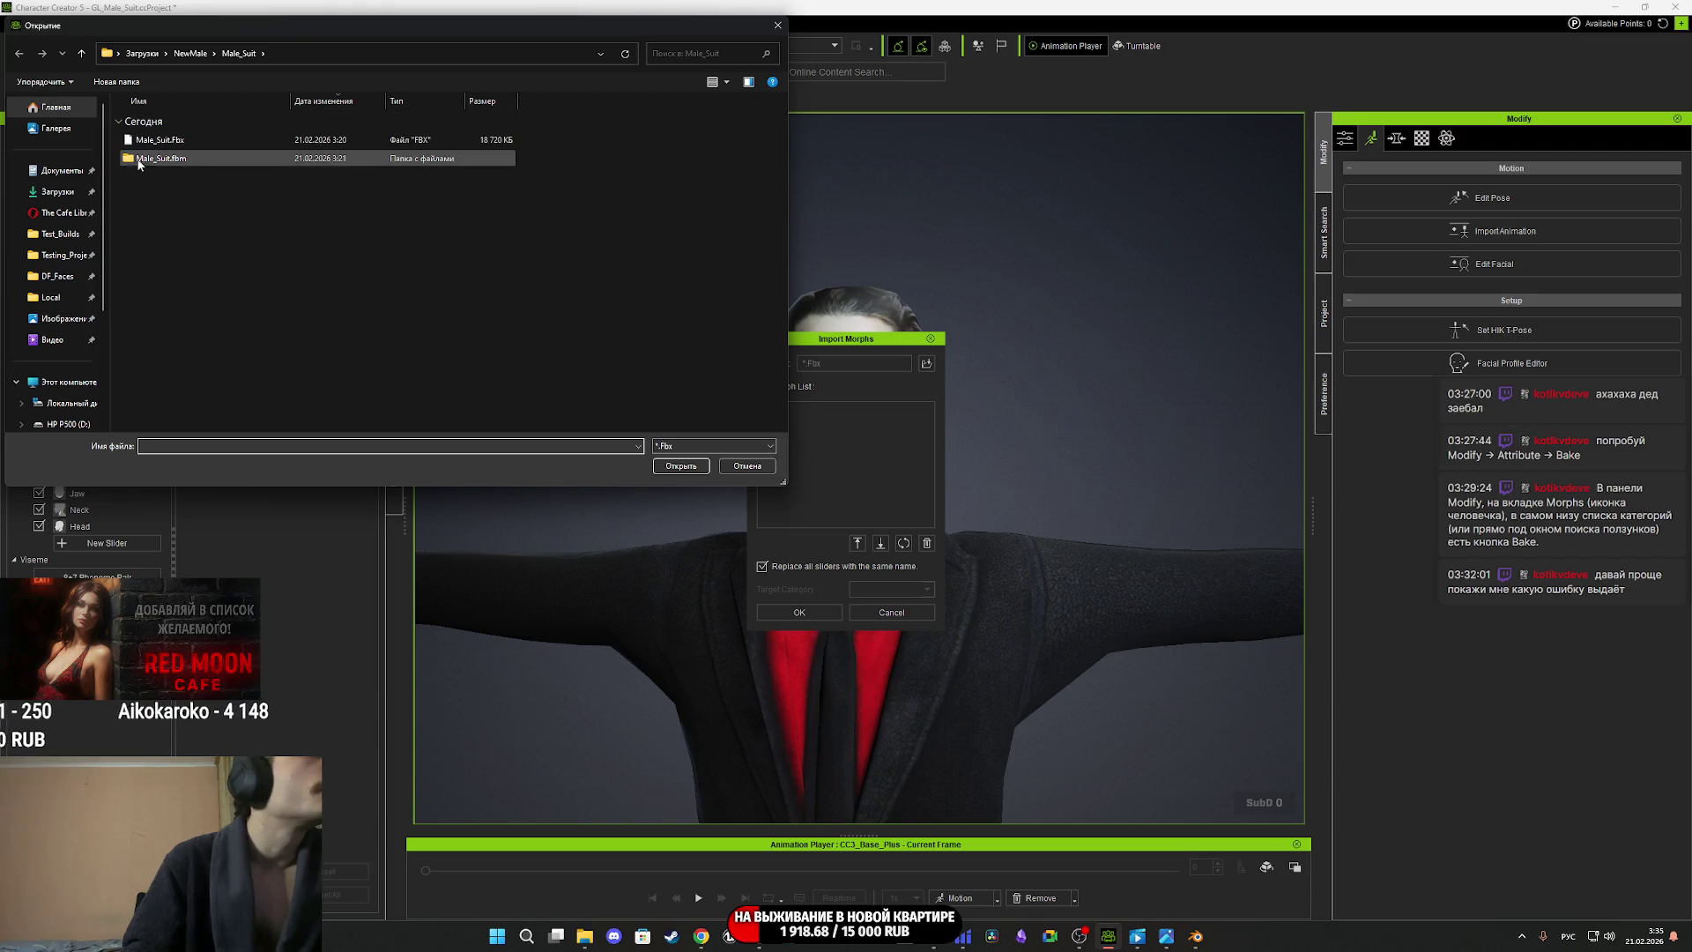
left_click(58, 191)
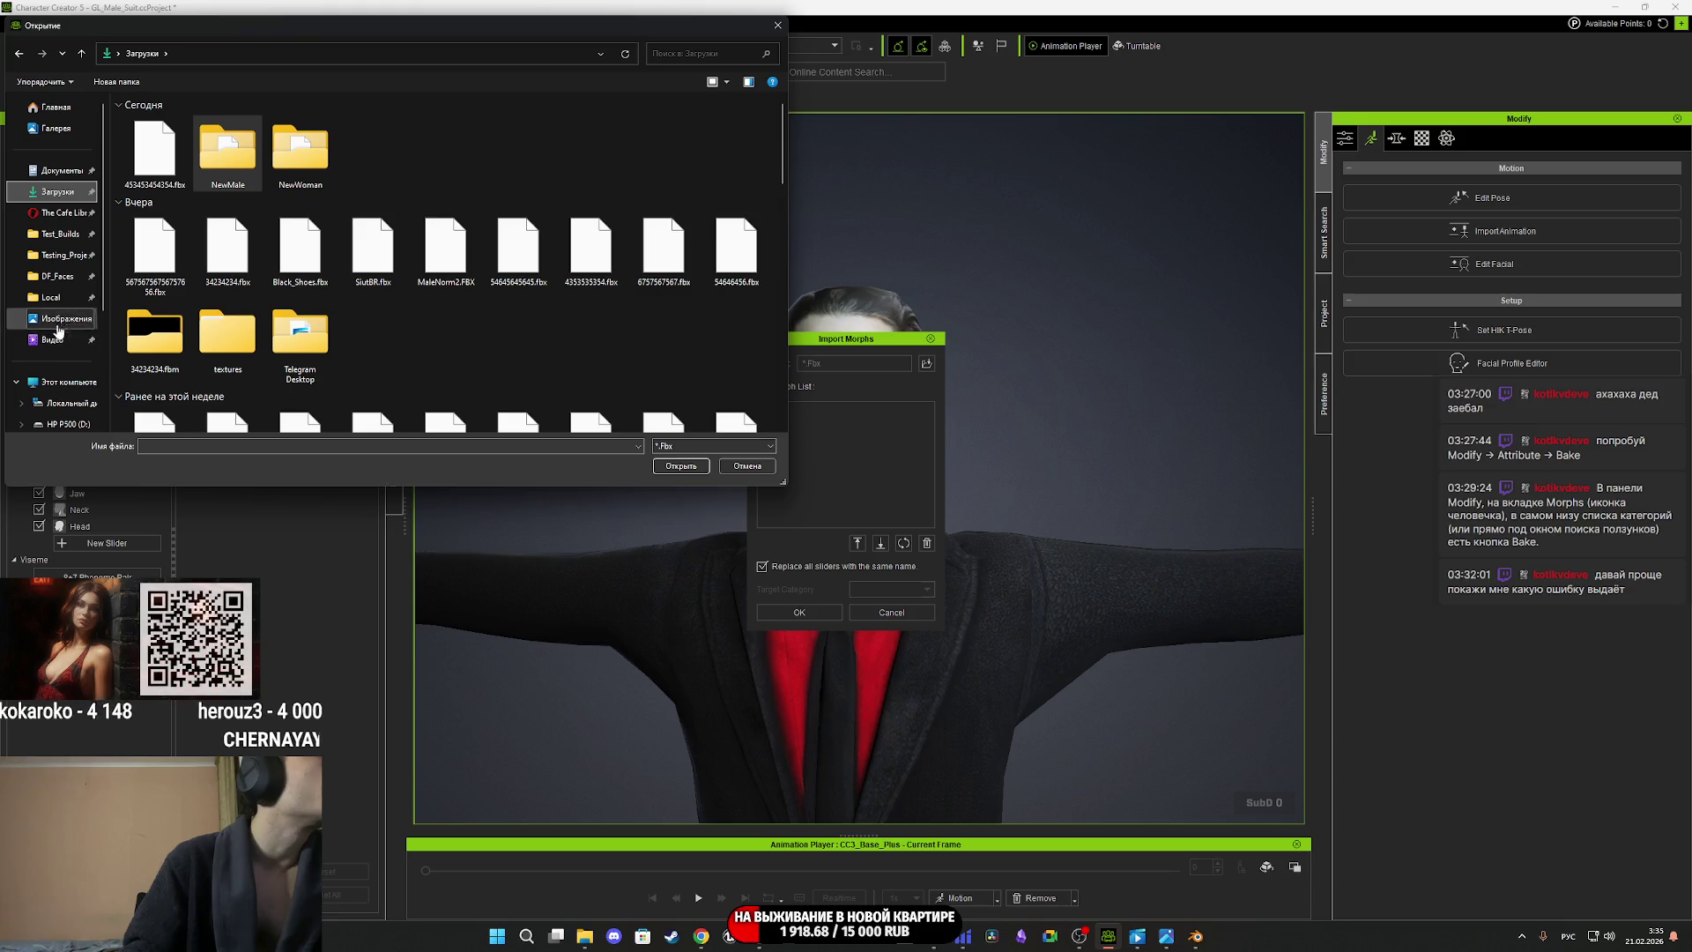
scroll(64, 344, "down", 3)
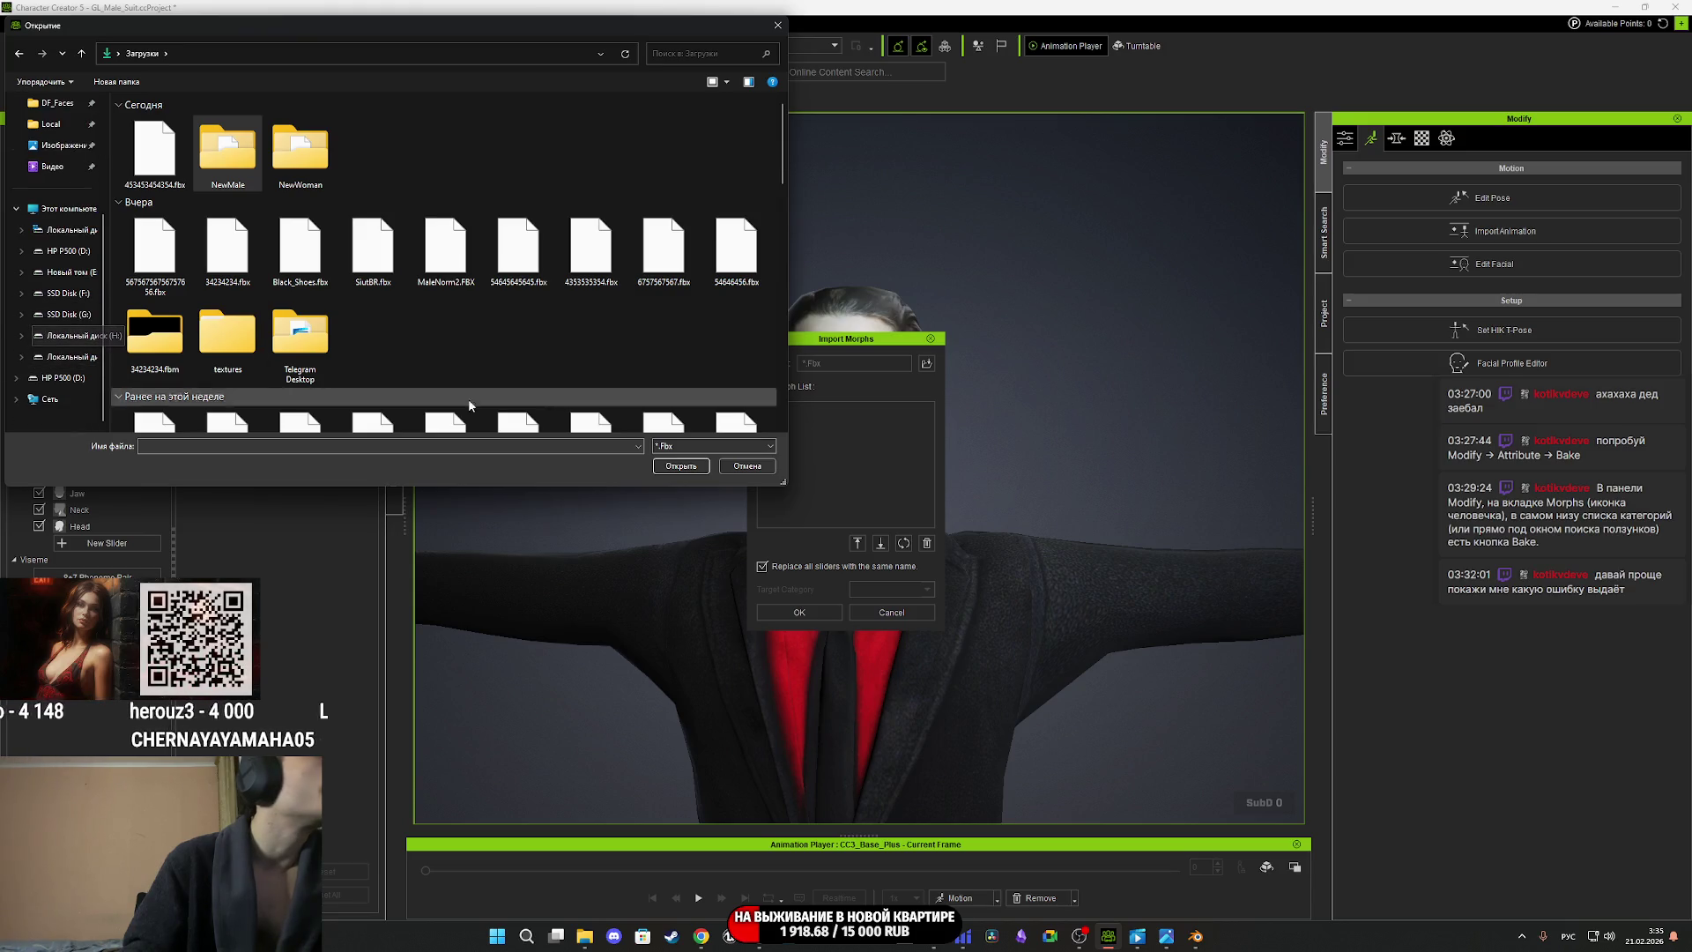
left_click(747, 465)
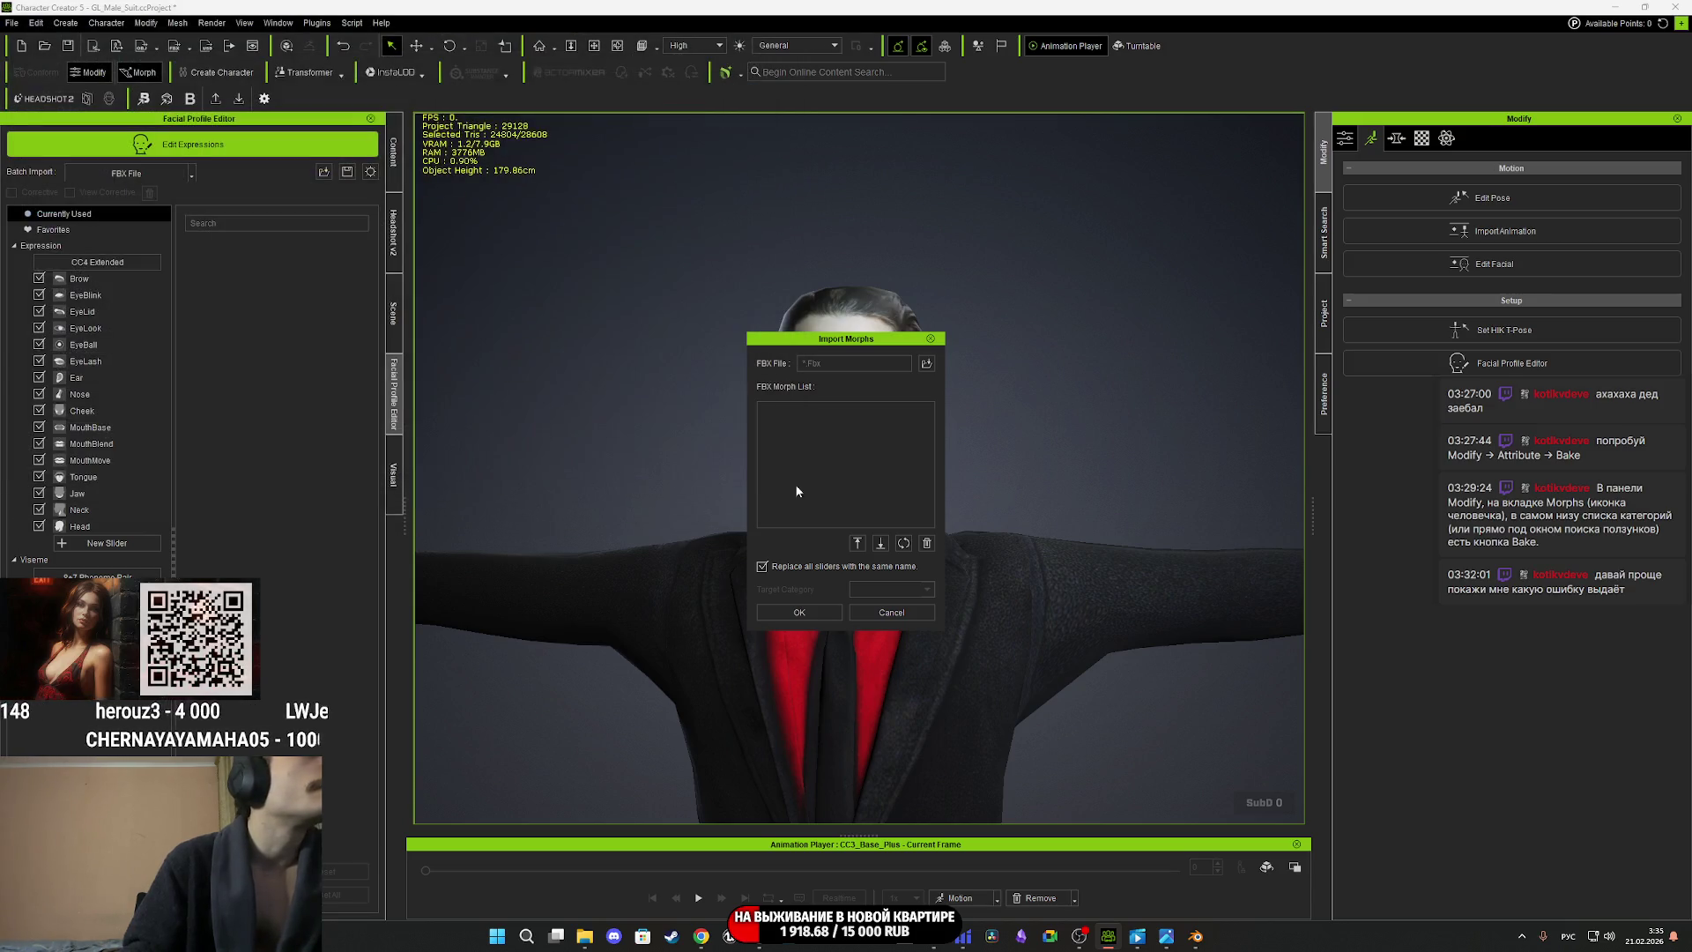
left_click(890, 613)
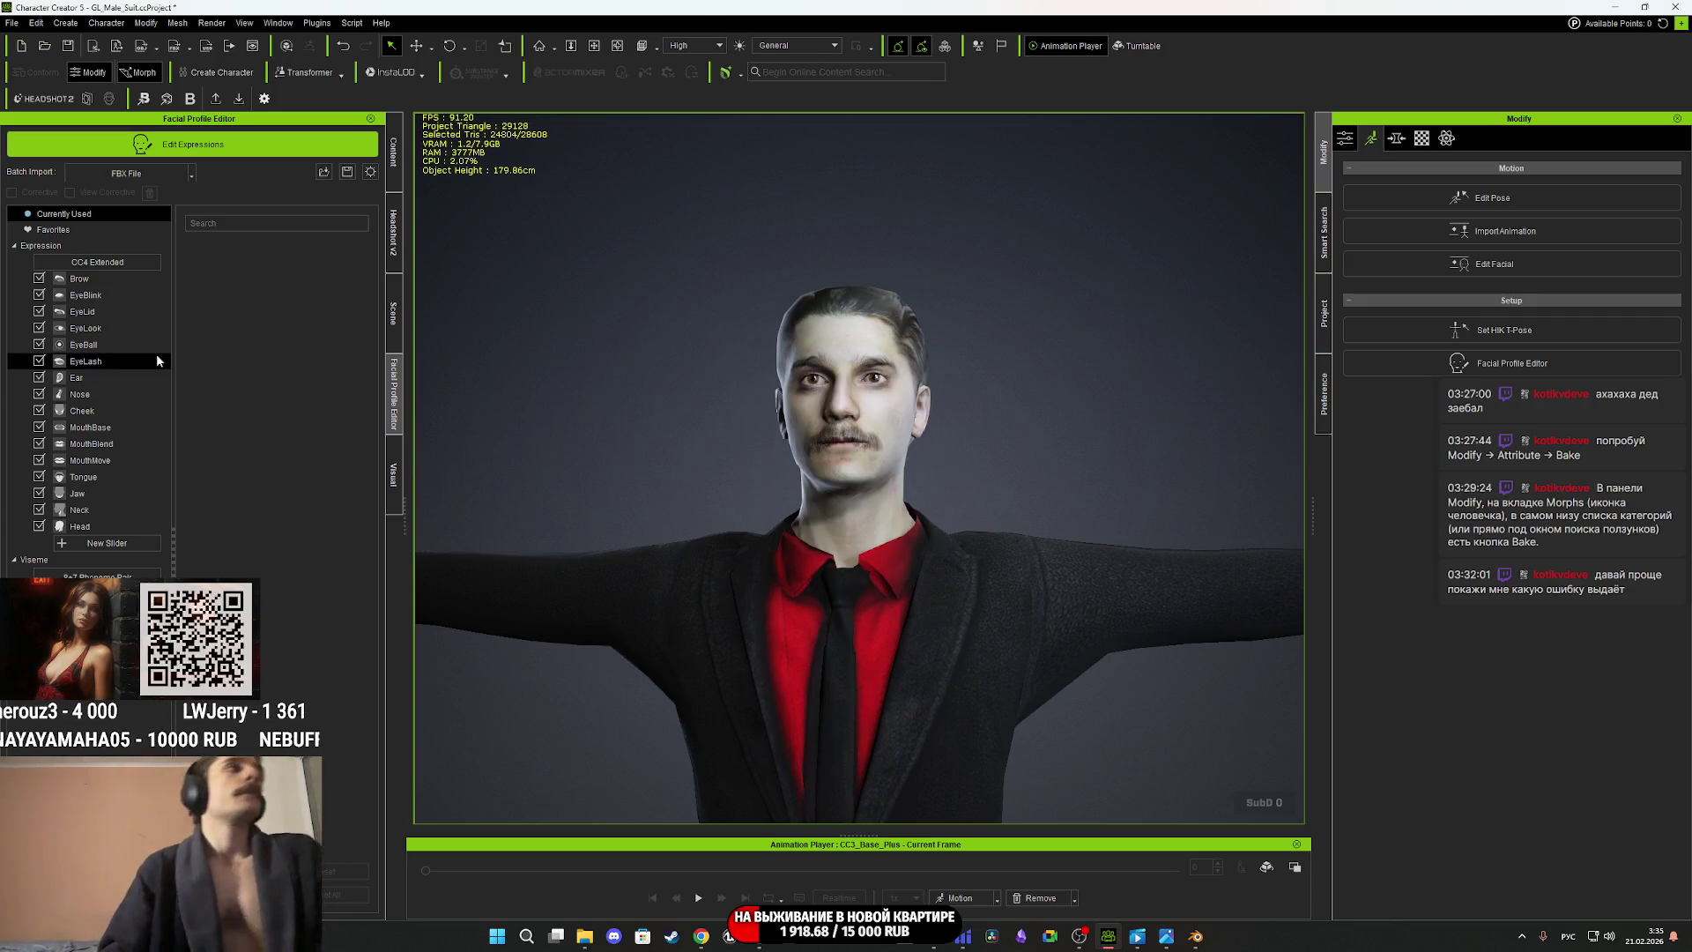
Load MaleFP.ccFacialProfile with Standard, Custom Expression and Viseme checked, and apply it.
left_click(324, 174)
left_click(599, 312)
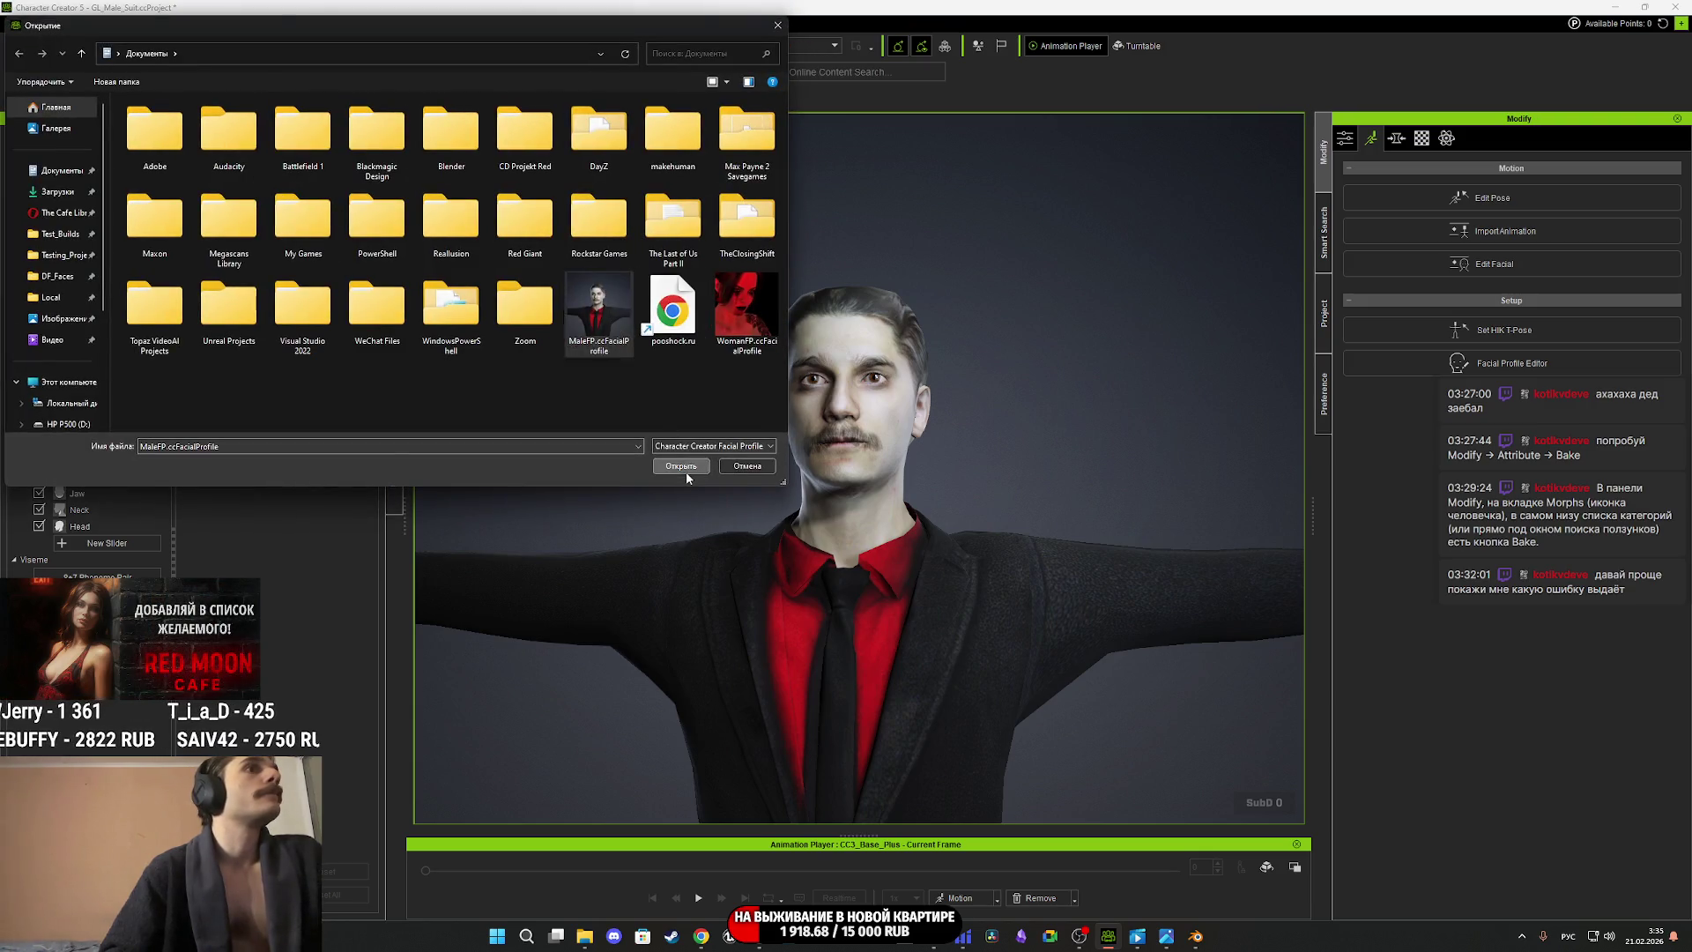
left_click(686, 471)
scroll(846, 485, "down", 10)
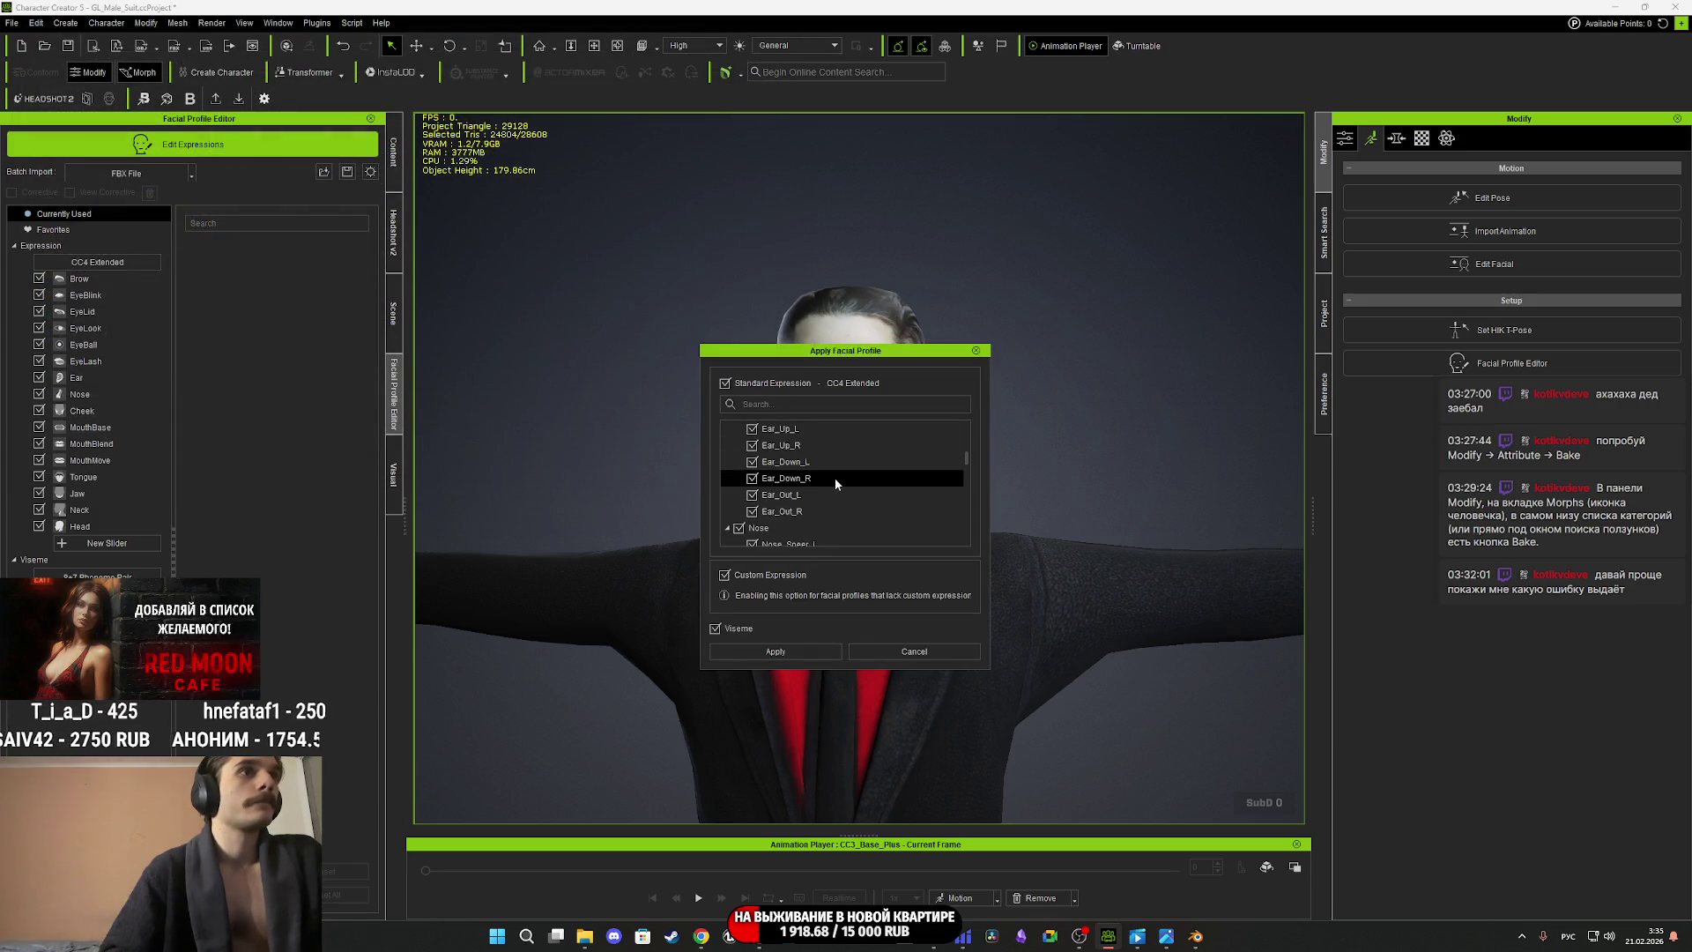
left_click_drag(968, 462, 961, 543)
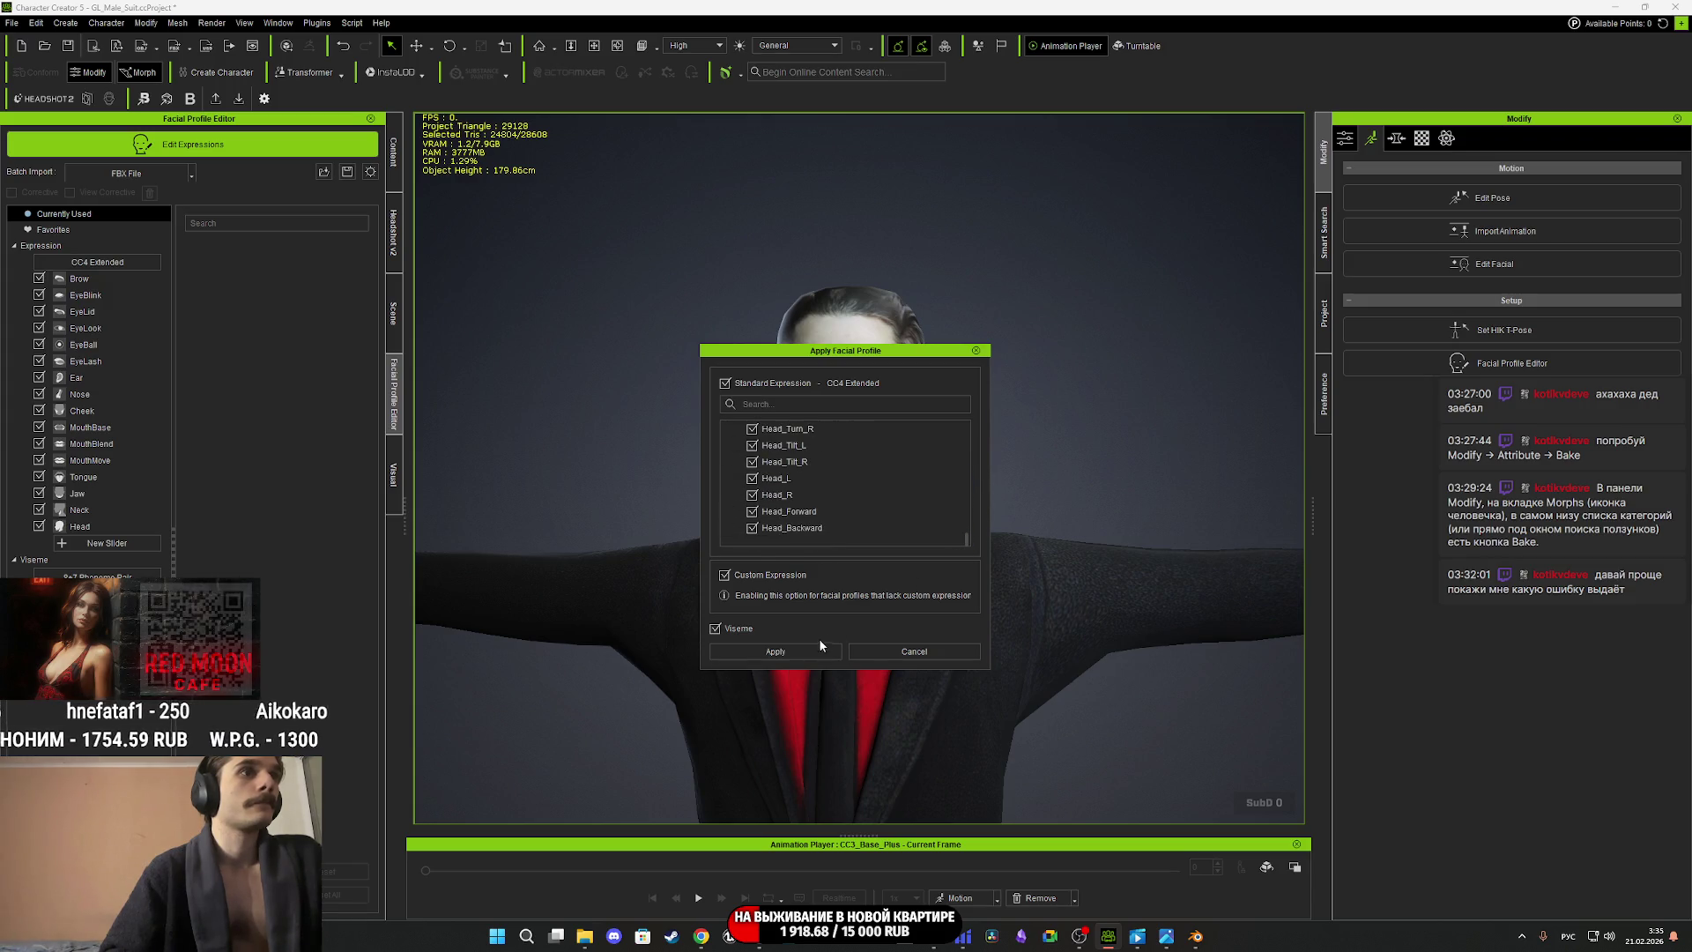
left_click(776, 652)
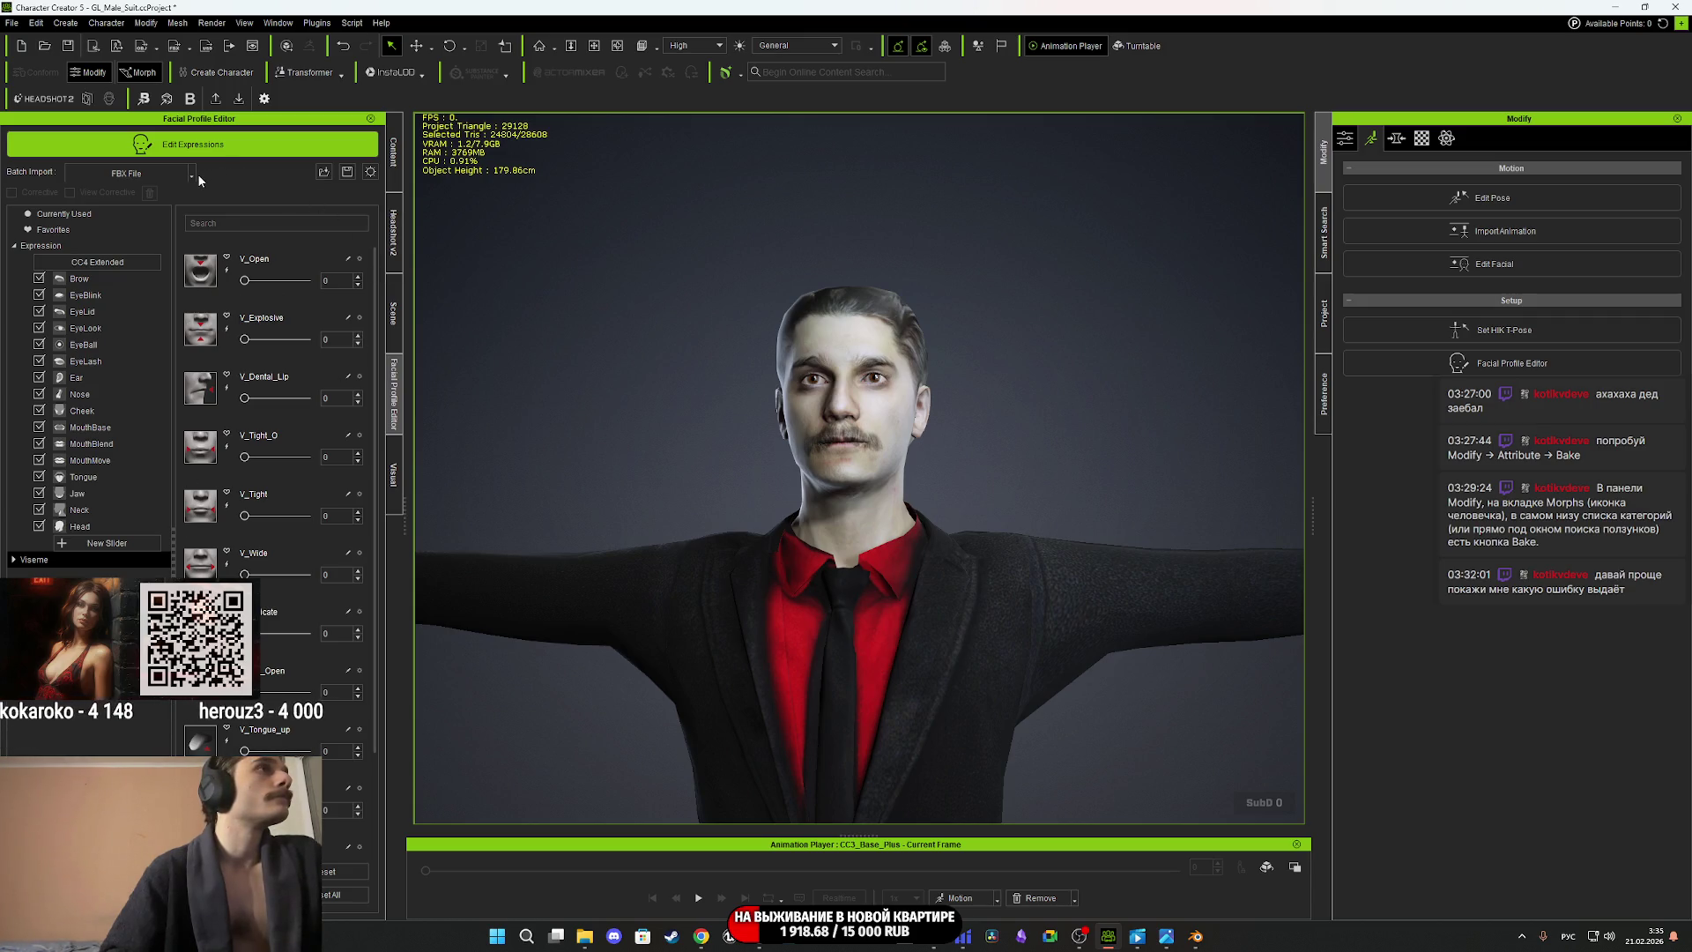
Cancel the FBX File morph import without loading anything and bring up the browser's YouTube tab.
left_click(163, 176)
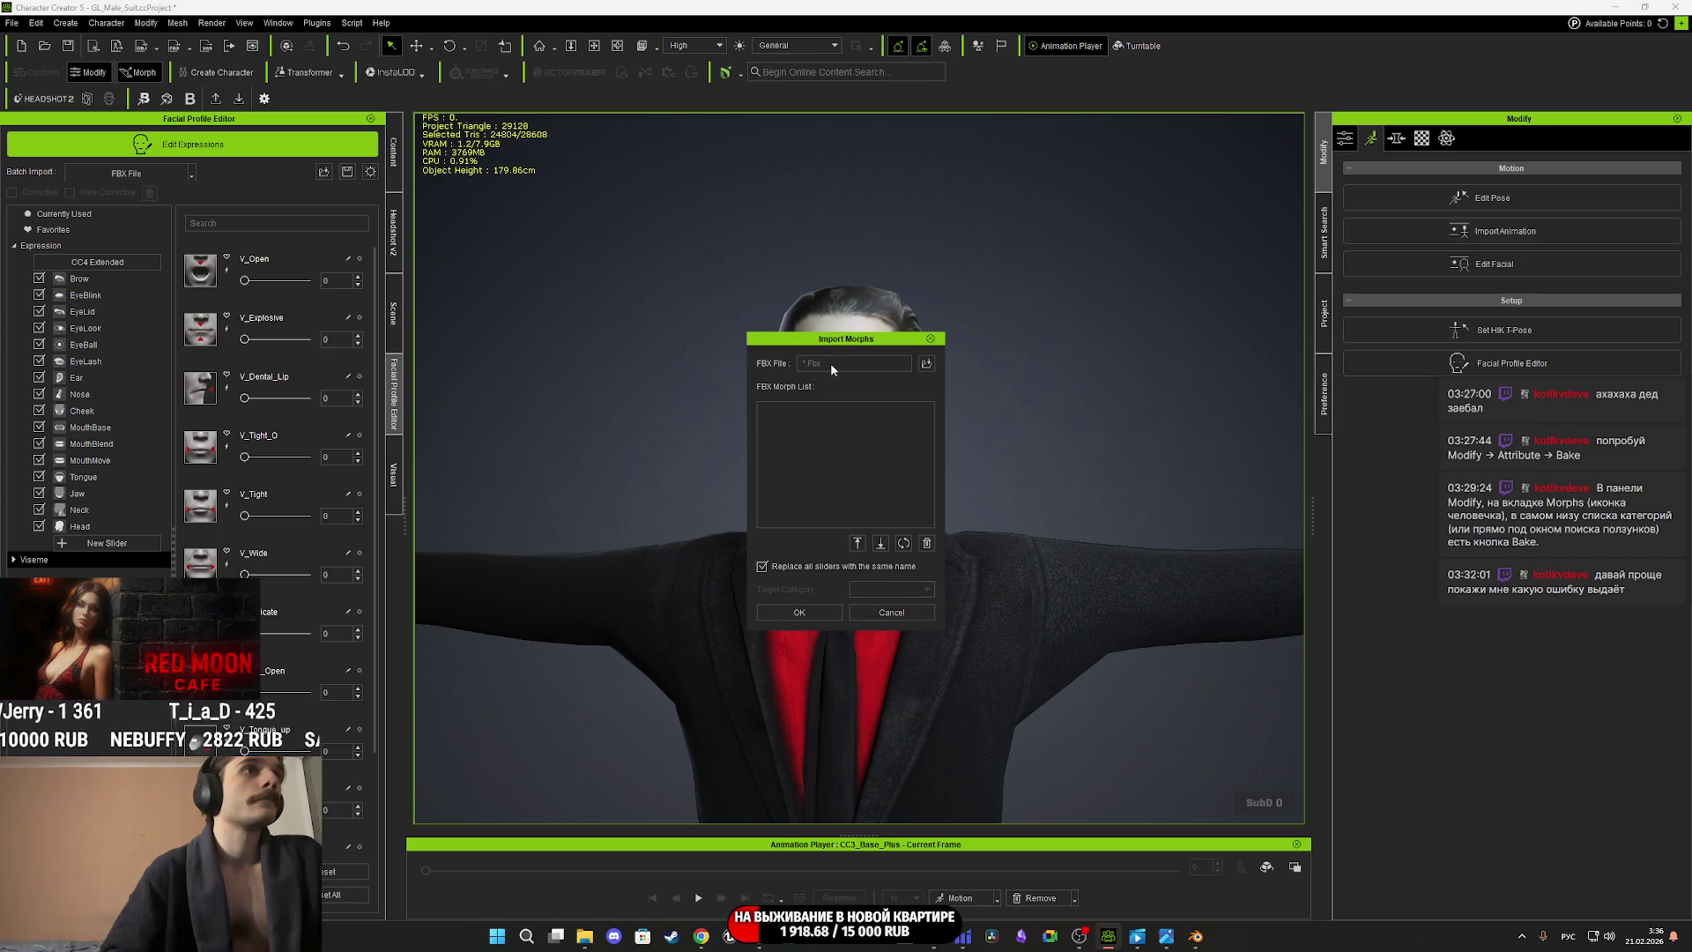
left_click(932, 339)
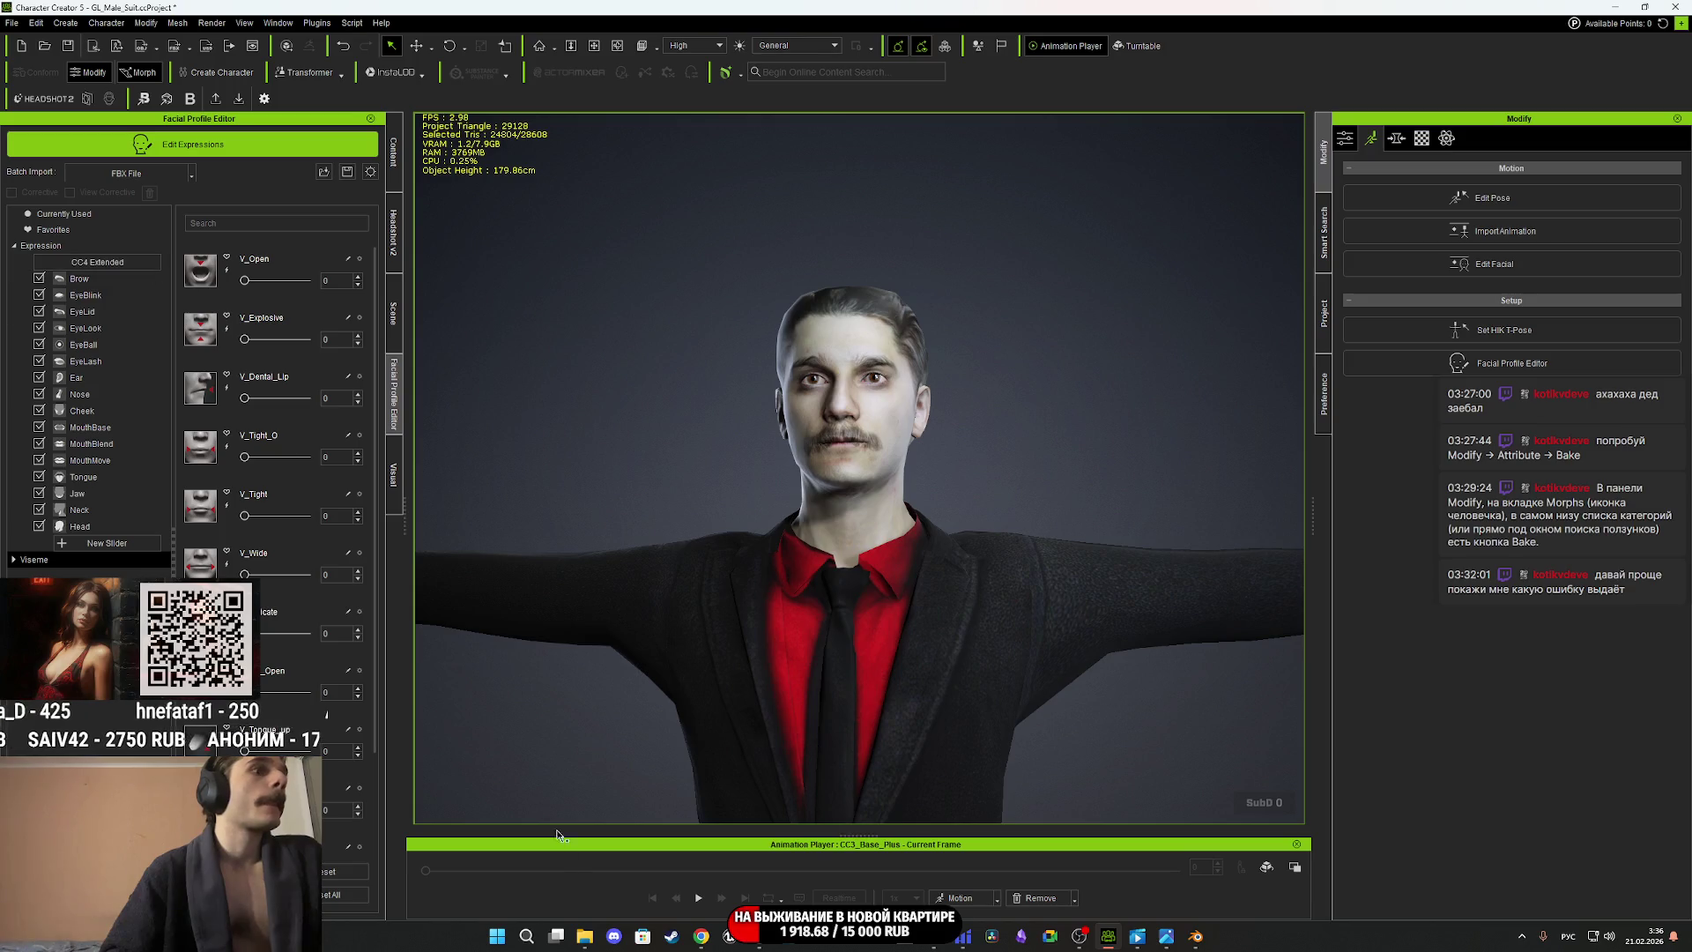
left_click(710, 945)
key("ctrl+shift+Tab")
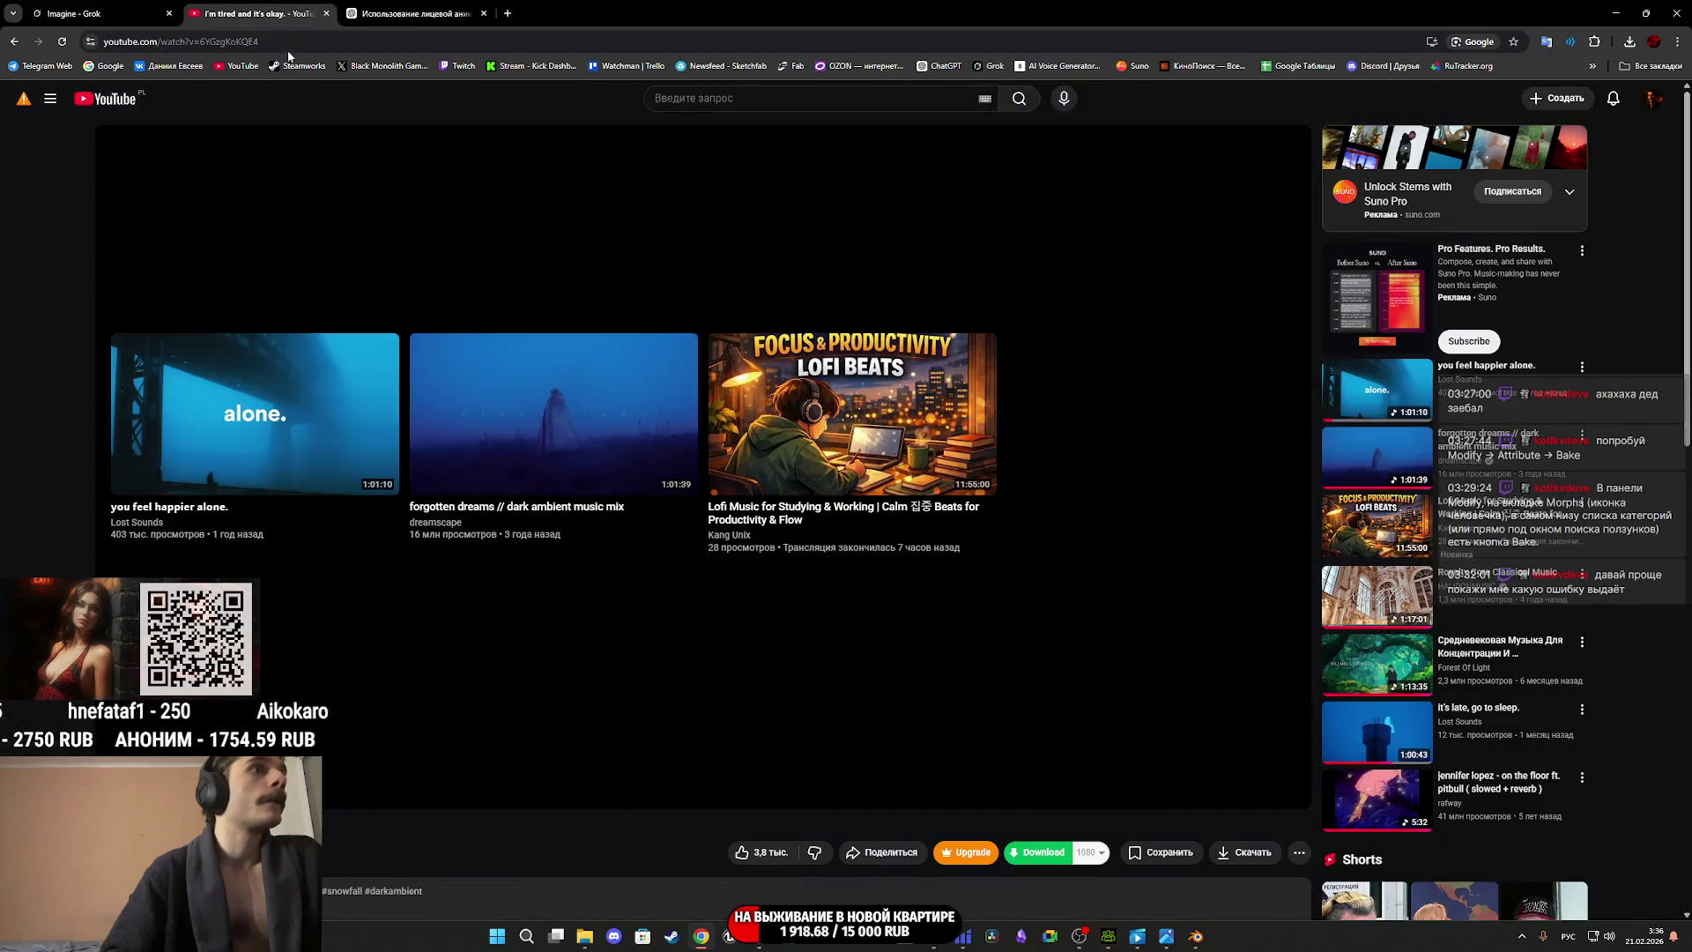
Start the "you feel happier alone." video and go back to the ChatGPT conversation.
left_click(317, 389)
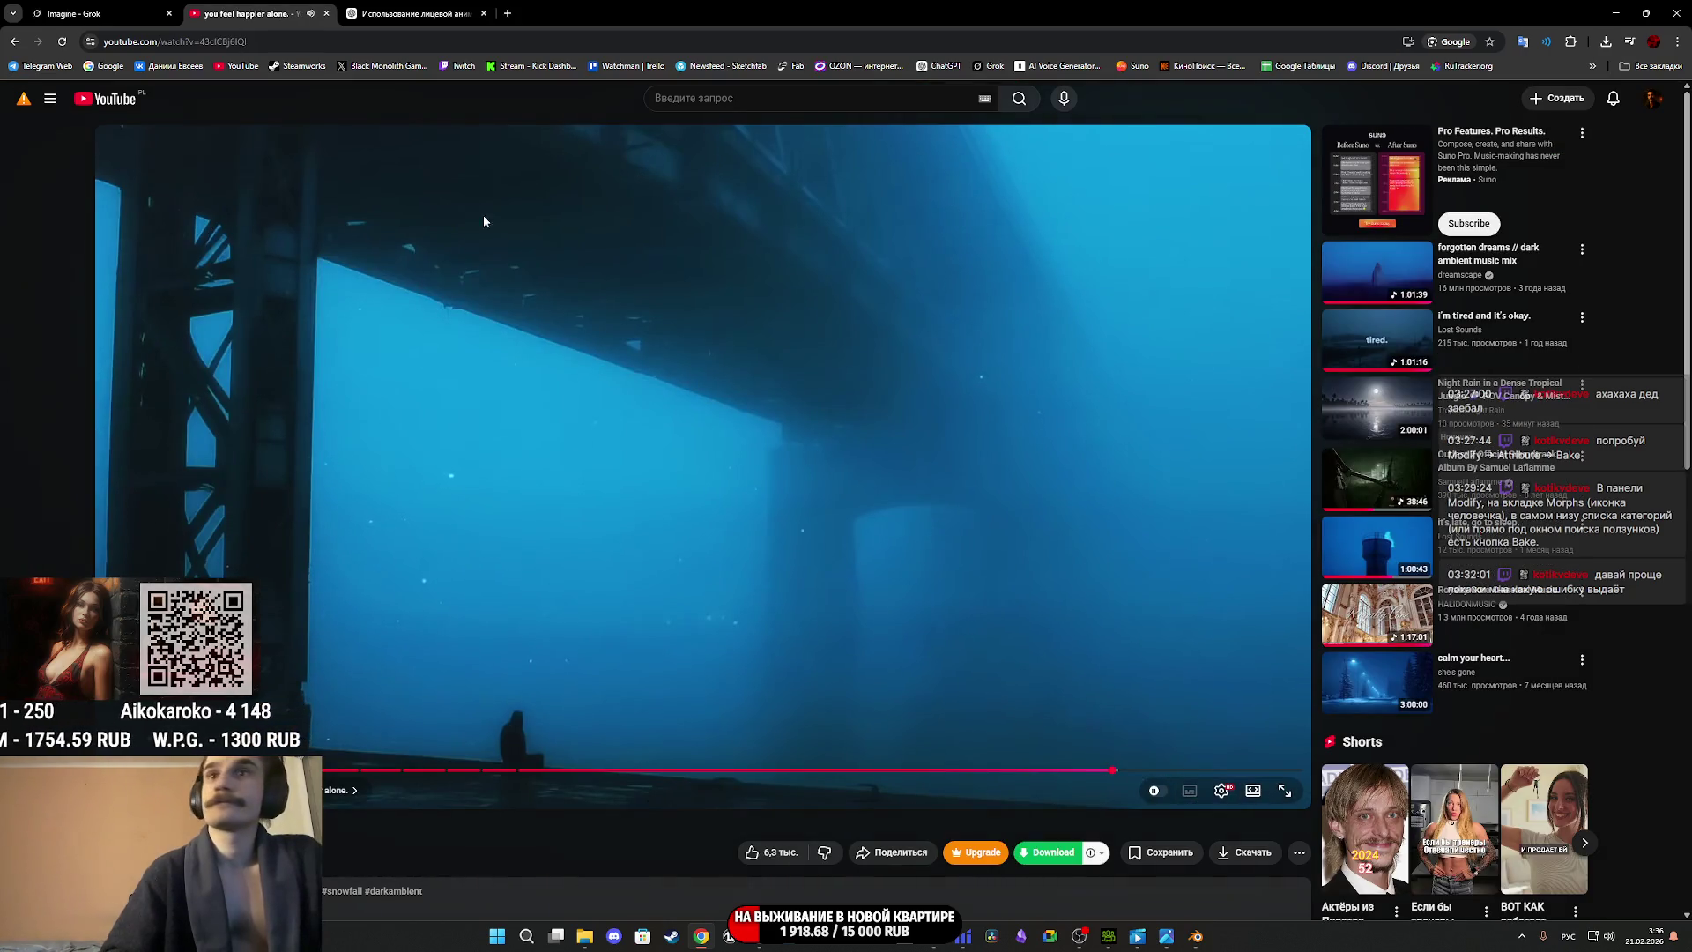
left_click(43, 8)
left_click(398, 15)
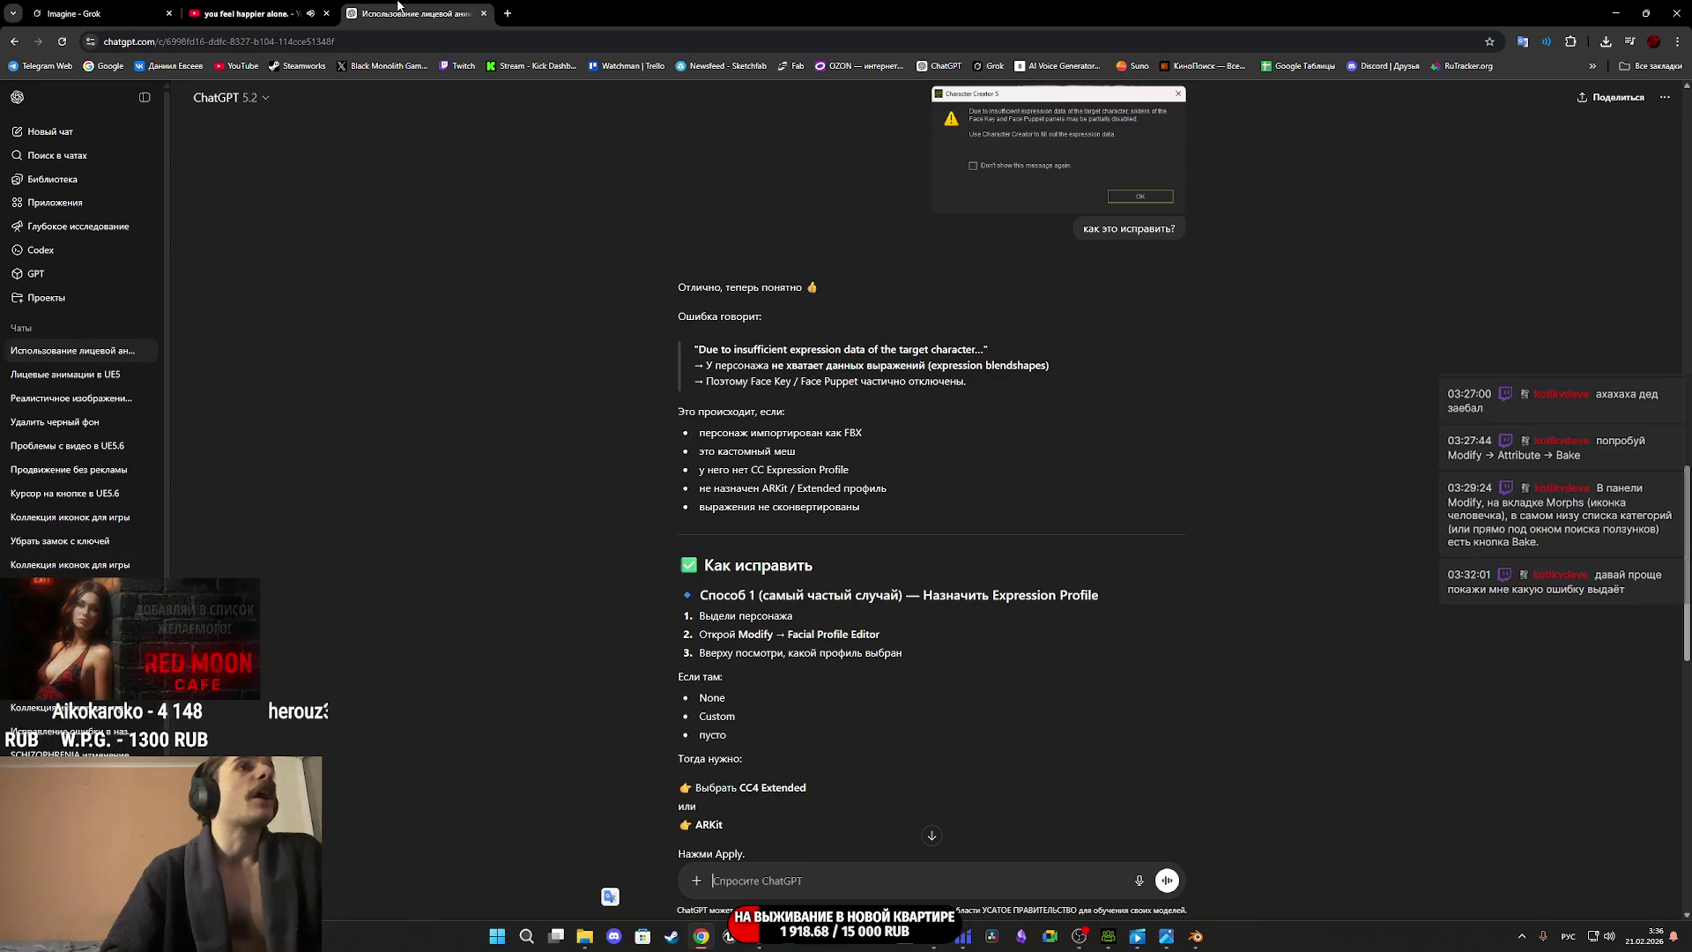
Read ChatGPT's 'Как исправить' advice, highlighting 'Нажми Apply.', then return to Character Creator.
scroll(956, 693, "down", 2)
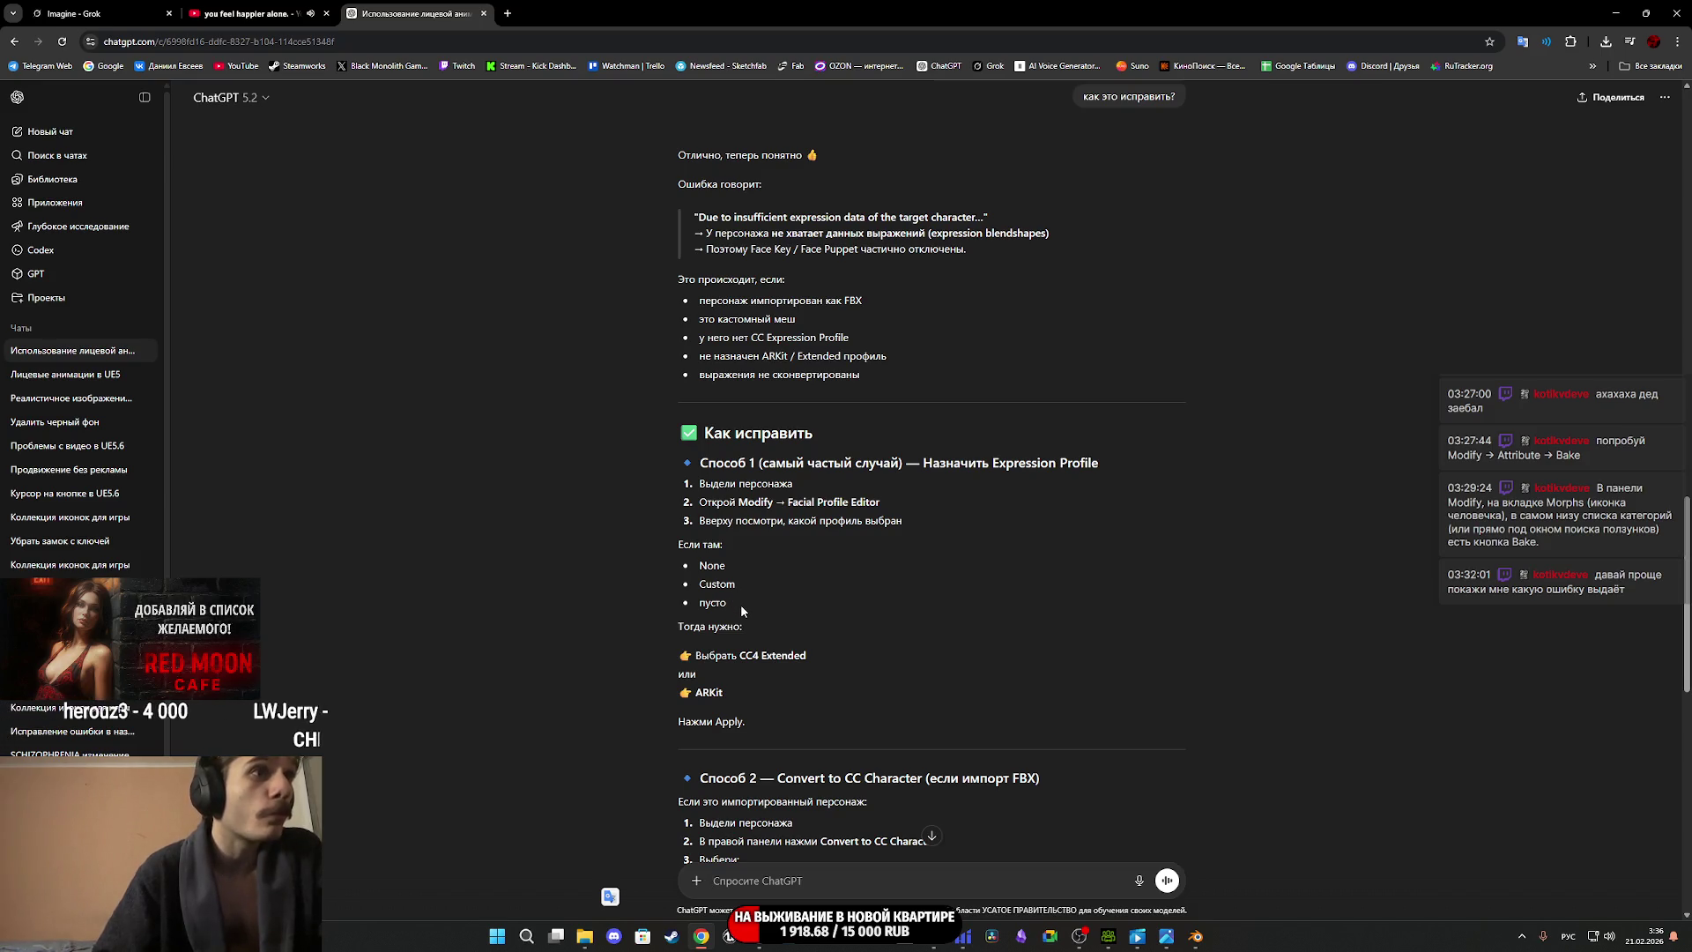
scroll(737, 600, "down", 2)
triple_click(740, 591)
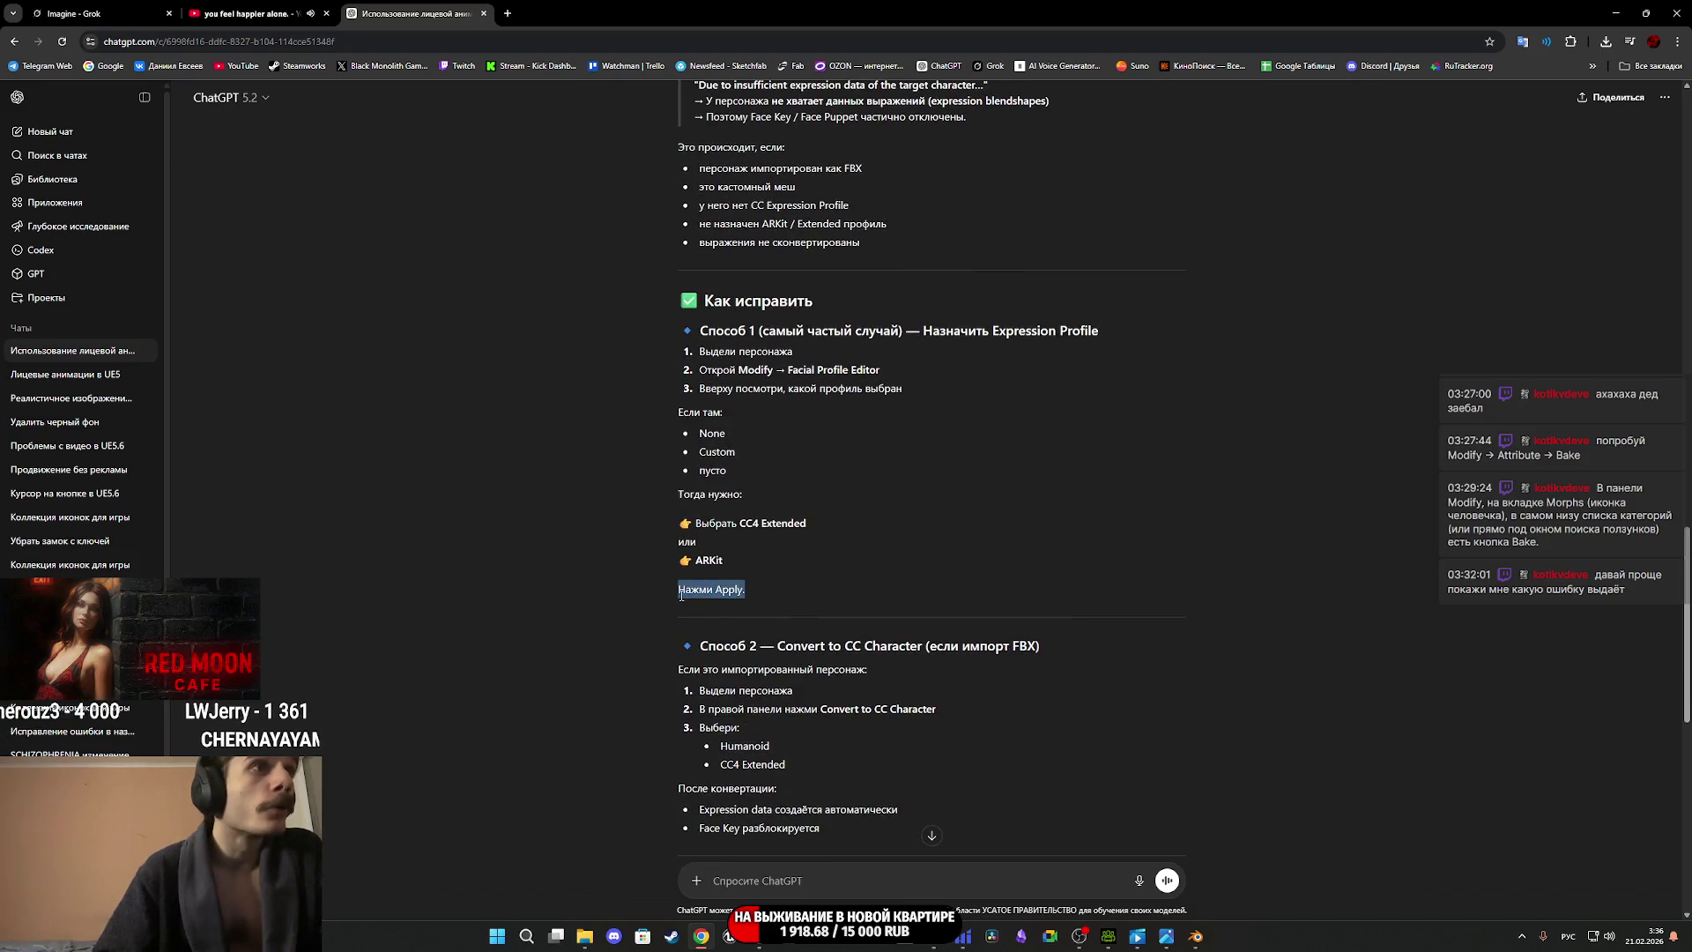
left_click(779, 606)
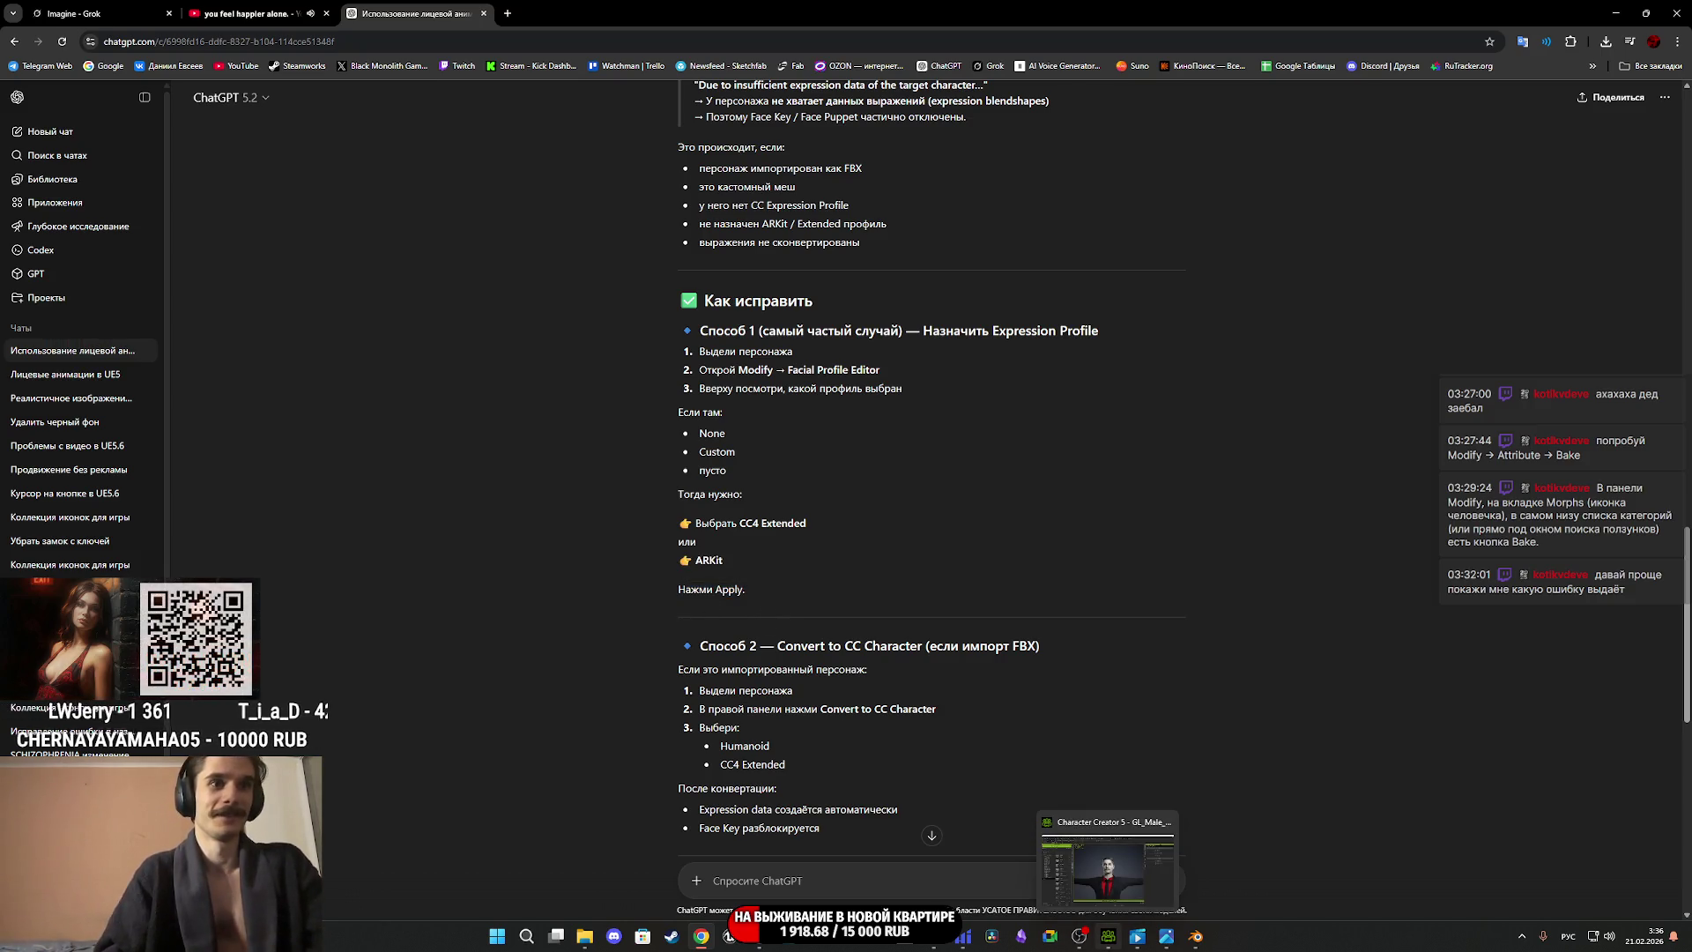
left_click(1109, 936)
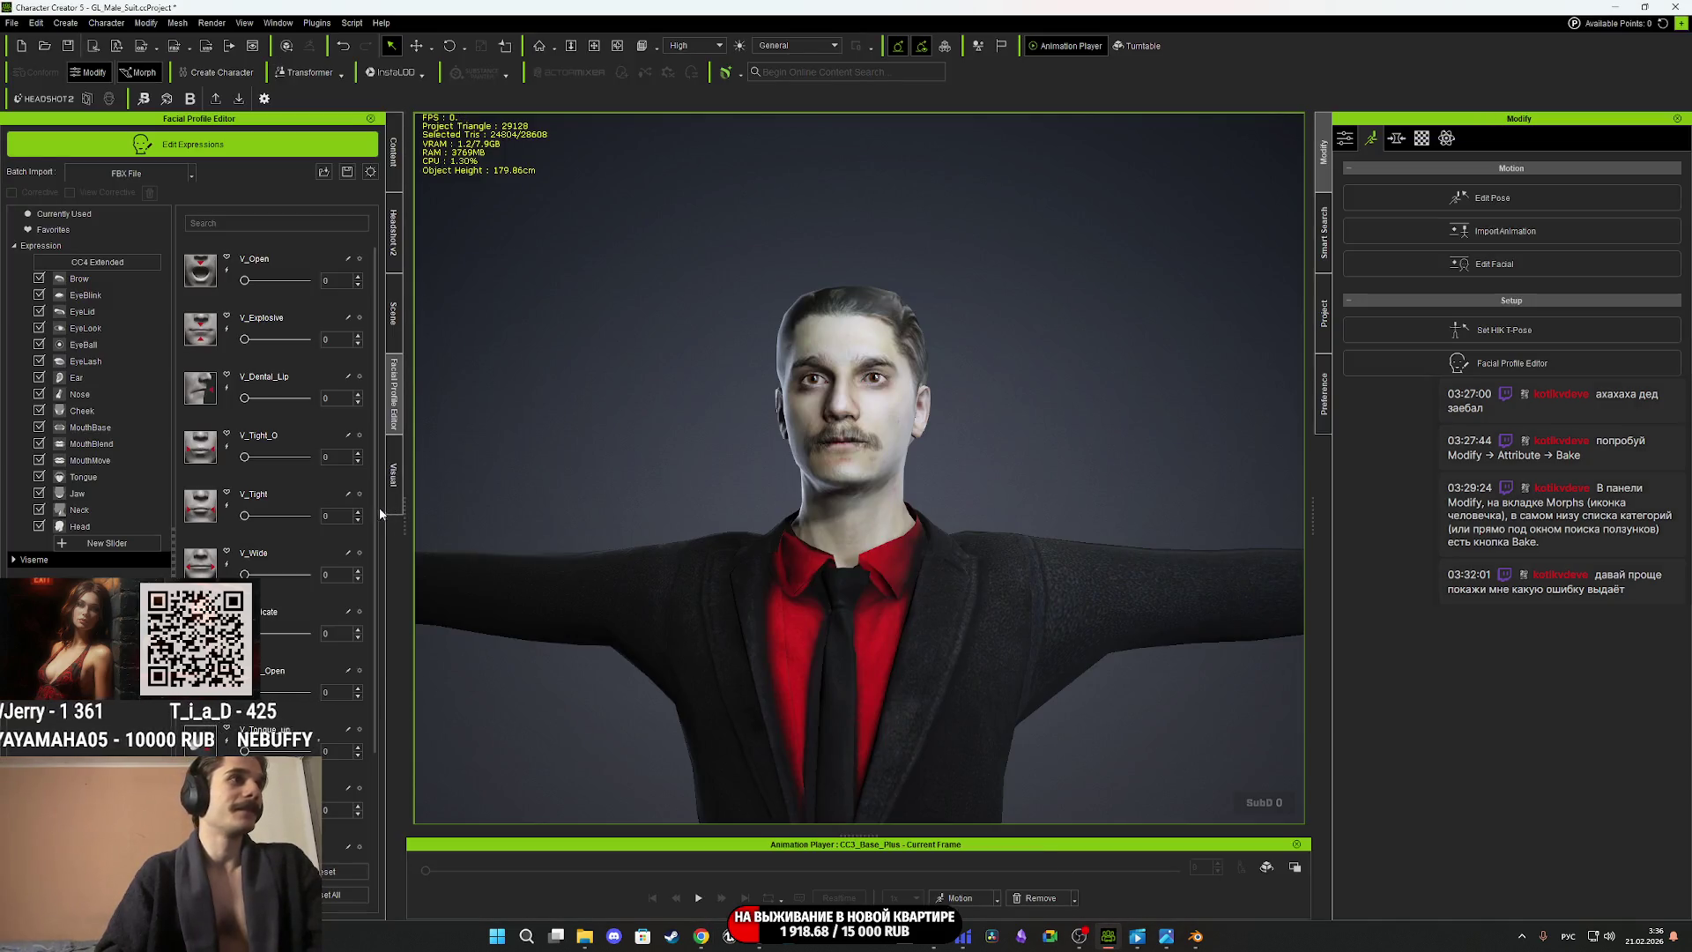
Show the Expression sliders and scroll through the full slider list.
scroll(382, 528, "down", 3)
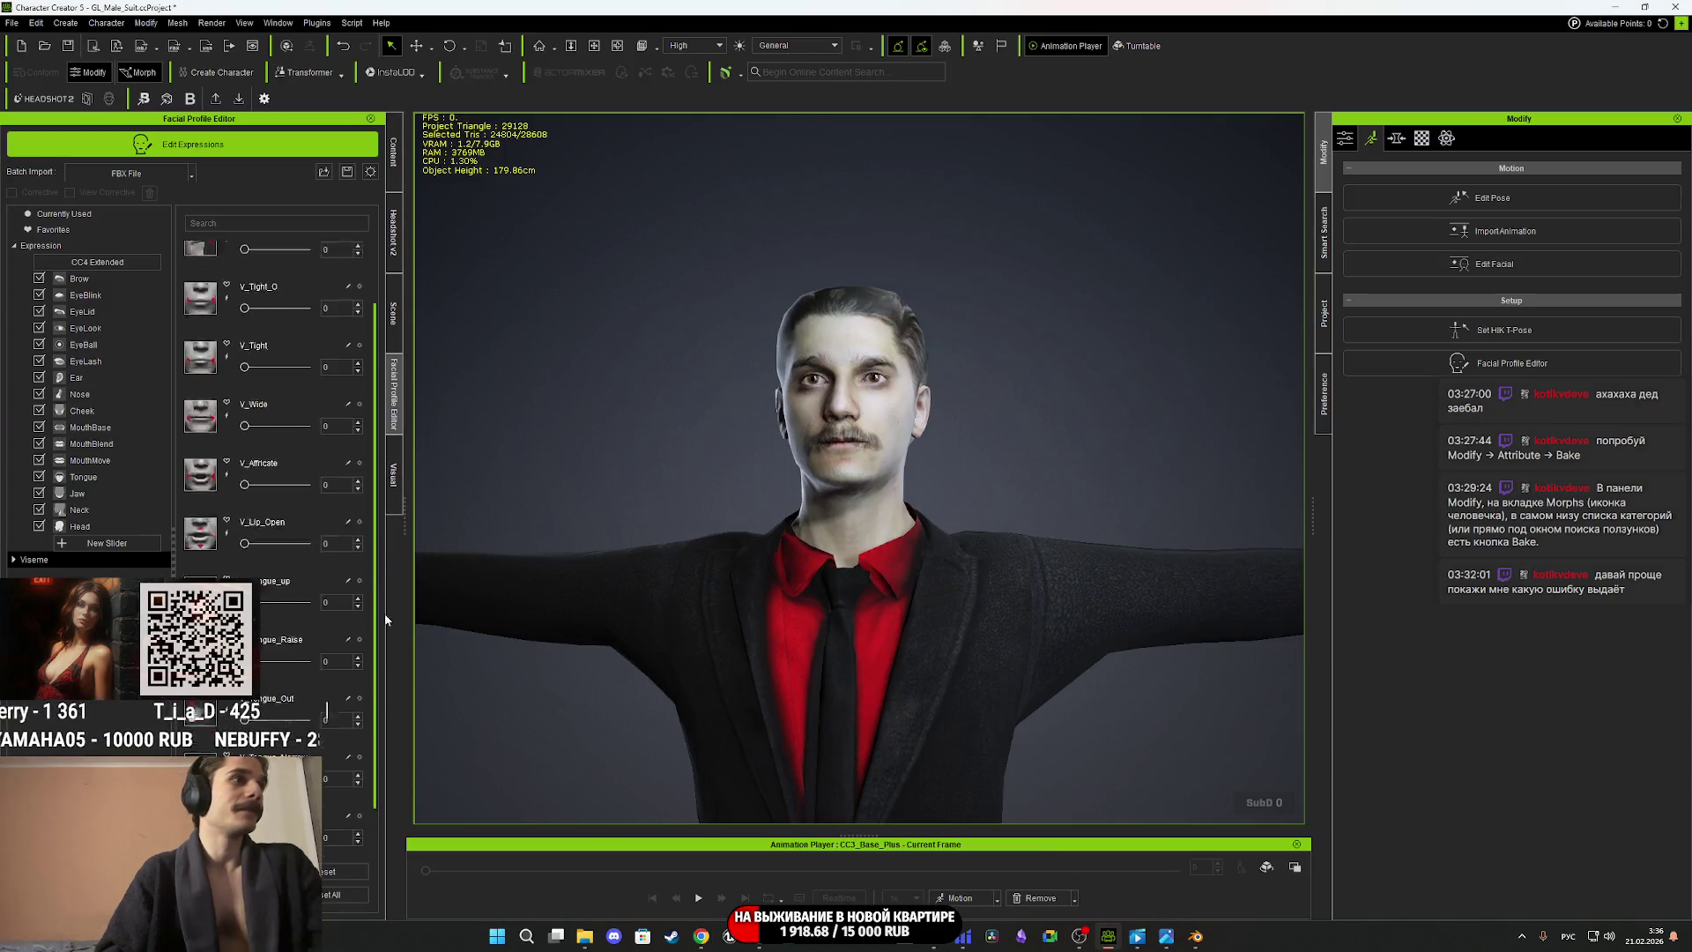
left_click(40, 247)
left_click_drag(377, 252, 382, 858)
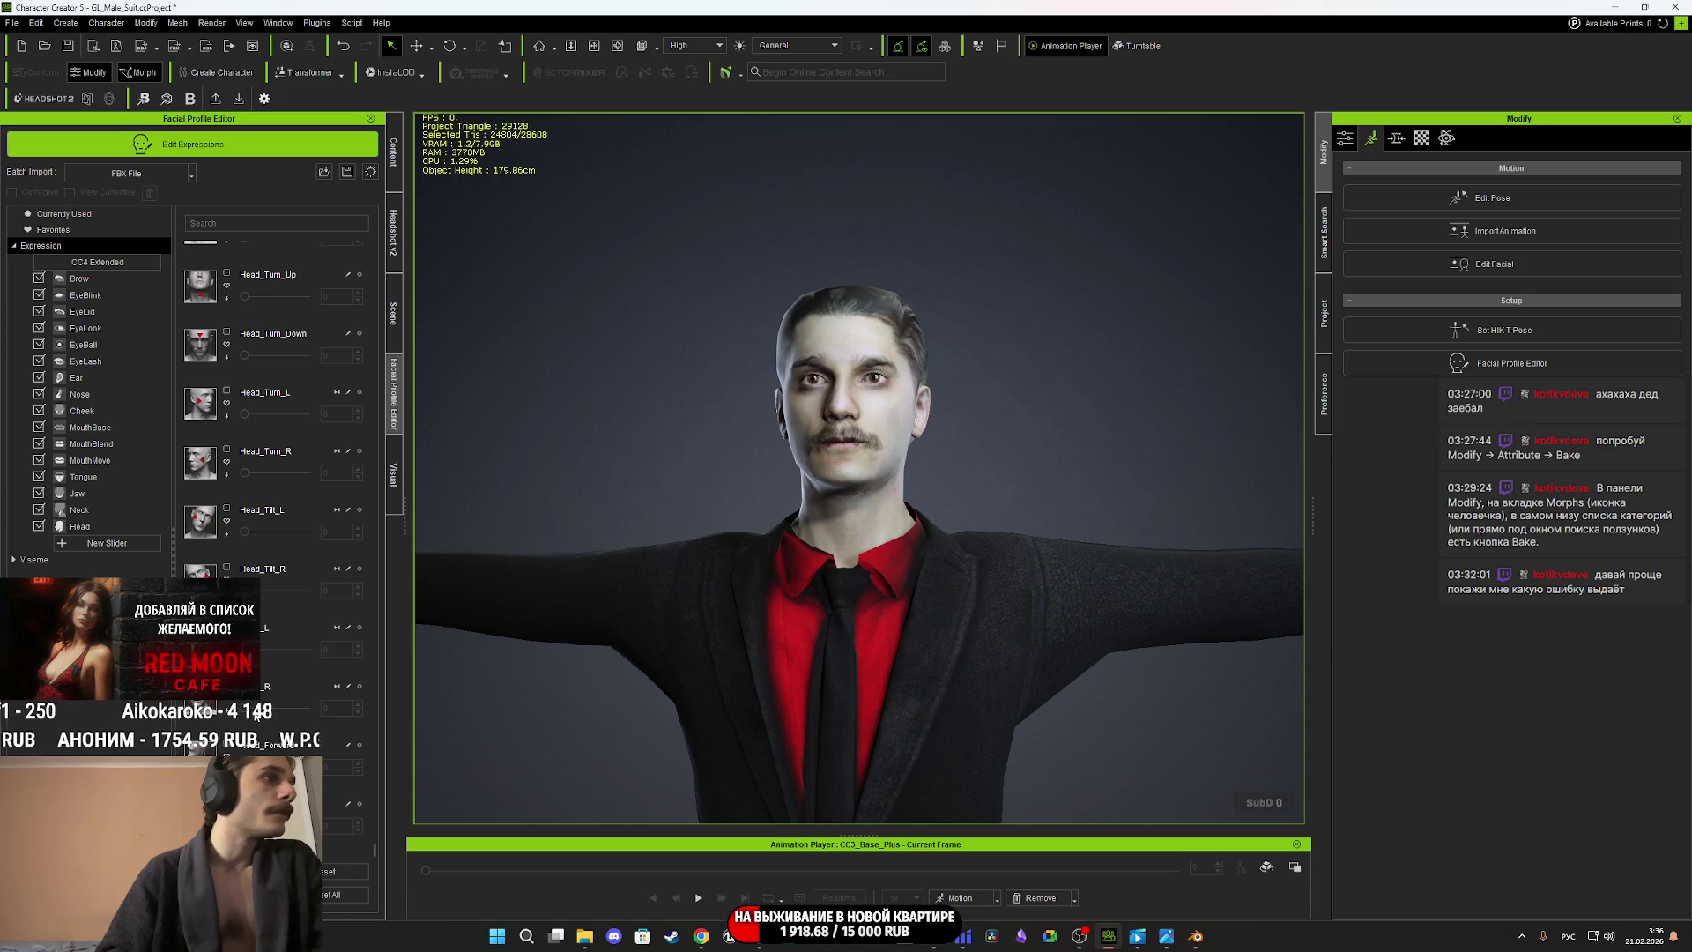
scroll(377, 509, "up", 3)
scroll(377, 508, "up", 5)
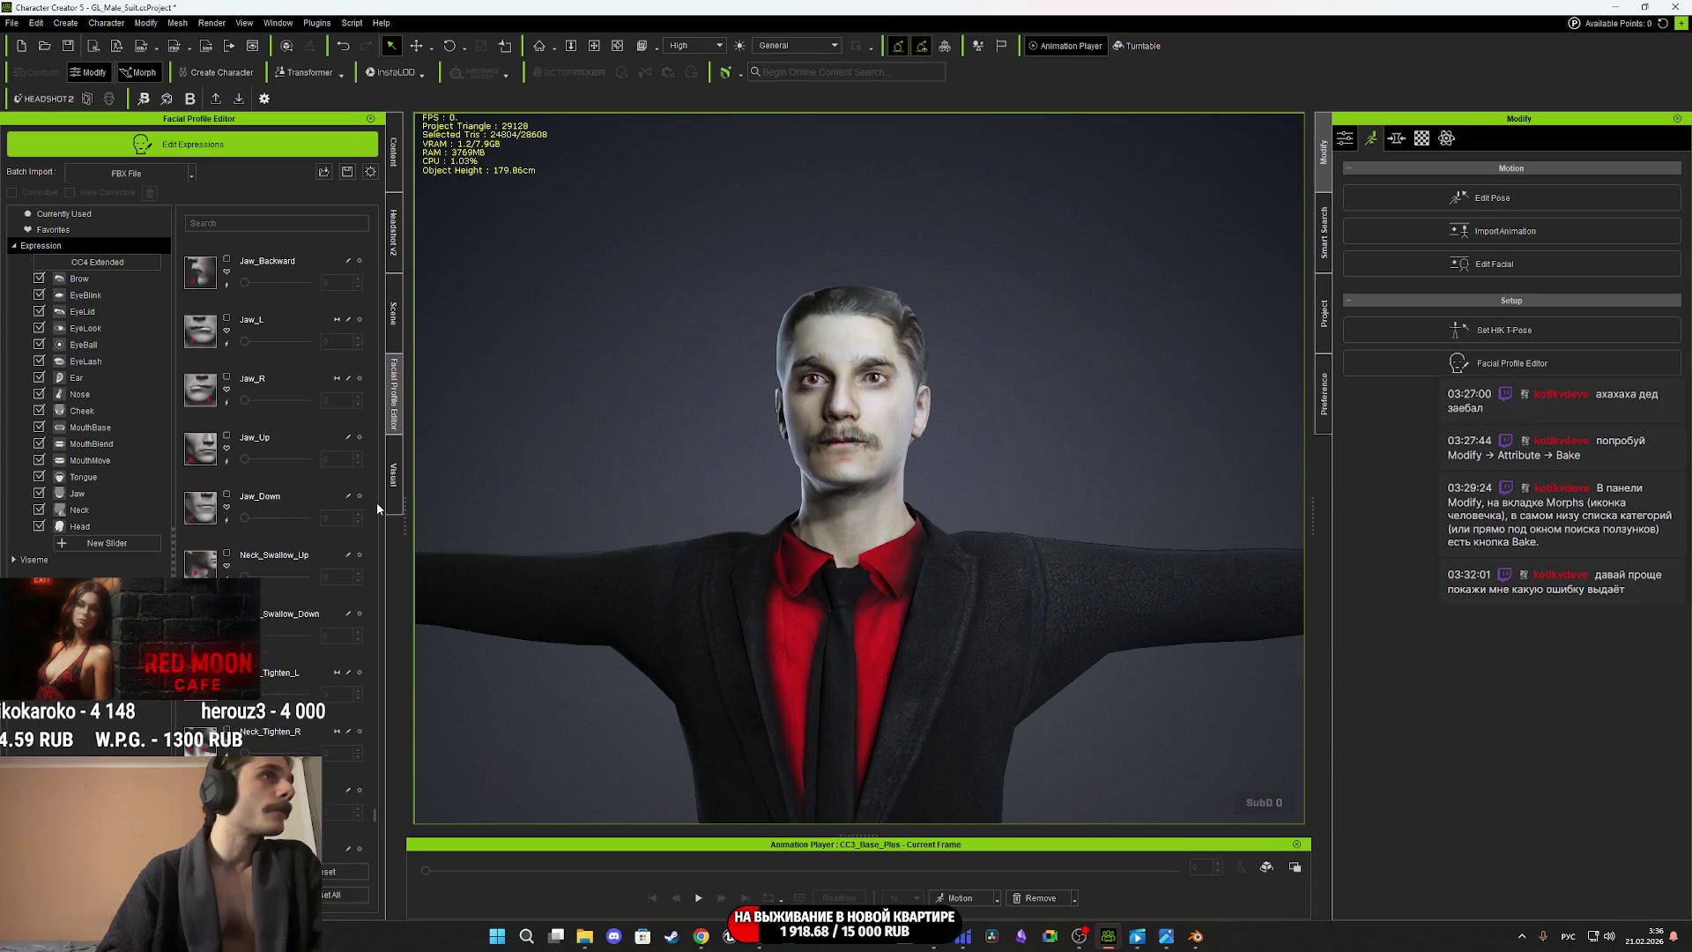
left_click_drag(379, 811, 379, 235)
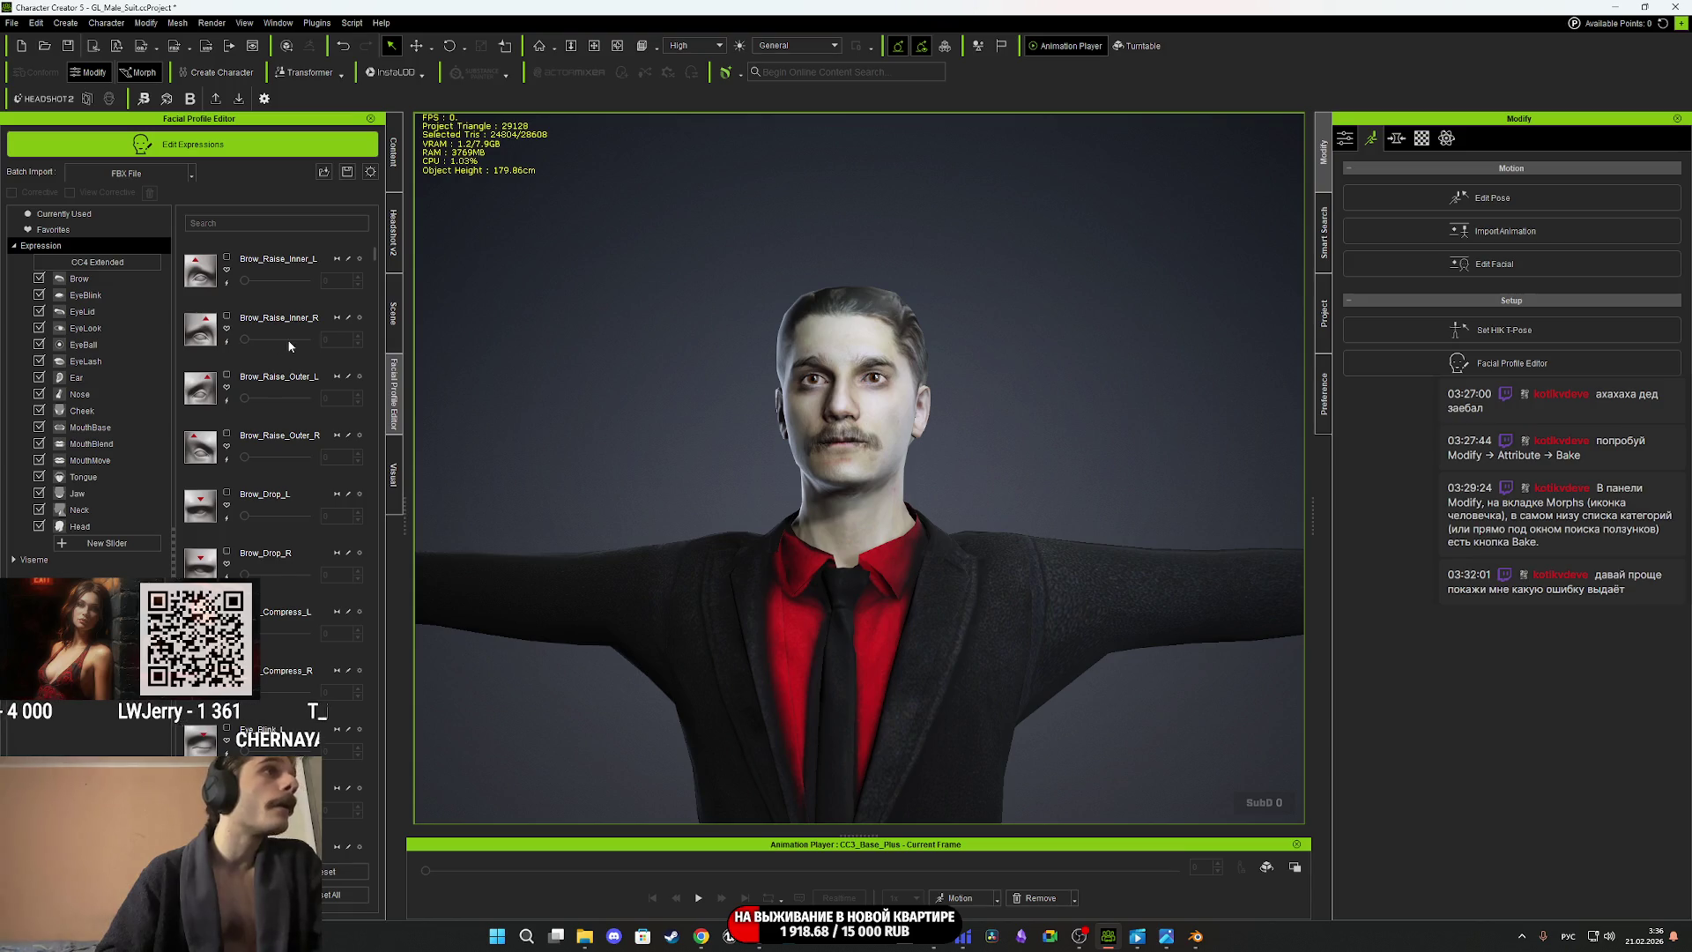
Check Brow_Raise_Inner_R slider options, filter to Brow then EyeBlink sliders, and show the Morph parts.
left_click(360, 318)
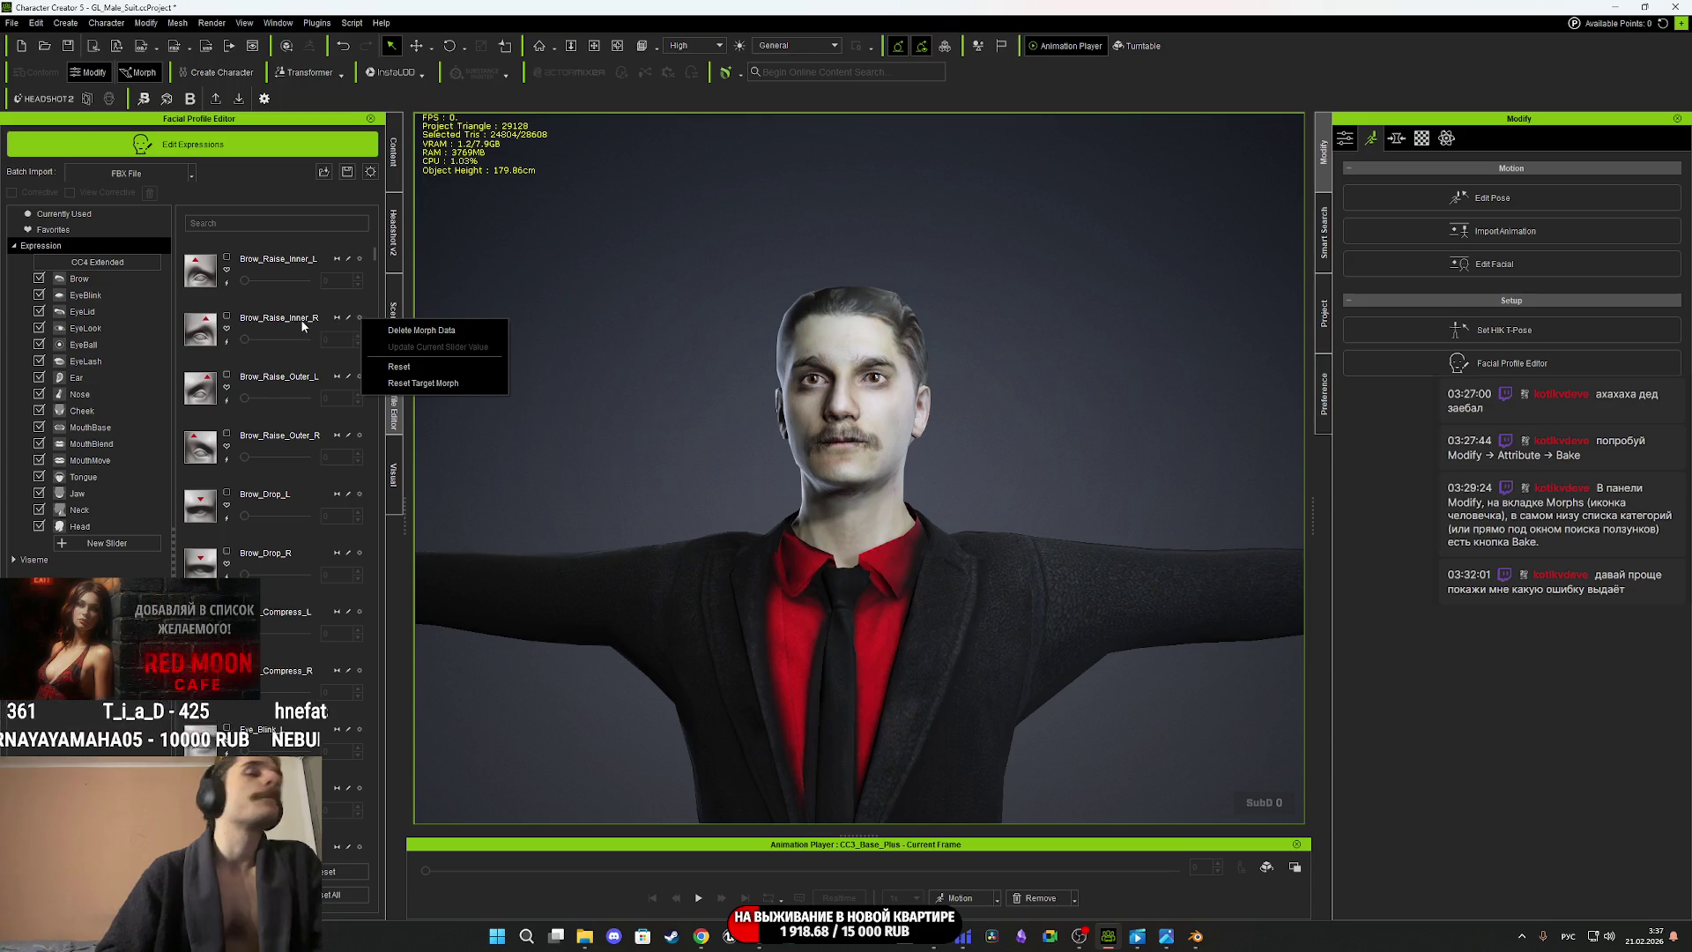
left_click(37, 715)
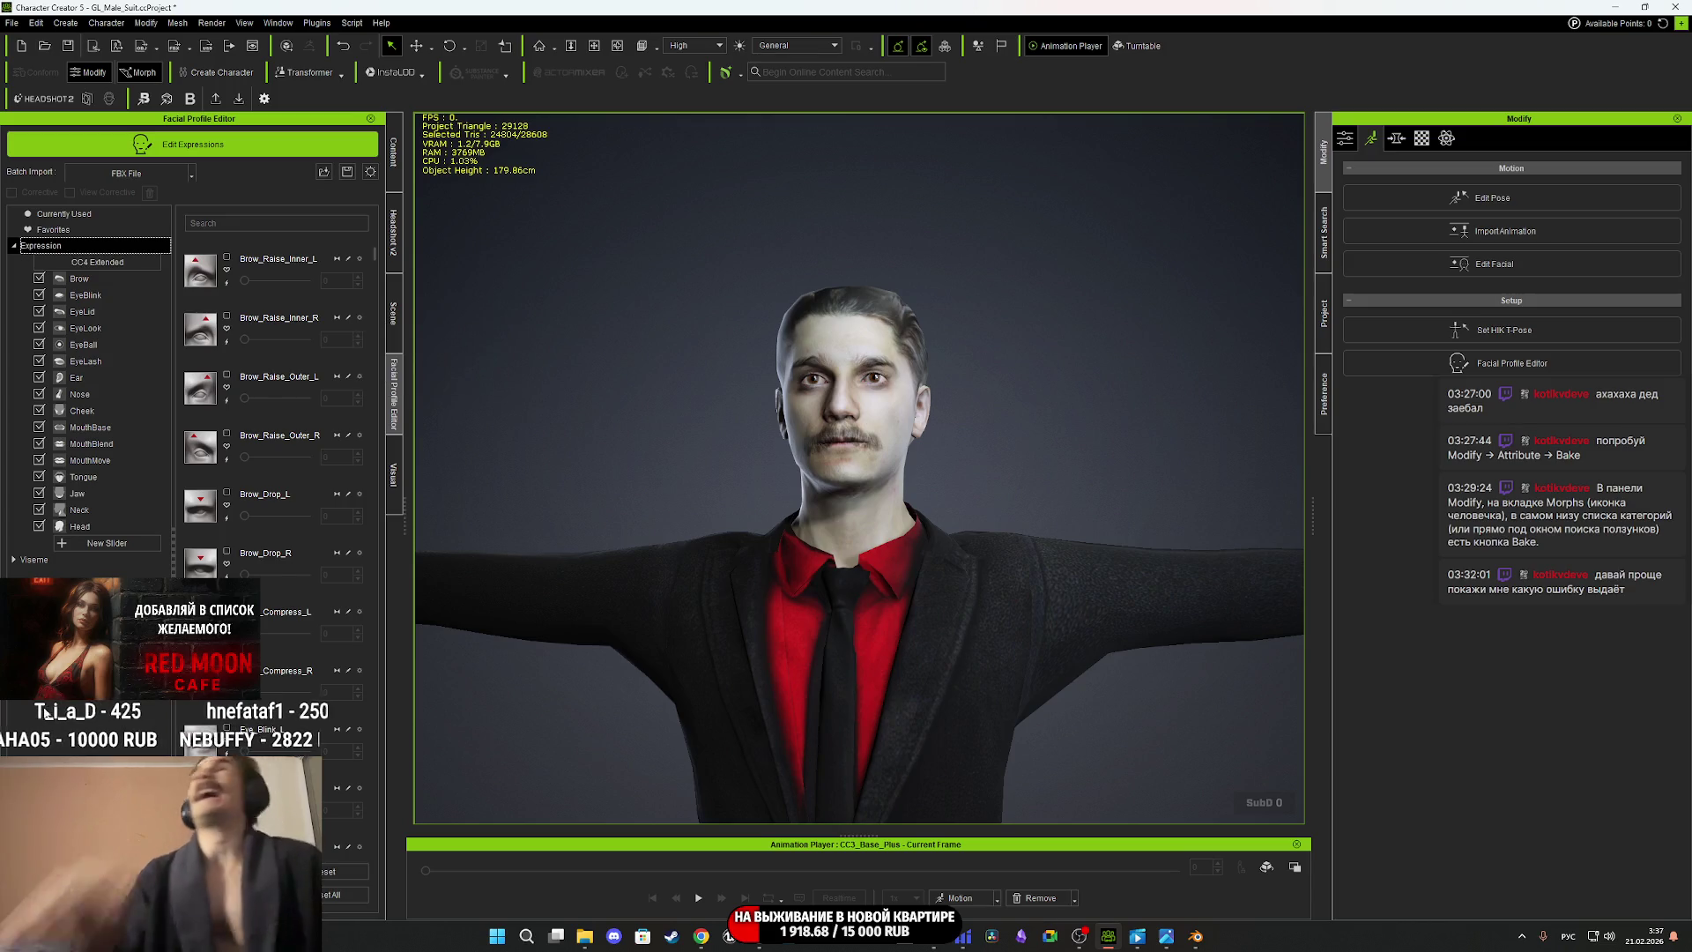
left_click(124, 281)
left_click(113, 295)
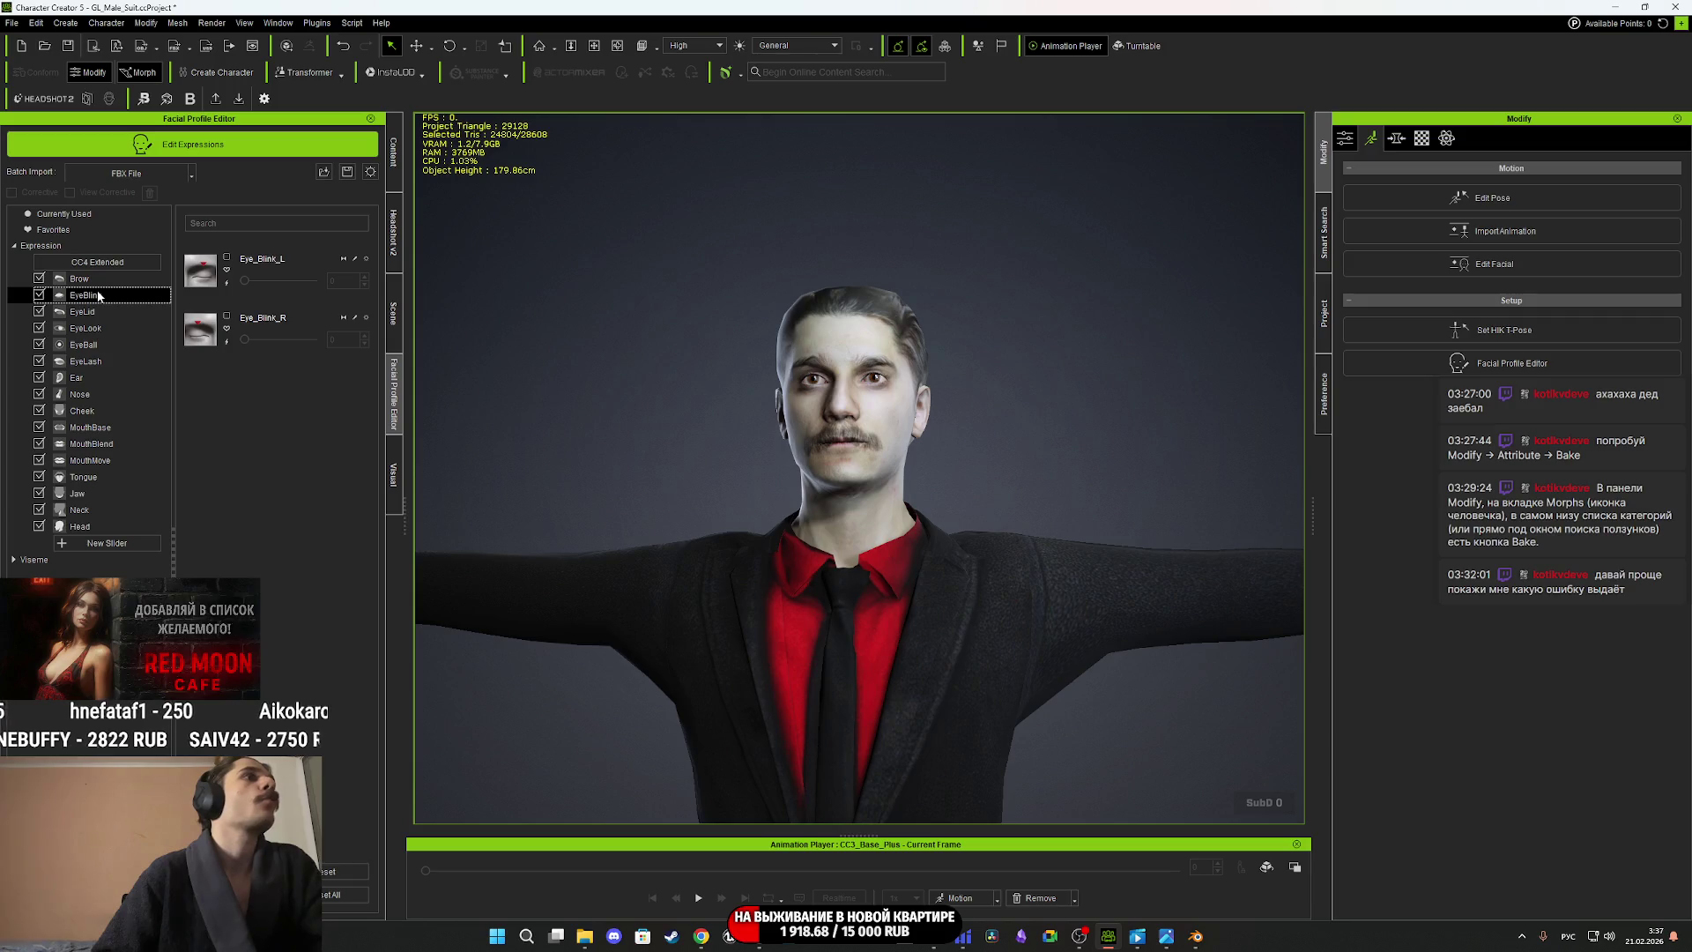
left_click(247, 341)
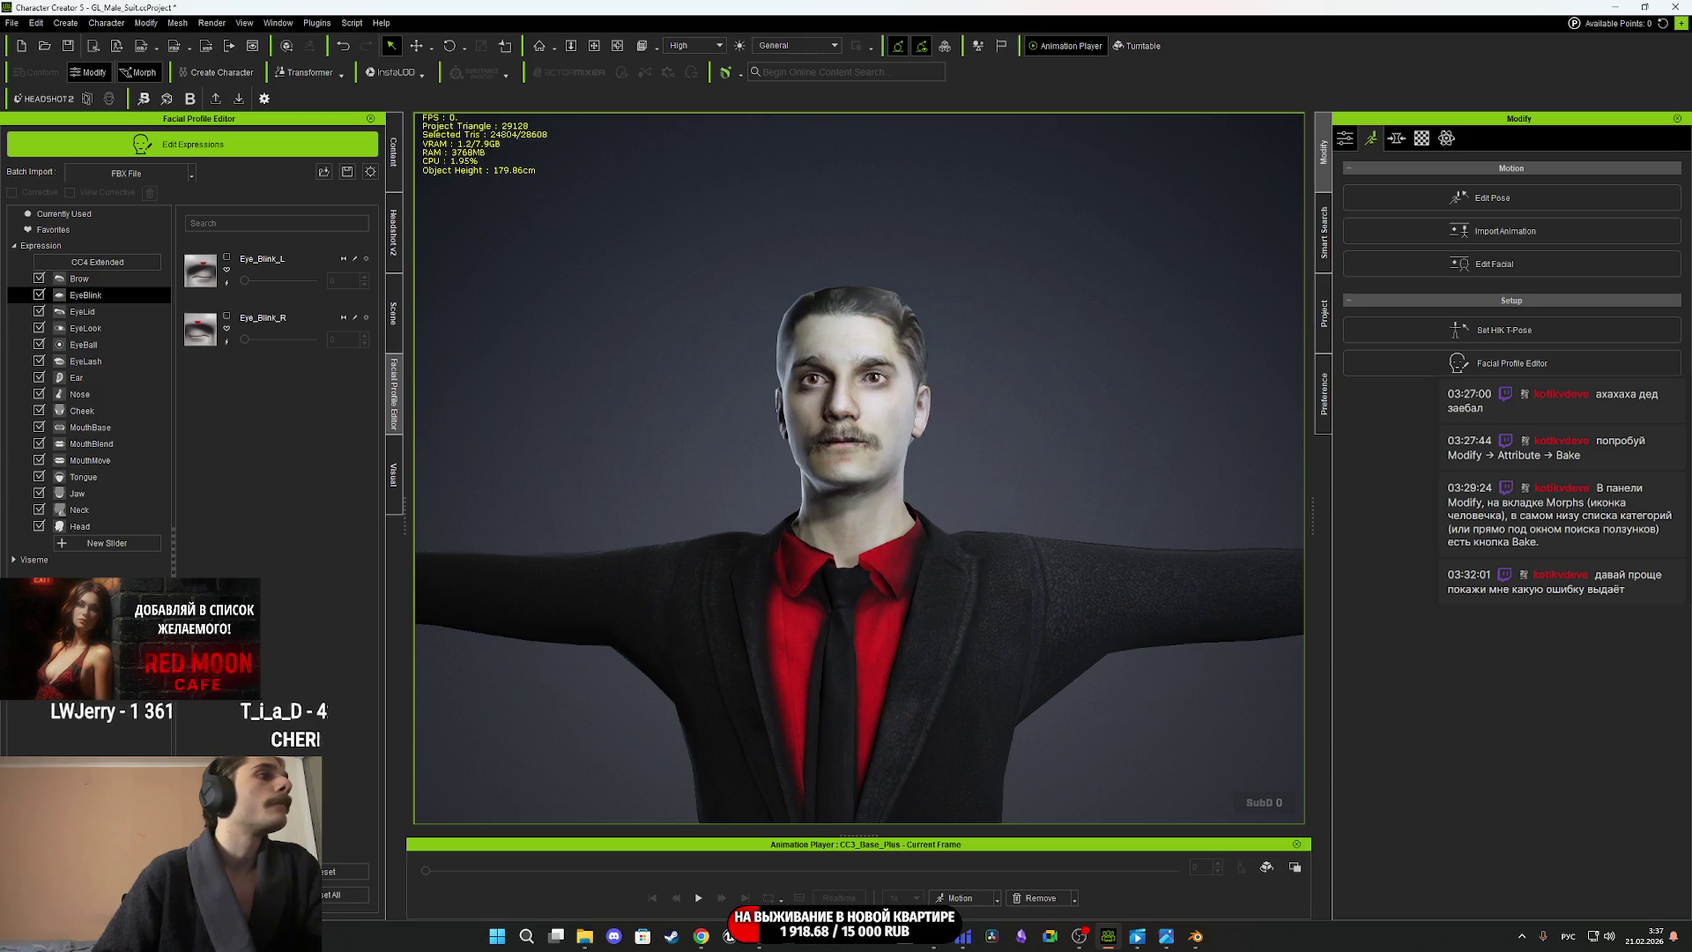
left_click(1397, 139)
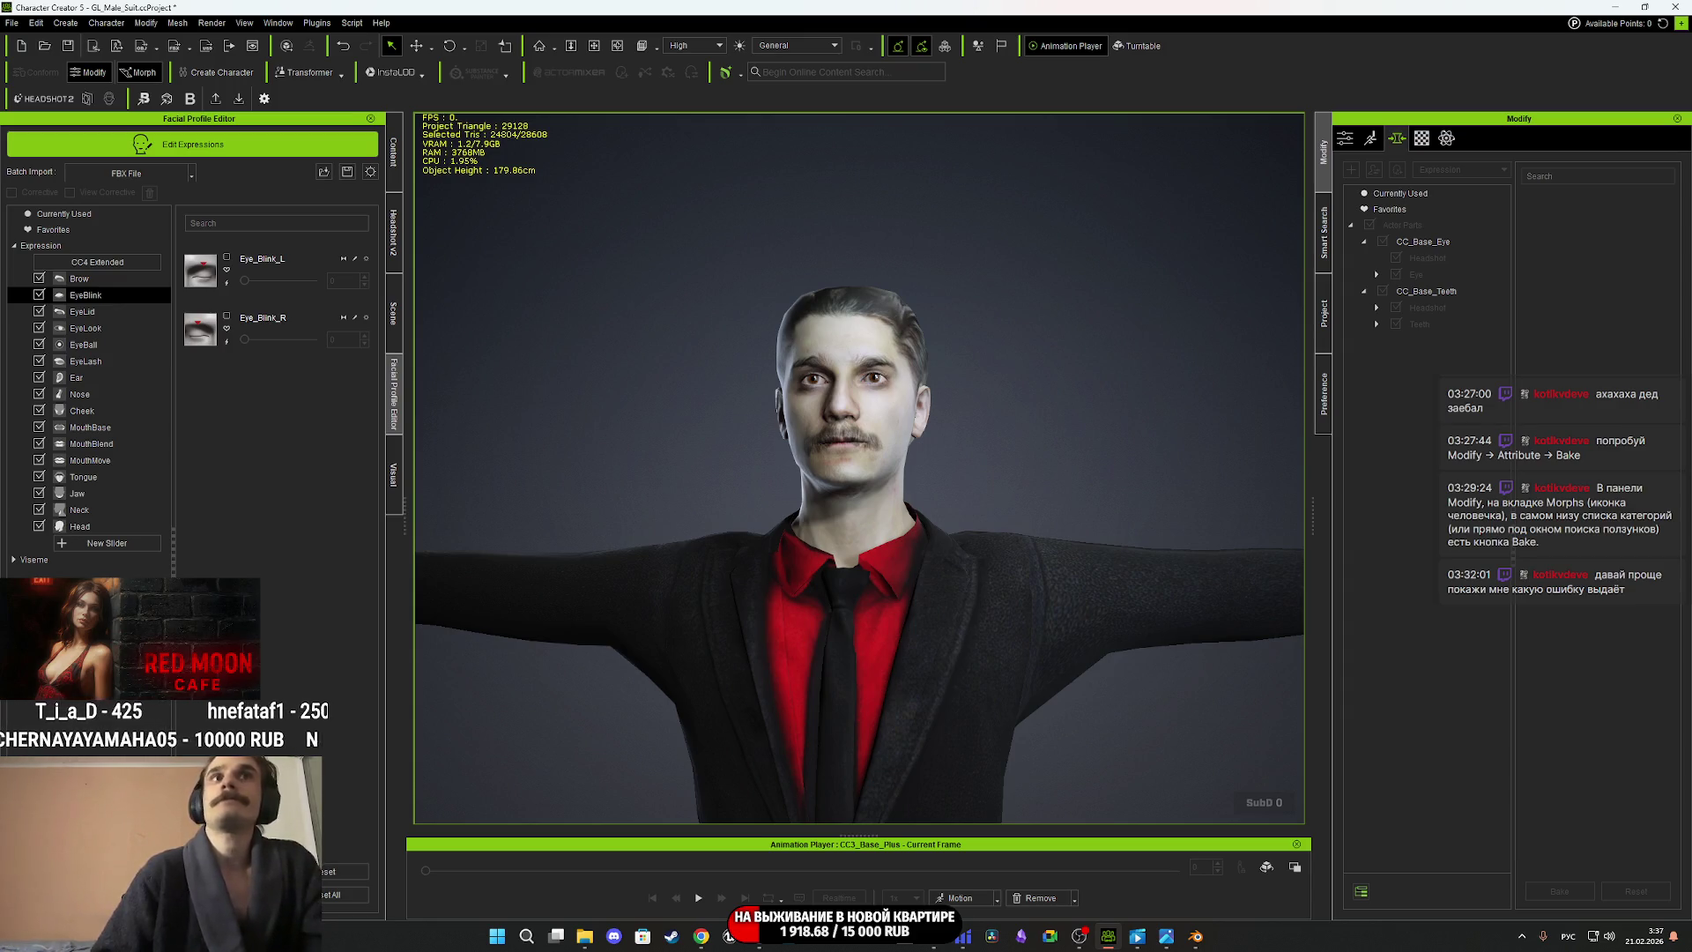
Return to the attributes view and browse expression categories from Nose up to EyeBlink and Brow.
left_click(1354, 138)
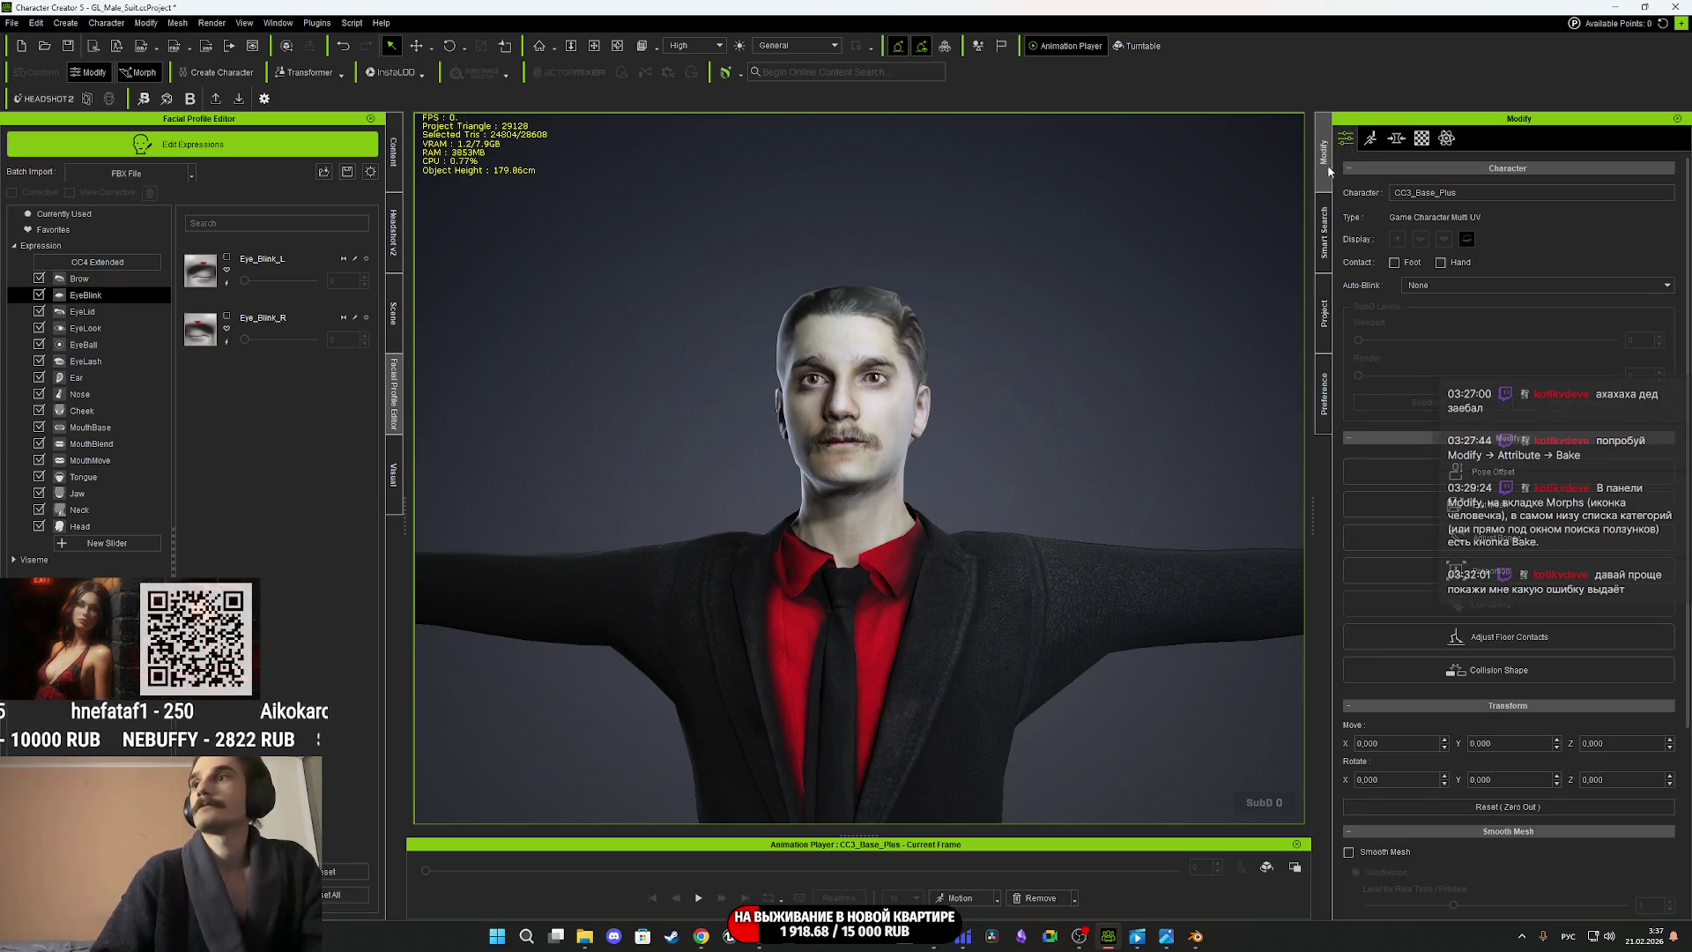
left_click(86, 393)
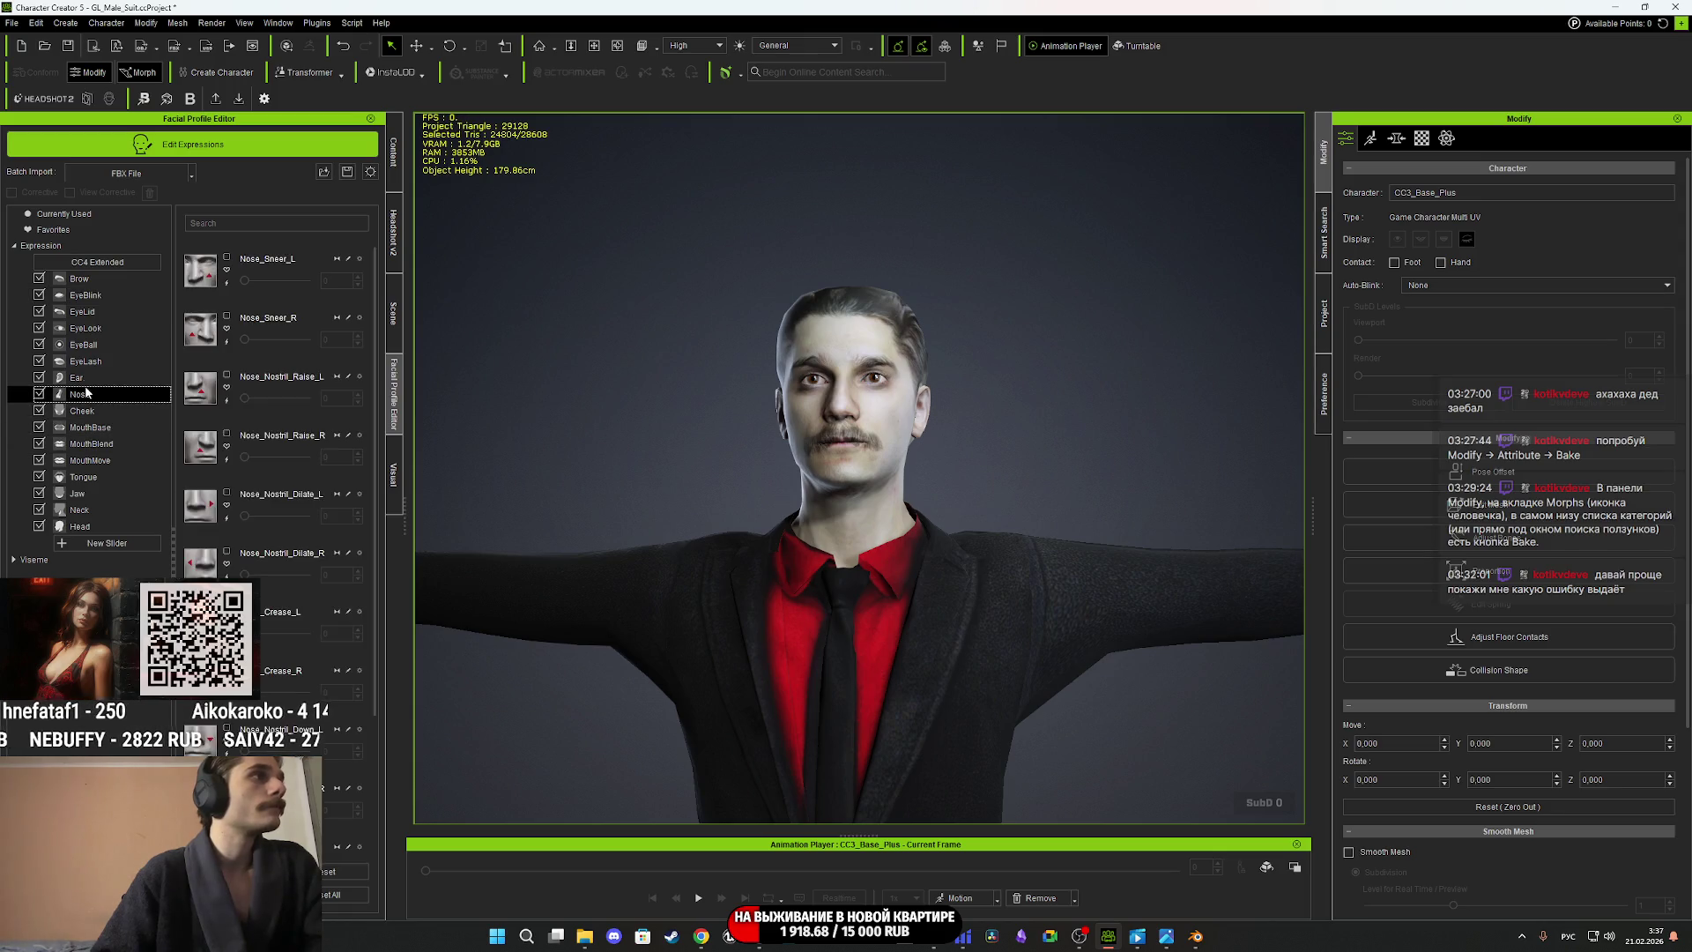
left_click(89, 379)
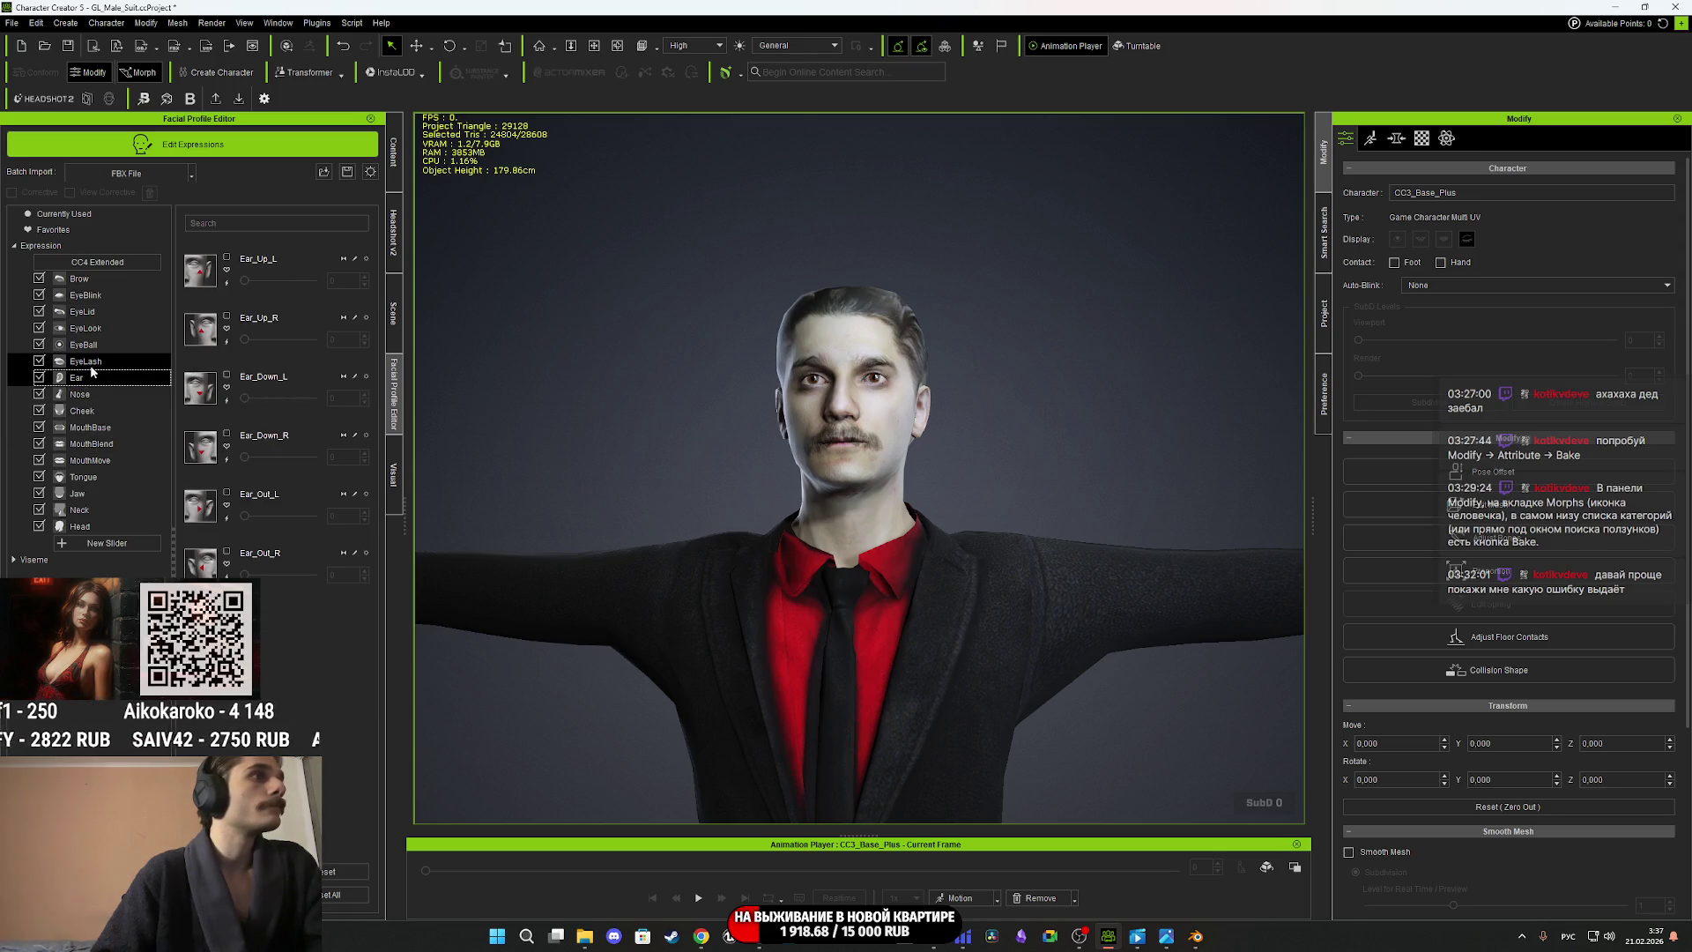
left_click(94, 360)
left_click(94, 344)
left_click(93, 328)
left_click(92, 312)
left_click(92, 298)
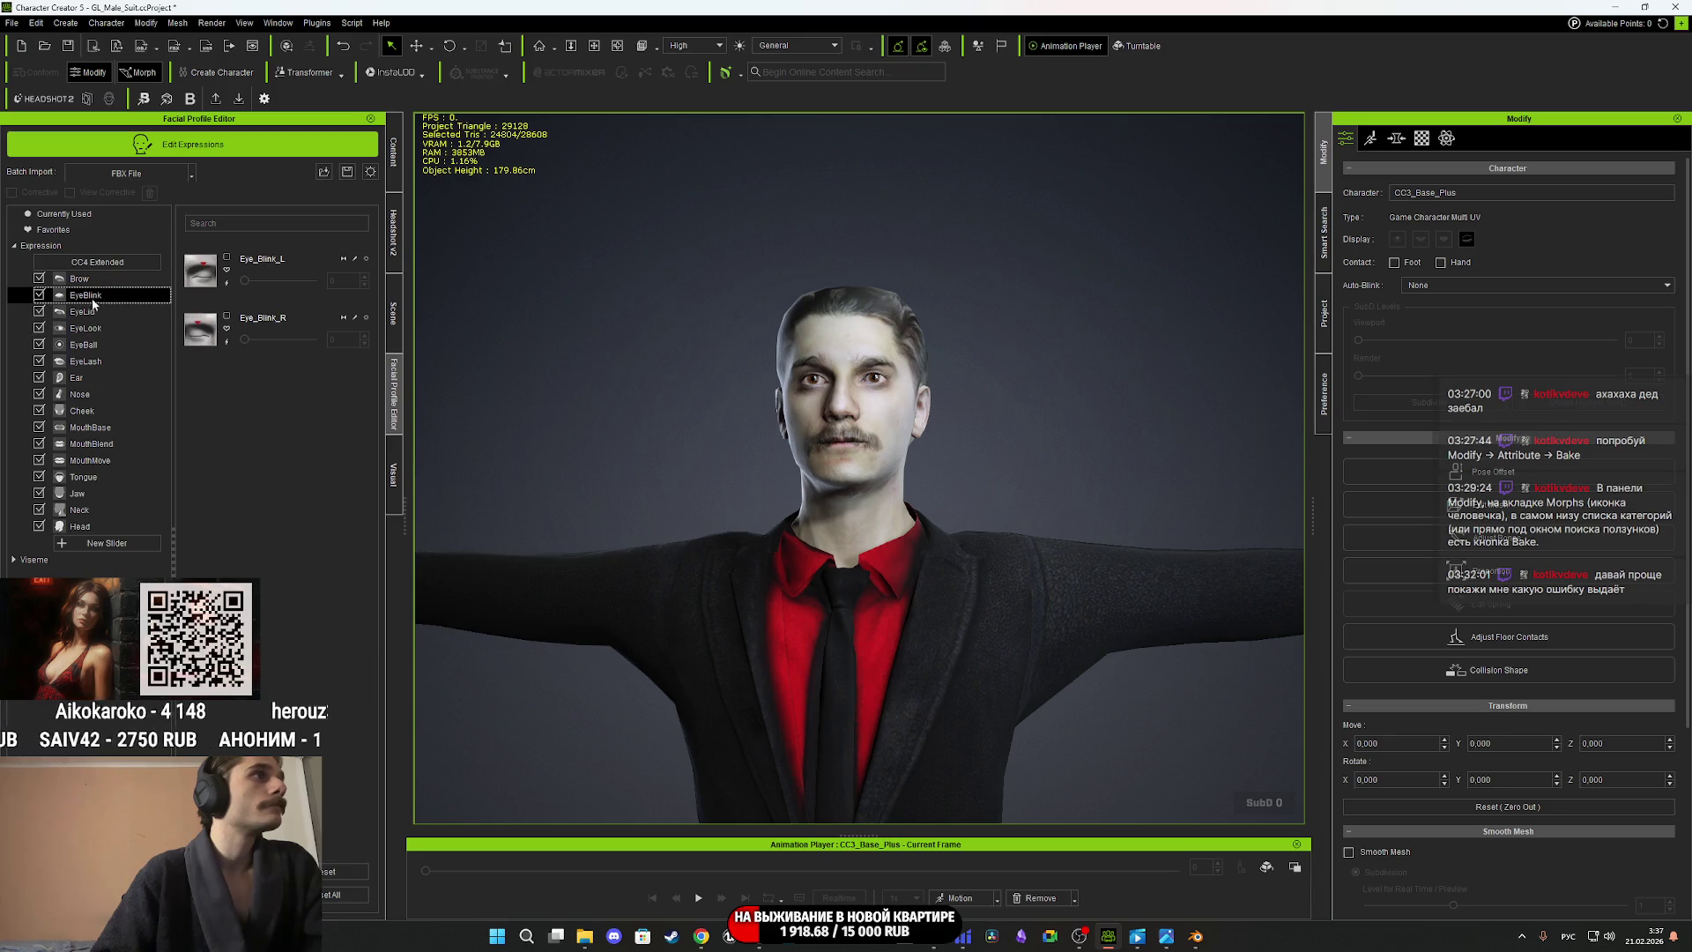
left_click(88, 279)
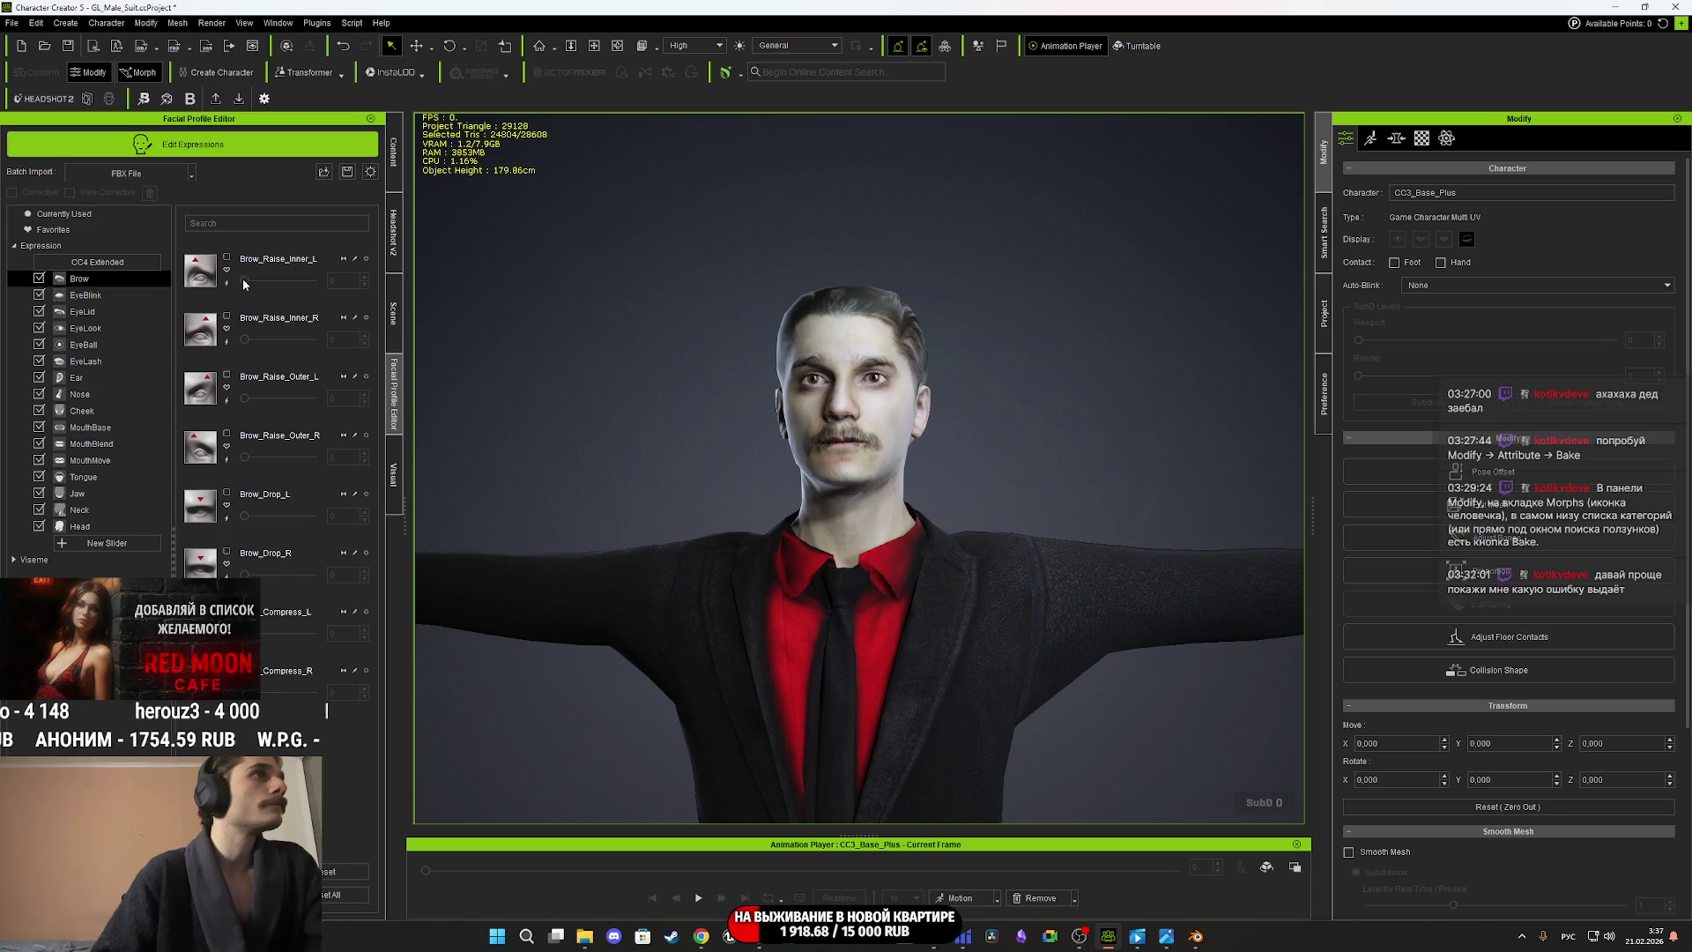
Convert the profile to CC4 Standard, saving the backup over MaleFP.ccFacialProfile.
left_click(112, 264)
left_click(812, 469)
left_click(812, 540)
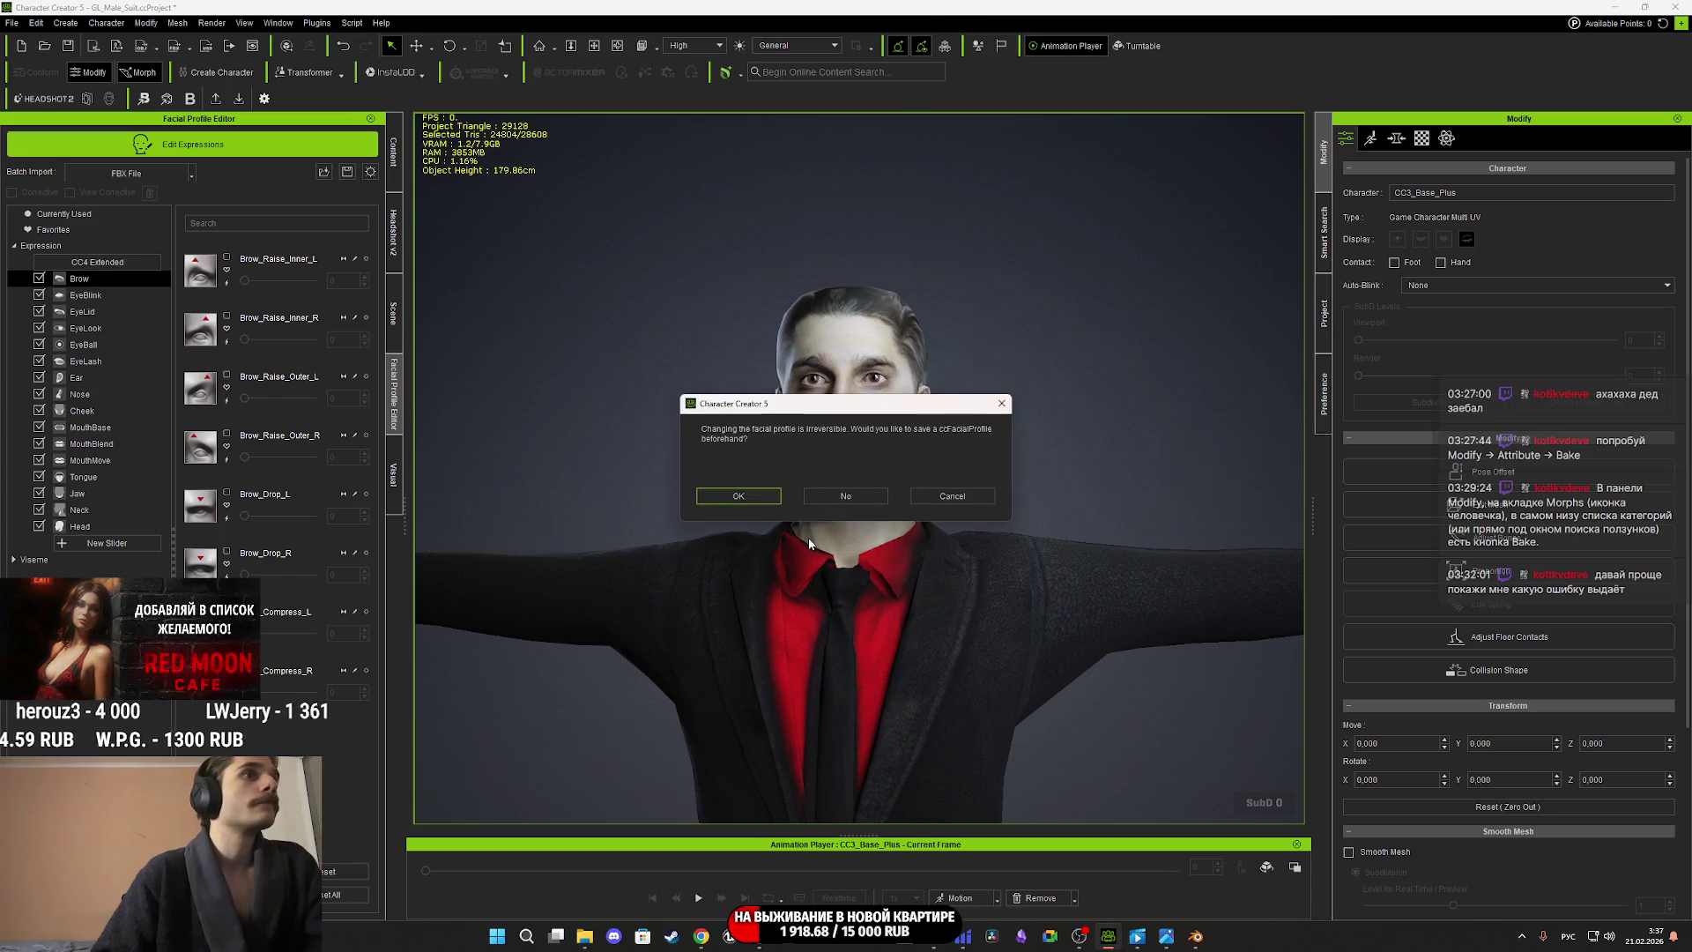
left_click(738, 496)
left_click(599, 313)
left_click(677, 465)
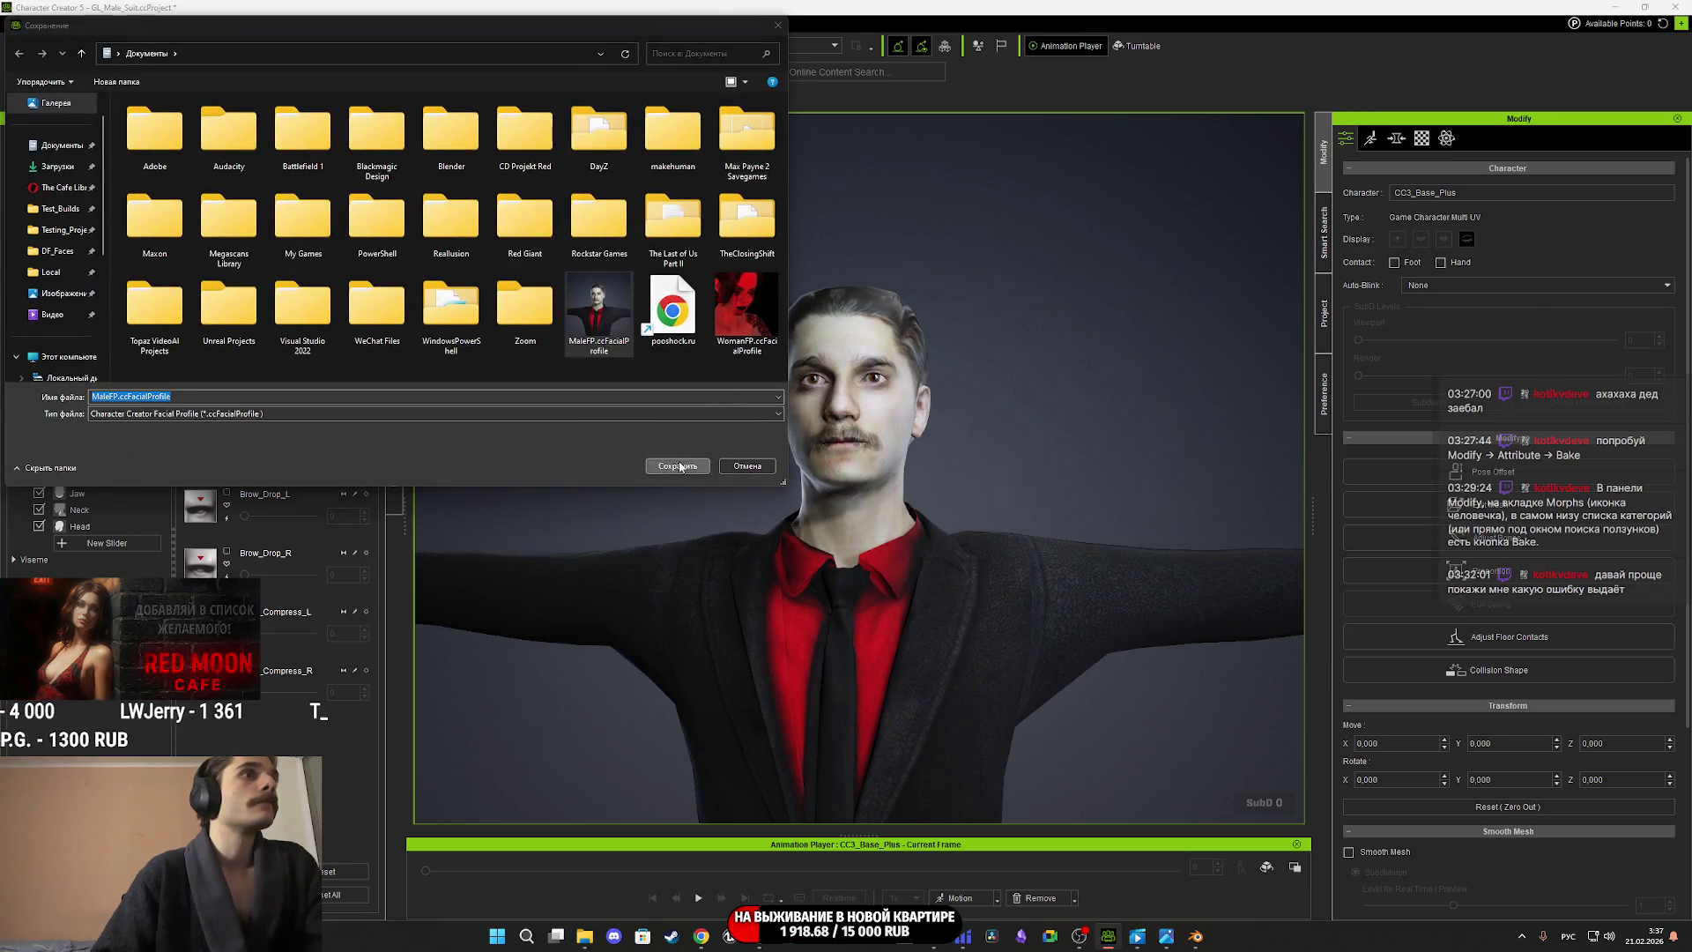
left_click(877, 469)
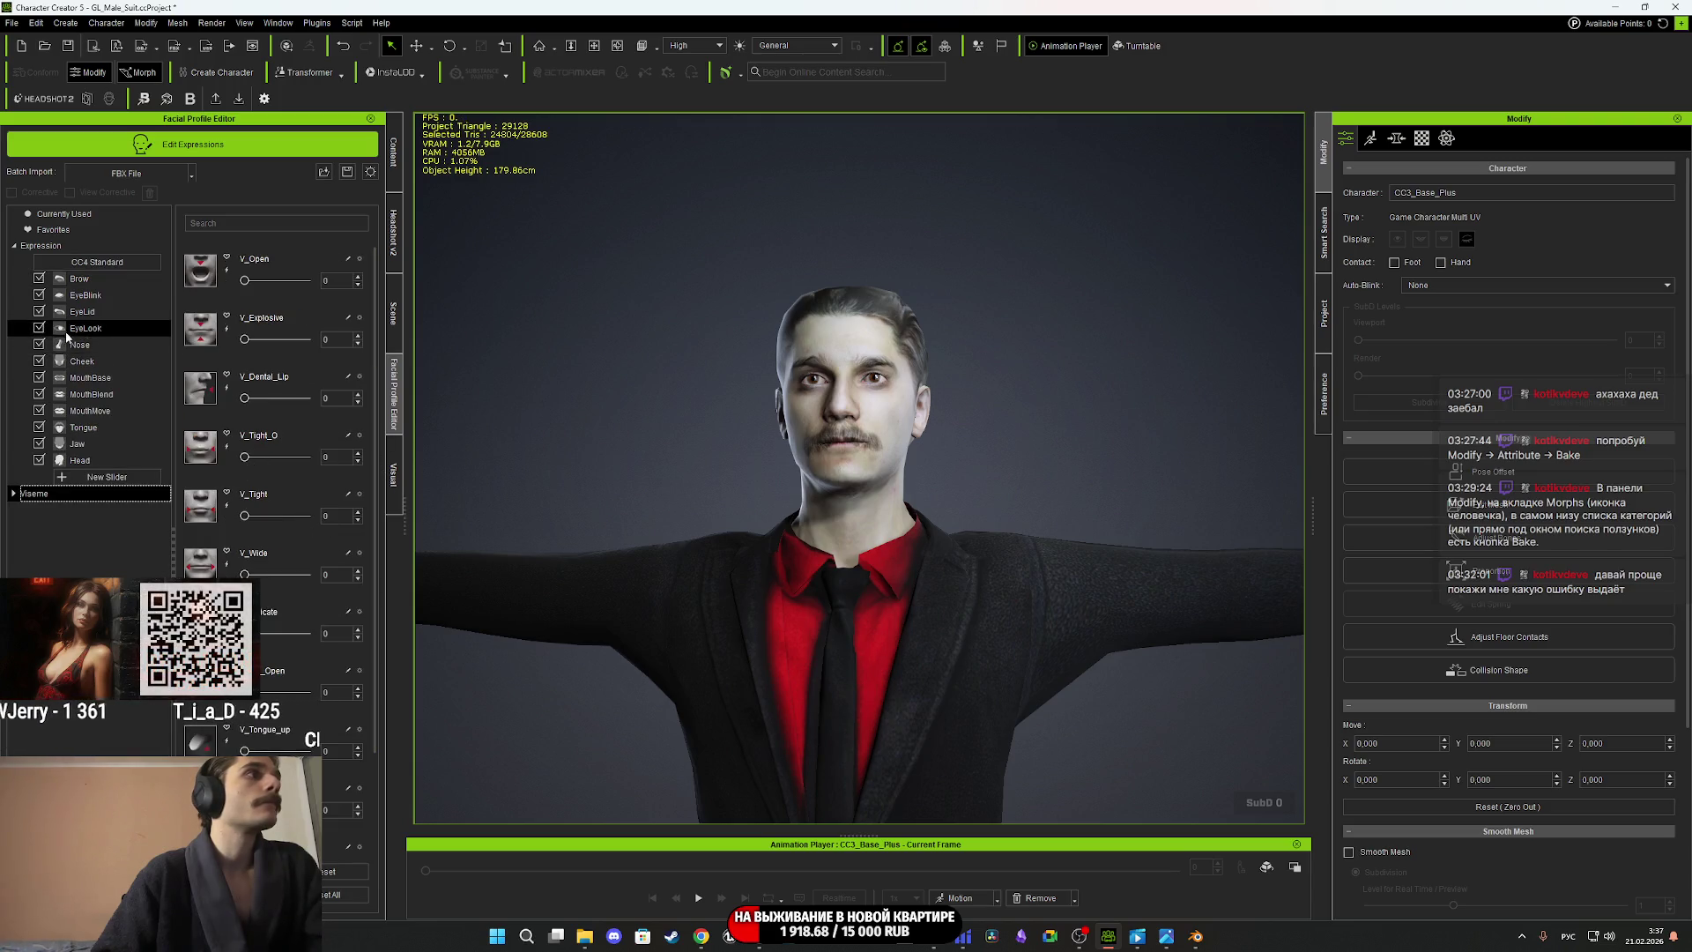
left_click(52, 251)
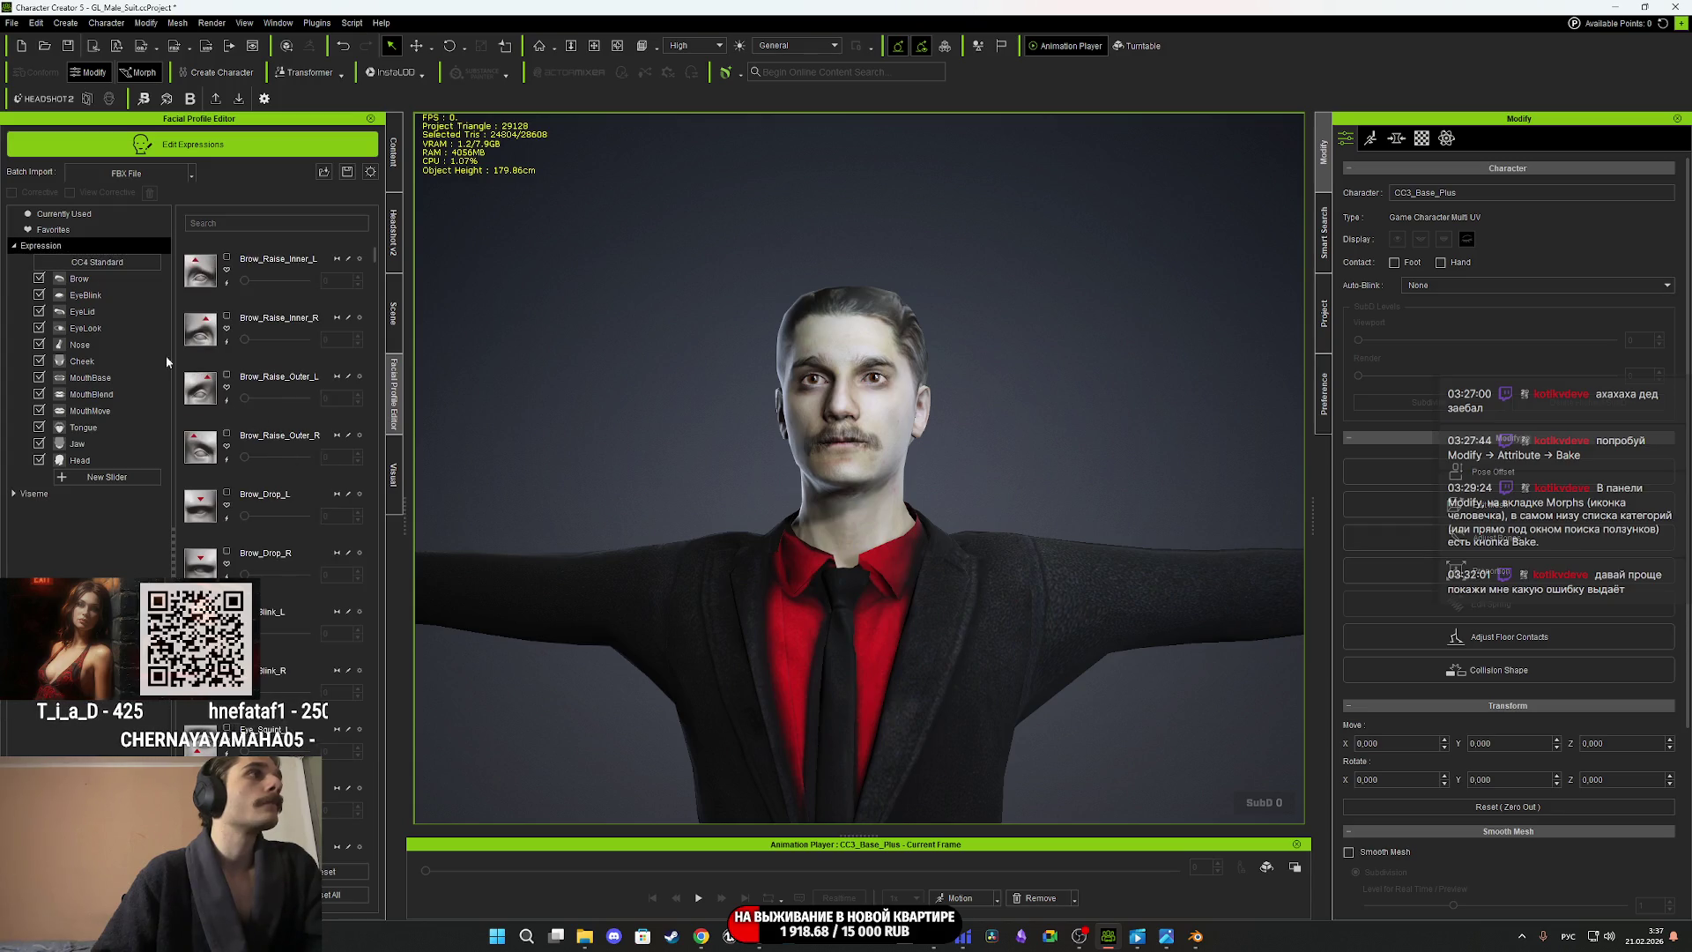
Browse the Brow, MouthBlend and MouthMove categories, then preview the V_Open viseme.
left_click(27, 279)
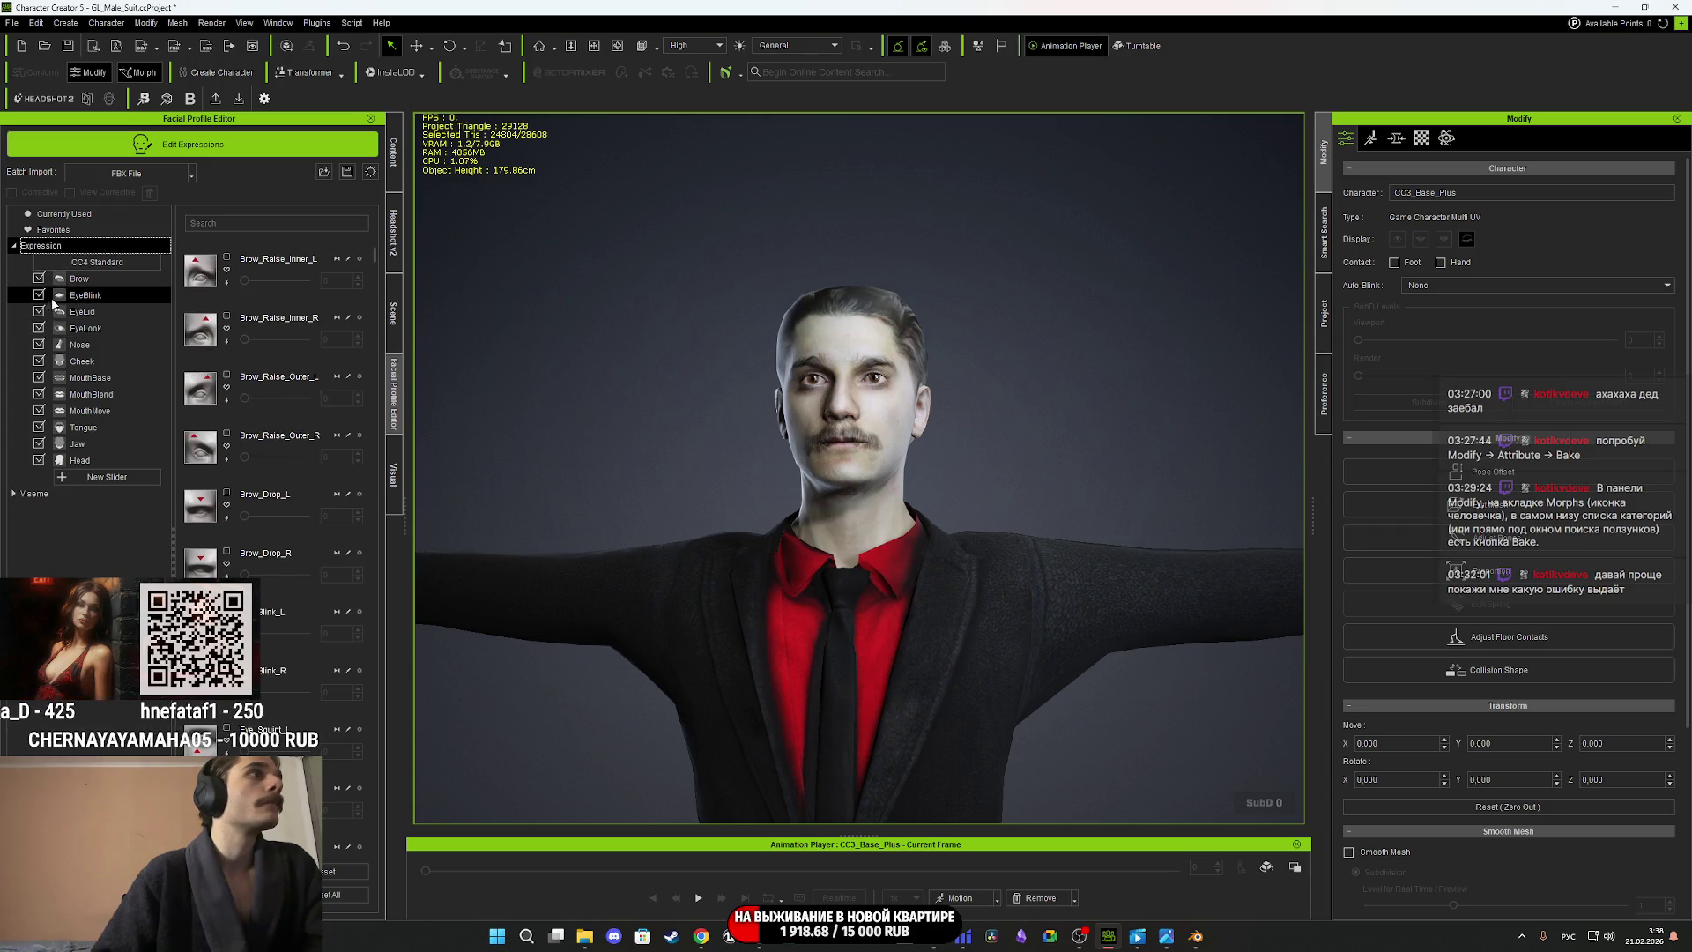
left_click(113, 396)
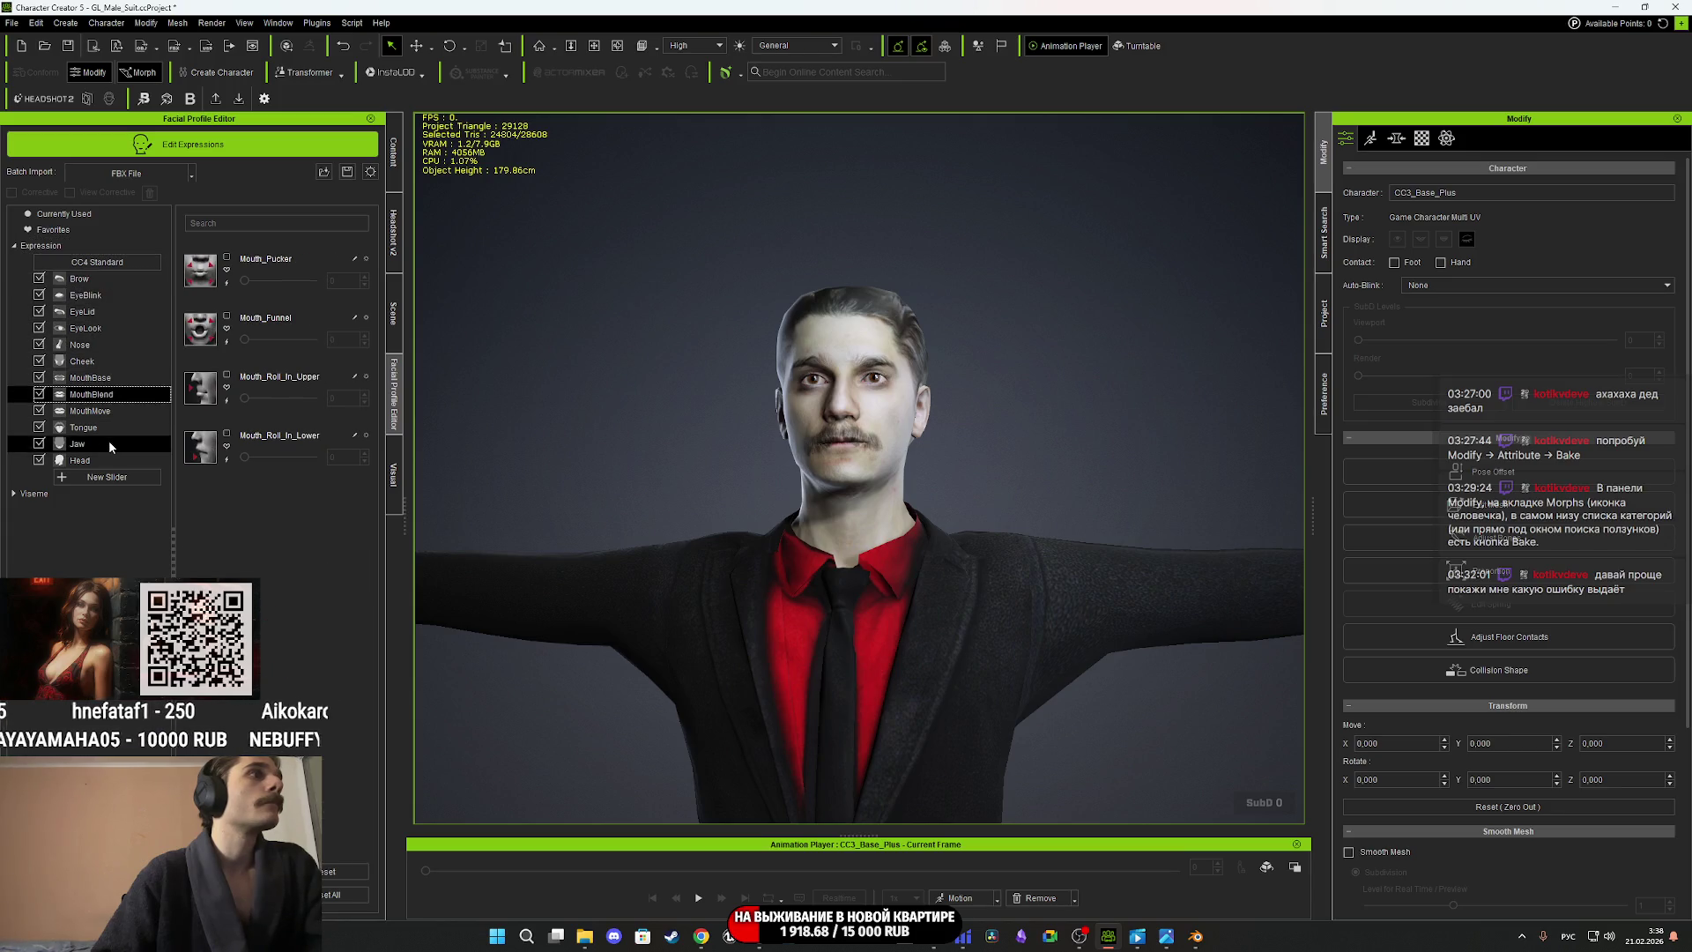
left_click(88, 411)
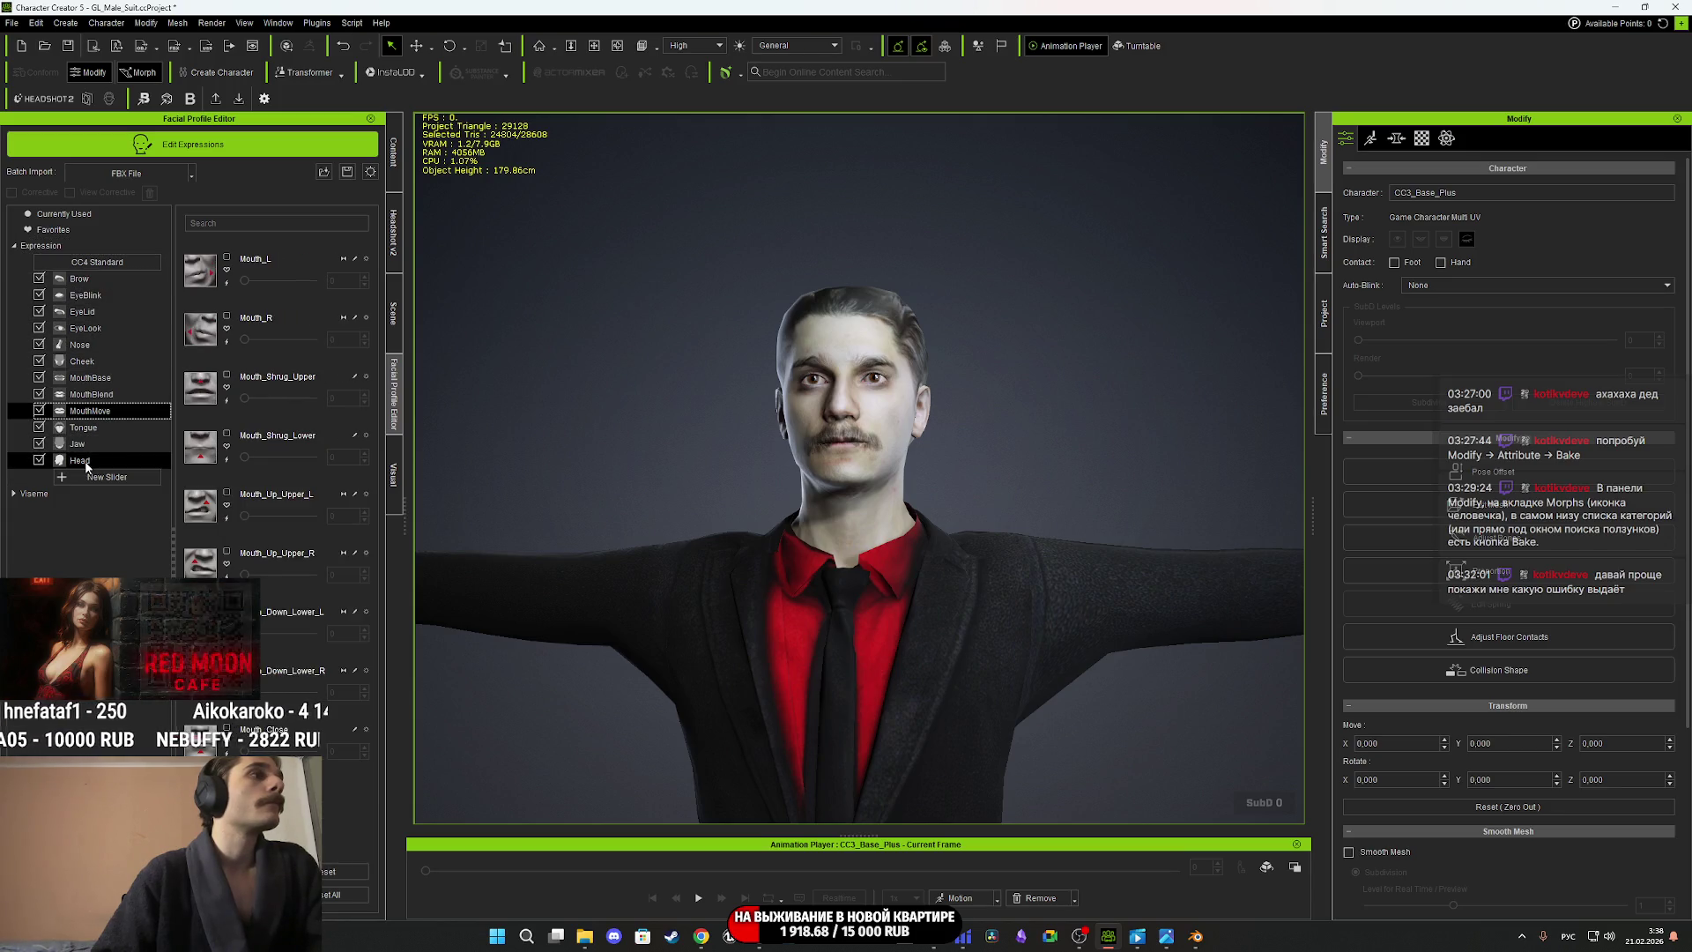
left_click(35, 493)
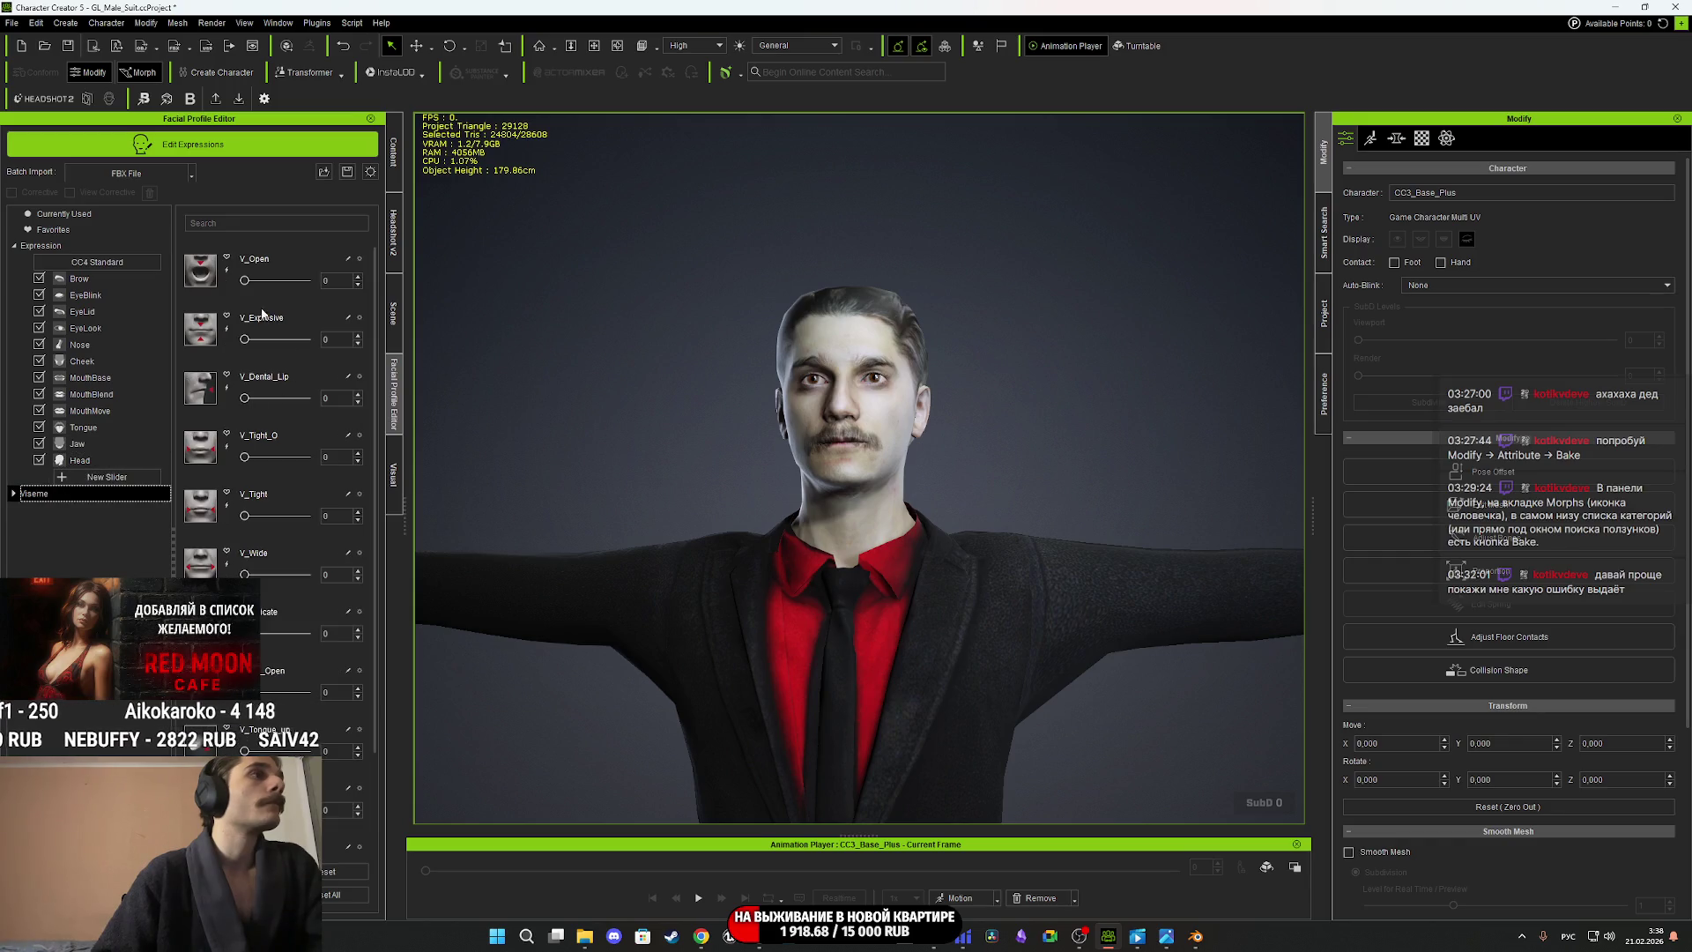
left_click(245, 280)
left_click(245, 280)
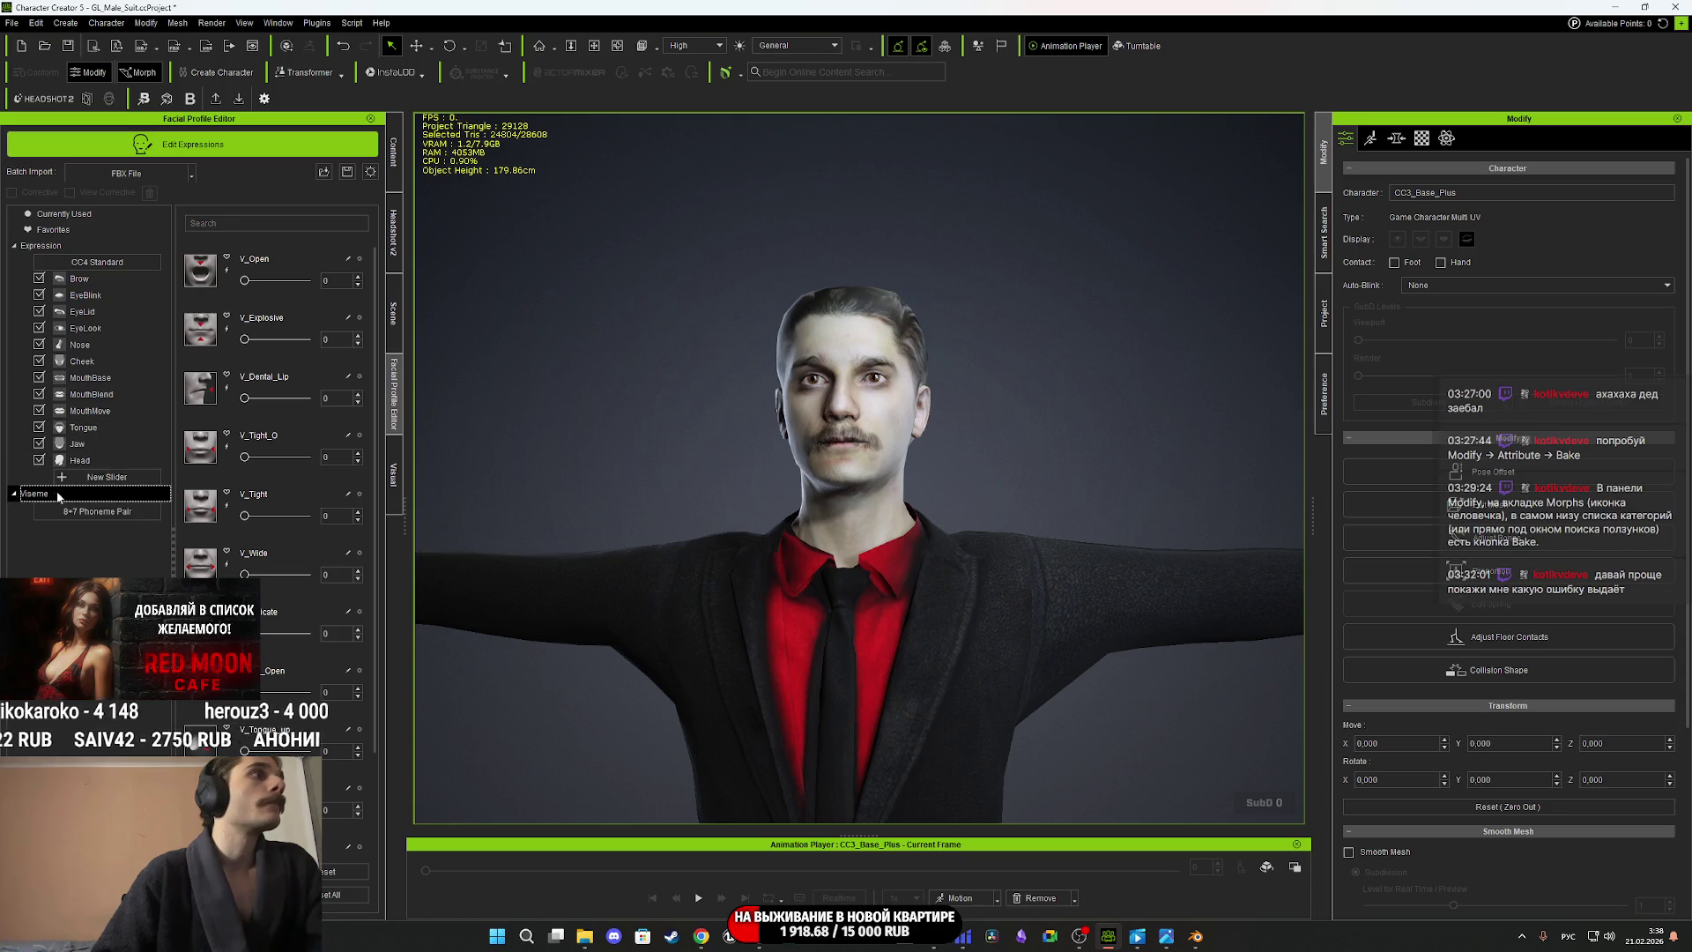
Switch visemes to 1:1 Direct, overwriting the MaleFP.ccFacialProfile backup.
key("Return")
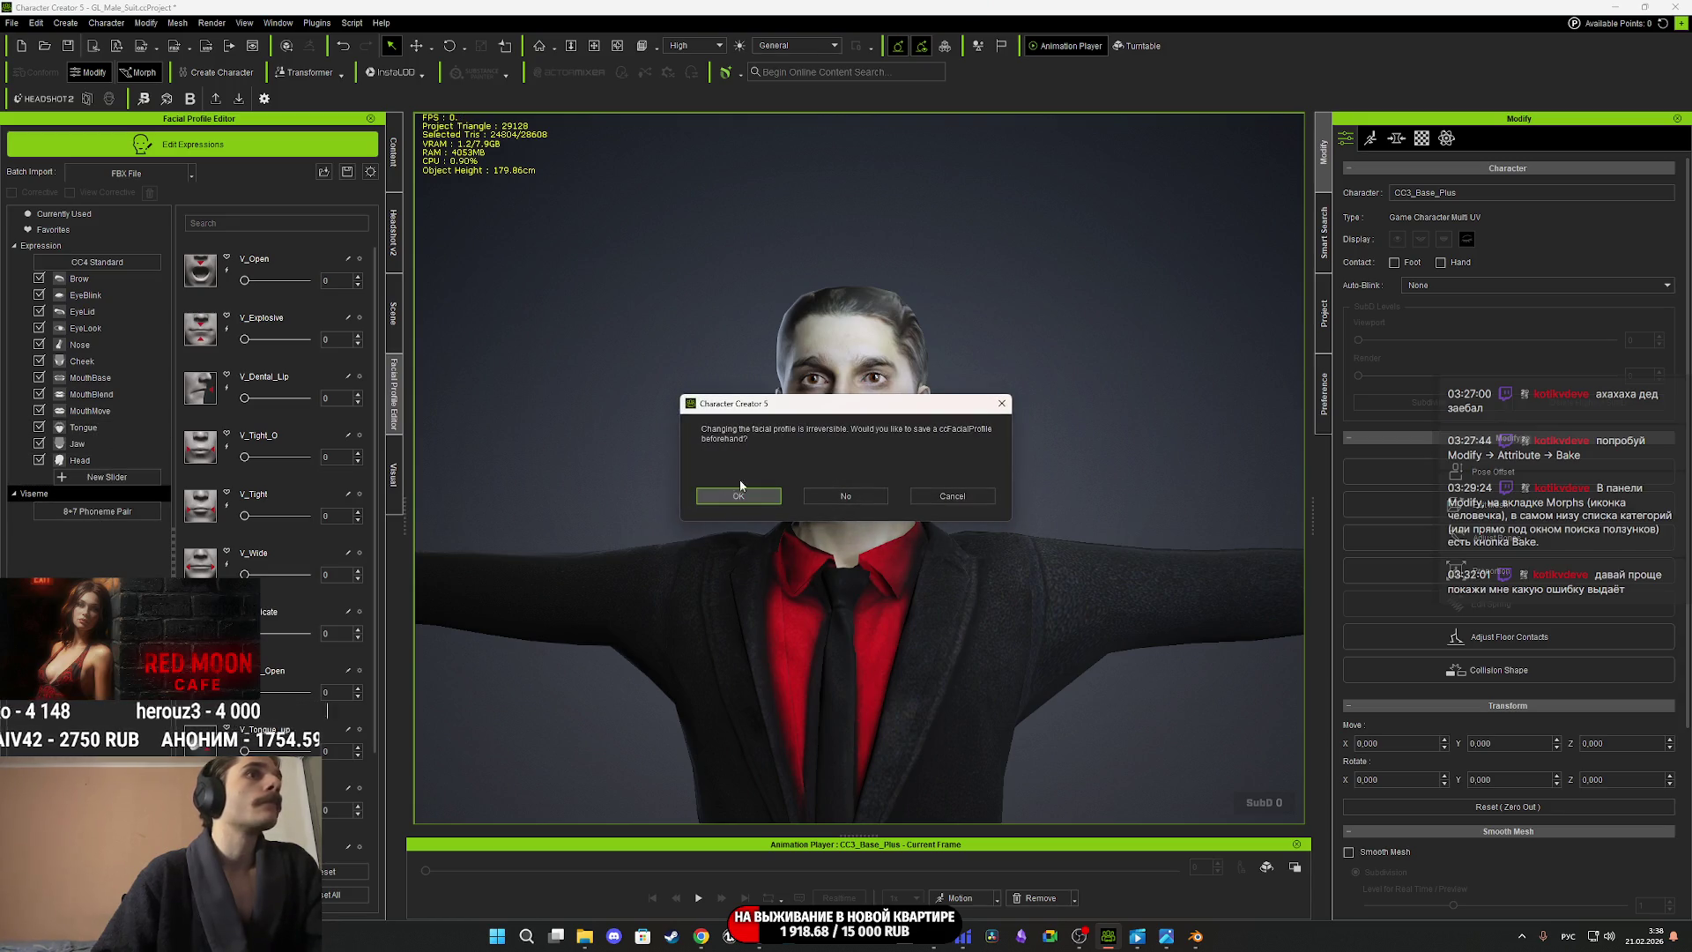
left_click(752, 497)
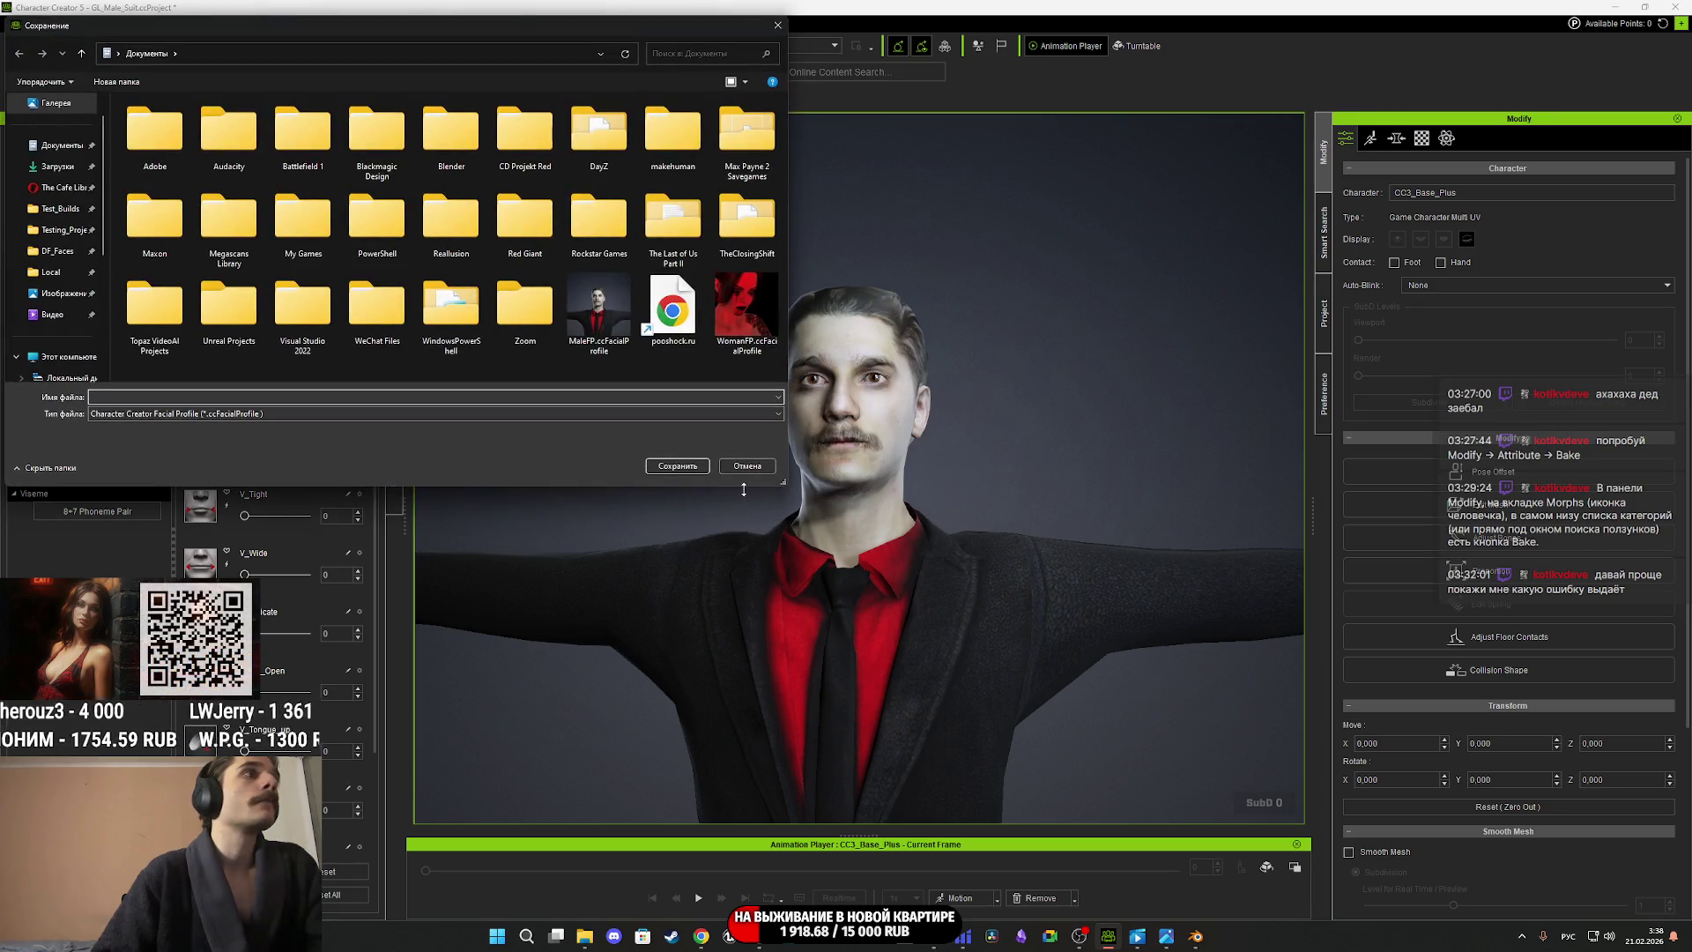
left_click(601, 331)
left_click(686, 466)
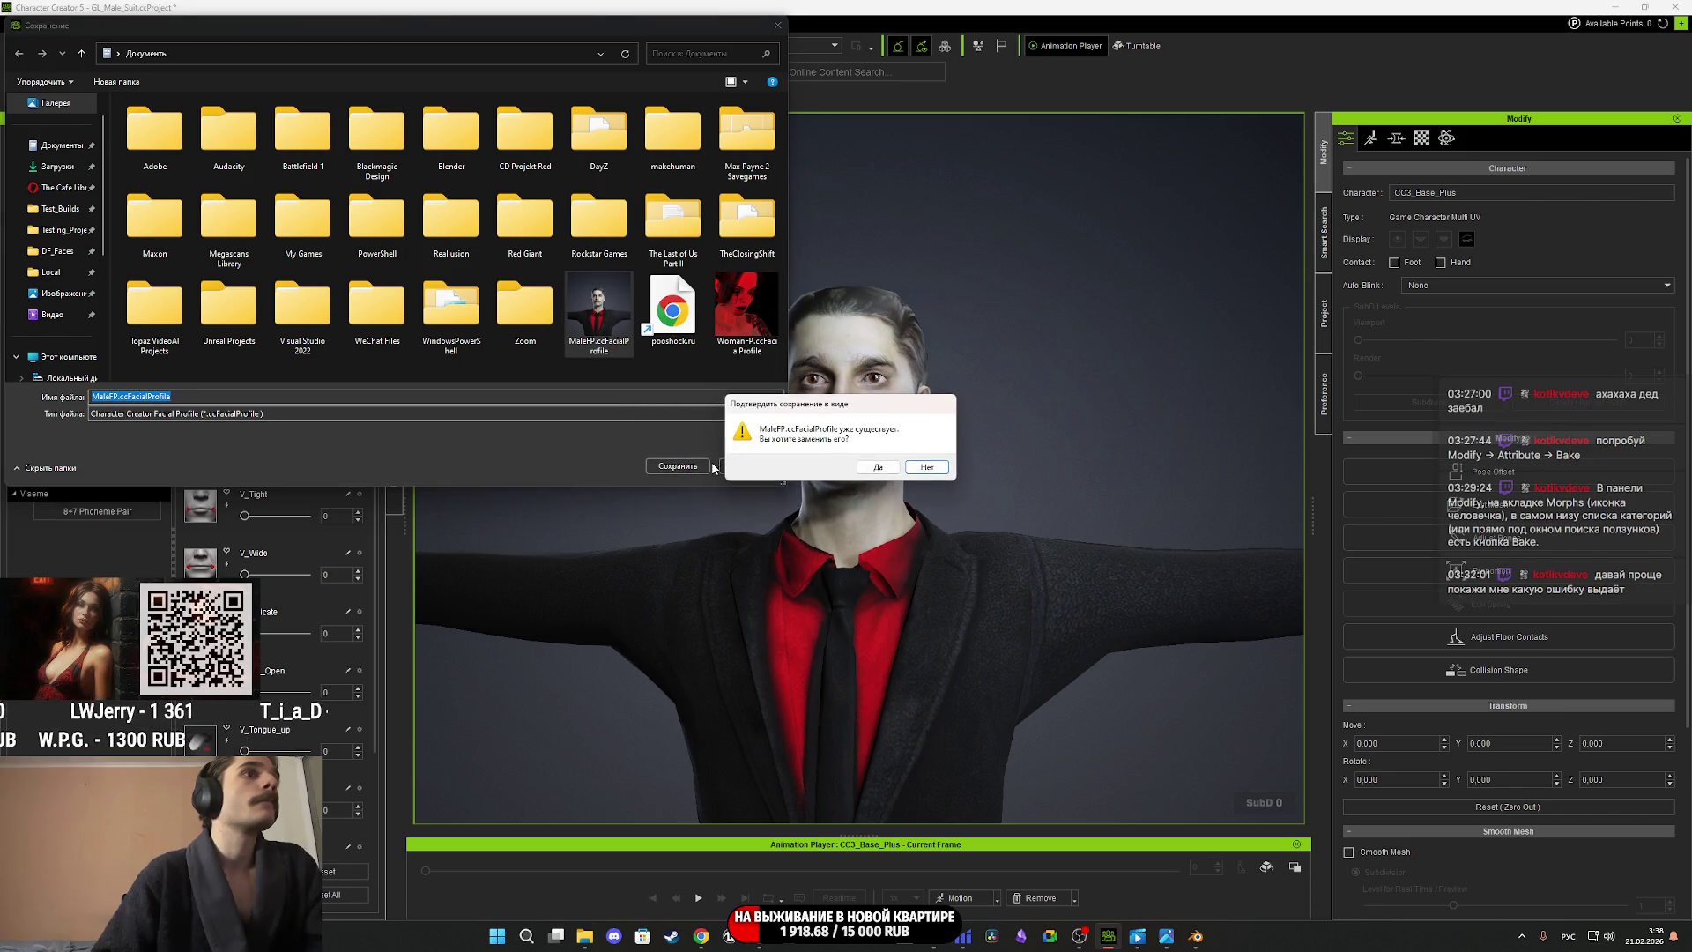
left_click(876, 468)
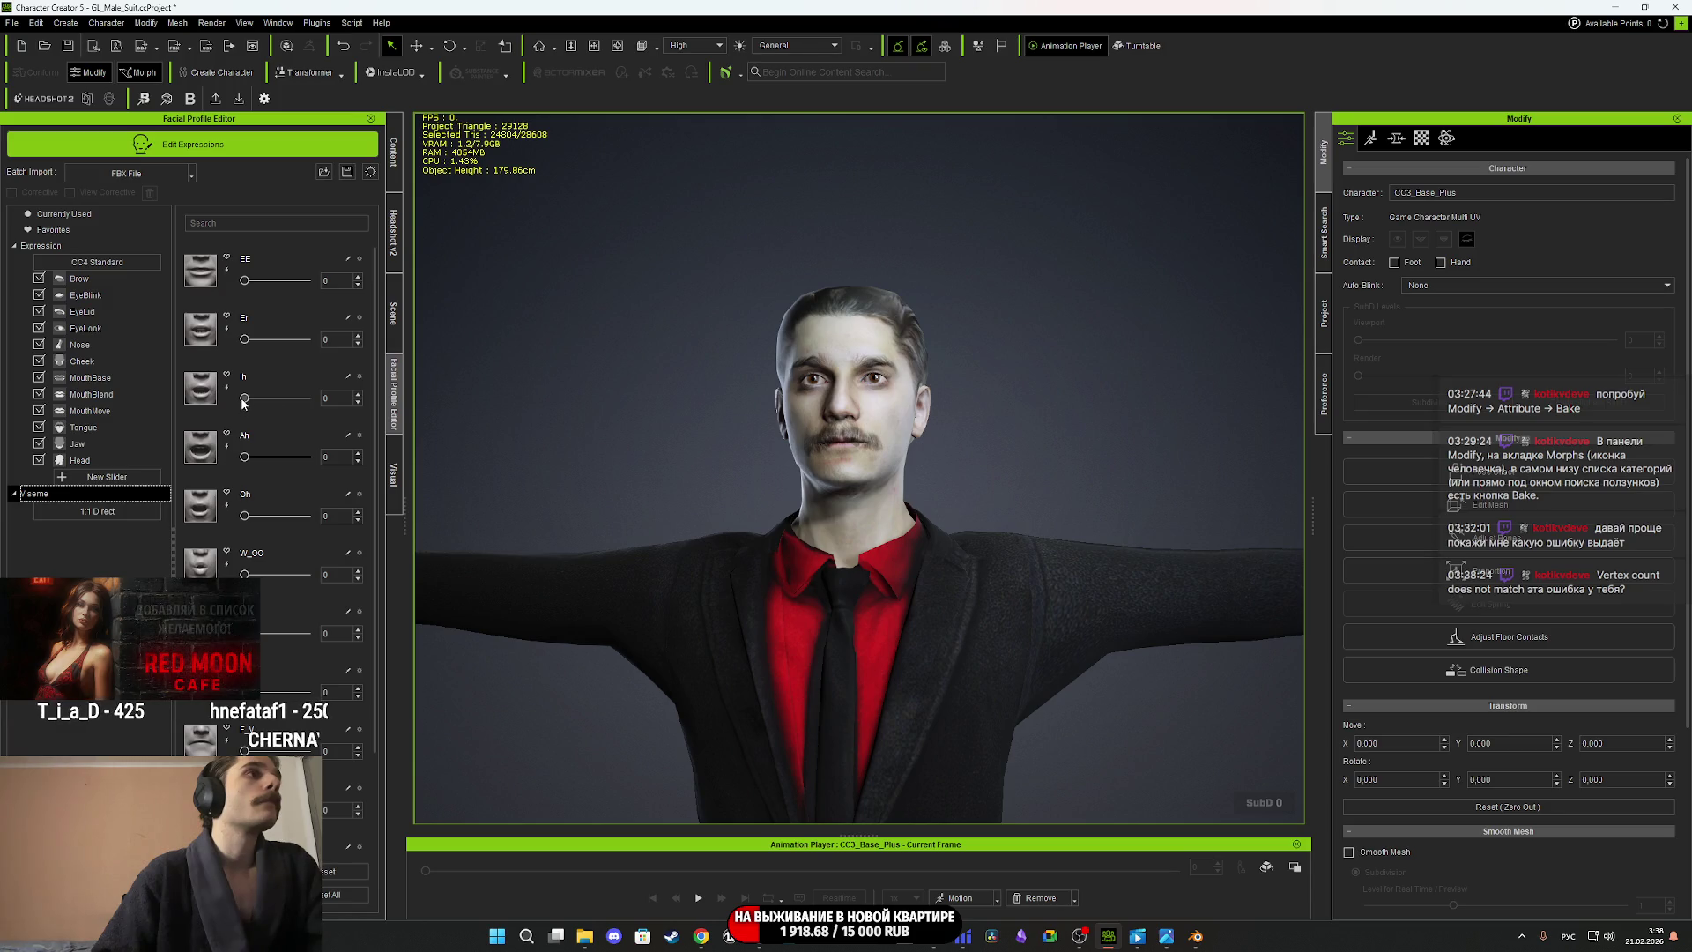
Preview the Ih mouth shape, then decline converting visemes back to 8+7 Phoneme Pair.
left_click_drag(245, 399, 277, 399)
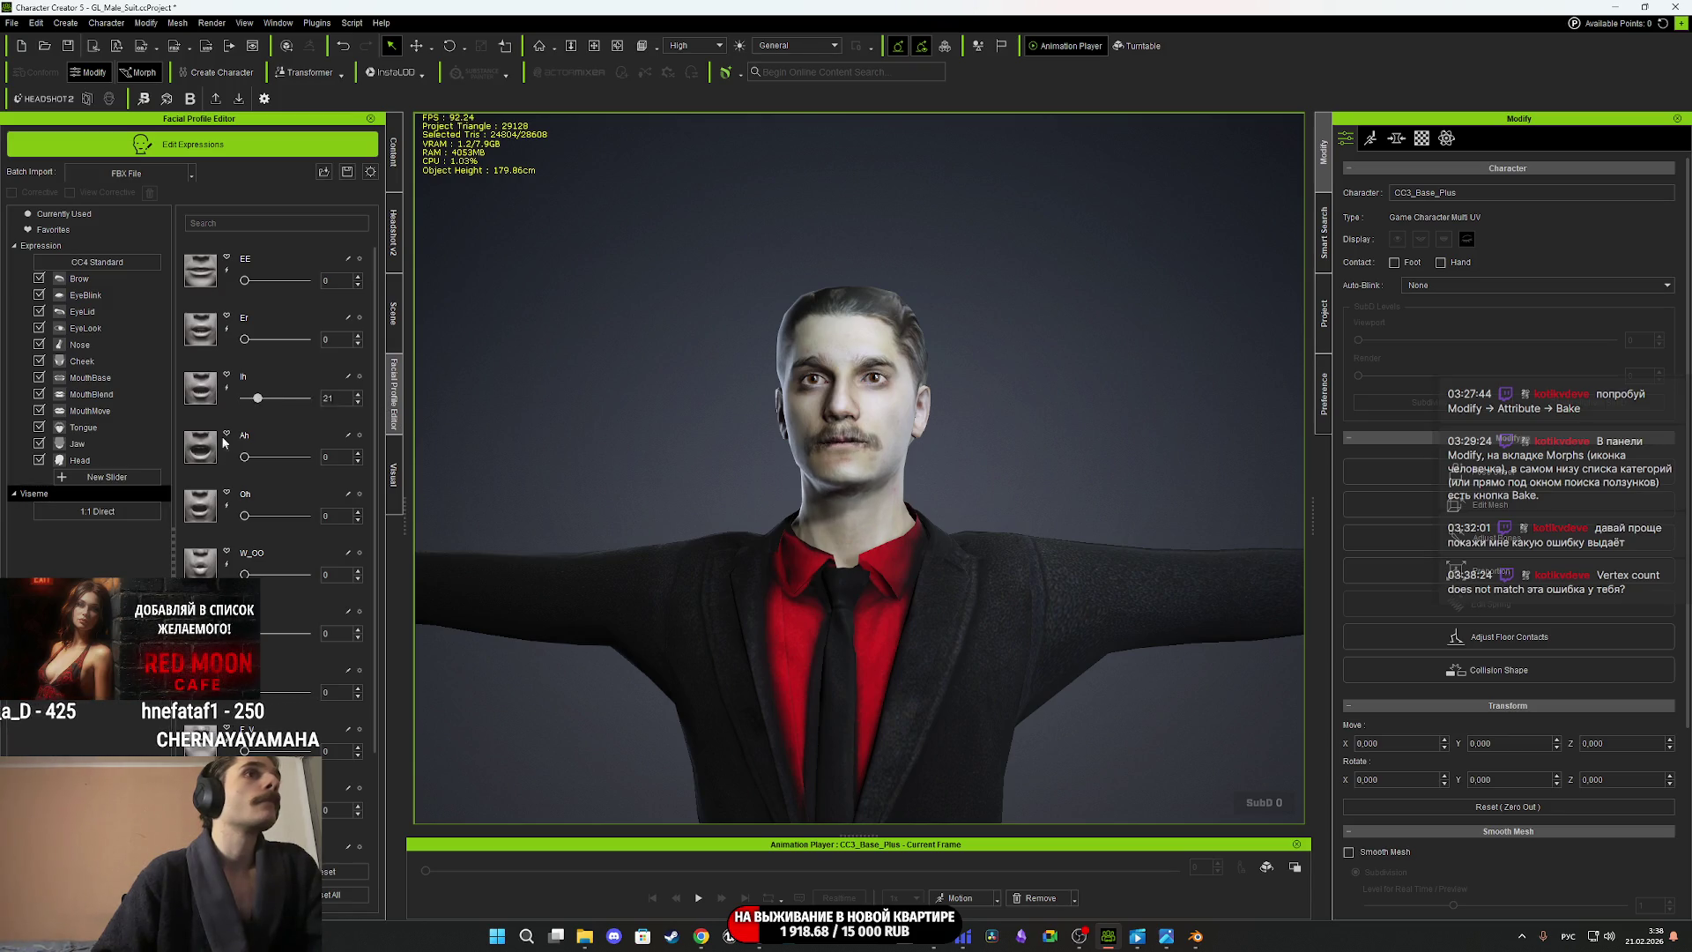
scroll(273, 406, "down", 5)
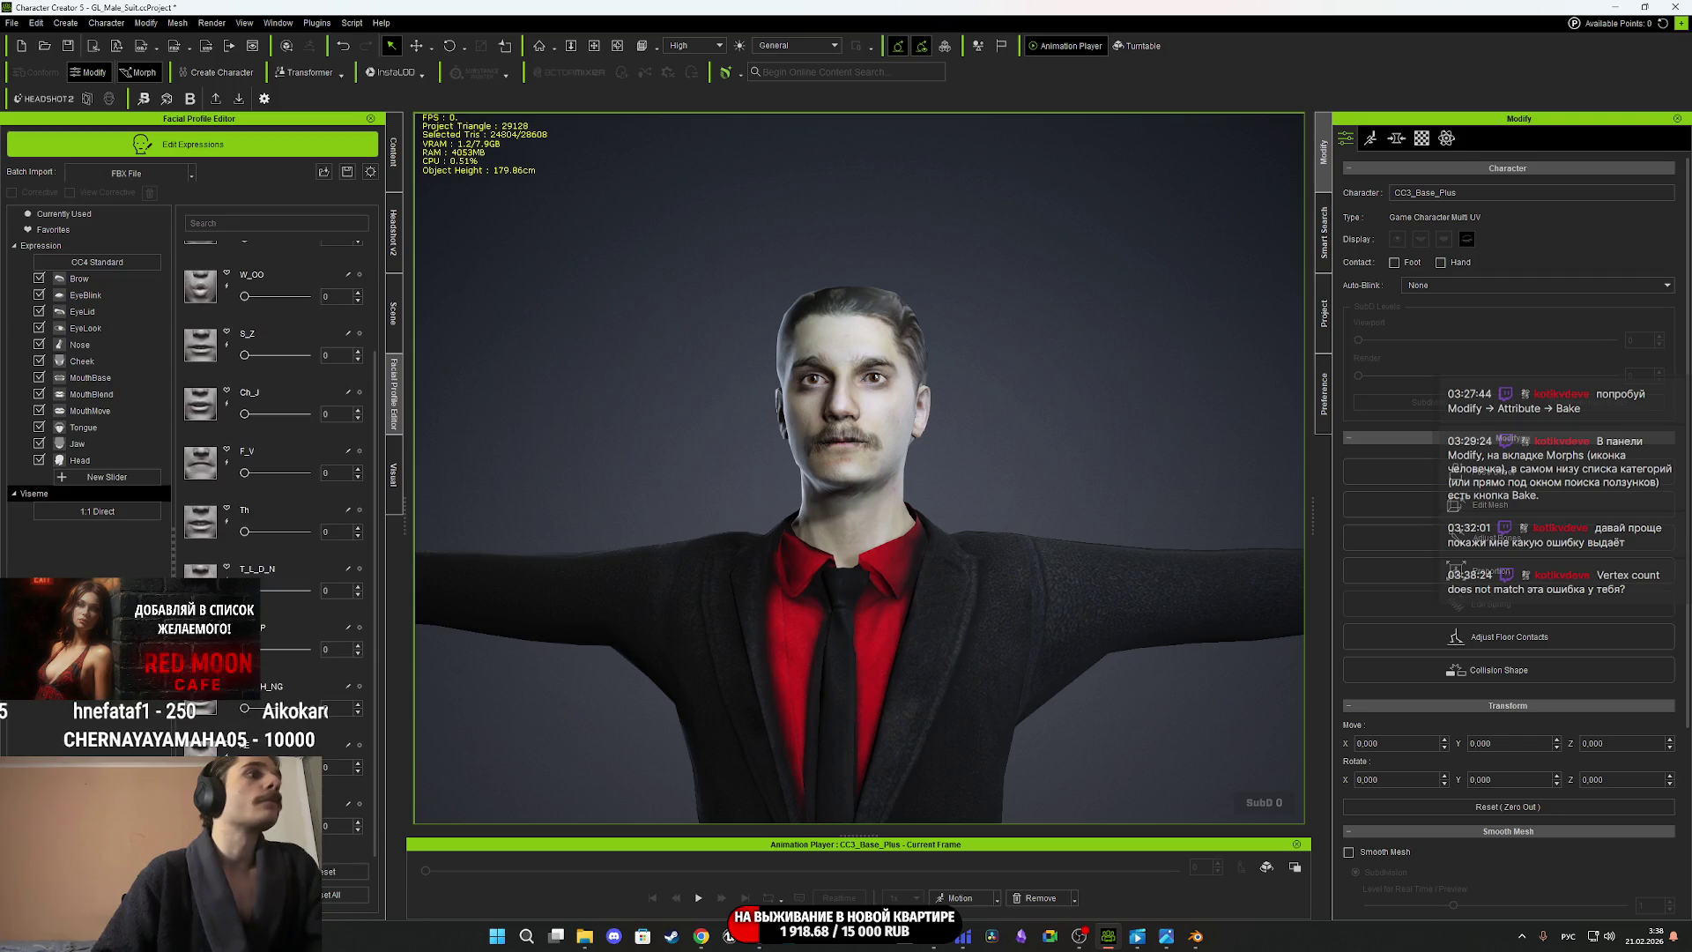
scroll(378, 435, "up", 5)
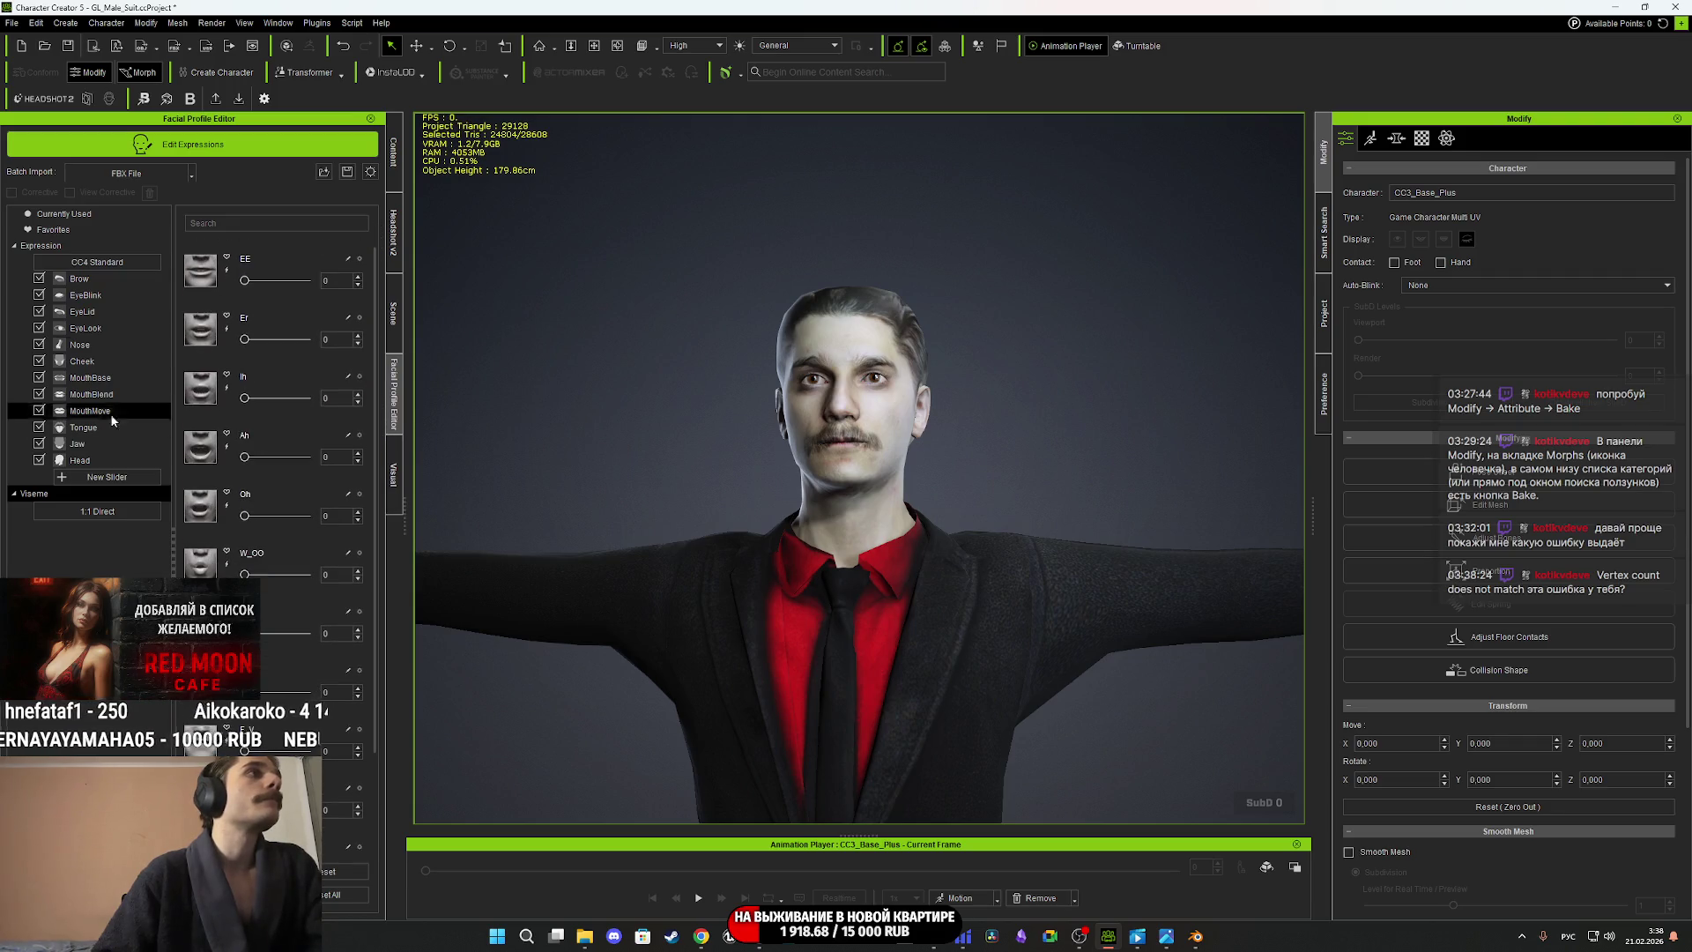
left_click(48, 496)
left_click(97, 511)
left_click(97, 525)
left_click(875, 500)
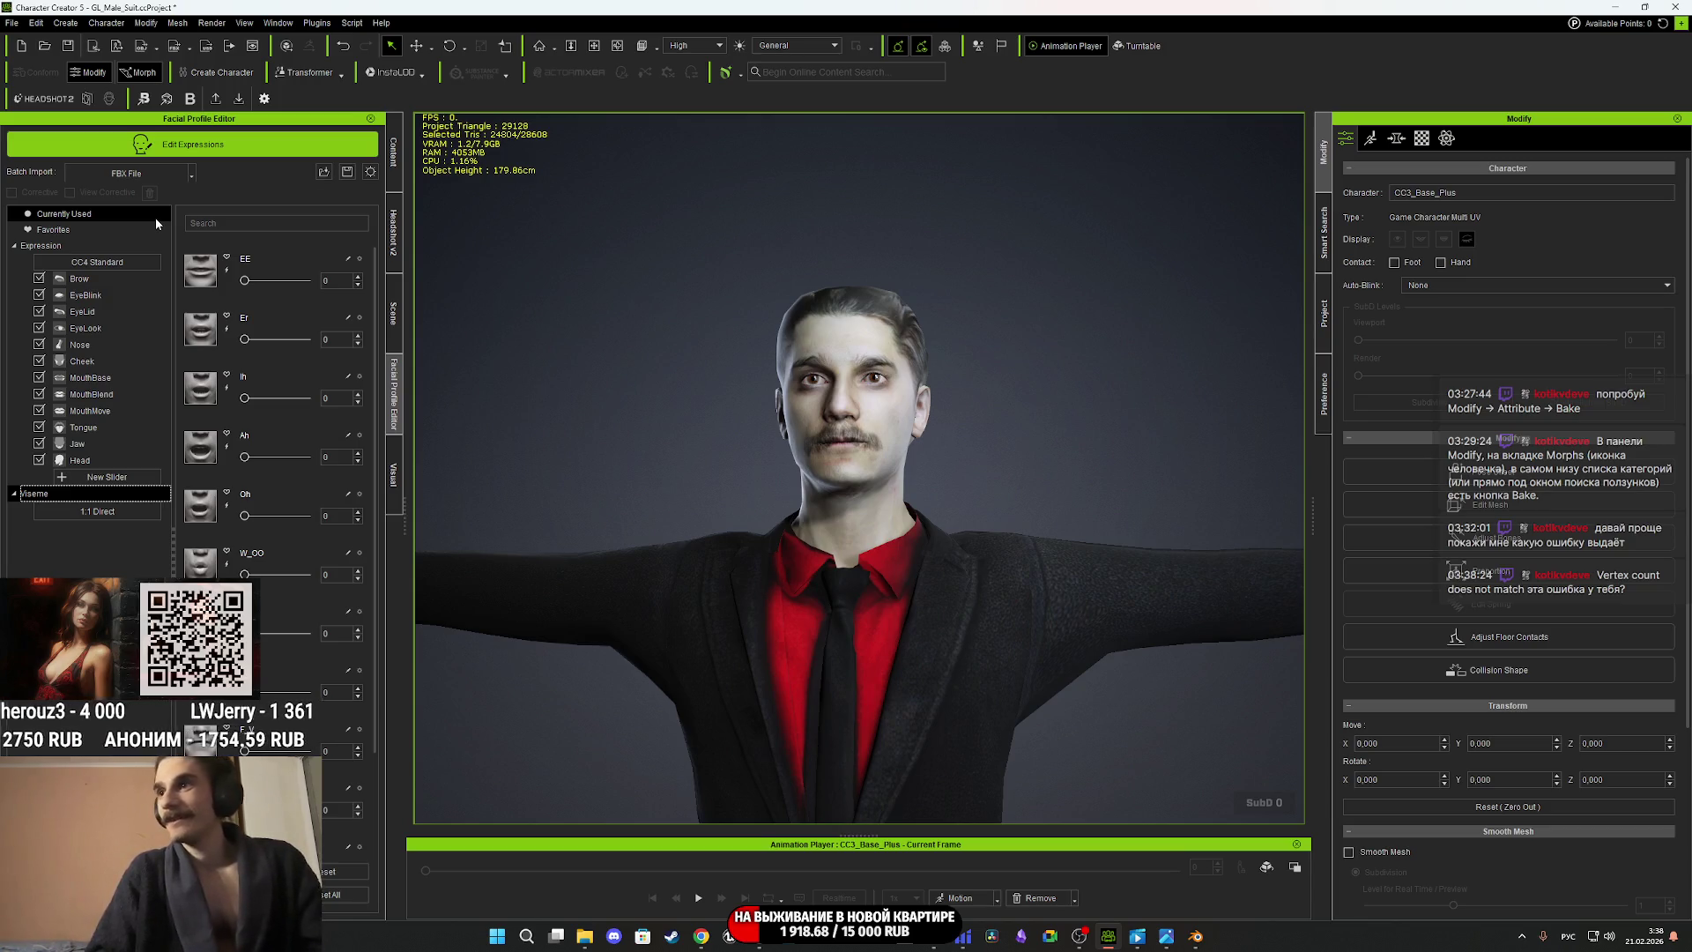
Switch to ChatGPT and enlarge the insufficient-expression-data screenshot.
left_click(700, 936)
scroll(811, 525, "up", 10)
left_click(1056, 684)
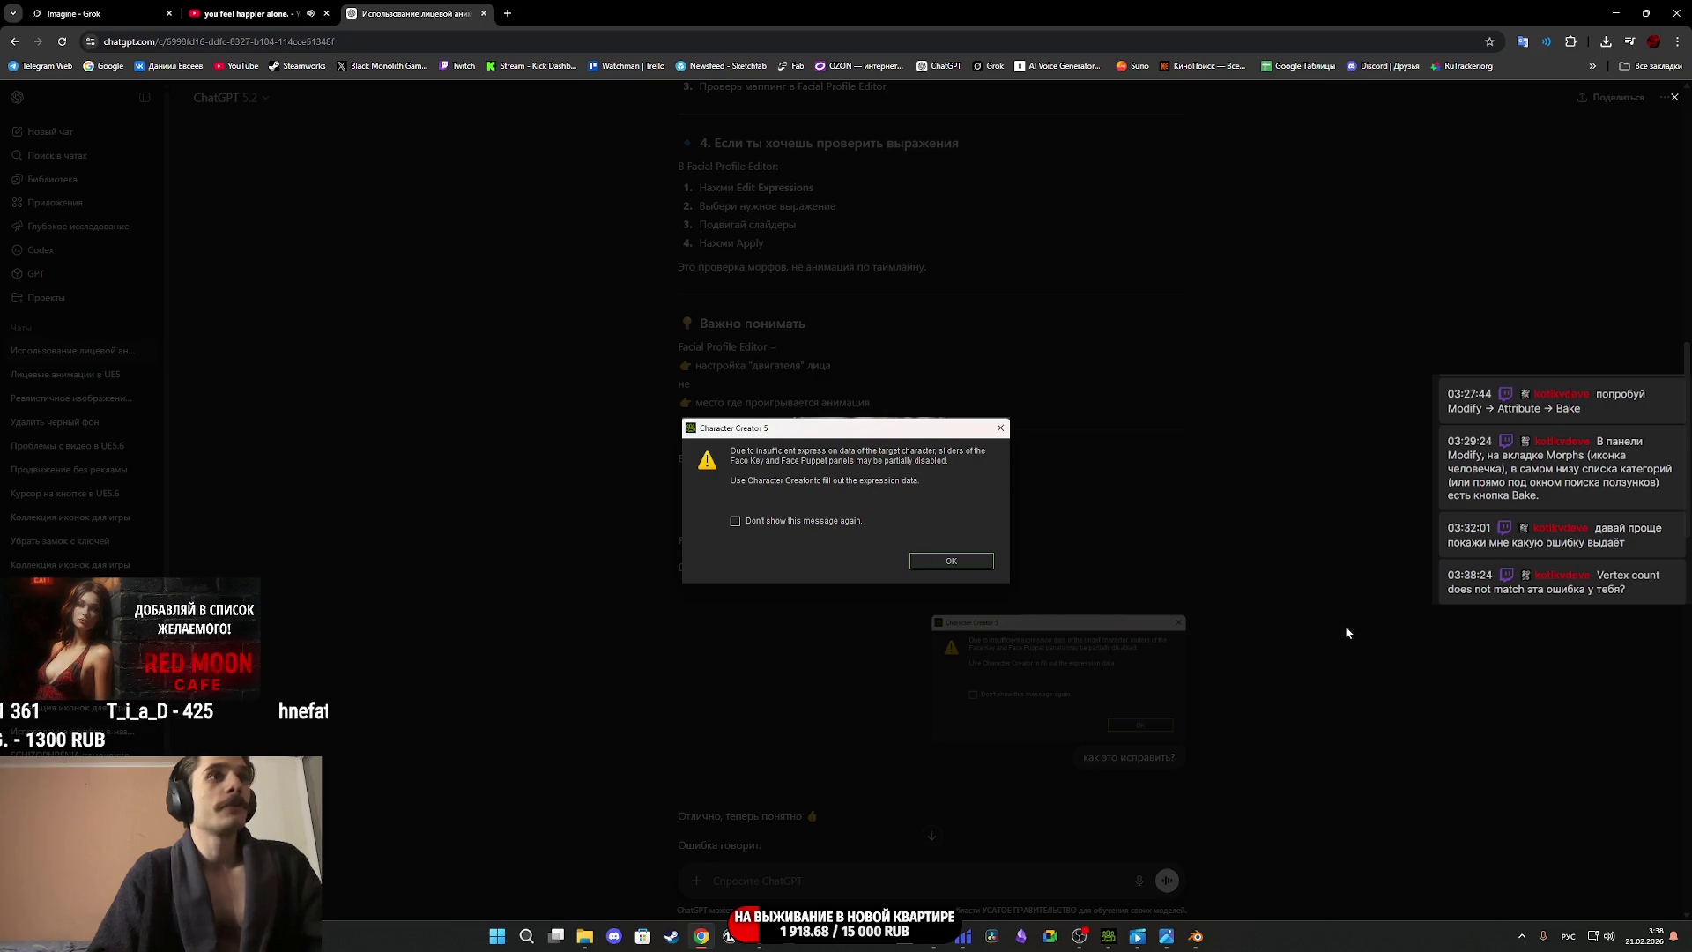
Close the enlarged screenshot, scroll down to the 'Как исправить' fixes, and return to Character Creator.
left_click(1158, 580)
scroll(893, 807, "down", 10)
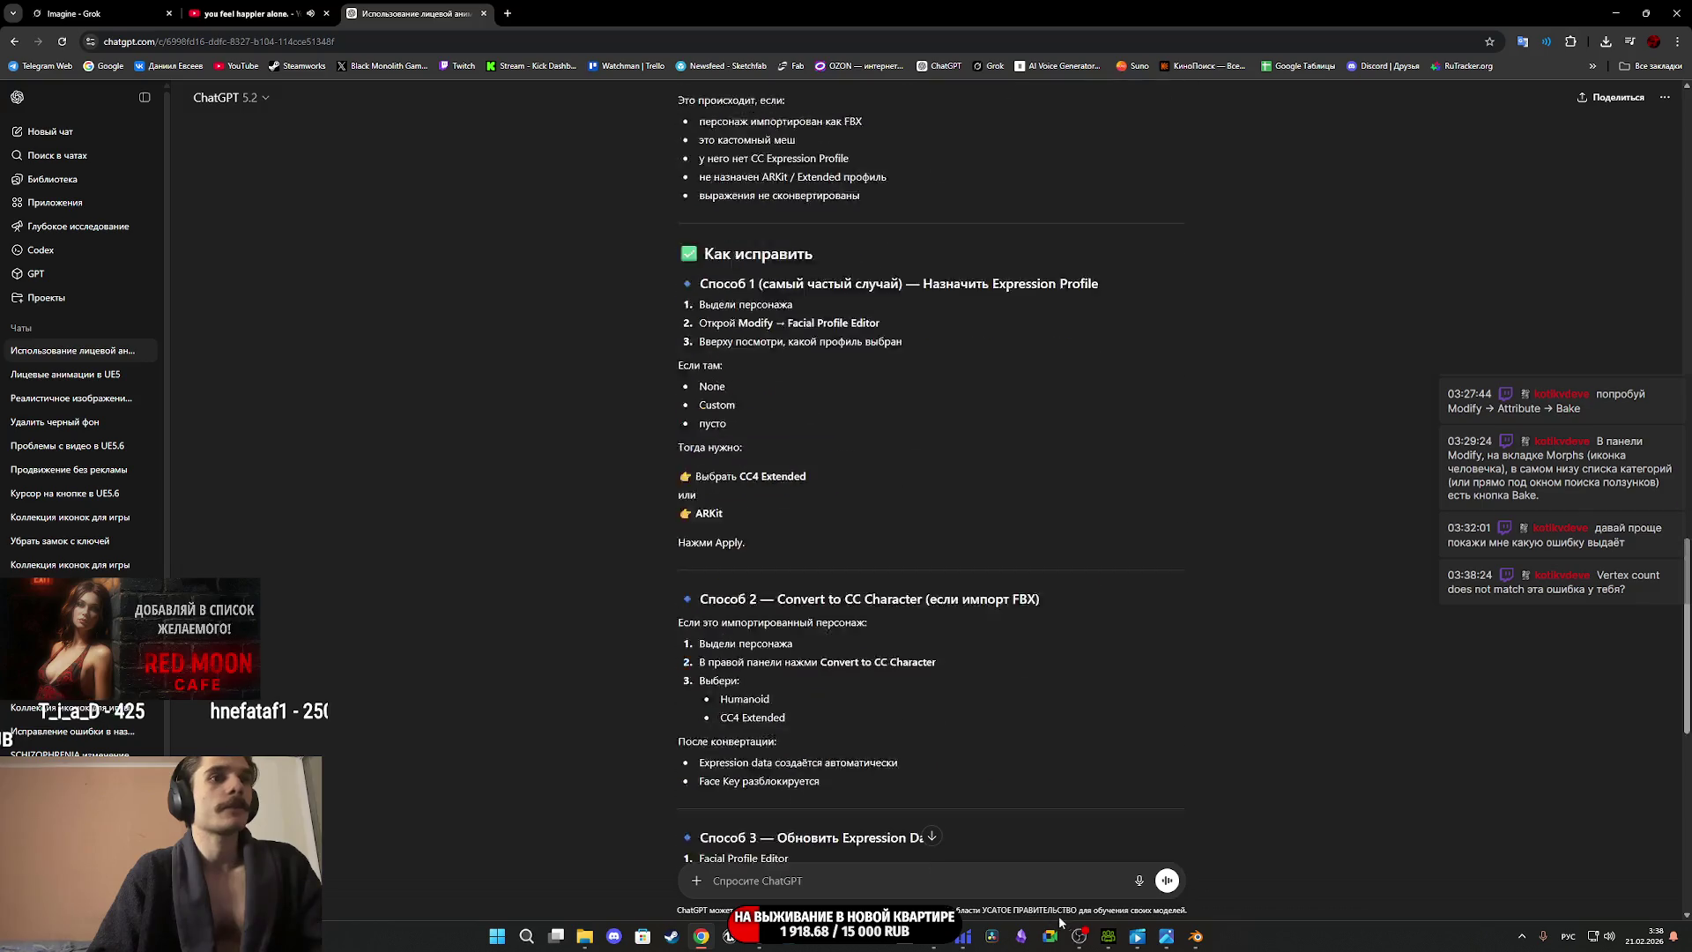
left_click(1110, 942)
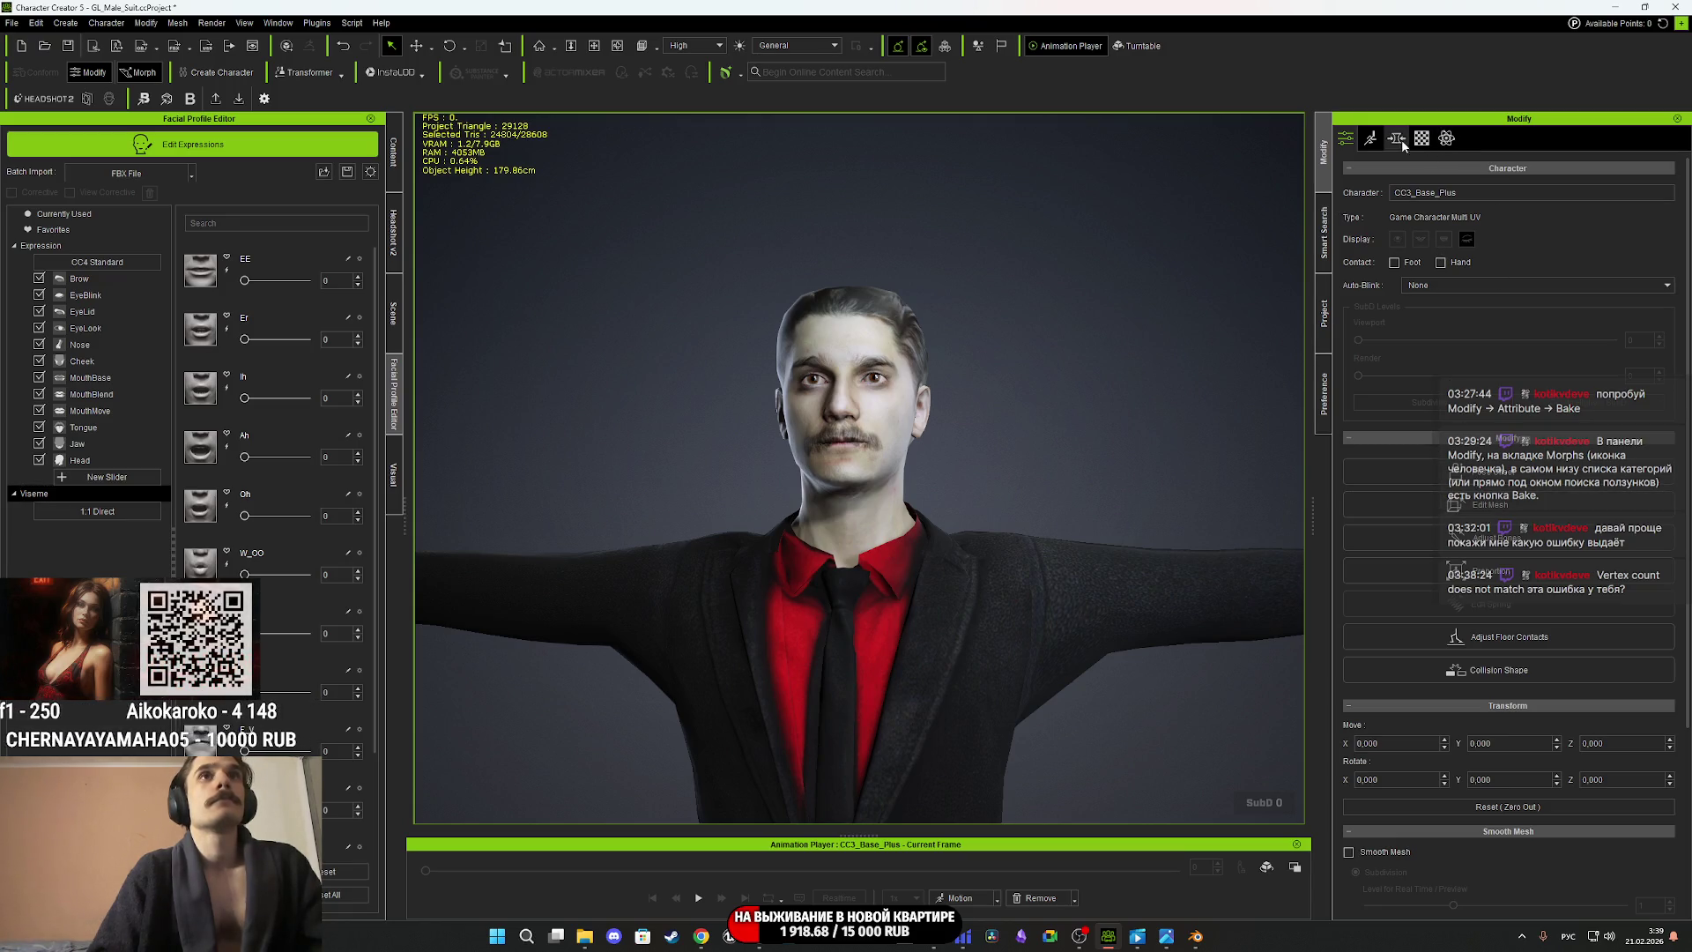
Dismiss the missing-expression-data warning, leave the expression editor, and enter Edit Expressions mode.
left_click(1371, 139)
left_click(1485, 265)
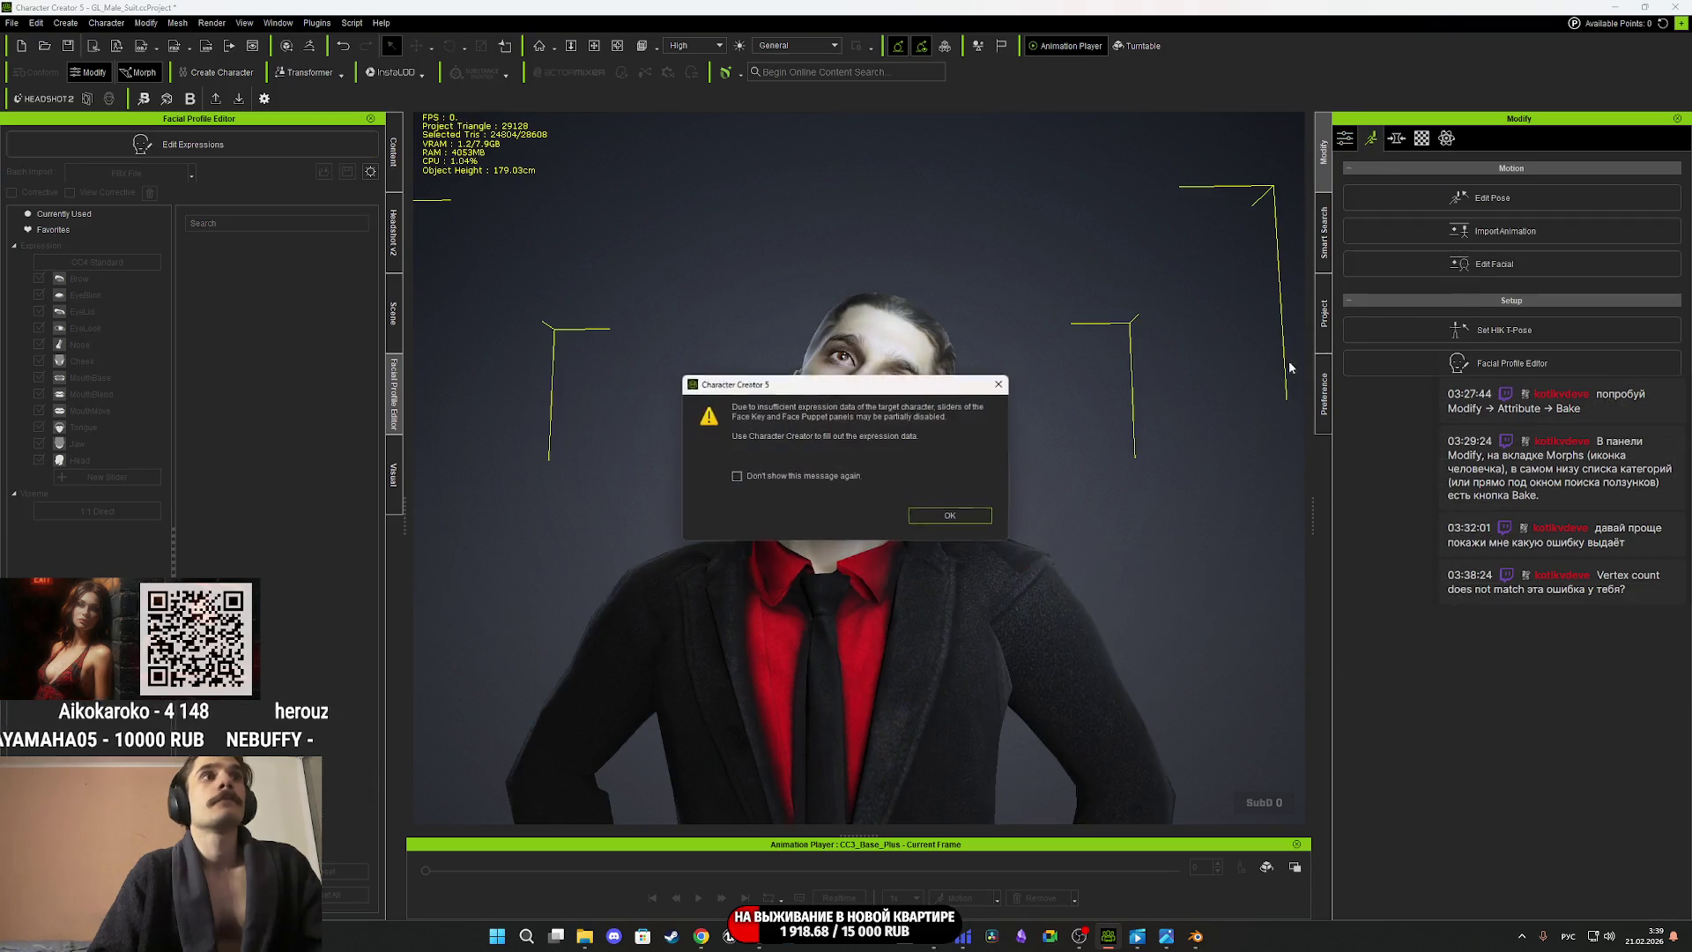
left_click(954, 516)
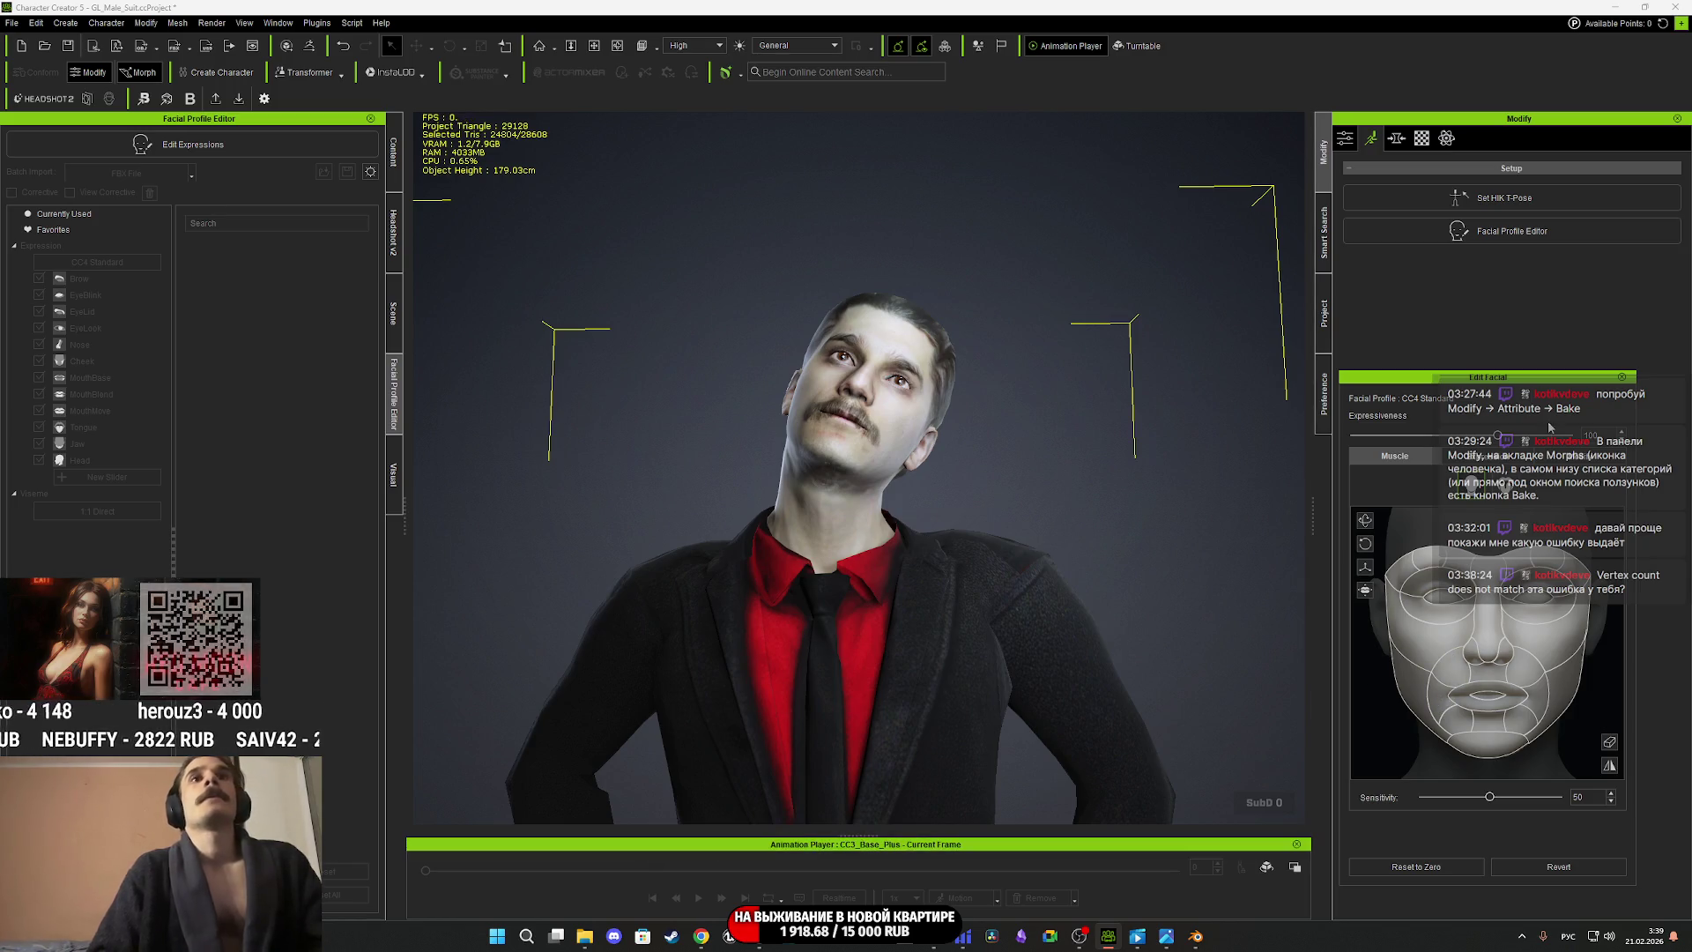
left_click(1516, 456)
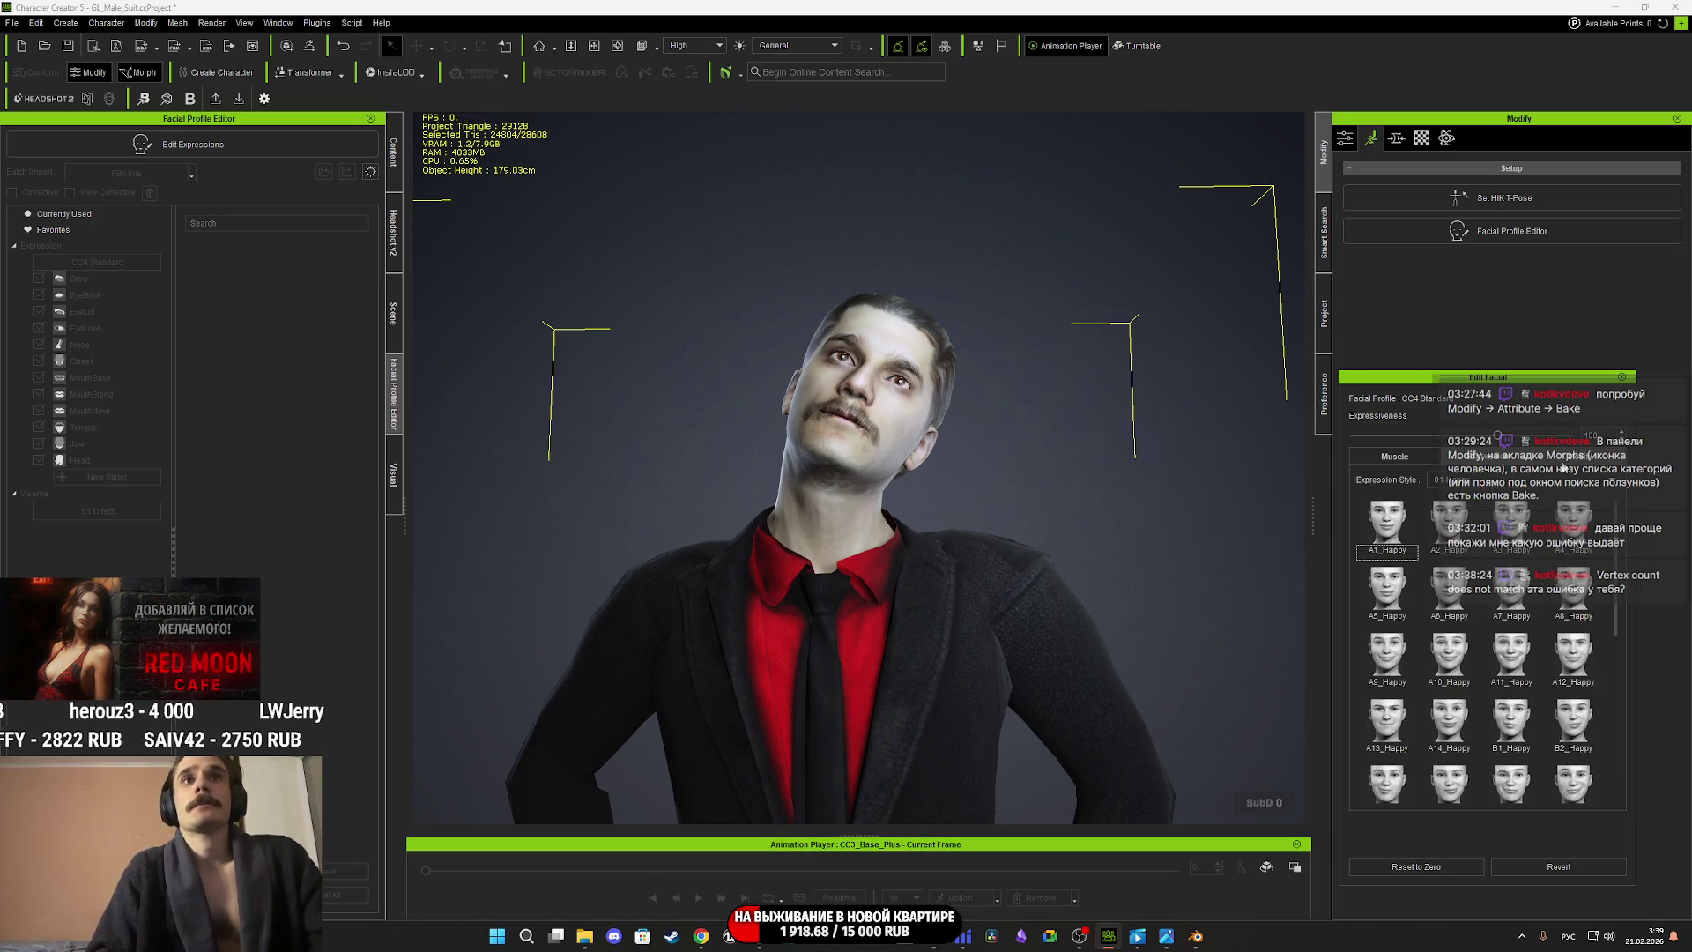
left_click(1563, 458)
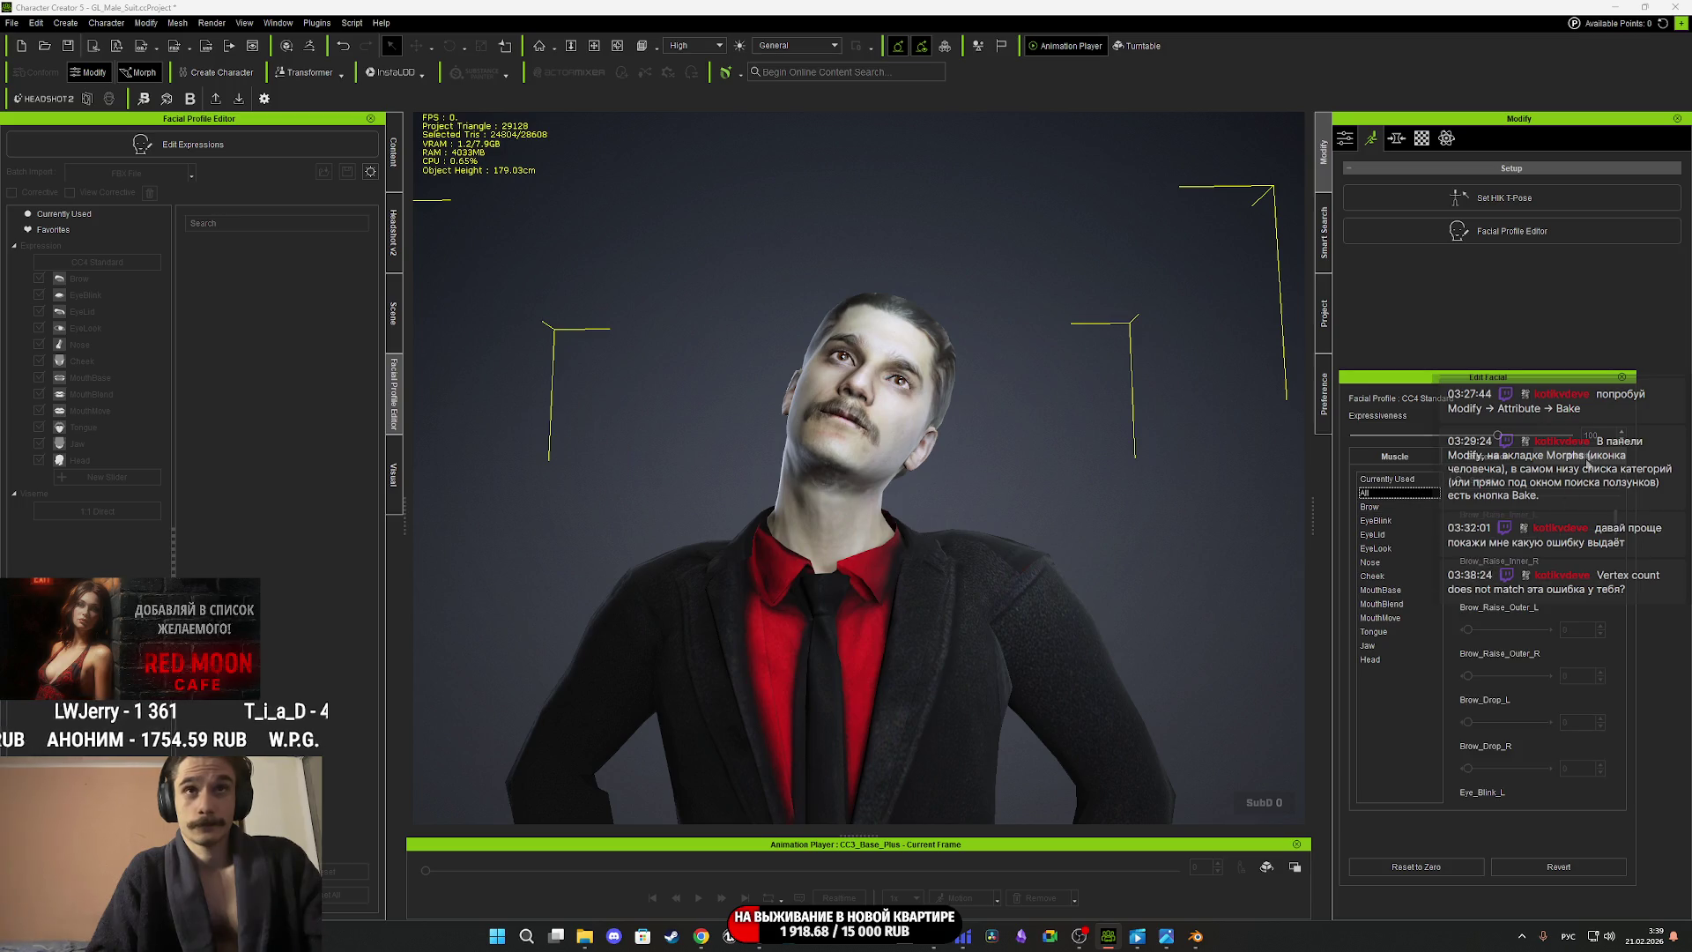
left_click(1624, 379)
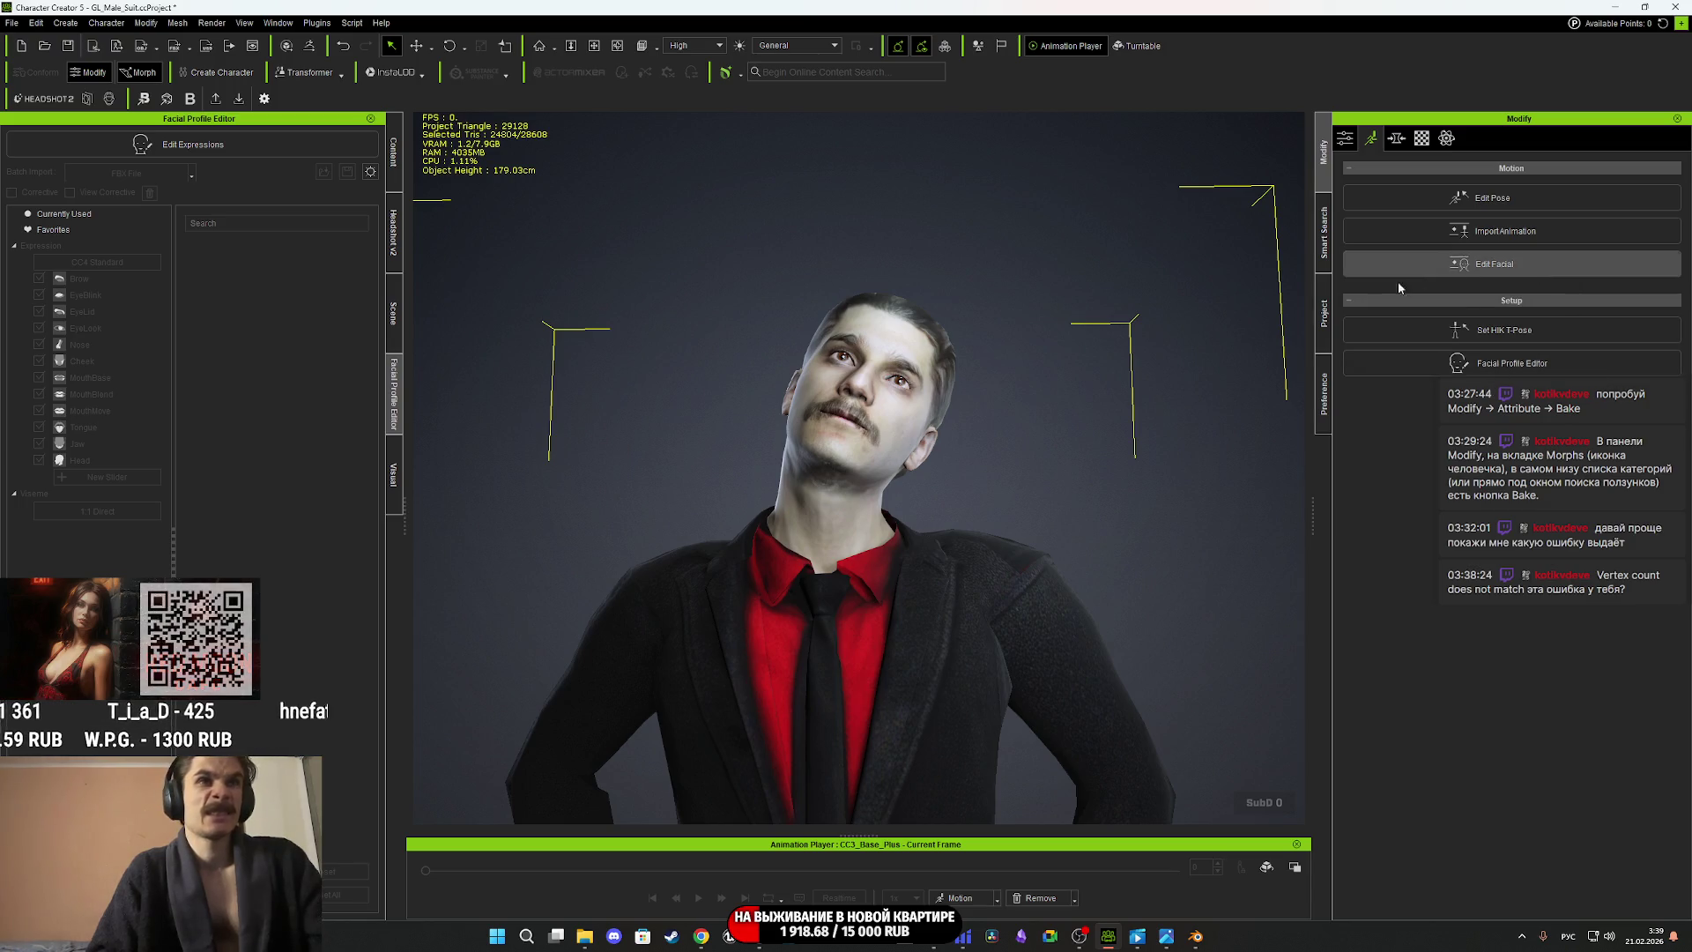
left_click(308, 145)
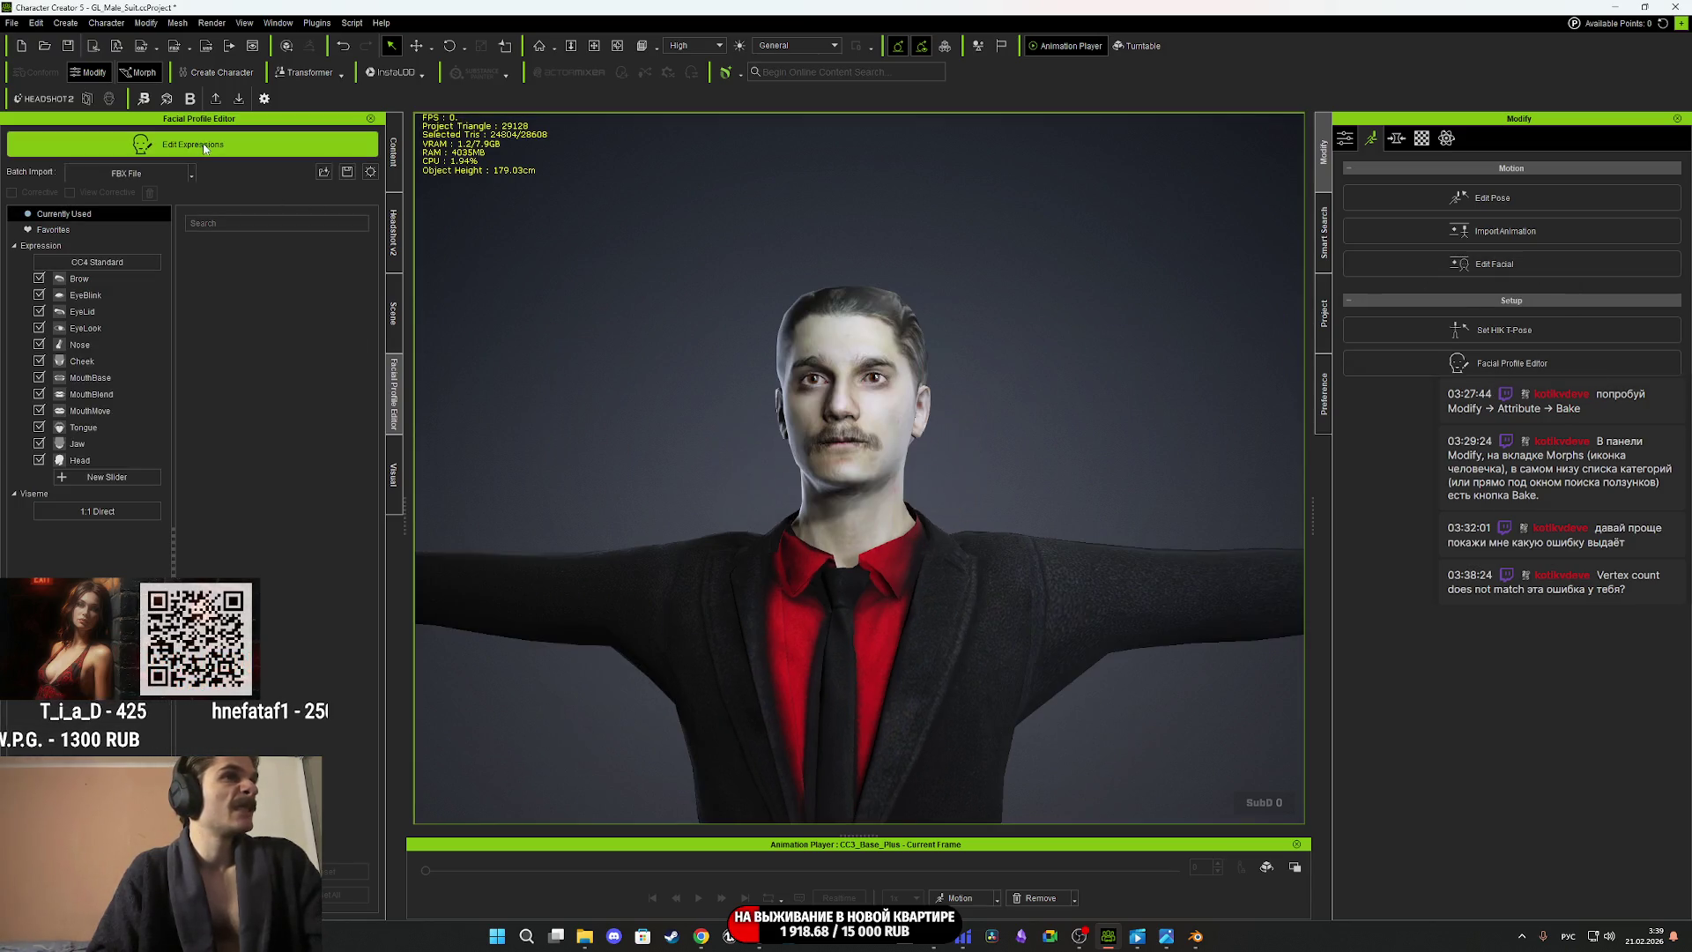
Save the facial profile over the existing MaleFP.ccFacialProfile, confirming the overwrite.
left_click(36, 495)
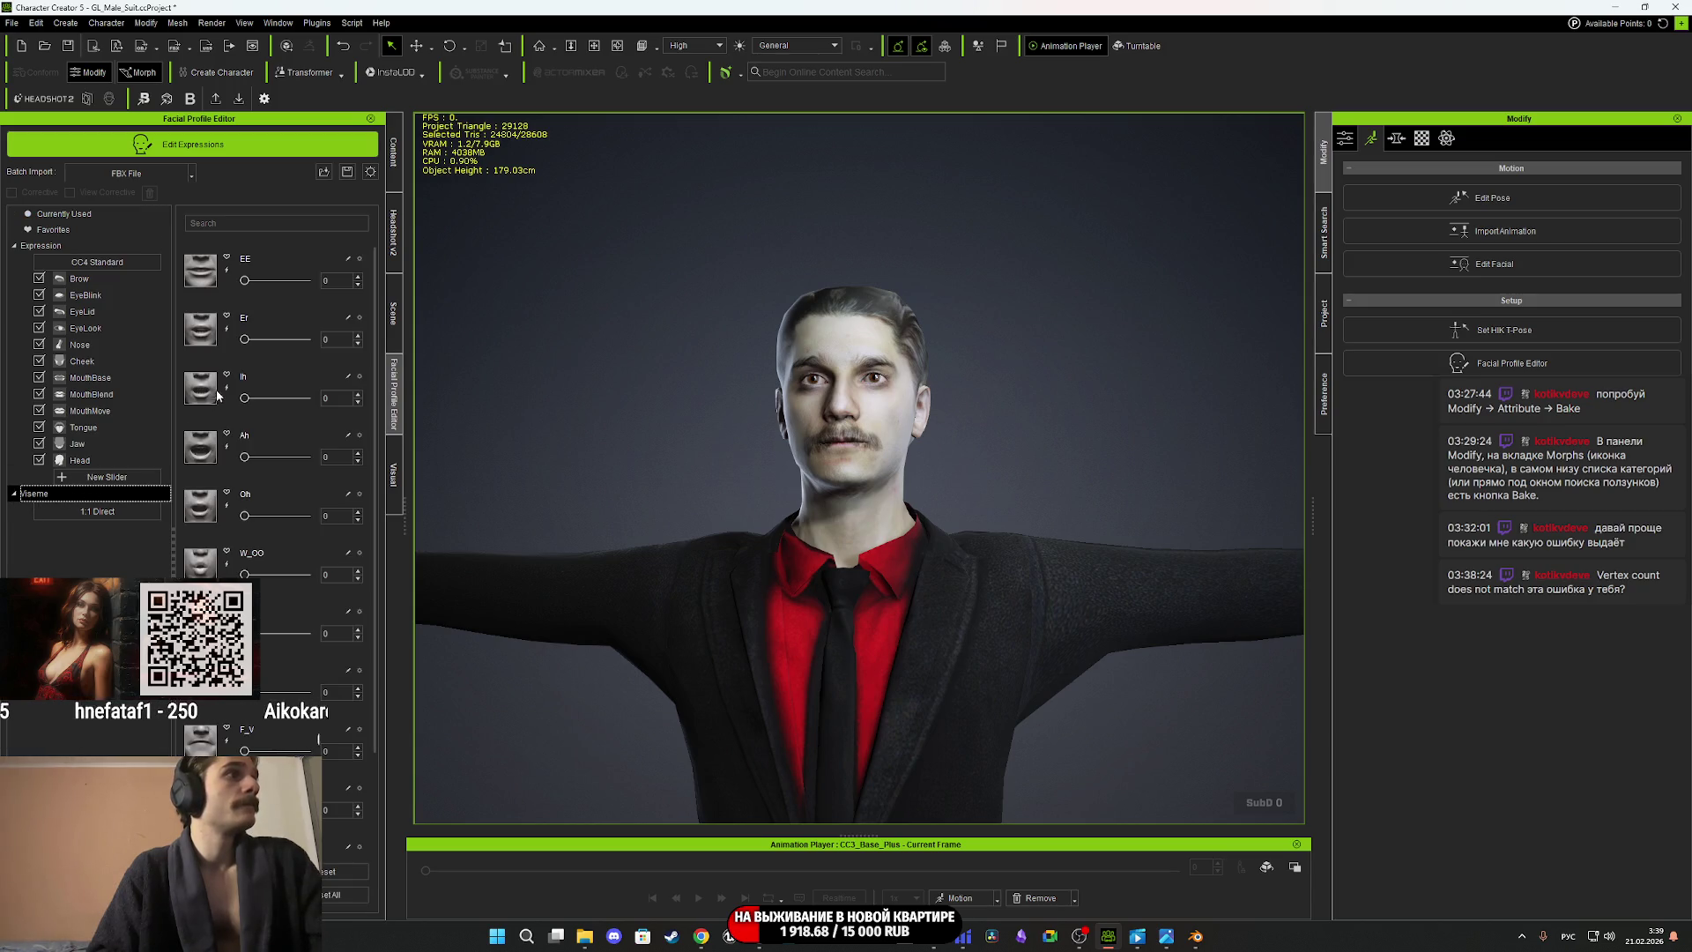
left_click(53, 344)
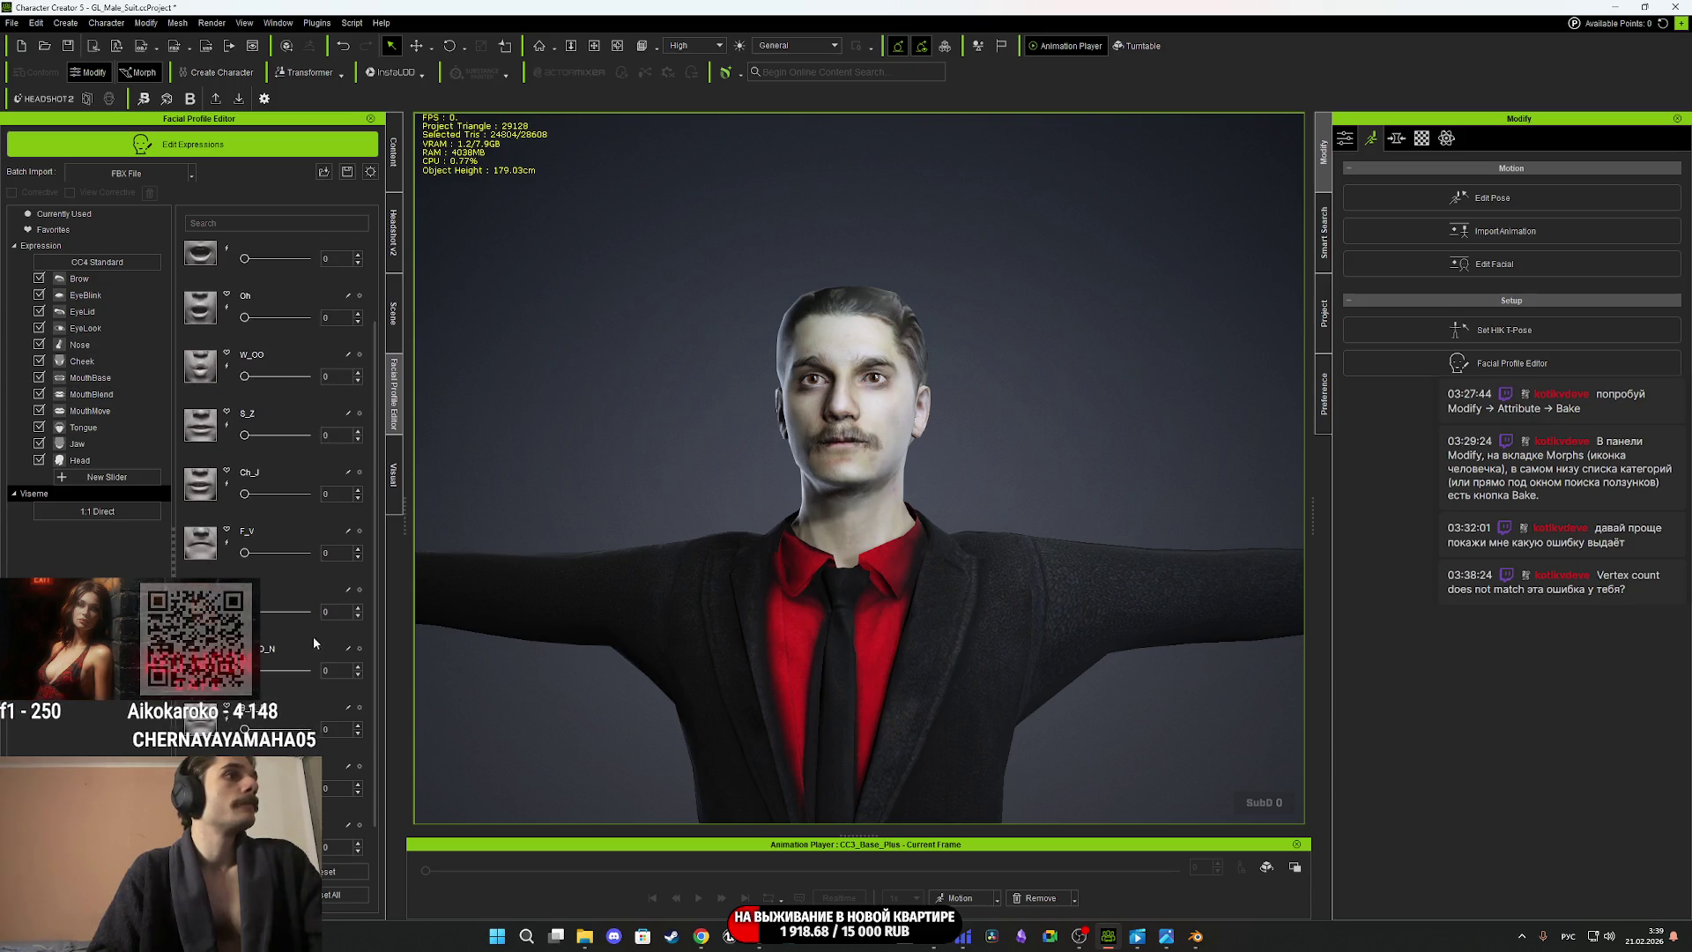
left_click(348, 172)
left_click(600, 317)
double_click(603, 357)
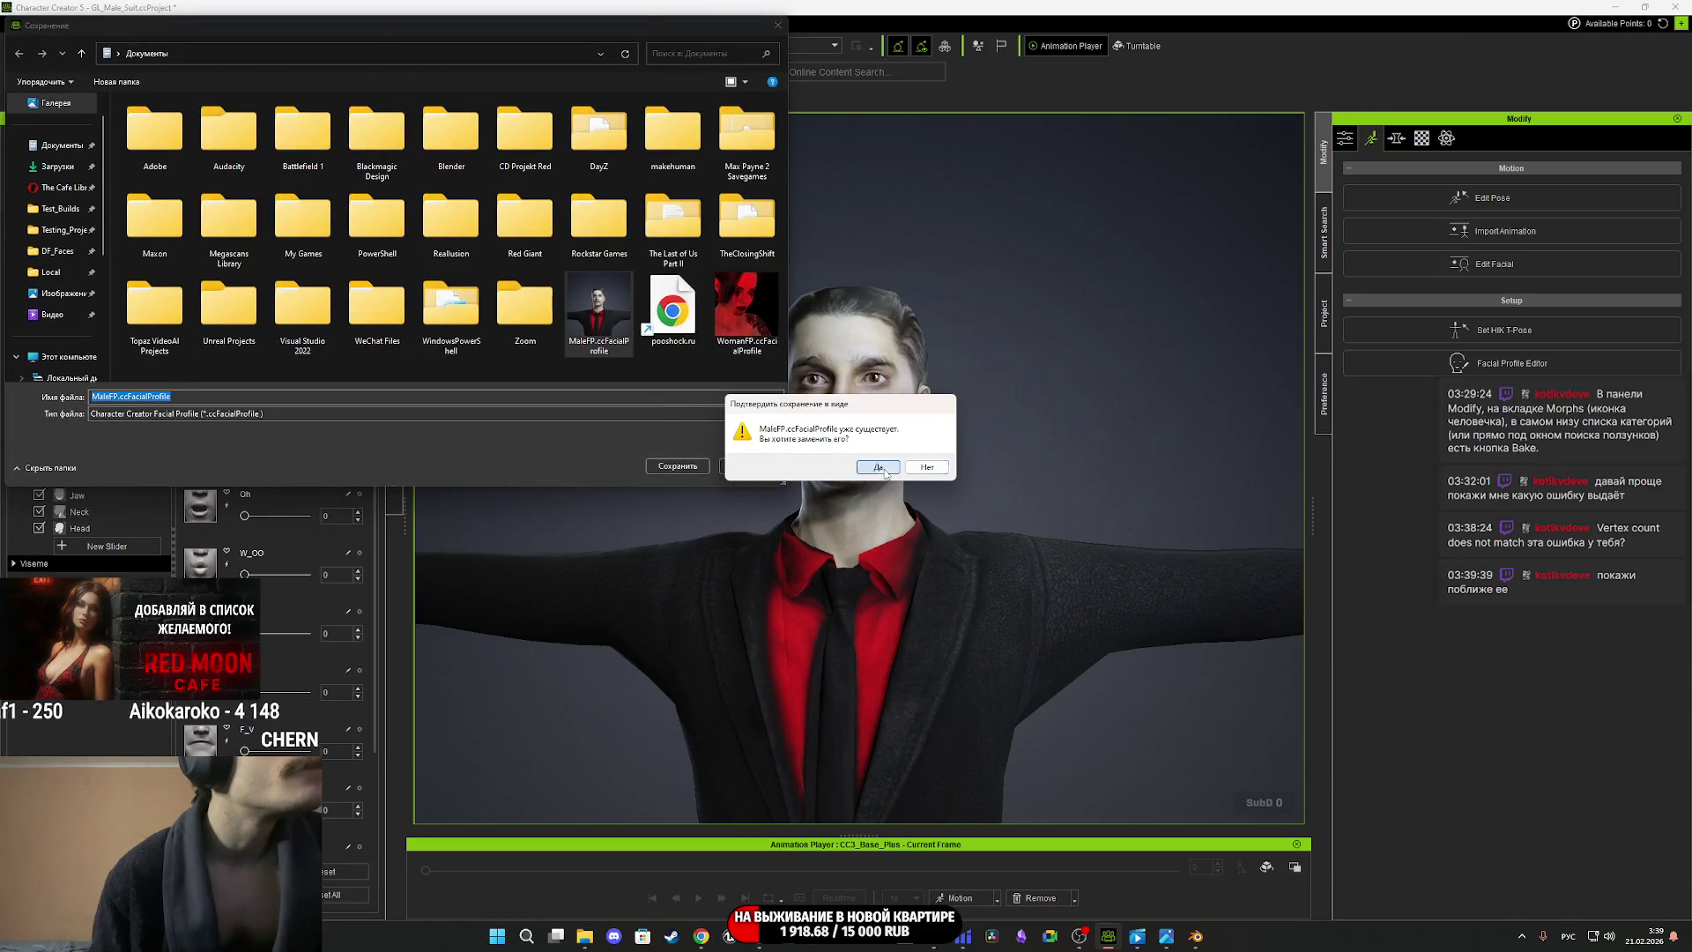
left_click(886, 475)
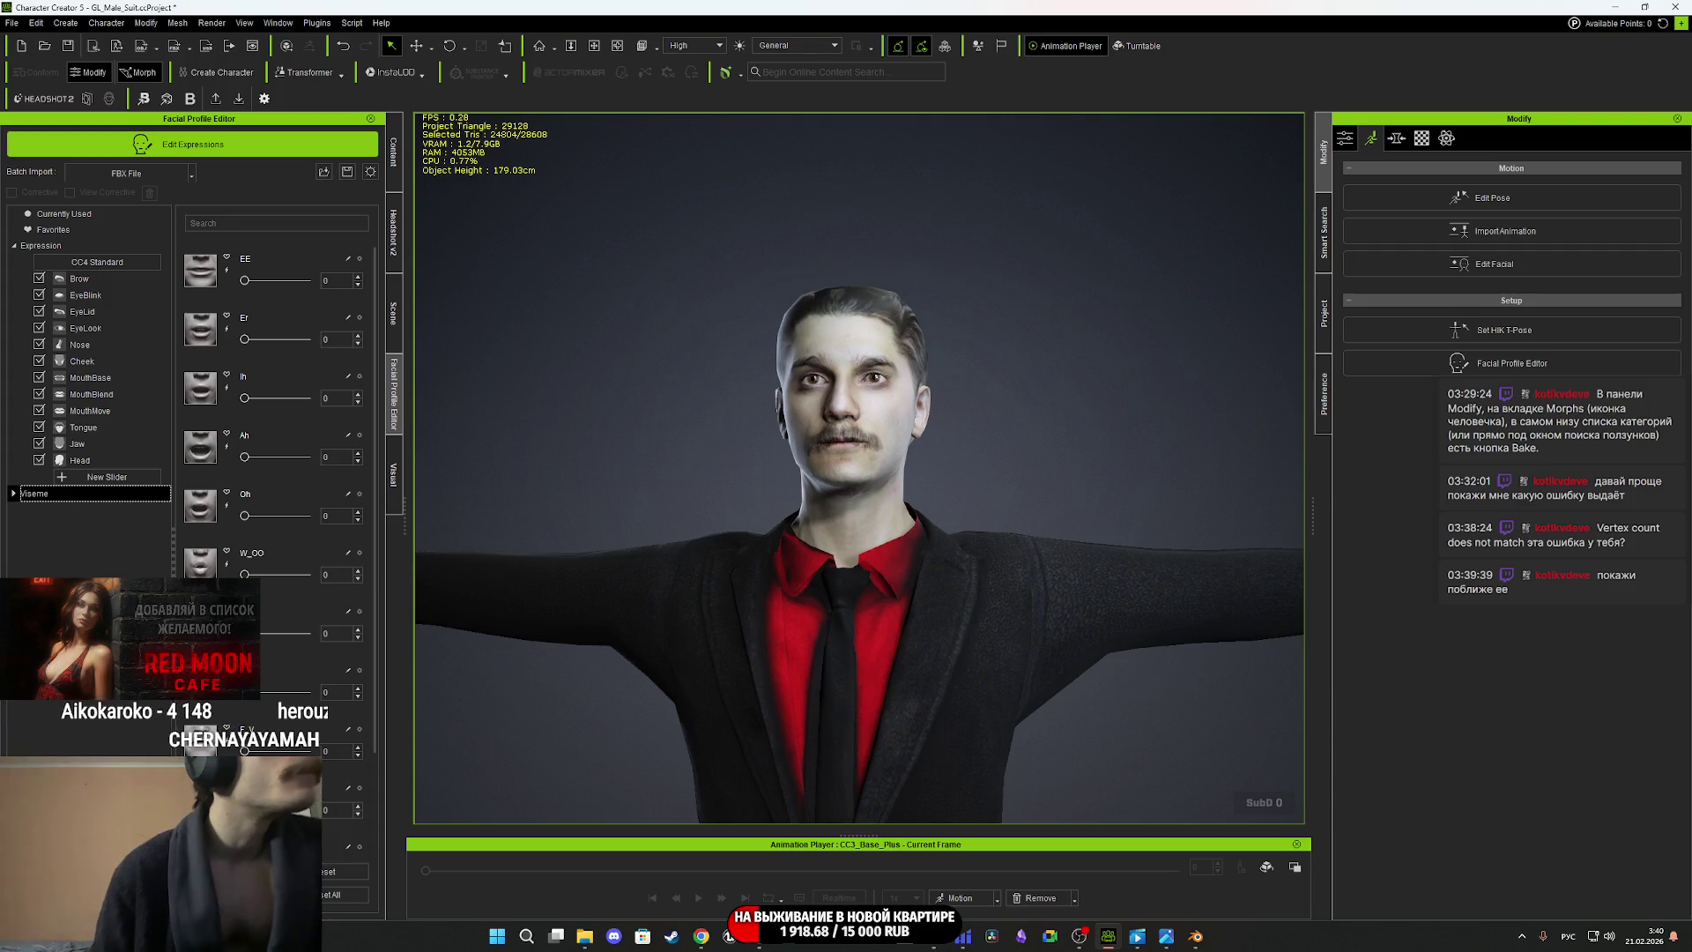
Browse the Viseme, Favorites and Expression categories, then open the Facial Profile Editor preferences.
left_click(14, 493)
left_click(13, 493)
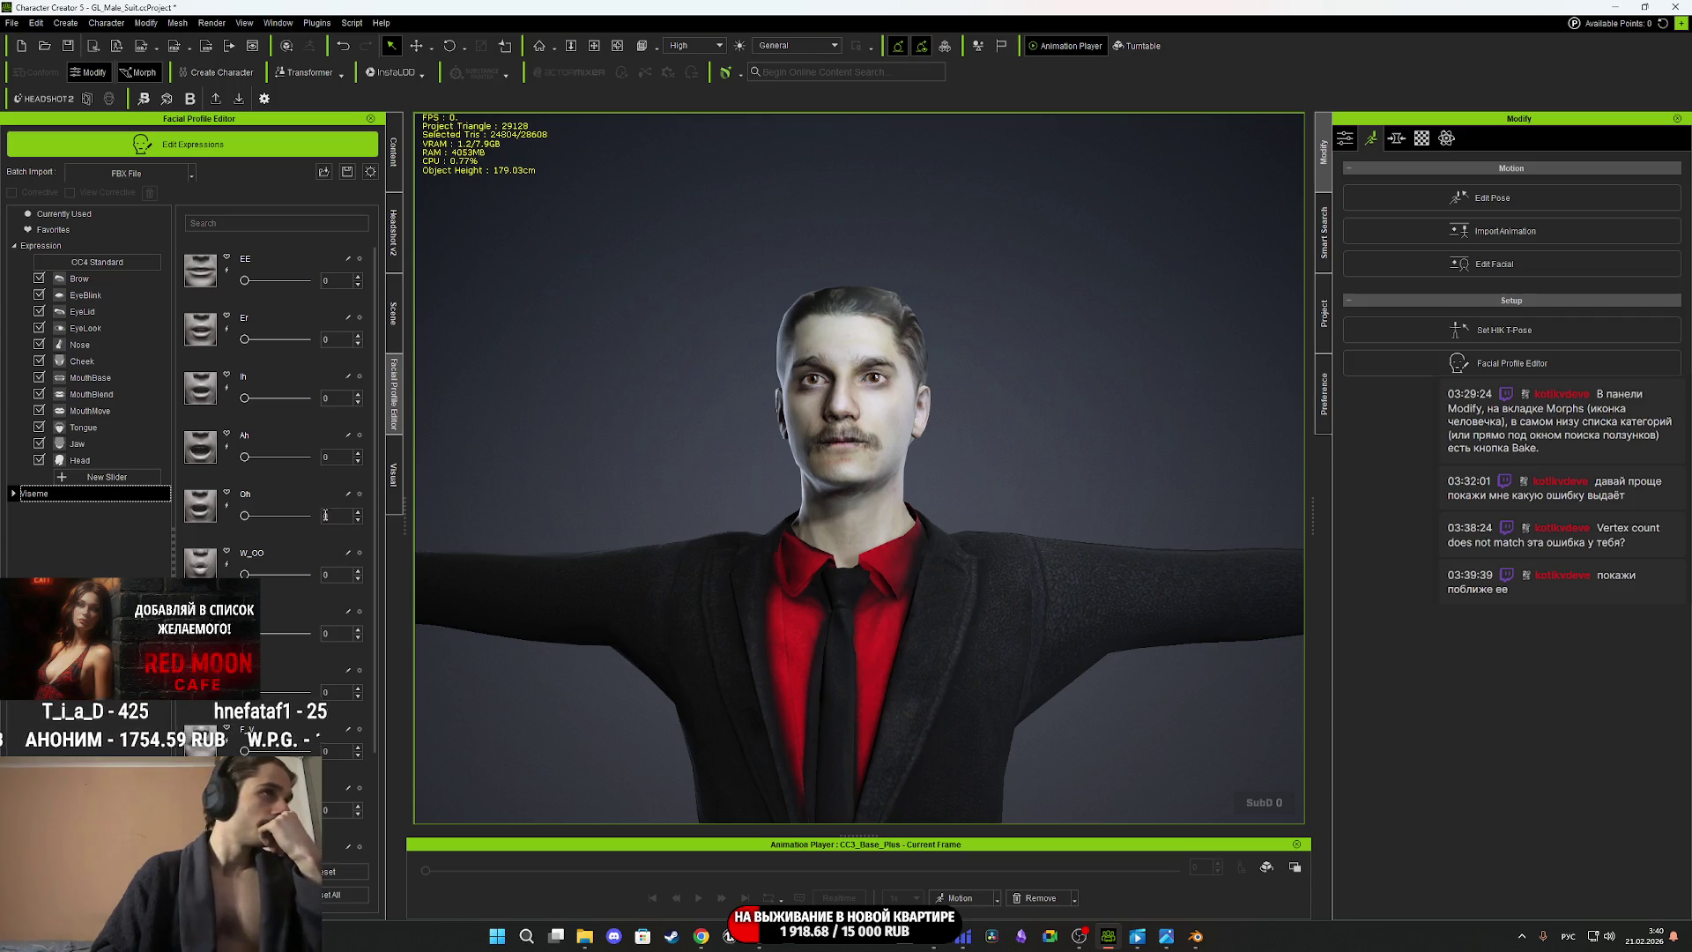
left_click(57, 231)
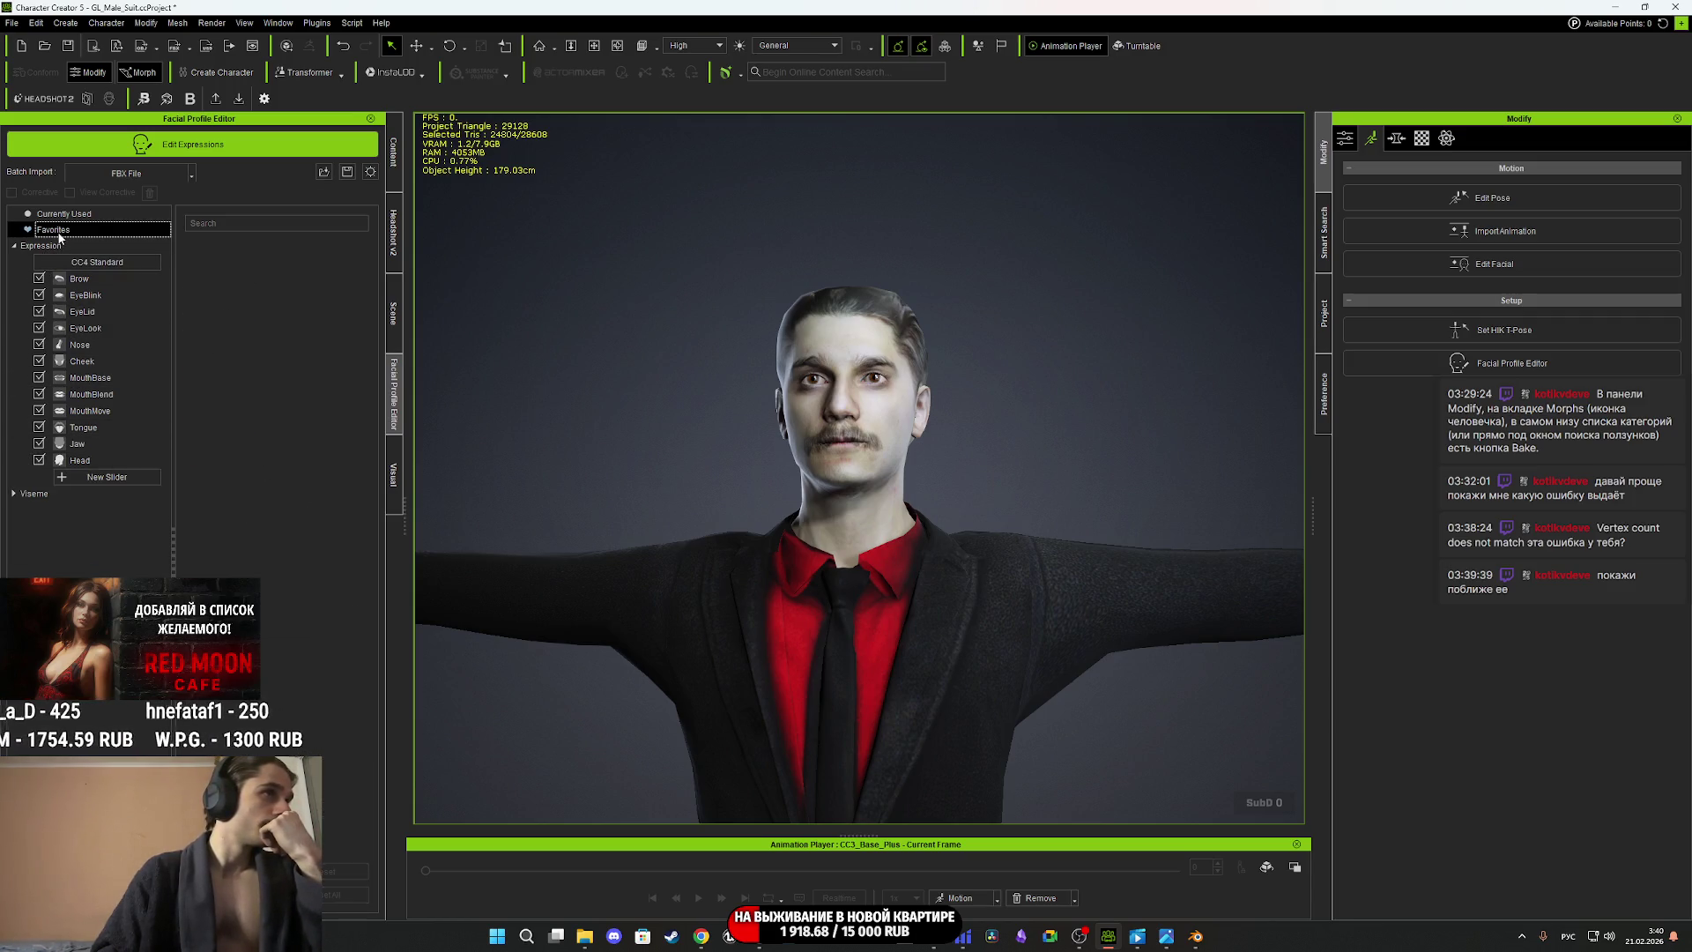
left_click(73, 247)
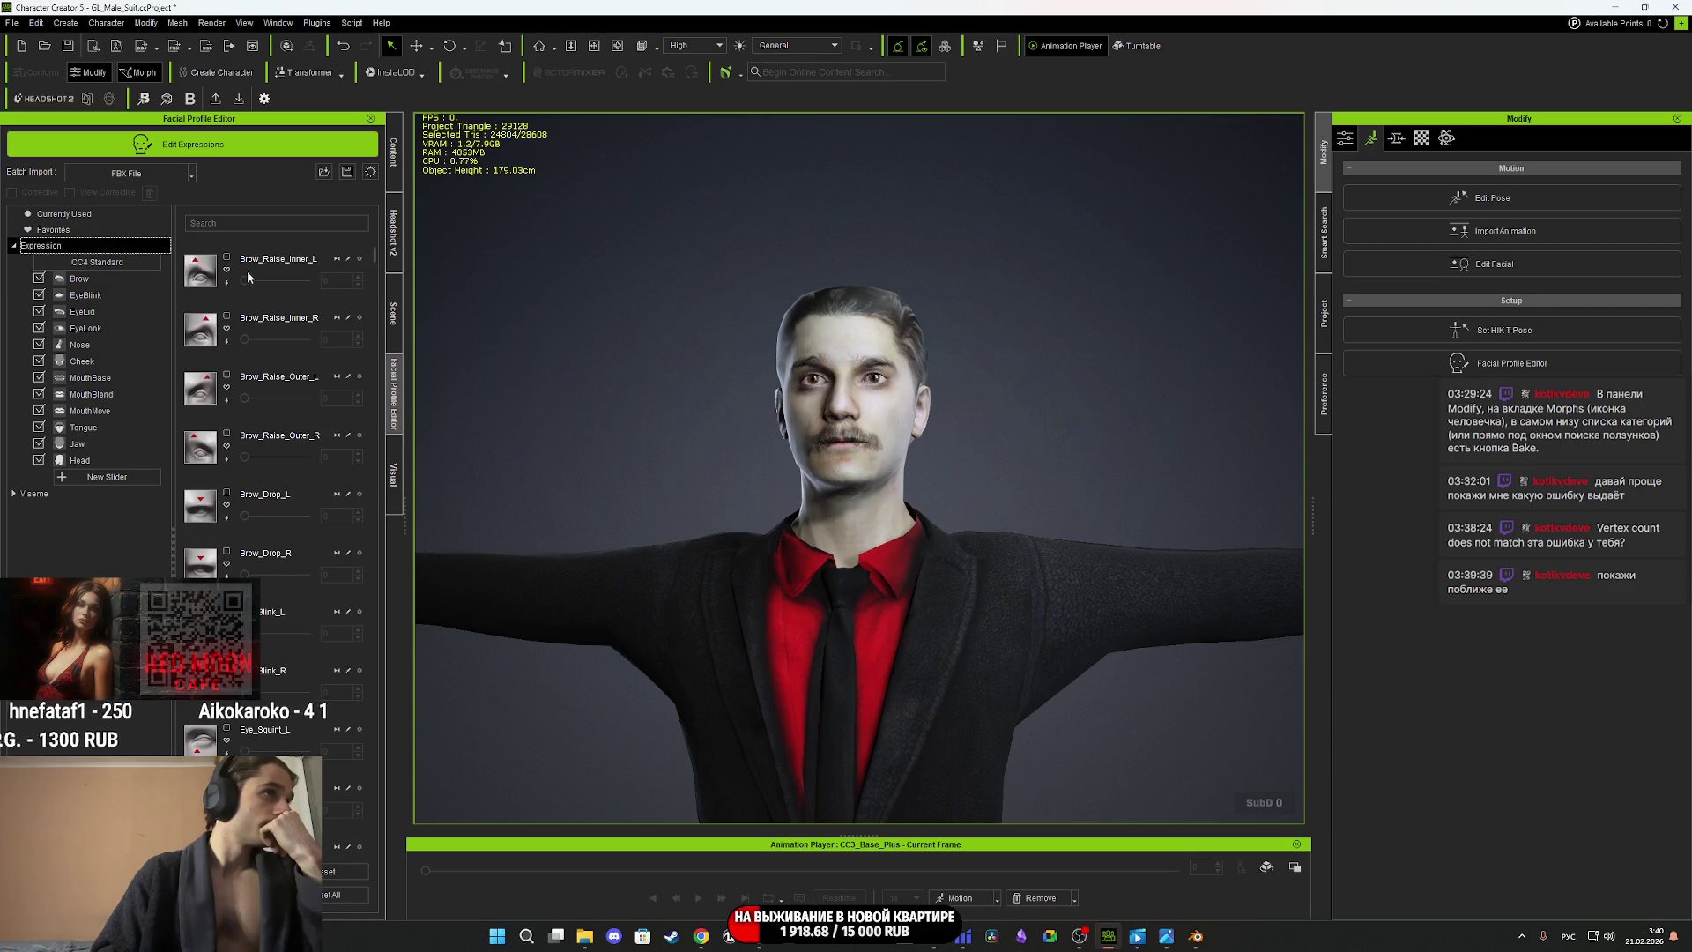
left_click(369, 173)
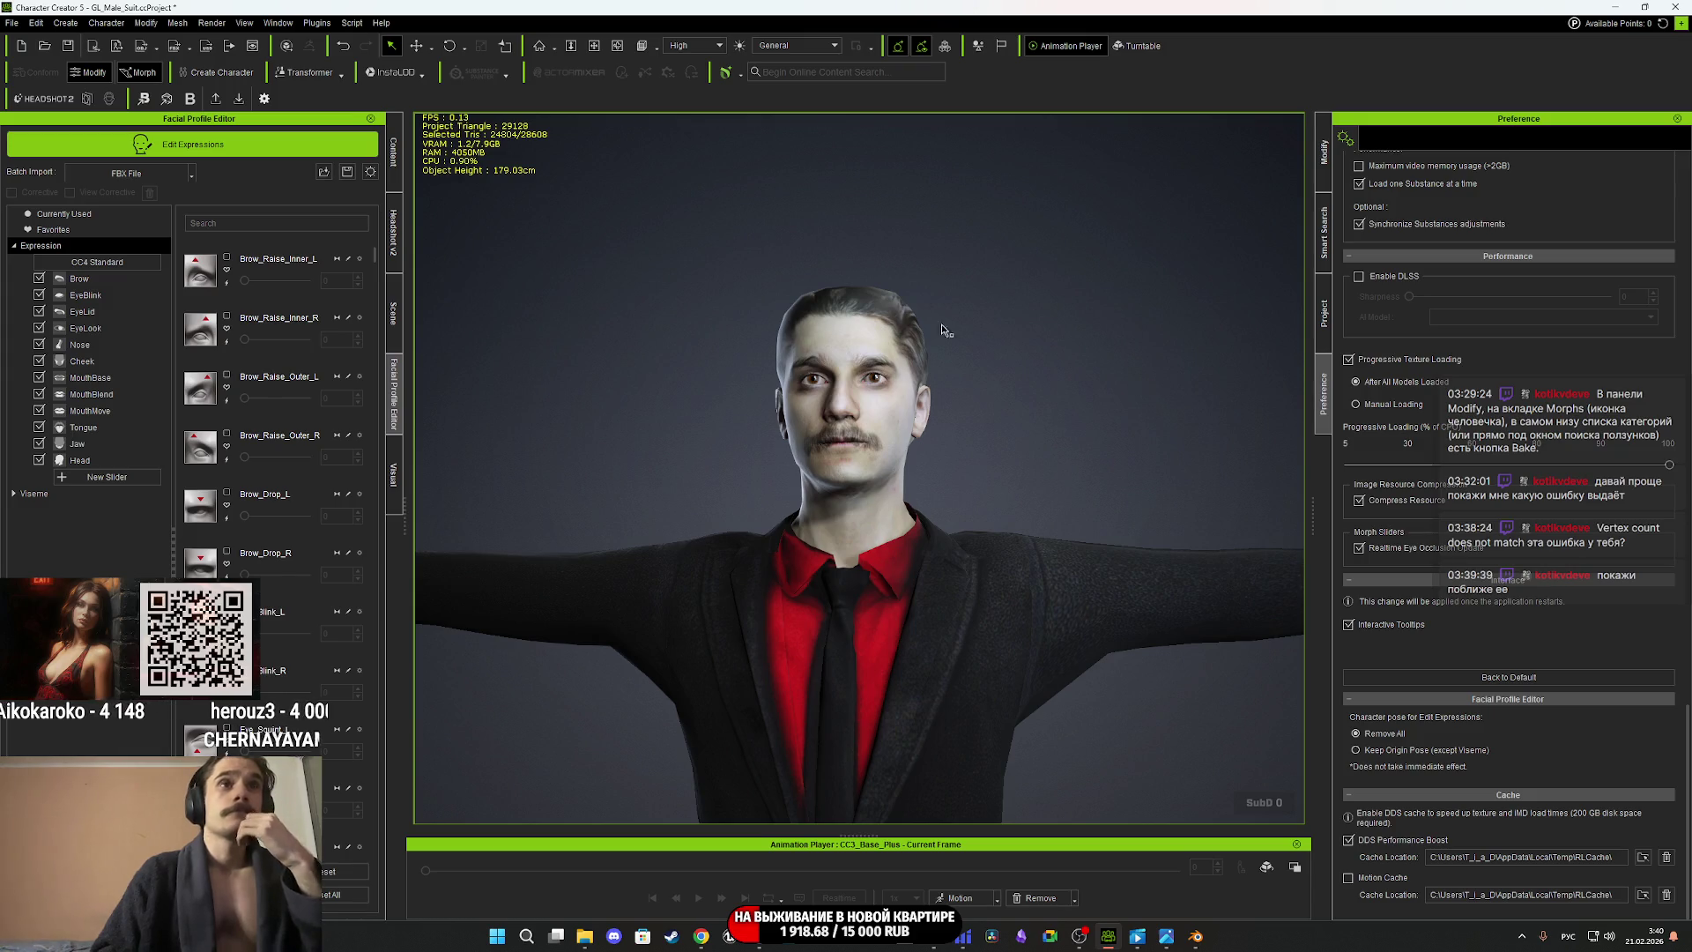
Return to the Modify options, show the EyeLook sliders, and cancel a profile save.
left_click(1324, 166)
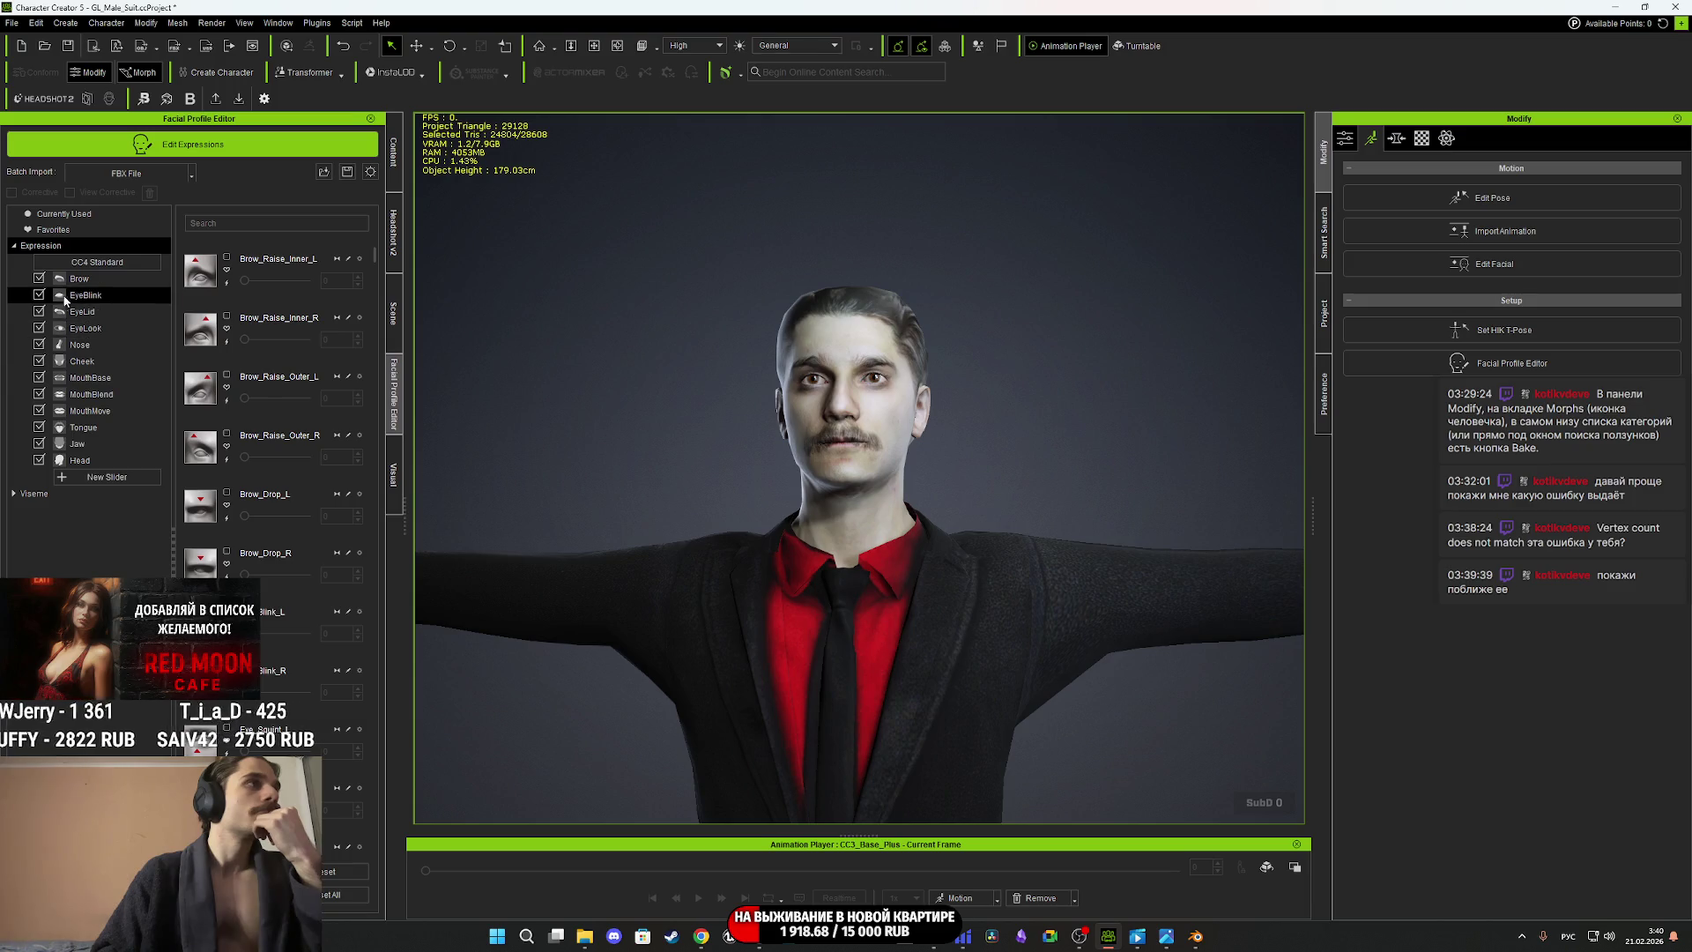
left_click(108, 330)
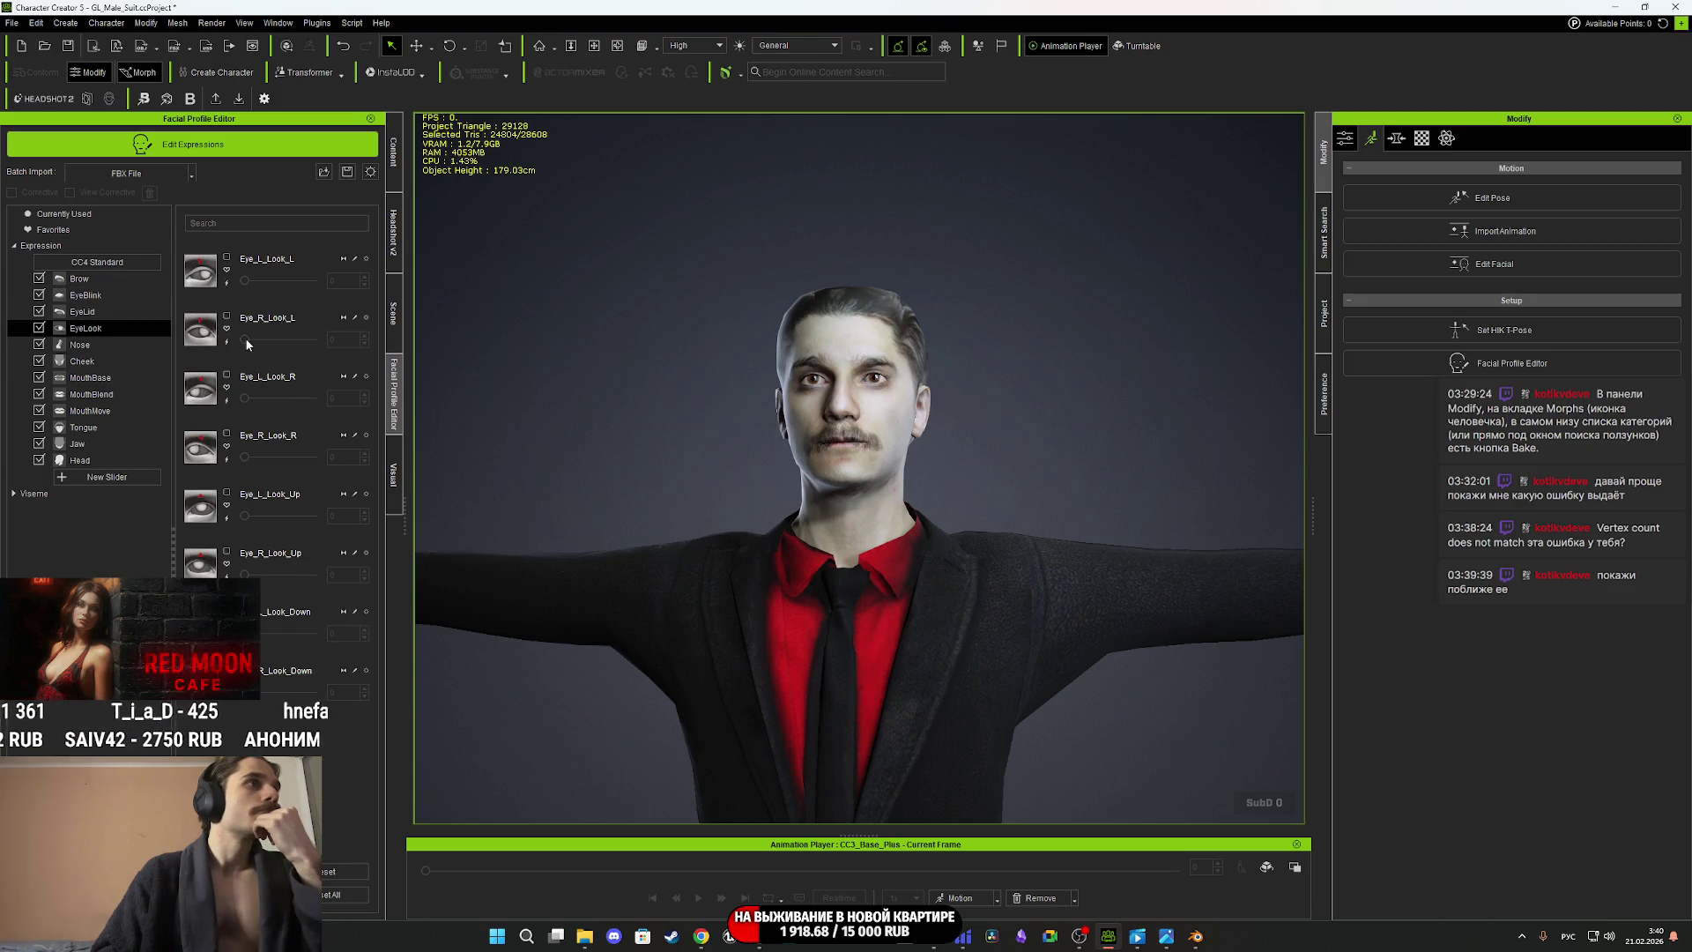
left_click(348, 172)
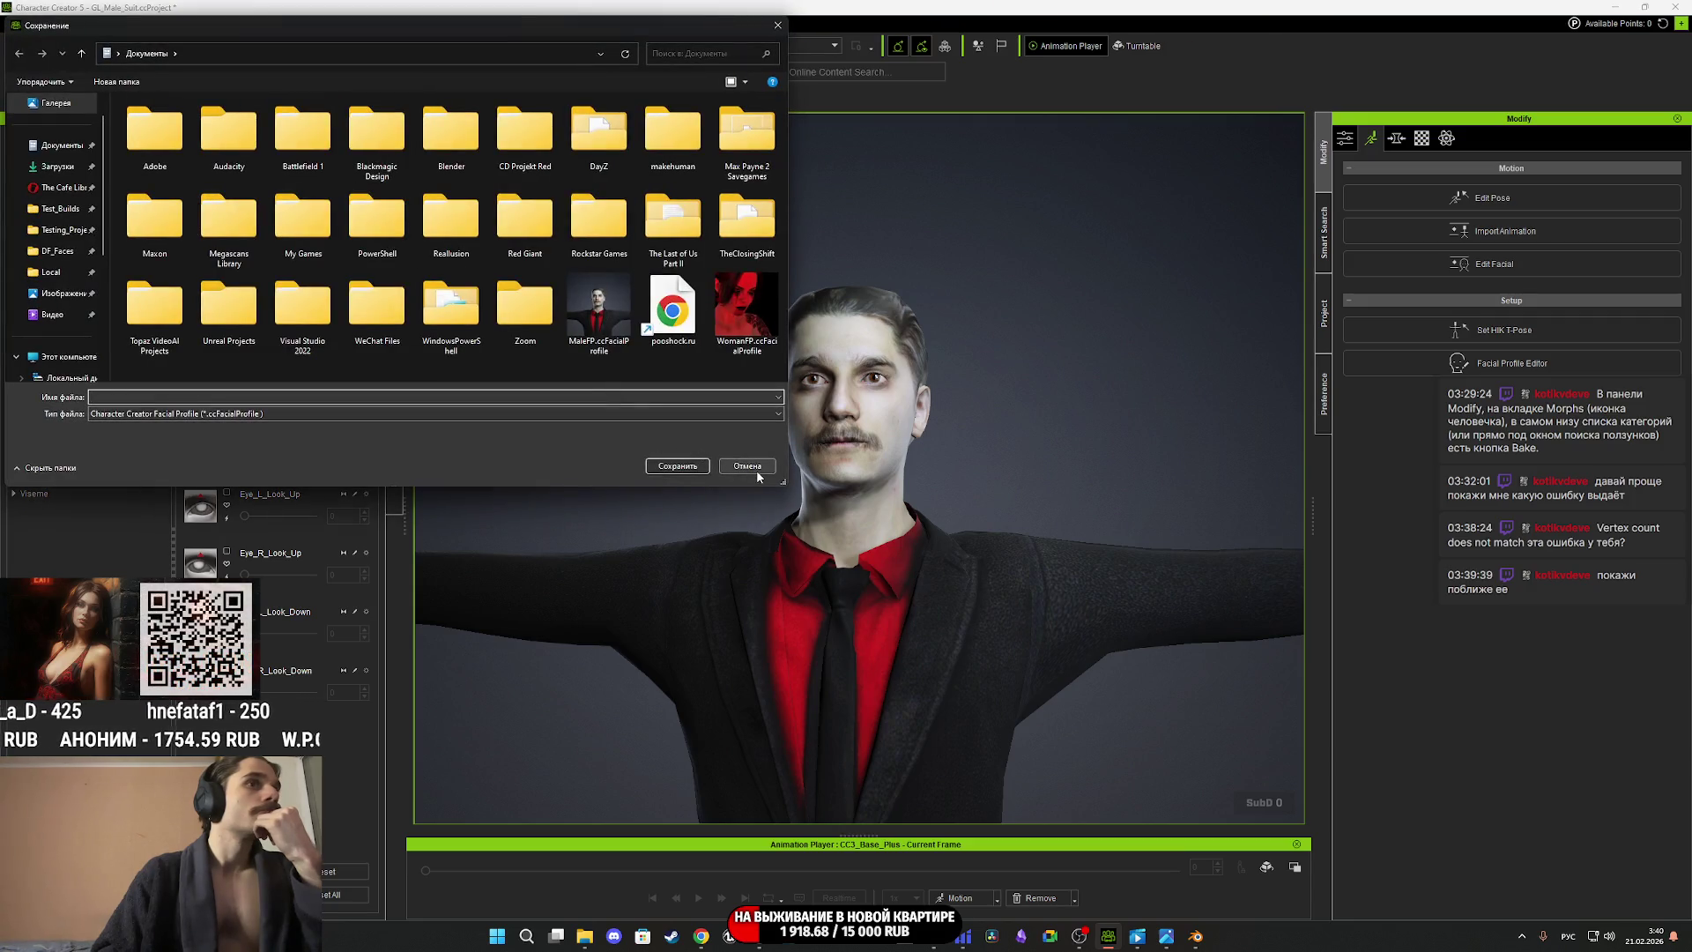
left_click(756, 468)
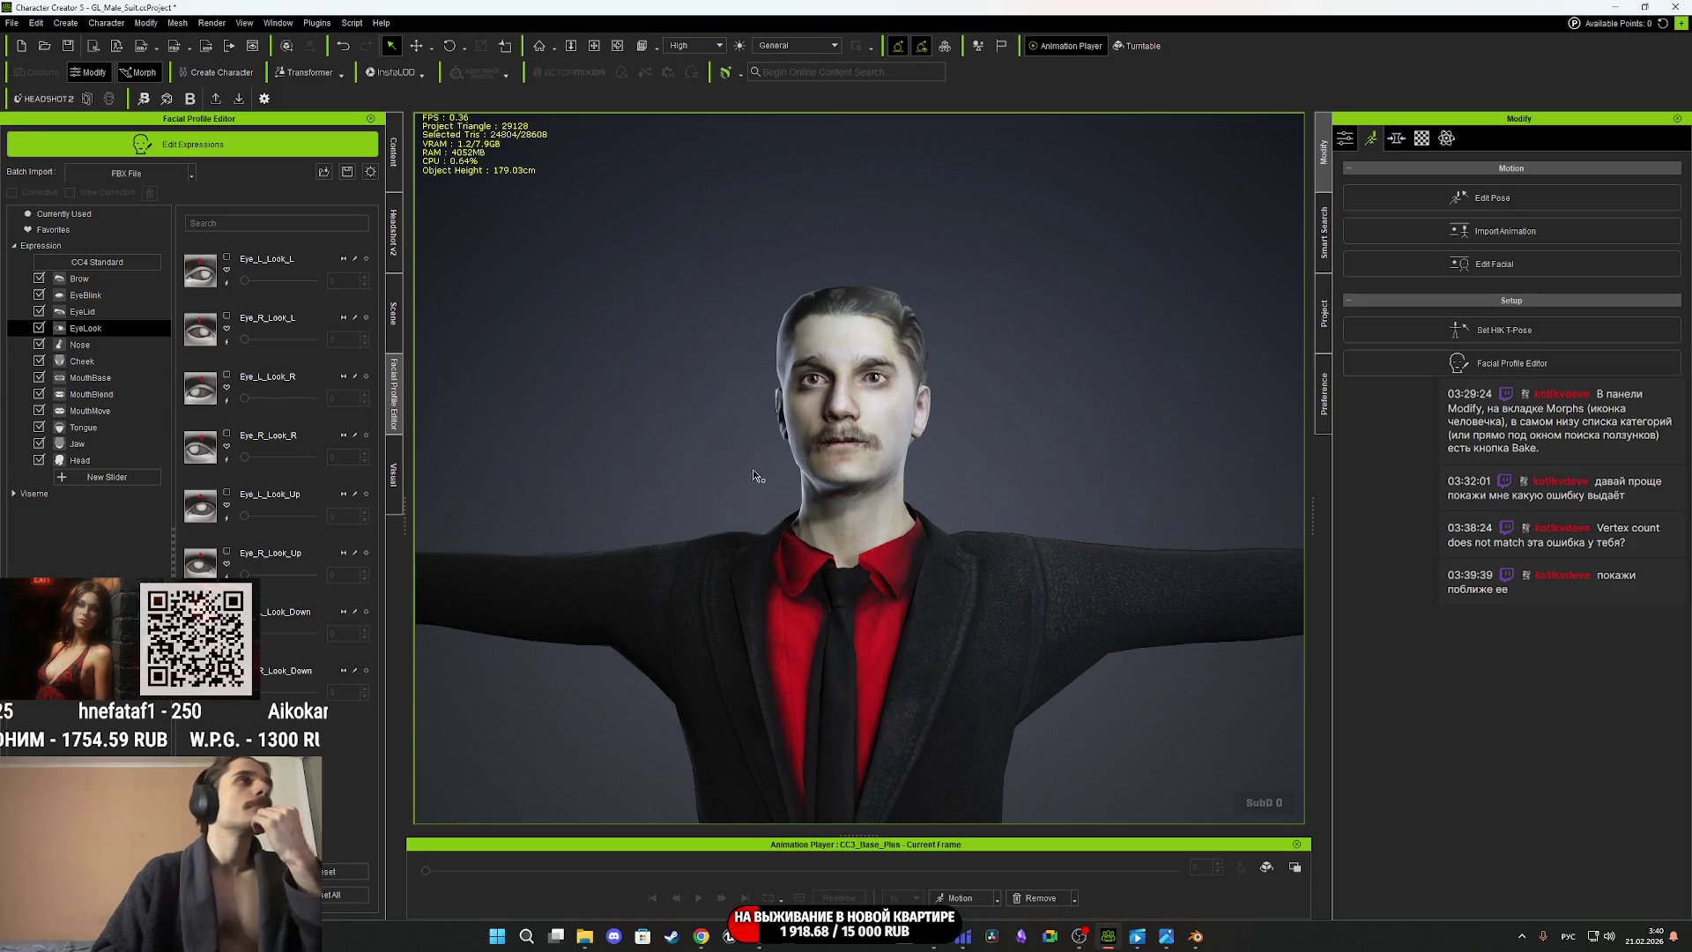
Keep FBX File as the batch import format and leave expression editing.
left_click(194, 174)
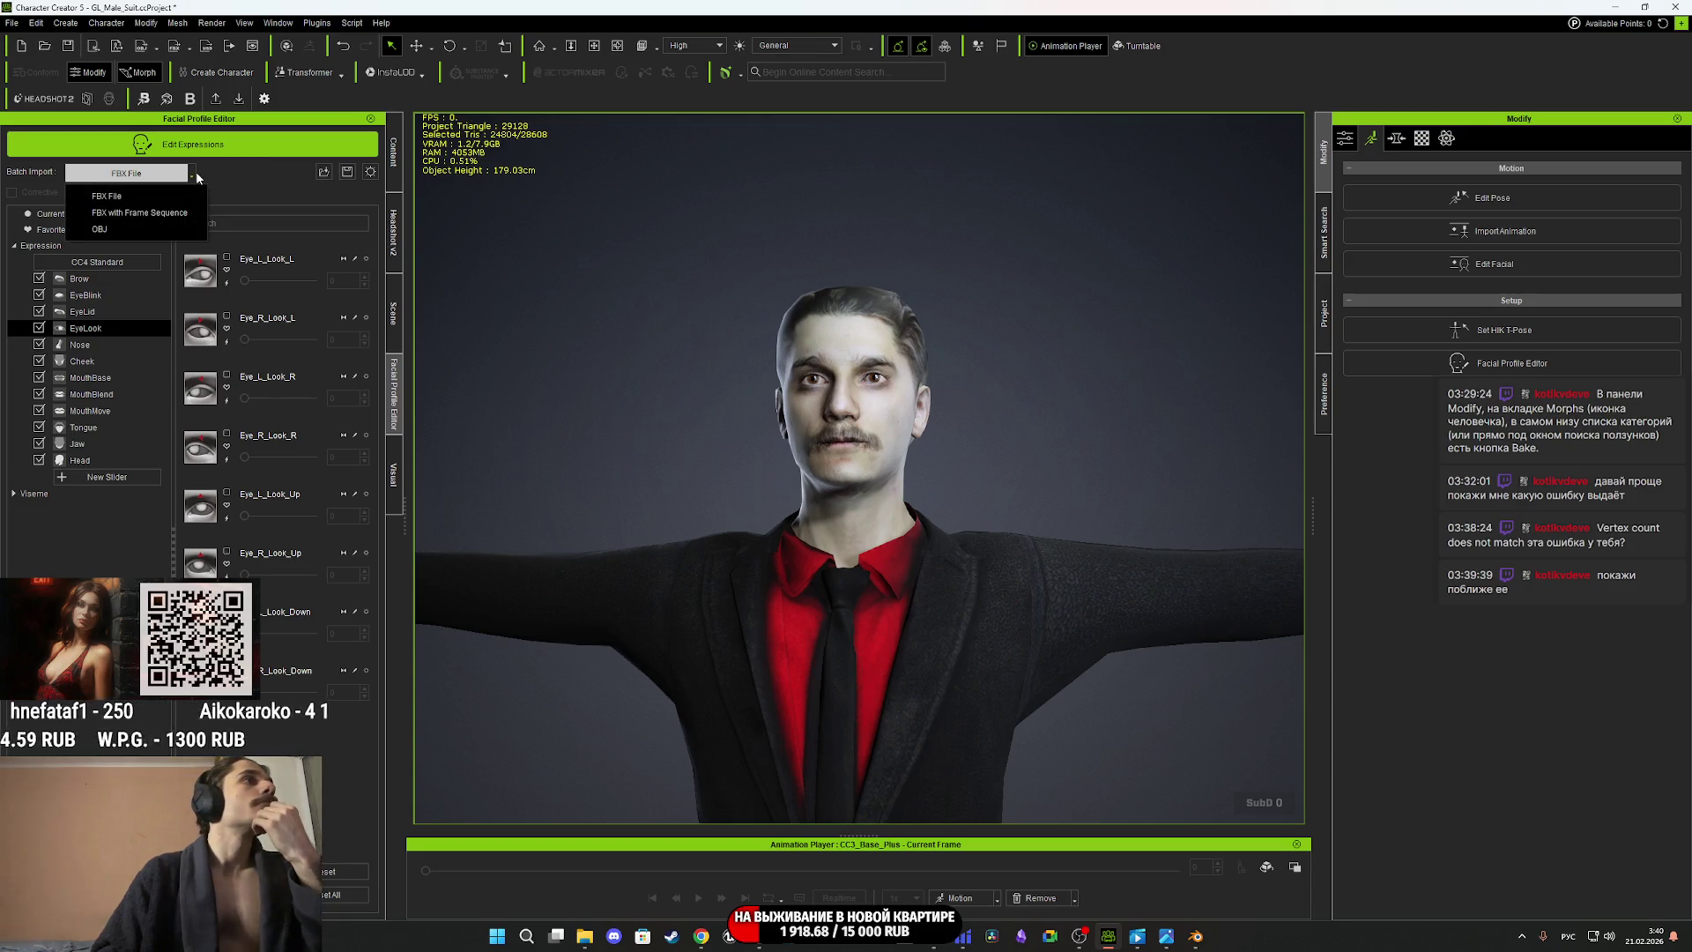
left_click(125, 567)
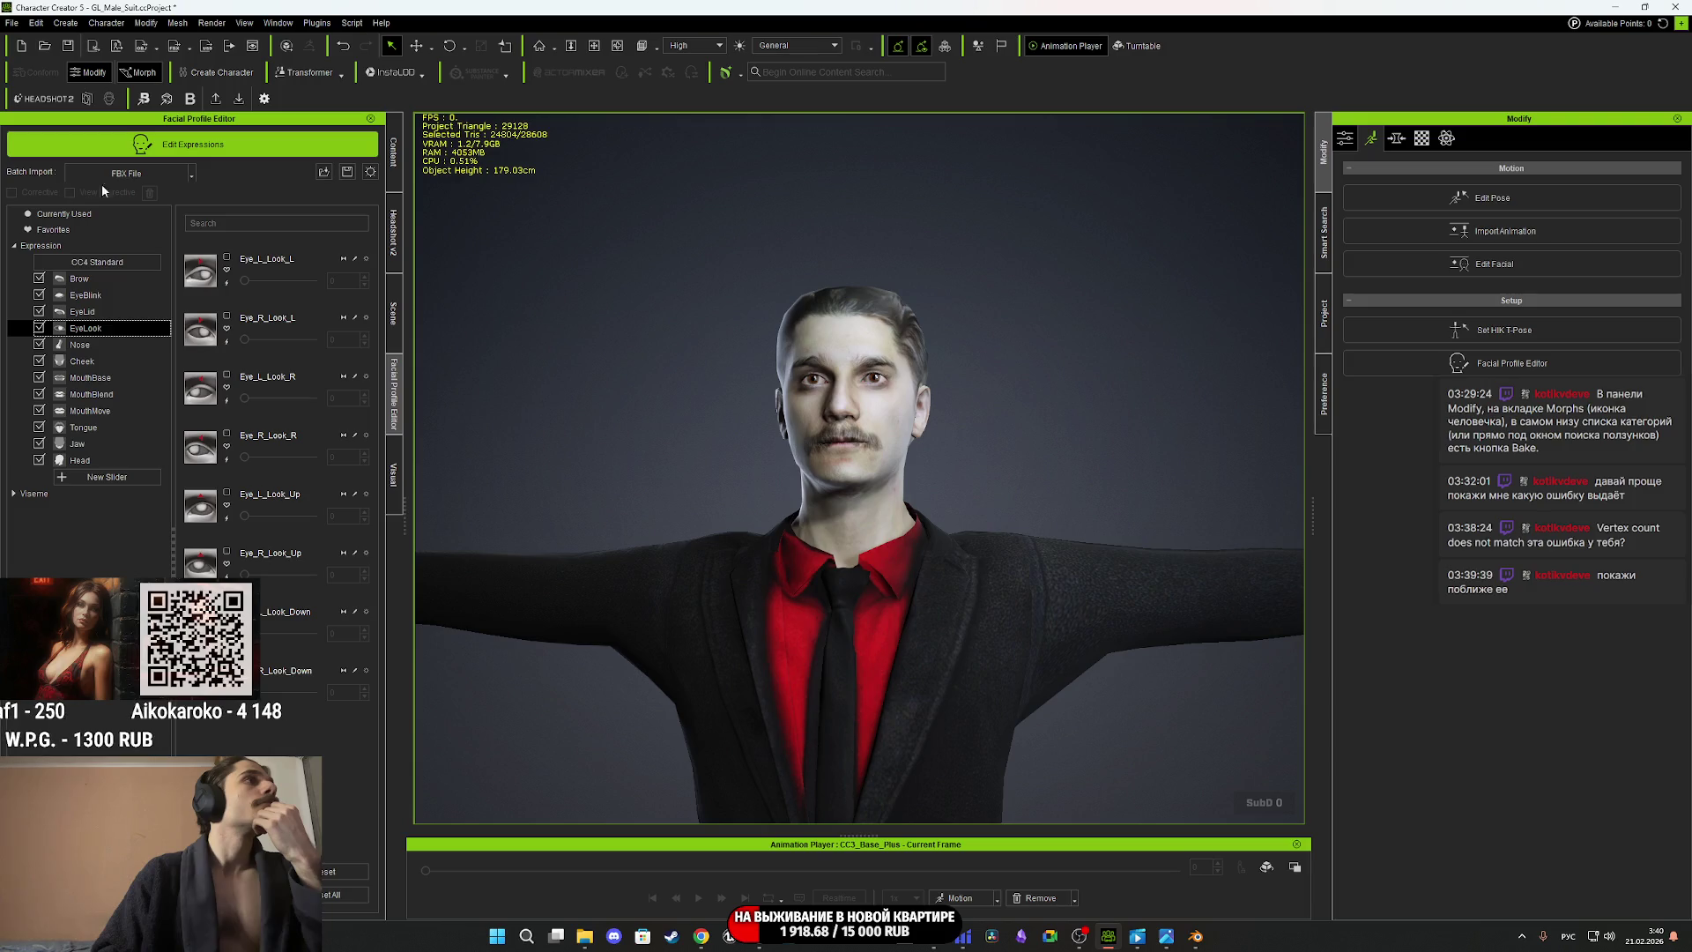
left_click(251, 148)
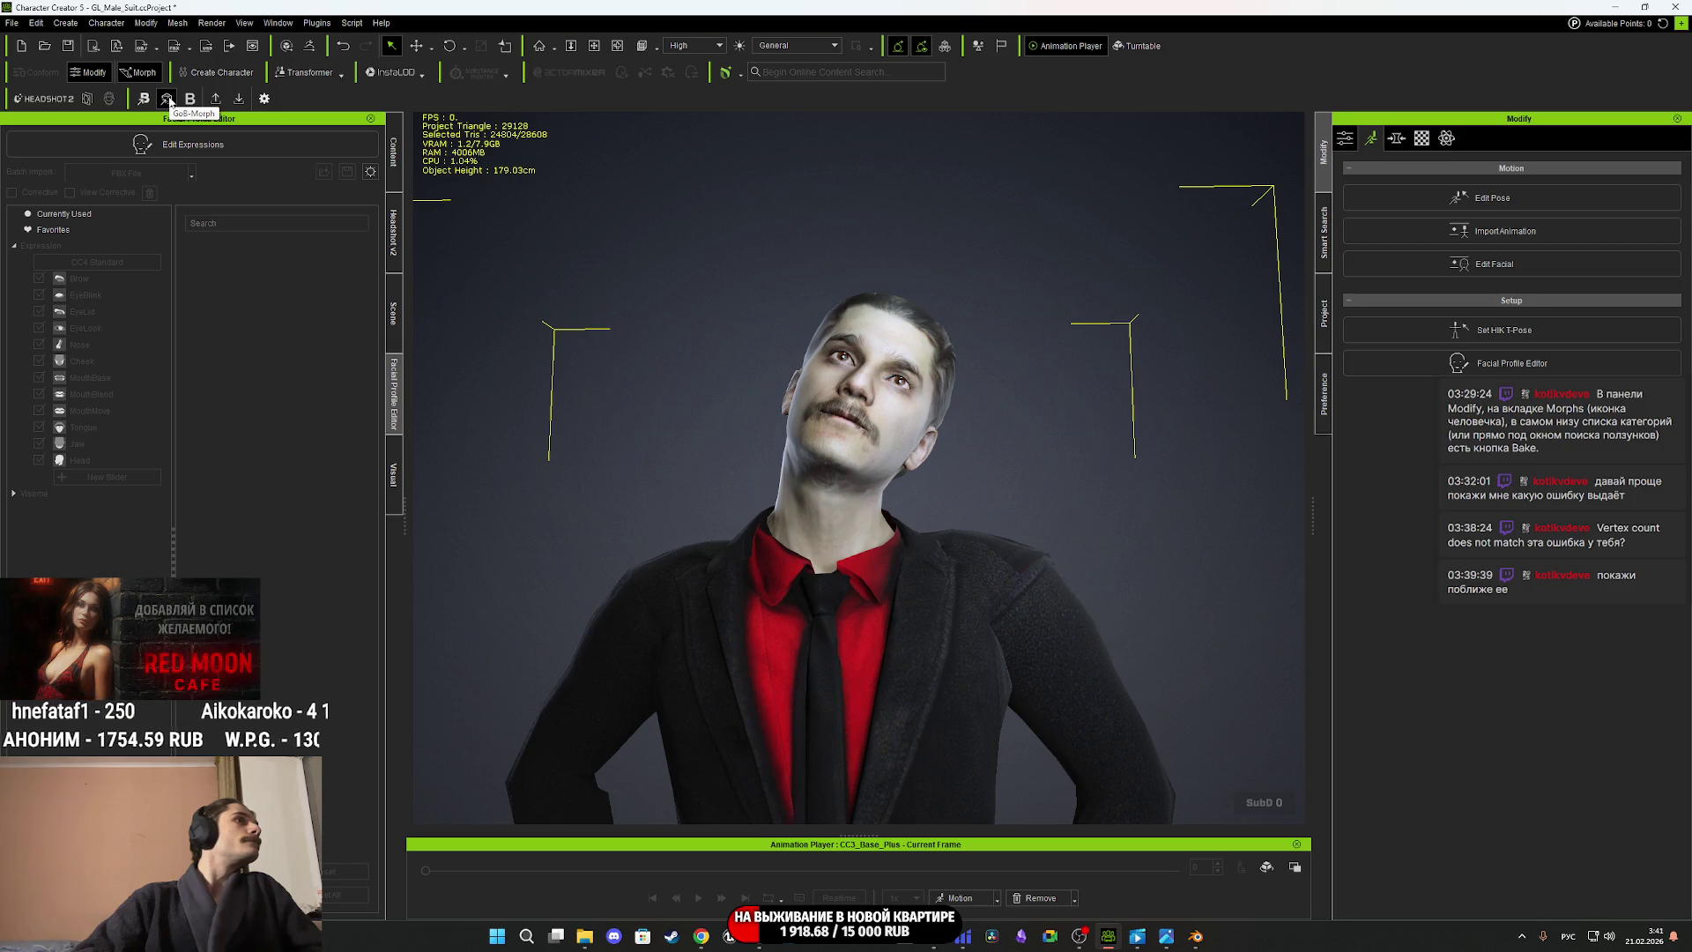
Send the character's CC3_Base_Plus mesh to Blender with the GoB-Morph button.
left_click(166, 100)
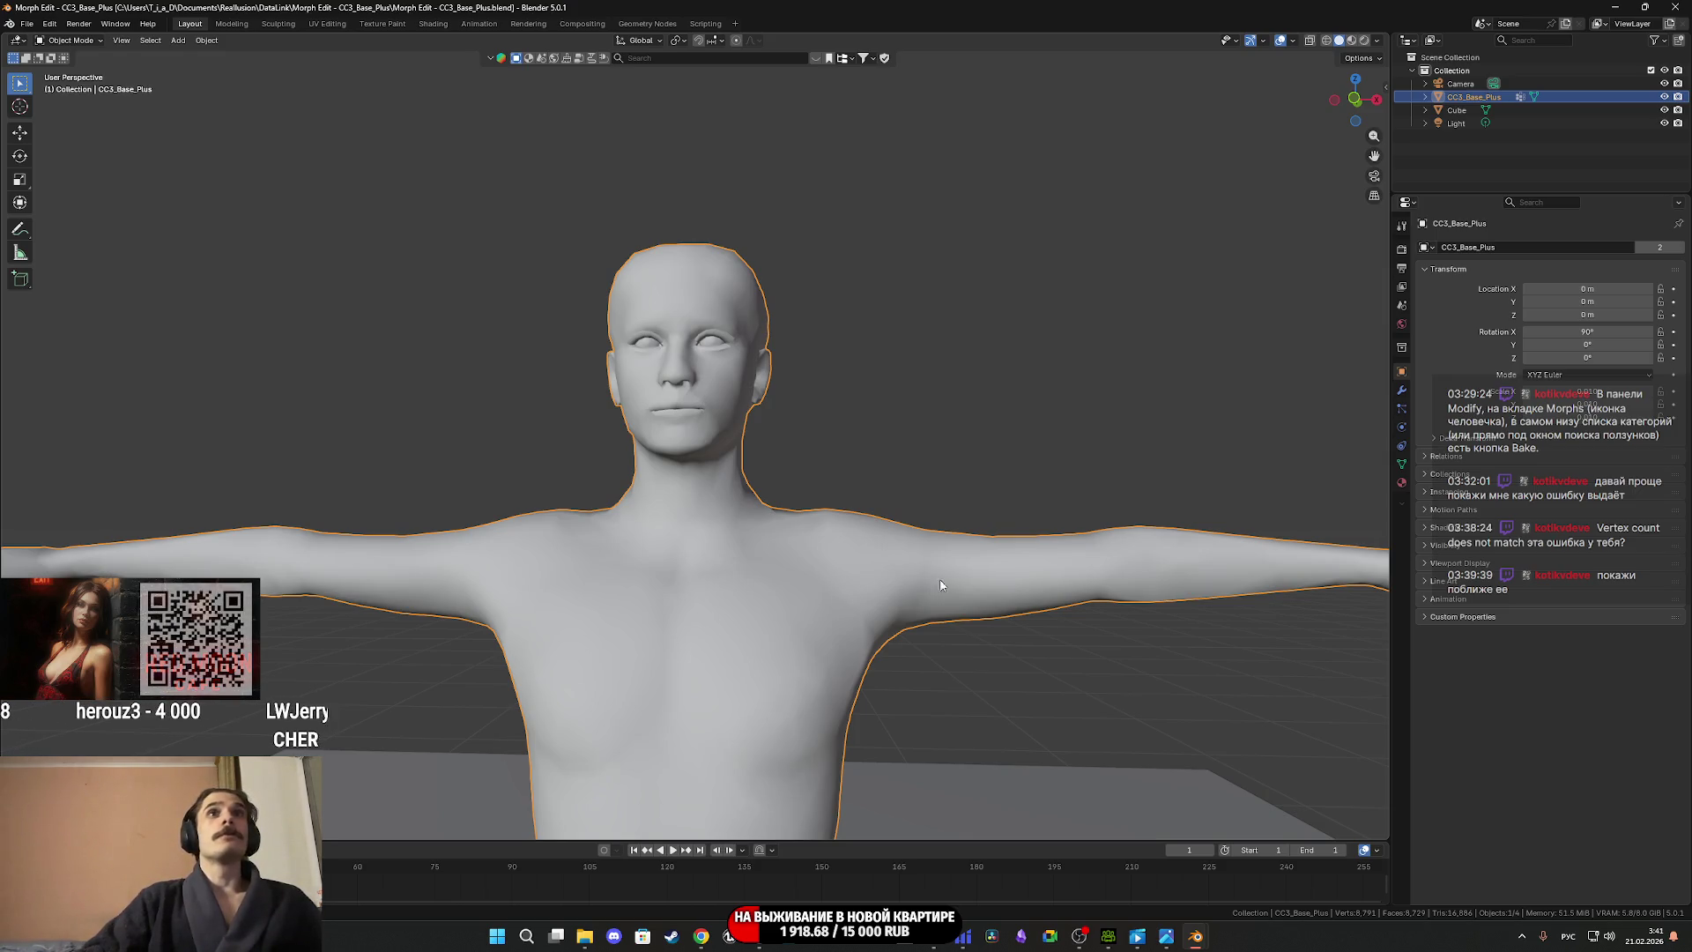
View the character in Material Preview shading from a lower, zoomed-out angle, then close Blender.
key("z")
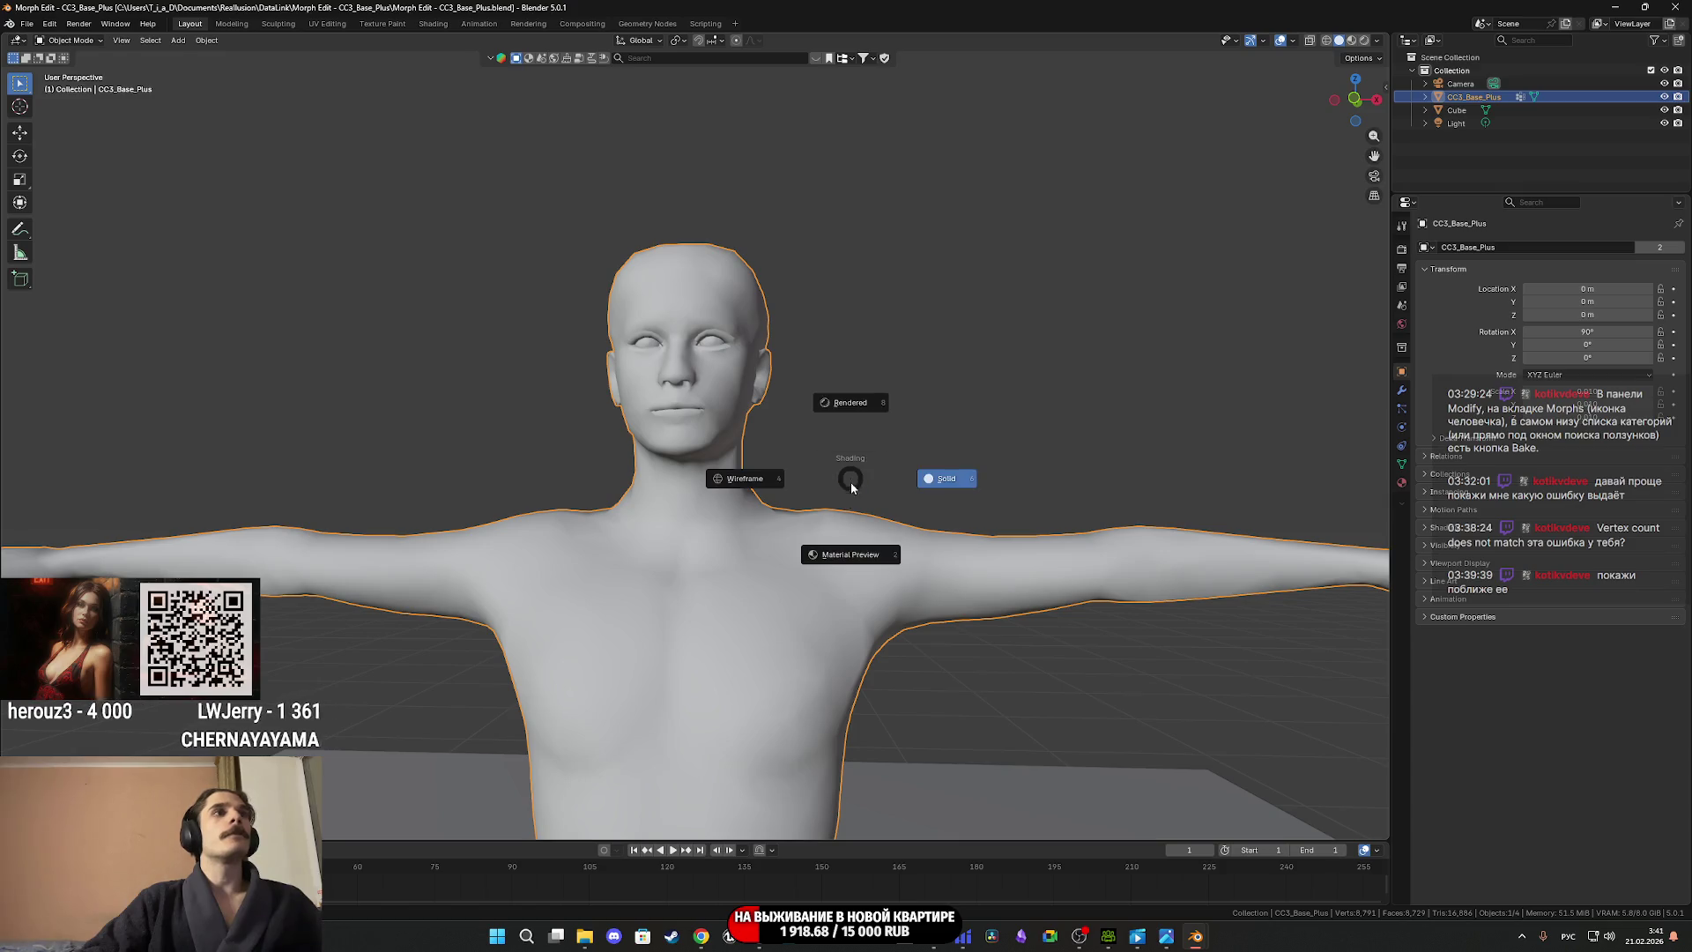
left_click(848, 528)
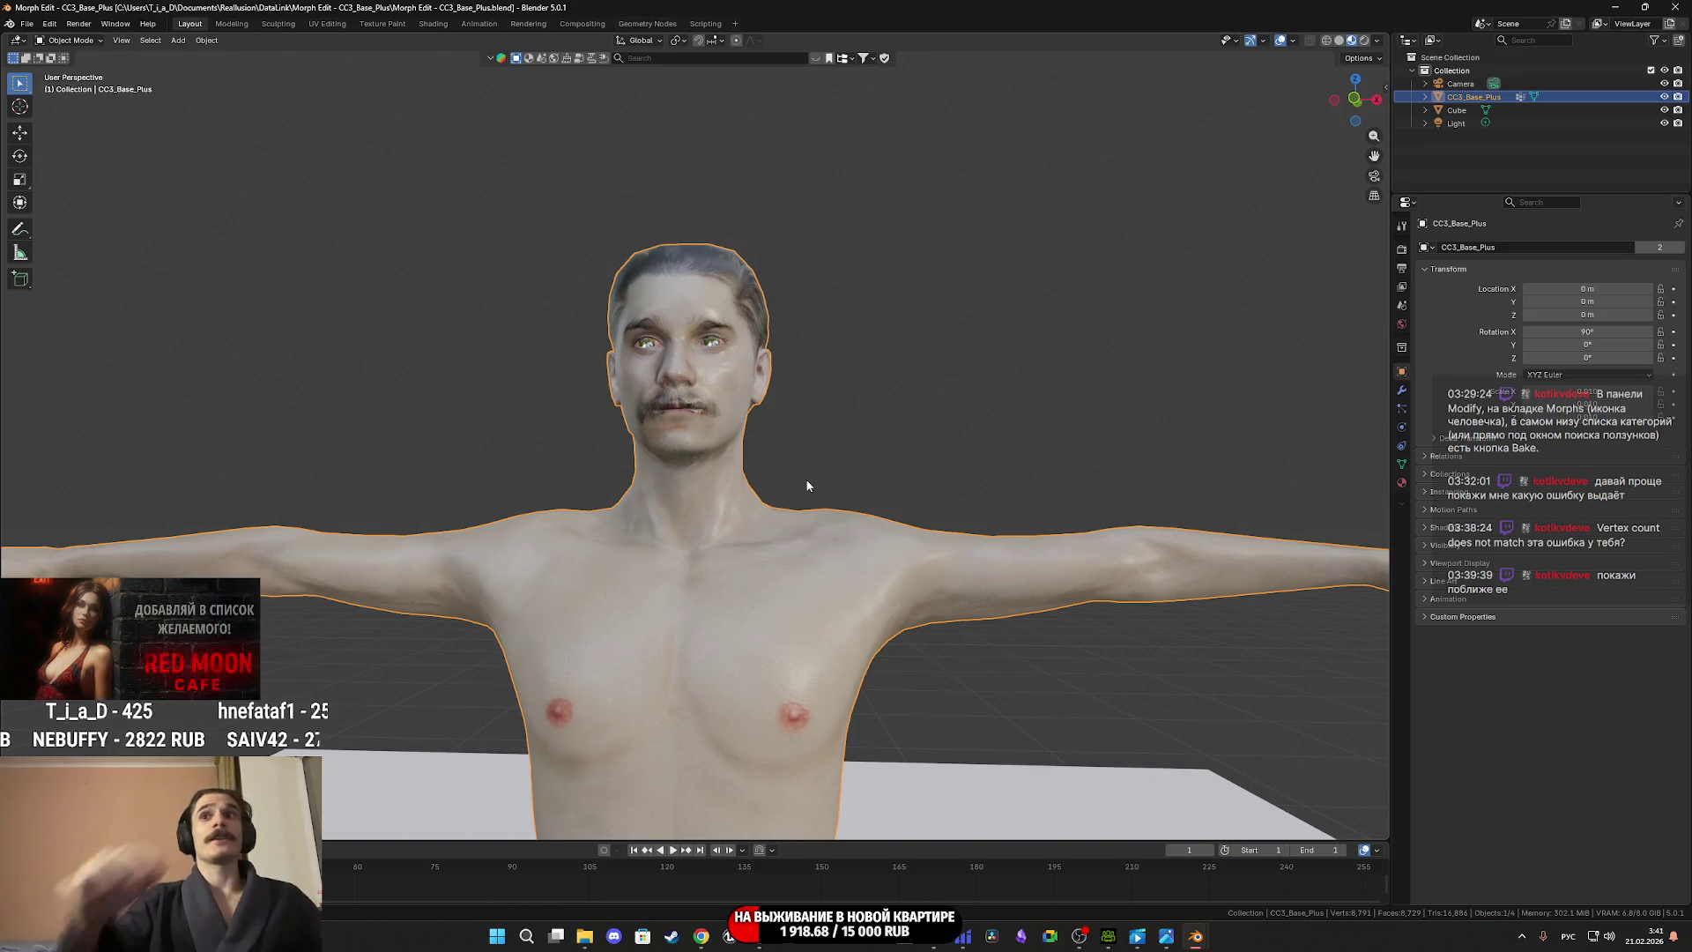
scroll(788, 484, "down", 5)
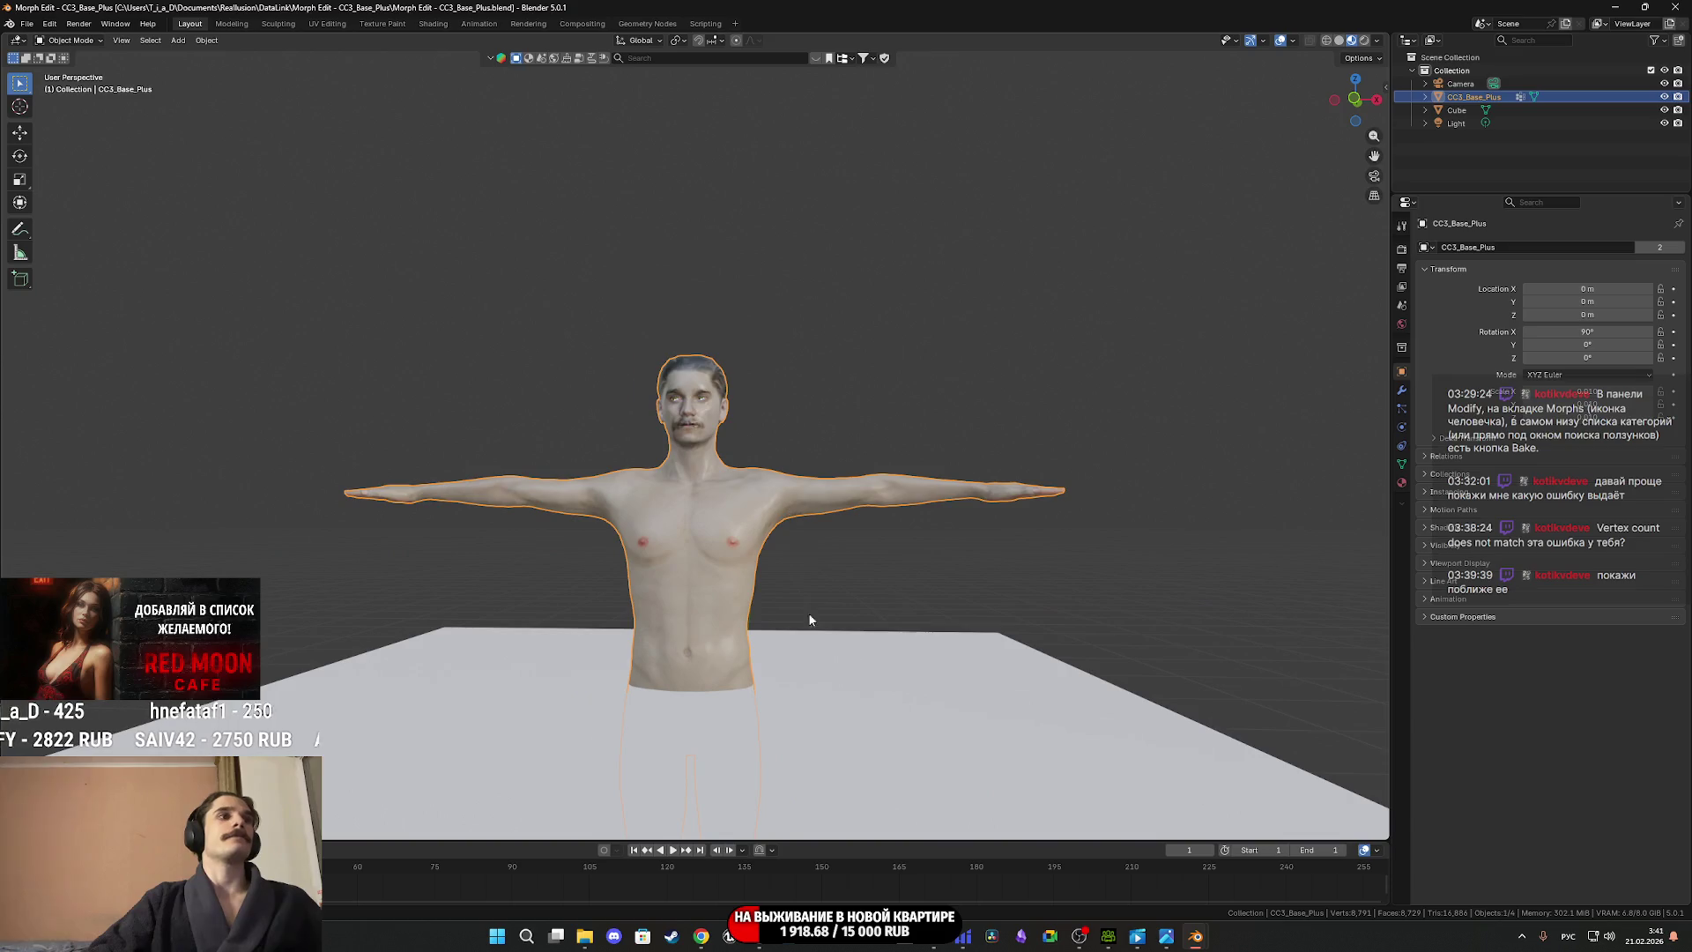
scroll(828, 593, "down", 3)
mouse_move(828, 594)
middle_mouse_down()
mouse_move(822, 606)
mouse_move(916, 599)
middle_mouse_up()
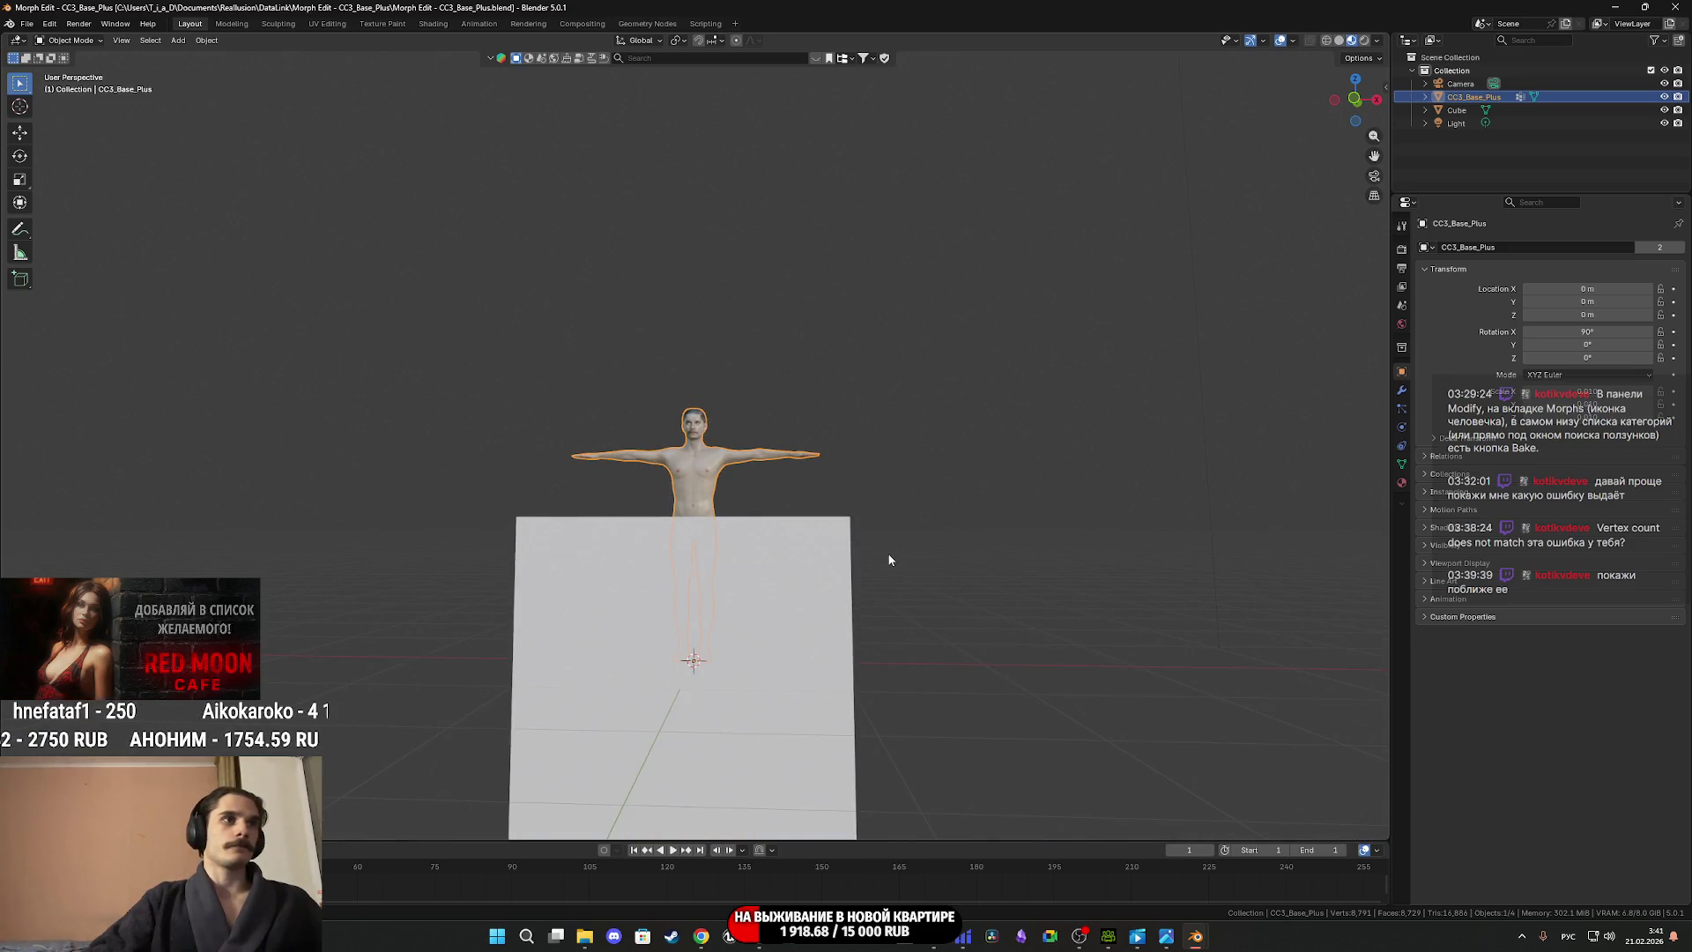
left_click(1674, 6)
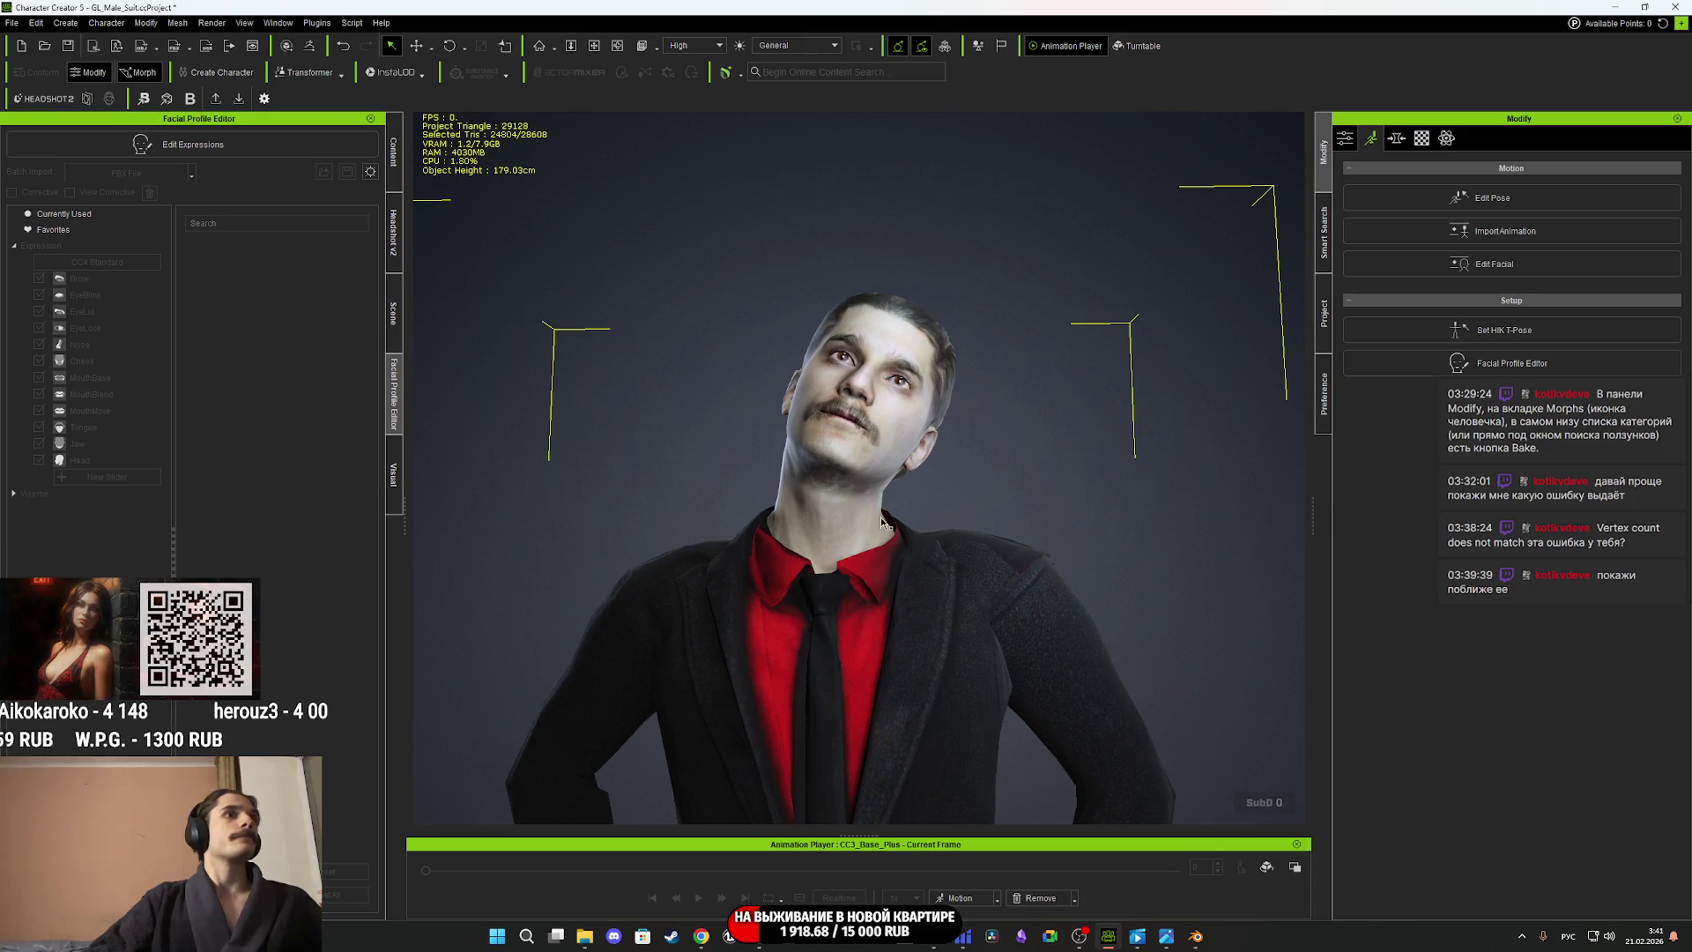
Expand CC3_Base_Plus in the Scene tree and select the CC_Game_Body and CC_Base_Teeth meshes.
left_click(397, 319)
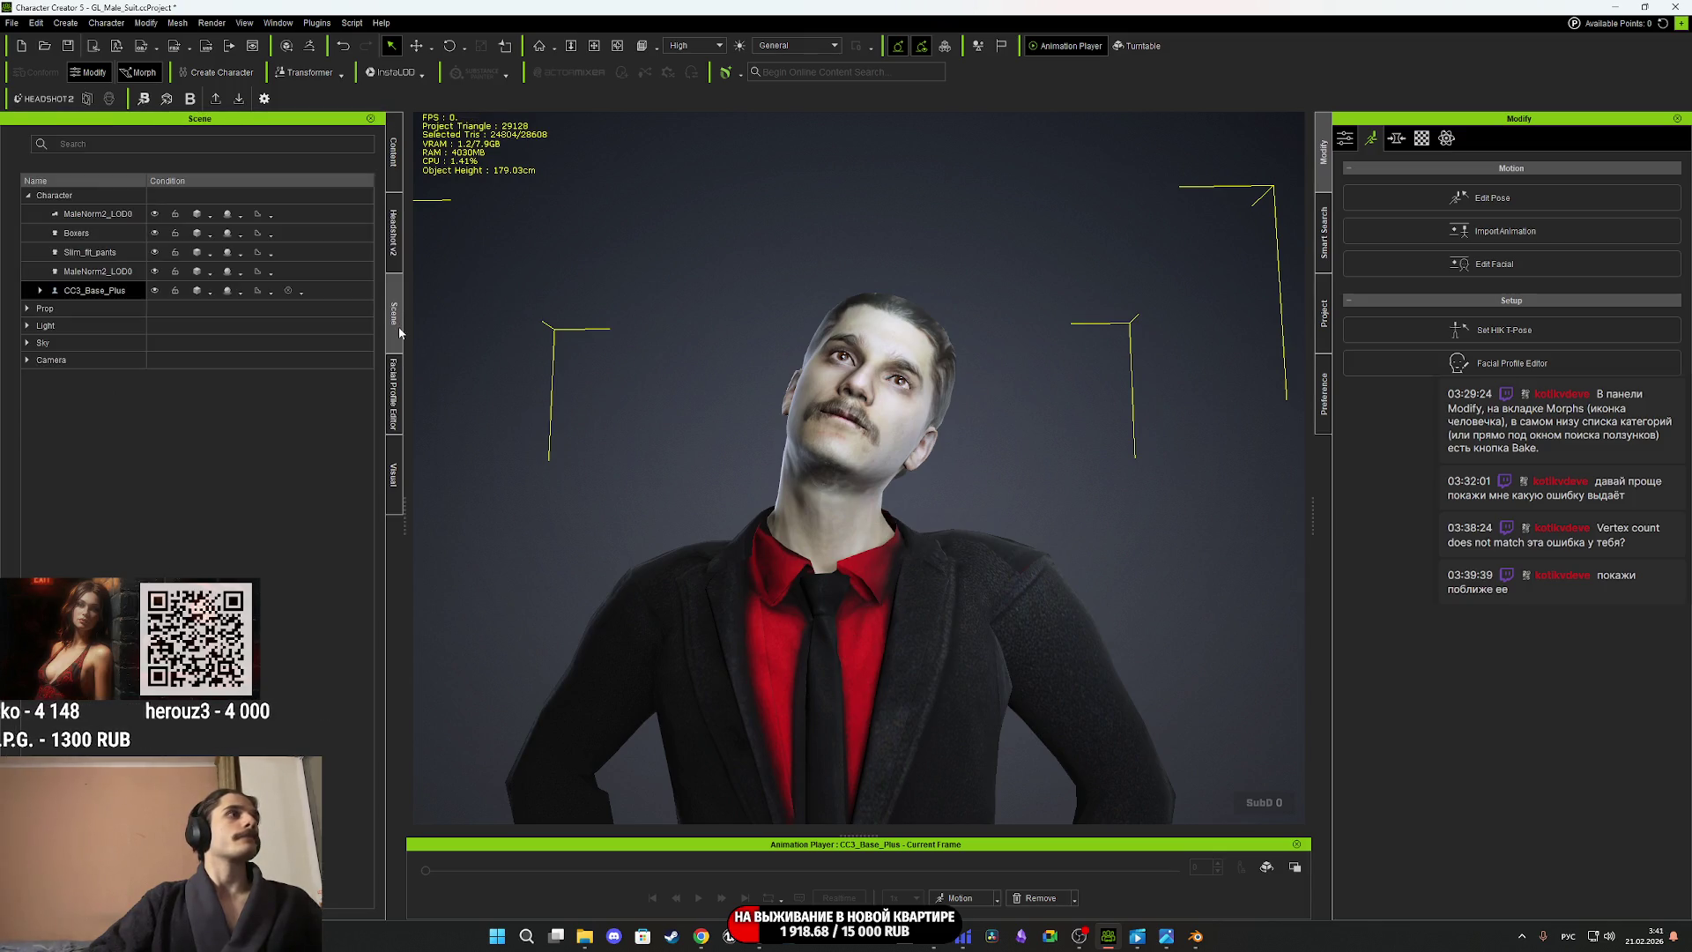
left_click(41, 293)
left_click(40, 293)
left_click(40, 293)
left_click(106, 329)
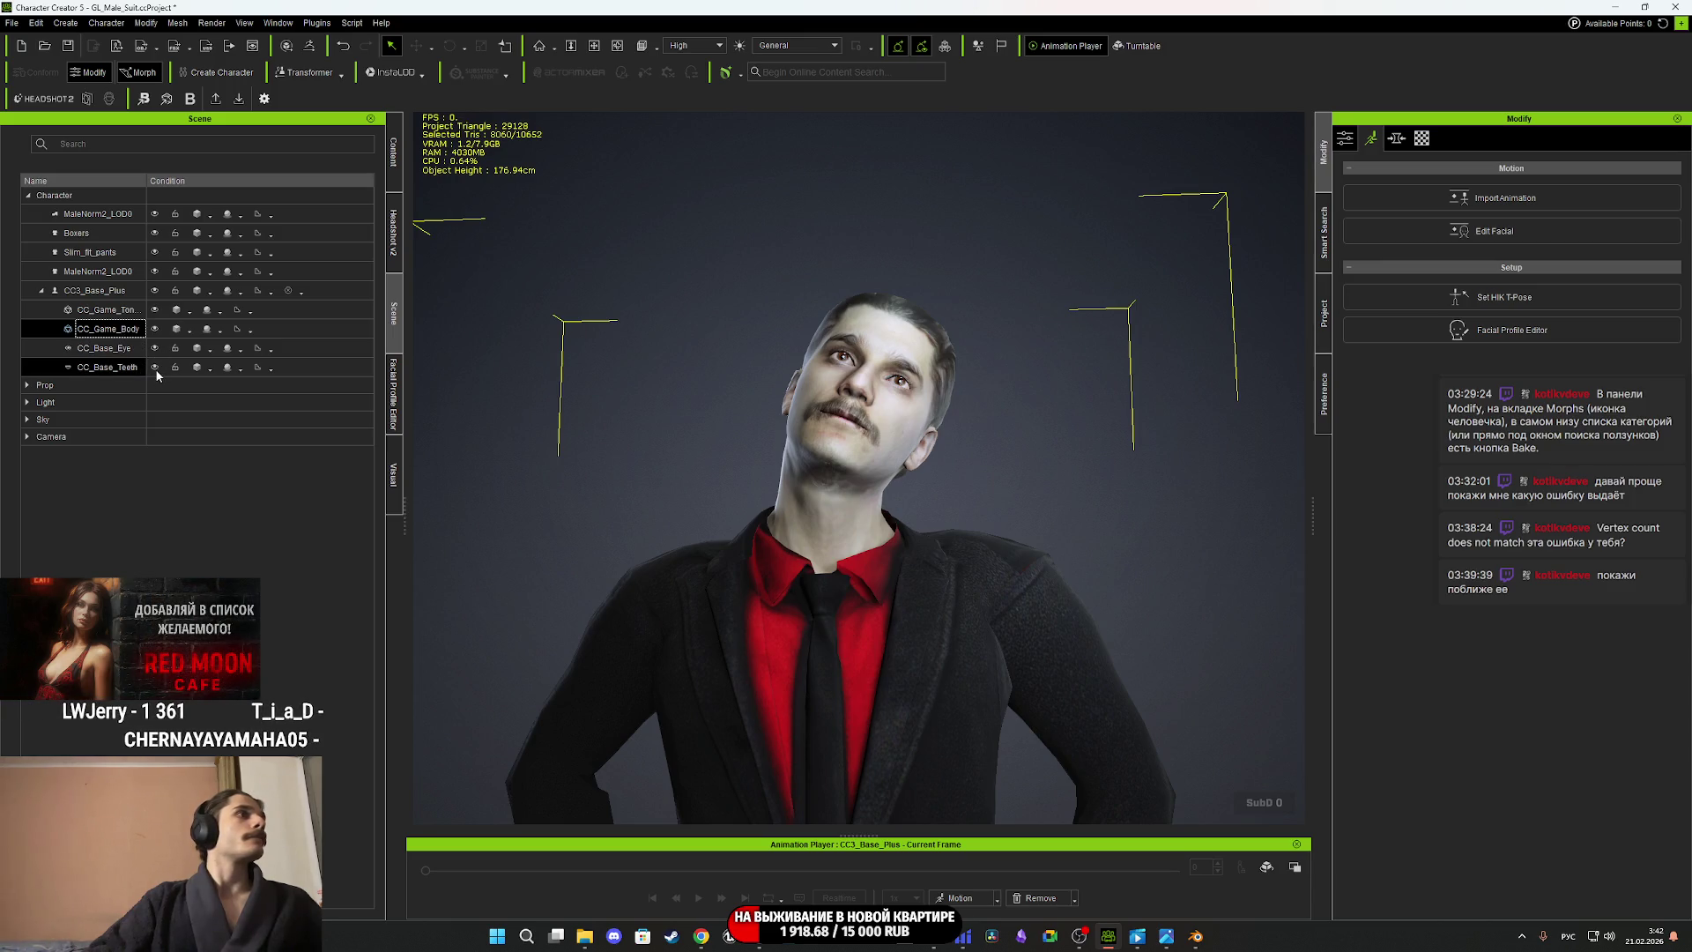
left_click(156, 368)
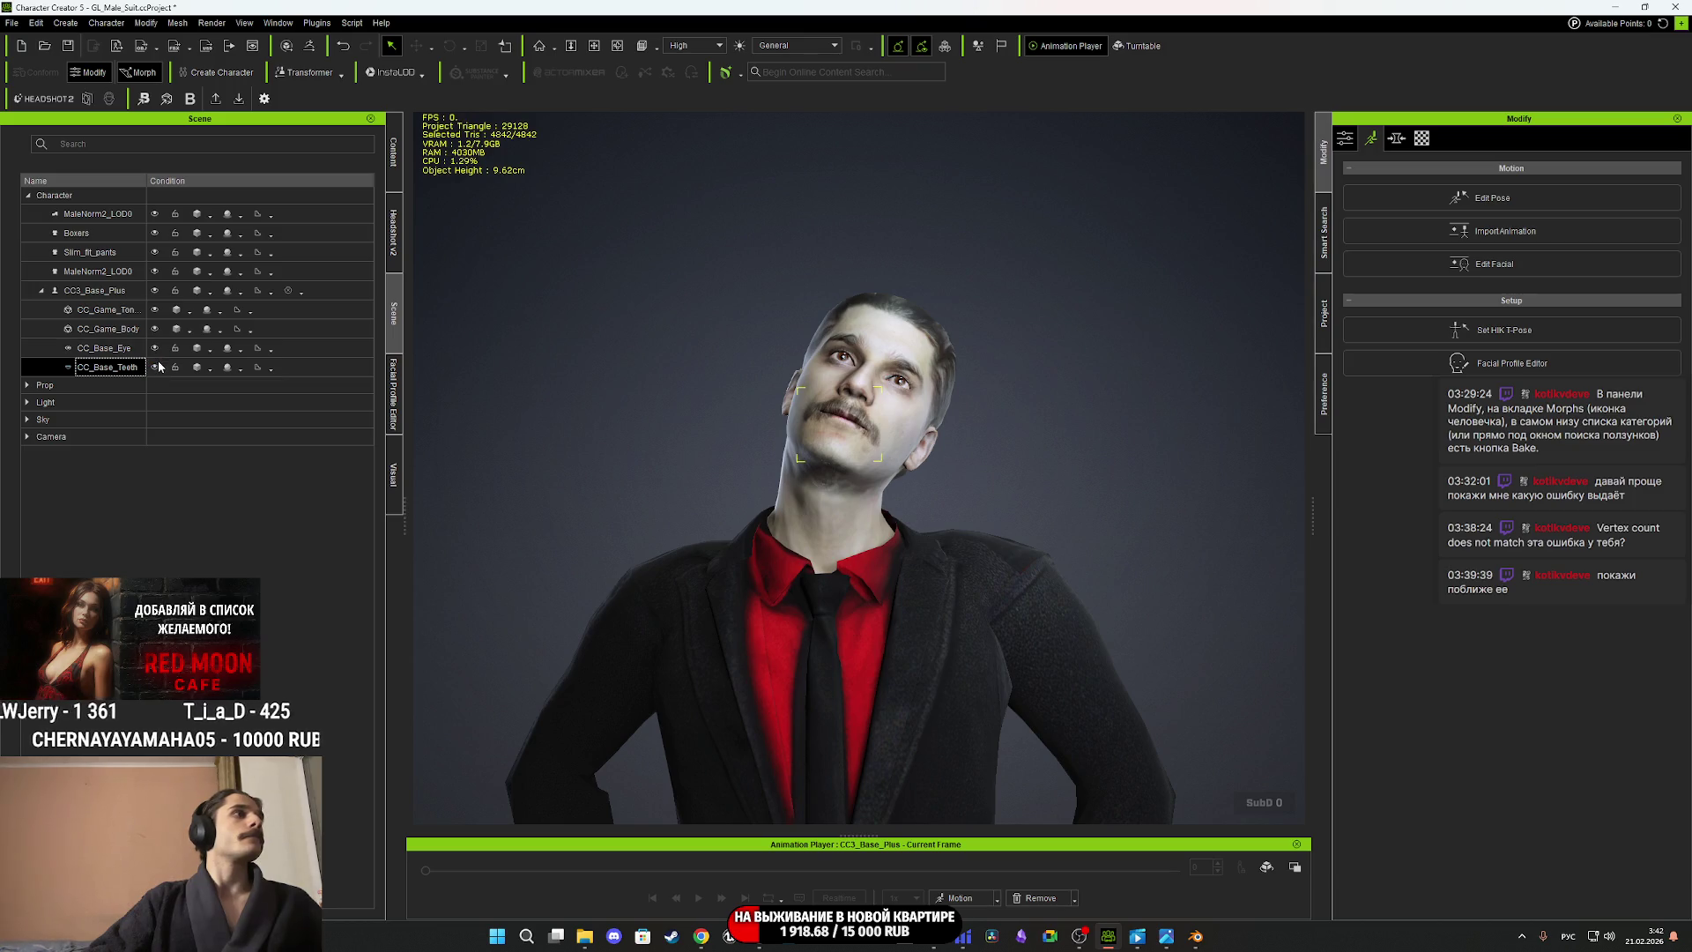
Toggle the CC_Base_Eye mesh's visibility off and on, leaving the eyes shown.
left_click(154, 351)
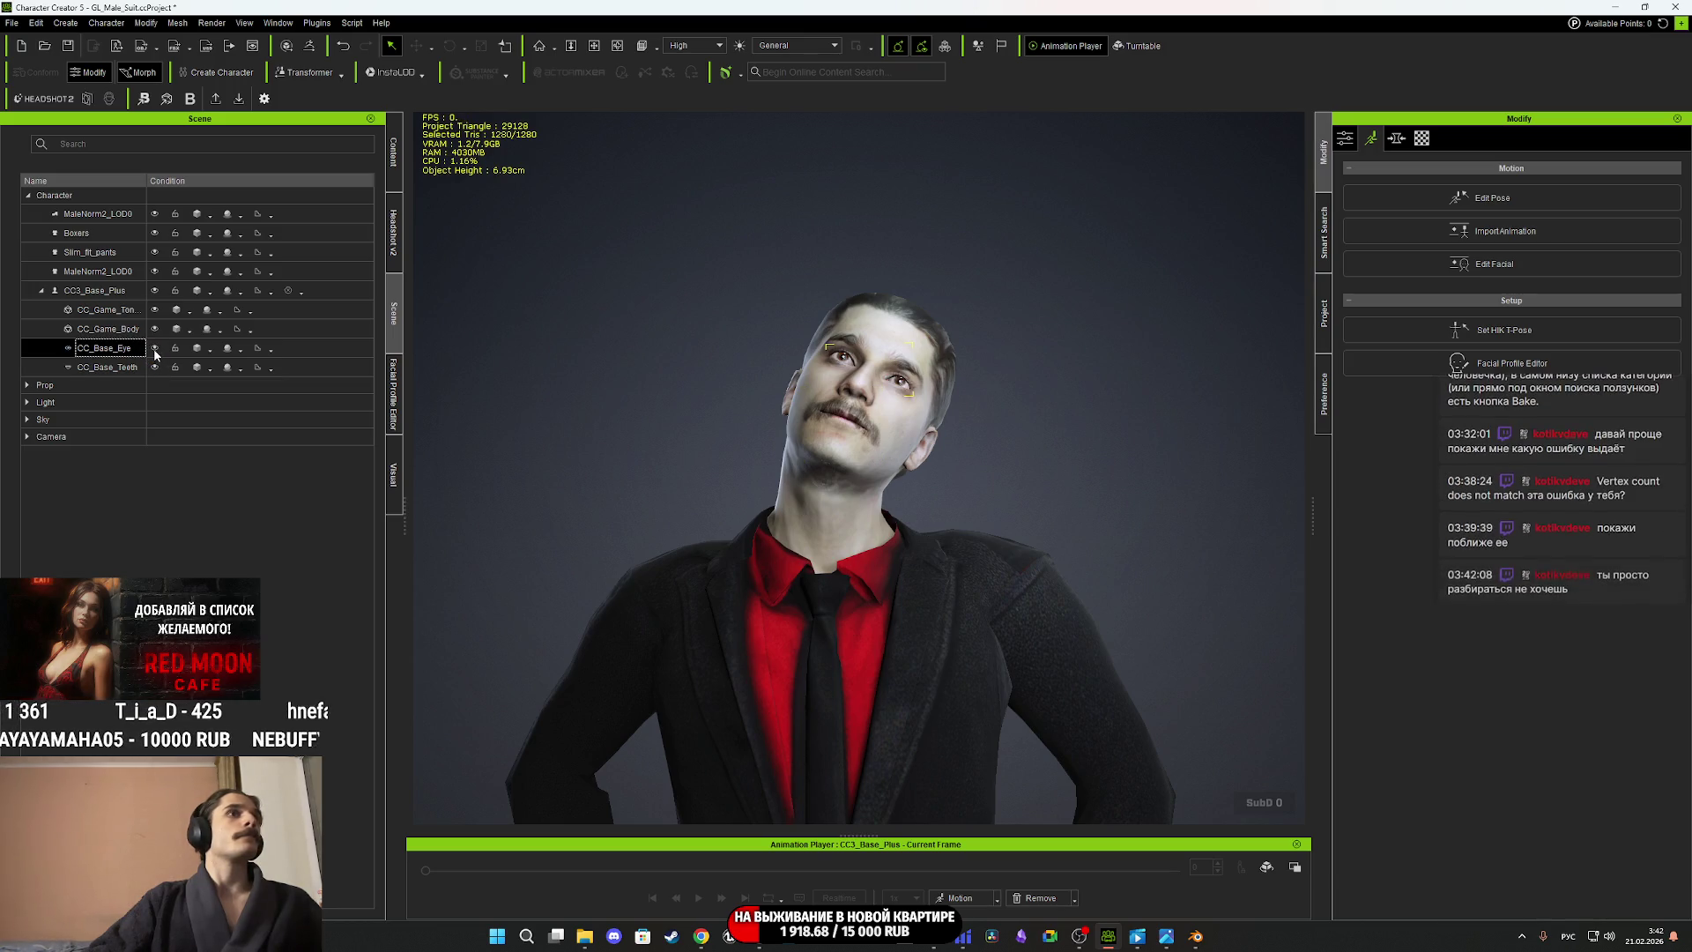
left_click(155, 348)
scroll(928, 378, "up", 5)
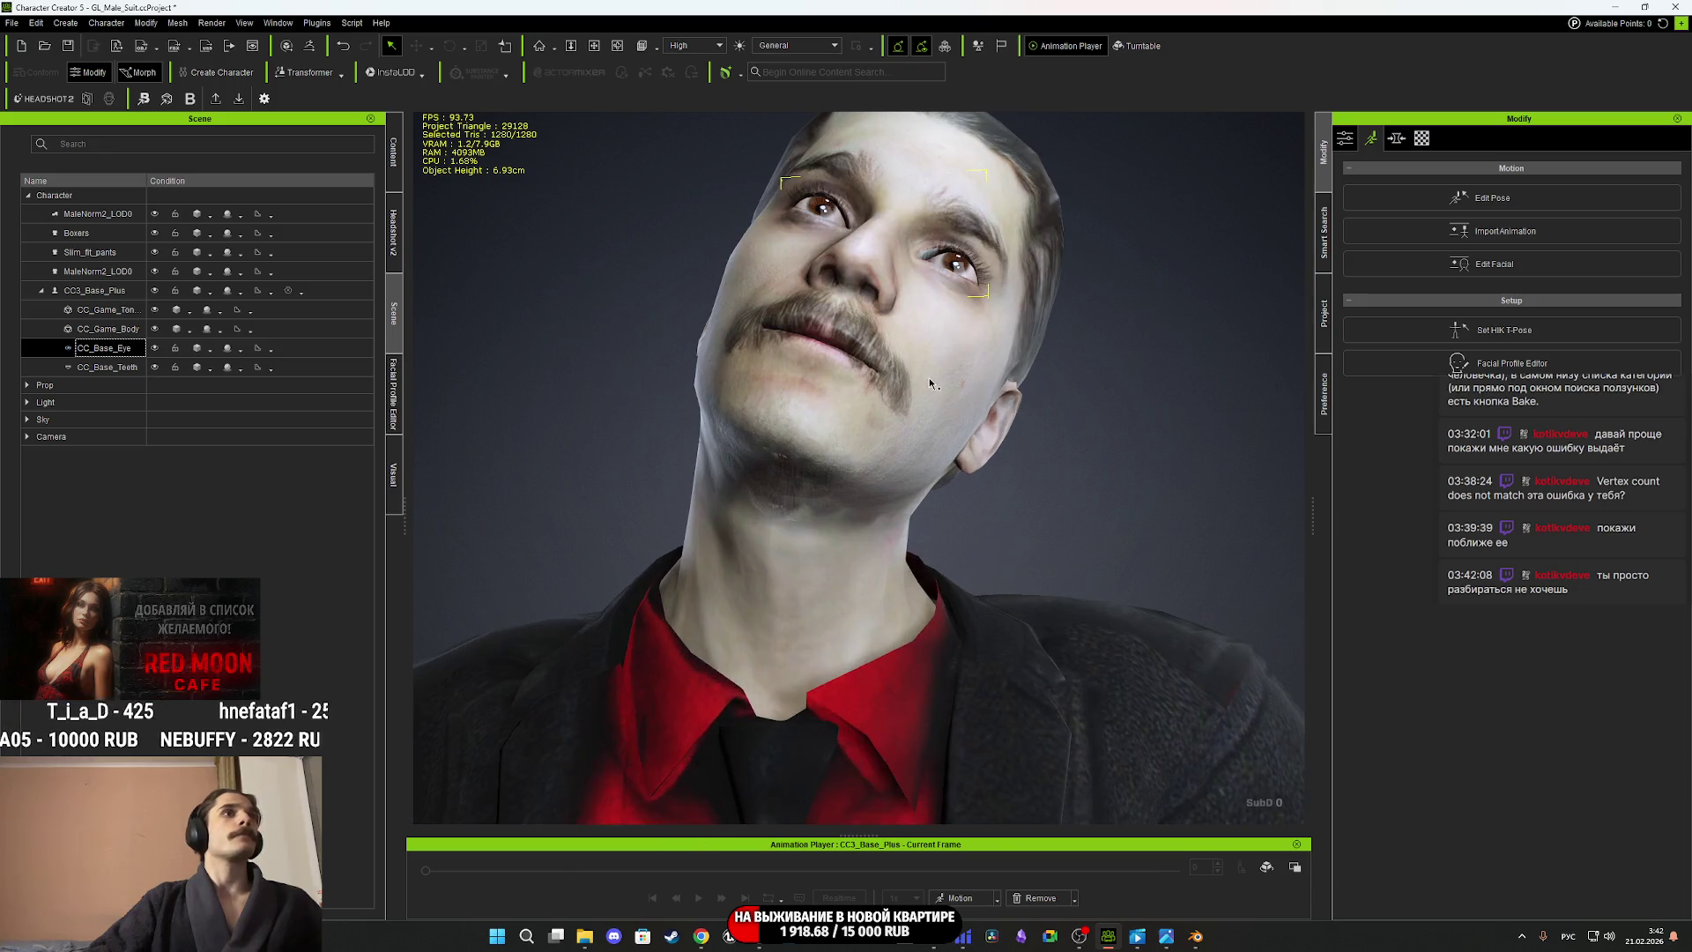
left_click(155, 349)
left_click(154, 349)
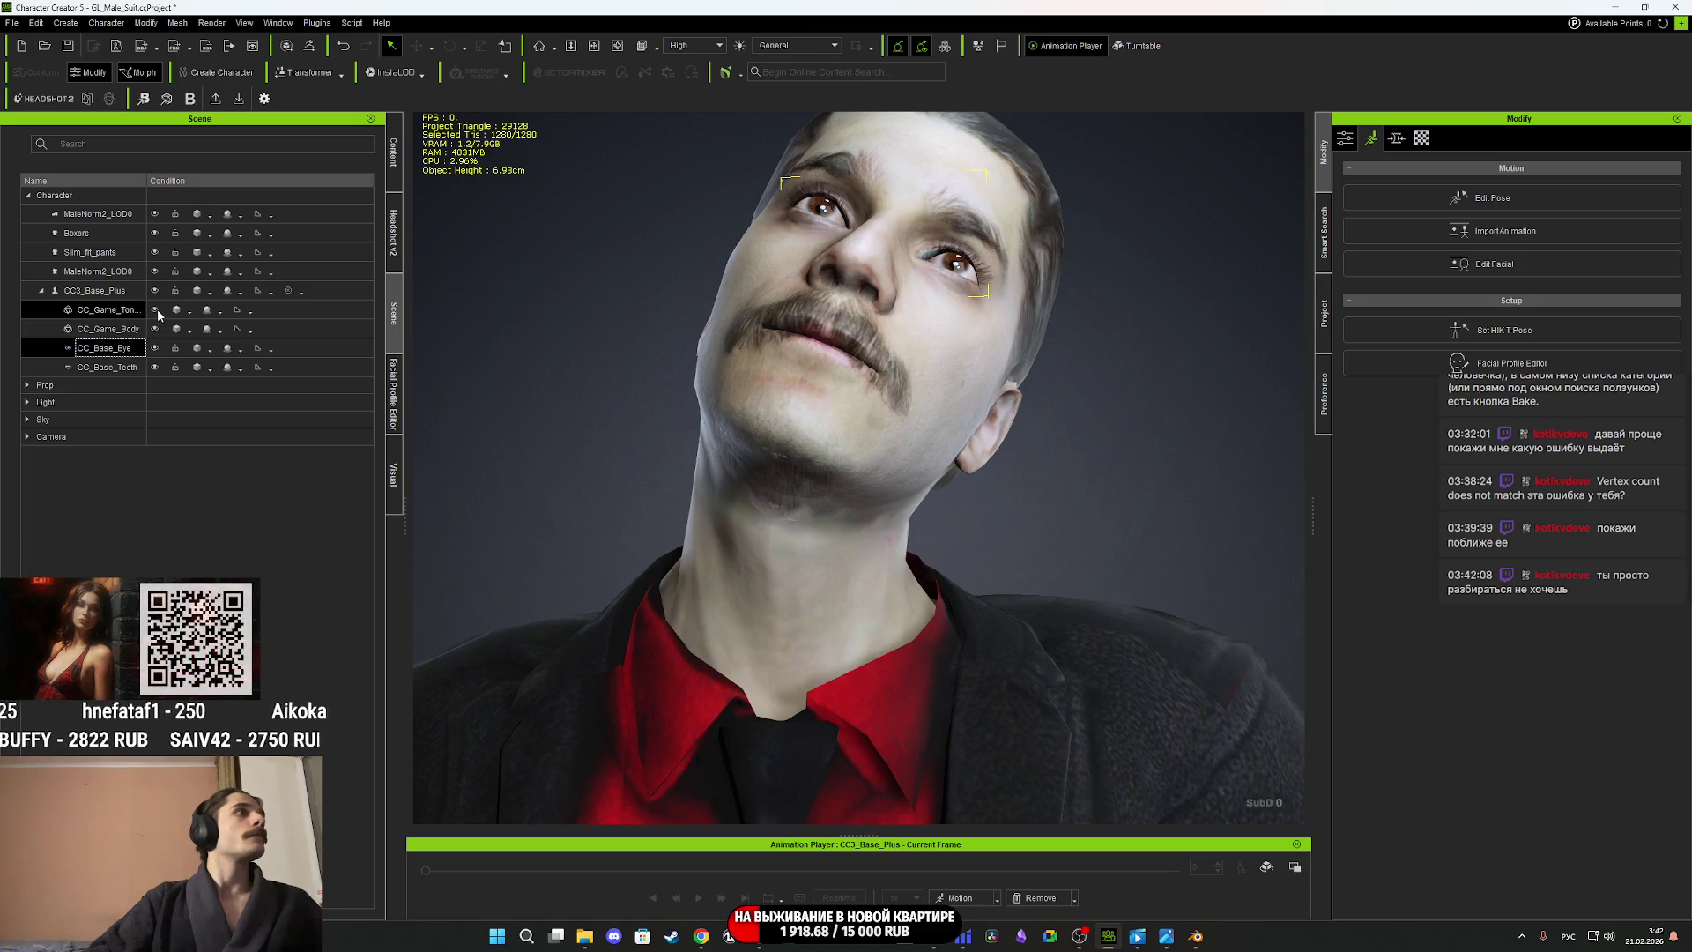
Toggle CC_Game_Body's visibility off and on, leaving it visible, then return to Blender.
left_click(155, 310)
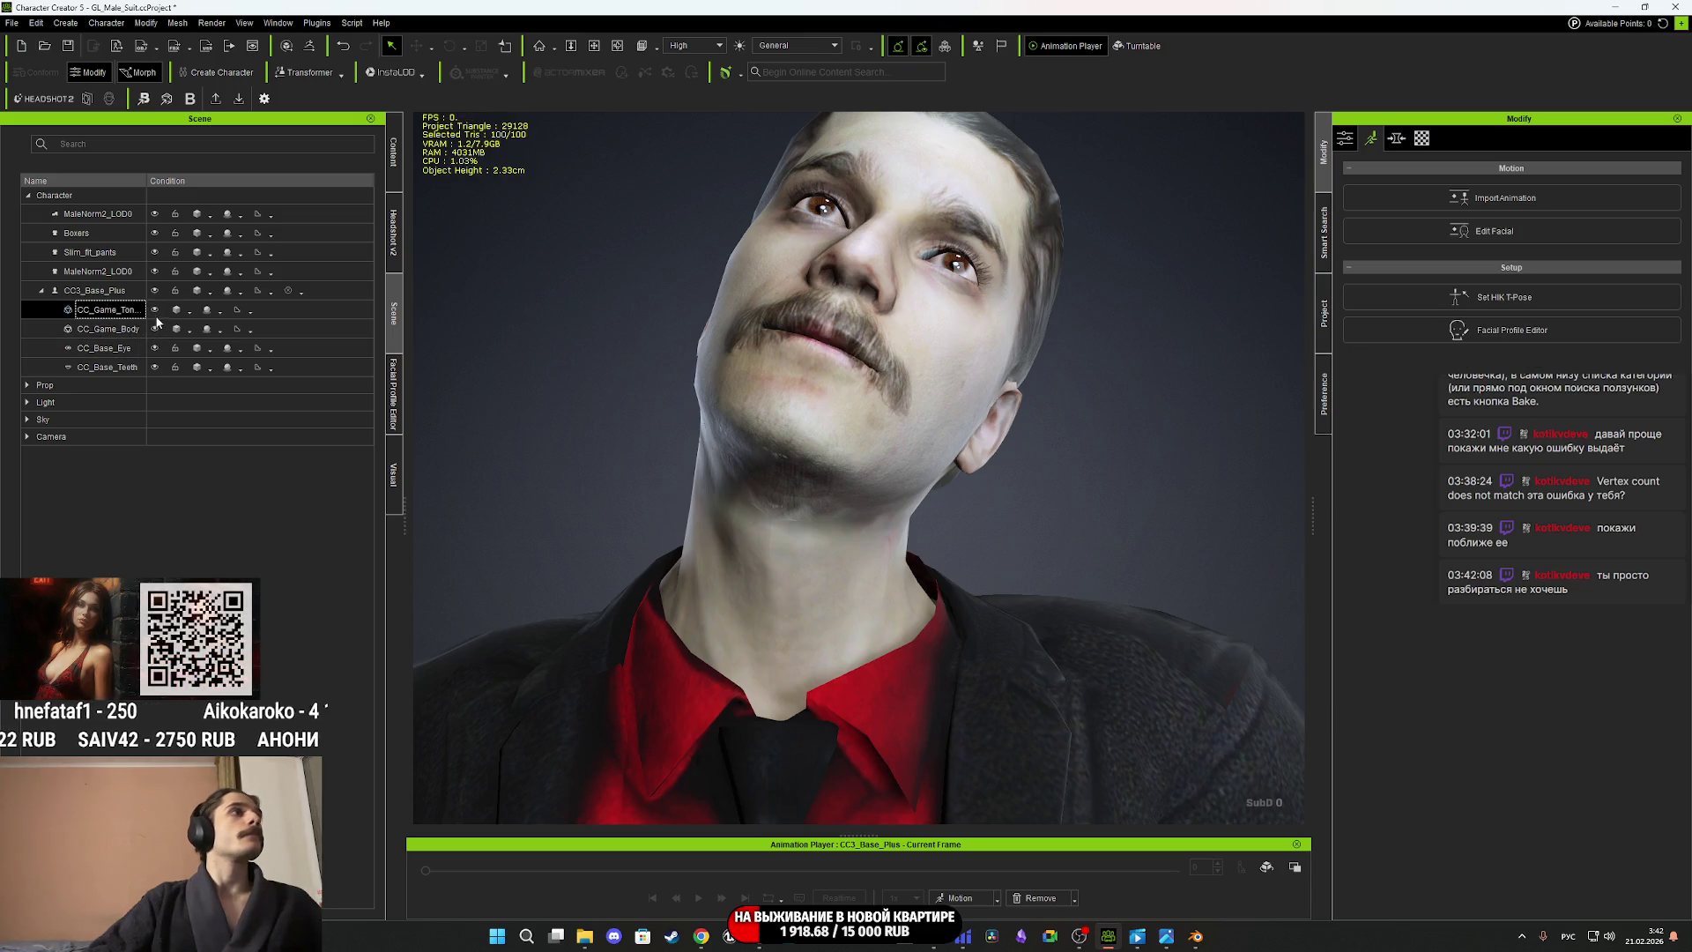
left_click(156, 328)
left_click(156, 328)
left_click(156, 329)
left_click(156, 329)
left_click(156, 329)
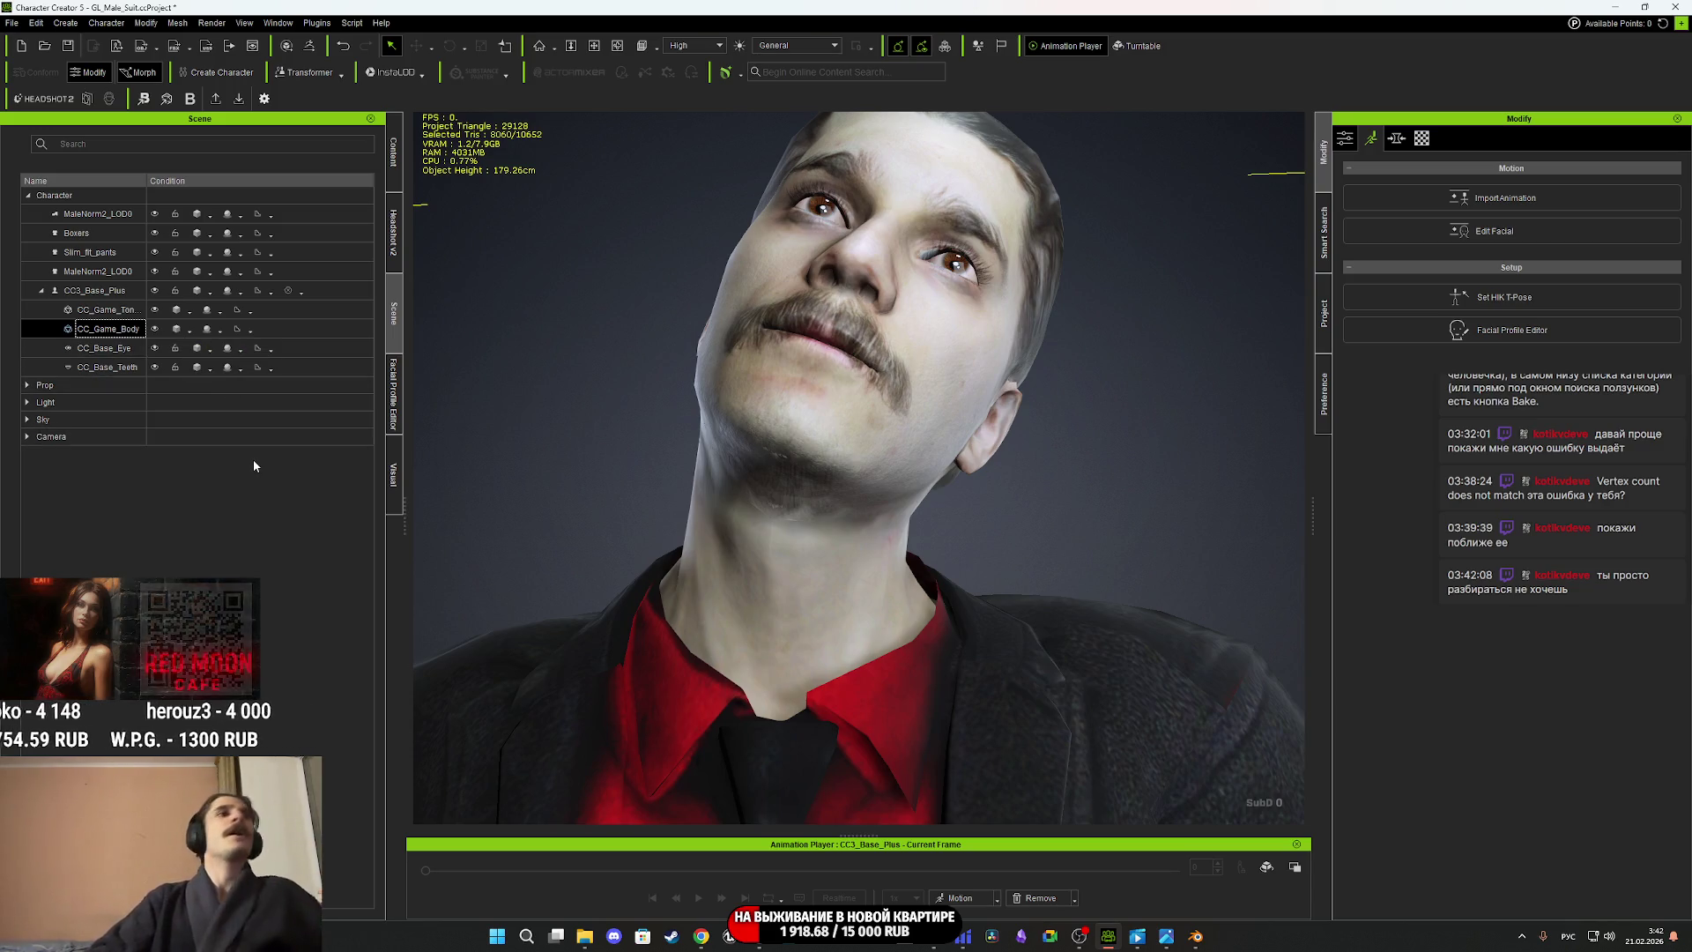
left_click(1195, 936)
mouse_move(892, 569)
middle_mouse_down()
mouse_move(850, 564)
mouse_move(912, 568)
mouse_move(943, 416)
middle_mouse_up()
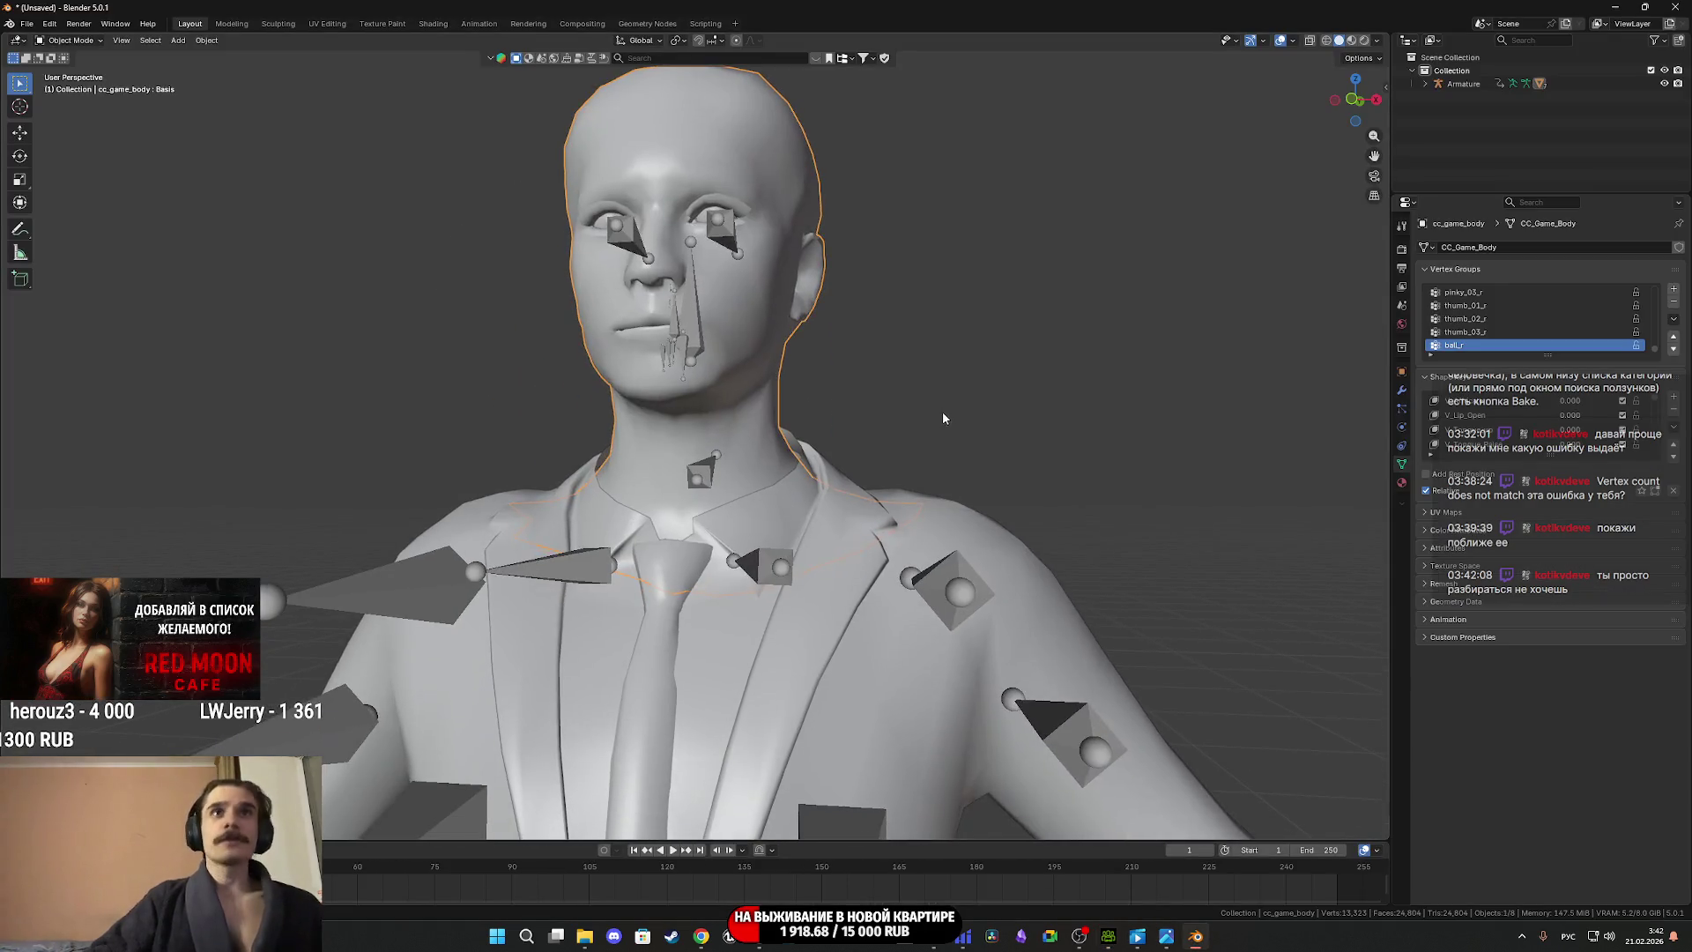
Enter Edit Mode on the body mesh and frame the view around the head.
scroll(903, 474, "down", 3)
scroll(837, 581, "up", 2)
scroll(846, 577, "down", 3)
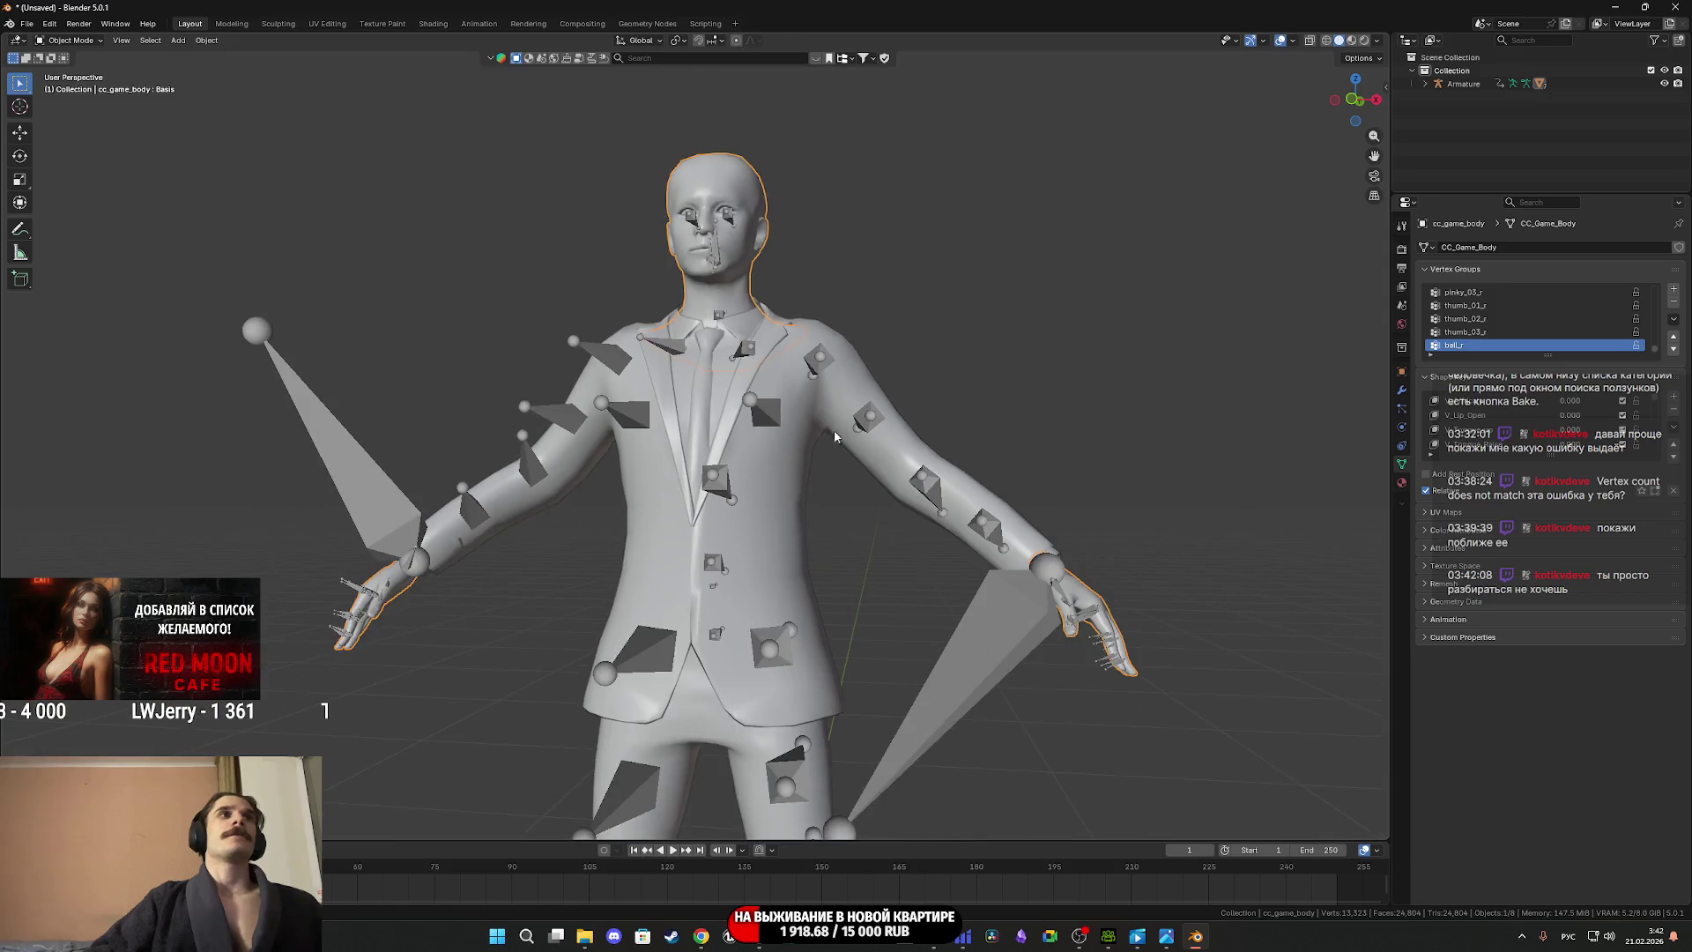
scroll(860, 568, "up", 5)
scroll(890, 547, "up", 2)
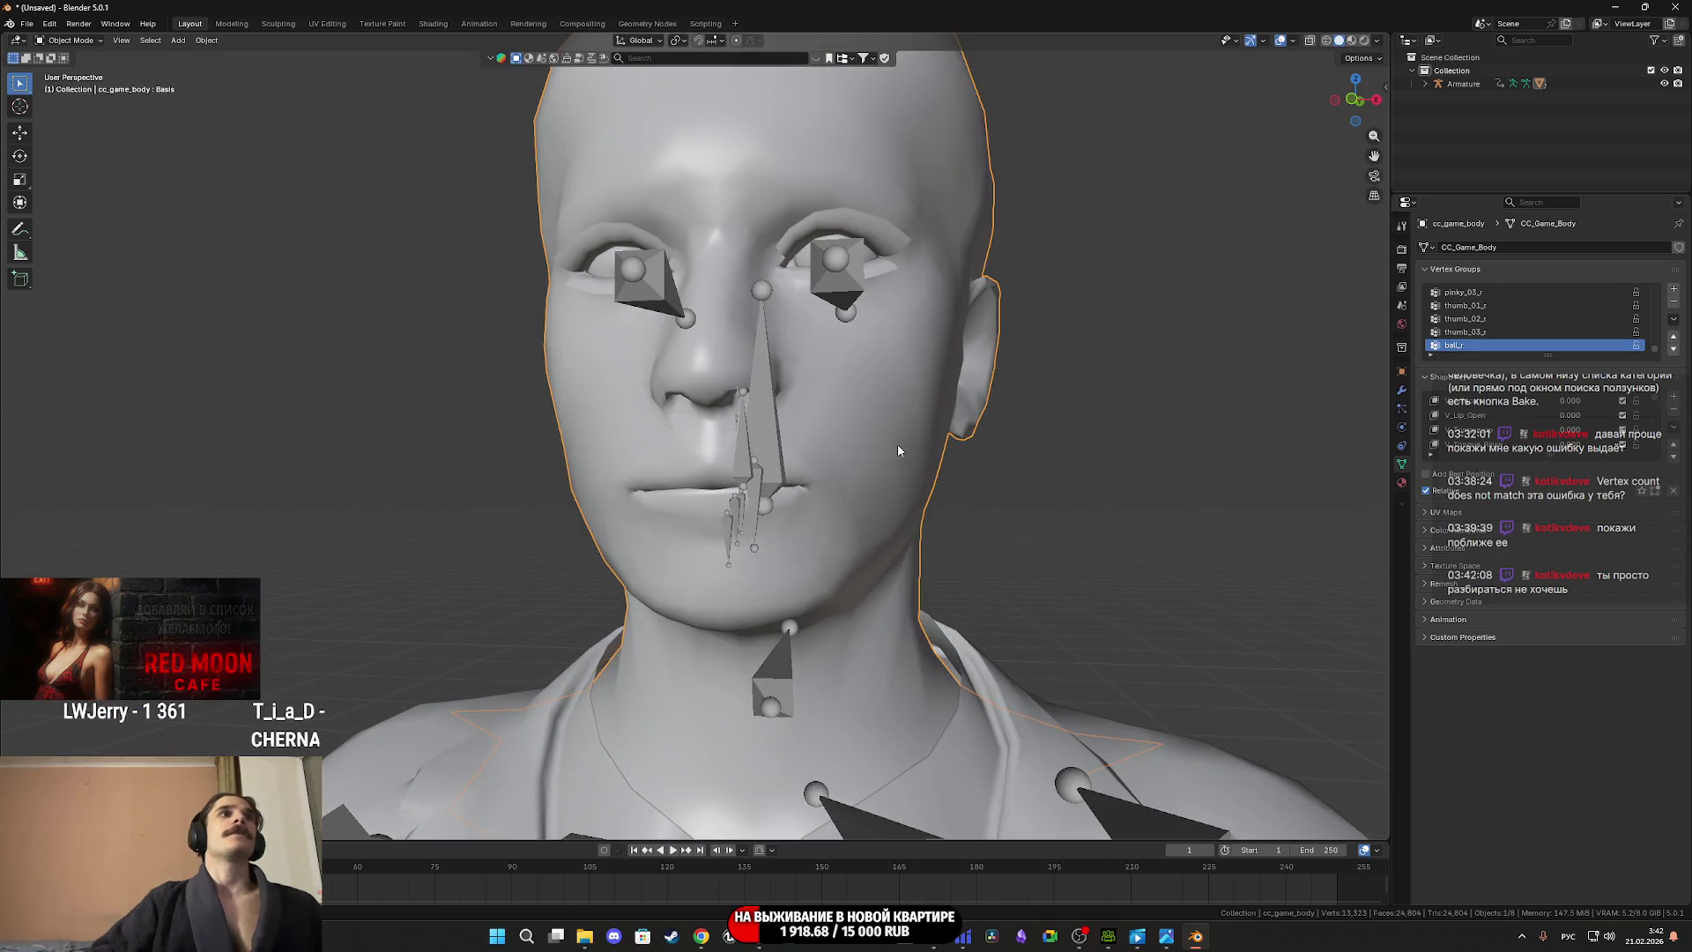
key("Tab")
scroll(898, 445, "down", 2)
mouse_move(823, 536)
middle_mouse_down()
mouse_move(861, 473)
mouse_move(790, 586)
mouse_move(809, 516)
middle_mouse_up()
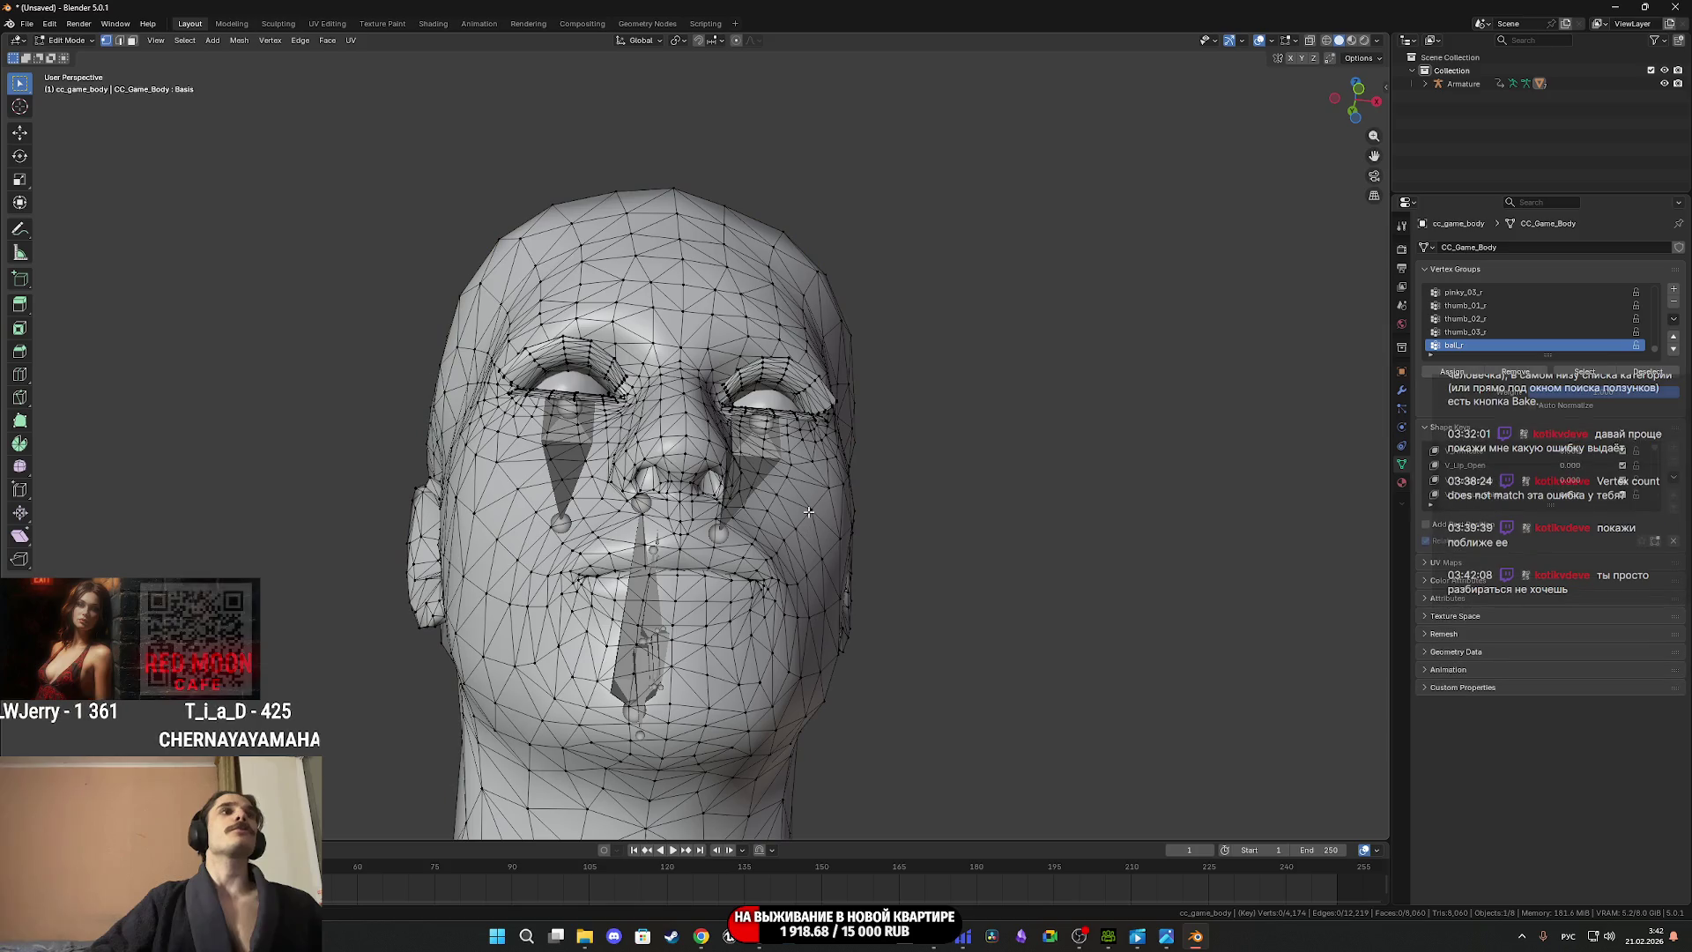
In face select mode, pick the eyelid and left eyebrow islands and delete those faces.
left_click(132, 41)
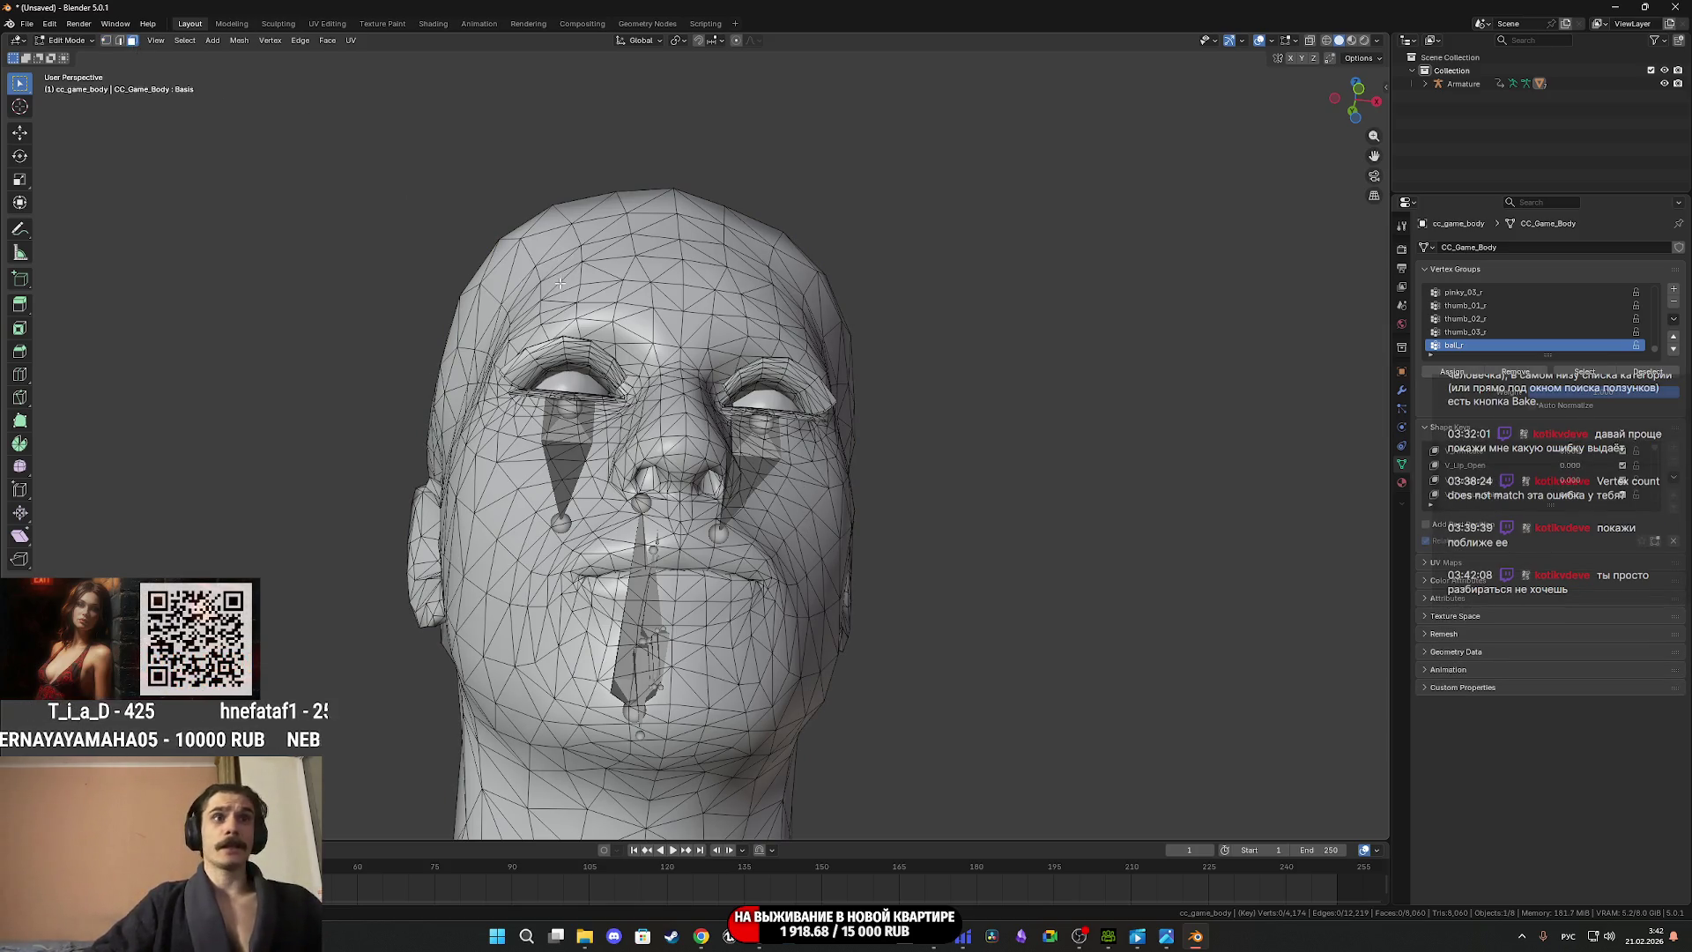
key("l")
mouse_move(741, 401)
middle_mouse_down()
mouse_move(617, 441)
mouse_move(608, 502)
middle_mouse_up()
scroll(593, 455, "up", 2)
key("l")
scroll(607, 502, "down", 2)
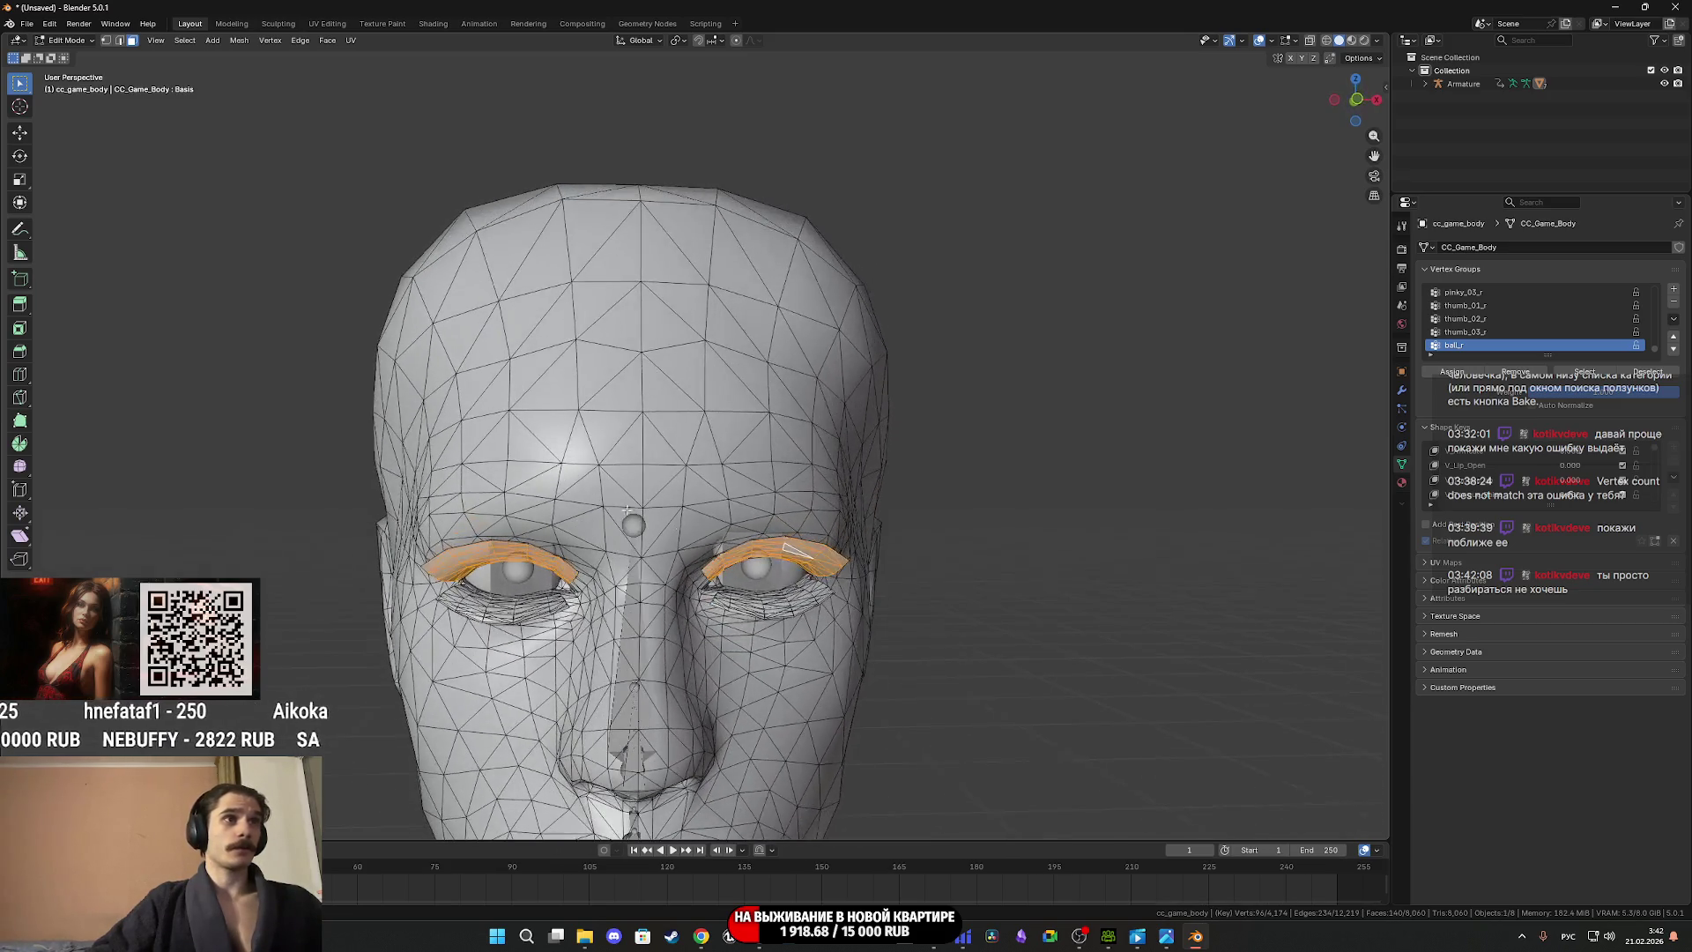
key("l")
key("l")
key("x")
left_click(505, 617)
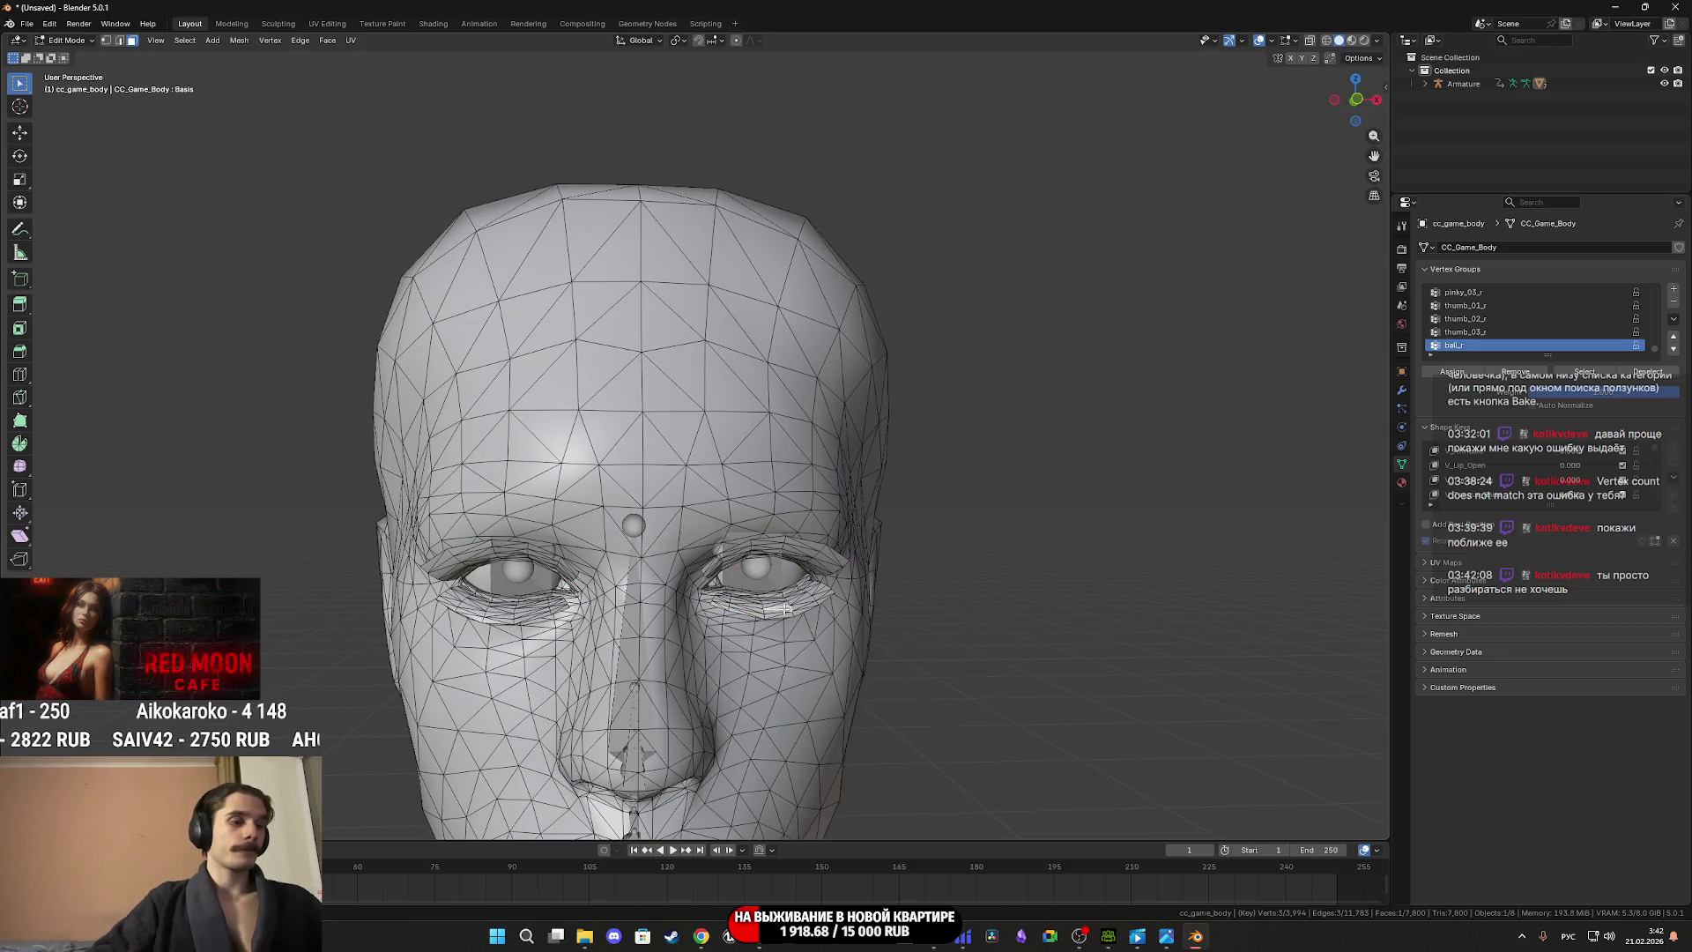
Select the right eye's upper and lower eyelid pieces and delete their faces.
key("l")
key("l")
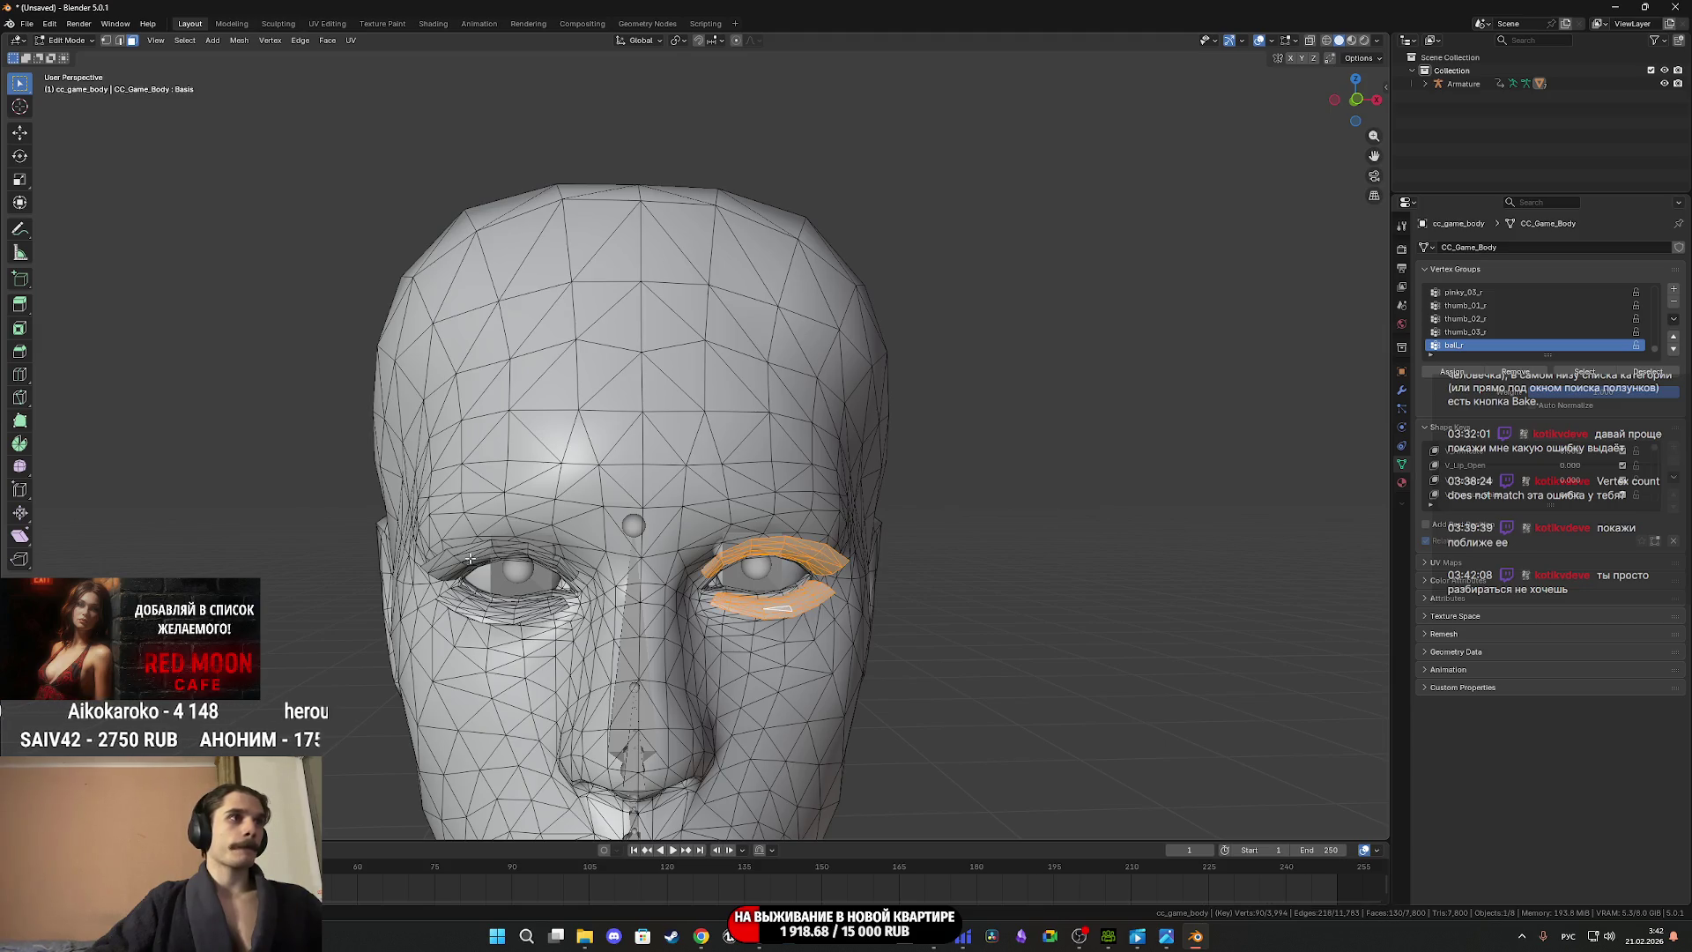
key("l")
key("l")
key("x")
left_click(473, 606)
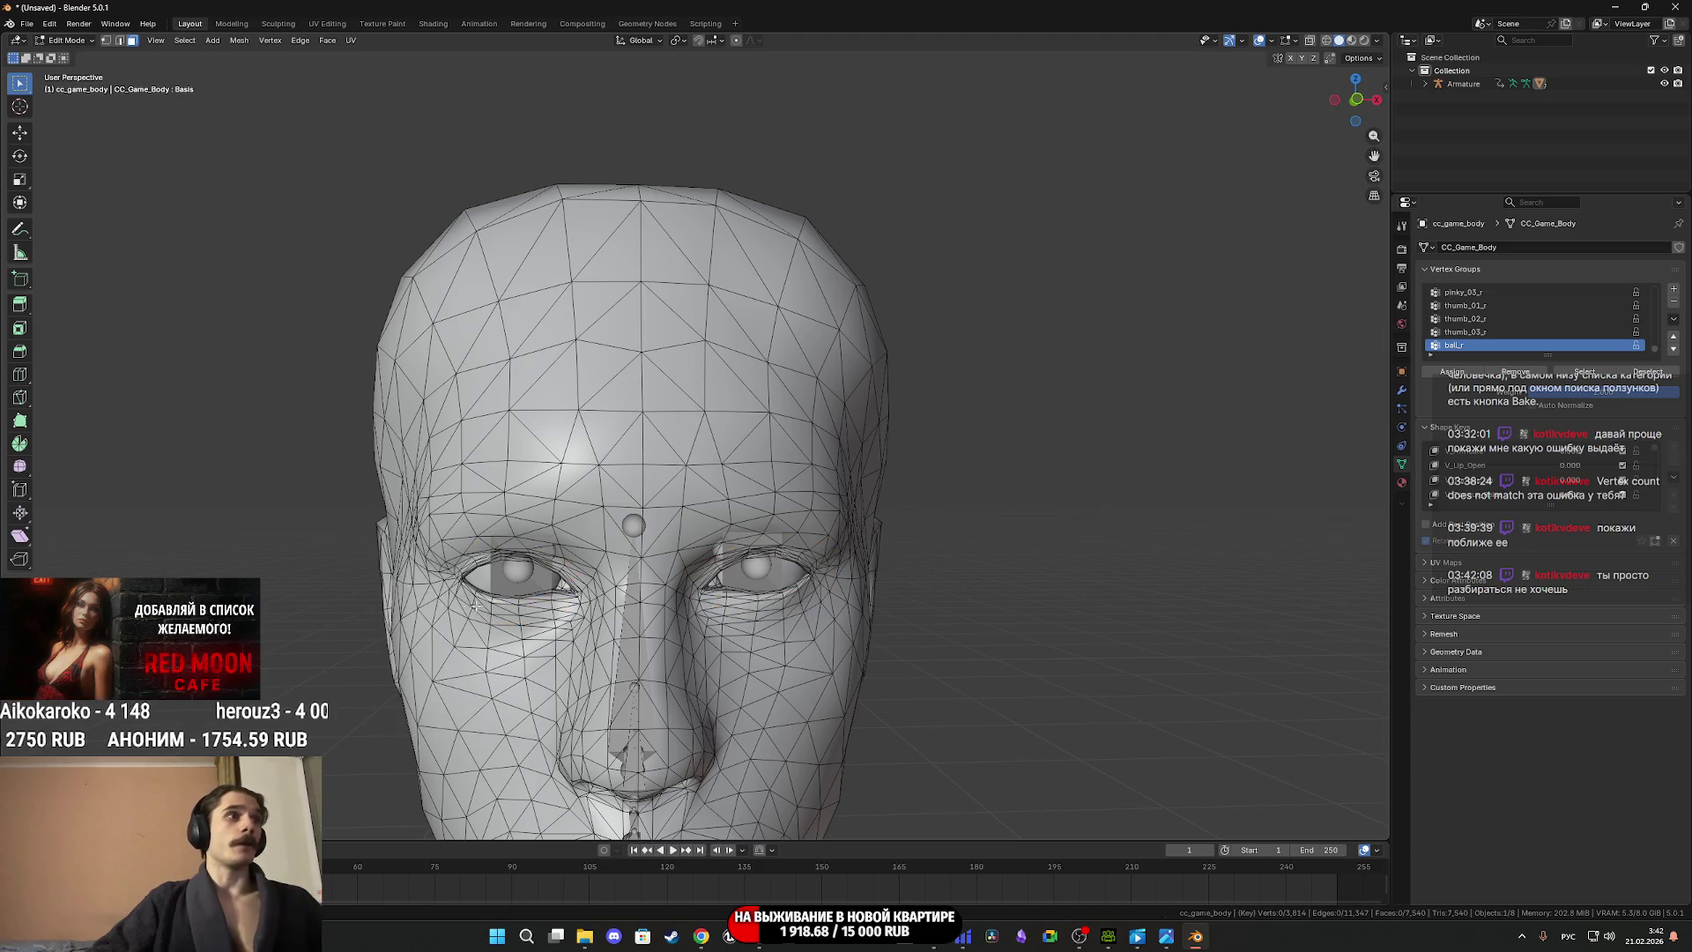
Return to Object Mode and select every object in the scene.
scroll(473, 606, "down", 6)
key("Tab")
scroll(740, 483, "down", 4, "shift")
key("a")
middle_click_drag(747, 495, 723, 480)
left_click(29, 25)
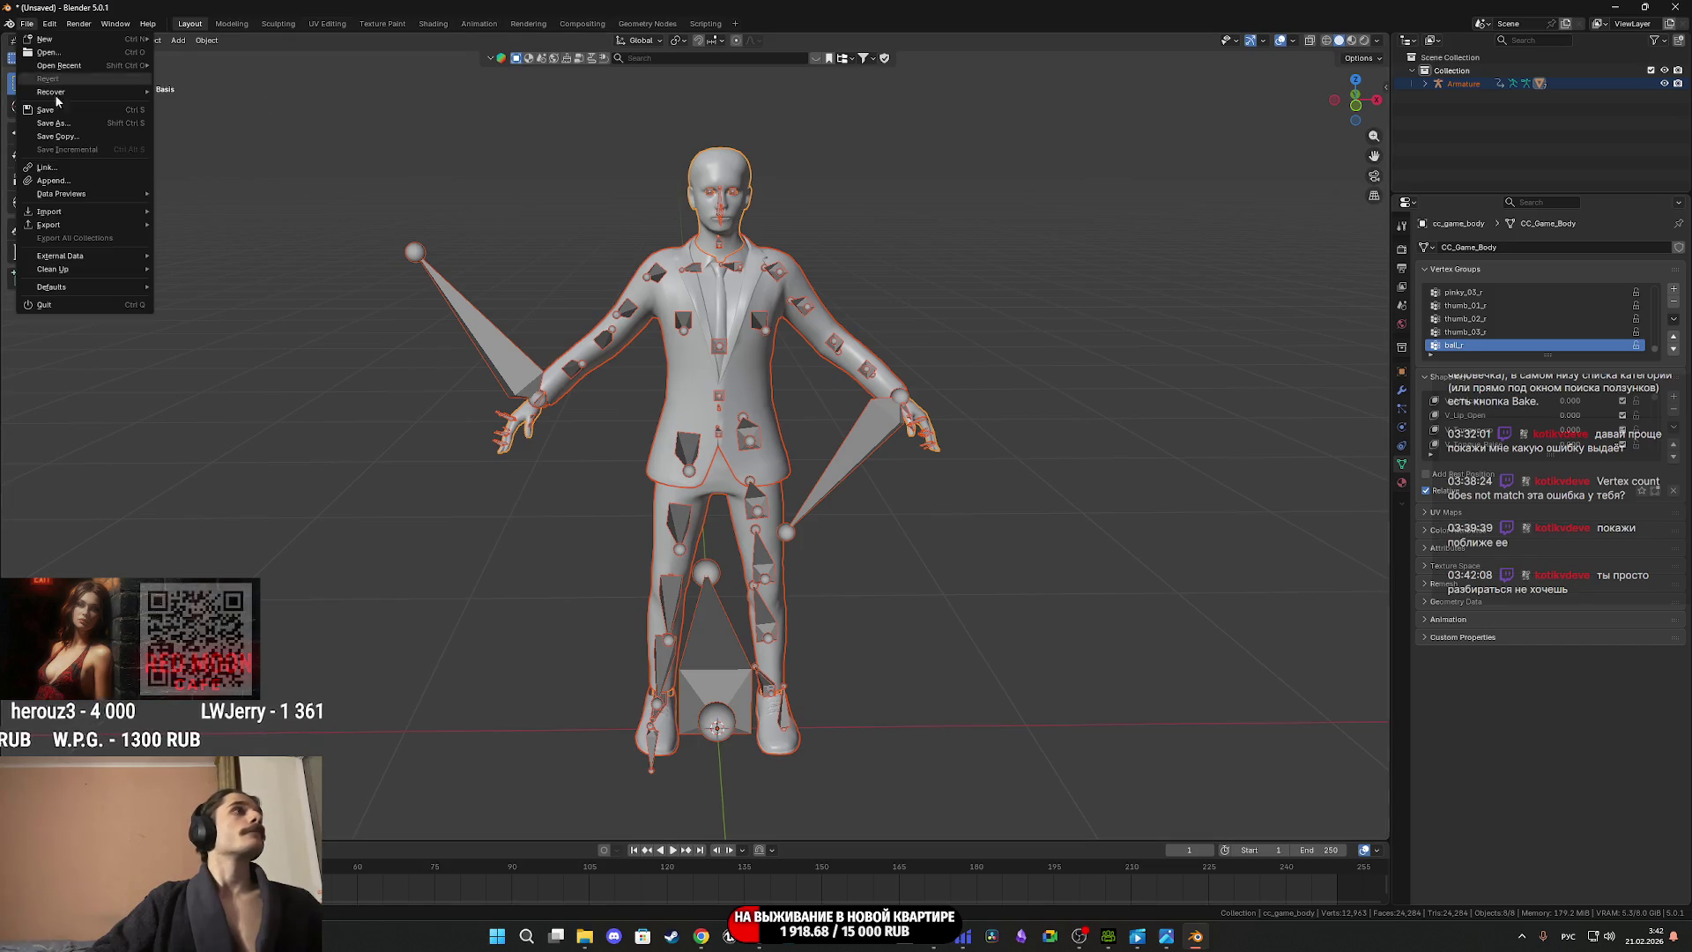
Set up an FBX export with only Armature and Mesh types and Add Leaf Bones off.
mouse_move(88, 225)
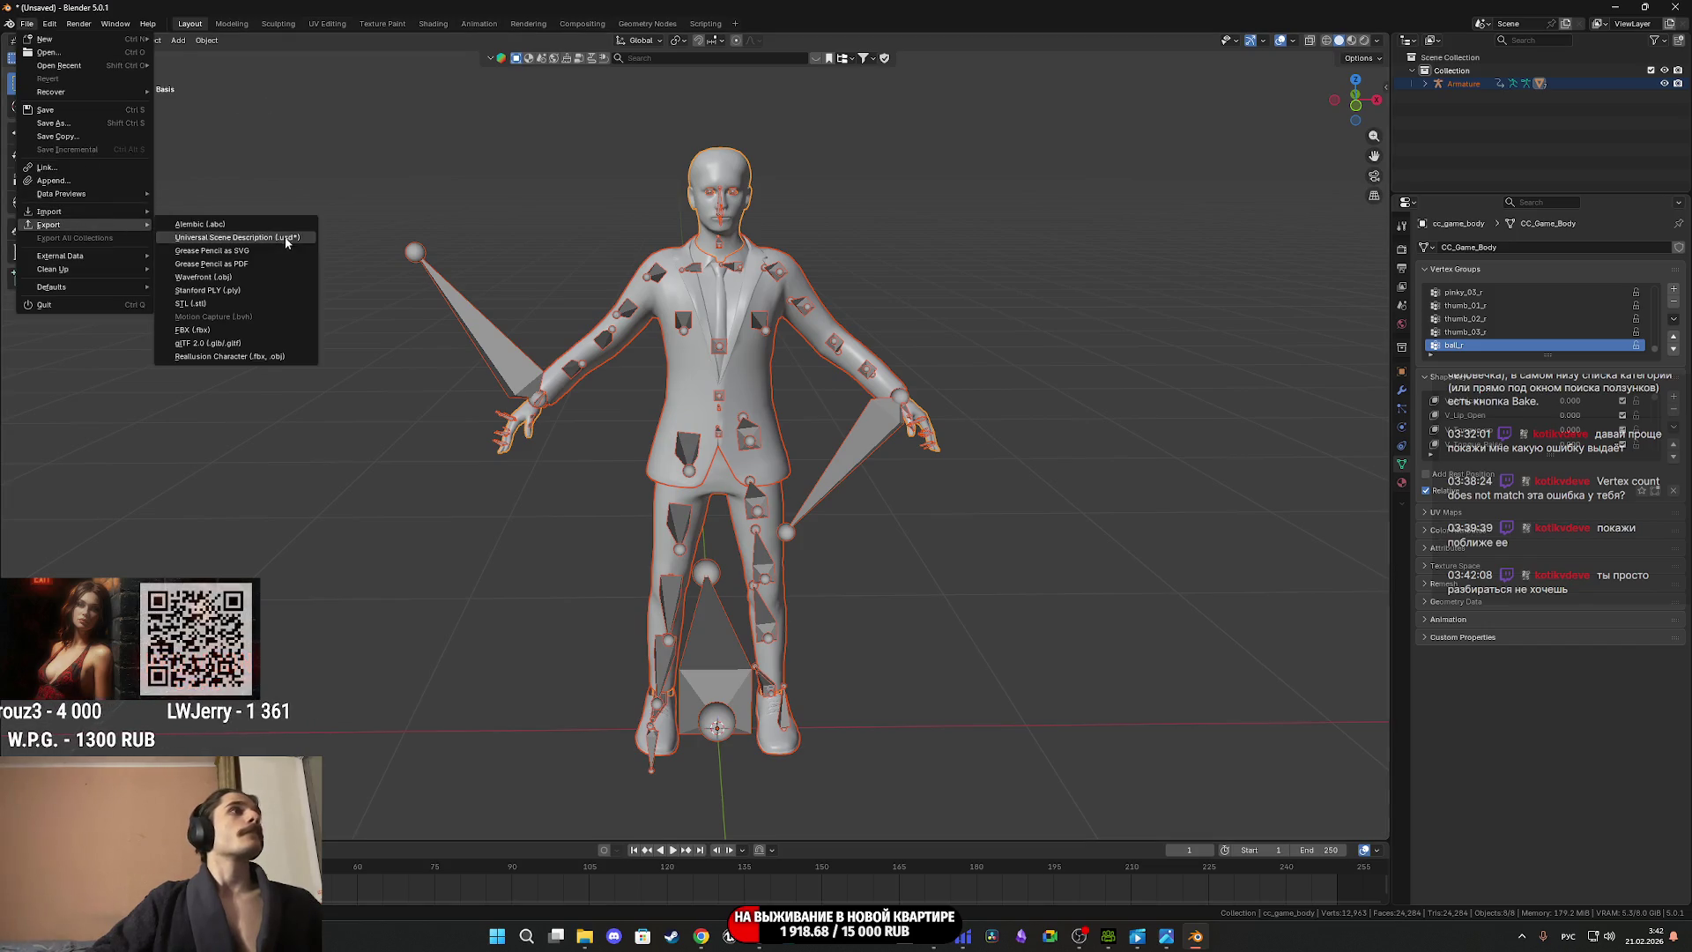
left_click(216, 334)
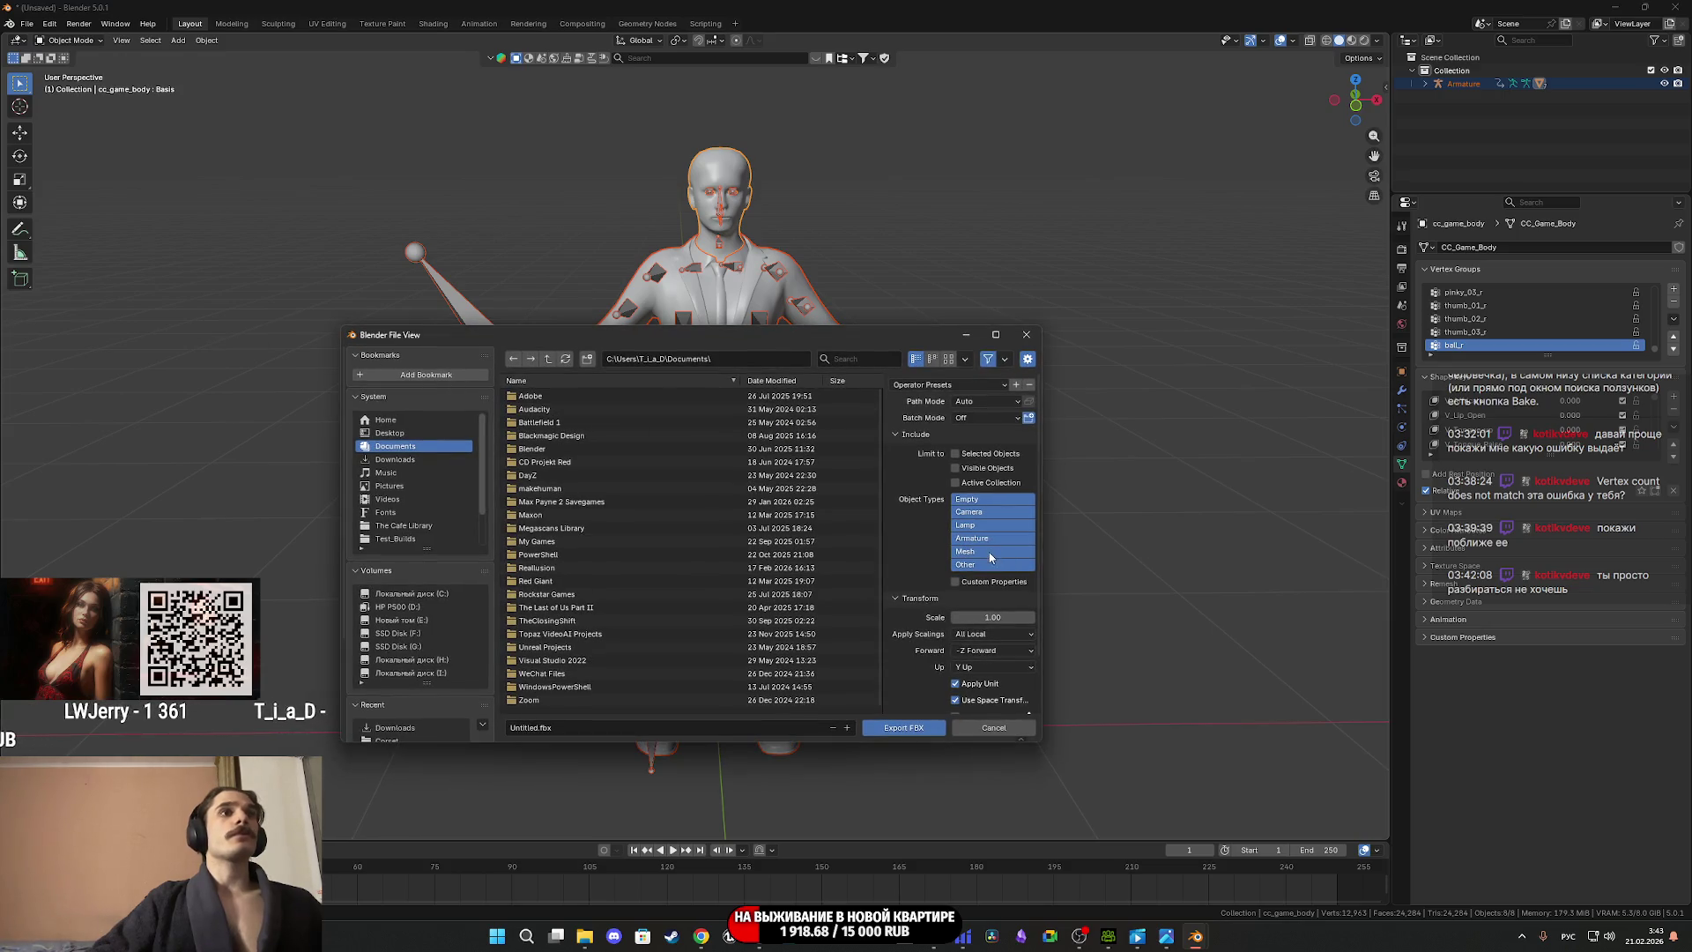
left_click(978, 551)
left_click(986, 539, "shift")
scroll(929, 586, "down", 2)
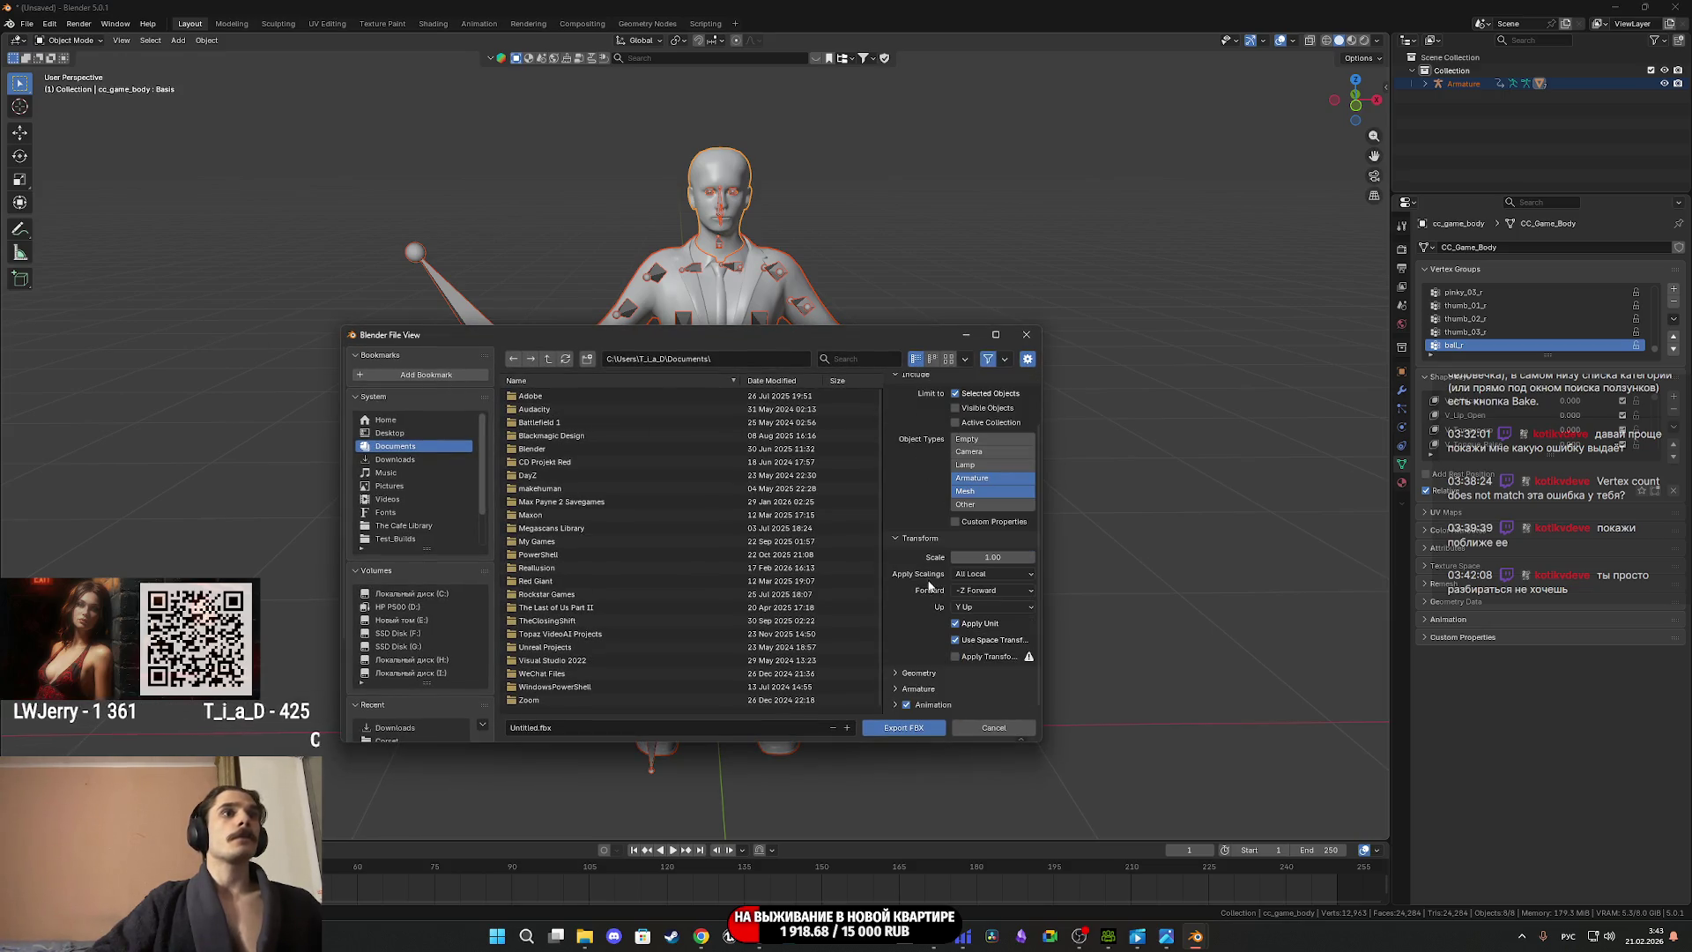
left_click(913, 693)
scroll(915, 695, "down", 3)
left_click(966, 690)
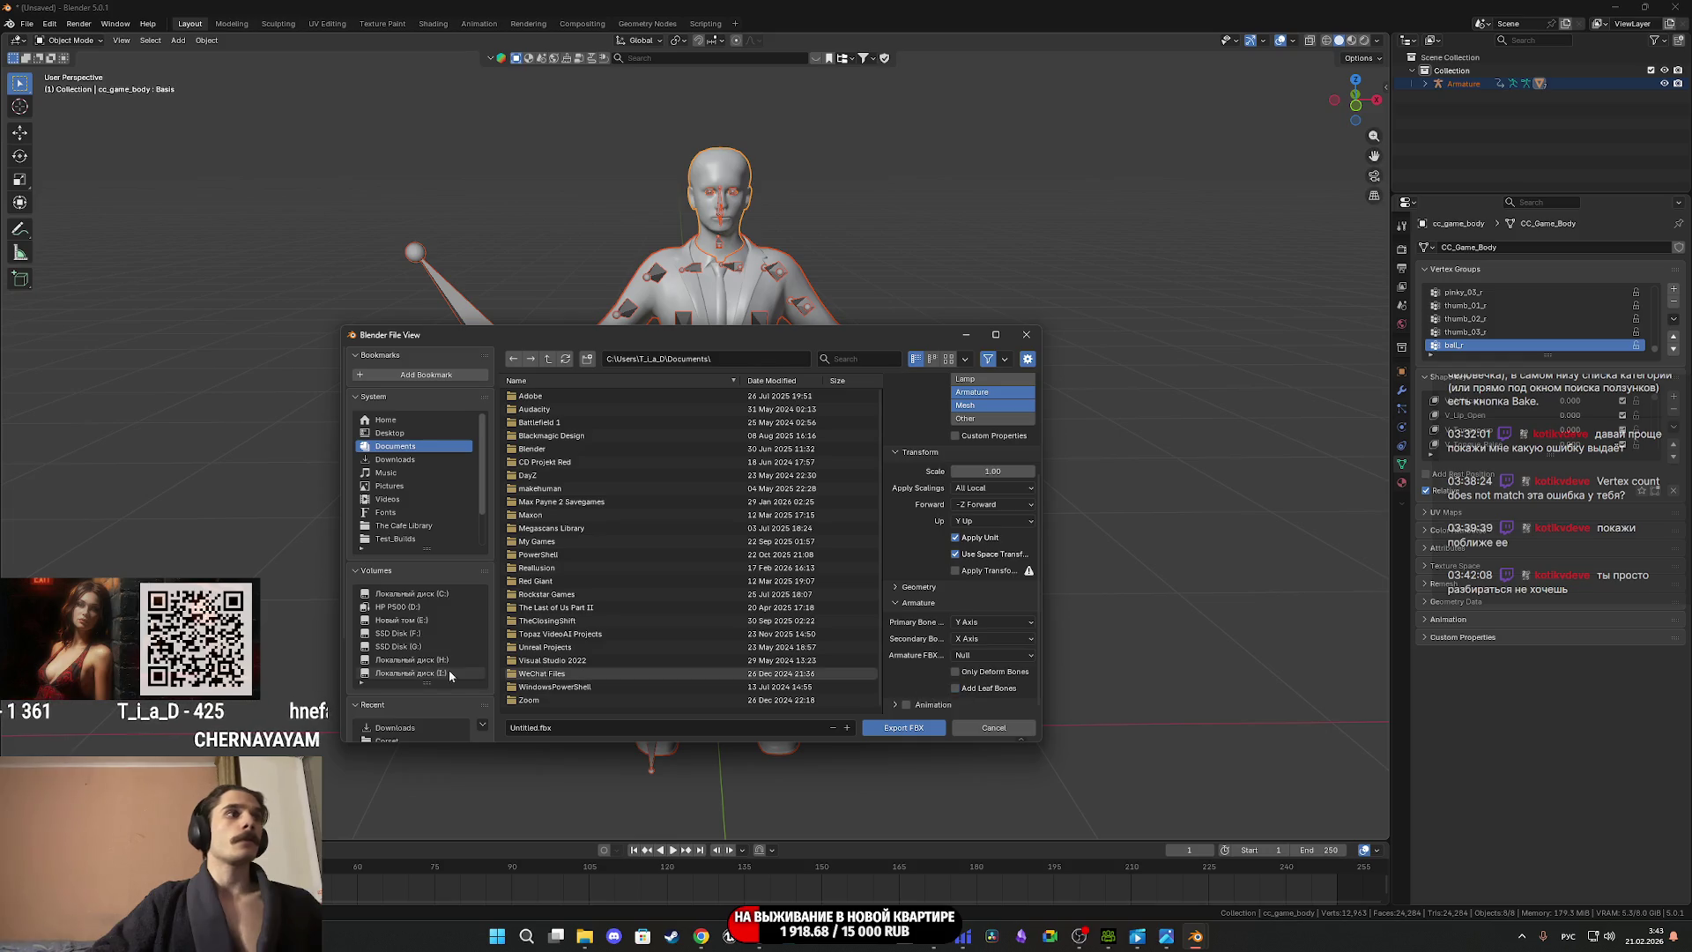
scroll(396, 728, "down", 5)
Export the FBX as Male_Suit.fbx into the Downloads\NewMale folder.
left_click(398, 600)
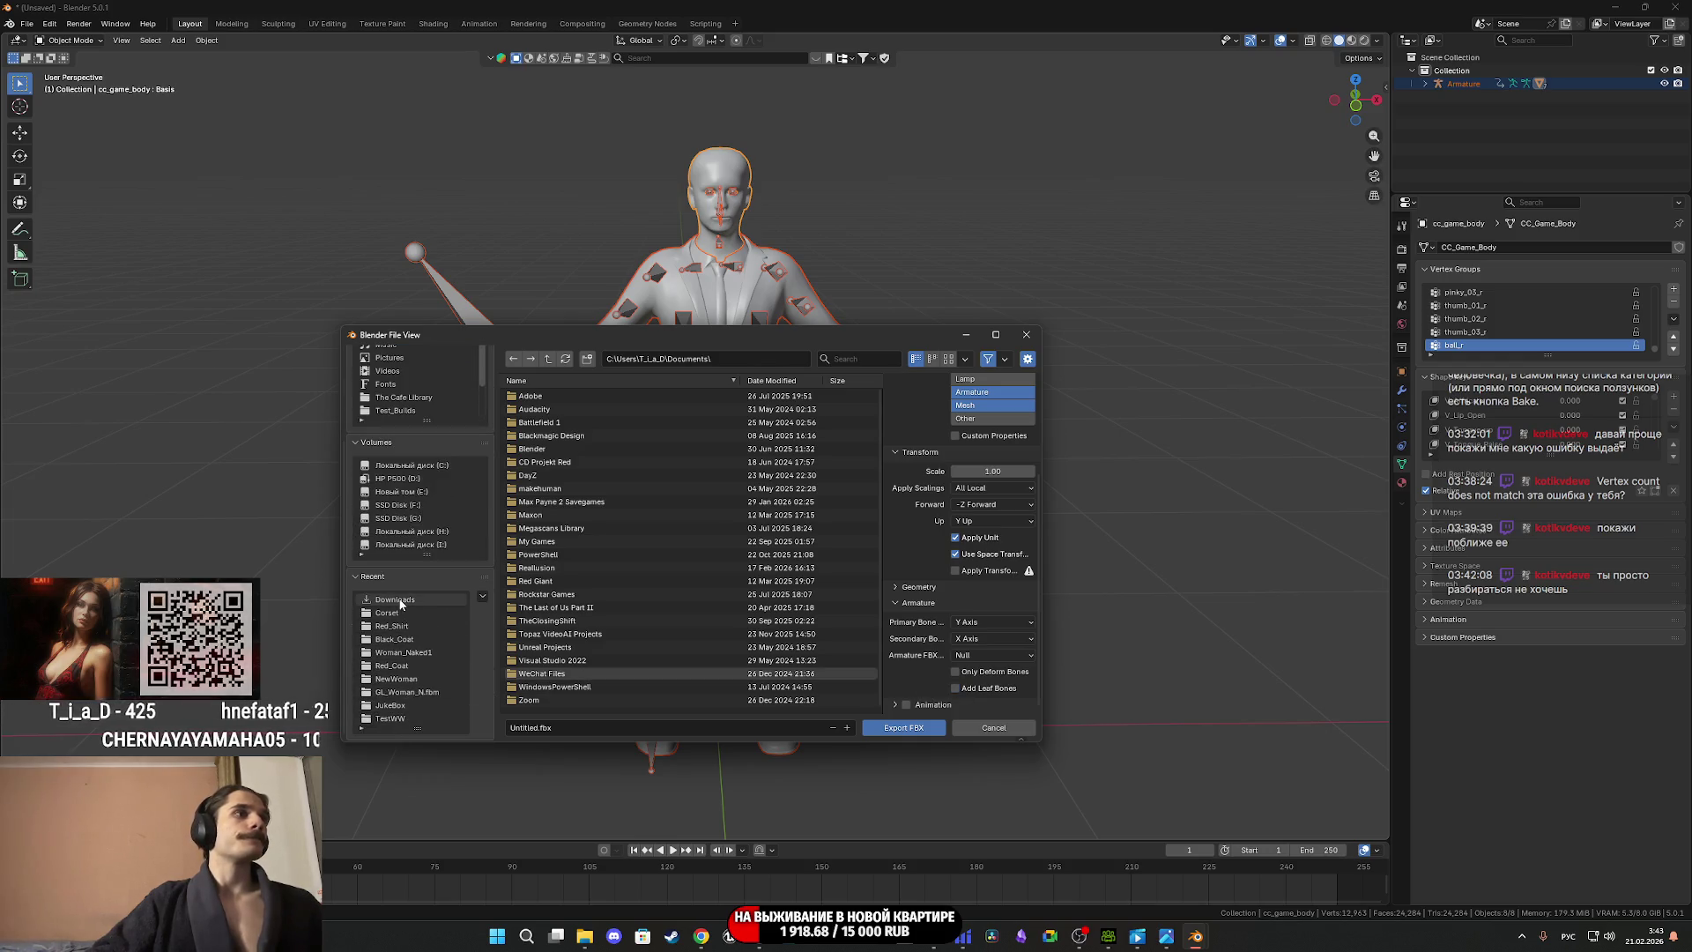
scroll(624, 588, "down", 6)
double_click(564, 543)
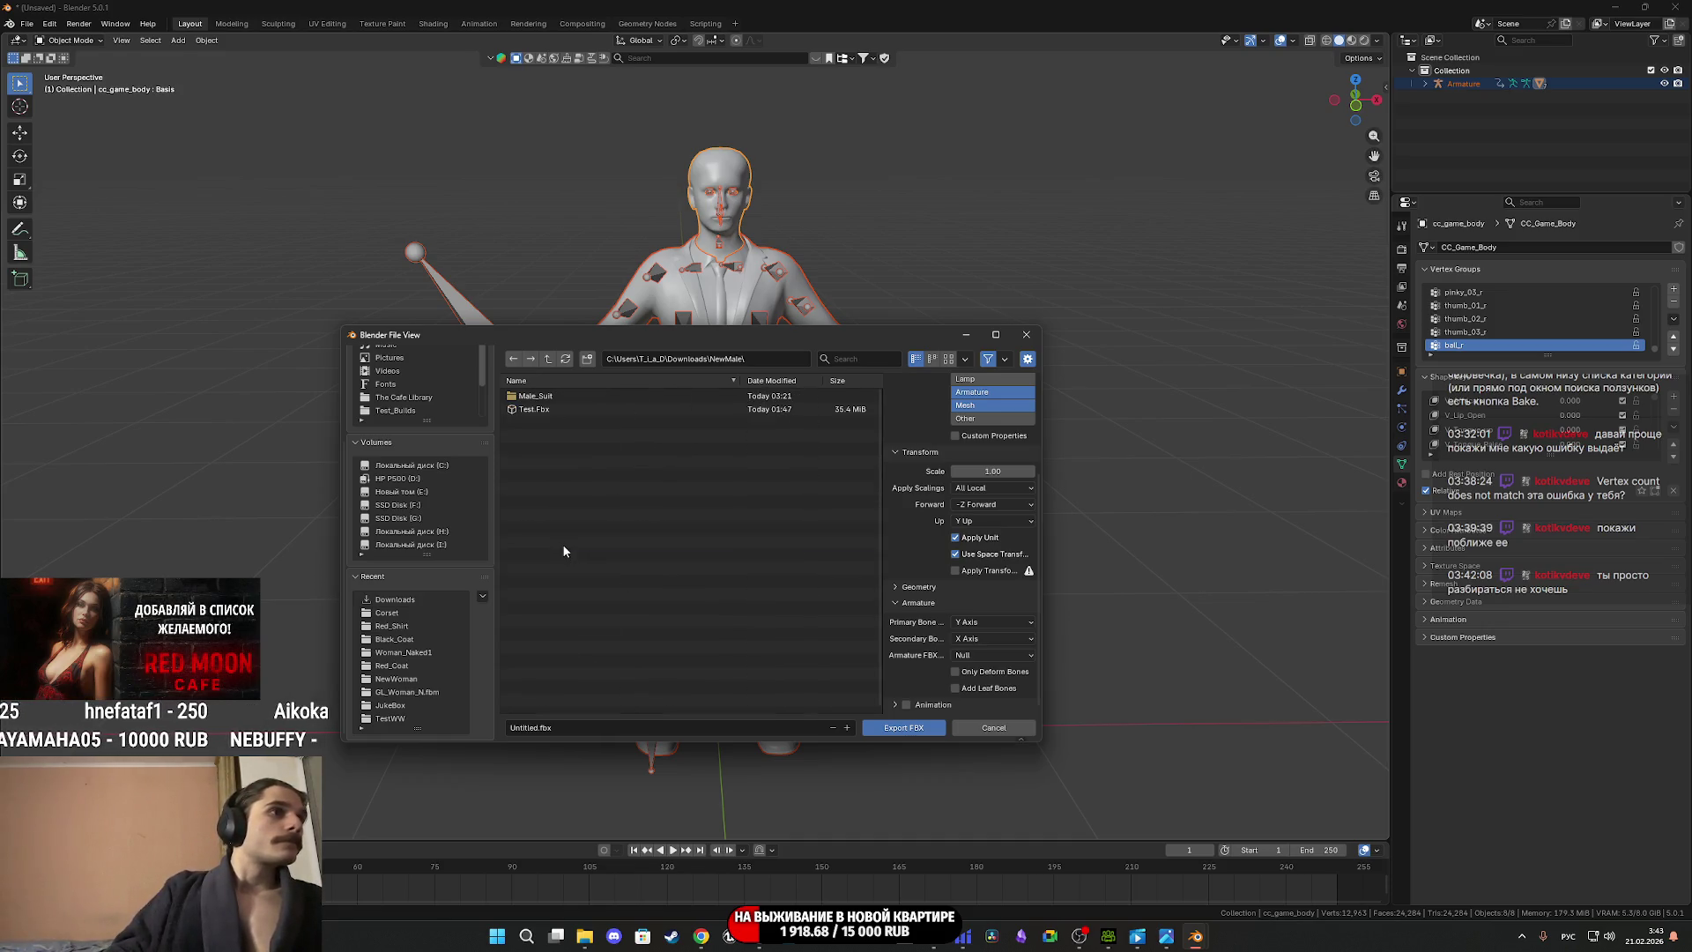
left_click(555, 409)
left_click(898, 731)
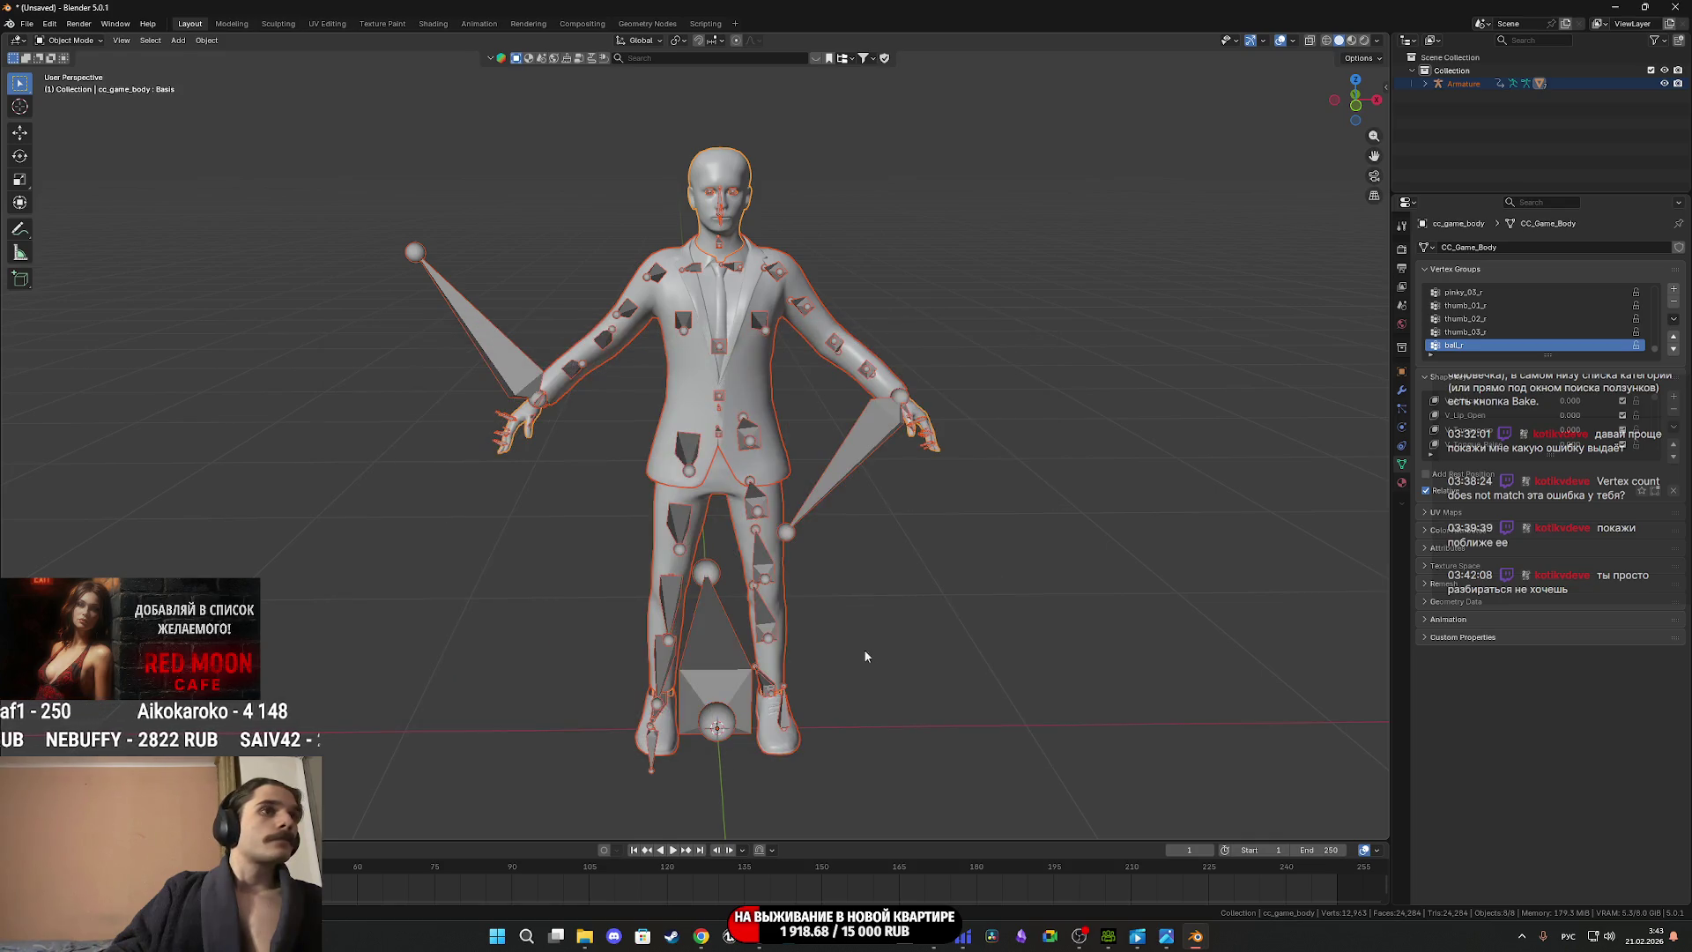
In Unreal's Content Browser, navigate to the Characters > GL_Man folder.
mouse_move(799, 948)
left_click(681, 865)
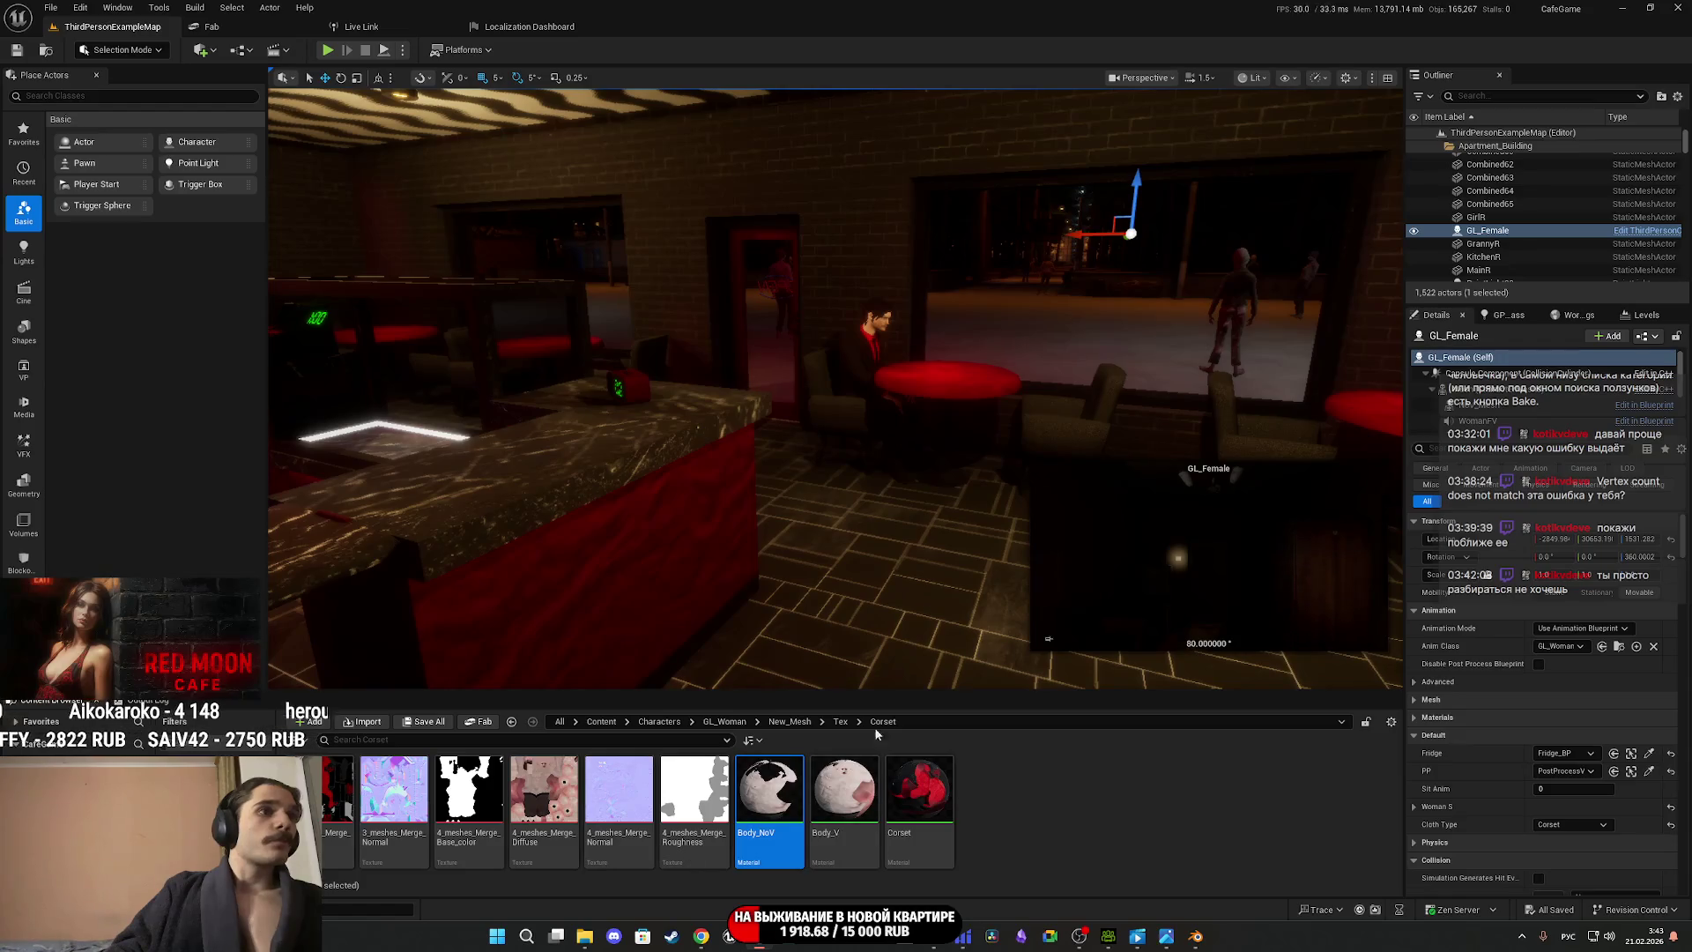
left_click(740, 722)
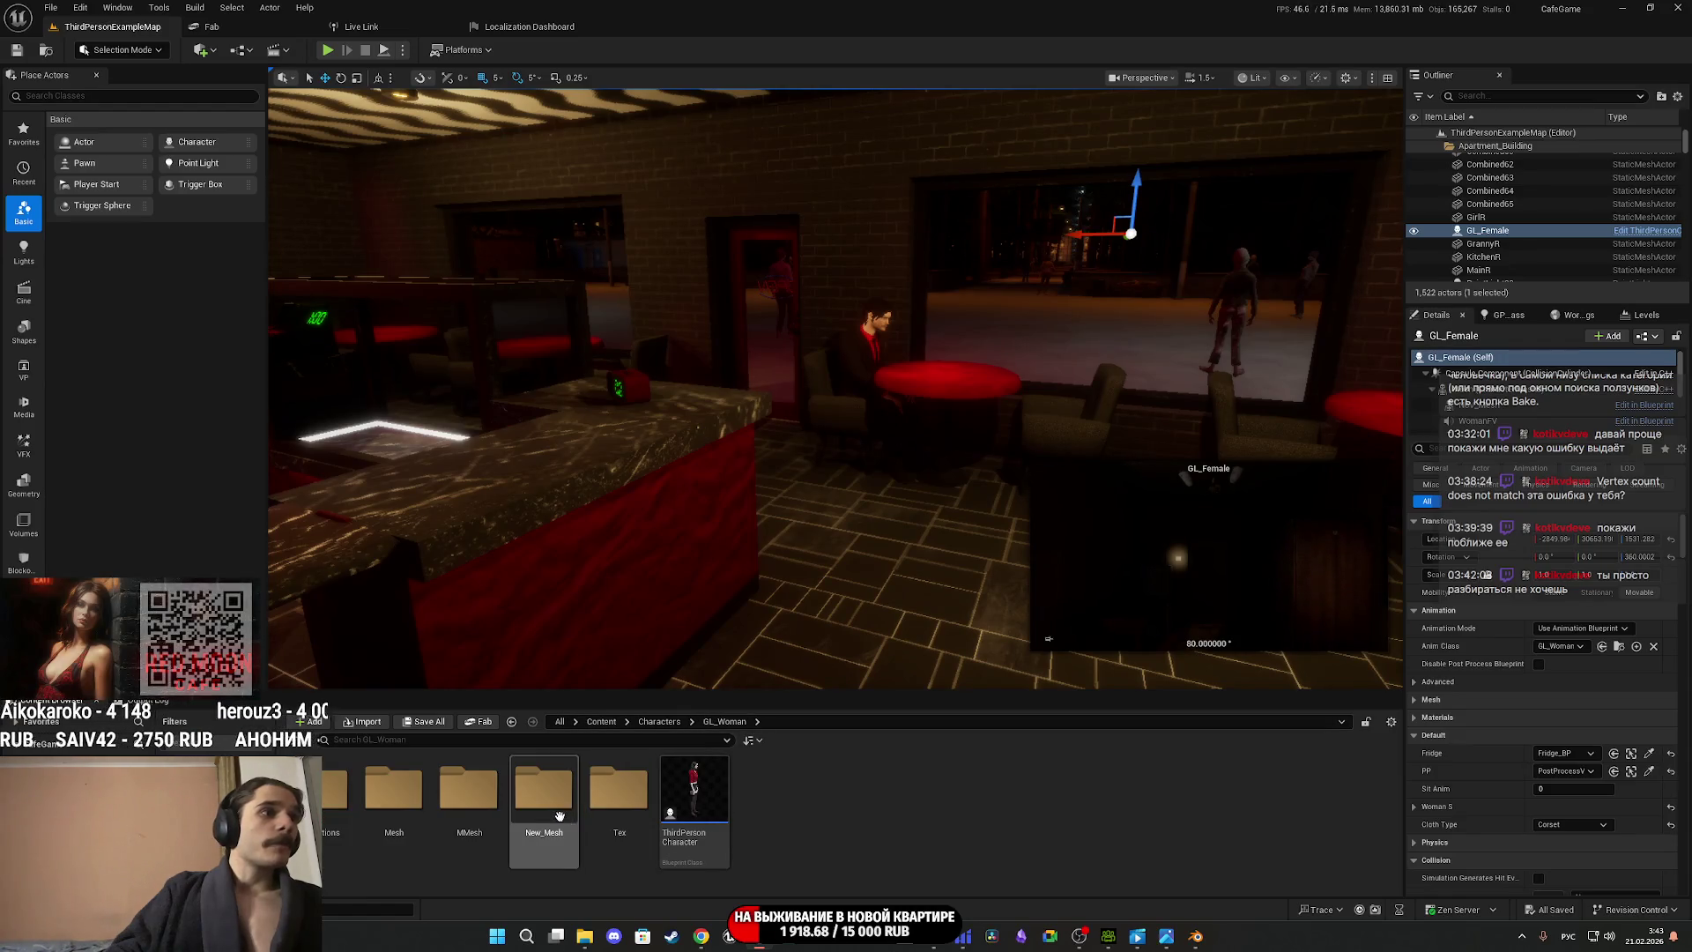
left_click(655, 722)
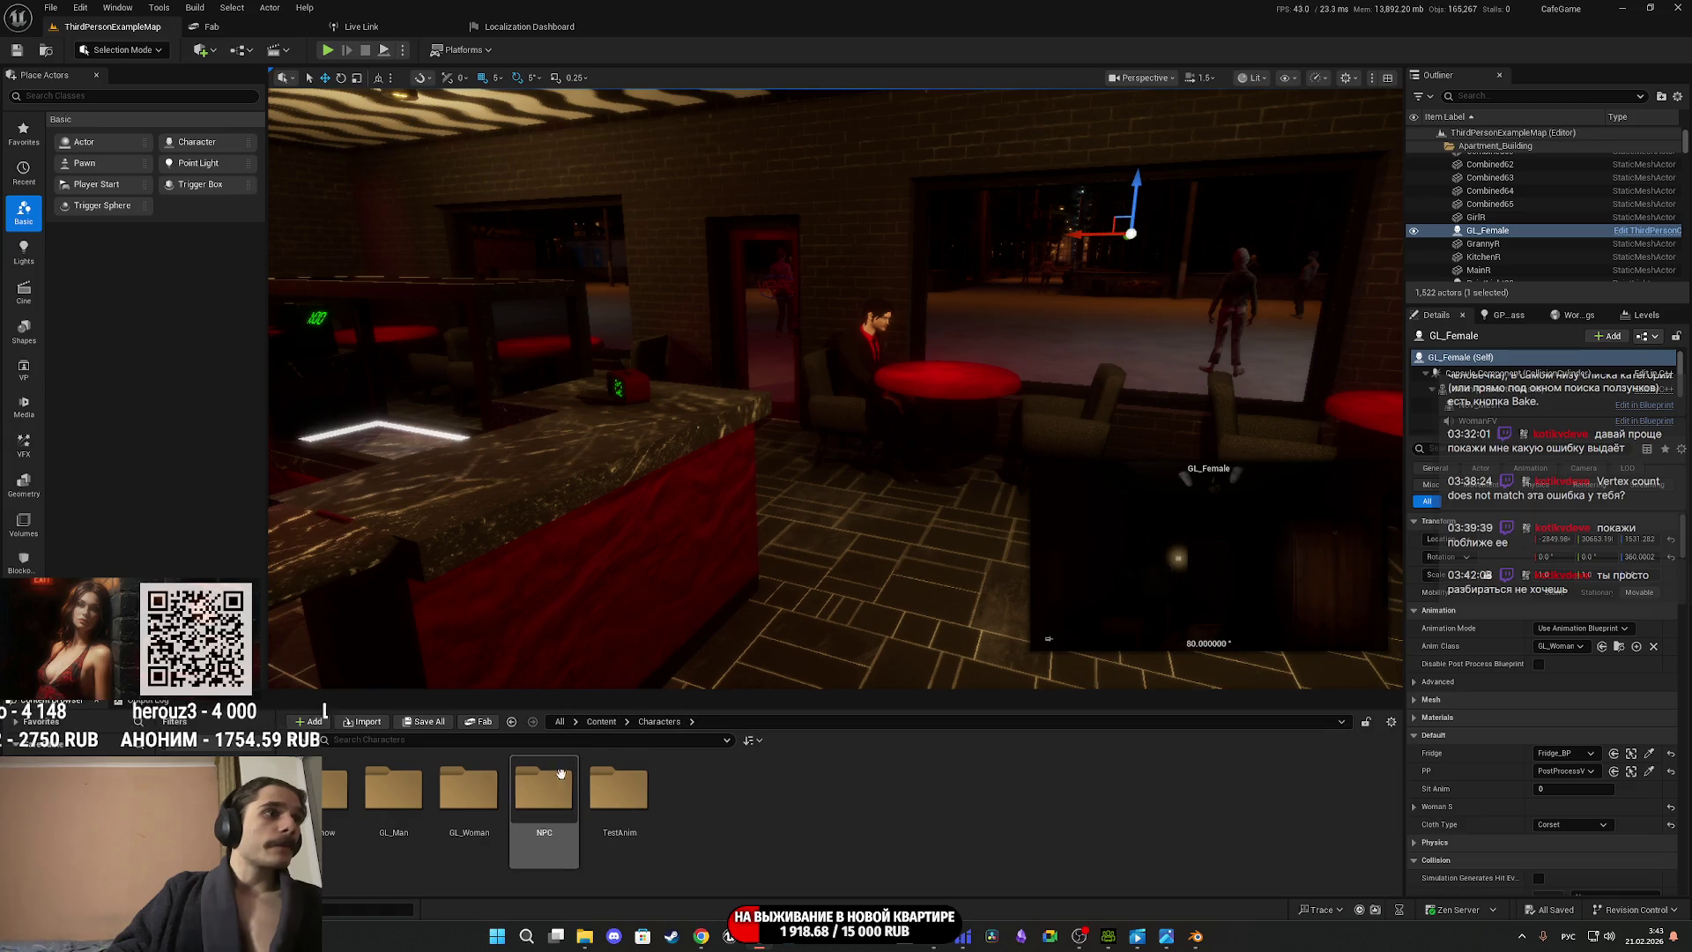
double_click(373, 807)
double_click(469, 790)
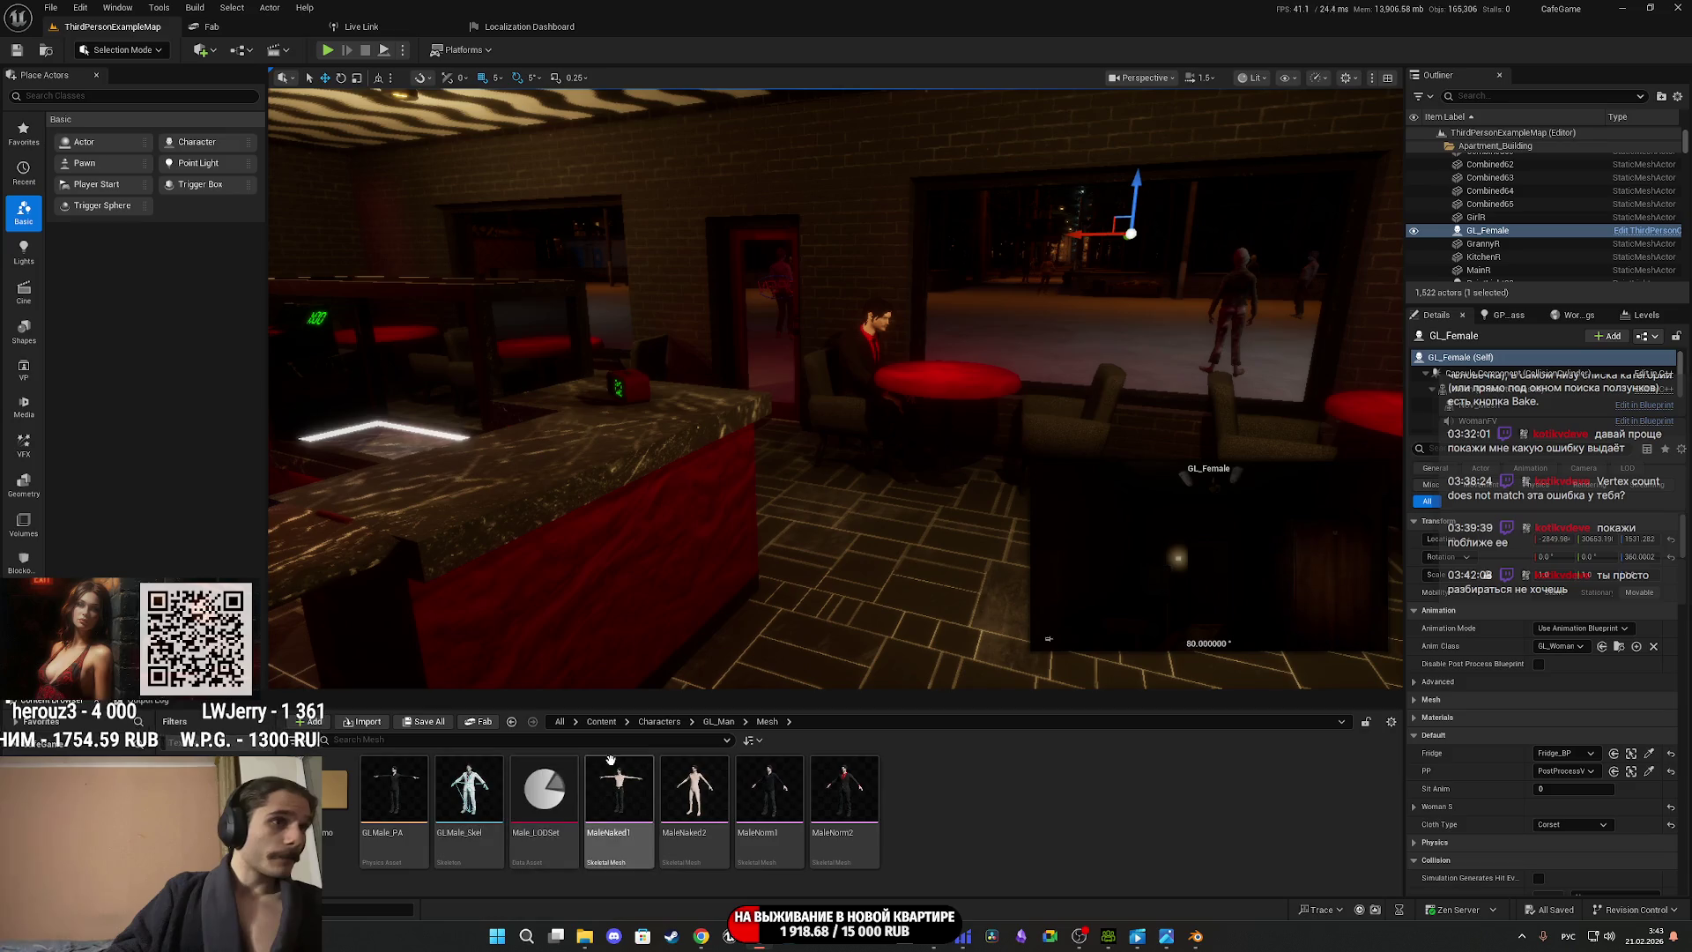
left_click(719, 722)
Import Male_Suit.fbx into GL_Man by dragging it in from the file explorer.
mouse_move(584, 936)
left_click(568, 880)
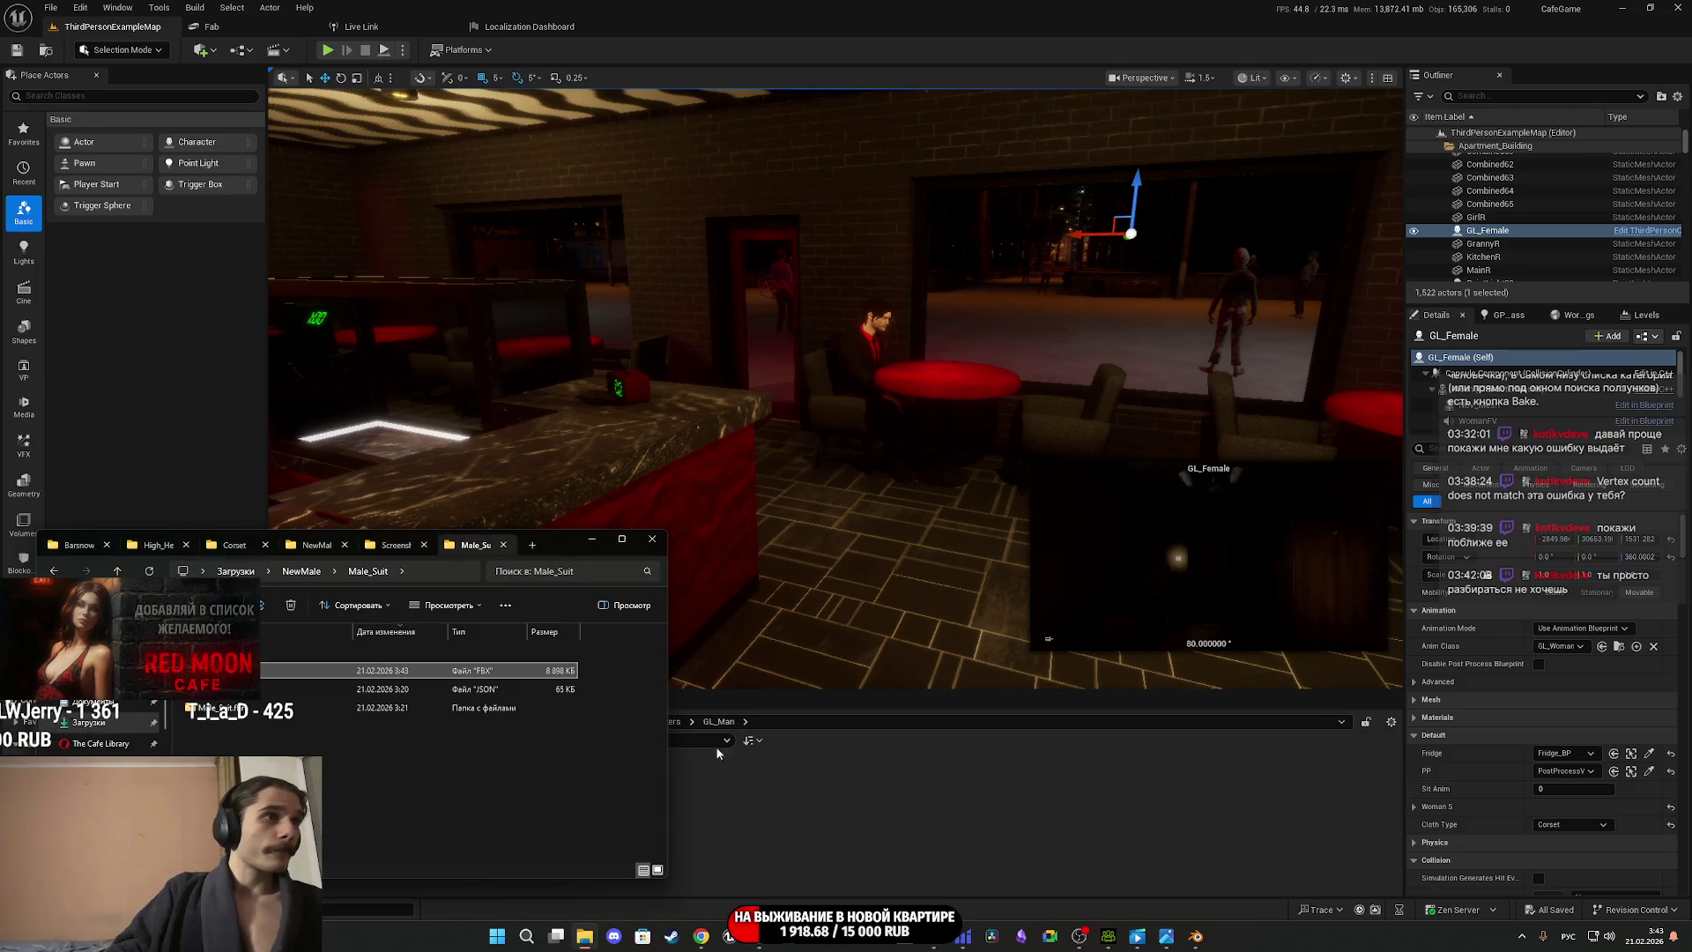
left_click_drag(813, 826, 868, 750)
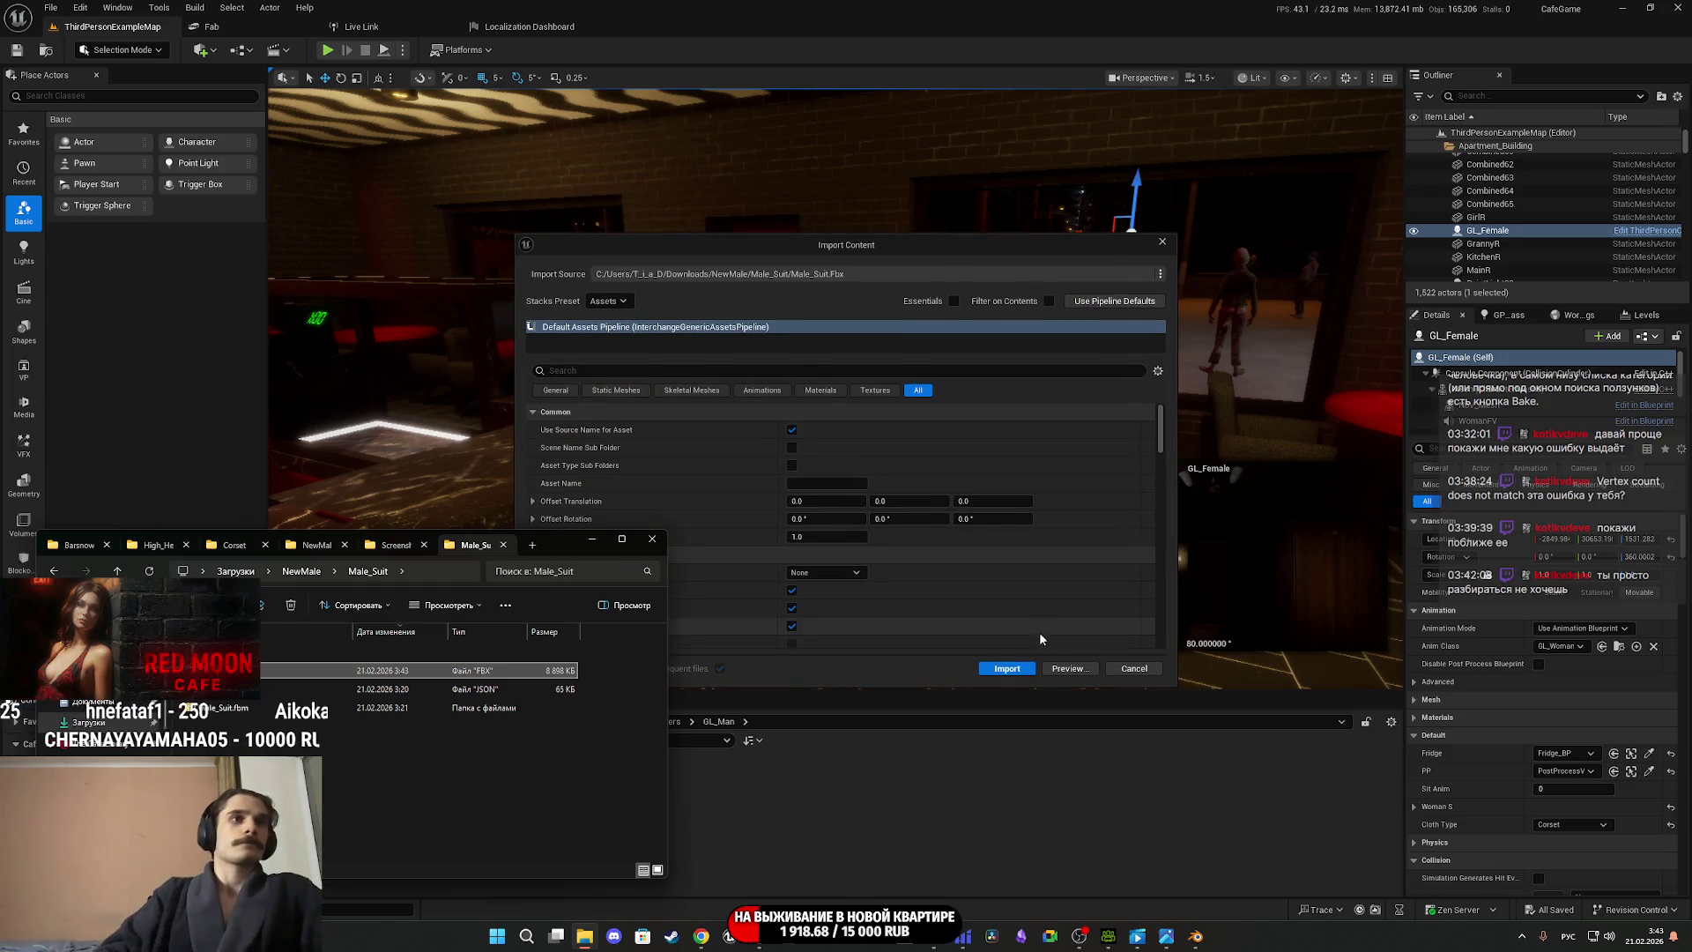
left_click(1018, 669)
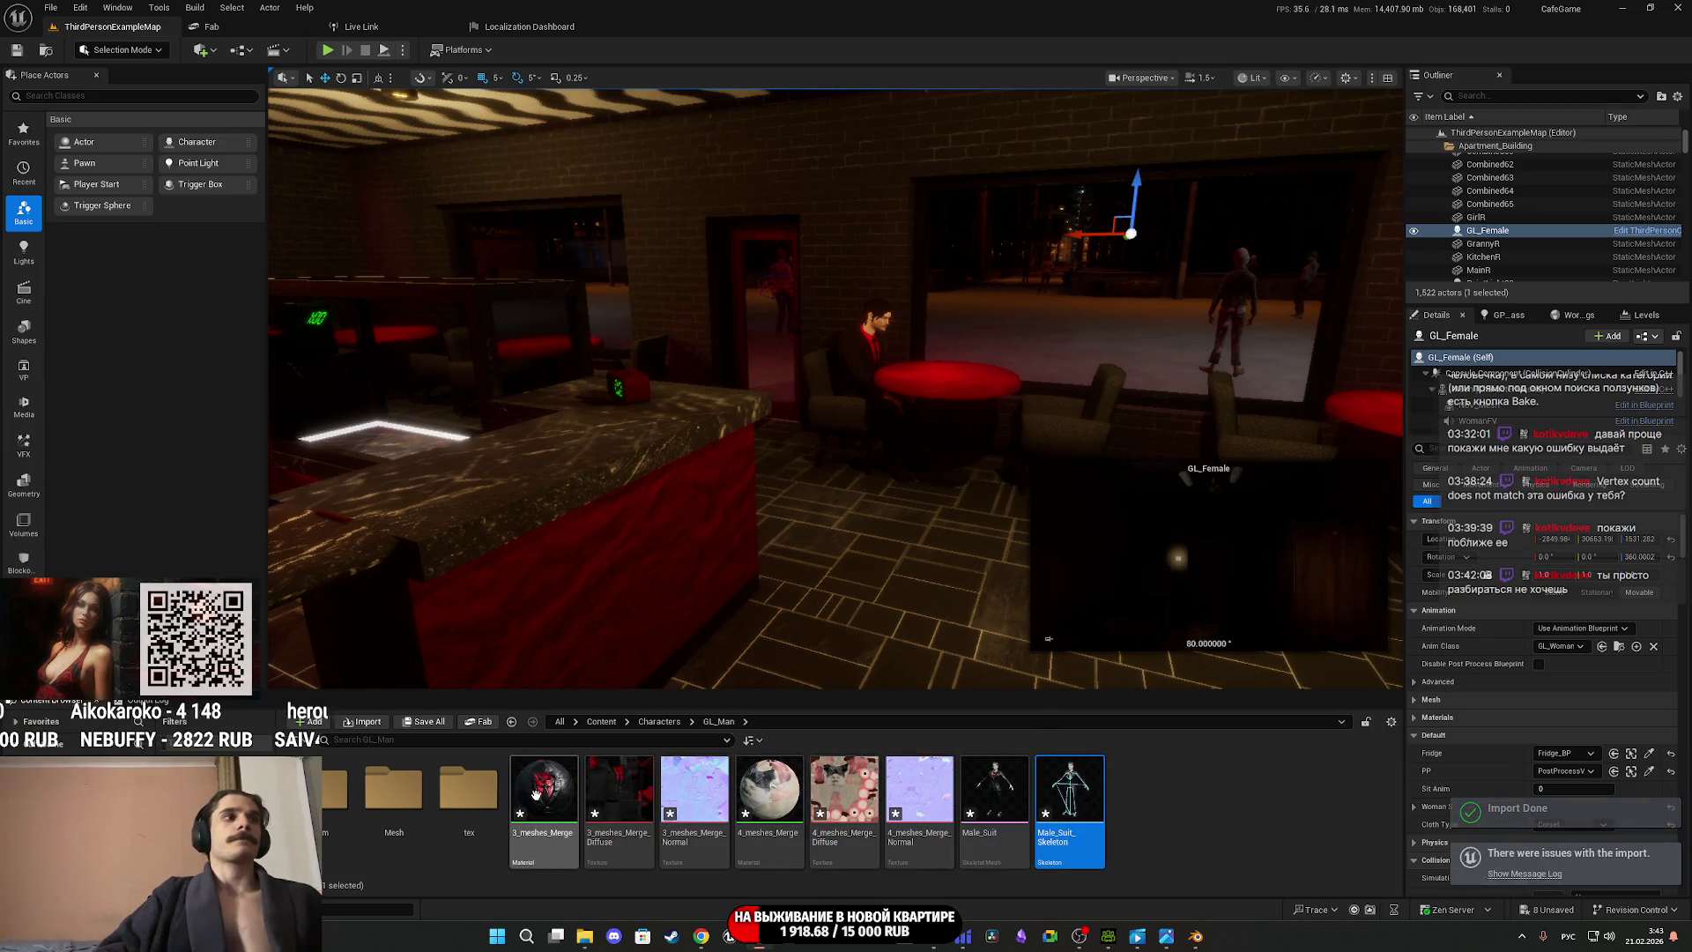
Delete all the newly imported assets, then return to Blender.
key("ctrl+a")
key("Delete")
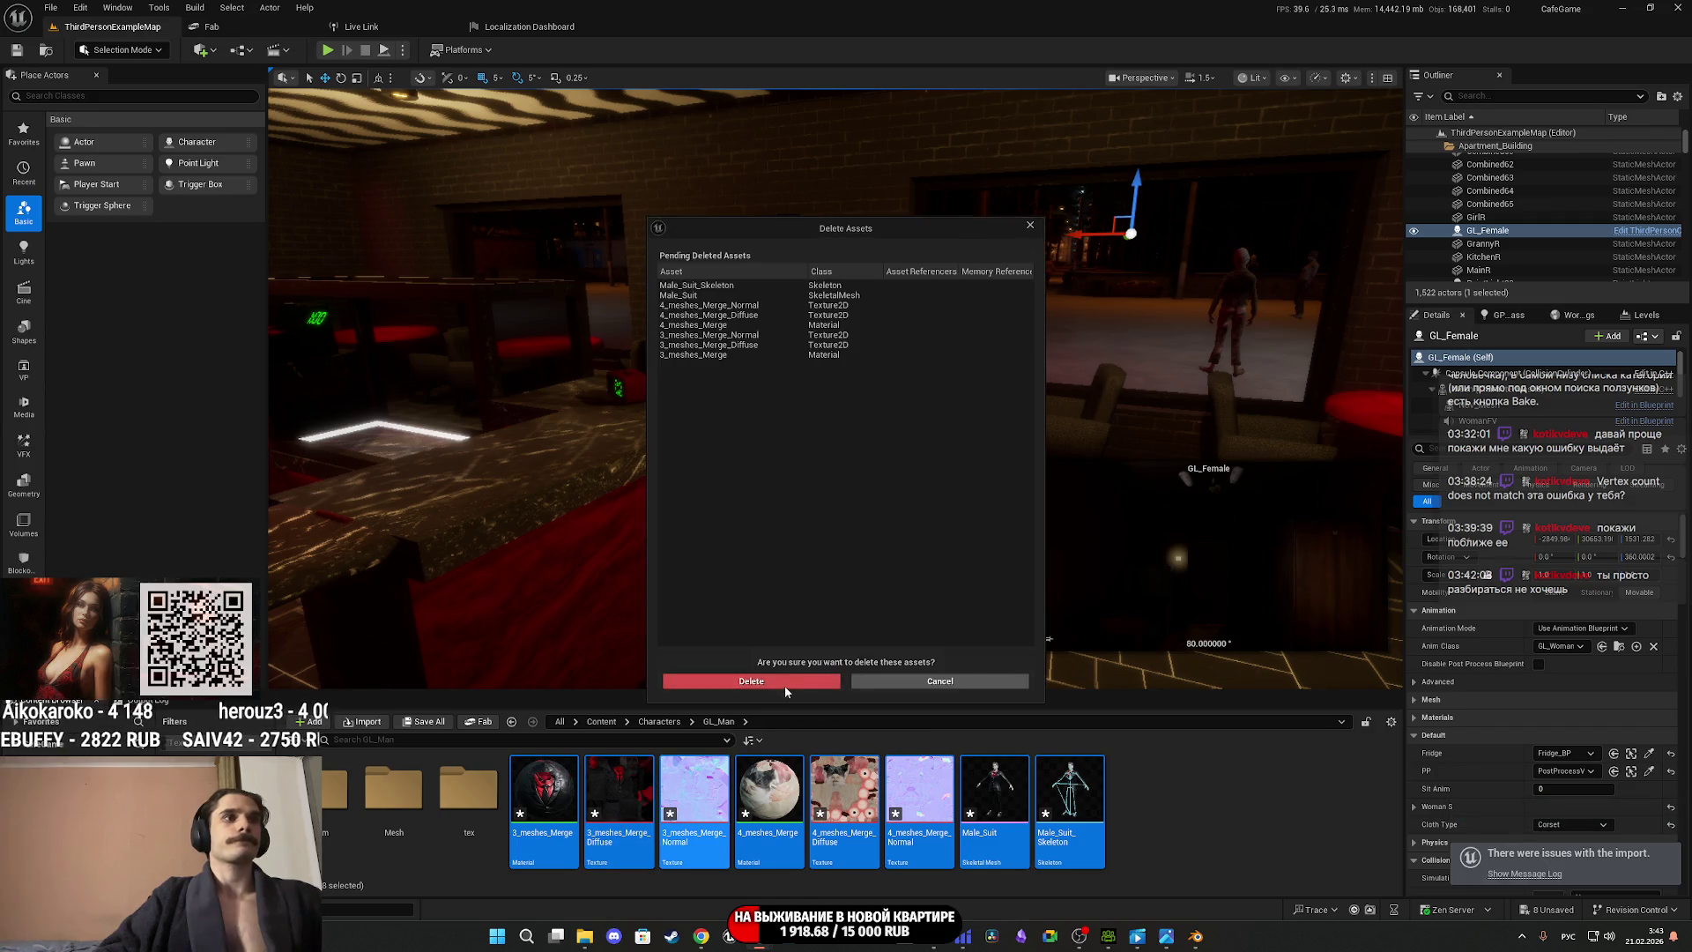
left_click(802, 690)
left_click(1197, 941)
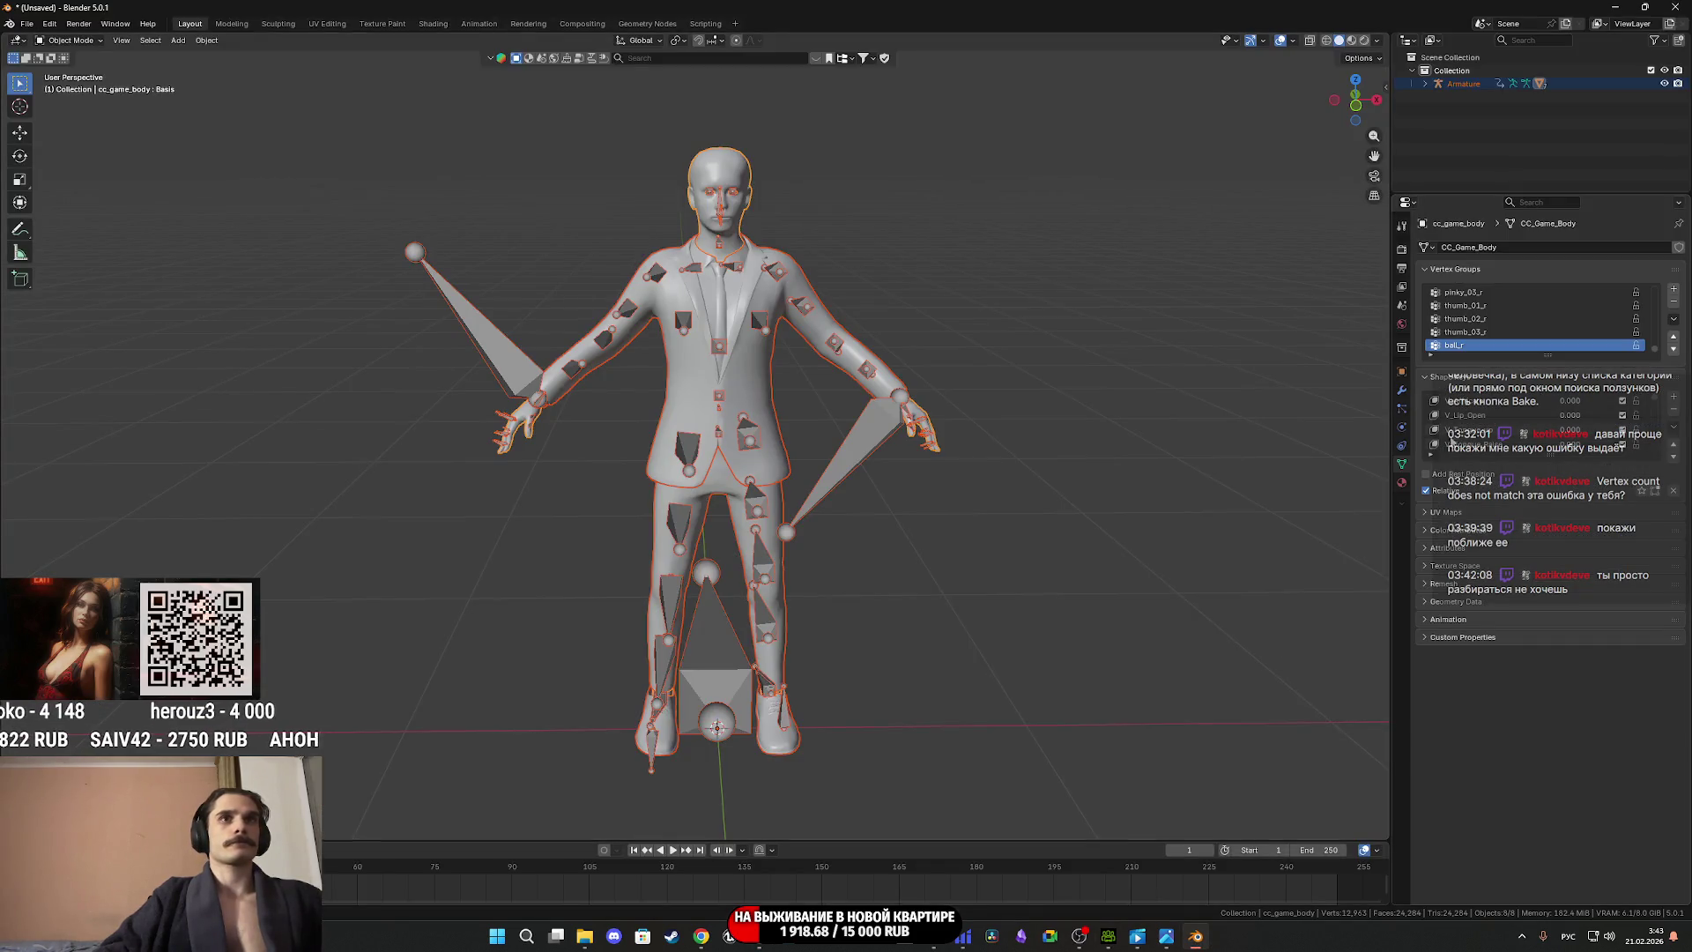
Check the armature's rest and pose positions, then re-export everything over Male_Suit.fbx.
left_click(848, 453)
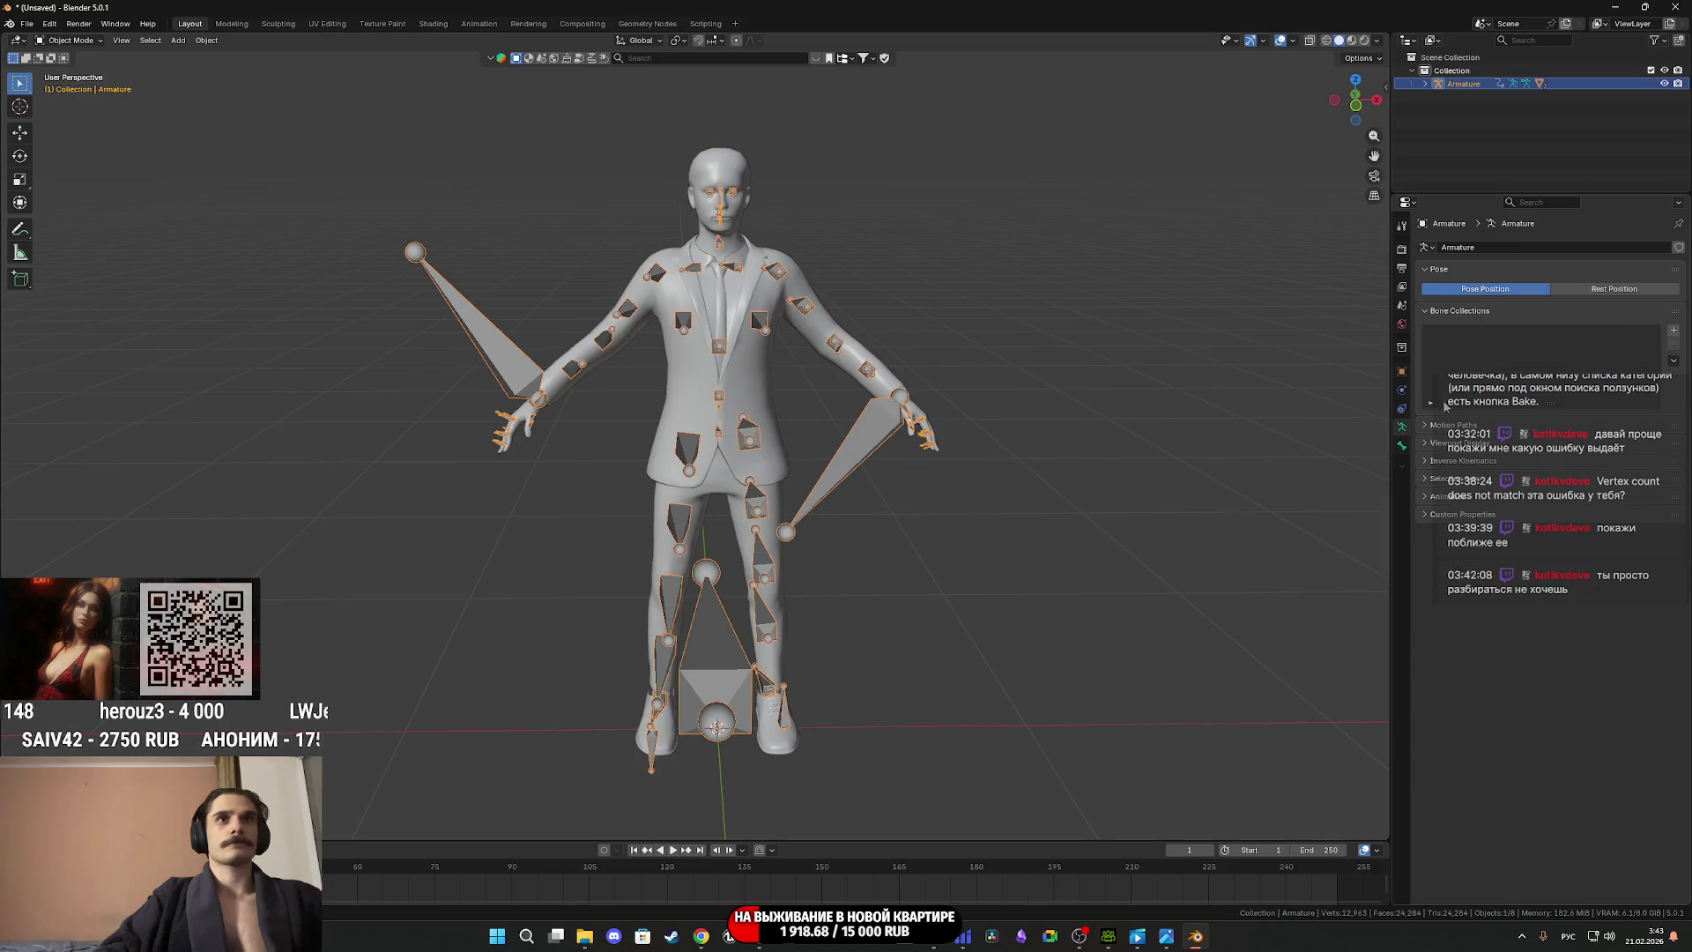
left_click(1608, 291)
left_click(1525, 291)
key("a")
left_click(27, 23)
mouse_move(99, 224)
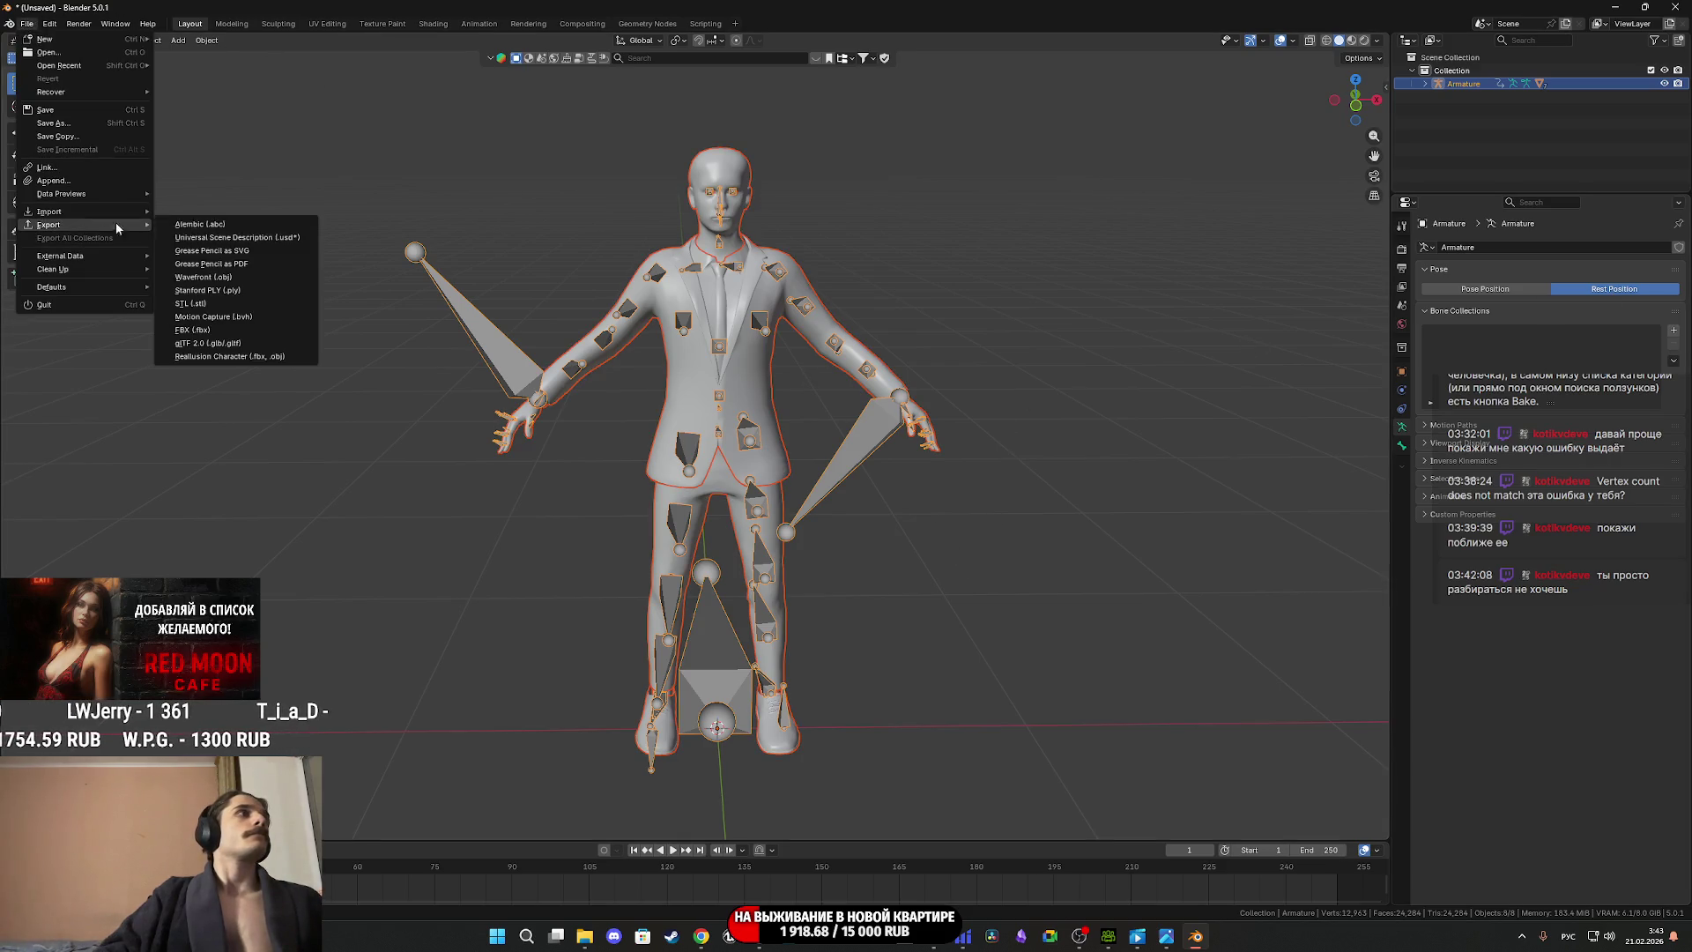
left_click(232, 330)
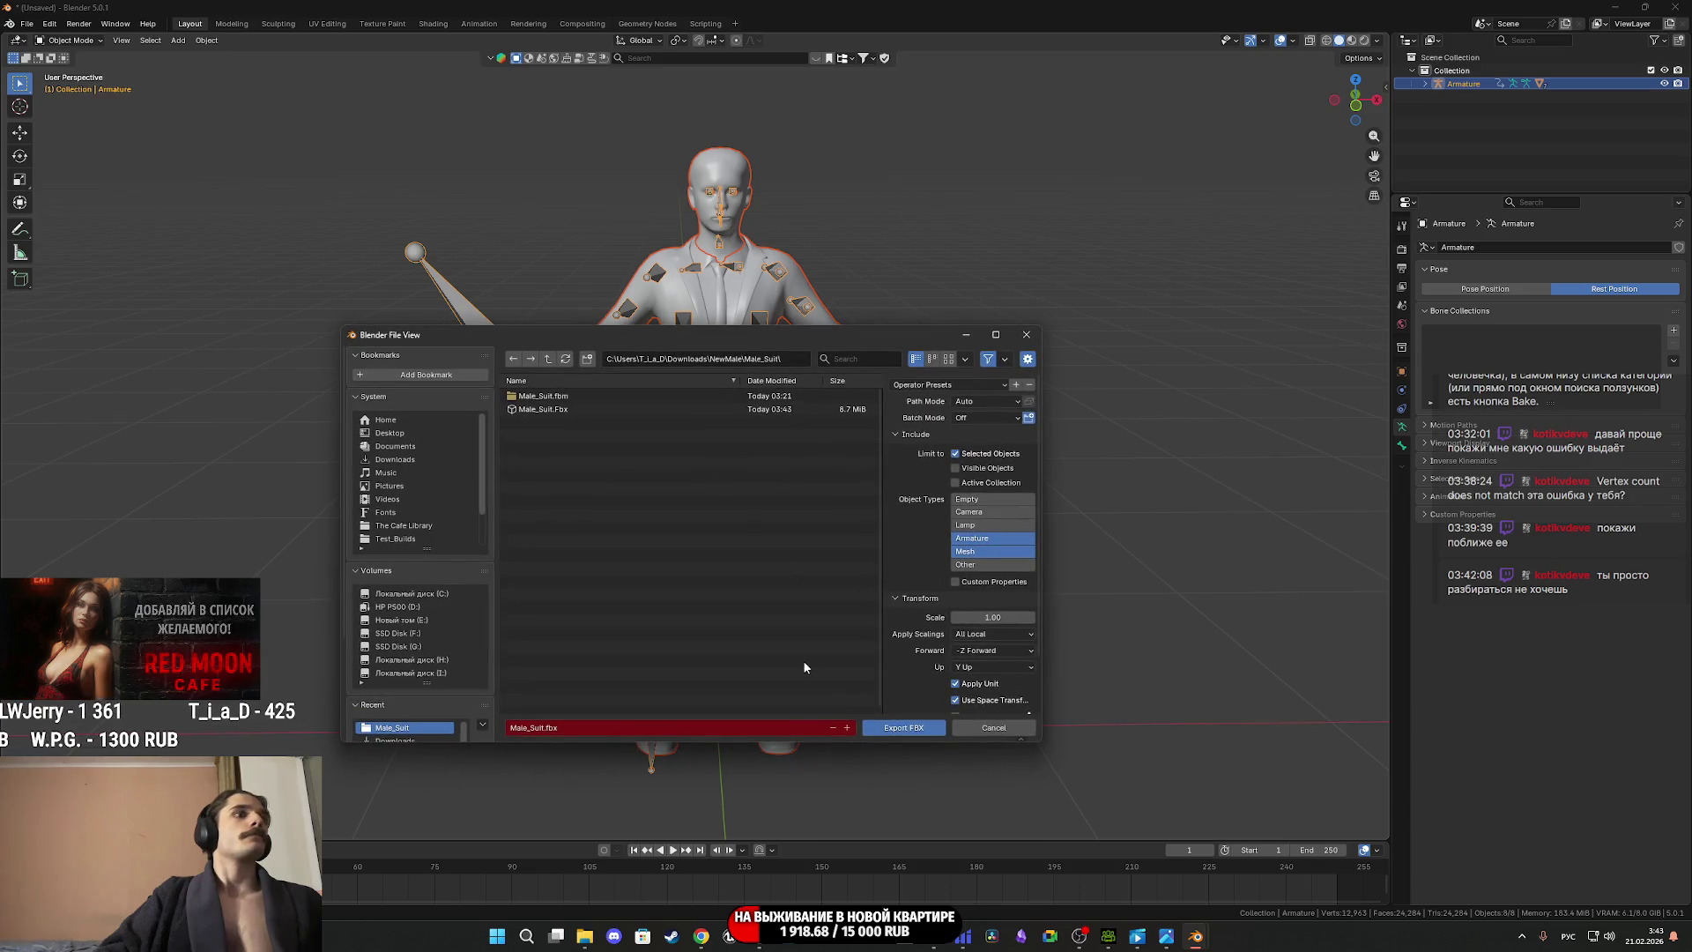
left_click(905, 728)
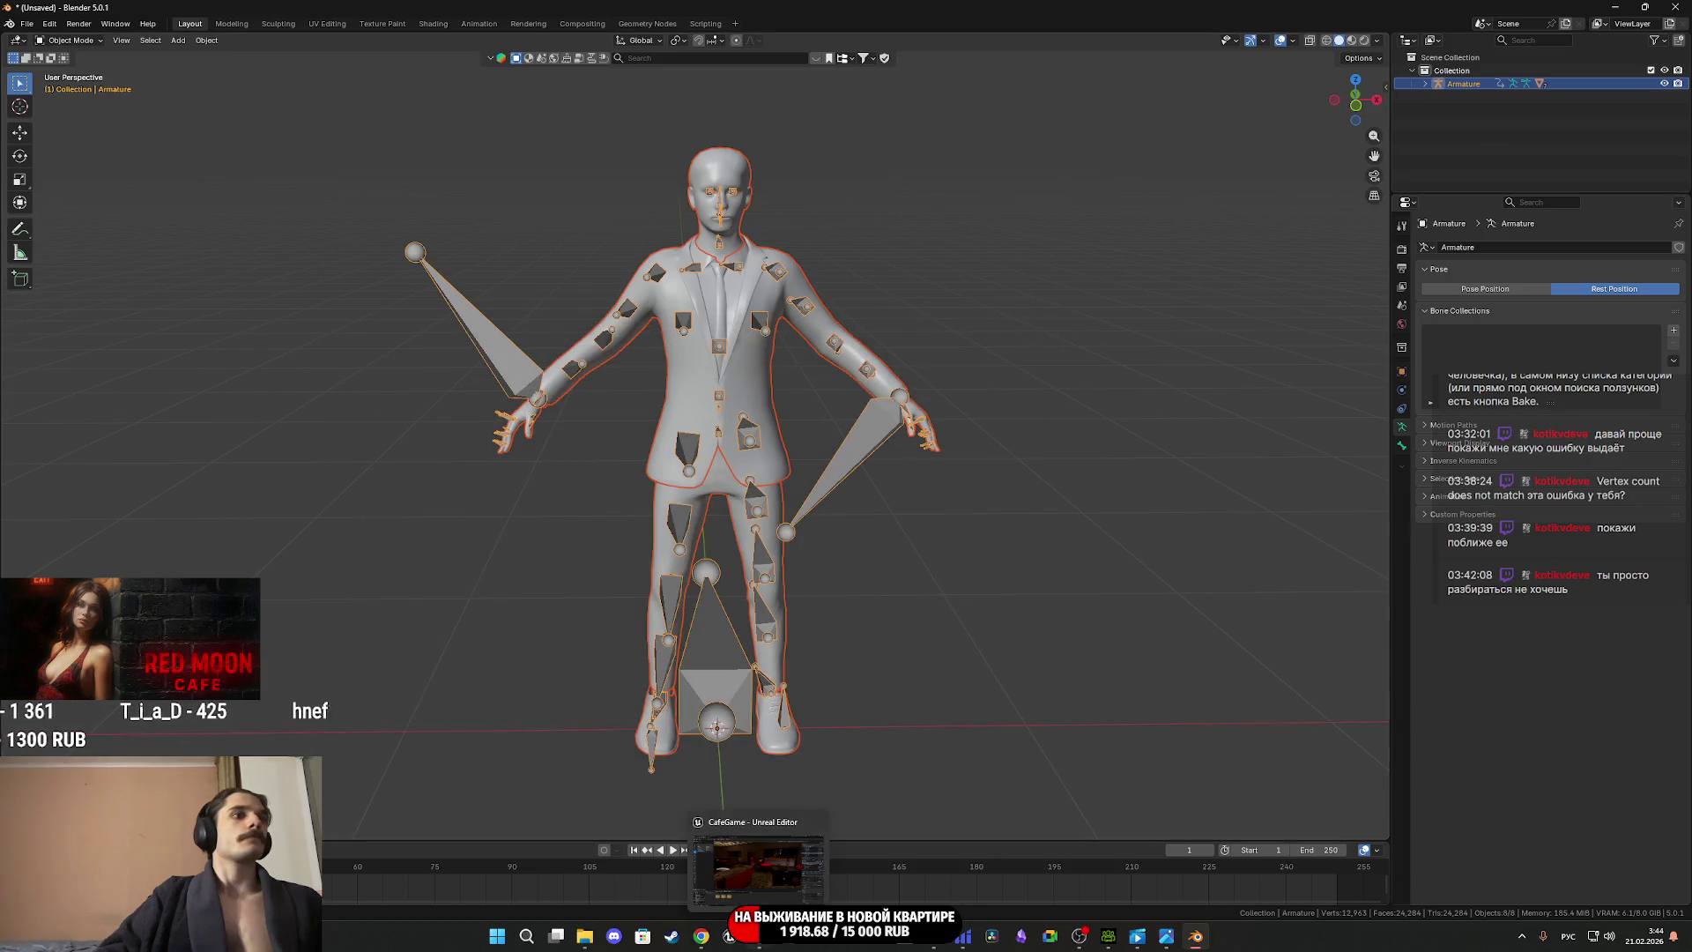
Drag the new Male_Suit.fbx into Unreal's GL_Man Content Browser folder.
left_click(758, 936)
left_click(589, 874)
left_click_drag(379, 670, 881, 784)
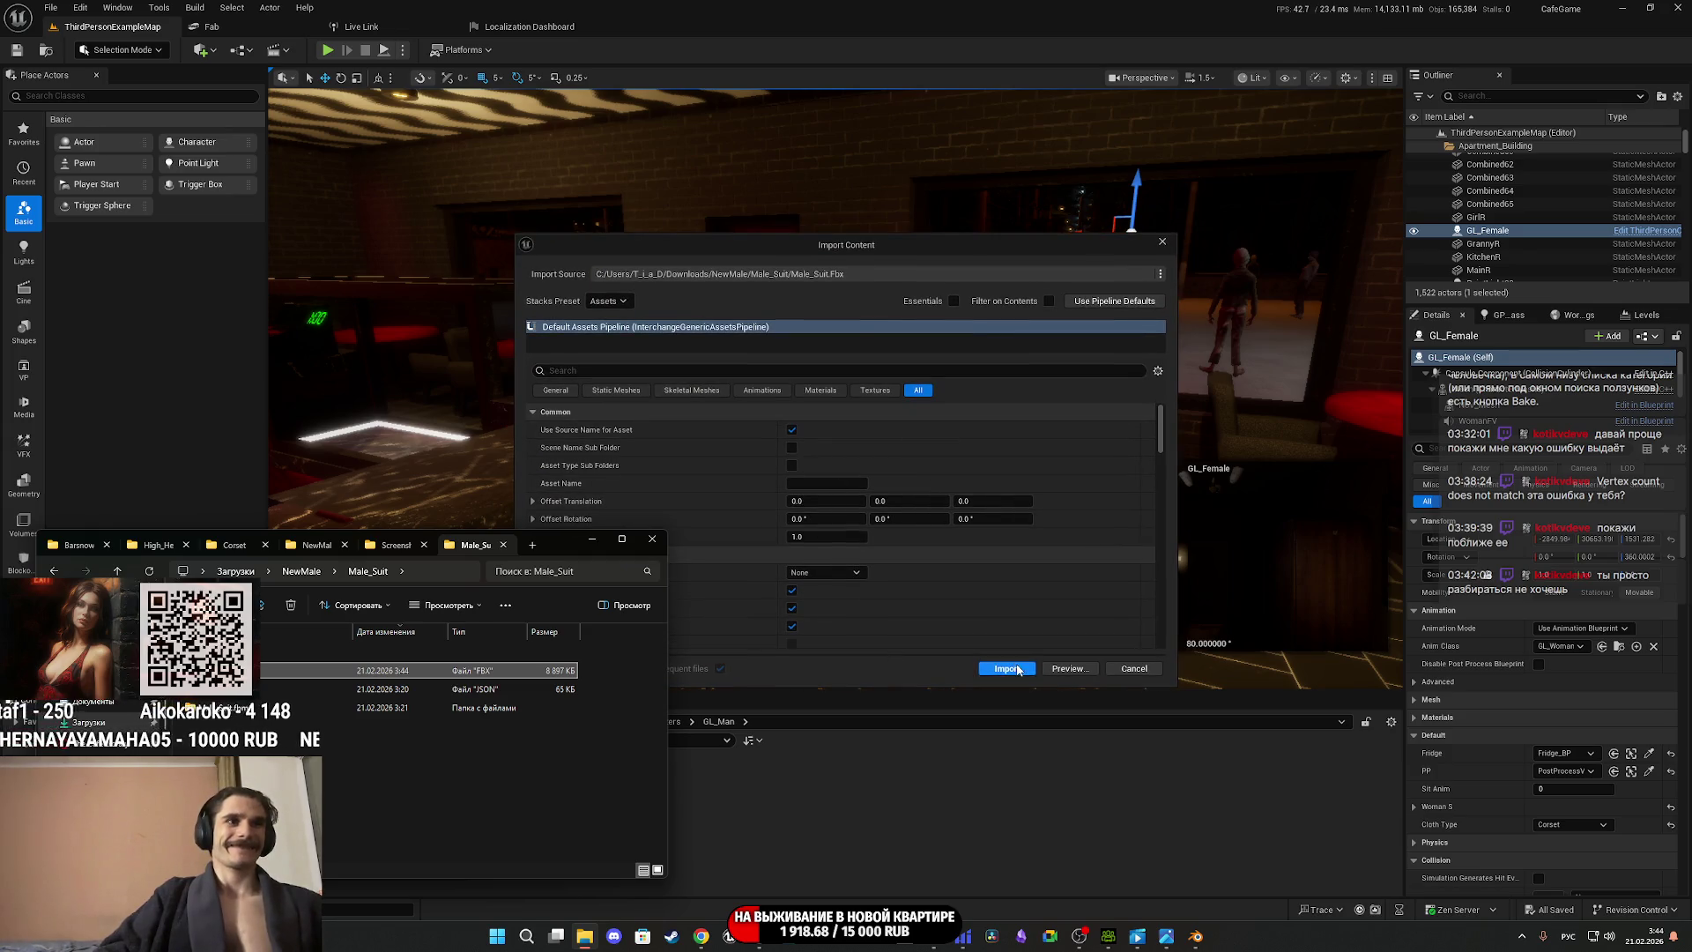
Finish the import, then set 4_meshes_Merge_Diffuse to the 8 Bit Data group with sRGB on.
left_click(1018, 670)
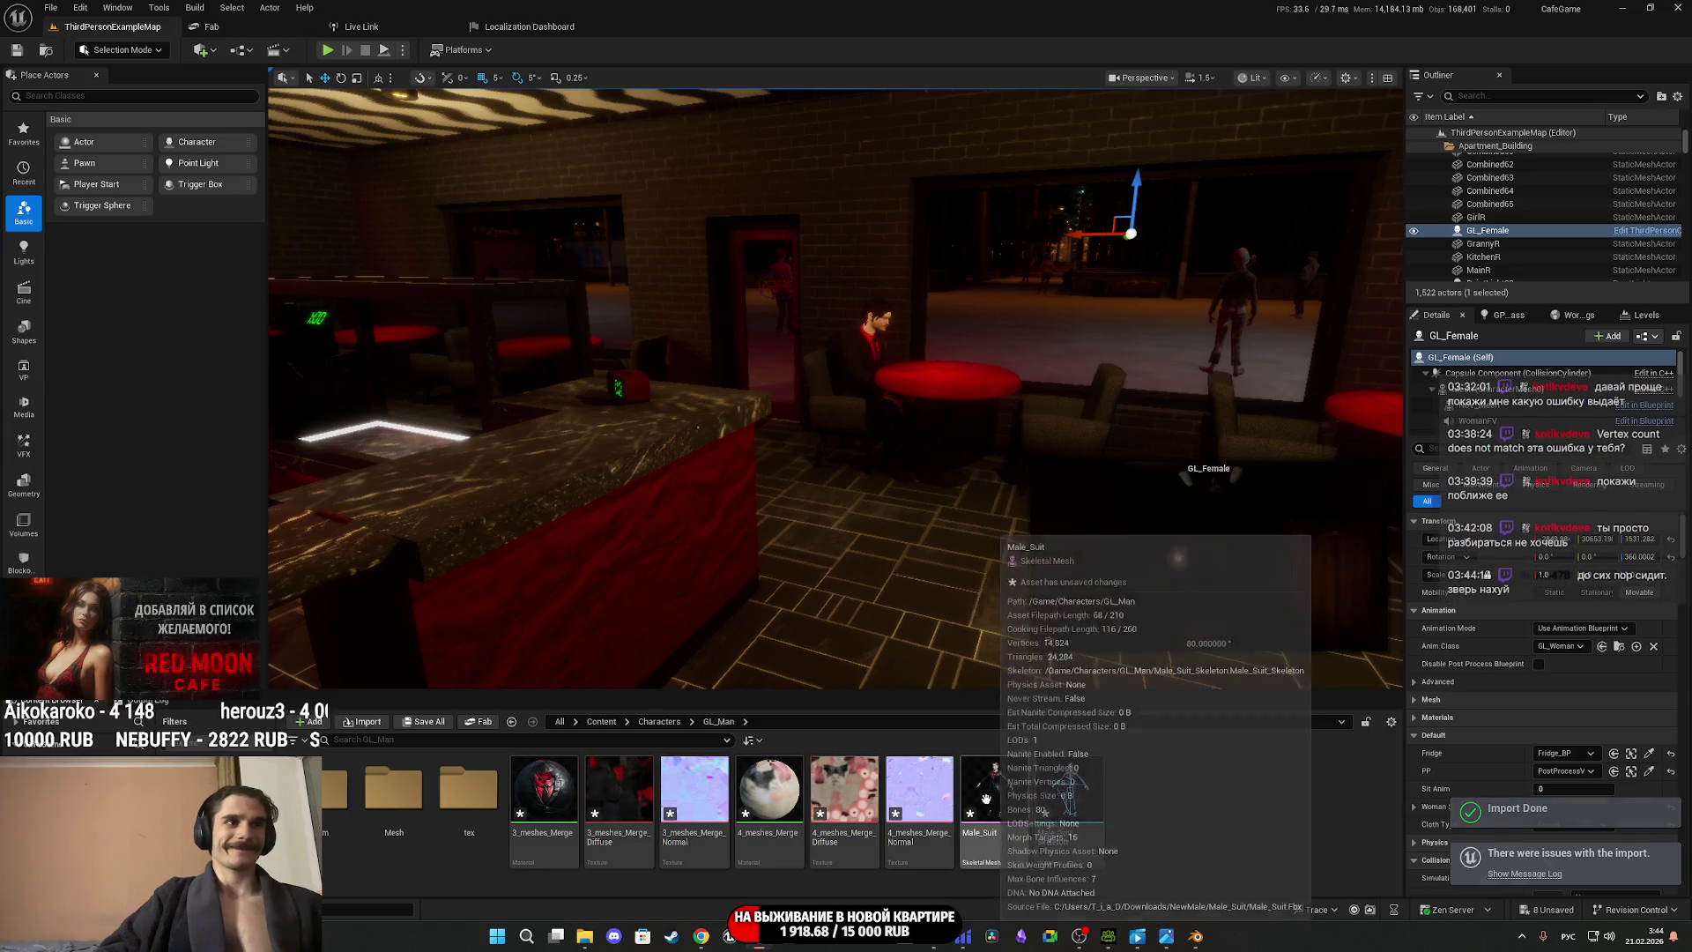
double_click(845, 796)
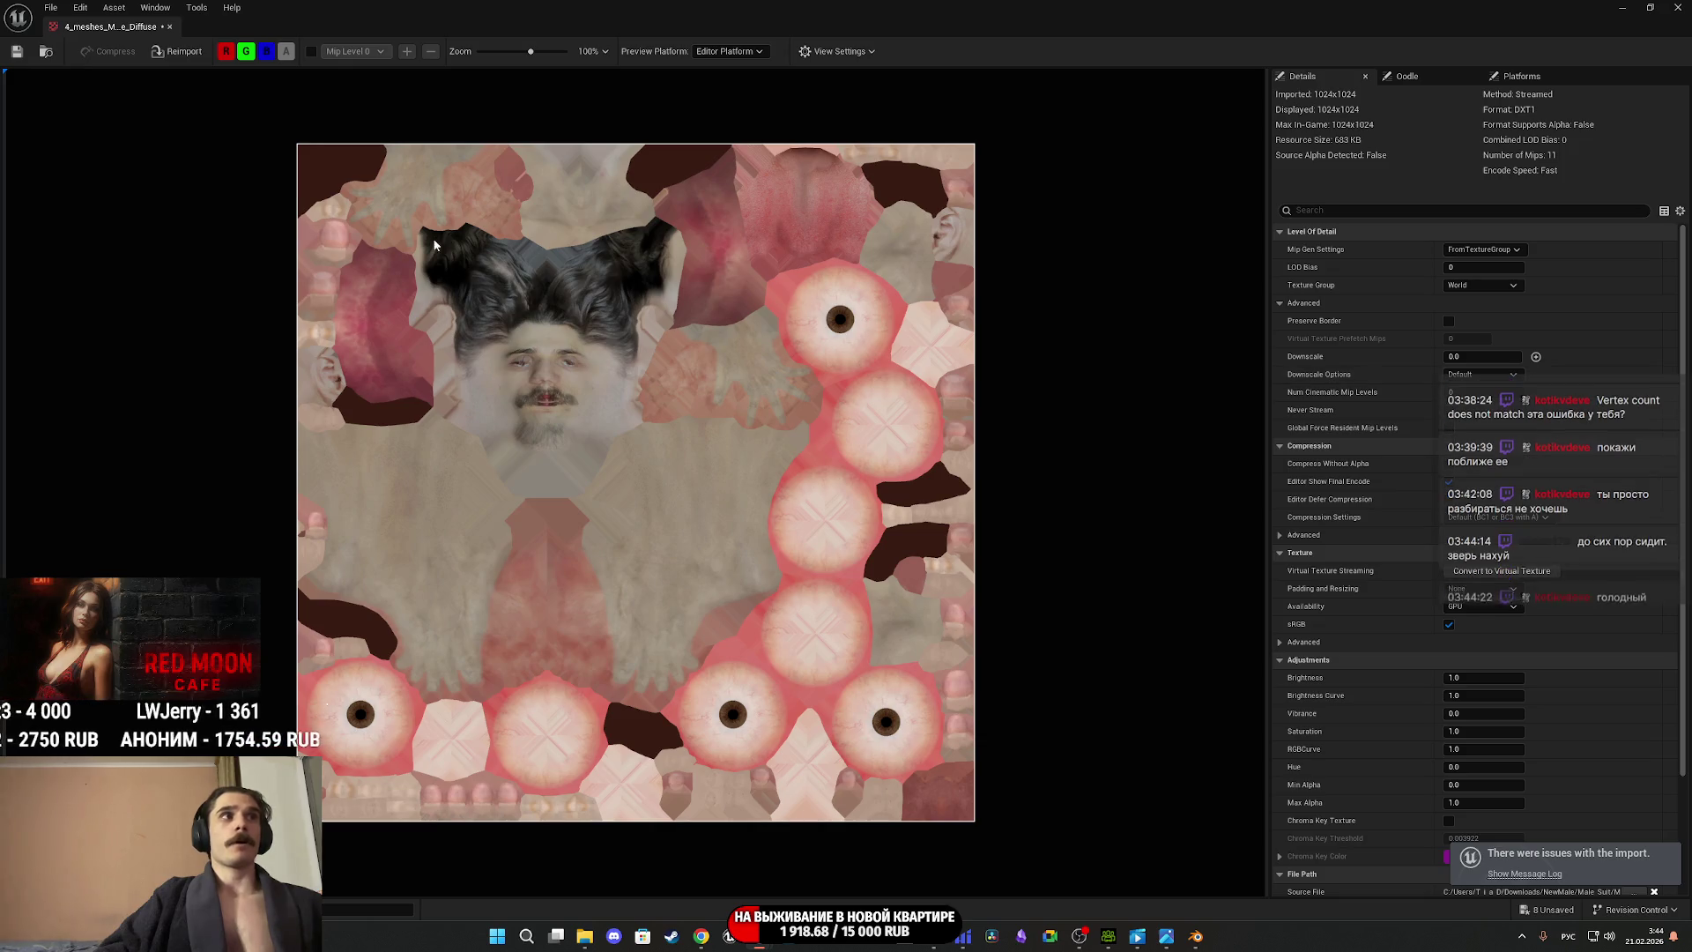
scroll(511, 351, "up", 5)
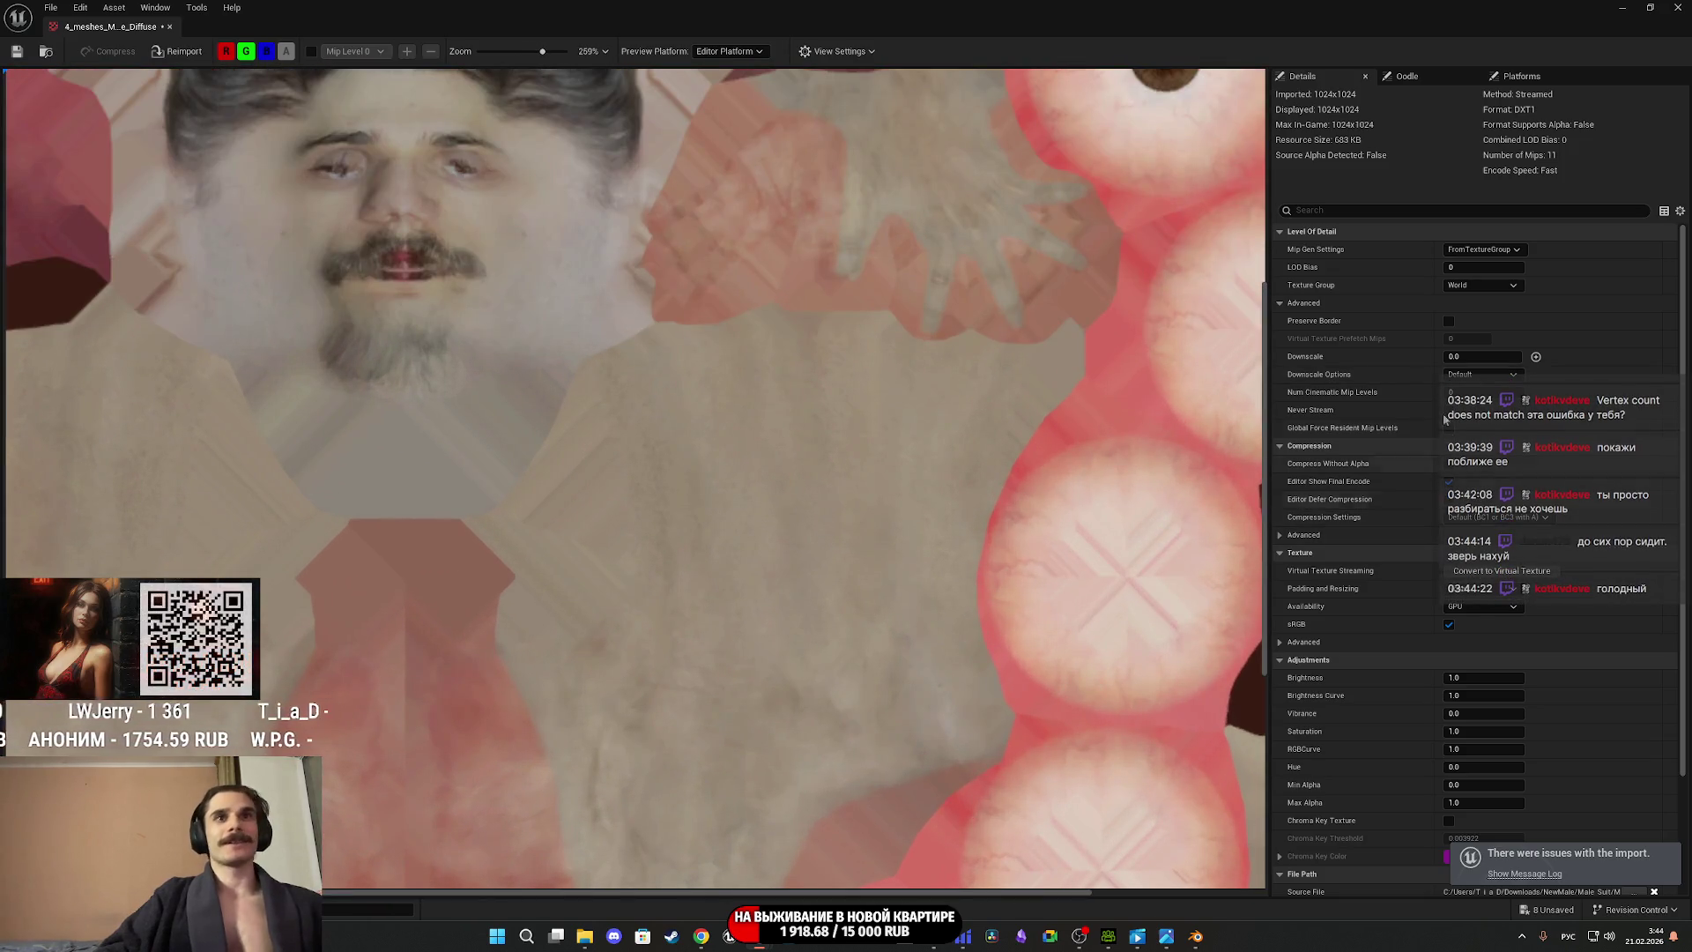
left_click(1477, 375)
left_click(1494, 388)
left_click(1480, 285)
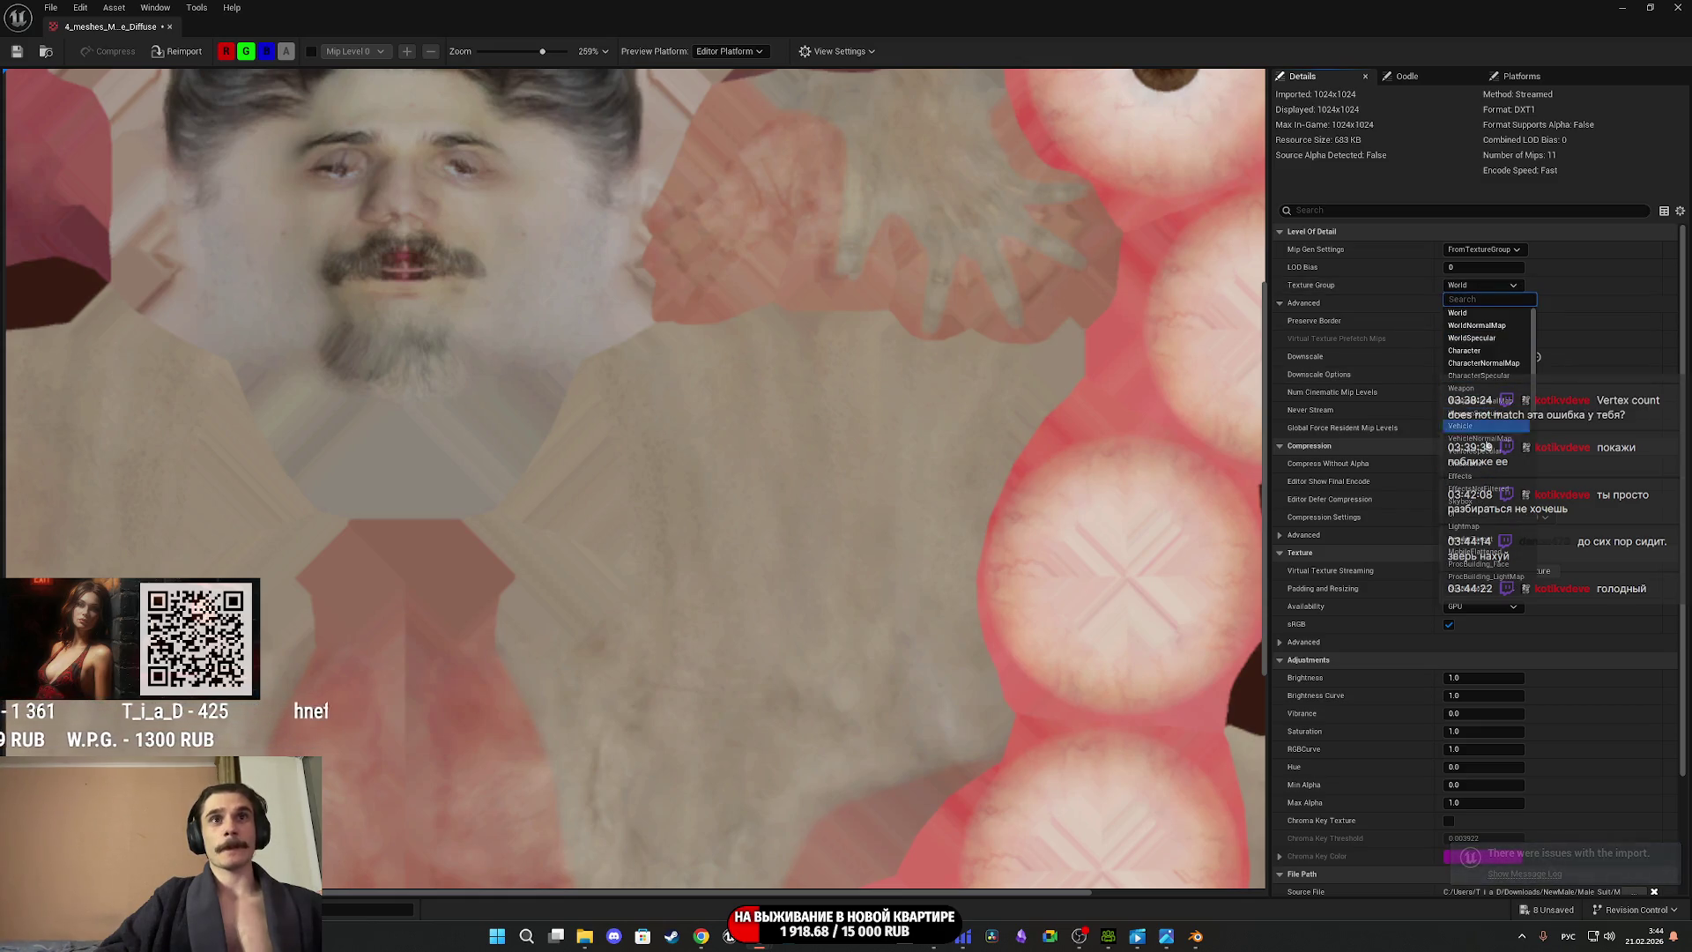
scroll(1486, 520, "down", 5)
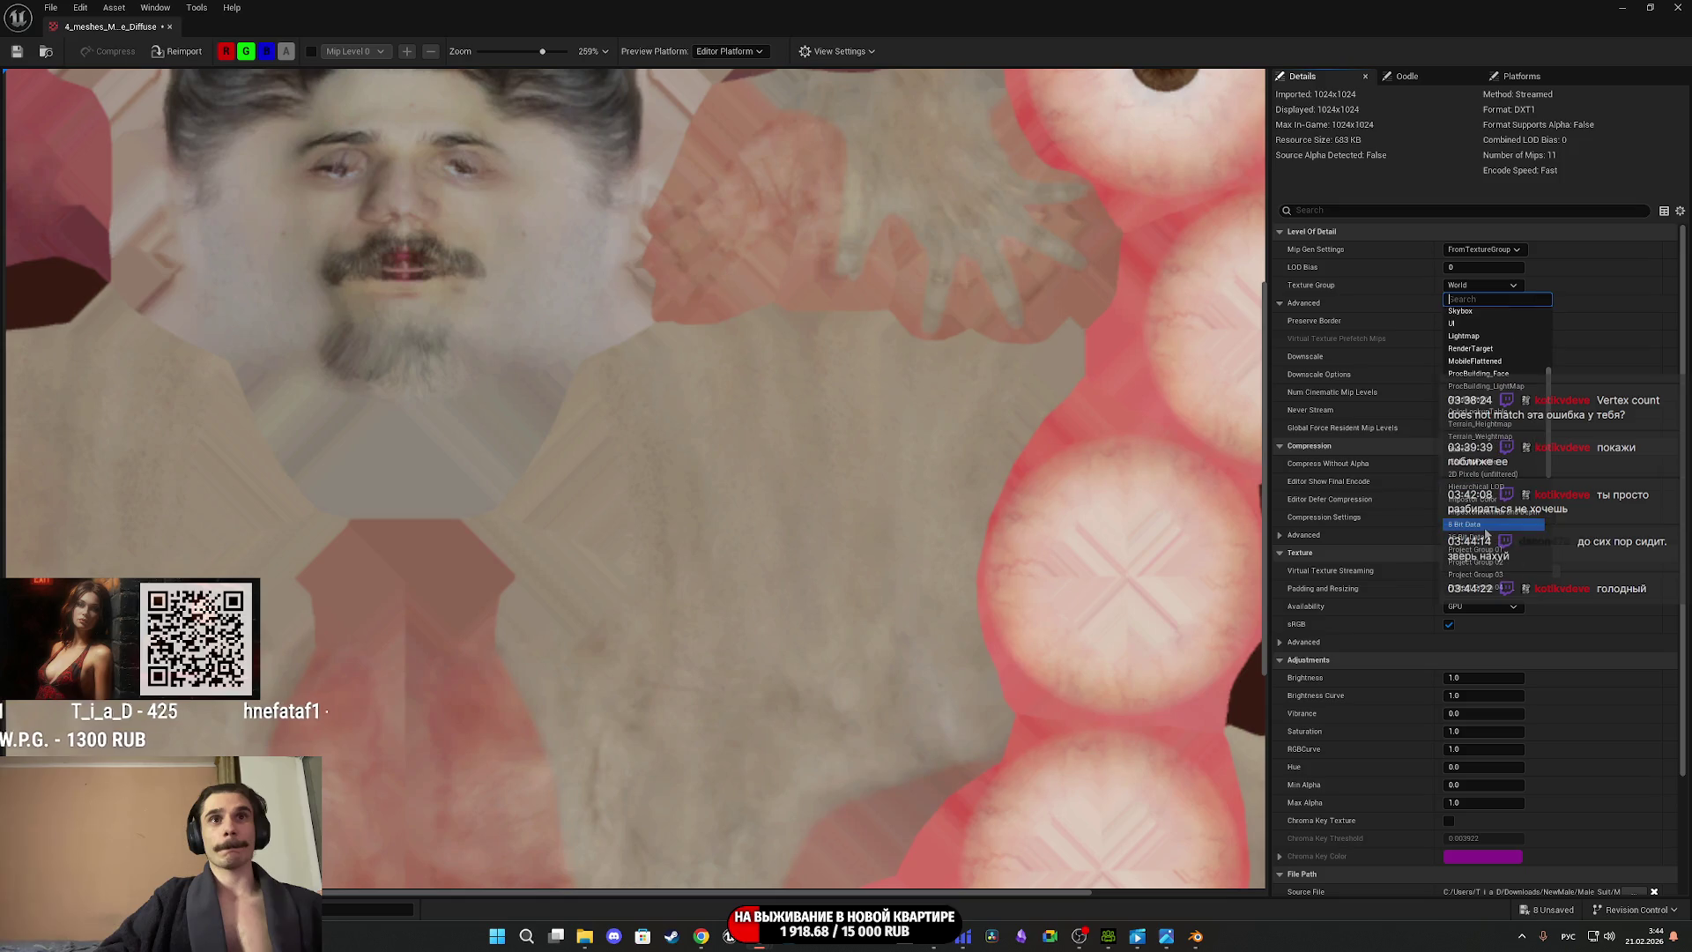
left_click(1486, 527)
left_click(1450, 624)
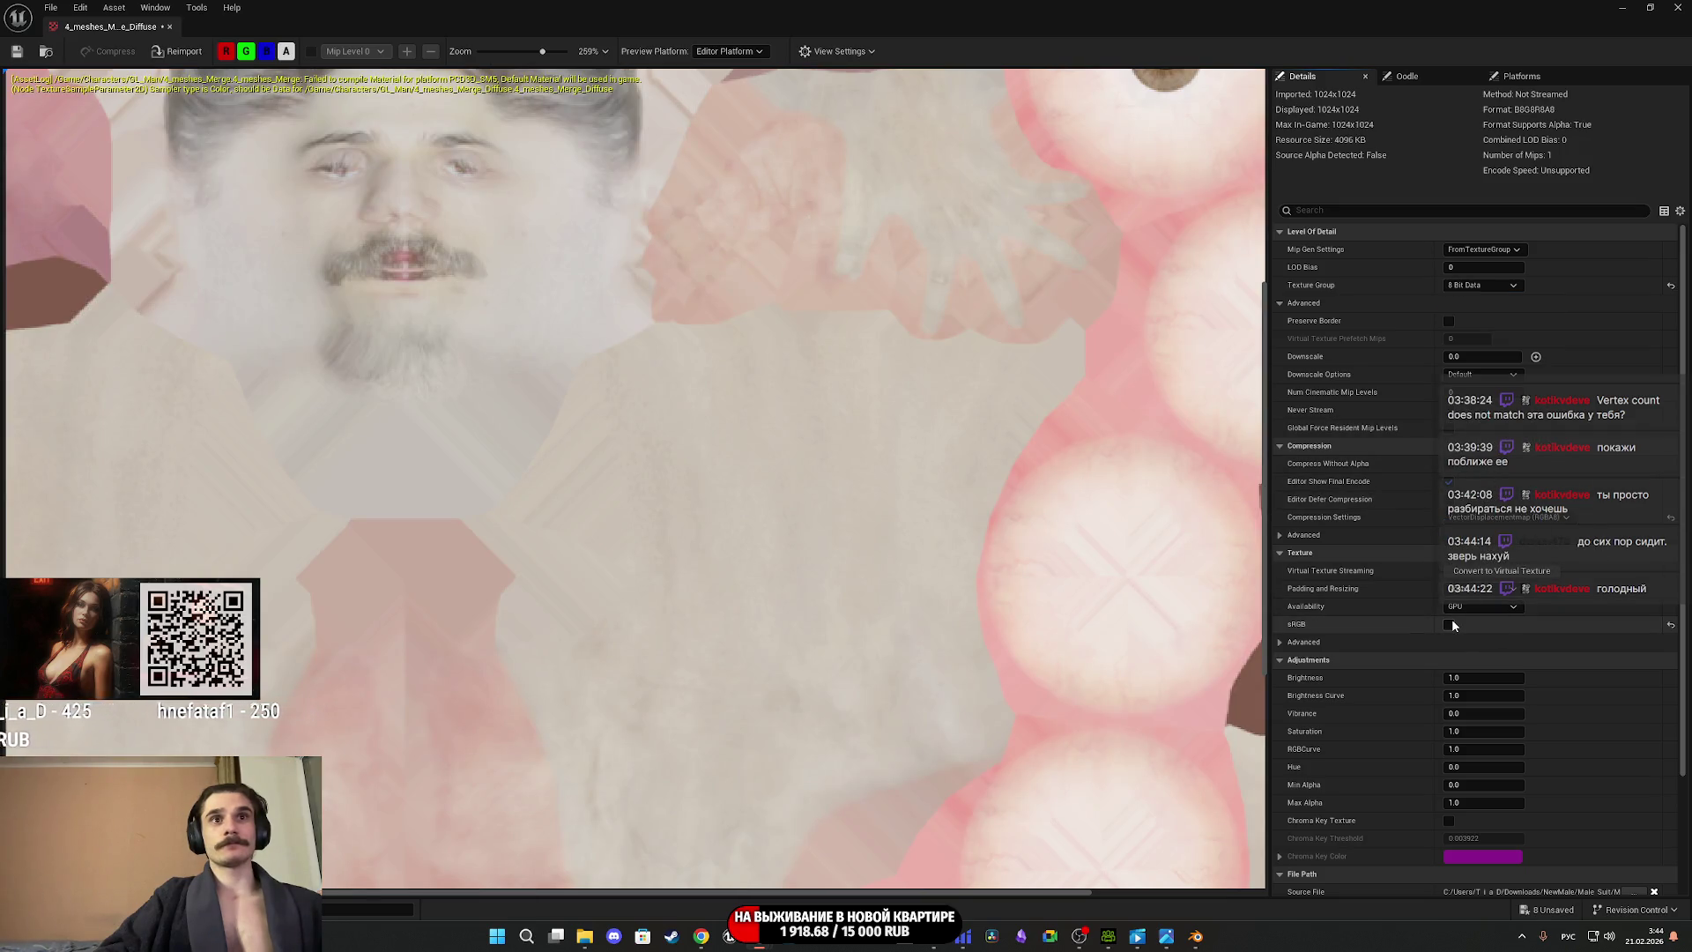
left_click(1450, 625)
left_click(1503, 256)
left_click(846, 196)
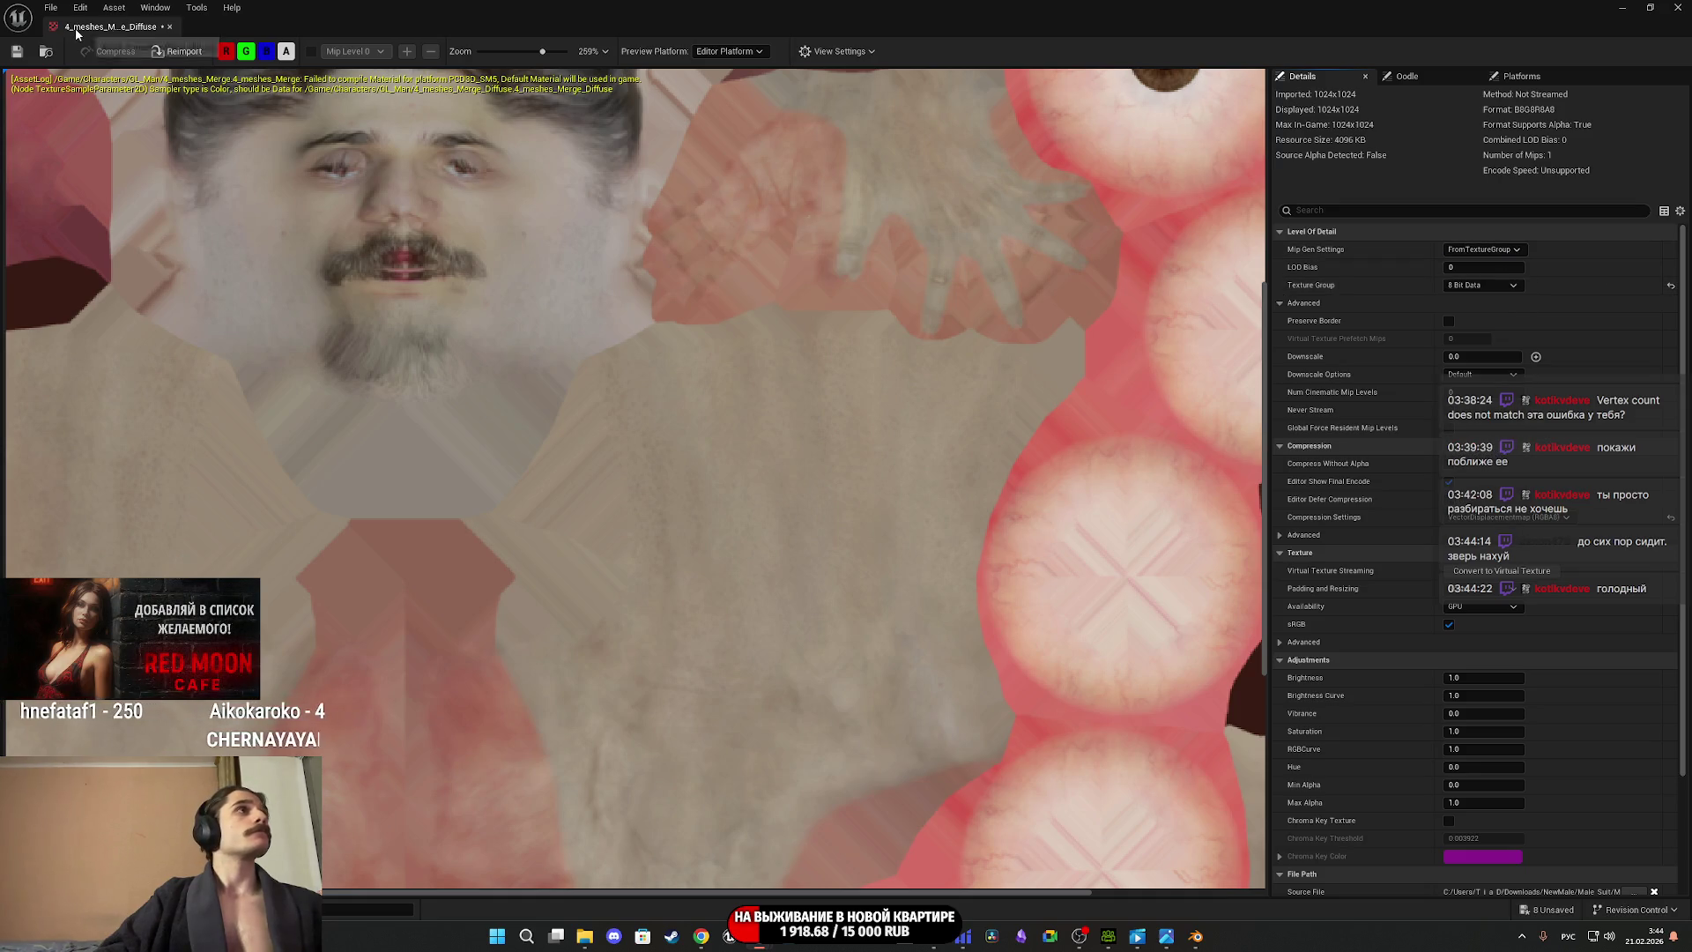
left_click(169, 27)
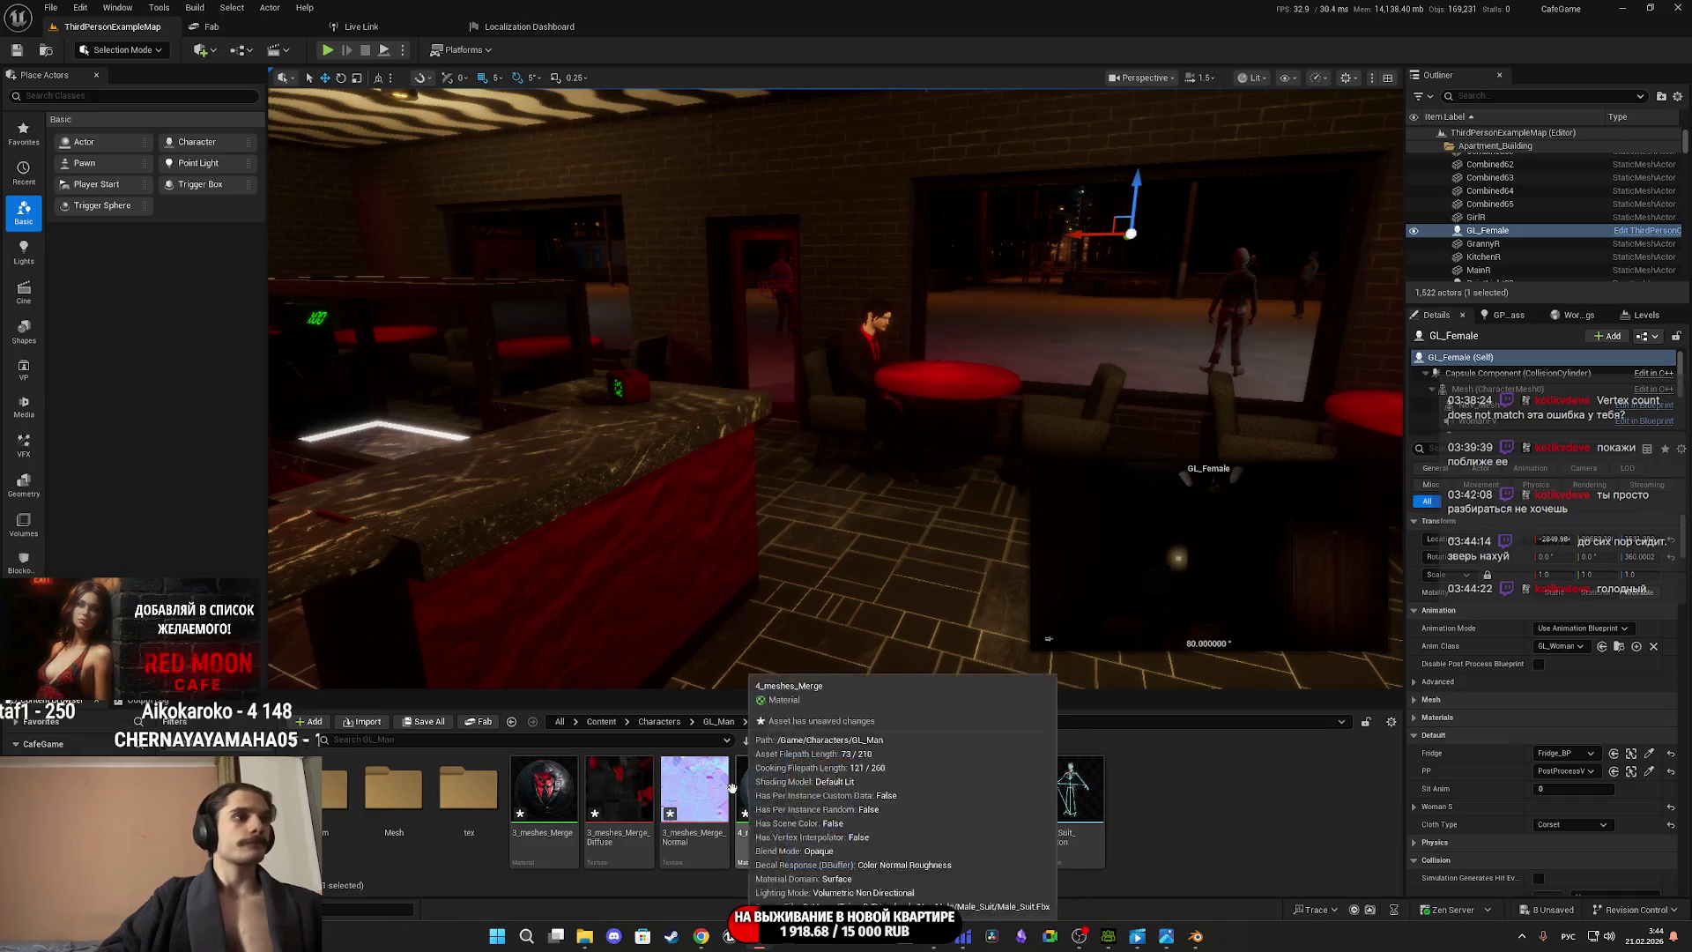
Set 3_meshes_Merge_Diffuse to the 8 Bit Data texture group with sRGB on.
double_click(633, 792)
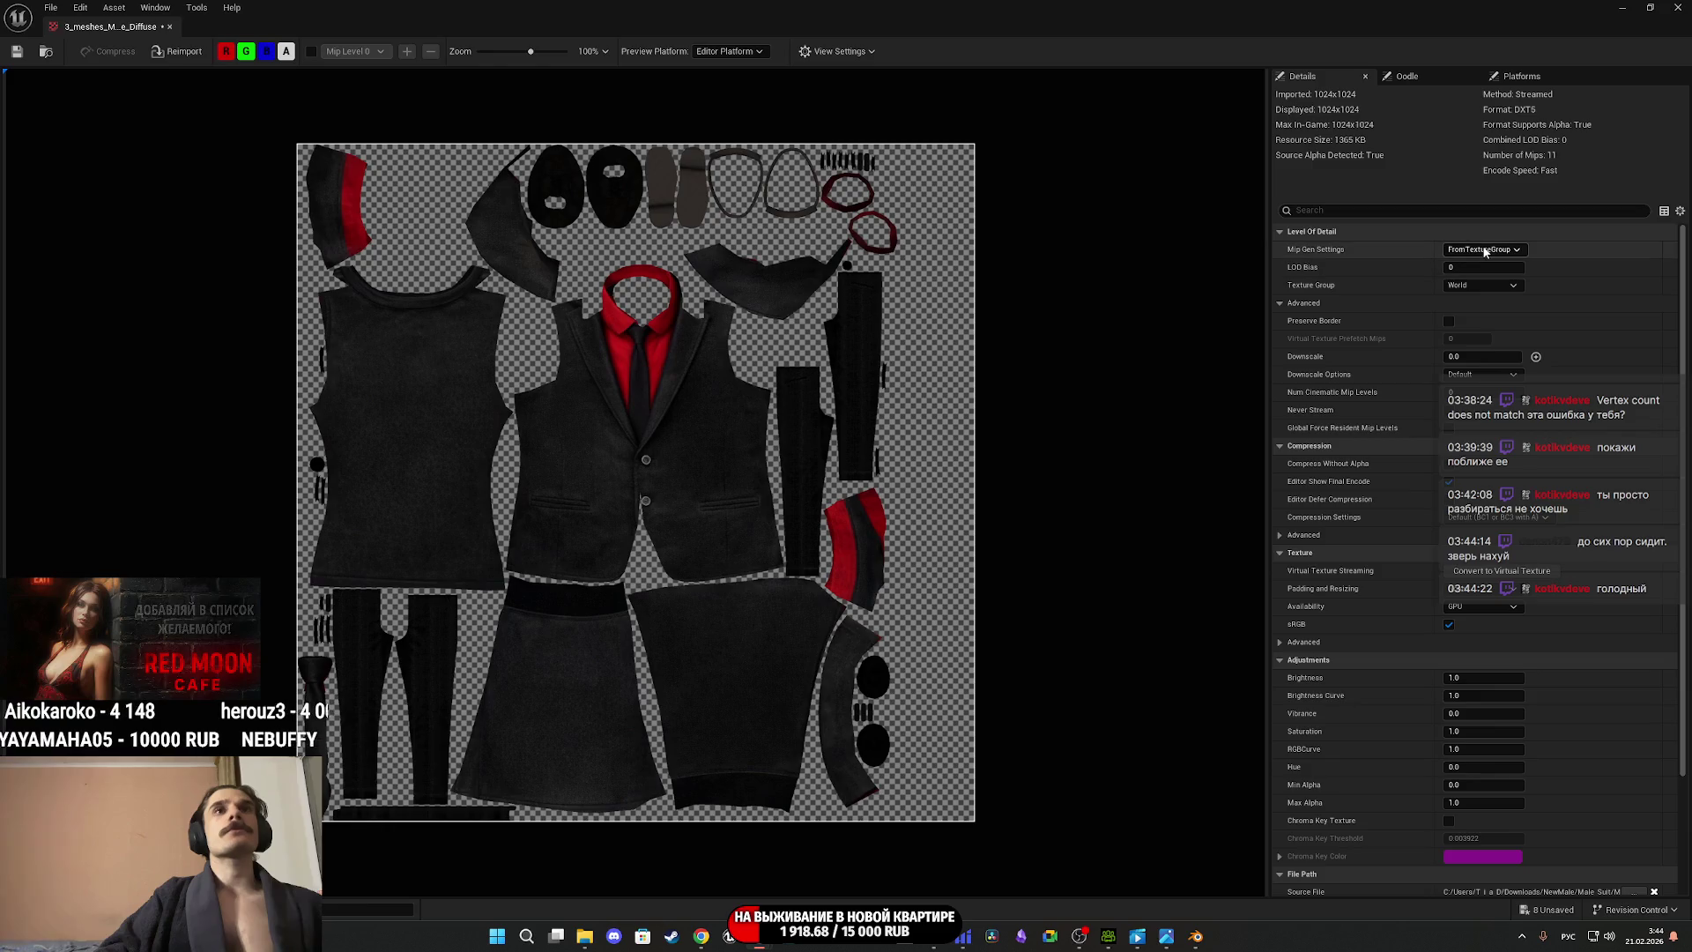
left_click(1490, 284)
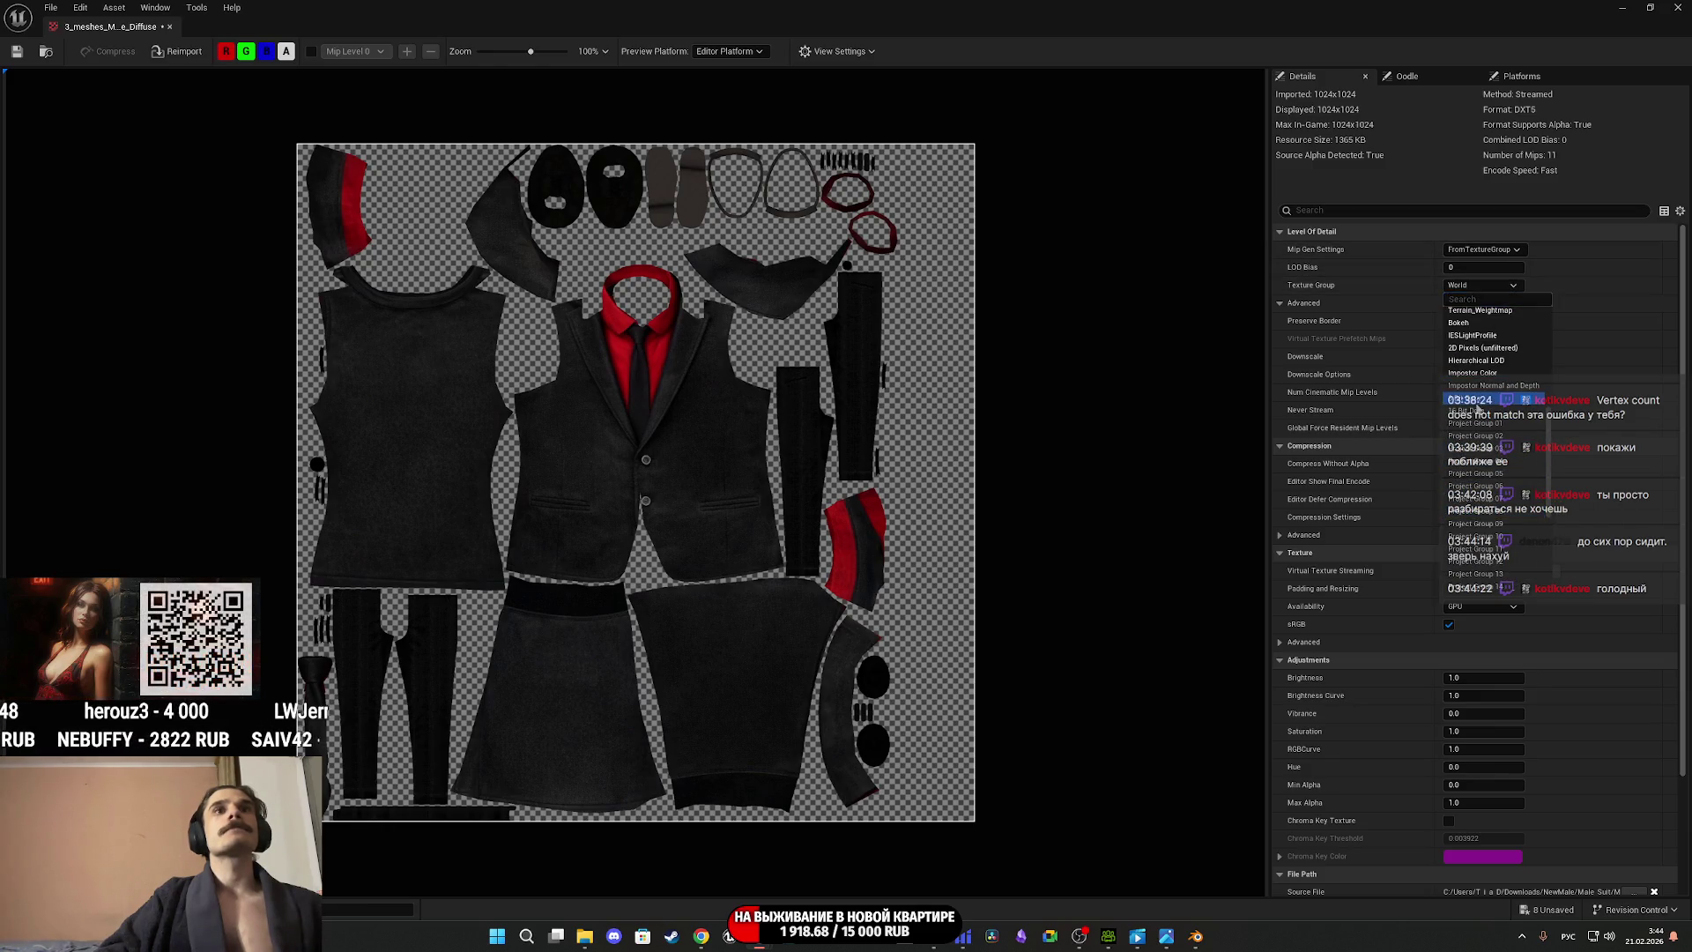
left_click(1480, 398)
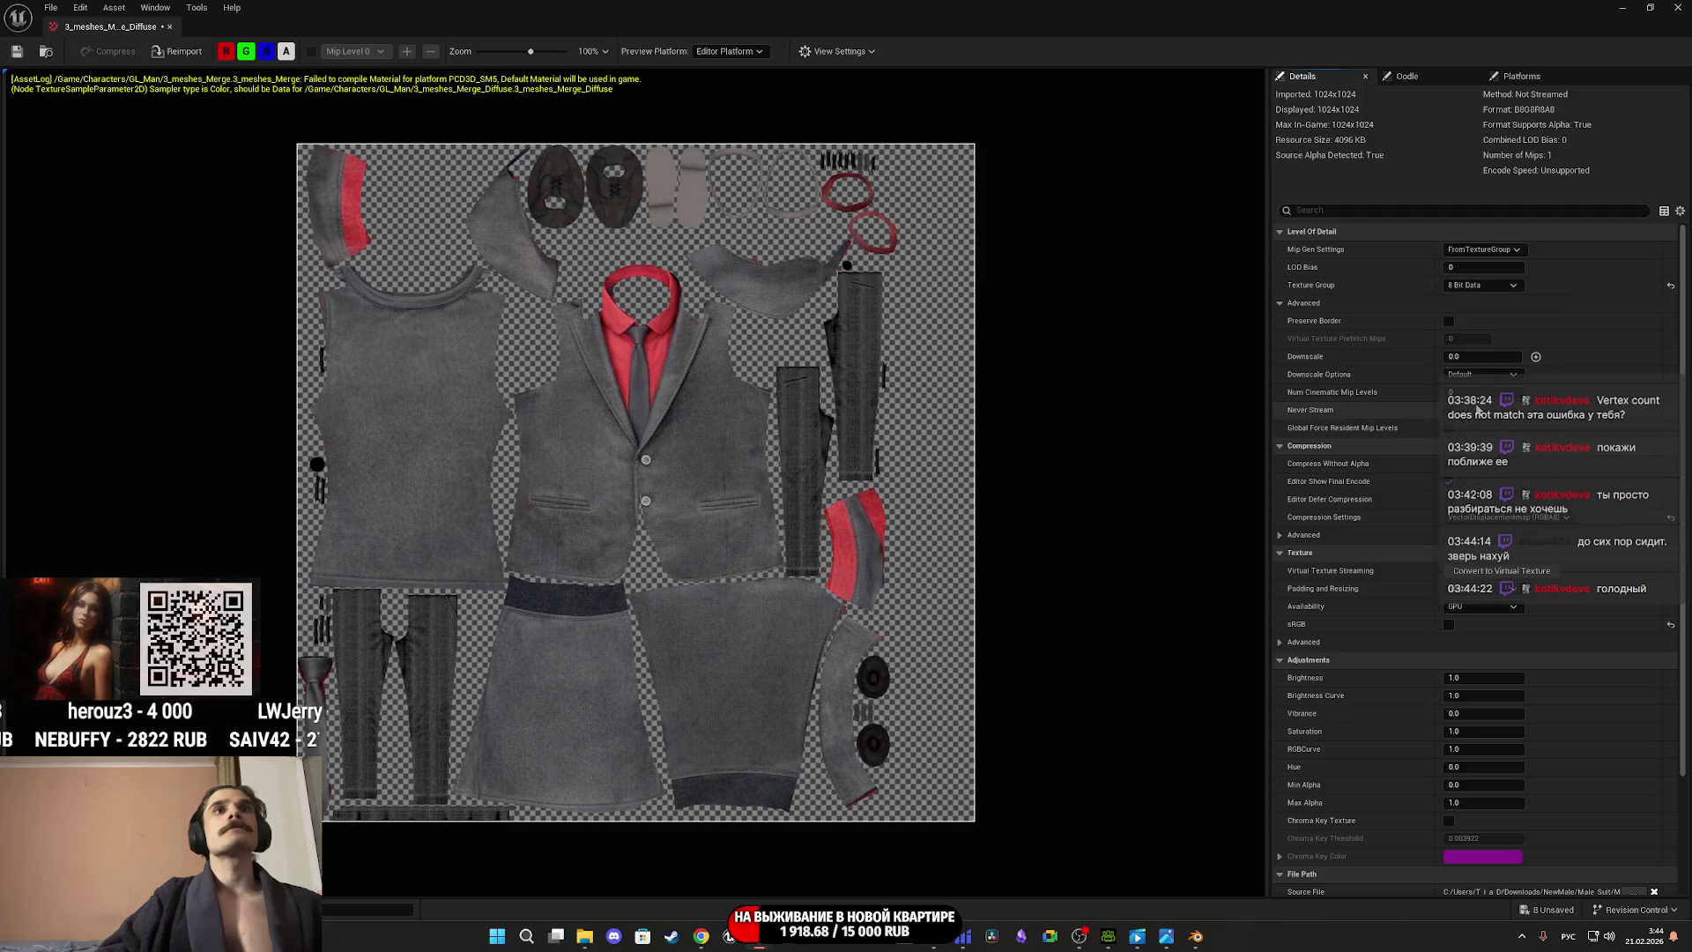
left_click(1449, 625)
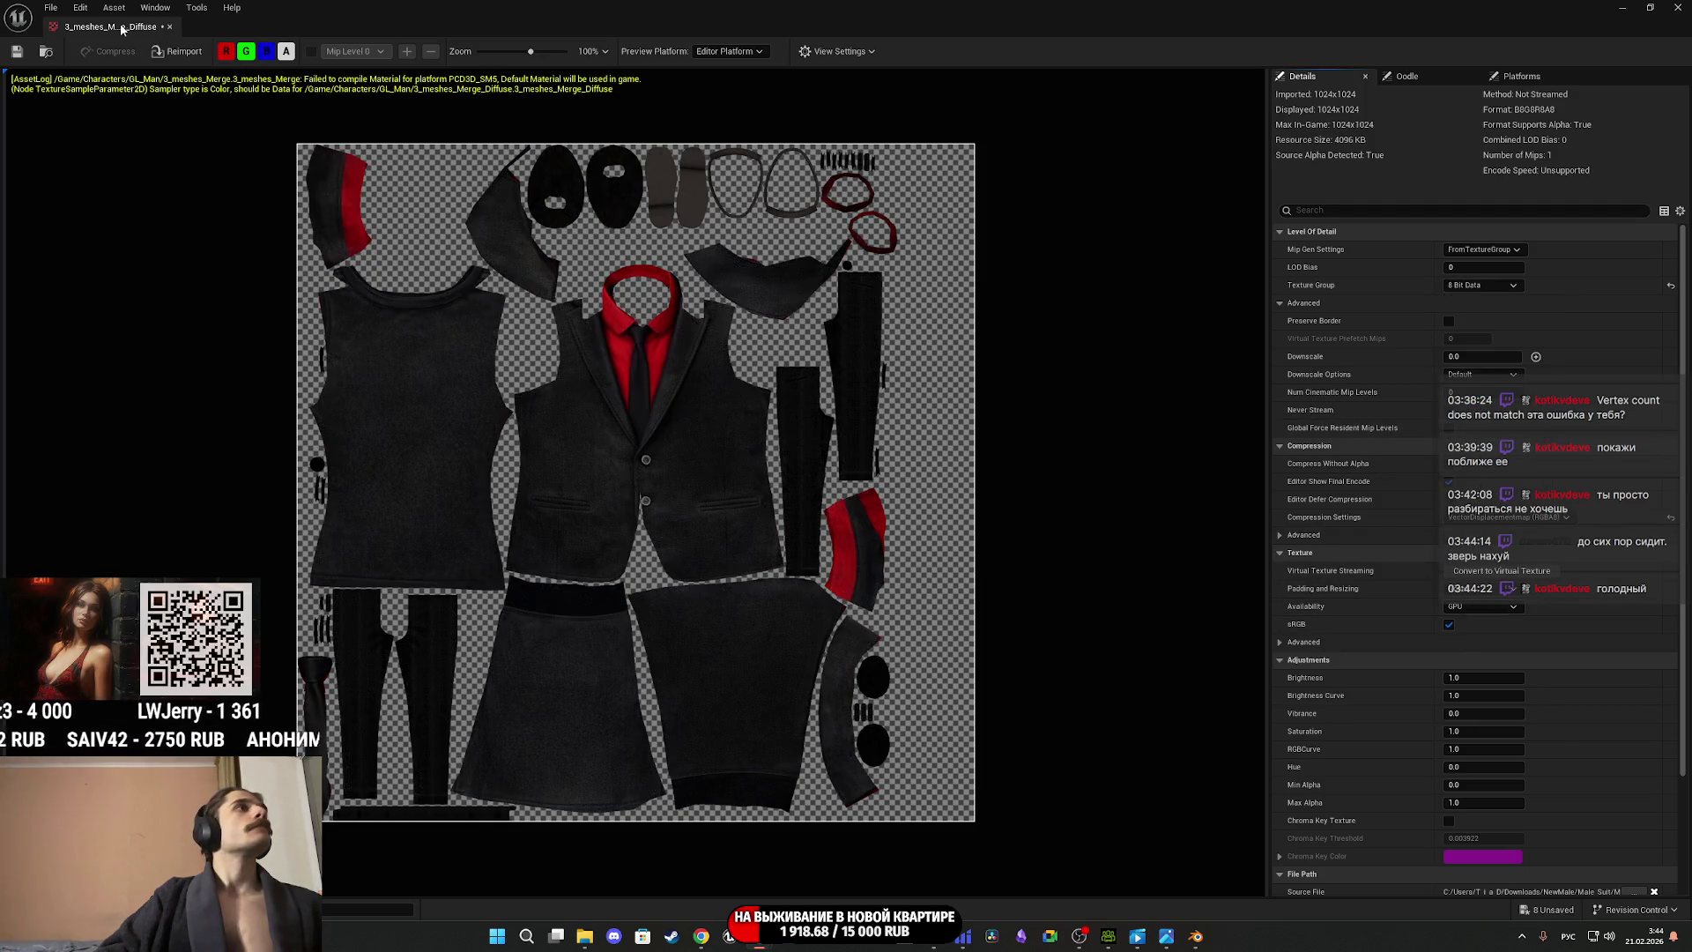
middle_click(94, 28)
Open 3_meshes_Merge, move the texture nodes aside, and delete the constant, Lerp and conversion nodes.
double_click(544, 789)
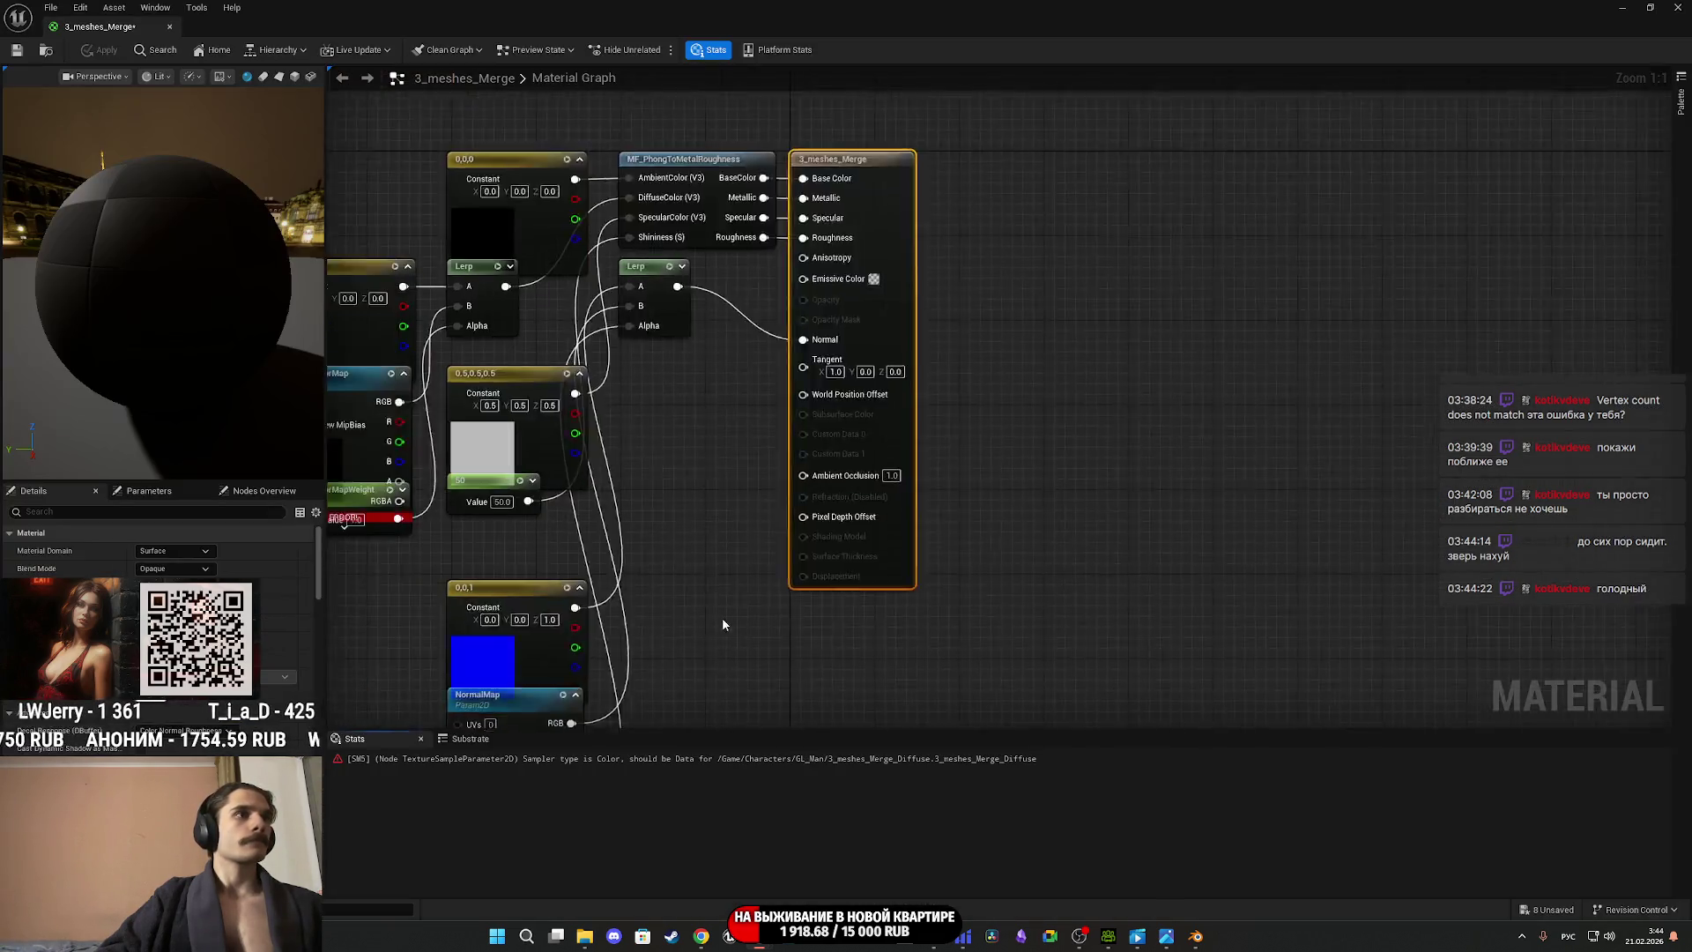
mouse_move(722, 624)
right_mouse_down()
mouse_move(679, 564)
mouse_move(819, 493)
mouse_move(906, 406)
right_mouse_up()
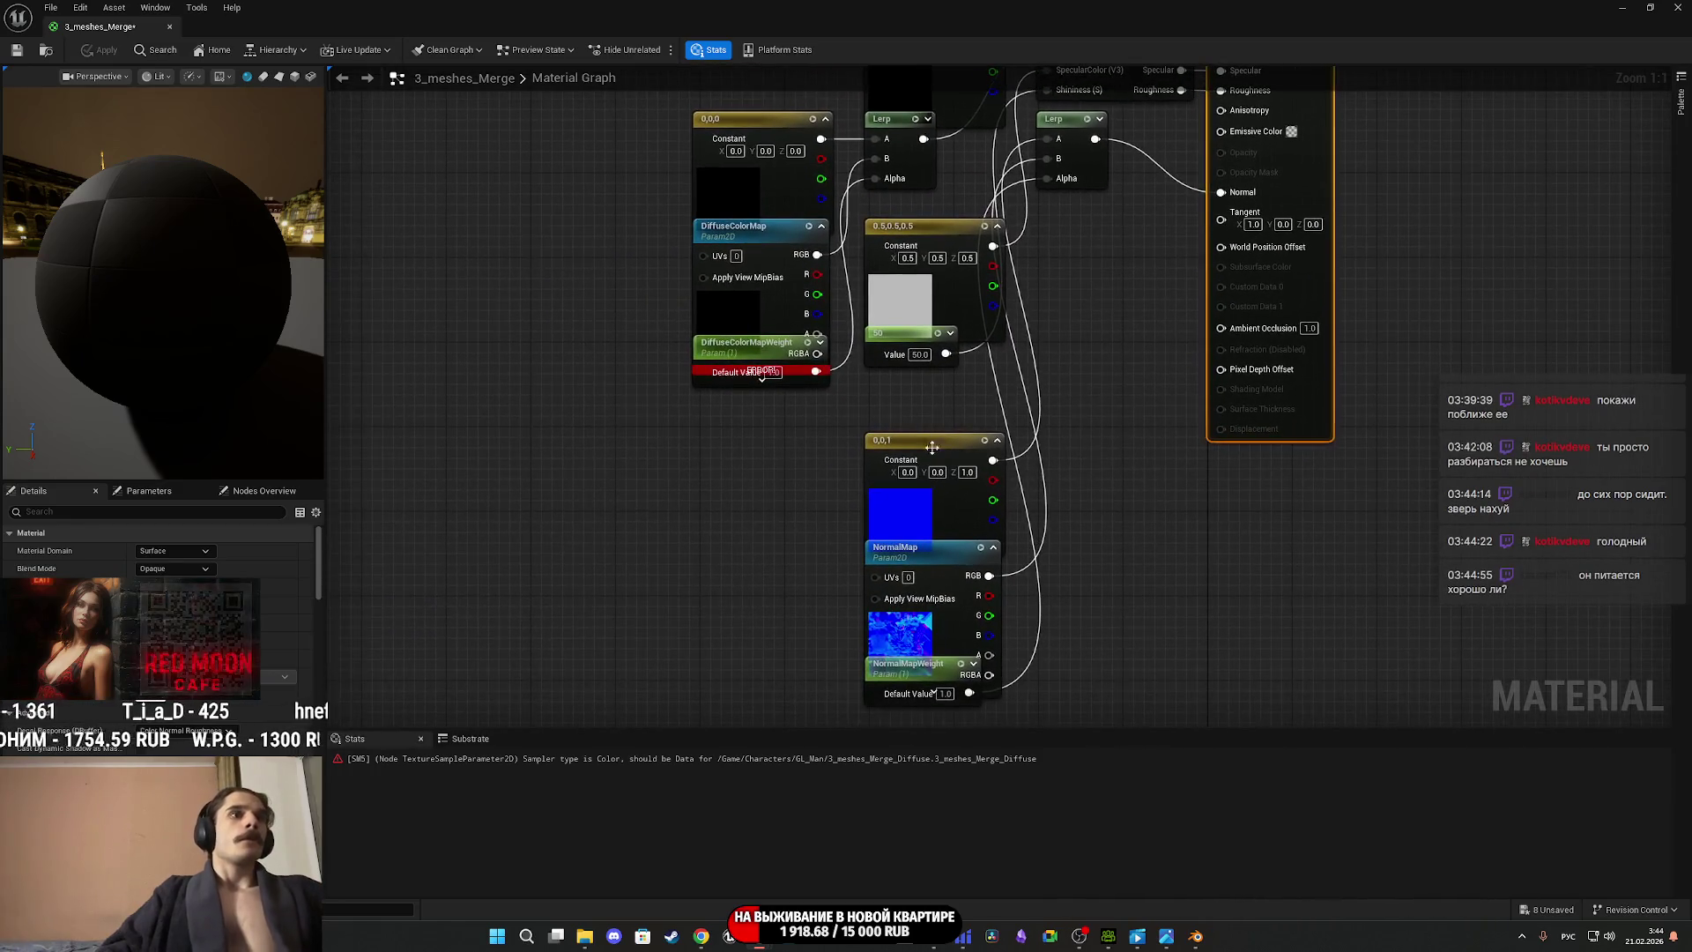
left_click_drag(904, 629, 622, 611)
mouse_move(734, 313)
right_mouse_down()
mouse_move(763, 378)
mouse_move(906, 449)
right_mouse_up()
left_click_drag(908, 450, 696, 439)
mouse_move(805, 536)
right_mouse_down()
mouse_move(623, 464)
mouse_move(631, 451)
right_mouse_up()
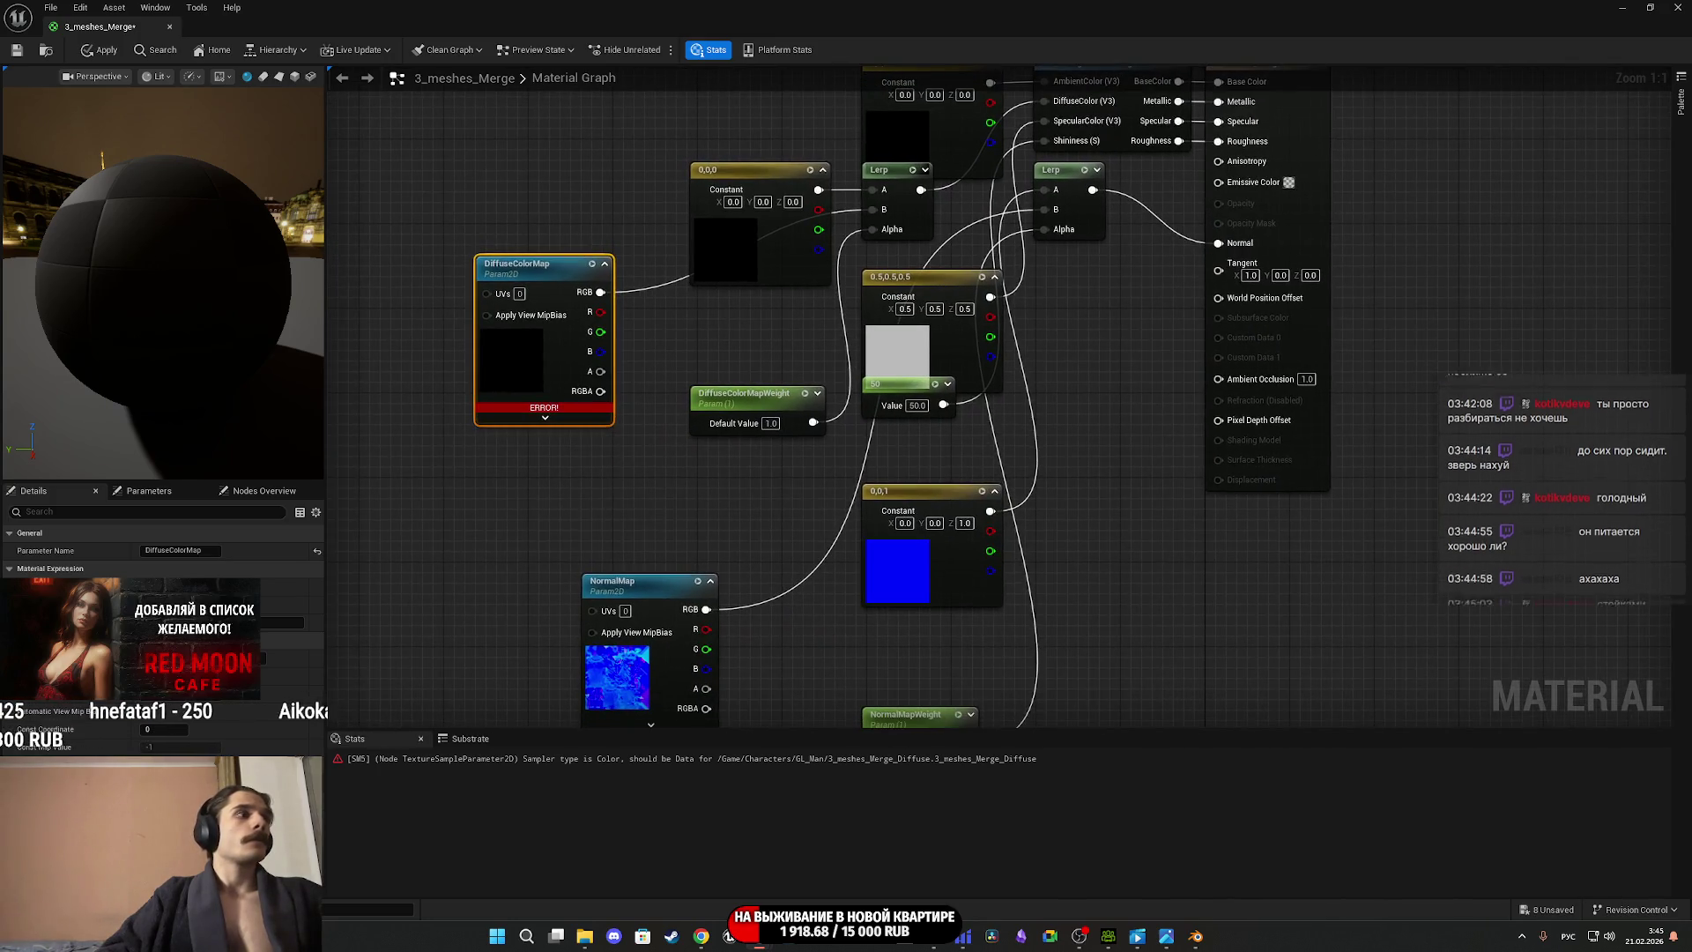
scroll(466, 678, "down", 3)
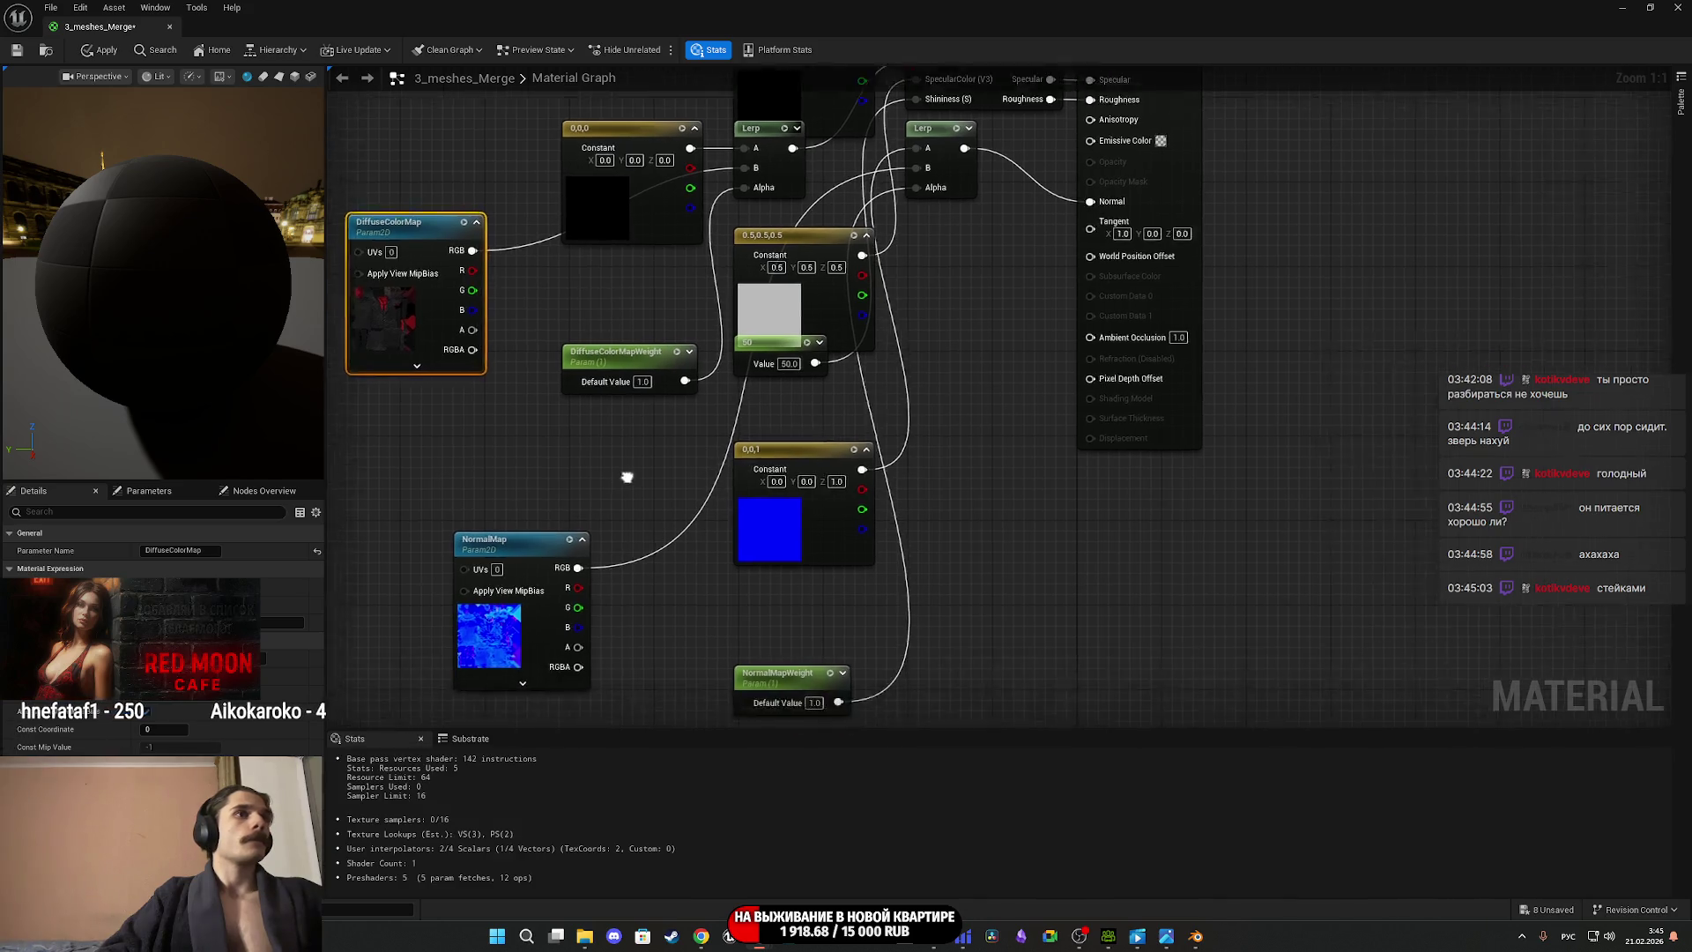
mouse_move(756, 653)
left_mouse_down()
mouse_move(586, 146)
mouse_move(527, 100)
left_mouse_up()
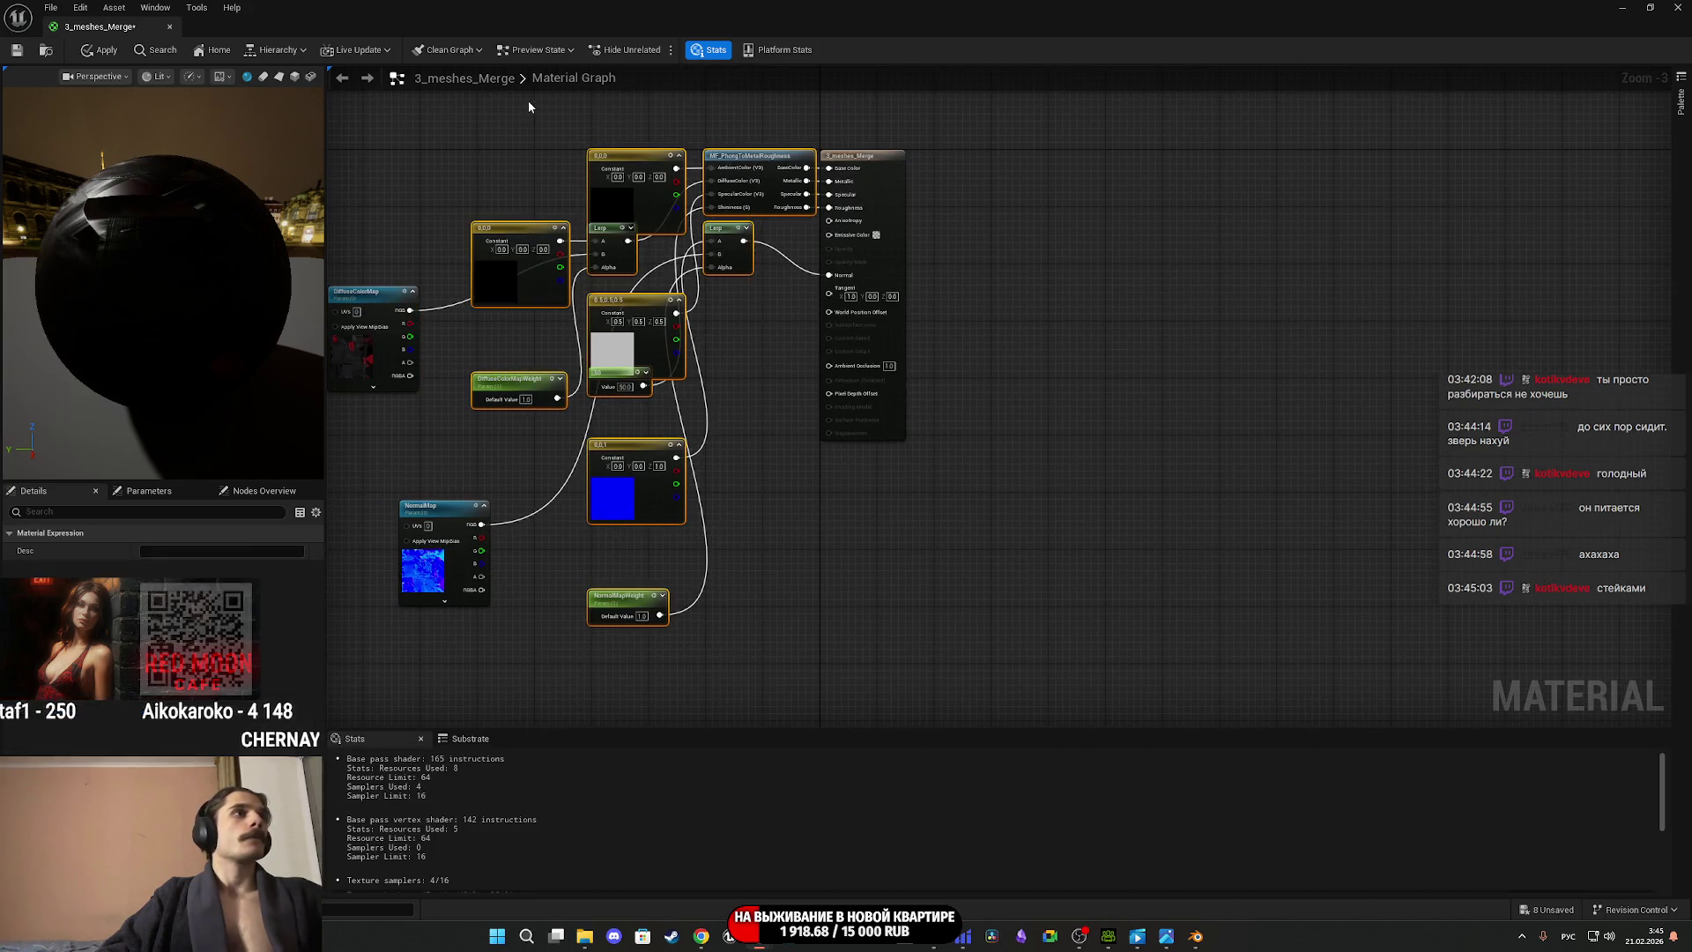
key("Delete")
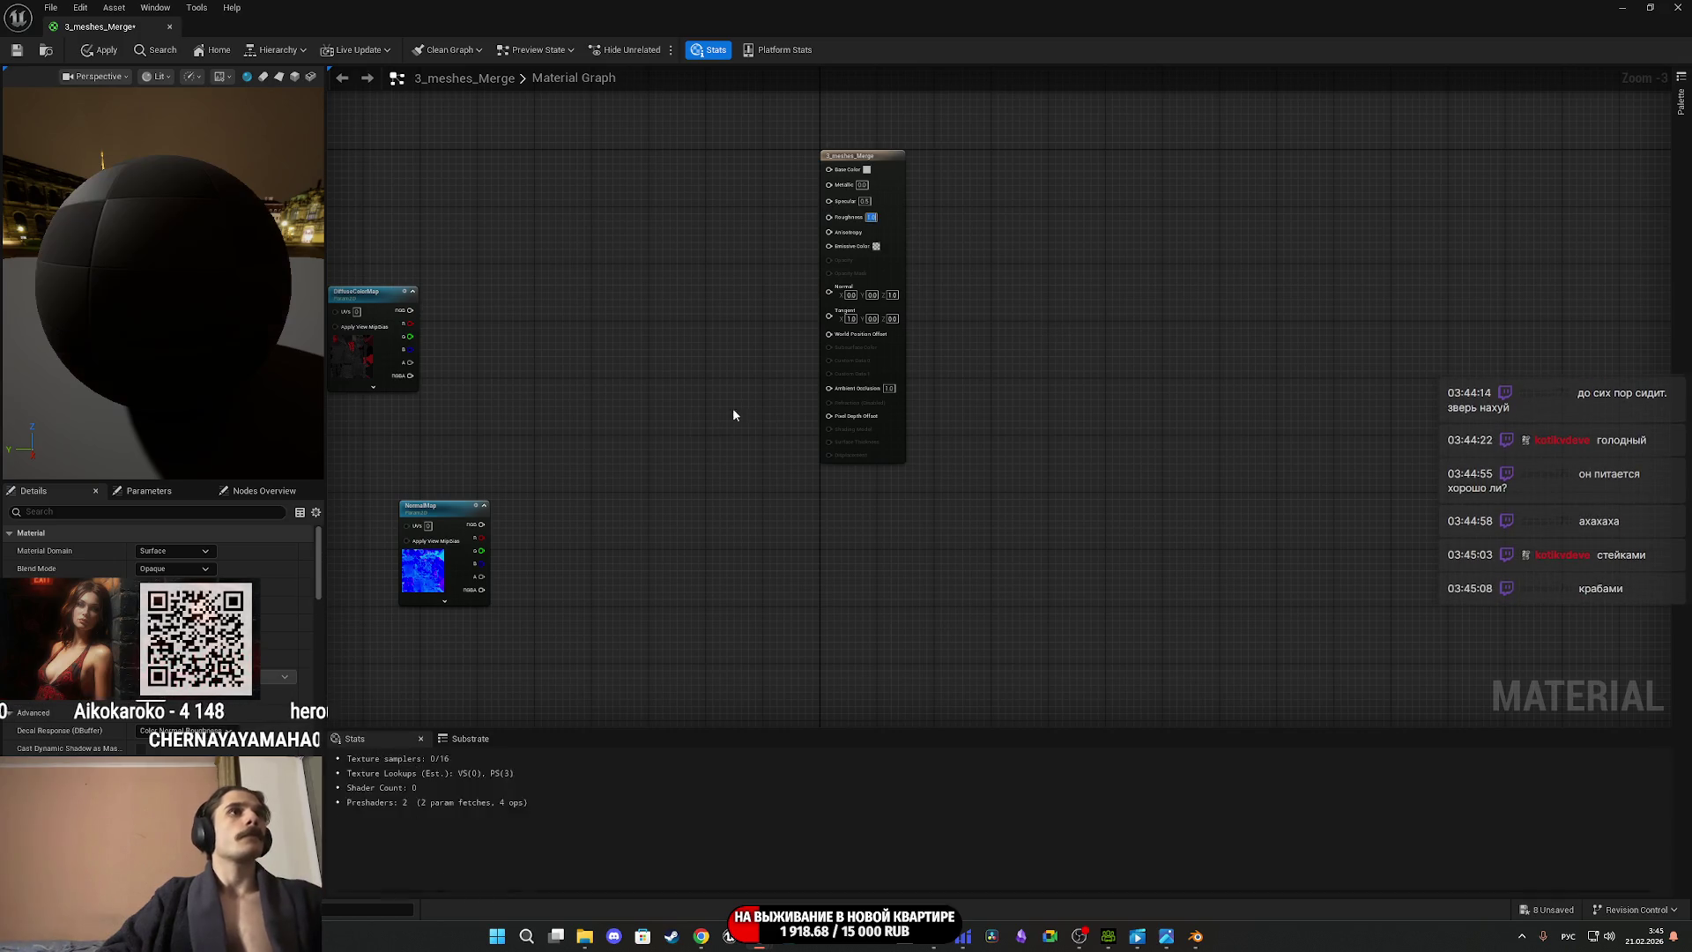
Wire DiffuseColorMap to Base Color and NormalMap to Normal, then save and close the material.
left_click_drag(364, 358, 741, 214)
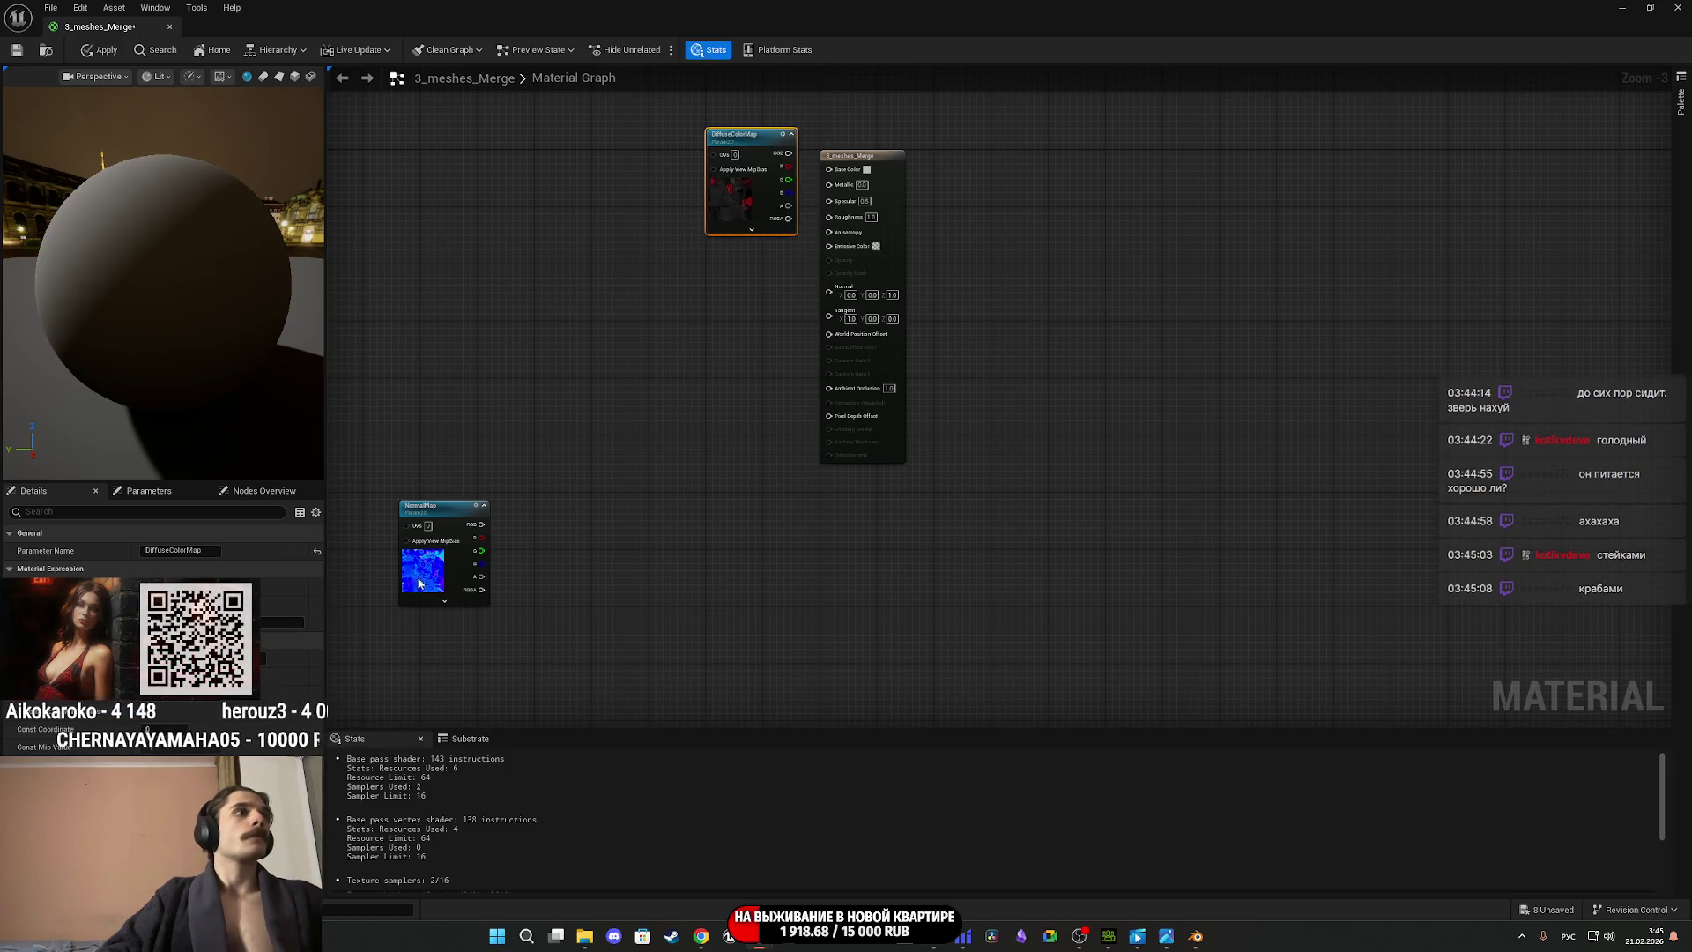
left_click_drag(416, 580, 720, 328)
scroll(679, 301, "up", 3)
left_click_drag(602, 429, 651, 456)
left_click_drag(669, 293, 592, 260)
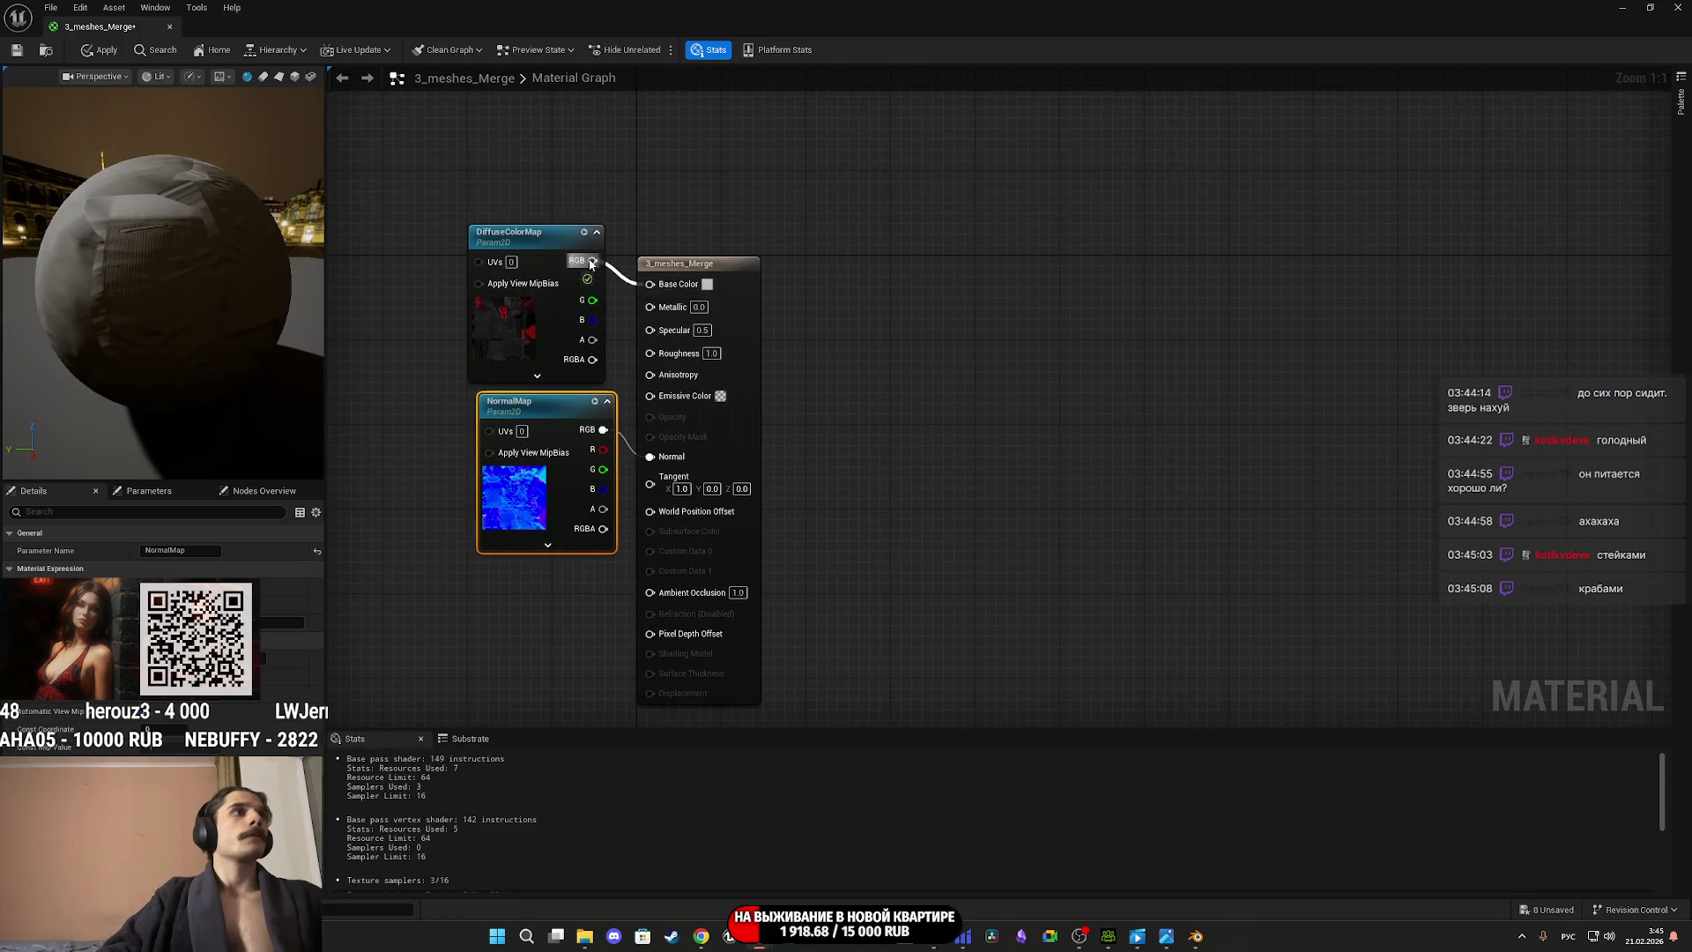
left_click(757, 453)
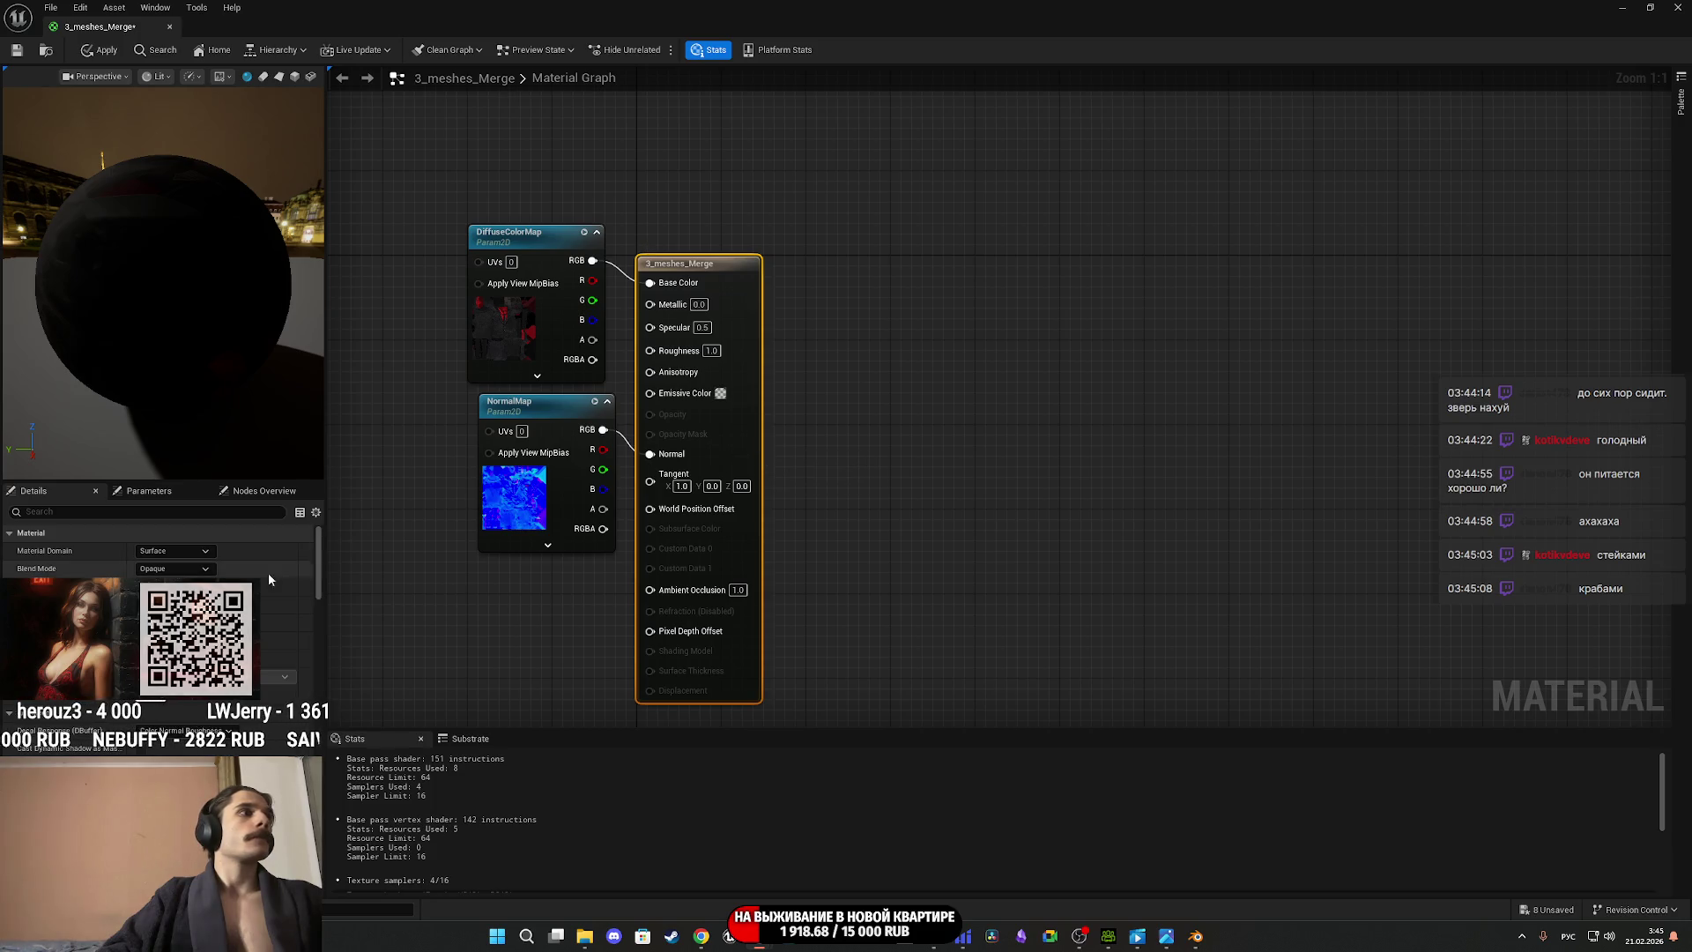
left_click(12, 53)
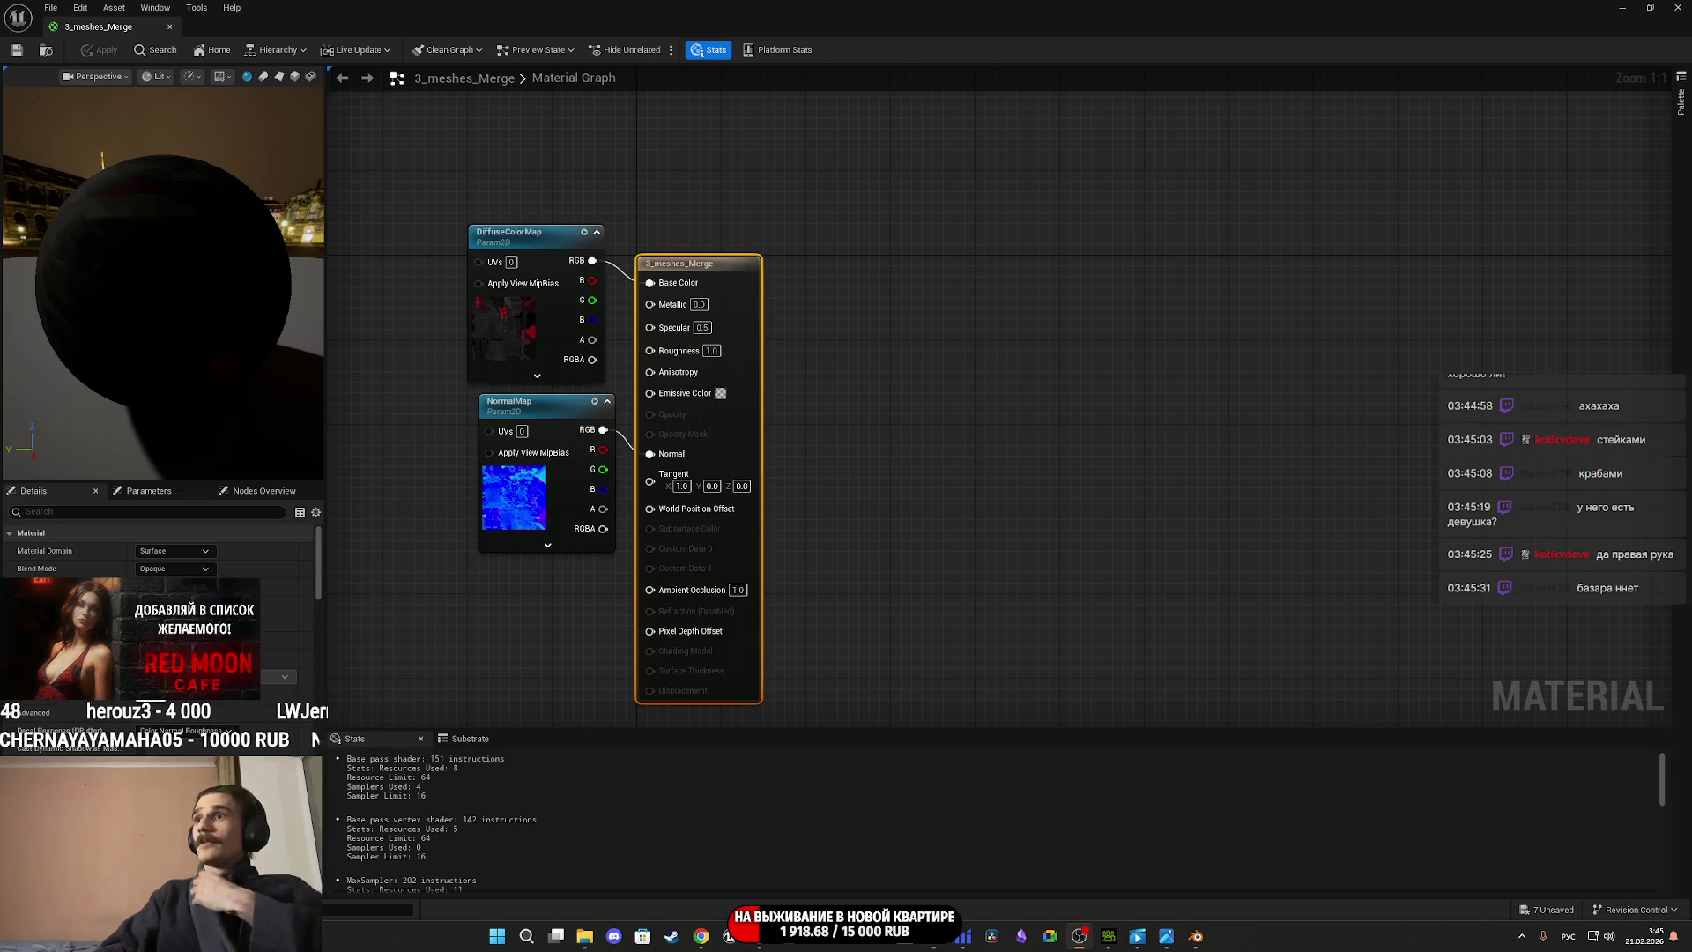
left_click(1678, 7)
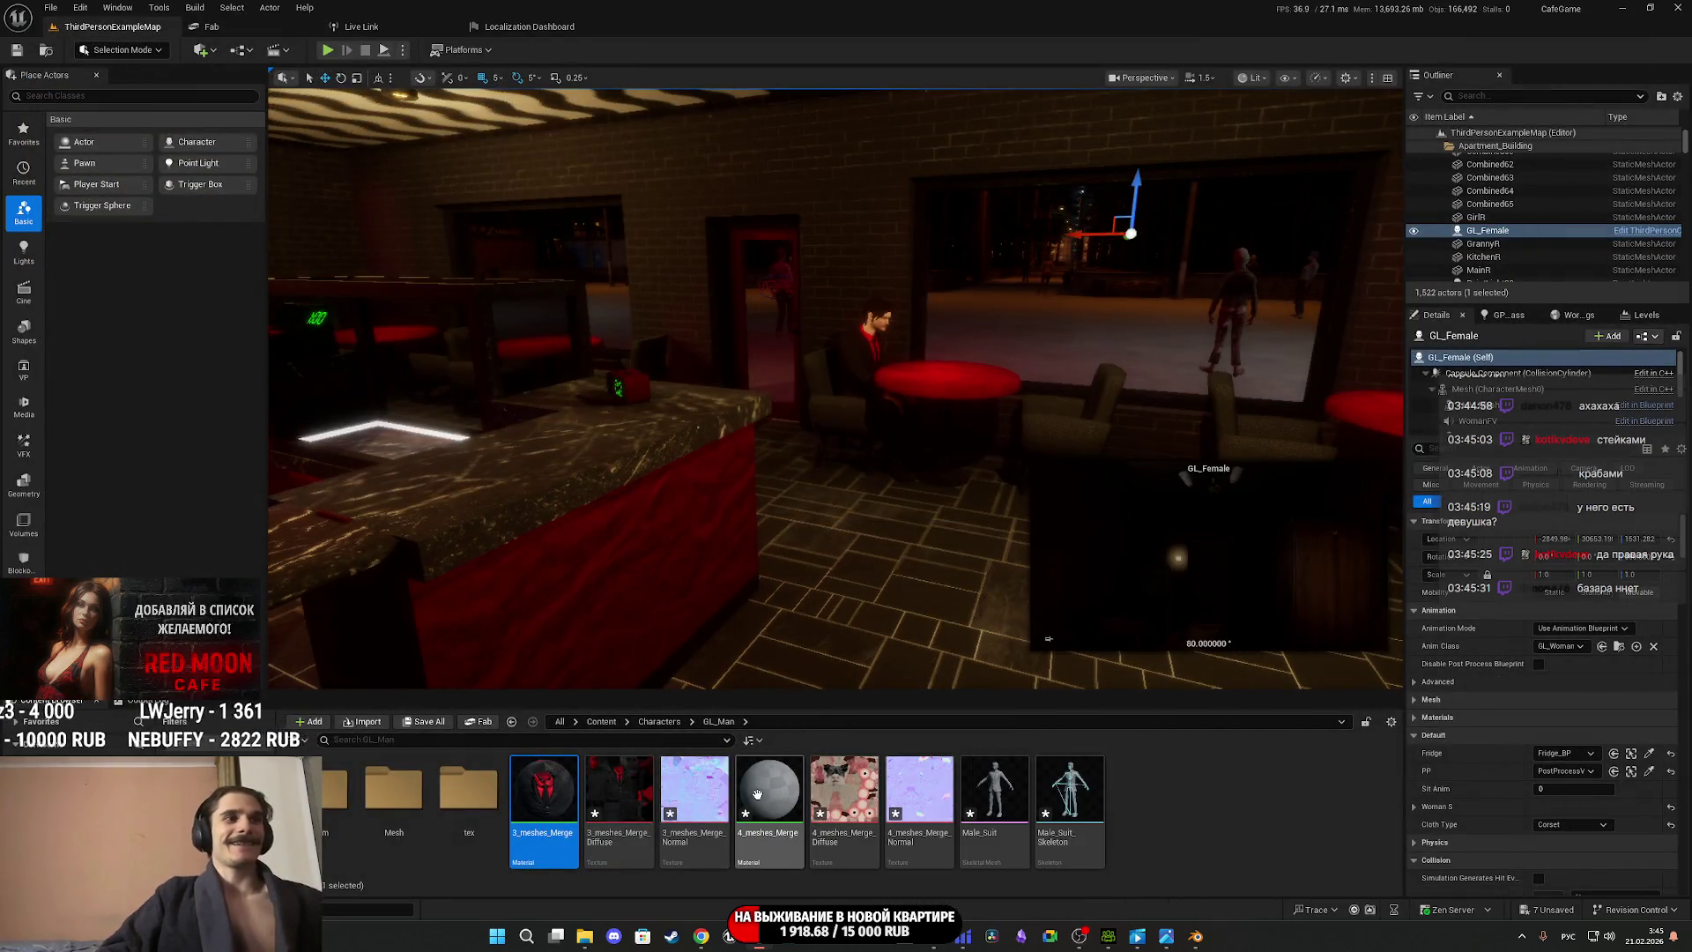
Open 4_meshes_Merge and delete its constant, Lerp and MF_PhongToMetalRoughness nodes.
double_click(758, 794)
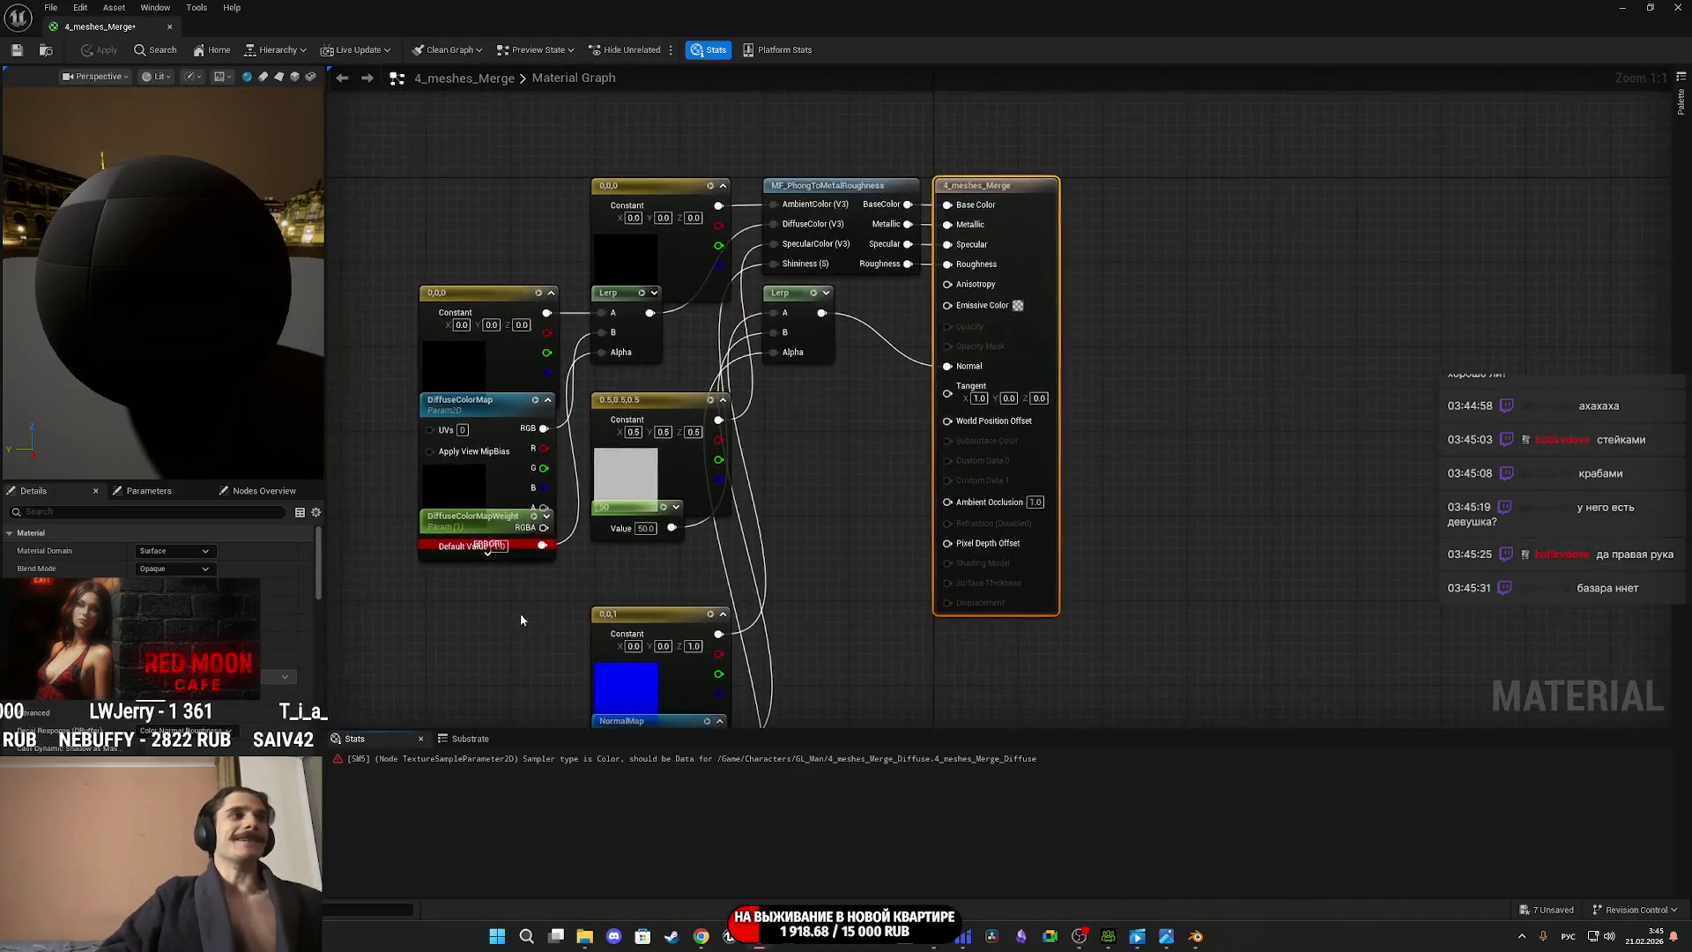
mouse_move(520, 614)
right_mouse_down()
mouse_move(672, 503)
mouse_move(931, 564)
right_mouse_up()
left_click_drag(923, 717, 705, 714)
right_click_drag(776, 446, 890, 561)
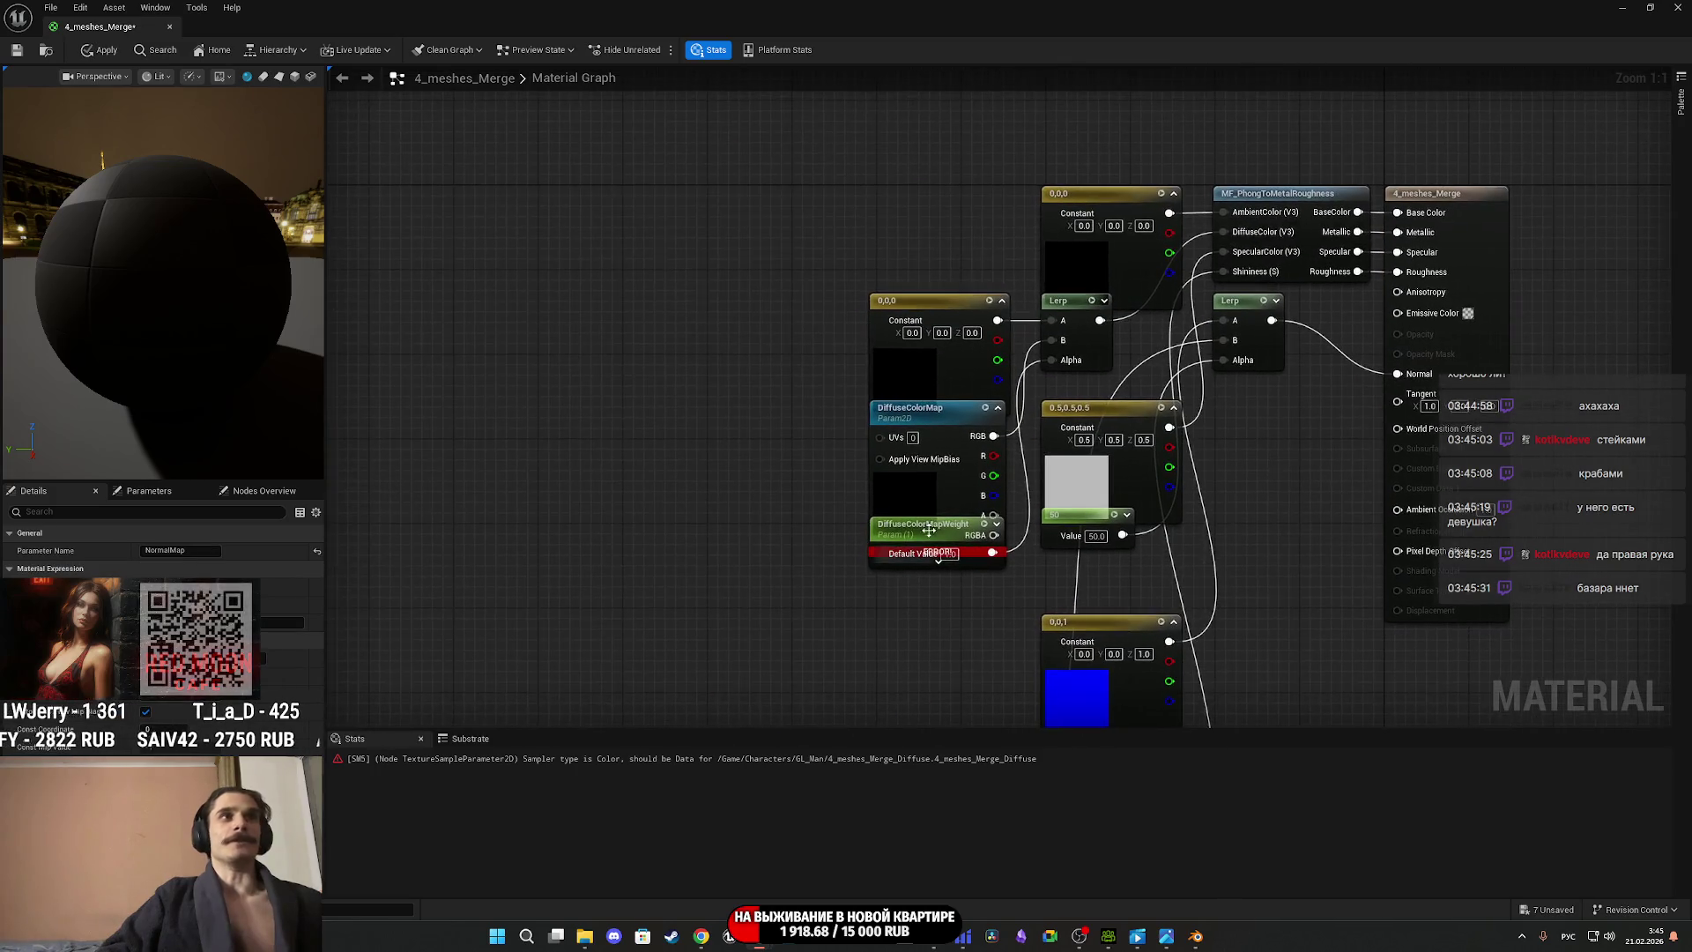
left_click_drag(926, 484, 713, 482)
scroll(868, 644, "down", 1)
mouse_move(868, 644)
right_mouse_down()
mouse_move(705, 396)
mouse_move(1021, 681)
right_mouse_up()
scroll(1019, 682, "down", 1)
mouse_move(1017, 698)
left_mouse_down()
mouse_move(868, 256)
mouse_move(799, 164)
left_mouse_up()
key("Delete")
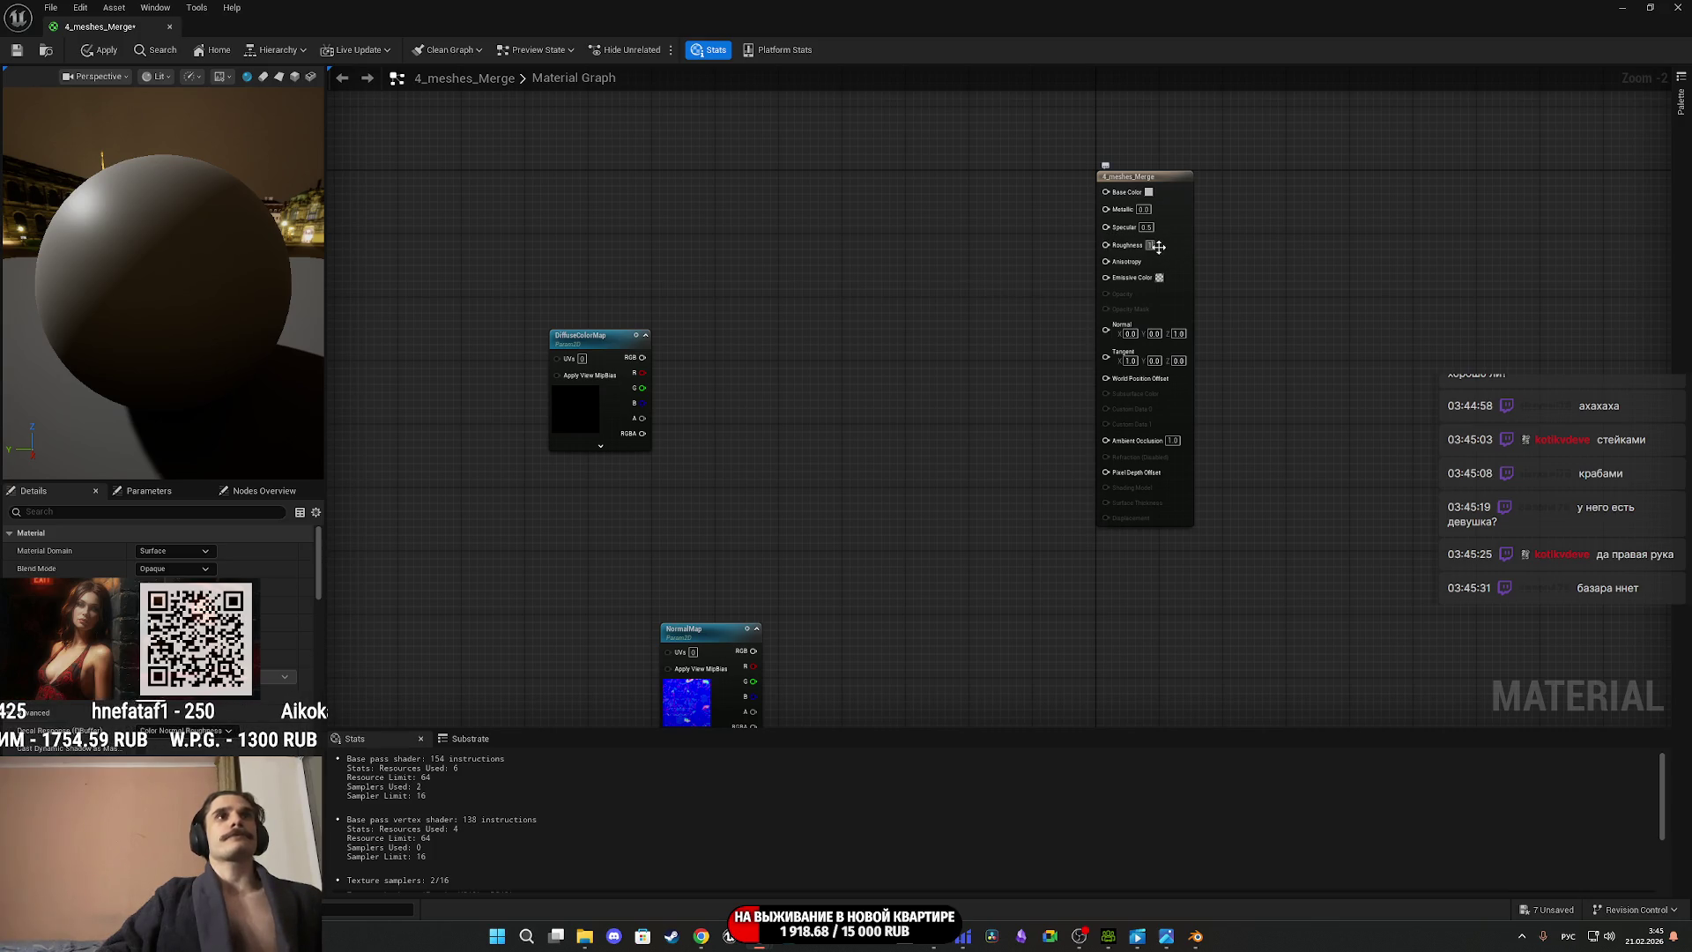
Connect DiffuseColorMap to Base Color and NormalMap to Normal, apply, and inspect the preview sphere.
left_click_drag(643, 357, 1106, 192)
mouse_move(754, 665)
left_mouse_down()
mouse_move(1126, 359)
mouse_move(1106, 327)
left_mouse_up()
mouse_move(687, 628)
left_mouse_down()
mouse_move(864, 401)
mouse_move(1003, 308)
left_mouse_up()
mouse_move(597, 414)
left_mouse_down()
mouse_move(822, 302)
mouse_move(1012, 233)
mouse_move(1025, 249)
left_mouse_up()
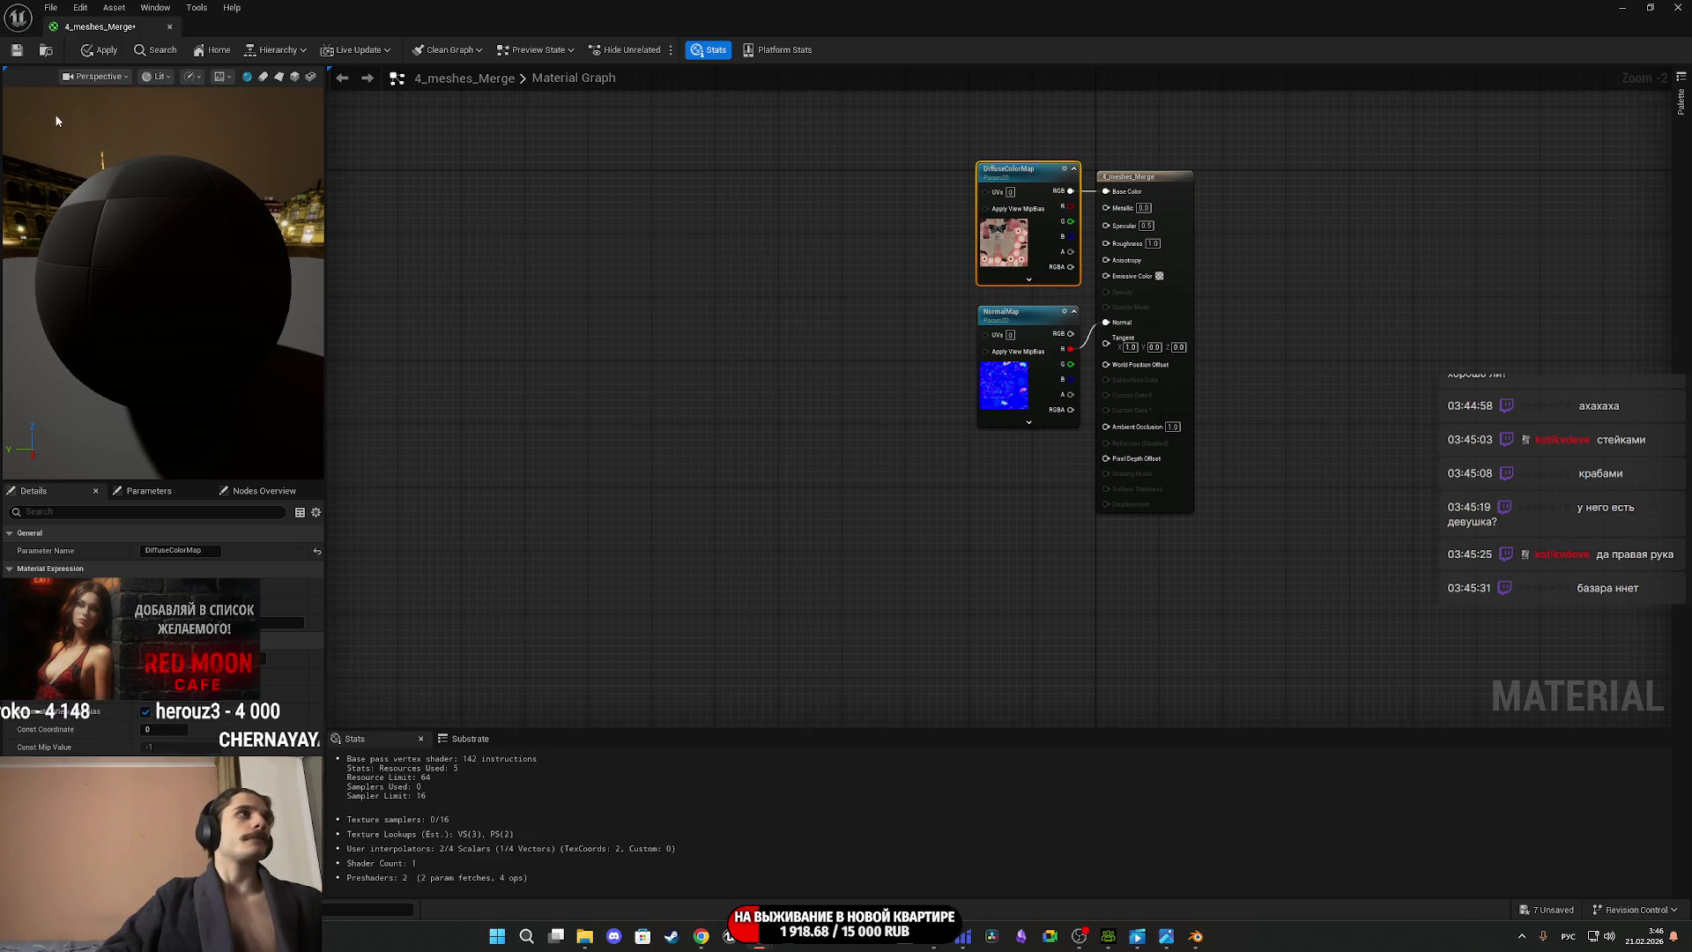
left_click(17, 52)
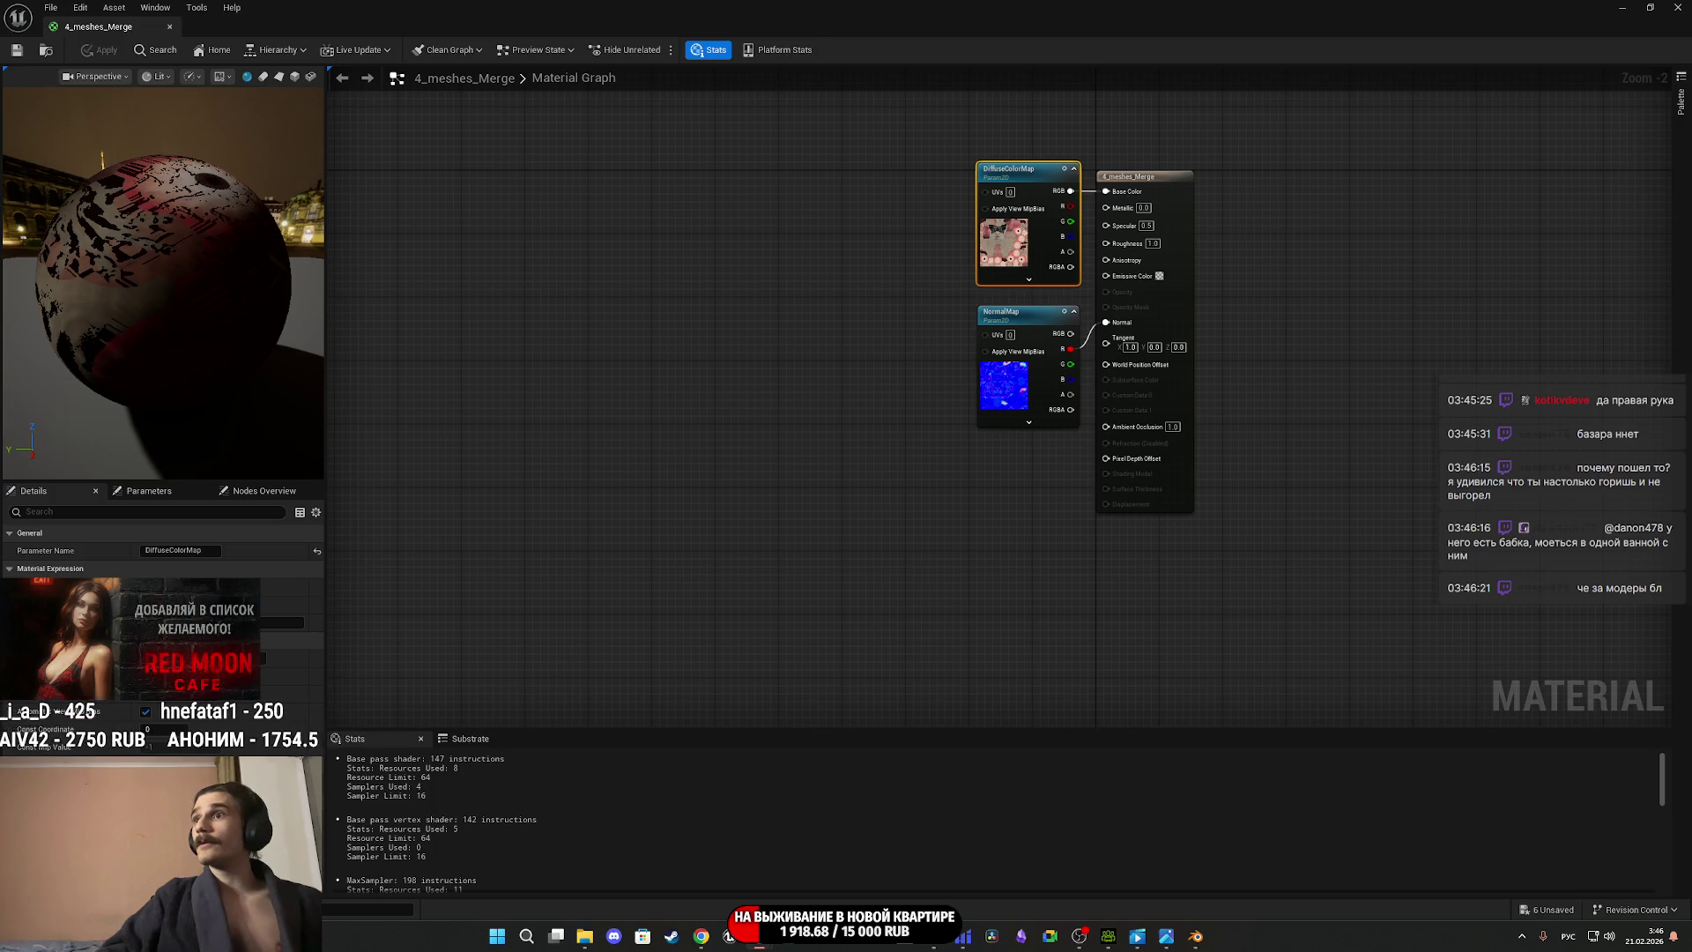
left_click_drag(184, 278, 133, 284)
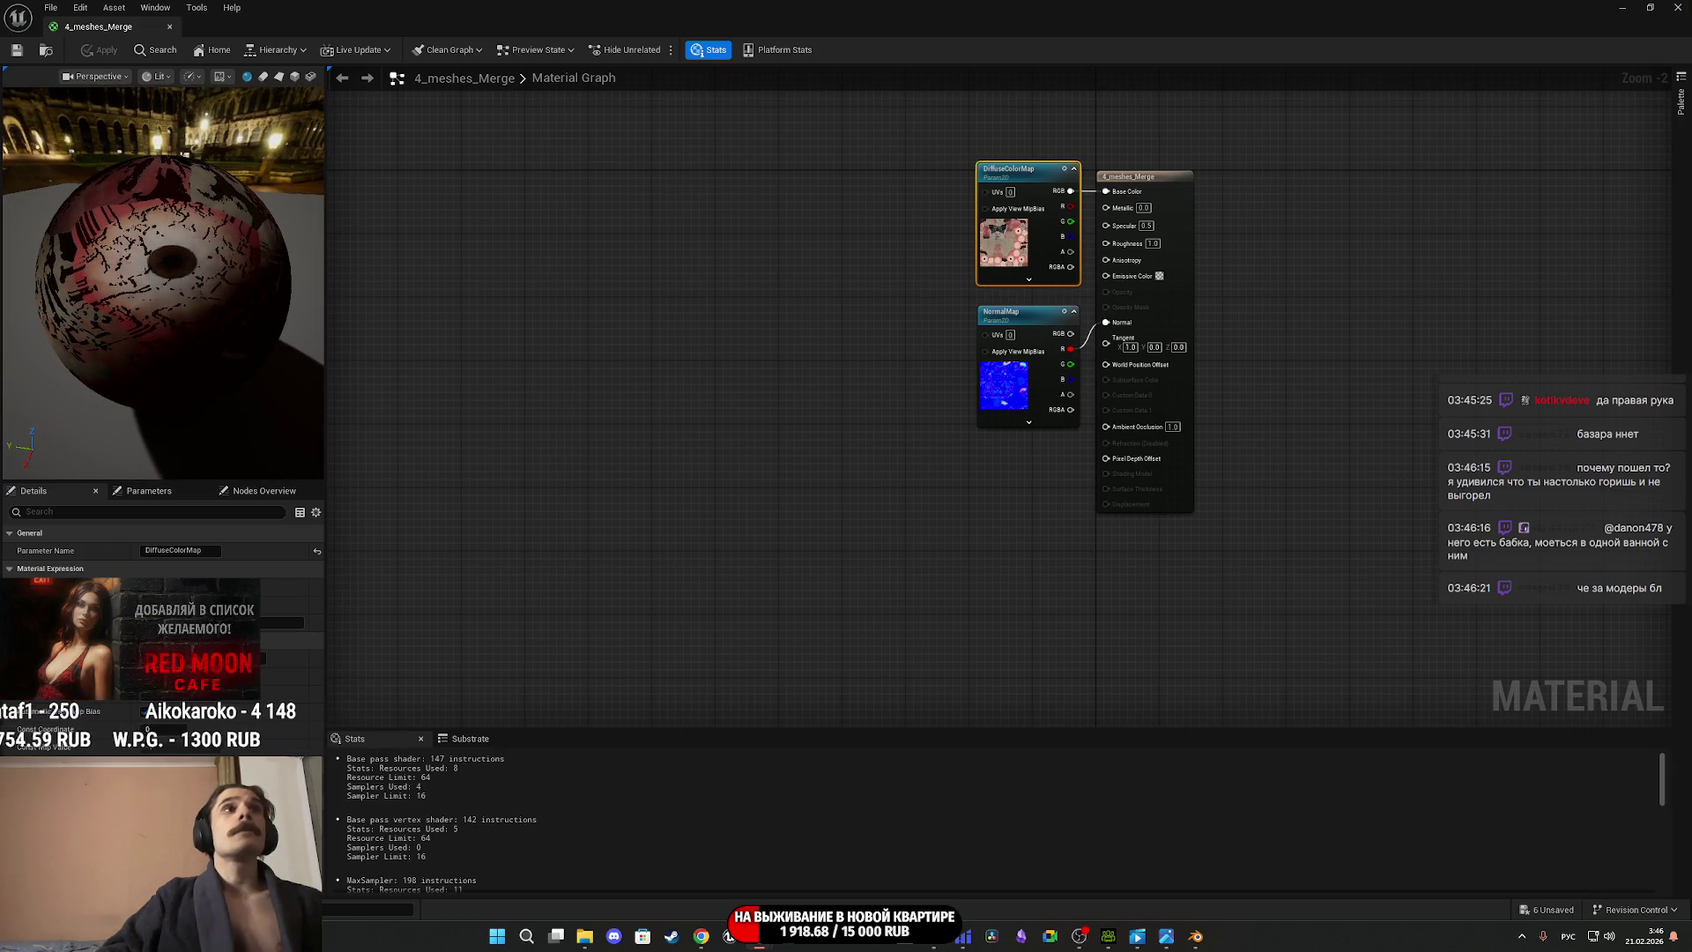
key("alt+Tab")
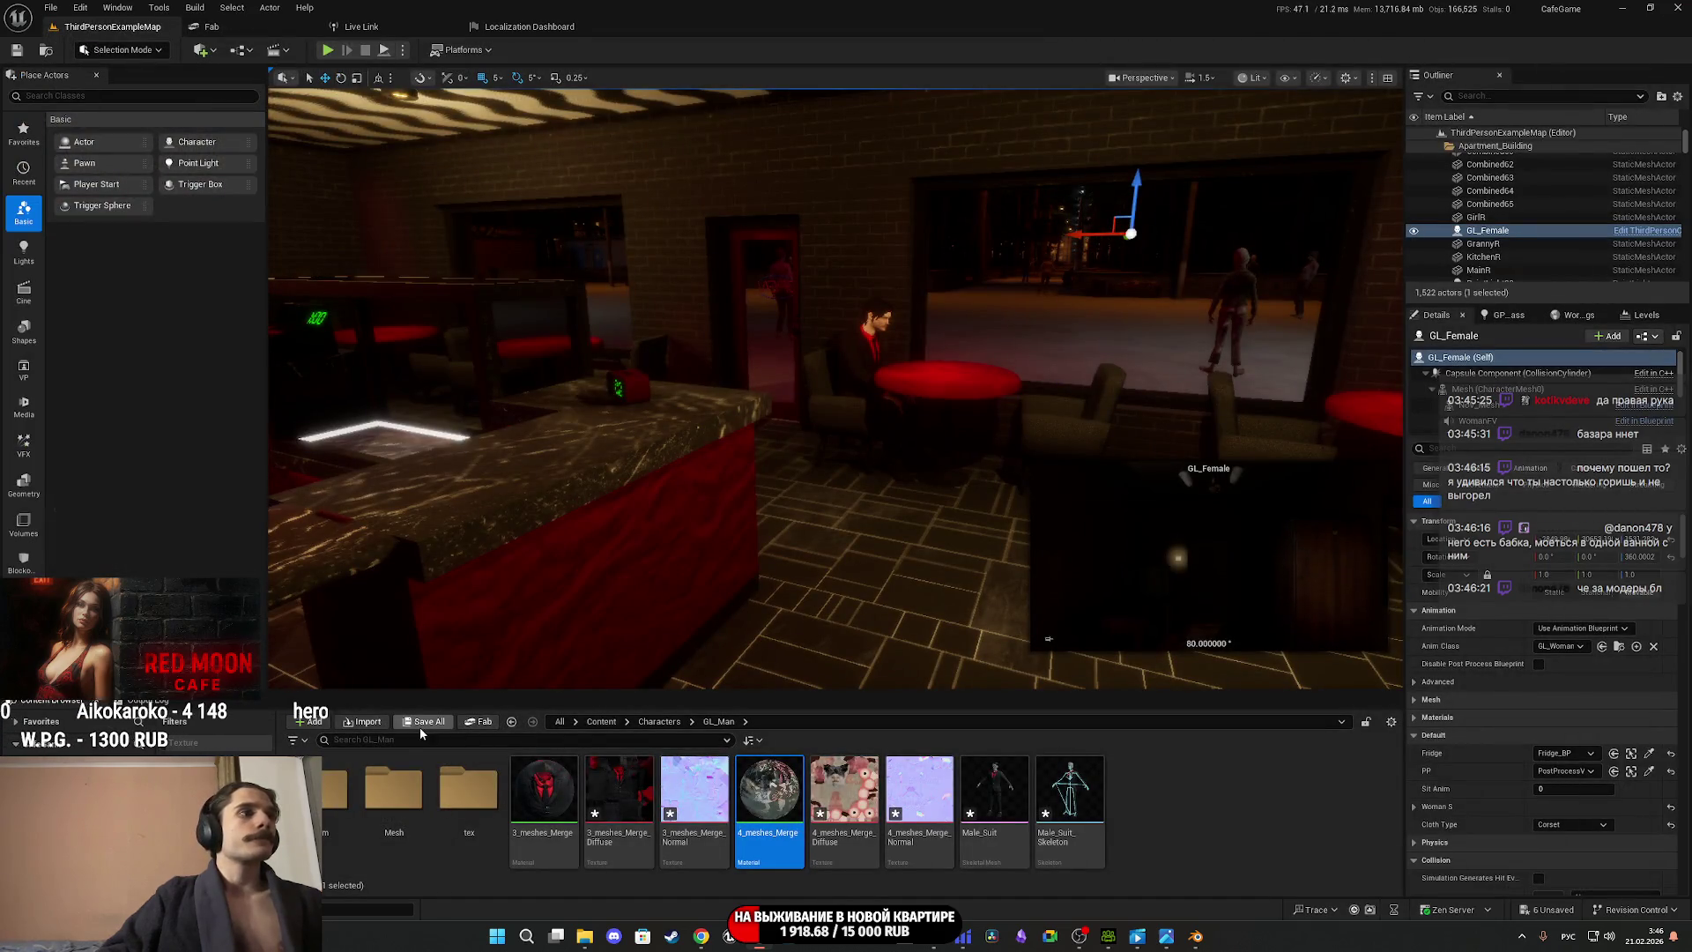
Save the modified assets, reopen 4_meshes_Merge, apply it, and select the DiffuseColorMap node.
left_click(426, 721)
left_click(980, 618)
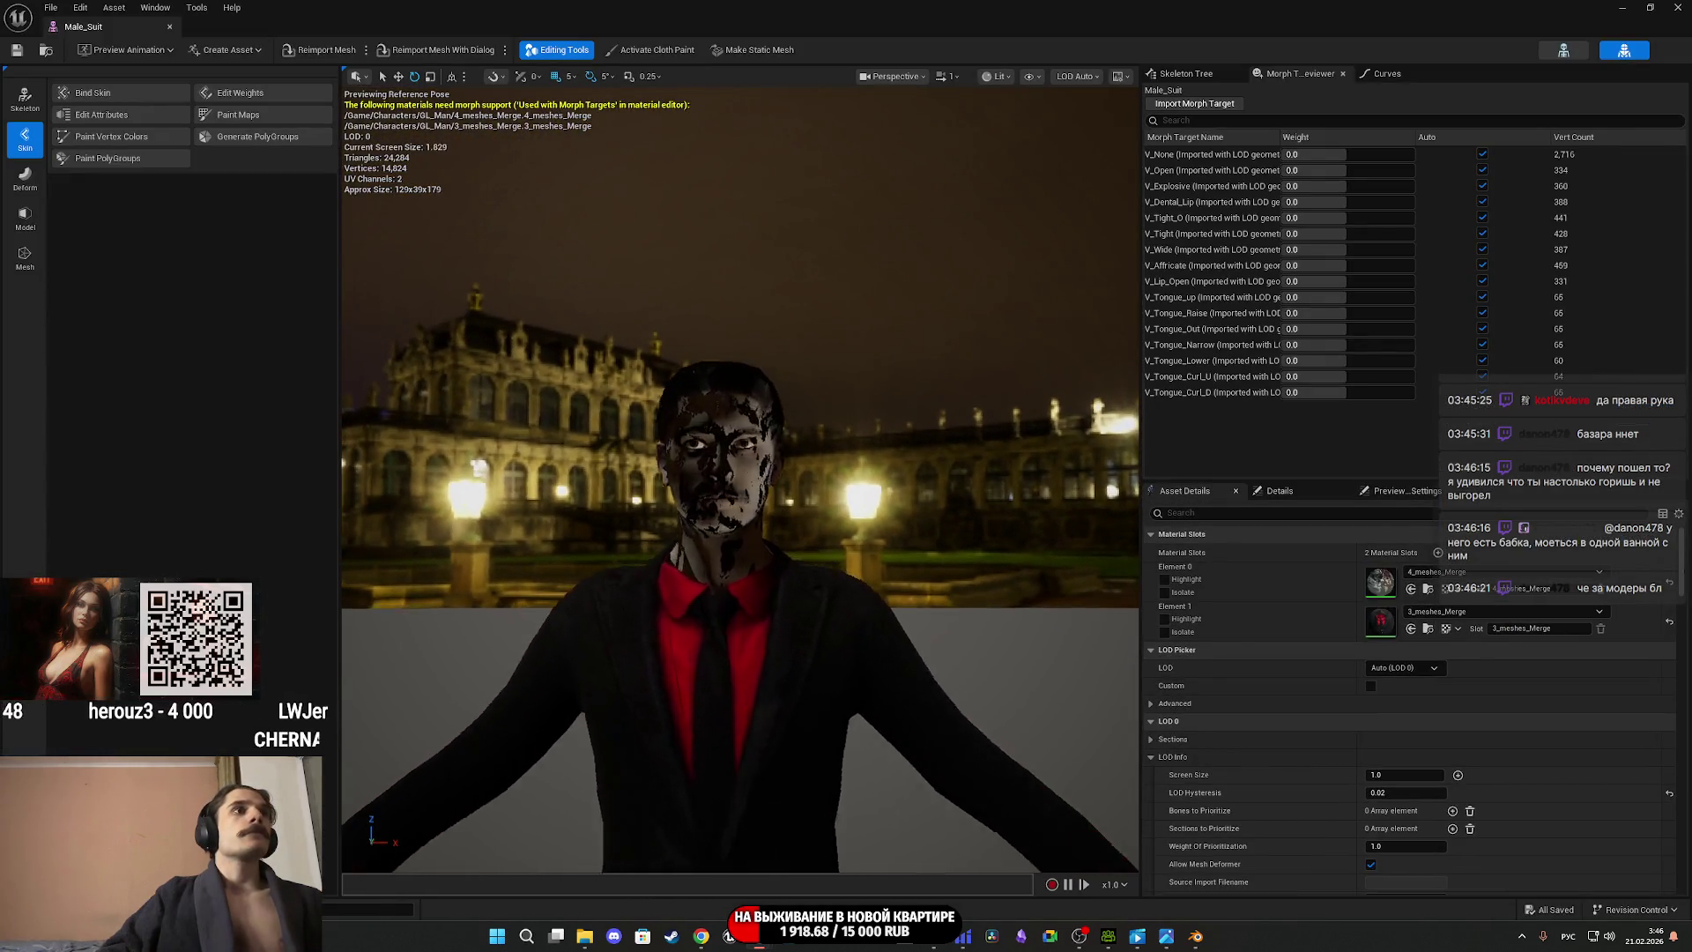
double_click(1379, 589)
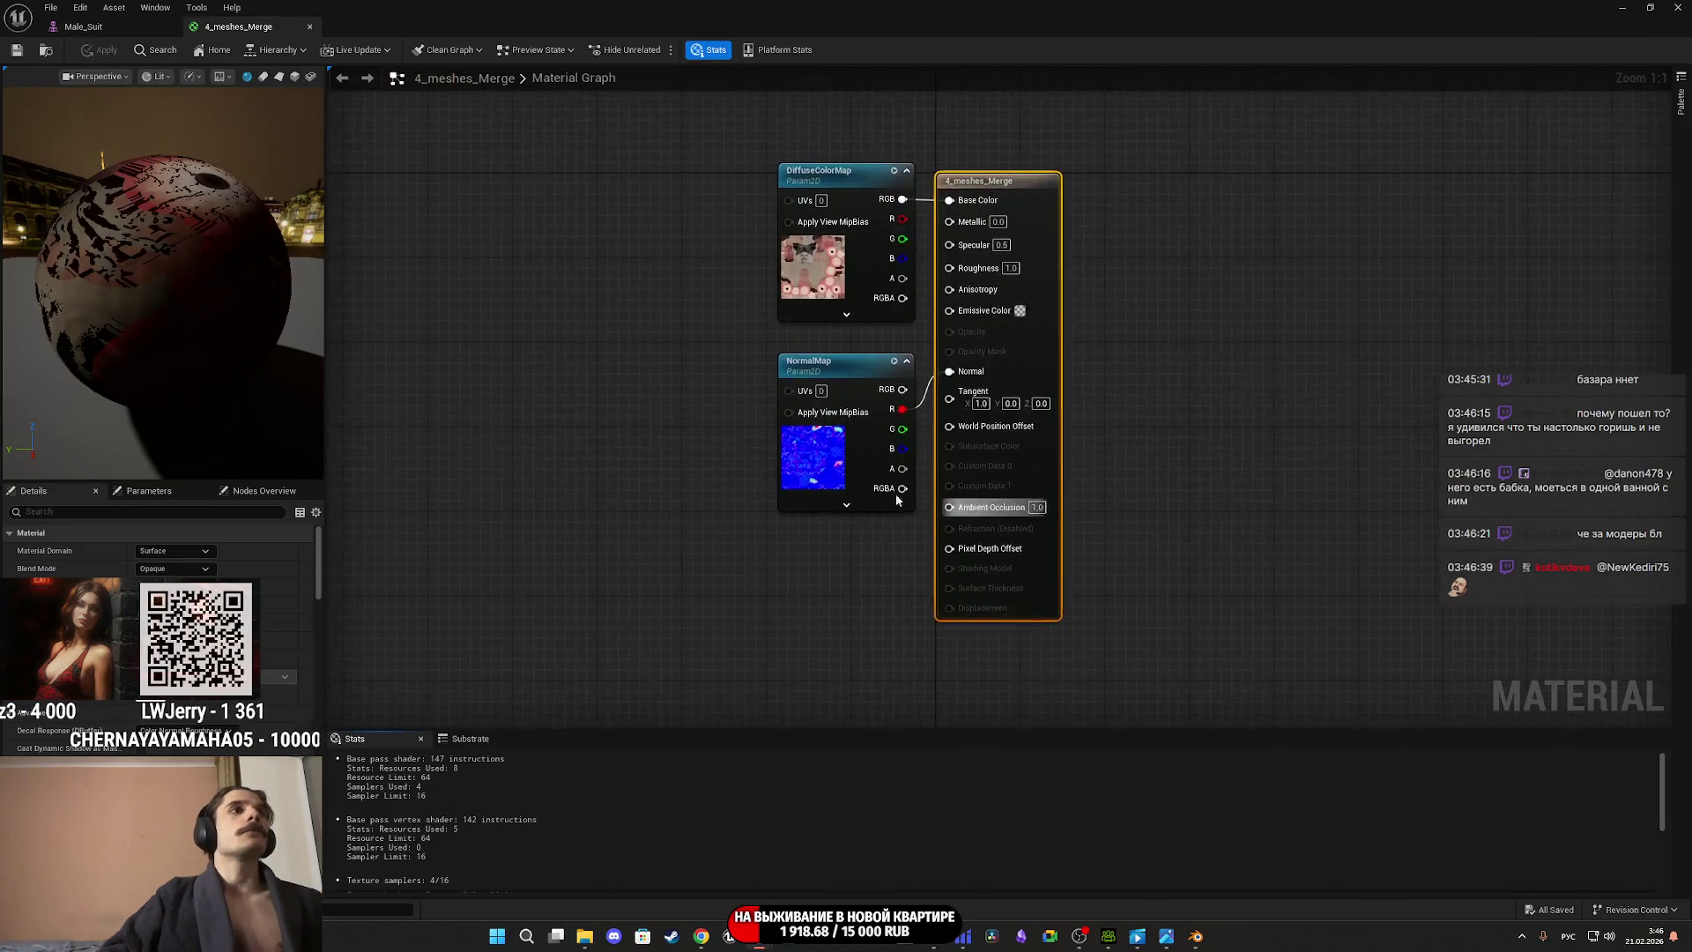
left_click(819, 337)
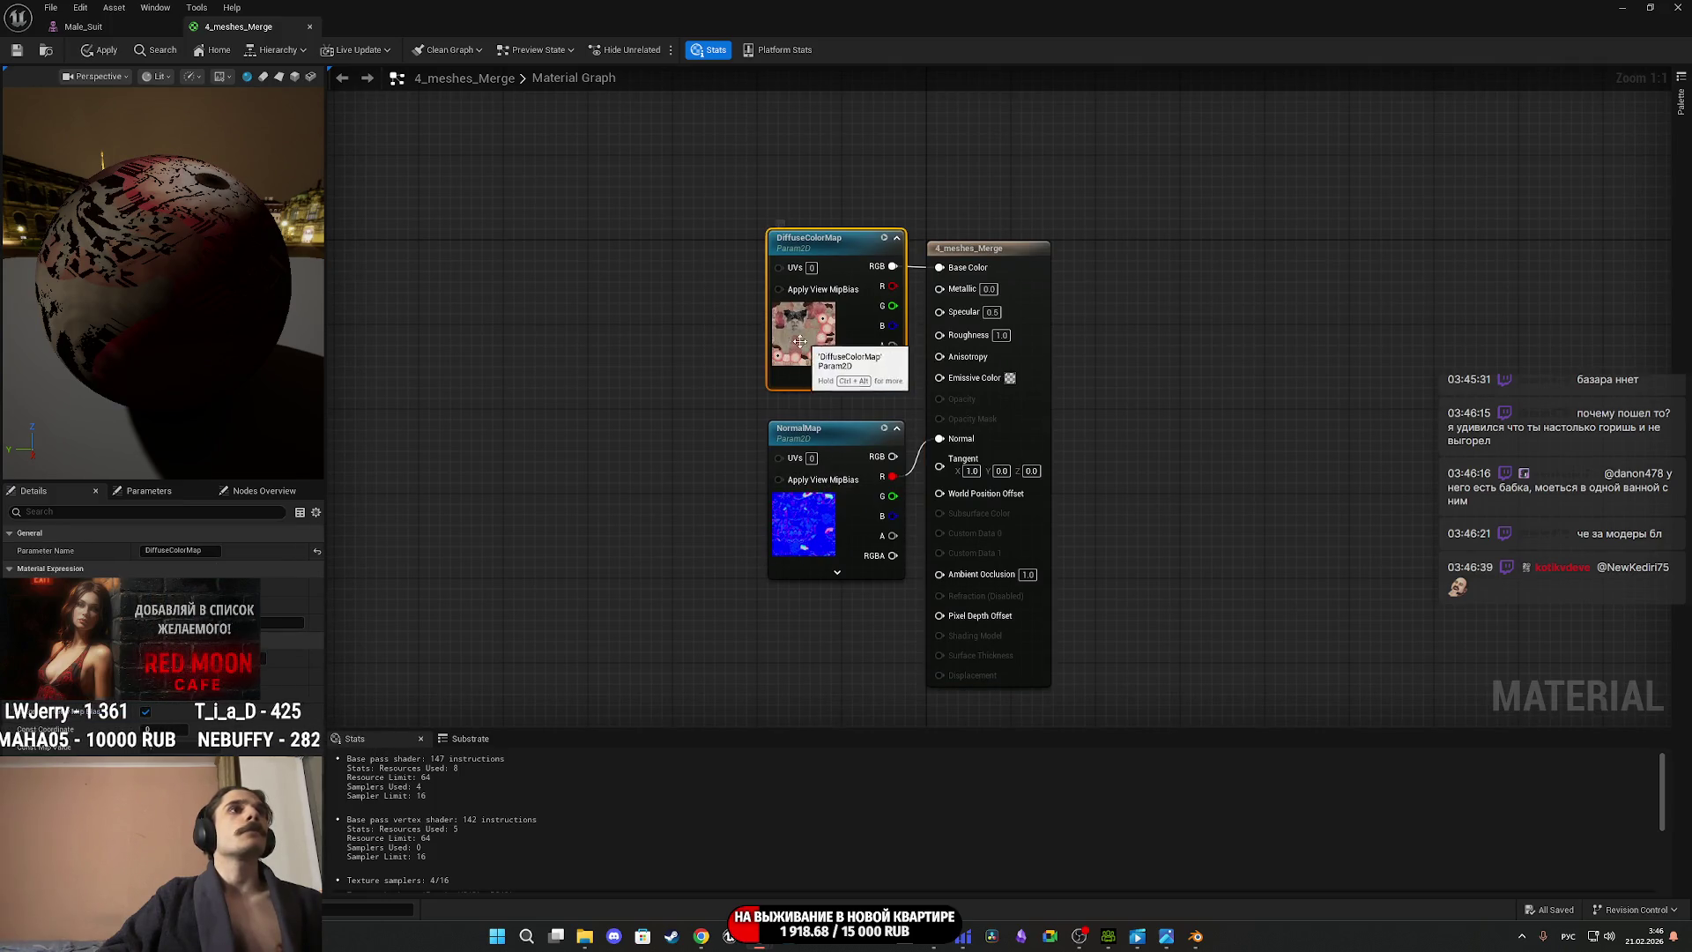
left_click(1049, 386)
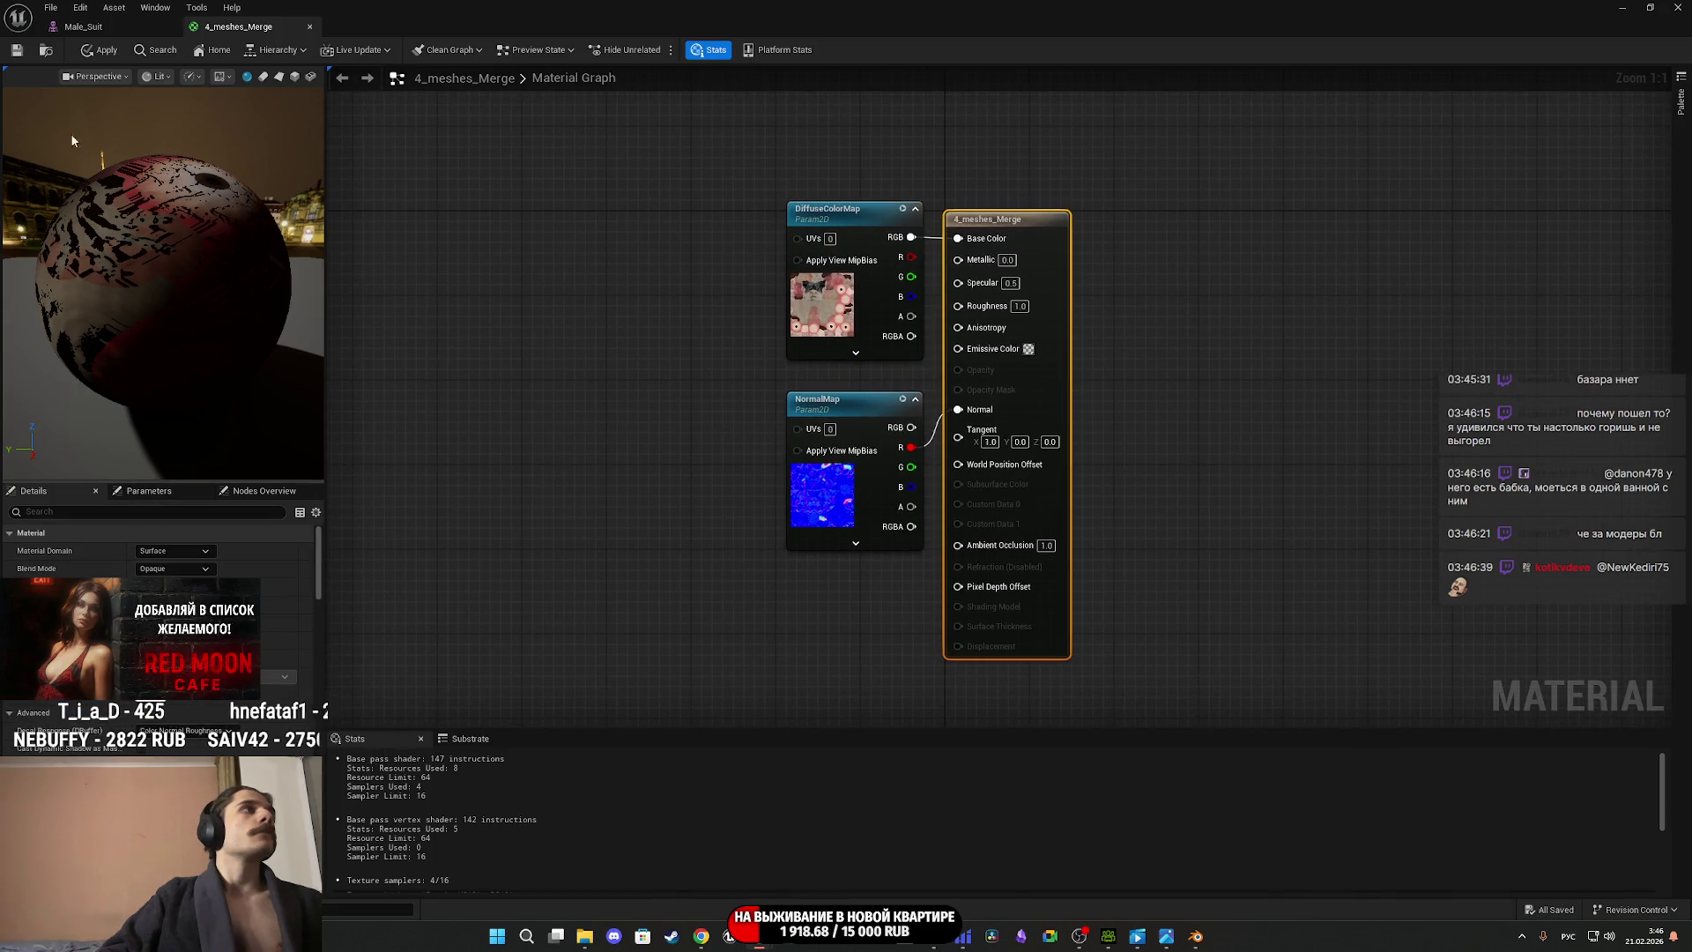
left_click(16, 49)
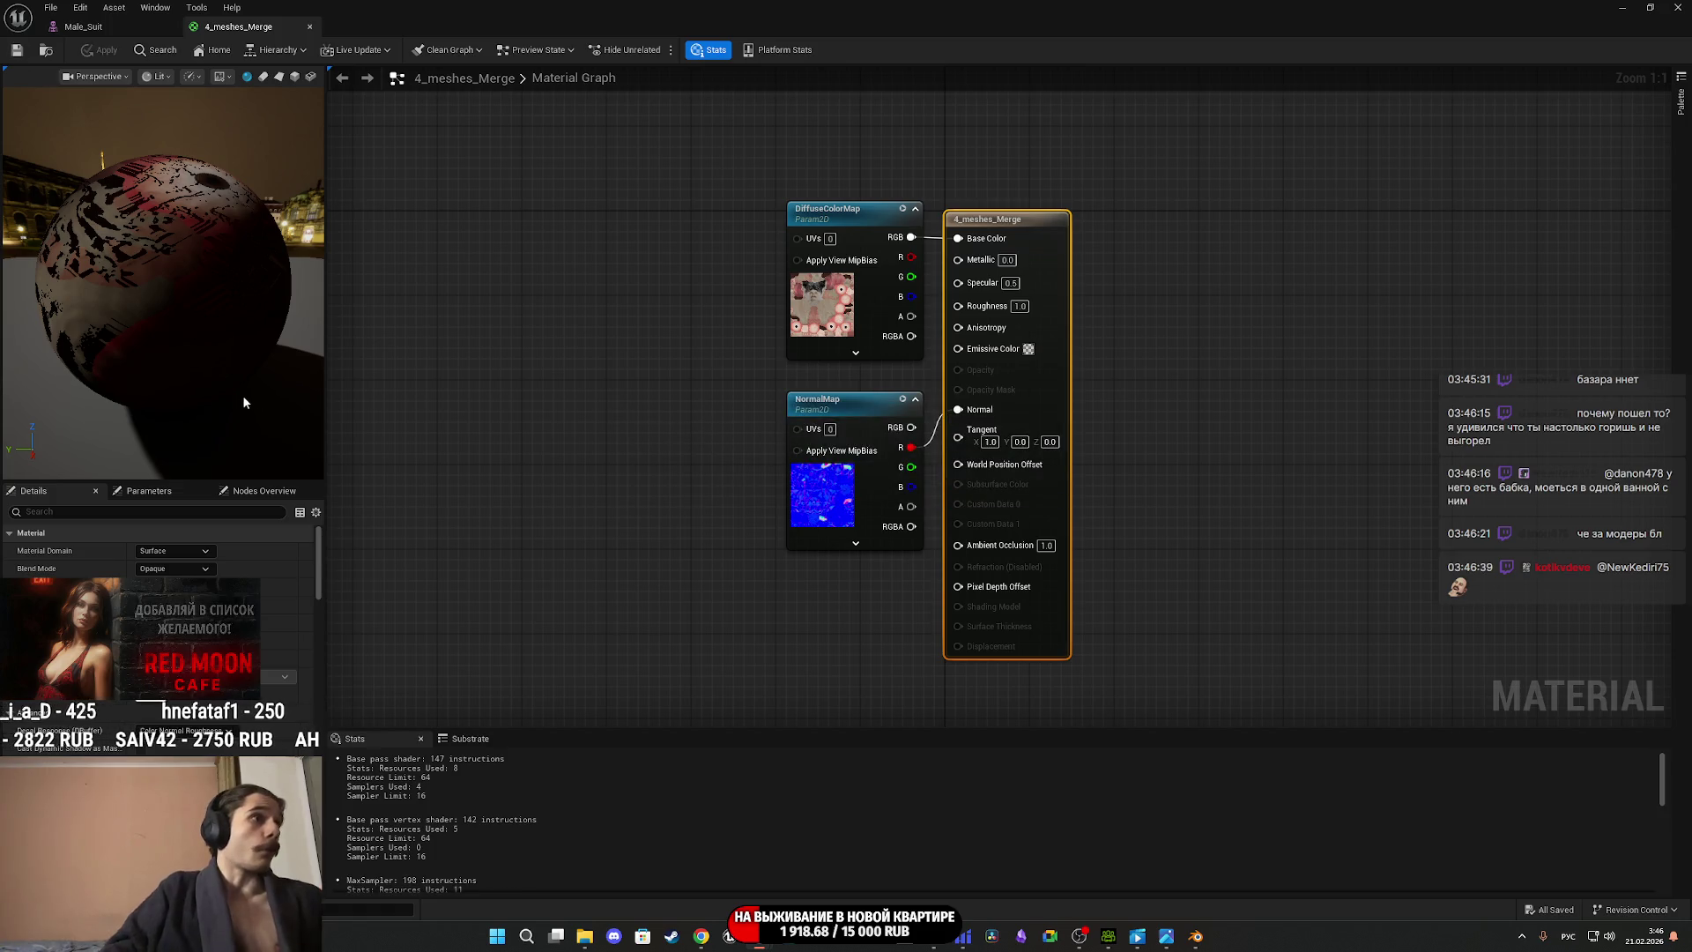
left_click(822, 306)
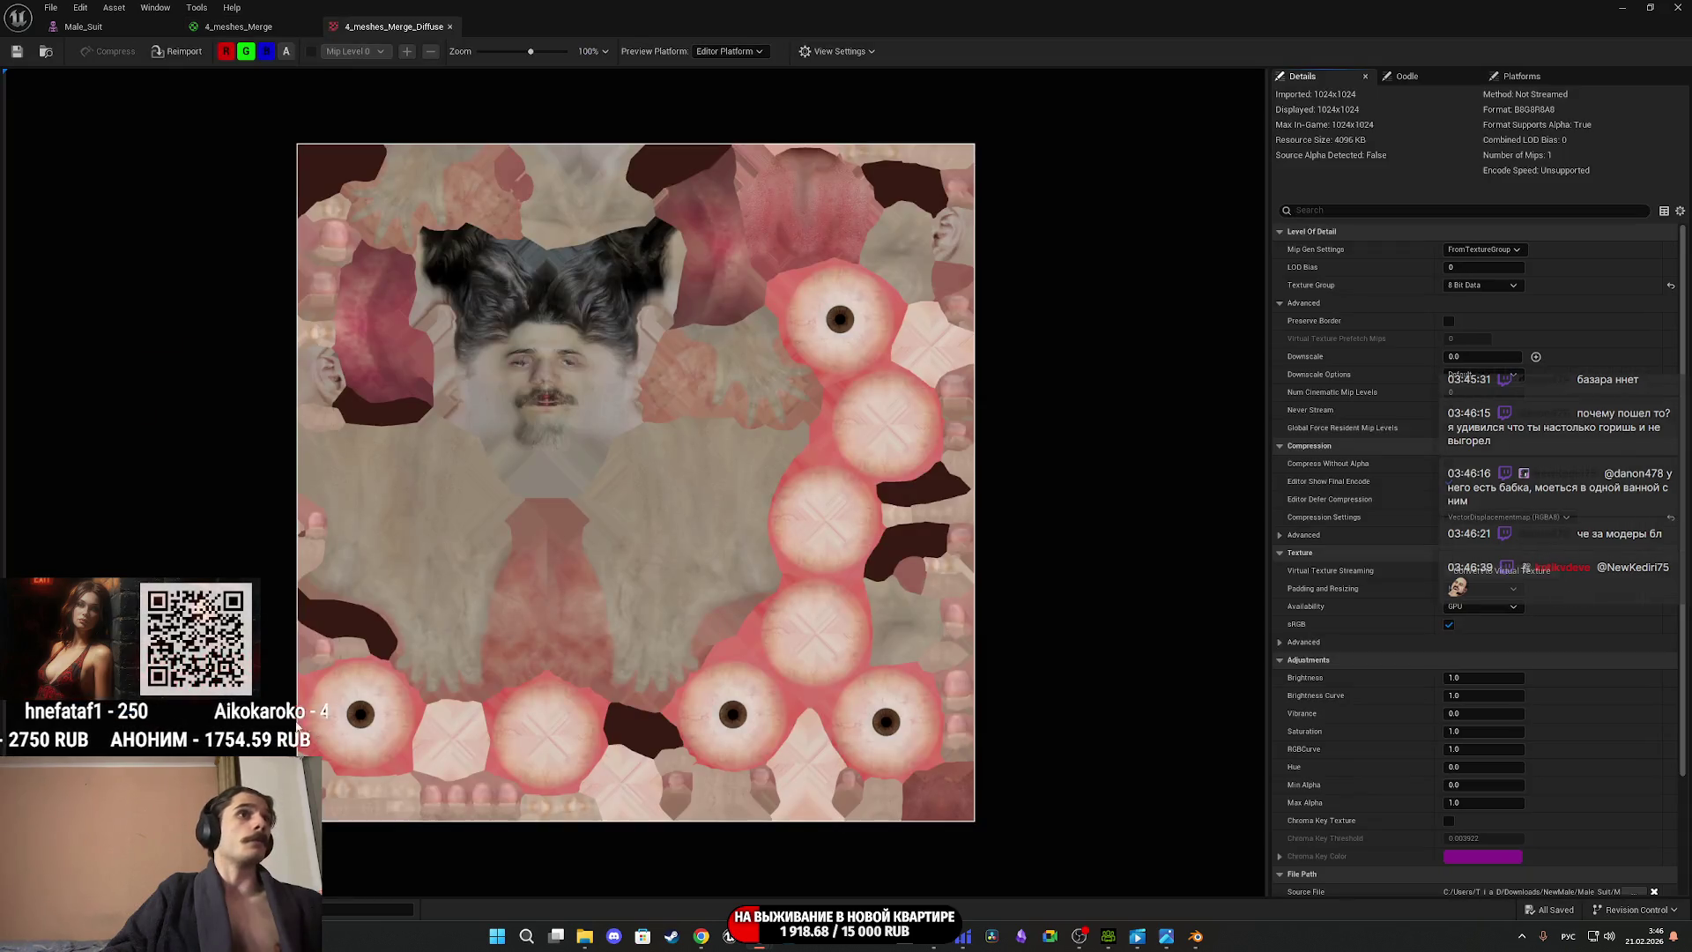
Switch to the Male_Suit preview and pull back to see the whole character.
scroll(581, 502, "up", 2)
scroll(604, 452, "down", 3)
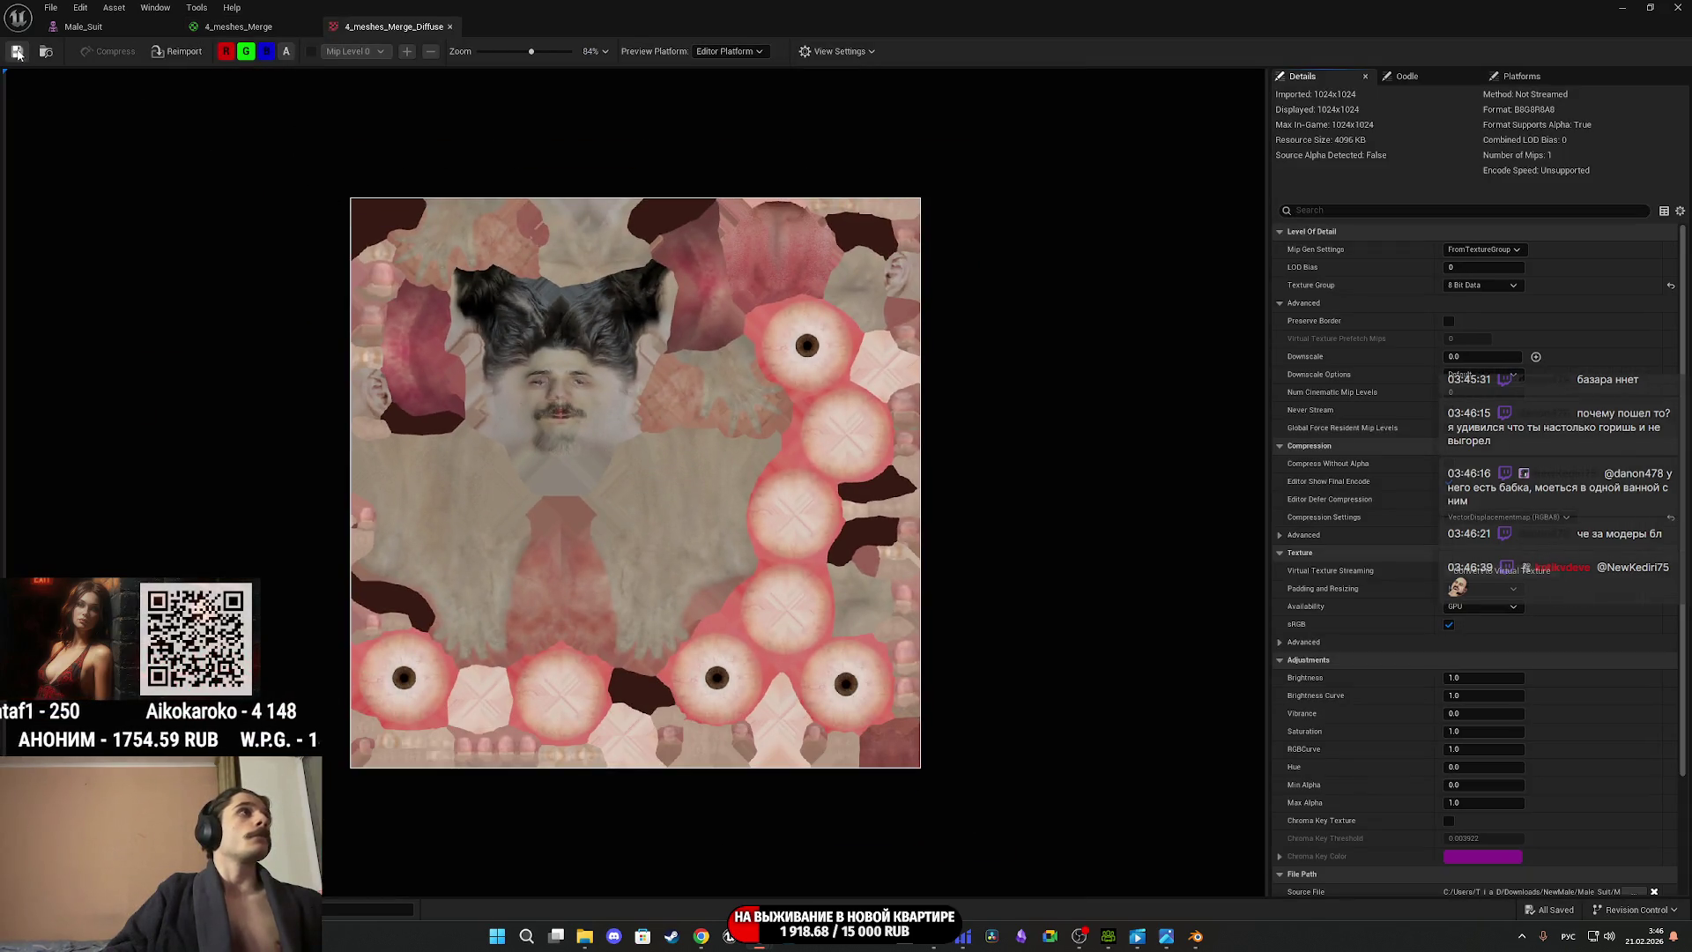
left_click(238, 27)
left_click(128, 26)
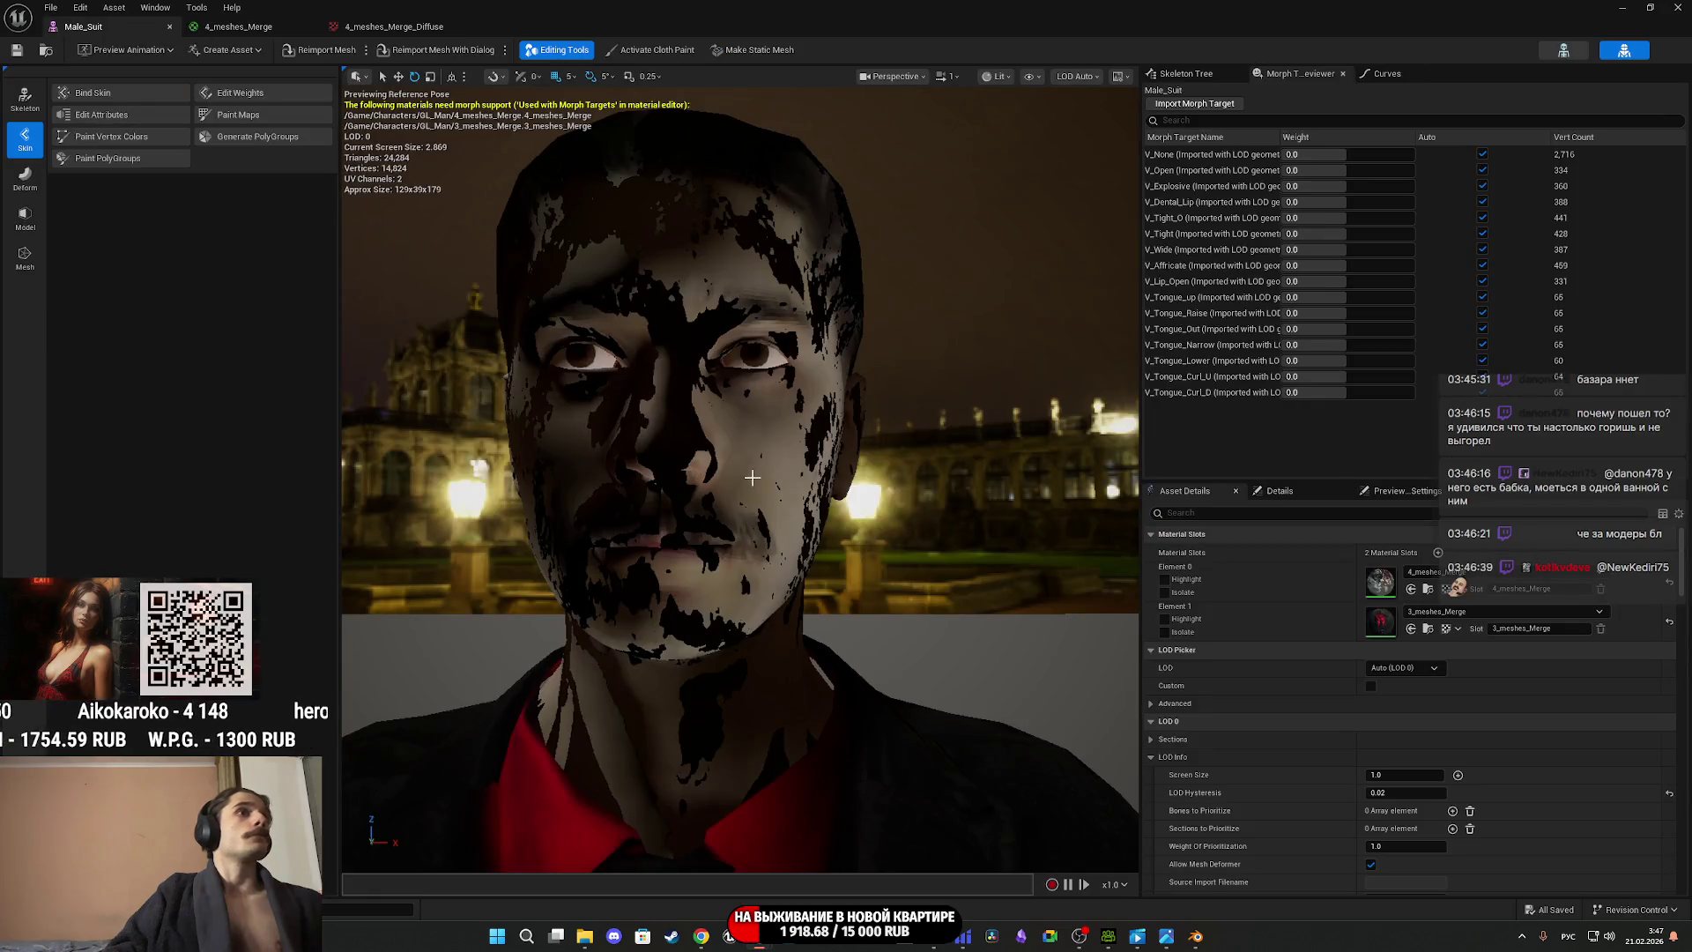
scroll(750, 476, "down", 5)
mouse_move(750, 475)
right_mouse_down()
mouse_move(528, 459)
mouse_move(529, 493)
mouse_move(546, 441)
mouse_move(547, 546)
mouse_move(529, 476)
mouse_move(520, 520)
right_mouse_up()
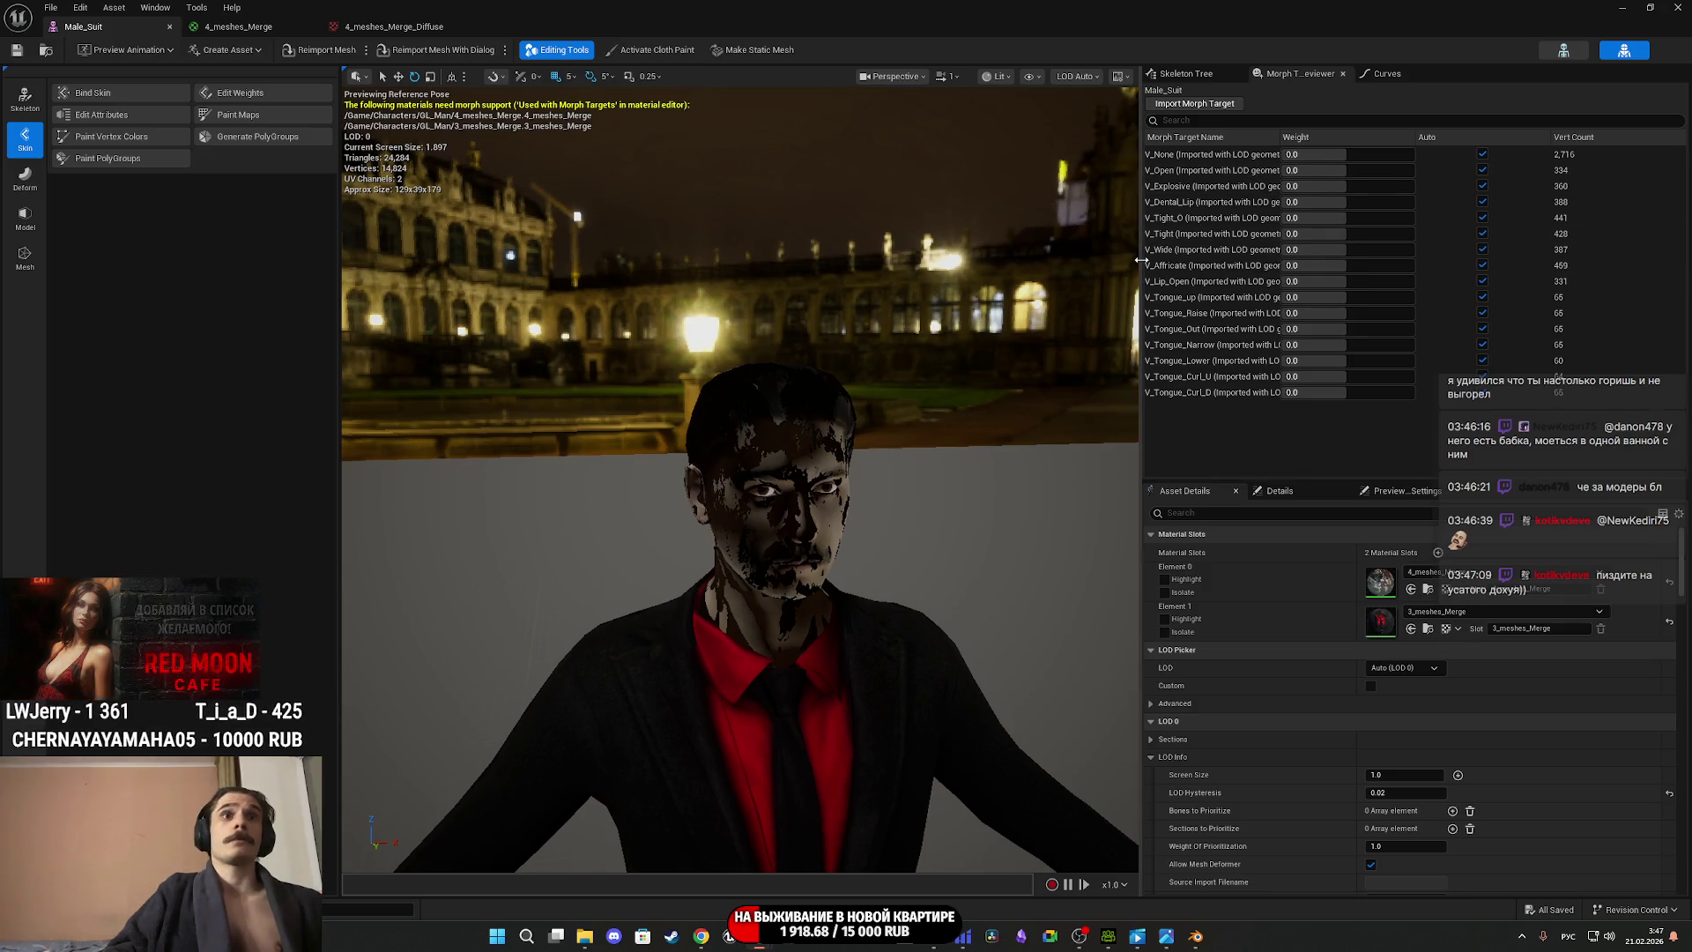
Try Blur1 mip generation on the merged diffuse texture and check it on the character.
left_click(392, 26)
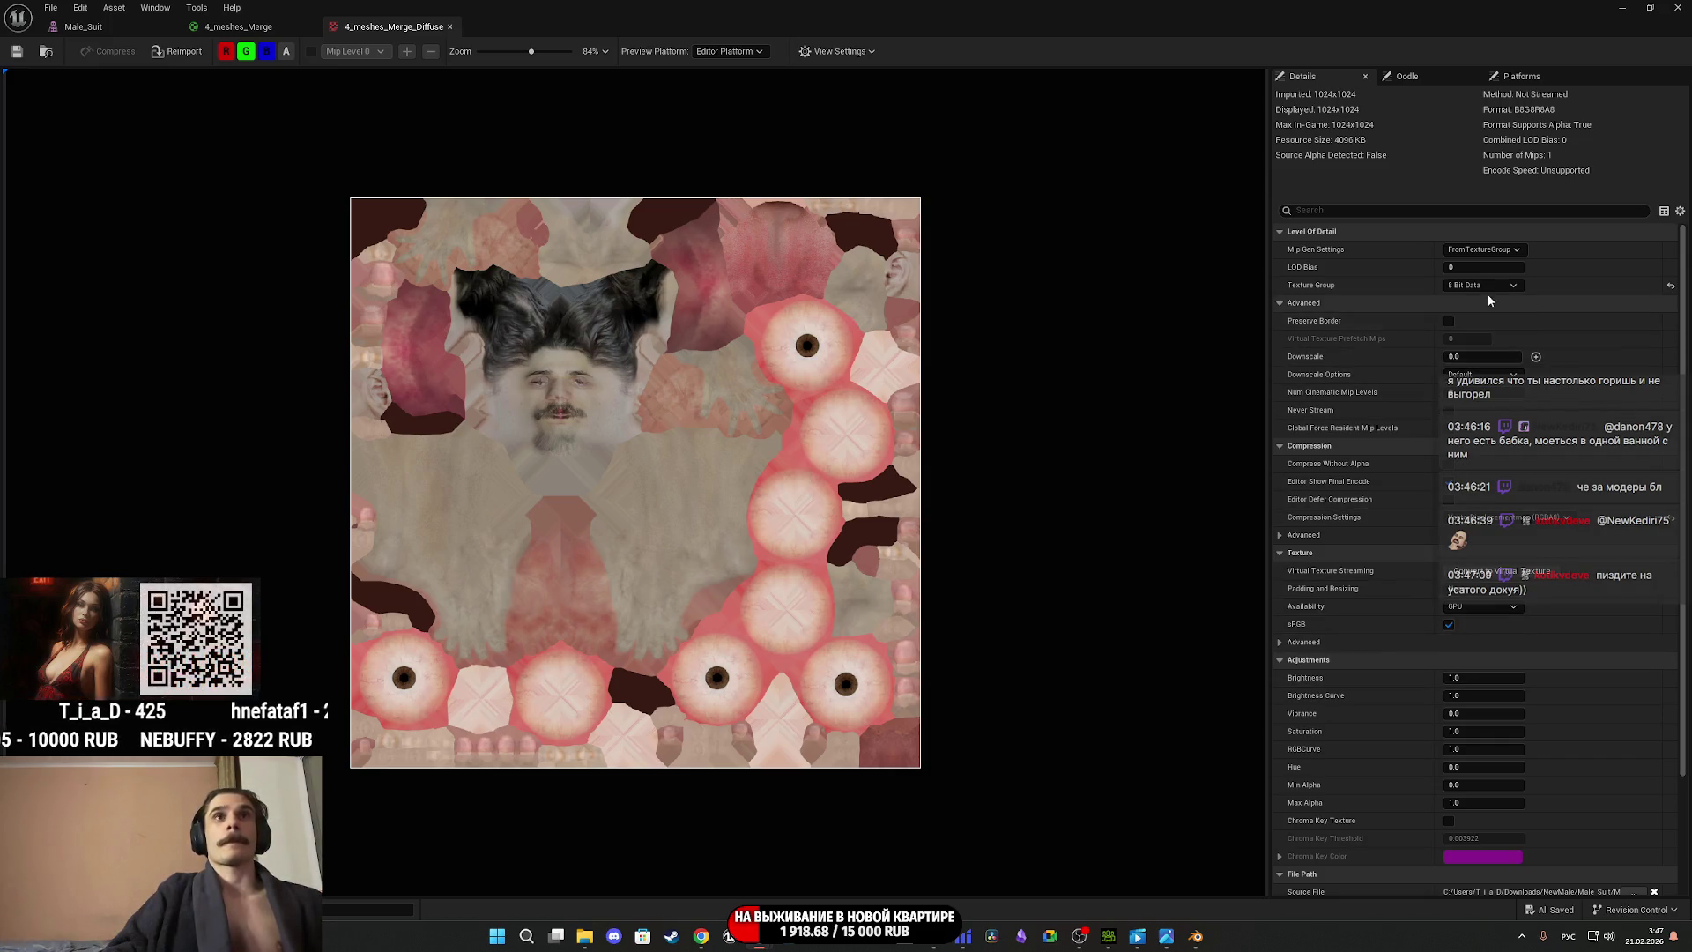
left_click(1484, 252)
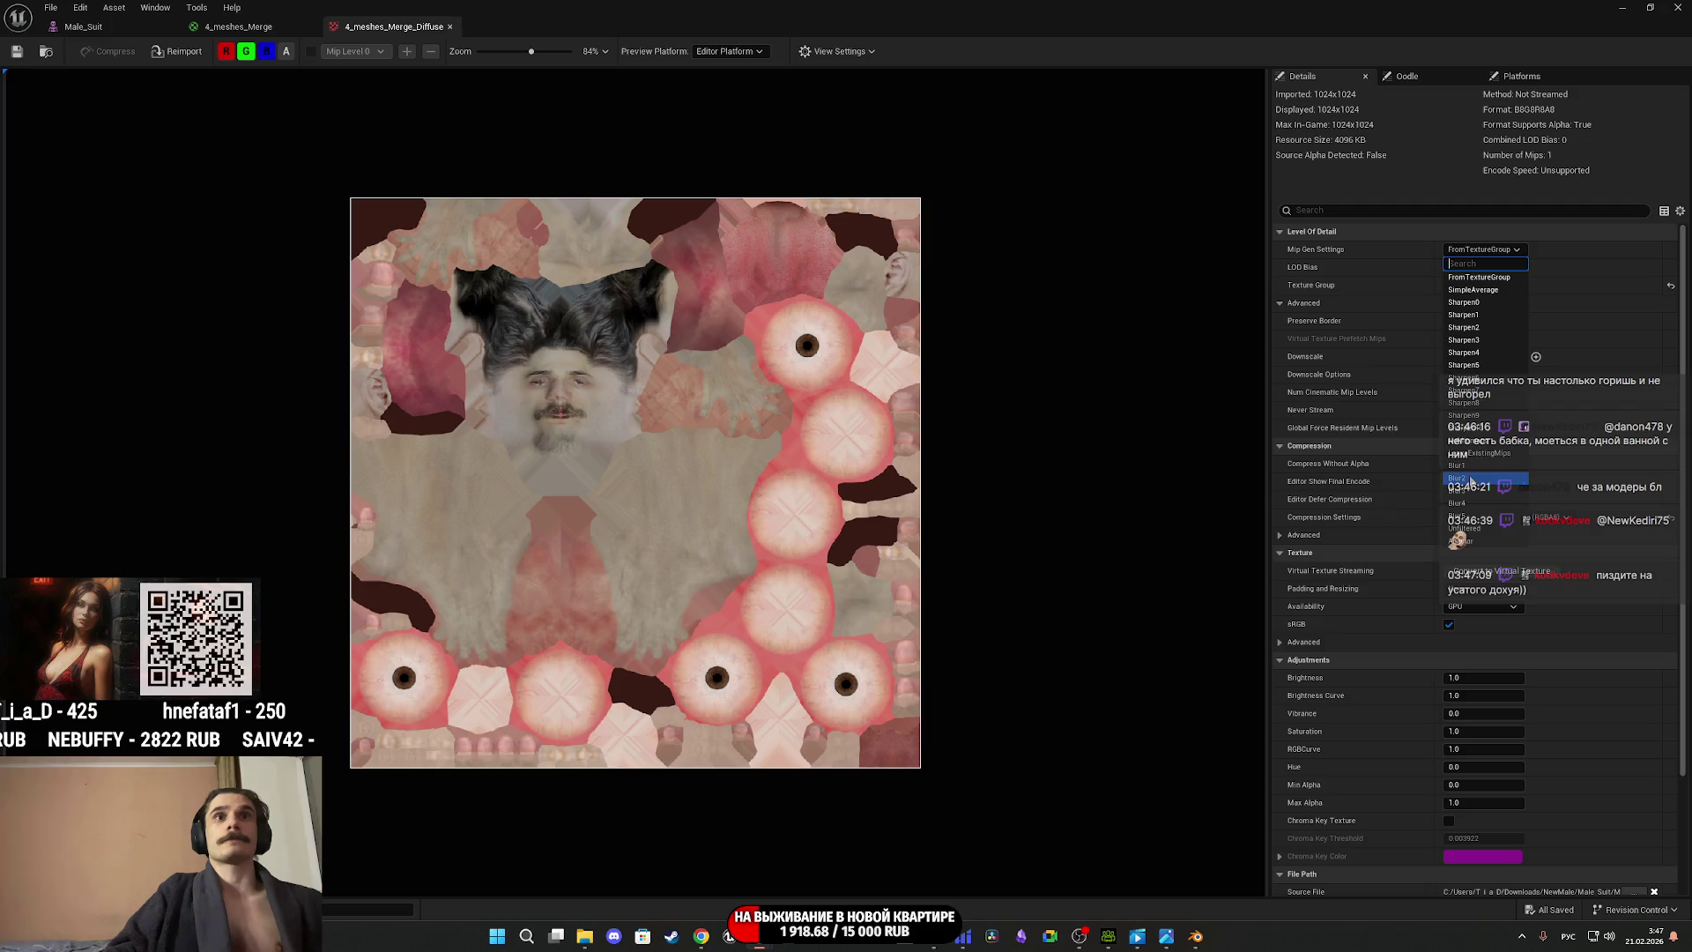
left_click(1463, 466)
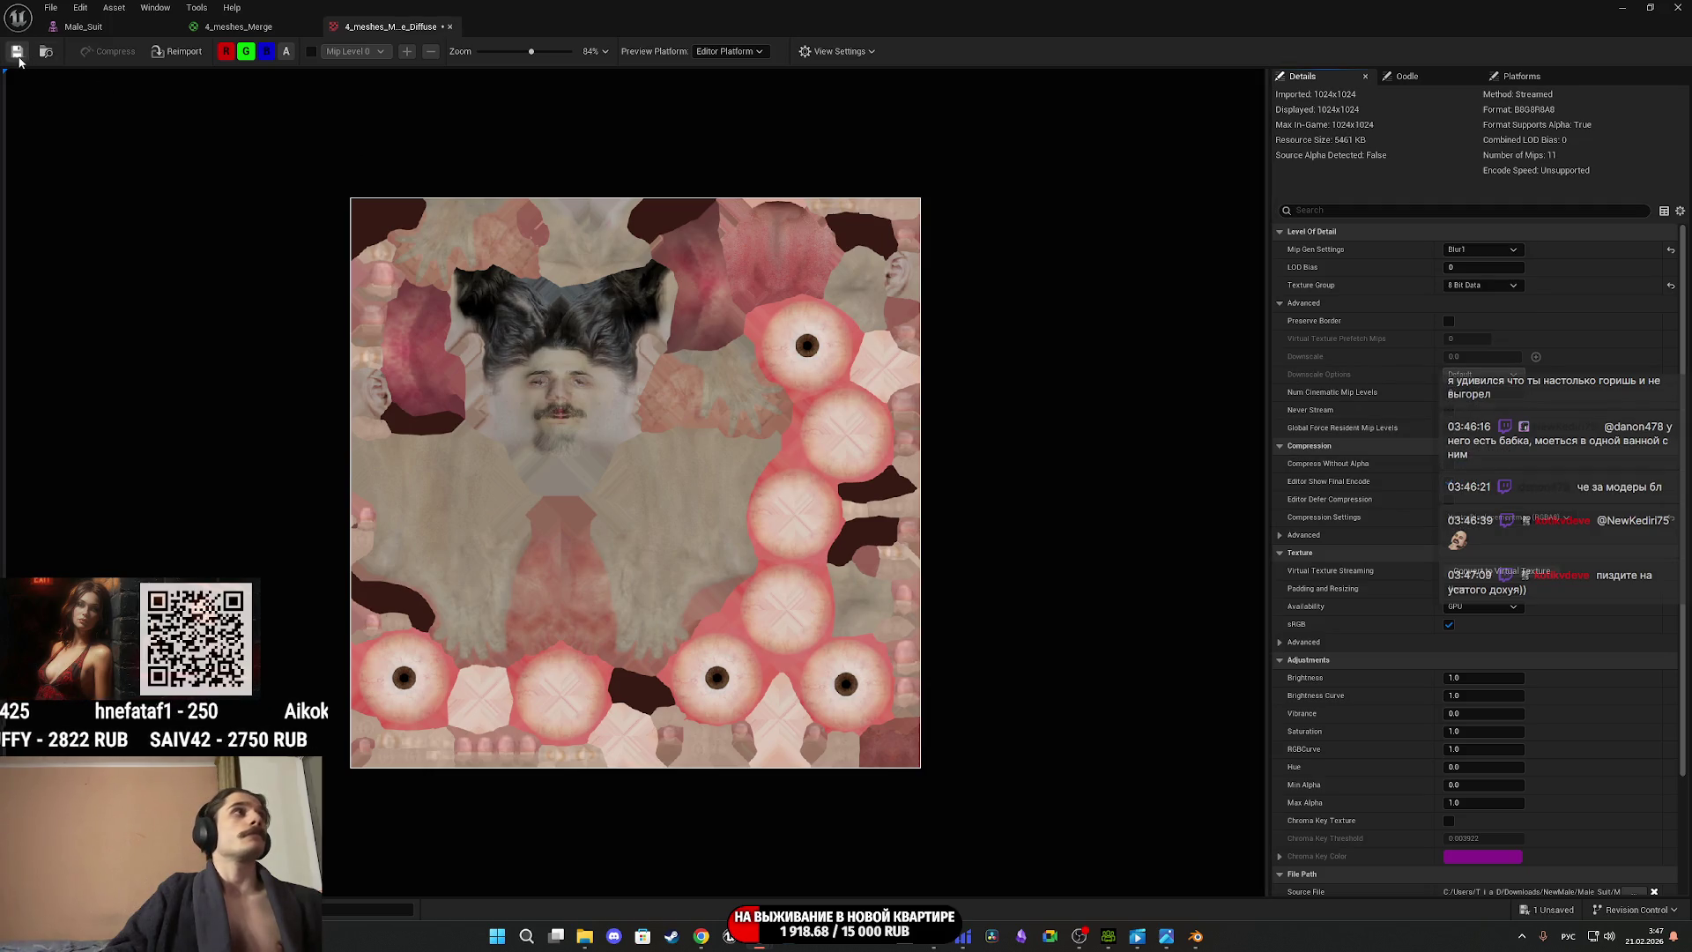
left_click(84, 26)
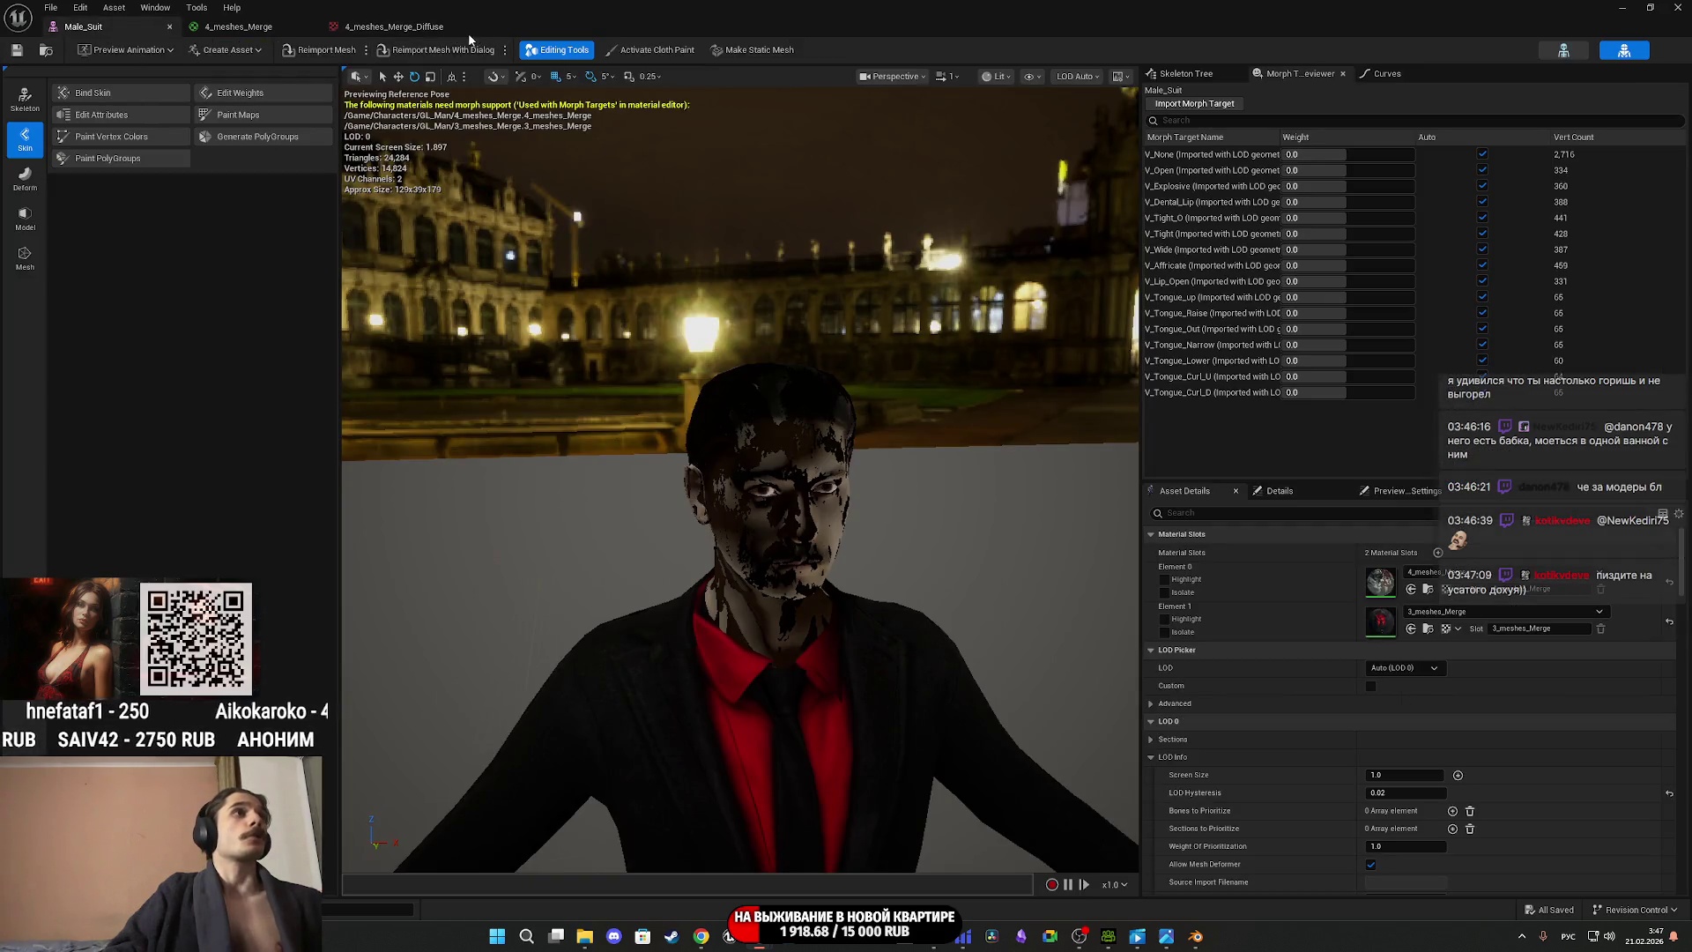
left_click(397, 26)
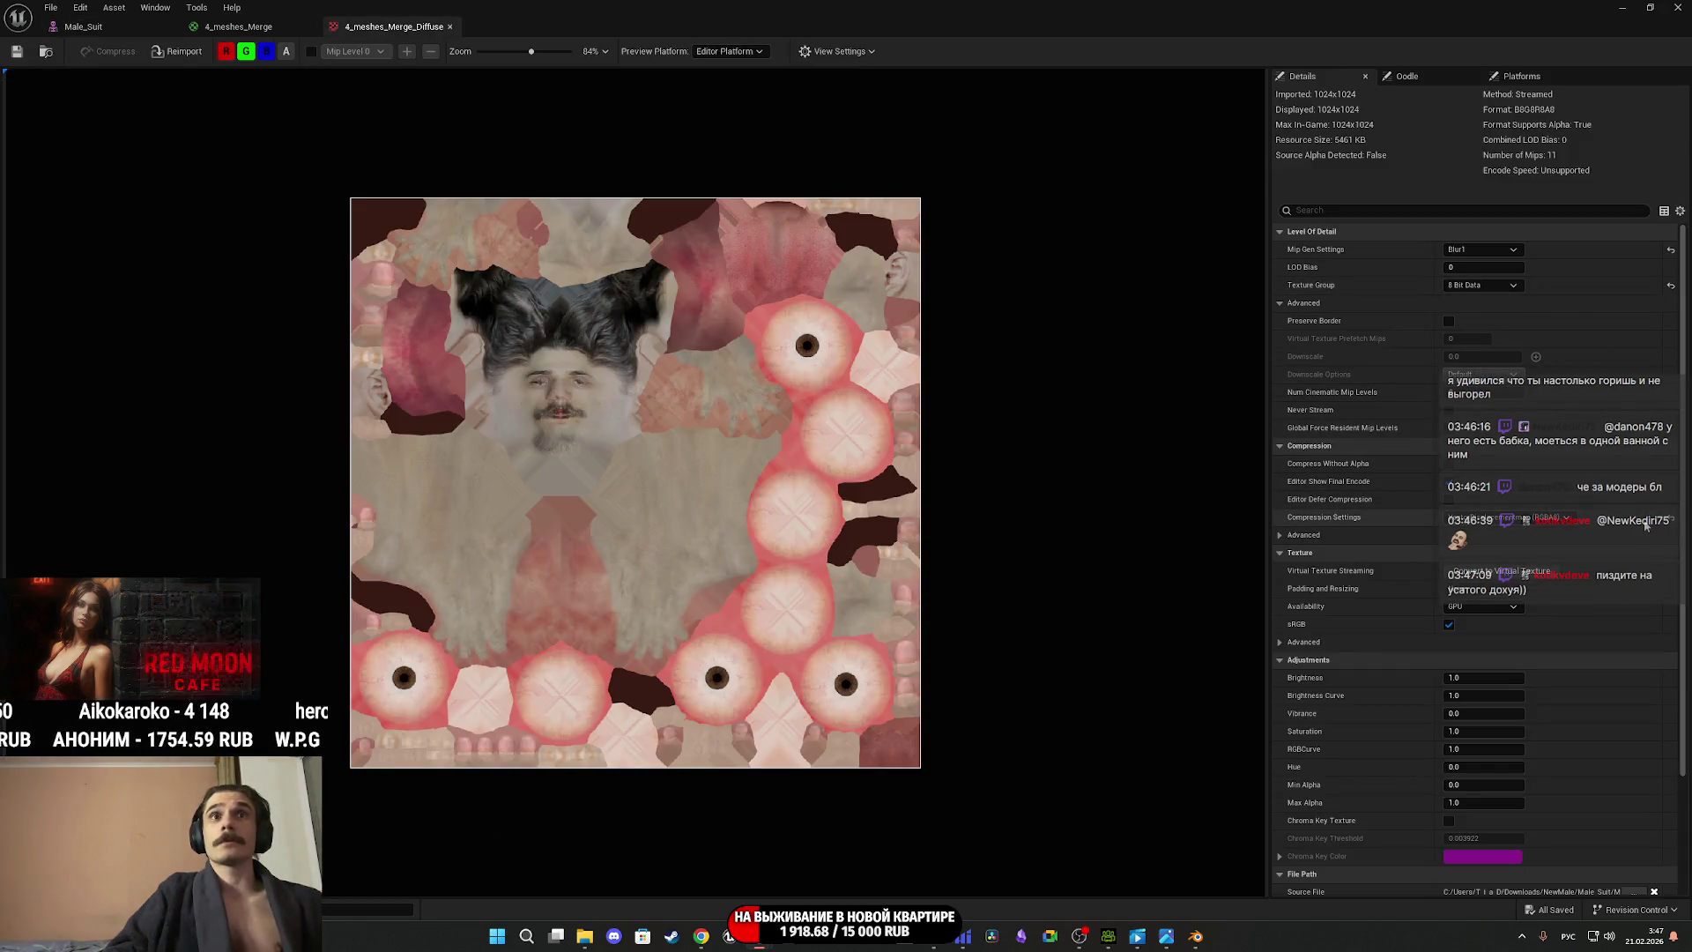
Reset the diffuse texture's compression and mip generation to default and save it.
left_click(1668, 521)
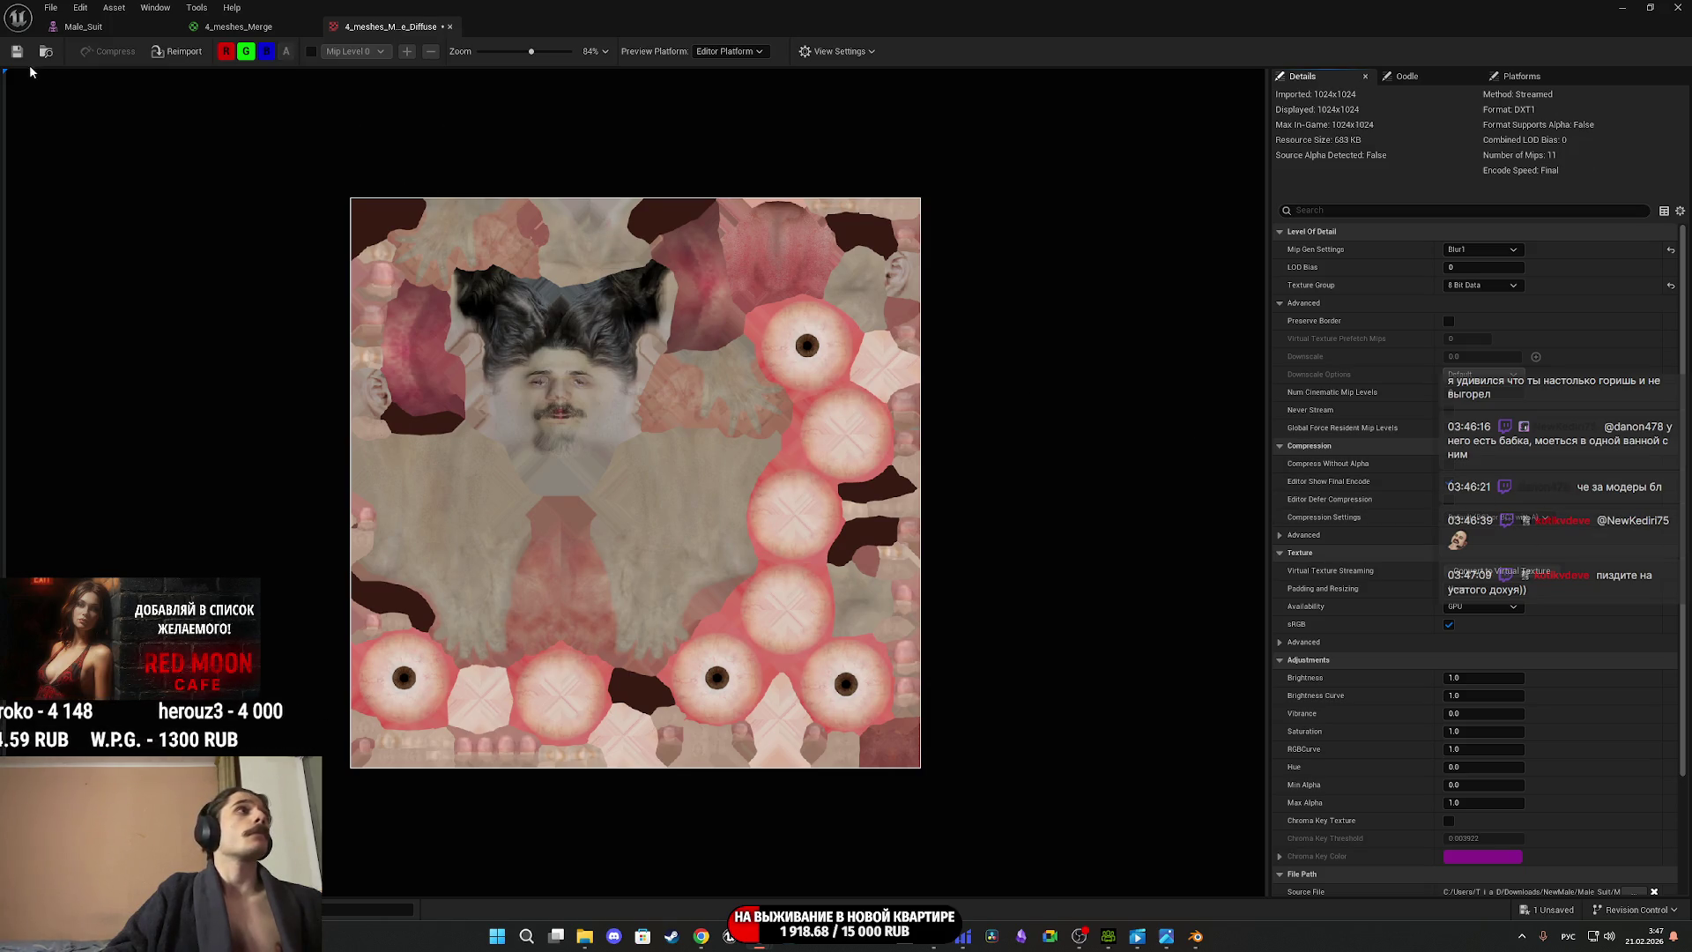
key("ctrl+s")
left_click(116, 30)
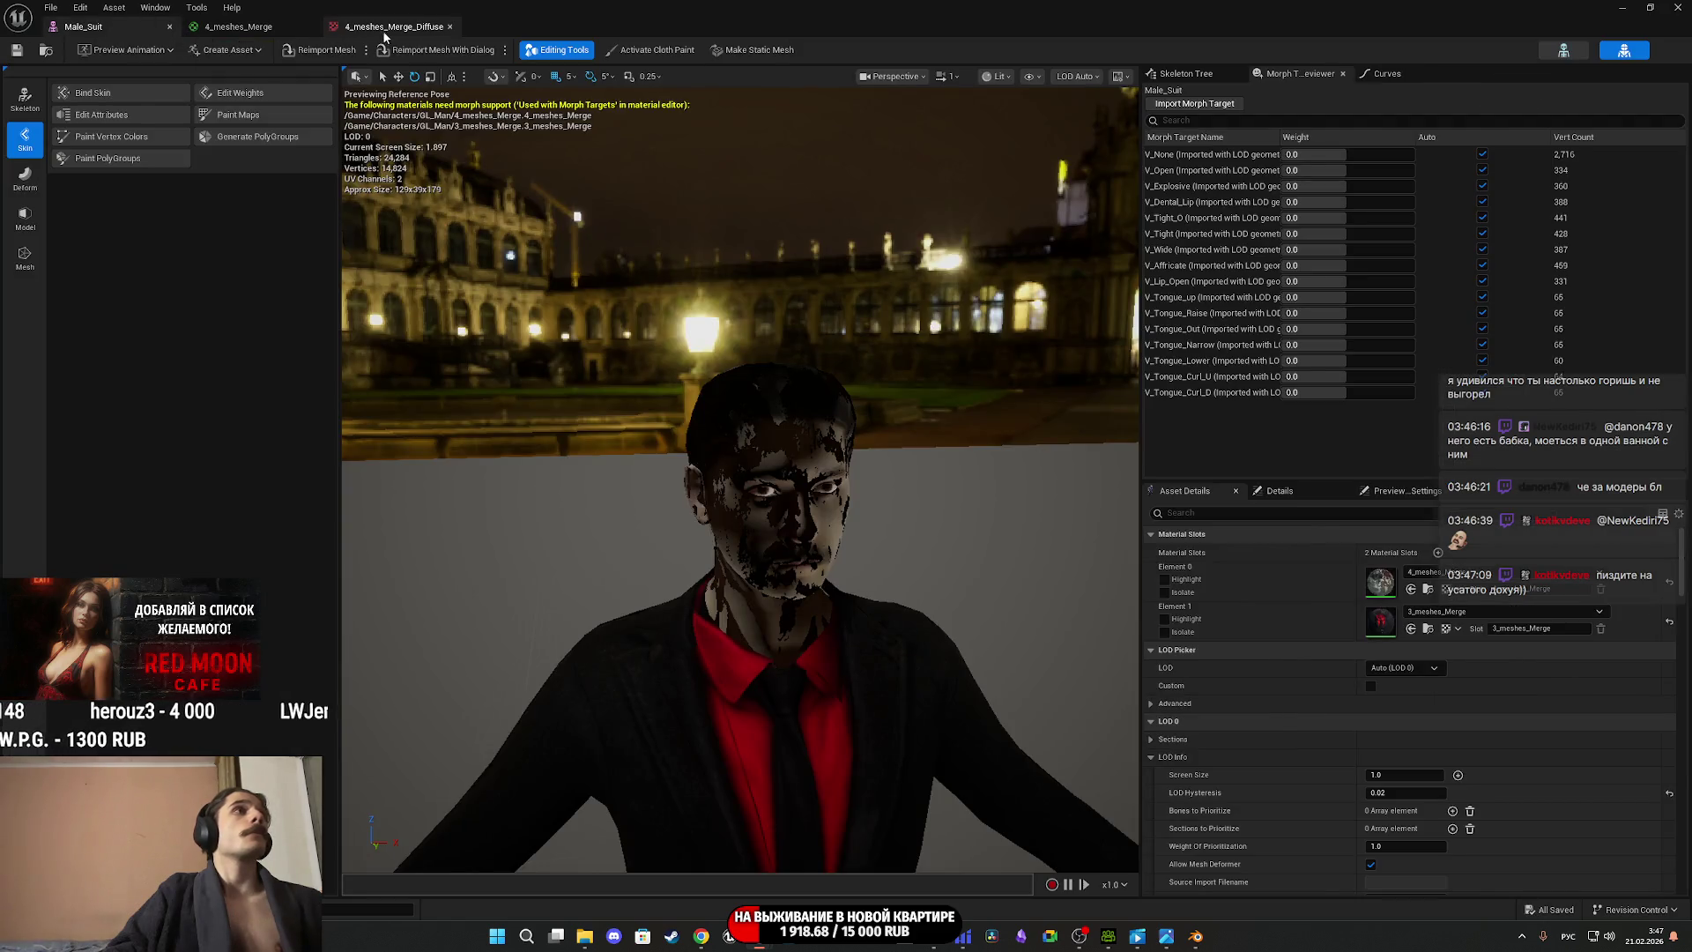
left_click(383, 28)
left_click(1671, 252)
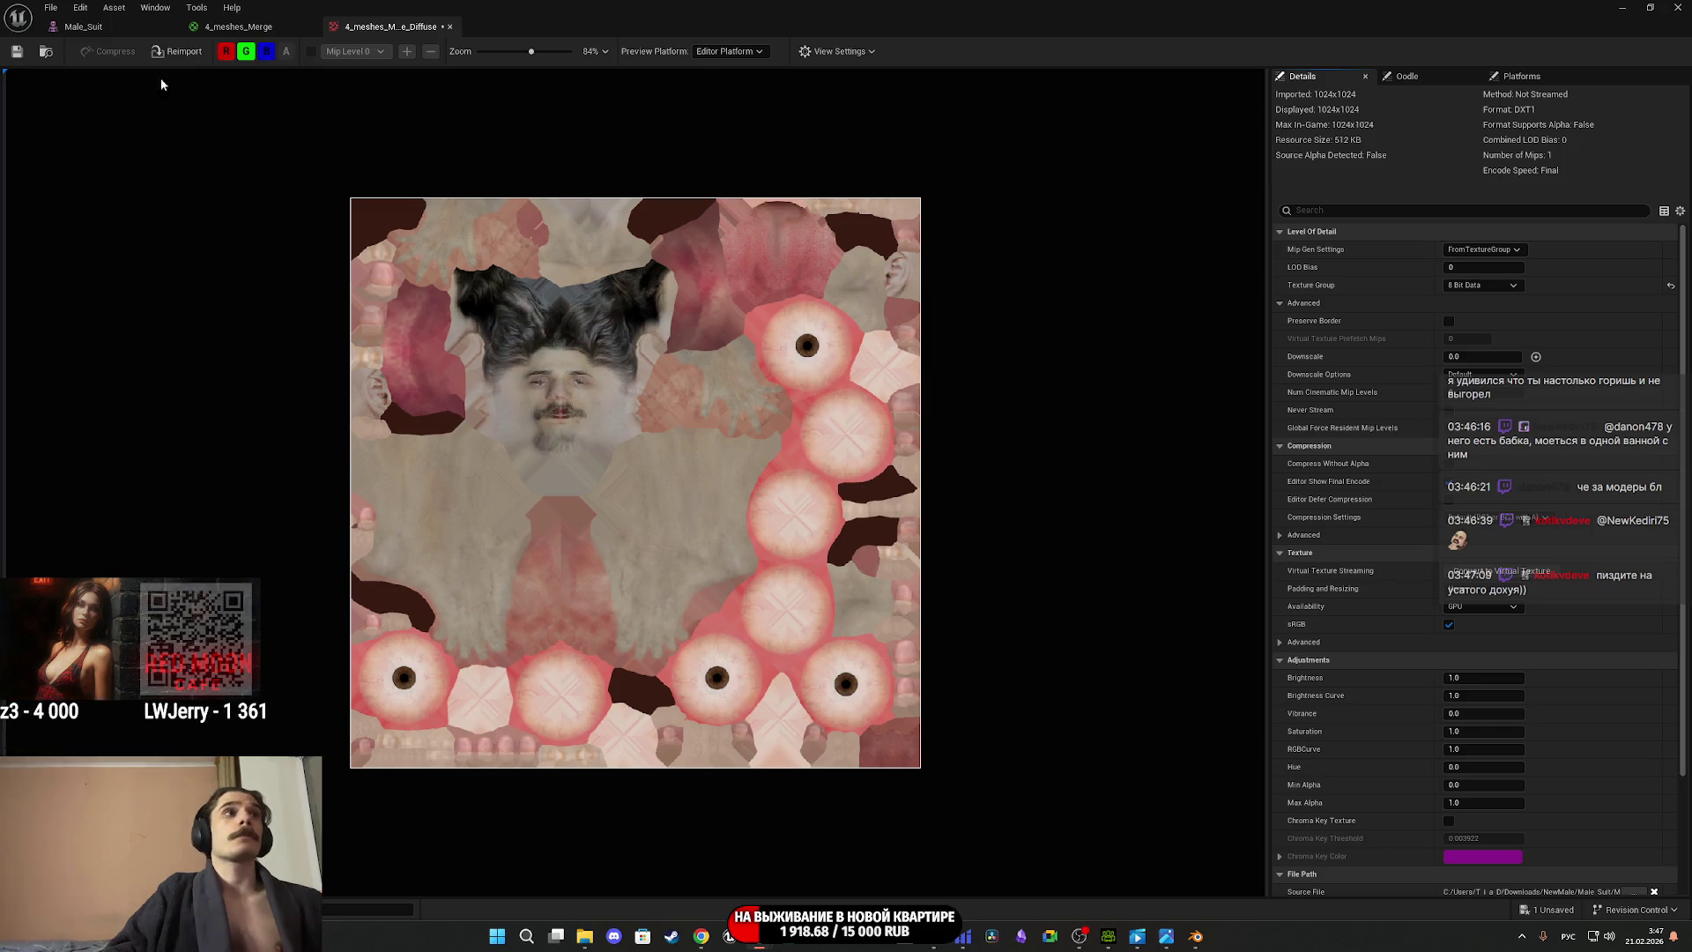
left_click(25, 55)
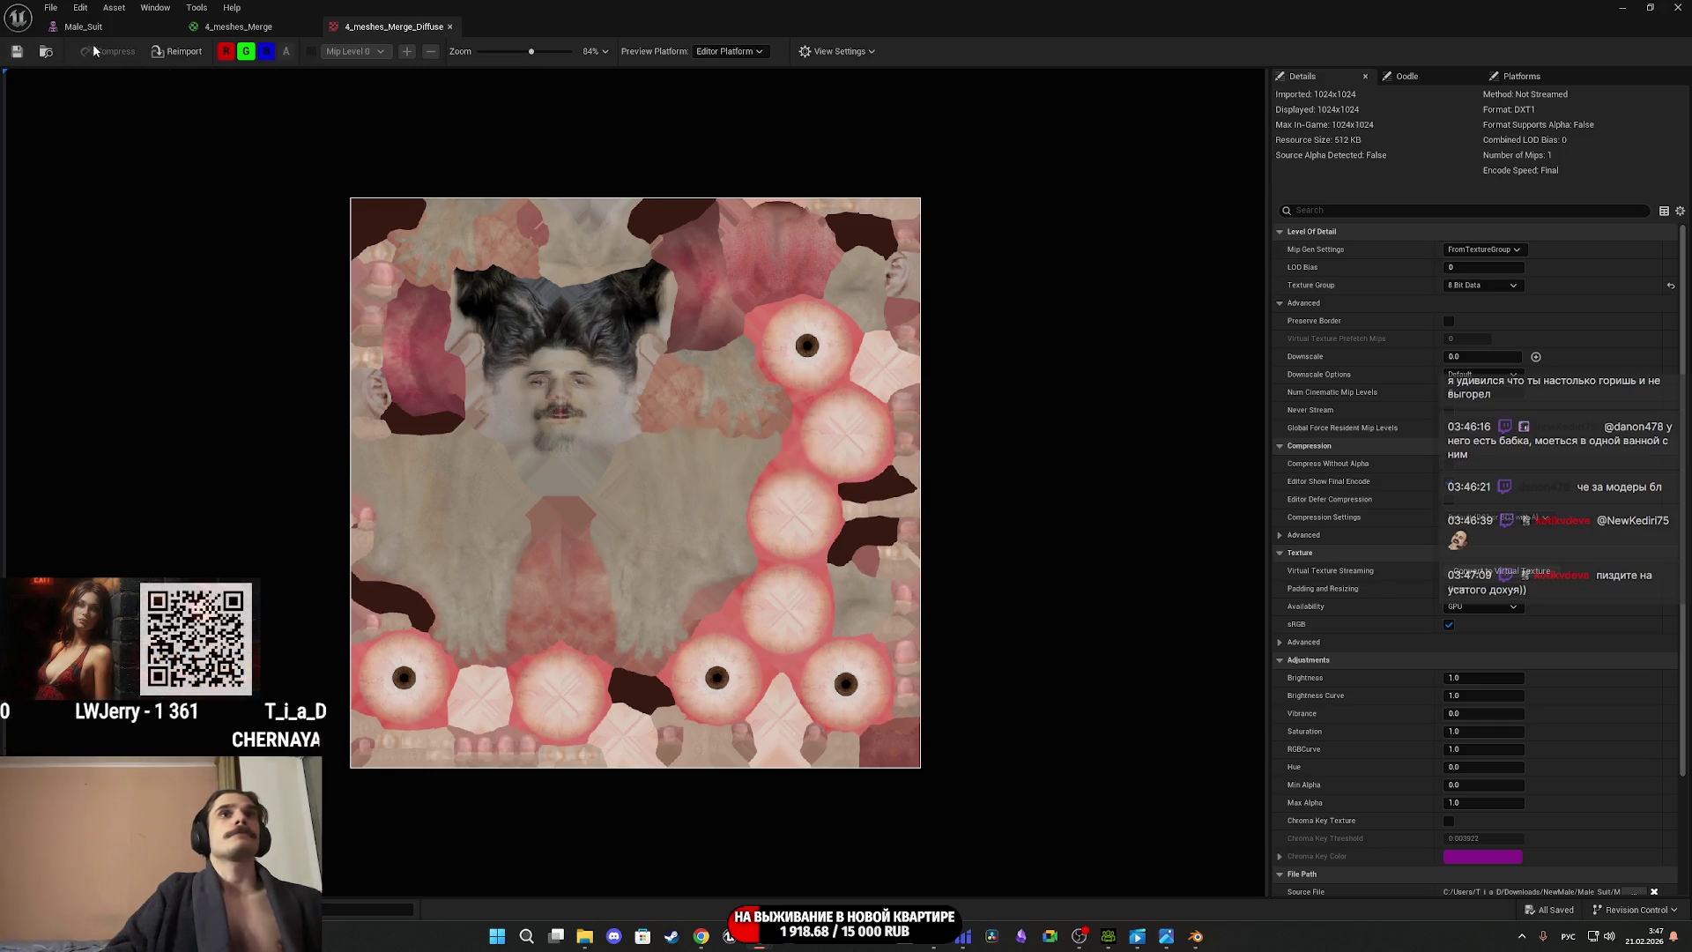
left_click(120, 36)
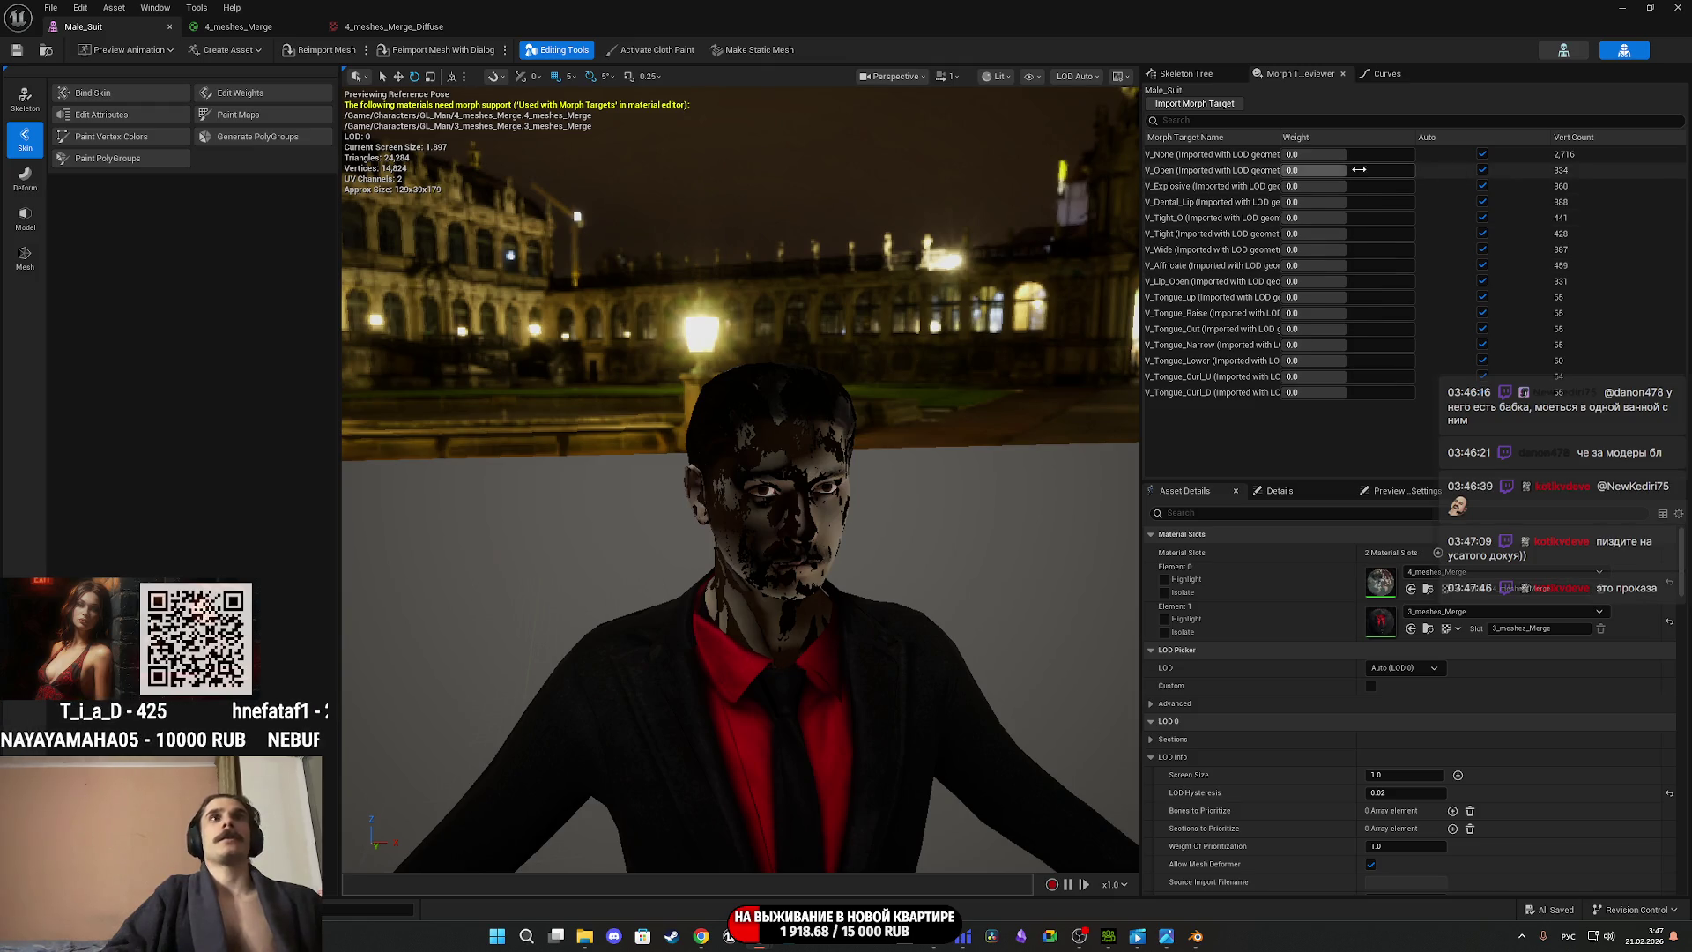
Preview the V_Open and V_Affricate morph targets, then return both to automatic control.
mouse_move(1338, 173)
left_mouse_down()
mouse_move(1383, 170)
mouse_move(1322, 170)
mouse_move(1410, 170)
mouse_move(1348, 170)
mouse_move(1366, 170)
left_mouse_up()
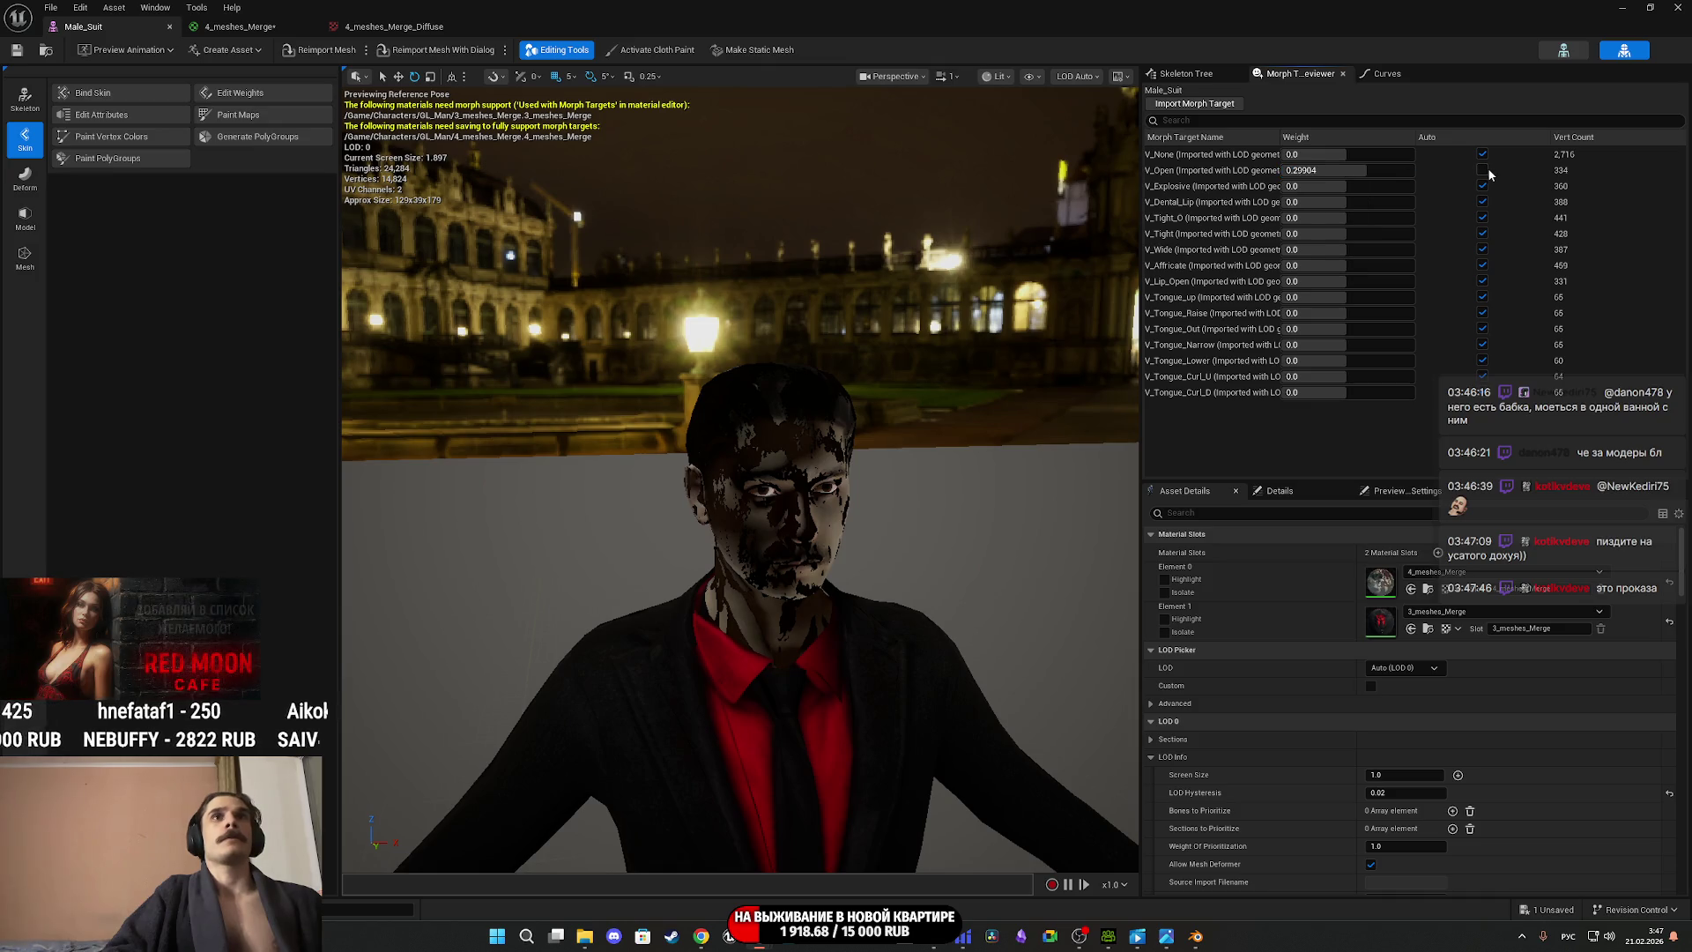
left_click(1483, 172)
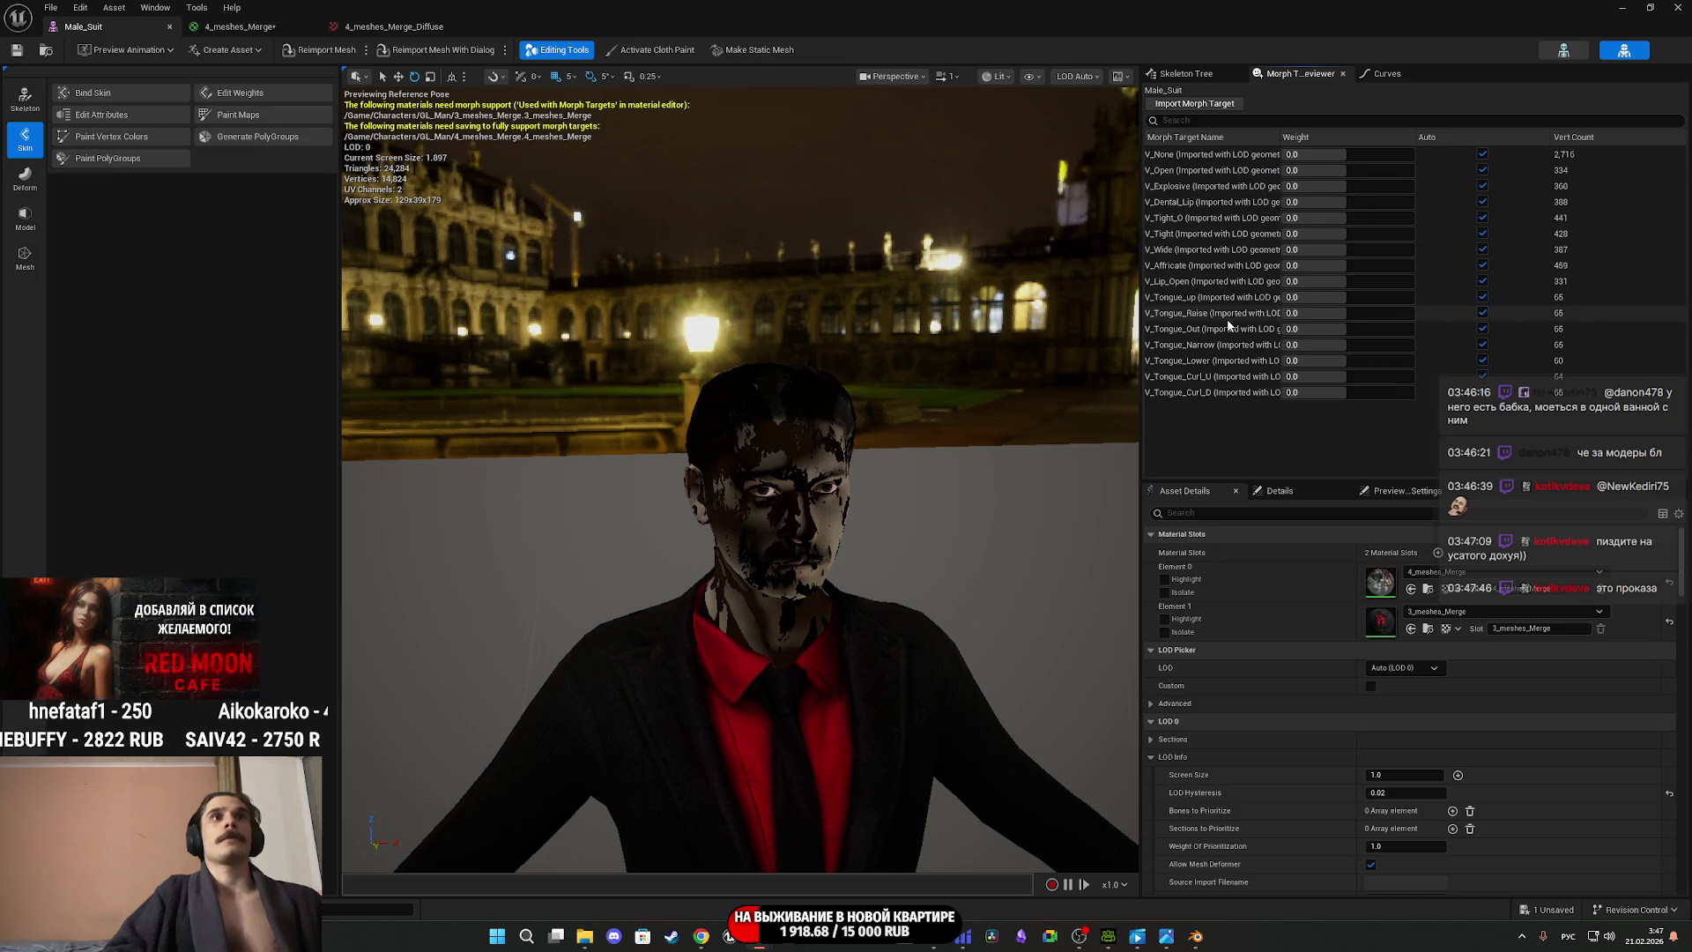
mouse_move(1335, 265)
left_mouse_down()
mouse_move(1269, 265)
mouse_move(1391, 265)
mouse_move(1356, 266)
left_mouse_up()
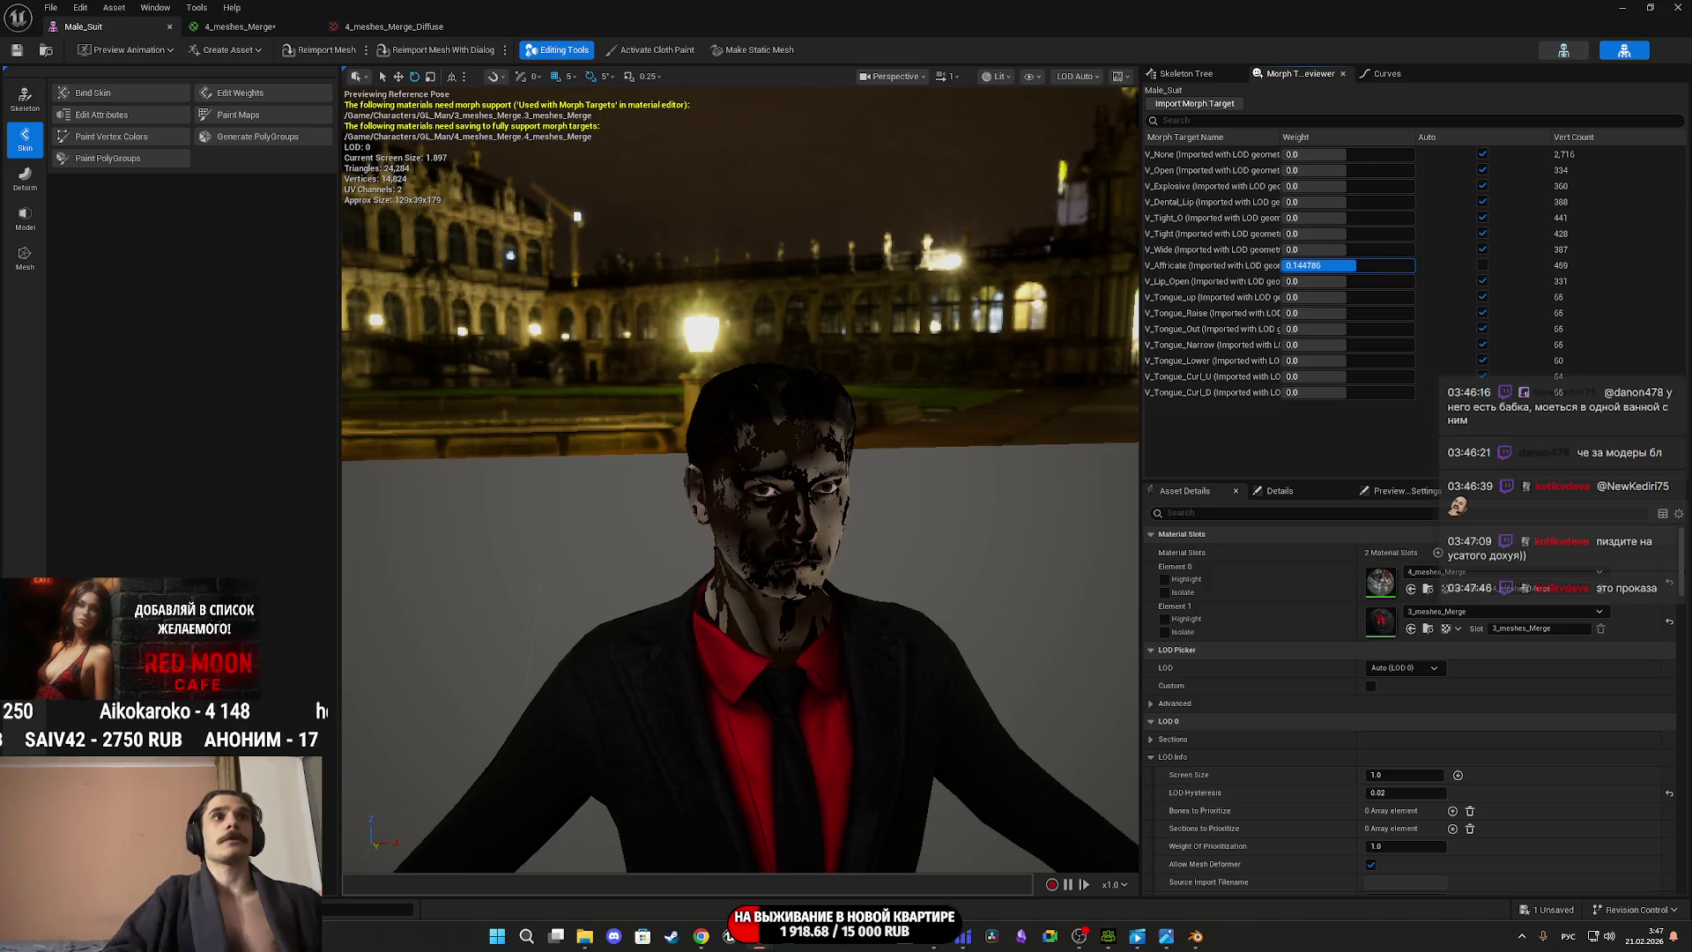
left_click(1483, 265)
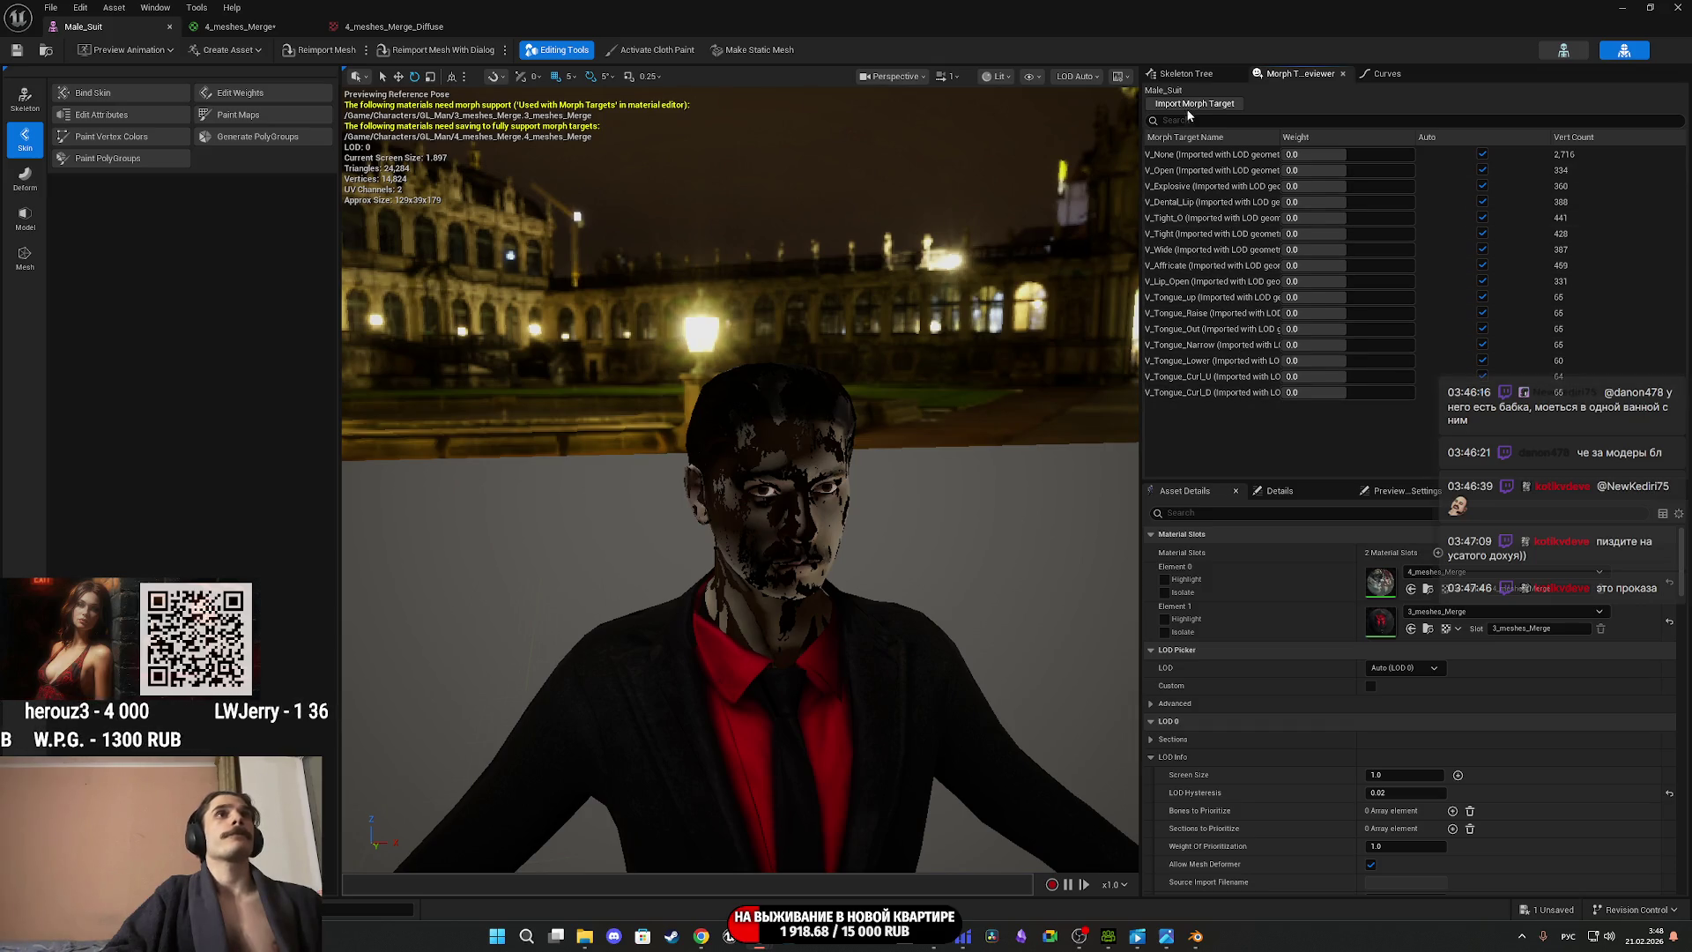
left_click(257, 30)
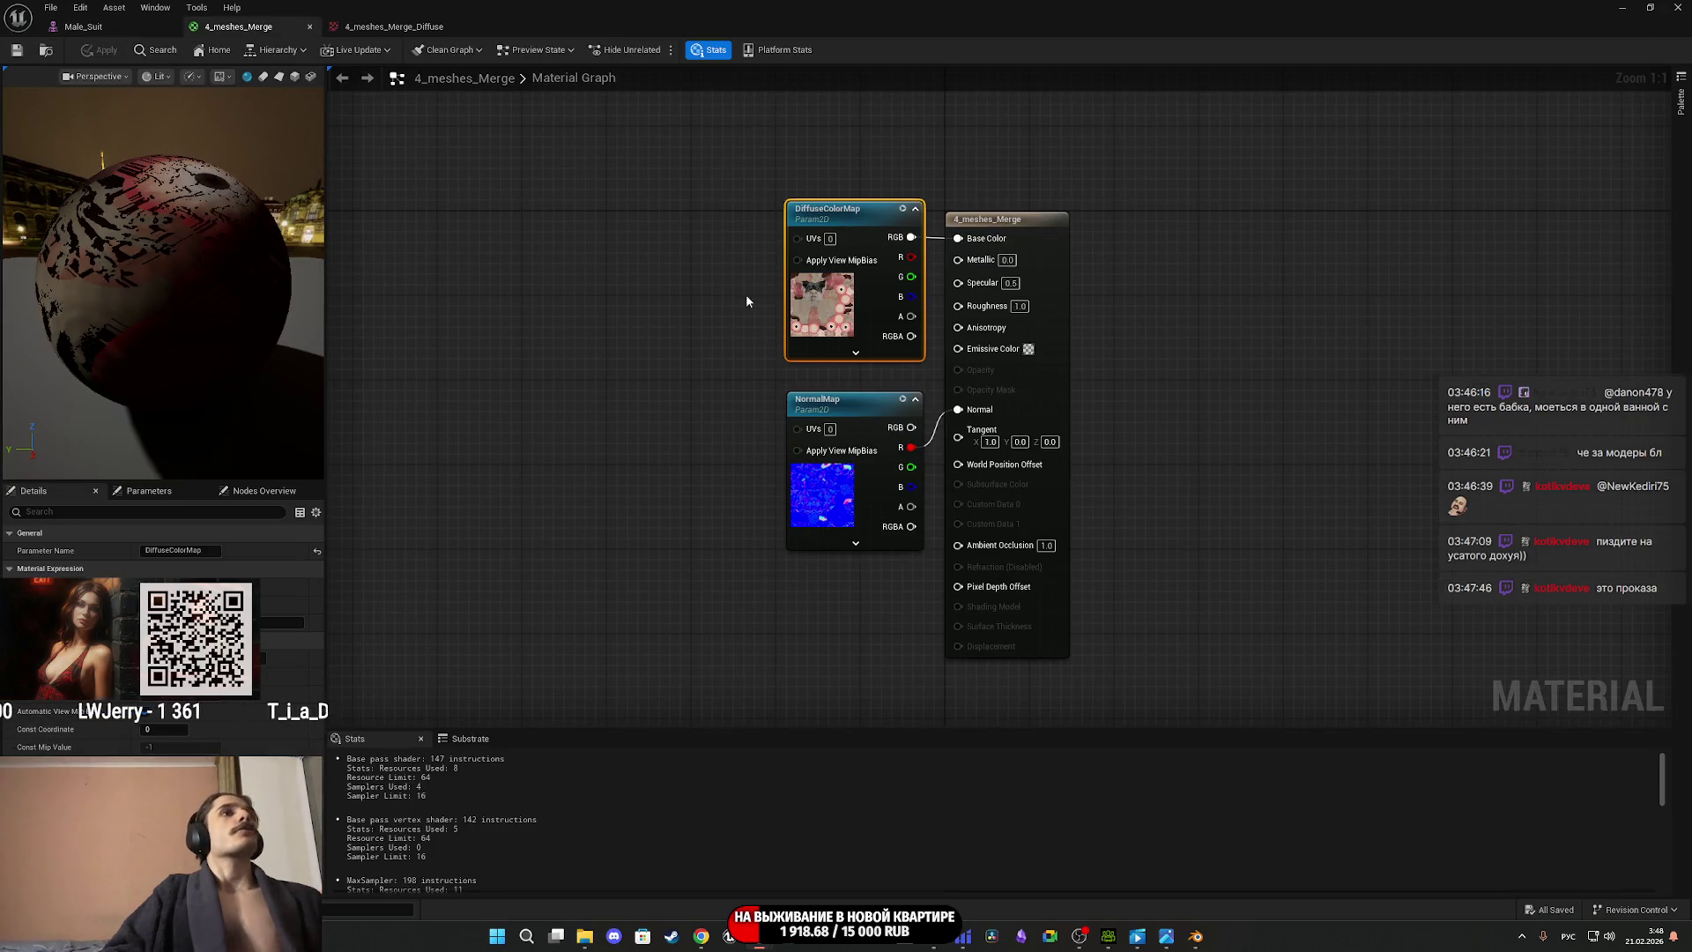
Break the NormalMap connection to the material's Normal input.
right_click_drag(751, 300, 715, 243)
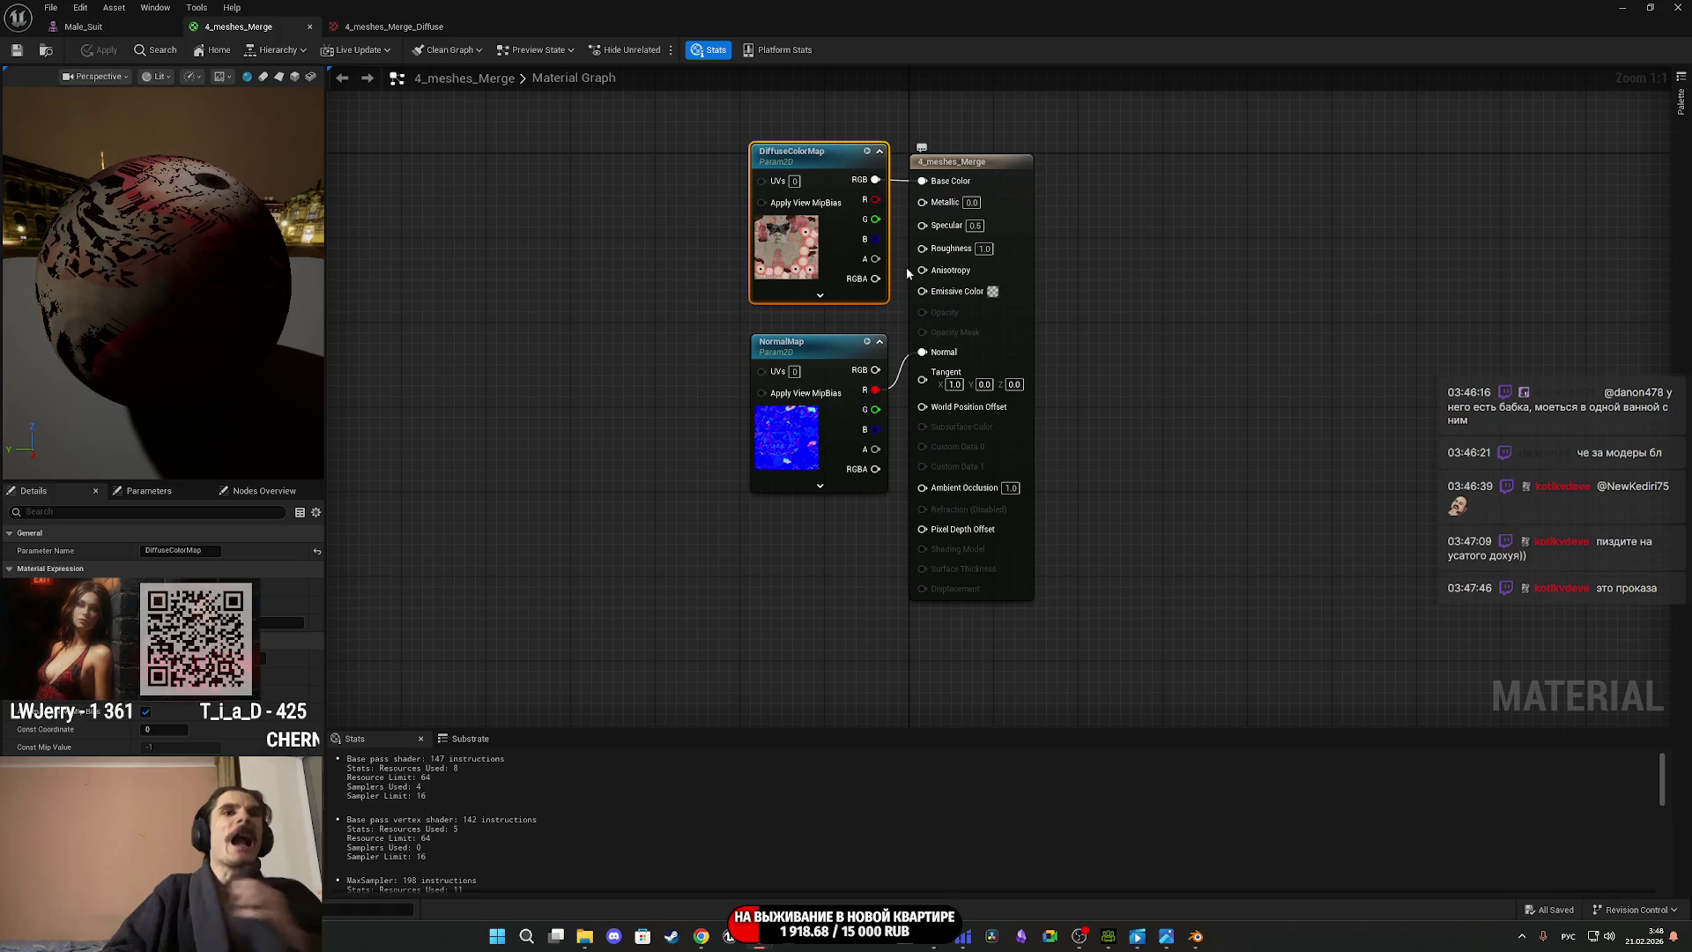
left_click_drag(921, 352, 921, 353)
left_click(921, 353, "alt")
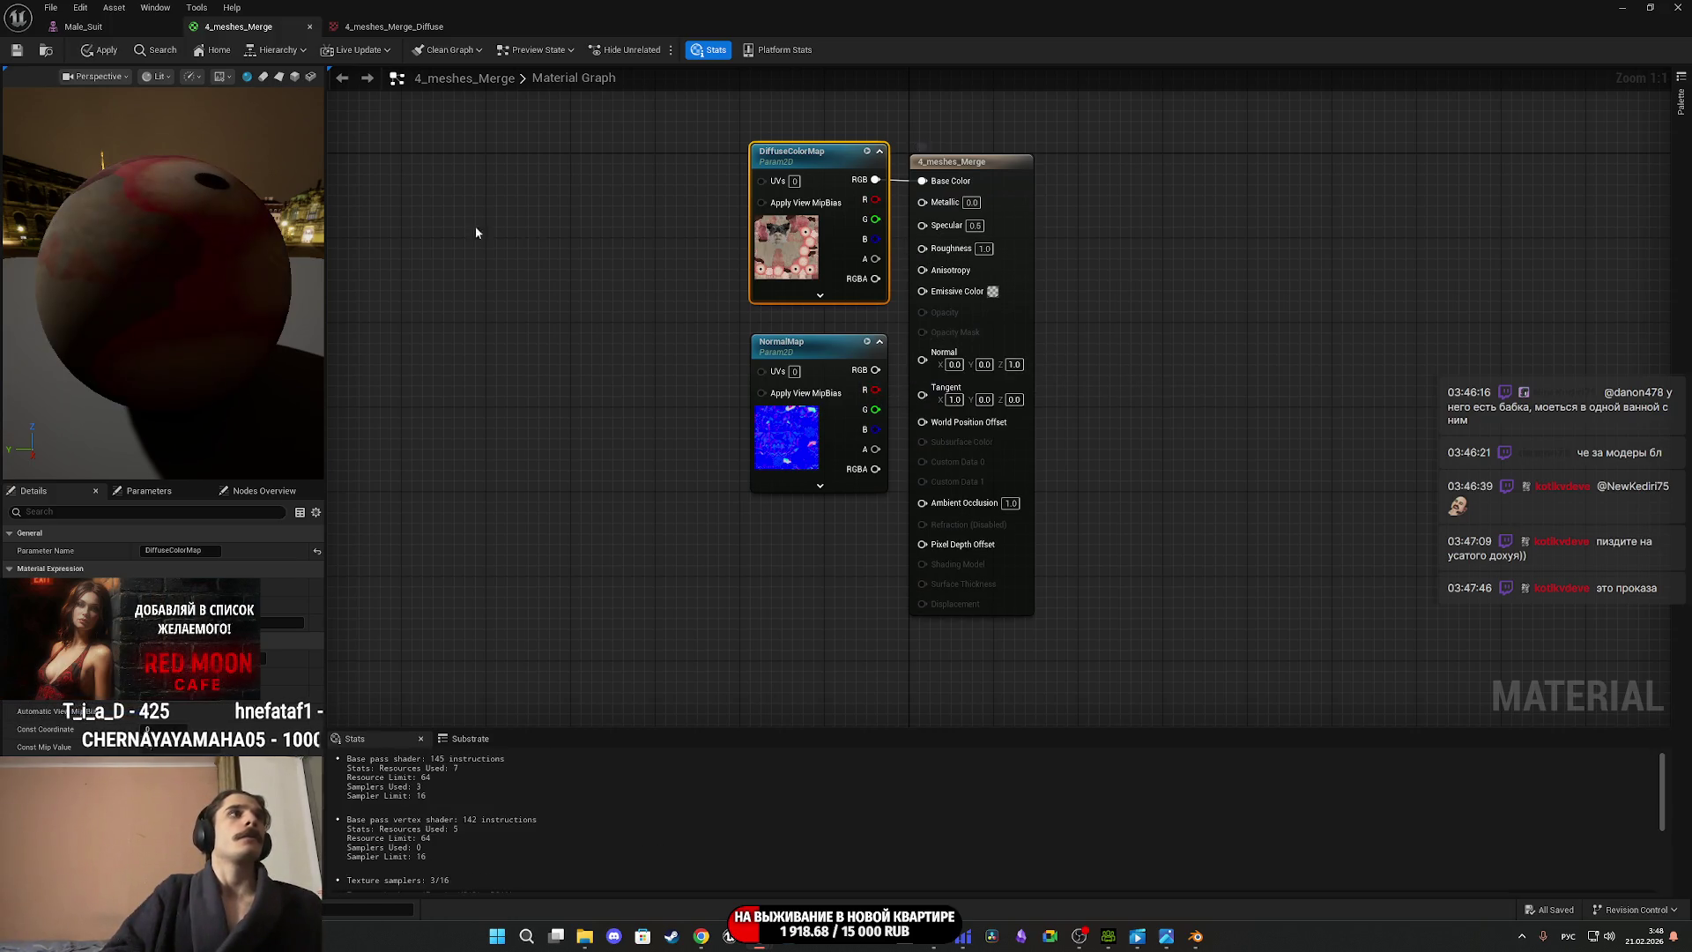
Check the character's face in the Male_Suit viewport, then open the NormalMap texture.
left_click(90, 31)
mouse_move(740, 441)
left_mouse_down()
mouse_move(661, 564)
mouse_move(666, 428)
left_mouse_up()
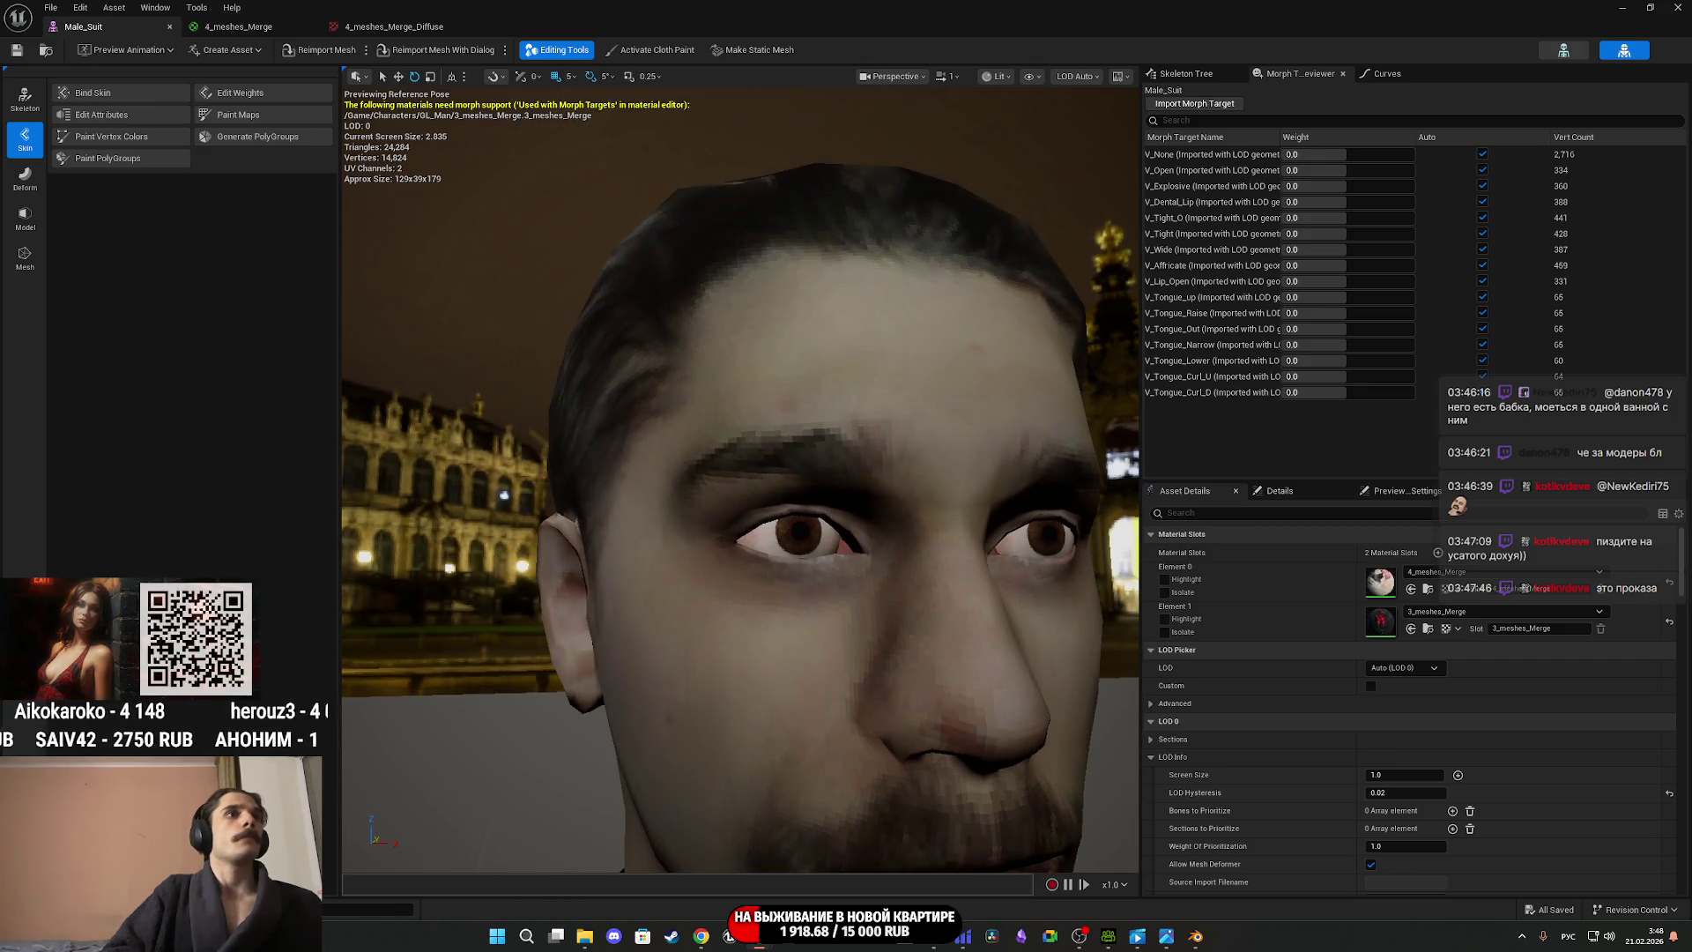
left_click(242, 27)
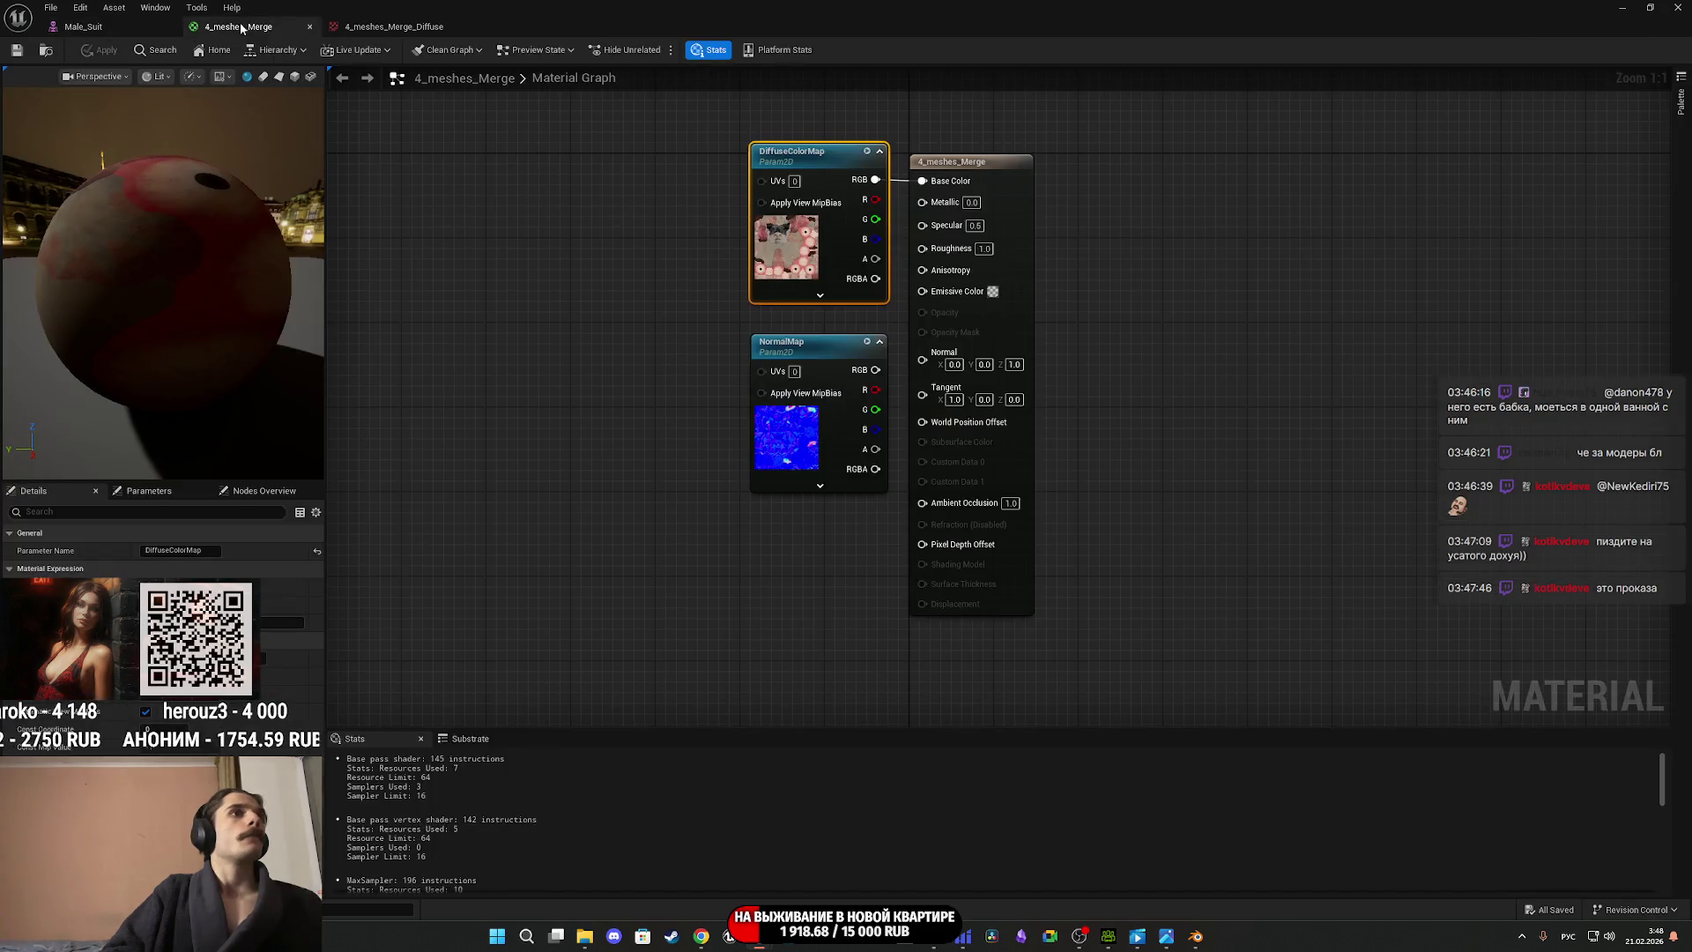
left_click(806, 446)
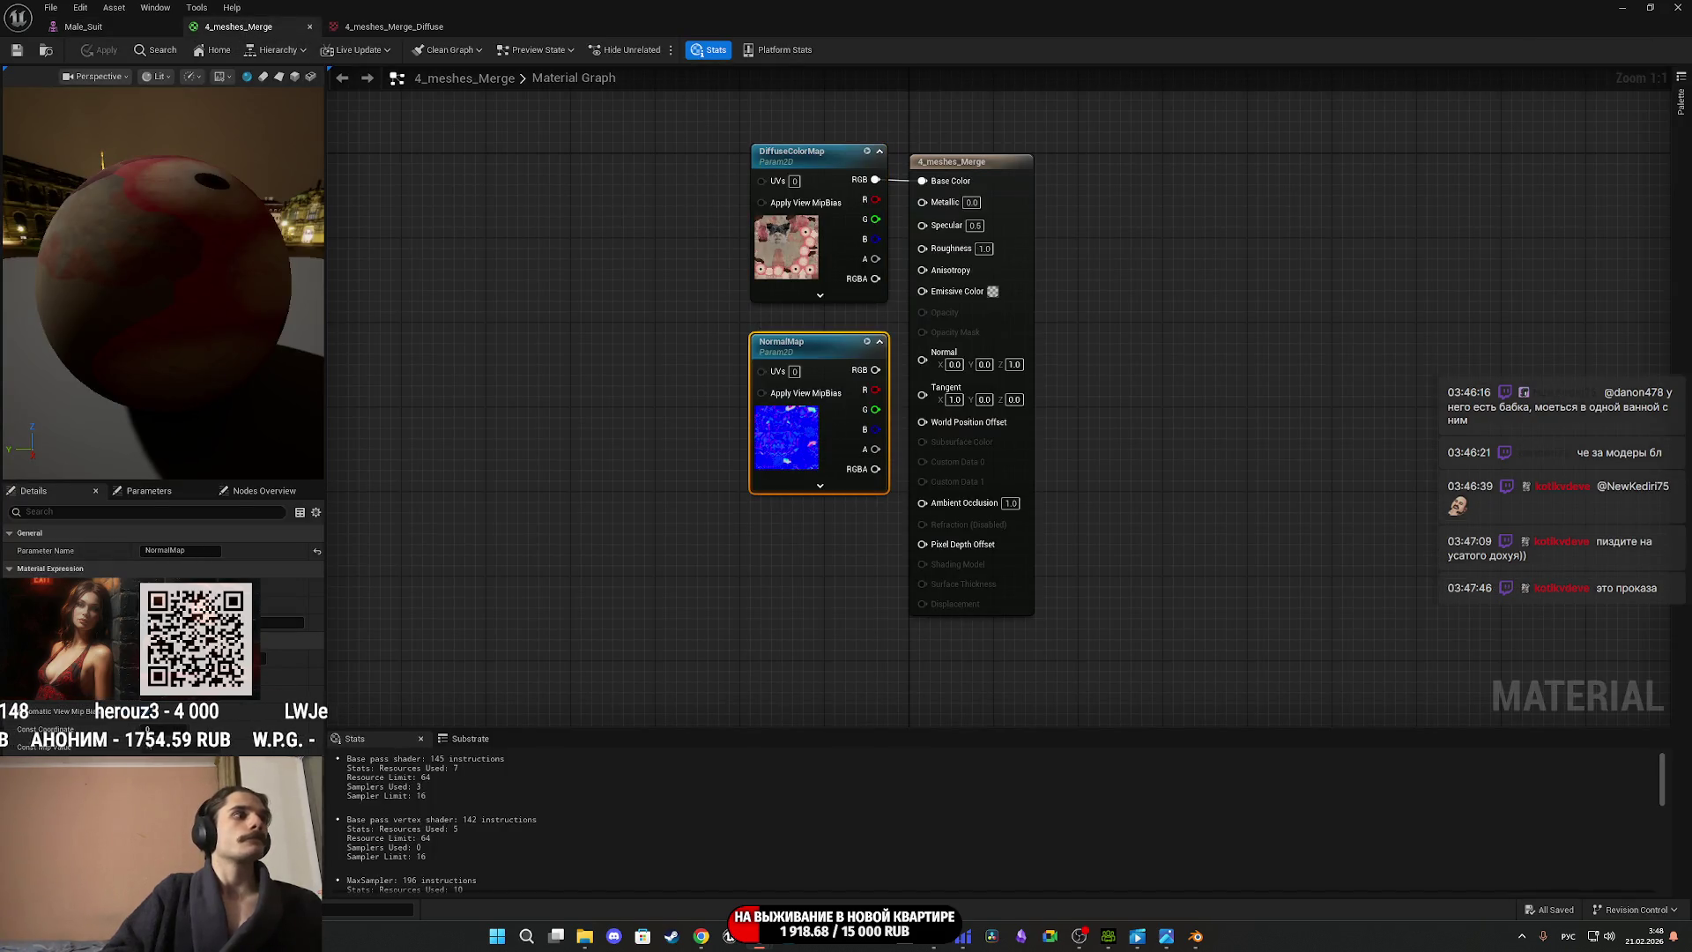
double_click(806, 446)
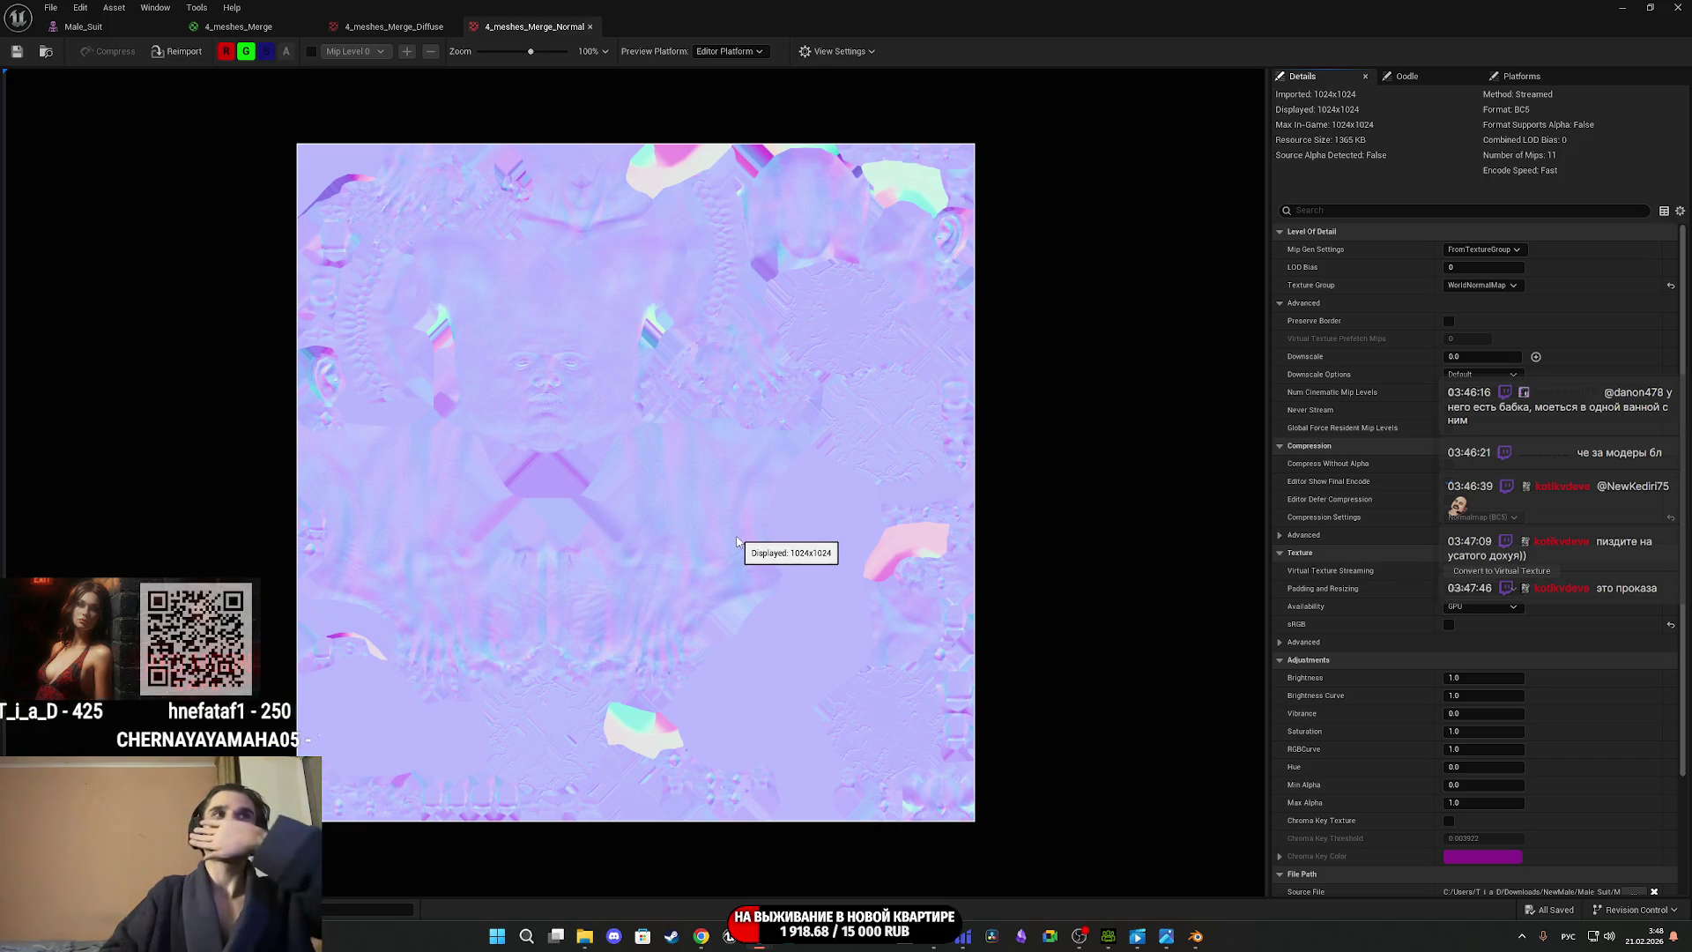
Review the 4_meshes_Merge_Normal texture group, mip and compression options, expand Advanced, and save it.
scroll(854, 356, "up", 5)
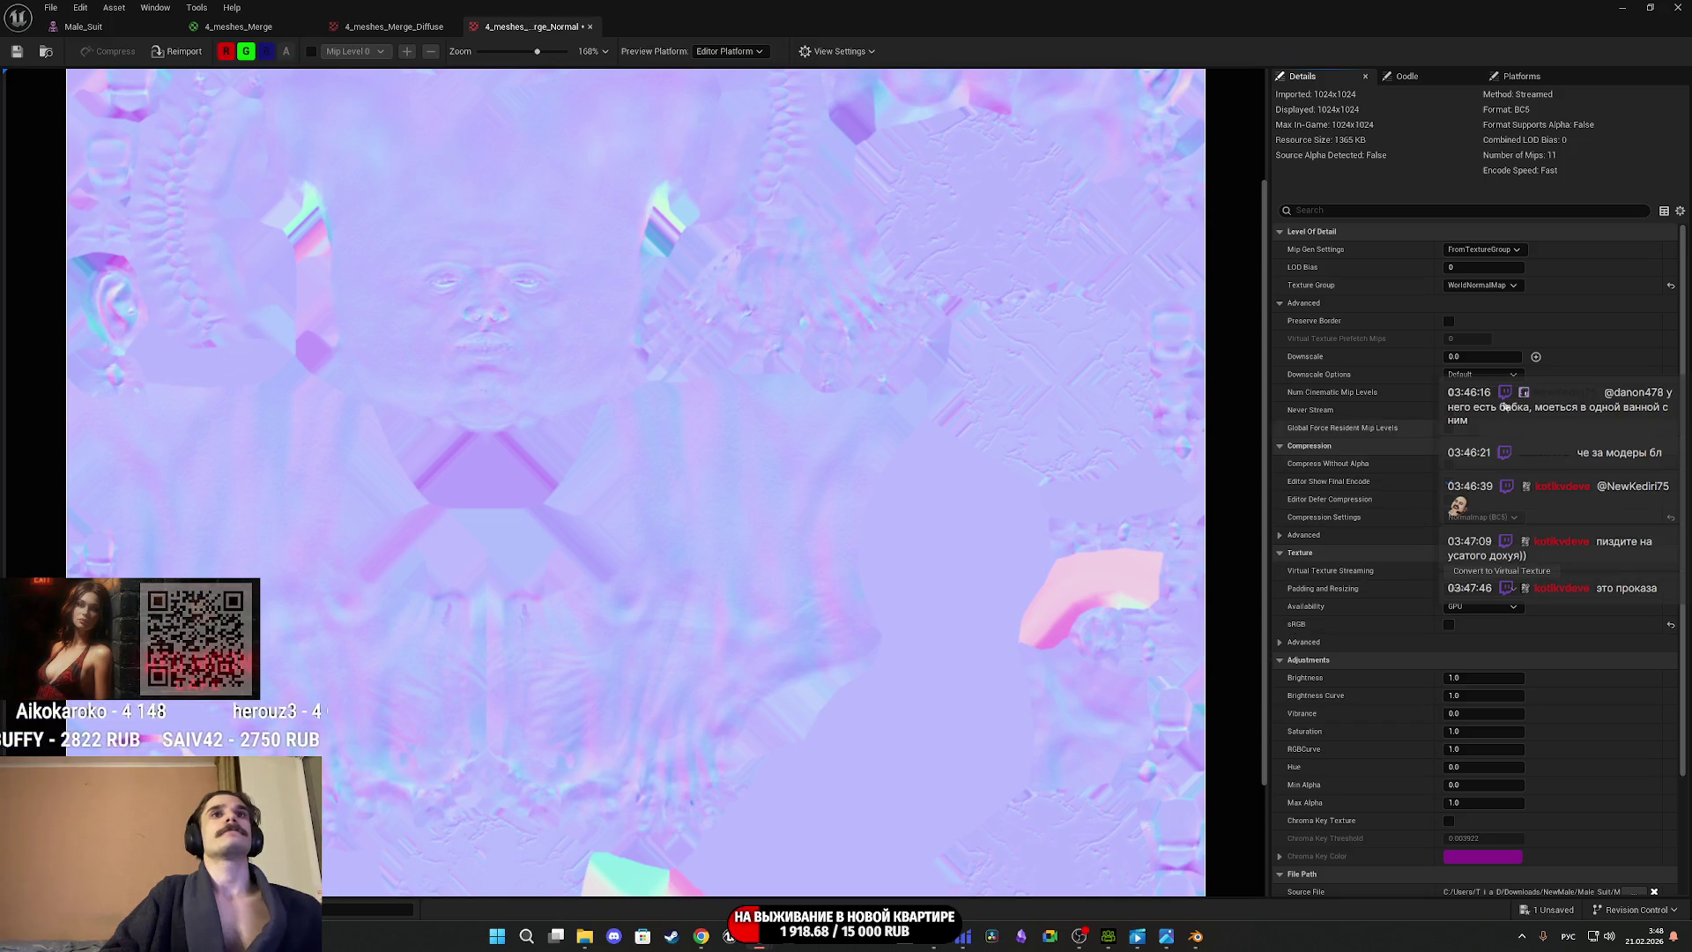
left_click(1486, 288)
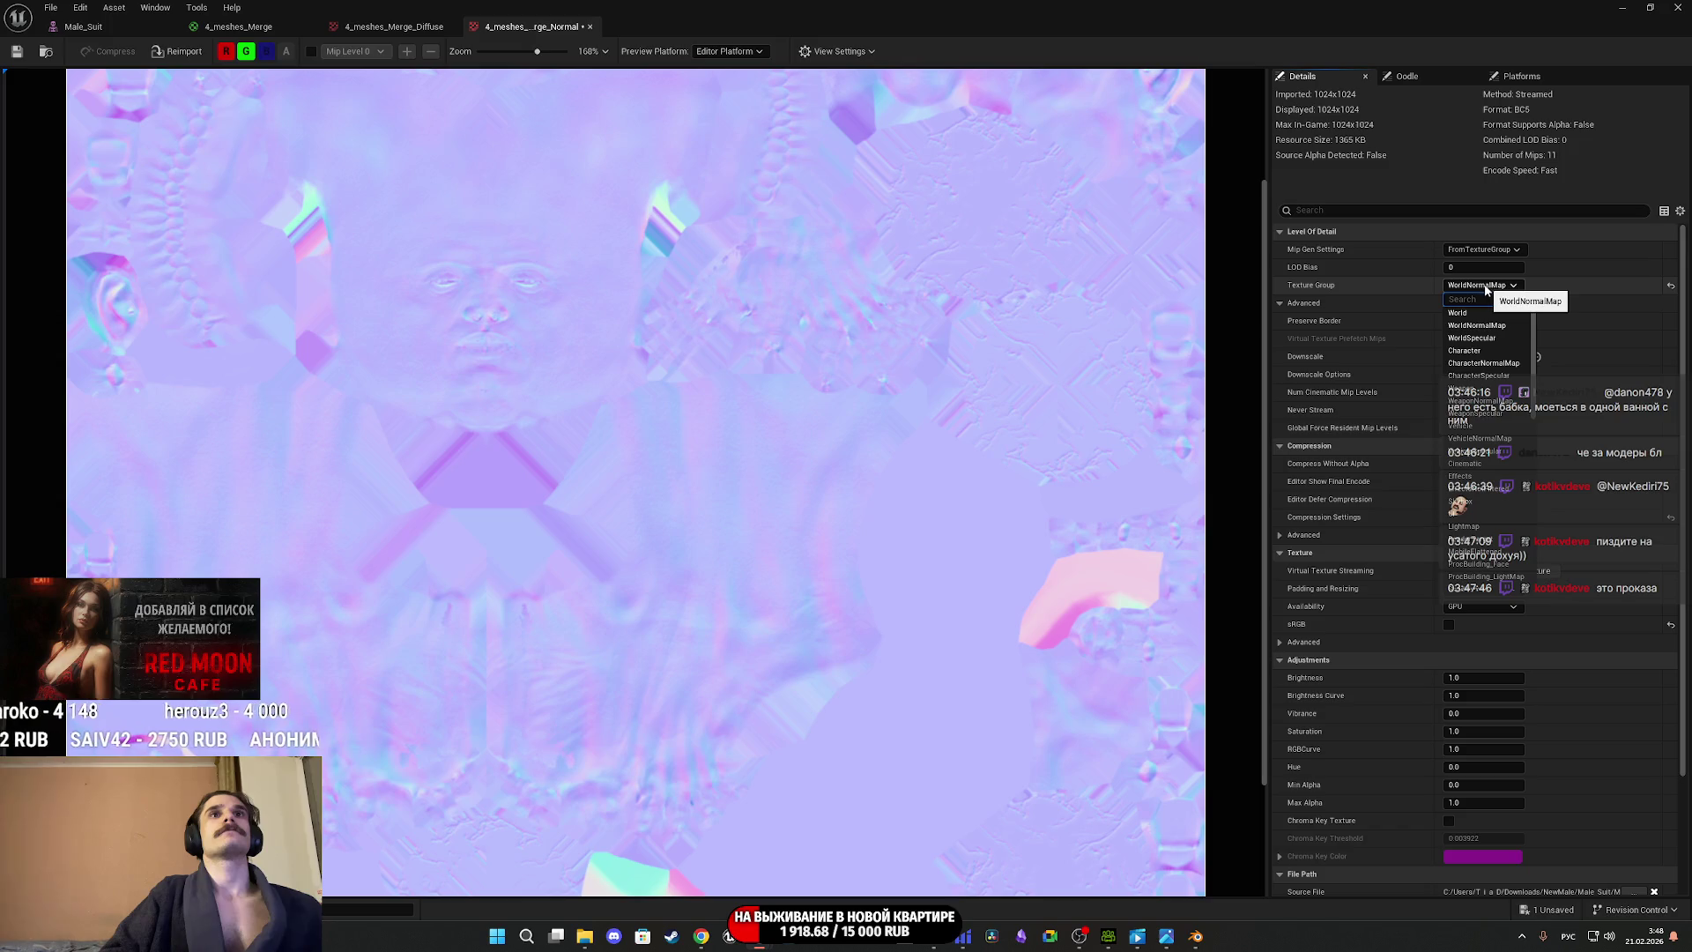
left_click(1487, 290)
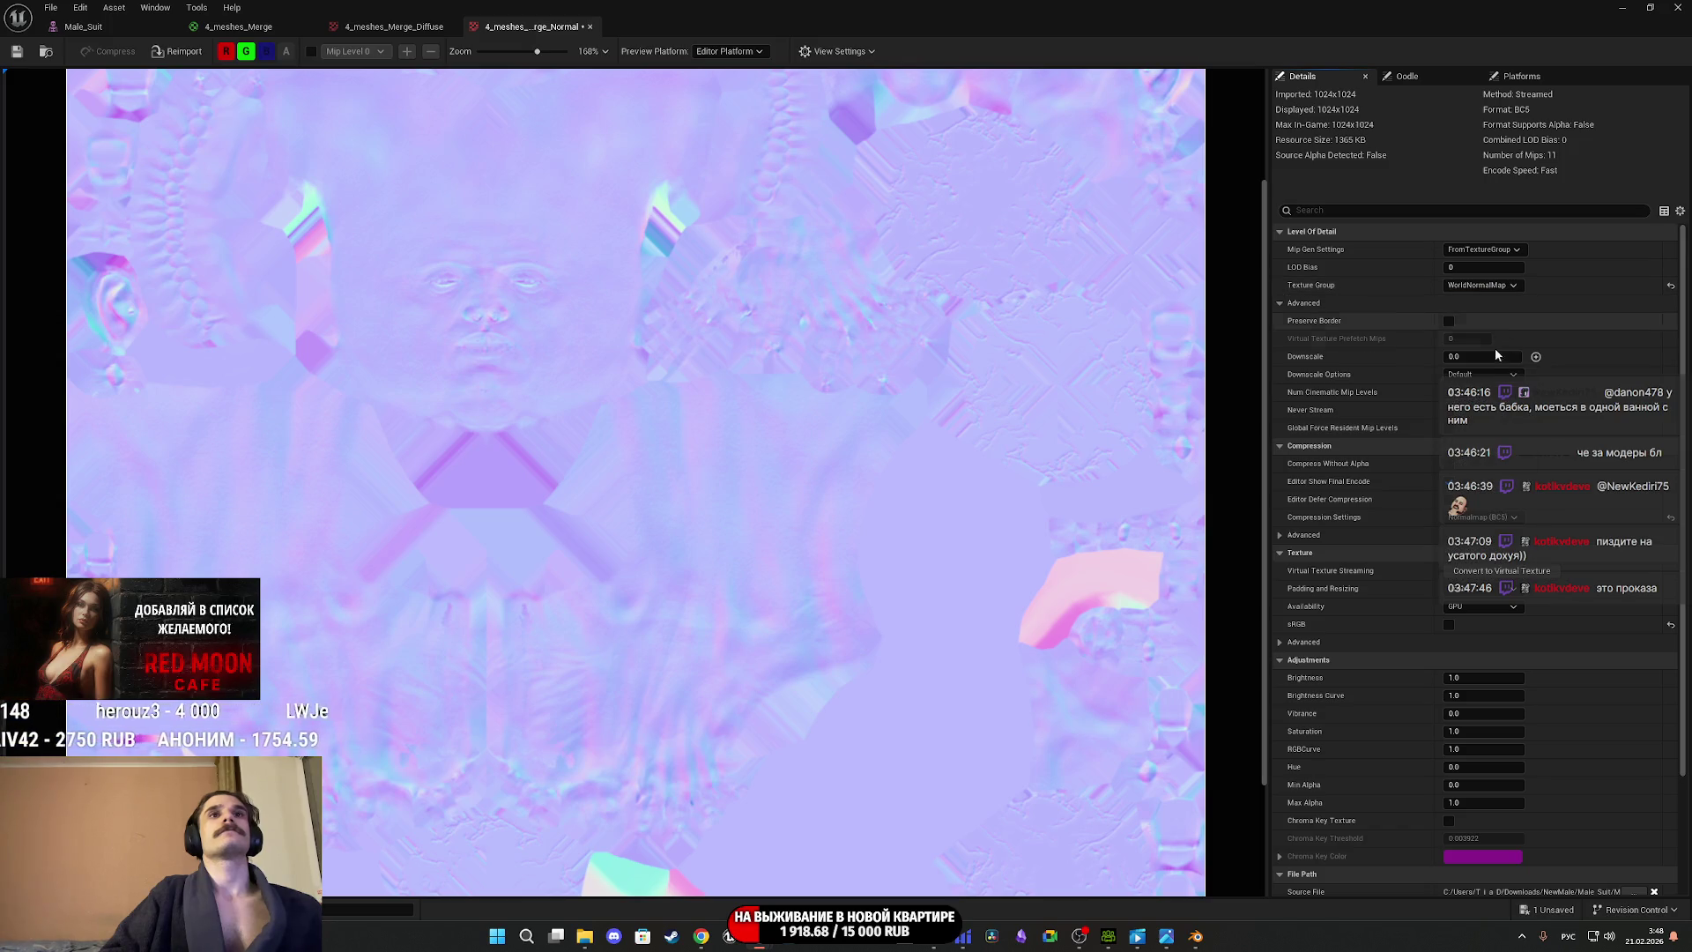
left_click(1496, 250)
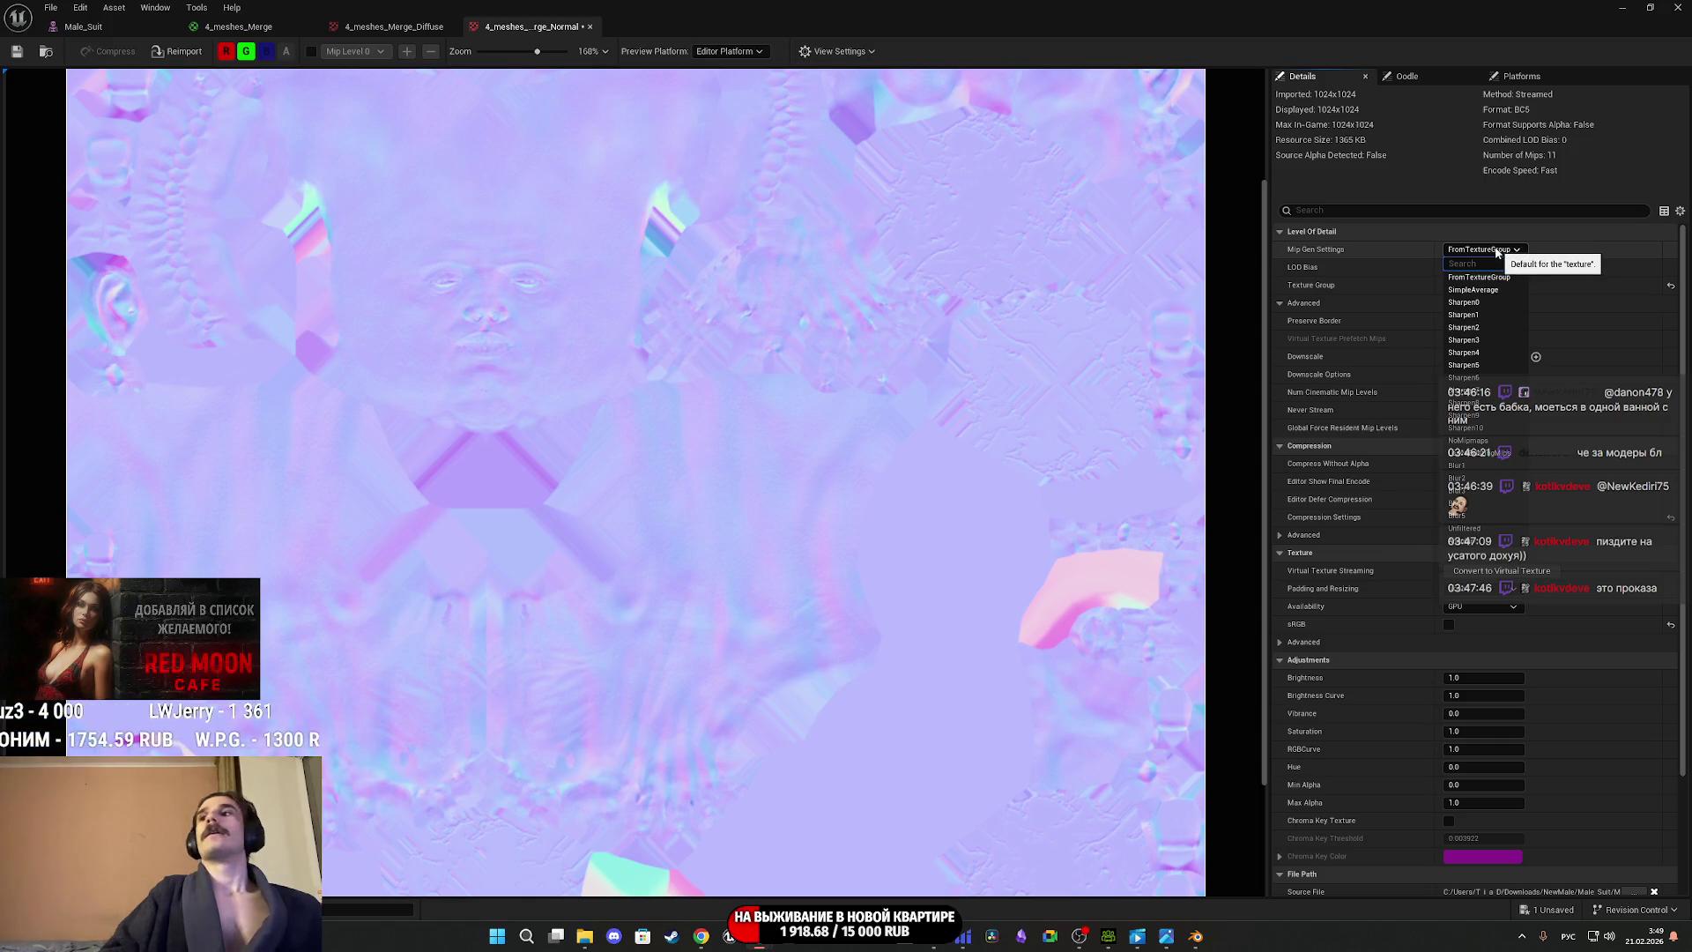
left_click(1496, 251)
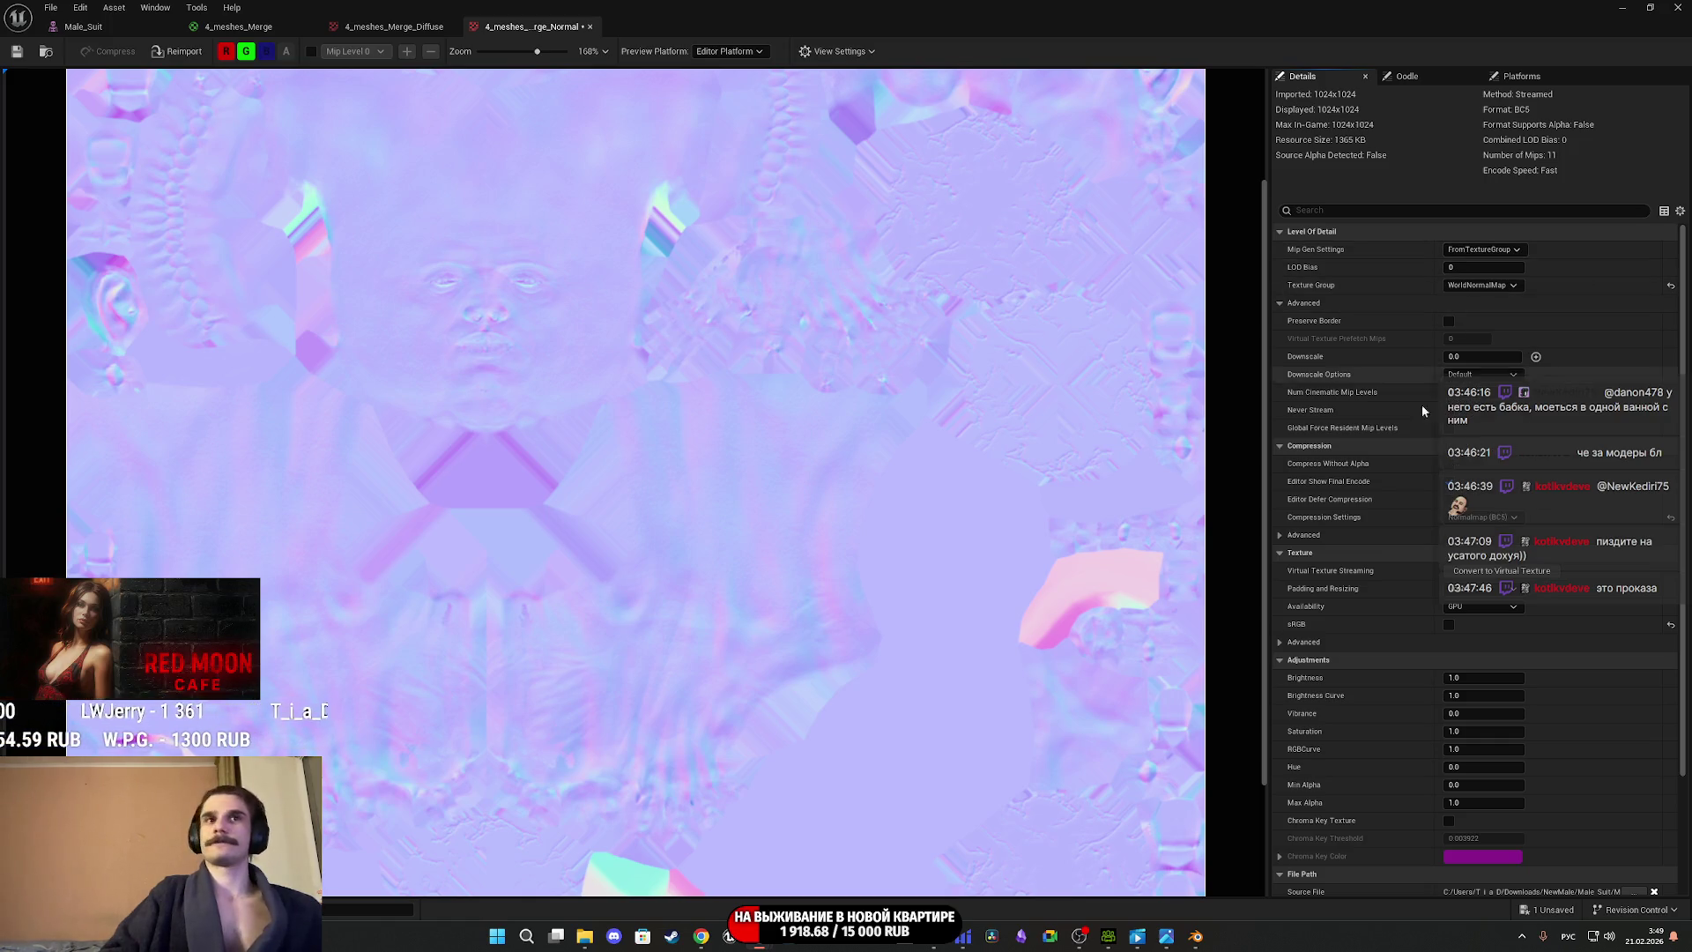
scroll(1389, 498, "down", 1)
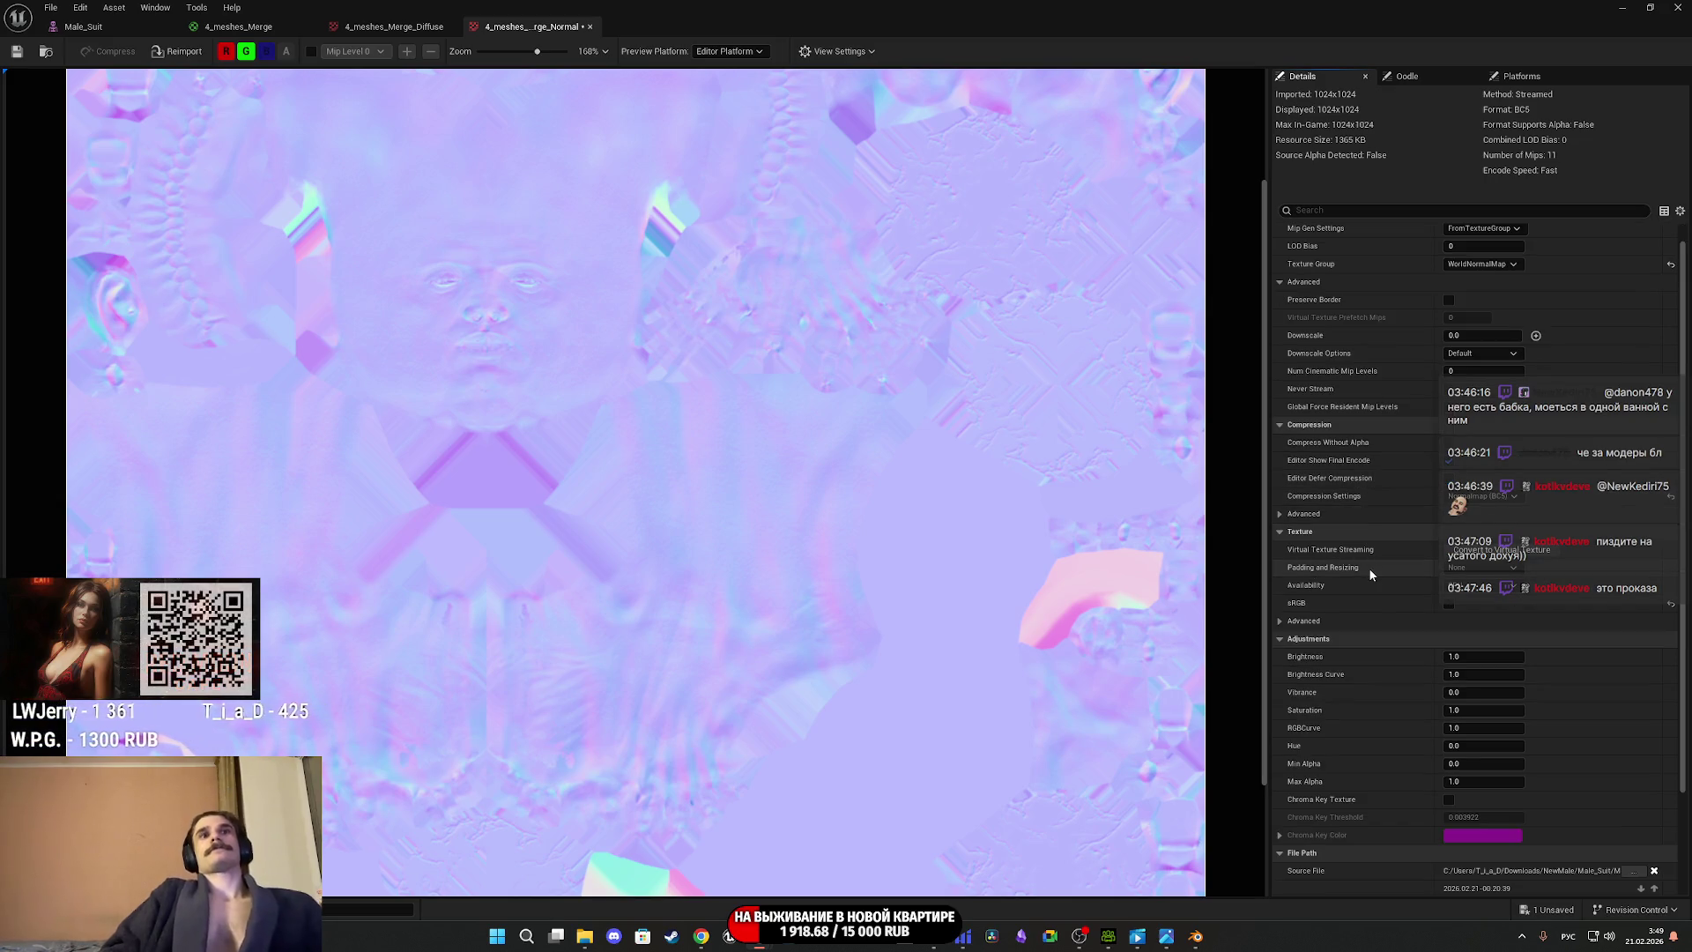
left_click(1486, 498)
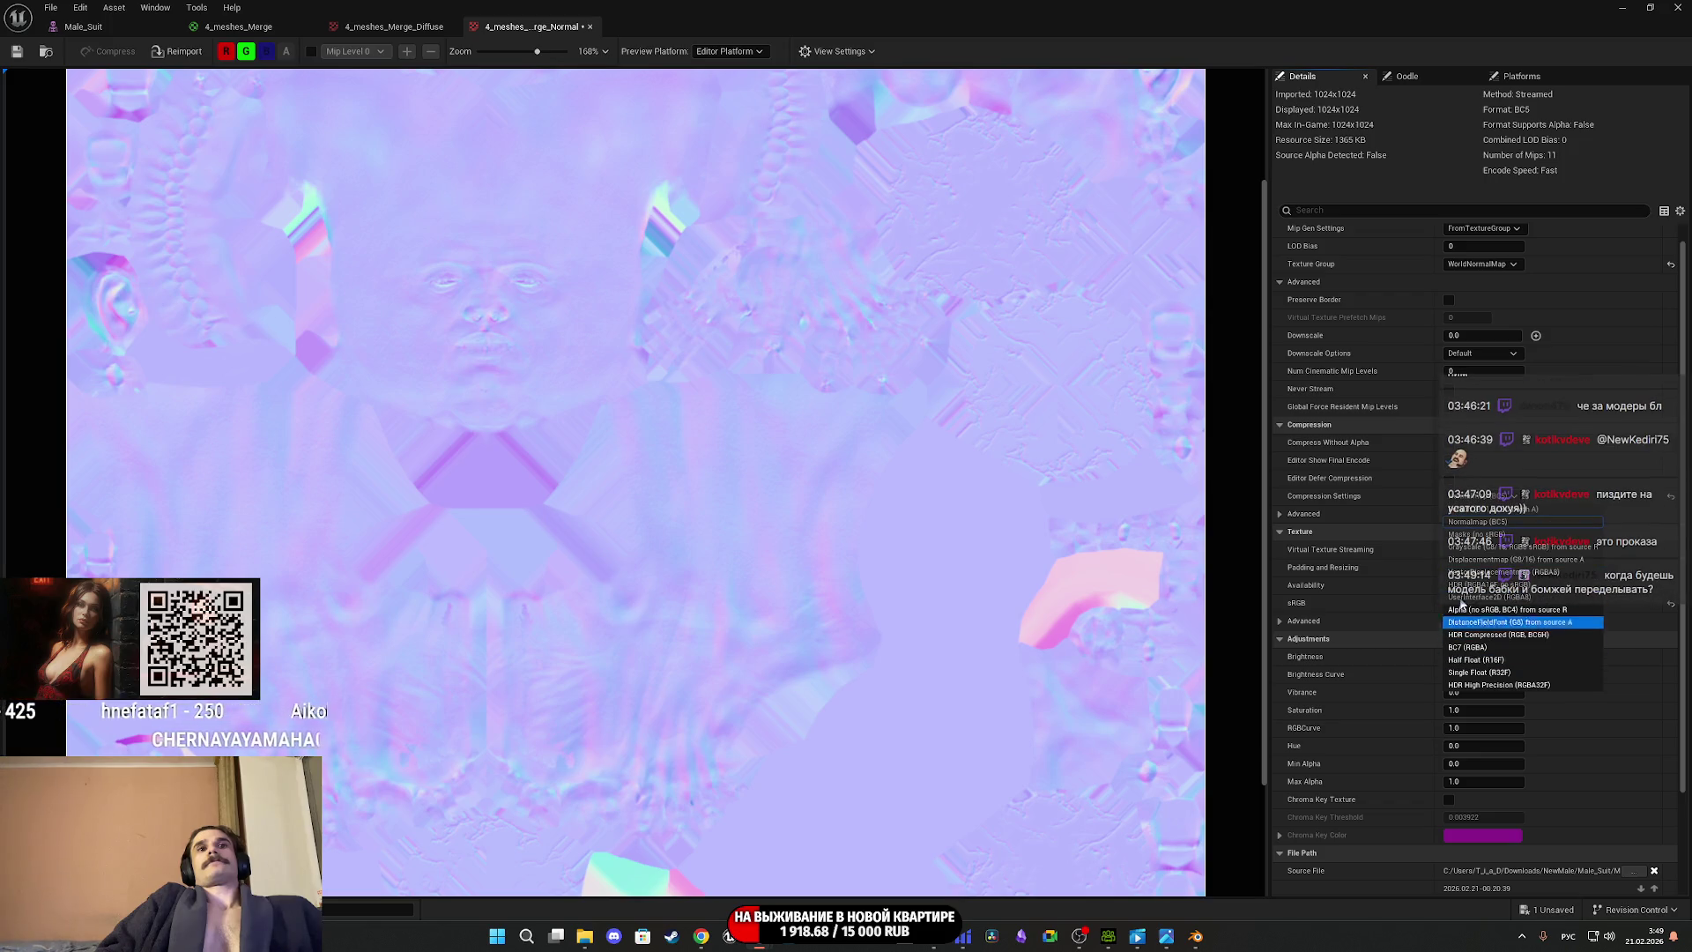
left_click(1400, 510)
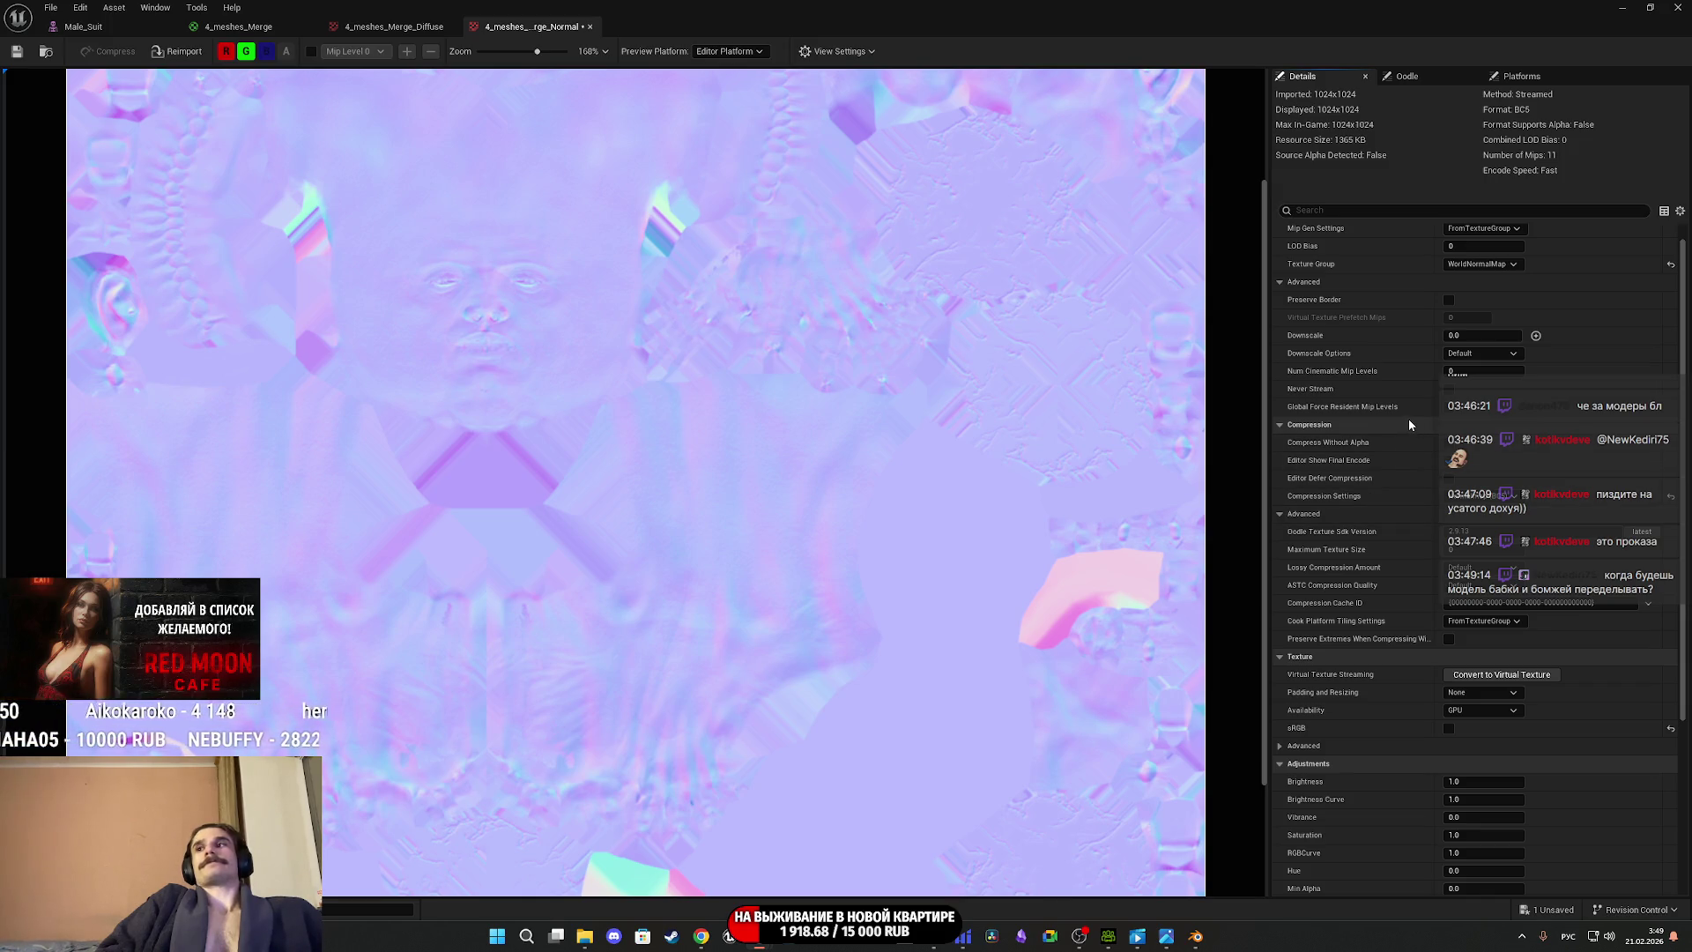
left_click(21, 54)
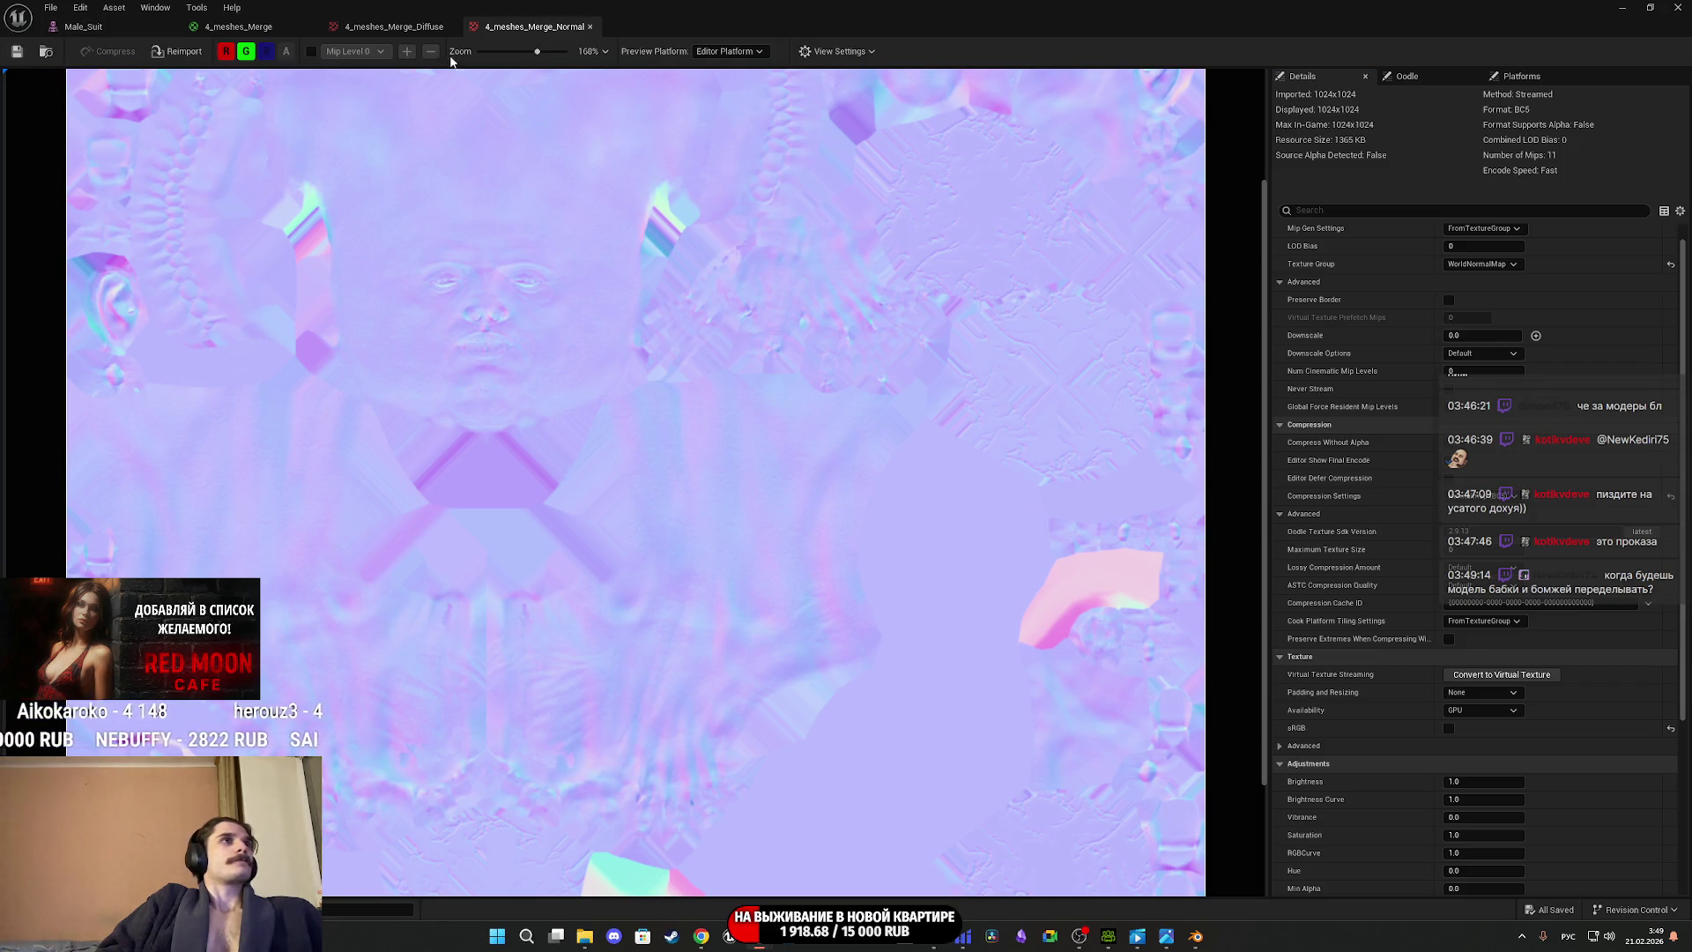
left_click(231, 27)
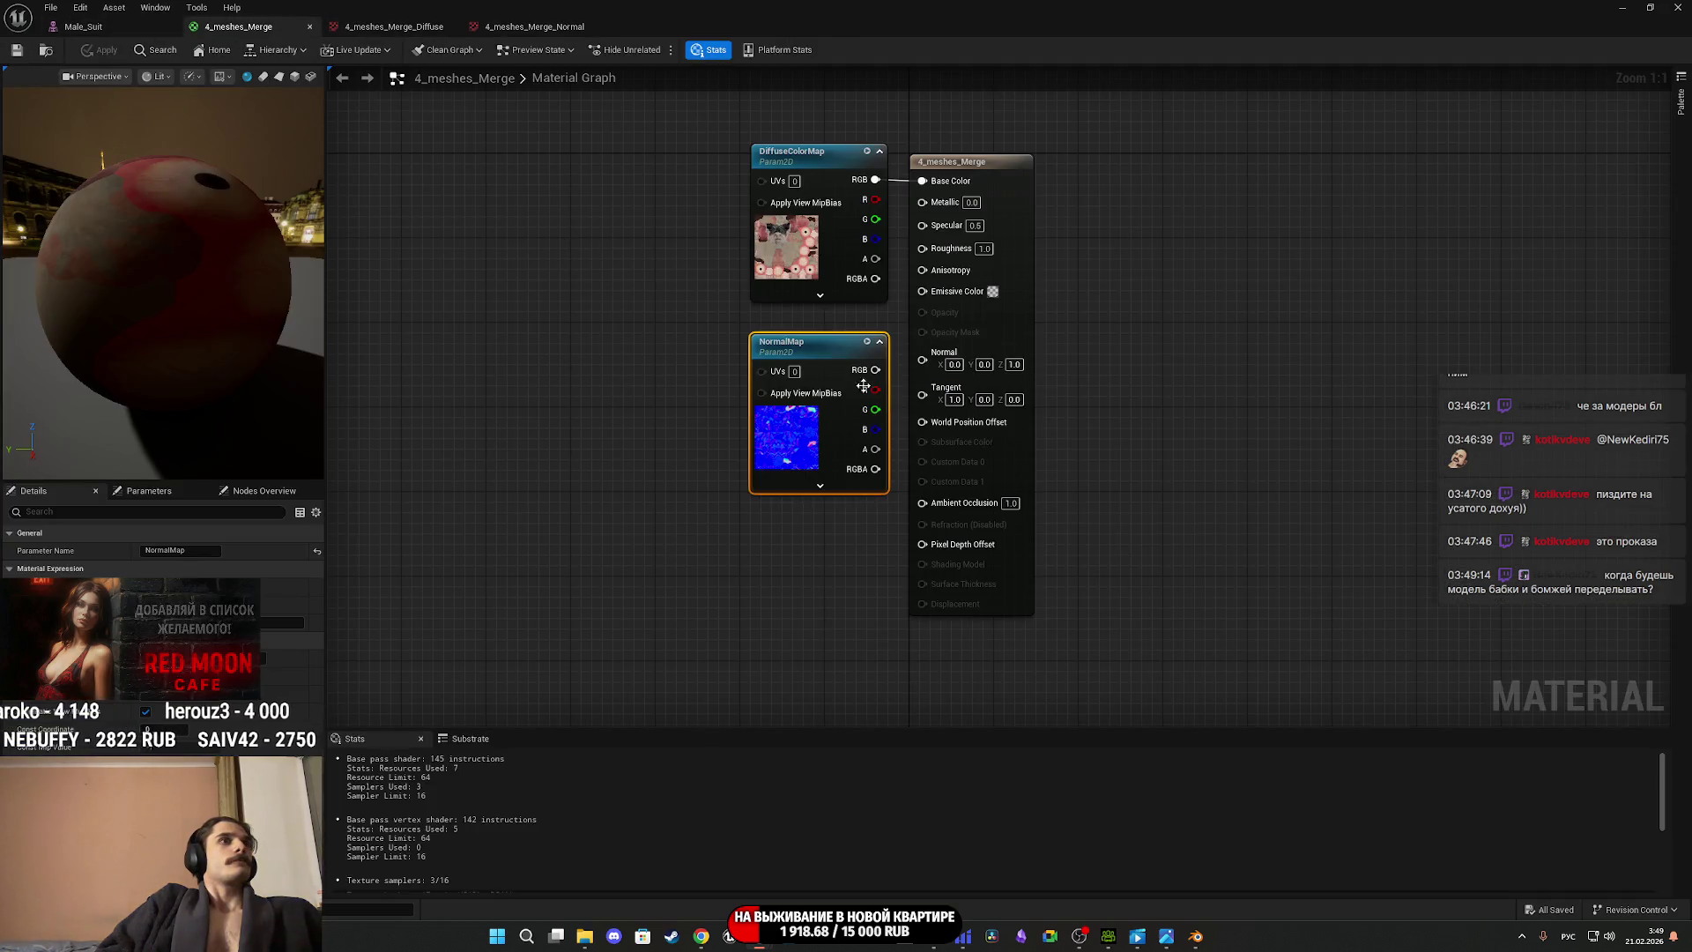
Reconnect NormalMap to the Normal input and save the material.
left_click_drag(840, 491, 830, 492)
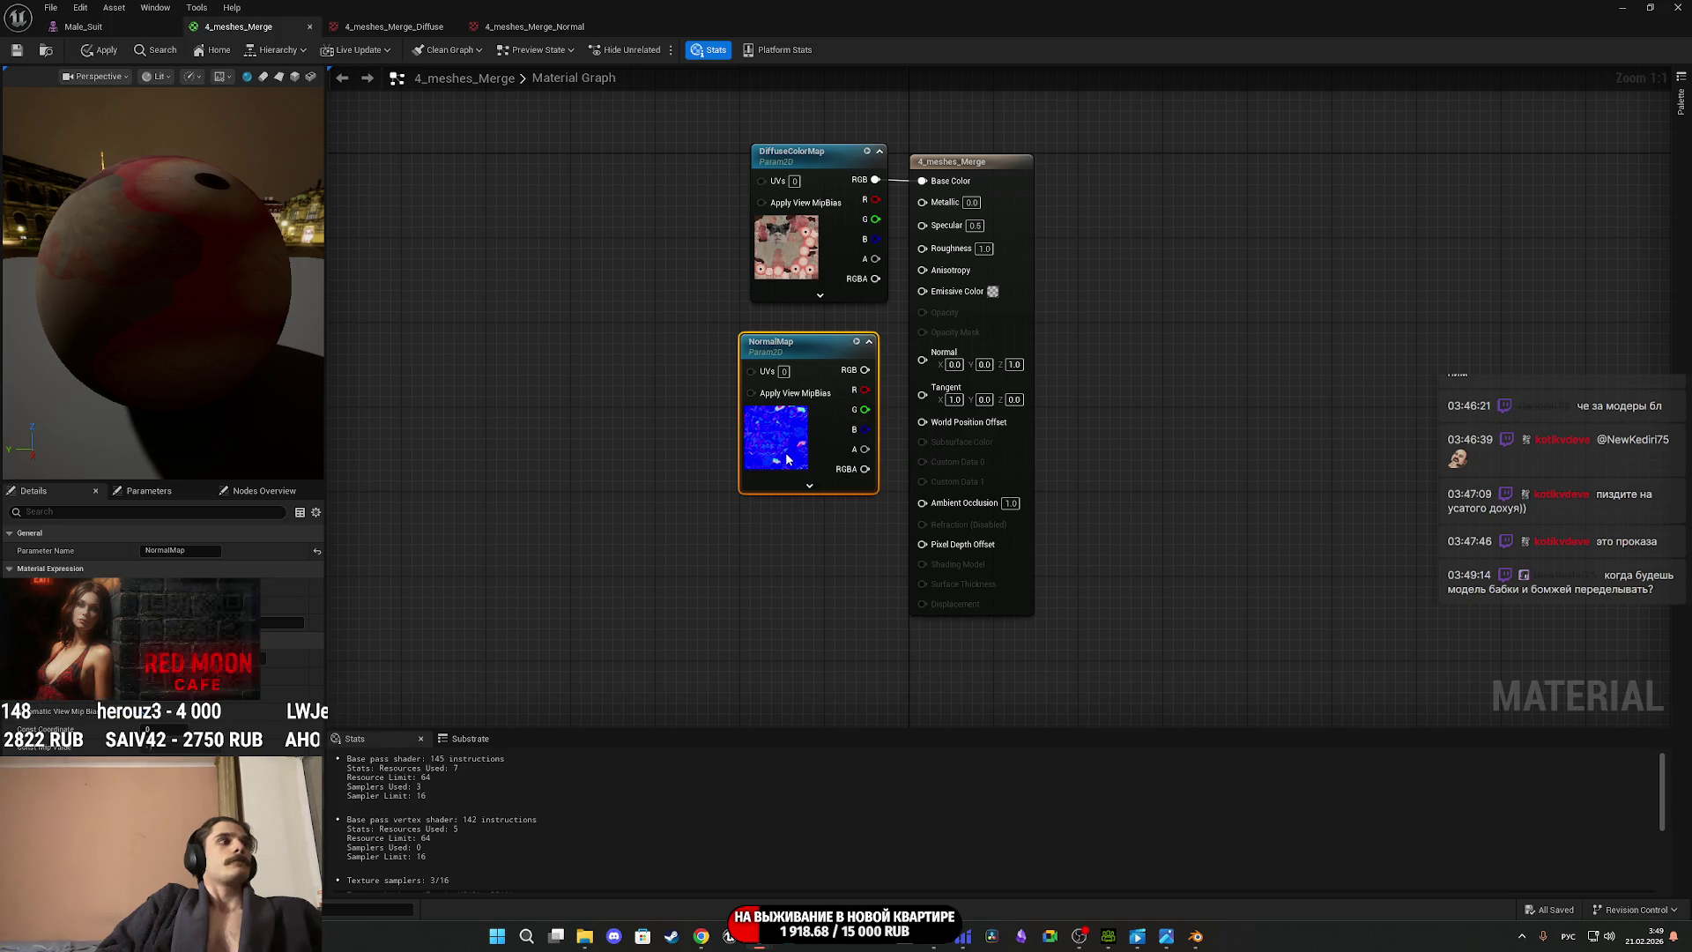
left_click_drag(864, 369, 944, 362)
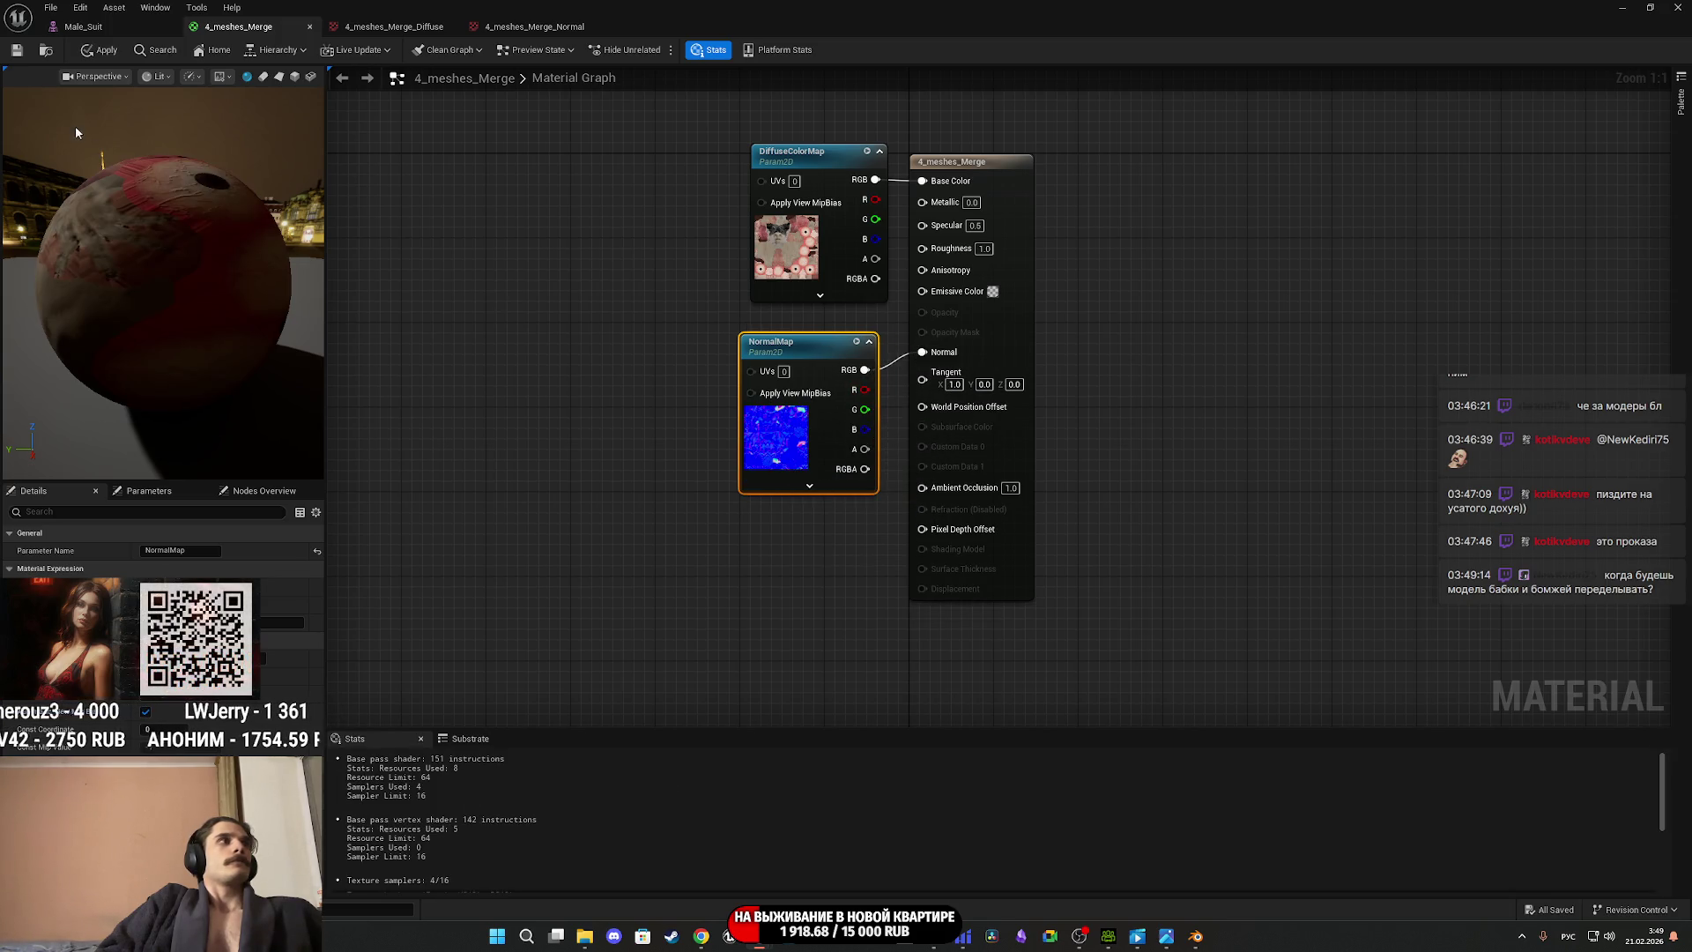
left_click(16, 51)
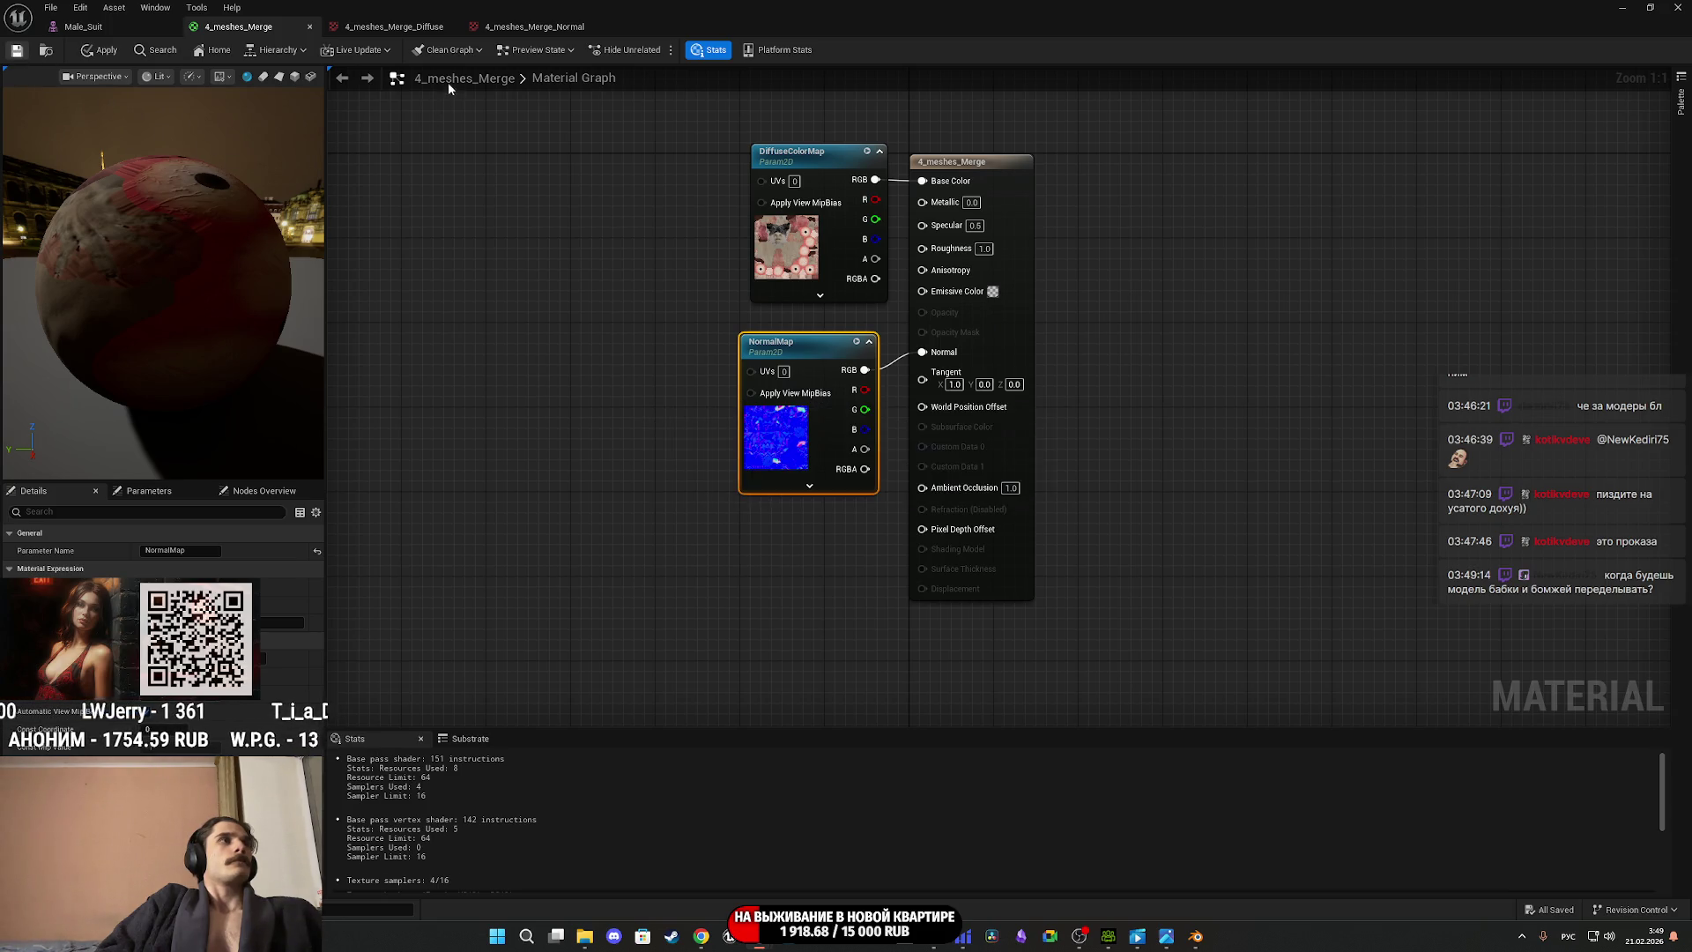
Zoom the Male_Suit preview in on the face's eyes, nose and moustache.
left_click(124, 25)
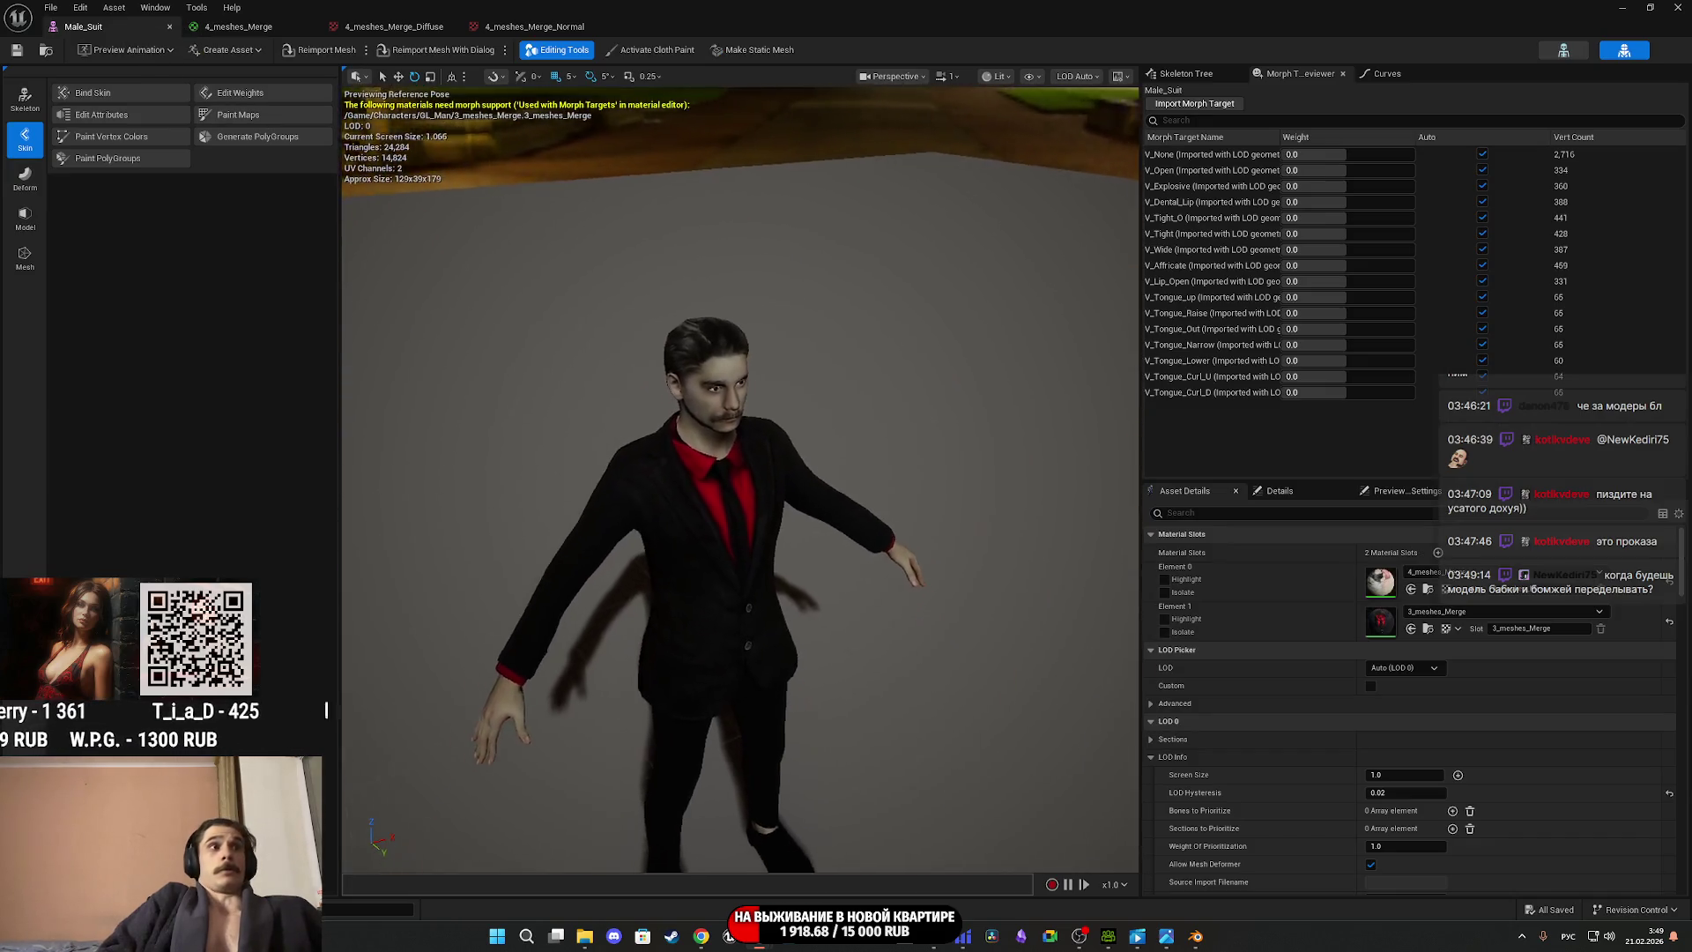
mouse_move(740, 476)
left_mouse_down()
mouse_move(696, 494)
mouse_move(794, 529)
mouse_move(863, 511)
mouse_move(881, 459)
mouse_move(846, 546)
mouse_move(758, 511)
left_mouse_up()
mouse_move(871, 464)
left_mouse_down()
mouse_move(828, 476)
mouse_move(789, 454)
mouse_move(767, 264)
left_mouse_up()
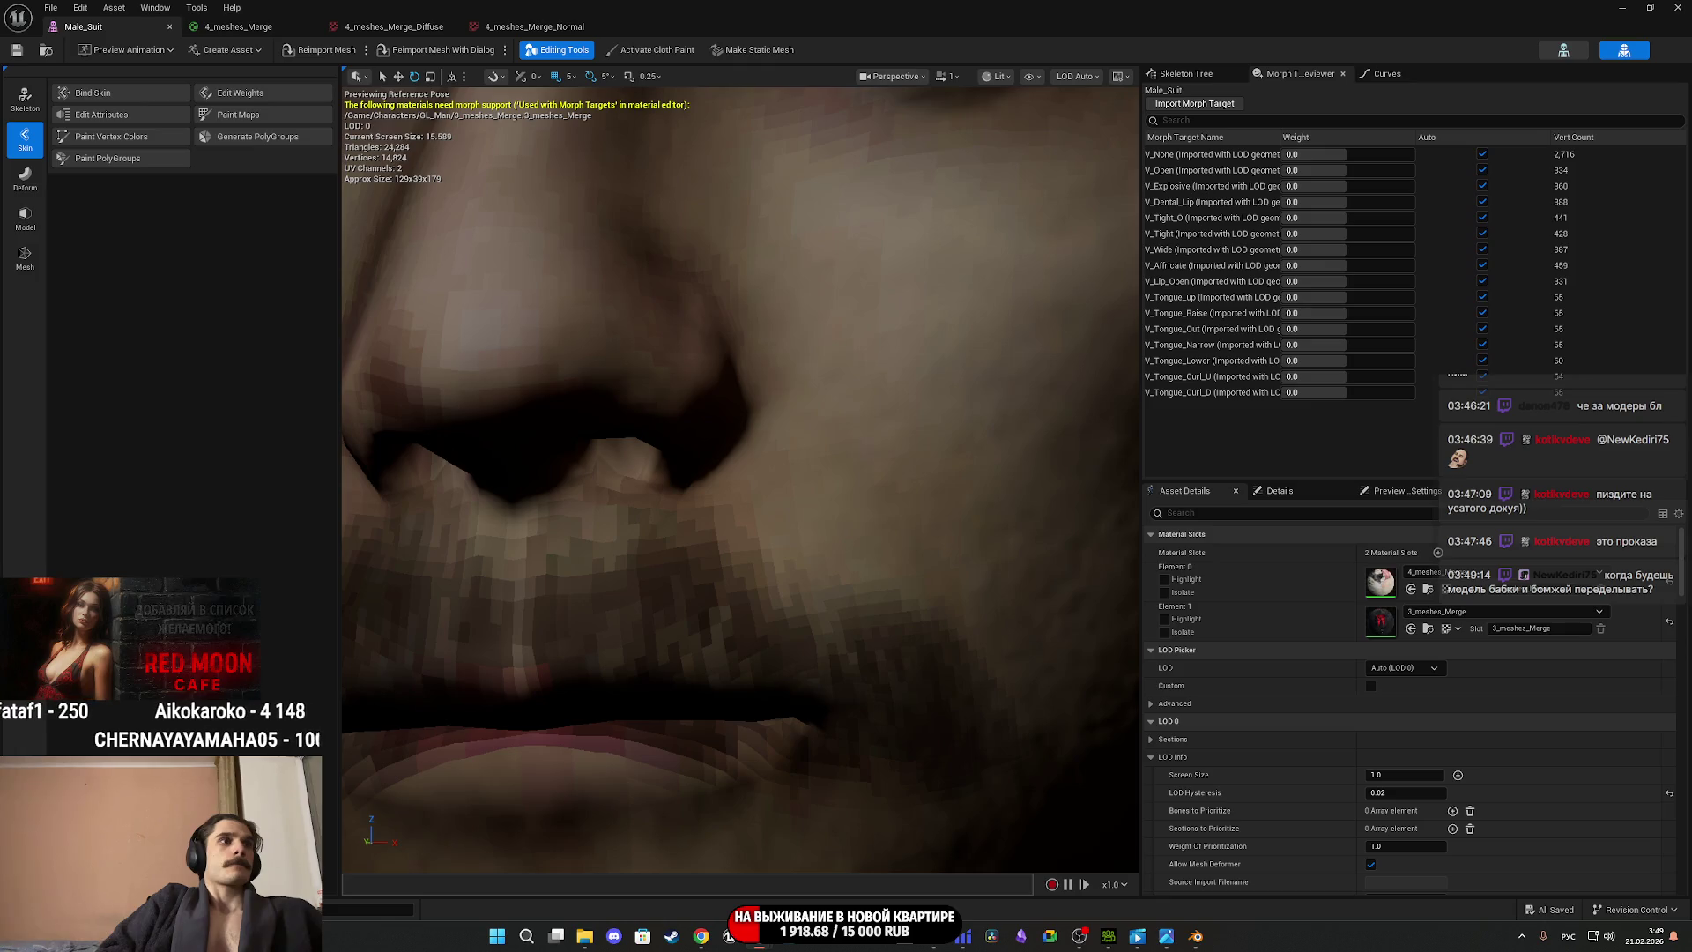
scroll(725, 424, "down", 5)
left_click_drag(886, 347, 885, 291)
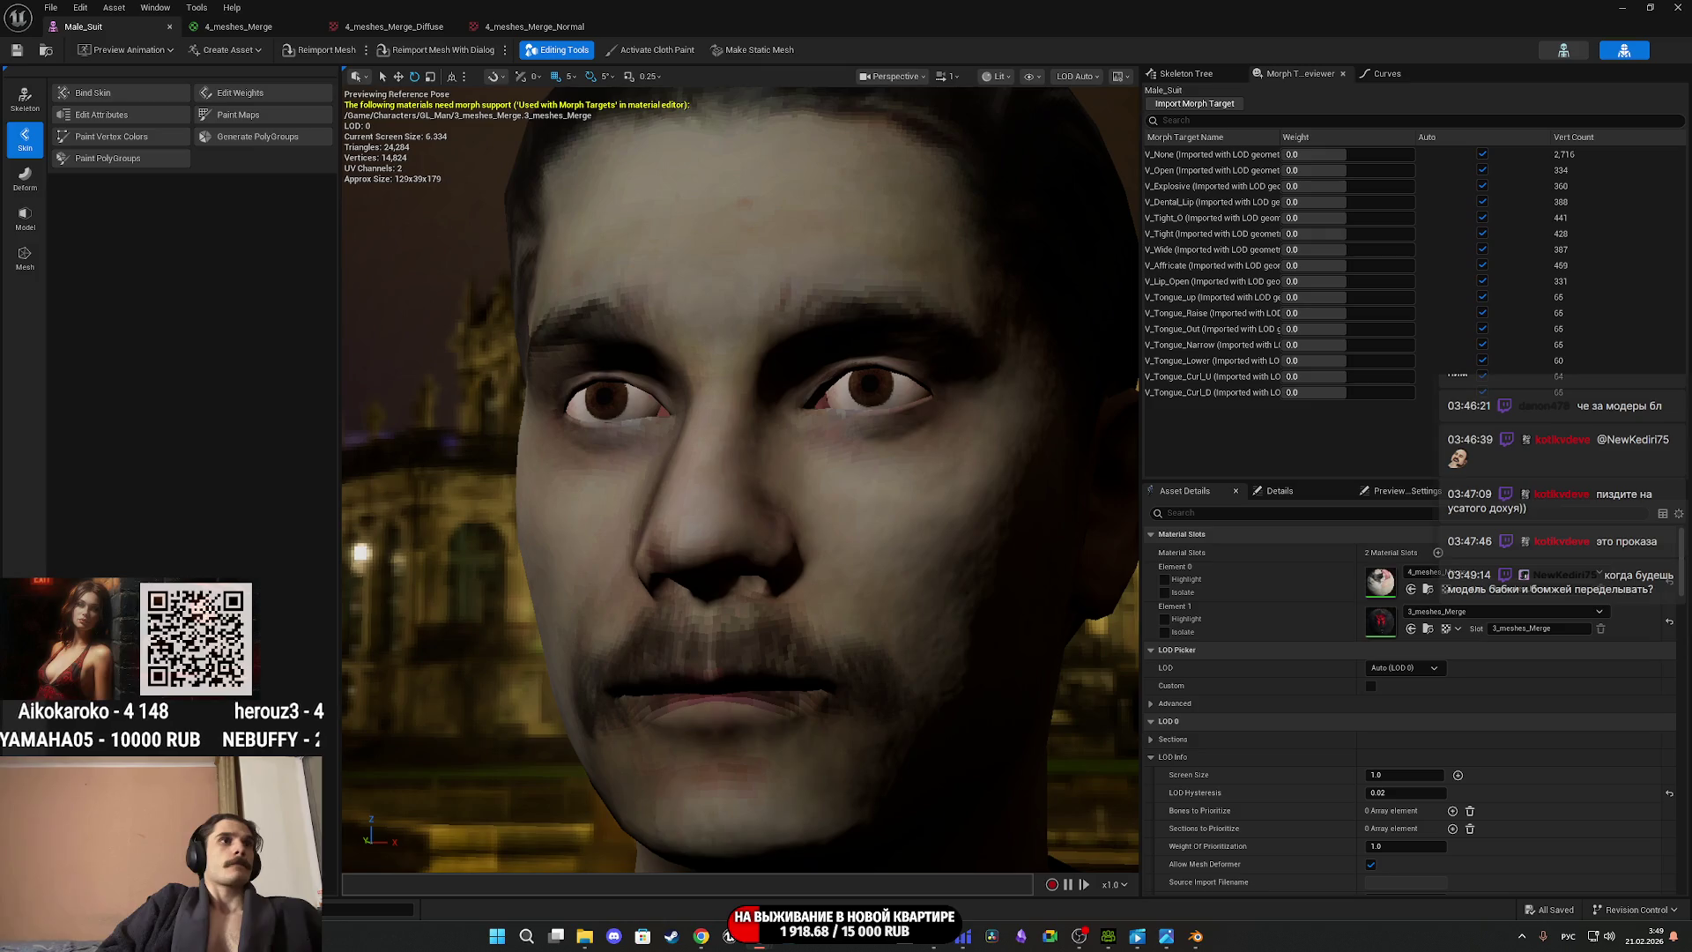
scroll(851, 422, "down", 5)
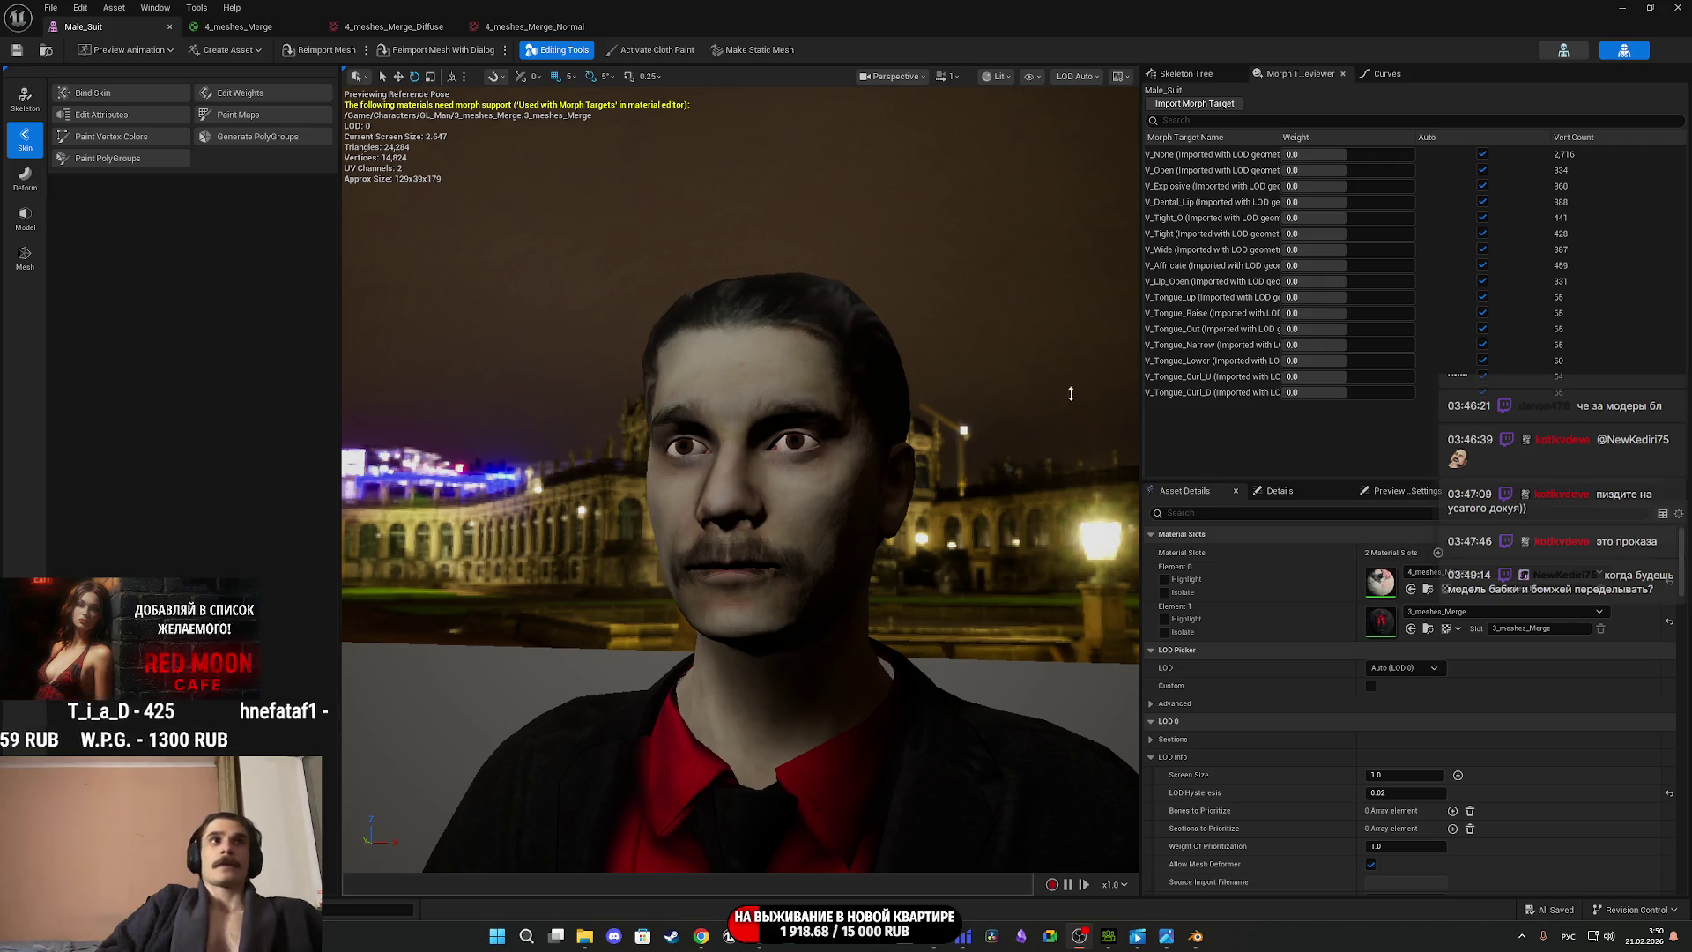
Fly to the cafe and inspect the seated Sitting2 character wearing Male_Suit up close.
left_click(294, 27)
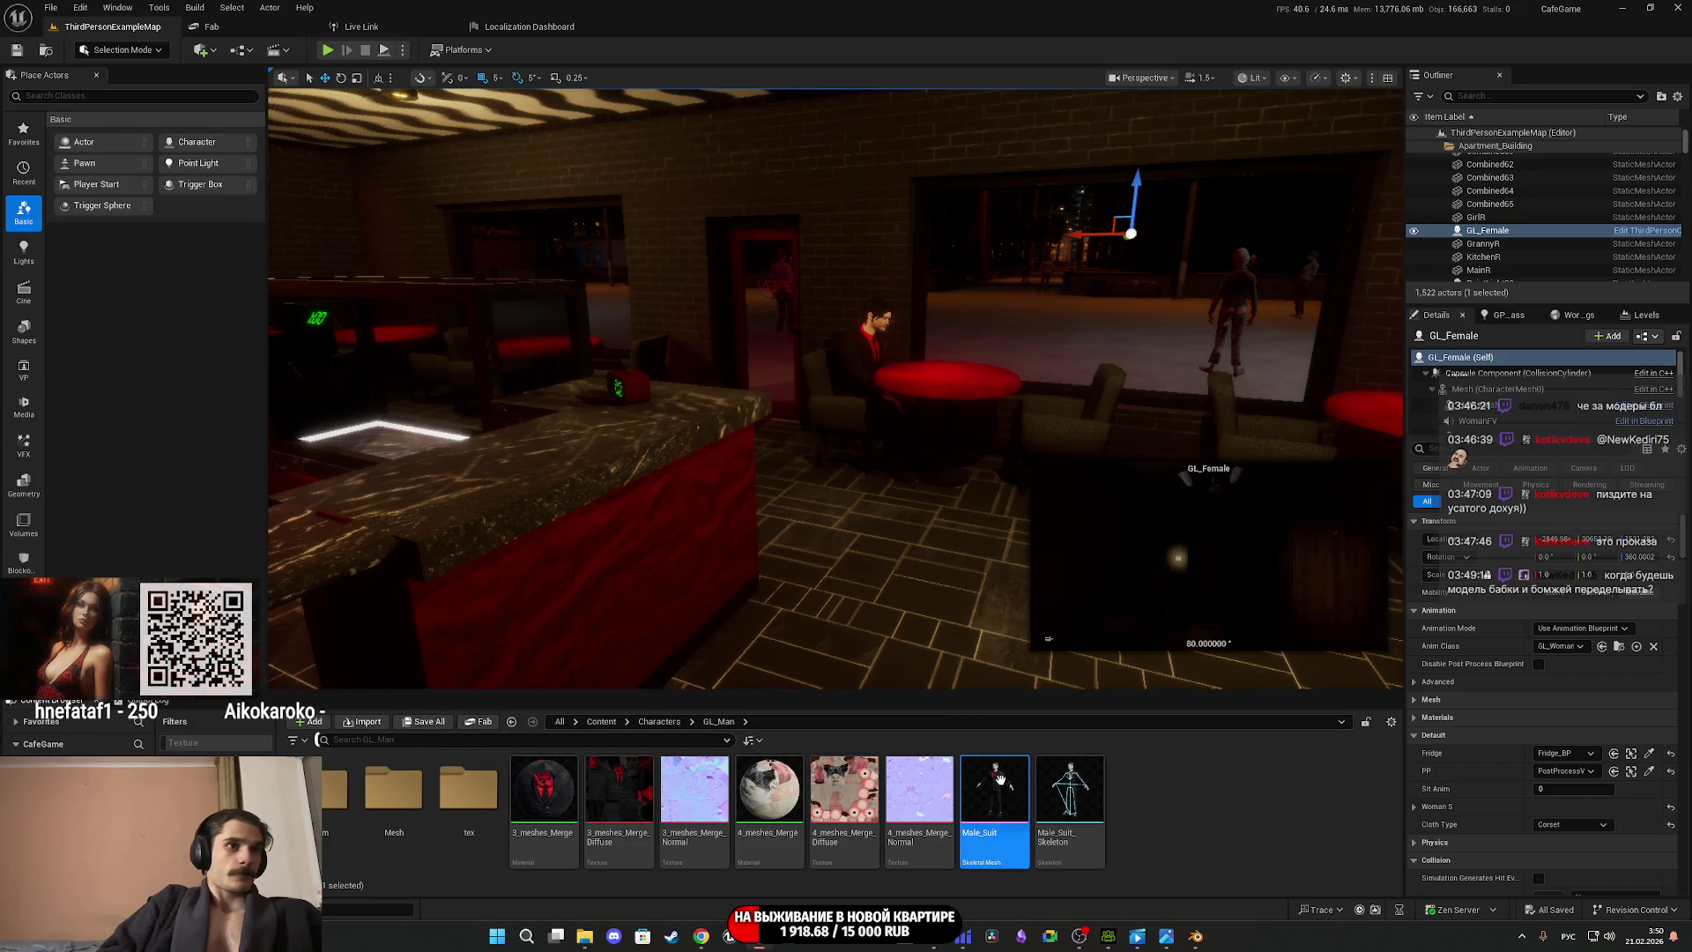
mouse_move(1006, 795)
mouse_move(899, 567)
right_mouse_down()
mouse_move(899, 529)
mouse_move(899, 567)
right_mouse_up()
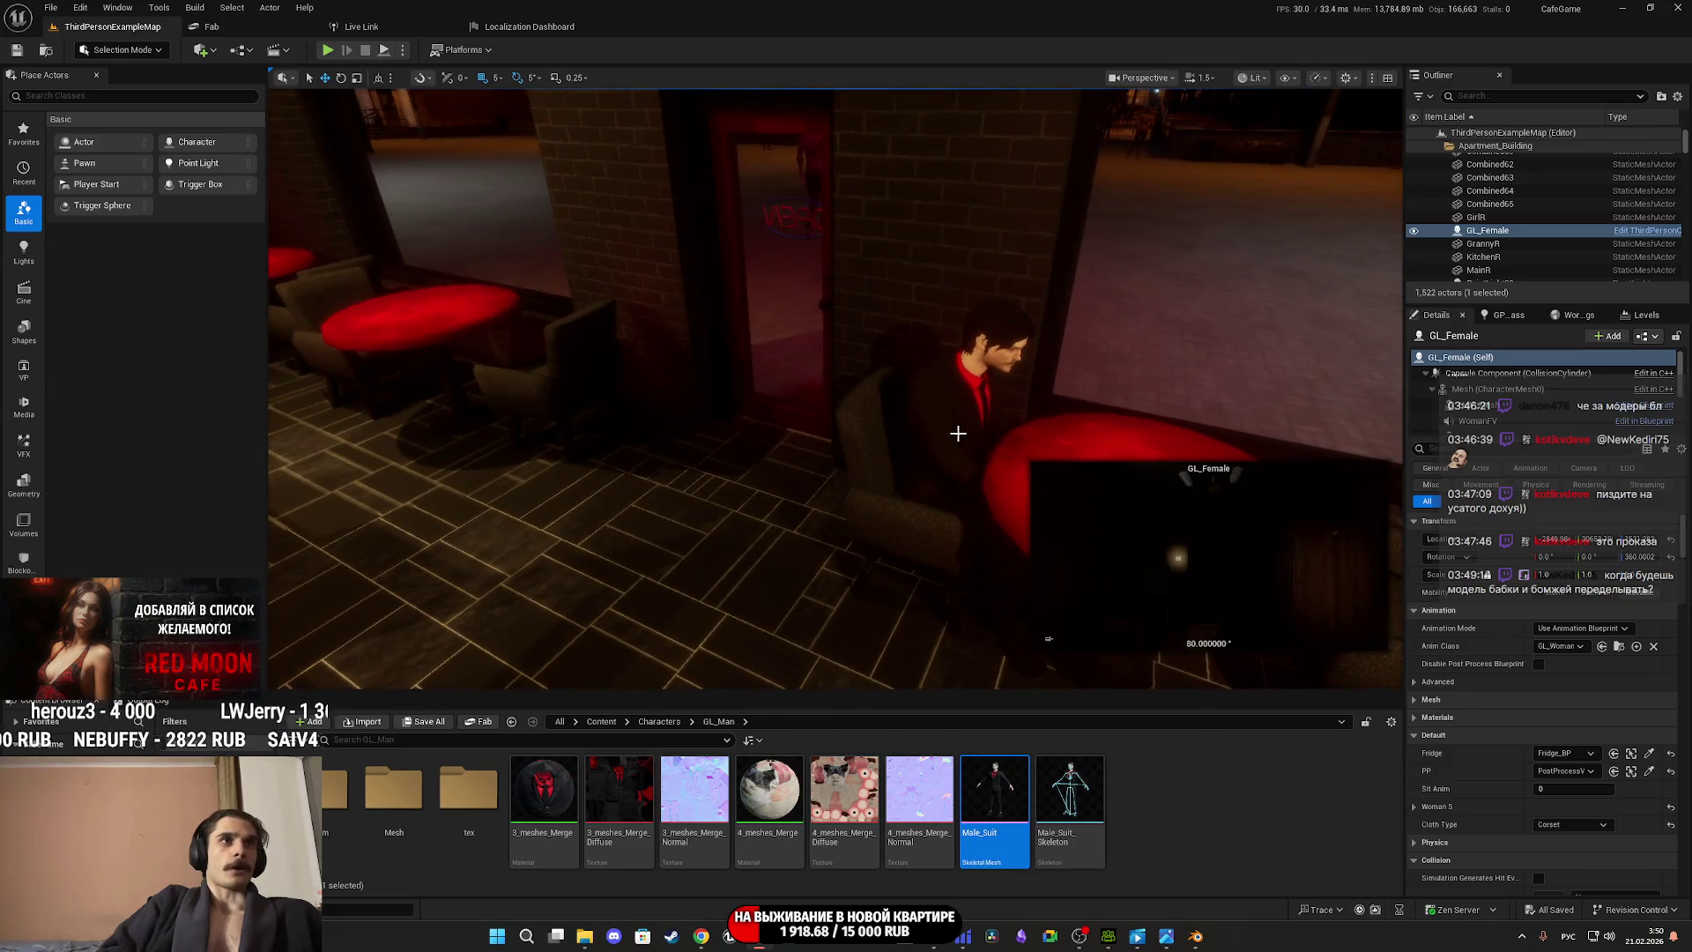
left_click(958, 432)
right_click_drag(1114, 550, 1114, 550)
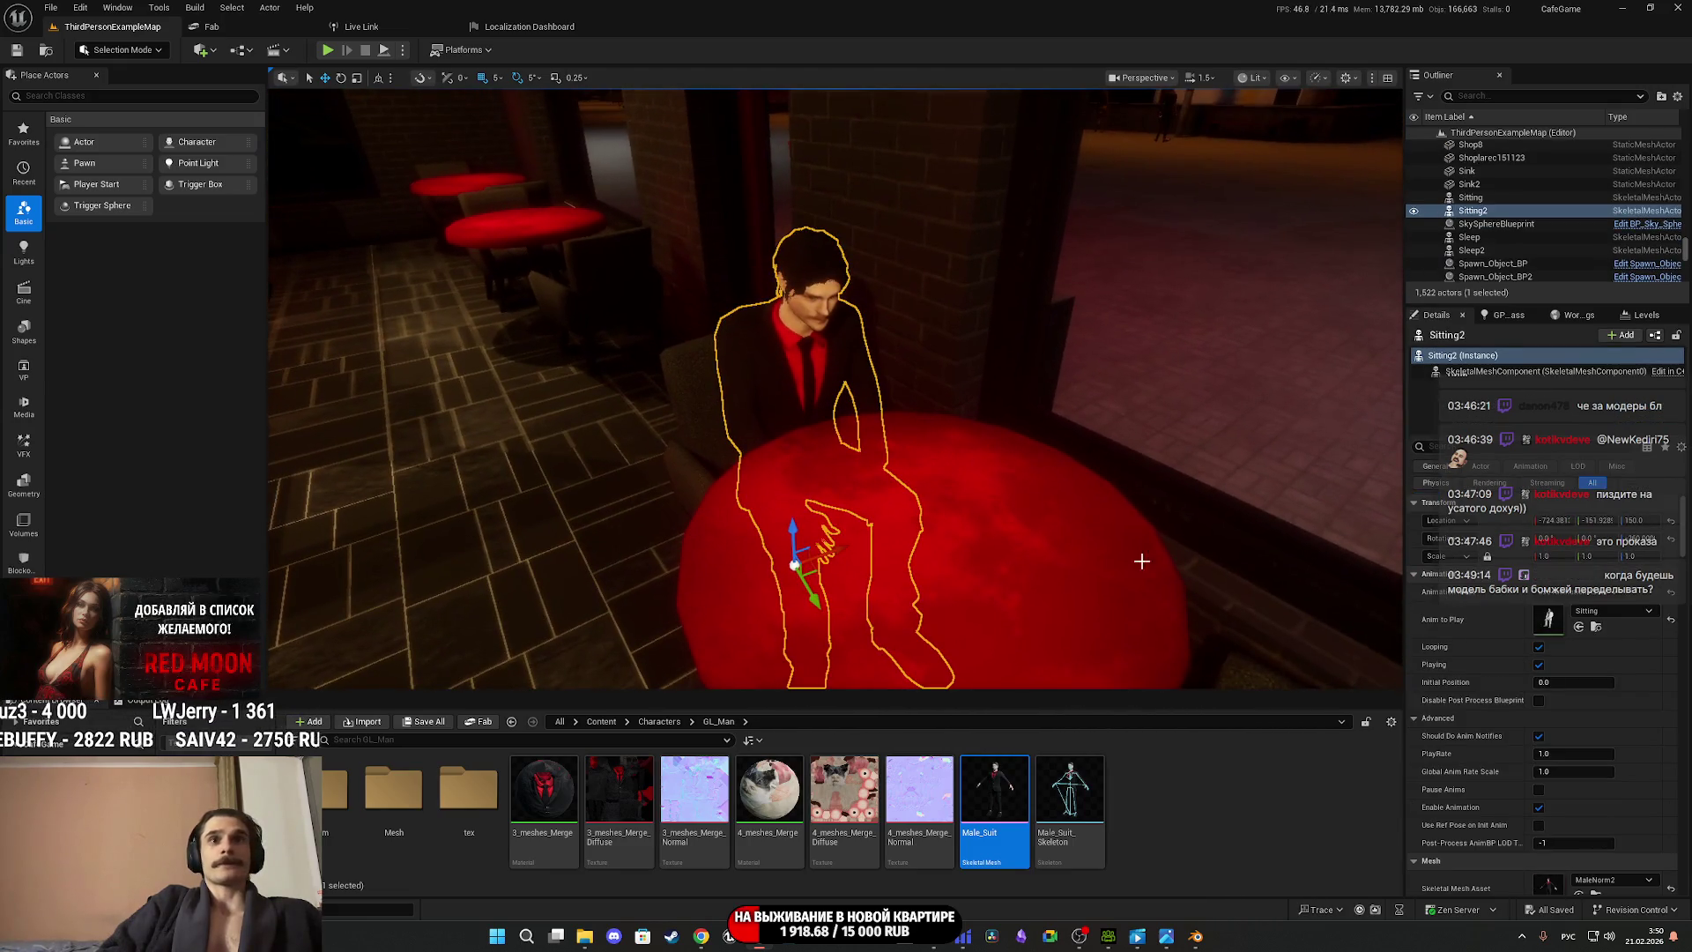
scroll(1534, 747, "down", 2)
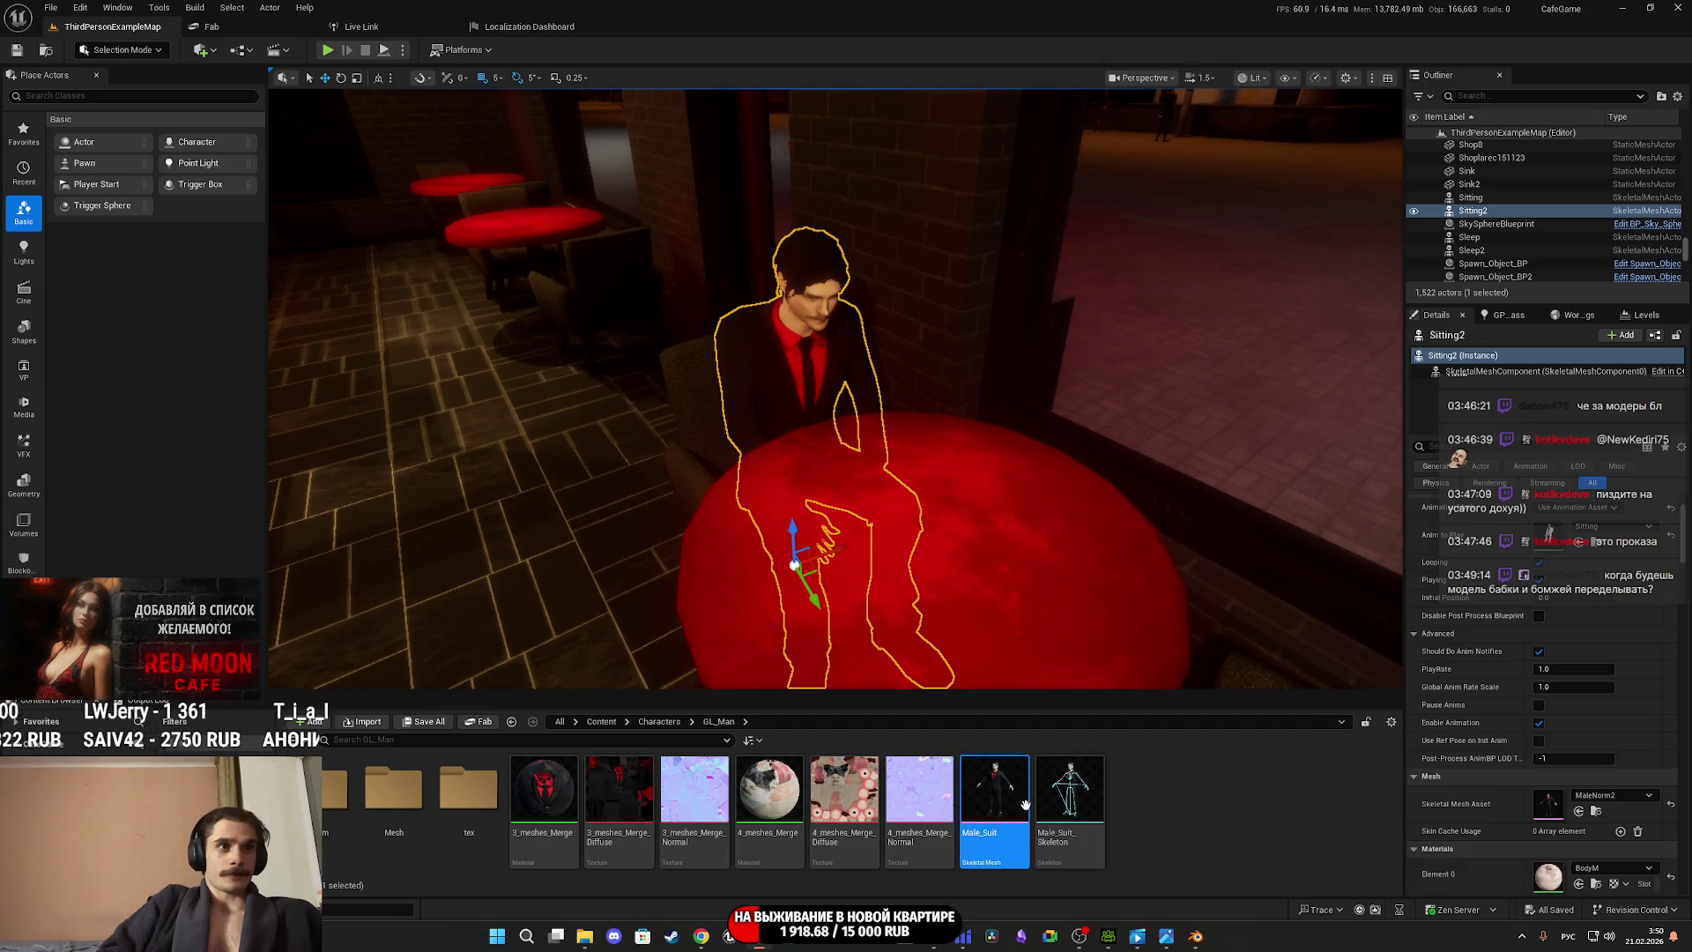
right_click_drag(969, 484, 1079, 537)
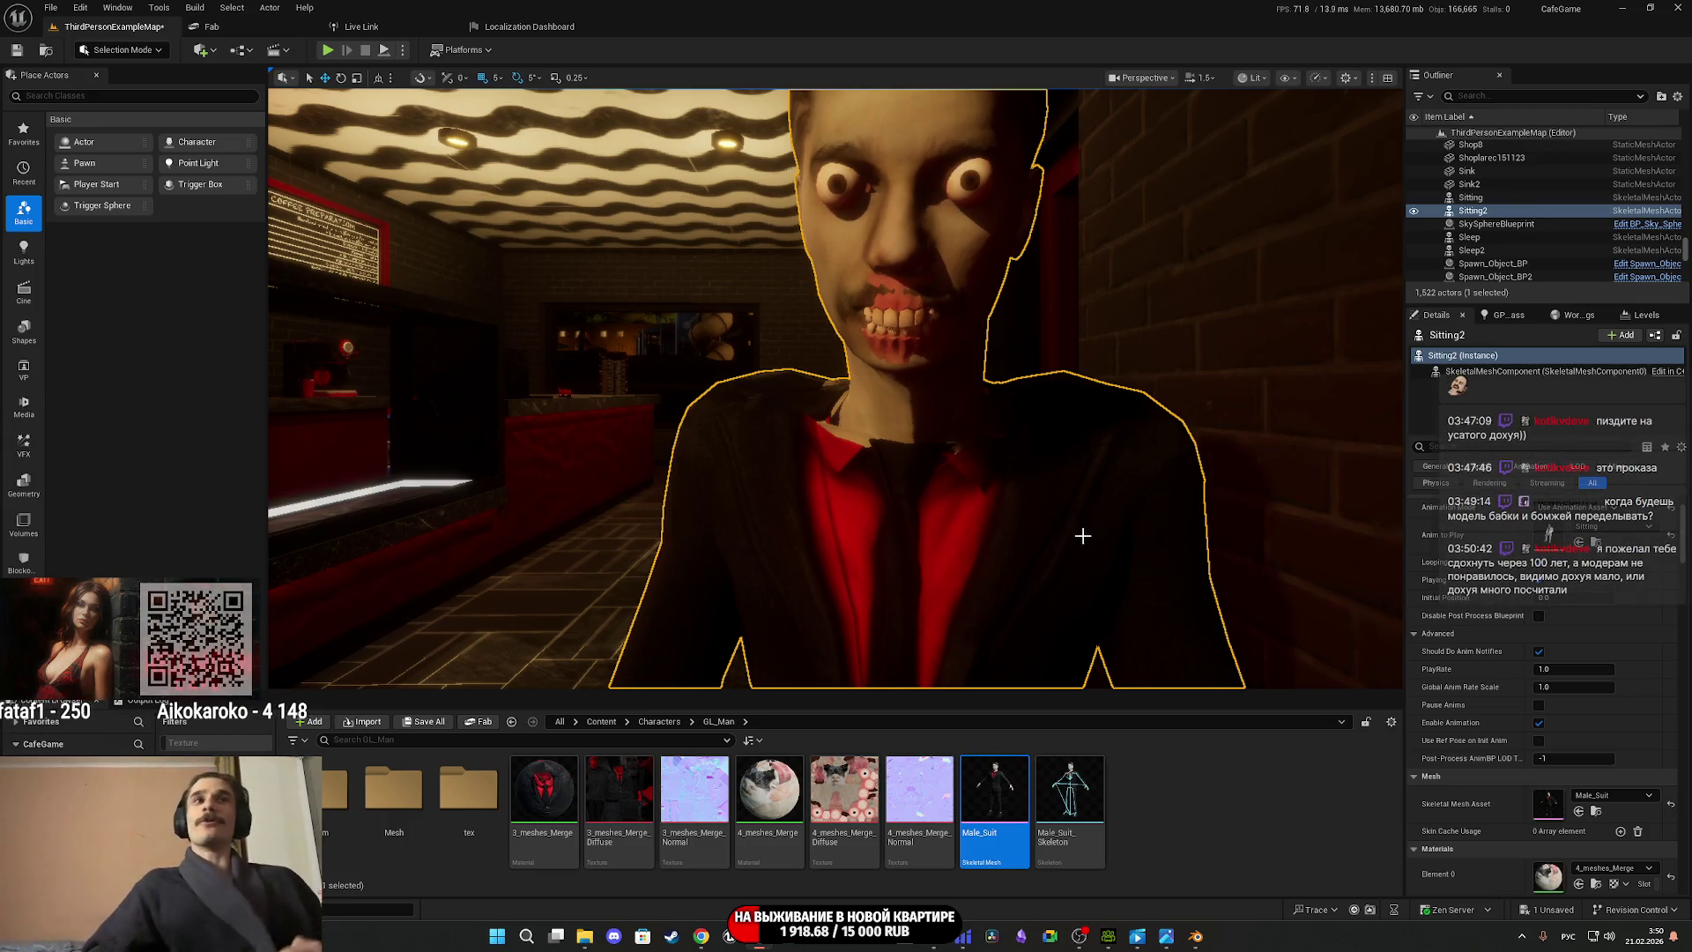
right_click_drag(1081, 493, 1059, 498)
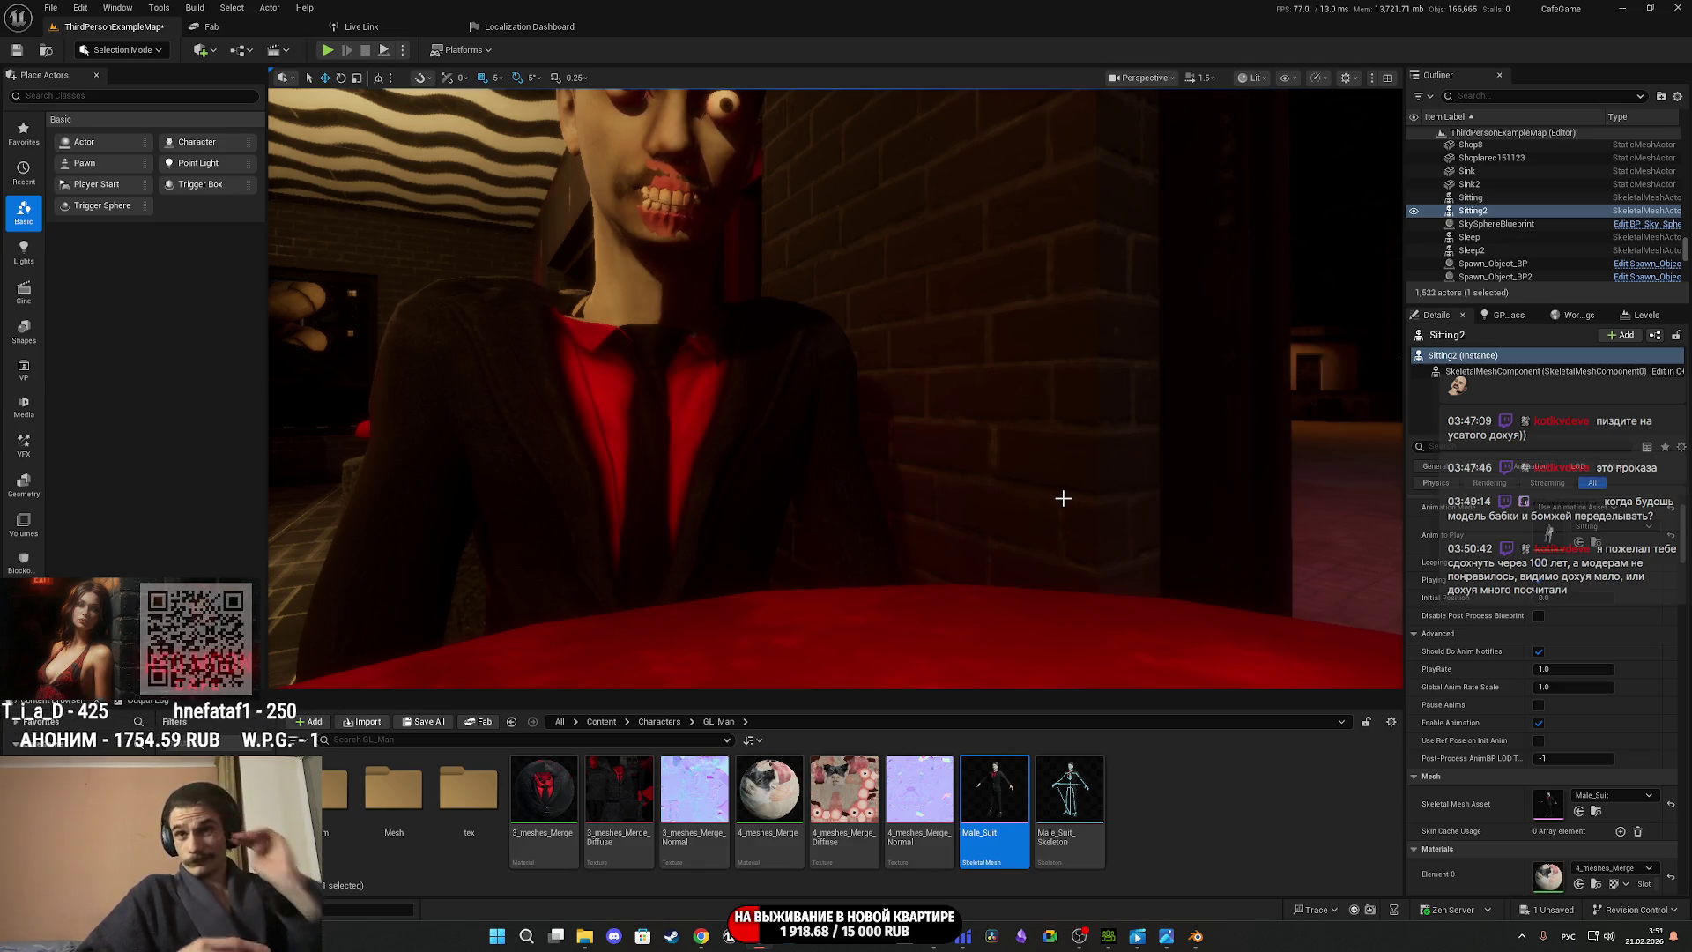
right_click_drag(1063, 498, 1319, 585)
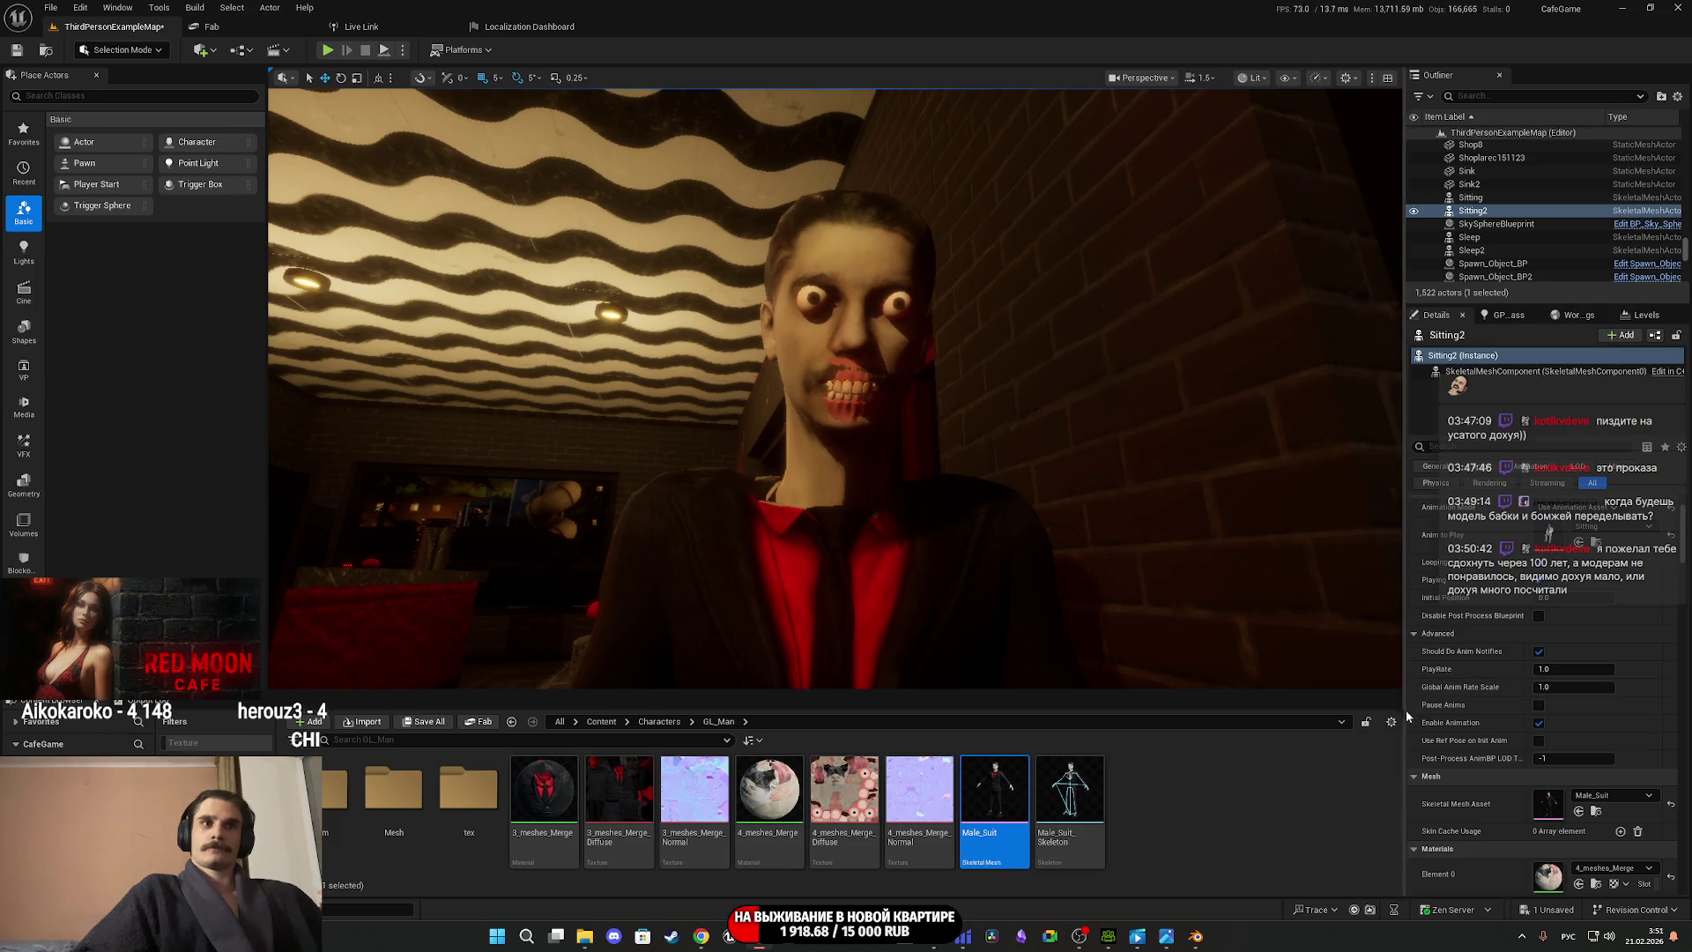
Undo the mesh change back to MaleNorm2 and return to the Content folder.
key("ctrl+z")
right_click_drag(1165, 572, 1164, 572)
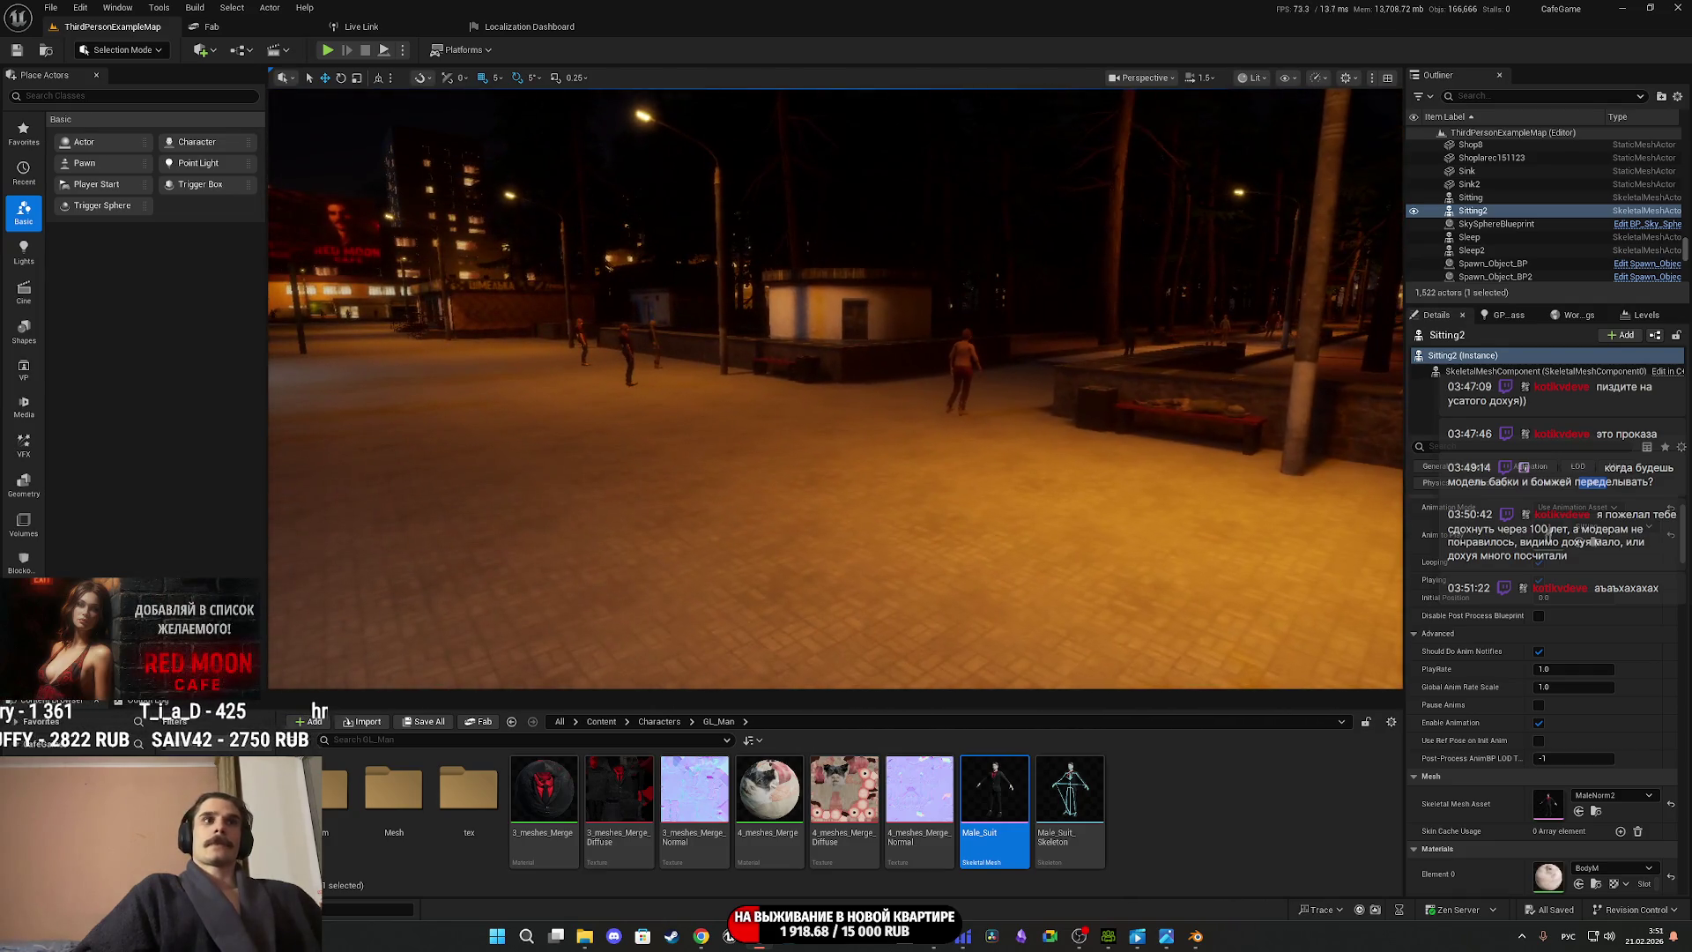
left_click(611, 723)
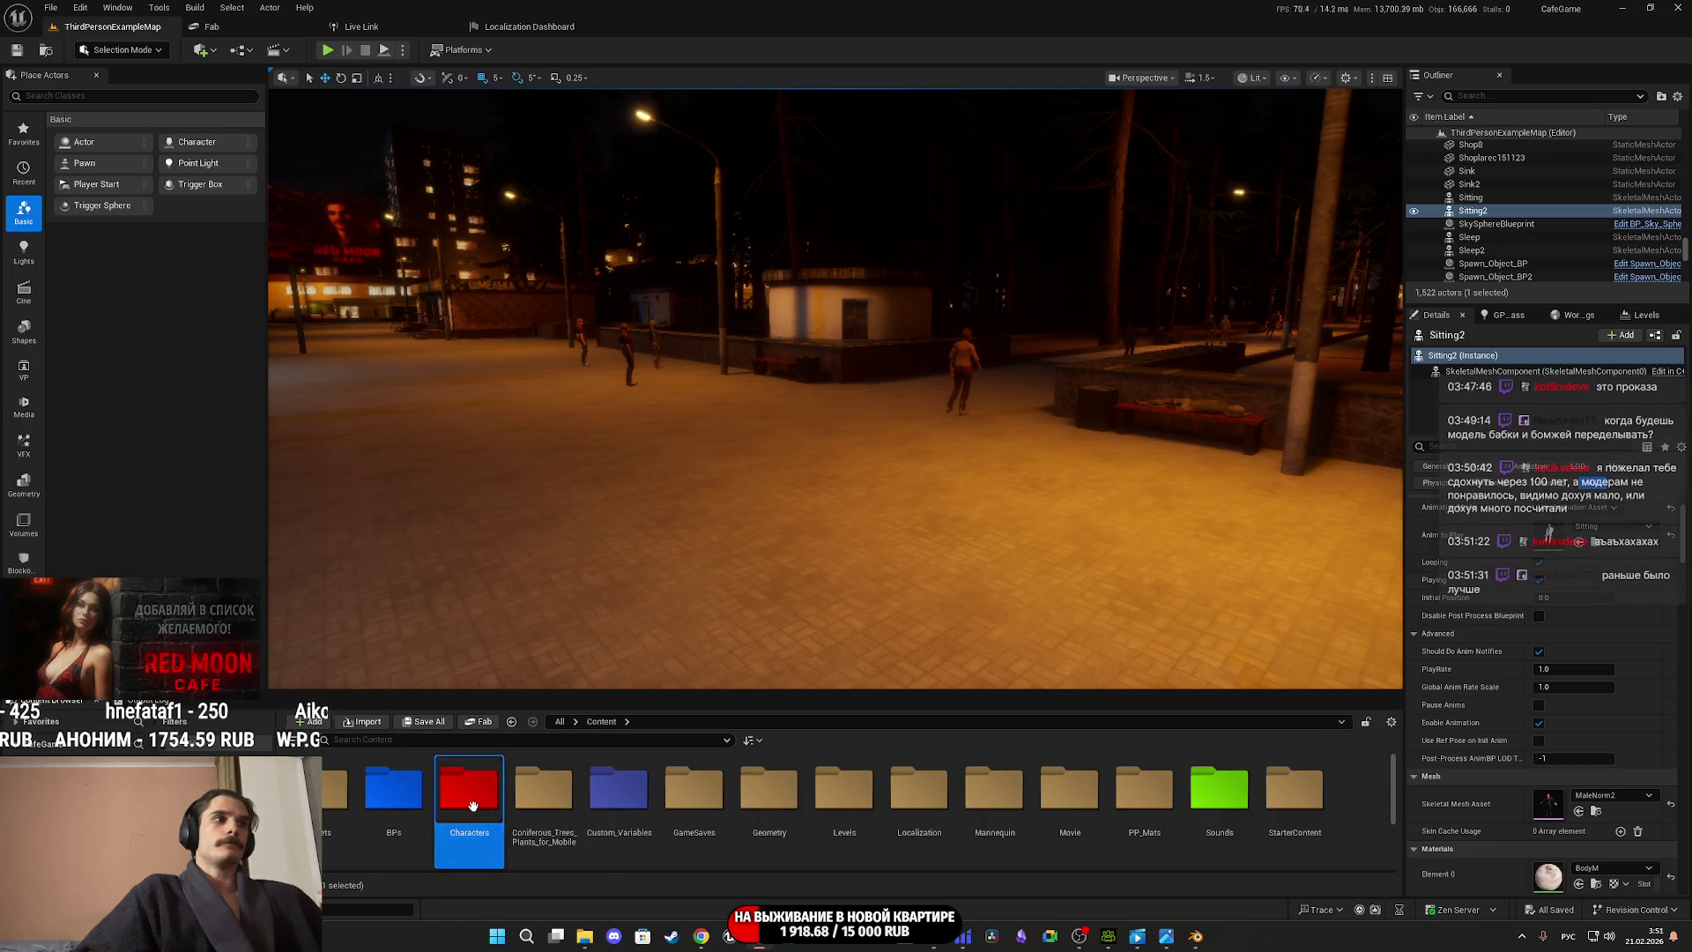
Open the Client_NPC_DT data table in Custom_Variables > NPC and select row RR.
double_click(618, 789)
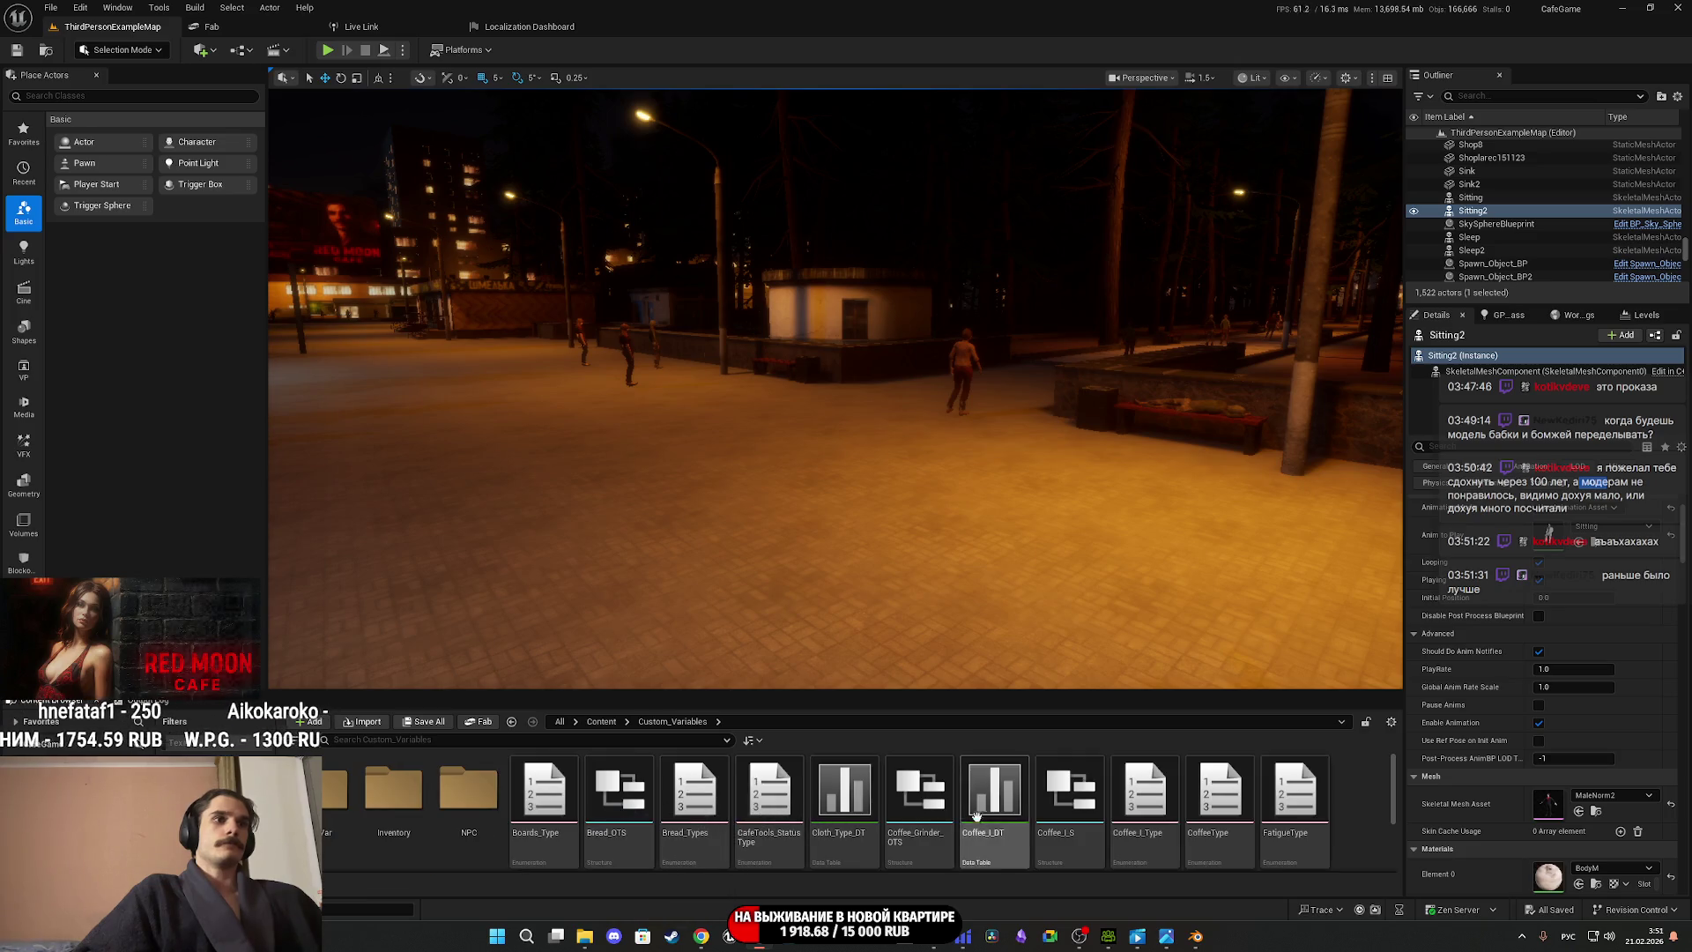
double_click(469, 808)
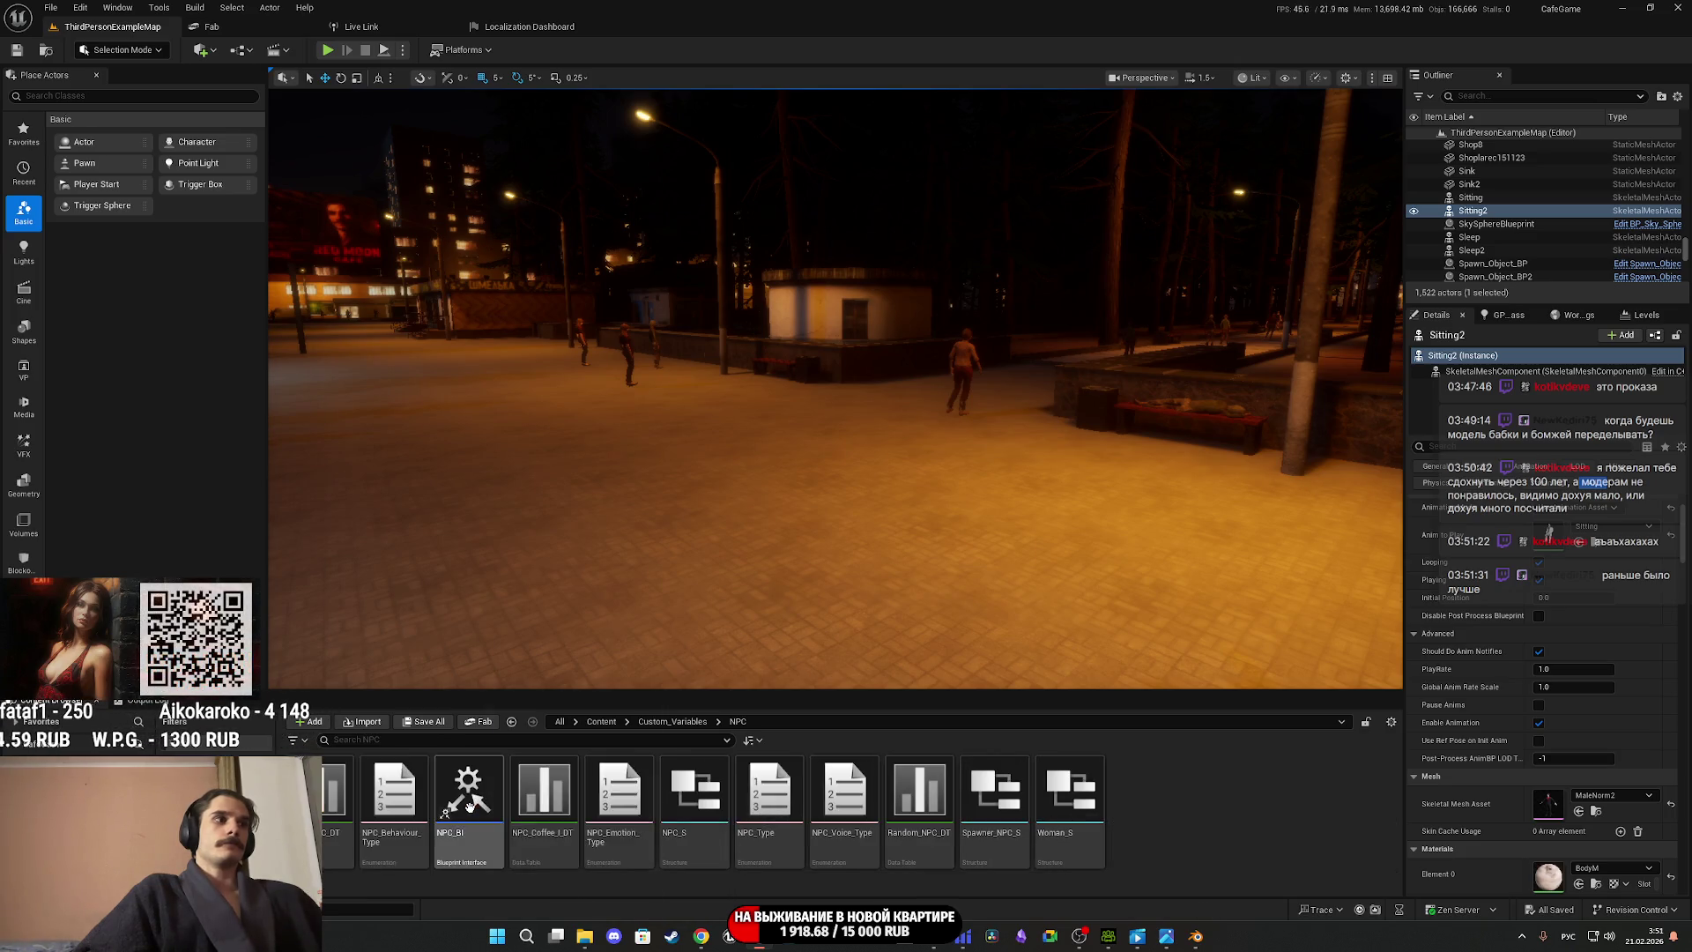
double_click(335, 797)
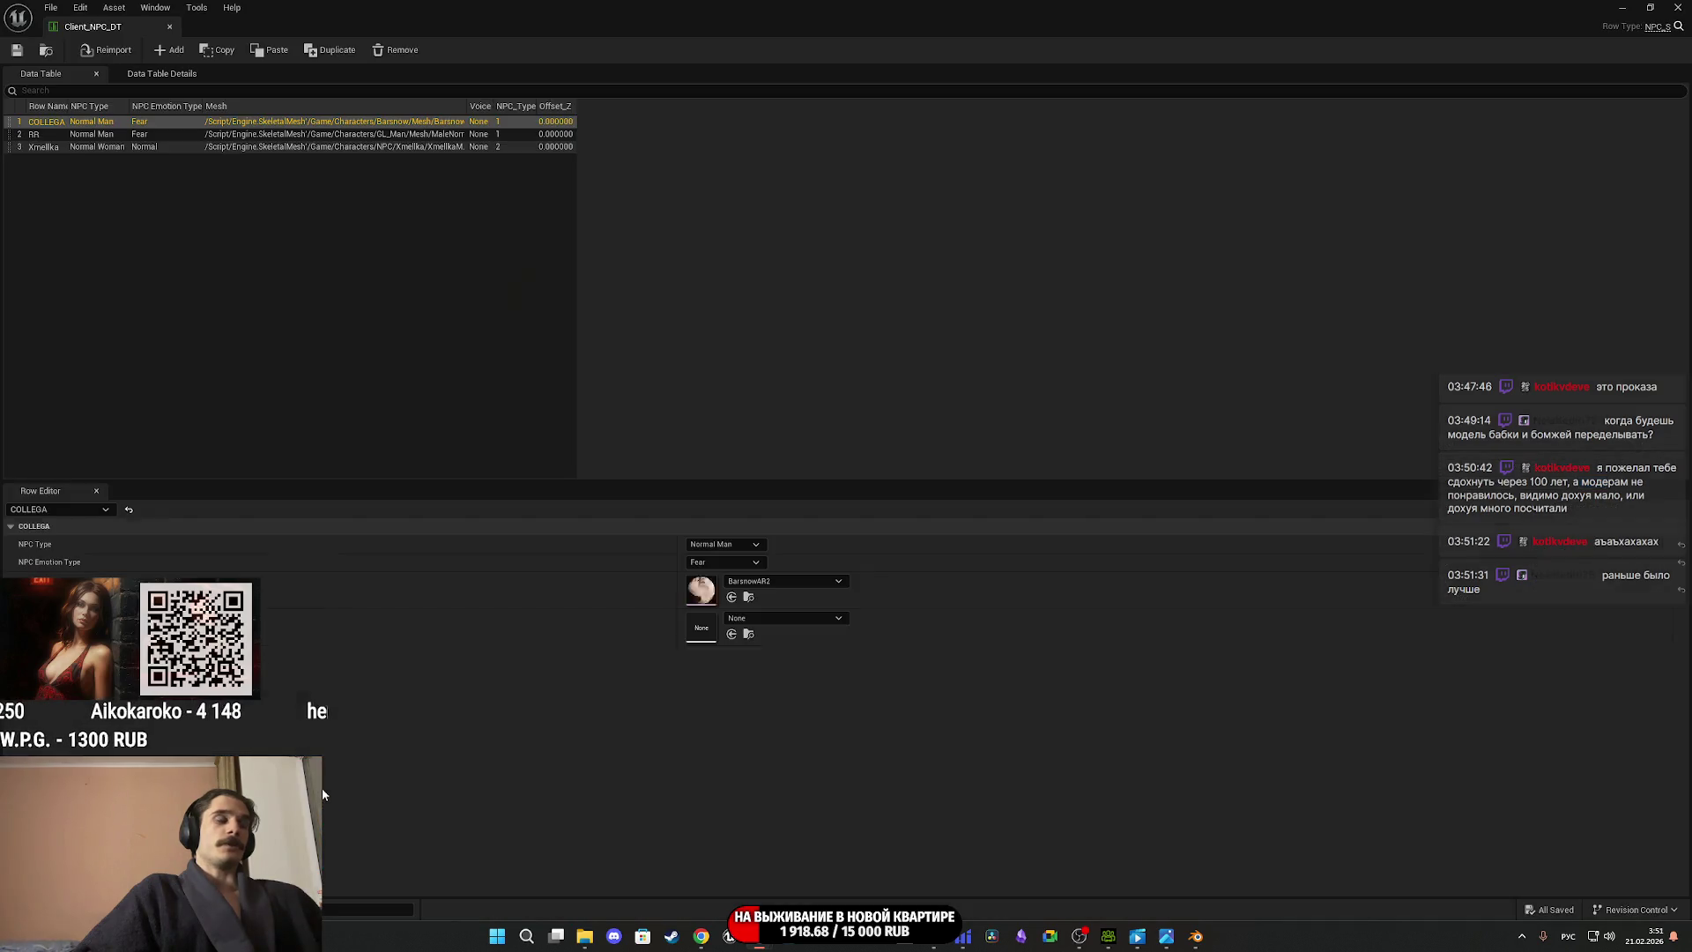
left_click(36, 135)
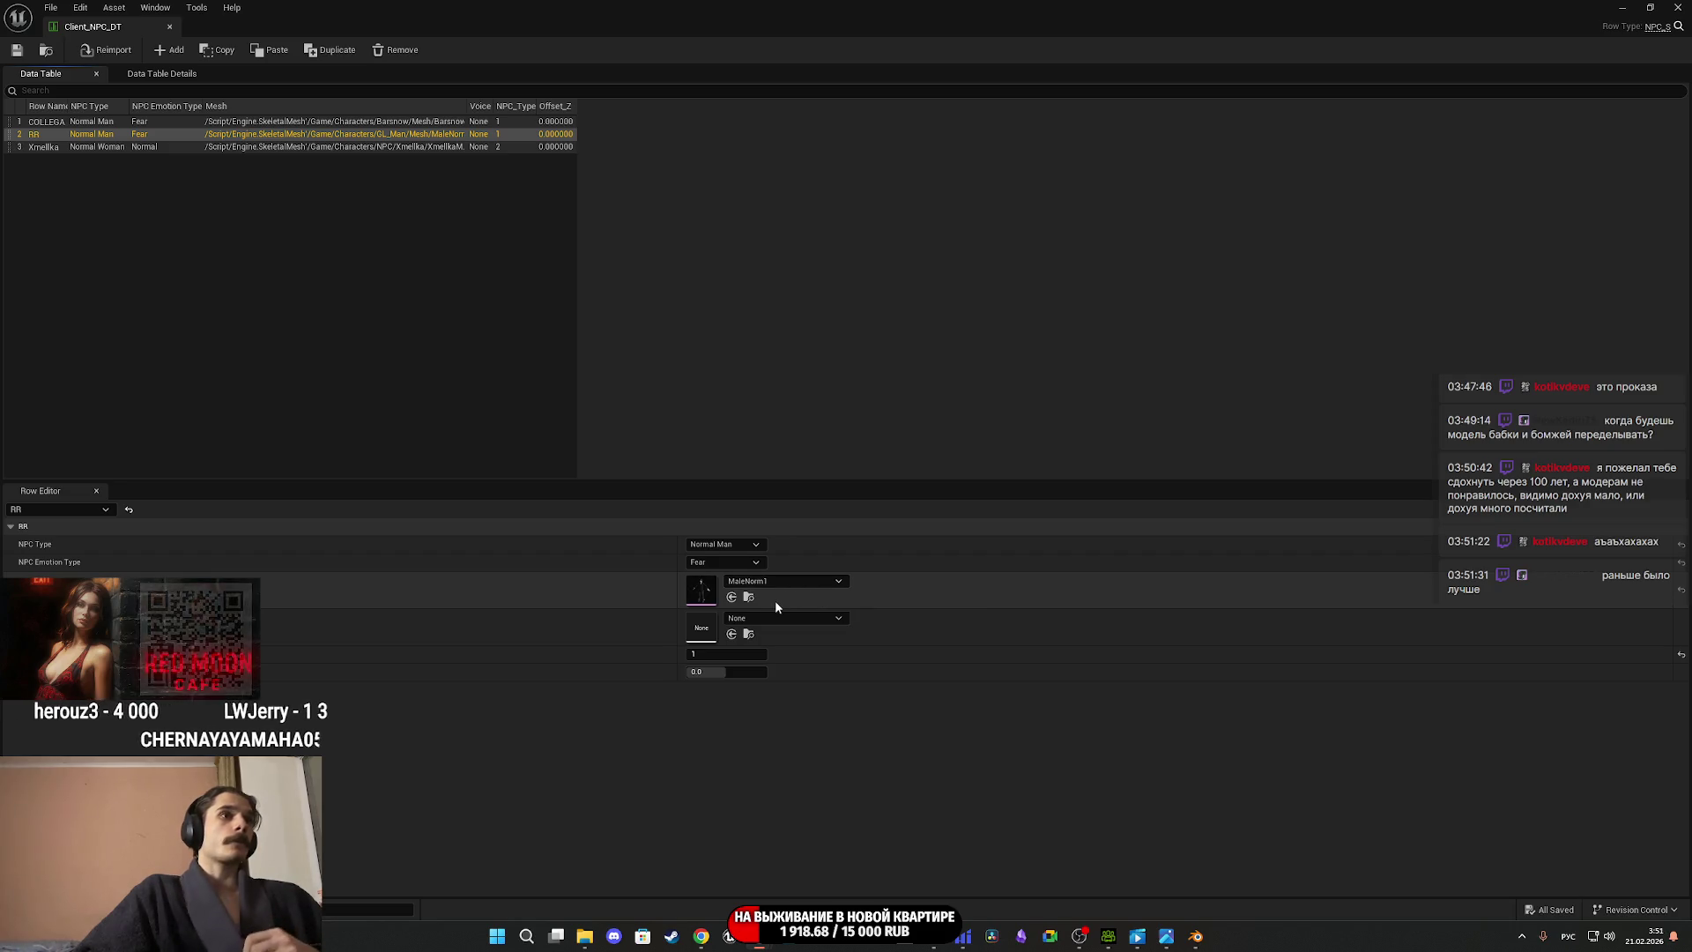
Set the RR row's Mesh to Male_Suit by searching 'male', then minimize the table.
left_click(761, 584)
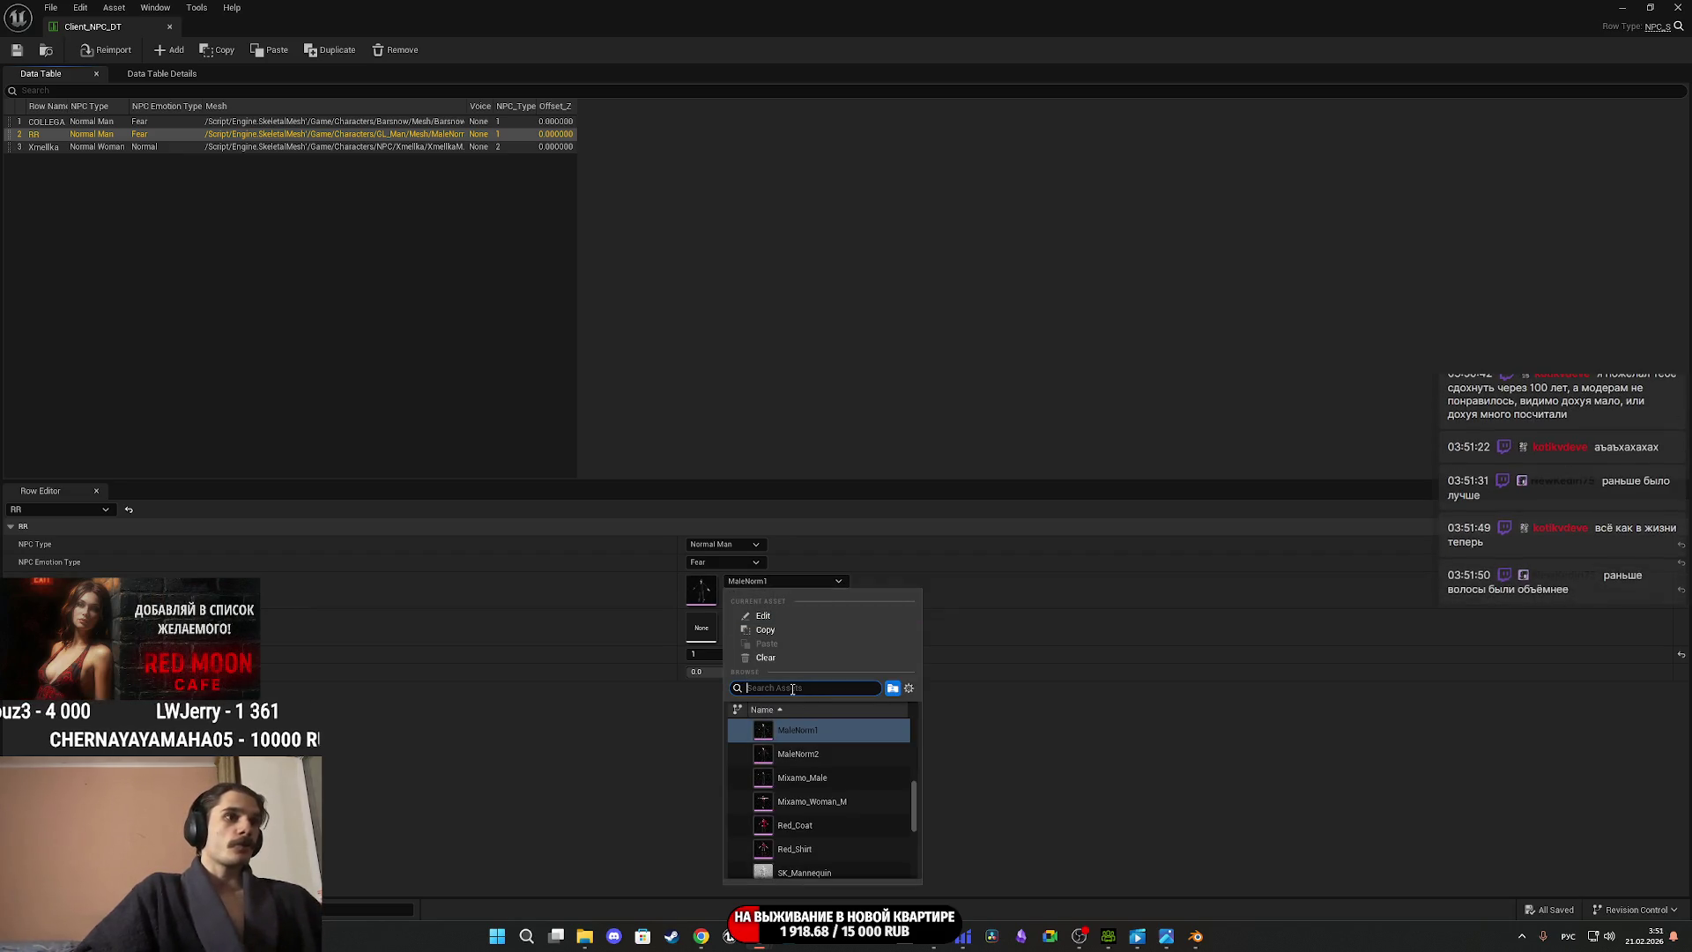
type("ыгш")
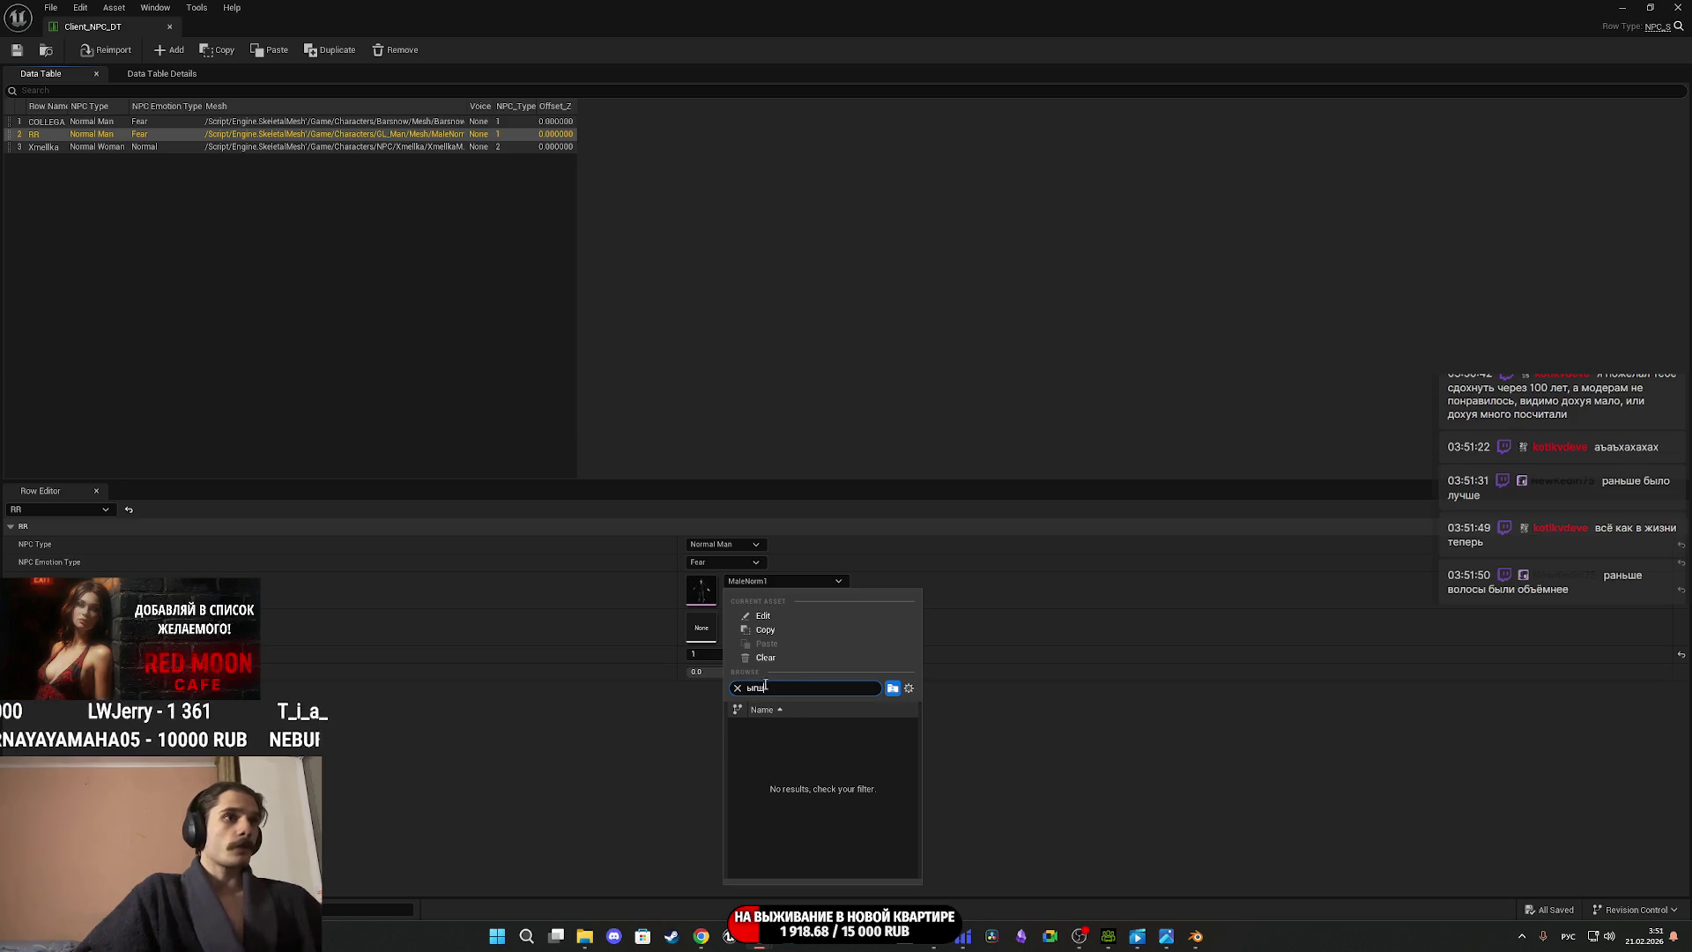
key("BackSpace")
key("BackSpace")
key("BackSpace")
key("alt+shift")
type("male")
left_click(796, 730)
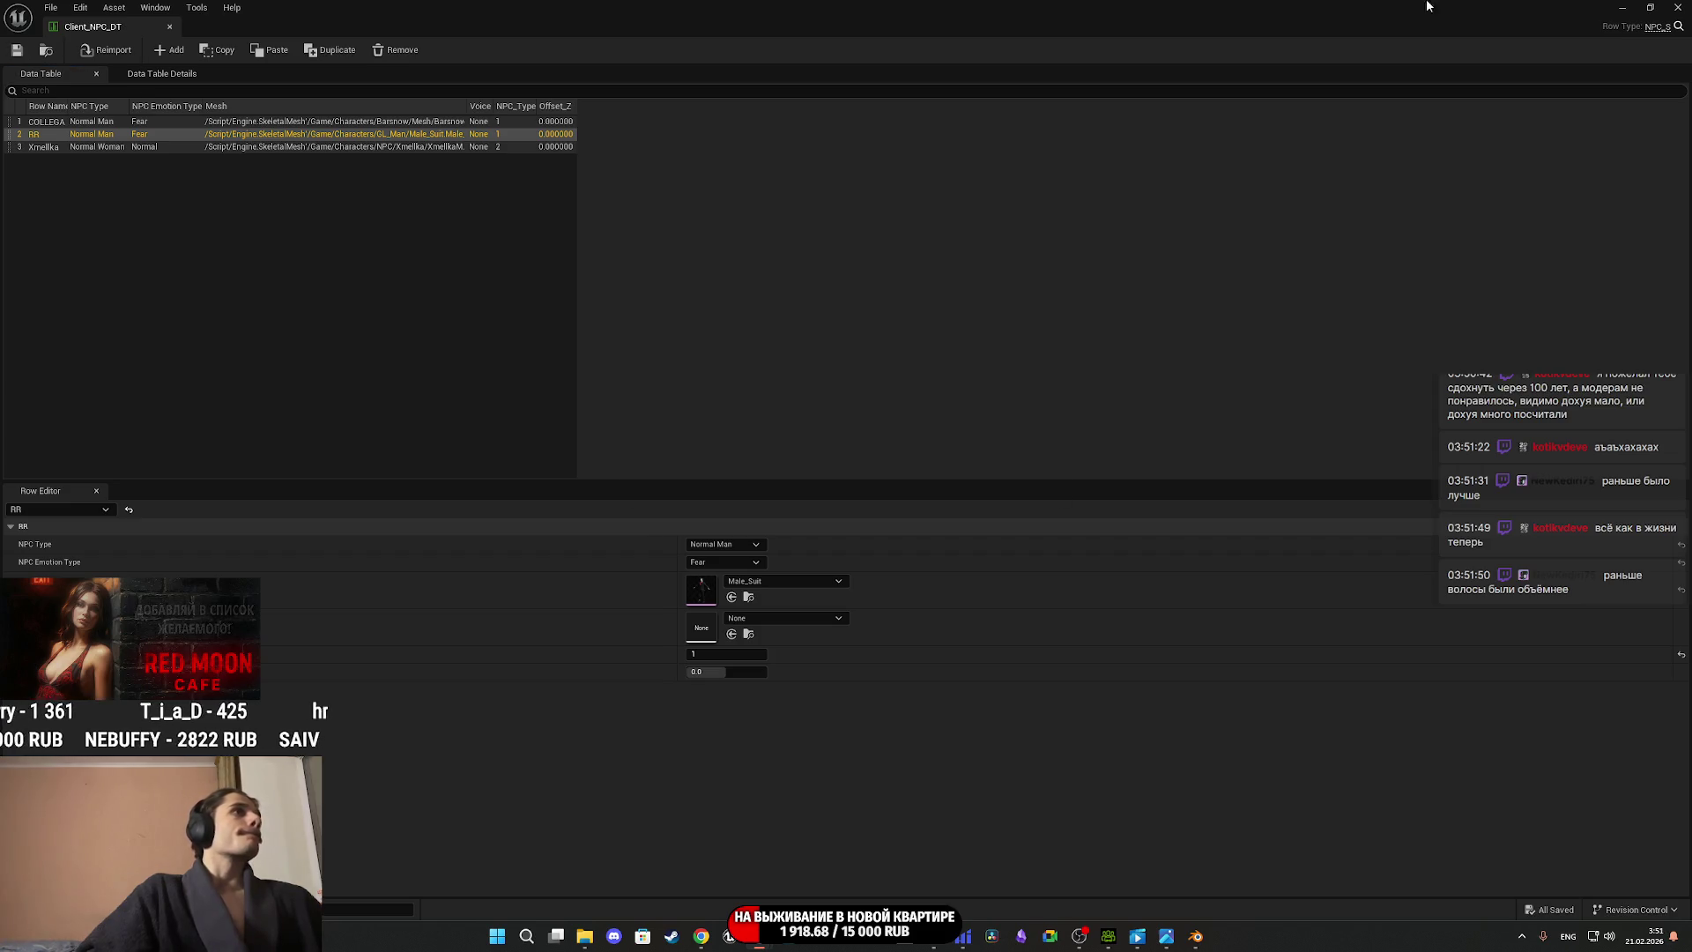
left_click(1622, 7)
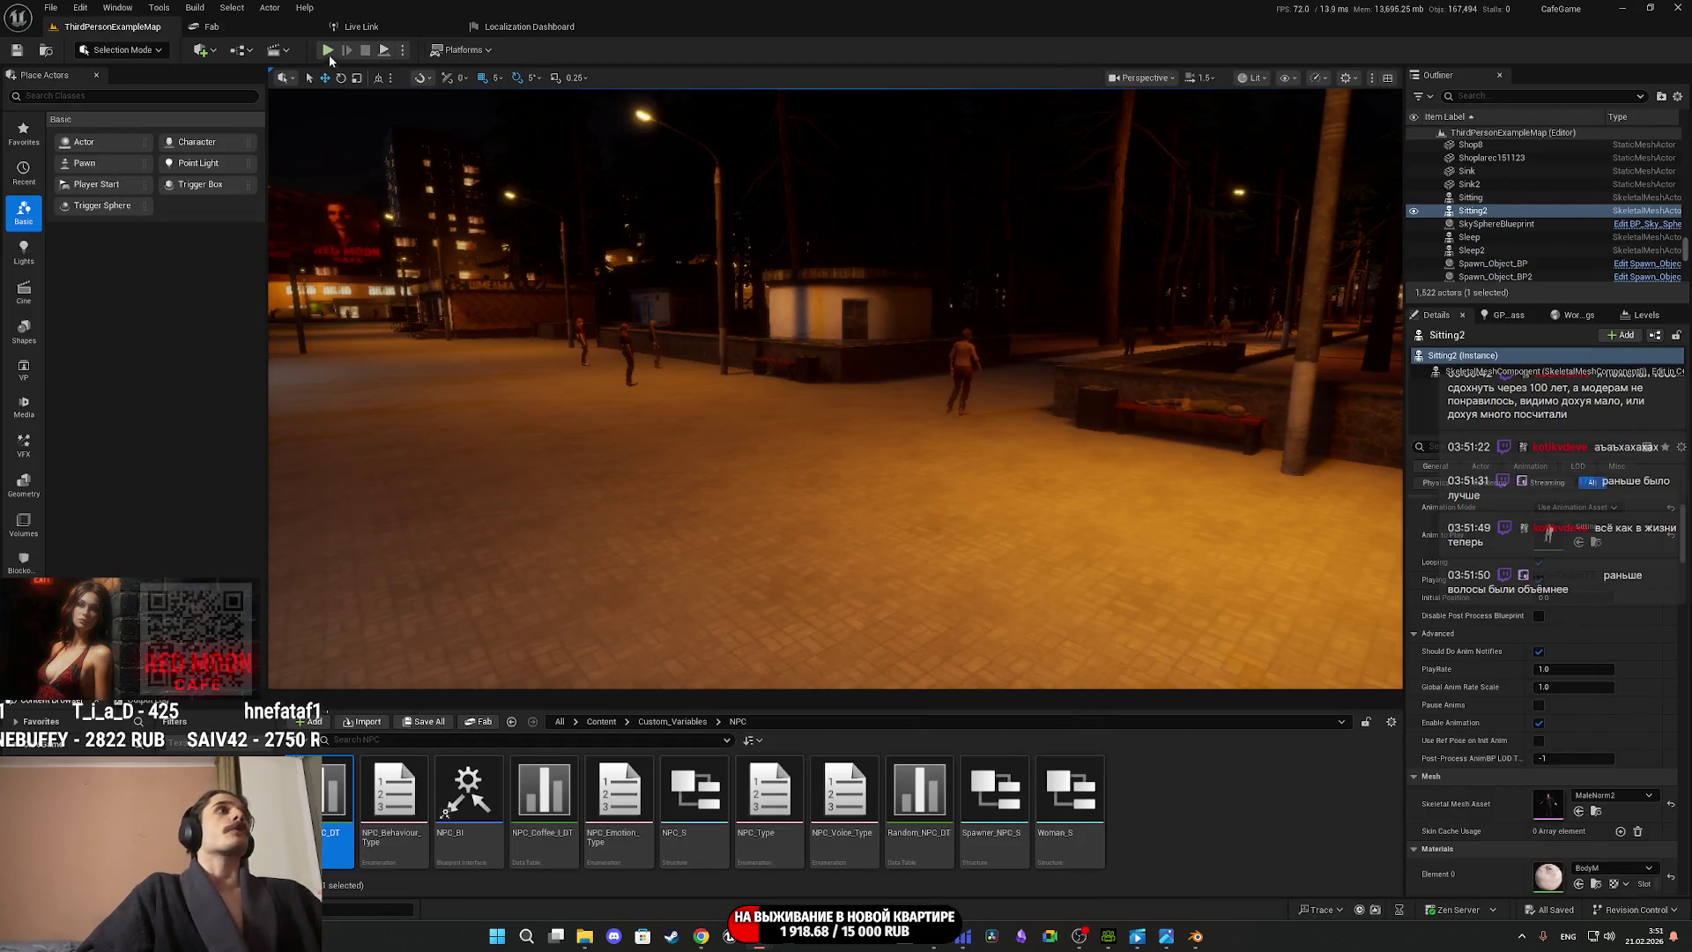
Play the level fullscreen, turn on the toilet light, and change into the black coat from the closet.
key("alt+p")
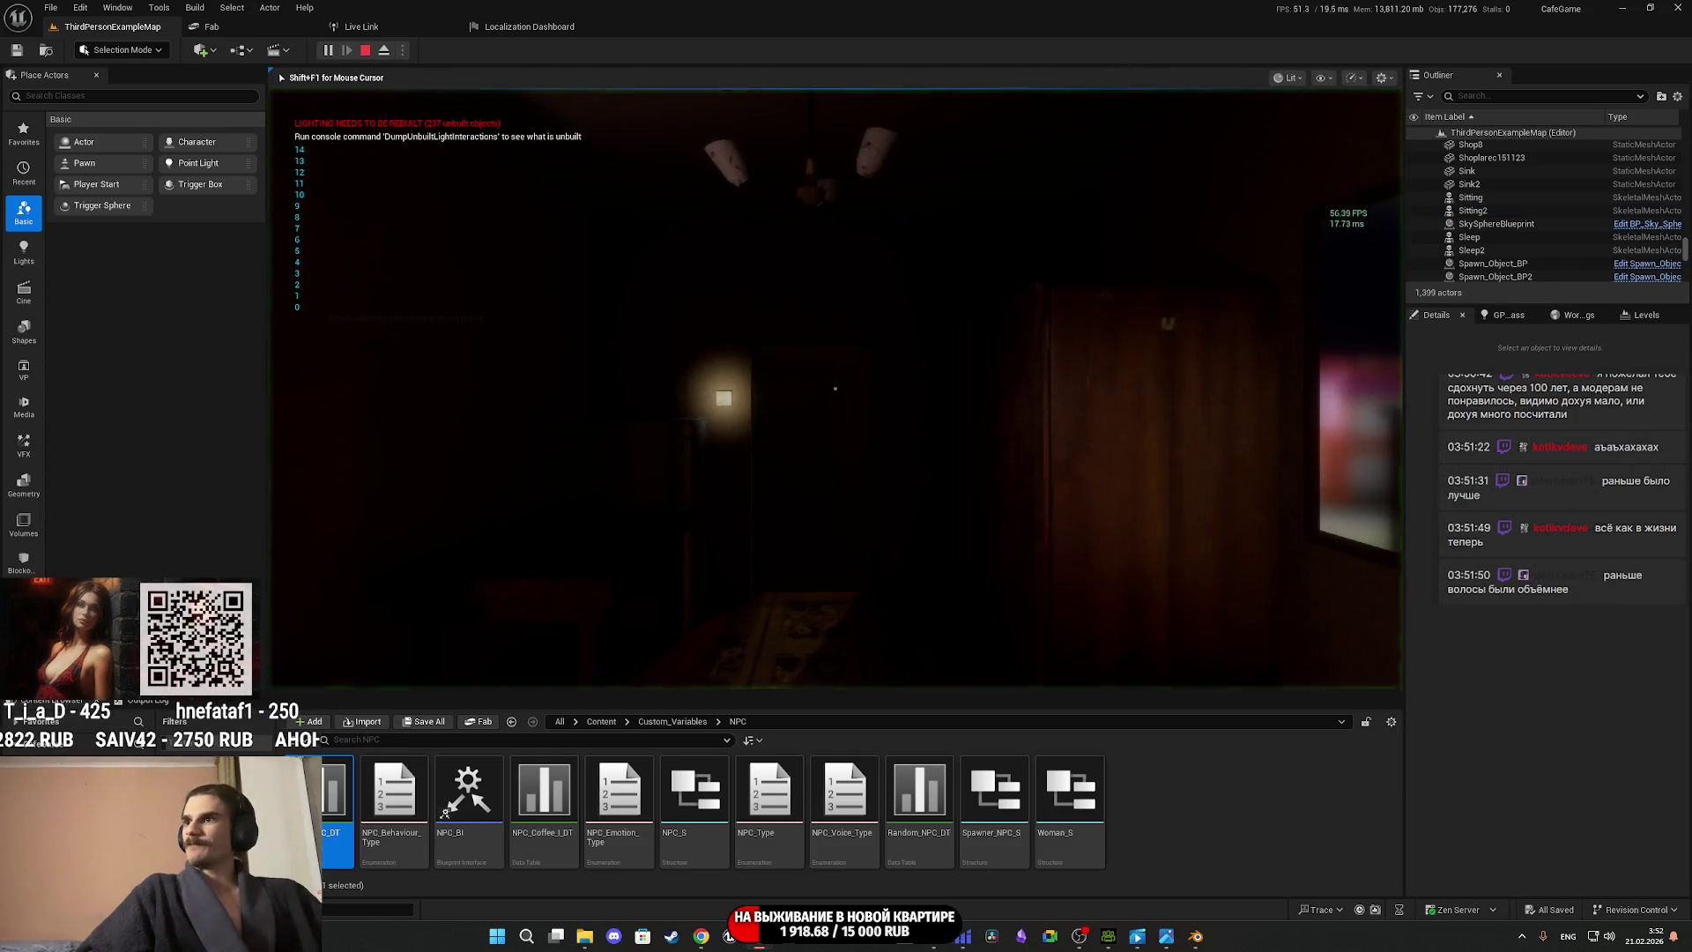
key("F11")
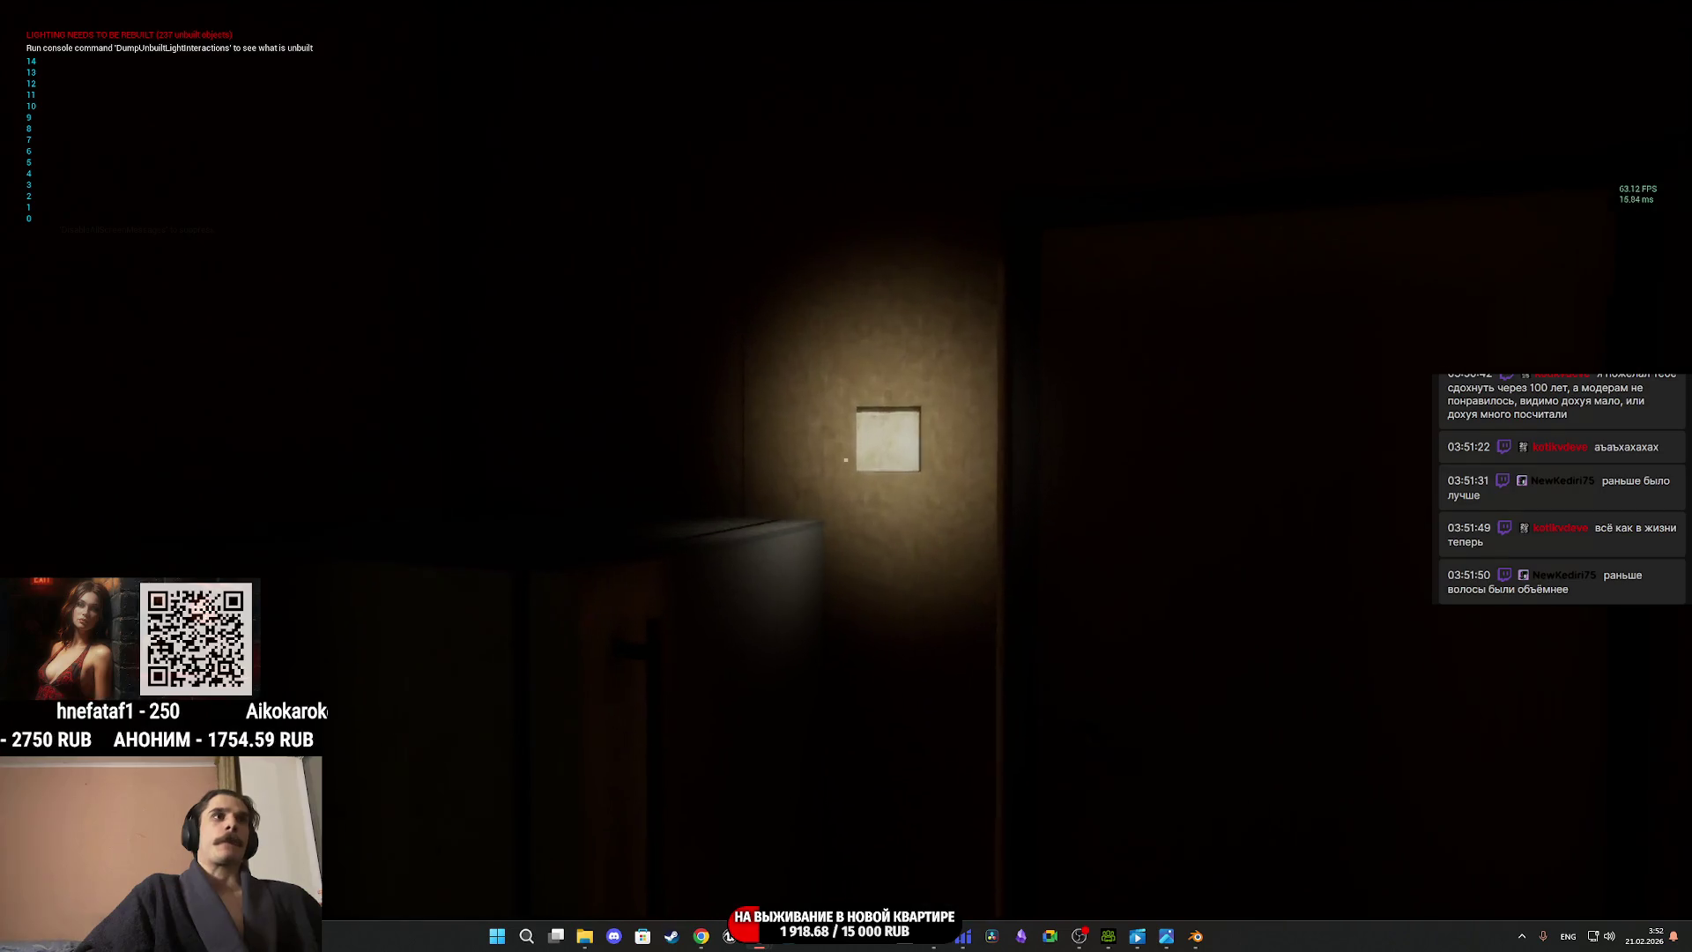
left_click(845, 460)
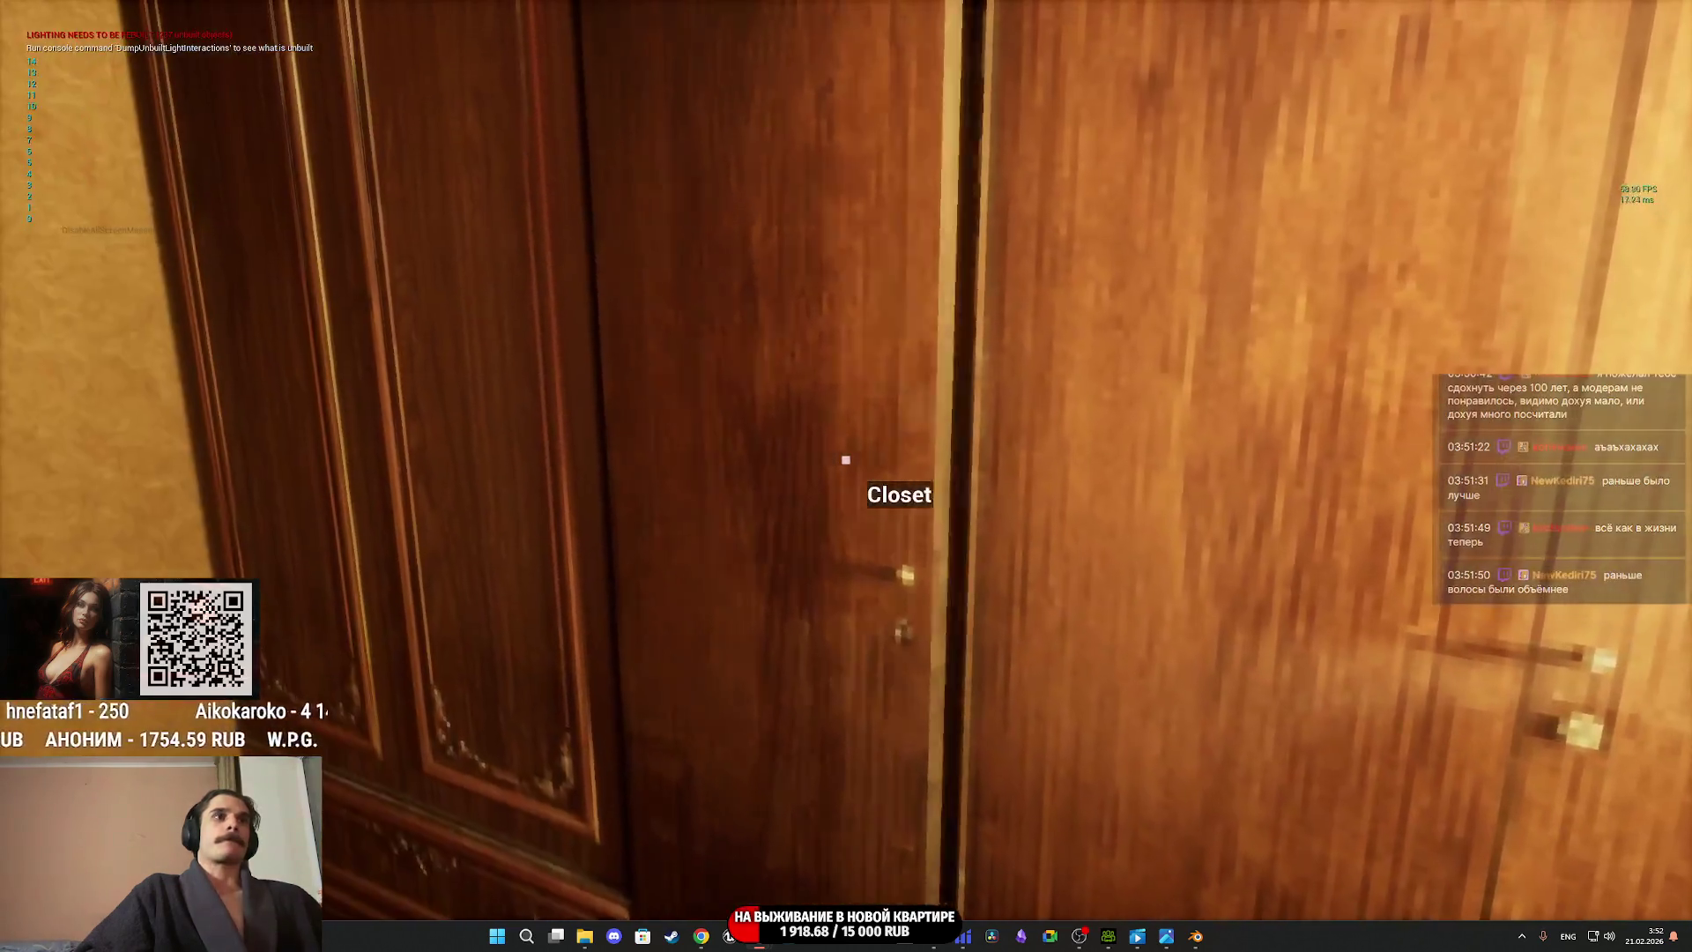
left_click(845, 460)
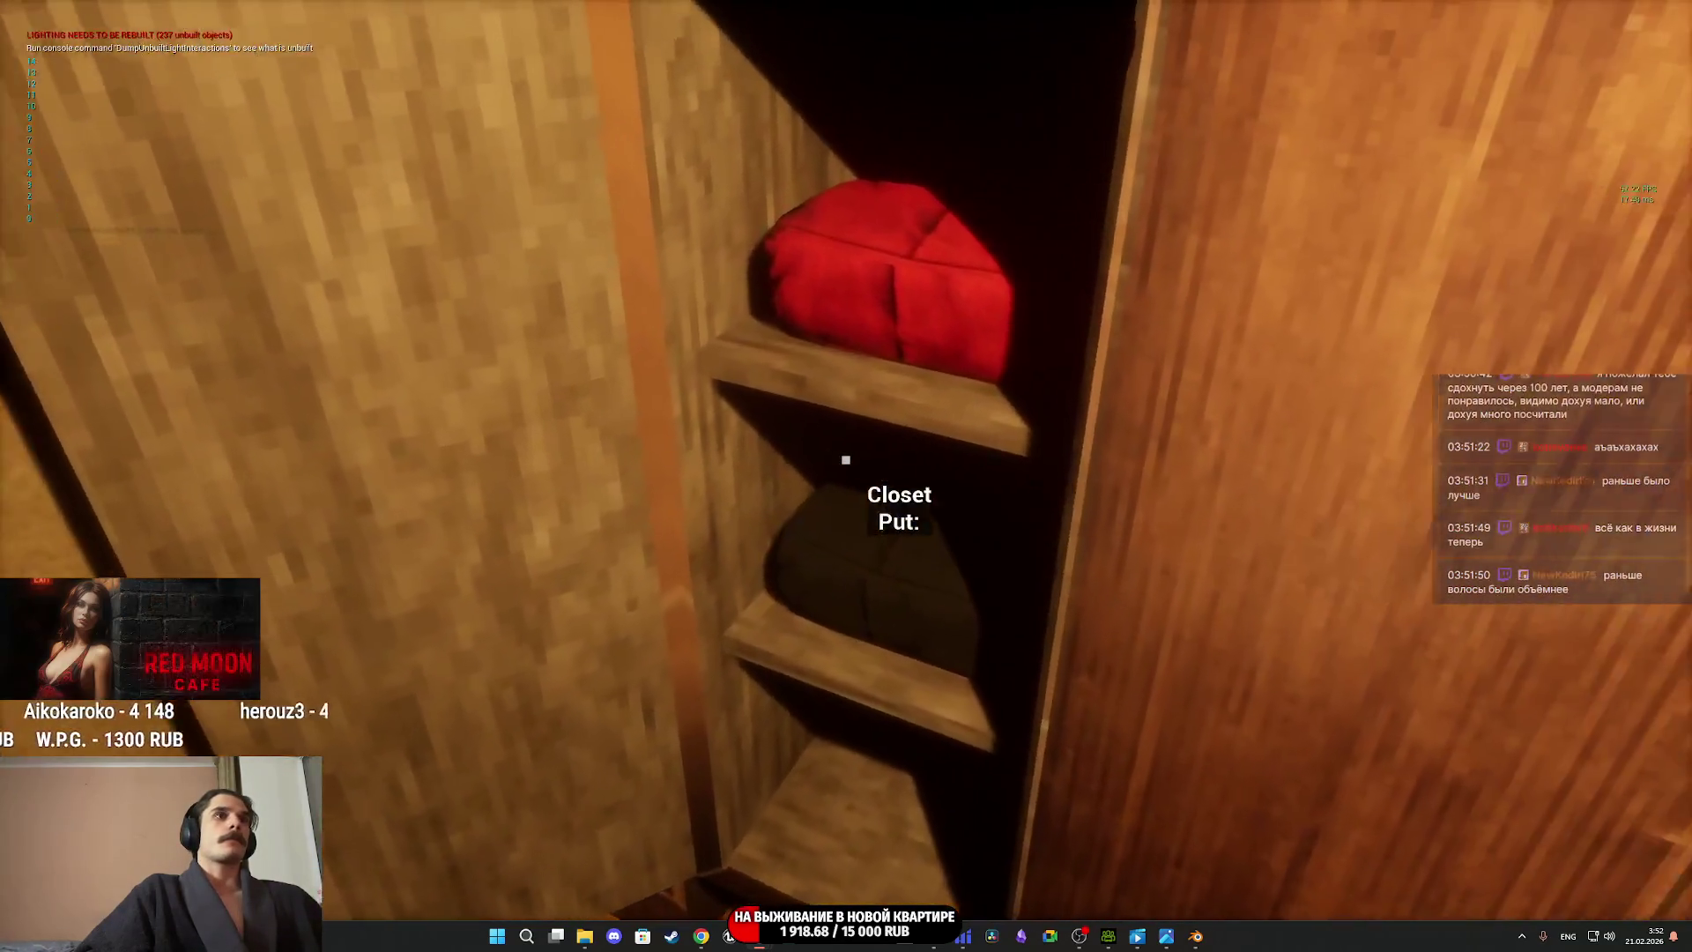
key("e")
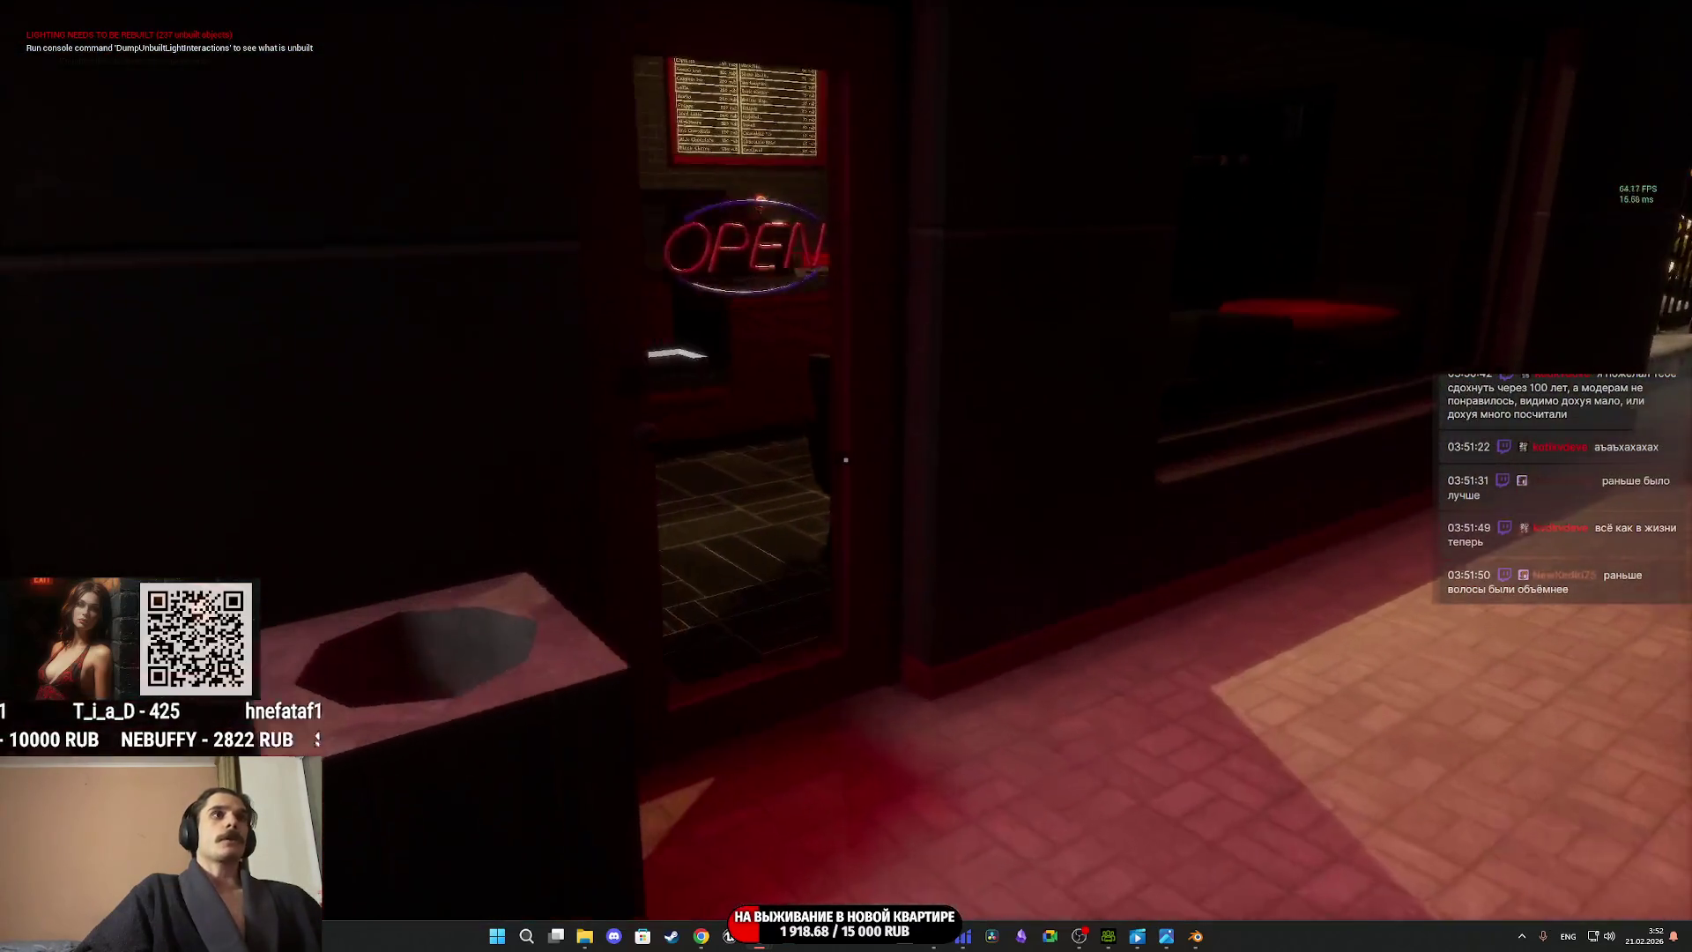
Fetch a bread box from the storeroom and carry it to the marble counter.
key("w")
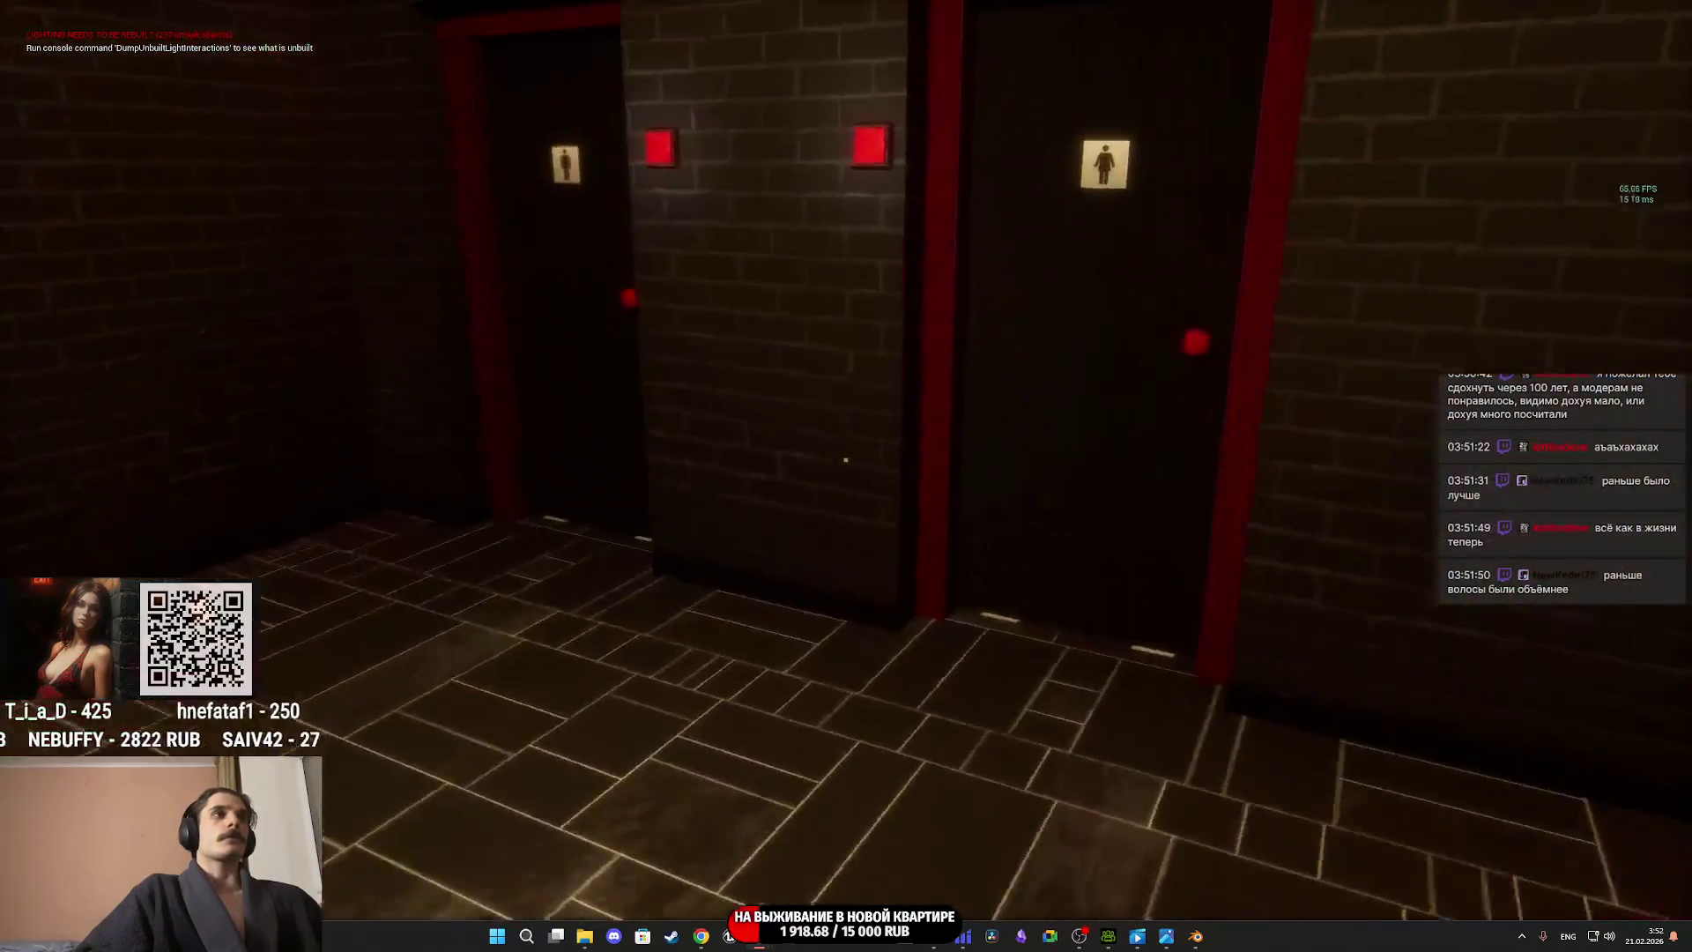
key("w")
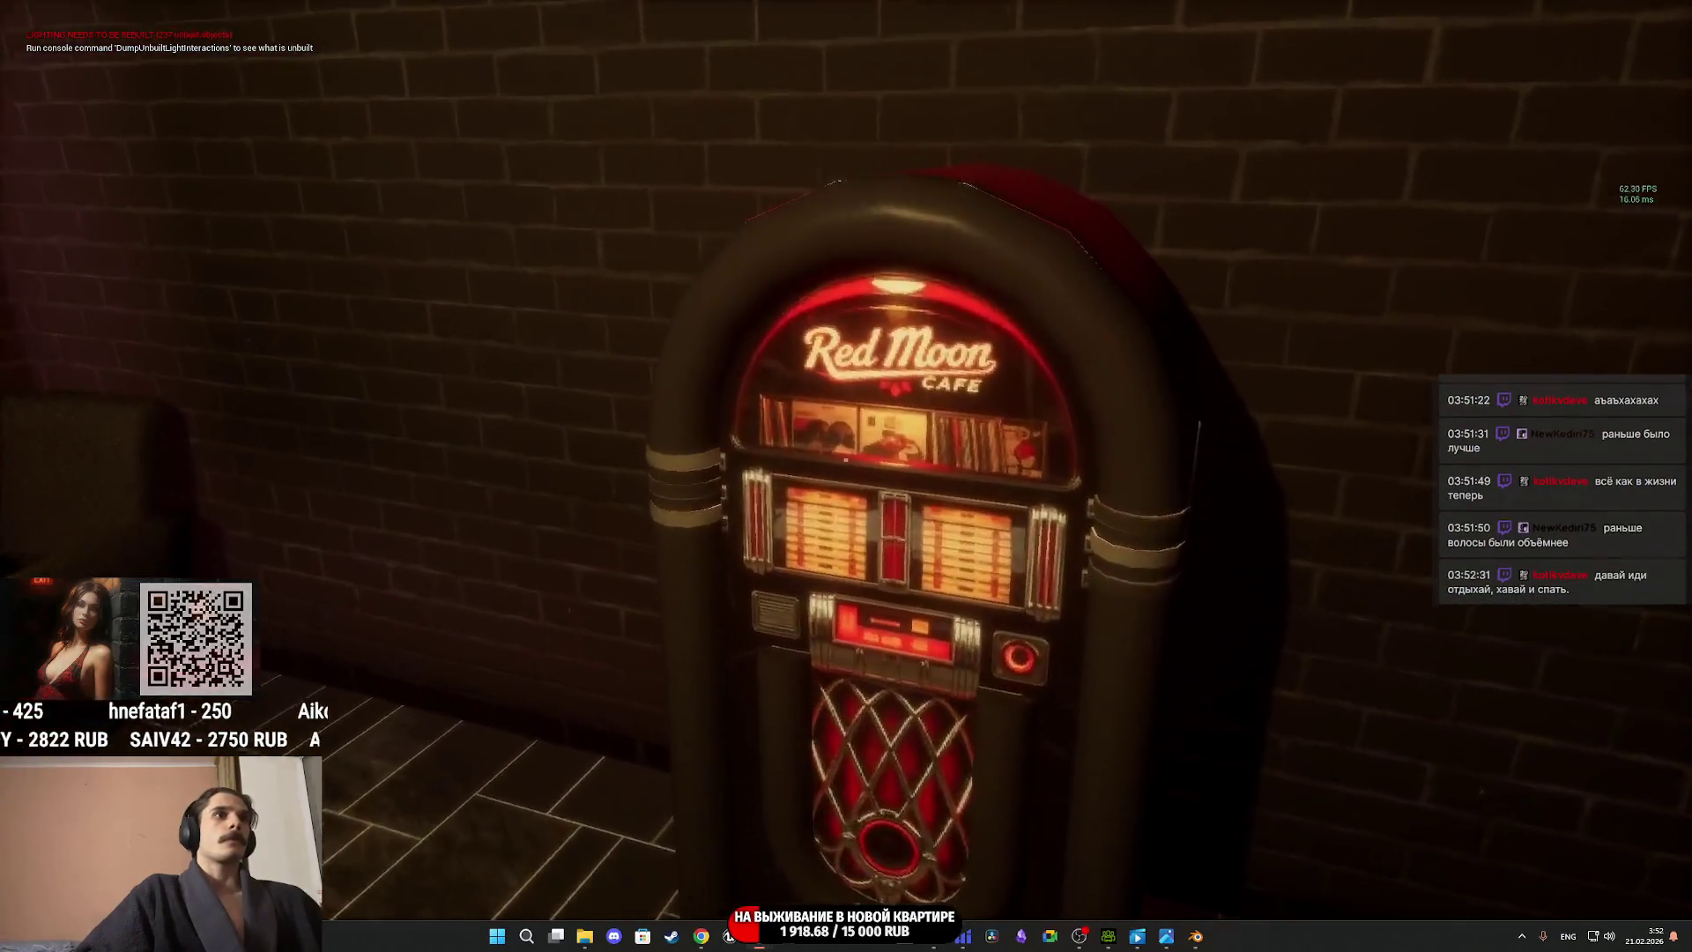
key("w")
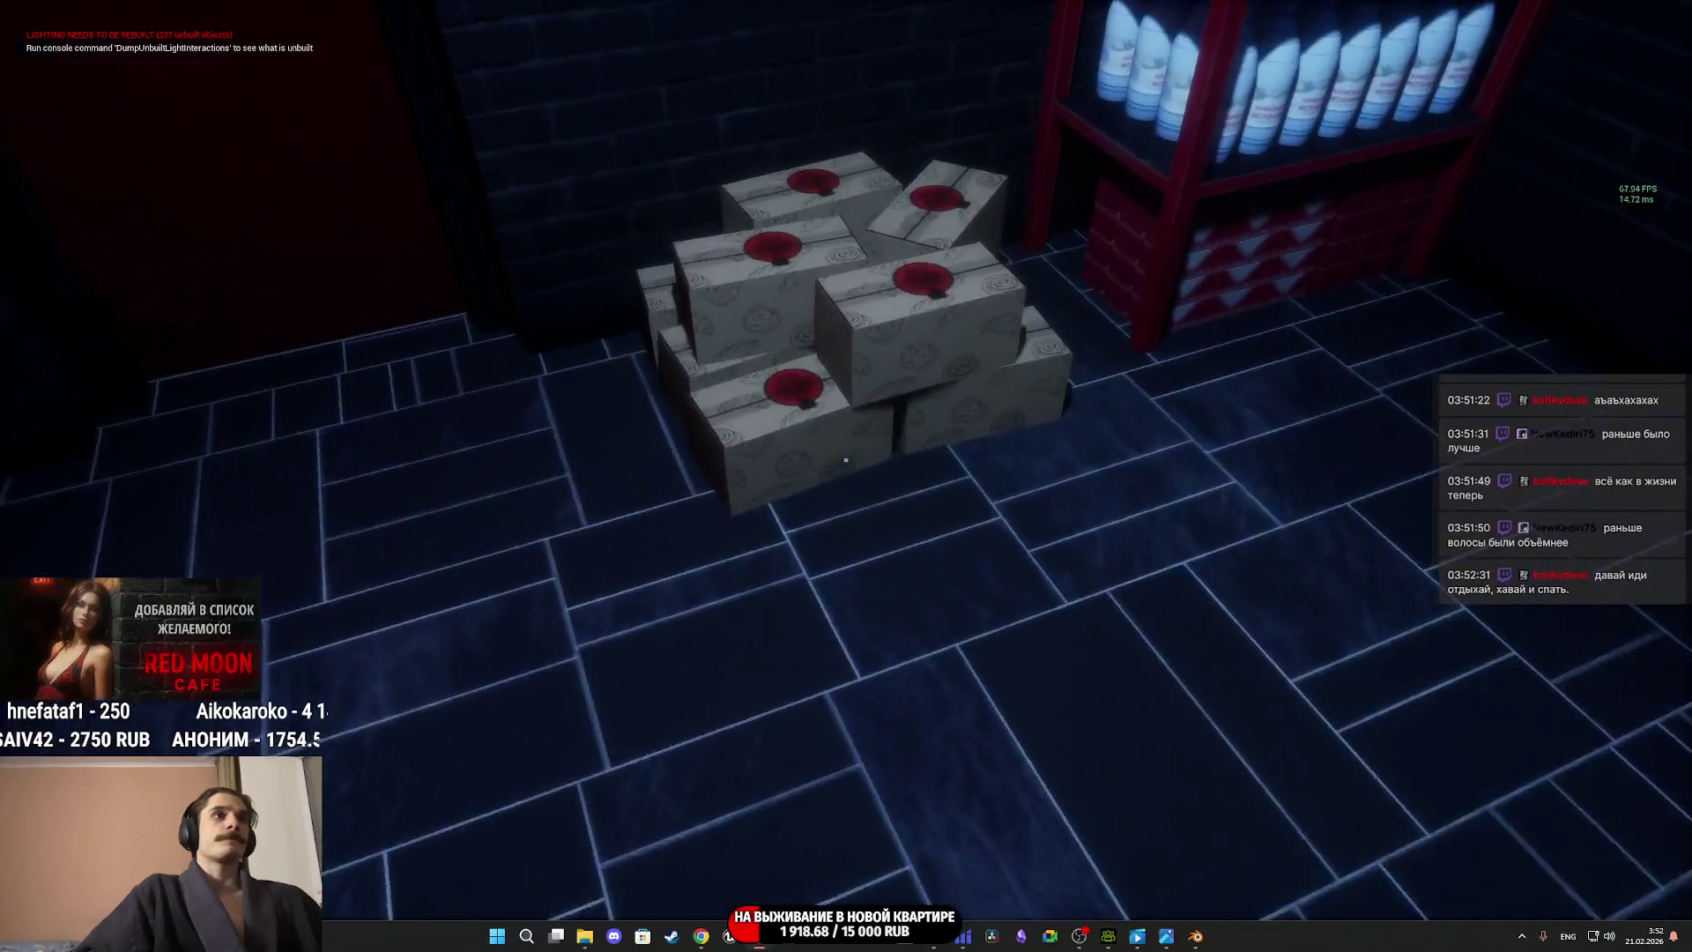
left_click(845, 459)
key("w")
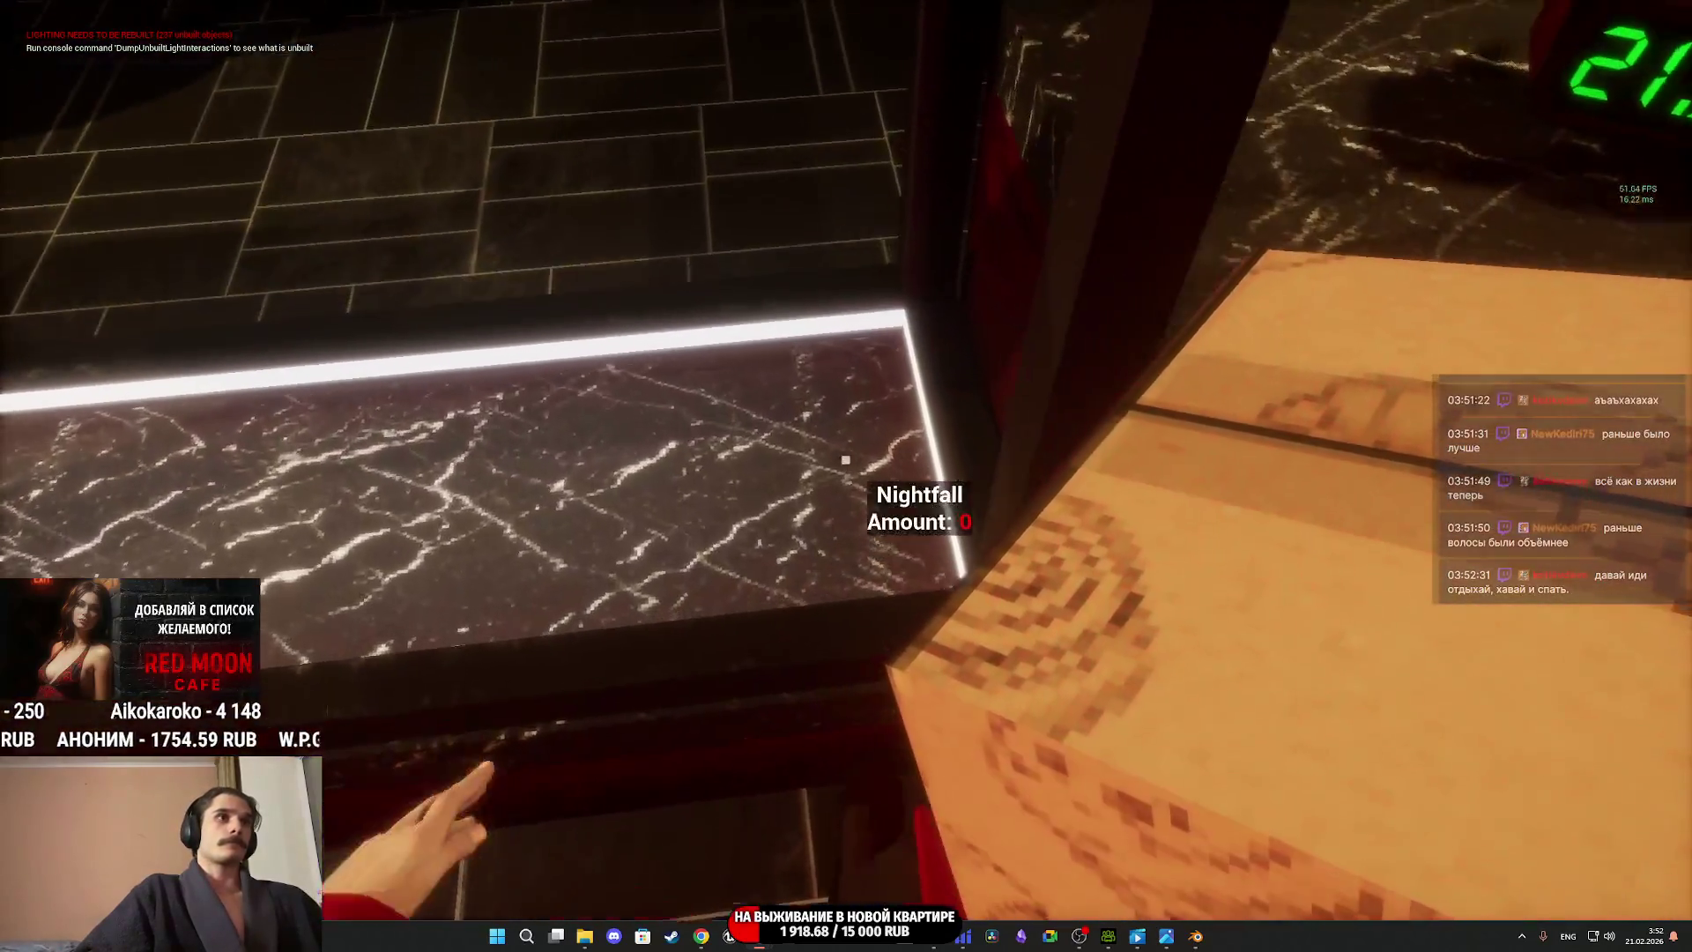
Stock the counter with Nightfall, Eclipse, Hollow Step and Dark Whisper cookie stacks.
left_click(846, 459)
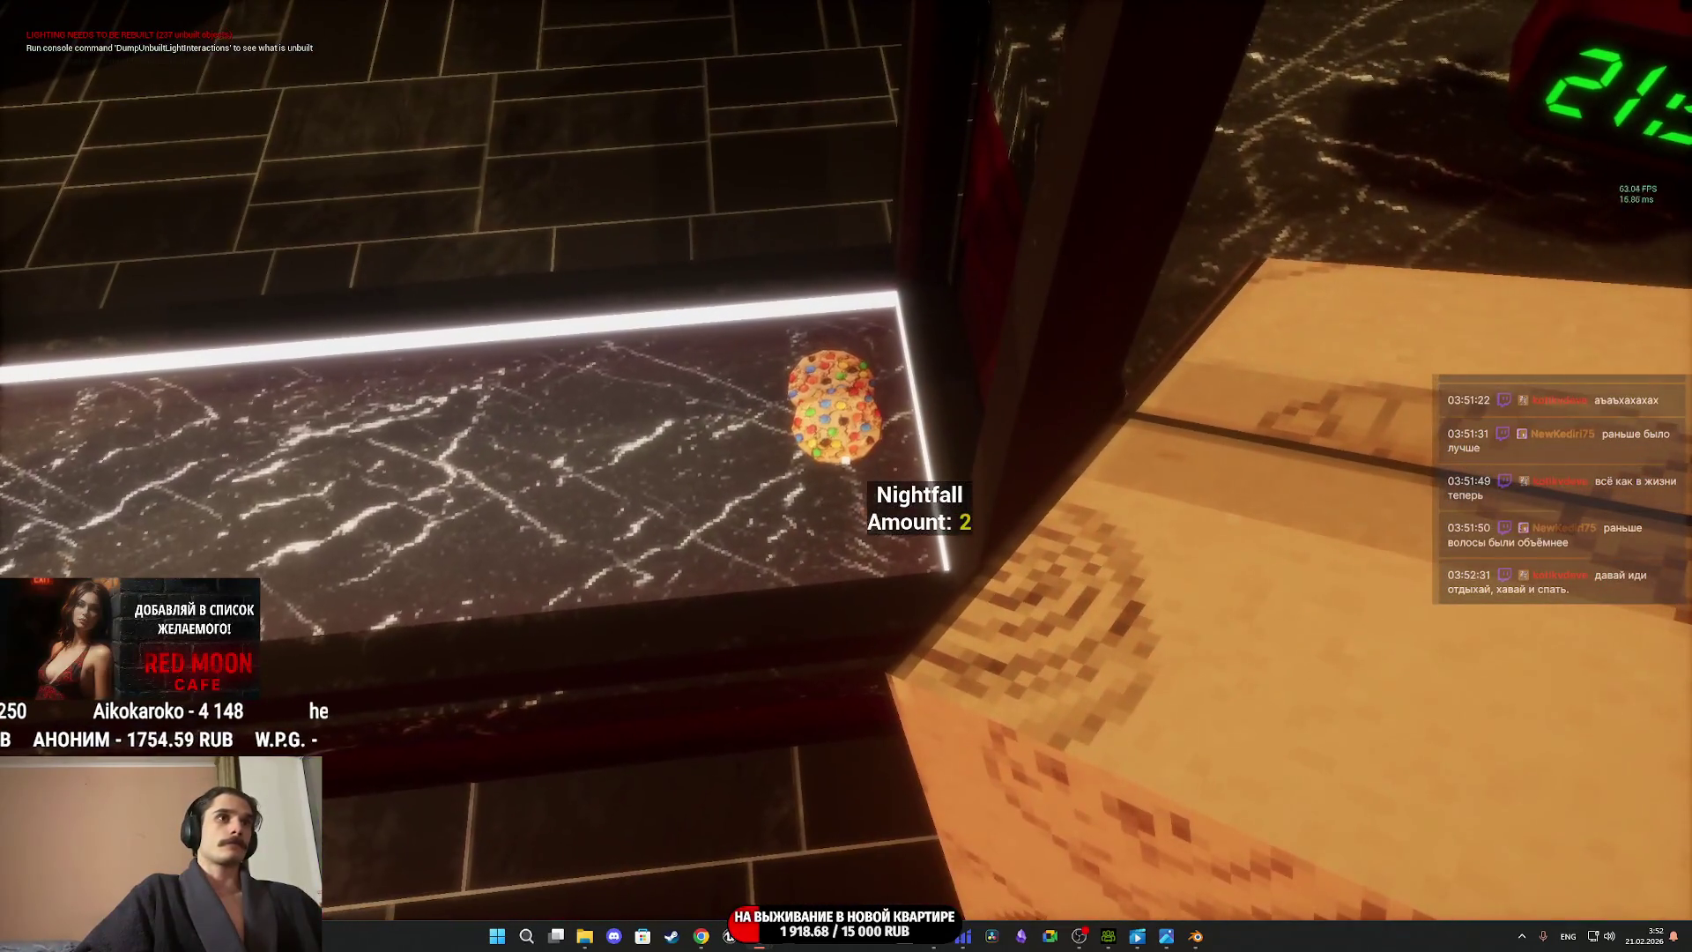
left_click(845, 459)
left_click(845, 459)
left_click(845, 459)
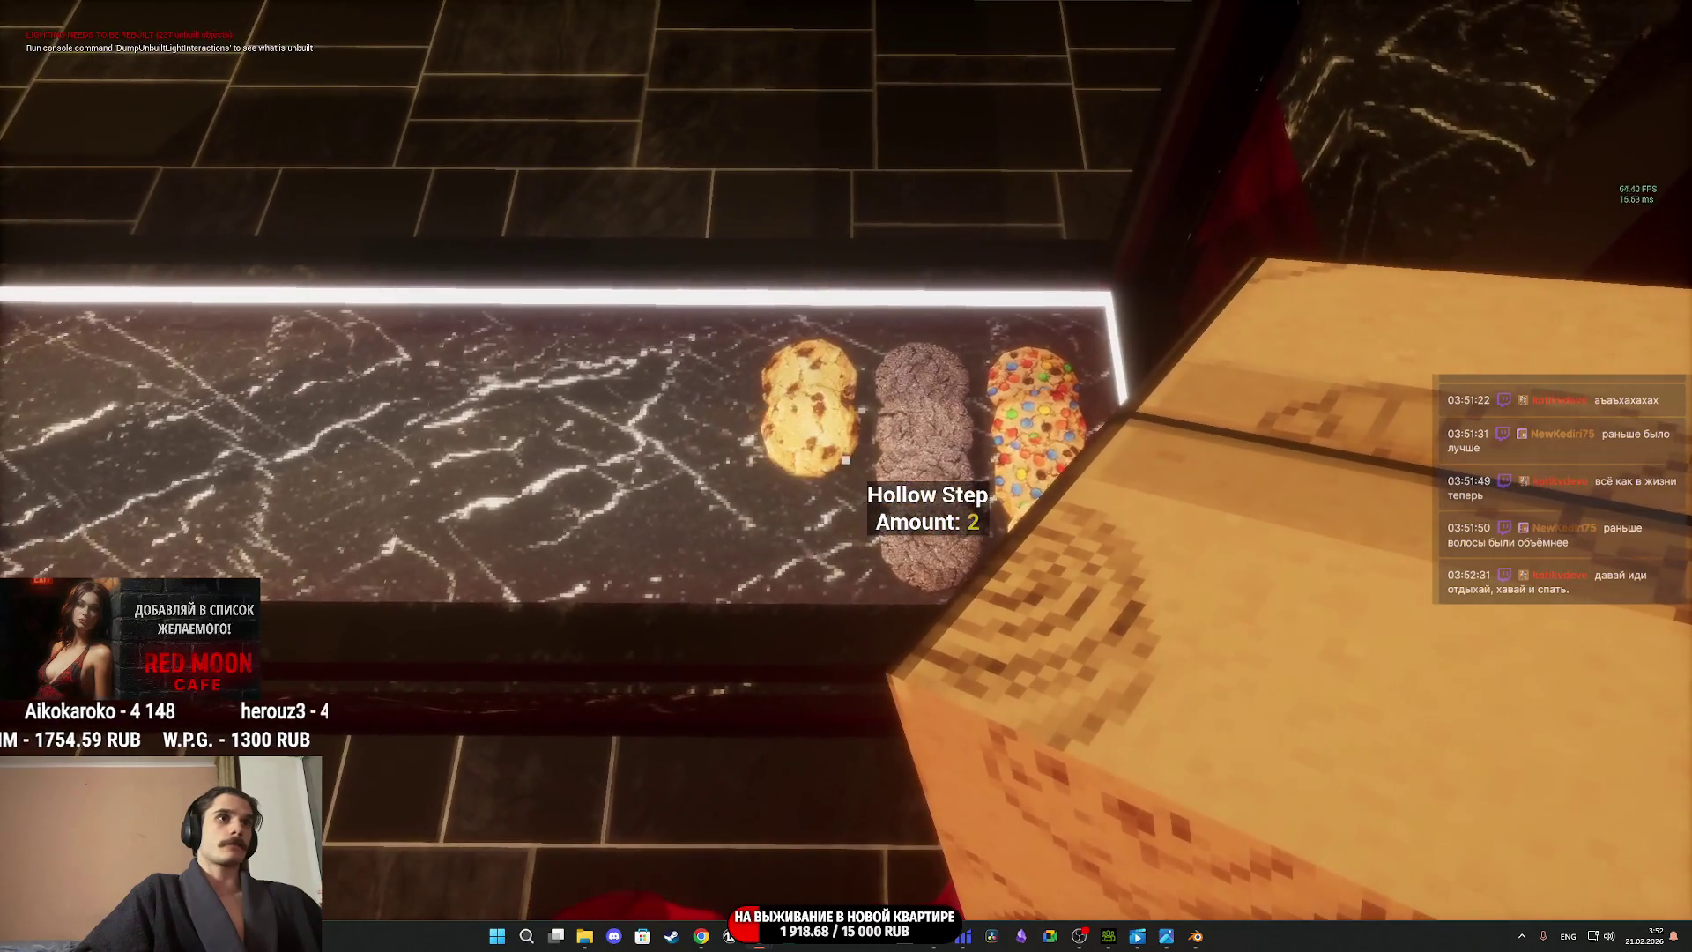
left_click(845, 459)
left_click(845, 460)
Grab another stock box, then view the whole cookie counter and the donut spot.
key("w")
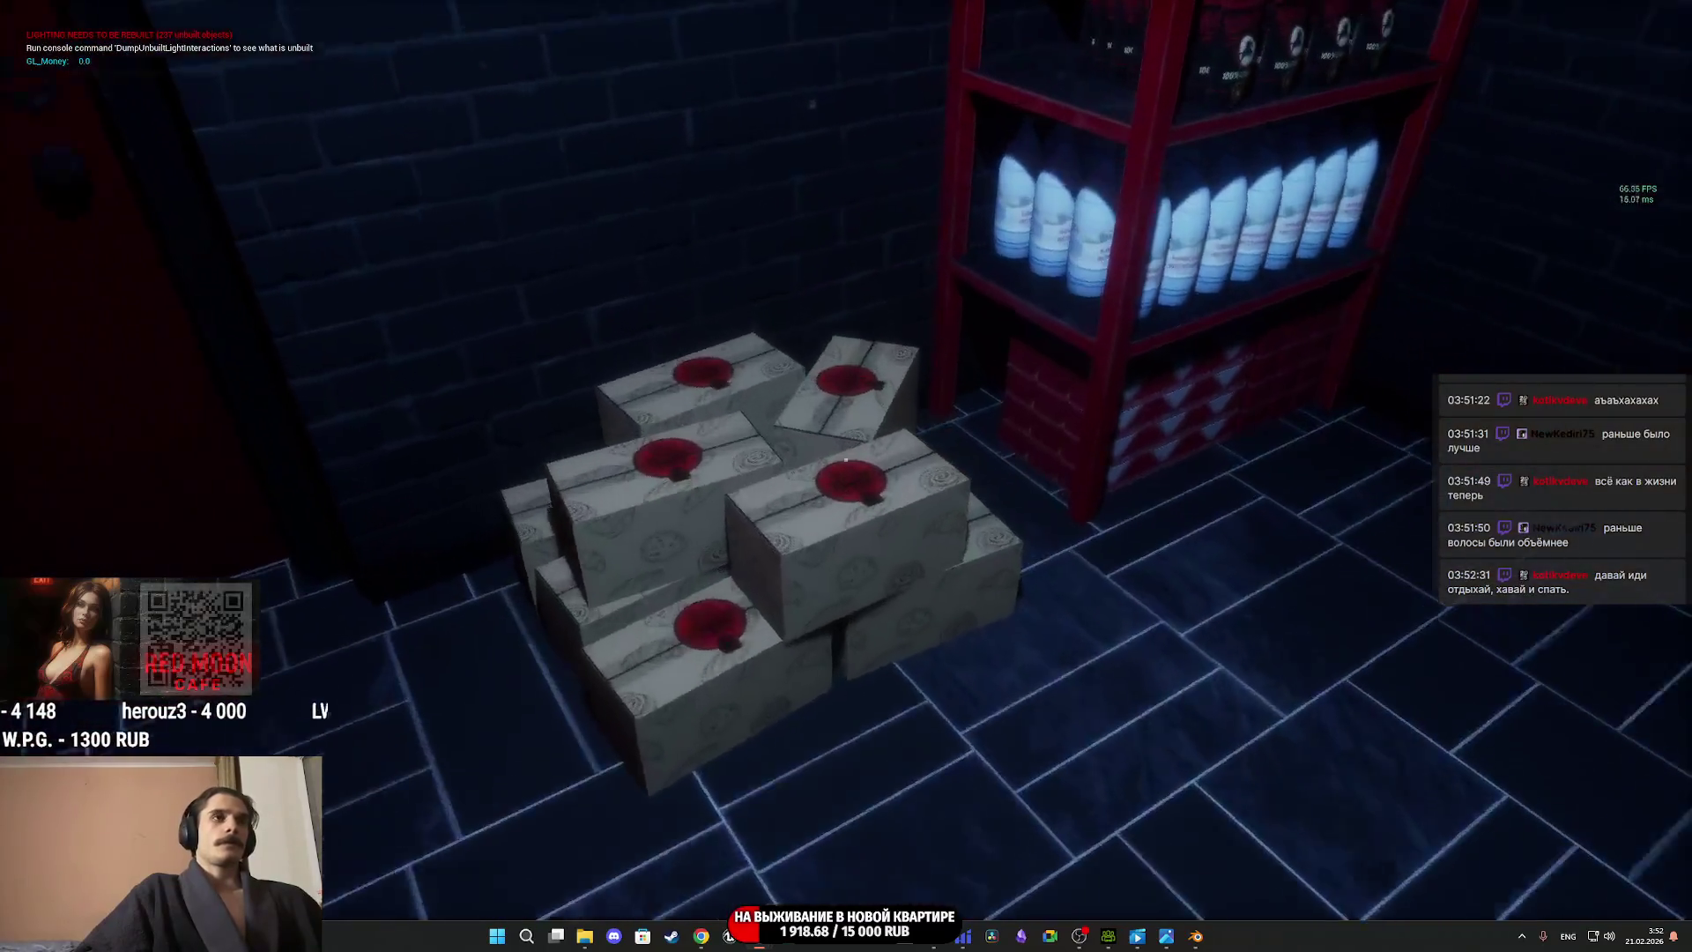
left_click(845, 460)
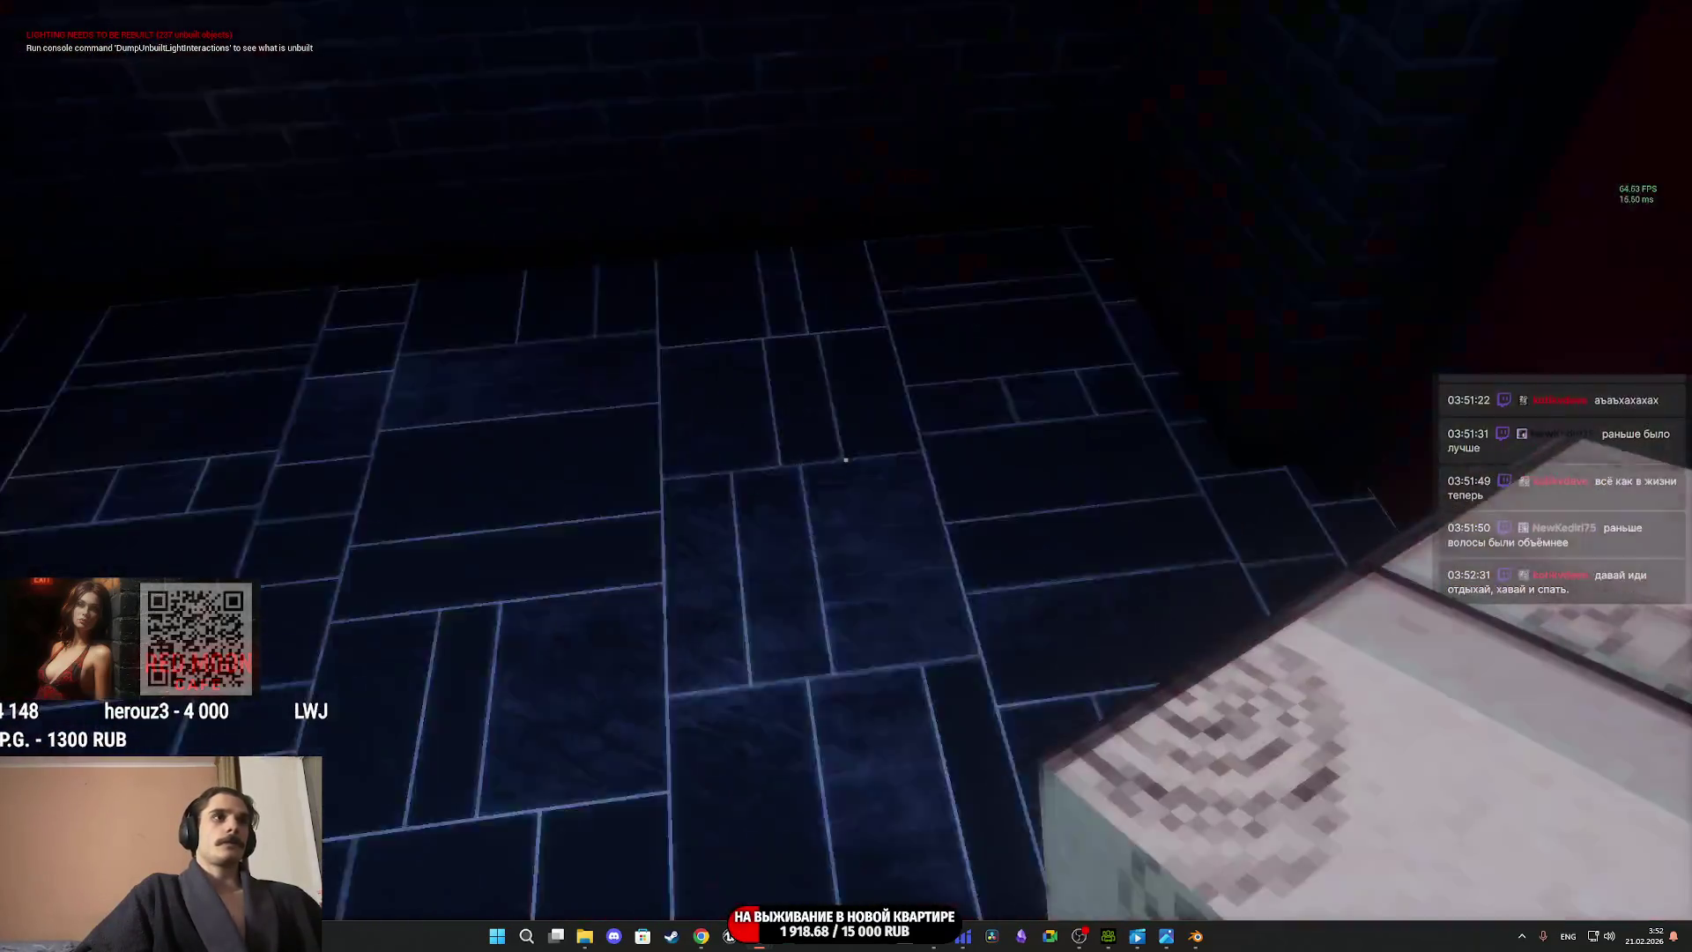
key("s")
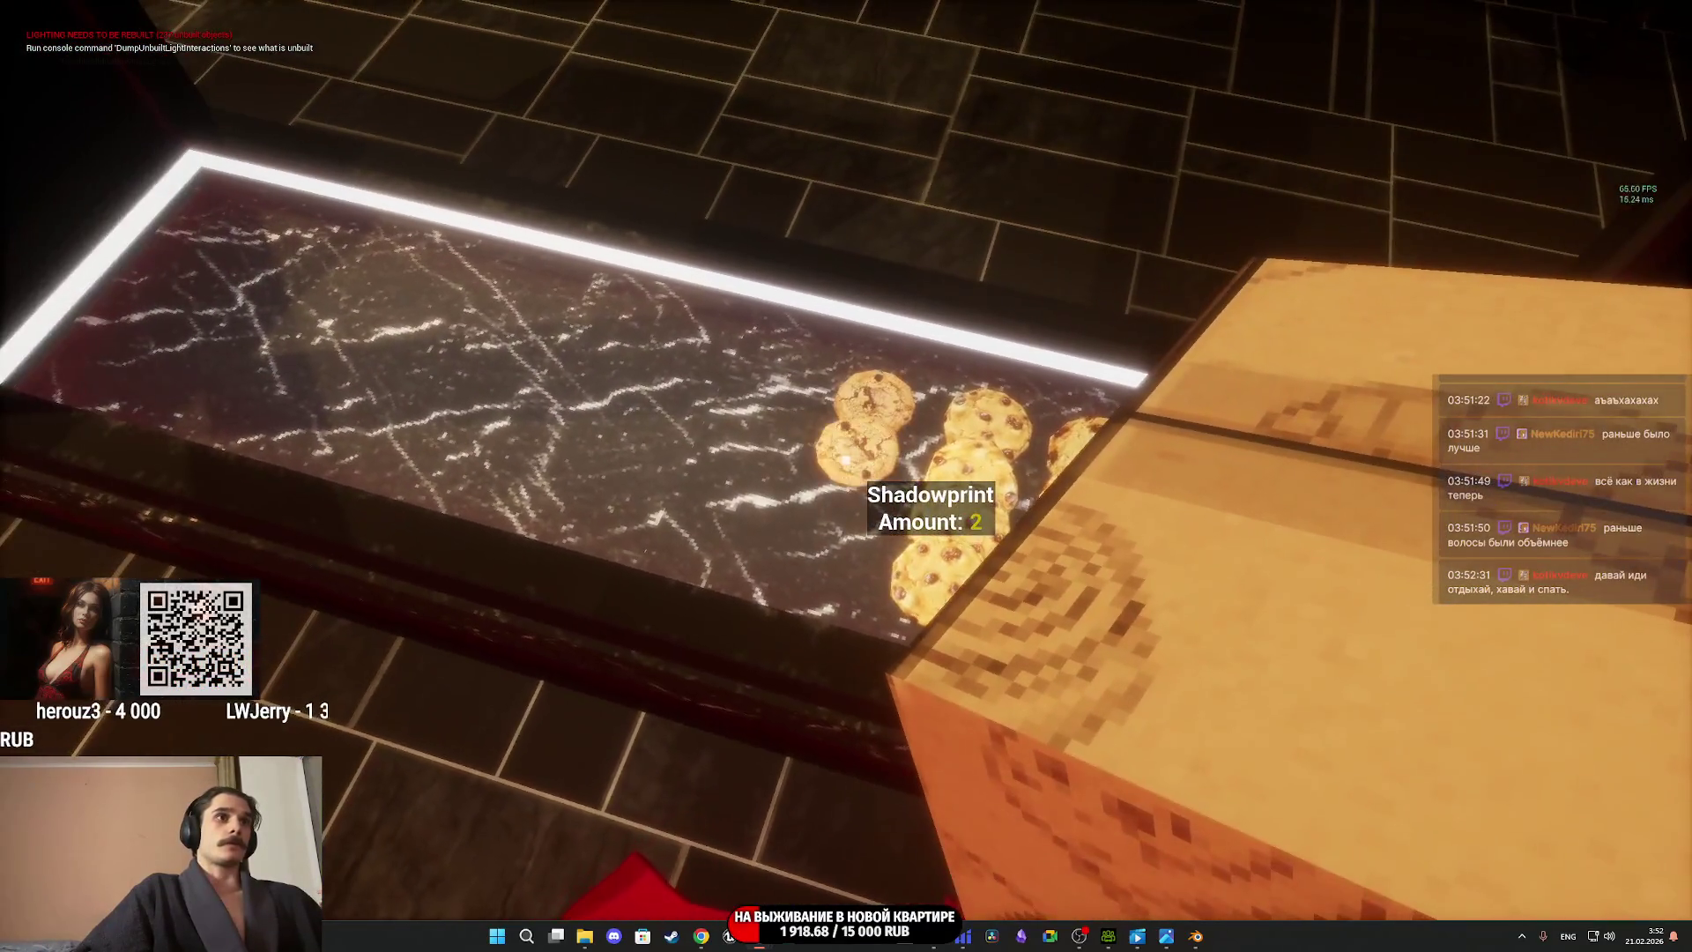
key("a")
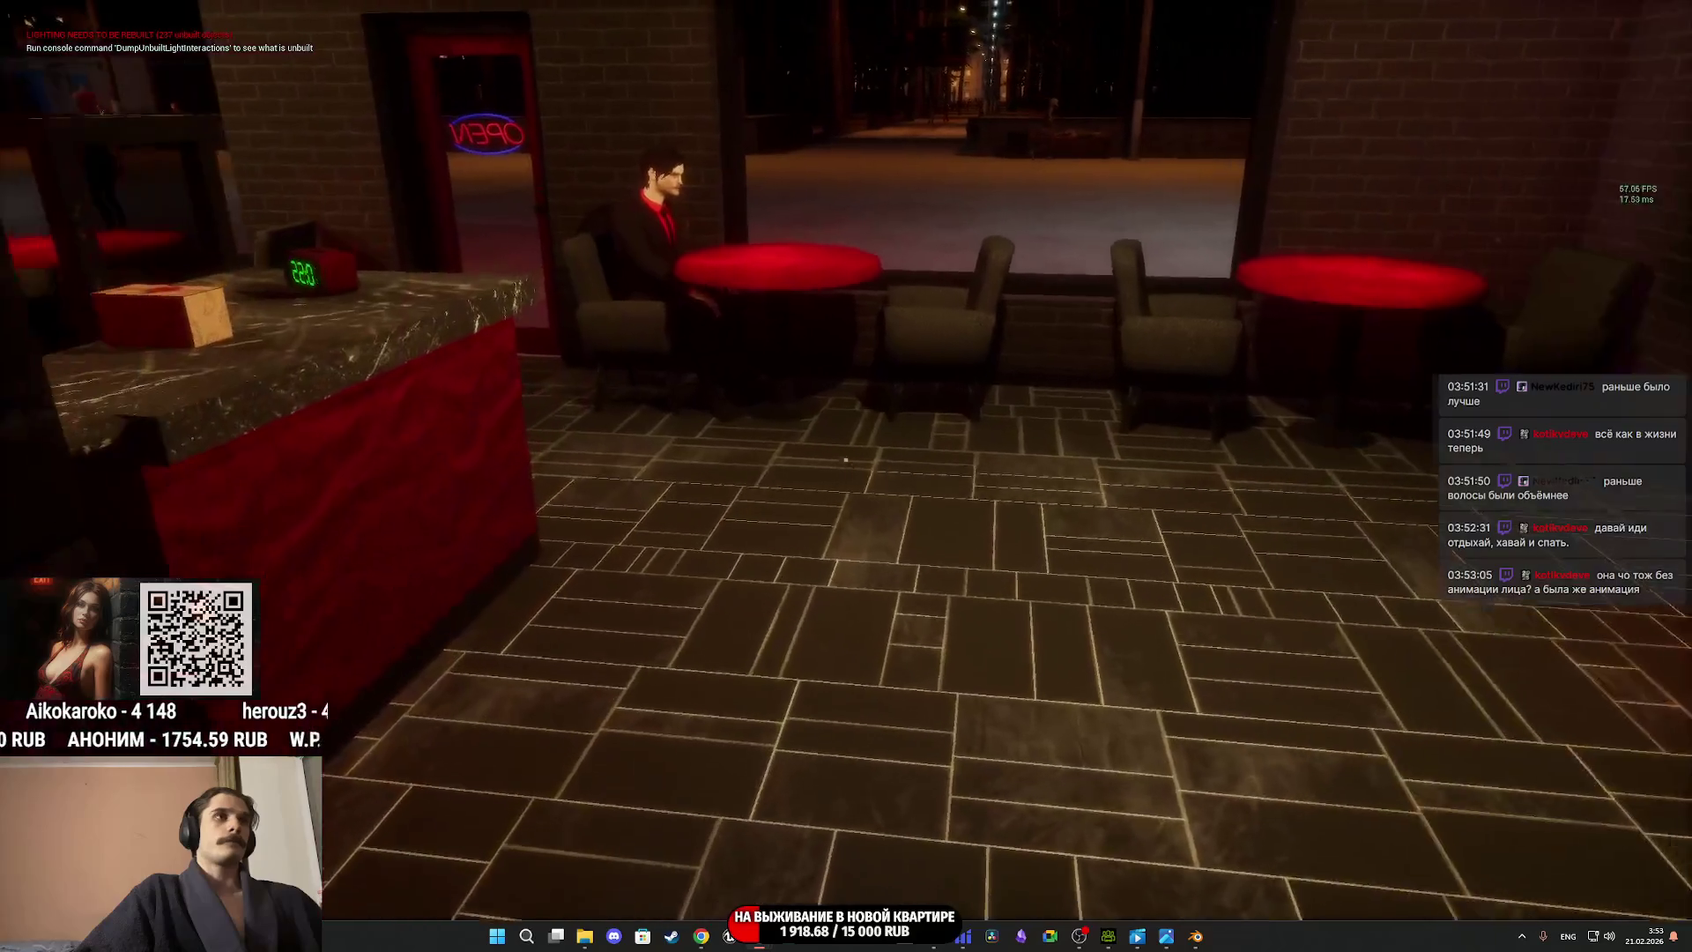
Approach the seated man at the red table, then eject with F8 and select him.
key("w")
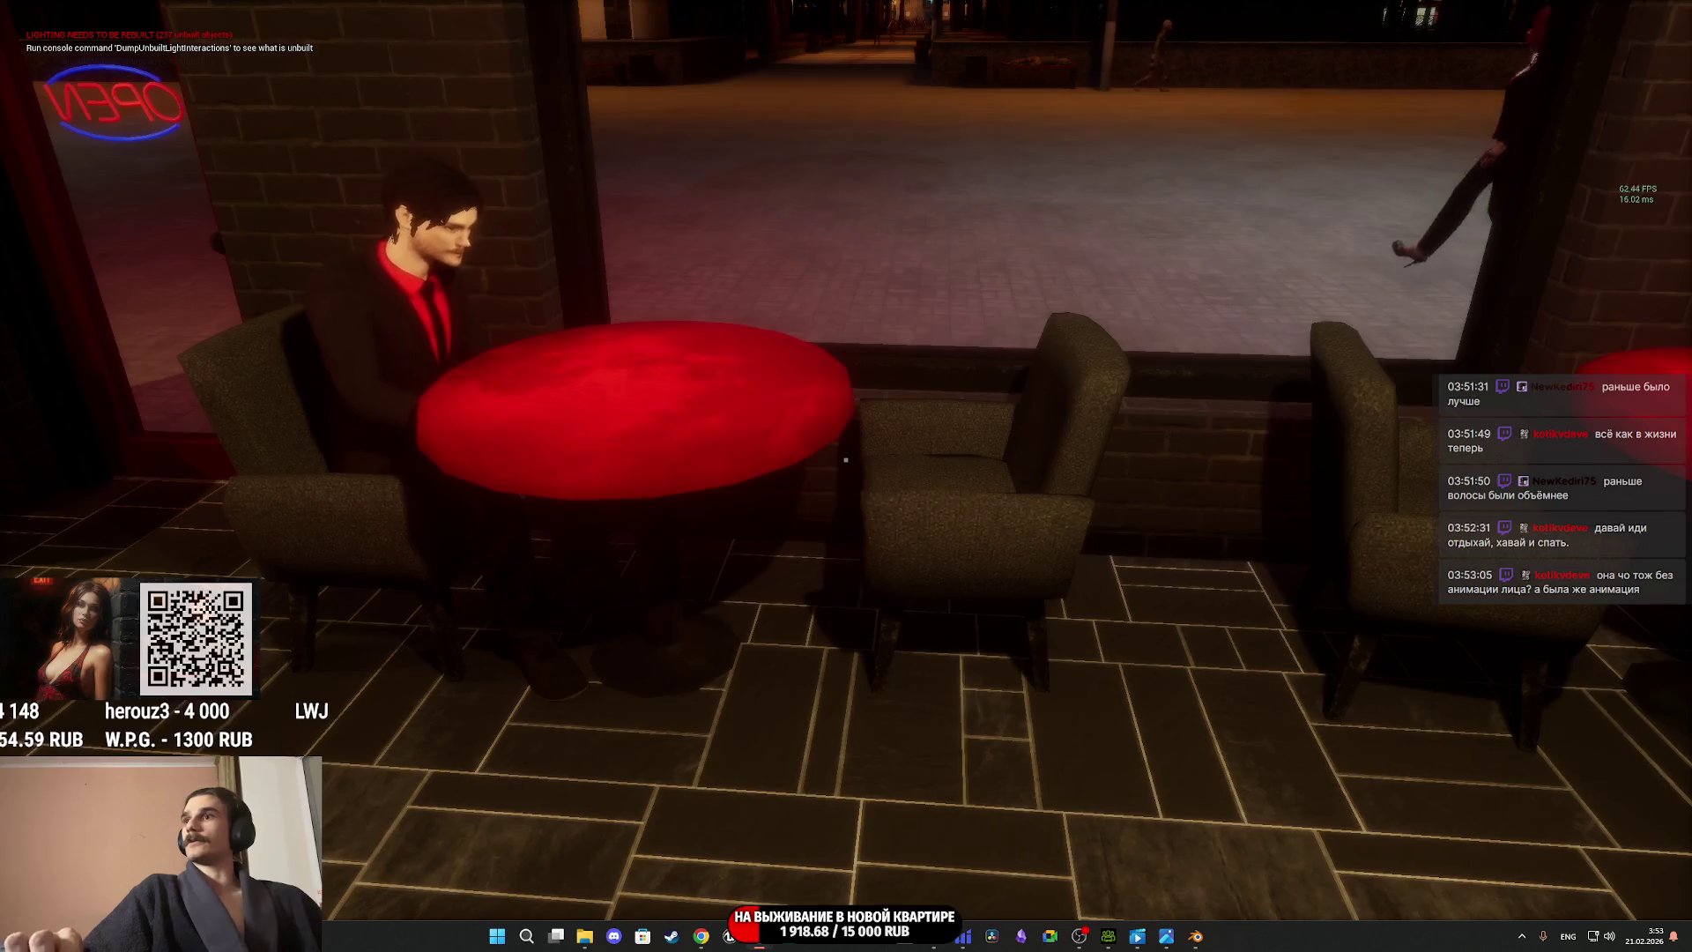
key("w")
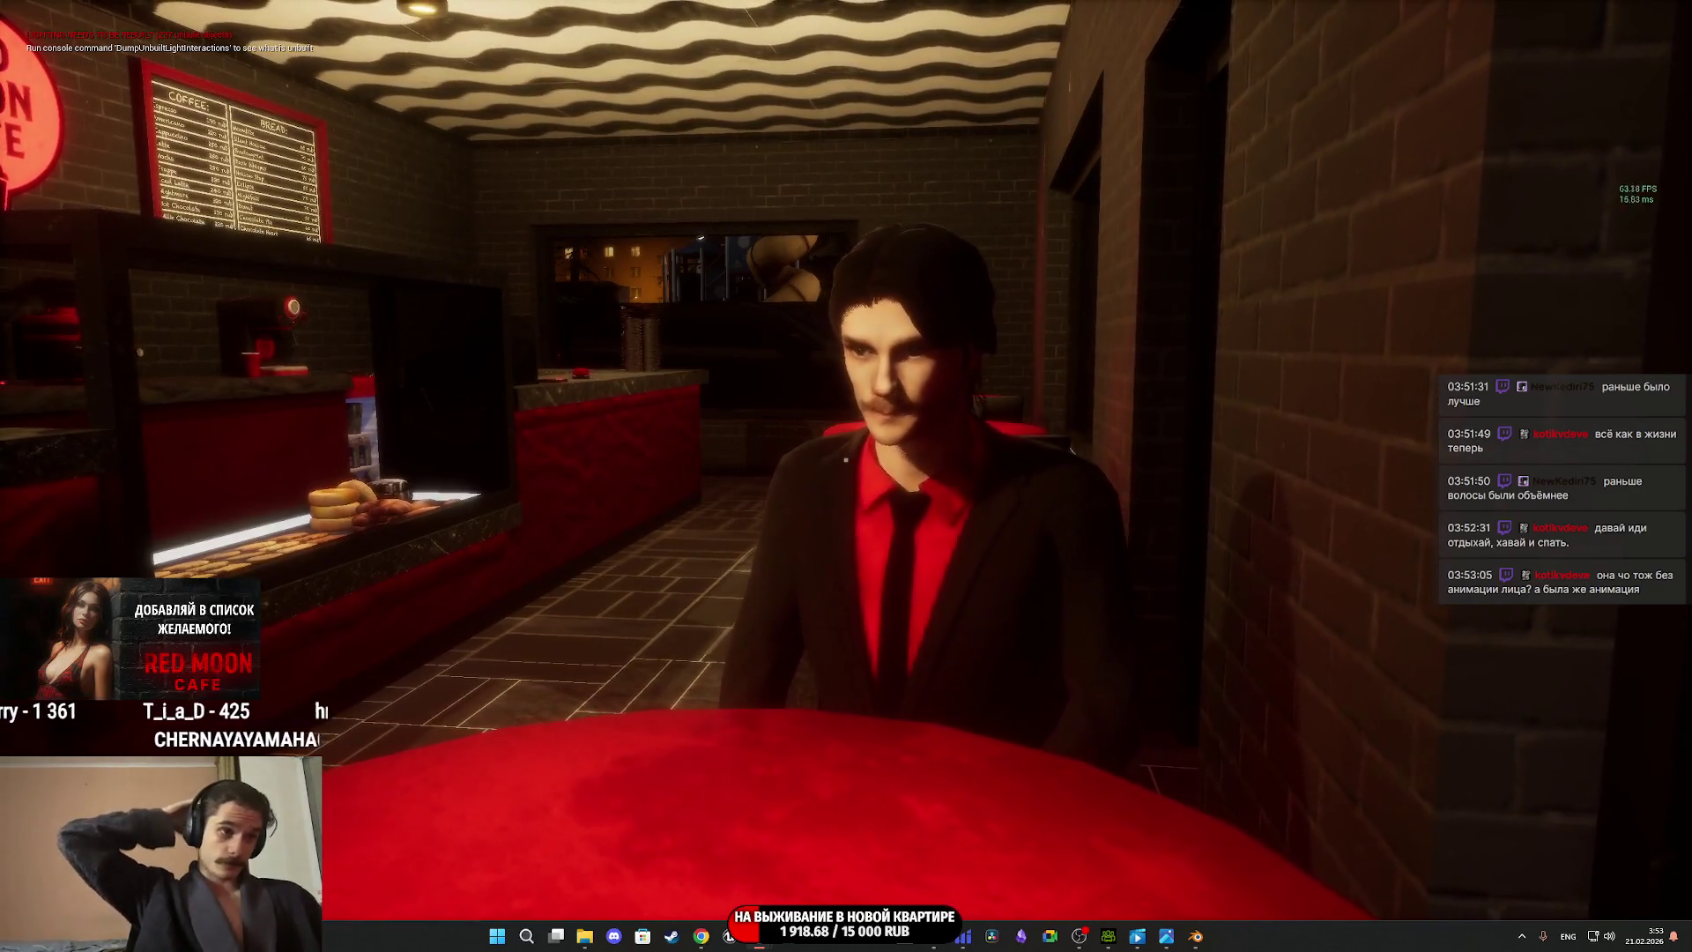
key("F8")
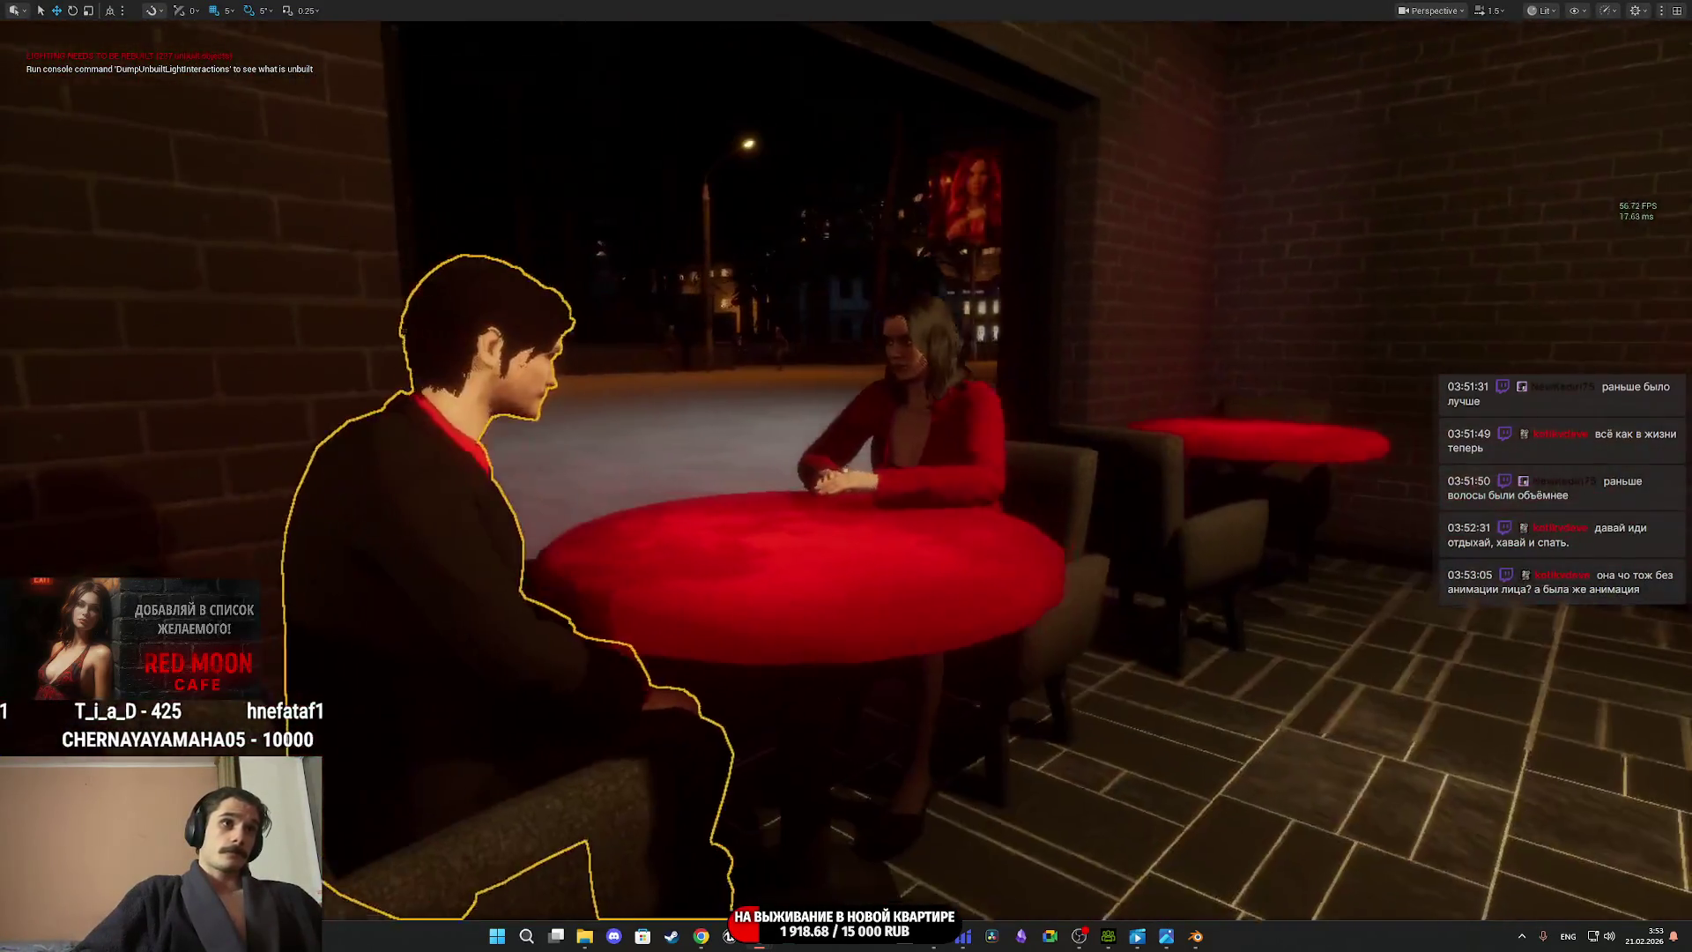
Orbit the viewport in close to the seated woman's face.
right_click_drag(846, 476, 846, 476)
right_click_drag(1230, 425, 1230, 425)
right_click_drag(847, 470, 846, 470)
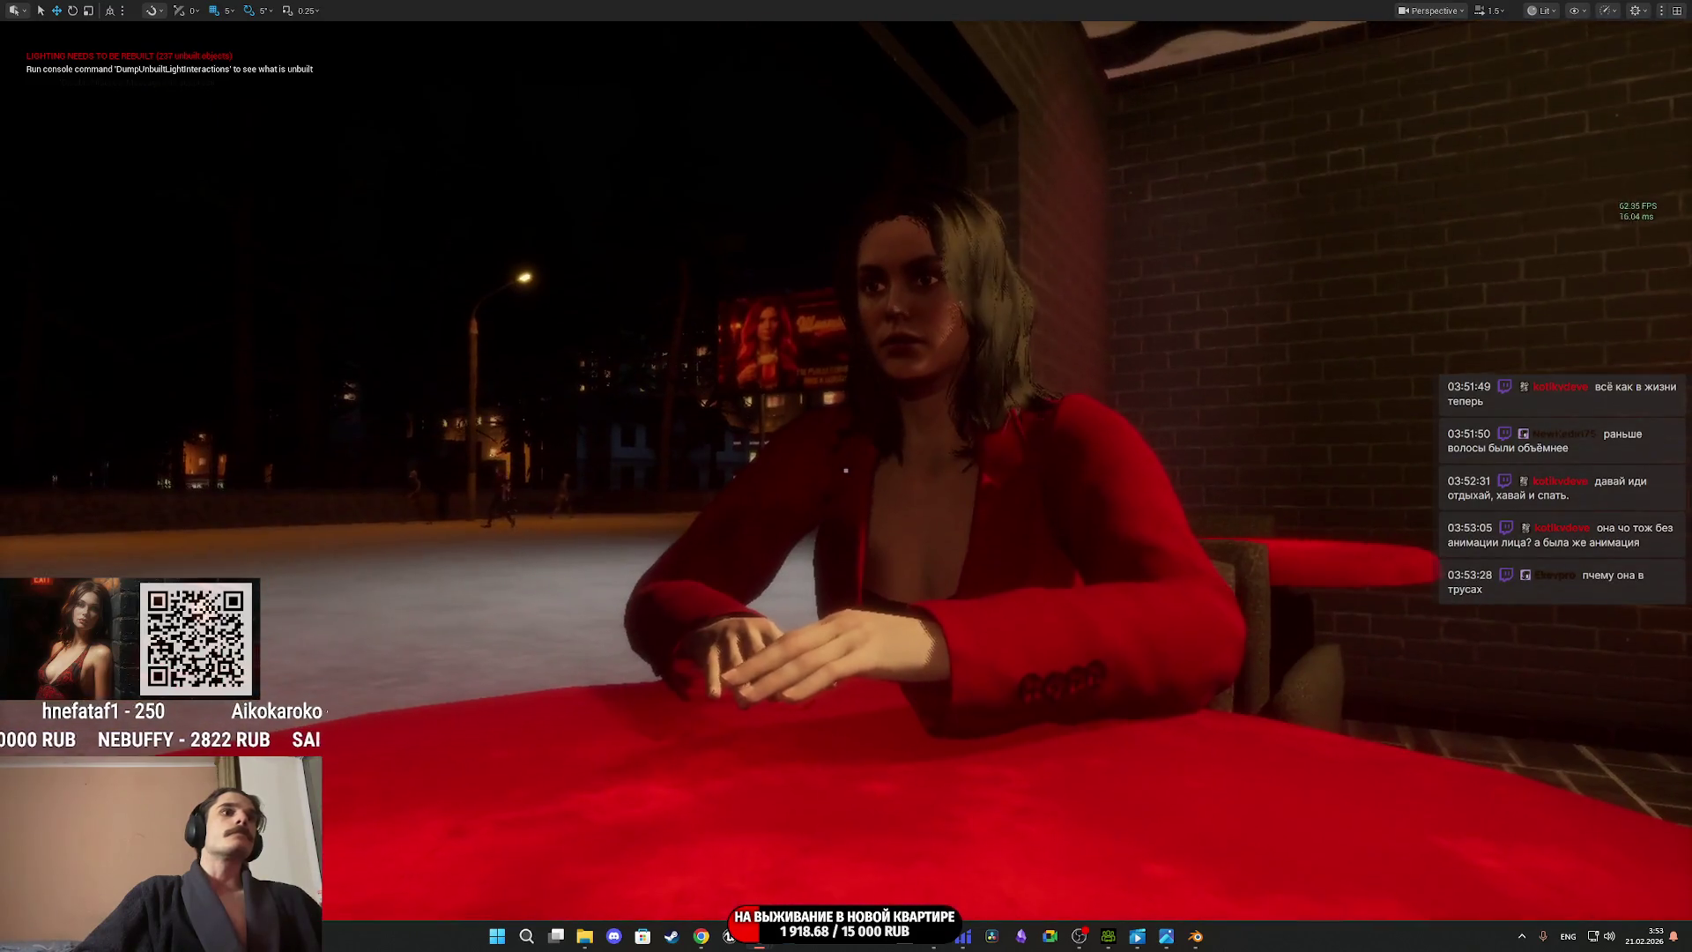
Resume play and walk up to the pastry counter.
key("alt+p")
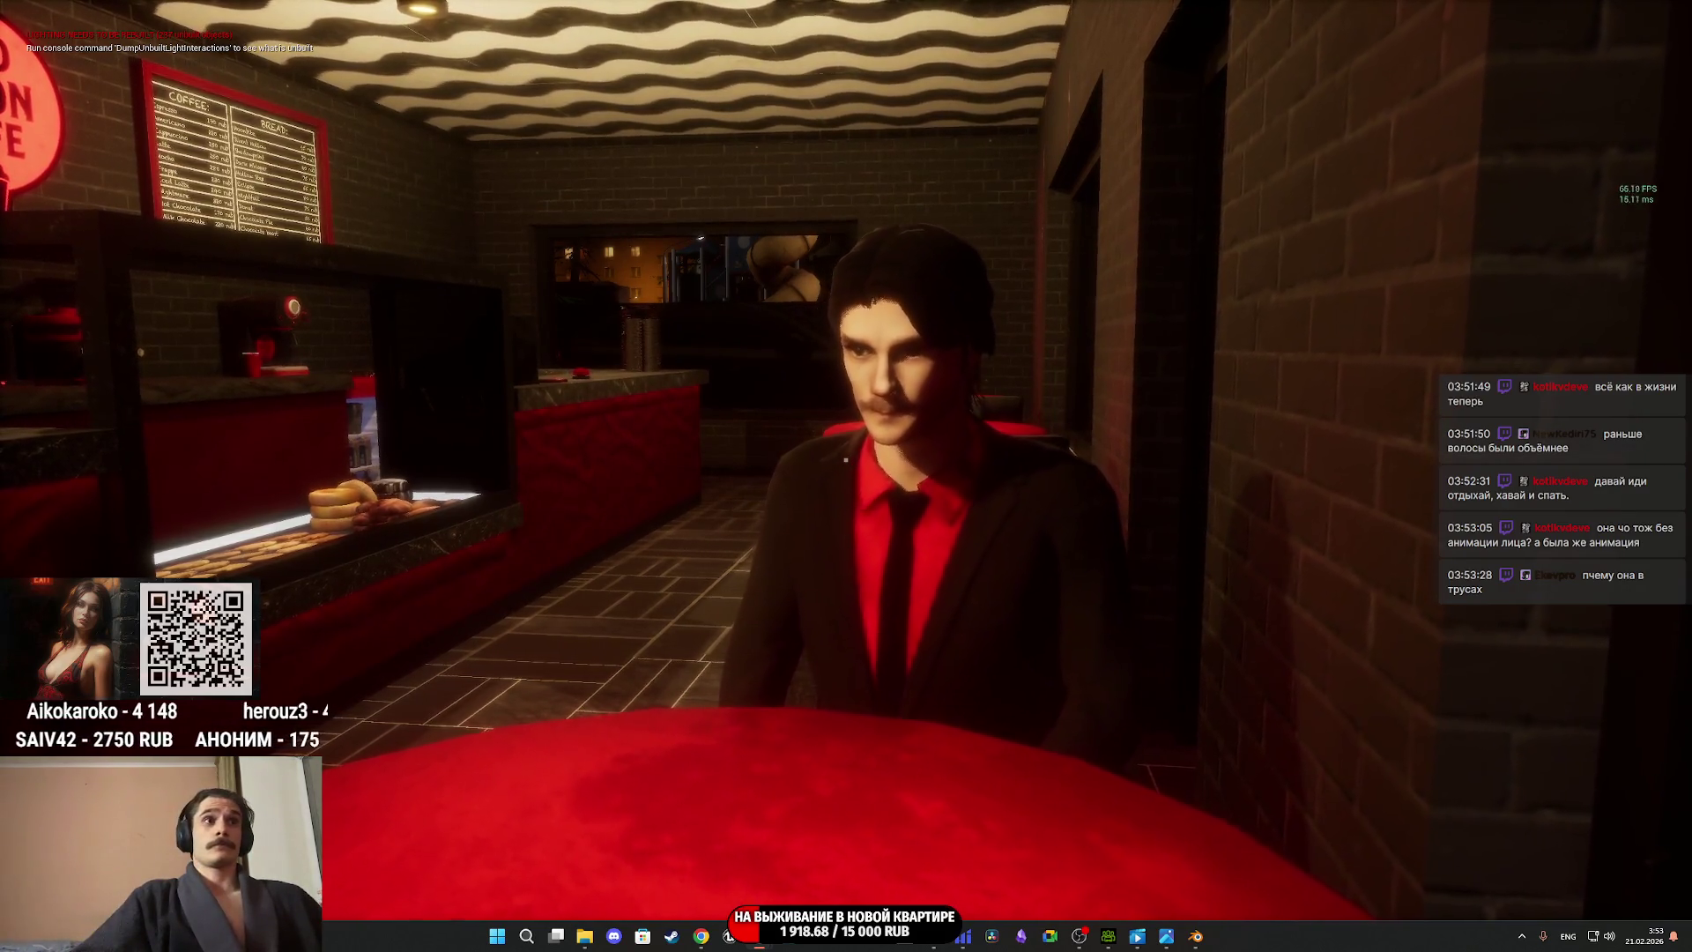
mouse_move(846, 460)
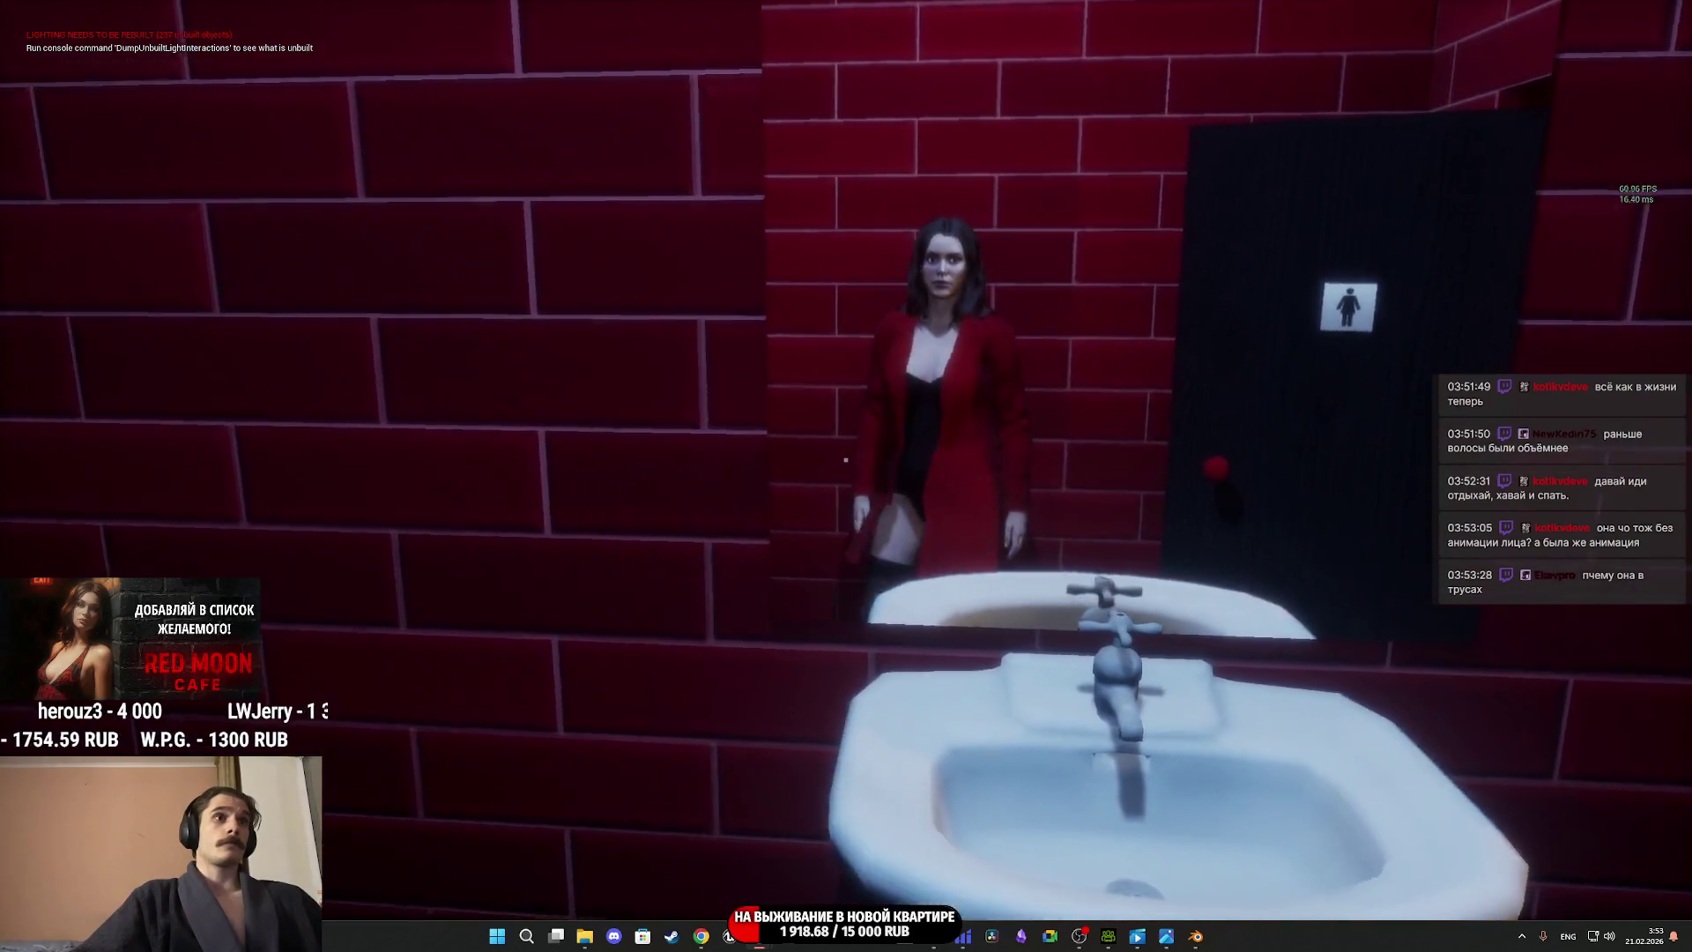
key("w")
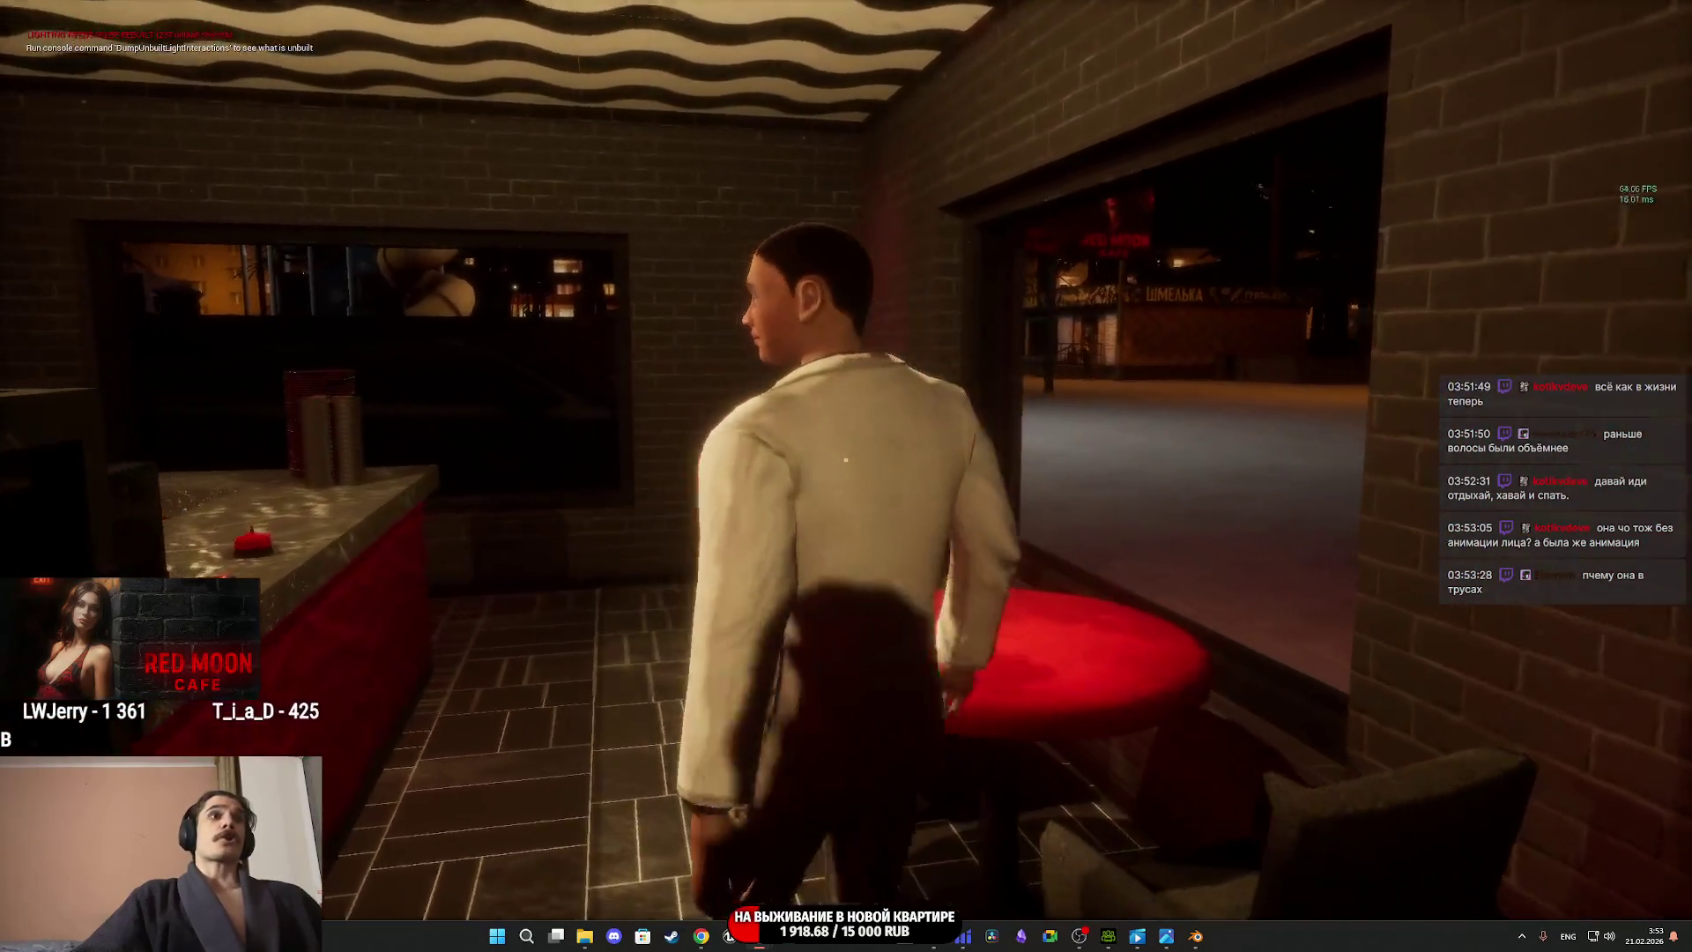
At the register, ring up the suited customer's Nightmare and donut for 370 RUB.
left_click(846, 459)
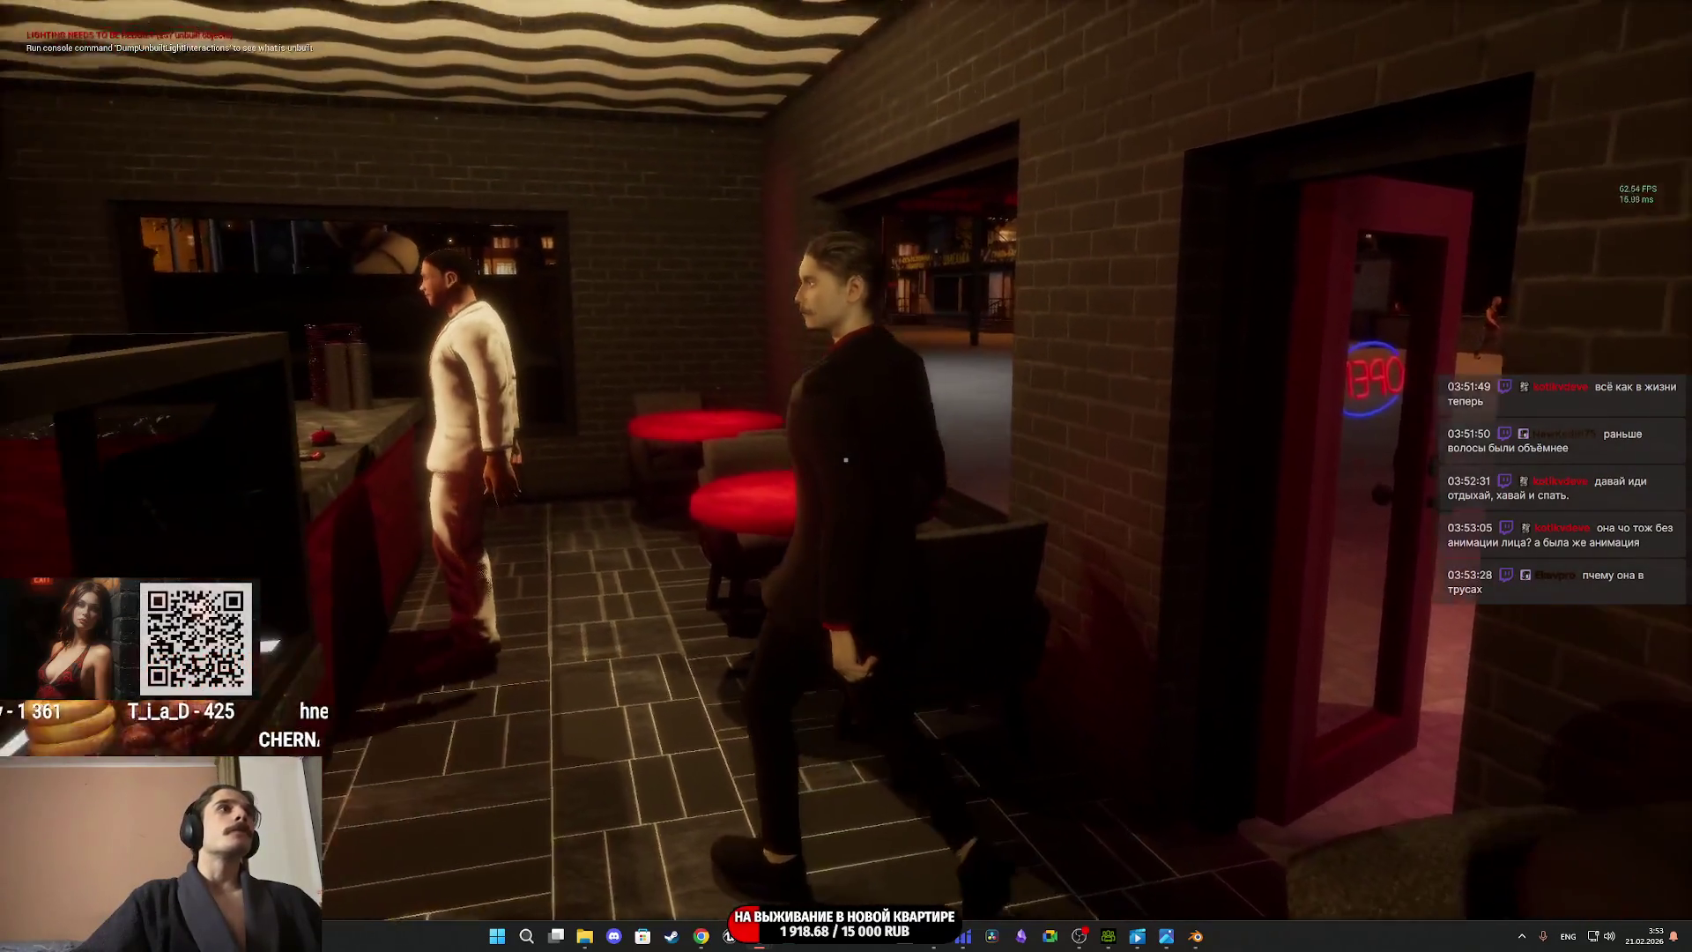
key("w")
left_click(846, 460)
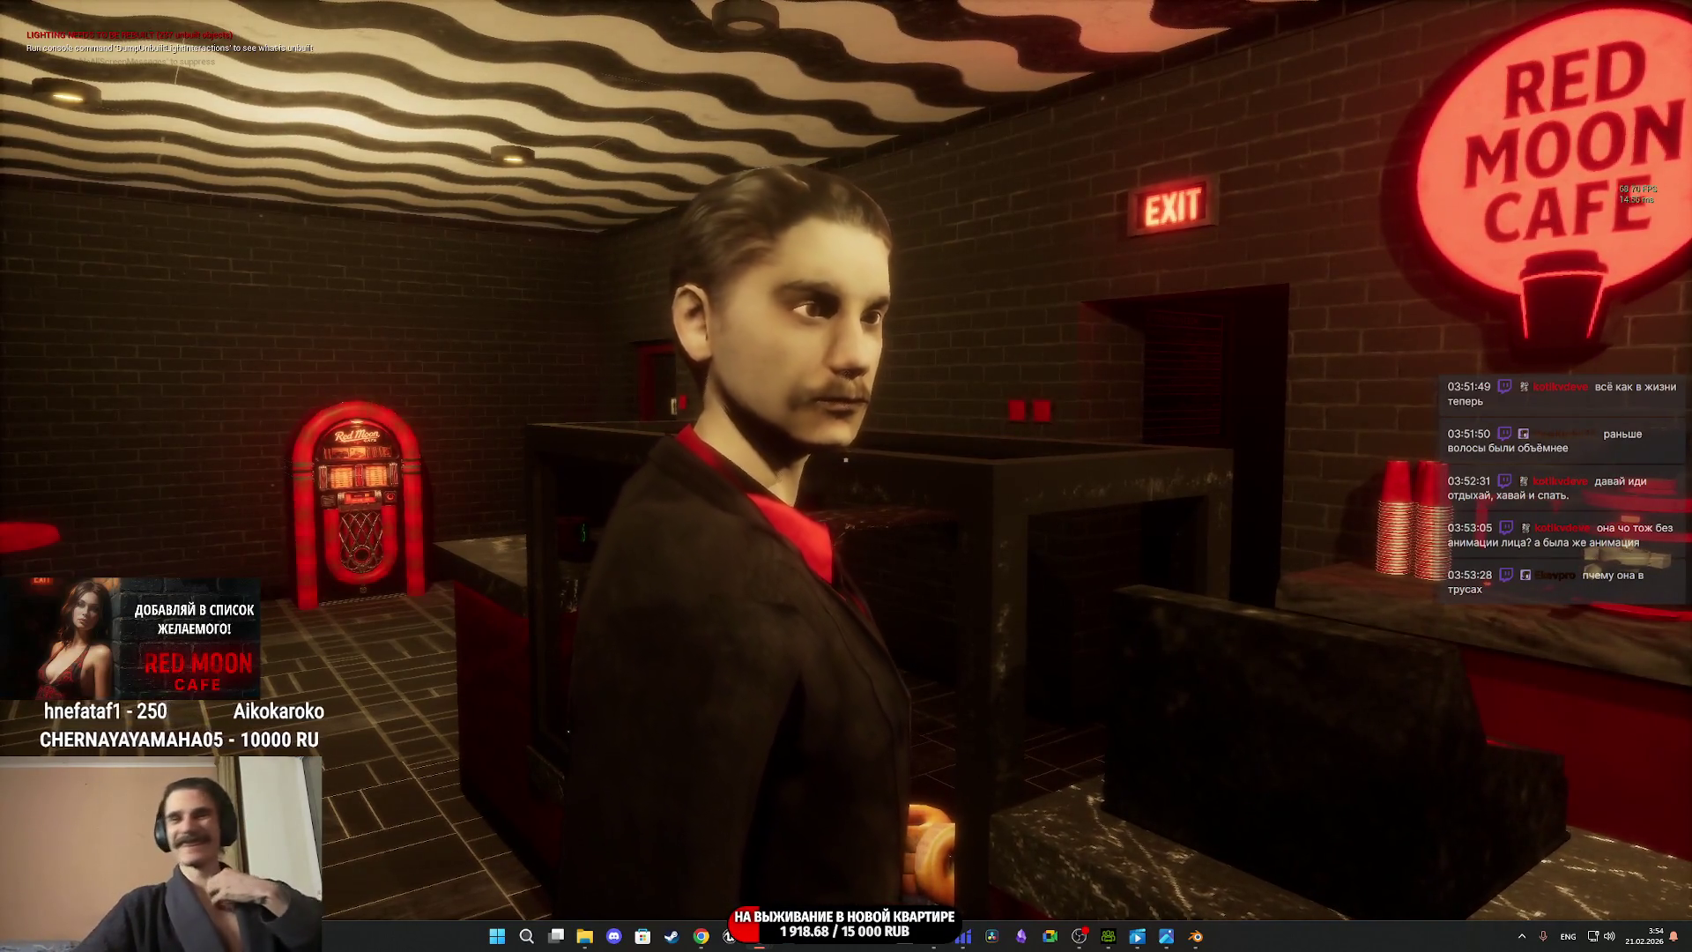
mouse_move(845, 459)
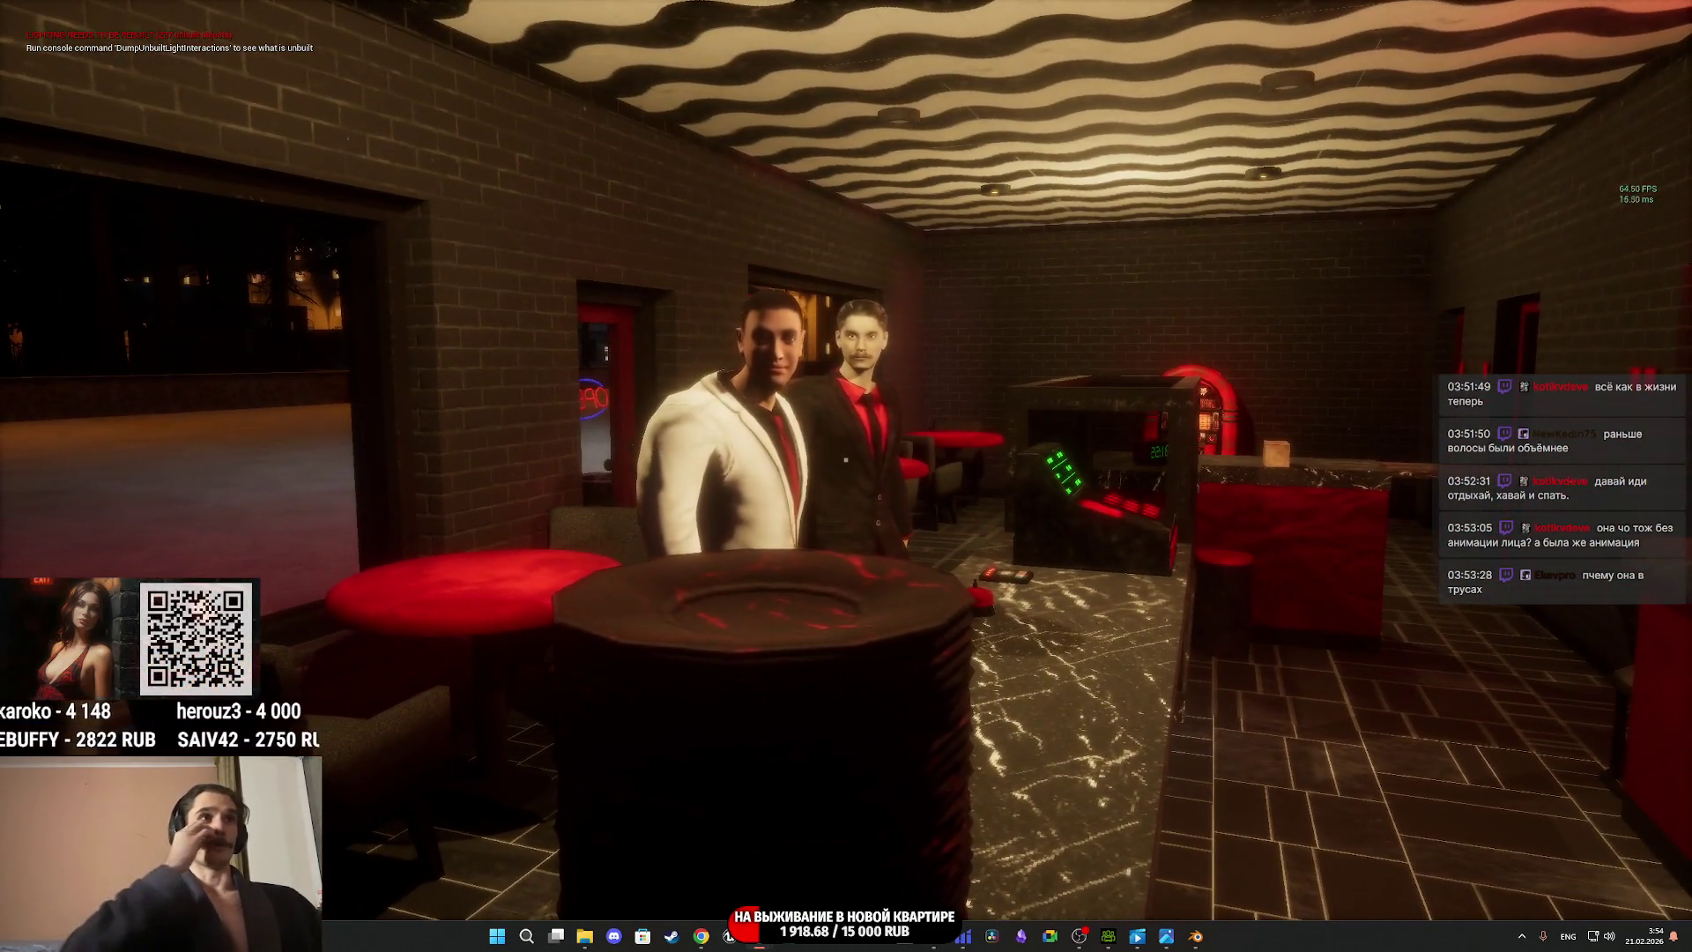
key("a")
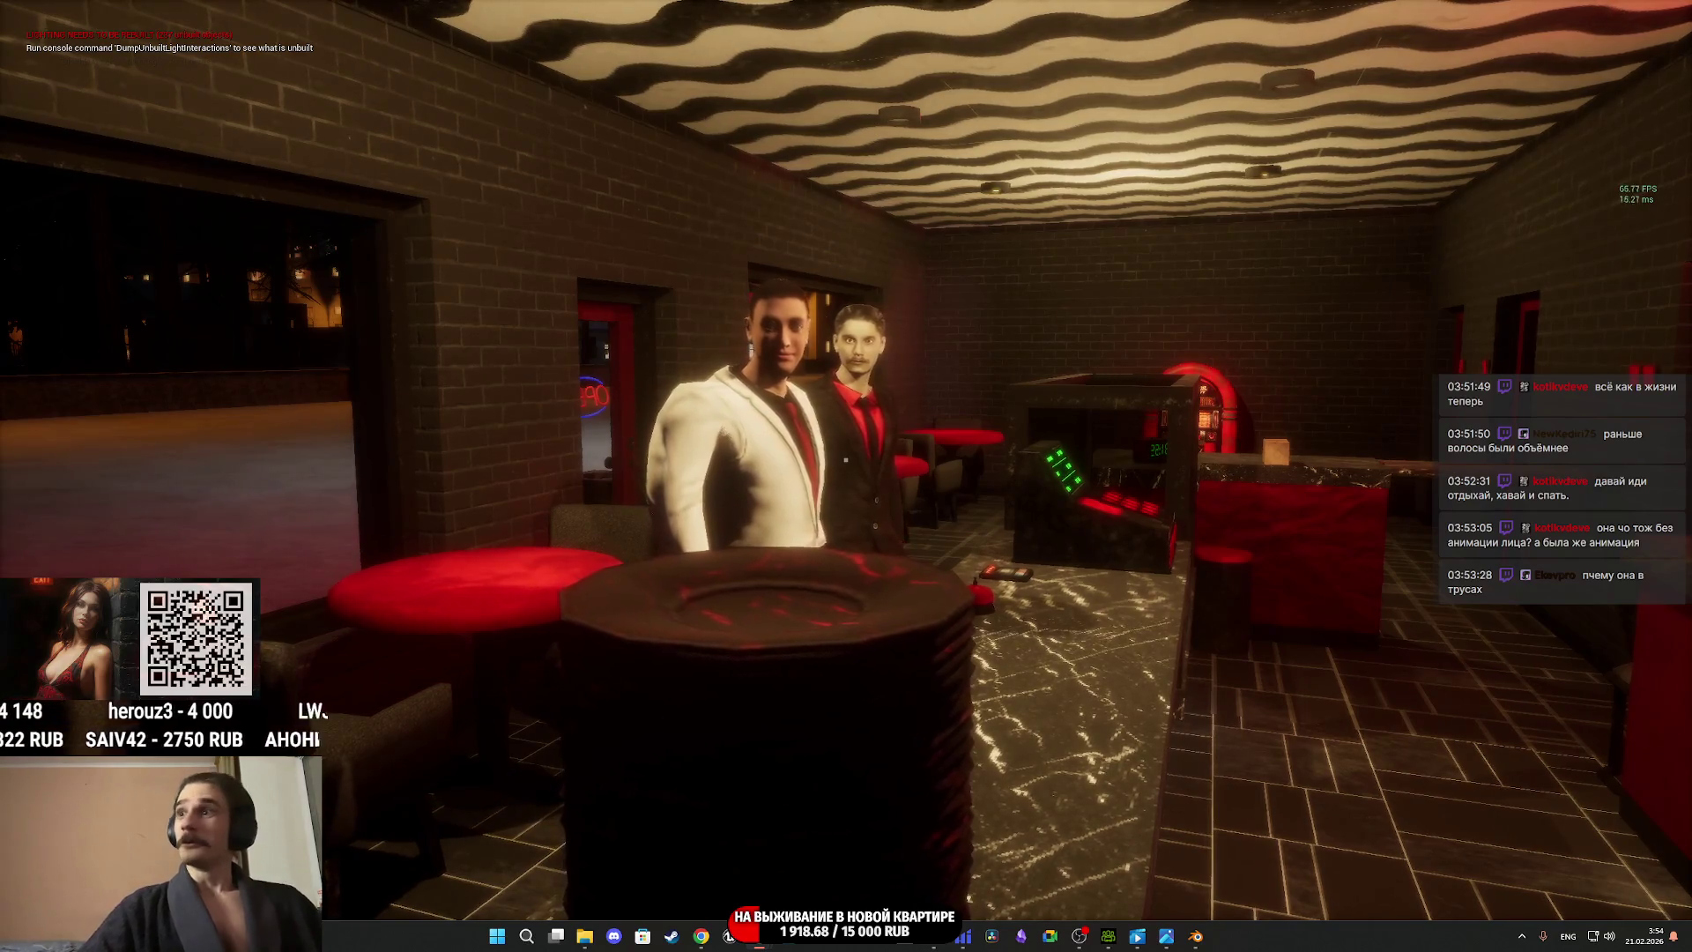
key("w")
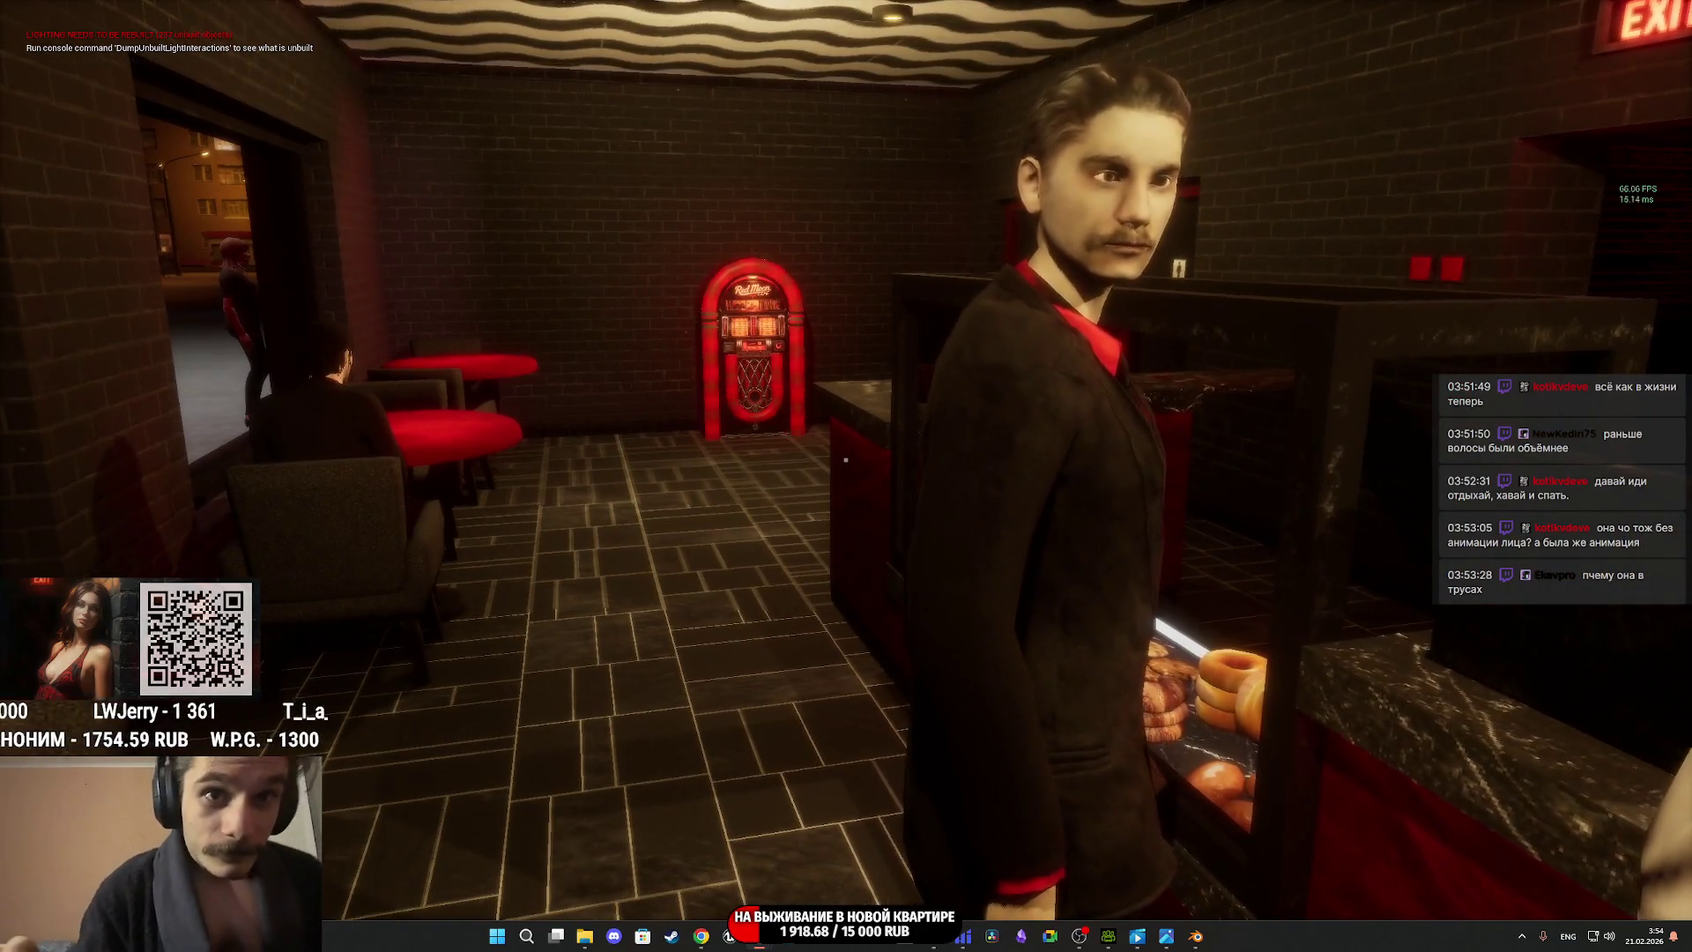
key("w")
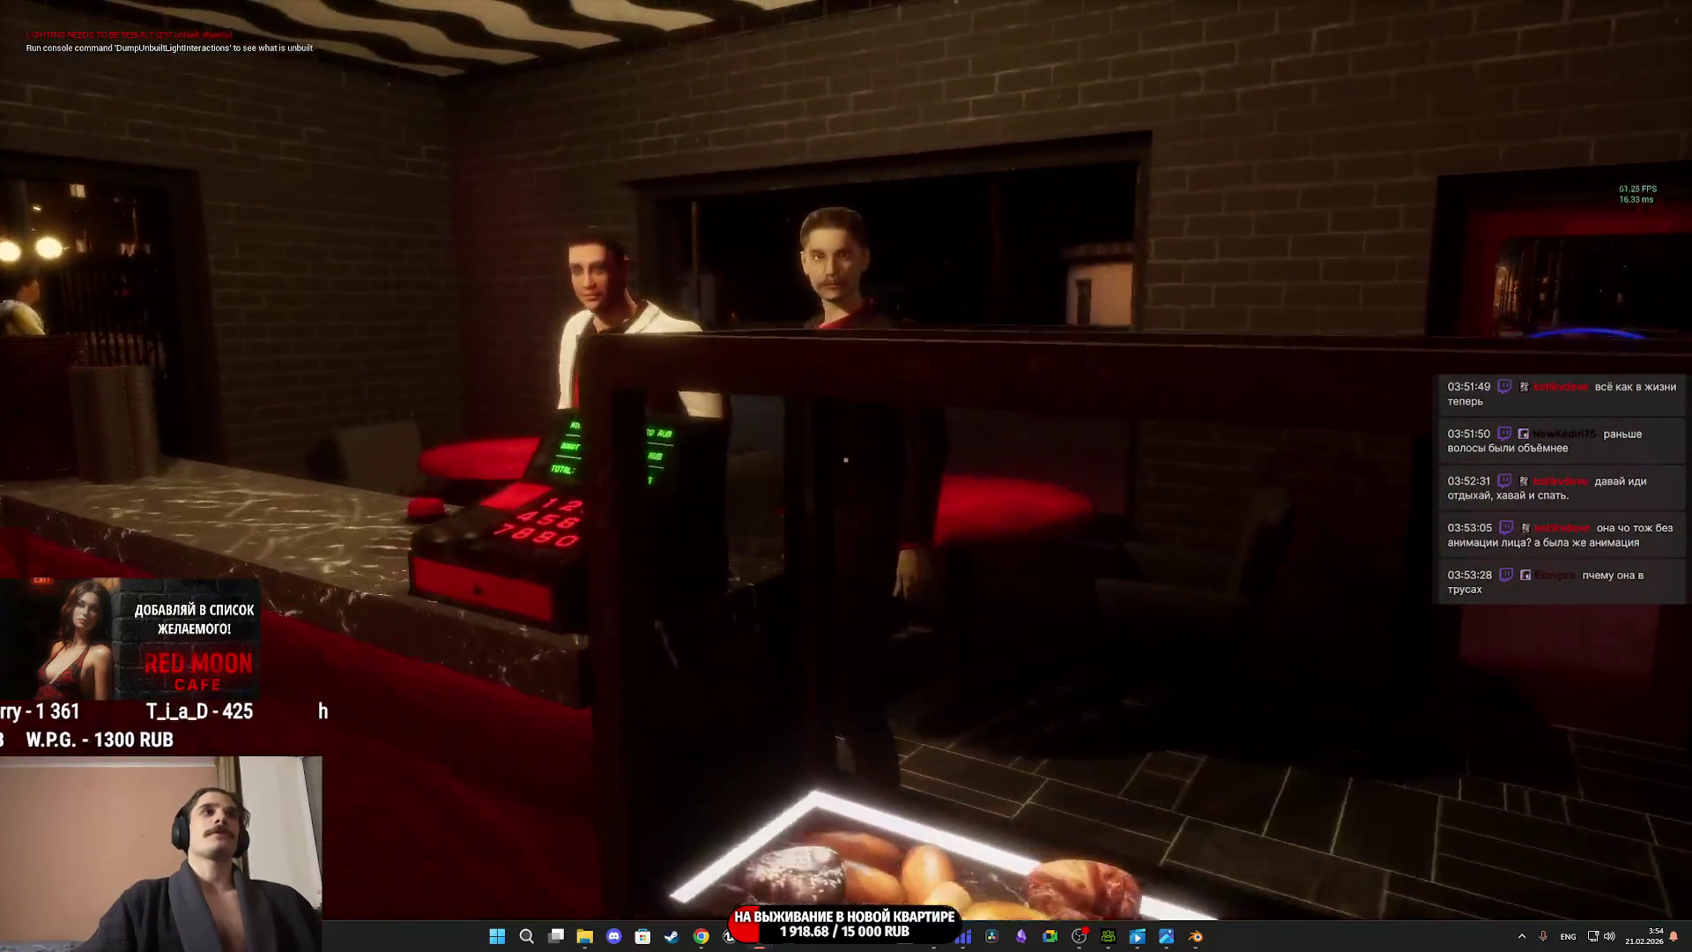
left_click(845, 459)
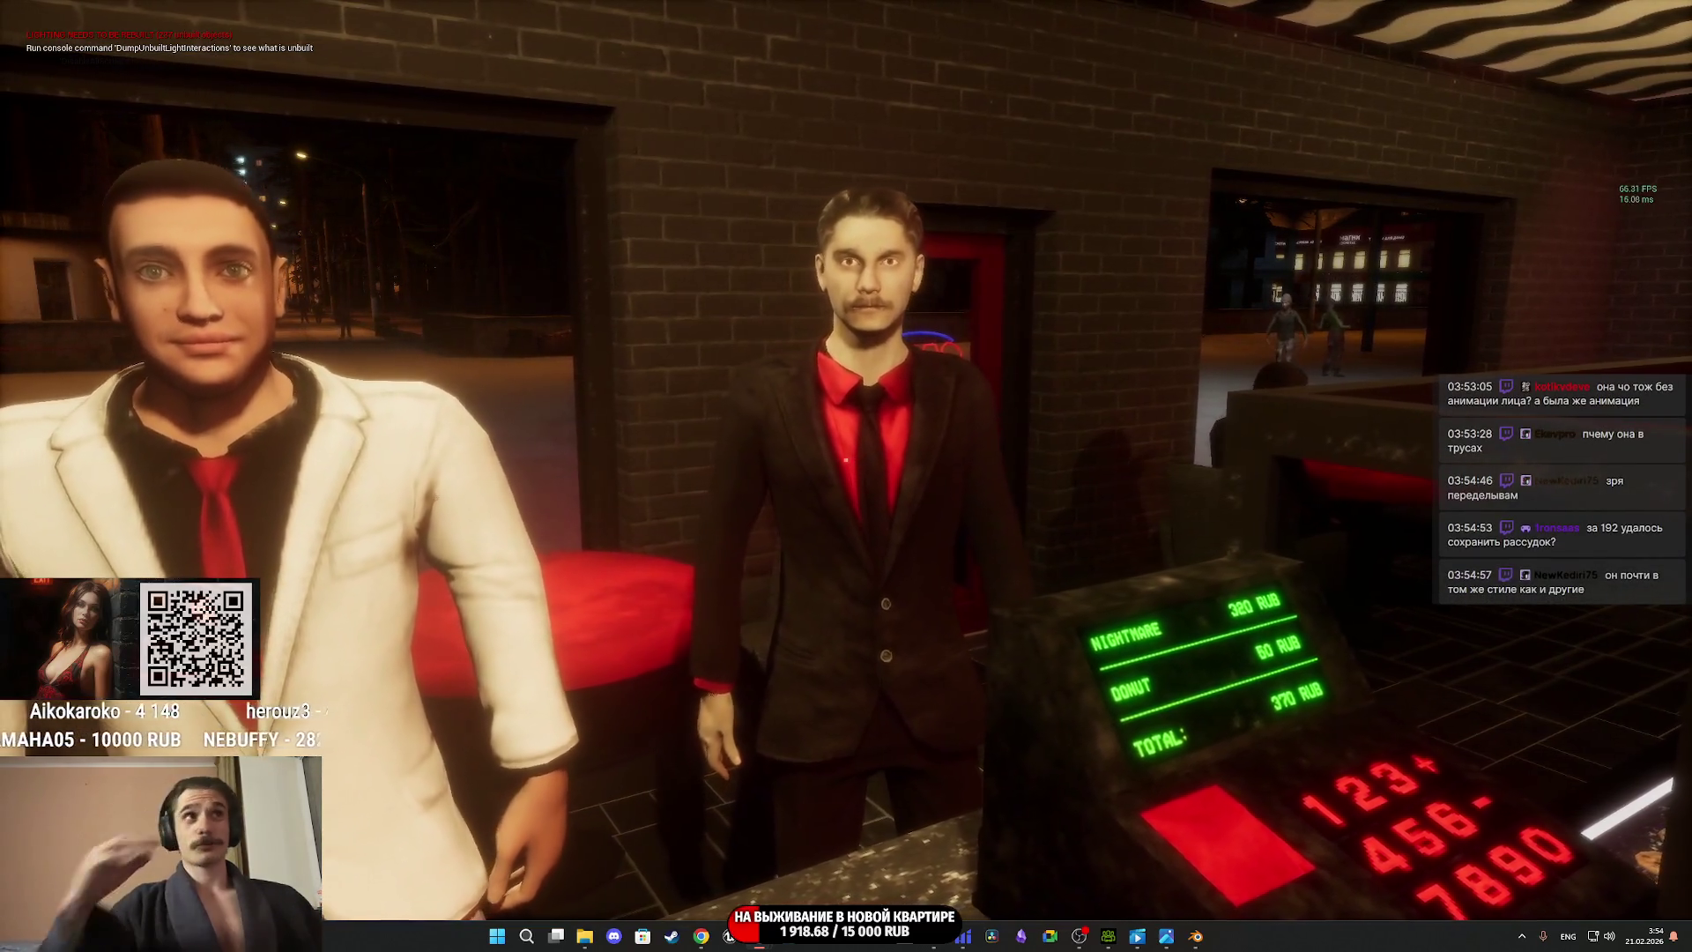
Stop play and fly the editor camera around the mustached suited man's face.
key("Escape")
key("w")
right_click_drag(1337, 580, 1337, 579)
key("s")
key("d")
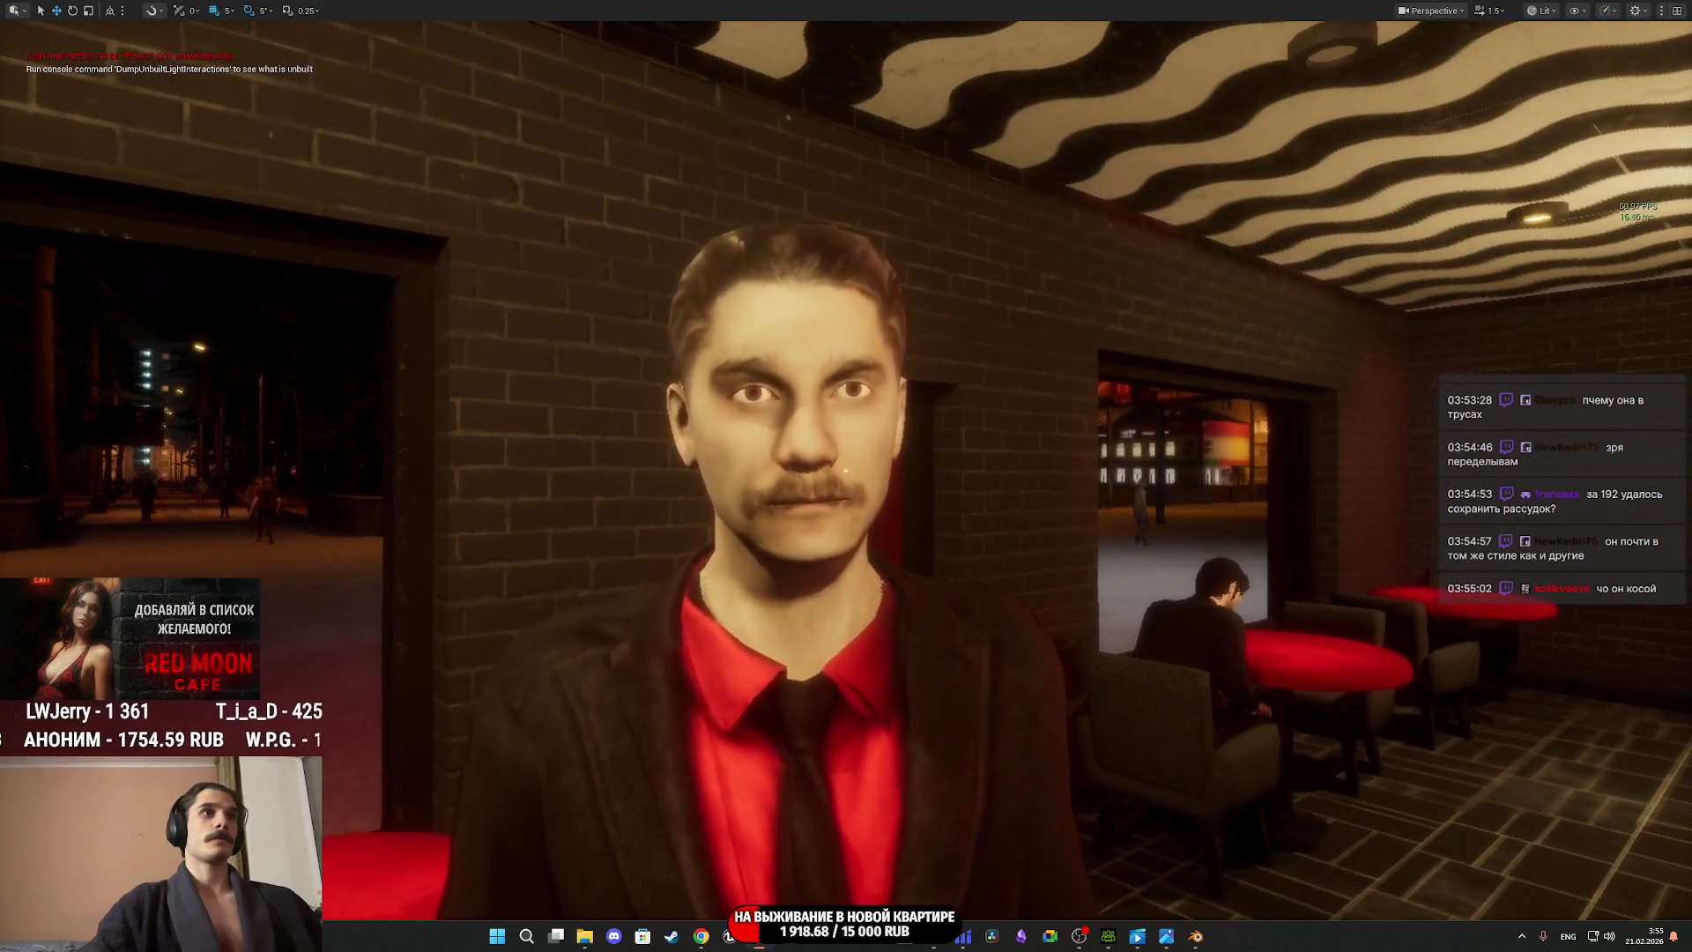
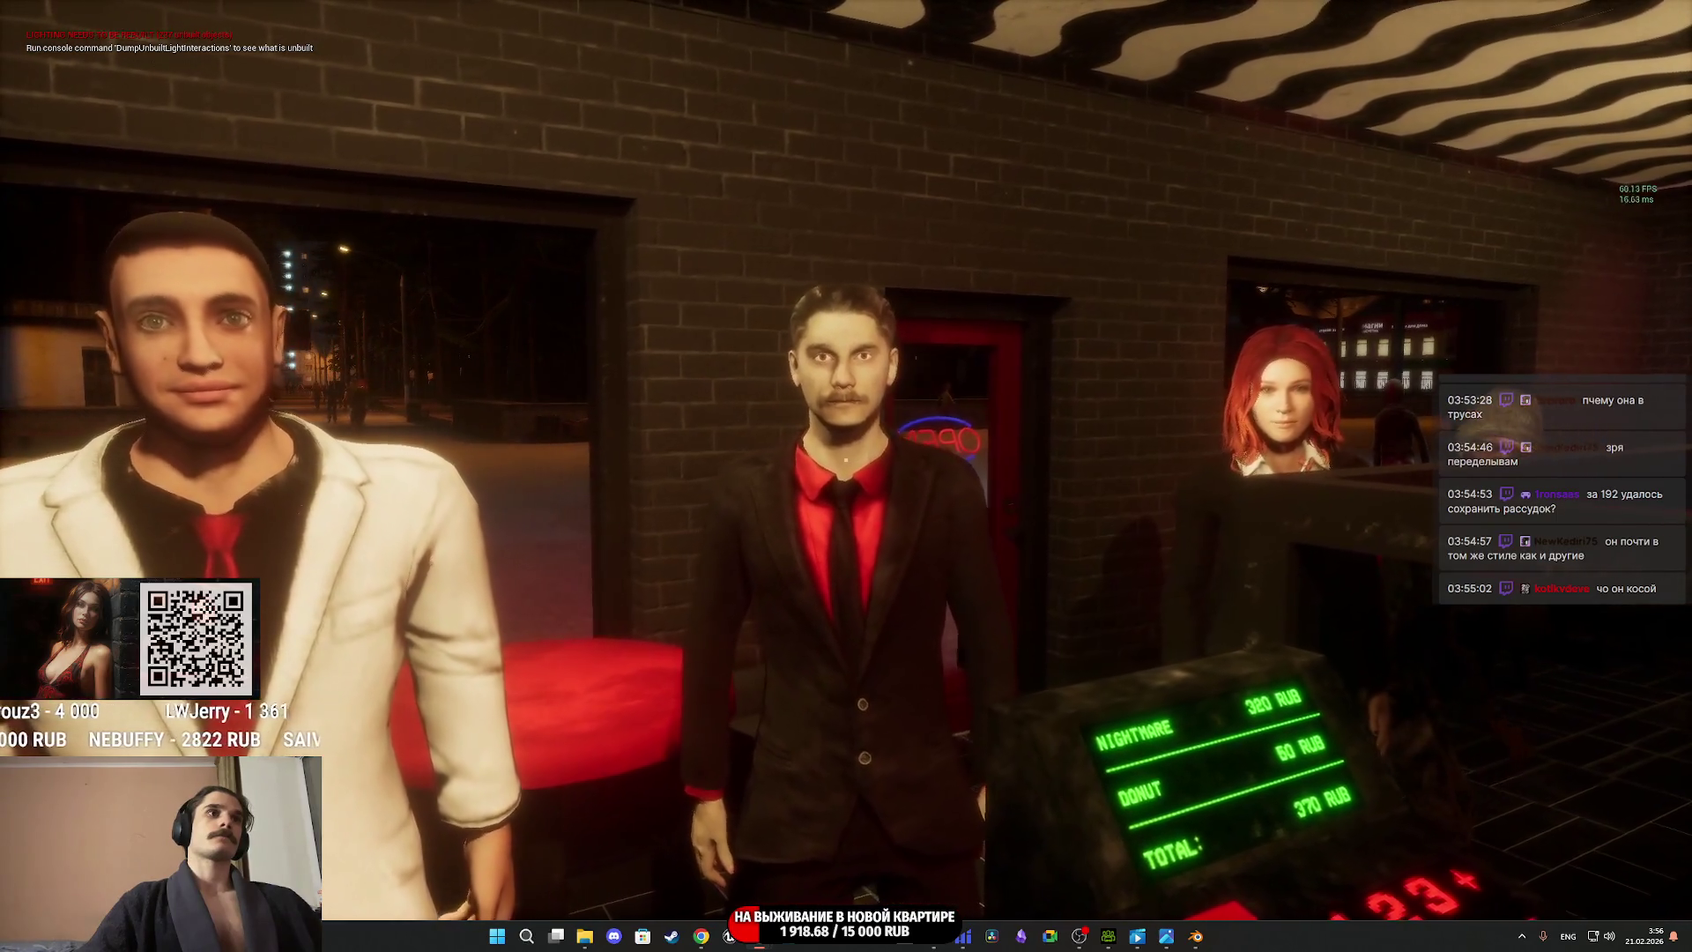
Stop the Unreal Engine game preview and switch to the Blender rig window.
key("Escape")
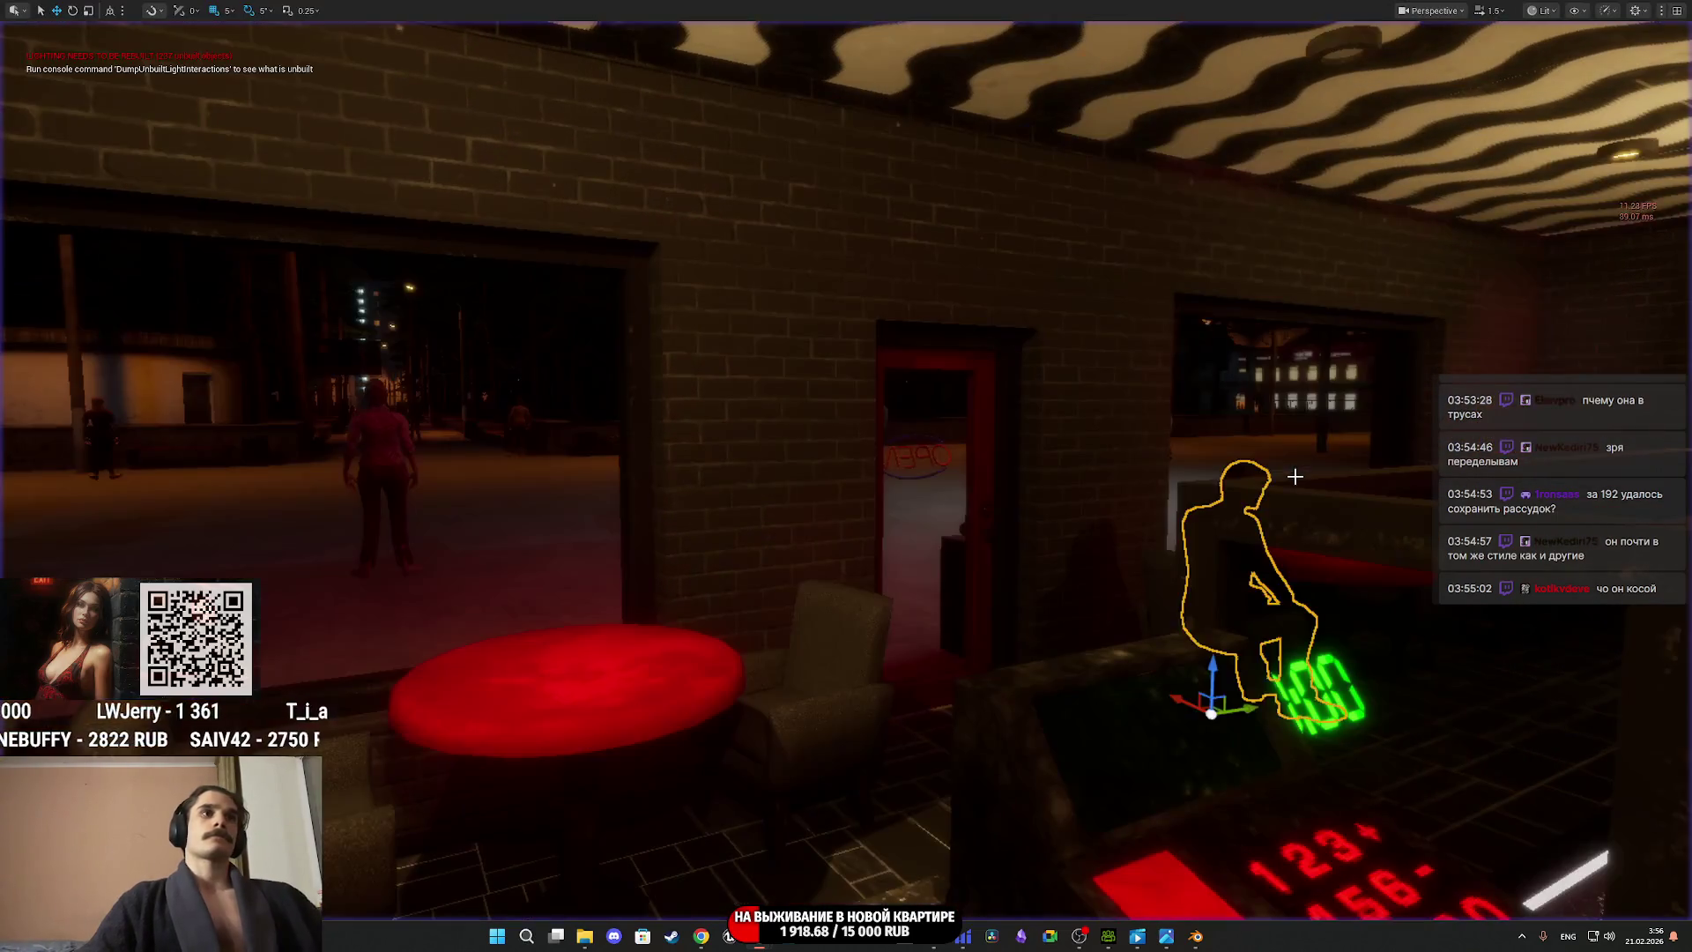
mouse_move(1199, 942)
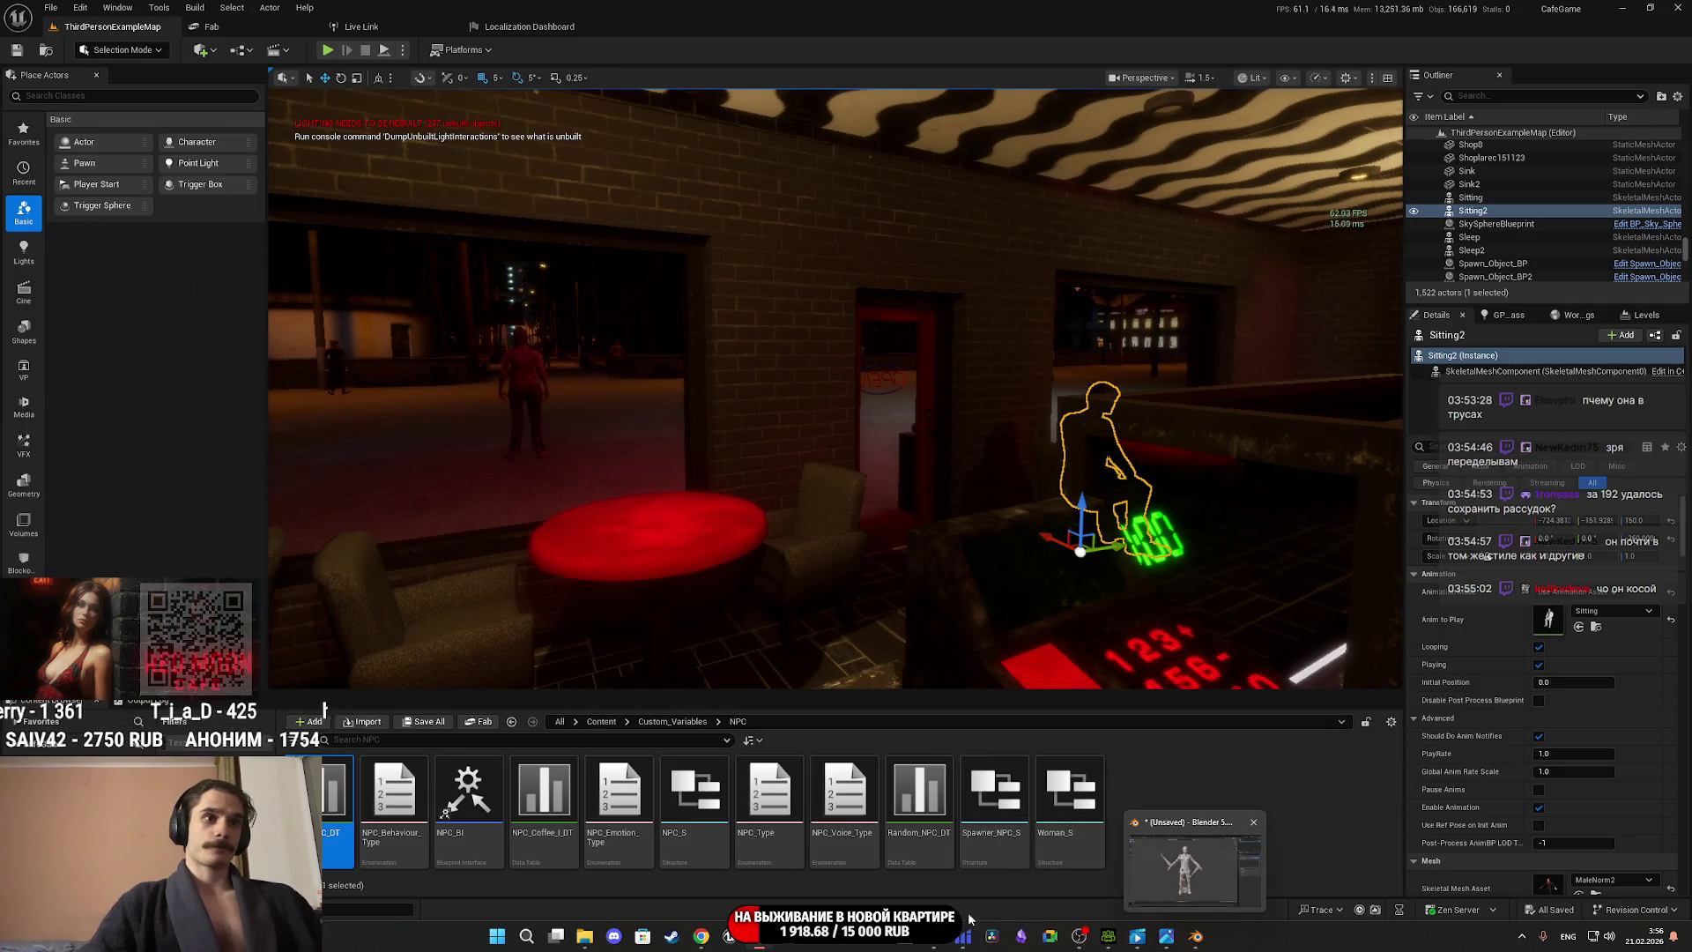
key("alt+Tab")
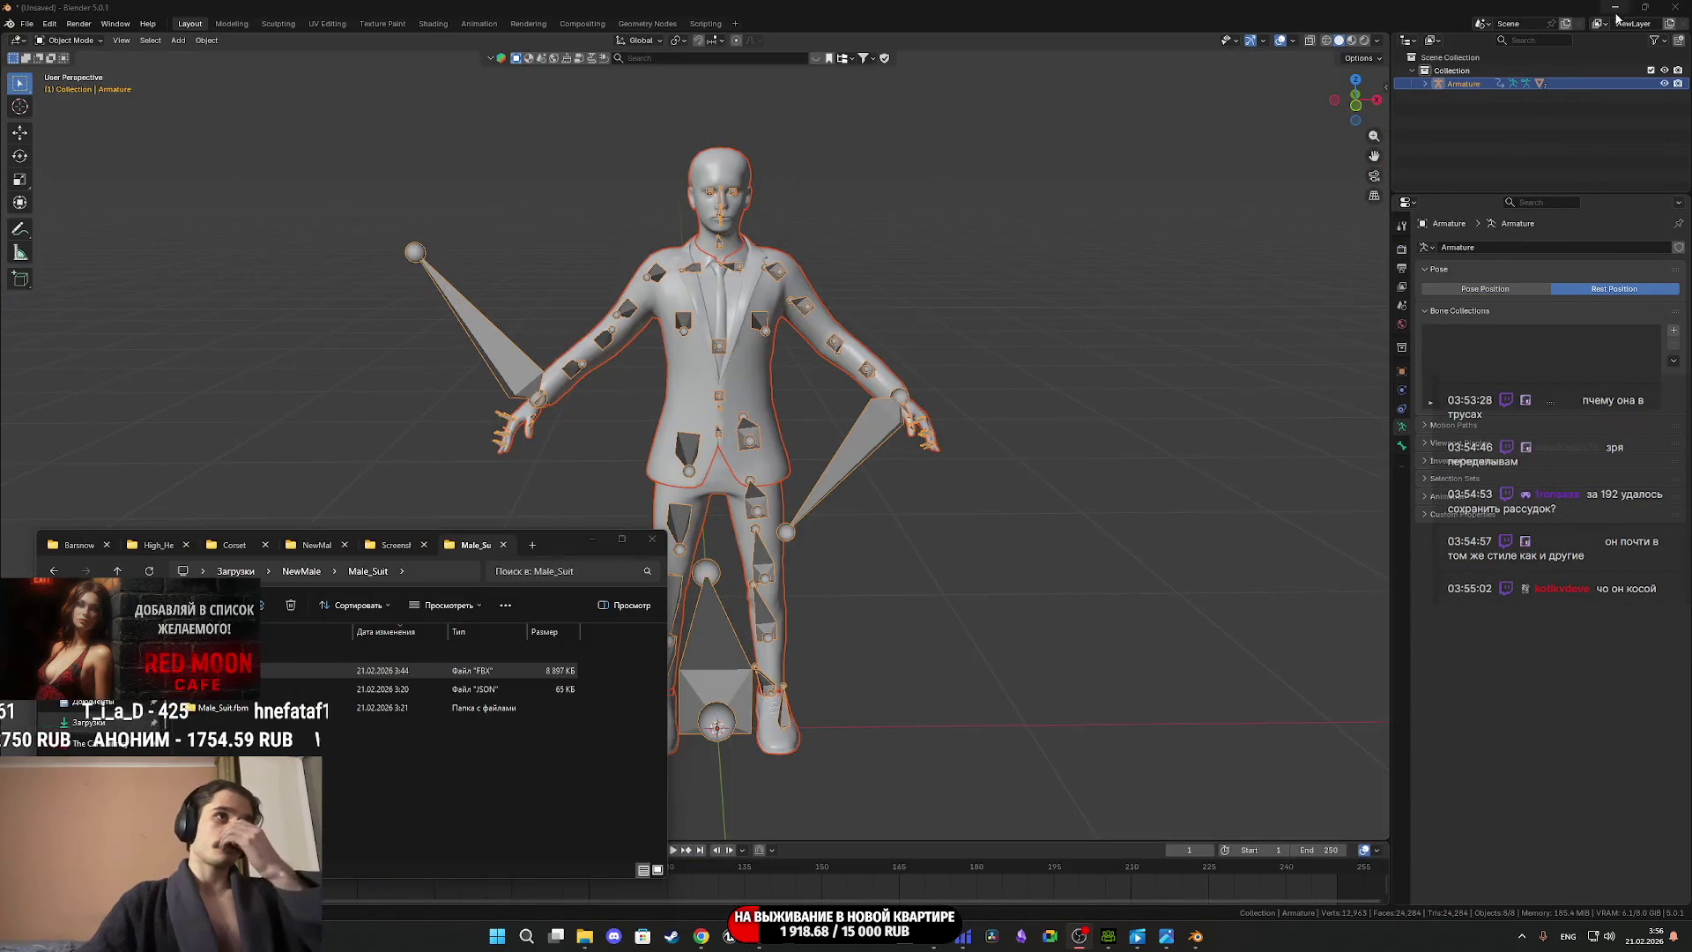
View the photo-textured head face-on in Character Creator 5, then minimize Chrome to show the desktop.
key("alt+Tab")
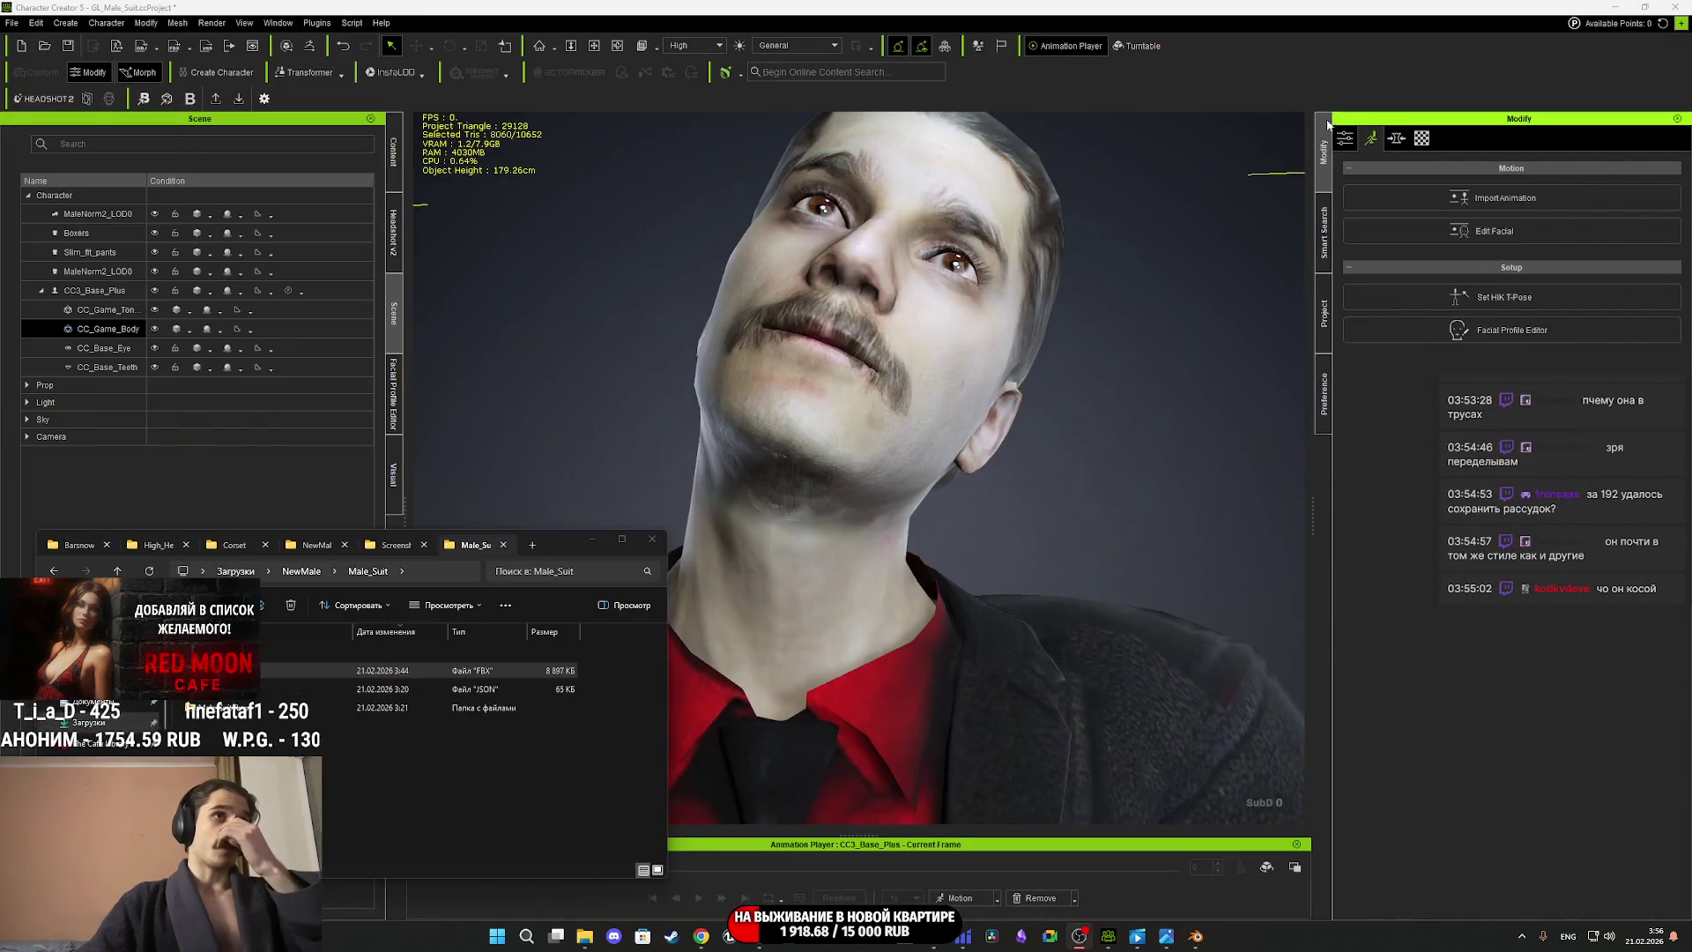
right_click_drag(961, 458, 927, 611)
left_click_drag(924, 610, 1122, 472)
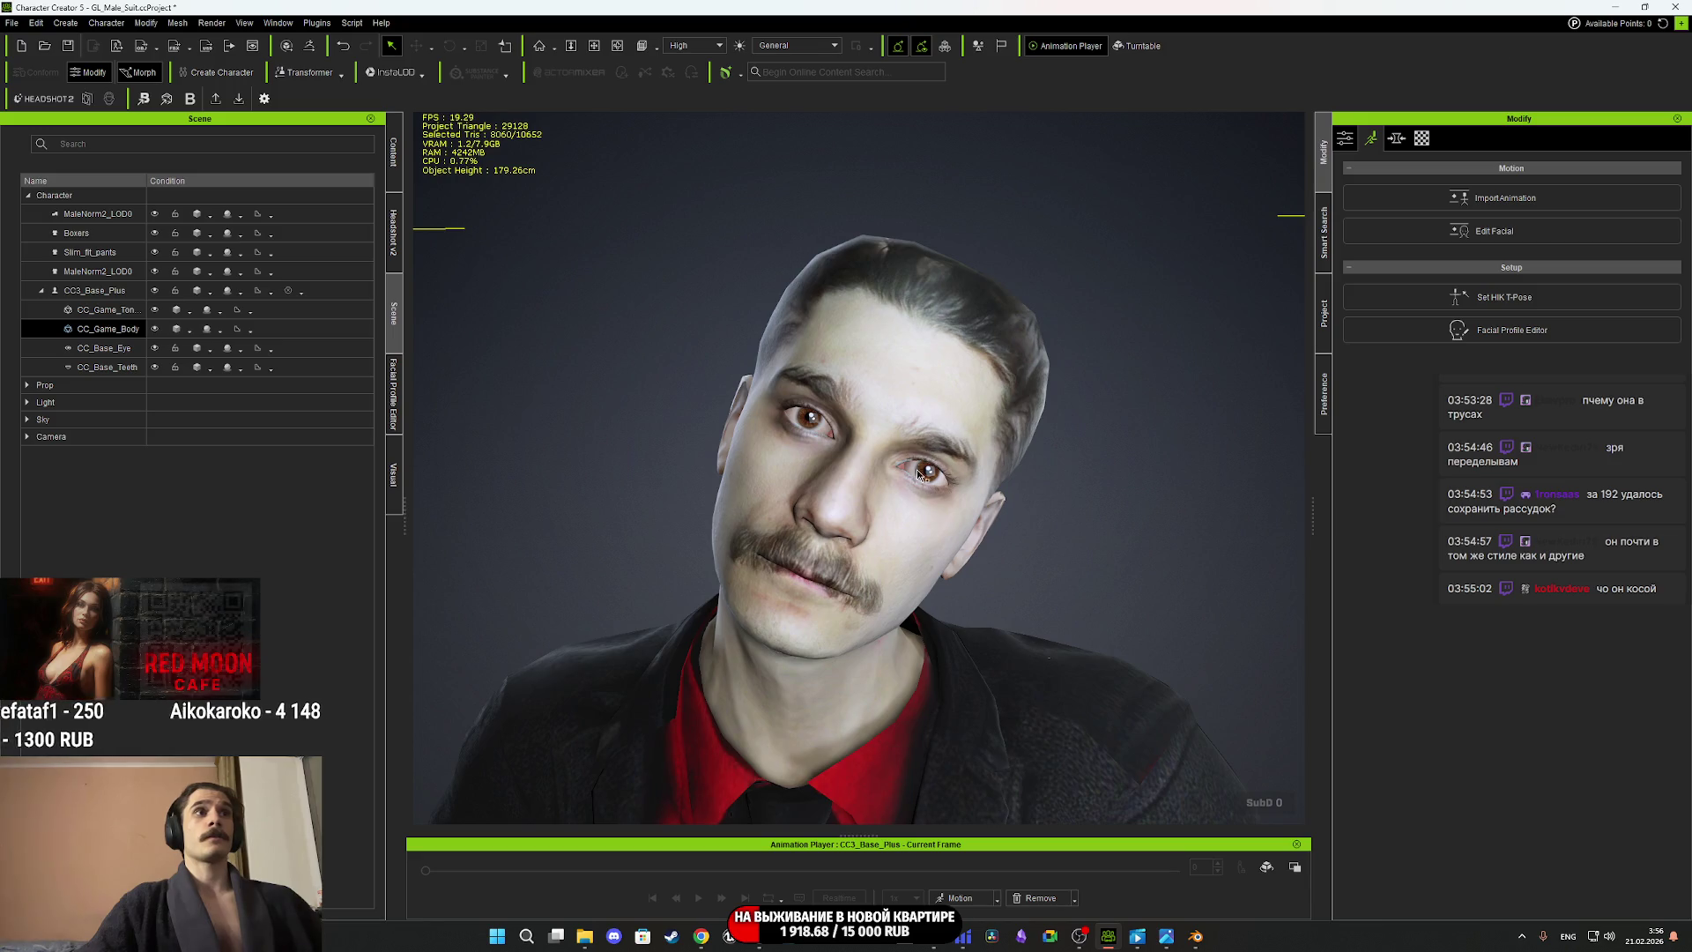
key("alt+Tab")
left_click(1616, 12)
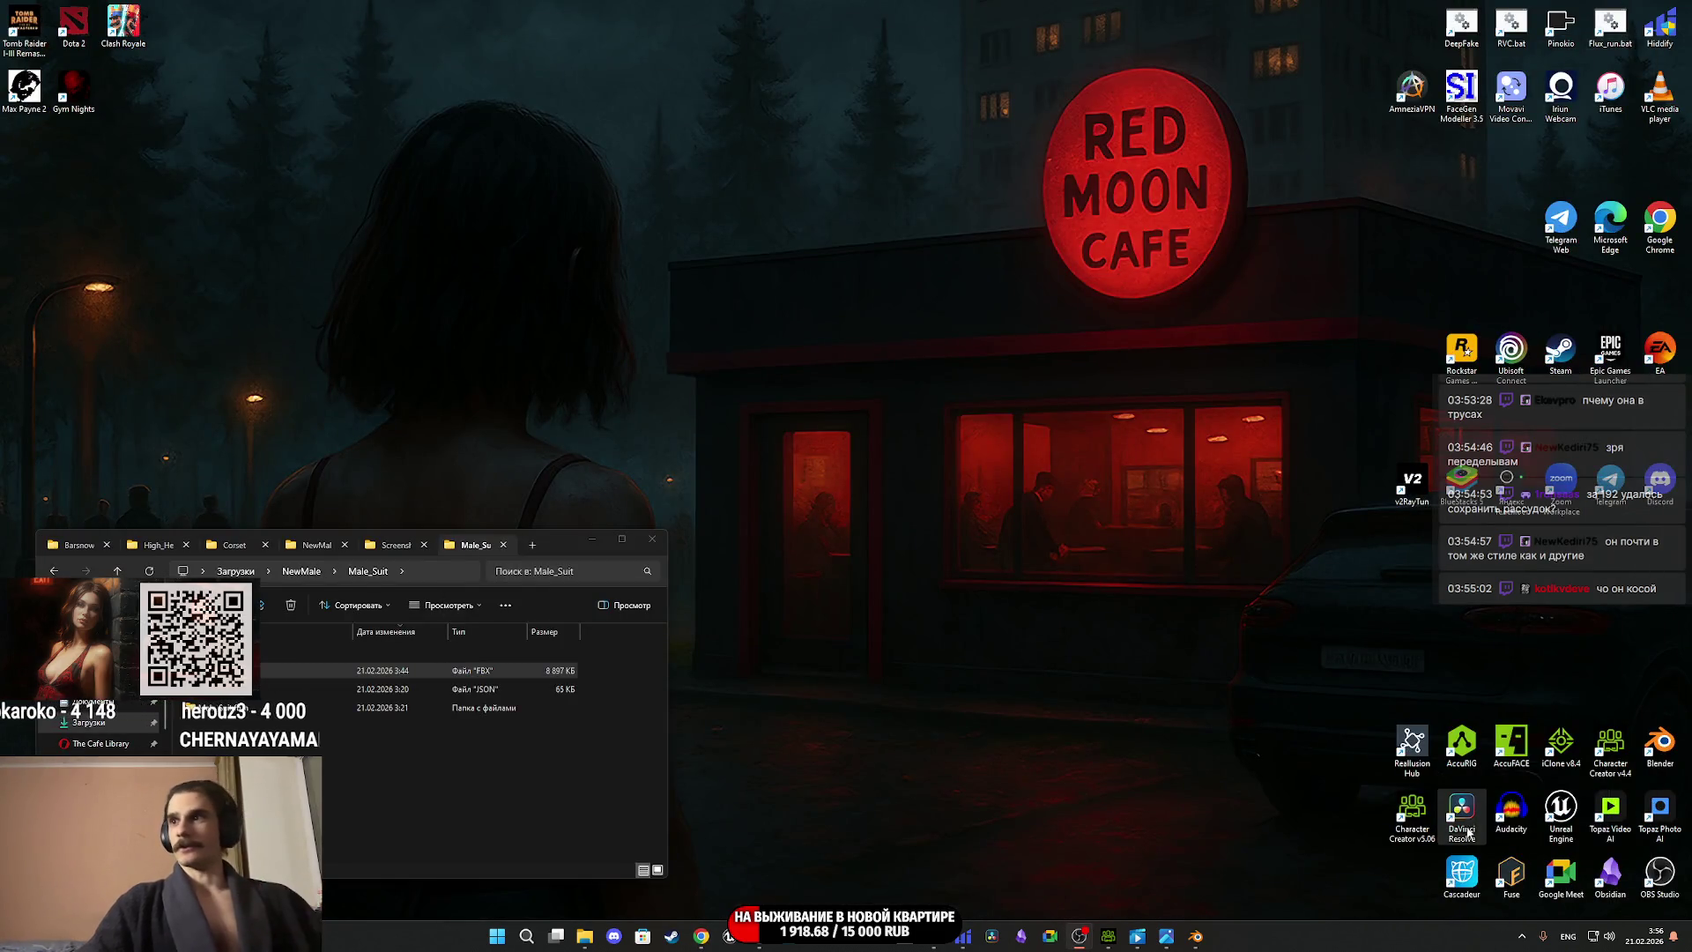
Restore the Character Creator 5 window from the taskbar, showing the suited character front-on.
mouse_move(1195, 936)
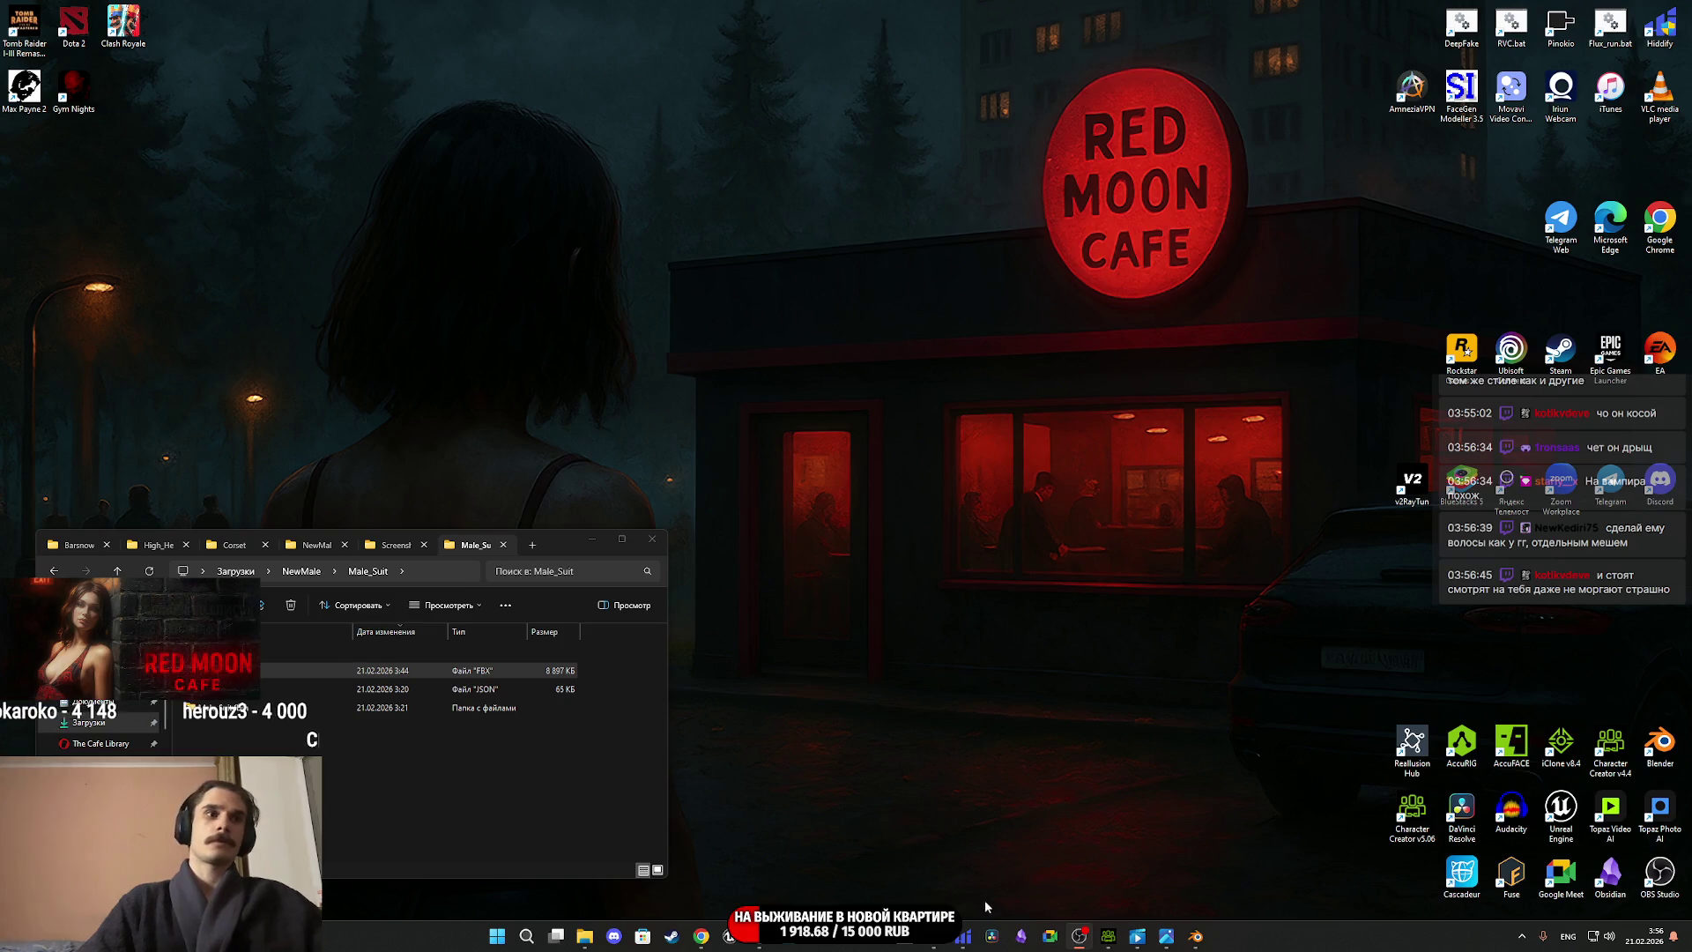
mouse_move(1108, 943)
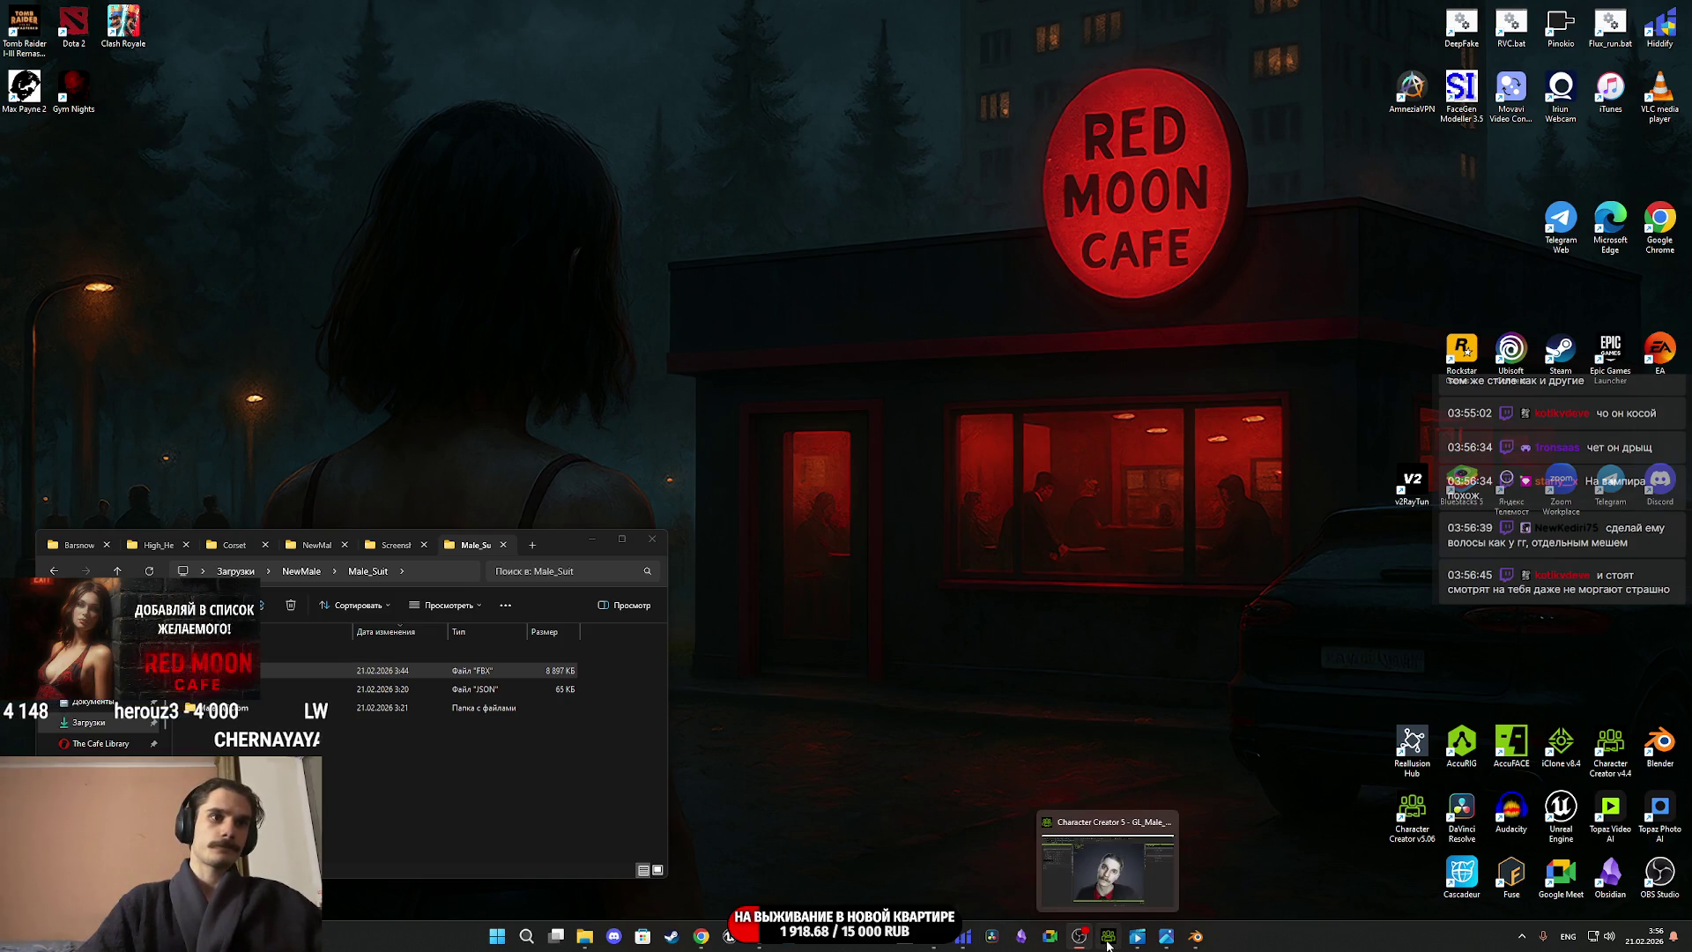
left_click(1115, 943)
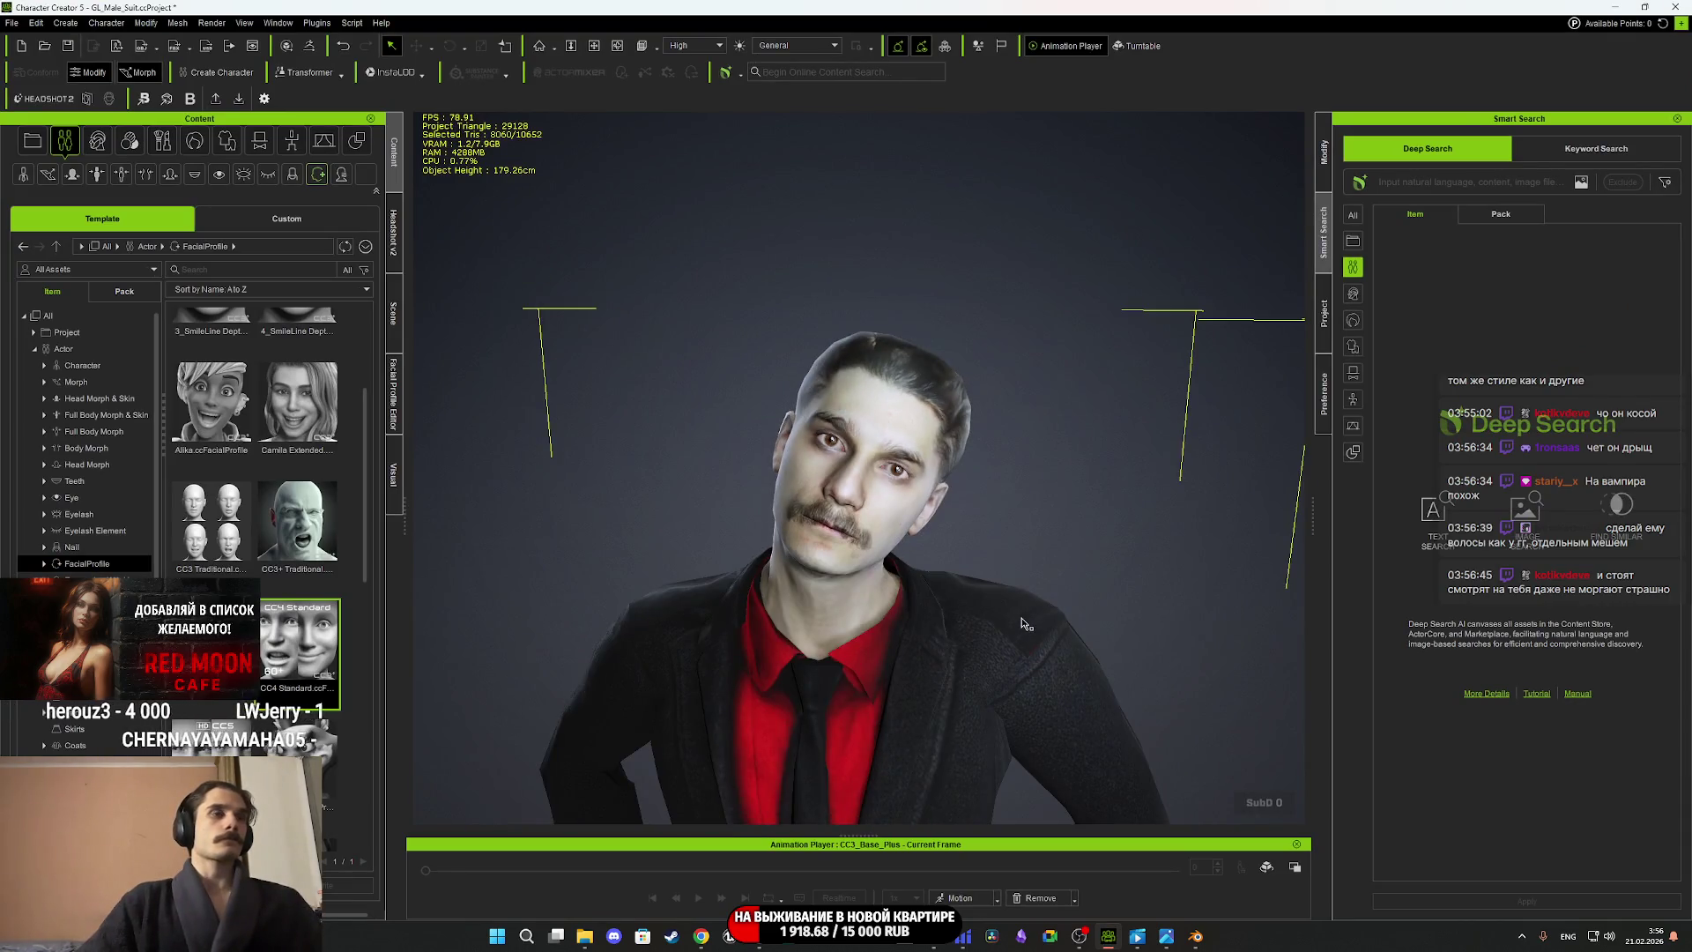
Minimize the Character Creator 5 window.
left_click(1618, 7)
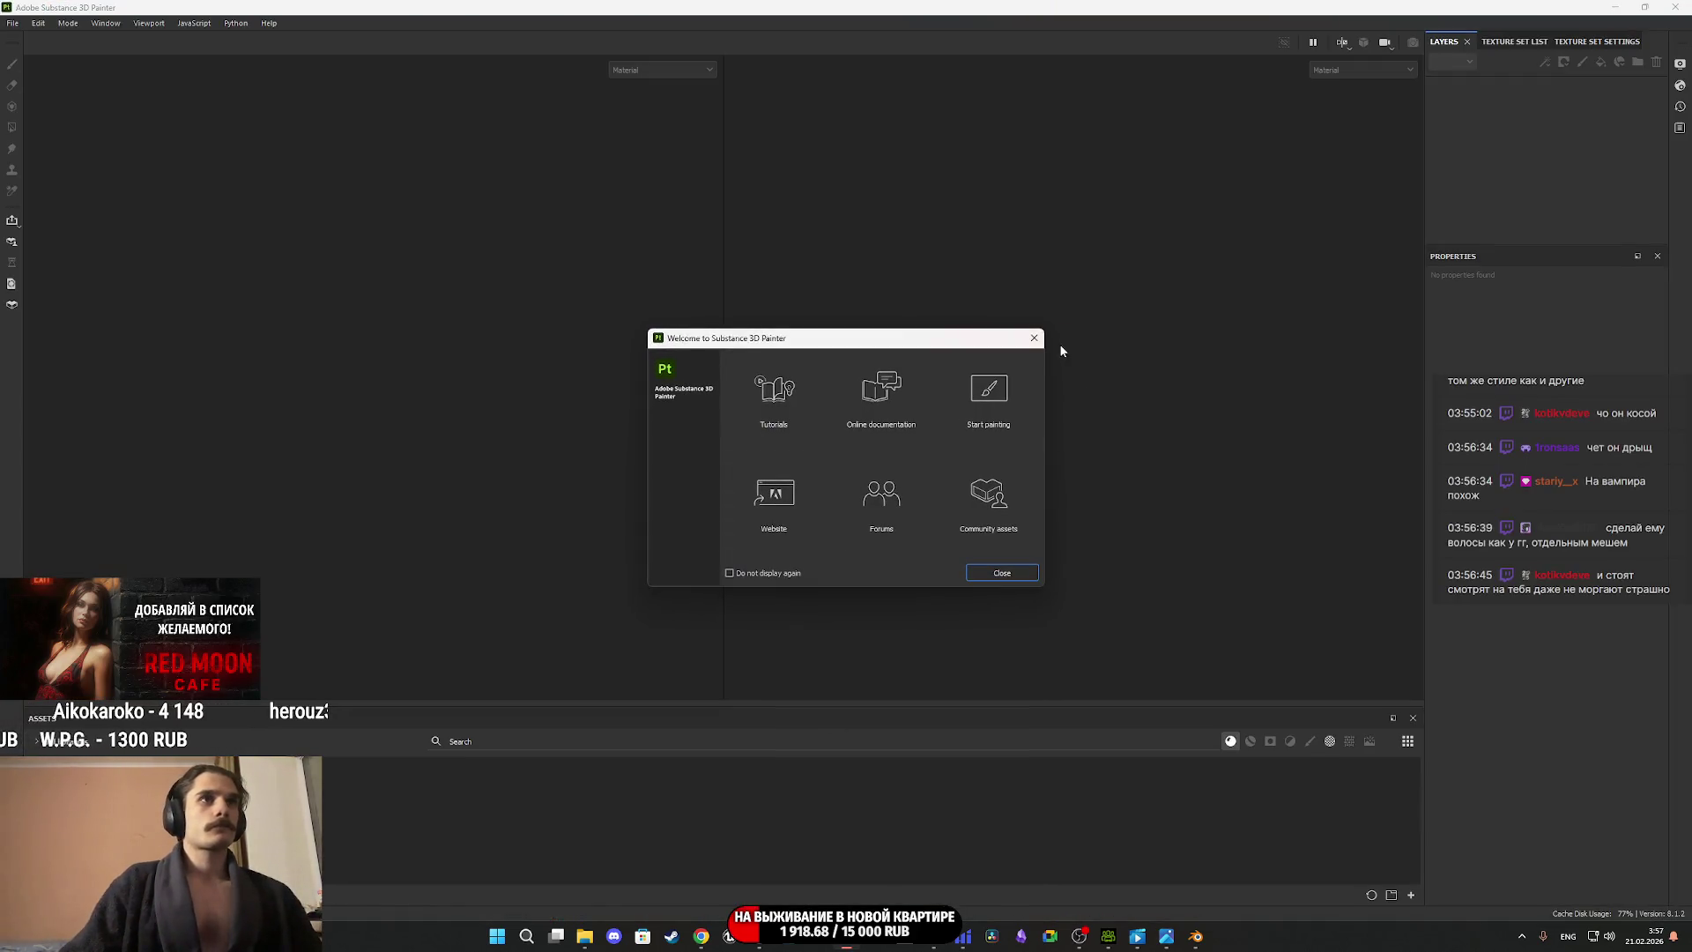
Create a new project from Male_Suit.fbx dragged in from Explorer, choosing the document resolution.
left_click(1033, 337)
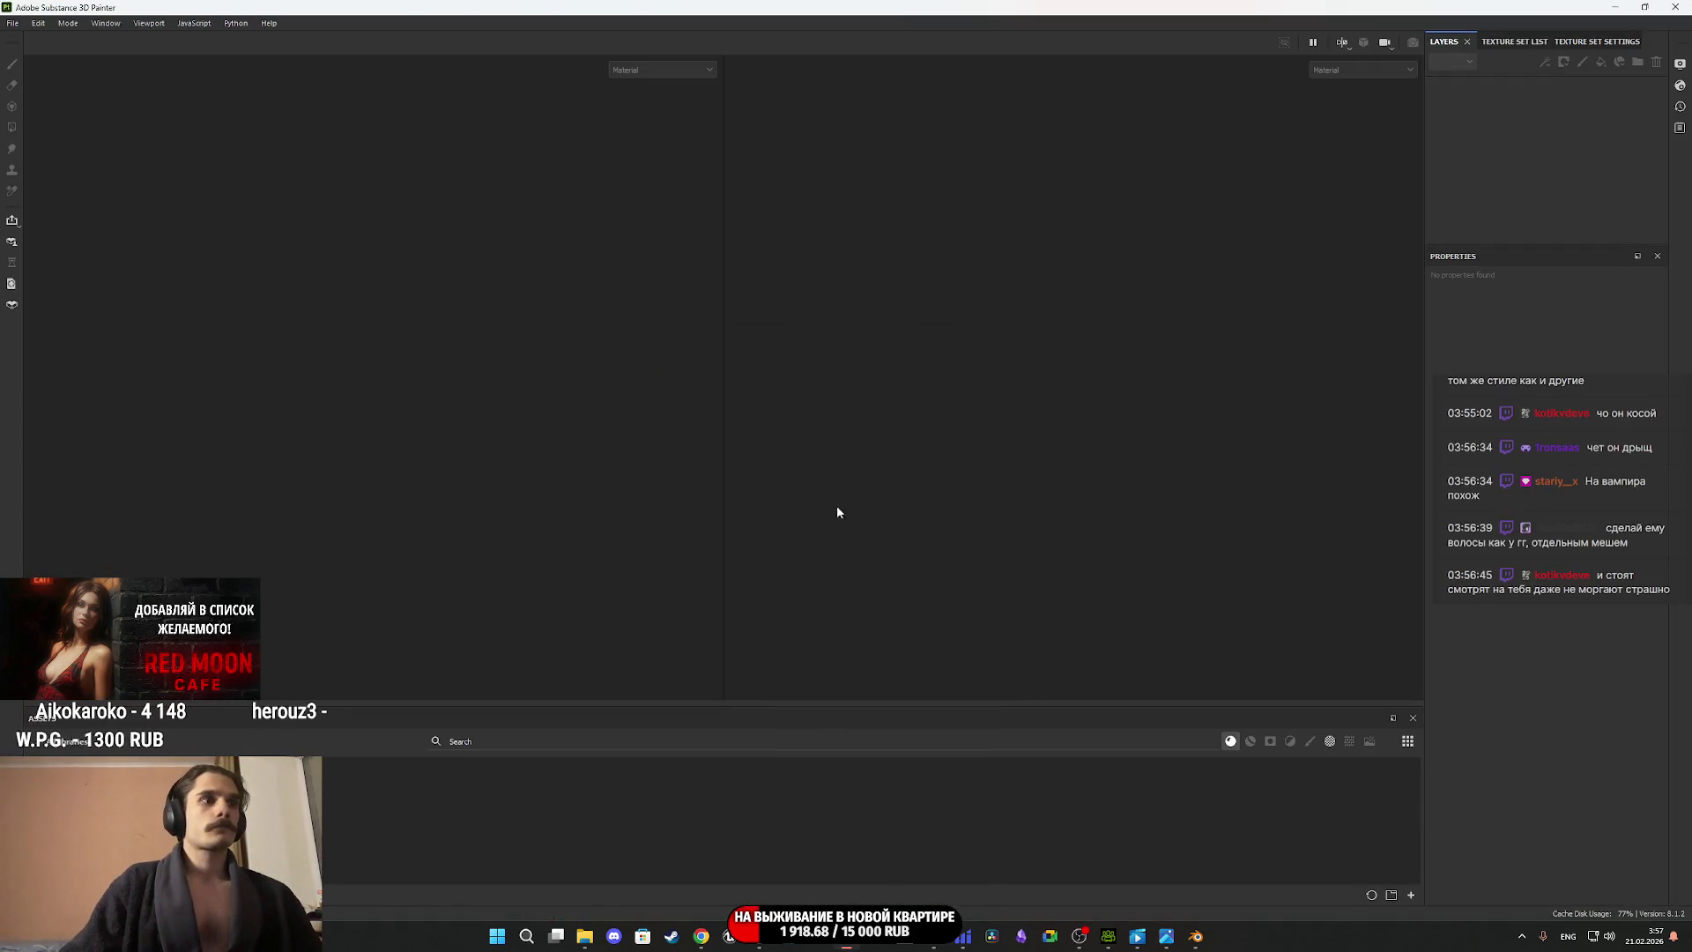
left_click(593, 937)
left_click(266, 671)
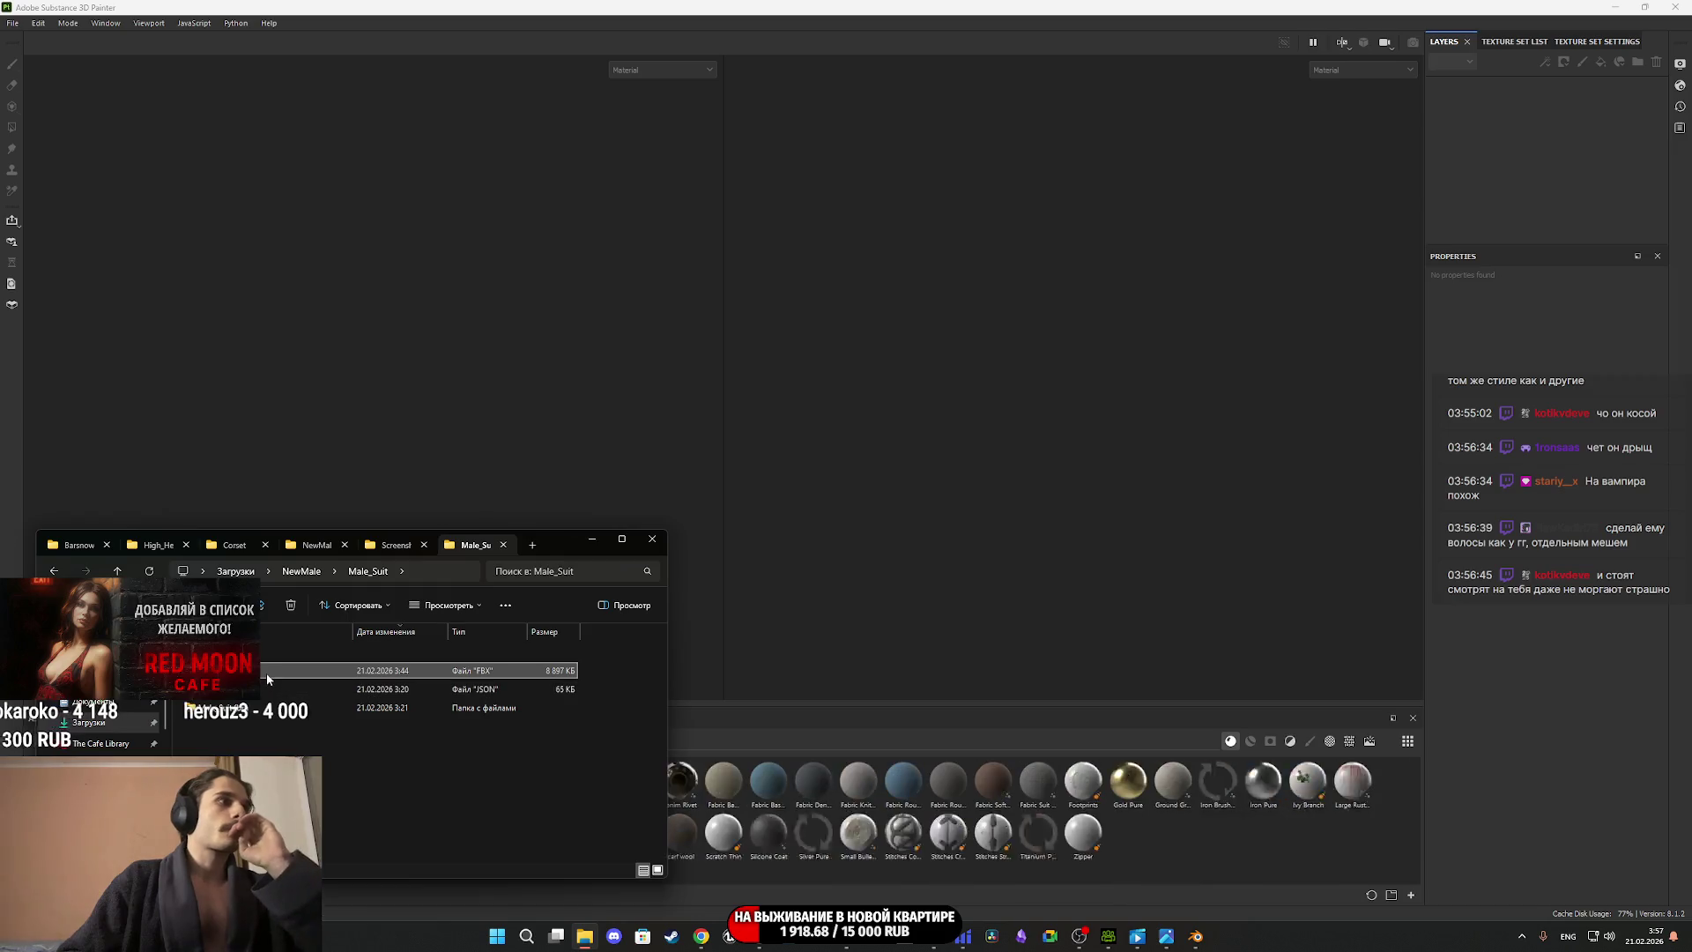
mouse_move(869, 557)
left_mouse_down()
mouse_move(868, 532)
mouse_move(626, 426)
left_mouse_up()
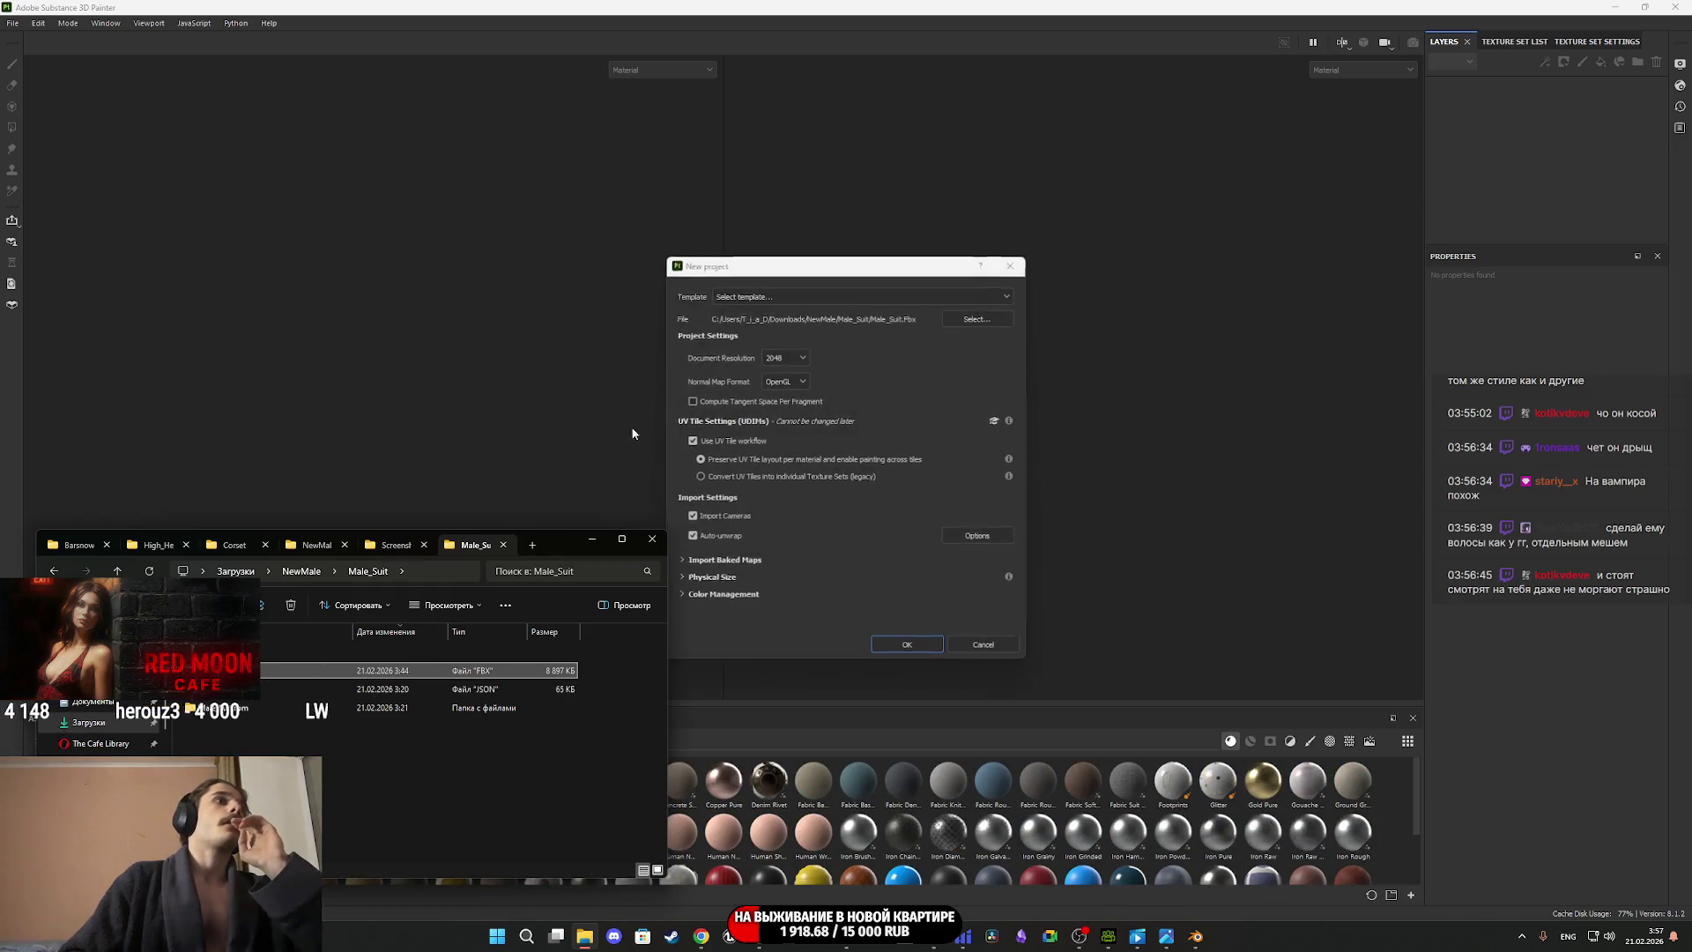
left_click(784, 357)
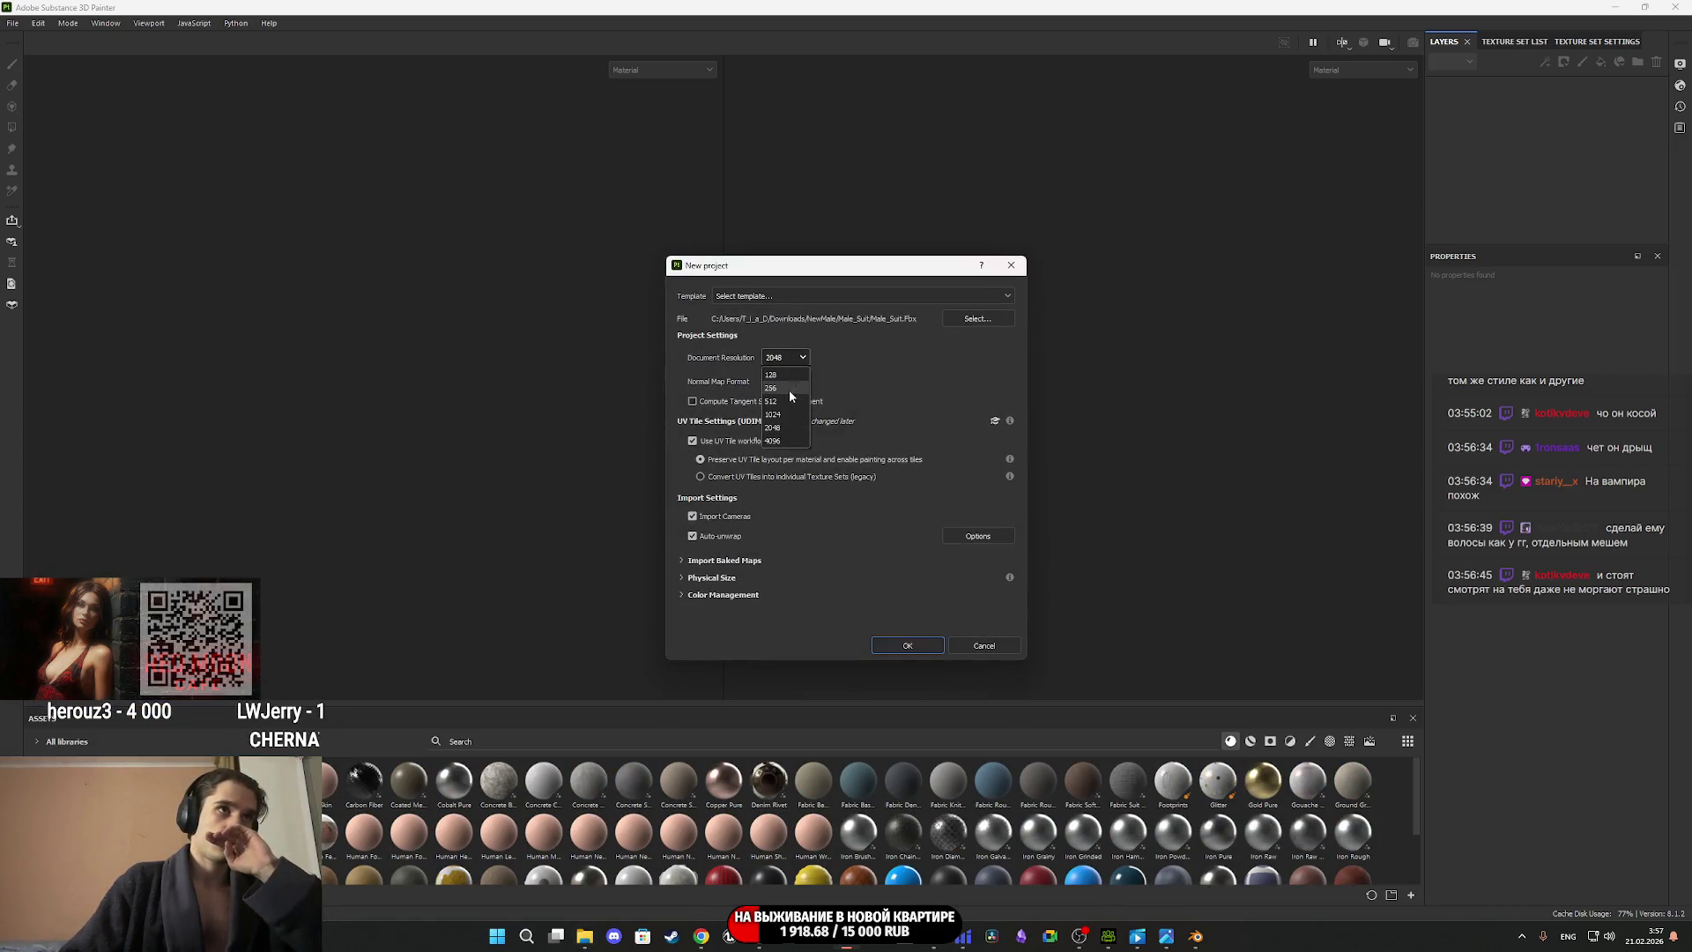
left_click(782, 414)
left_click(907, 645)
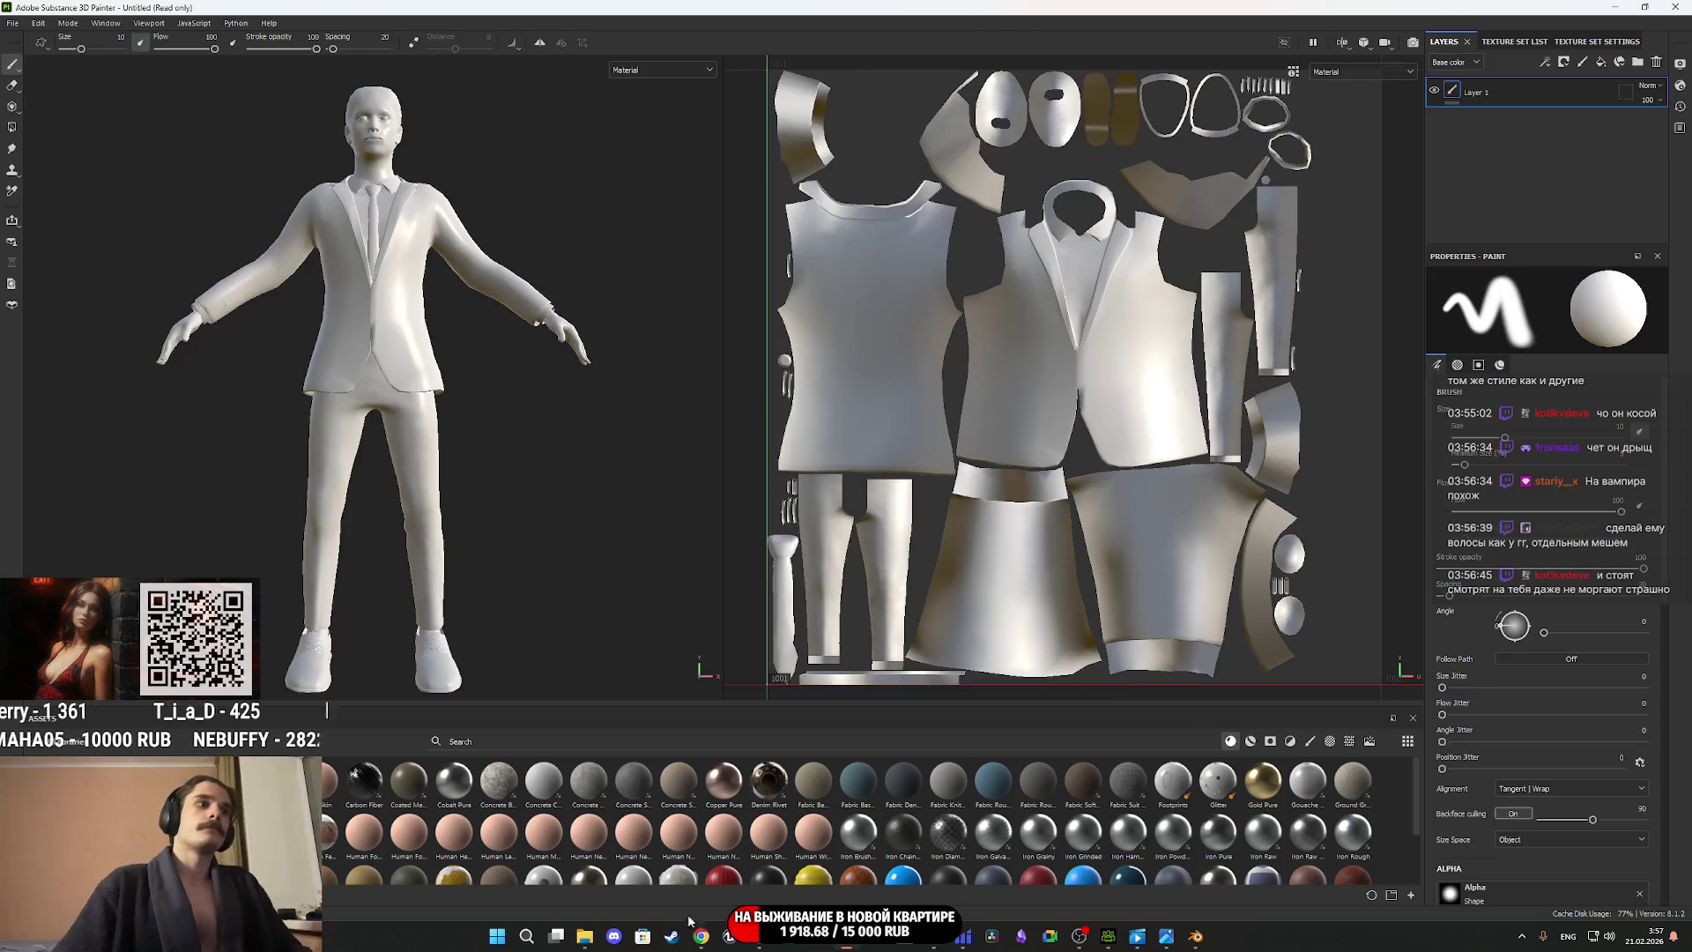
Import 4_meshes_Merge_Diffuse.png from the Male_Suit.fbm folder as a texture.
left_click(585, 936)
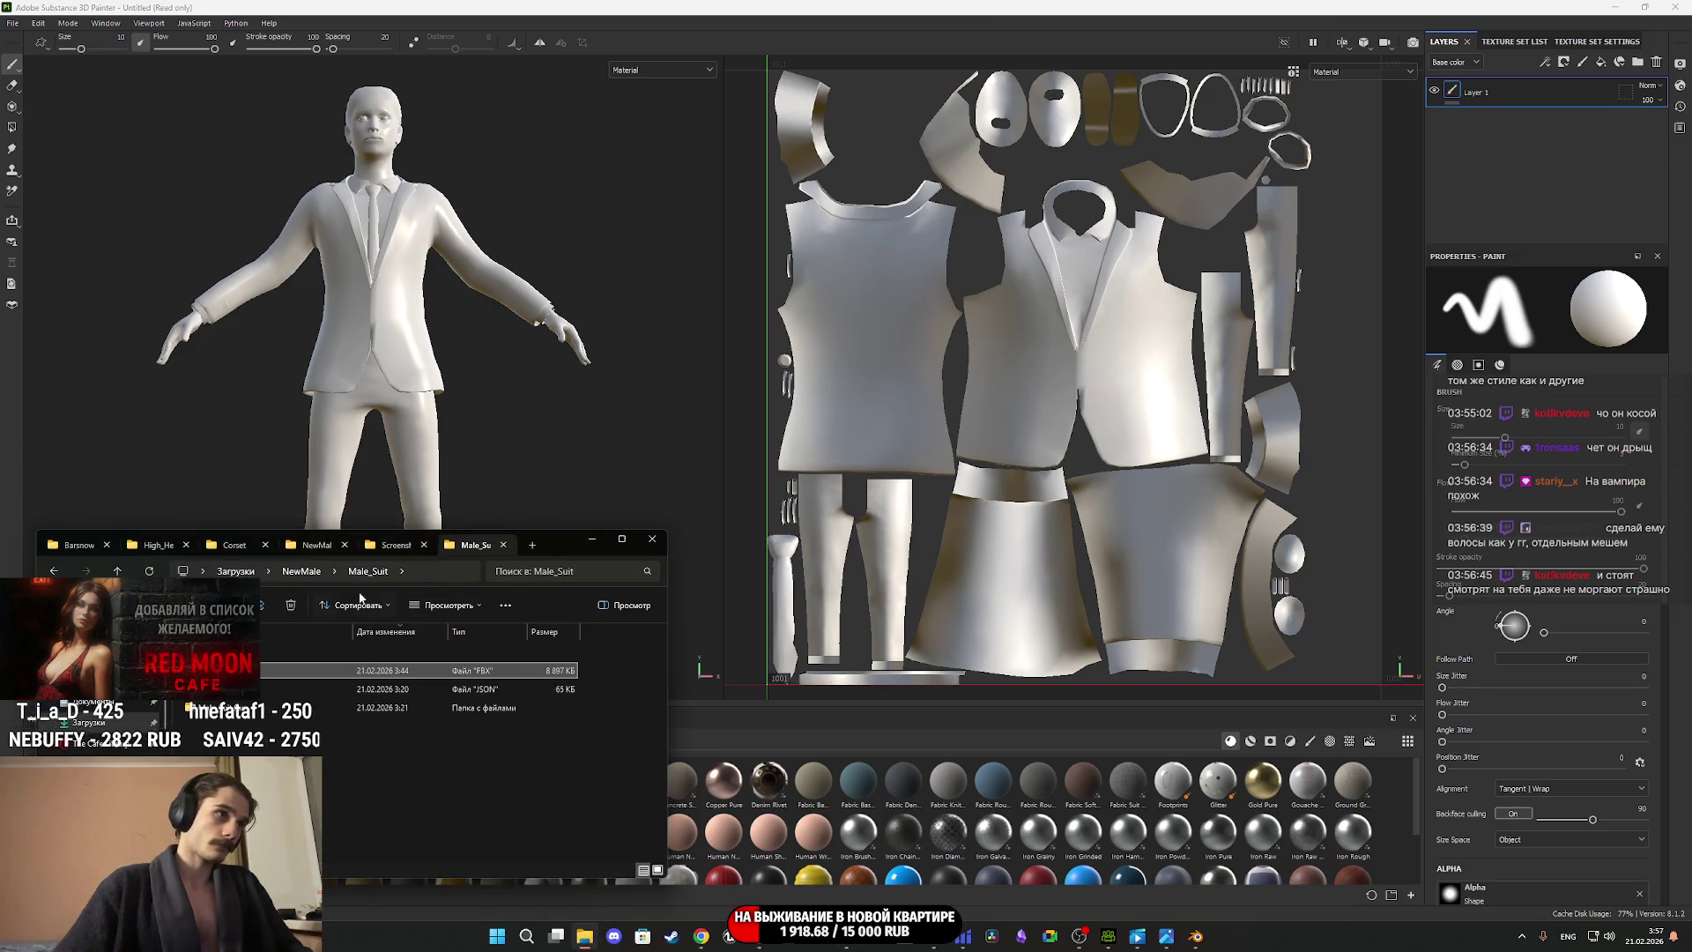
double_click(258, 714)
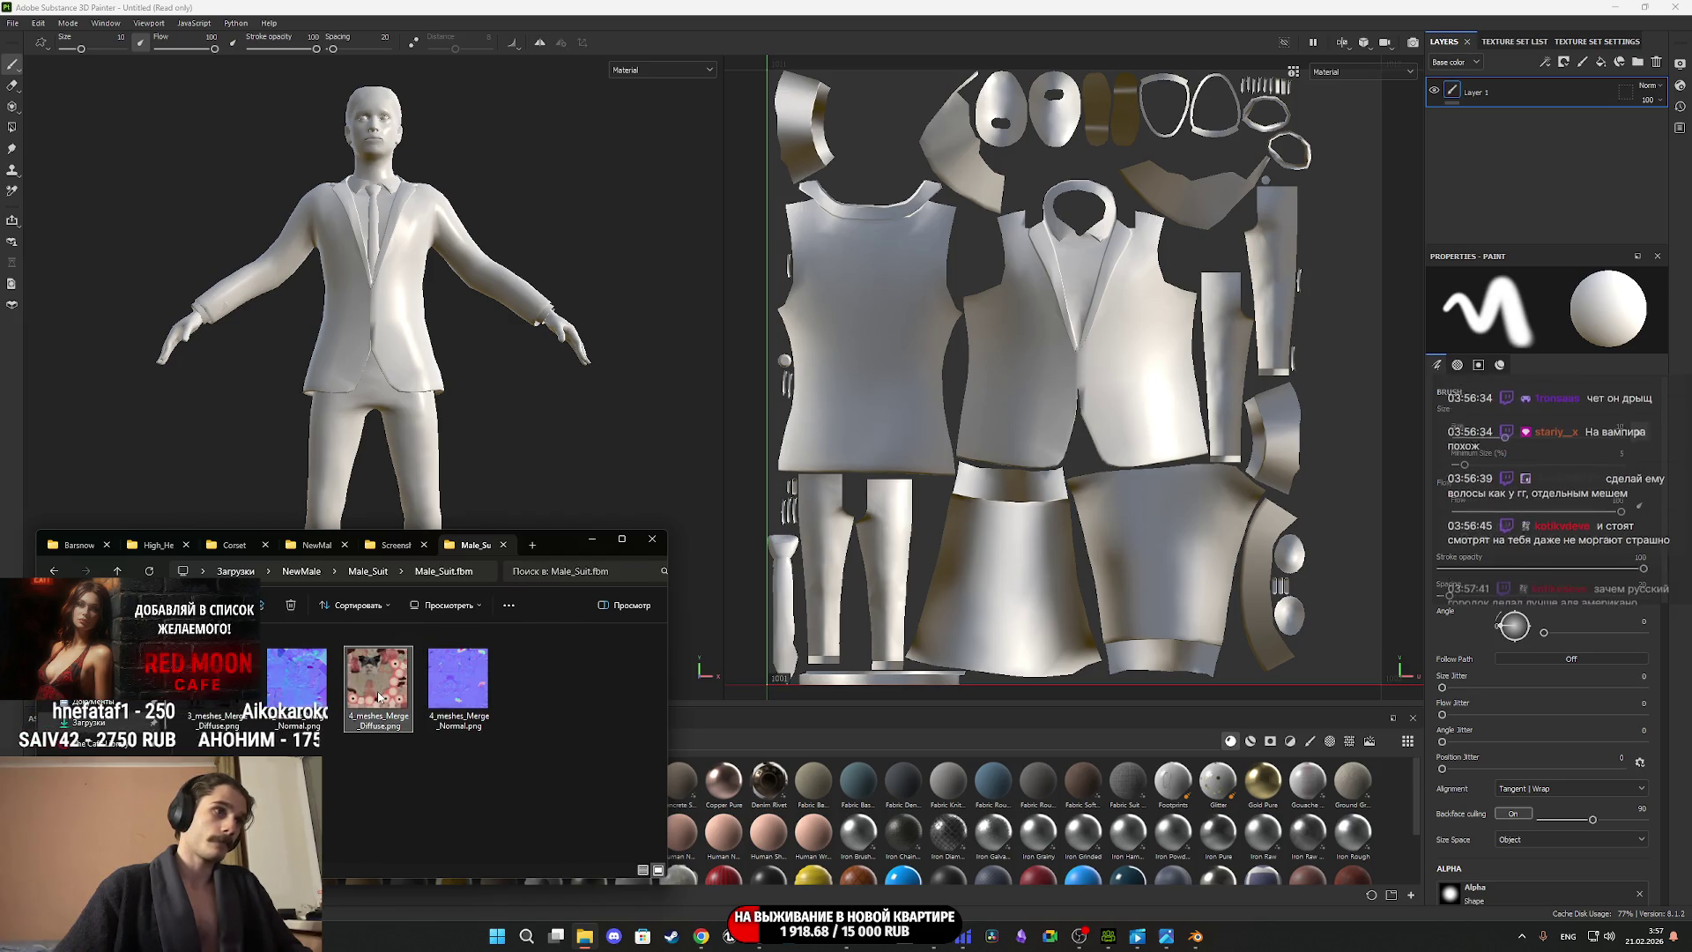
mouse_move(402, 696)
left_click_drag(380, 697, 873, 815)
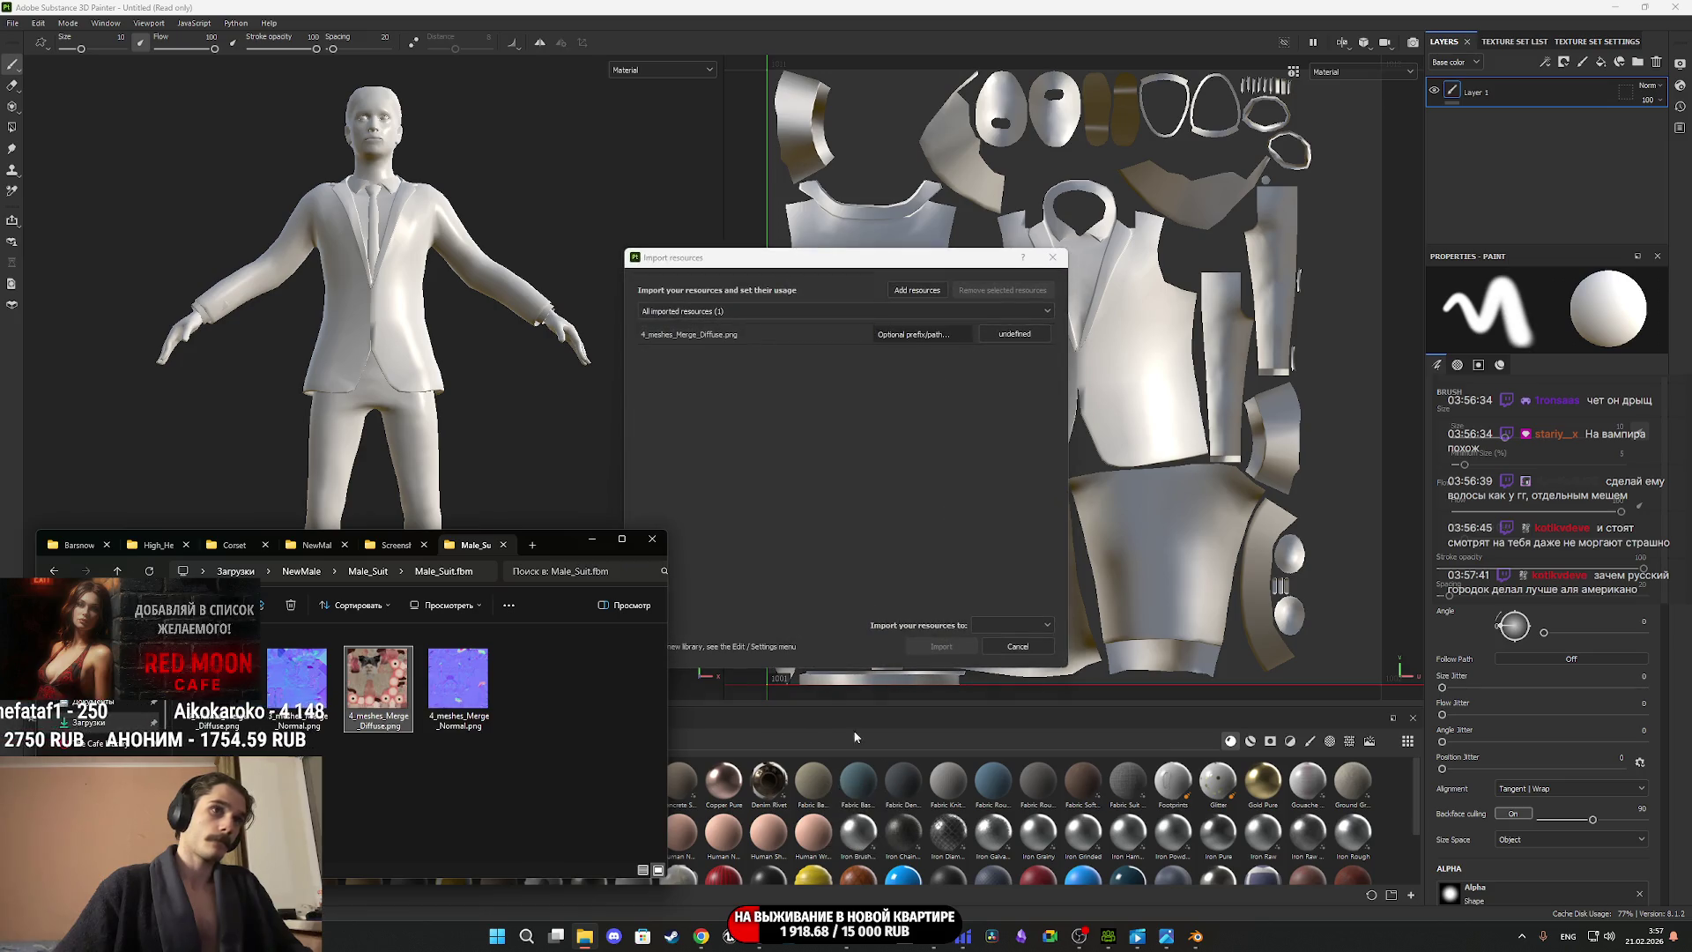
left_click(1014, 334)
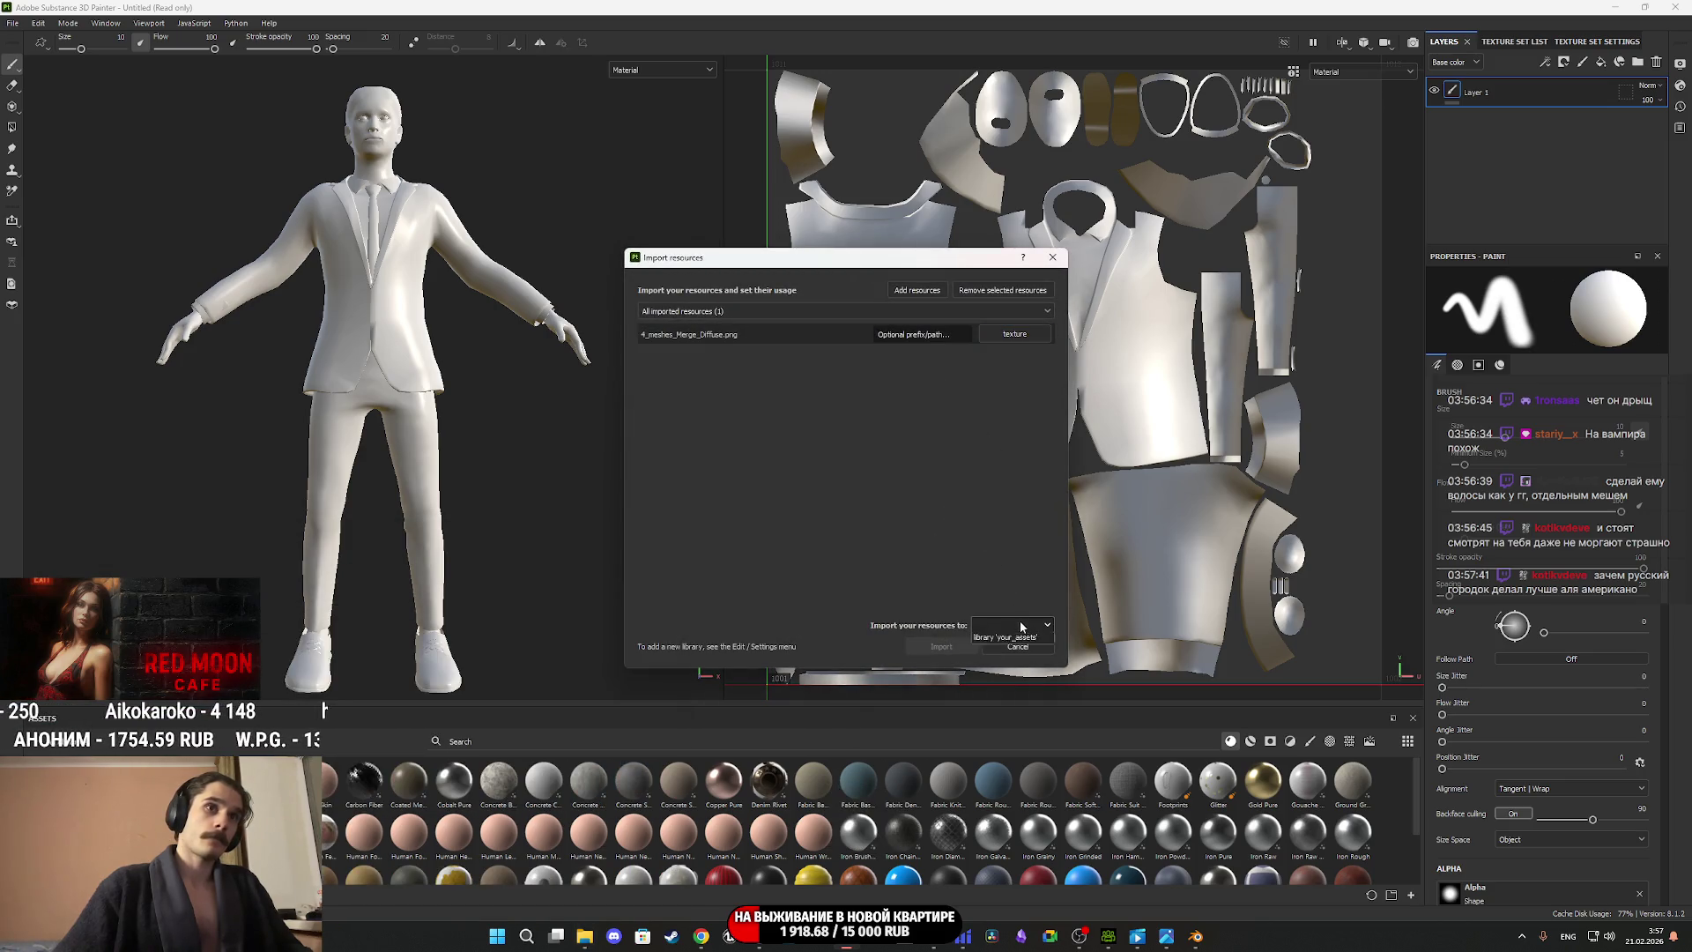
left_click(941, 646)
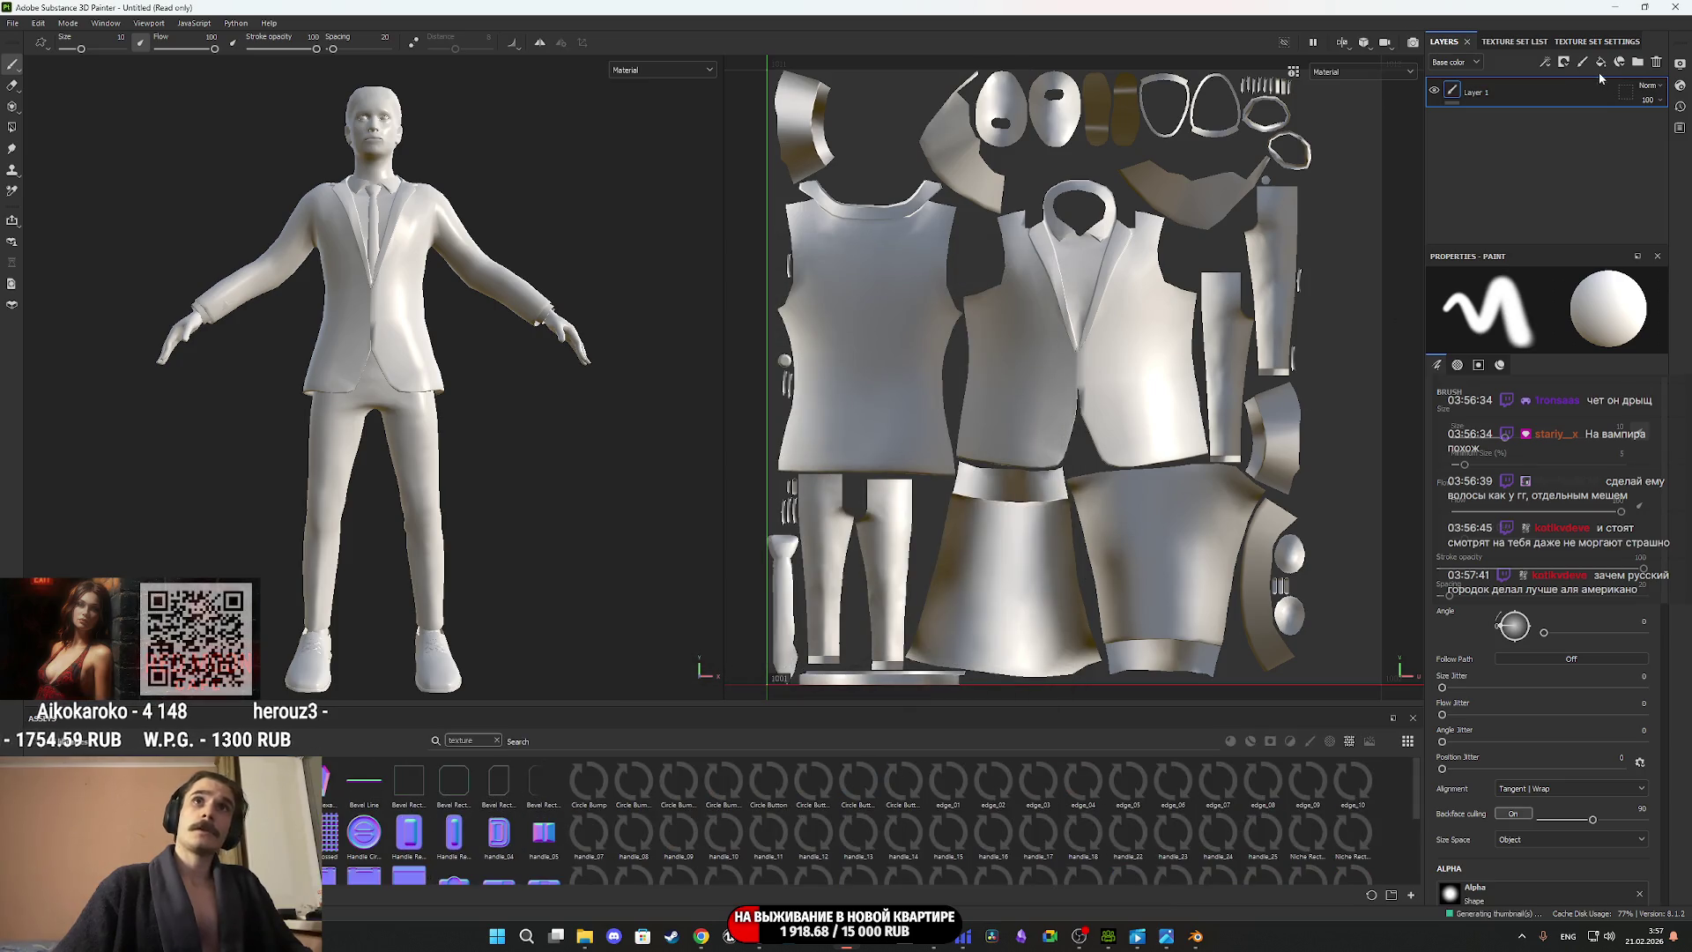
Delete Layer 1 and hide the 3_meshes_Merge texture set.
left_click(1657, 62)
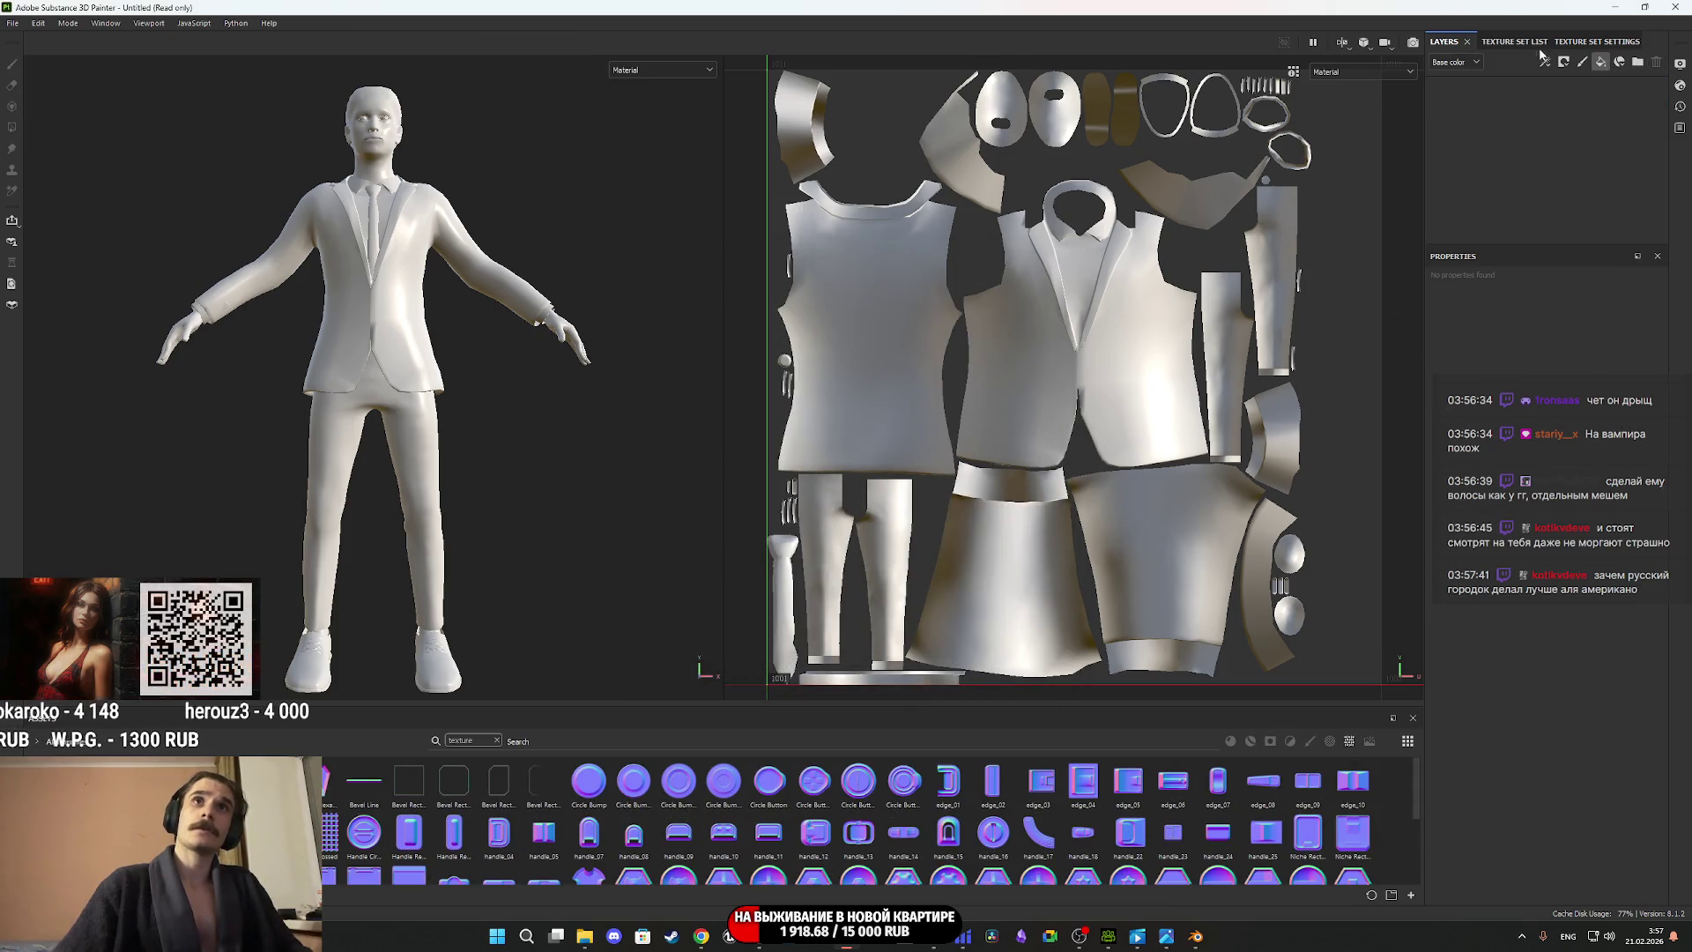
left_click(1514, 42)
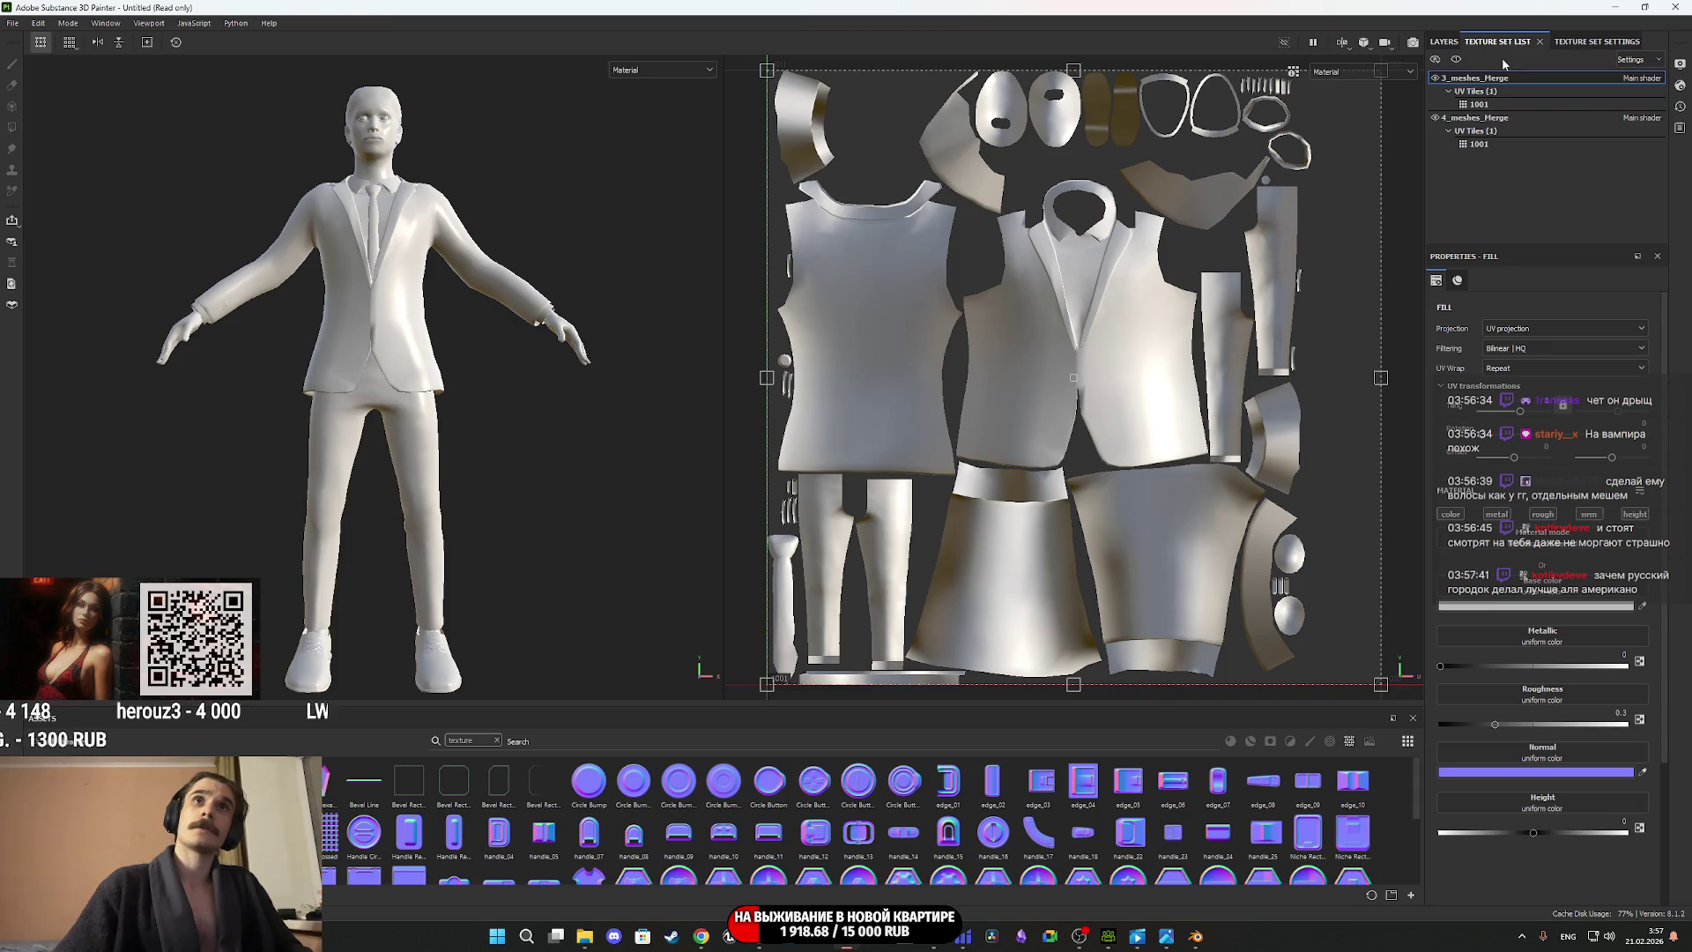
left_click(1435, 78)
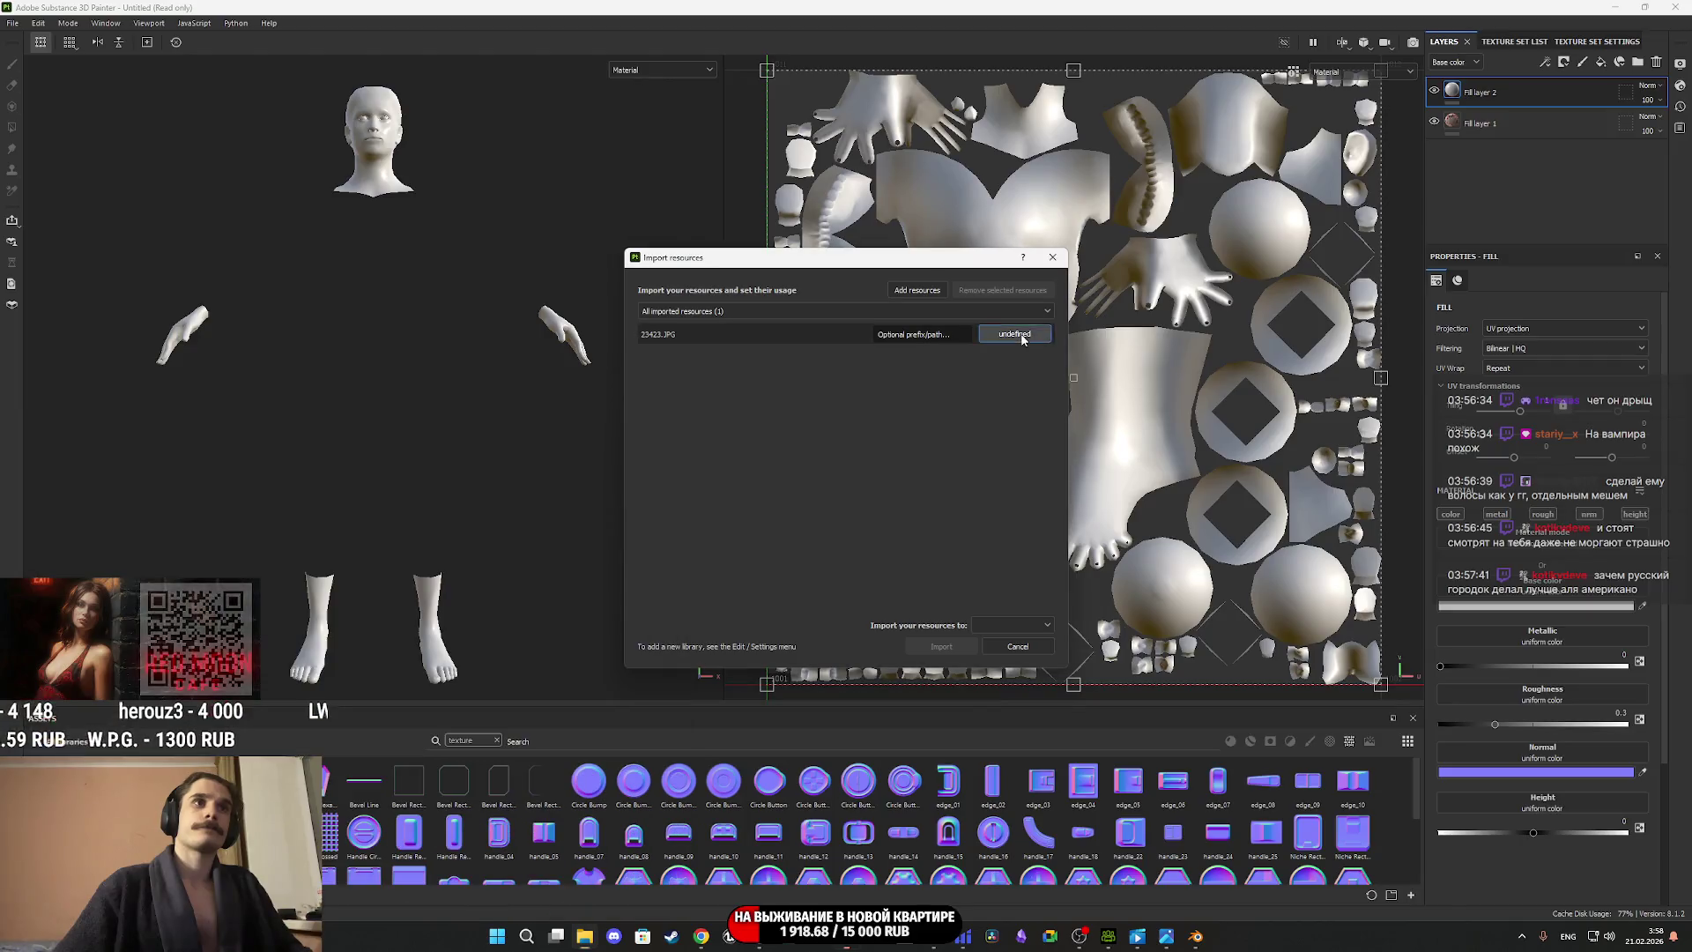
Import the 23423.JPG photo as a texture into the current project.
left_click(1015, 334)
left_click(1018, 346)
left_click(1022, 626)
left_click(1000, 656)
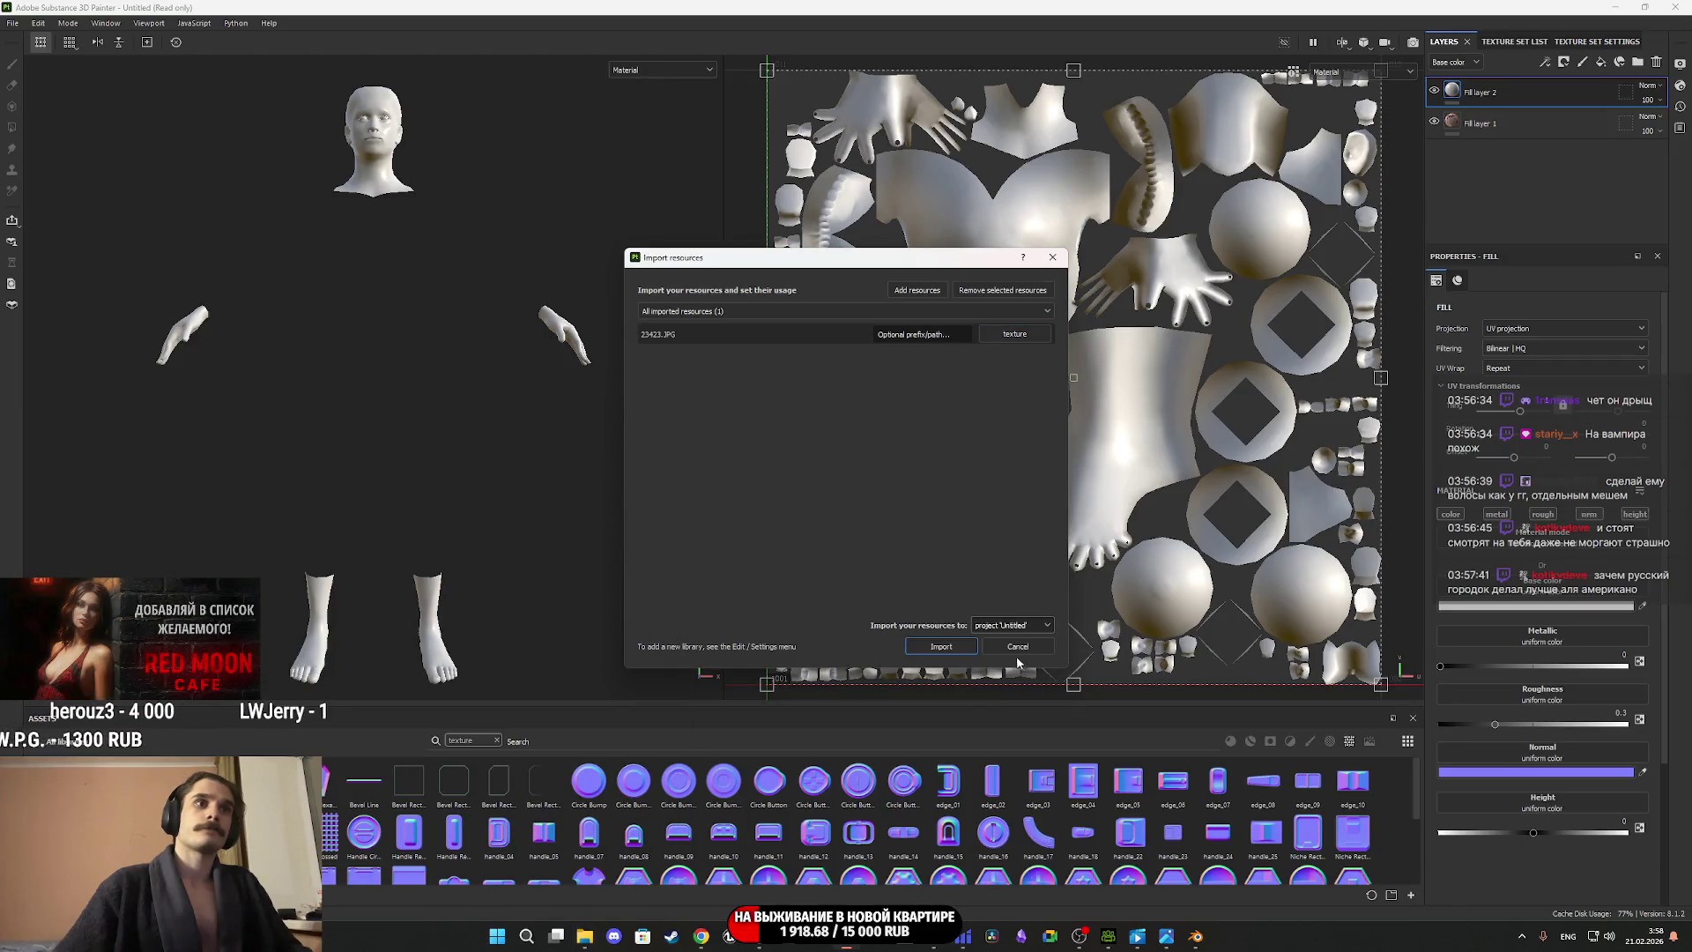
Use the 23423 photo as Fill layer 2's base color with Warp projection.
left_click(941, 646)
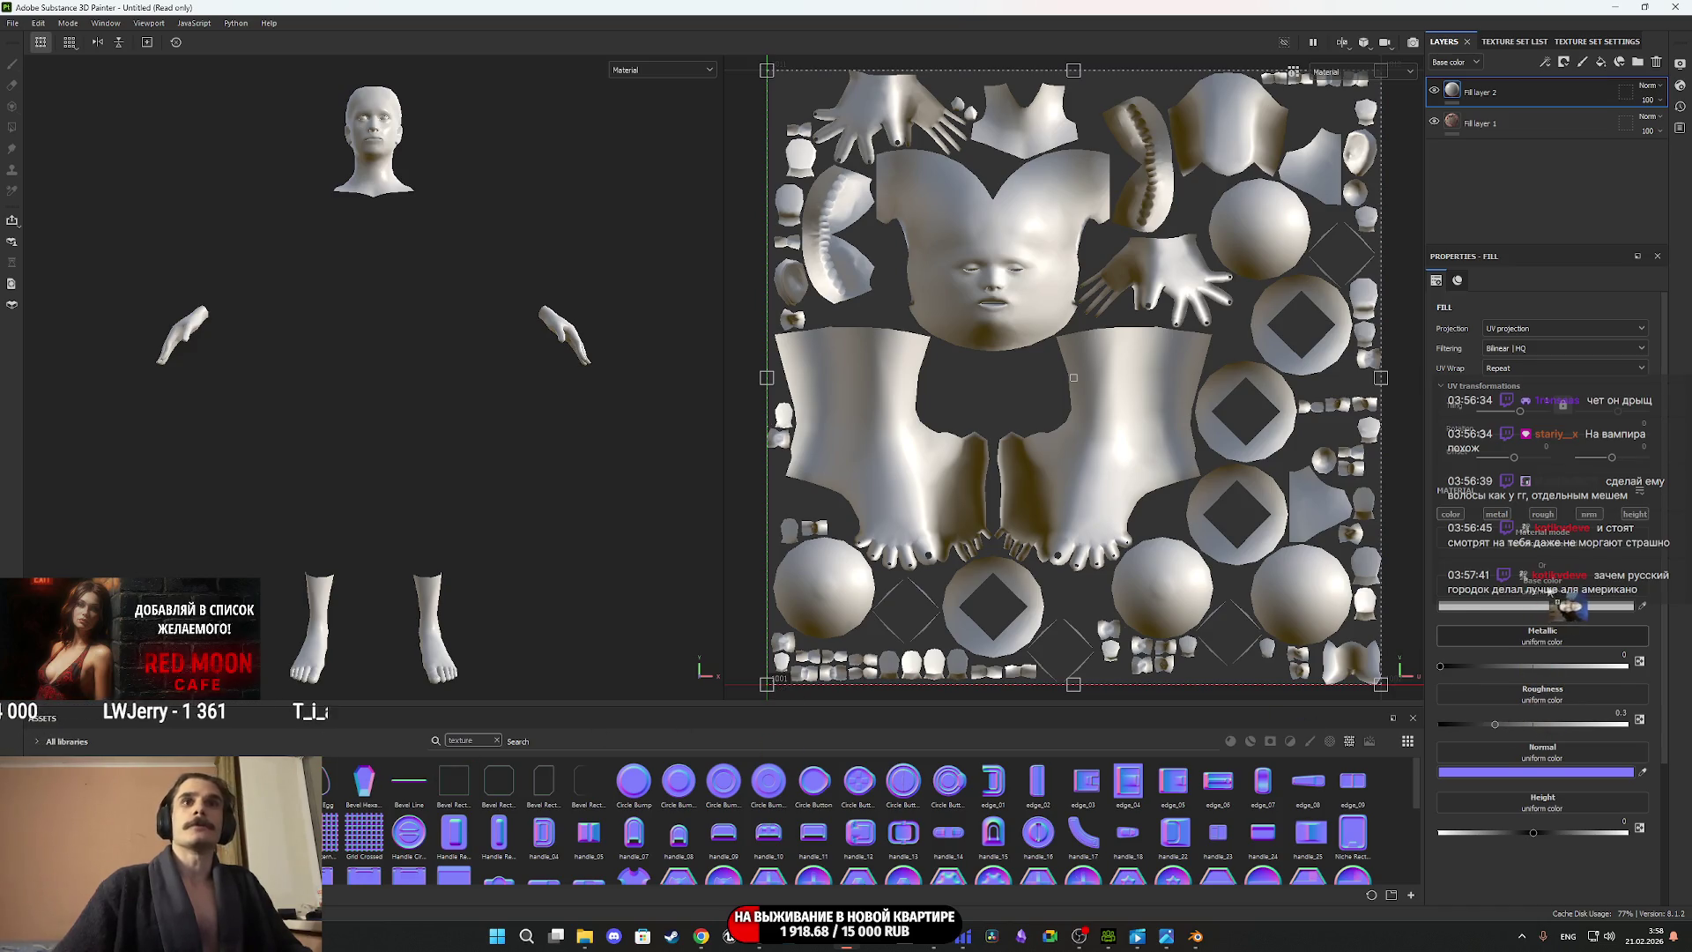
left_click_drag(1567, 607, 1560, 603)
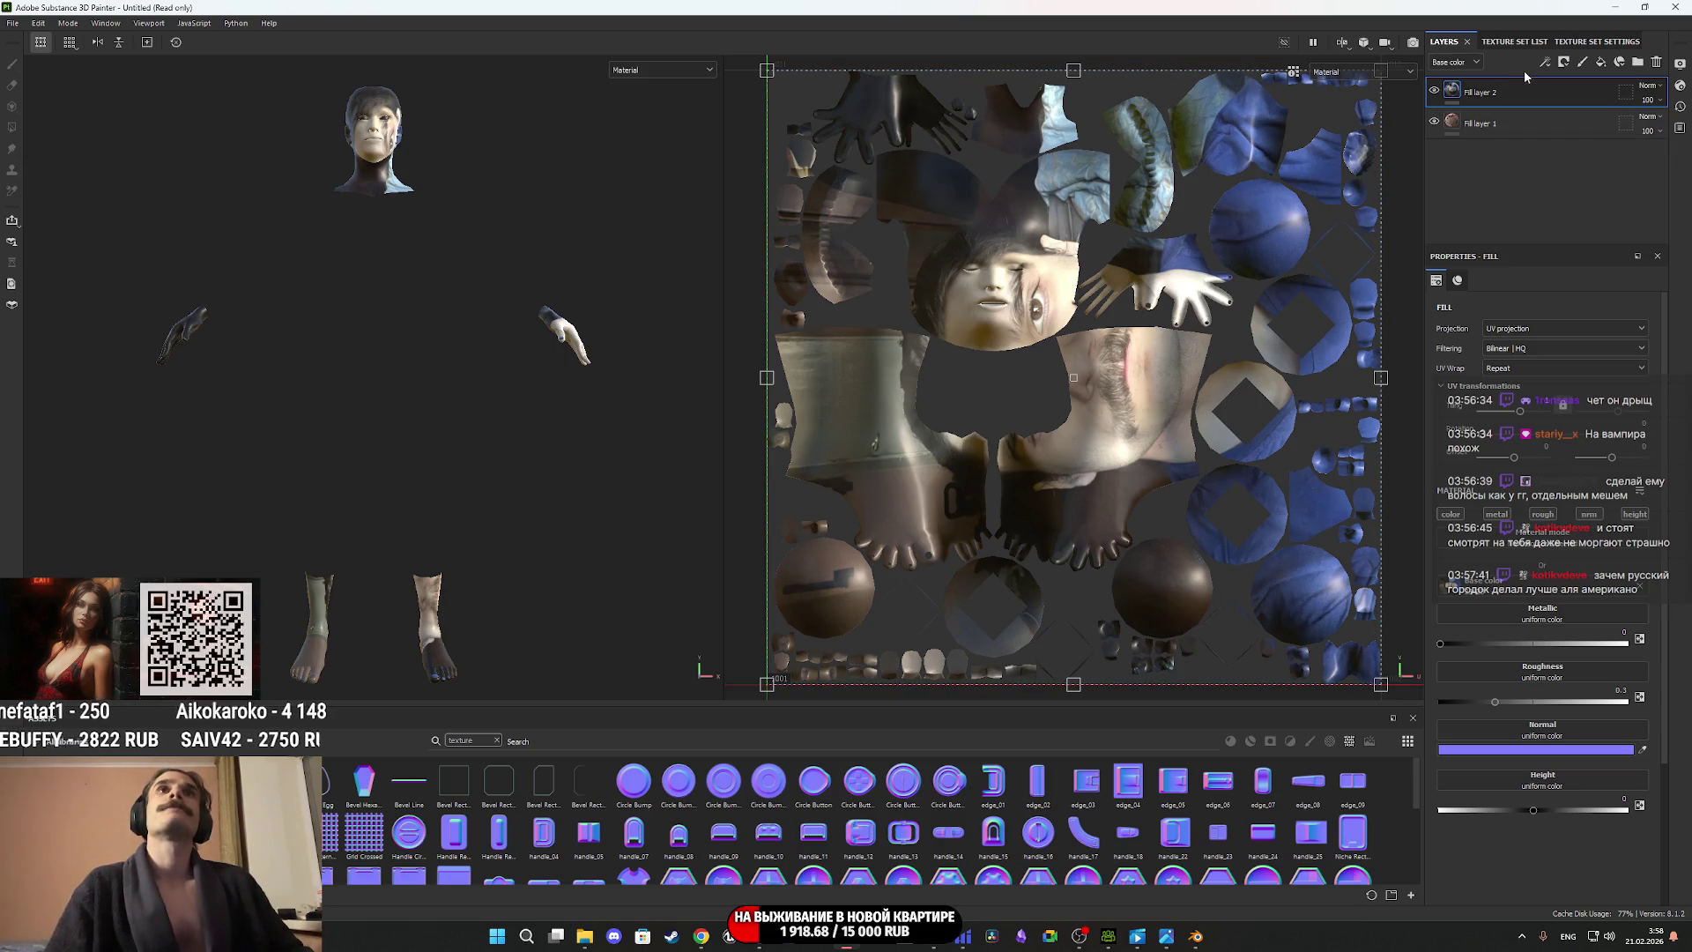
left_click(1514, 332)
left_click(1513, 425)
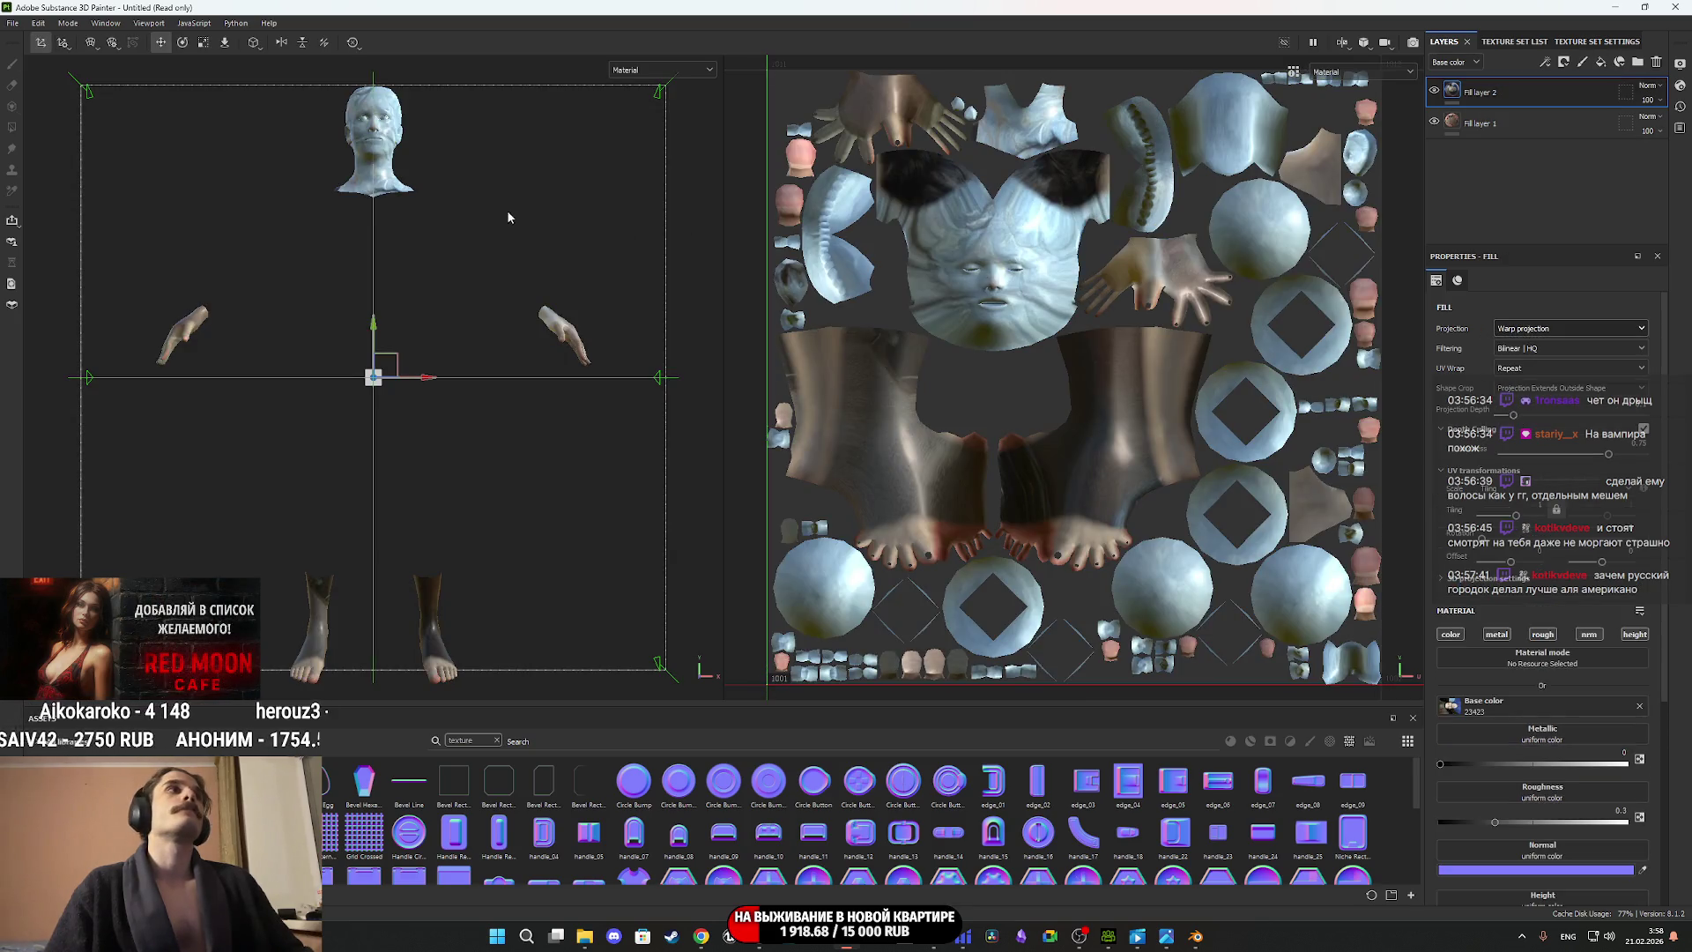
Rotate the face photo projection, setting its Z rotation to -90.
key("e")
mouse_move(423, 342)
left_mouse_down()
mouse_move(444, 384)
mouse_move(437, 455)
left_mouse_up()
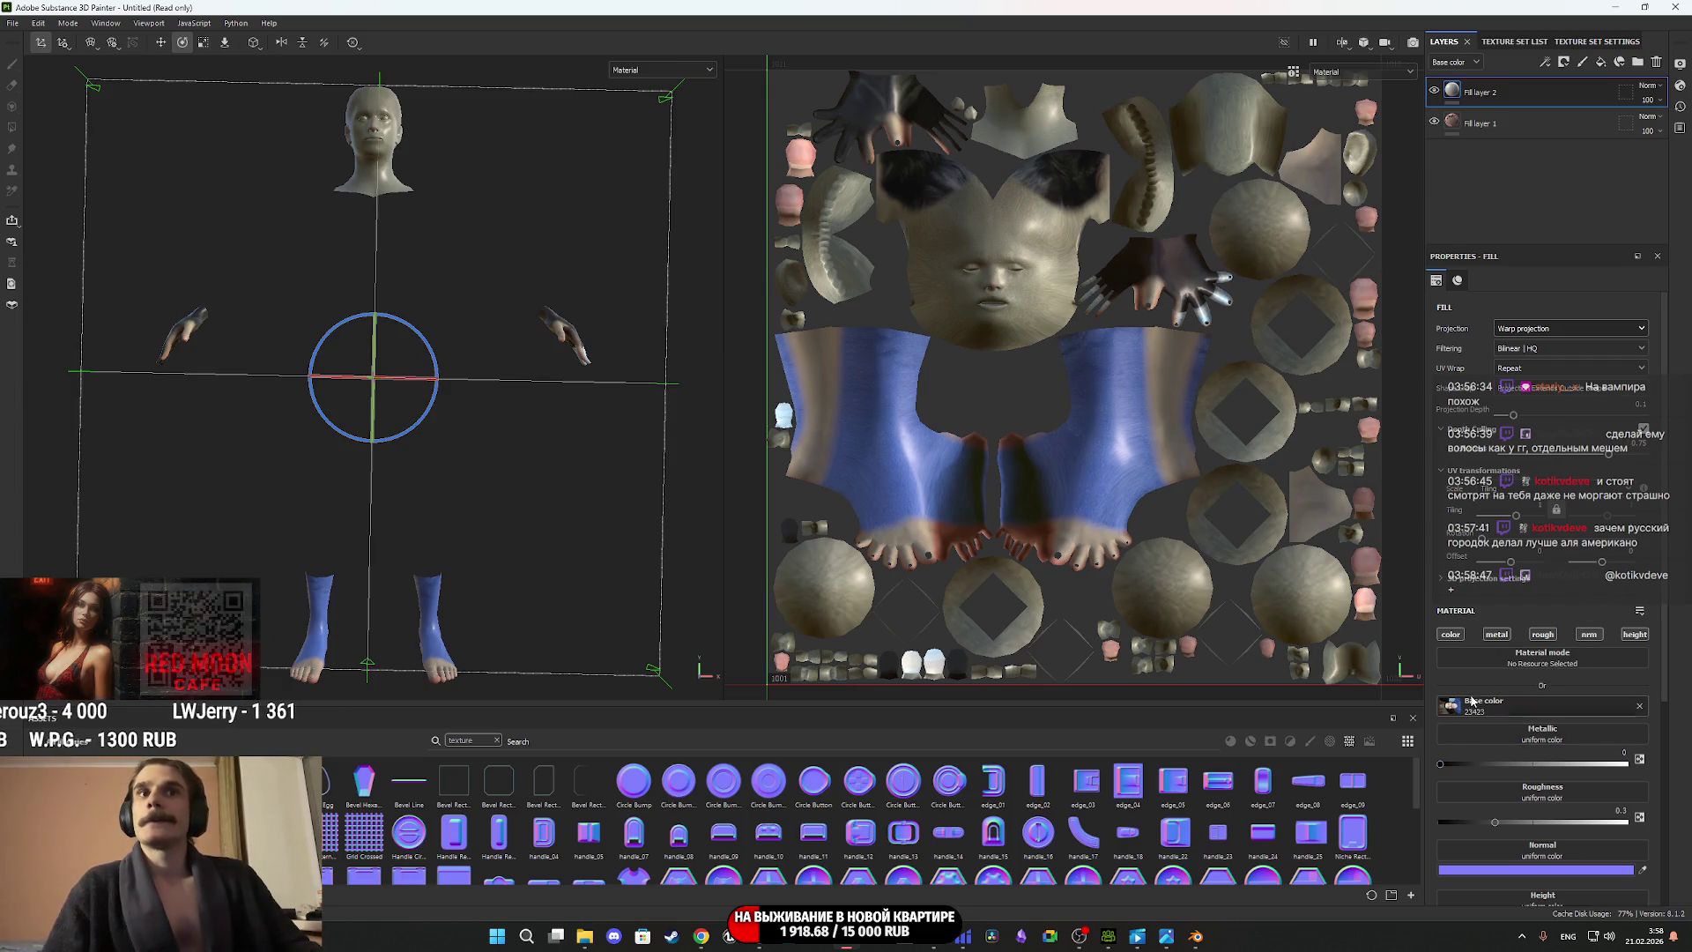
left_click(1489, 578)
left_click(1625, 759)
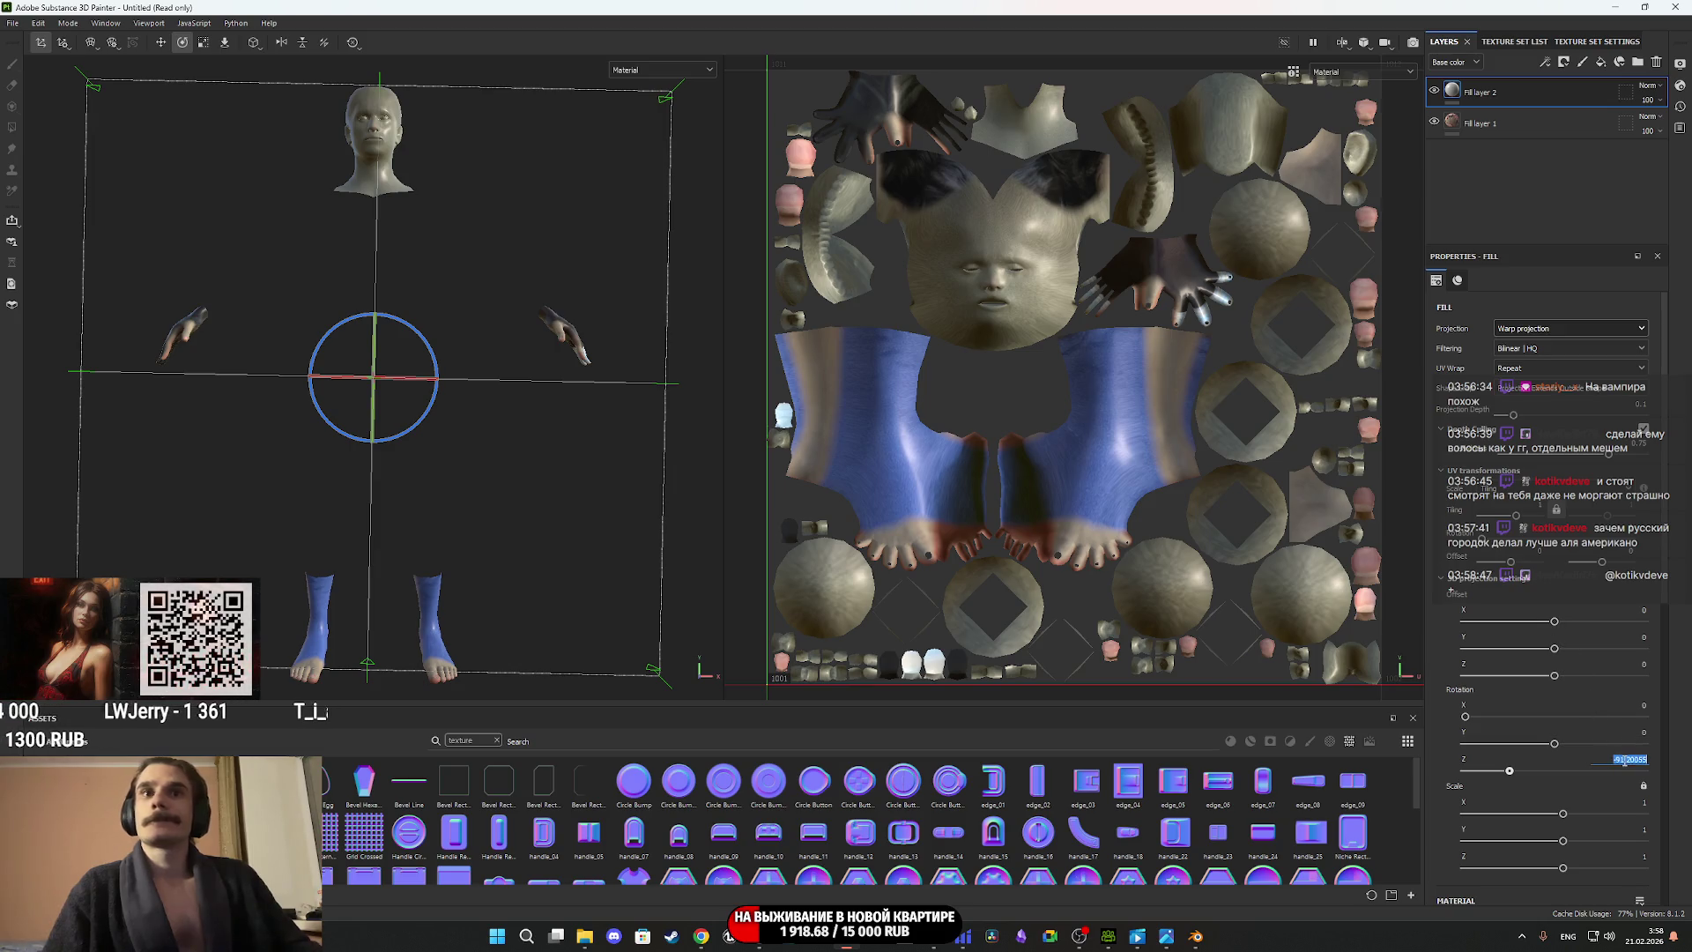
key("Return")
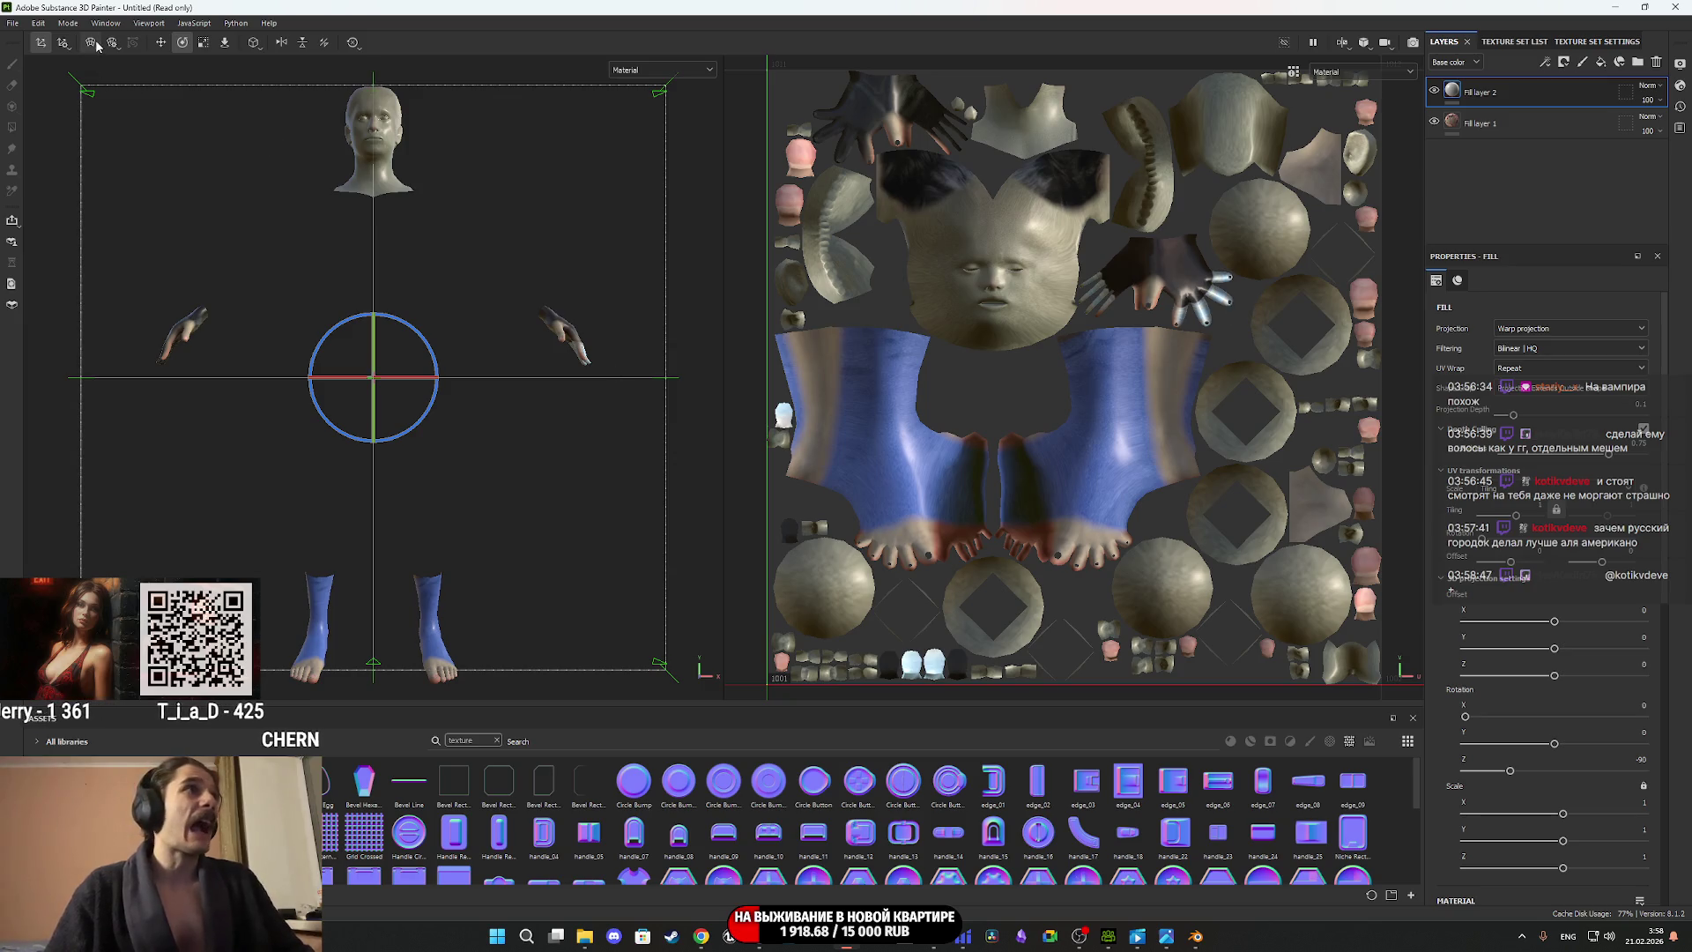
Shrink the warp projection box to fit the head and frame a close frontal view.
left_click(204, 44)
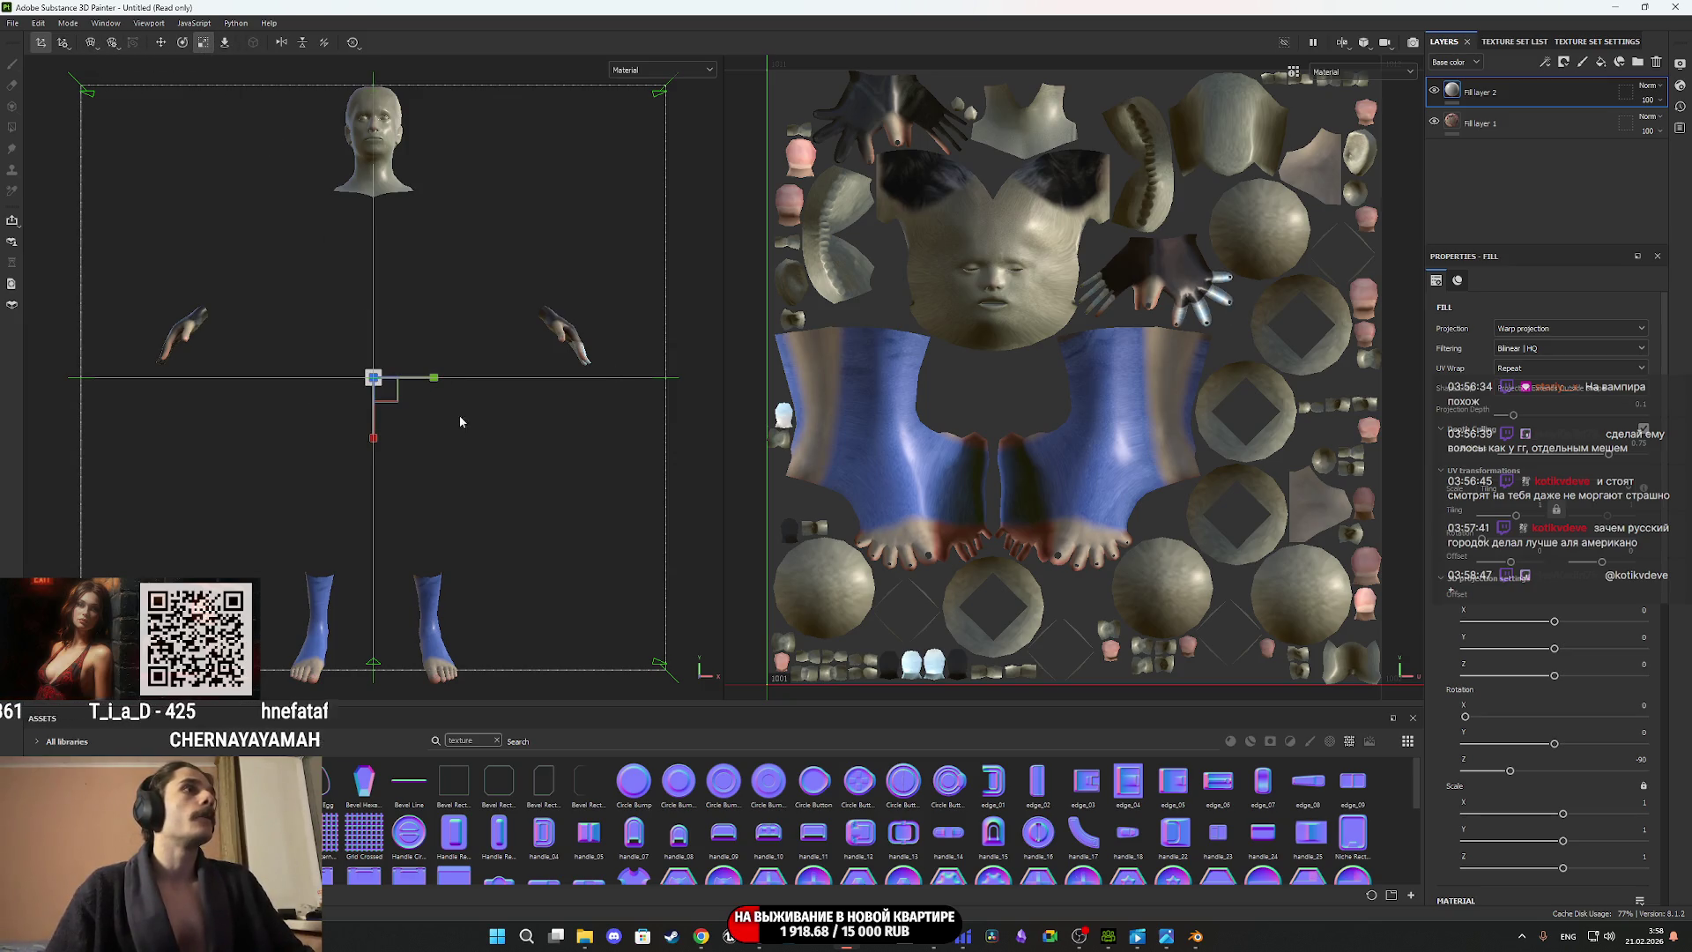
left_click_drag(399, 405, 239, 237)
key("w")
mouse_move(461, 453)
left_mouse_down("alt")
mouse_move(381, 378)
mouse_move(399, 138)
left_mouse_up("alt")
scroll(399, 138, "up", 3)
scroll(415, 219, "down", 4)
scroll(367, 162, "up", 3)
mouse_move(366, 162)
middle_mouse_down("alt")
mouse_move(425, 678)
mouse_move(467, 517)
middle_mouse_up("alt")
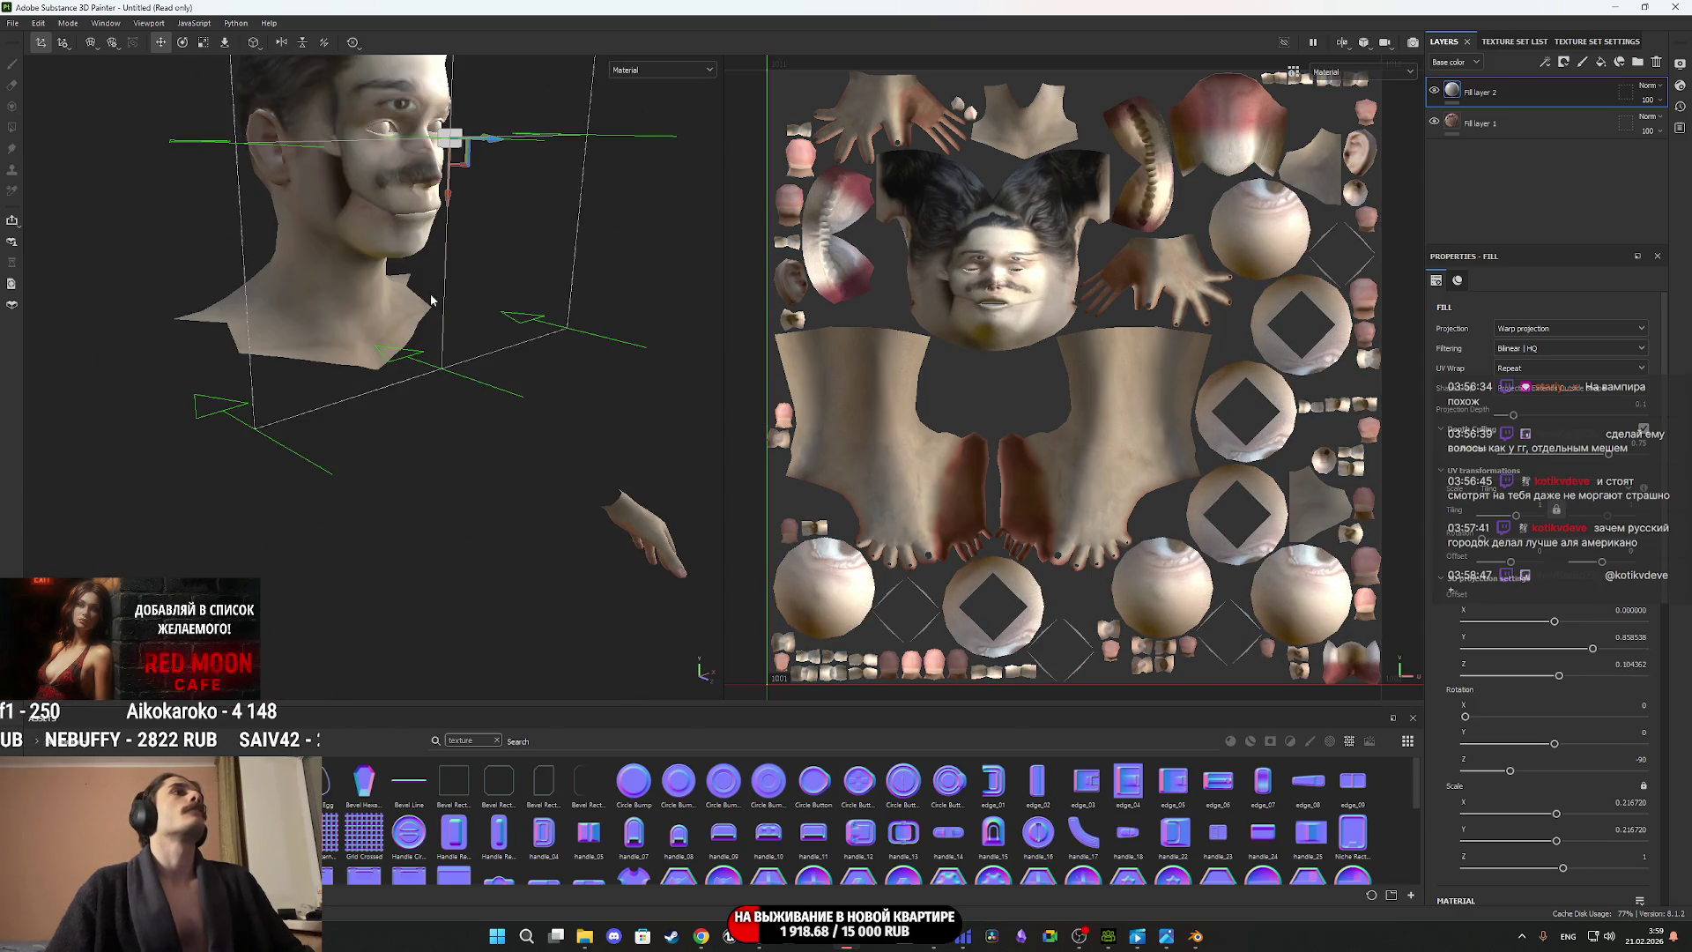
mouse_move(432, 300)
left_mouse_down("alt")
mouse_move(404, 370)
mouse_move(304, 321)
left_mouse_up("alt")
scroll(433, 363, "up", 4)
Move the face projection down, along depth and left so eyes and moustache align.
mouse_move(405, 424)
left_mouse_down("alt")
mouse_move(502, 359)
mouse_move(605, 461)
mouse_move(536, 452)
left_mouse_up("alt")
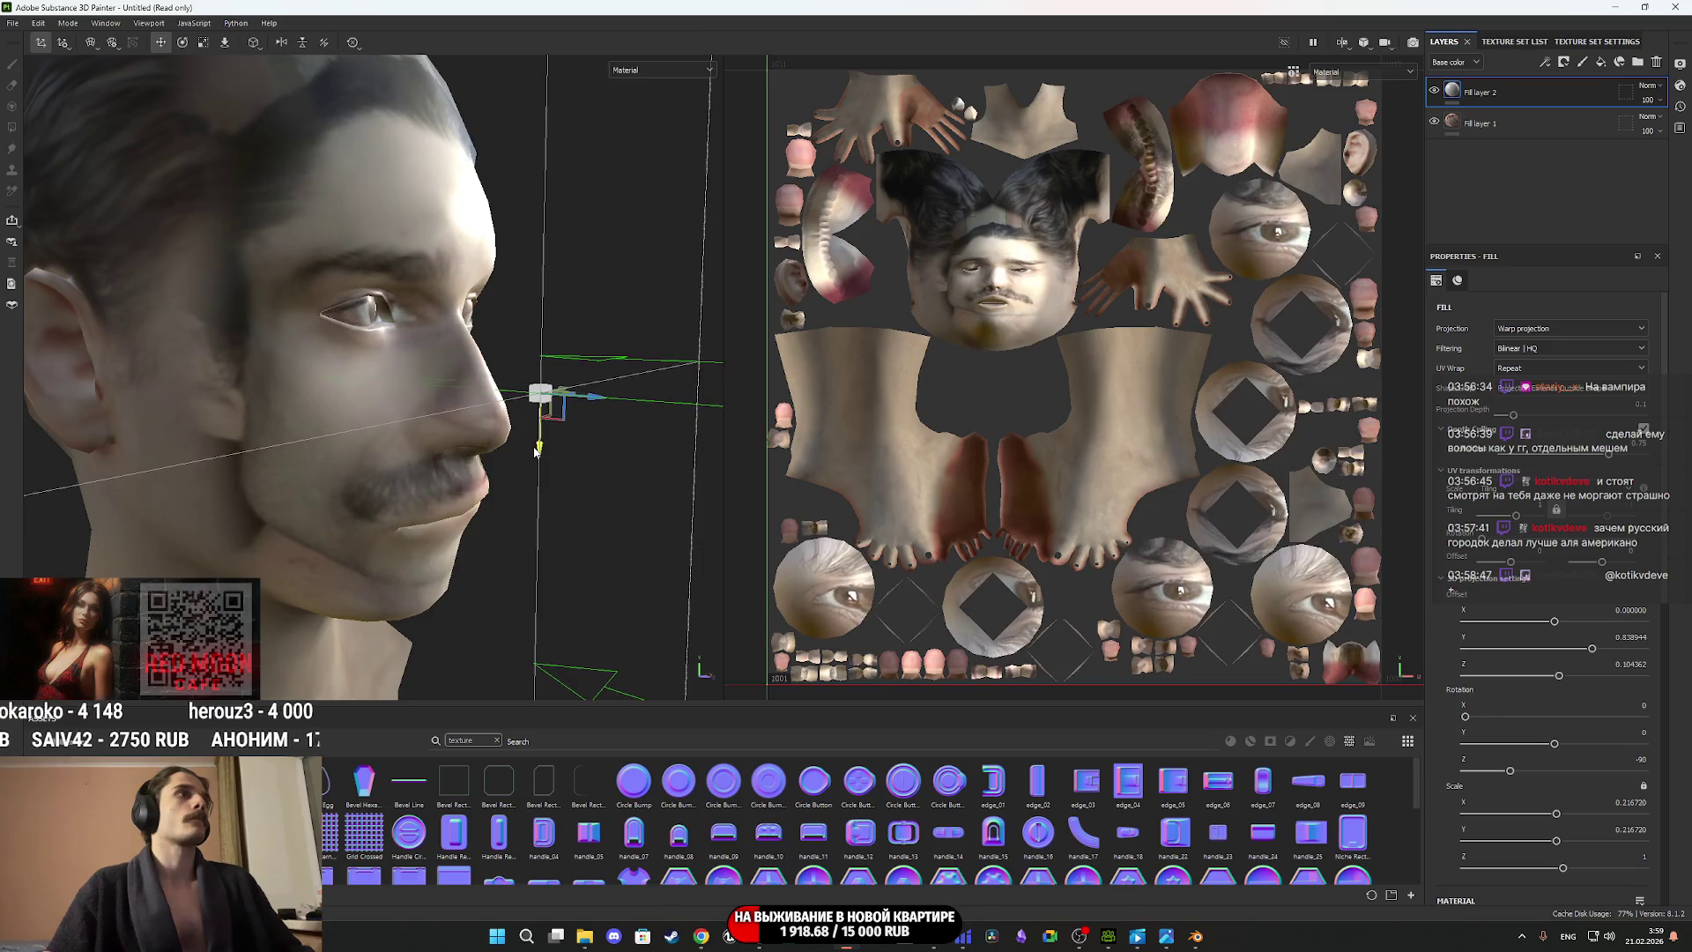
left_click_drag(595, 401, 560, 399)
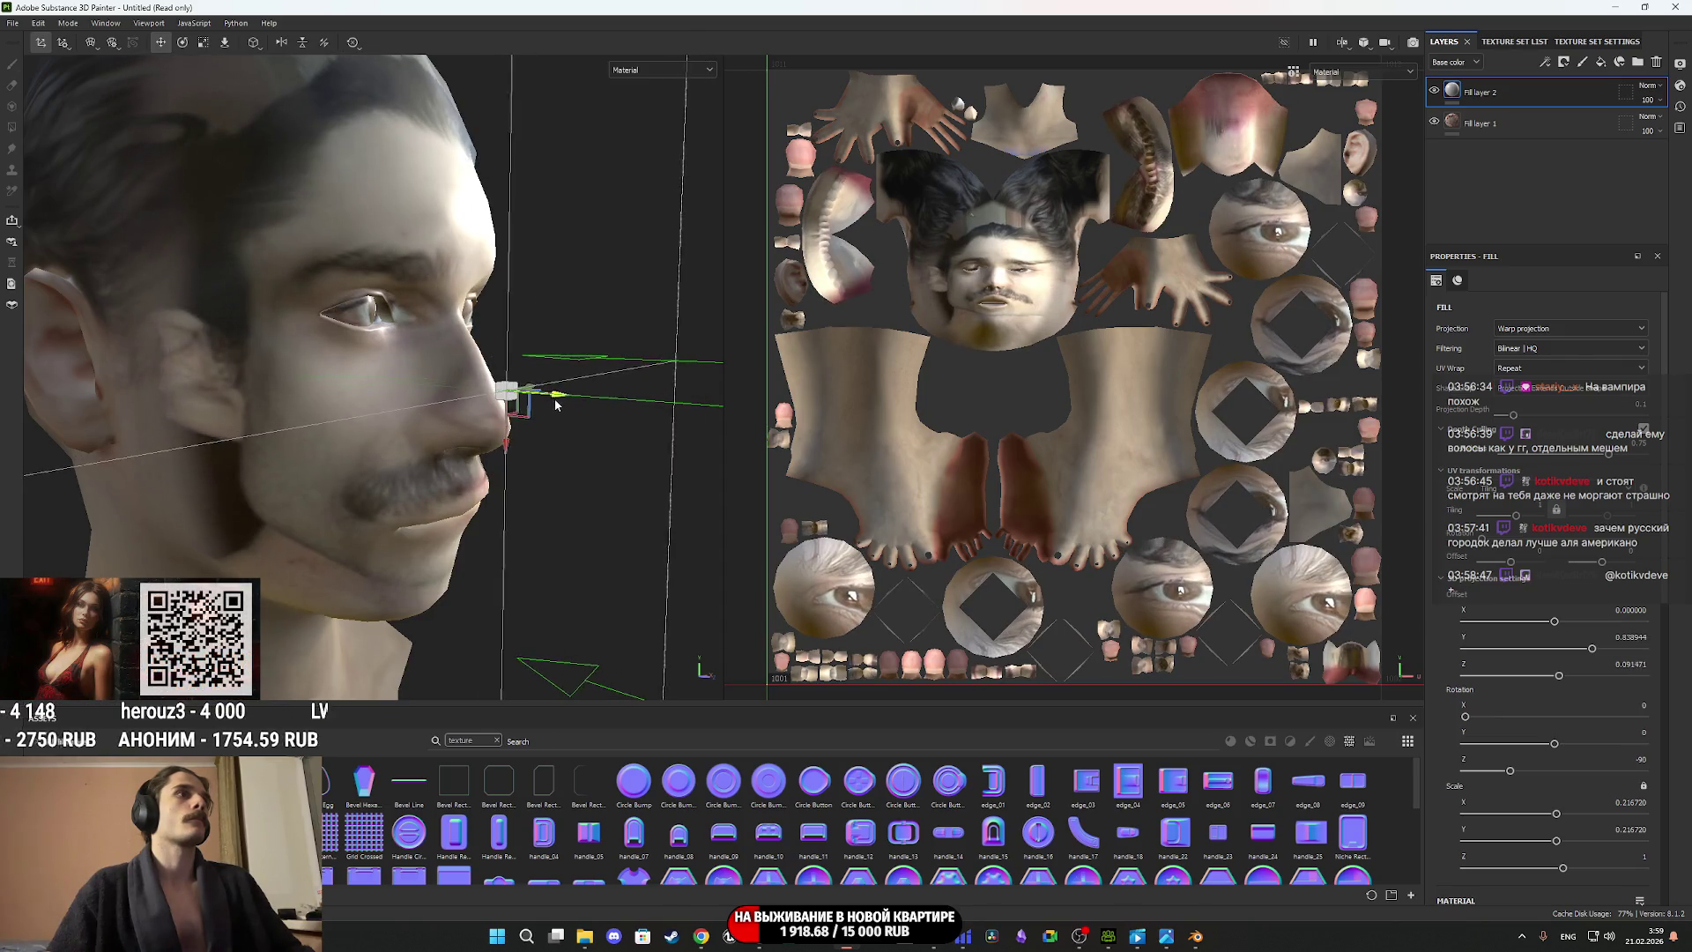
right_click_drag(560, 401, 630, 429, "alt")
left_click_drag(631, 430, 376, 469, "alt")
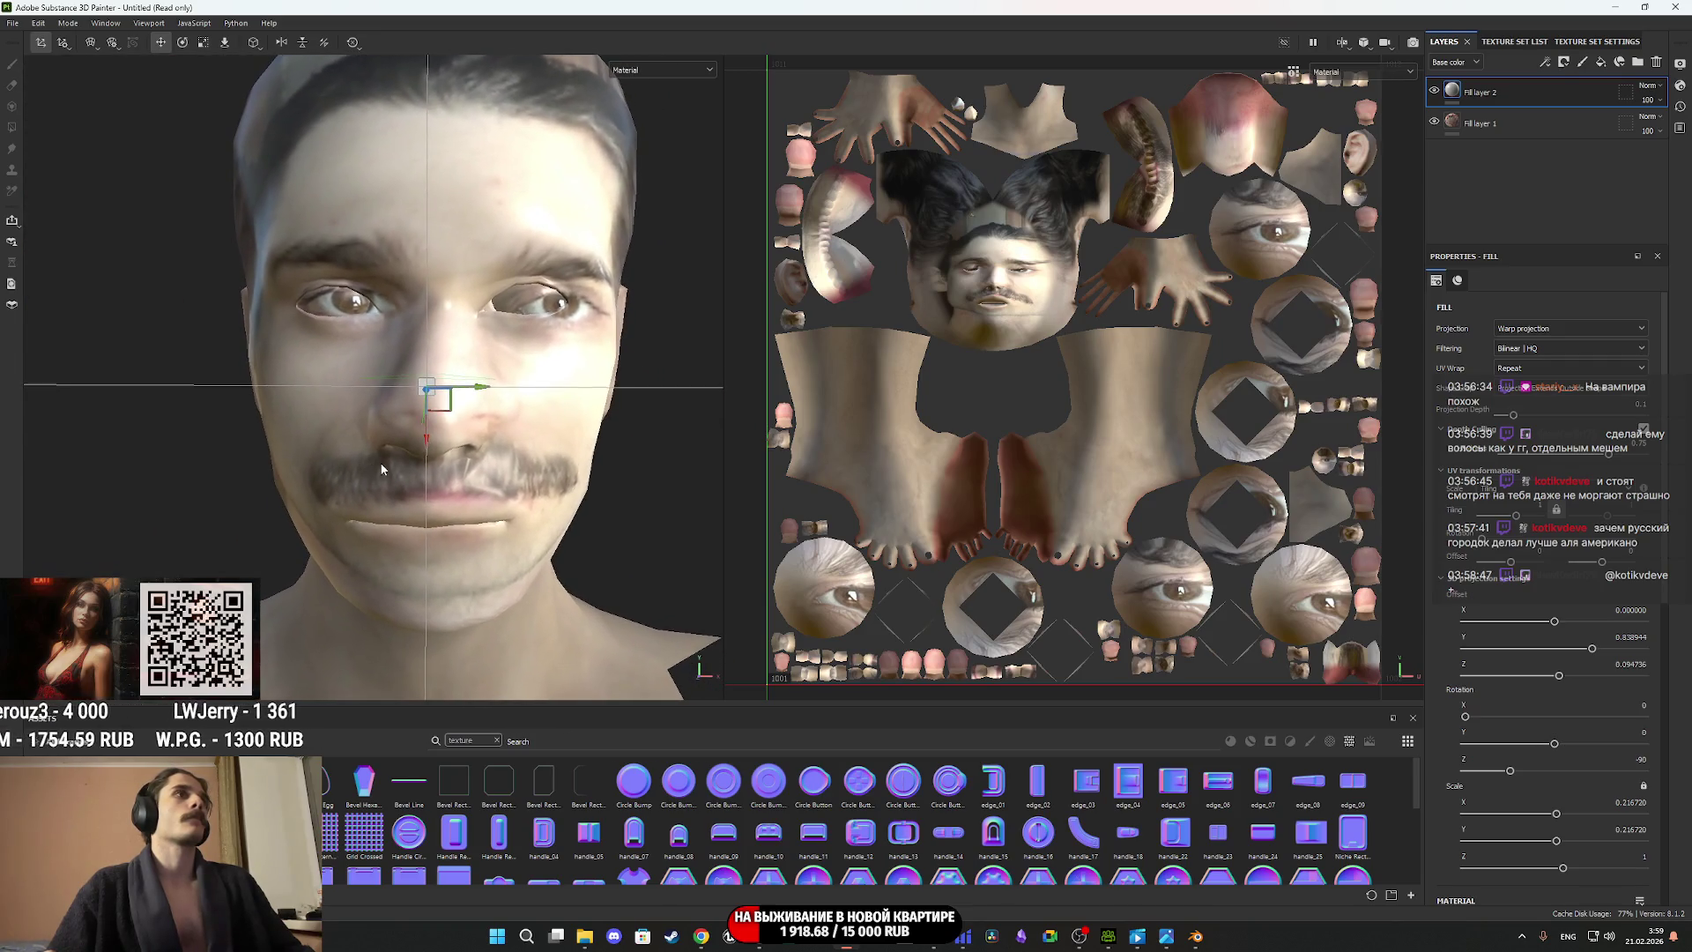
left_click_drag(473, 398, 446, 396)
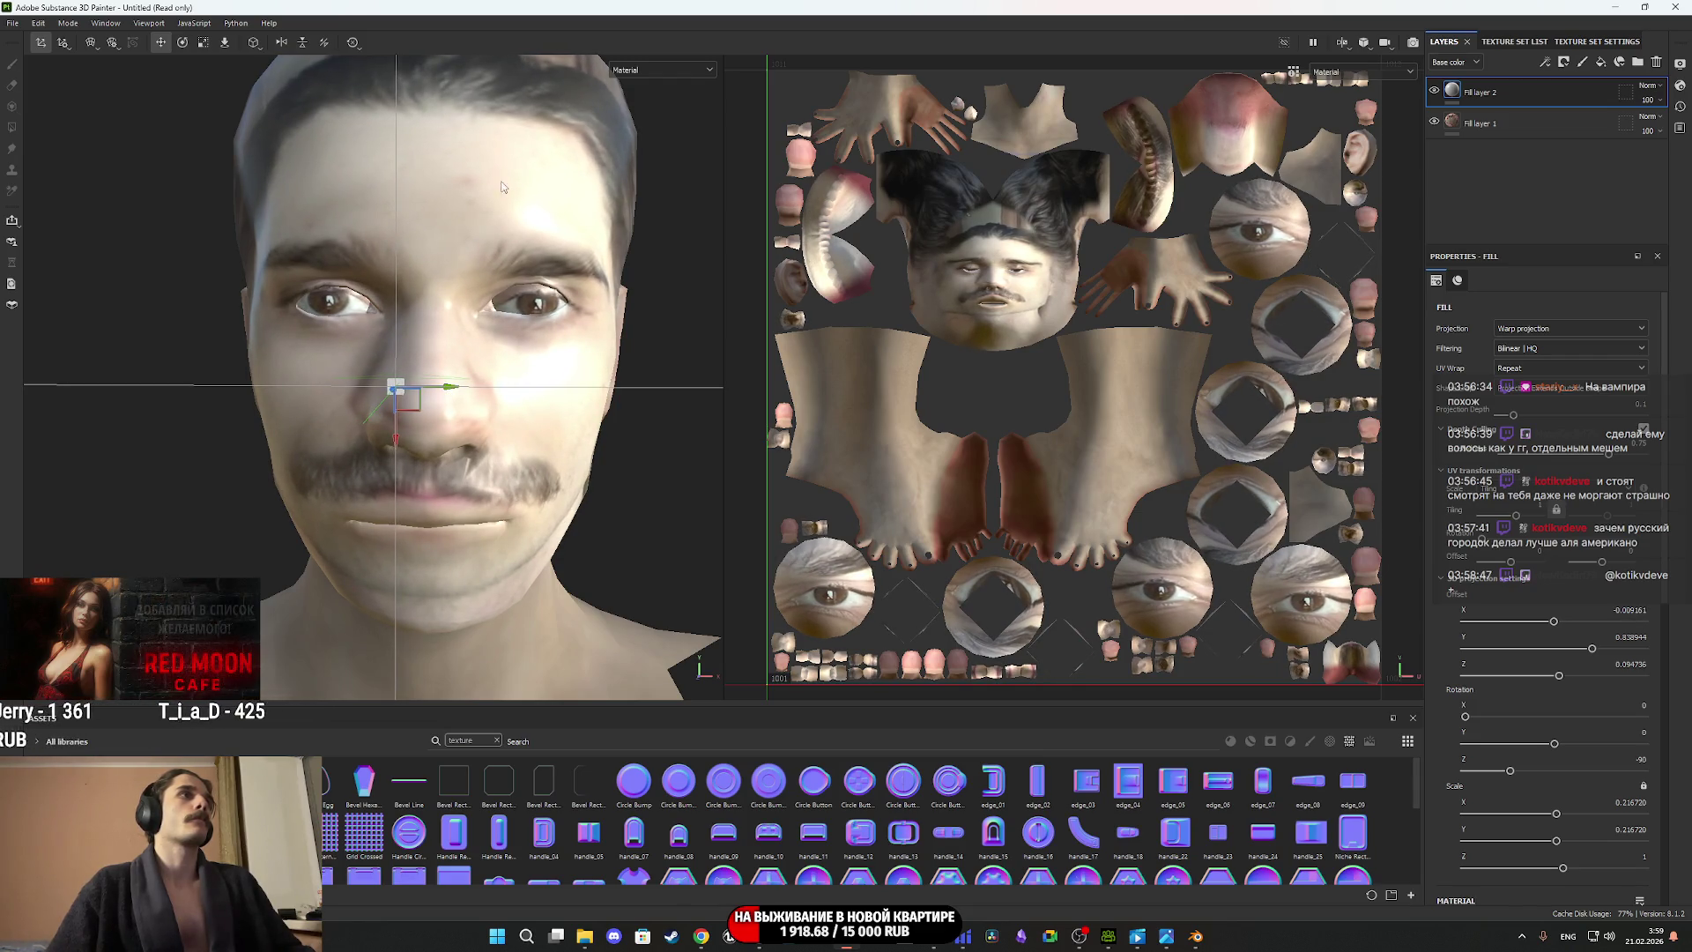
scroll(1434, 655, "down", 5)
Turn off the fill's metallic and height channels.
left_click(1510, 410)
left_click(1638, 419)
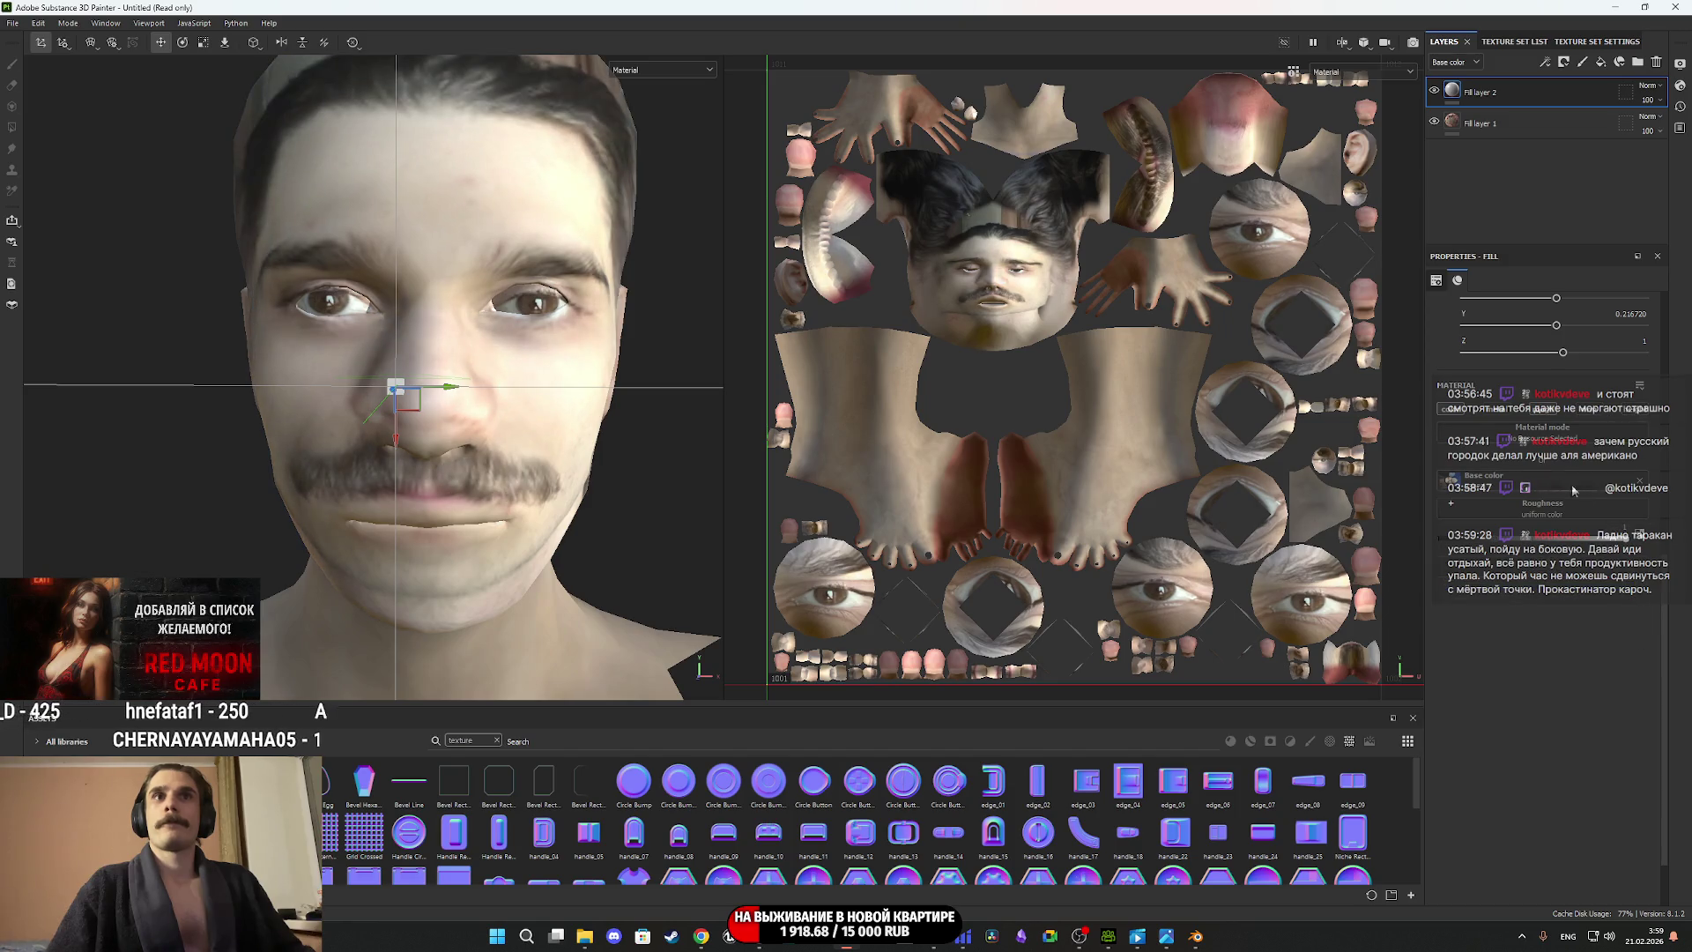
right_click(1460, 92)
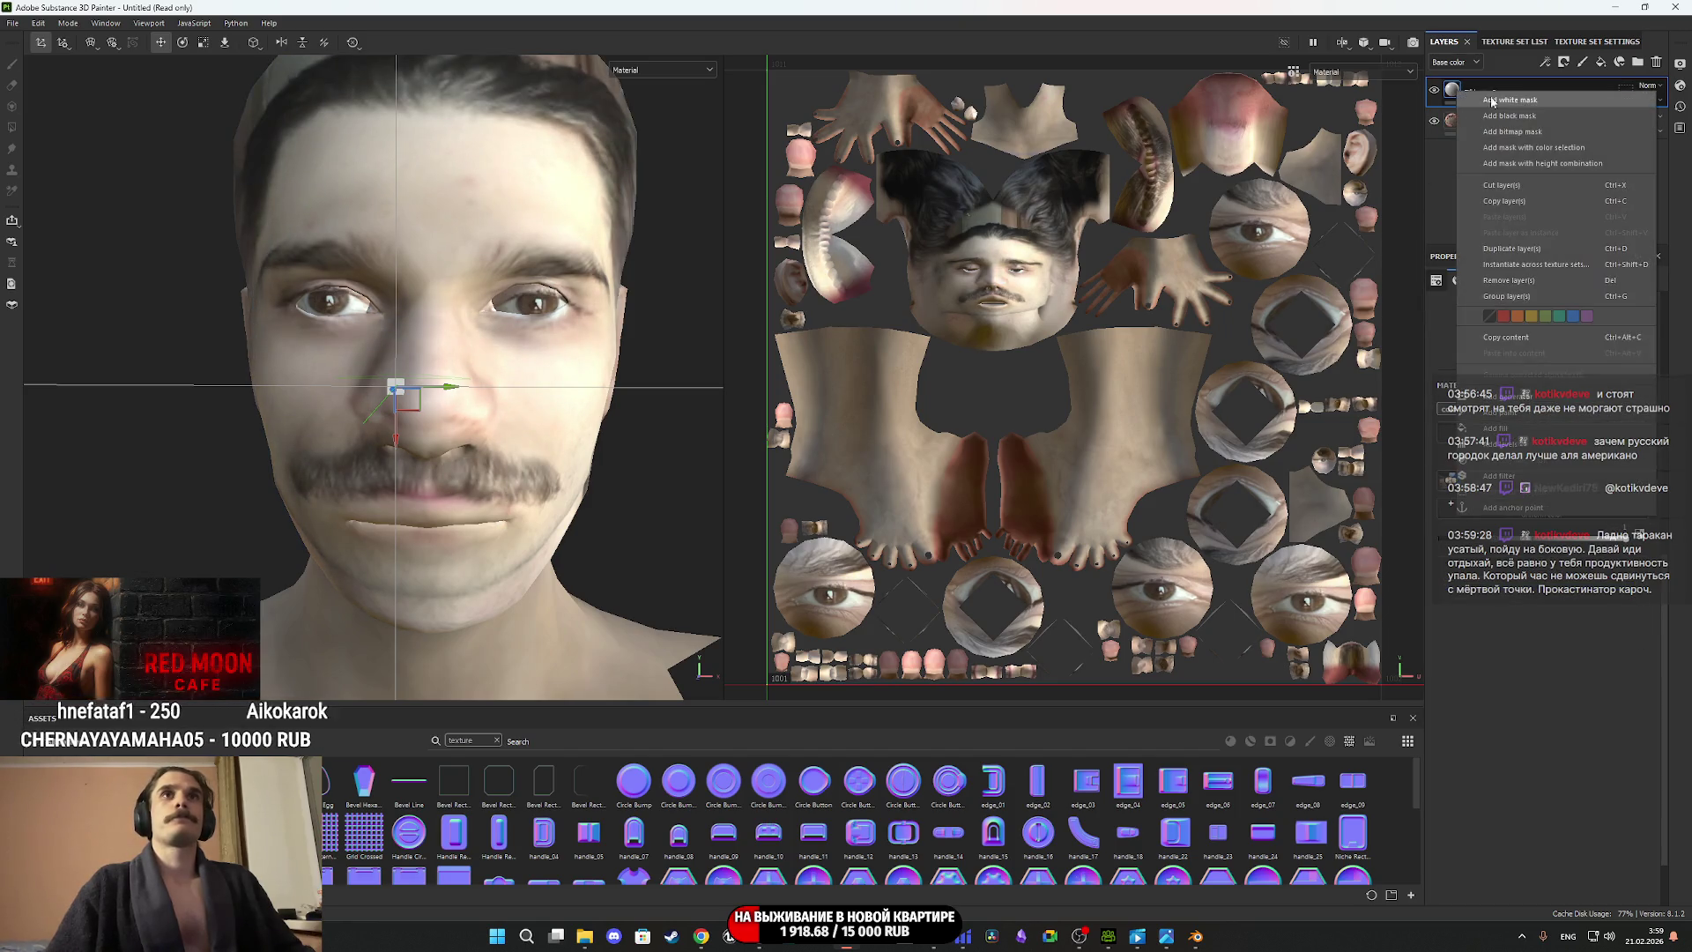
key("Escape")
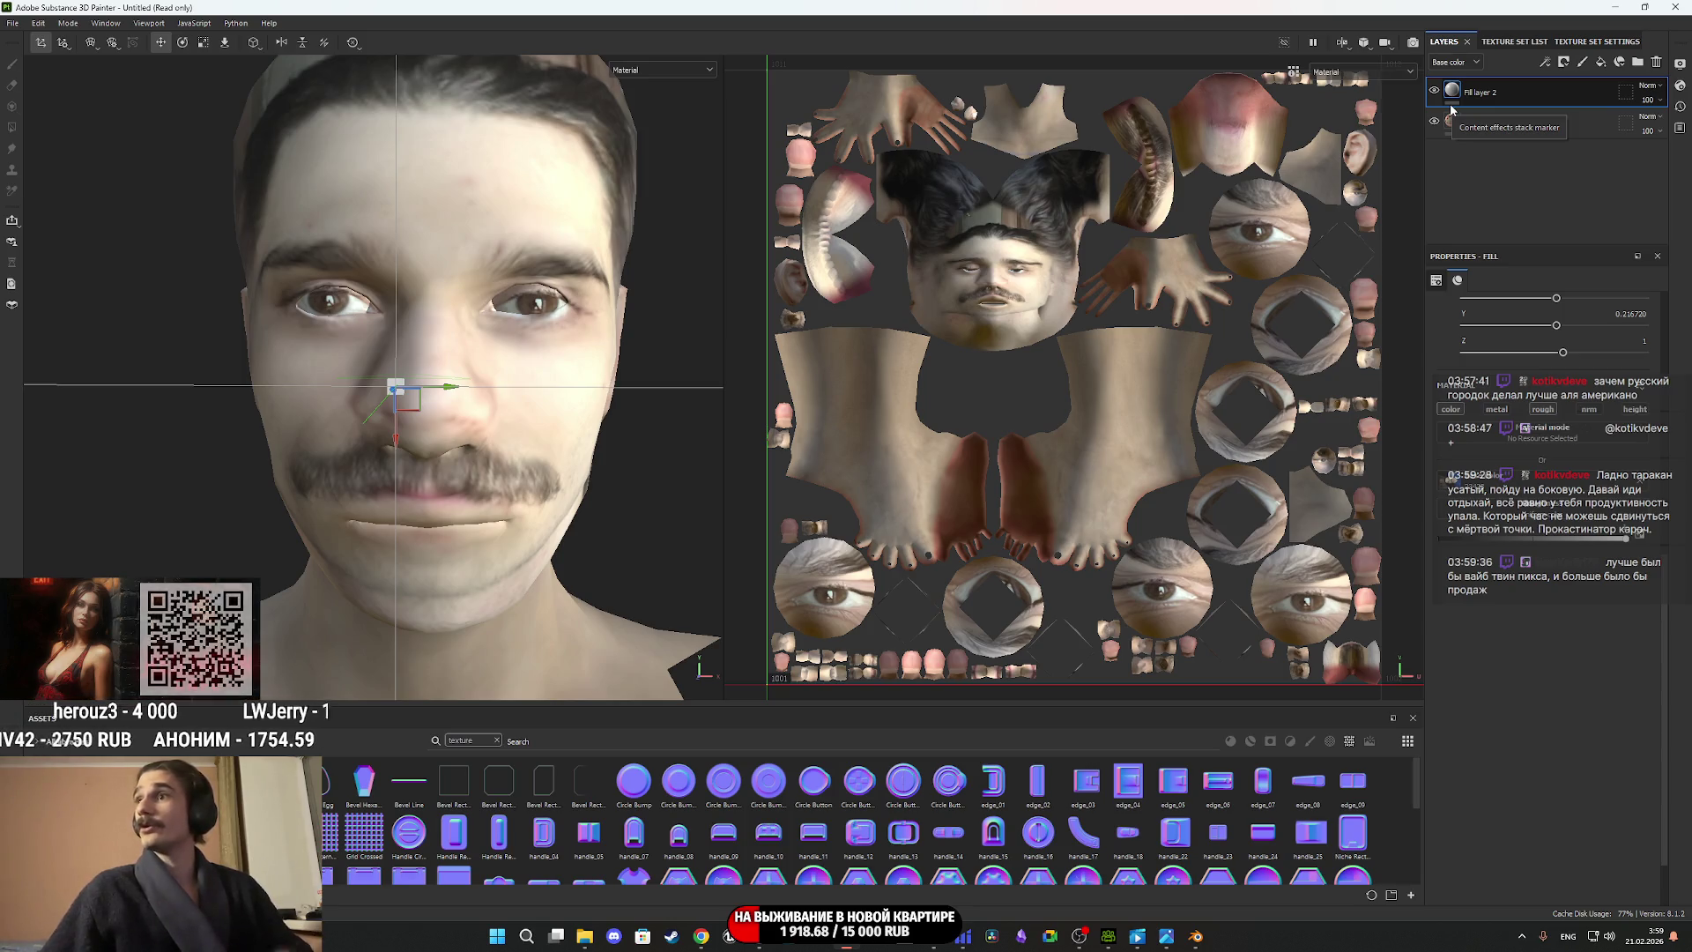
Shrink the face projection vertically, rotate it slightly, shift it right, and check the profile.
left_click_drag(529, 392, 533, 393, "alt")
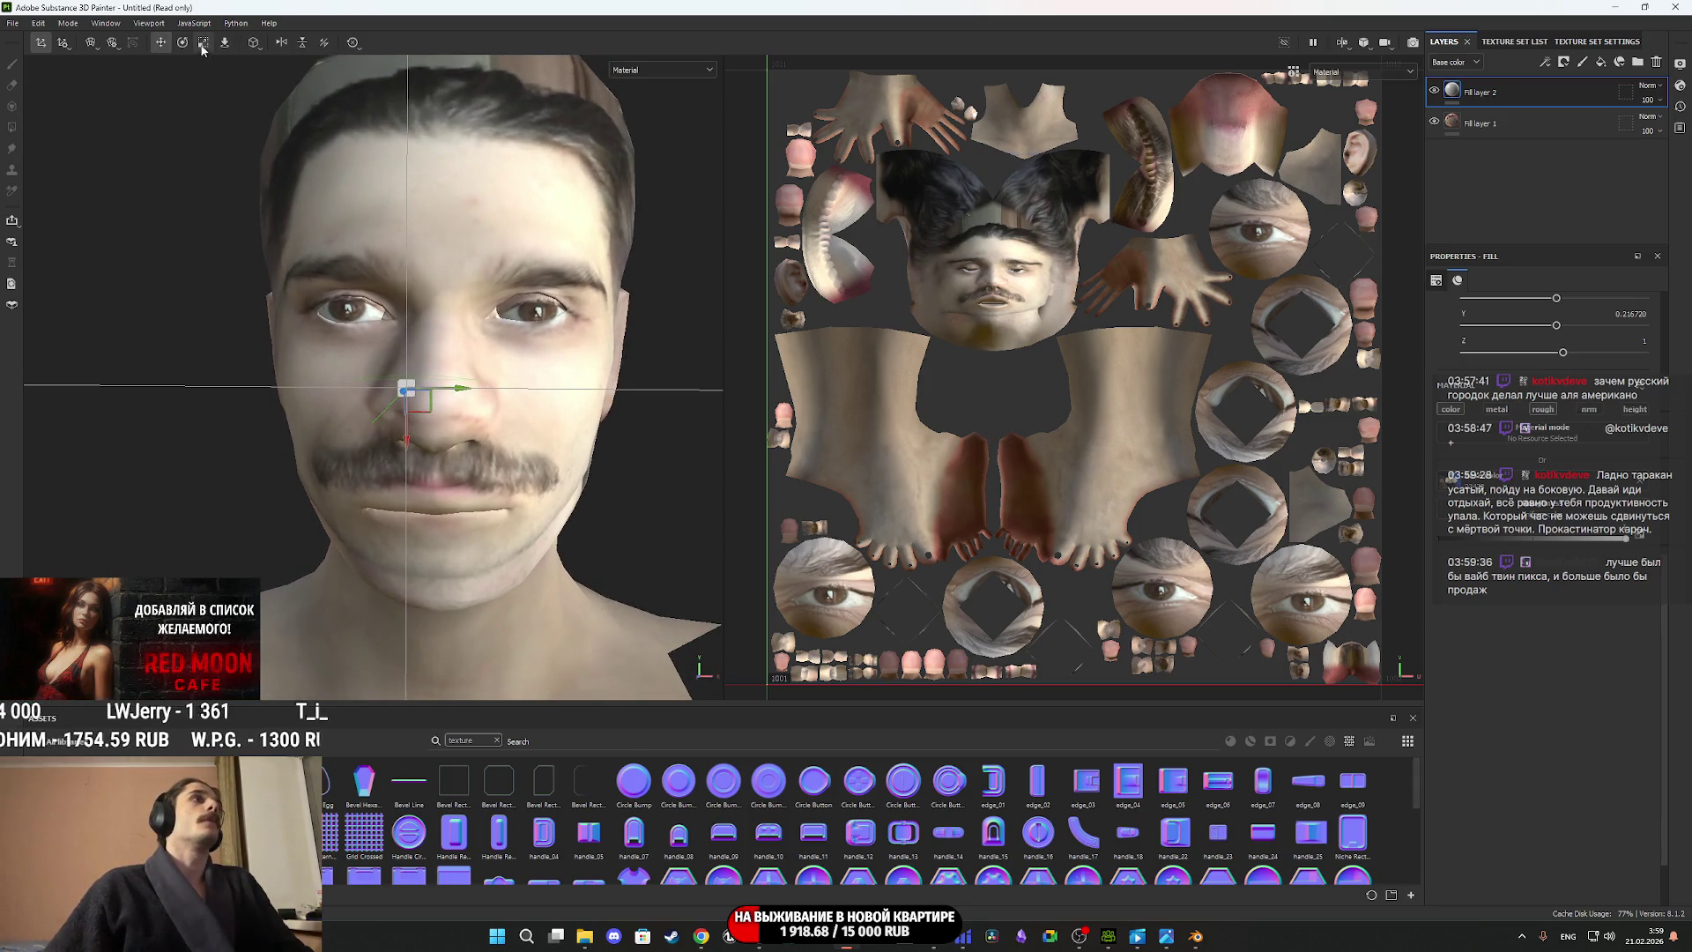
left_click_drag(464, 394, 134, 431)
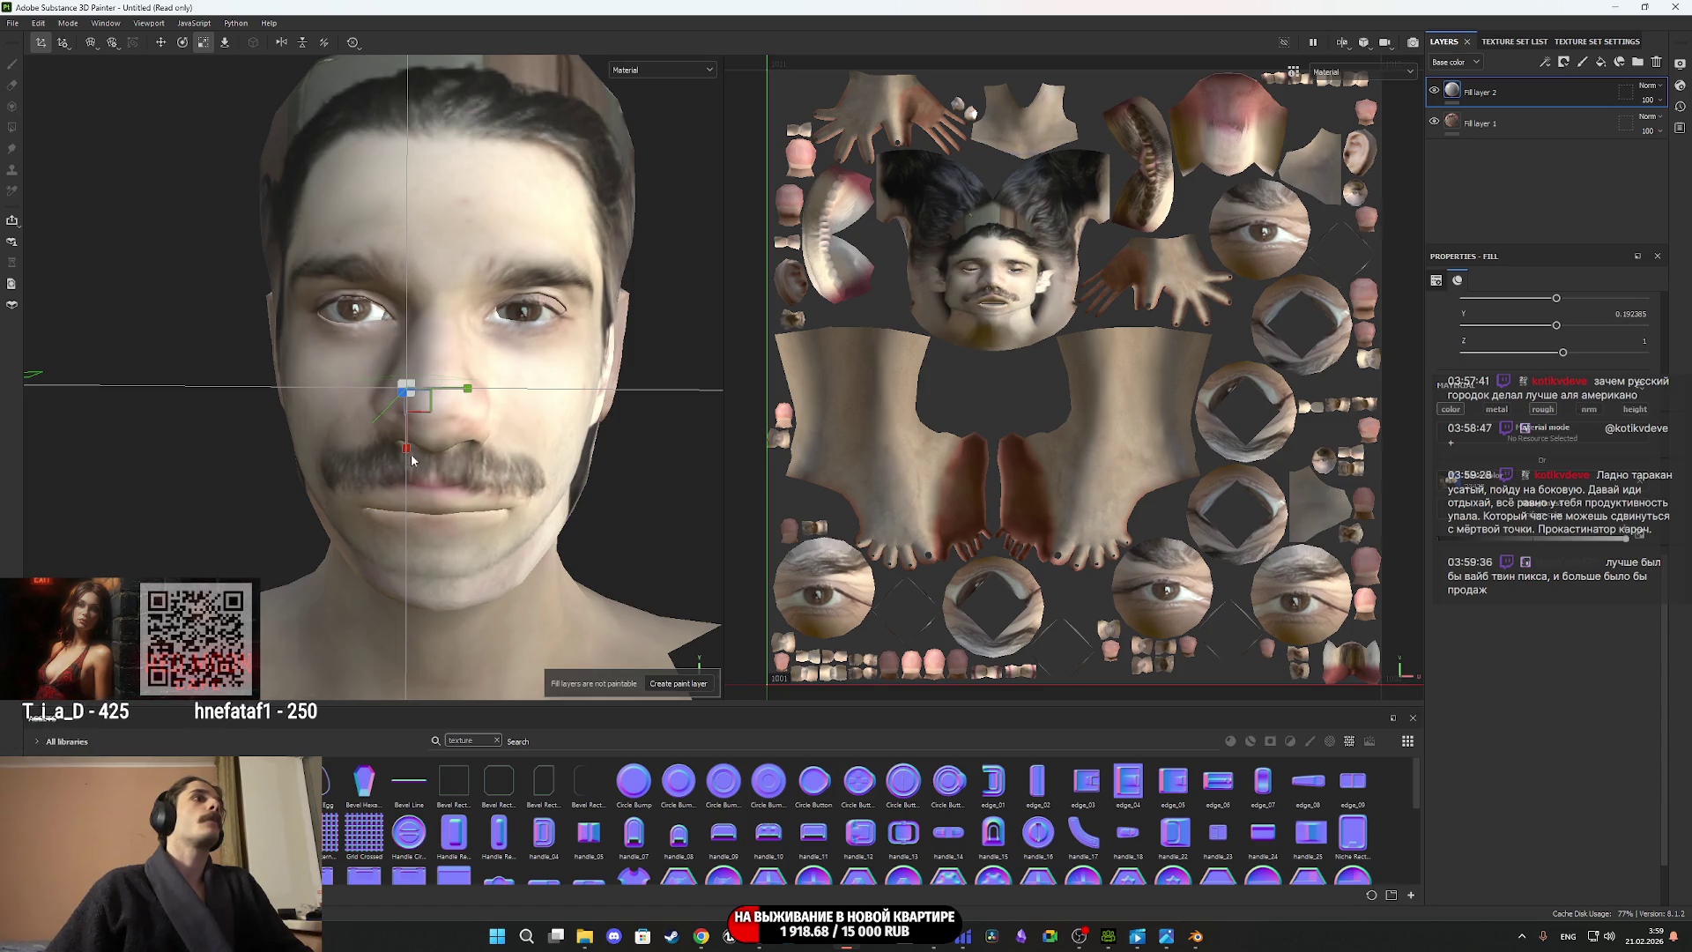
left_click_drag(406, 448, 407, 443)
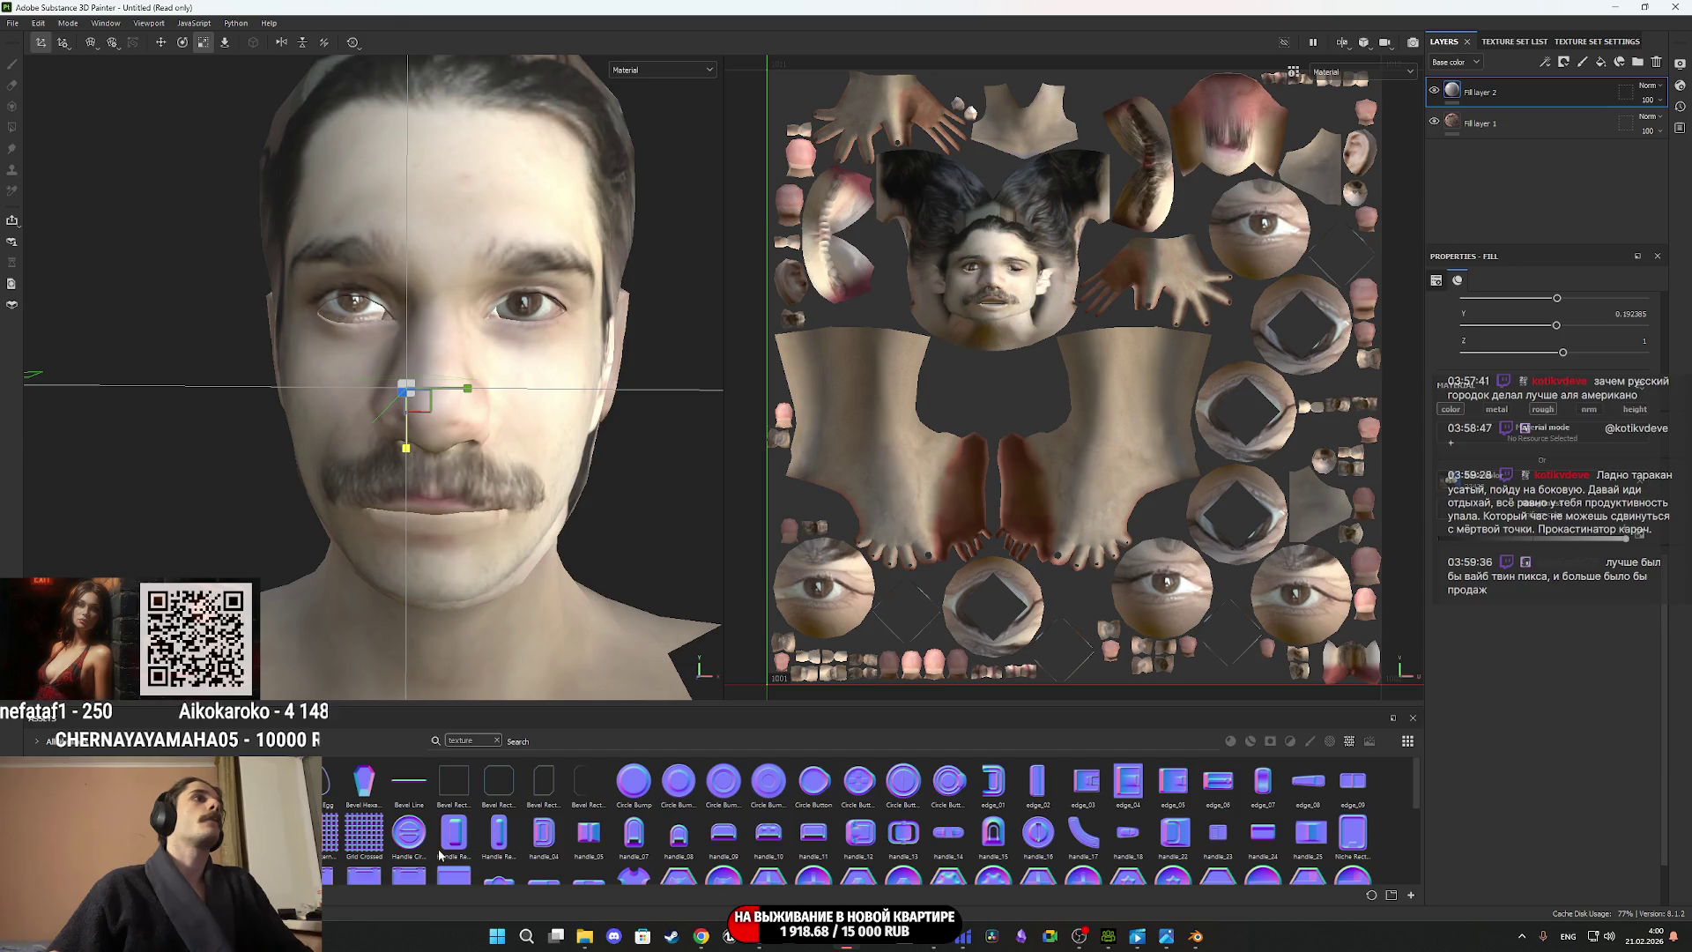
key("e")
left_click_drag(452, 432, 452, 431)
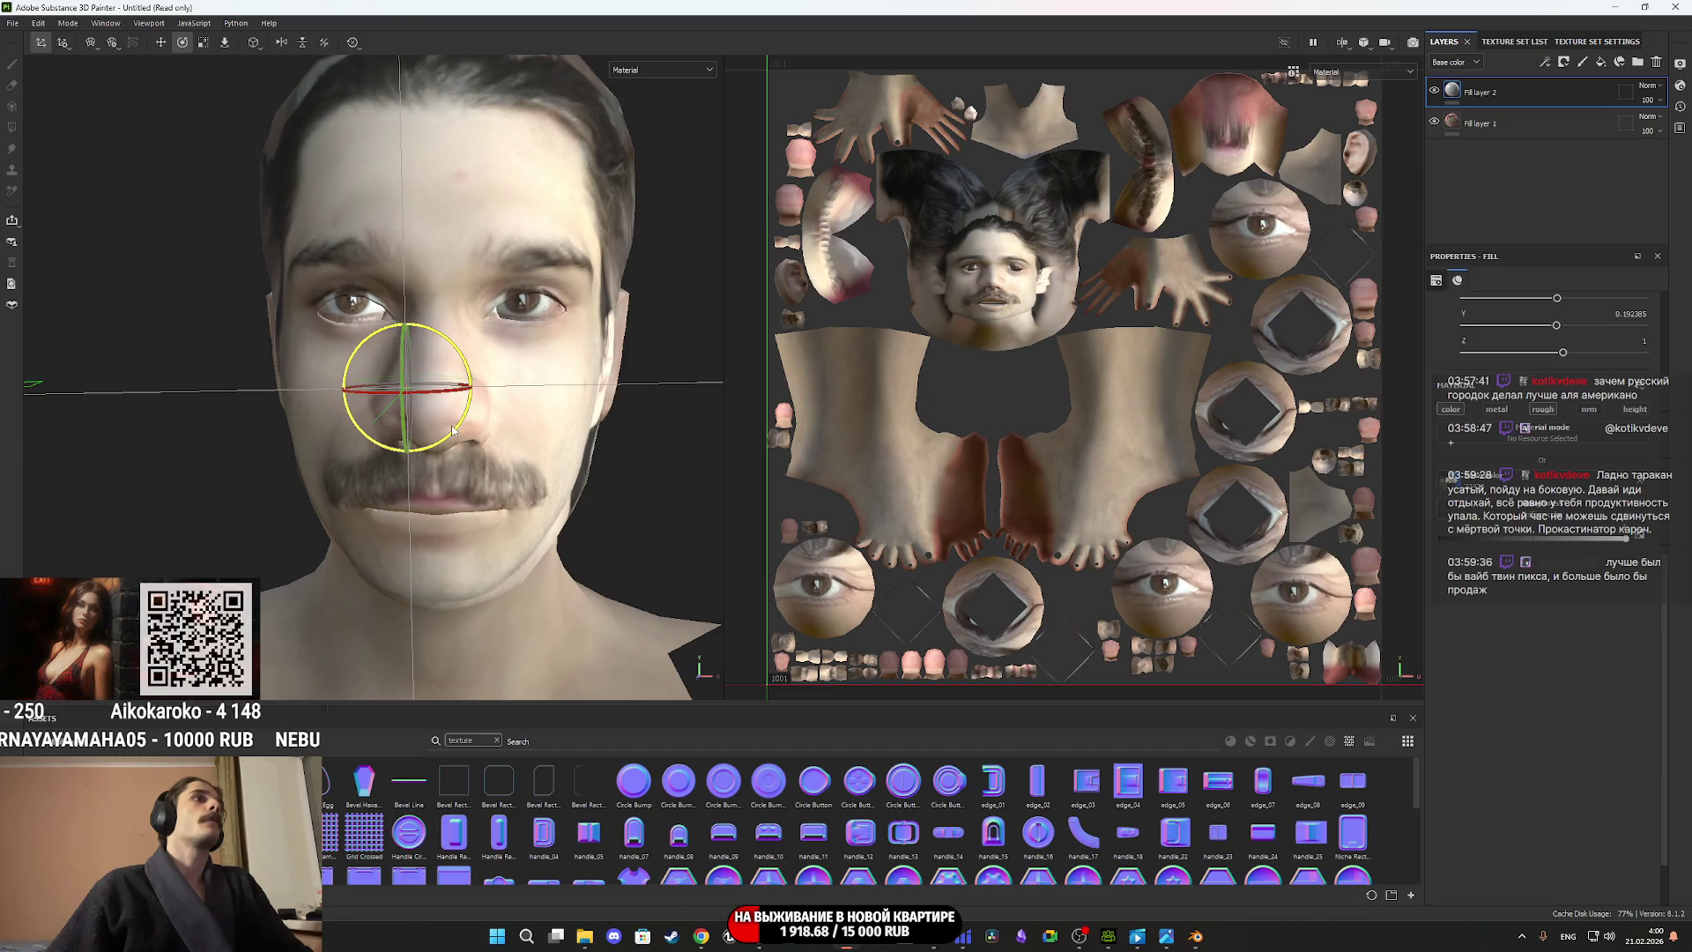
key("w")
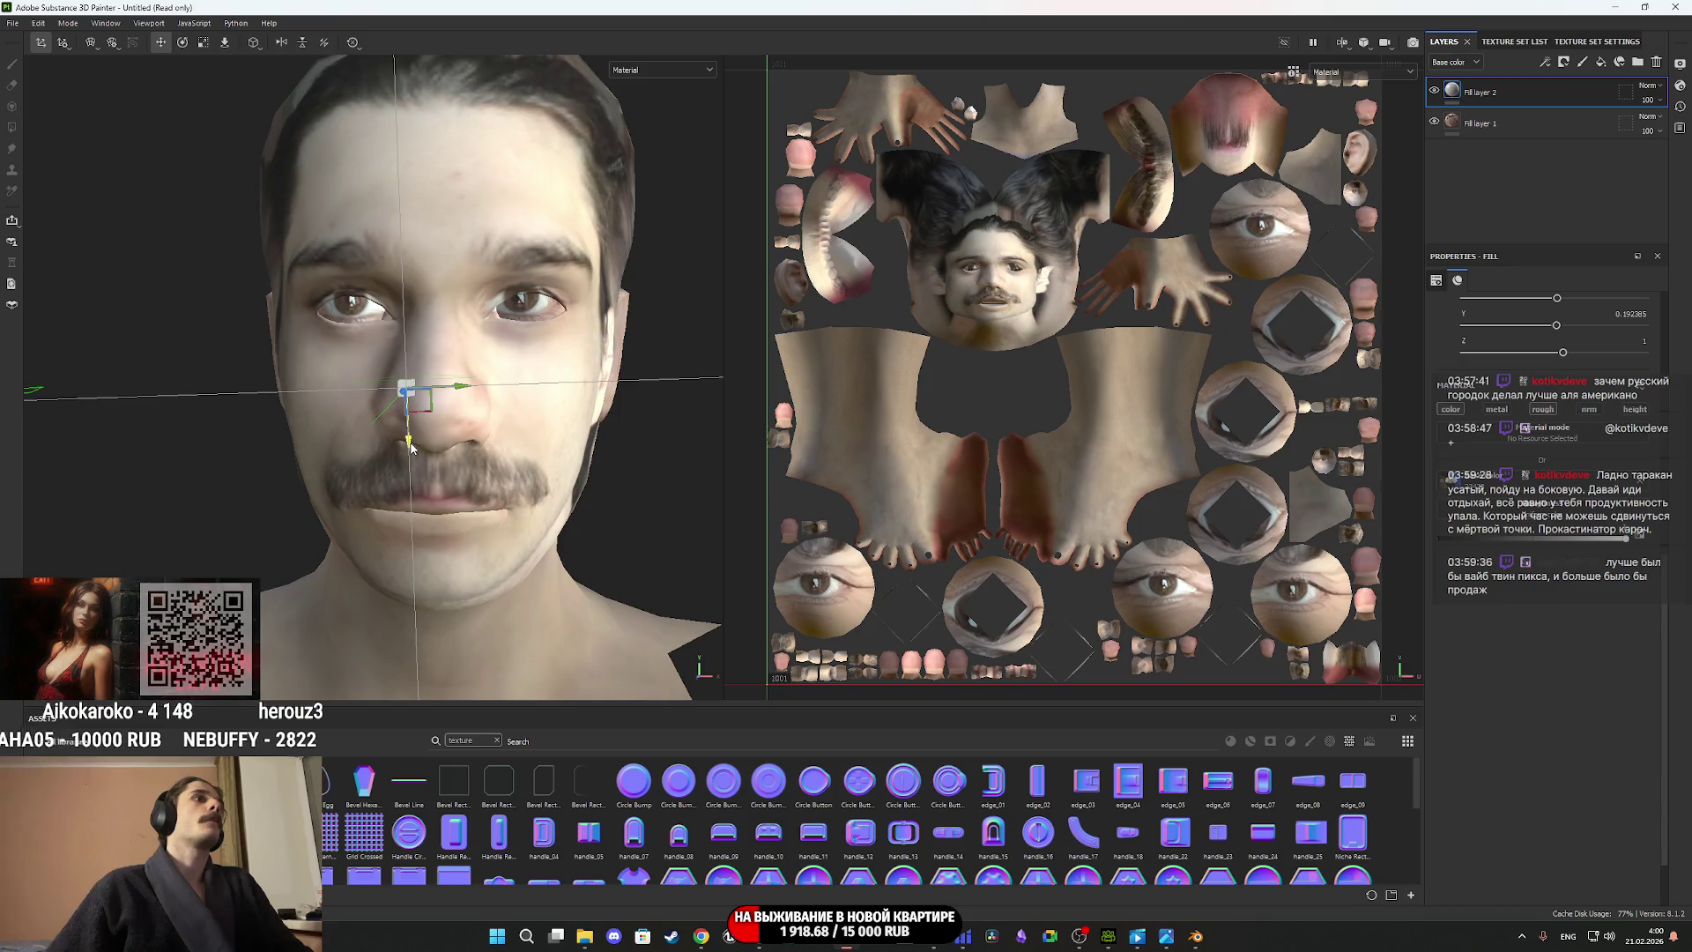
left_click_drag(458, 401, 460, 405)
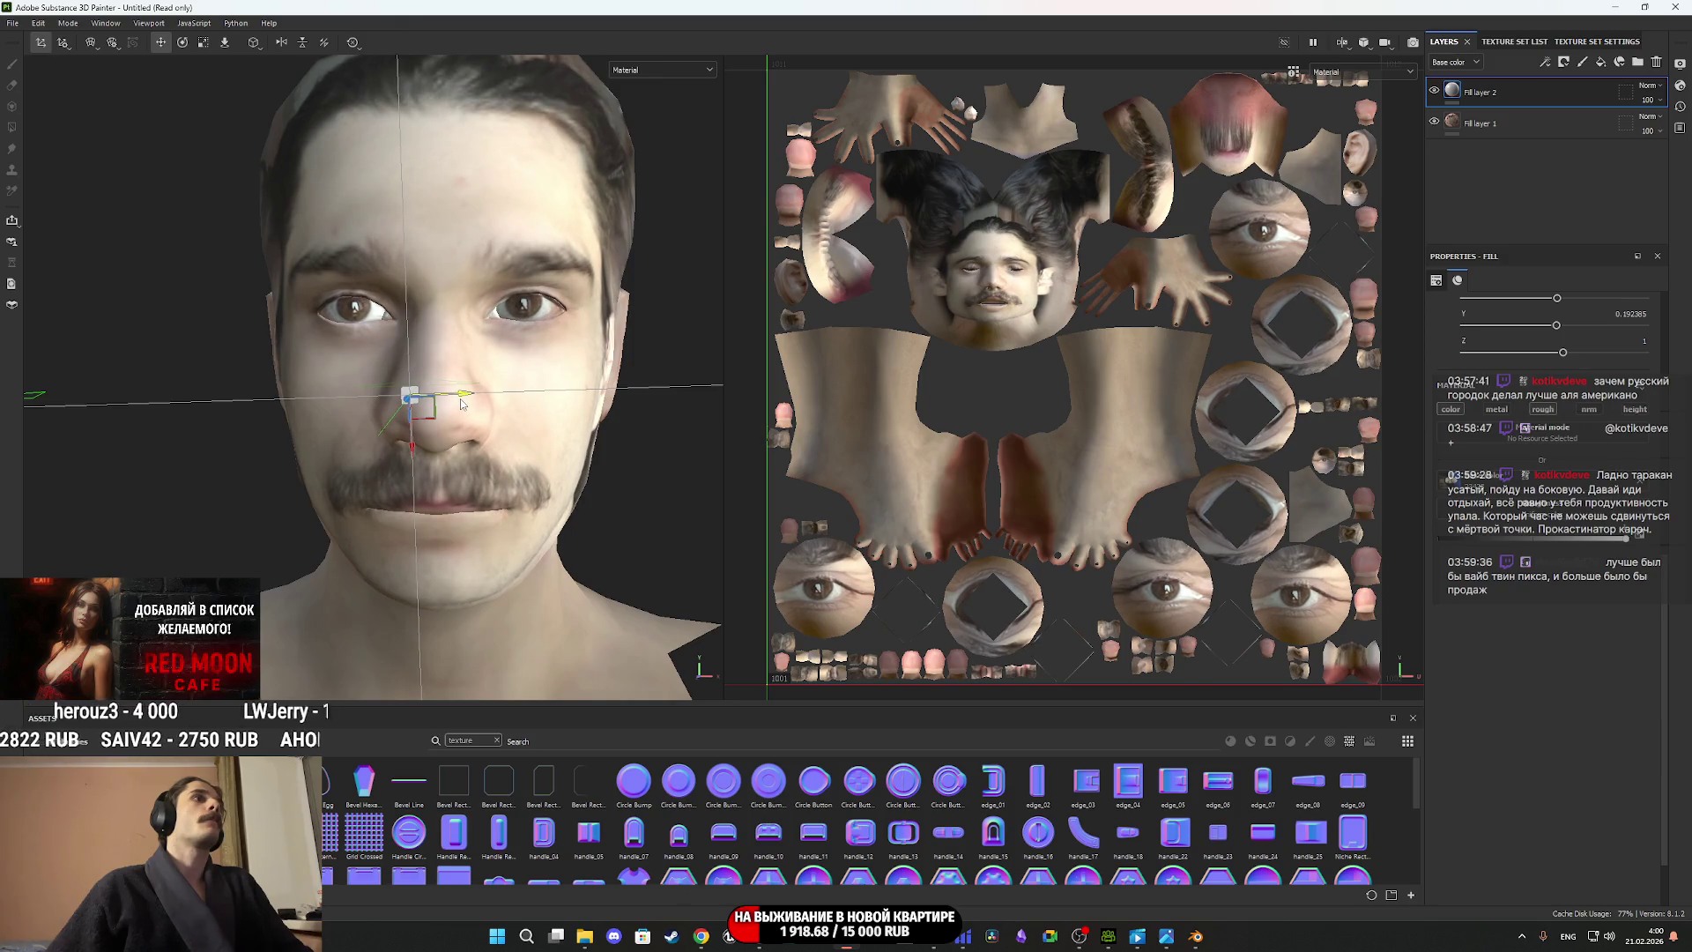
left_click_drag(415, 453, 675, 416, "alt")
scroll(674, 416, "down", 5)
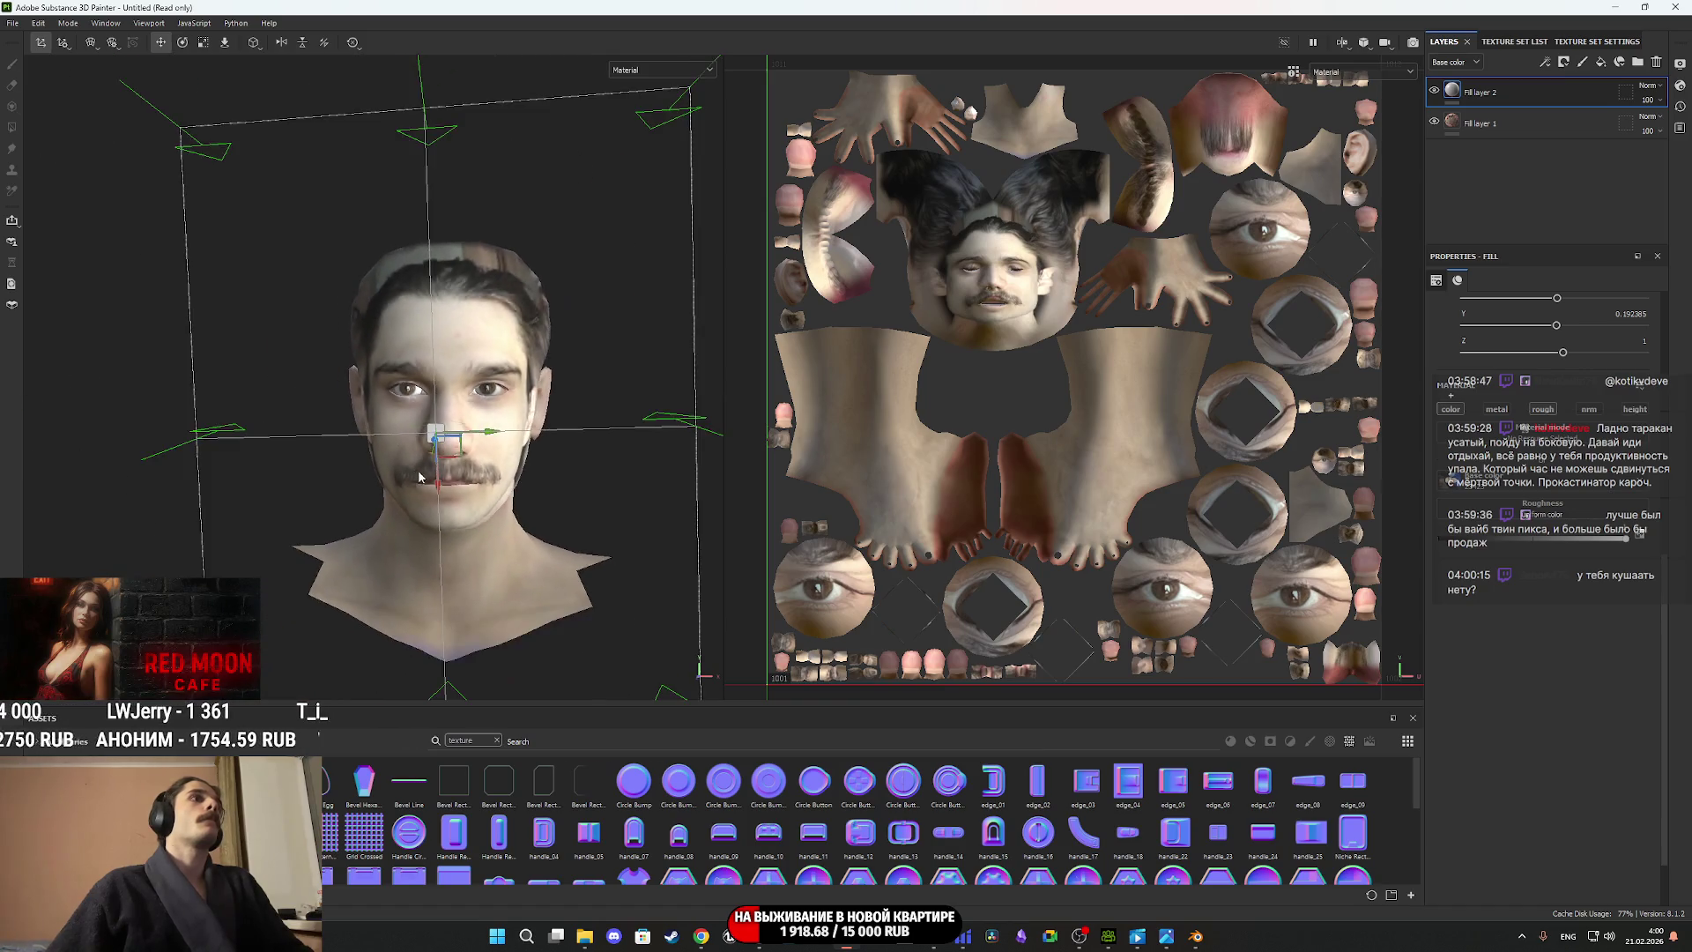
mouse_move(468, 450)
left_mouse_down("alt")
mouse_move(681, 383)
mouse_move(546, 392)
mouse_move(529, 370)
mouse_move(343, 362)
mouse_move(403, 438)
mouse_move(717, 408)
mouse_move(692, 419)
mouse_move(722, 426)
left_mouse_up("alt")
scroll(396, 423, "up", 3)
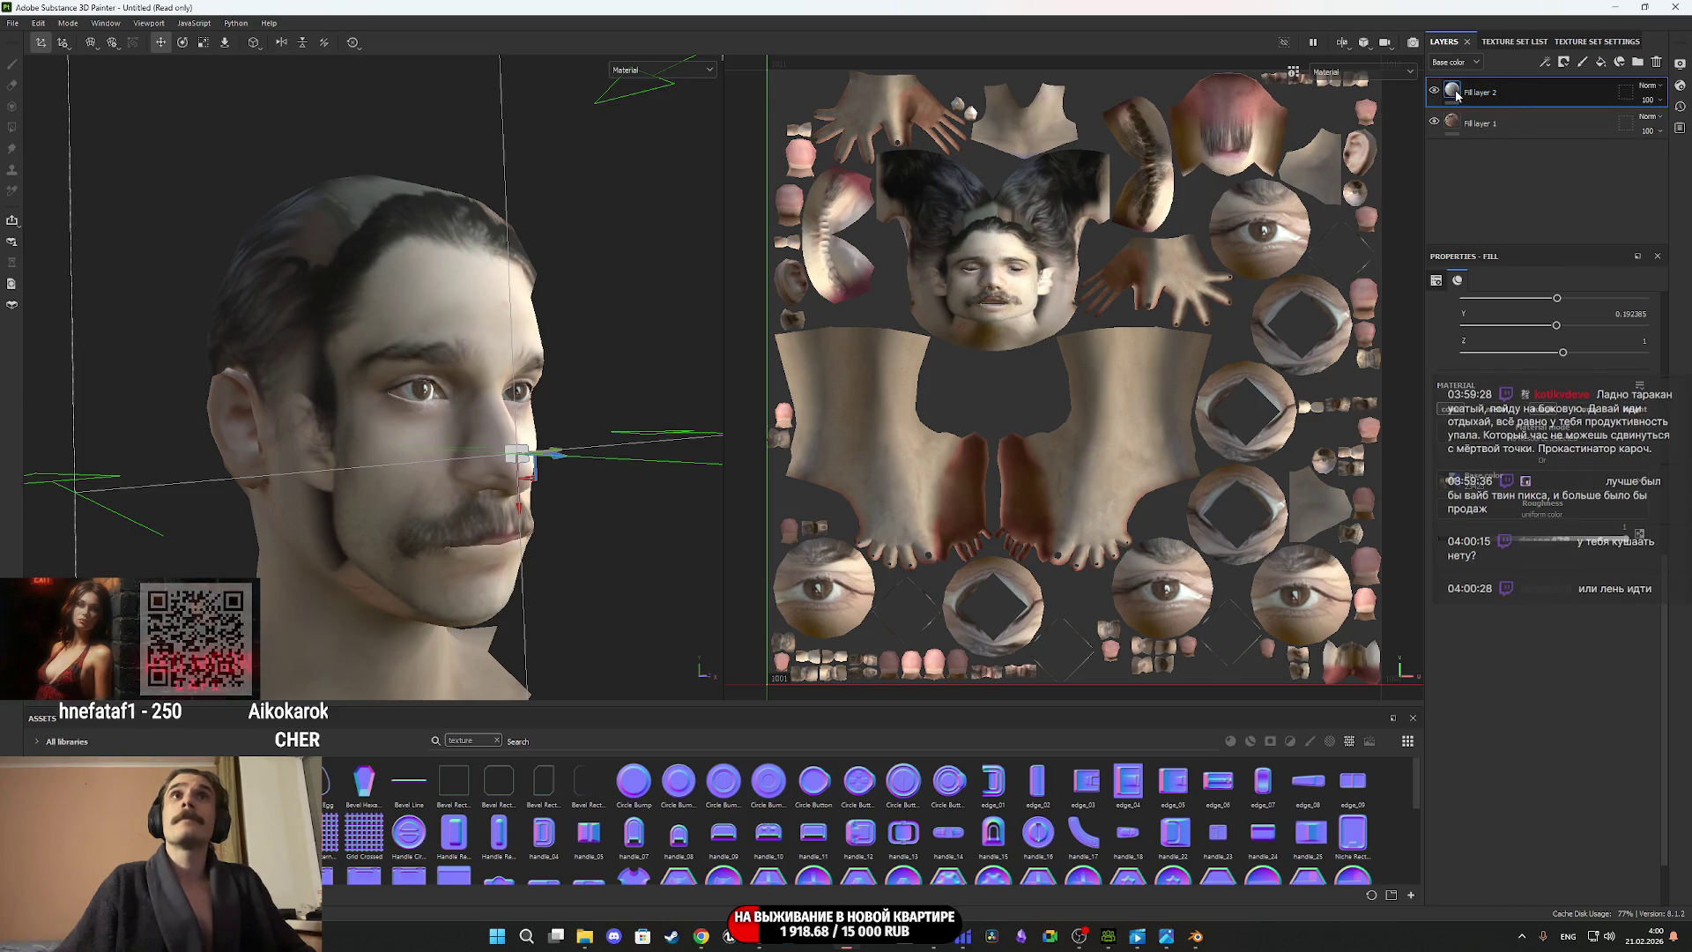
scroll(1573, 616, "up", 5)
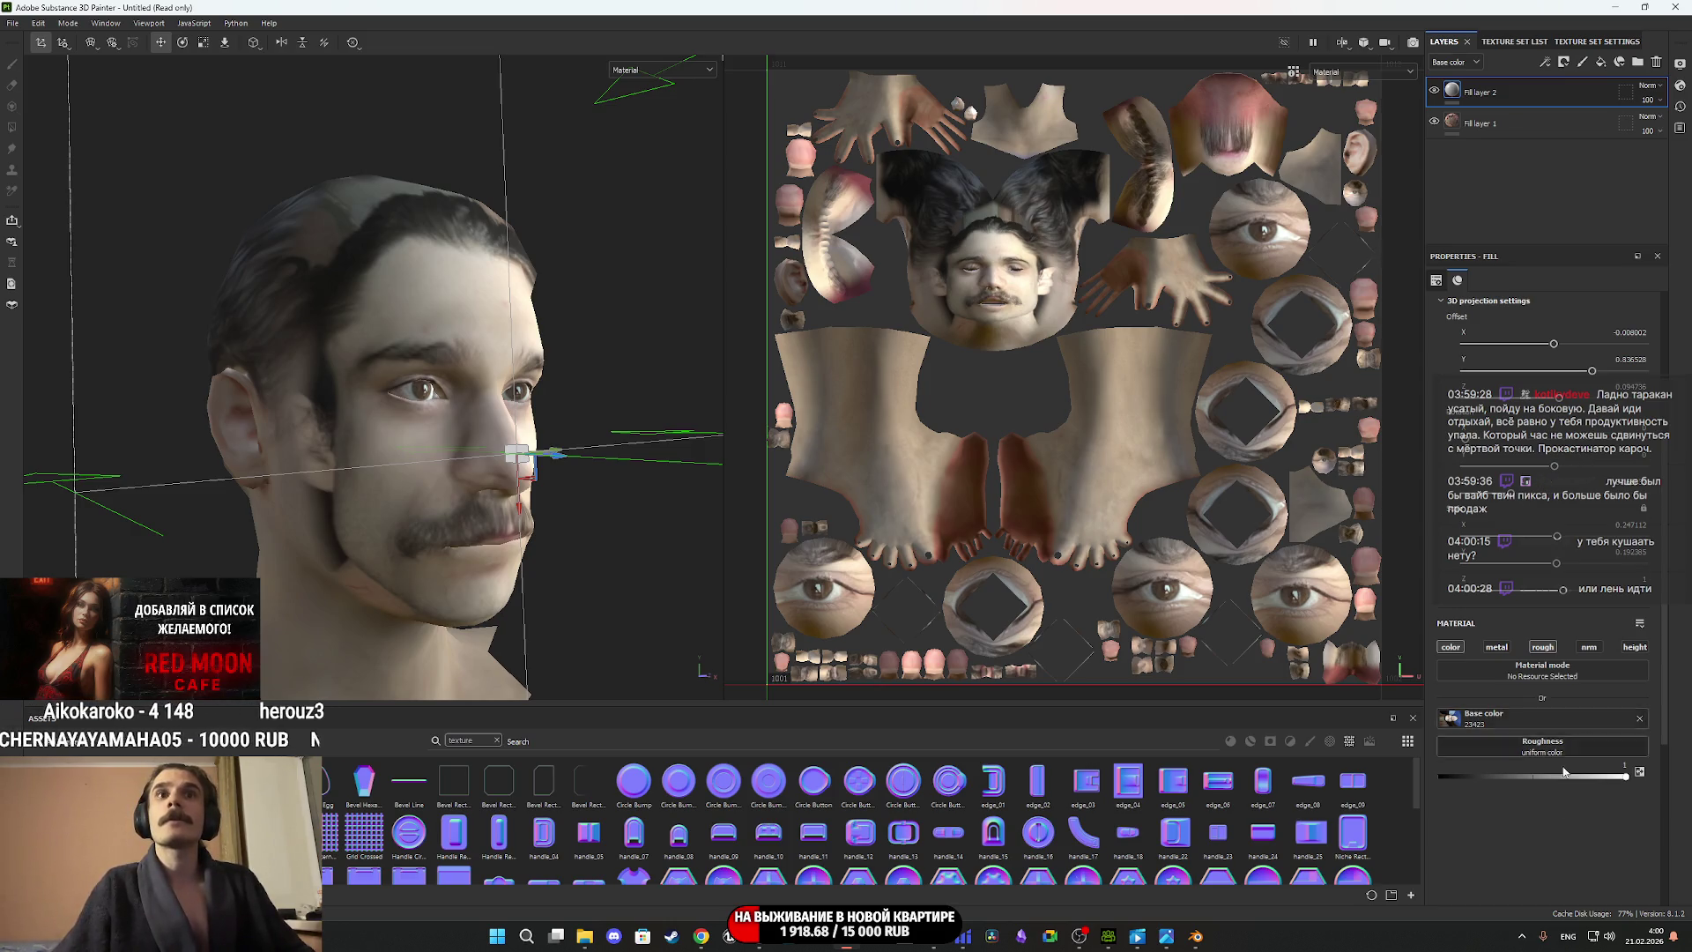
Adjust the Projection Depth slider, reducing then slightly increasing it, while inspecting the head.
scroll(1573, 749, "up", 4)
scroll(1440, 537, "up", 2)
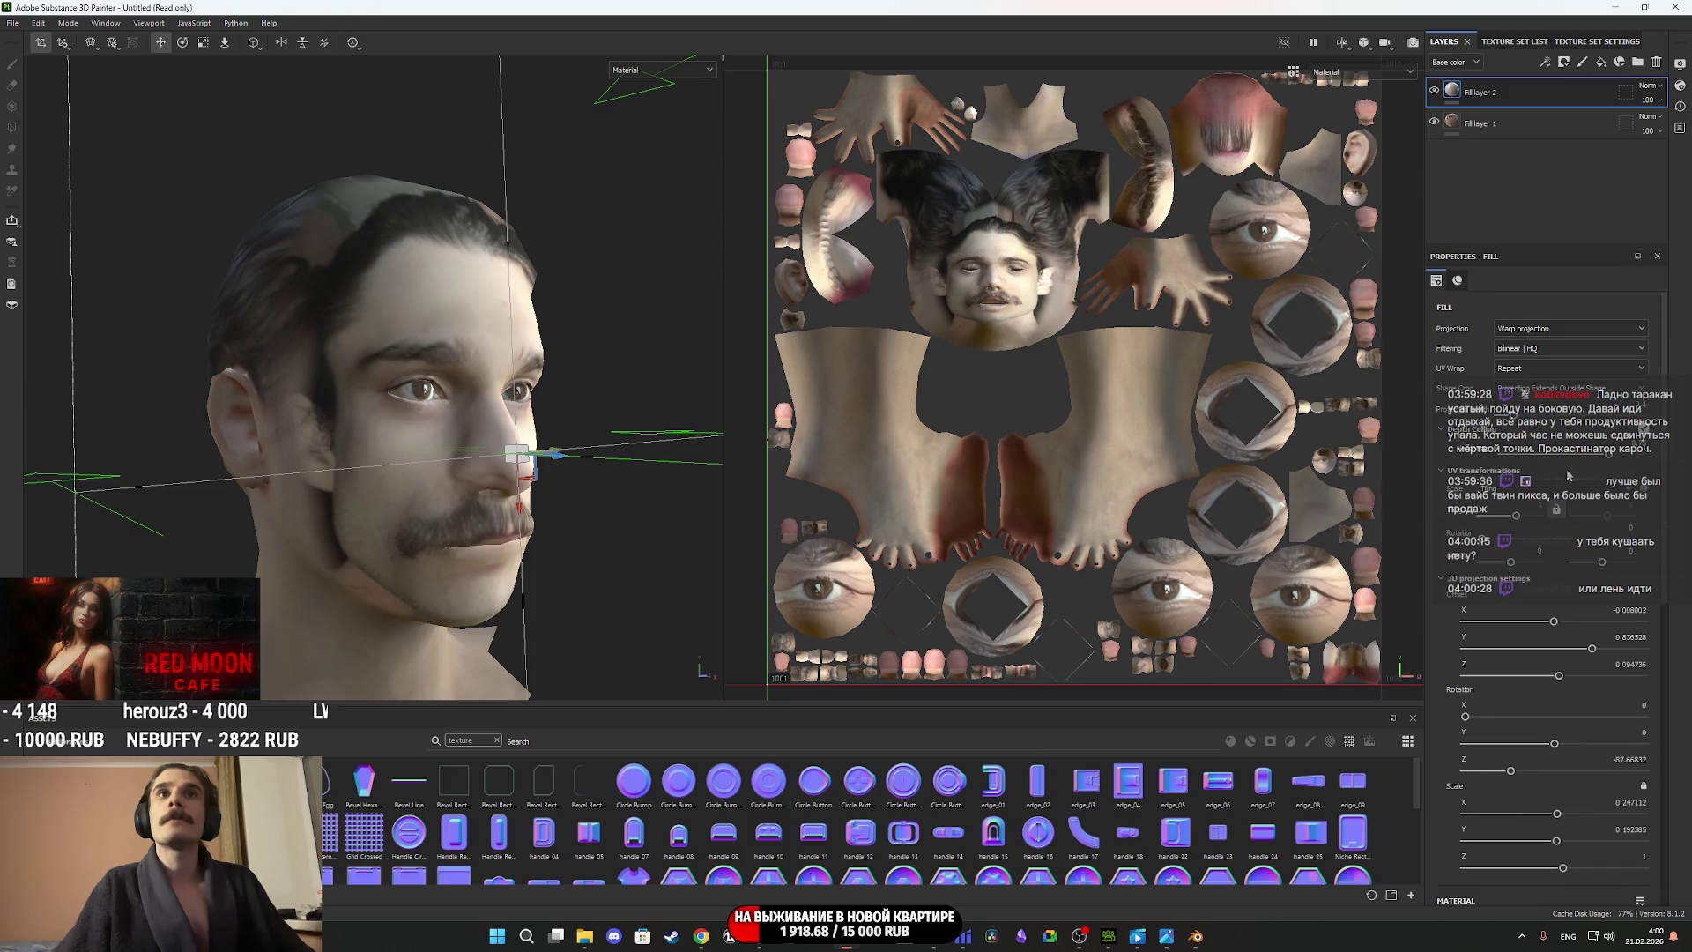
left_click_drag(1514, 417, 1507, 417)
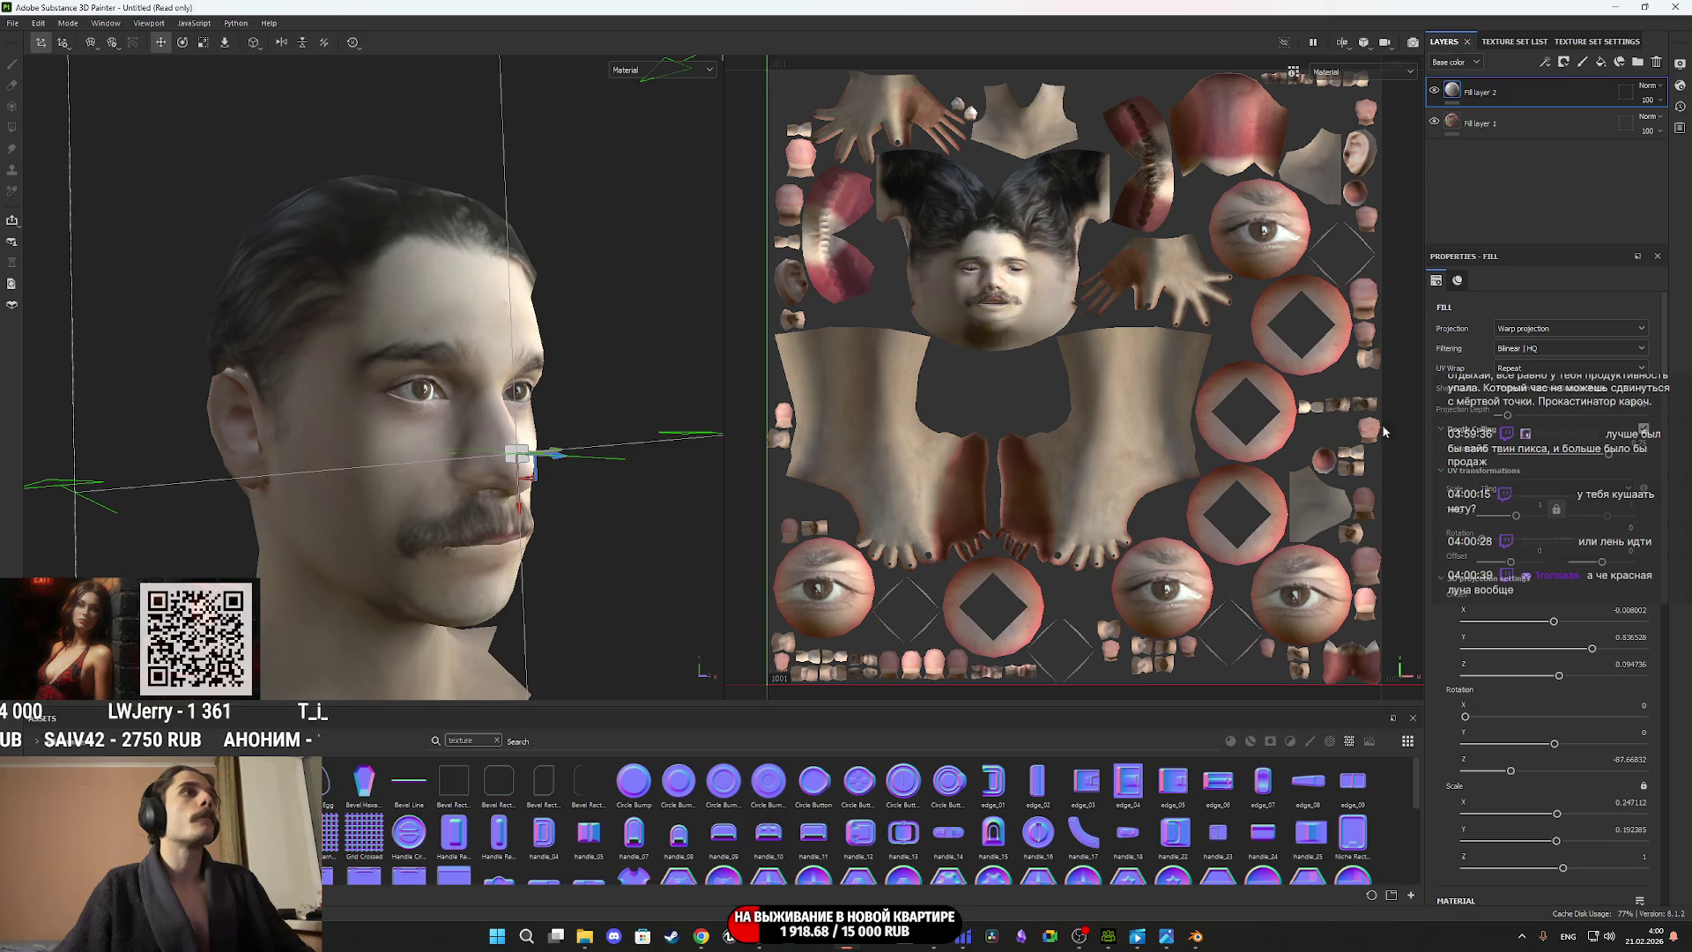
mouse_move(505, 513)
left_mouse_down("alt")
mouse_move(125, 503)
mouse_move(218, 513)
left_mouse_up("alt")
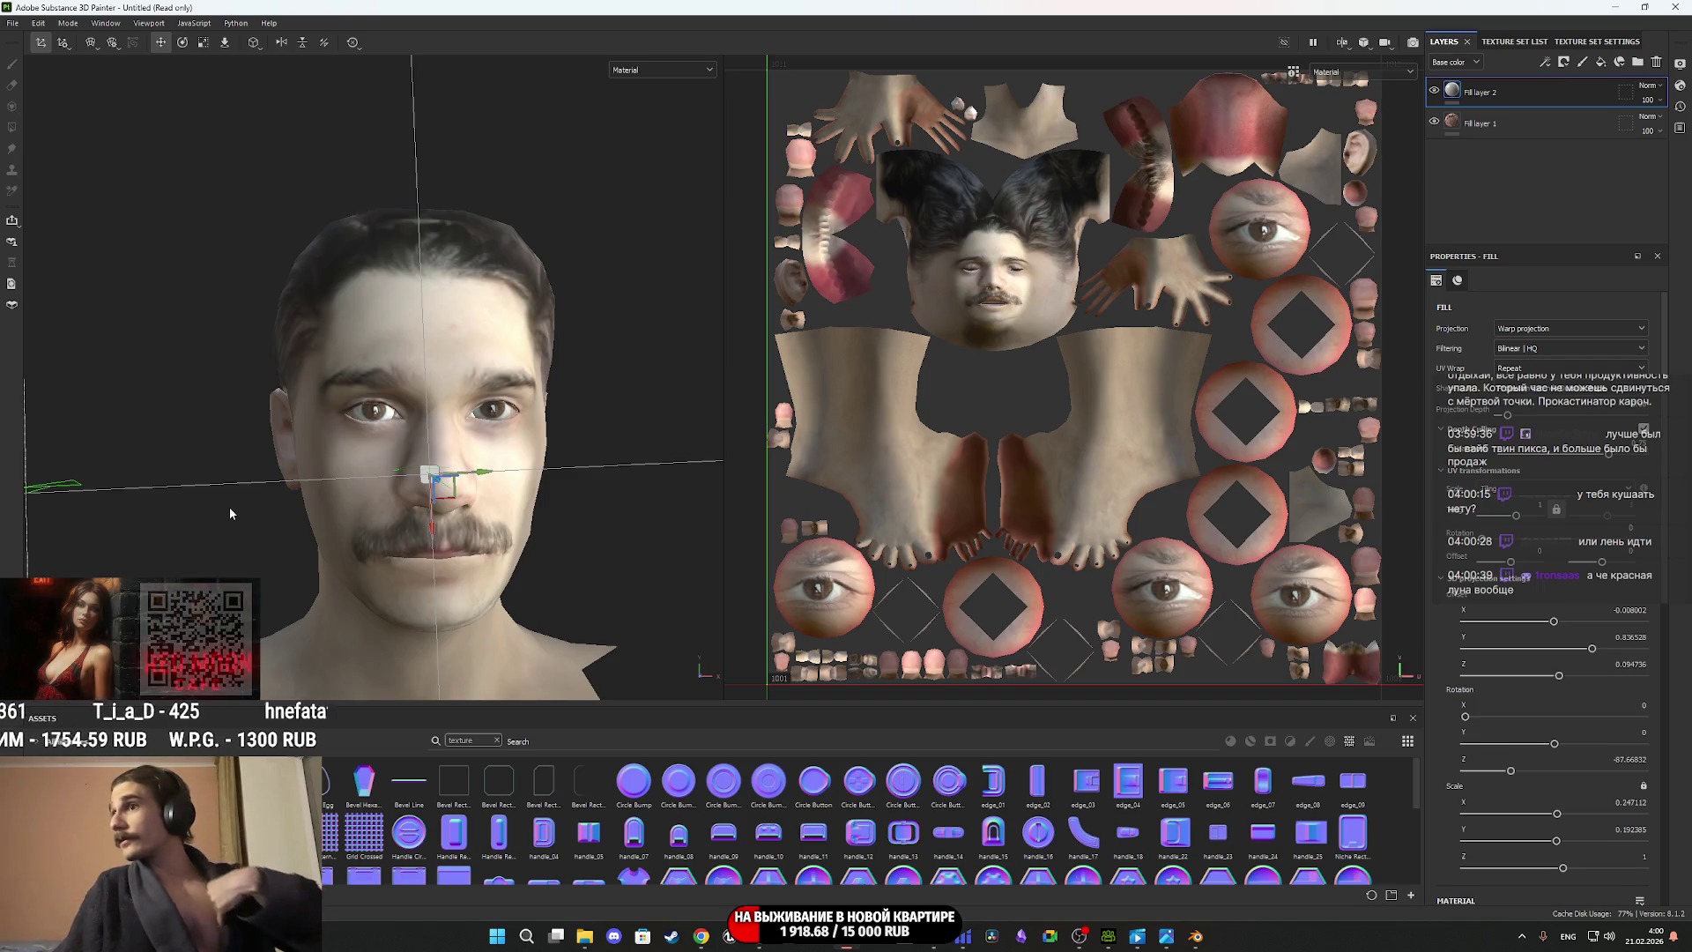
mouse_move(305, 501)
left_mouse_down("alt")
mouse_move(489, 476)
mouse_move(442, 484)
mouse_move(541, 499)
left_mouse_up("alt")
left_click_drag(1508, 416, 1510, 421)
mouse_move(584, 472)
left_mouse_down("alt")
mouse_move(683, 446)
mouse_move(623, 448)
mouse_move(590, 491)
mouse_move(634, 481)
mouse_move(724, 503)
mouse_move(643, 498)
mouse_move(670, 499)
mouse_move(395, 417)
left_mouse_up("alt")
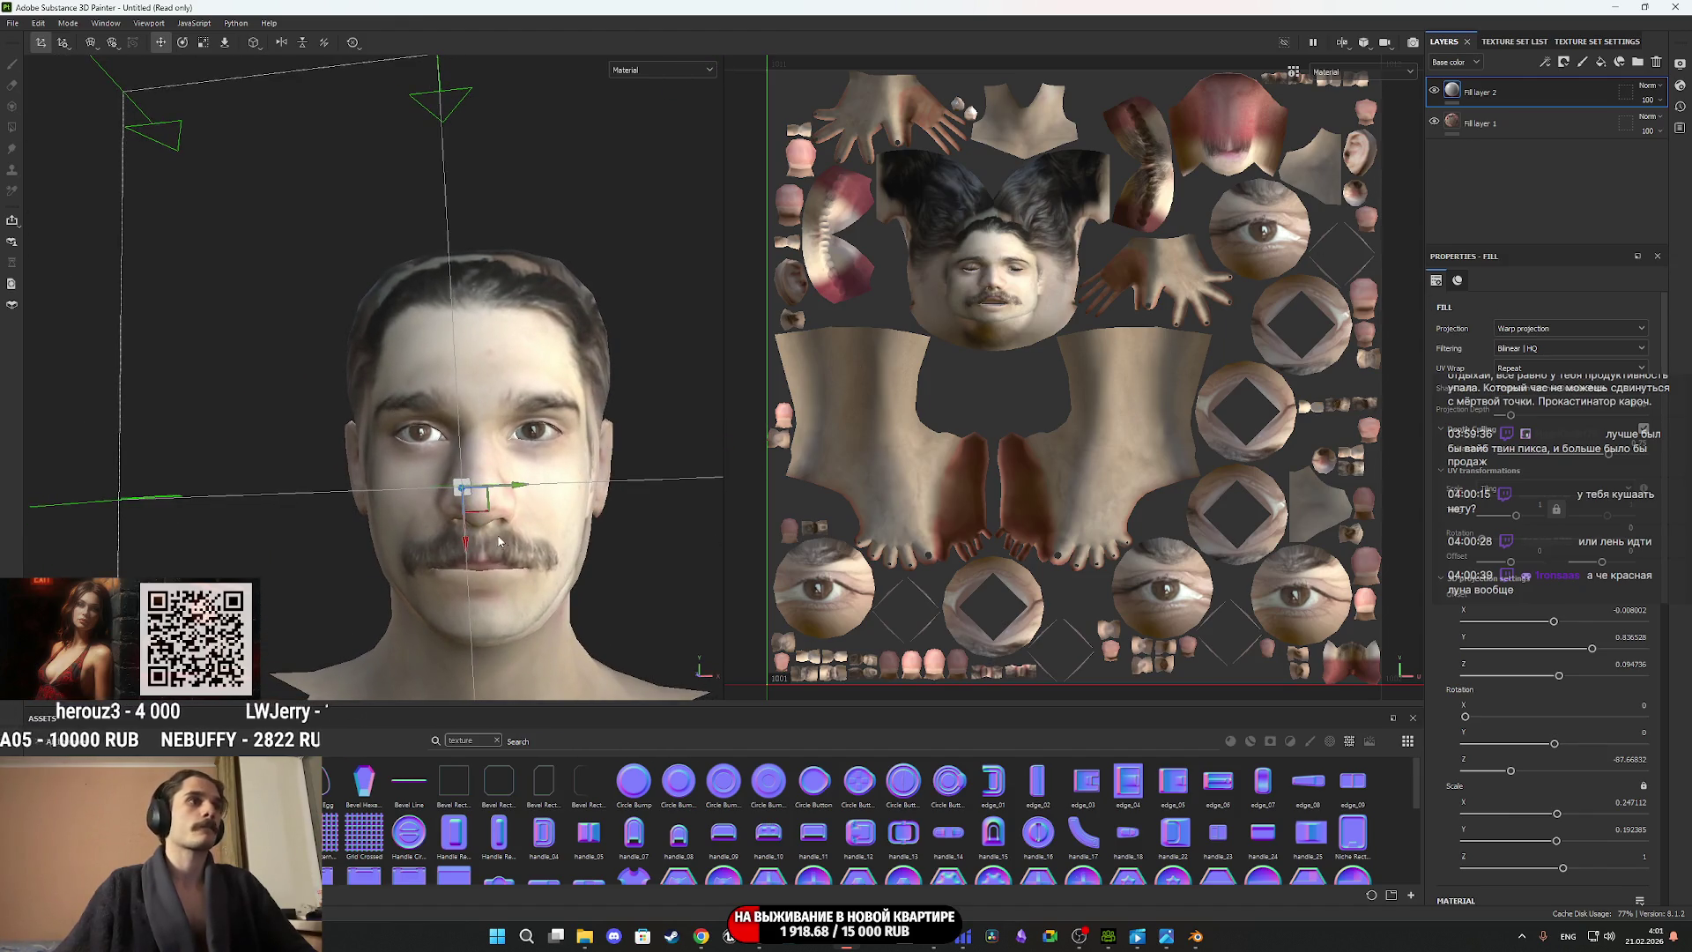
scroll(470, 551, "up", 1)
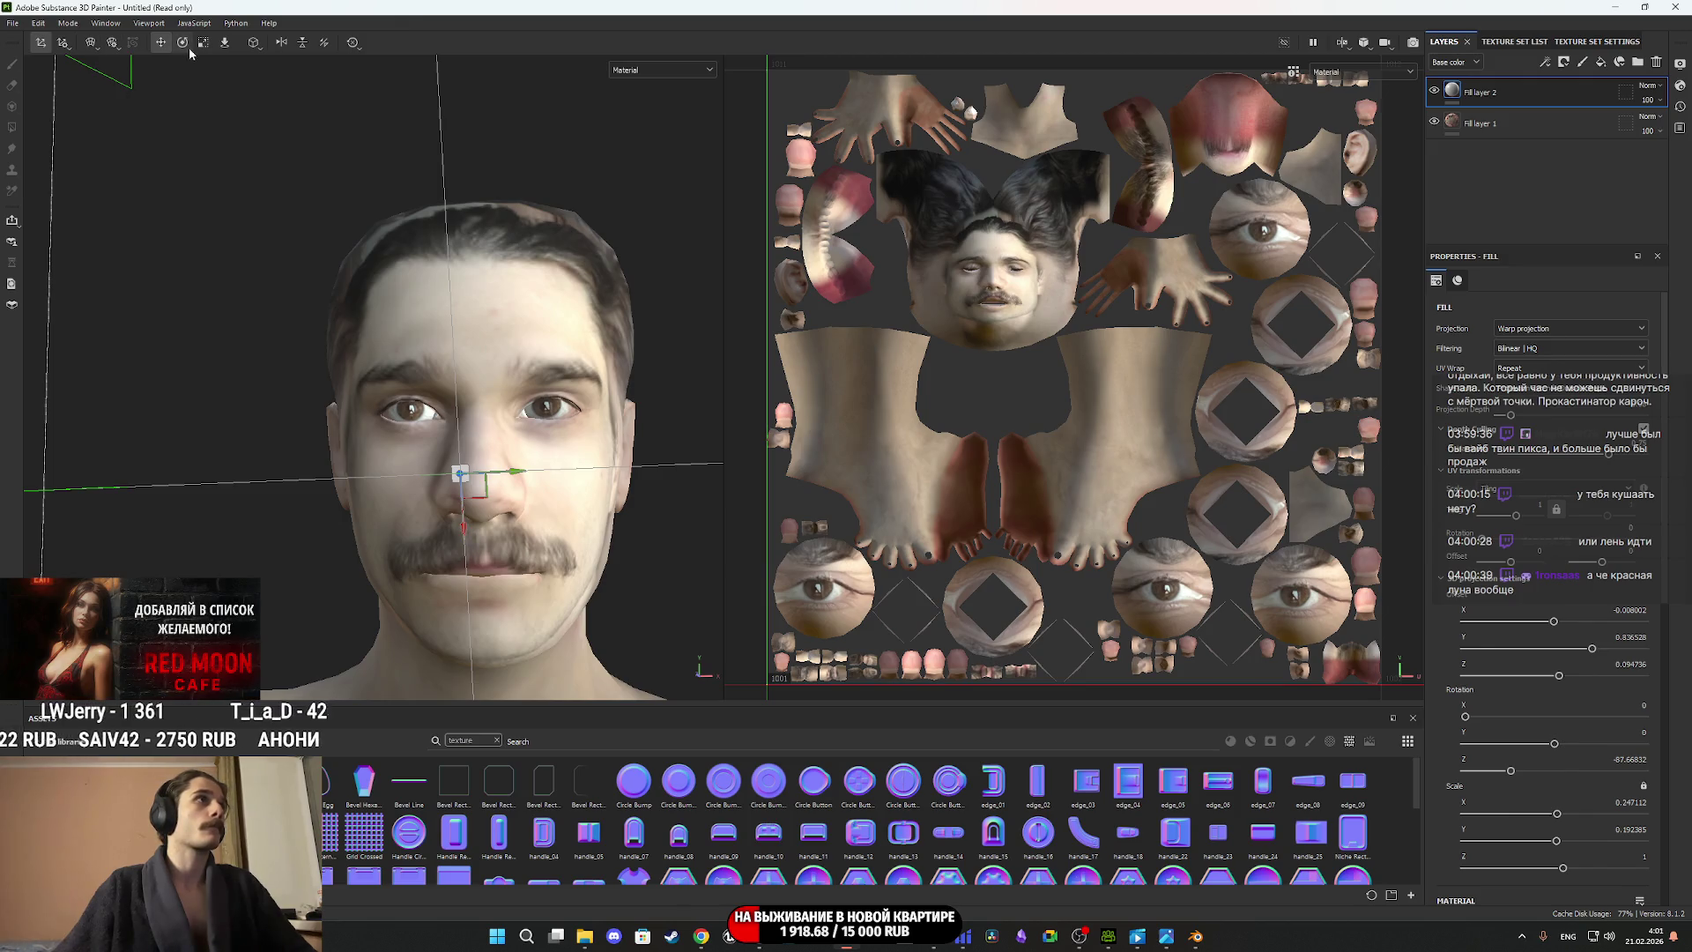
Slightly enlarge and lower the face projection, then bring back the Downloads folder window.
left_click_drag(464, 551, 451, 615)
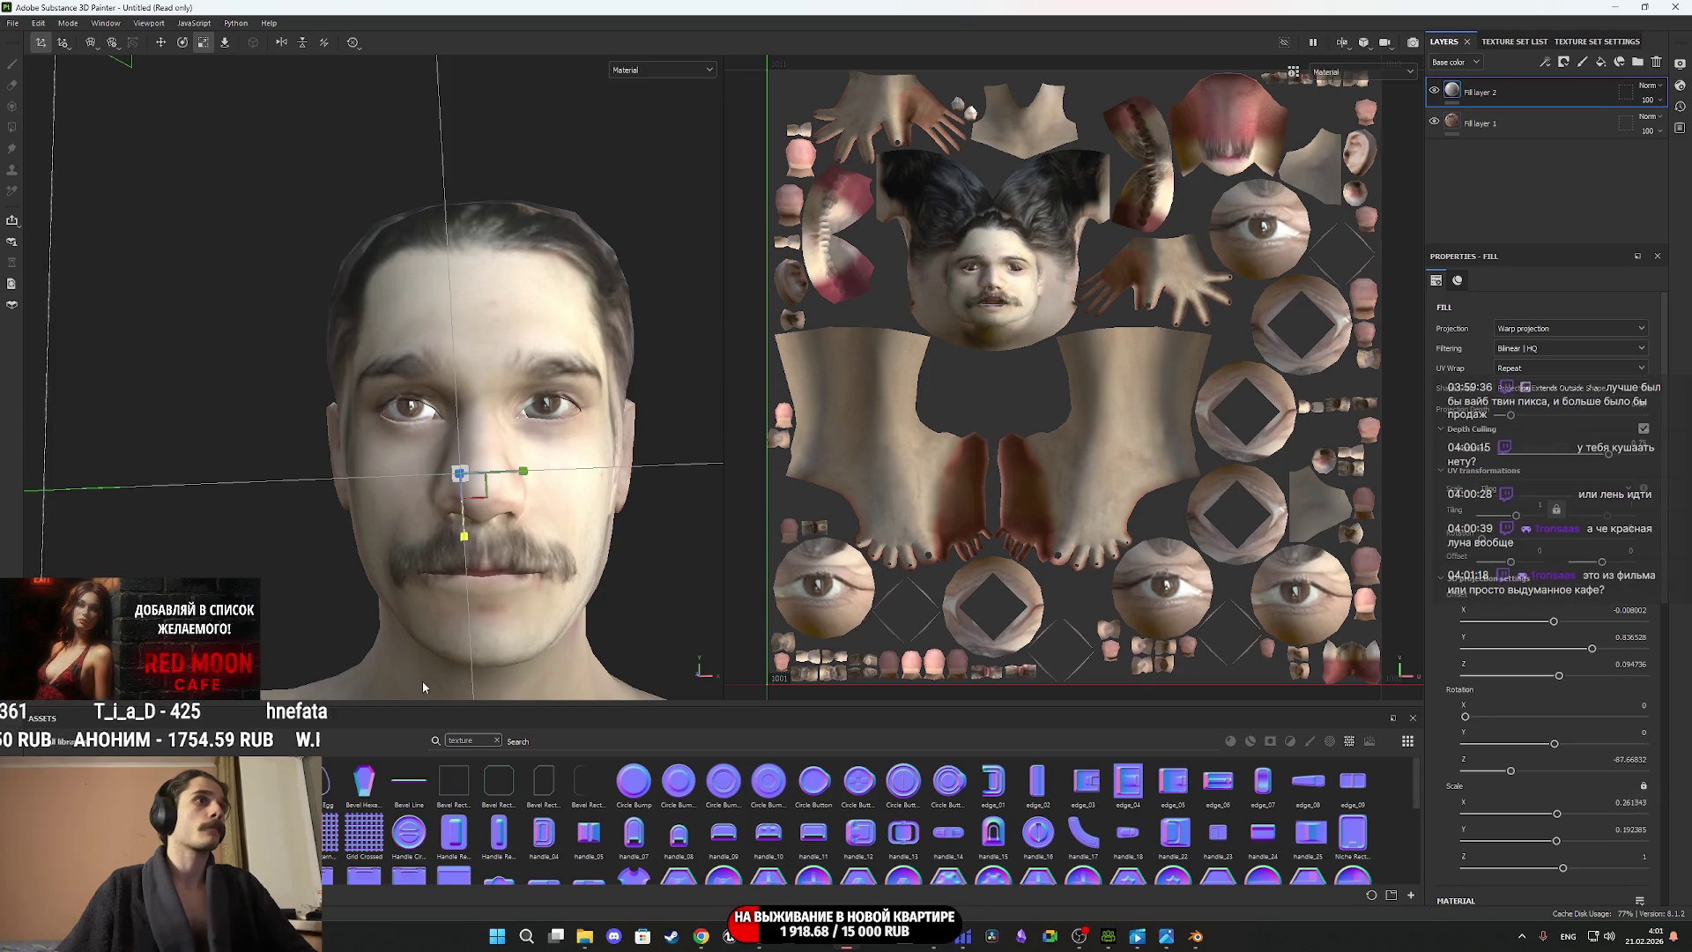
left_click(427, 653)
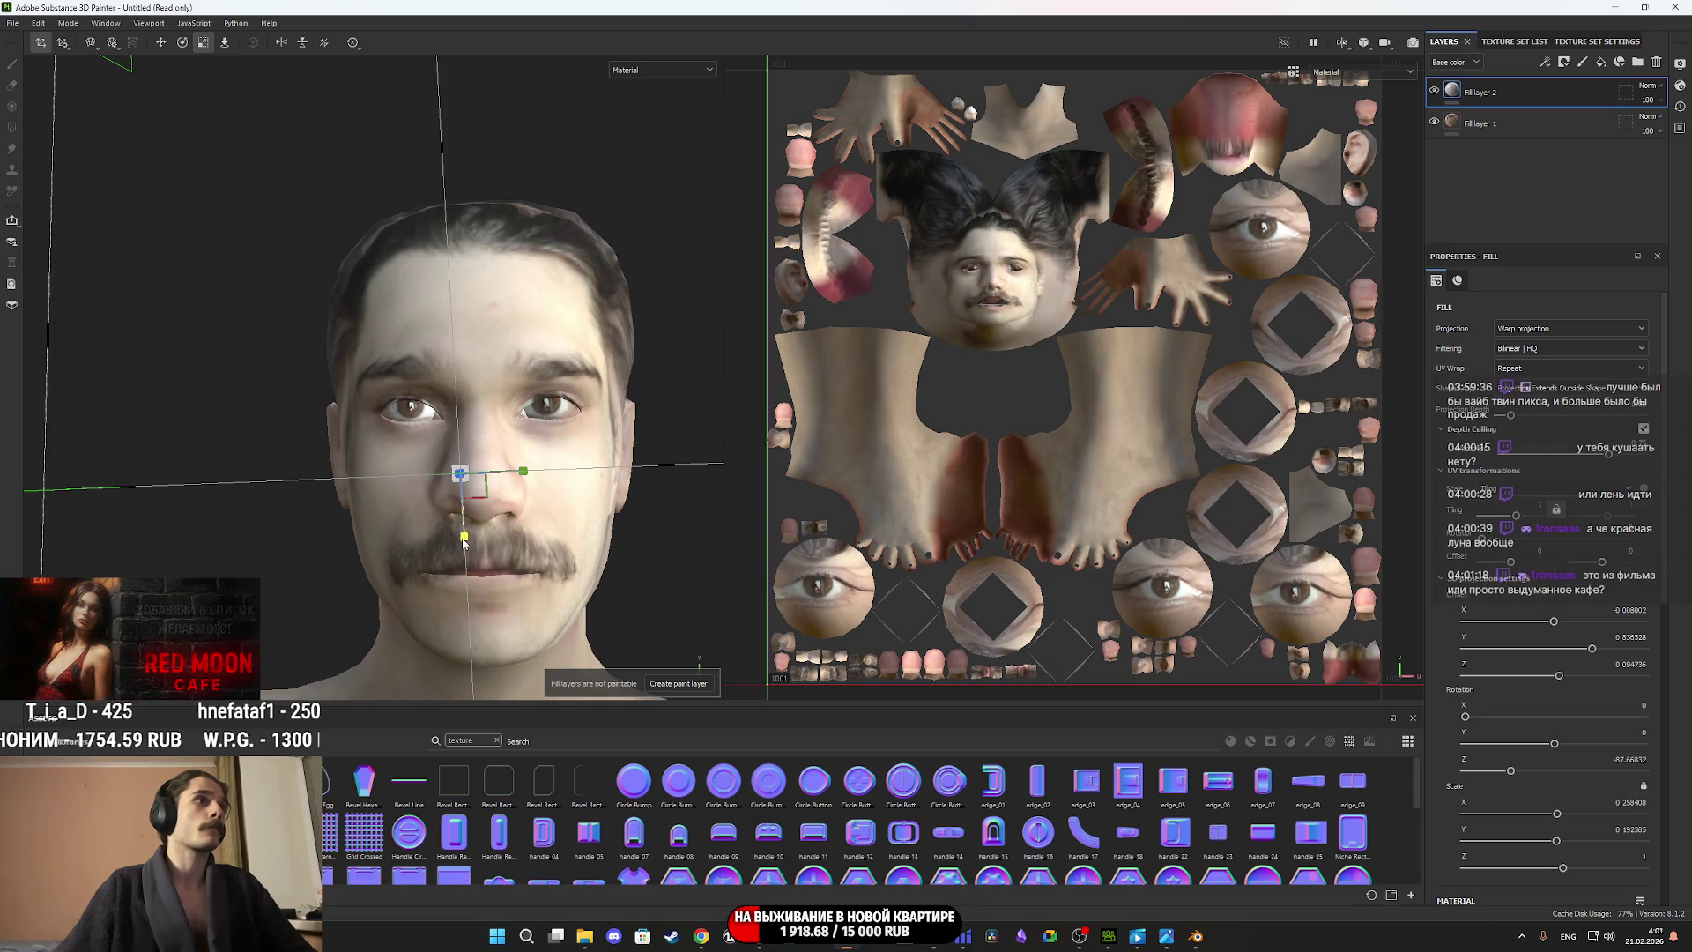
left_click_drag(464, 533, 465, 538)
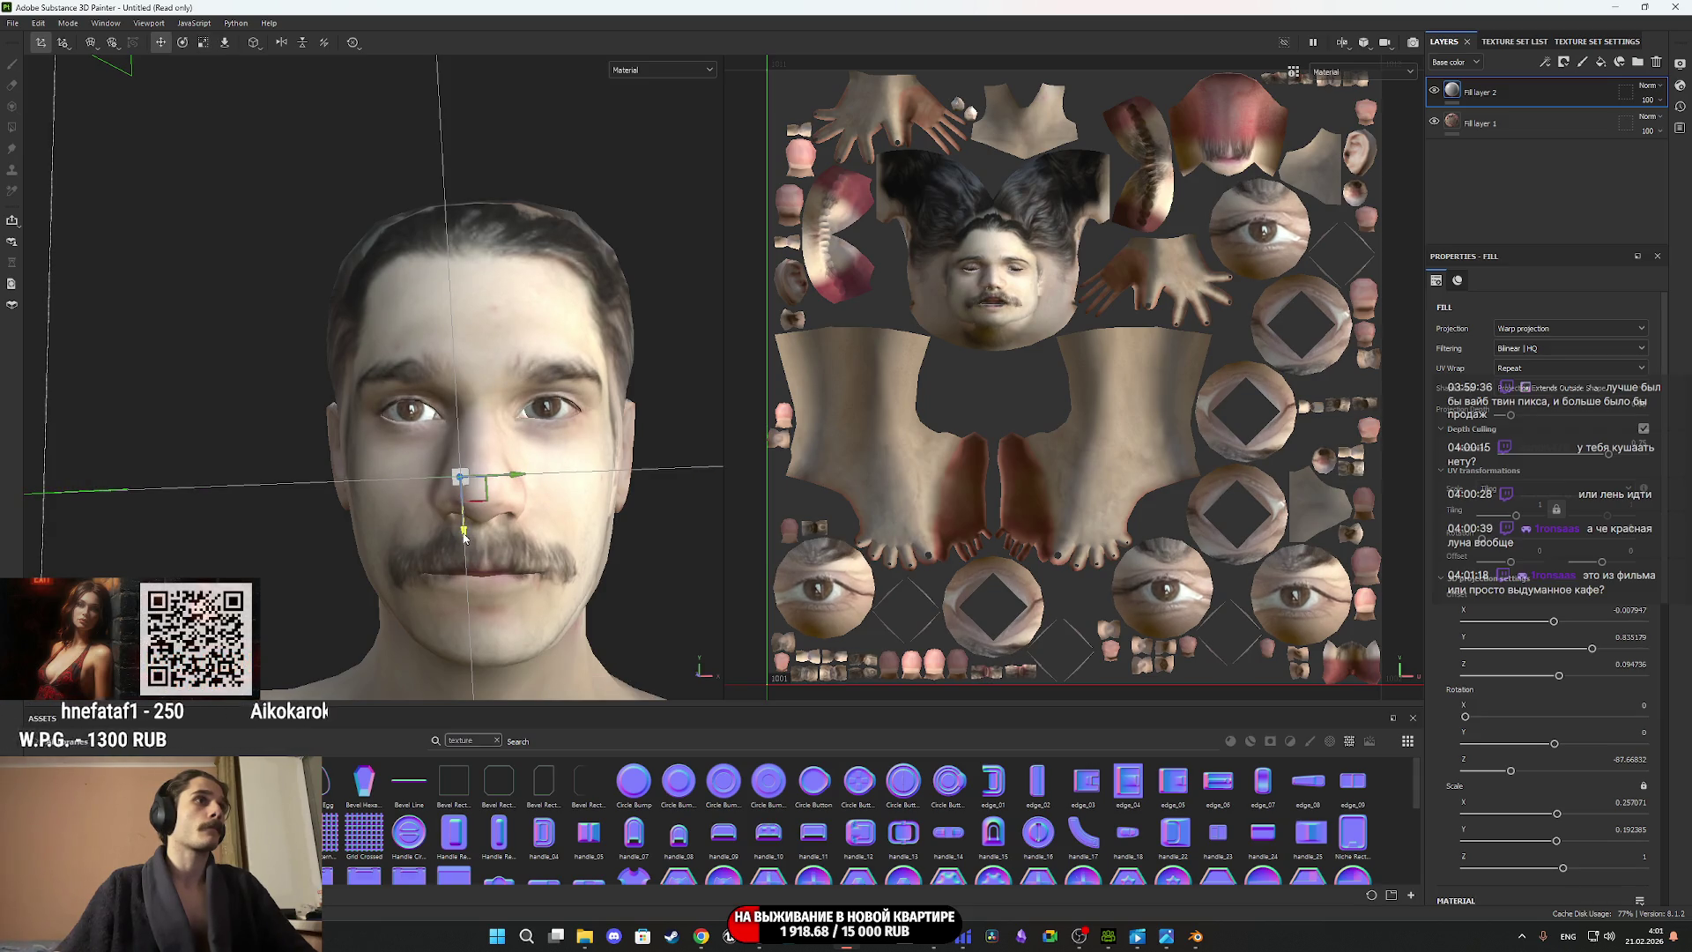
left_click_drag(465, 535, 220, 165, "alt")
left_click(203, 42)
mouse_move(596, 499)
left_mouse_down("alt")
mouse_move(546, 498)
mouse_move(781, 496)
left_mouse_up("alt")
mouse_move(564, 541)
left_mouse_down("alt")
mouse_move(468, 534)
mouse_move(688, 560)
mouse_move(507, 504)
mouse_move(650, 529)
mouse_move(747, 450)
mouse_move(661, 491)
mouse_move(745, 543)
left_mouse_up("alt")
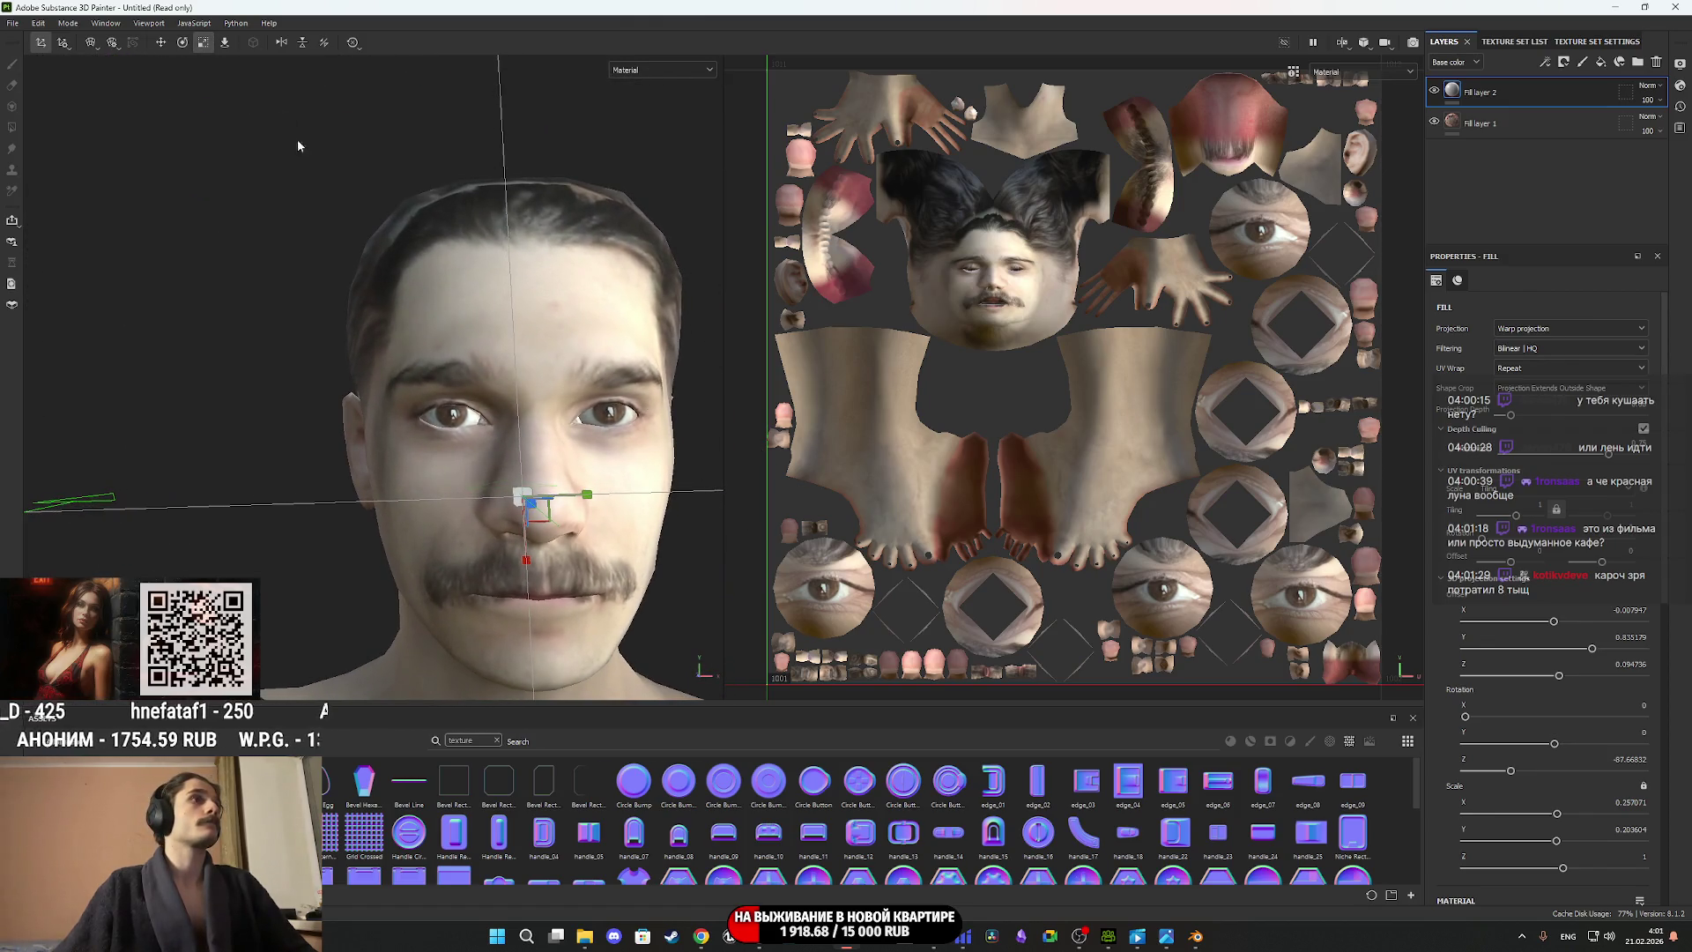
scroll(477, 413, "down", 2)
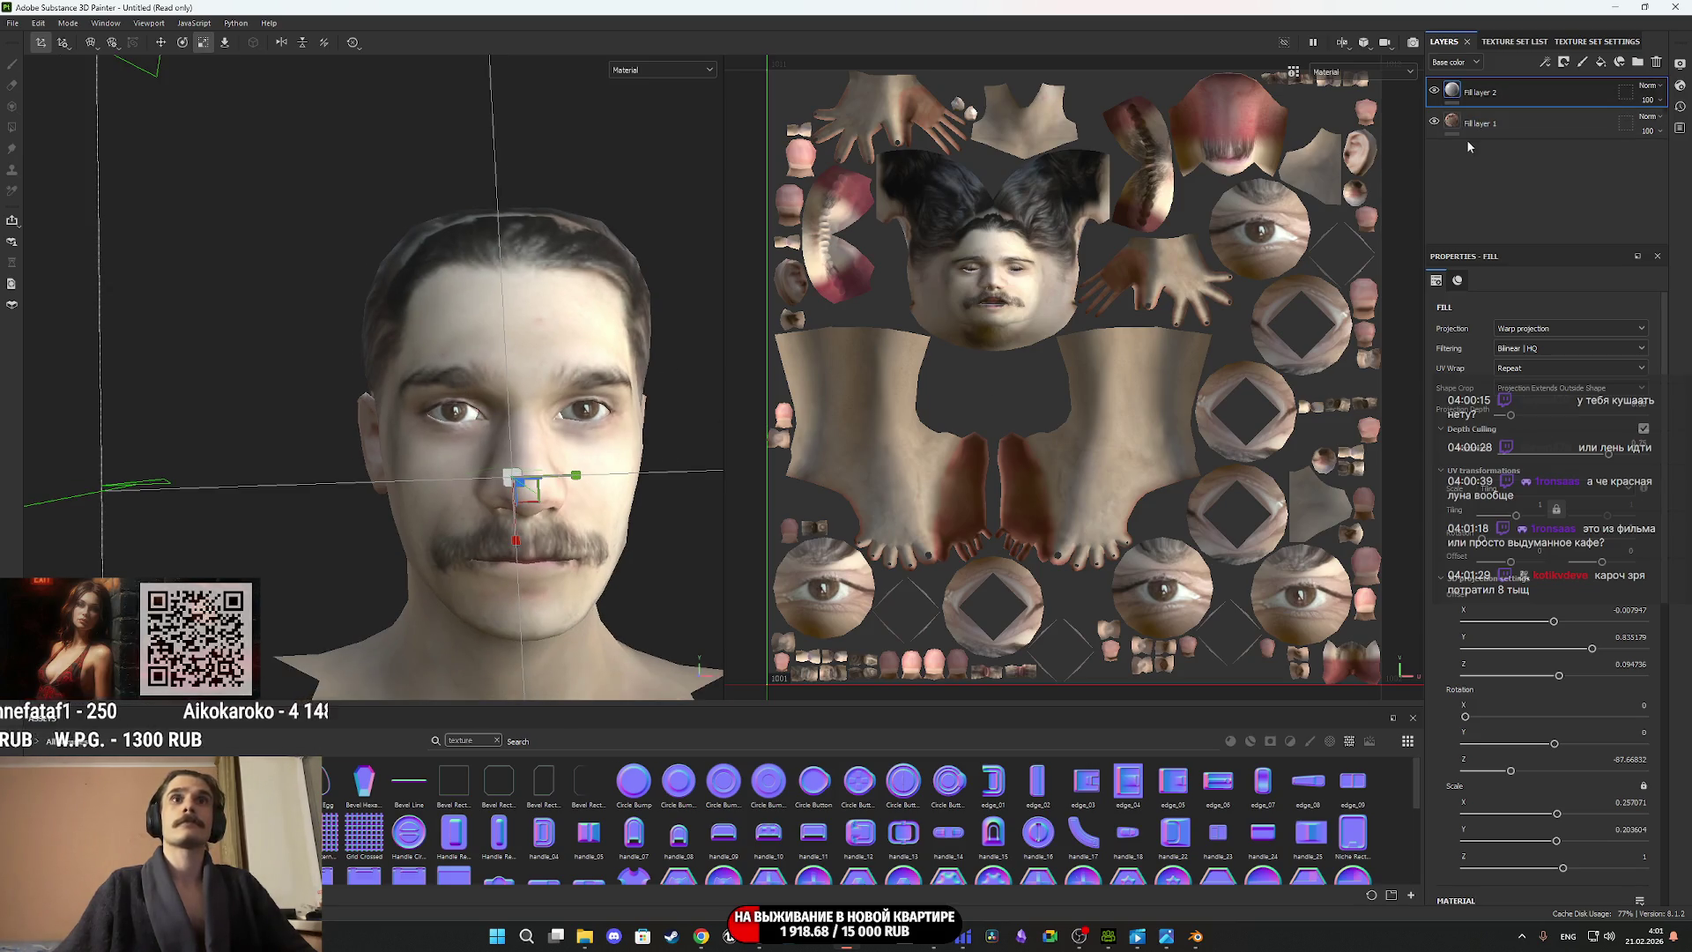
scroll(1459, 571, "down", 5)
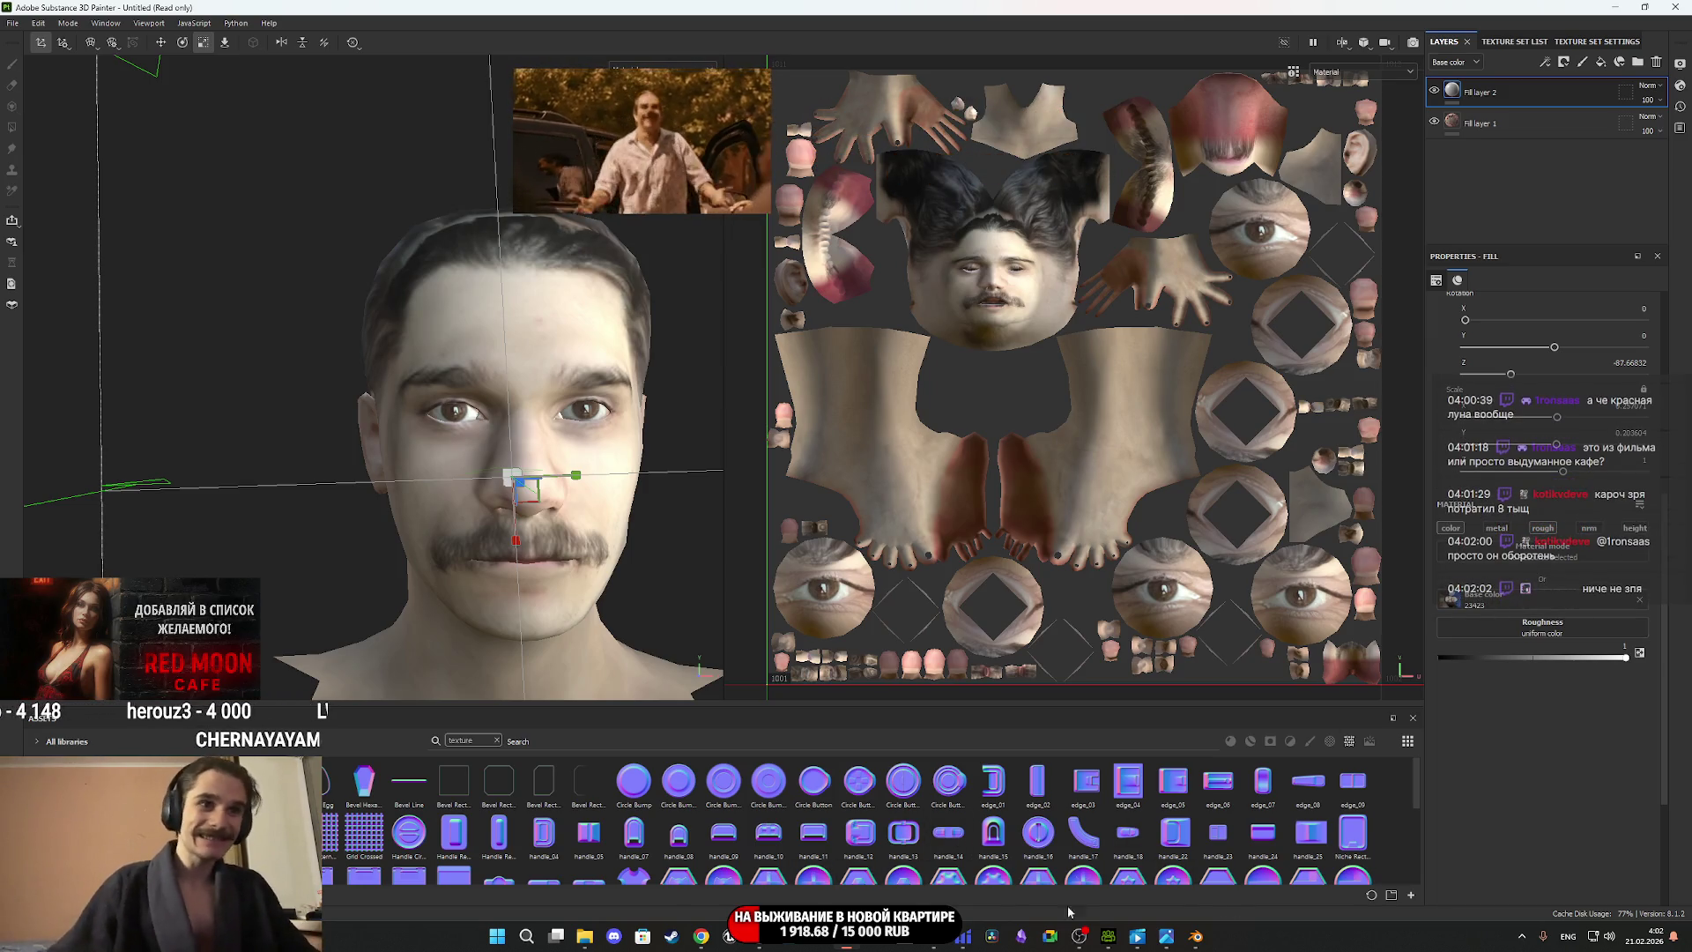
left_click(585, 936)
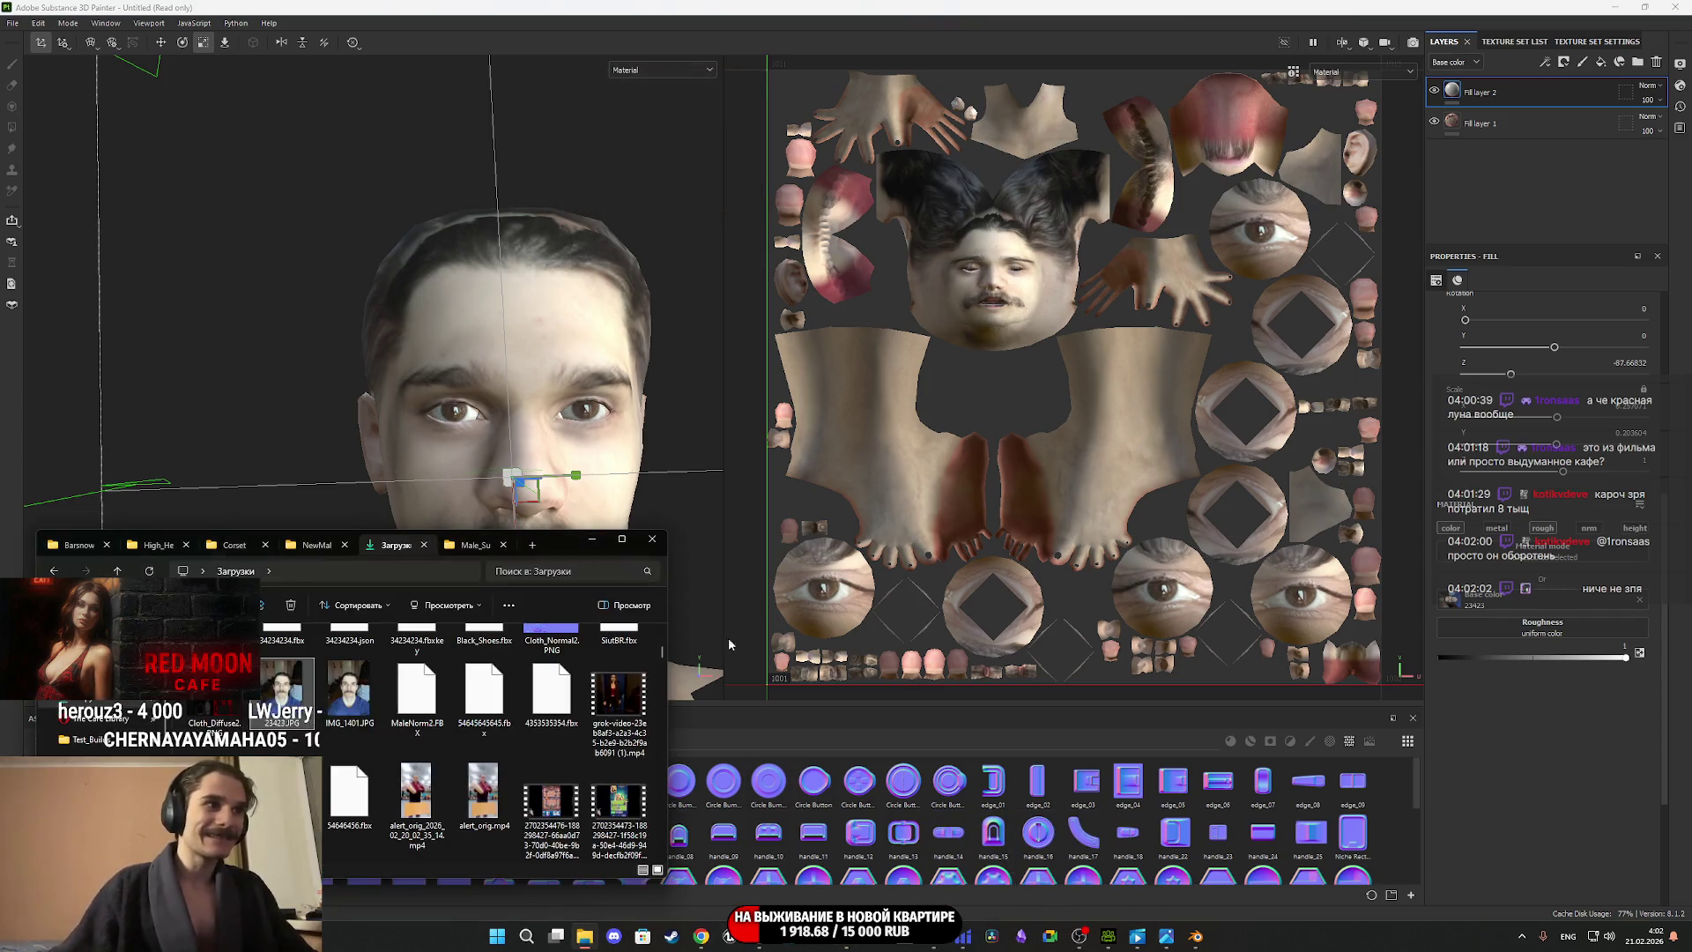
Play Dota_SongM.mp4 from Downloads, then return to the head in Substance Painter.
scroll(414, 739, "down", 5)
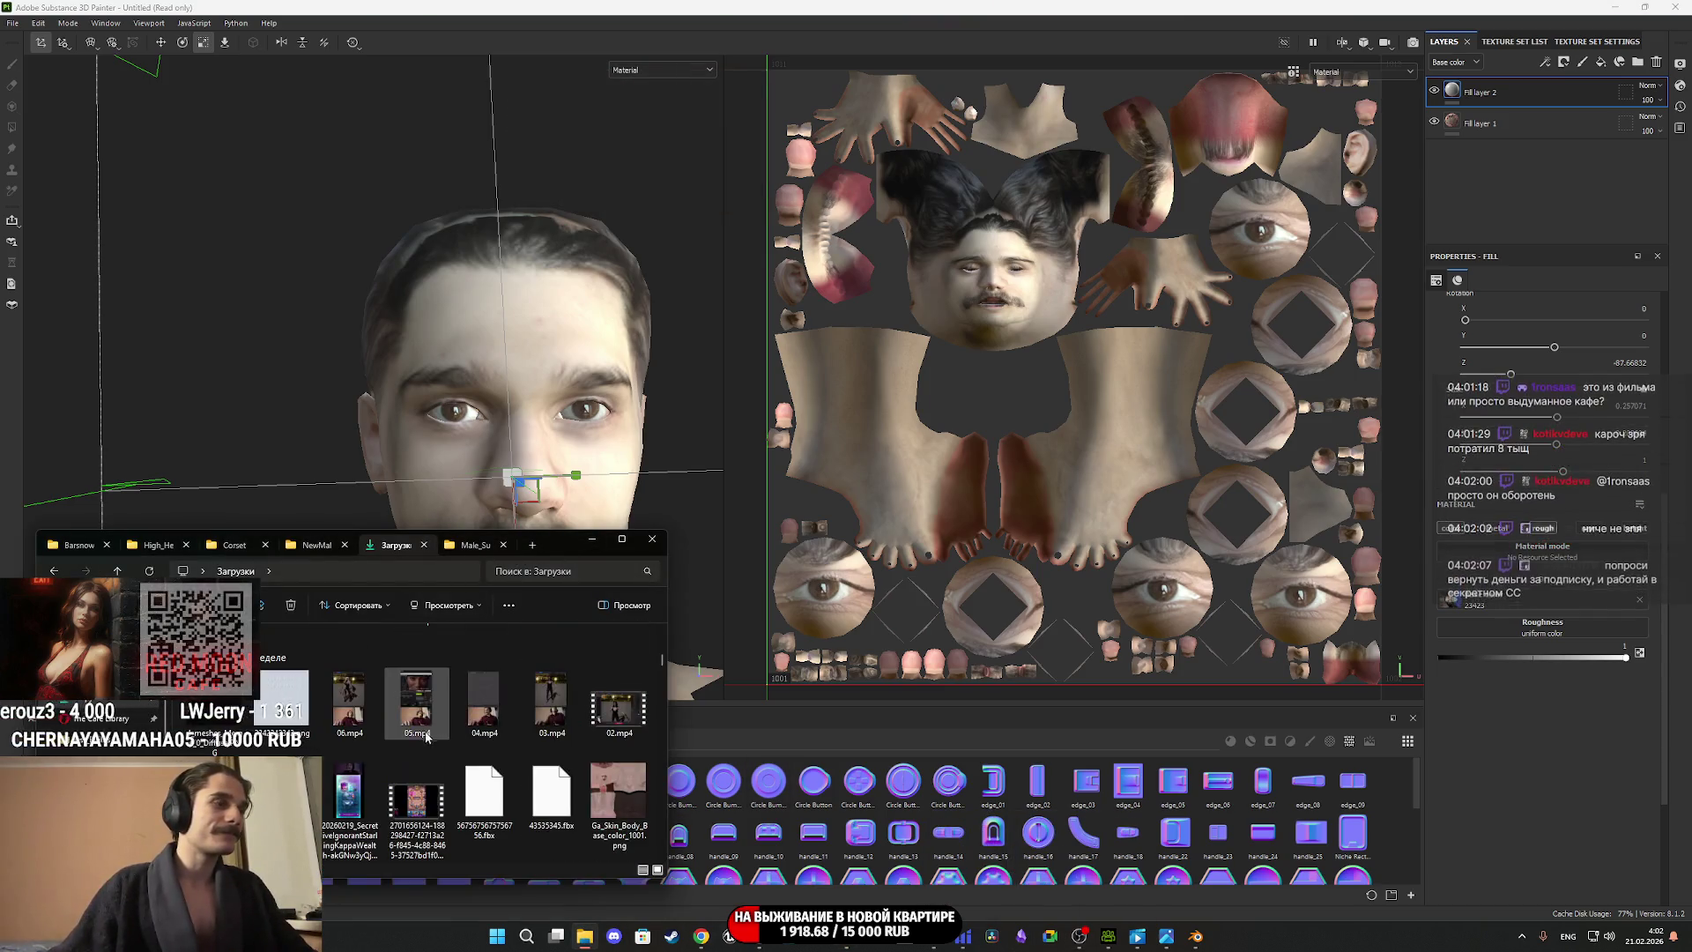
scroll(414, 739, "down", 5)
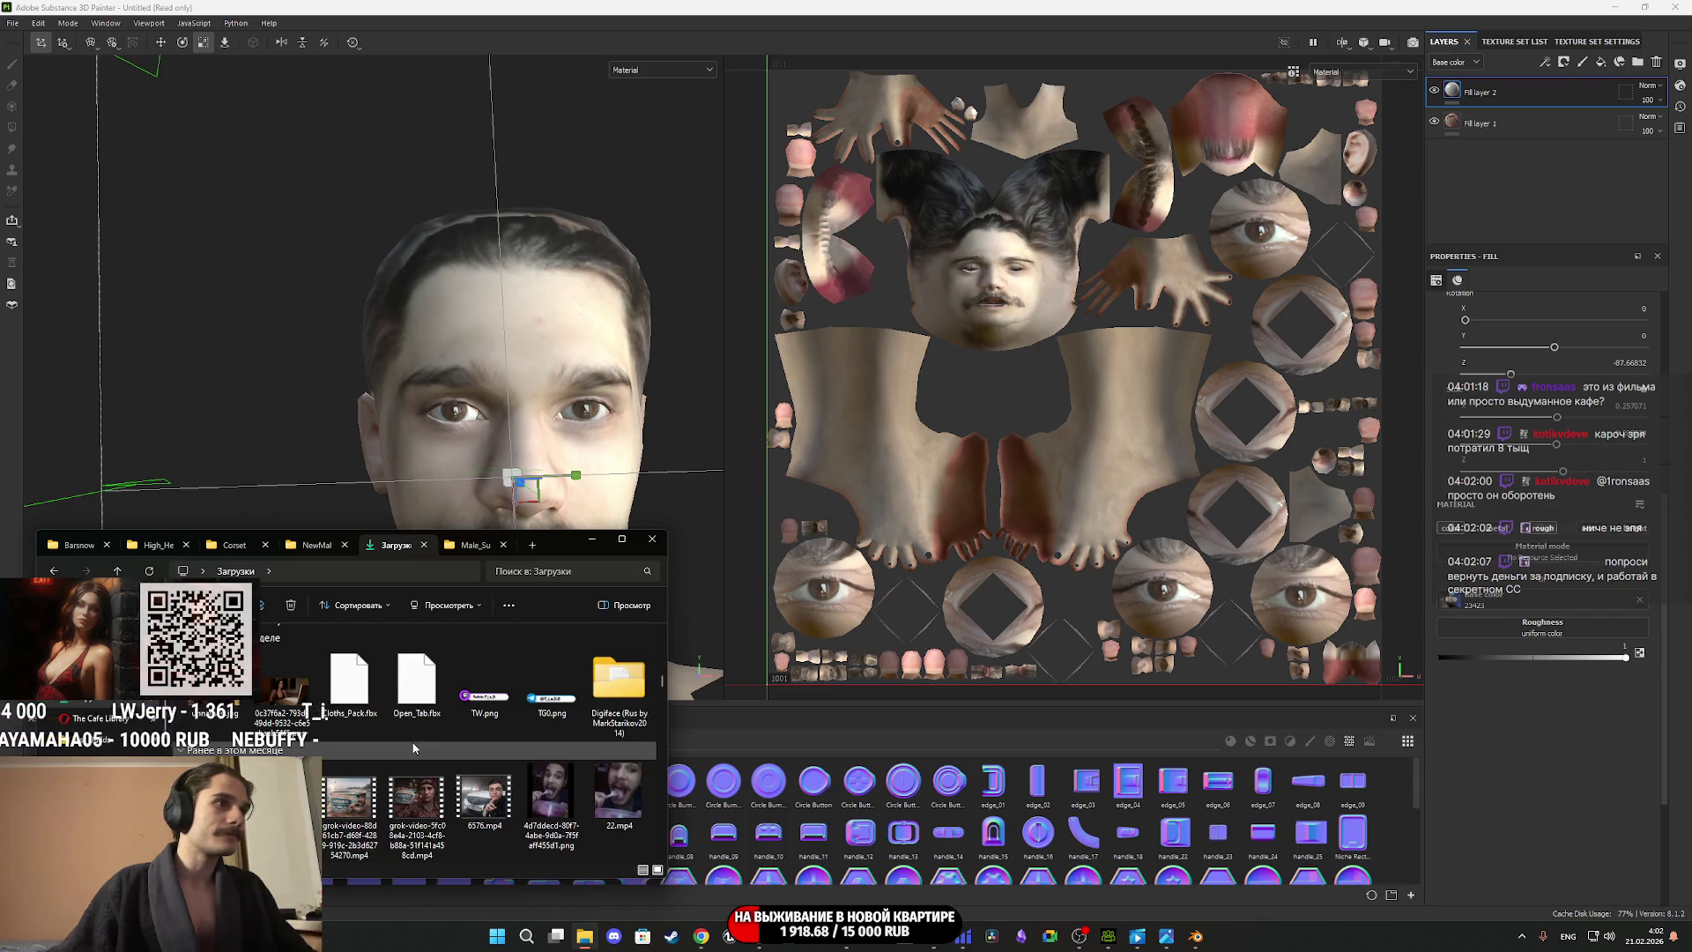
double_click(424, 716)
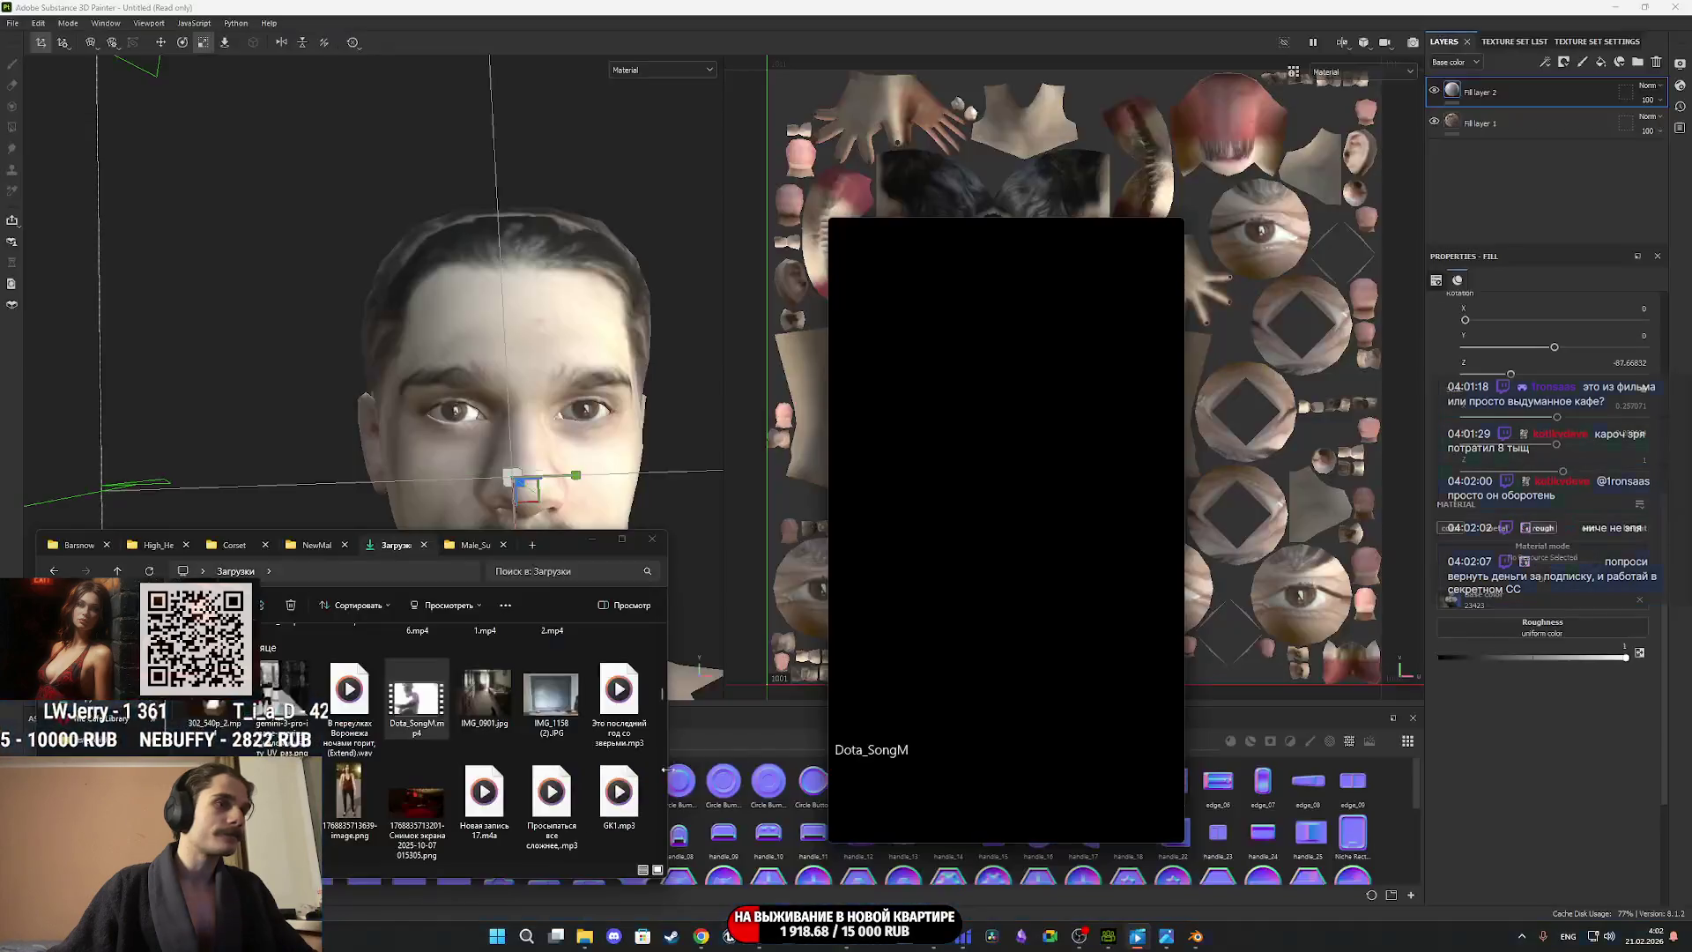
left_click(1167, 820)
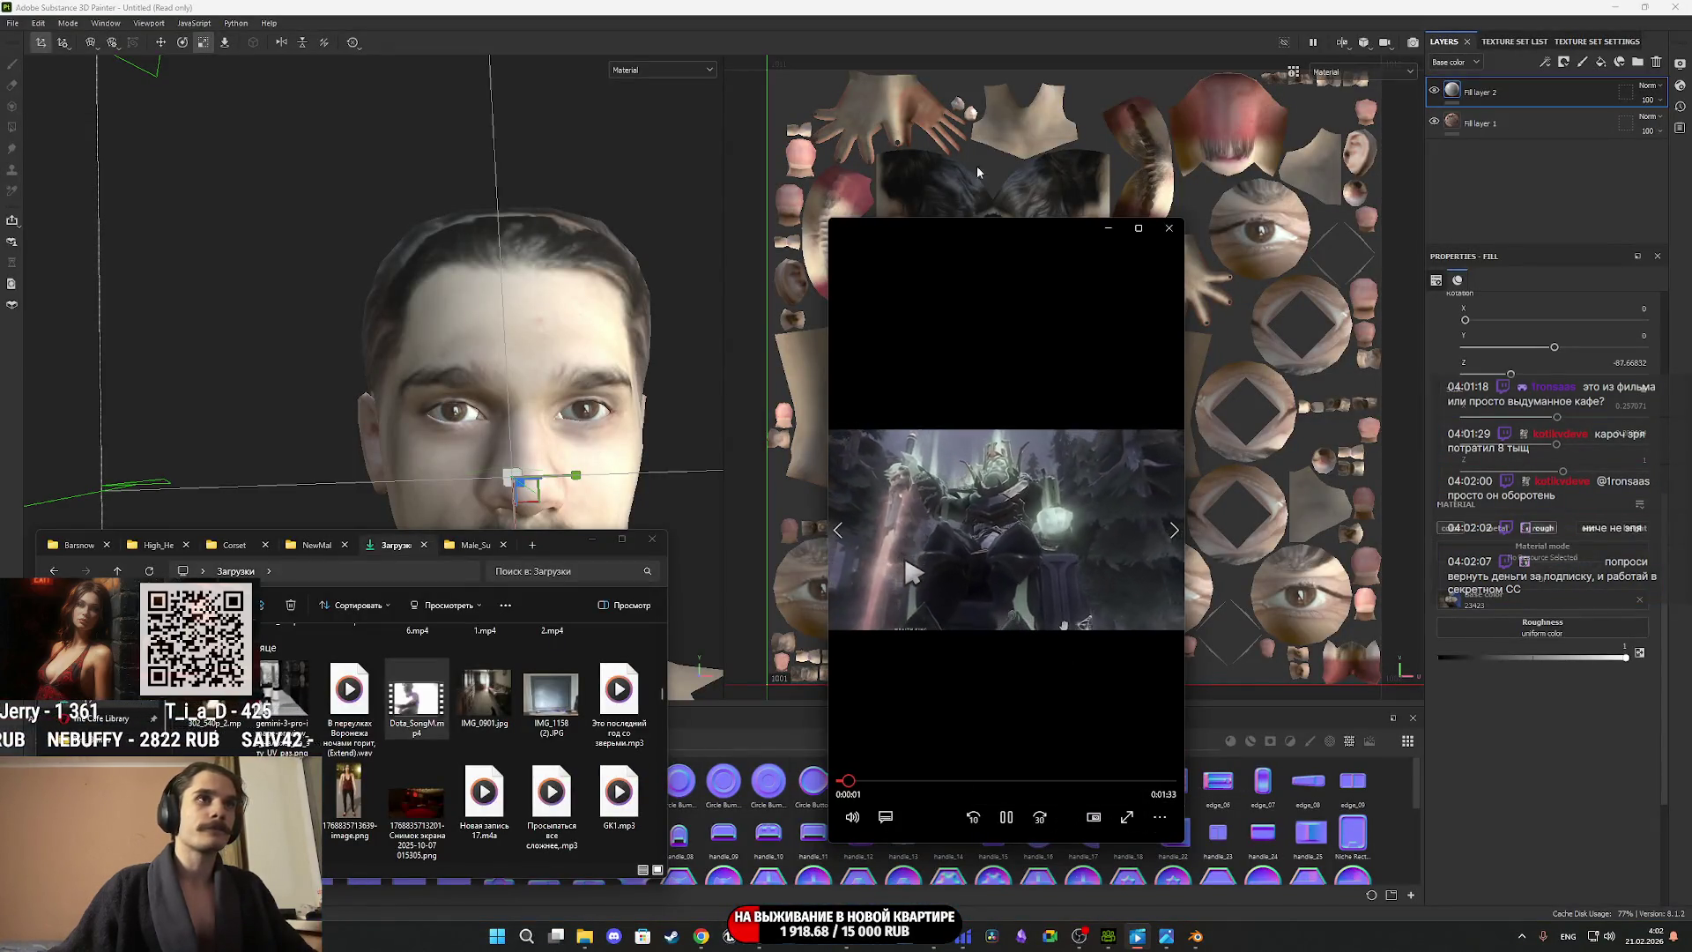
left_click(820, 280)
mouse_move(616, 416)
left_mouse_down("alt")
mouse_move(656, 388)
mouse_move(559, 457)
mouse_move(650, 389)
mouse_move(794, 379)
left_mouse_up("alt")
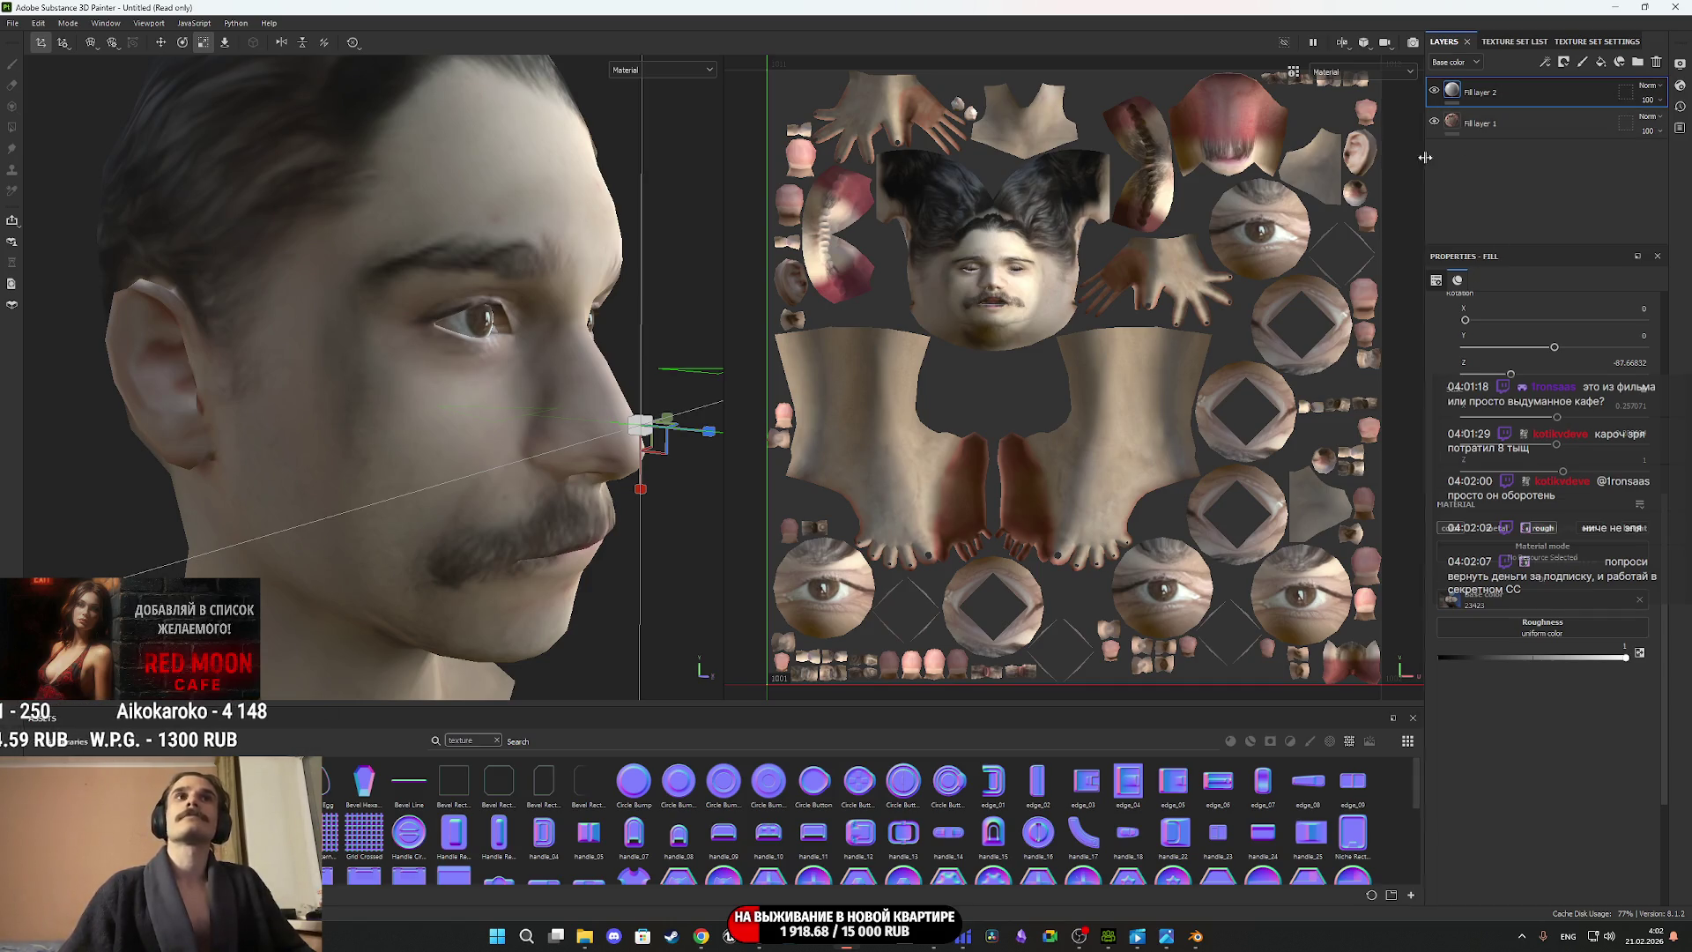
Add an HSL Perceptive filter to Fill layer 2 and lower Lightness from 0.5 to 0.4.
mouse_move(617, 362)
left_mouse_down("alt")
mouse_move(477, 360)
mouse_move(491, 377)
left_mouse_up("alt")
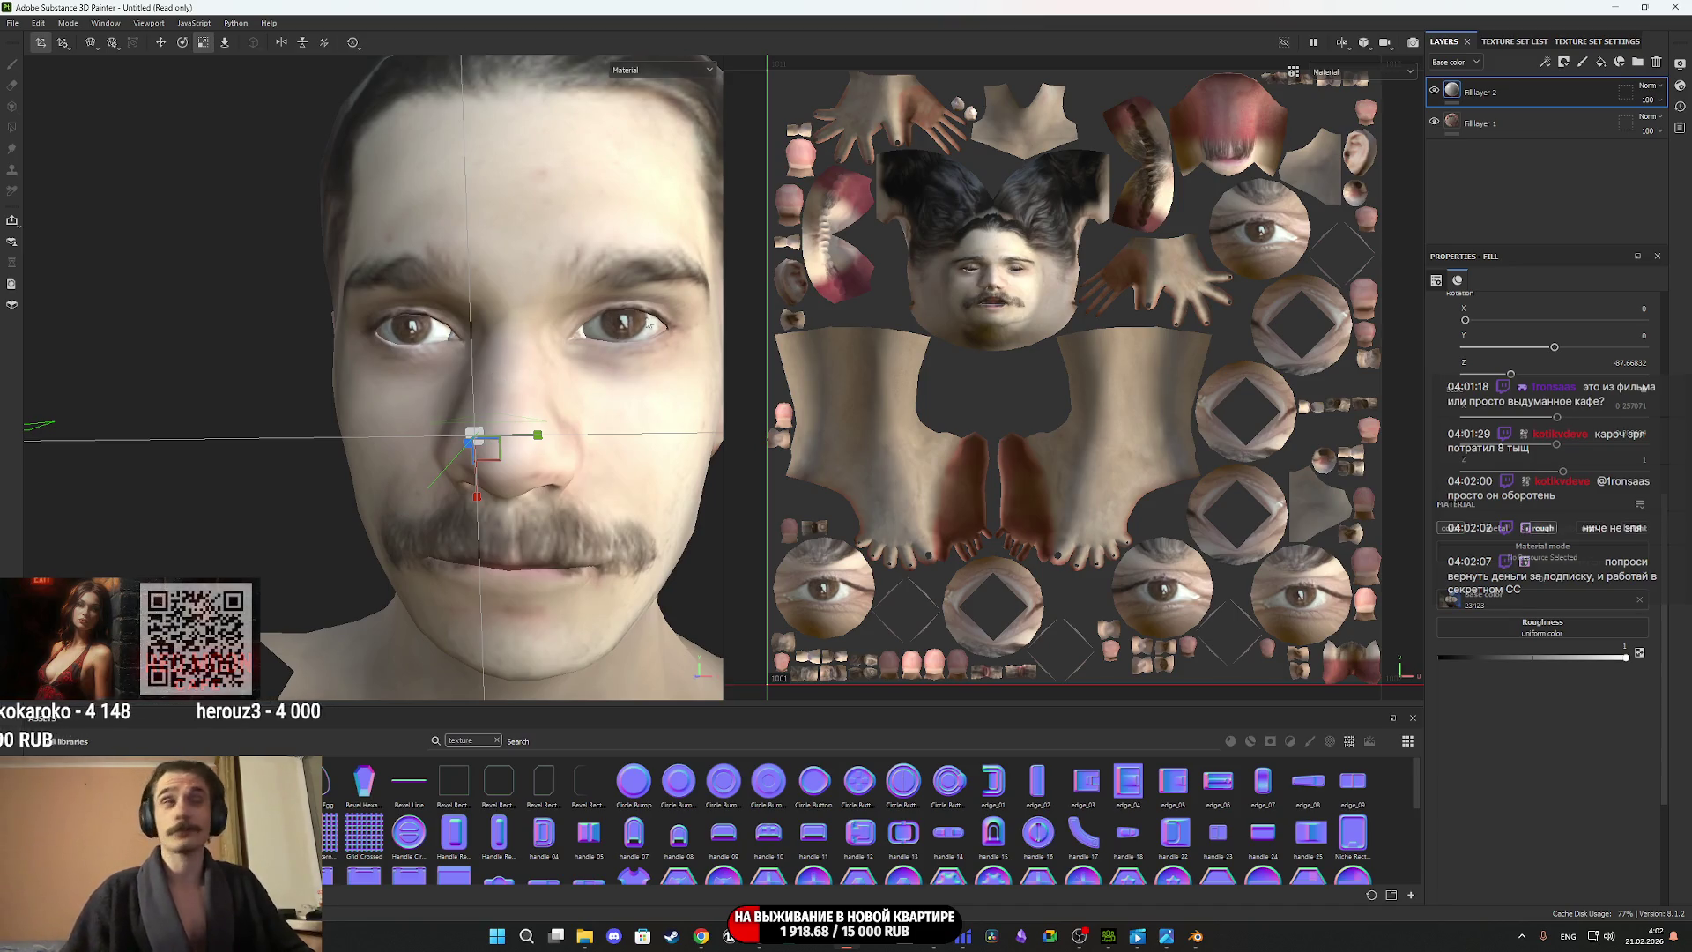
mouse_move(615, 337)
left_mouse_down("alt")
mouse_move(532, 331)
mouse_move(386, 365)
left_mouse_up("alt")
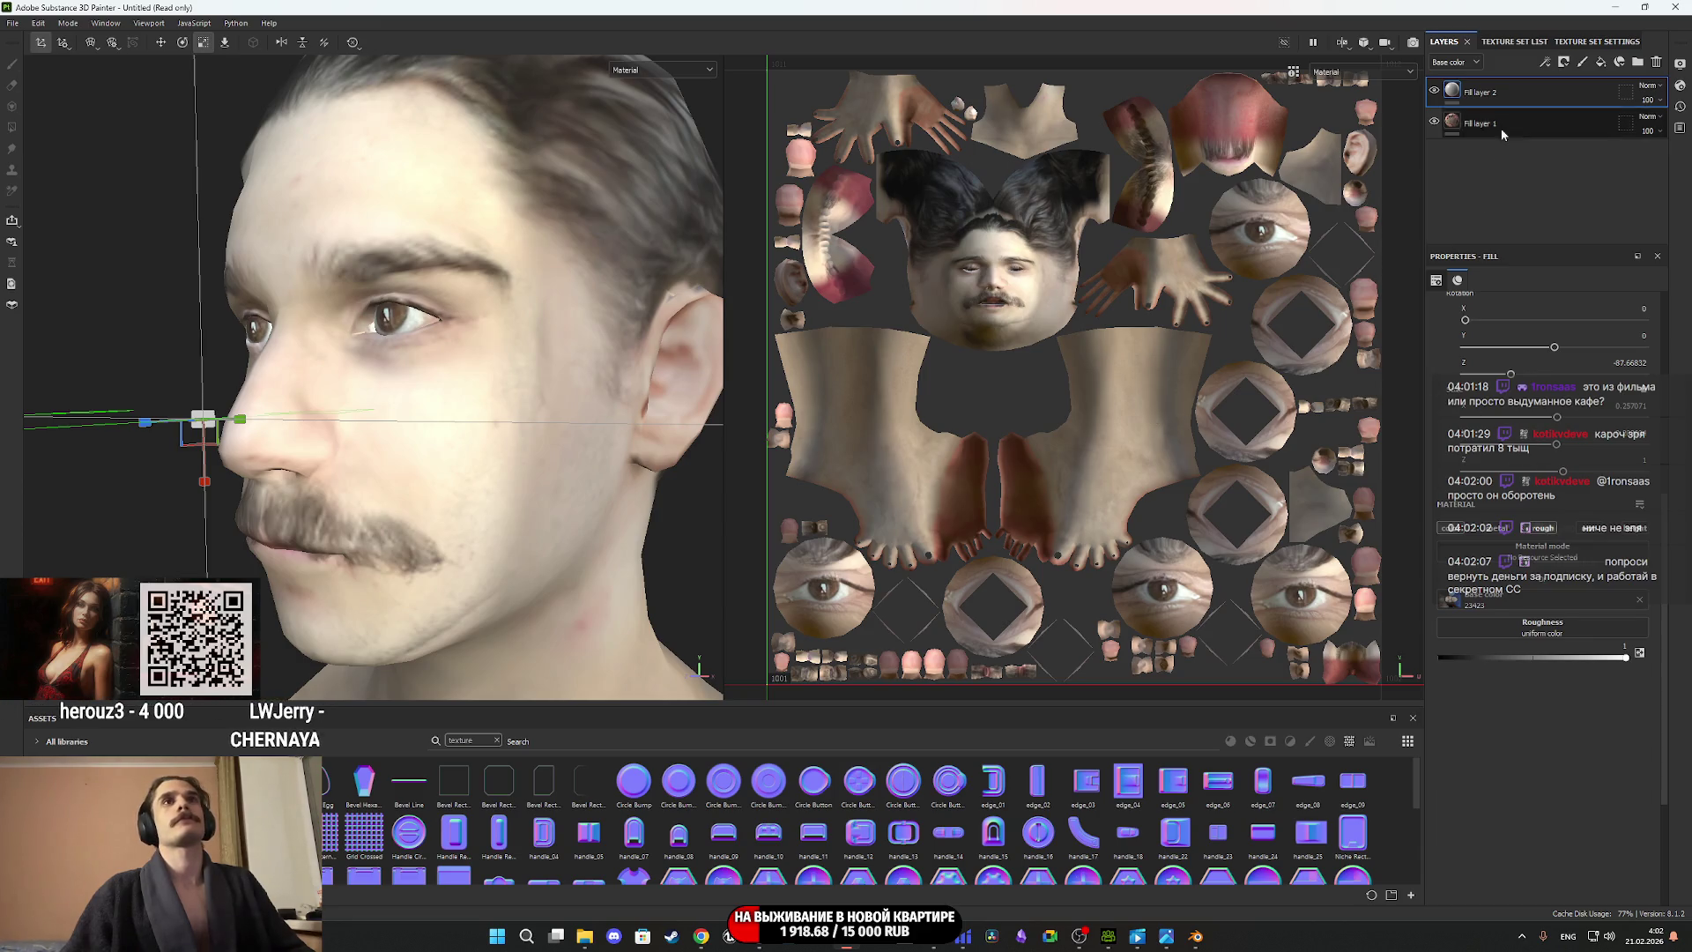
right_click(1457, 91)
left_click(1529, 448)
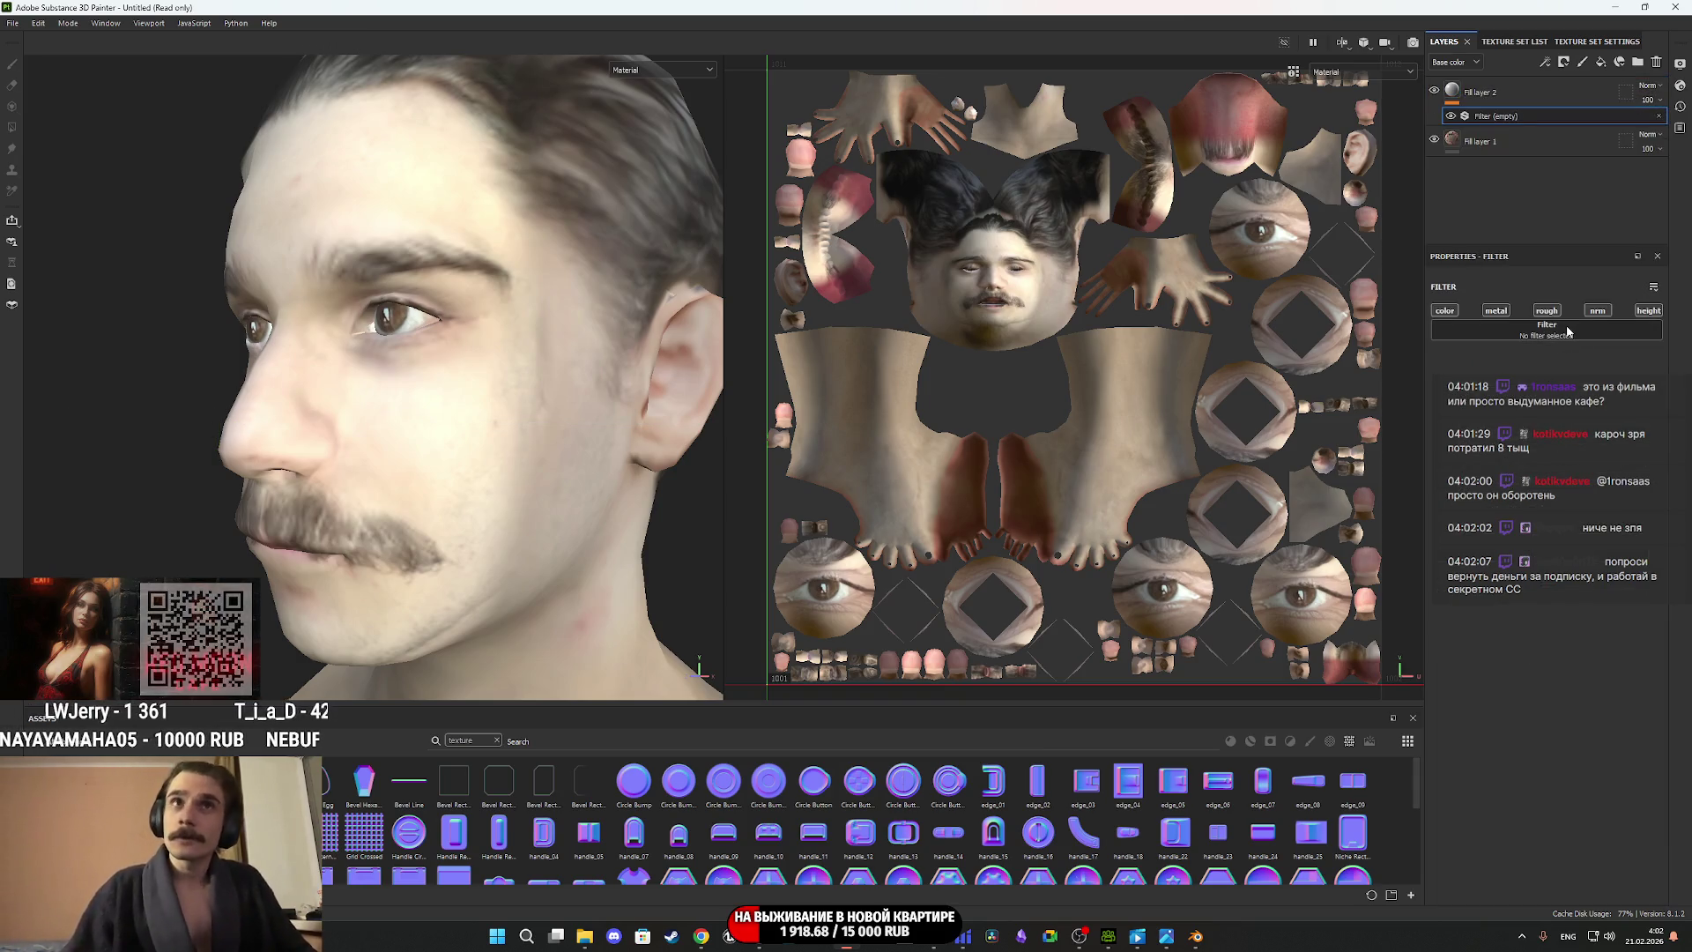
left_click(1547, 330)
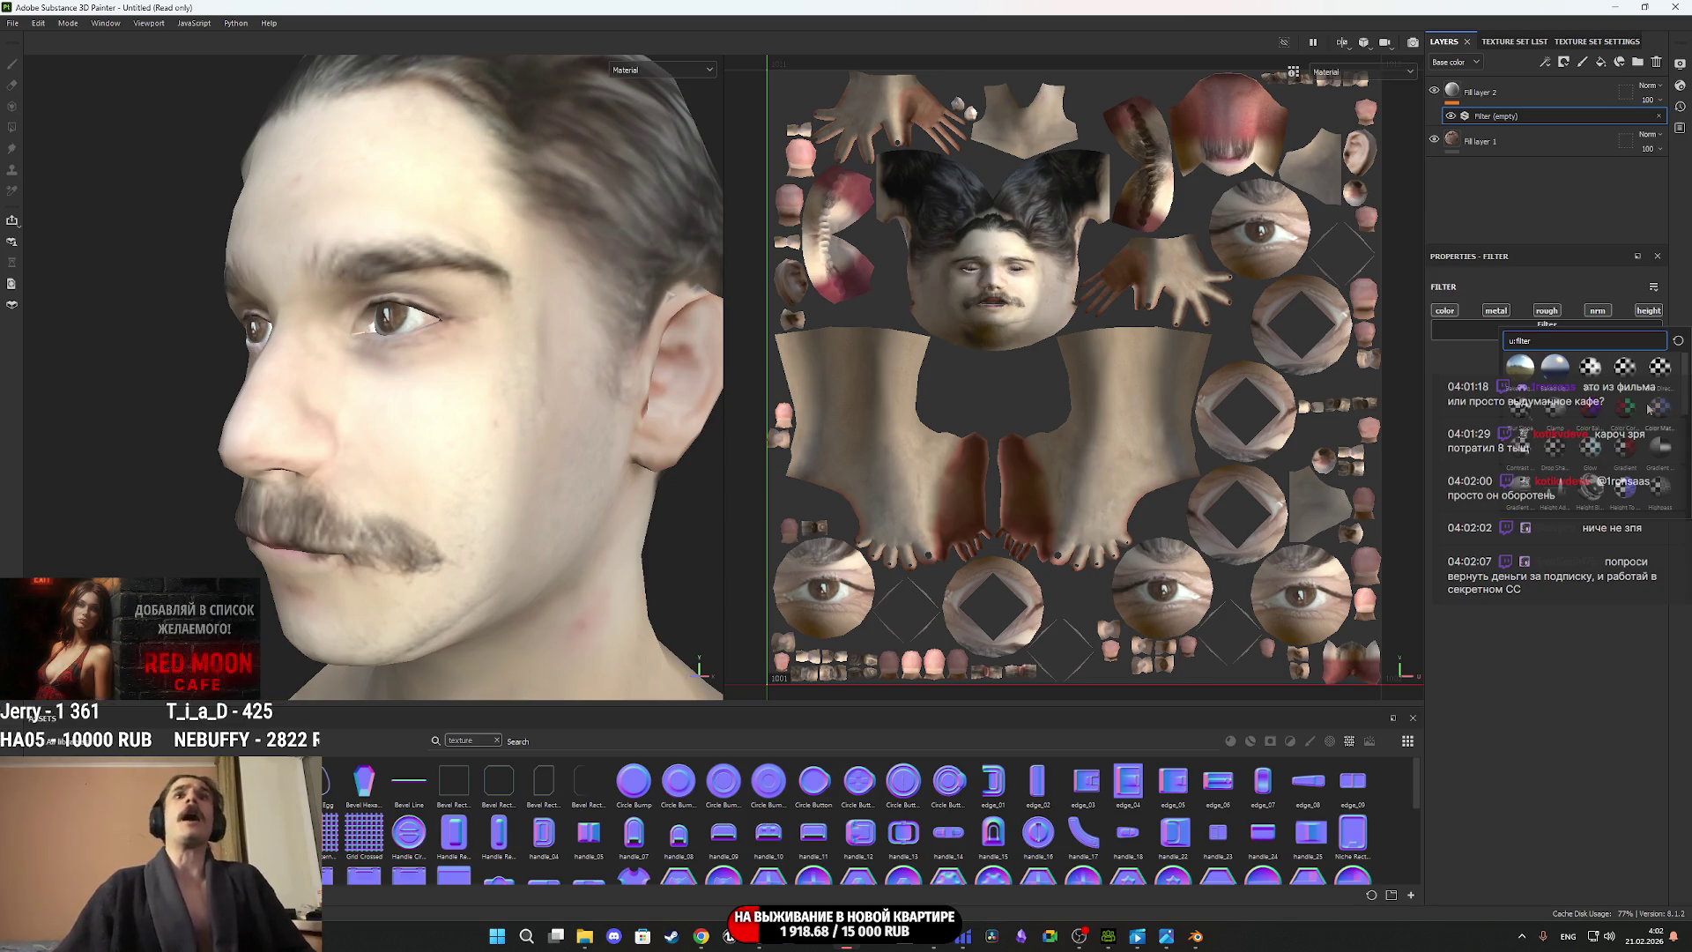
scroll(1615, 443, "down", 3)
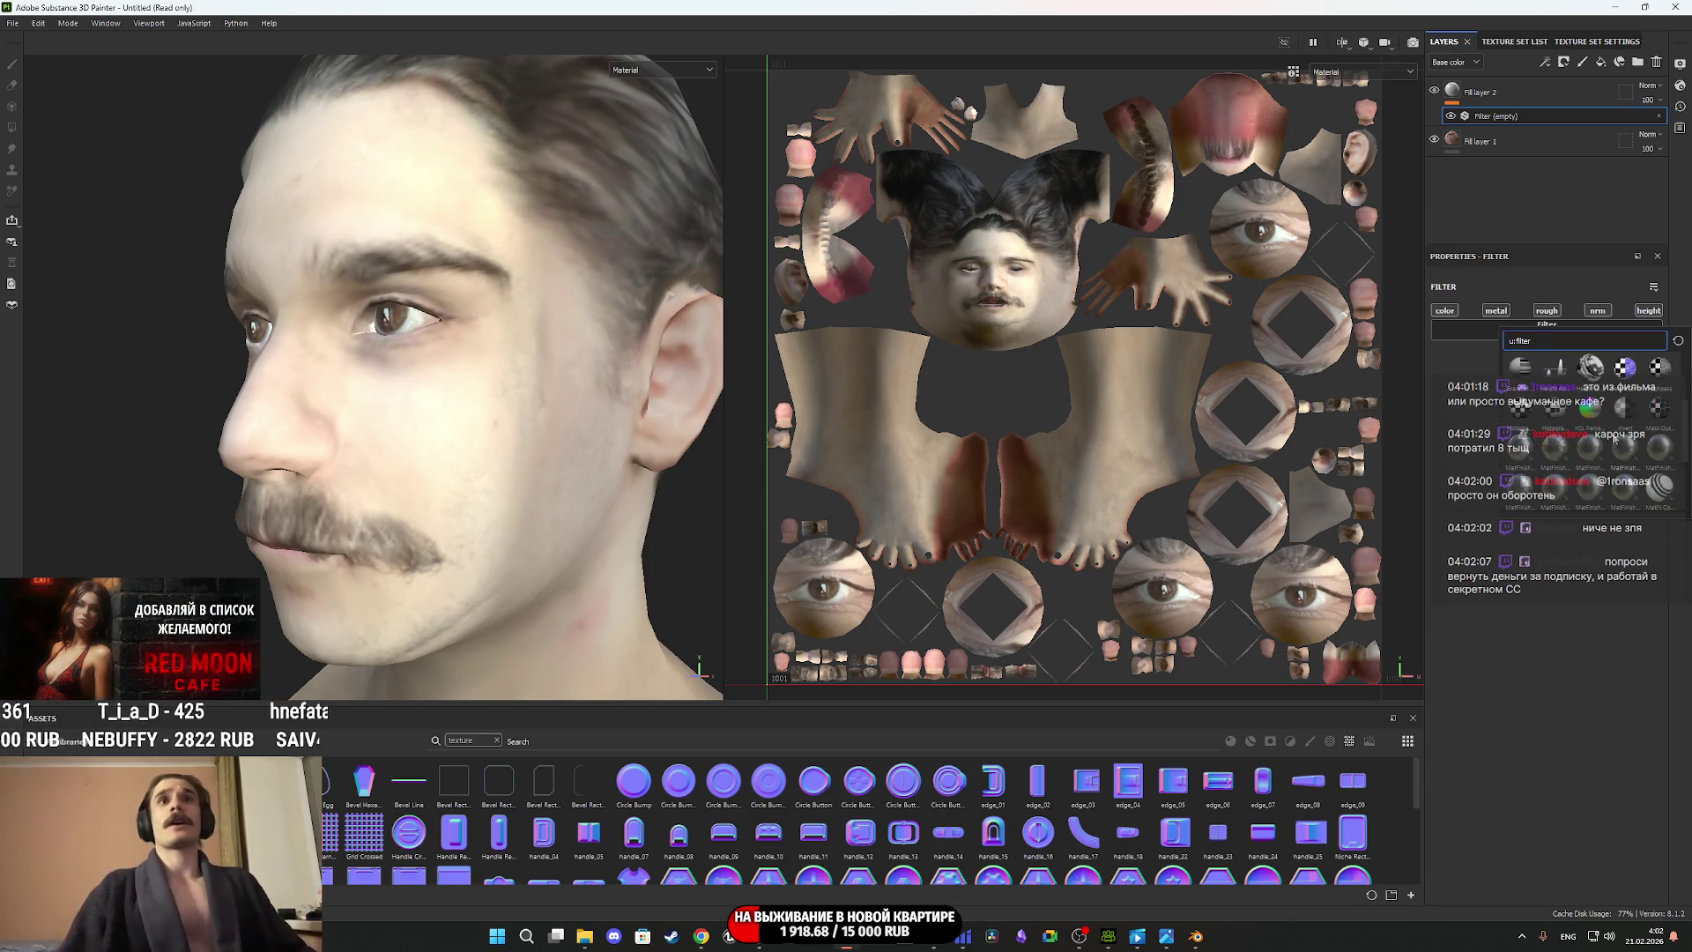
left_click(1591, 410)
left_click_drag(1552, 474, 1531, 473)
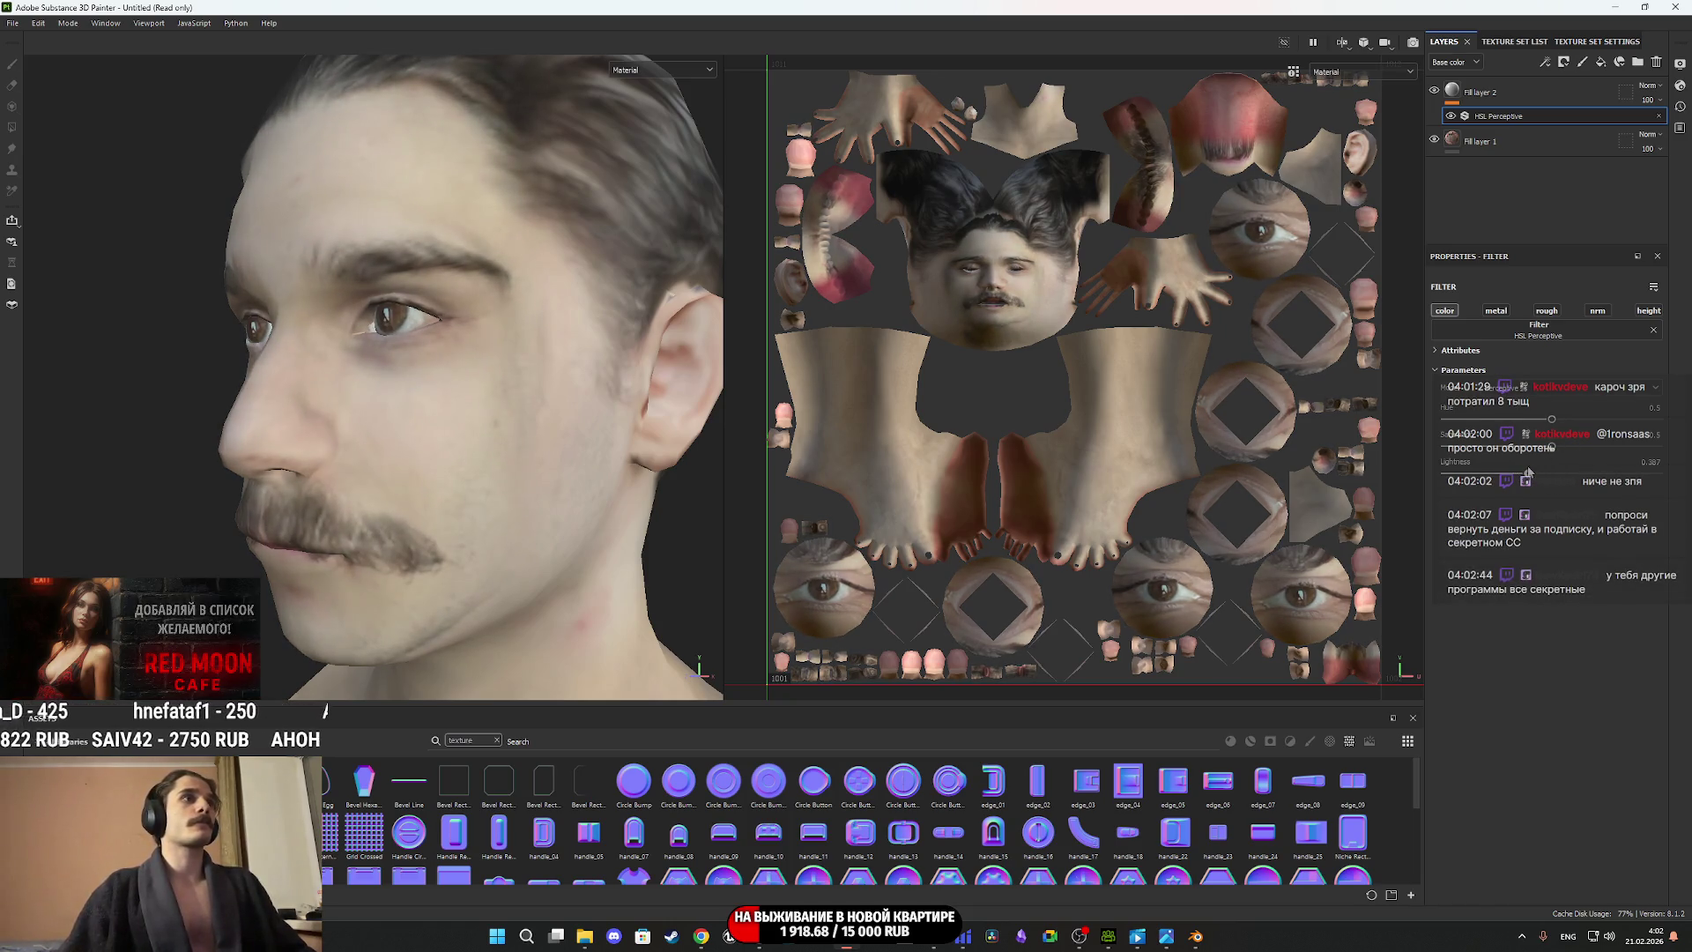
Orbit the head to review the darker photo, then reselect Fill layer 2.
mouse_move(697, 437)
left_mouse_down("alt")
mouse_move(448, 426)
mouse_move(706, 432)
mouse_move(392, 454)
mouse_move(388, 521)
mouse_move(423, 491)
mouse_move(416, 473)
mouse_move(466, 445)
left_mouse_up("alt")
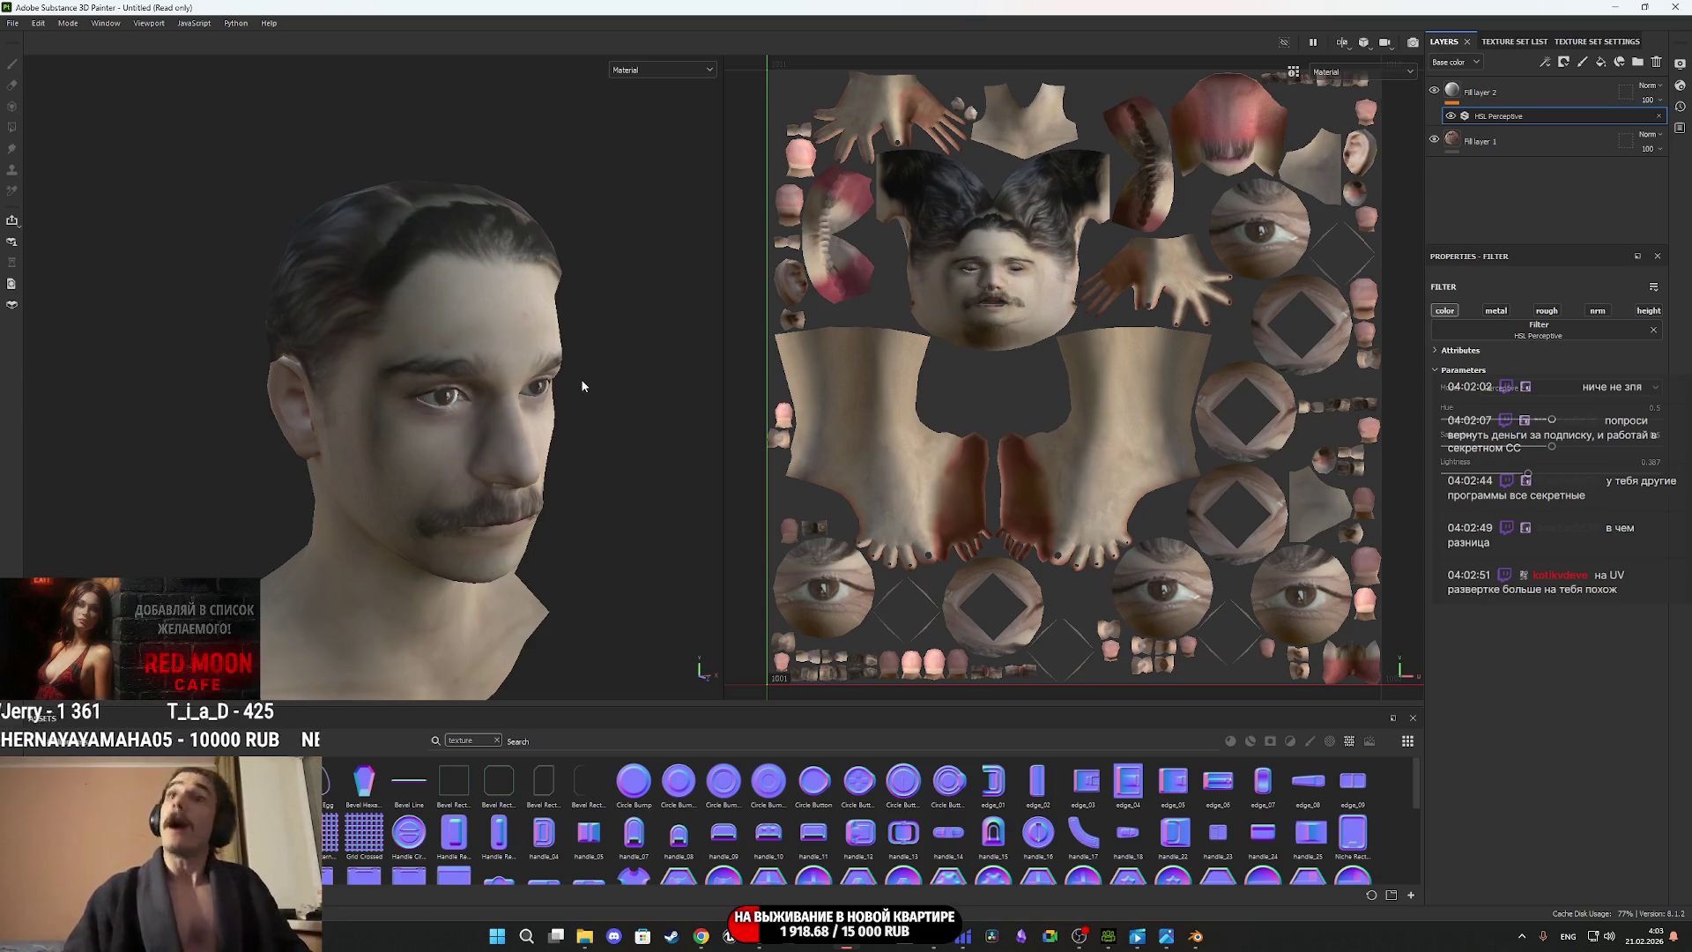
left_click_drag(551, 379, 652, 371, "alt")
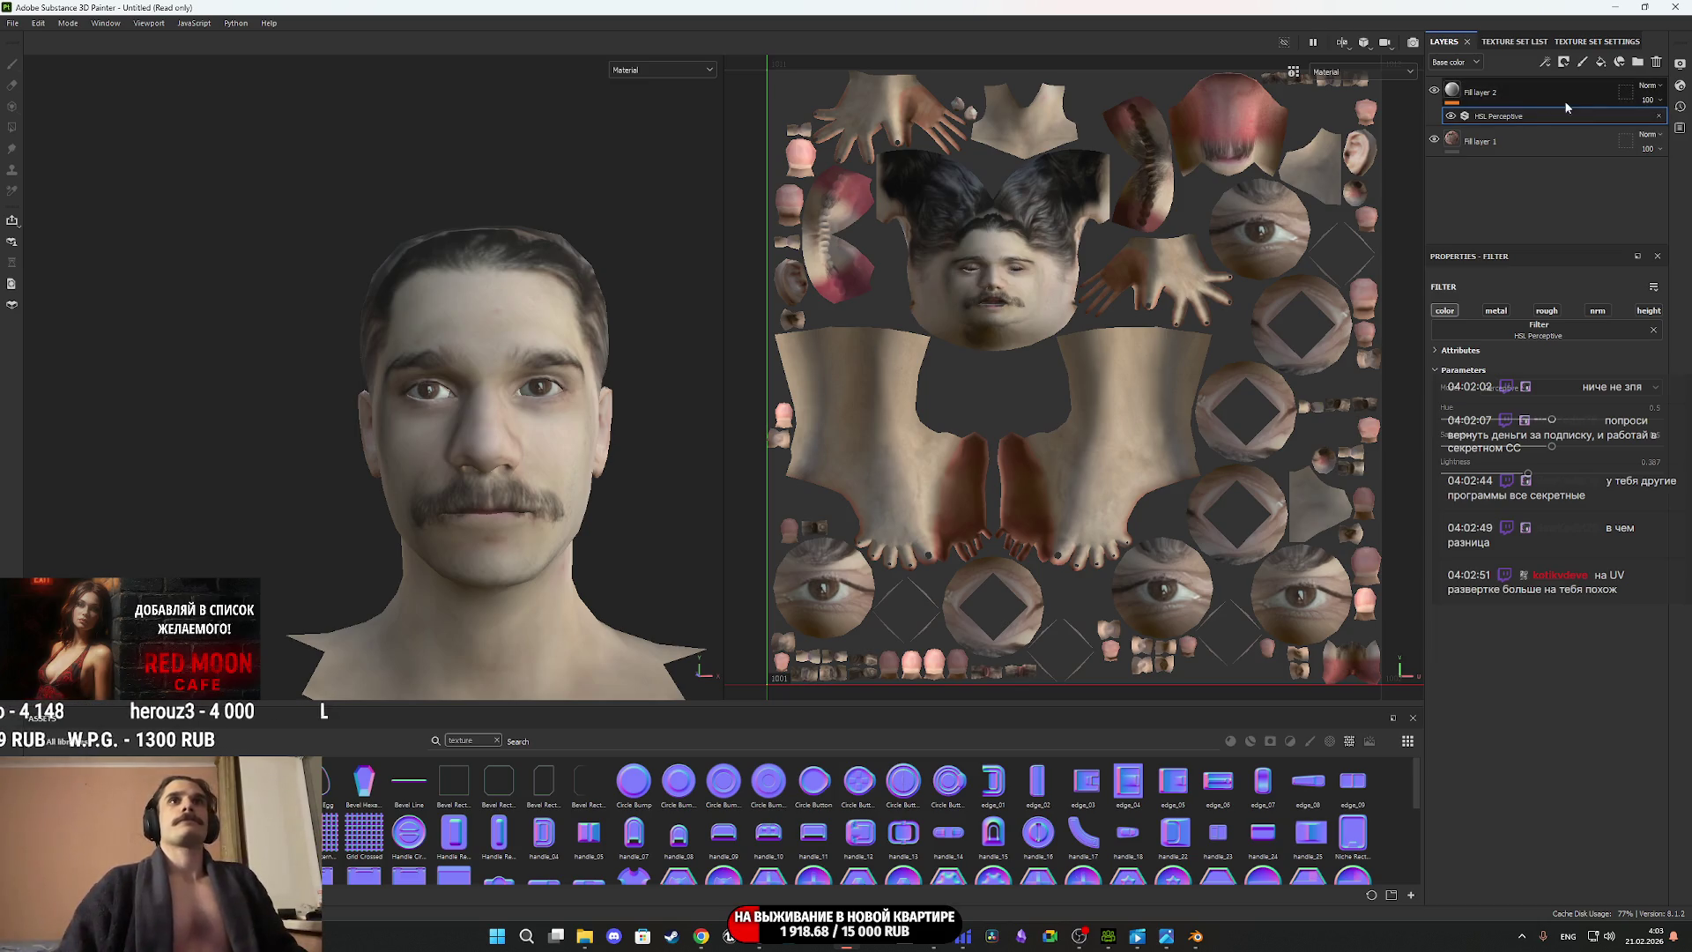
left_click(1455, 92)
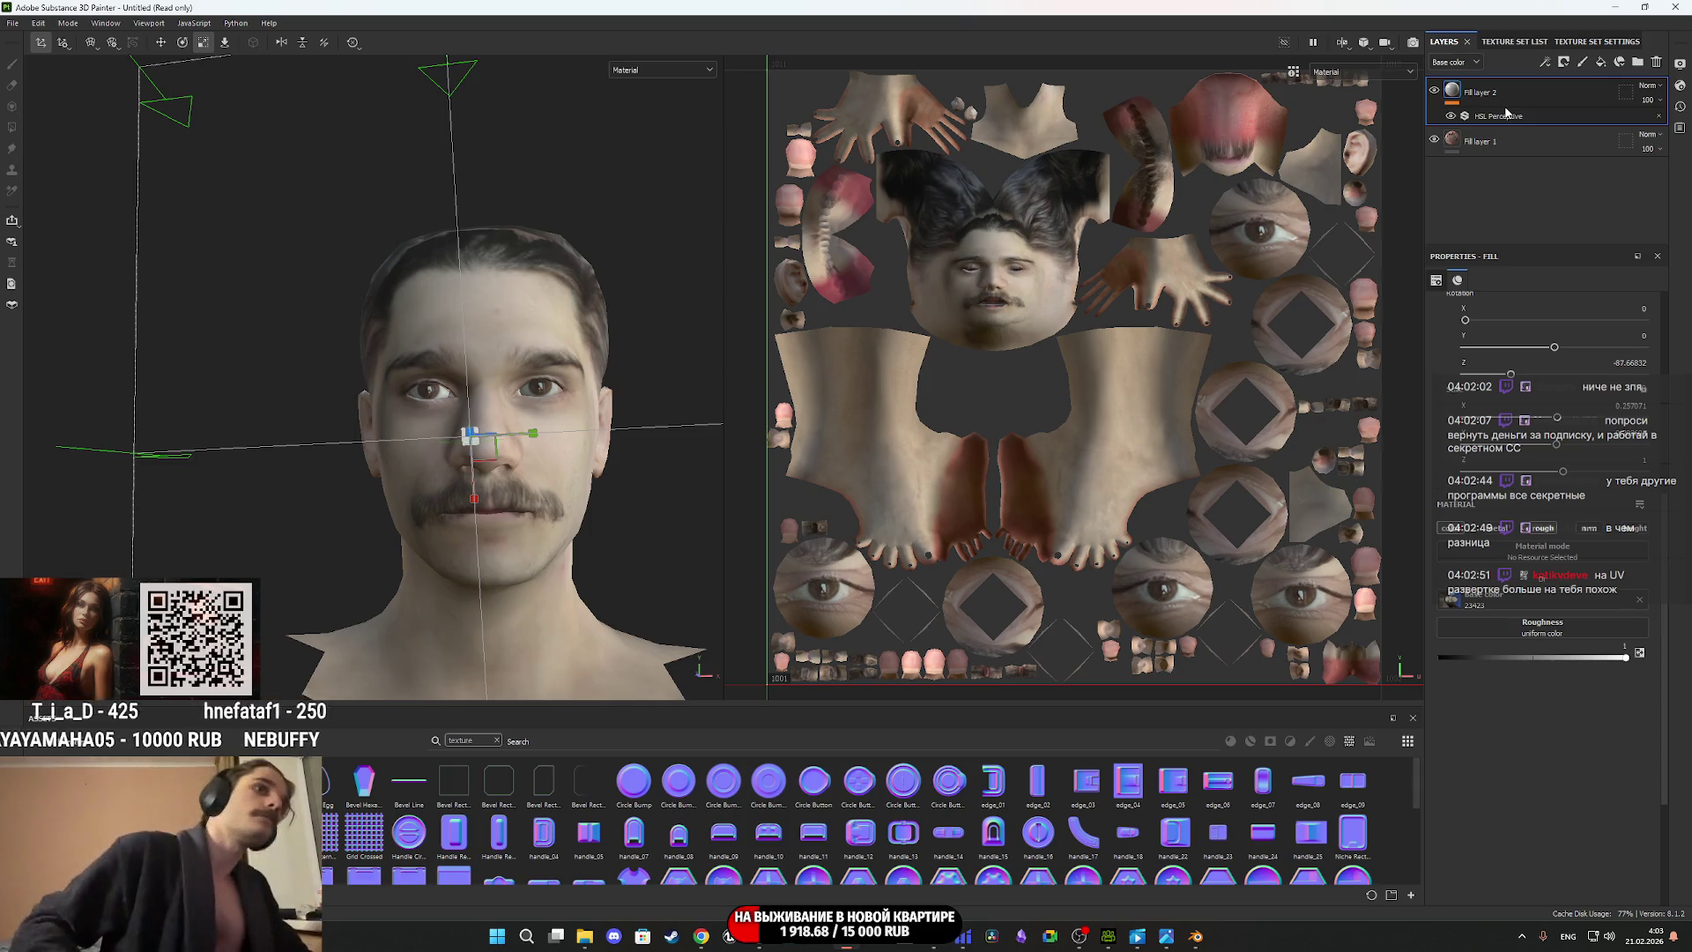
right_click(1471, 103)
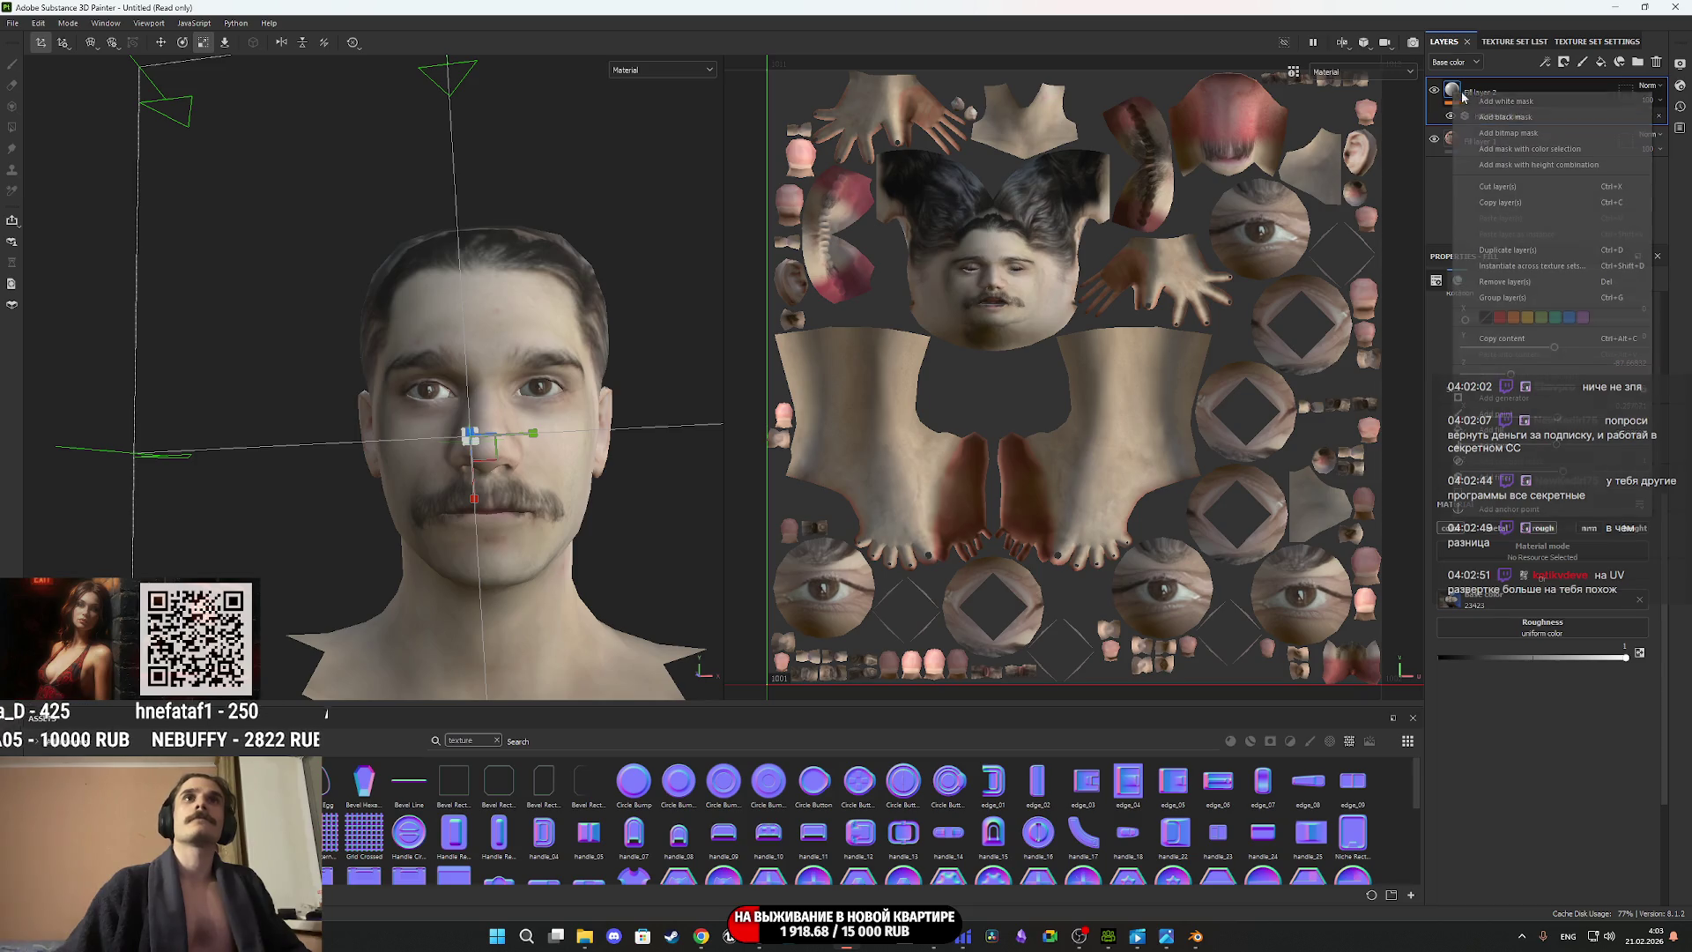
Add a mask to Fill layer 2.
left_click(1528, 122)
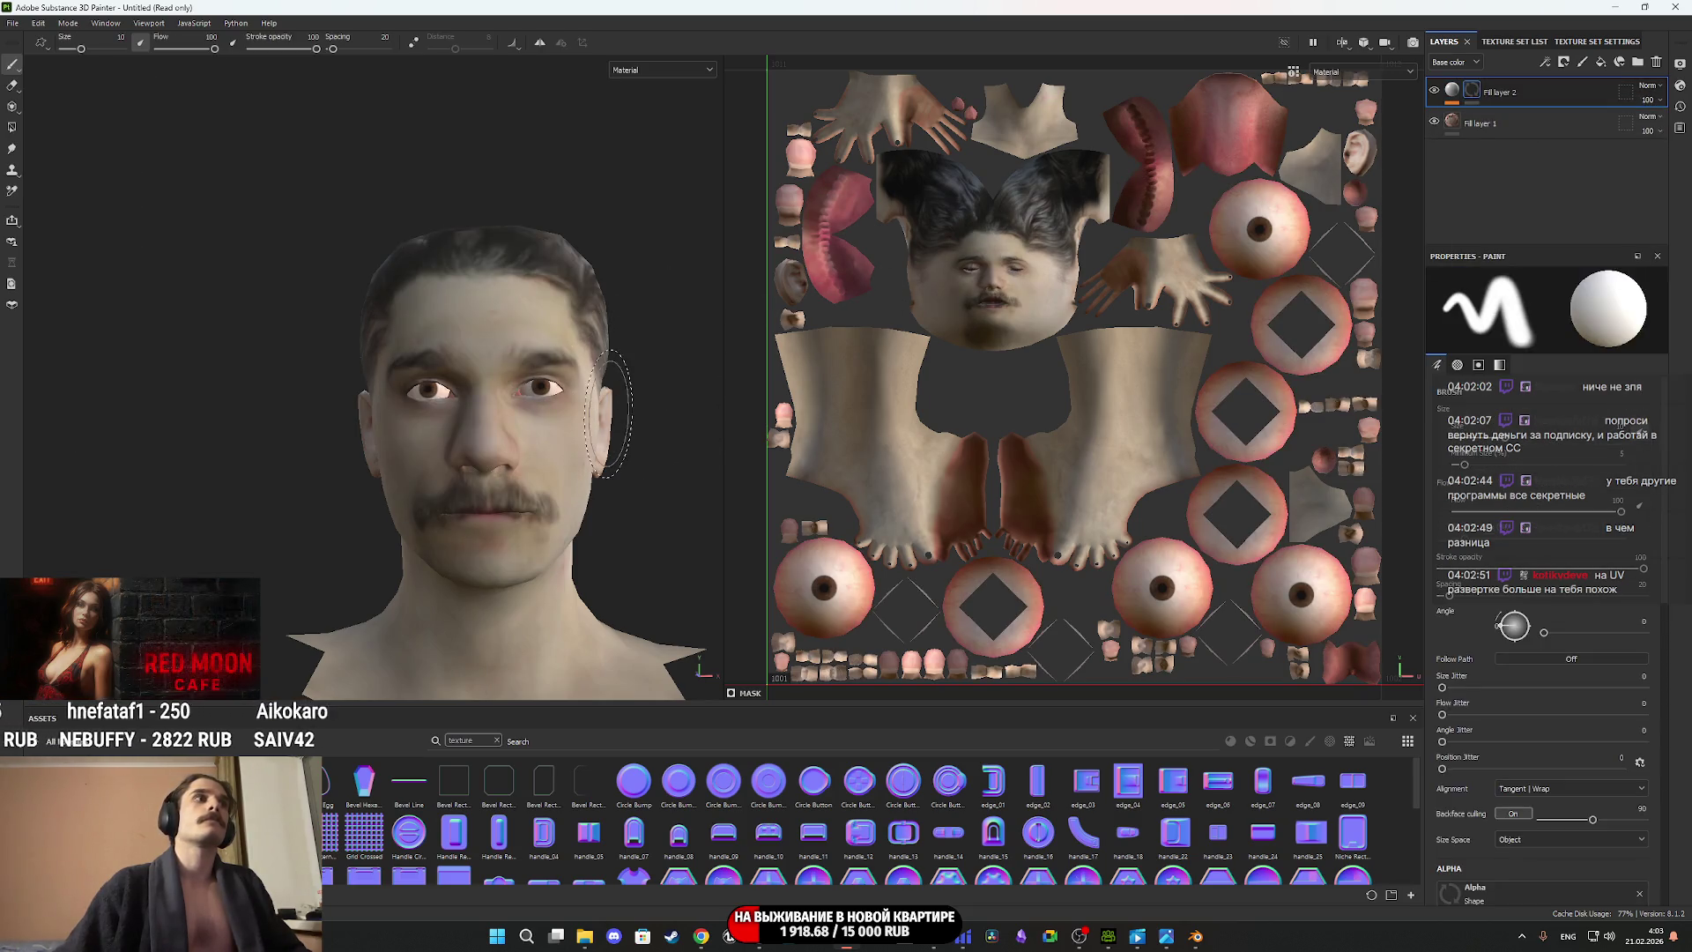
left_click_drag(617, 440, 580, 462, "alt")
scroll(580, 461, "up", 5)
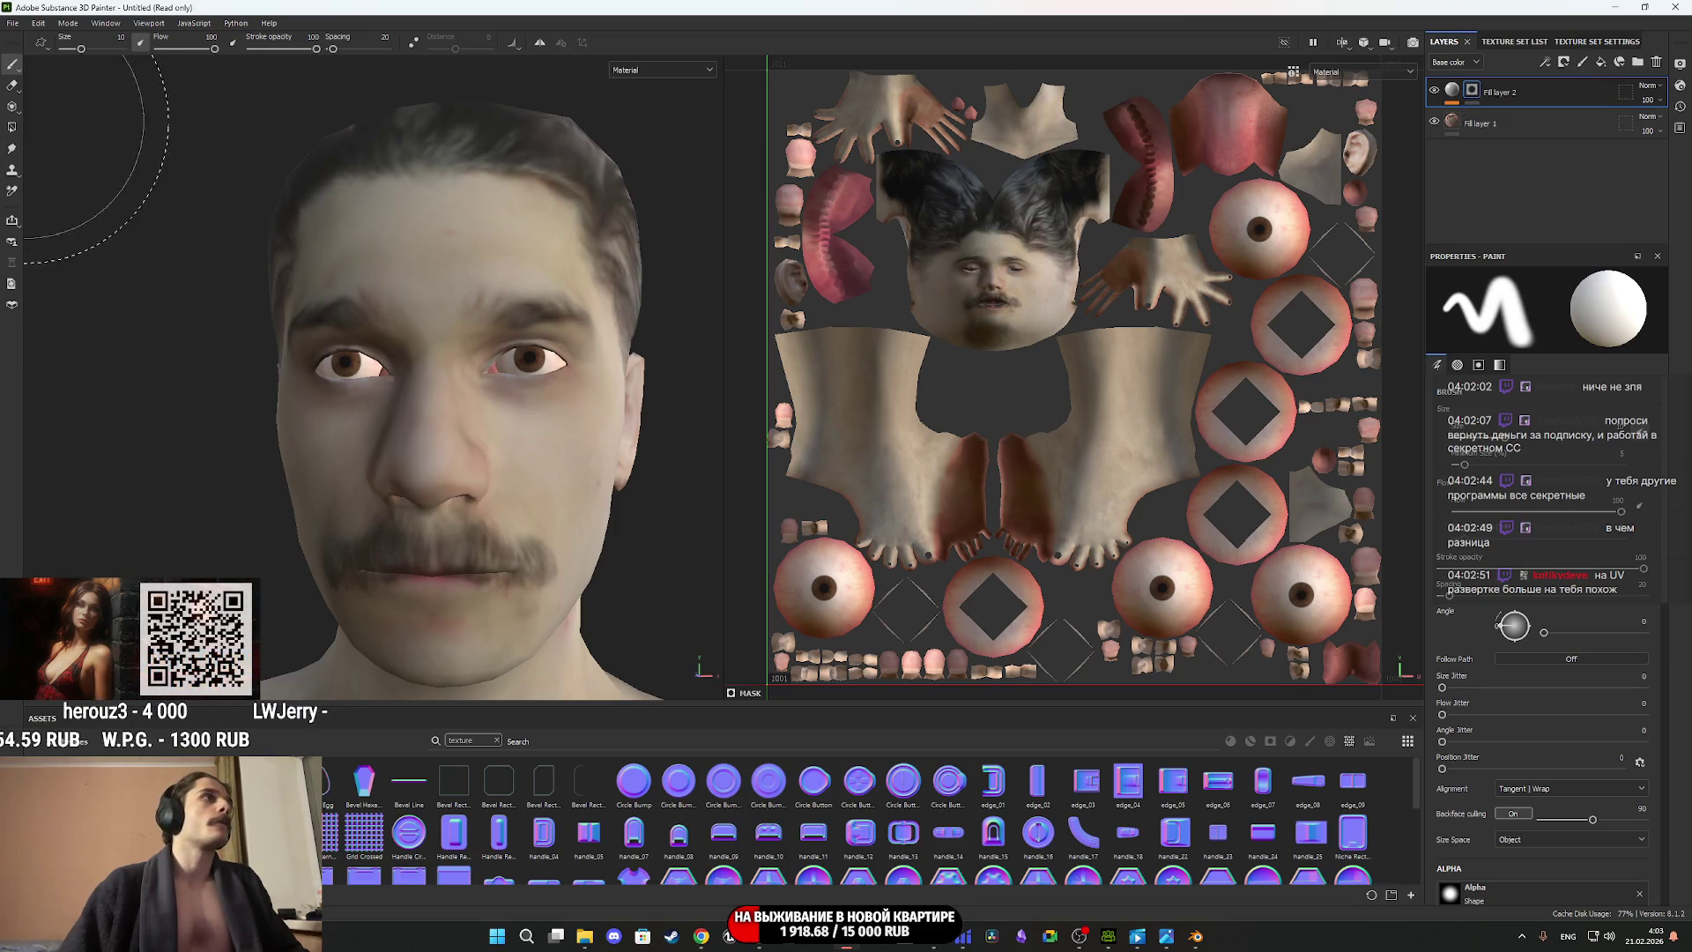
Polygon-fill the mask by UV island on both eye islands, then reselect the layer content.
left_click(9, 127)
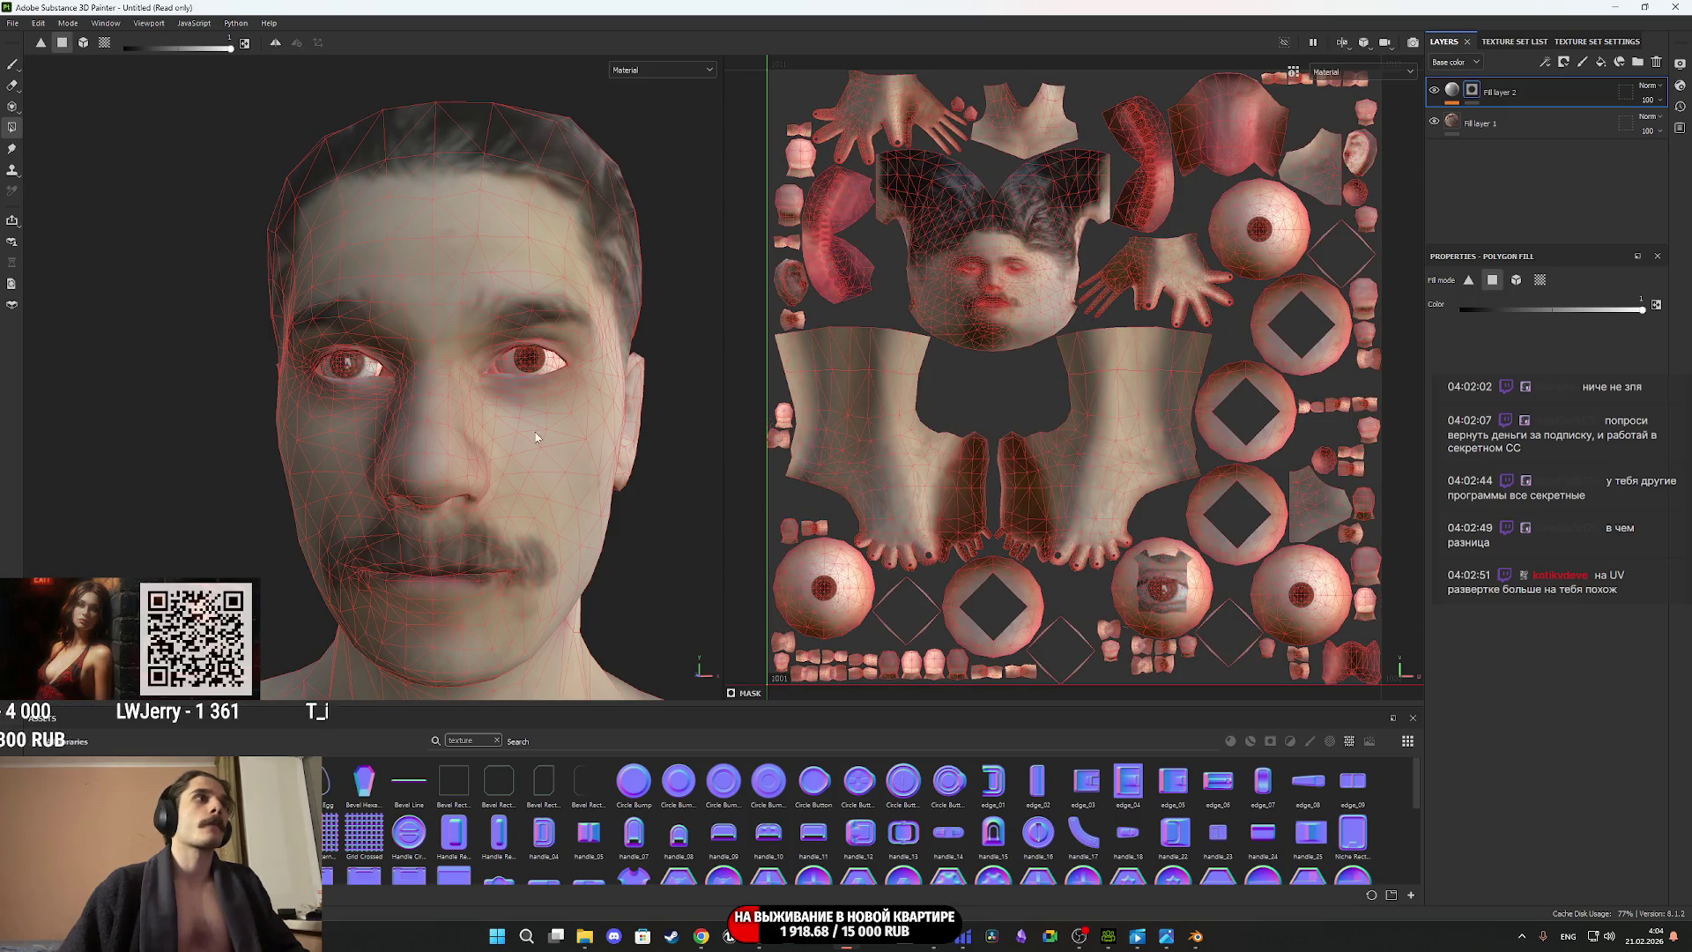
scroll(579, 455, "up", 2)
left_click_drag(1326, 621, 1279, 577)
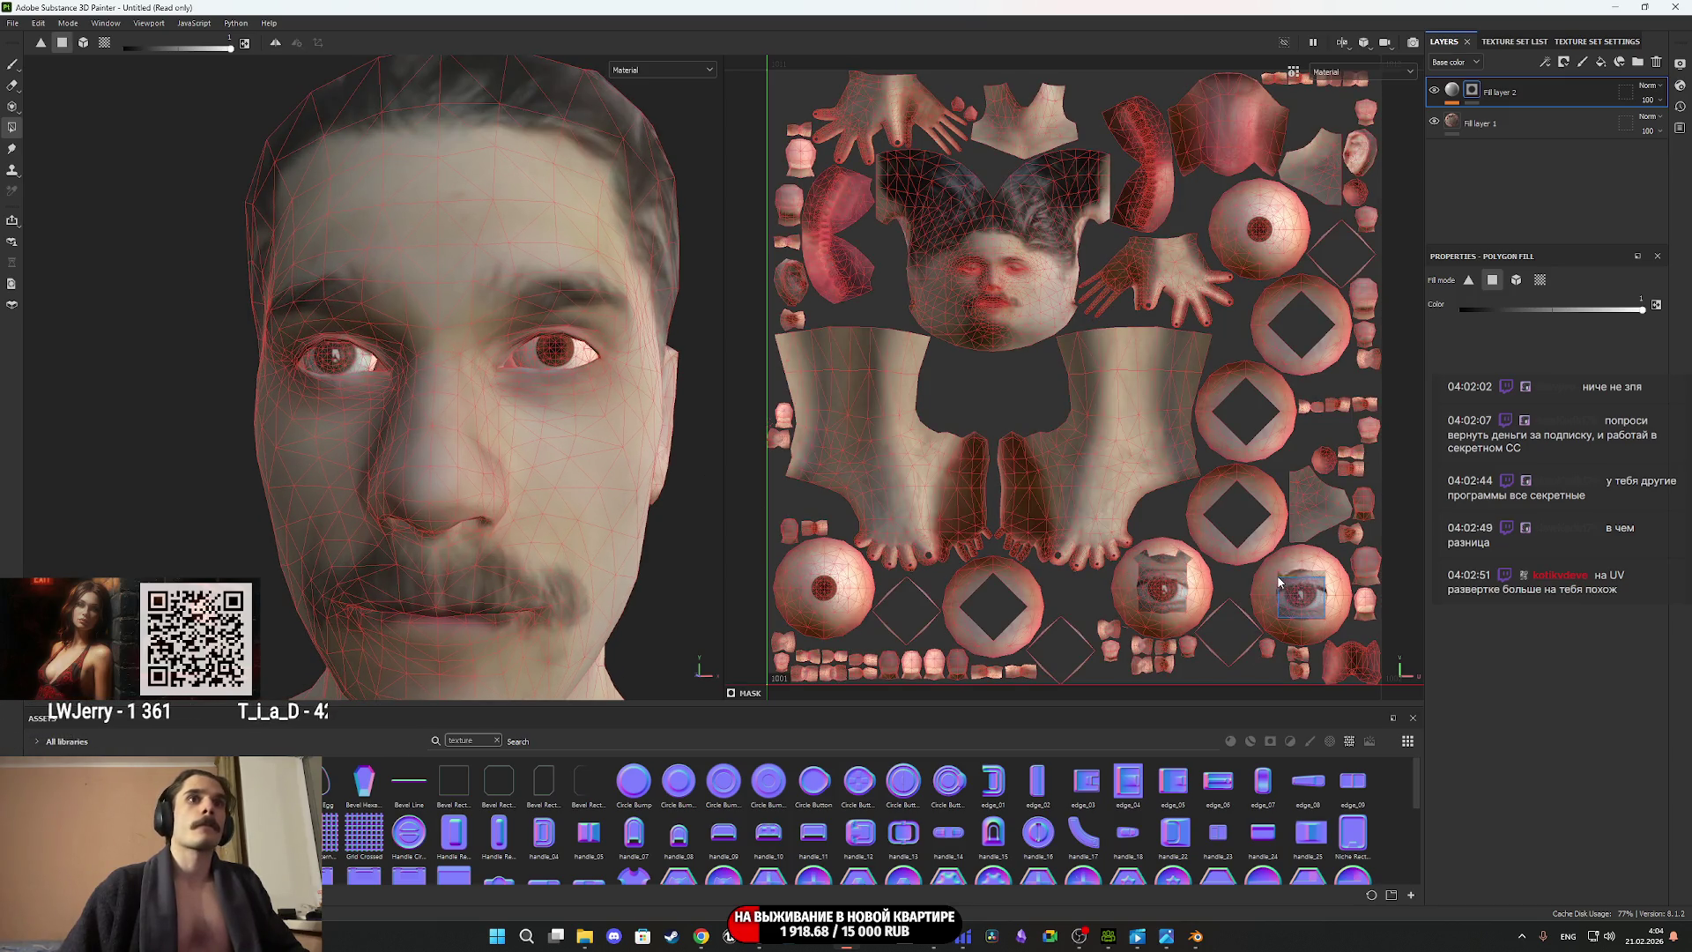
left_click(83, 42)
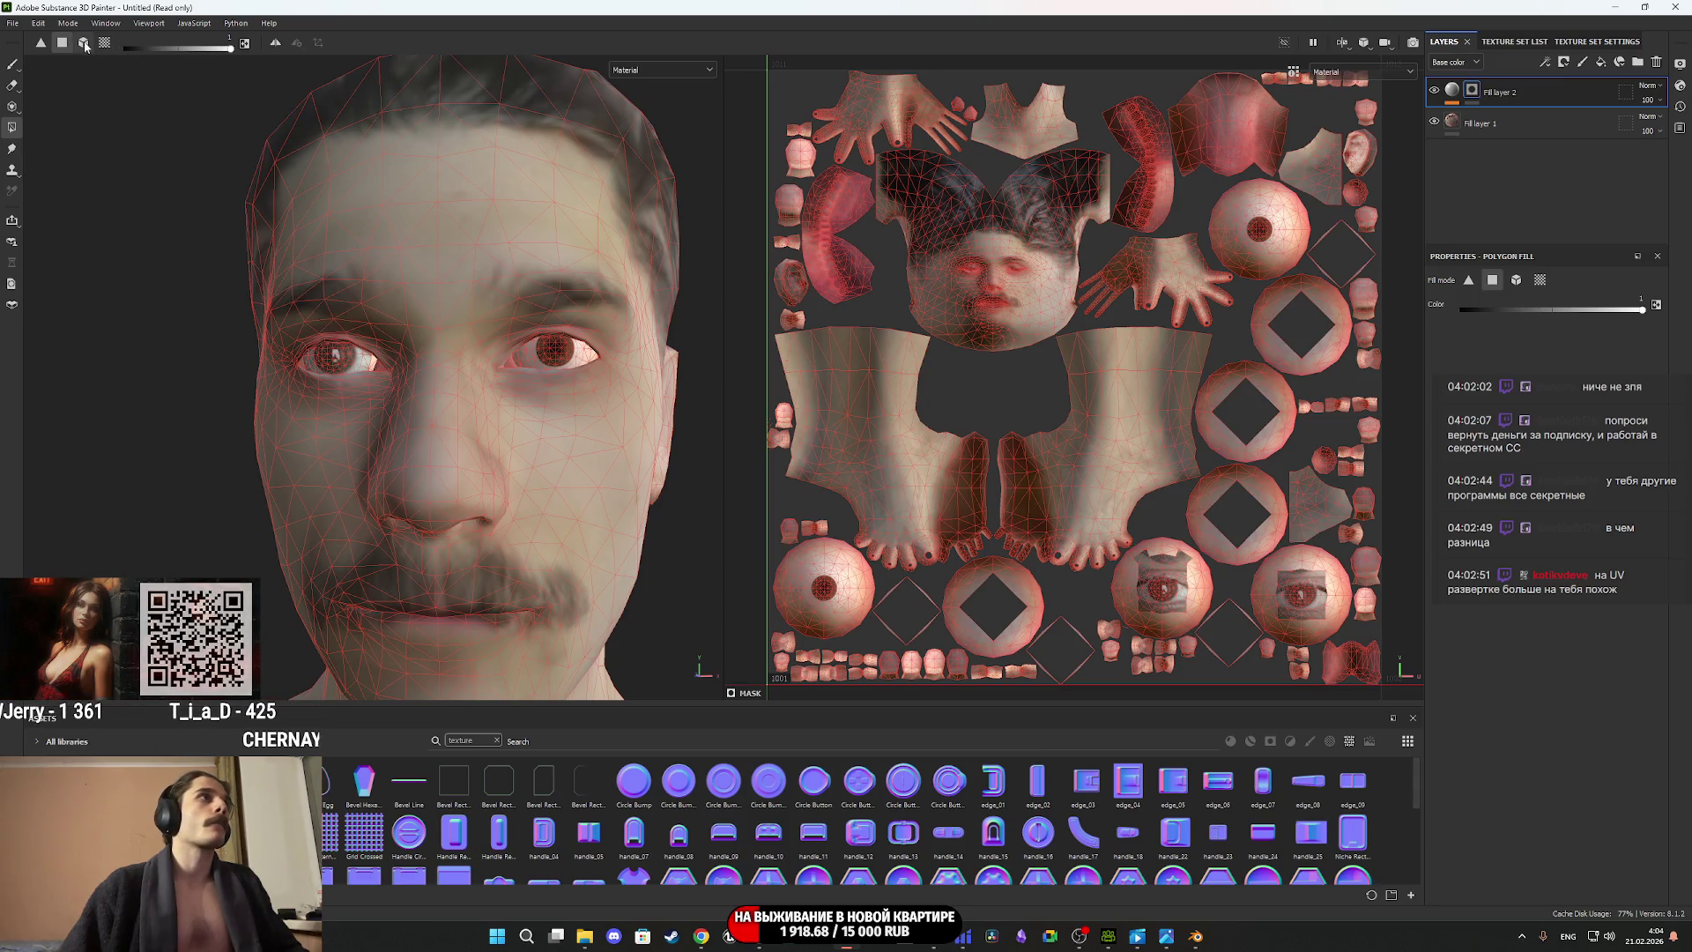
left_click(1290, 598)
left_click(1190, 596)
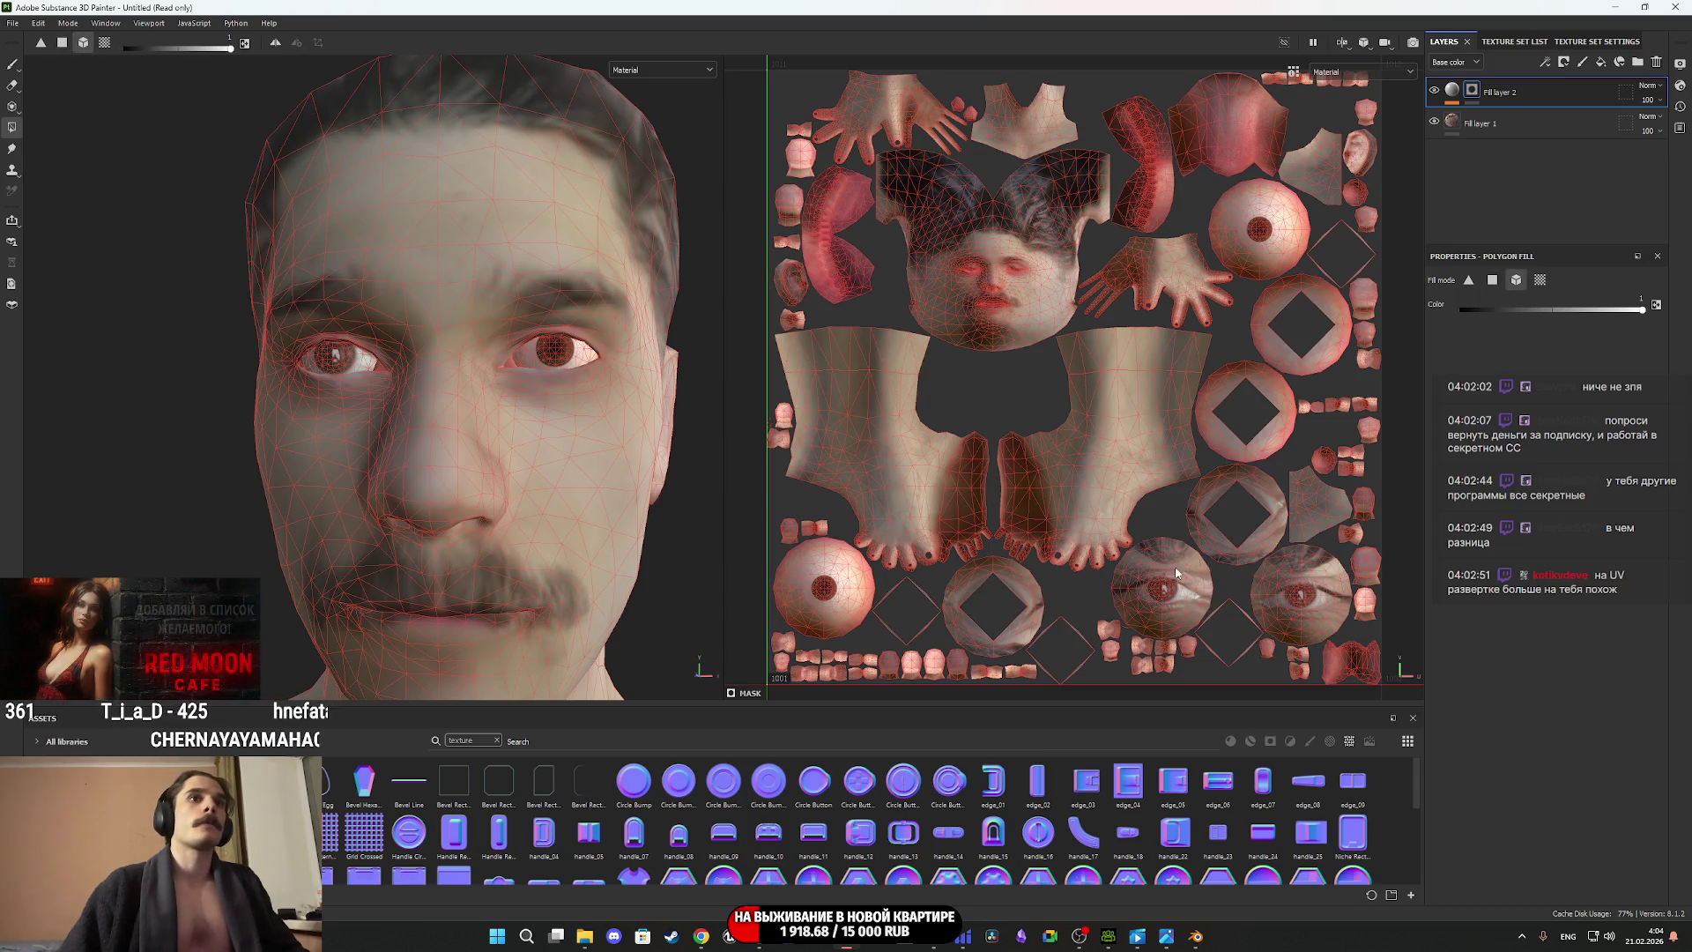
left_click(1268, 253)
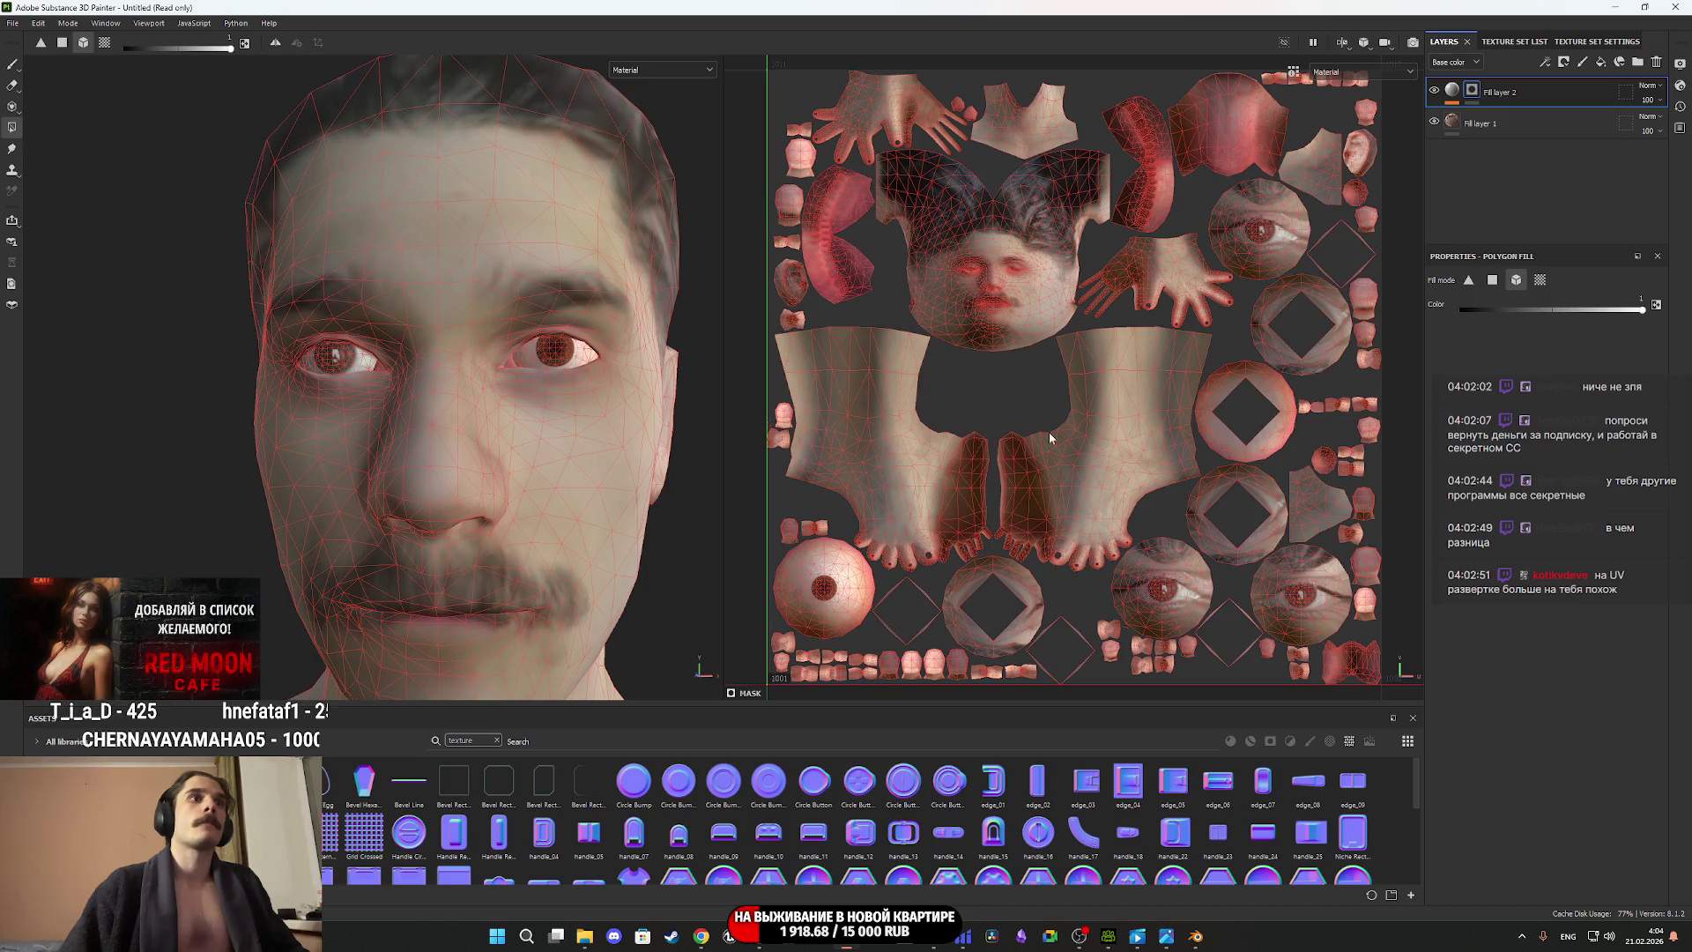
left_click(836, 610)
left_click(1453, 89)
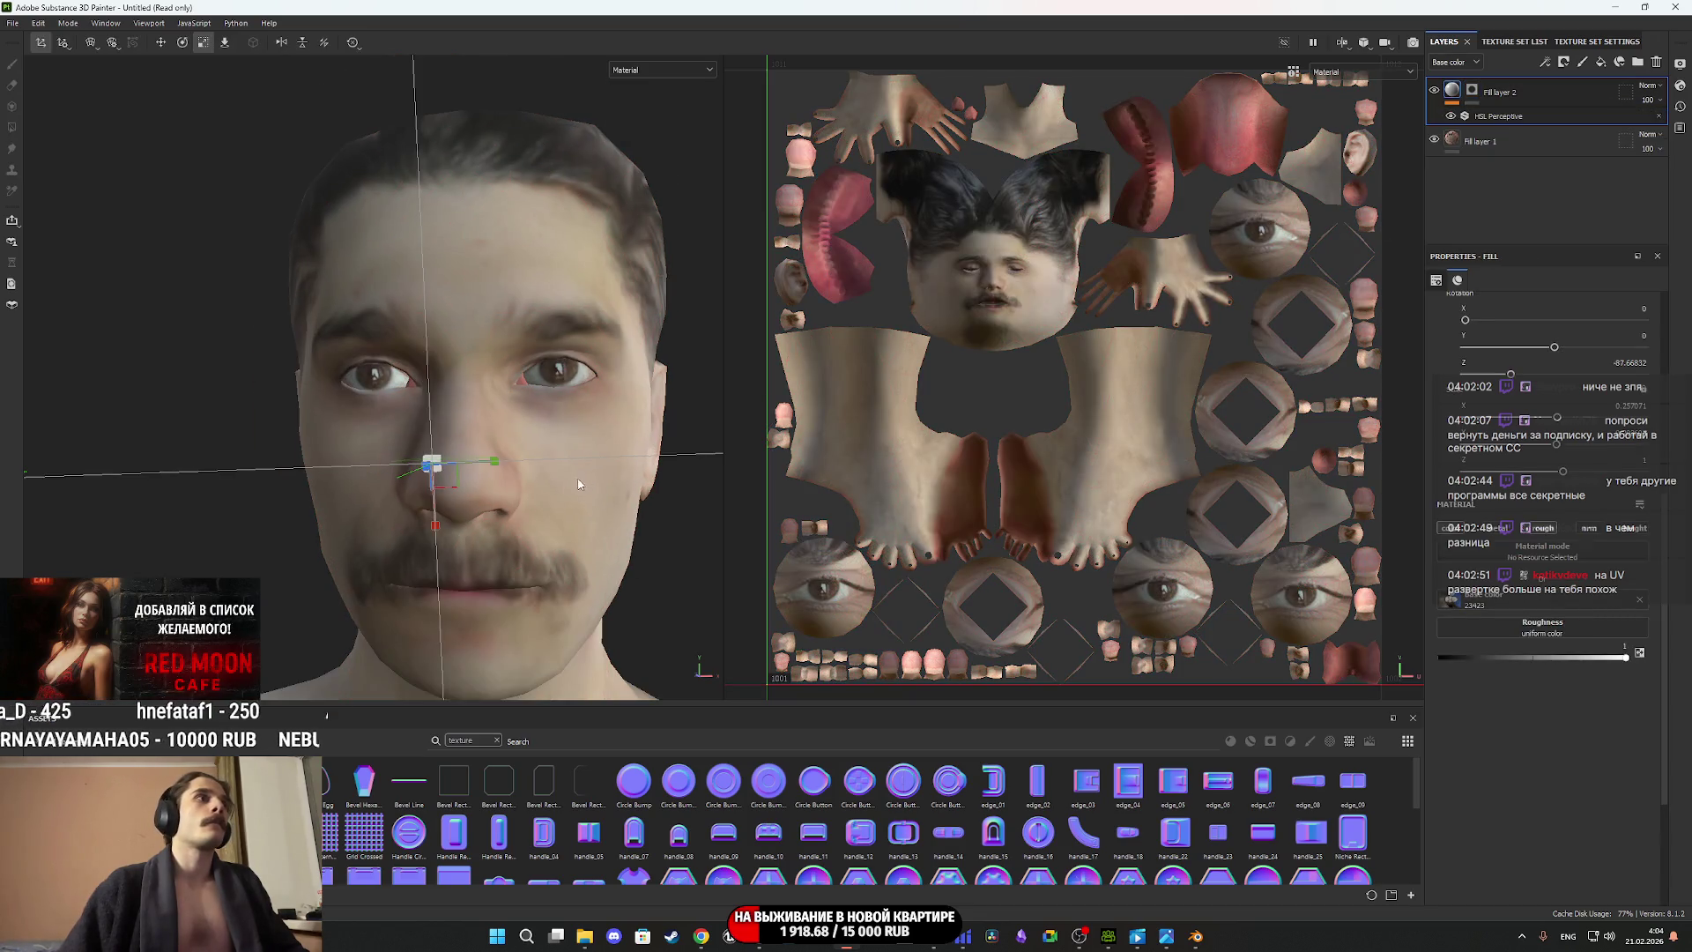
scroll(568, 550, "down", 5)
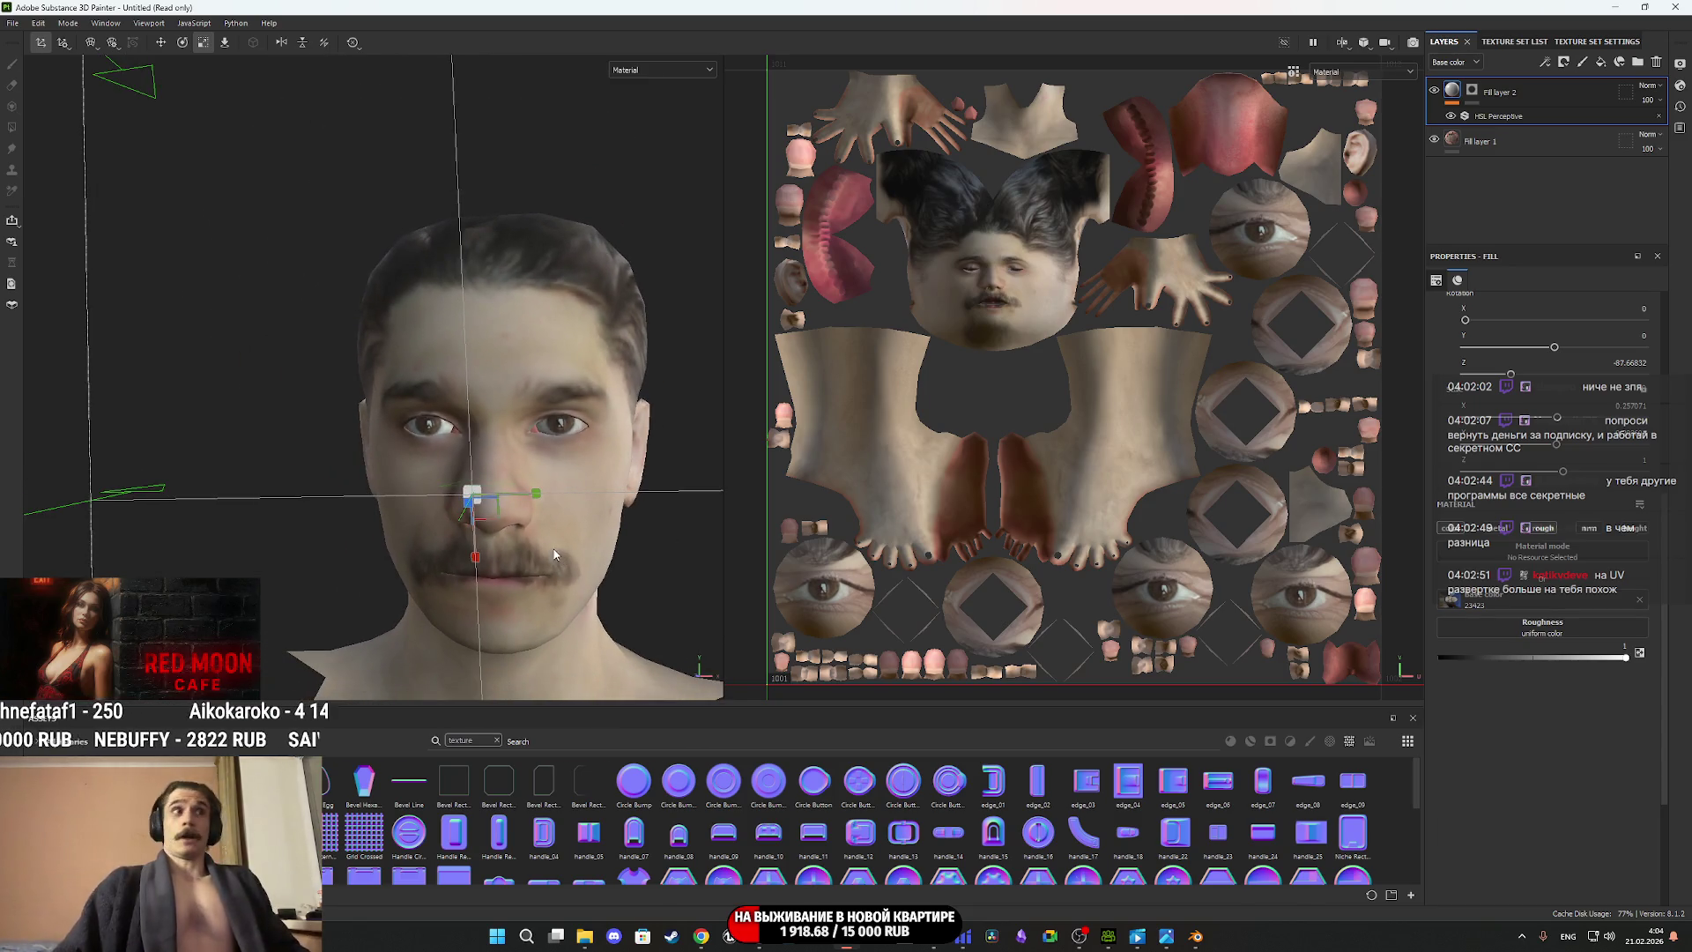
Orbit to a three-quarter view and briefly select Fill layer 2's mask, then its content.
middle_click_drag(545, 537, 549, 466, "alt")
mouse_move(549, 467)
left_mouse_down("alt")
mouse_move(687, 459)
mouse_move(419, 475)
mouse_move(729, 458)
mouse_move(613, 466)
left_mouse_up("alt")
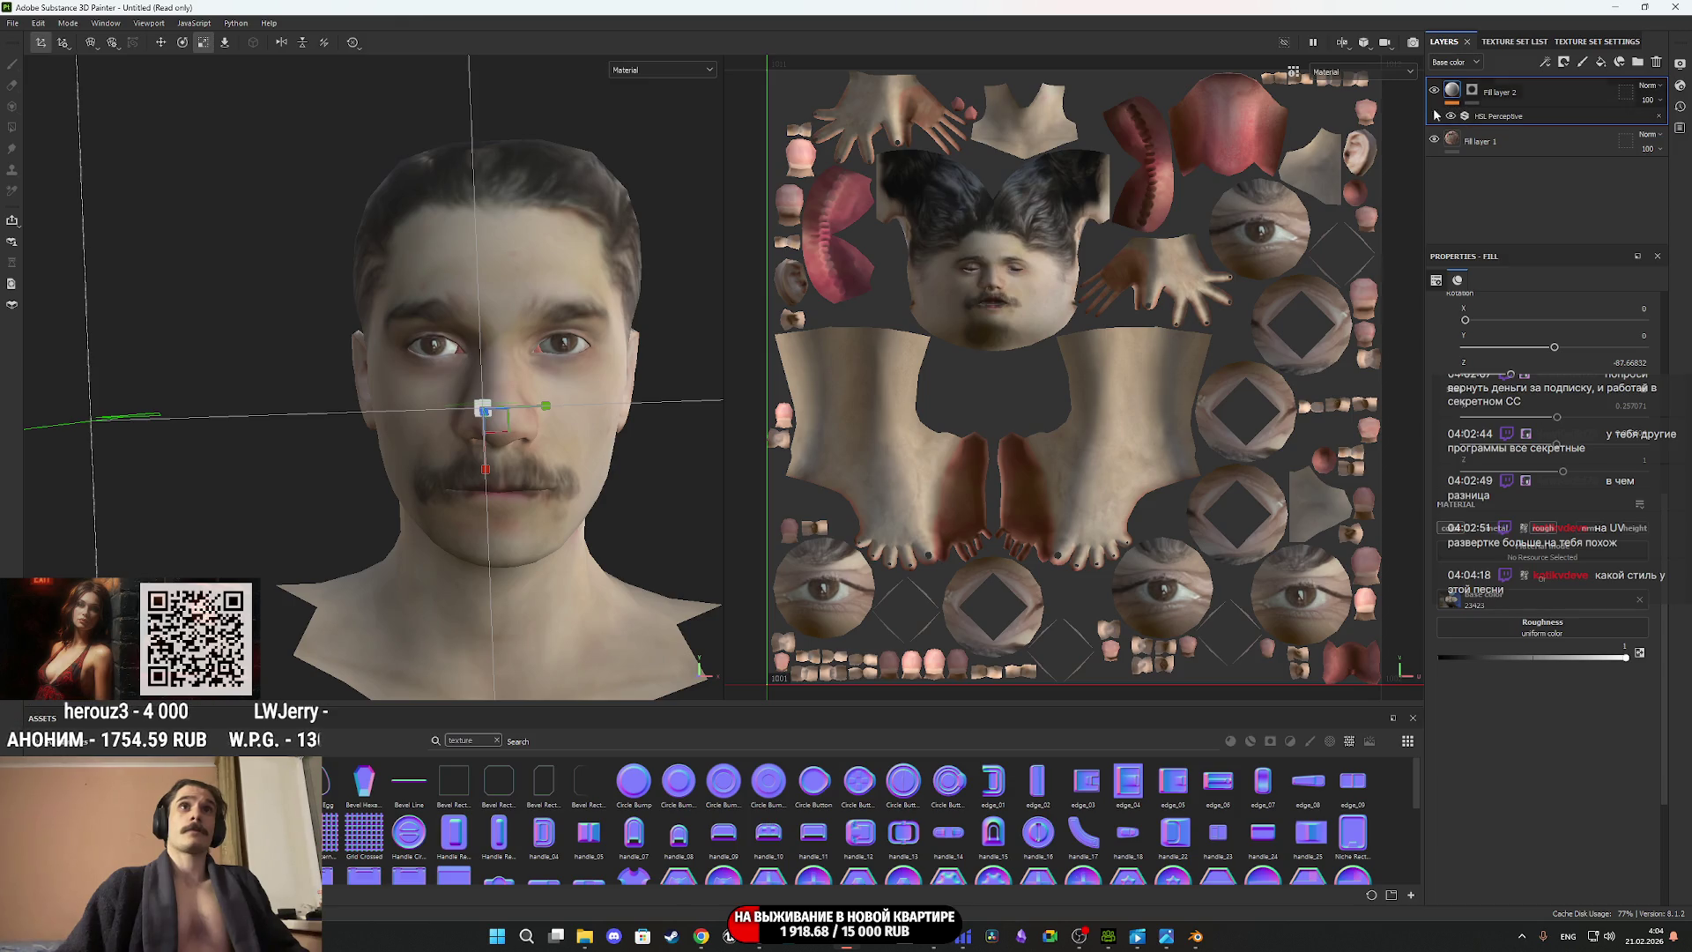
scroll(978, 334, "up", 2)
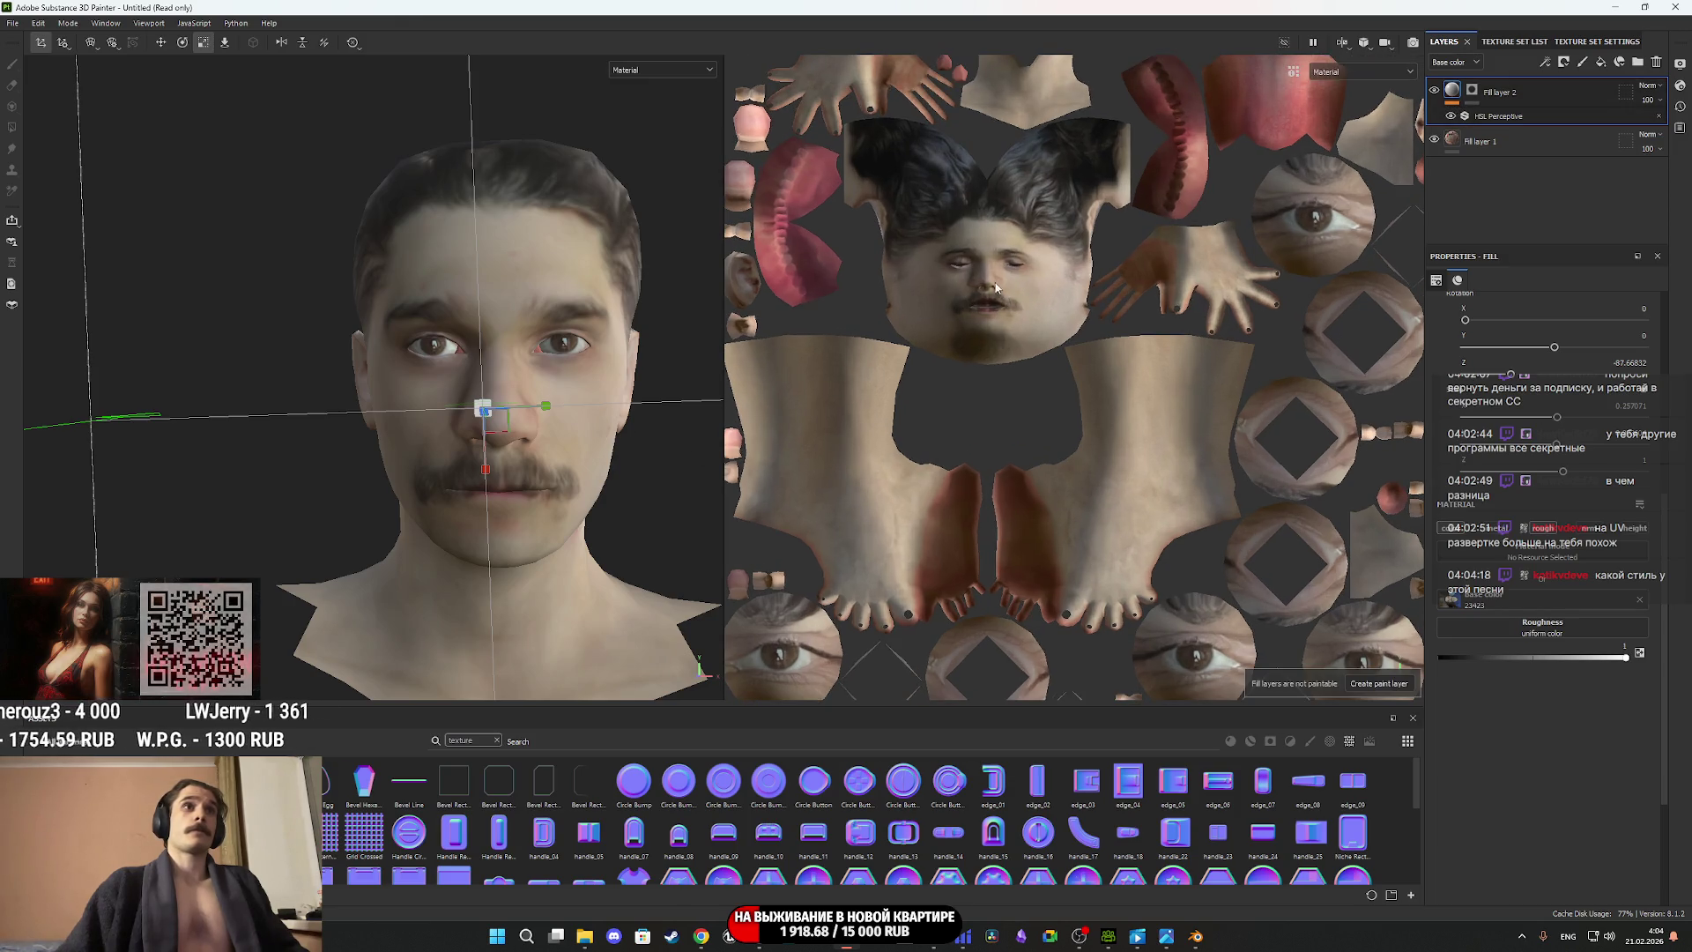
left_click(1472, 89)
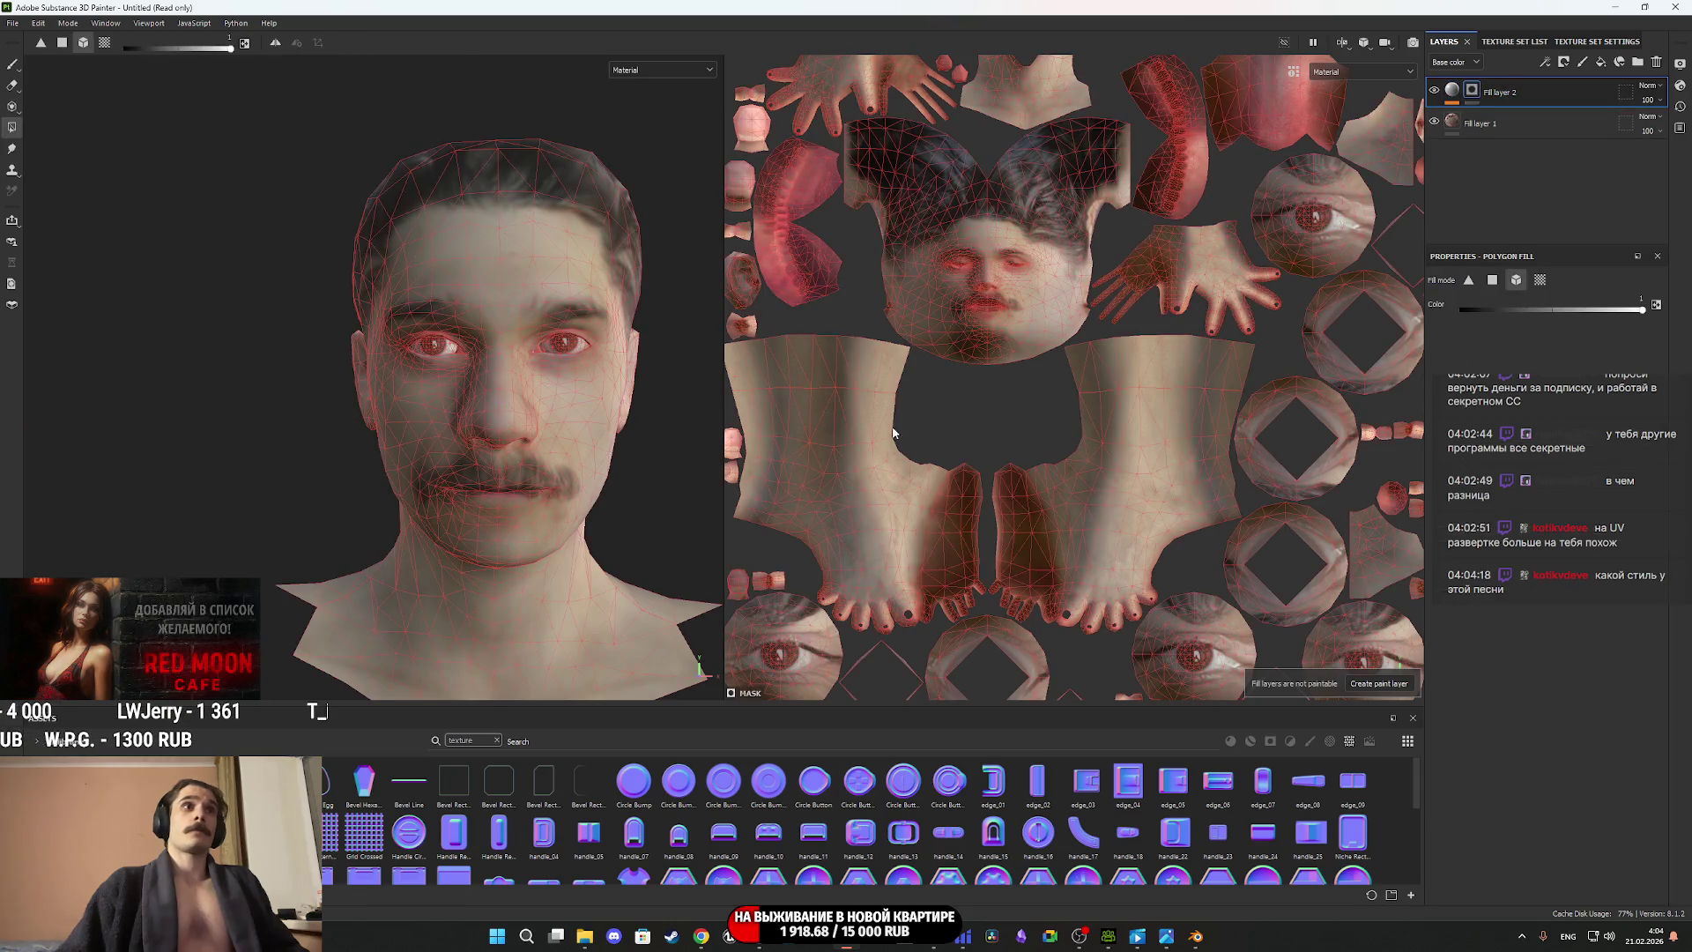
left_click(1452, 91)
Toggle Fill layer 2's visibility to compare, then select its mask from a front view.
left_click_drag(581, 452, 490, 450, "alt")
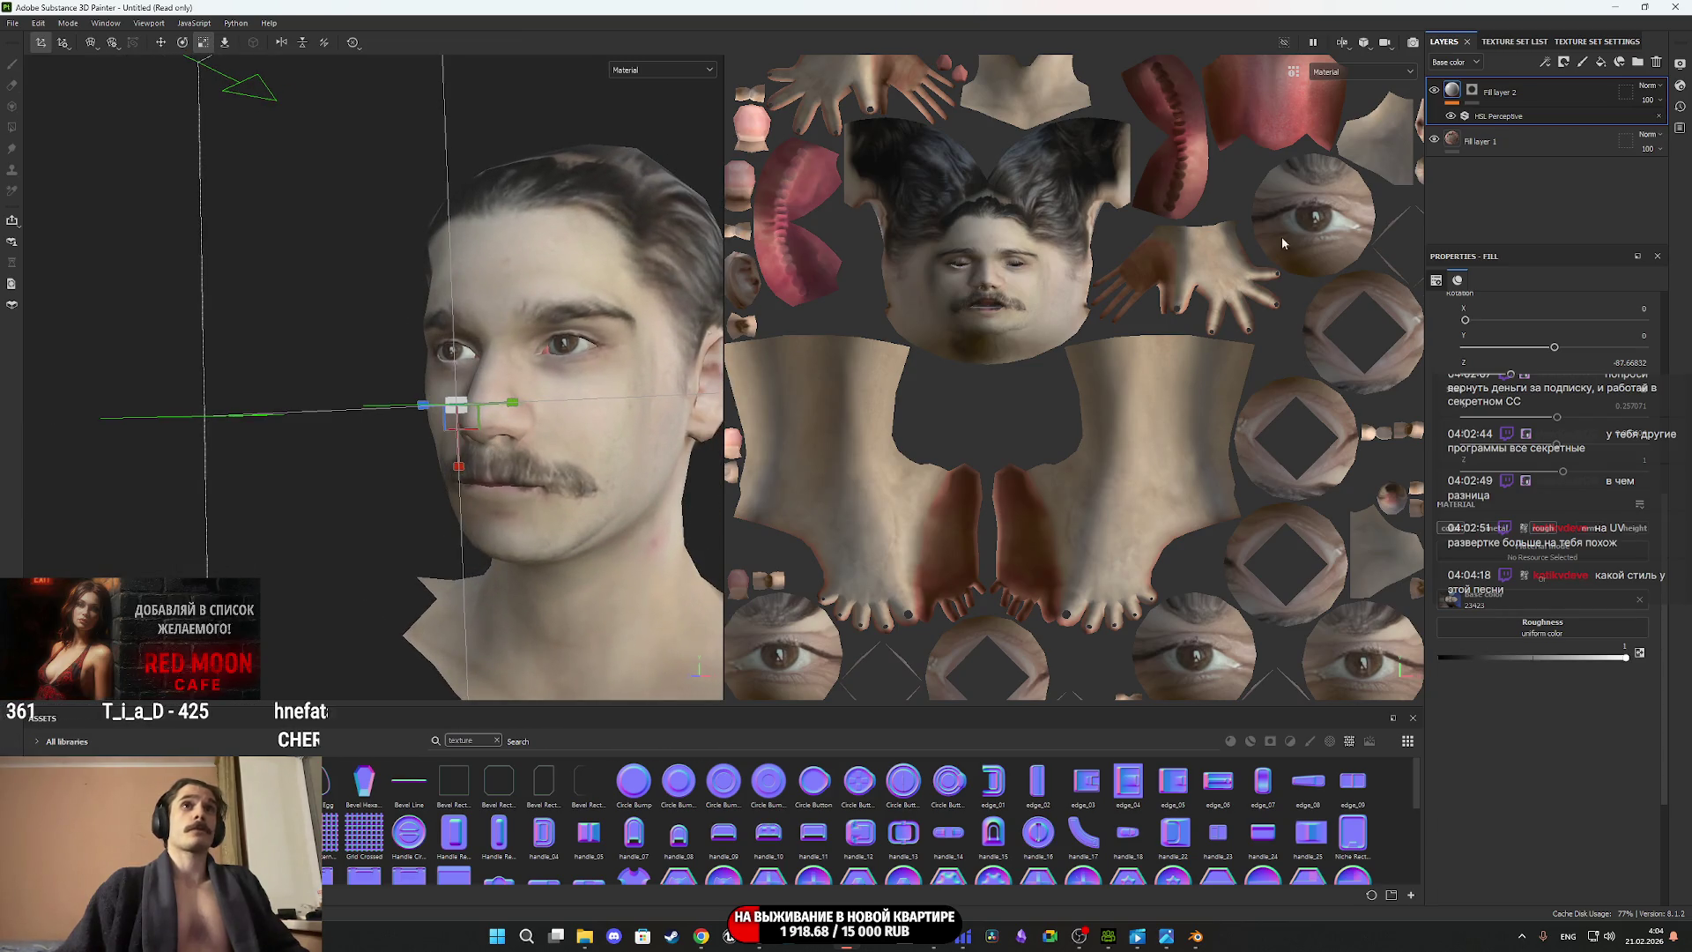
left_click(1435, 91)
left_click(1435, 91)
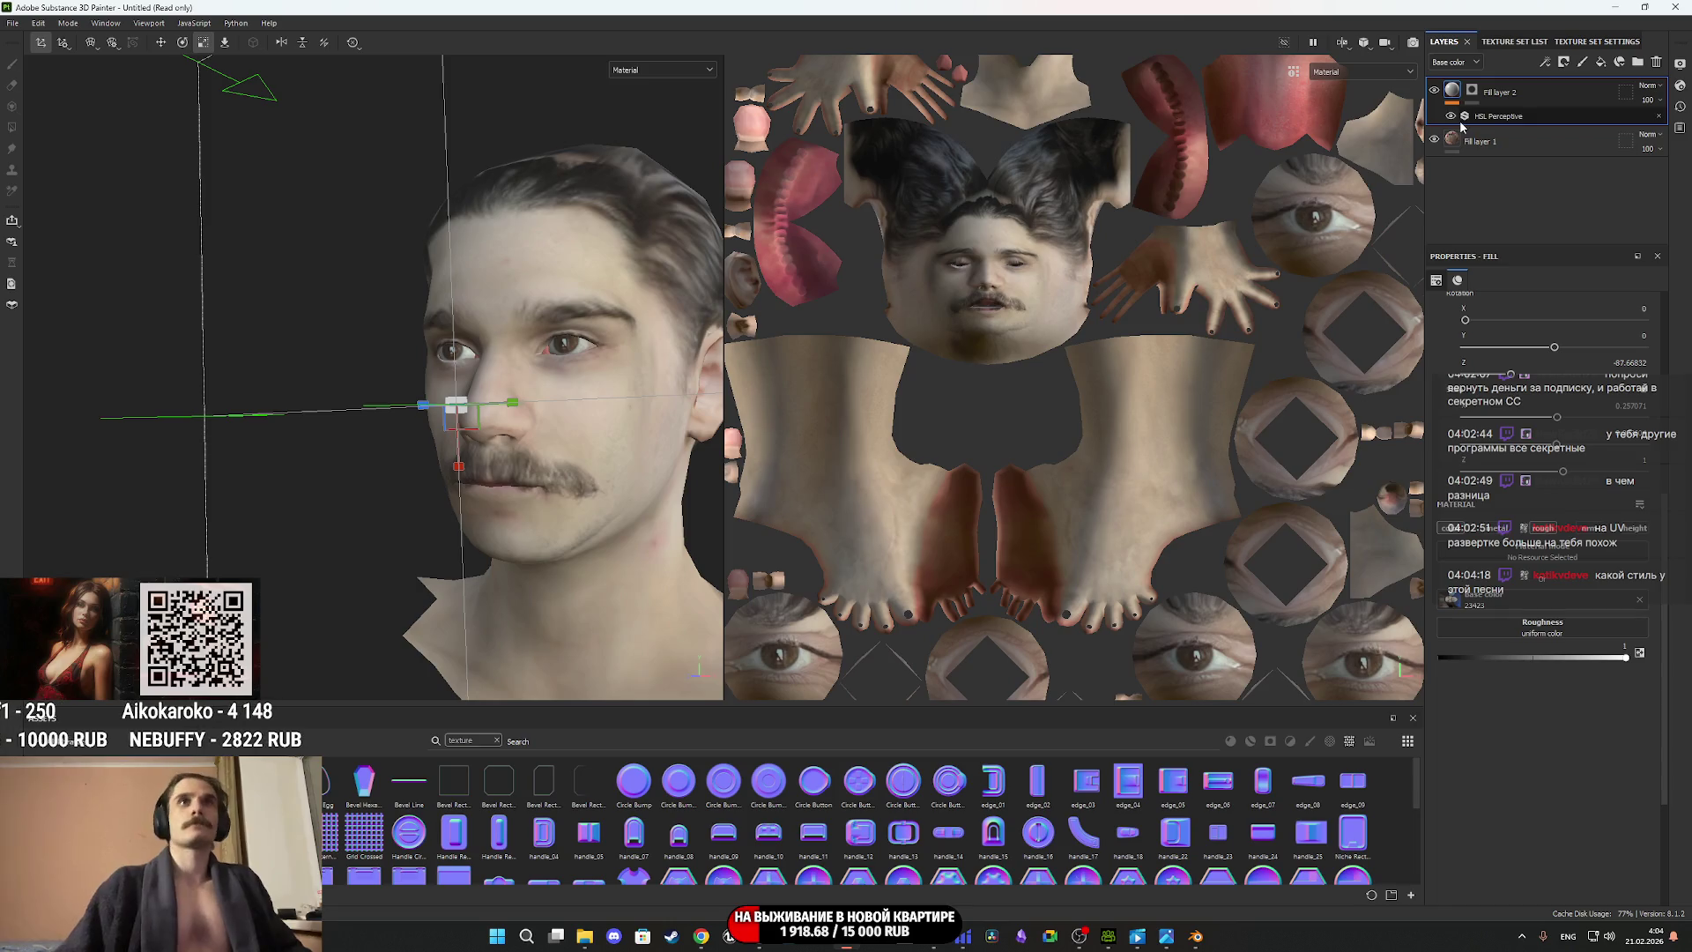
key("ctrl")
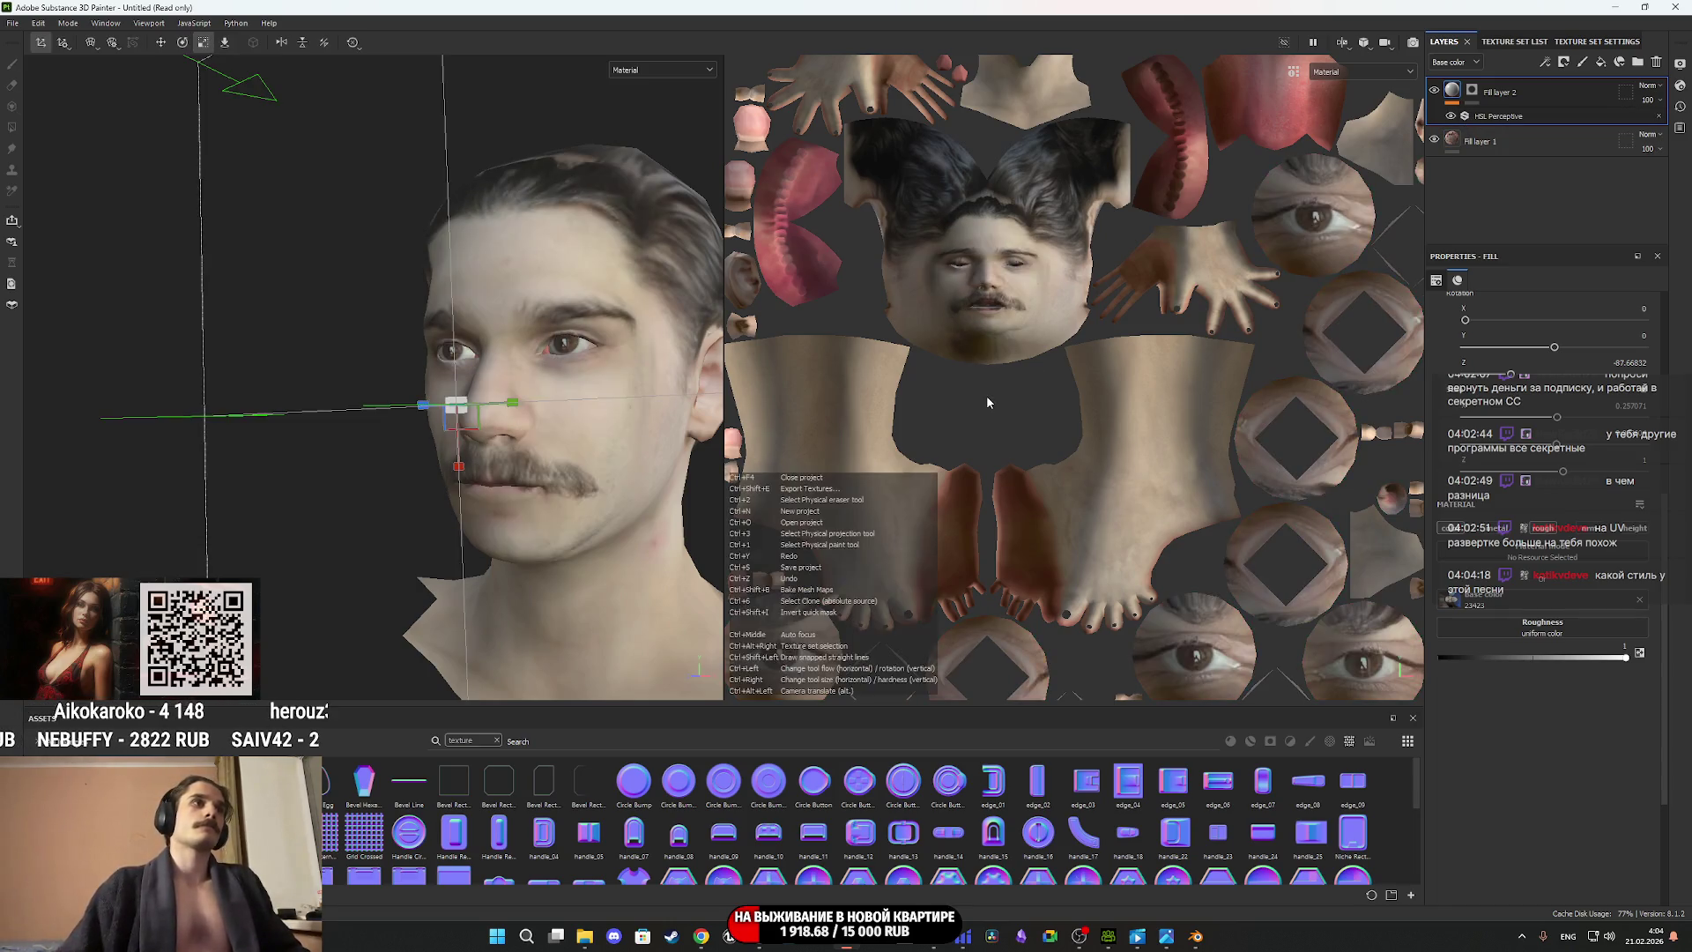
mouse_move(714, 361)
left_mouse_down("alt")
mouse_move(516, 370)
mouse_move(863, 376)
left_mouse_up("alt")
left_click(1473, 91)
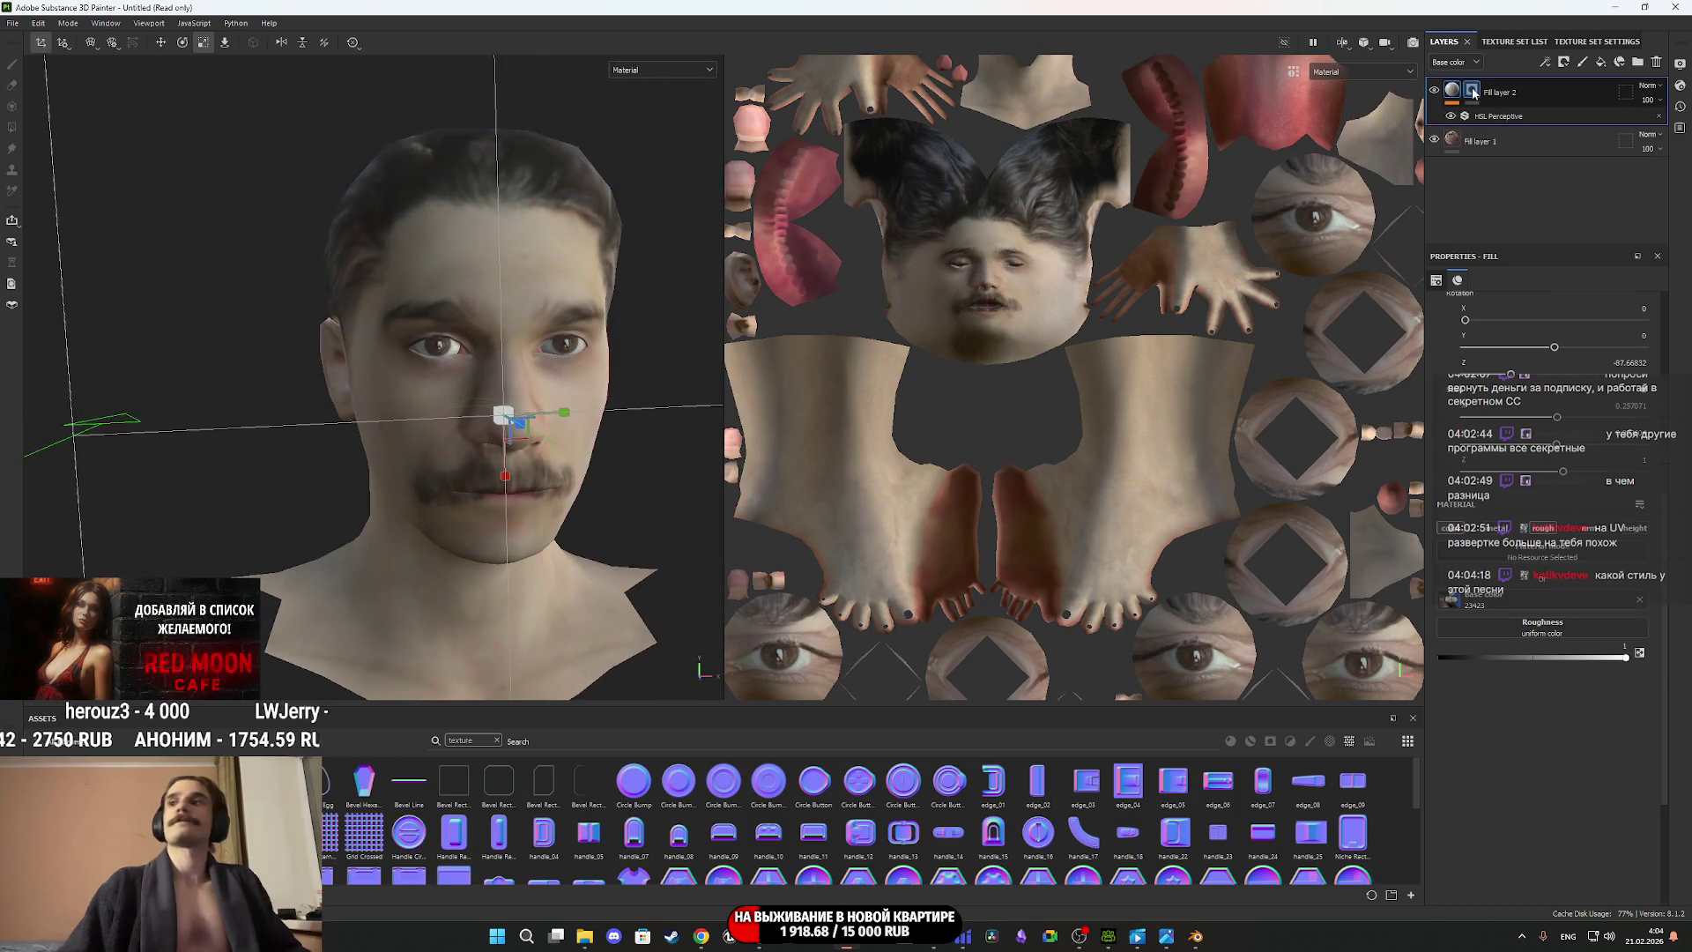
Switch to Polygon Fill and zoom and pan across the face's wireframe.
key("4")
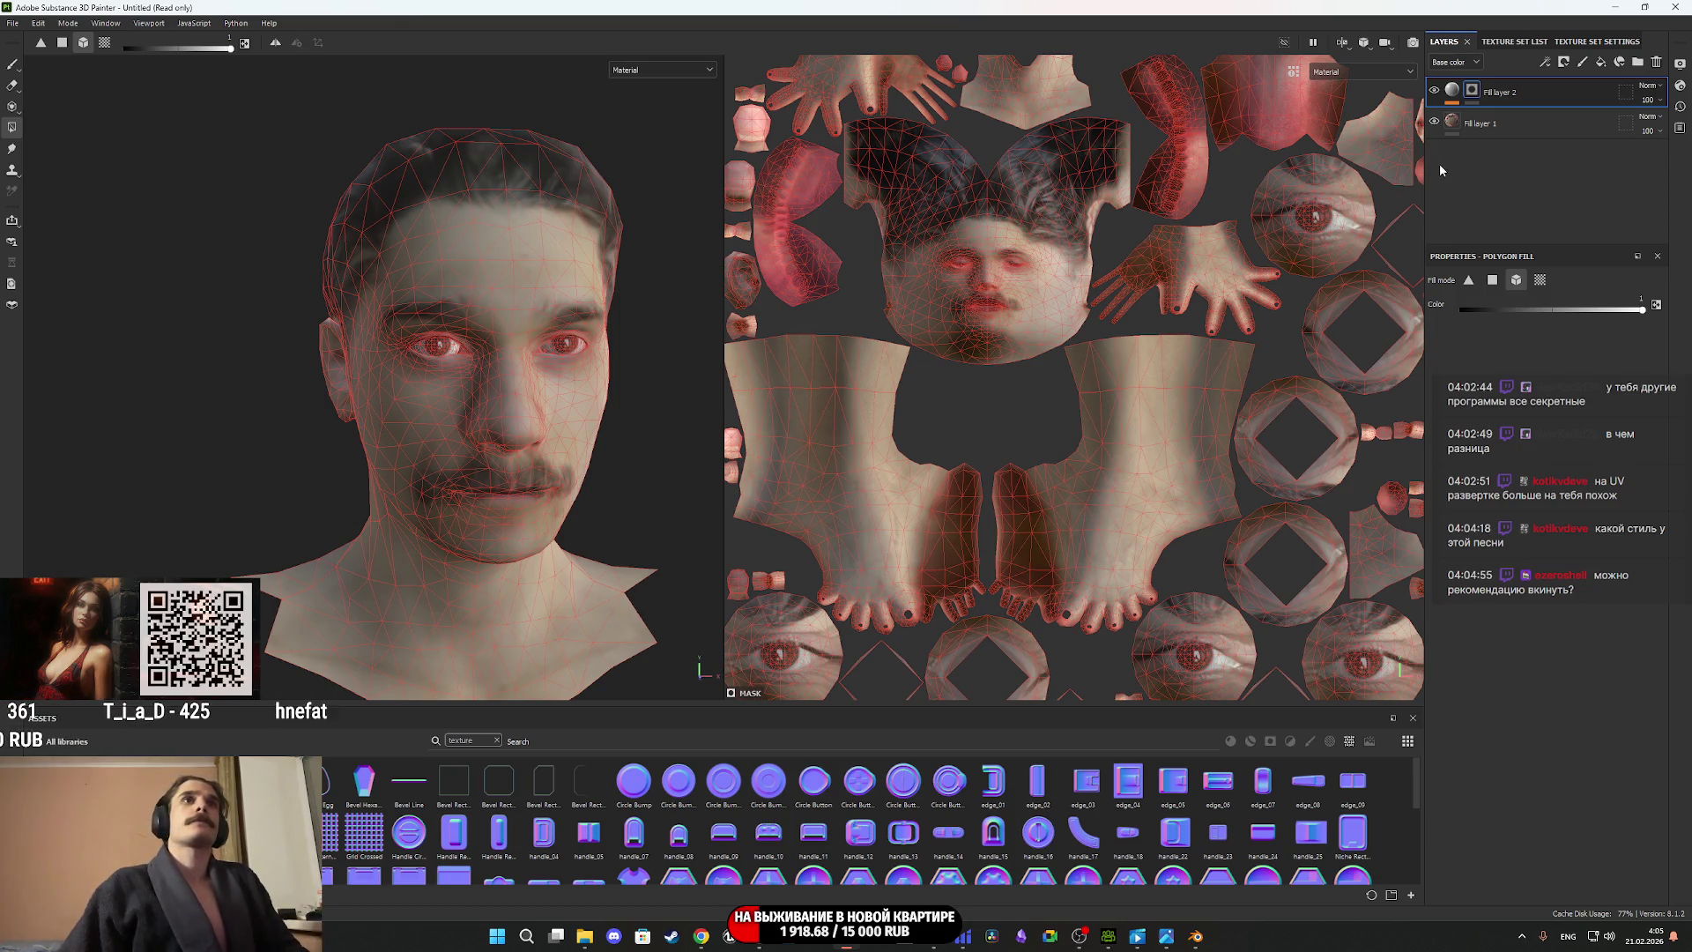
scroll(543, 336, "up", 4)
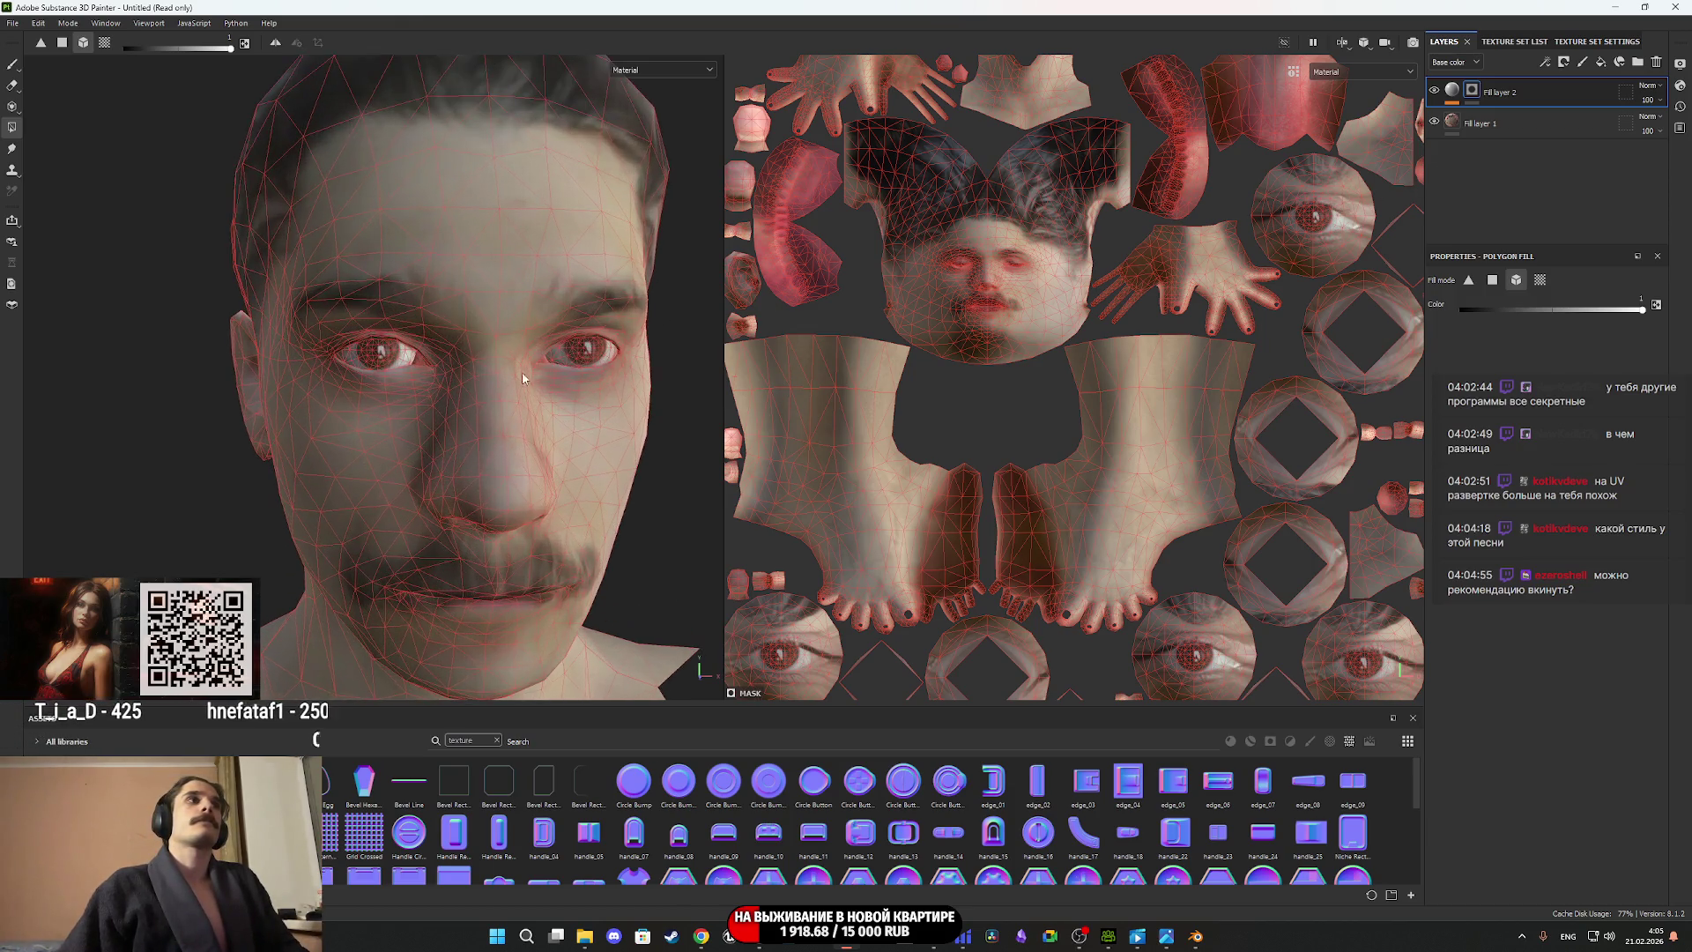
middle_click_drag(528, 375, 548, 422)
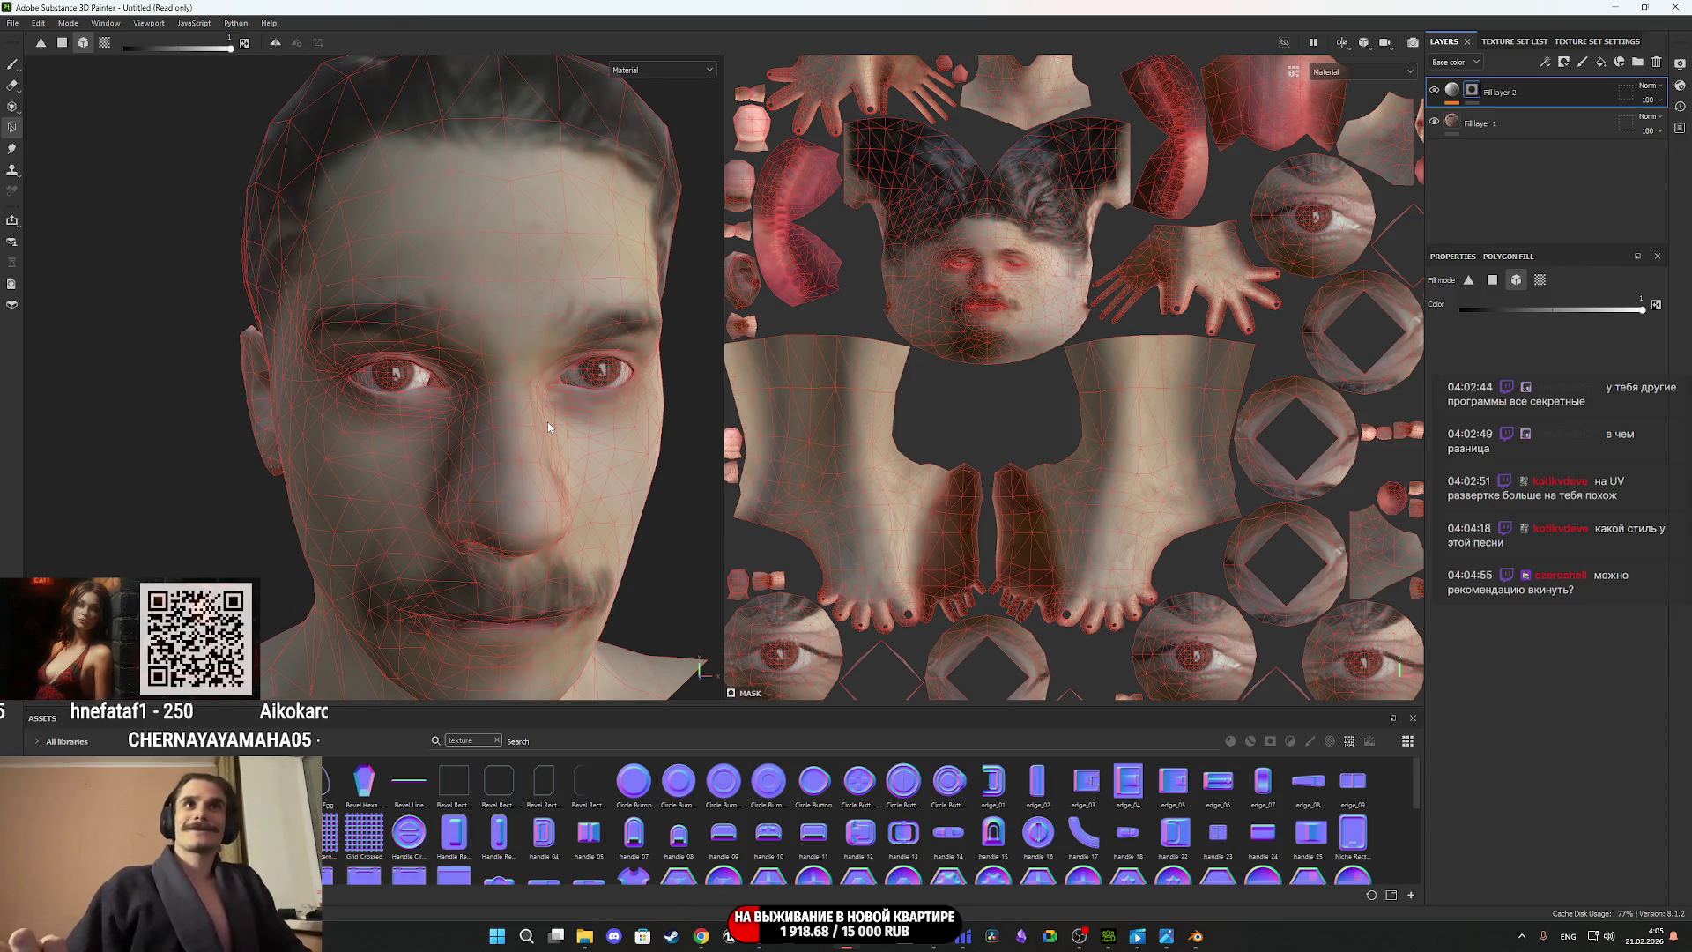
scroll(547, 421, "down", 2)
mouse_move(548, 422)
left_mouse_down("alt")
mouse_move(536, 367)
mouse_move(564, 387)
left_mouse_up("alt")
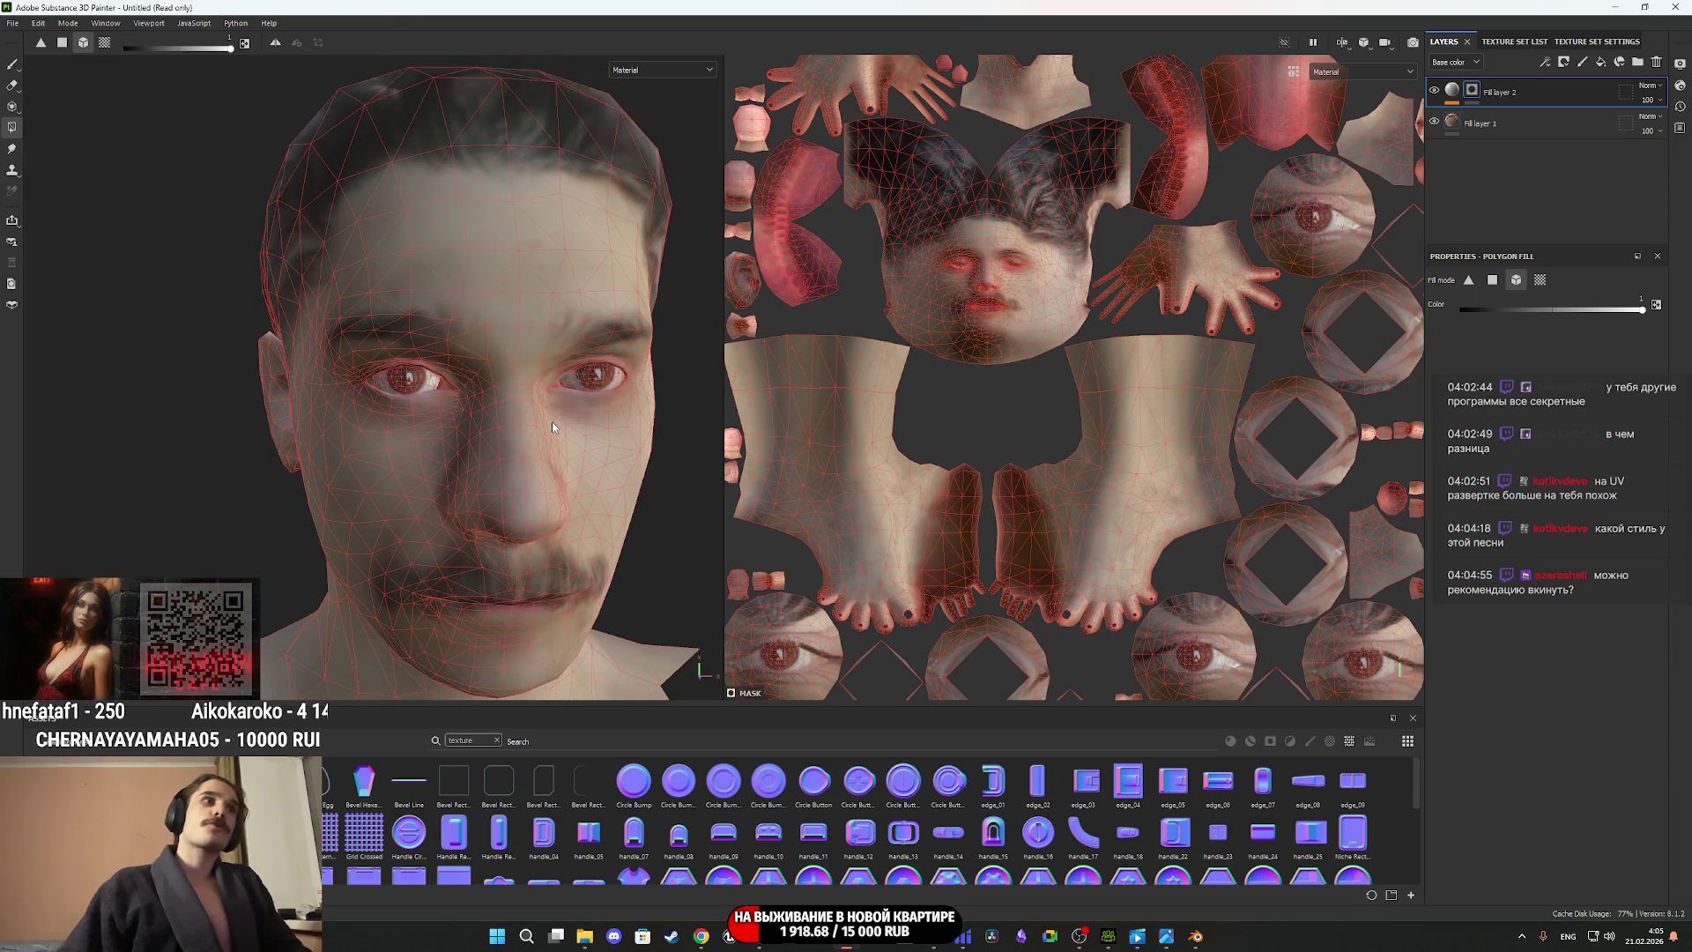
Return to the fill layer, orbit to a side view, and switch to Blender.
key("ctrl+z")
key("ctrl+z")
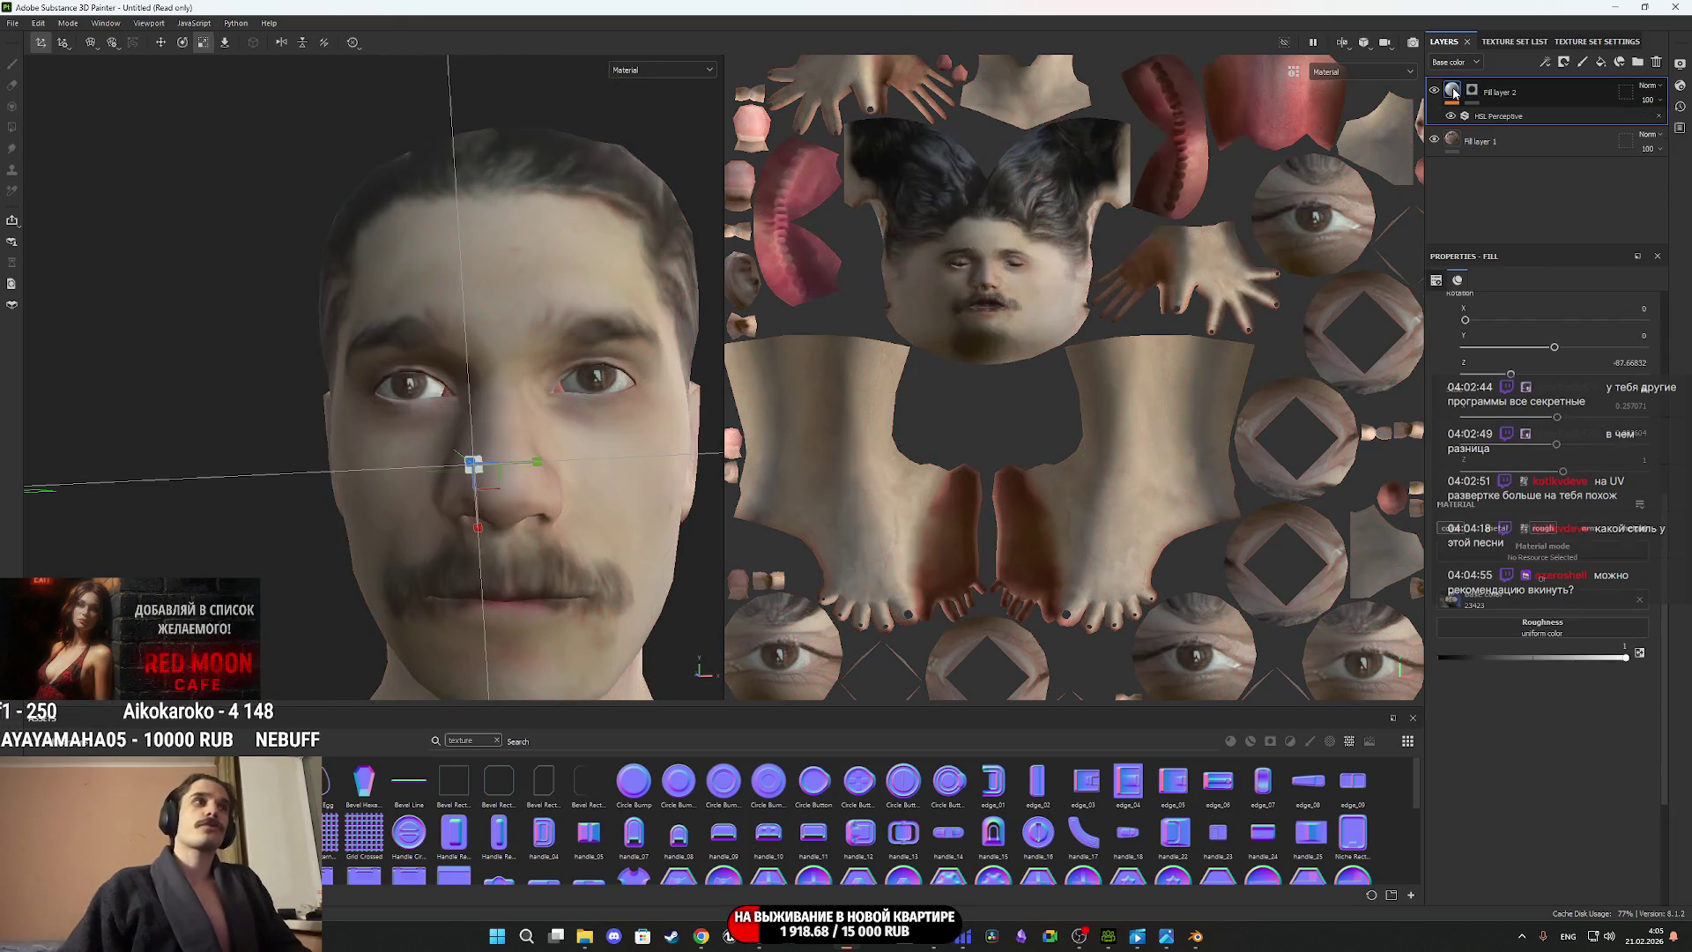
mouse_move(696, 511)
left_mouse_down("alt")
mouse_move(547, 528)
mouse_move(407, 589)
mouse_move(461, 552)
left_mouse_up("alt")
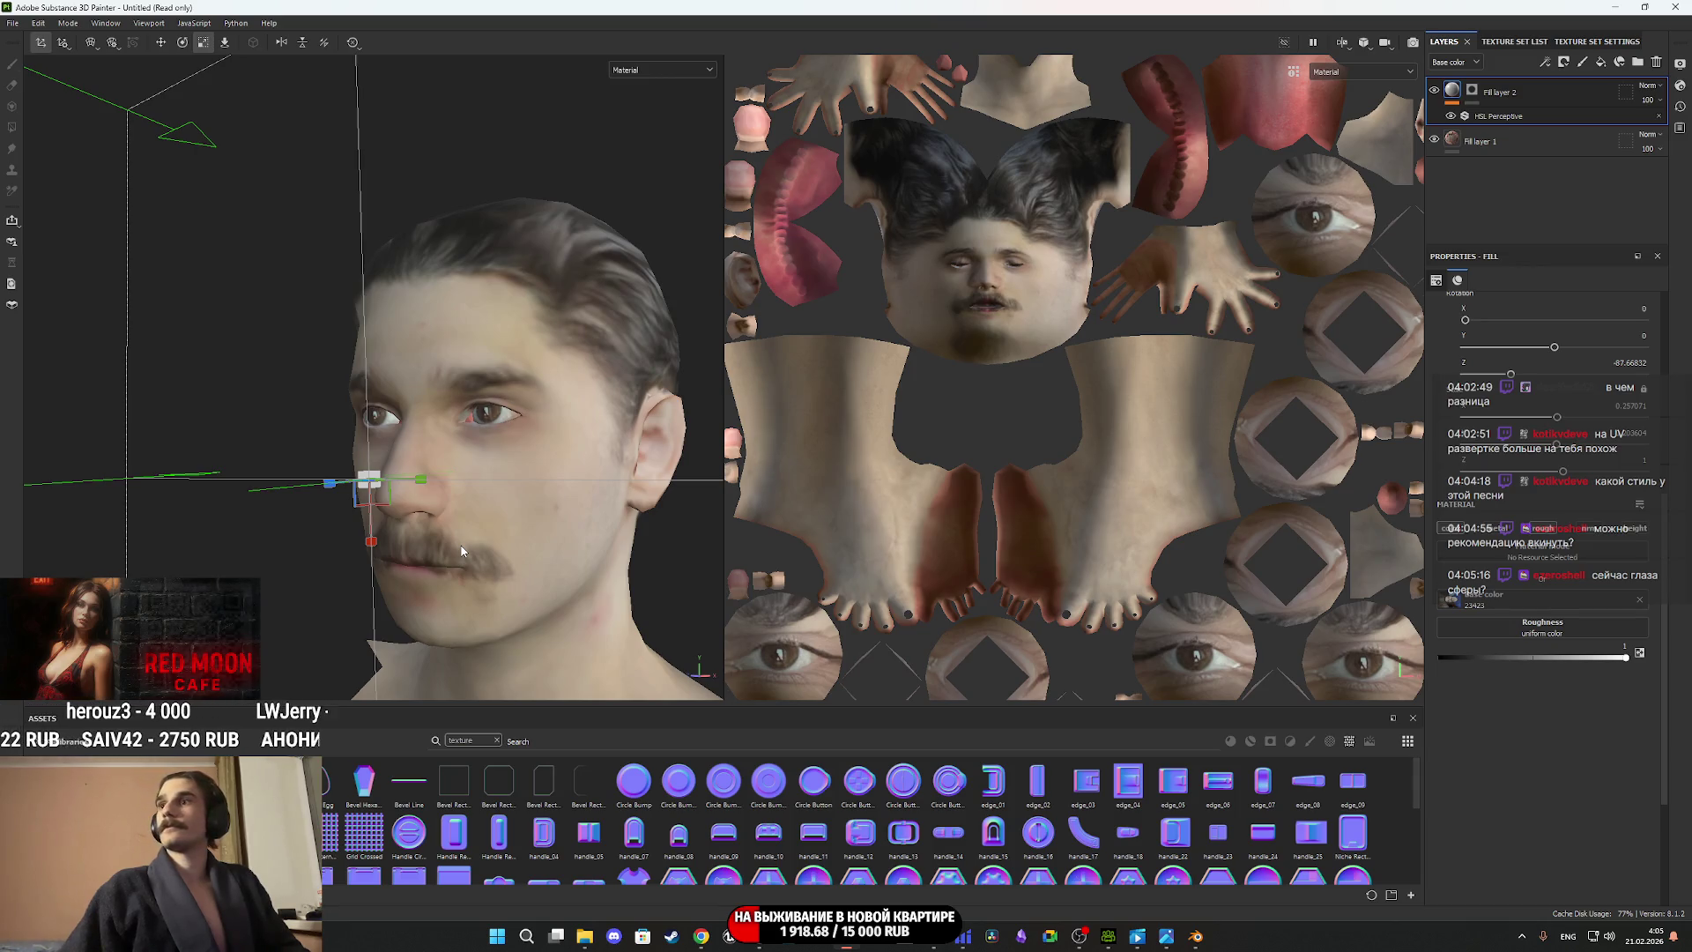
key("alt+Tab")
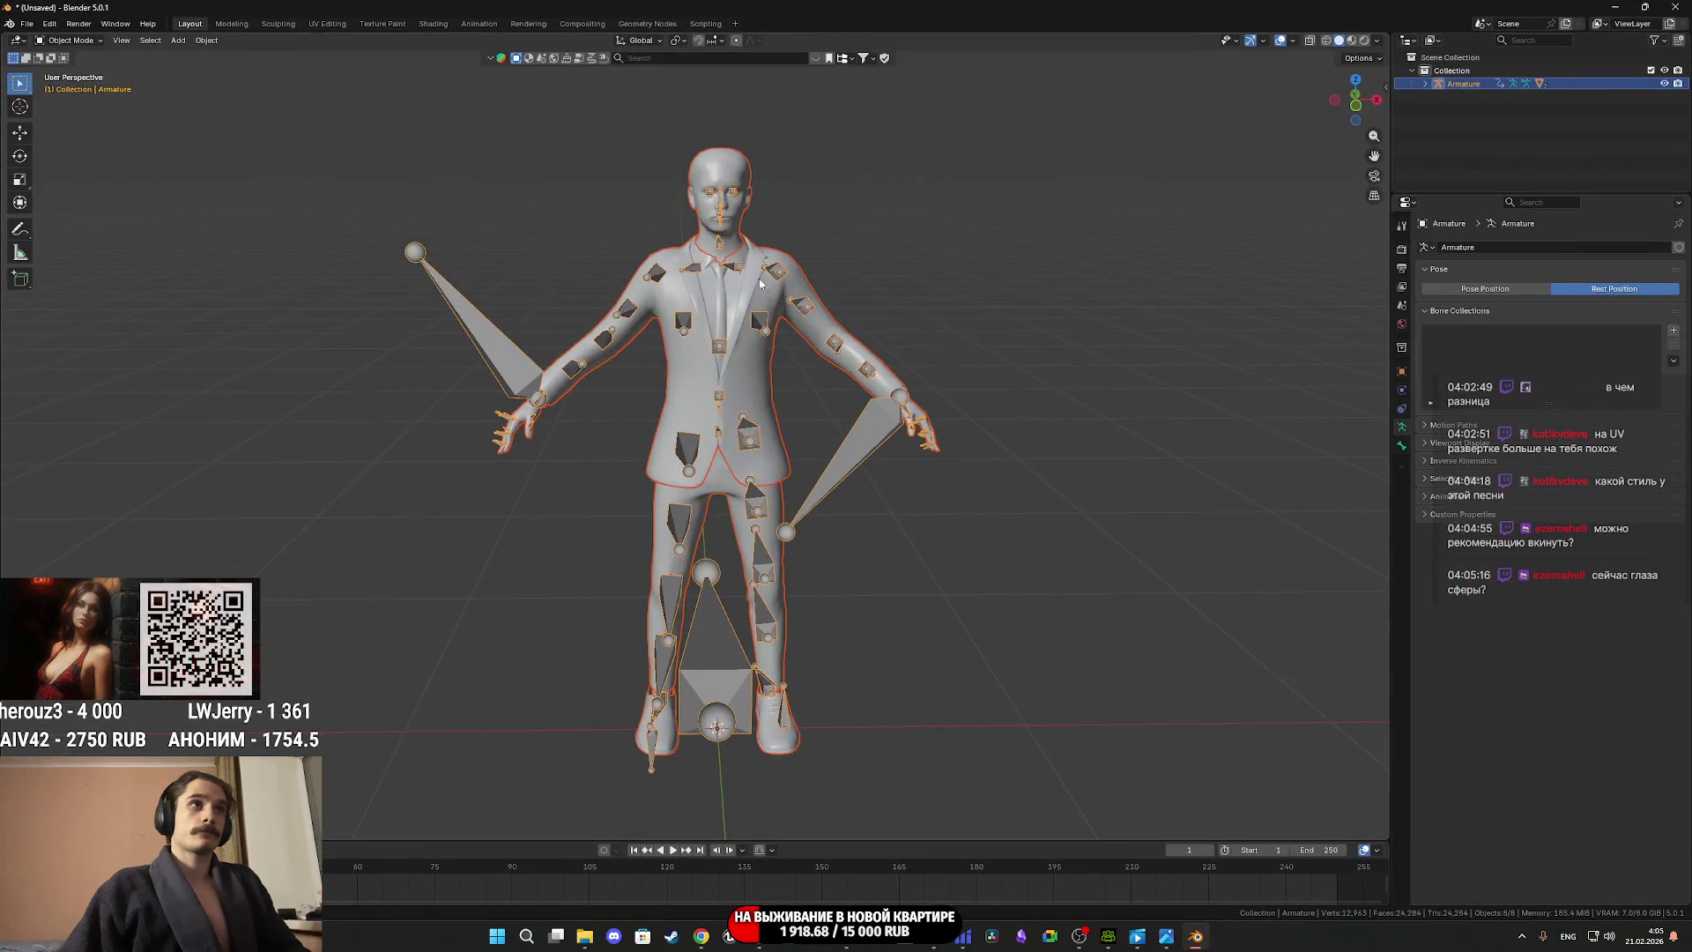
Show textures in the viewport and select the cc_game_body mesh.
scroll(760, 289, "up", 10)
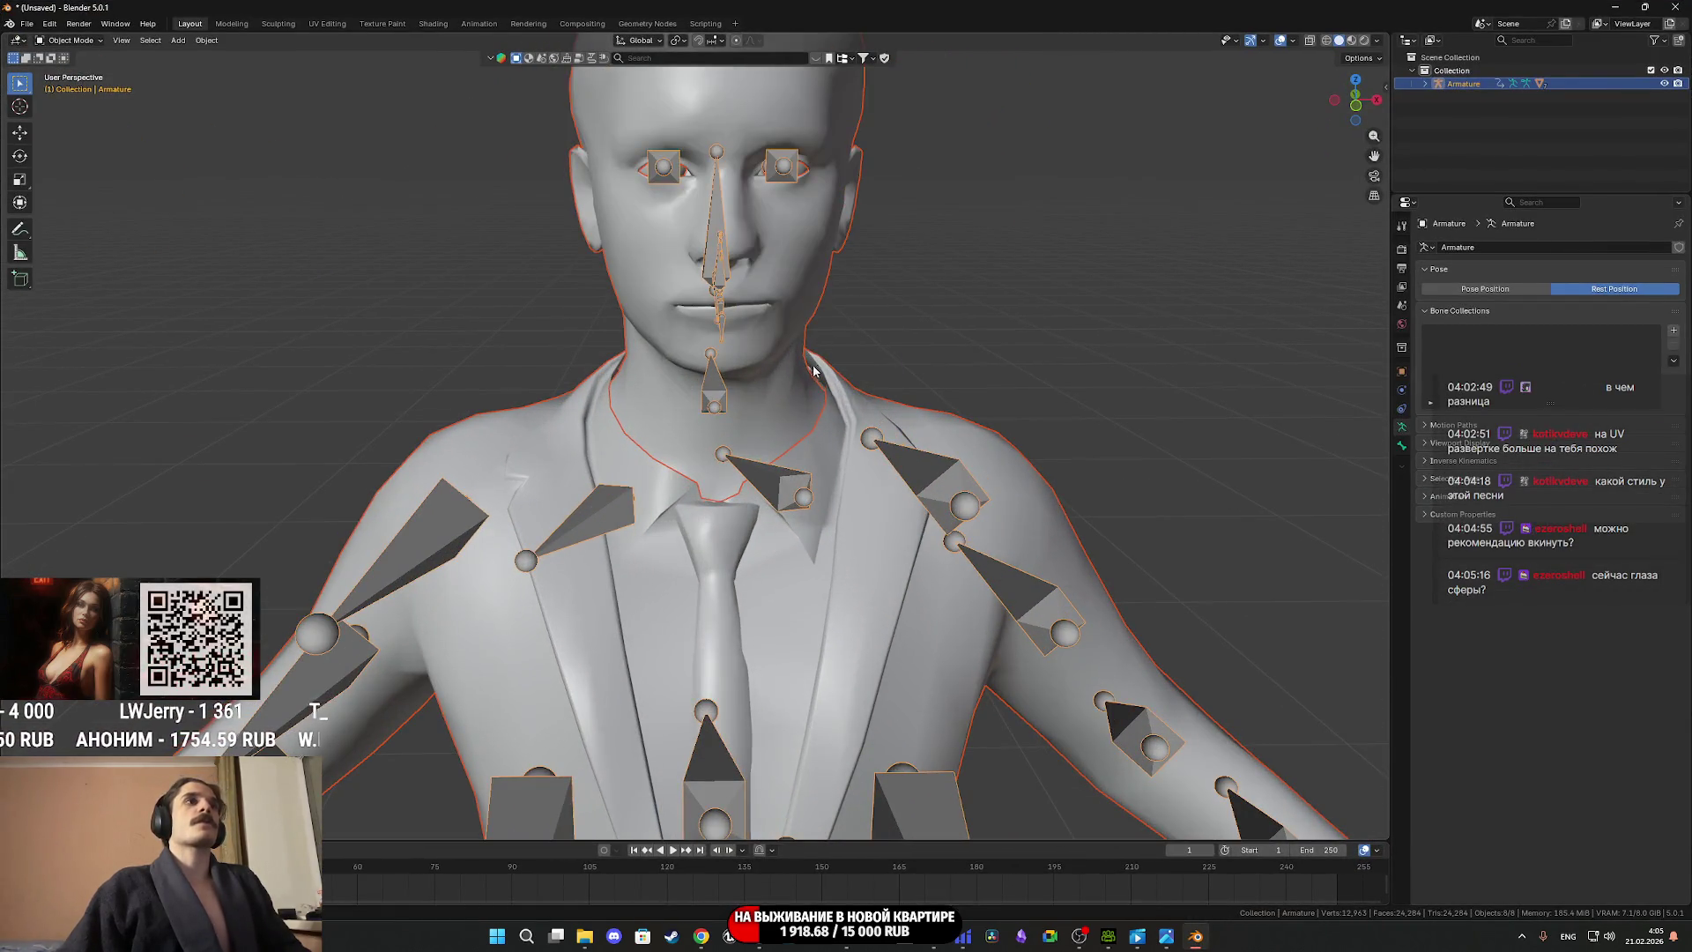
key("z")
left_click(844, 502)
scroll(833, 393, "up", 2)
scroll(832, 393, "down", 3)
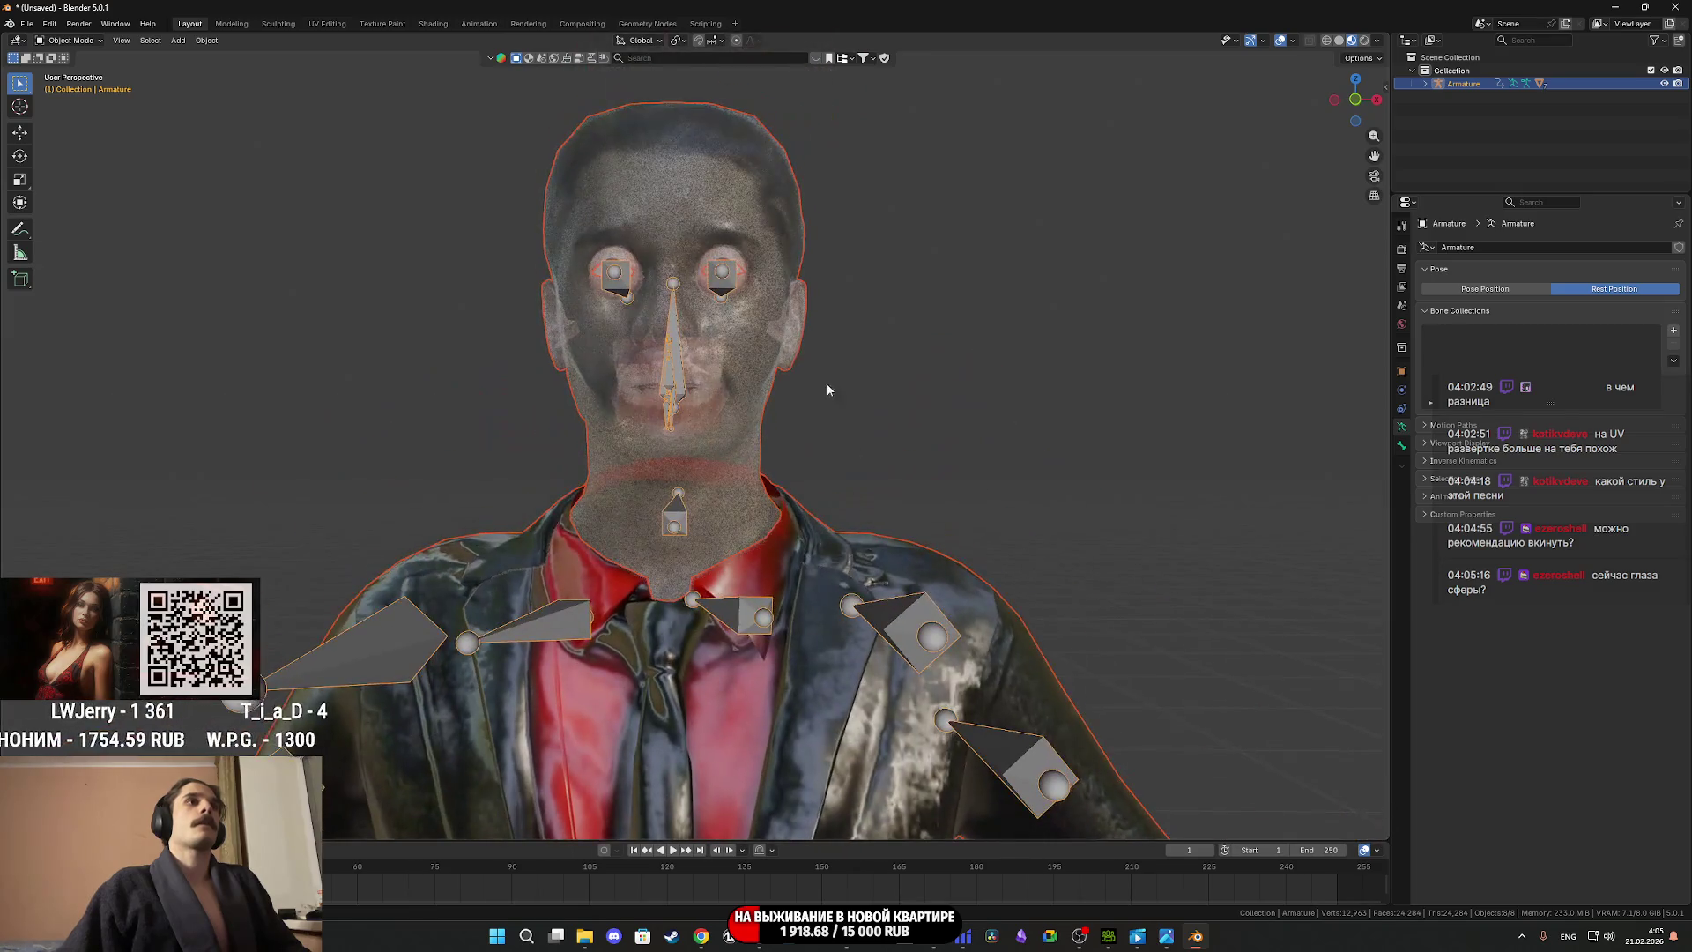
left_click(774, 344)
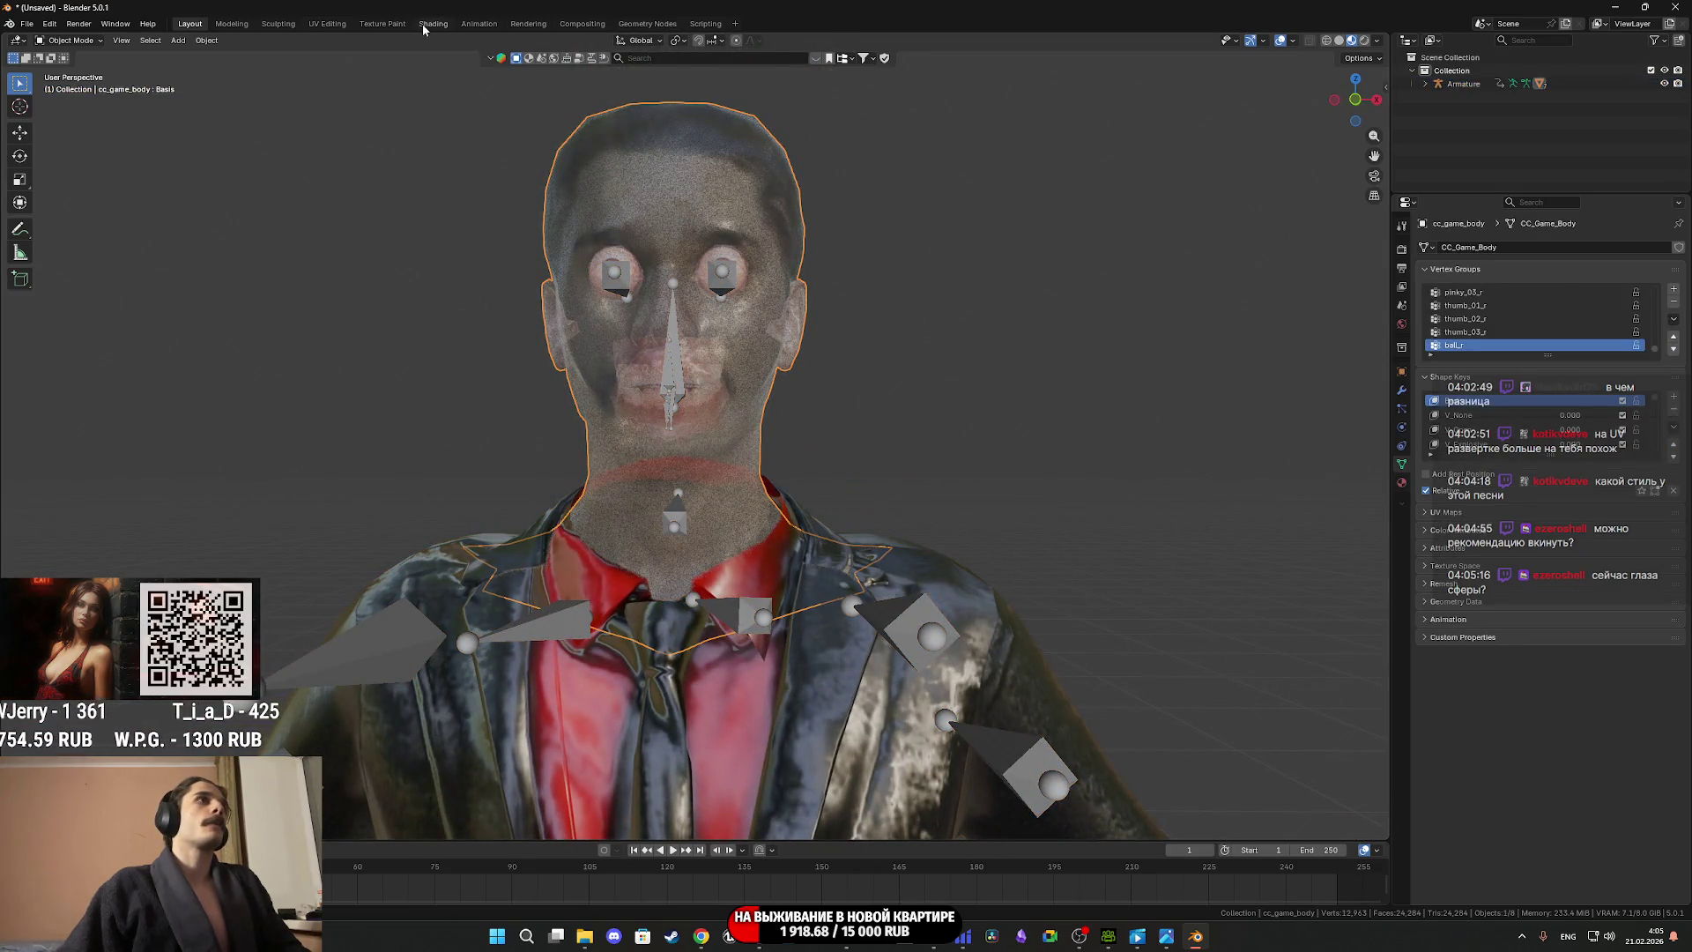
In Shading, disconnect the body's Alpha input and set its Roughness to 1.000.
left_click(431, 24)
left_click_drag(825, 599, 821, 548)
scroll(859, 252, "up", 8)
scroll(952, 231, "up", 3)
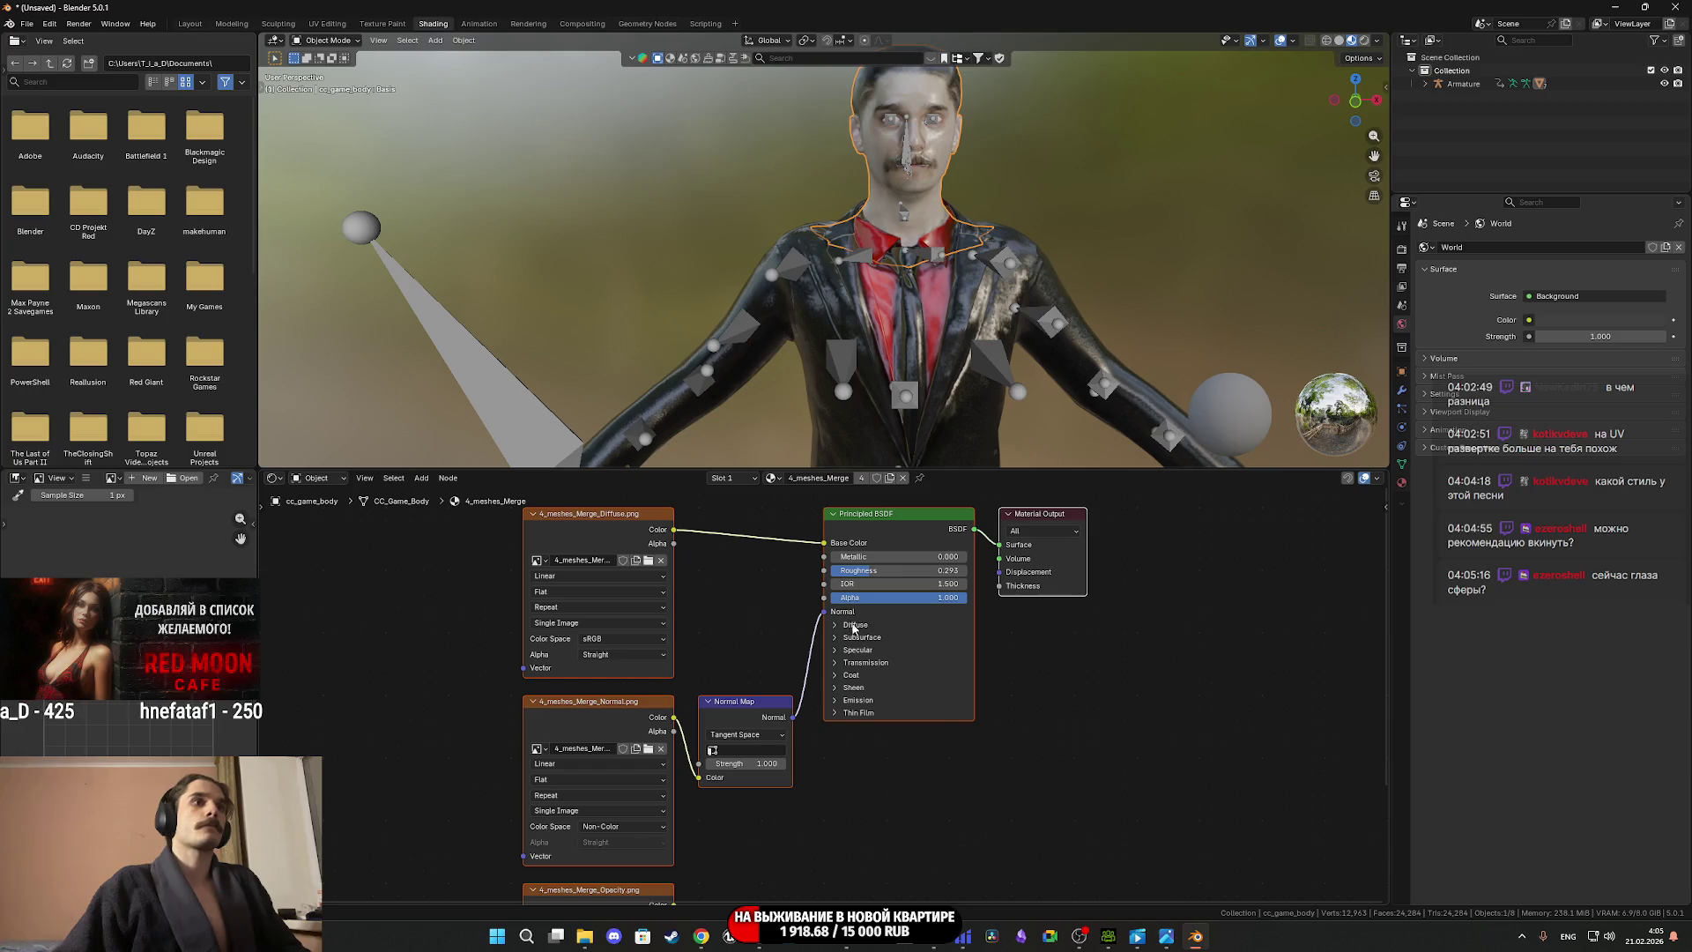
left_click_drag(899, 570, 965, 571)
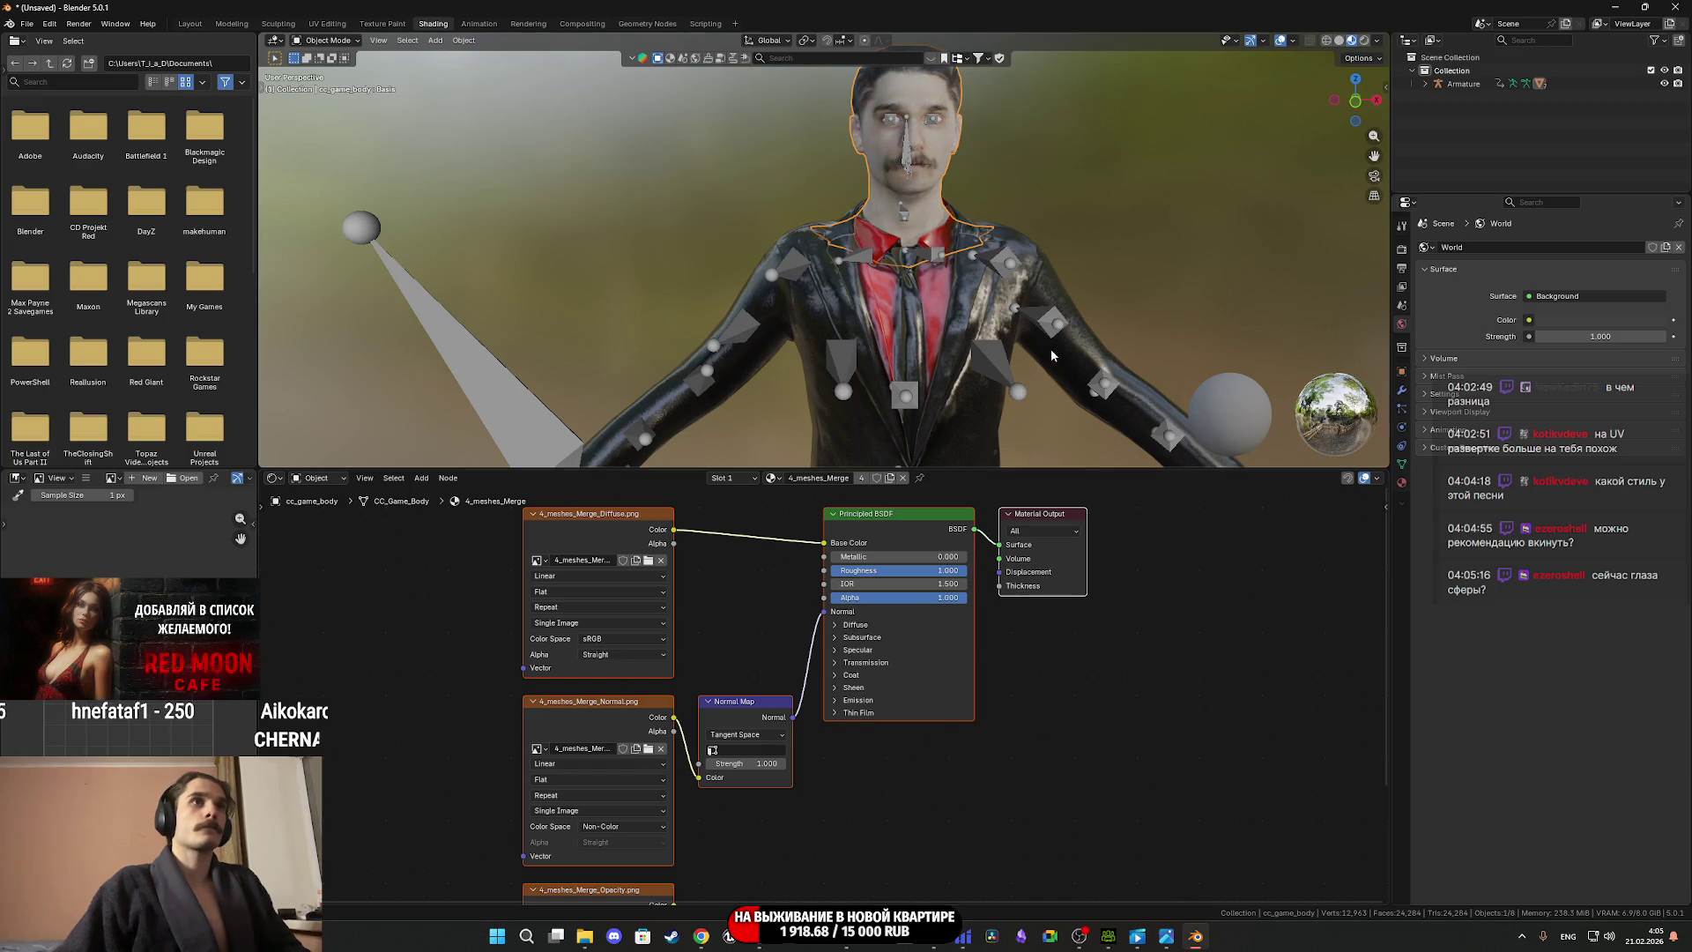
Disconnect the Alpha input on the malenorm2_lod0 suit material and return to Layout.
left_click(1009, 308)
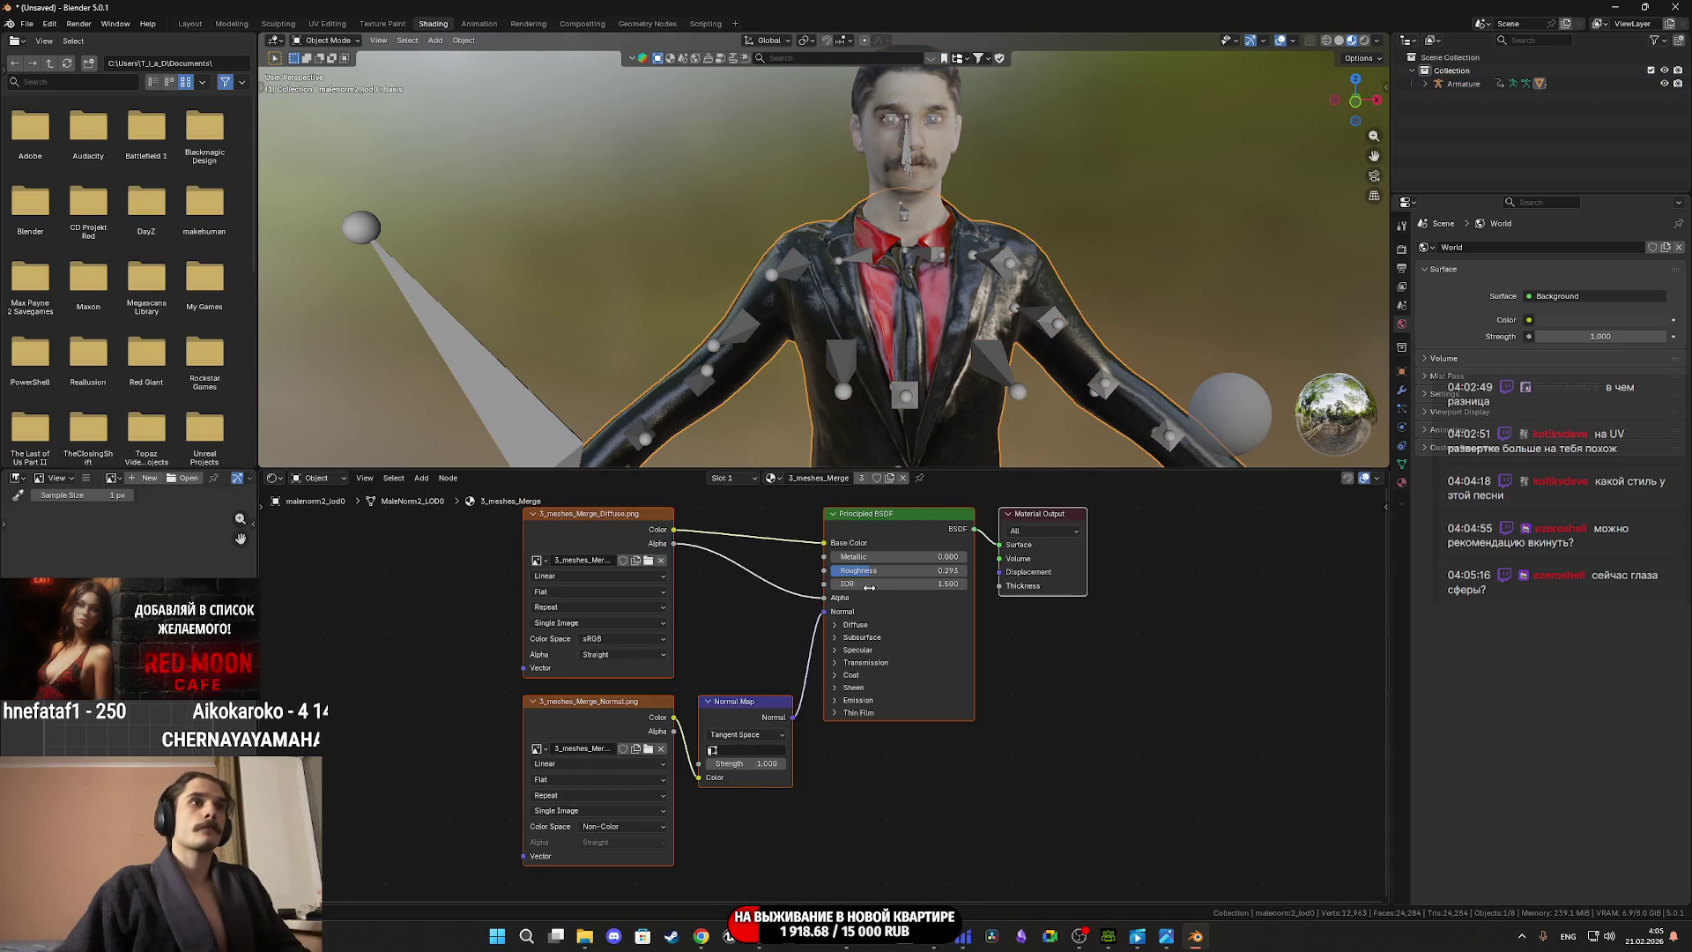
left_click_drag(823, 598, 934, 570)
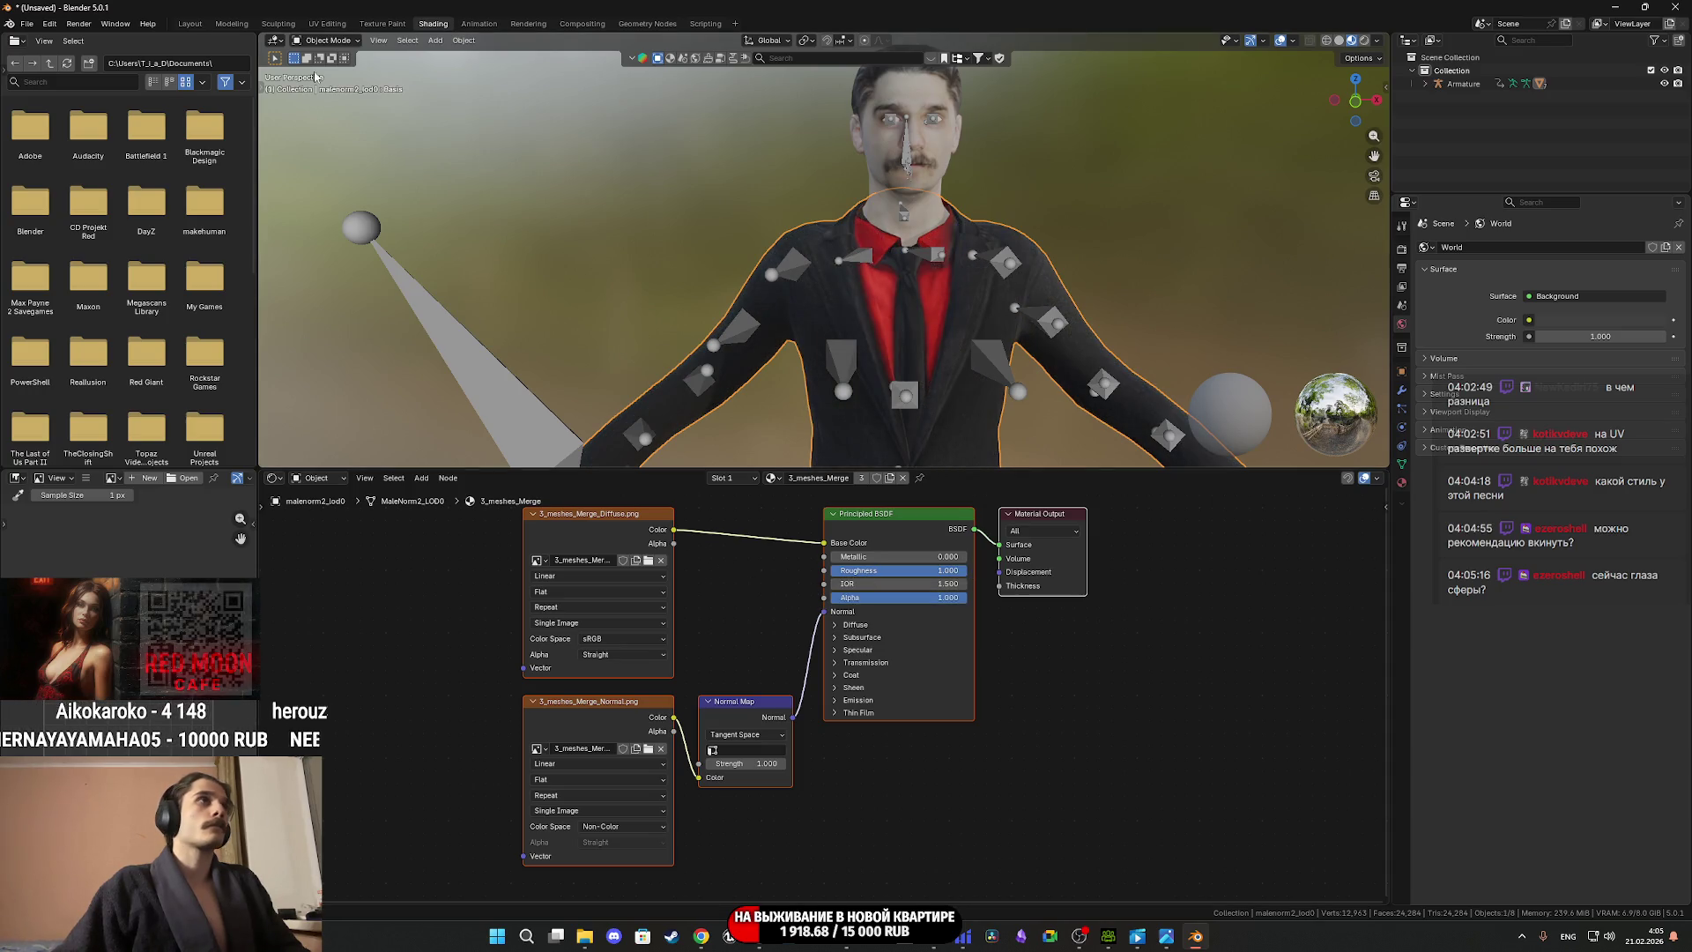
left_click(189, 24)
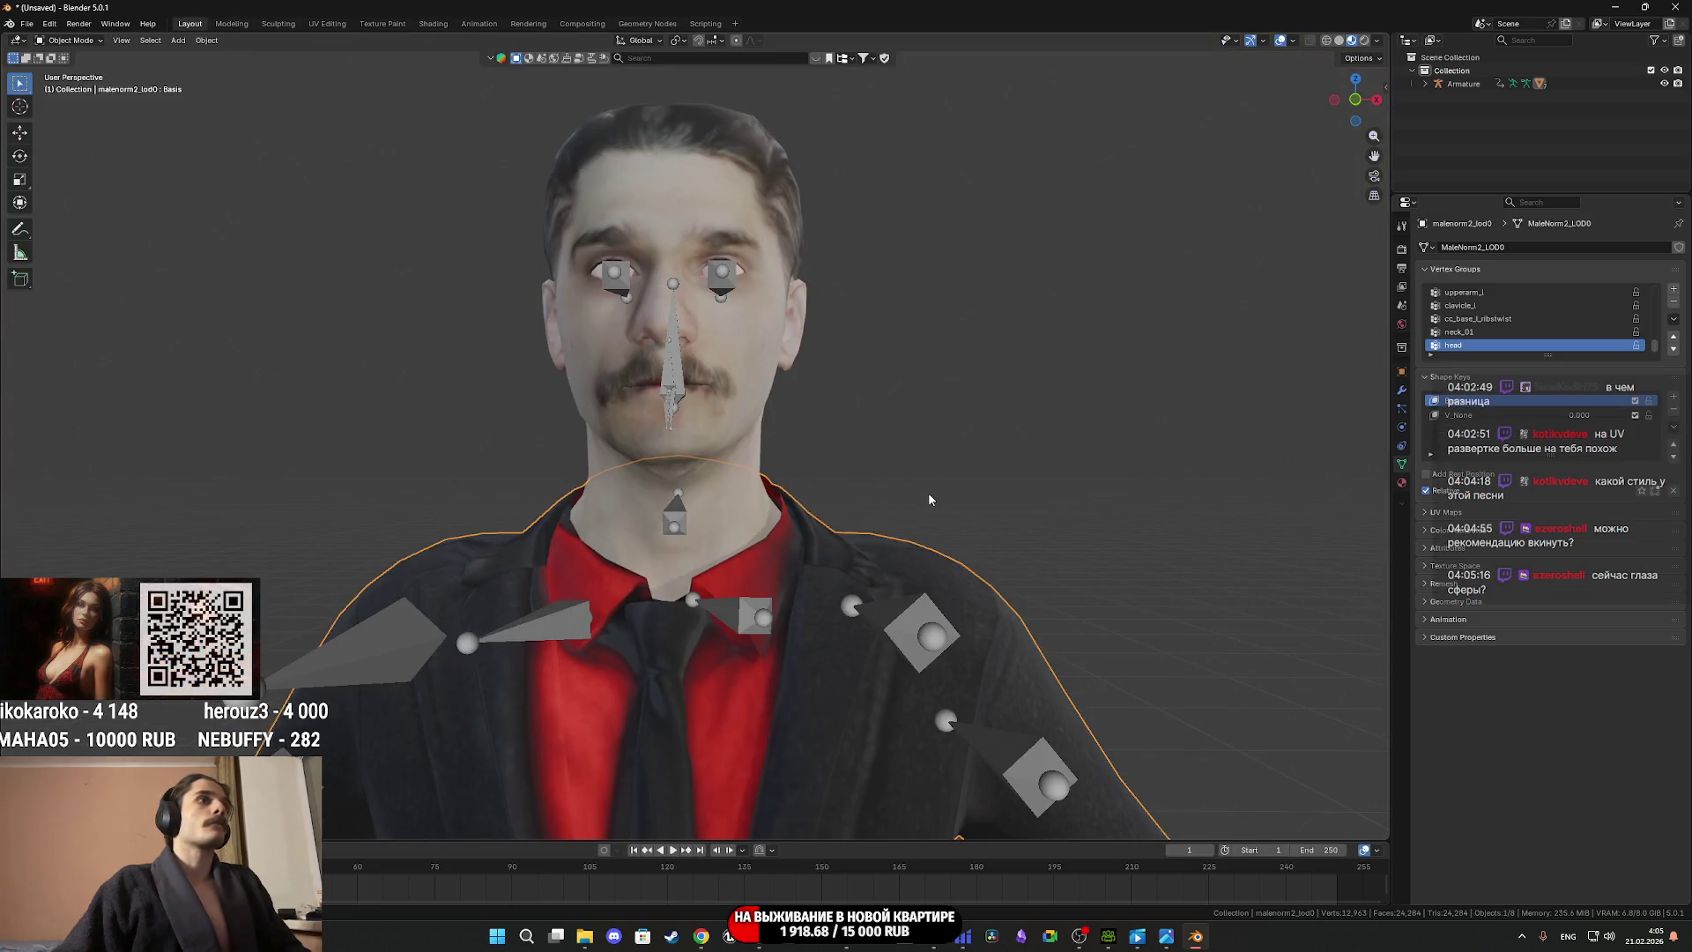
Deselect the armature and open UV Editing with Material Preview shading.
left_click(929, 499)
middle_click_drag(929, 500, 941, 498)
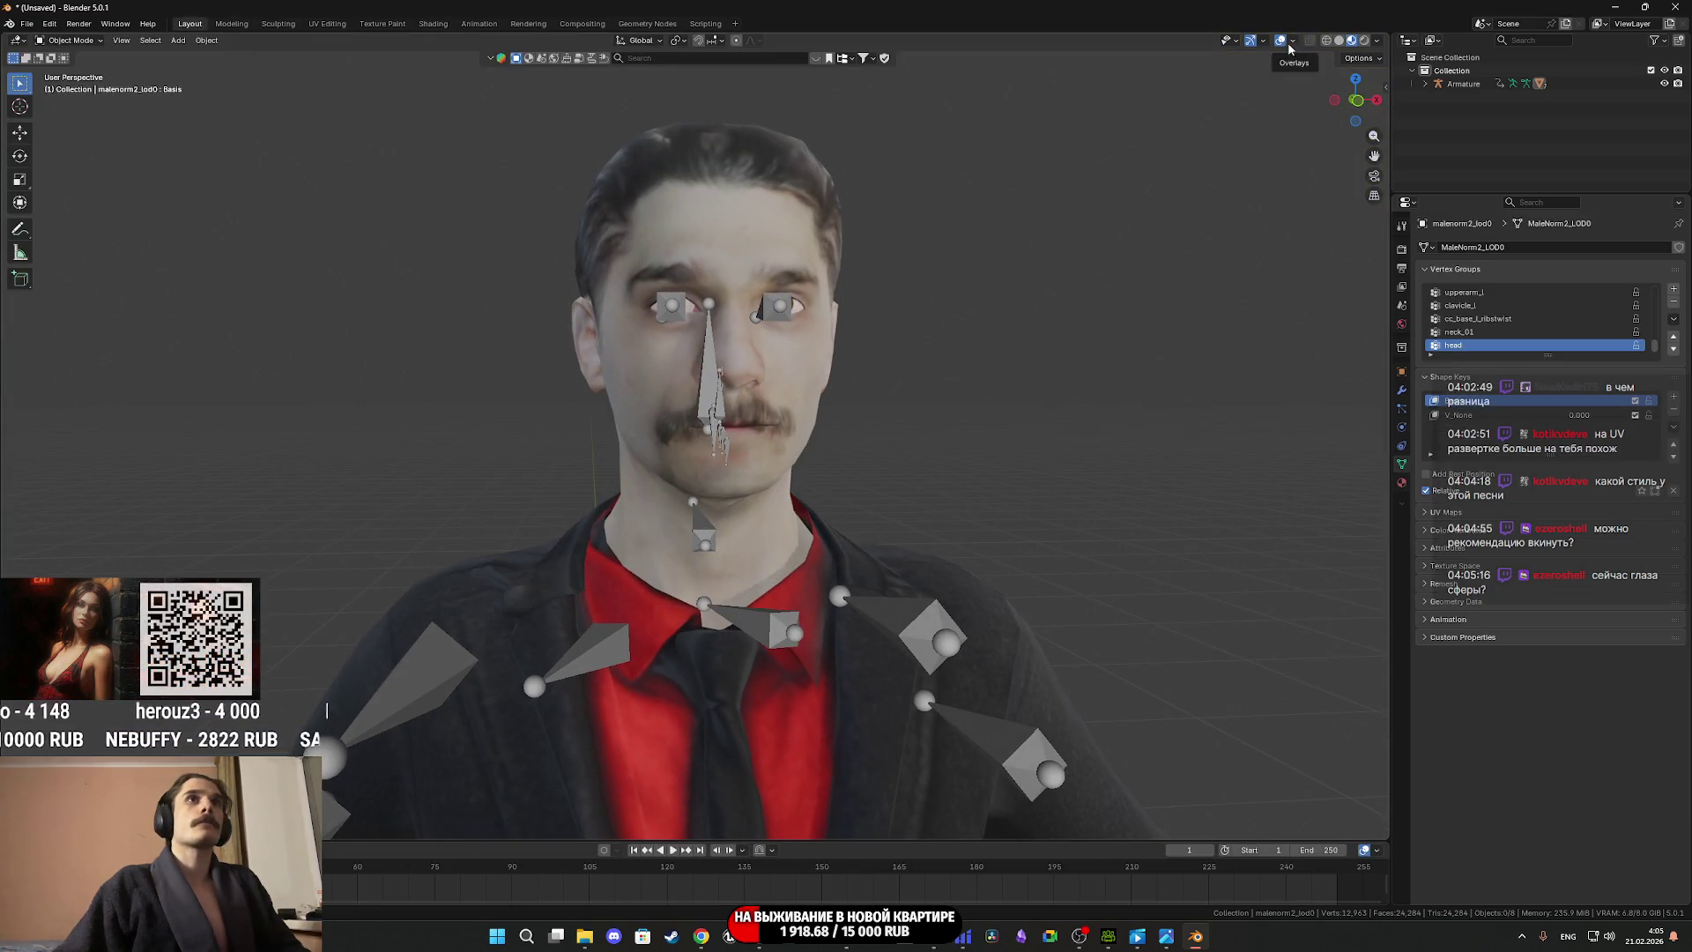
left_click(339, 24)
scroll(1042, 427, "up", 8)
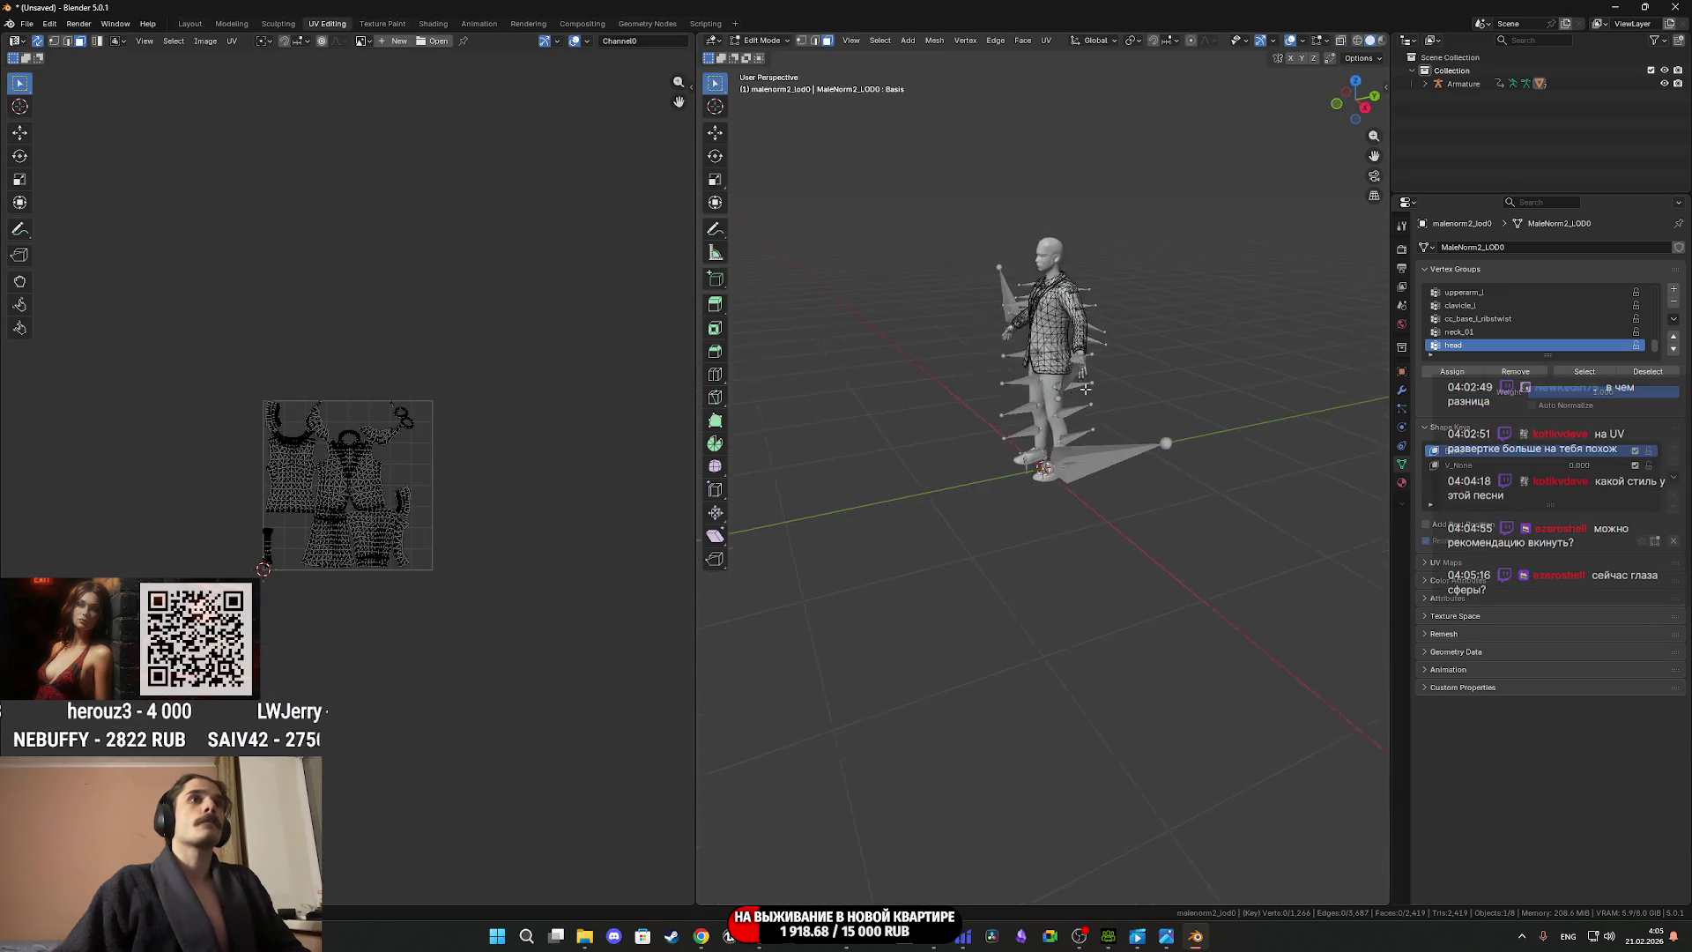
key("z")
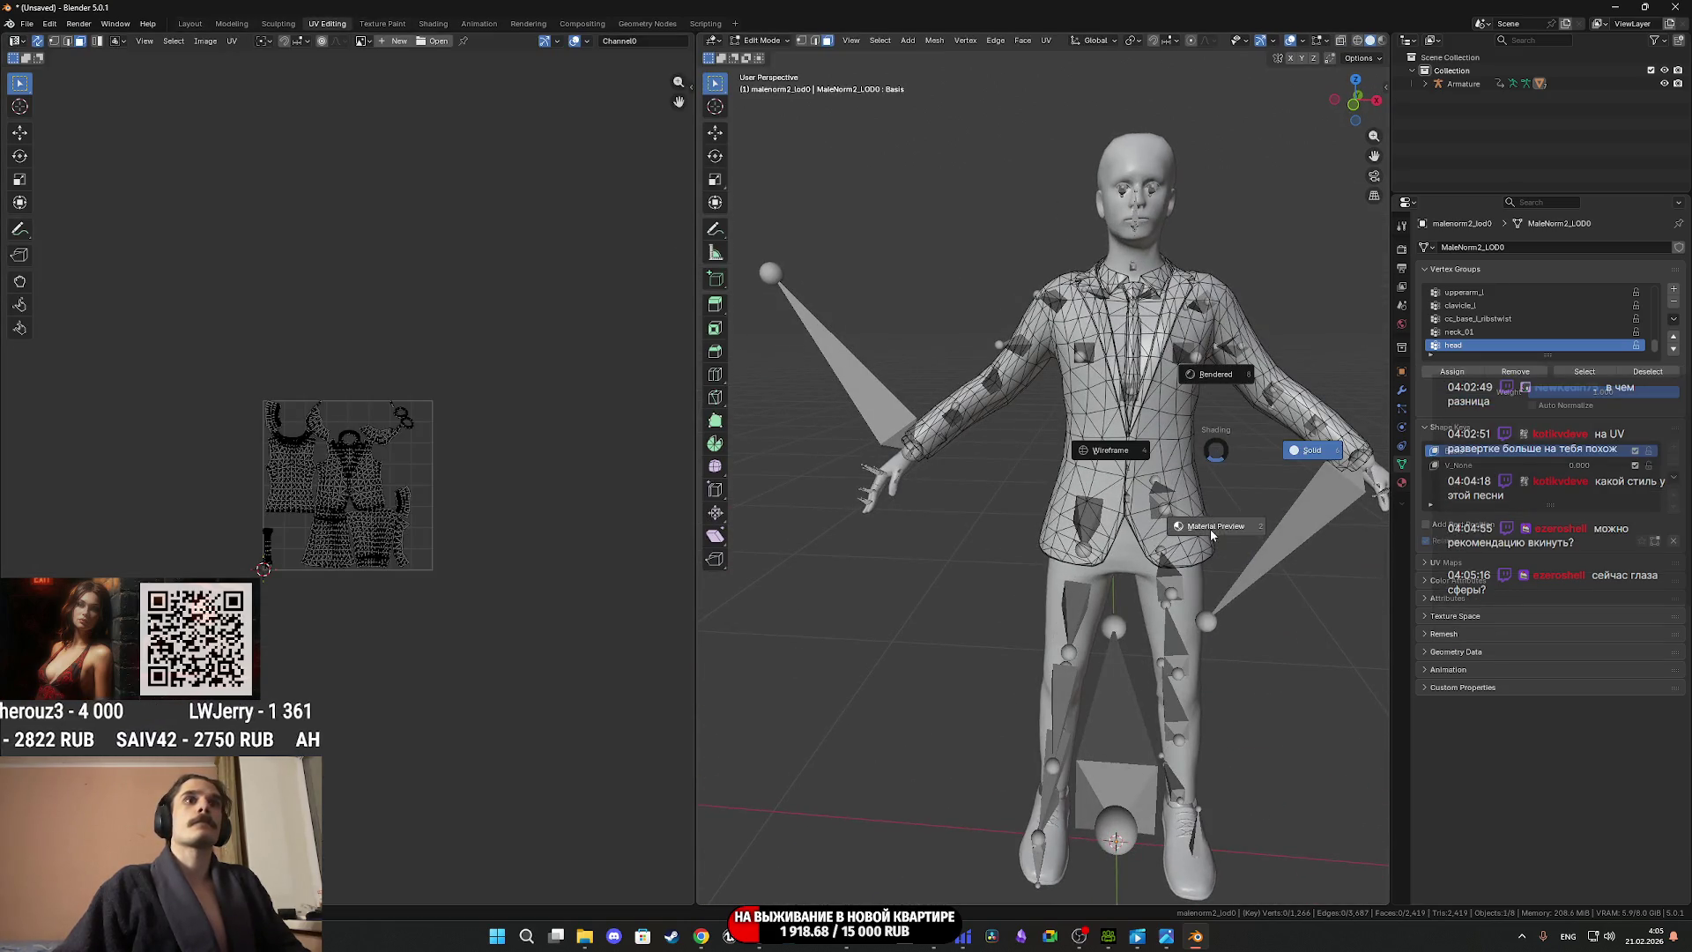
left_click(1214, 504)
scroll(1143, 448, "up", 6)
scroll(1143, 448, "down", 4)
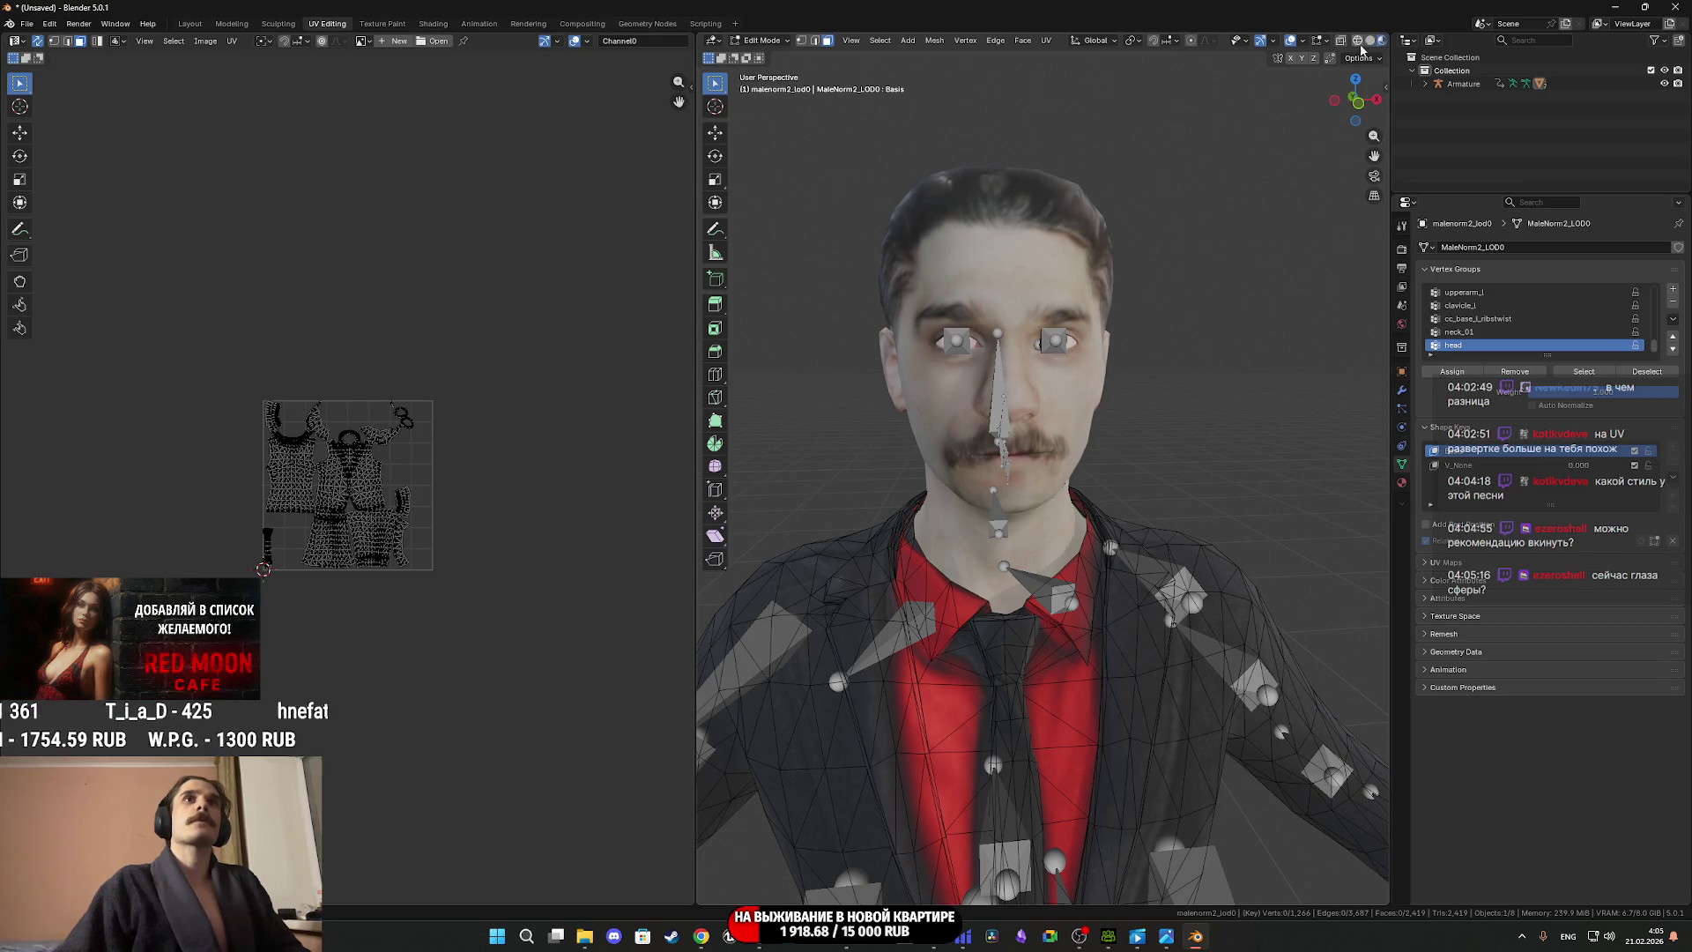
Hide the armature bones in Viewport Overlays and switch edit mode to cc_game_body.
left_click(1301, 42)
left_click(1308, 202)
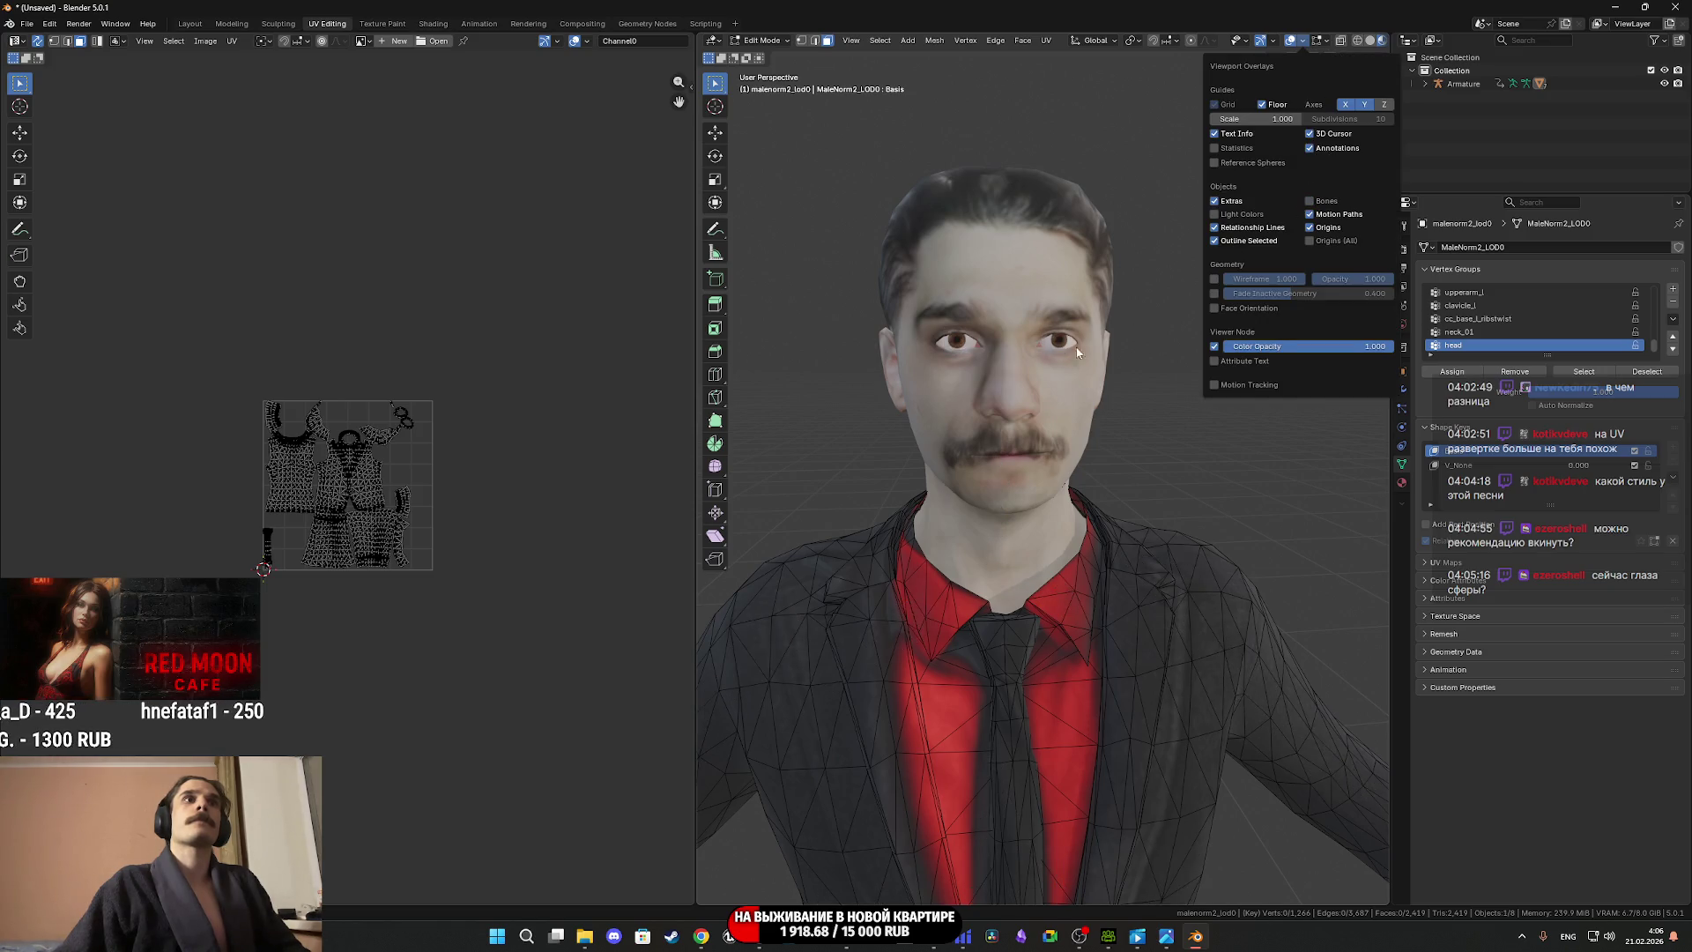
mouse_move(1079, 389)
middle_mouse_down()
mouse_move(1036, 378)
mouse_move(1142, 370)
middle_mouse_up()
key("alt+q")
scroll(1137, 411, "up", 2)
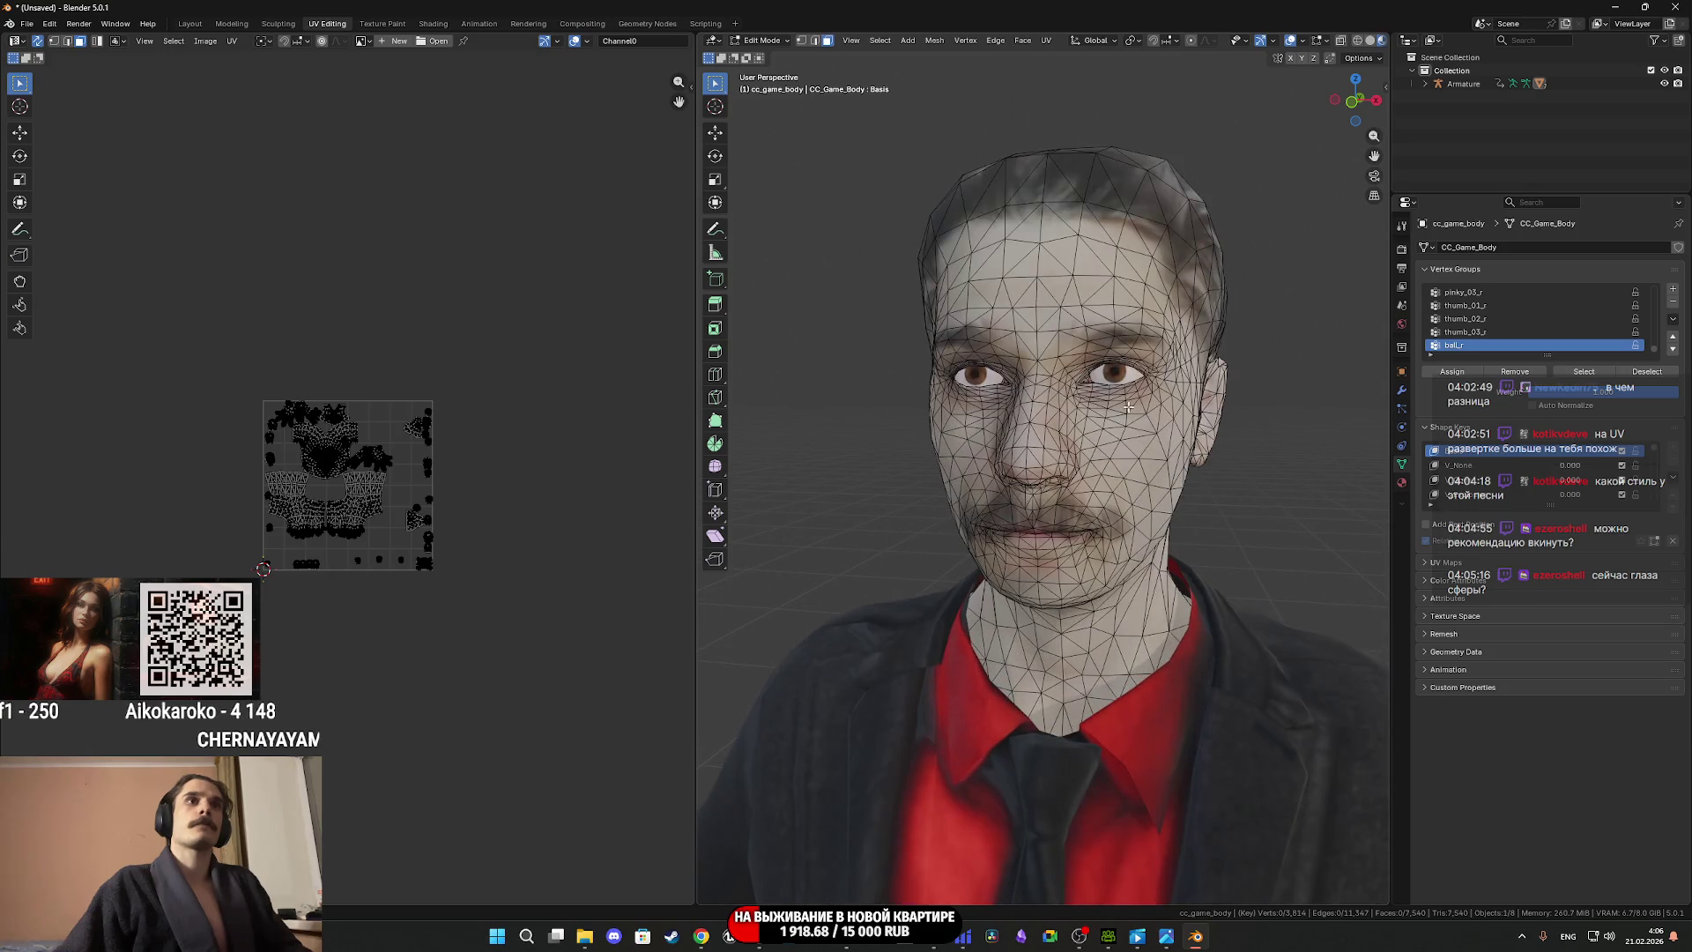
Switch editing to cc_base_eye and select the linked eye geometry.
key("alt+q")
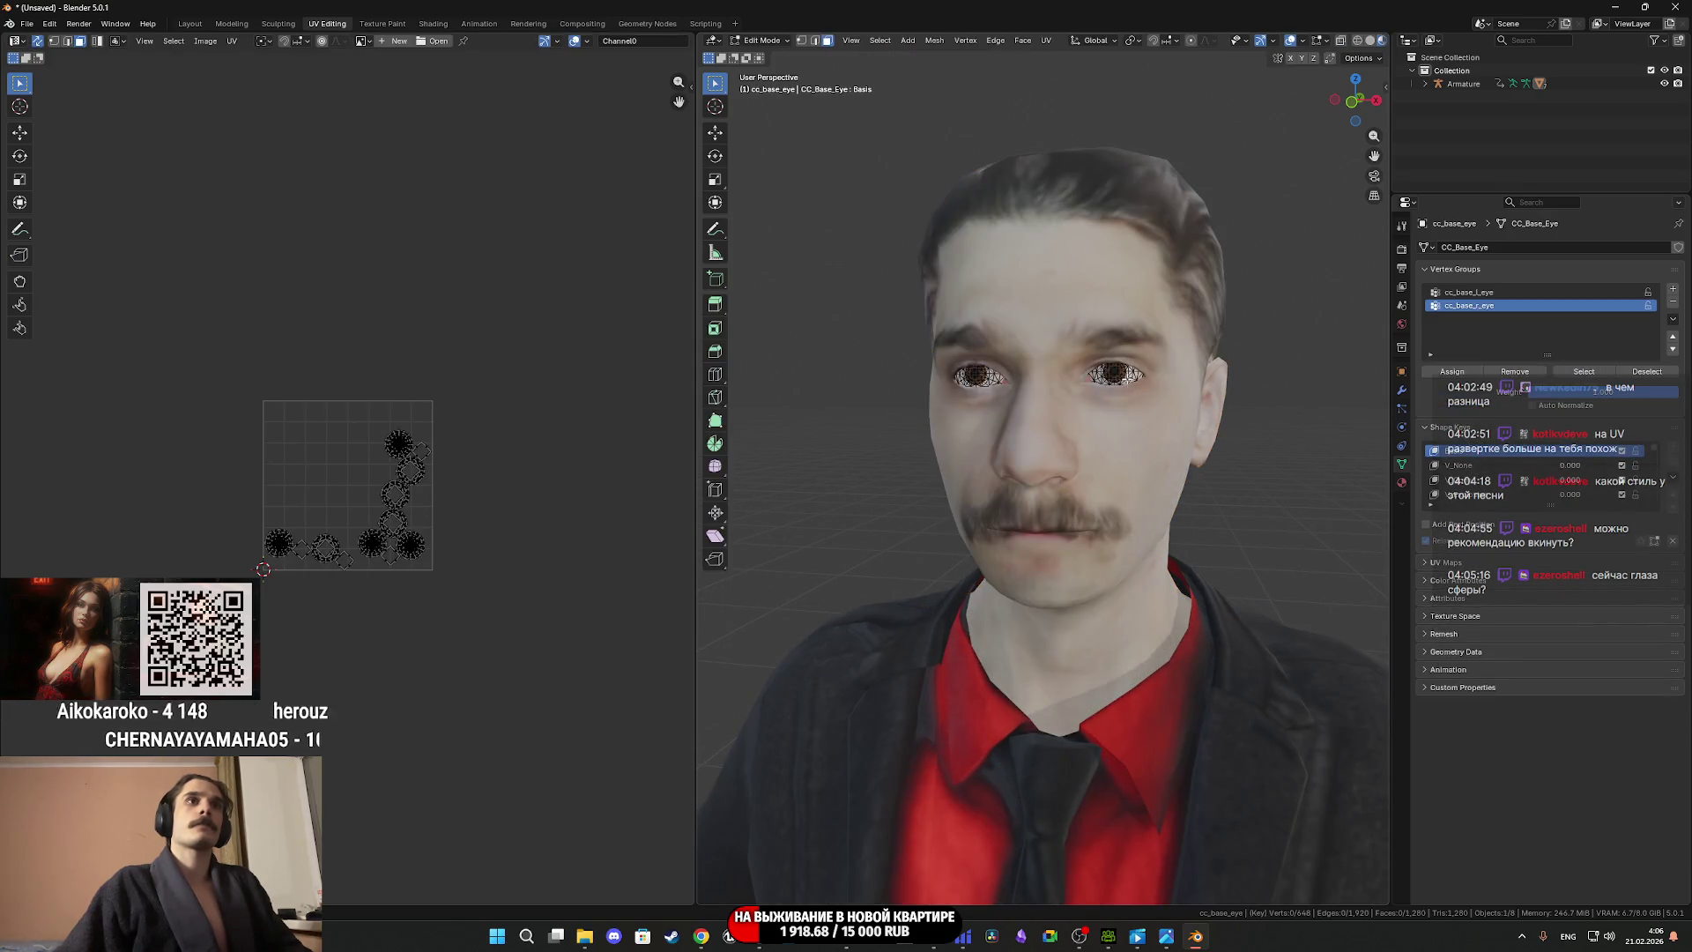
scroll(1123, 403, "up", 6)
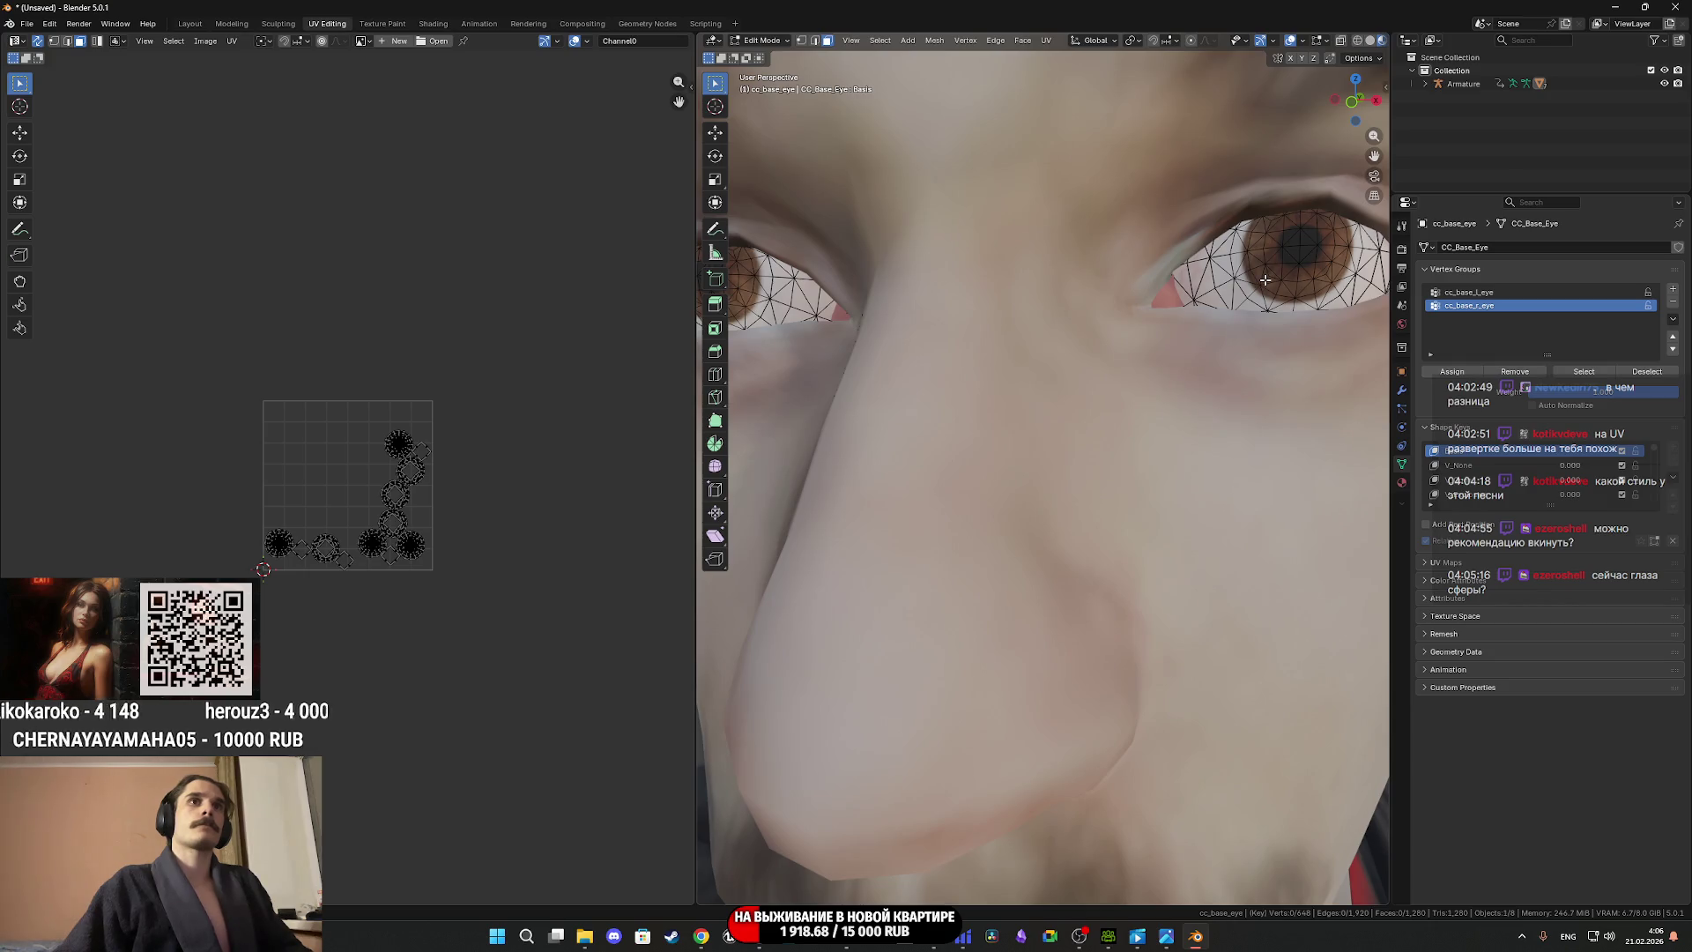
left_click(1265, 277)
key("ctrl+l")
scroll(1261, 283, "down", 5)
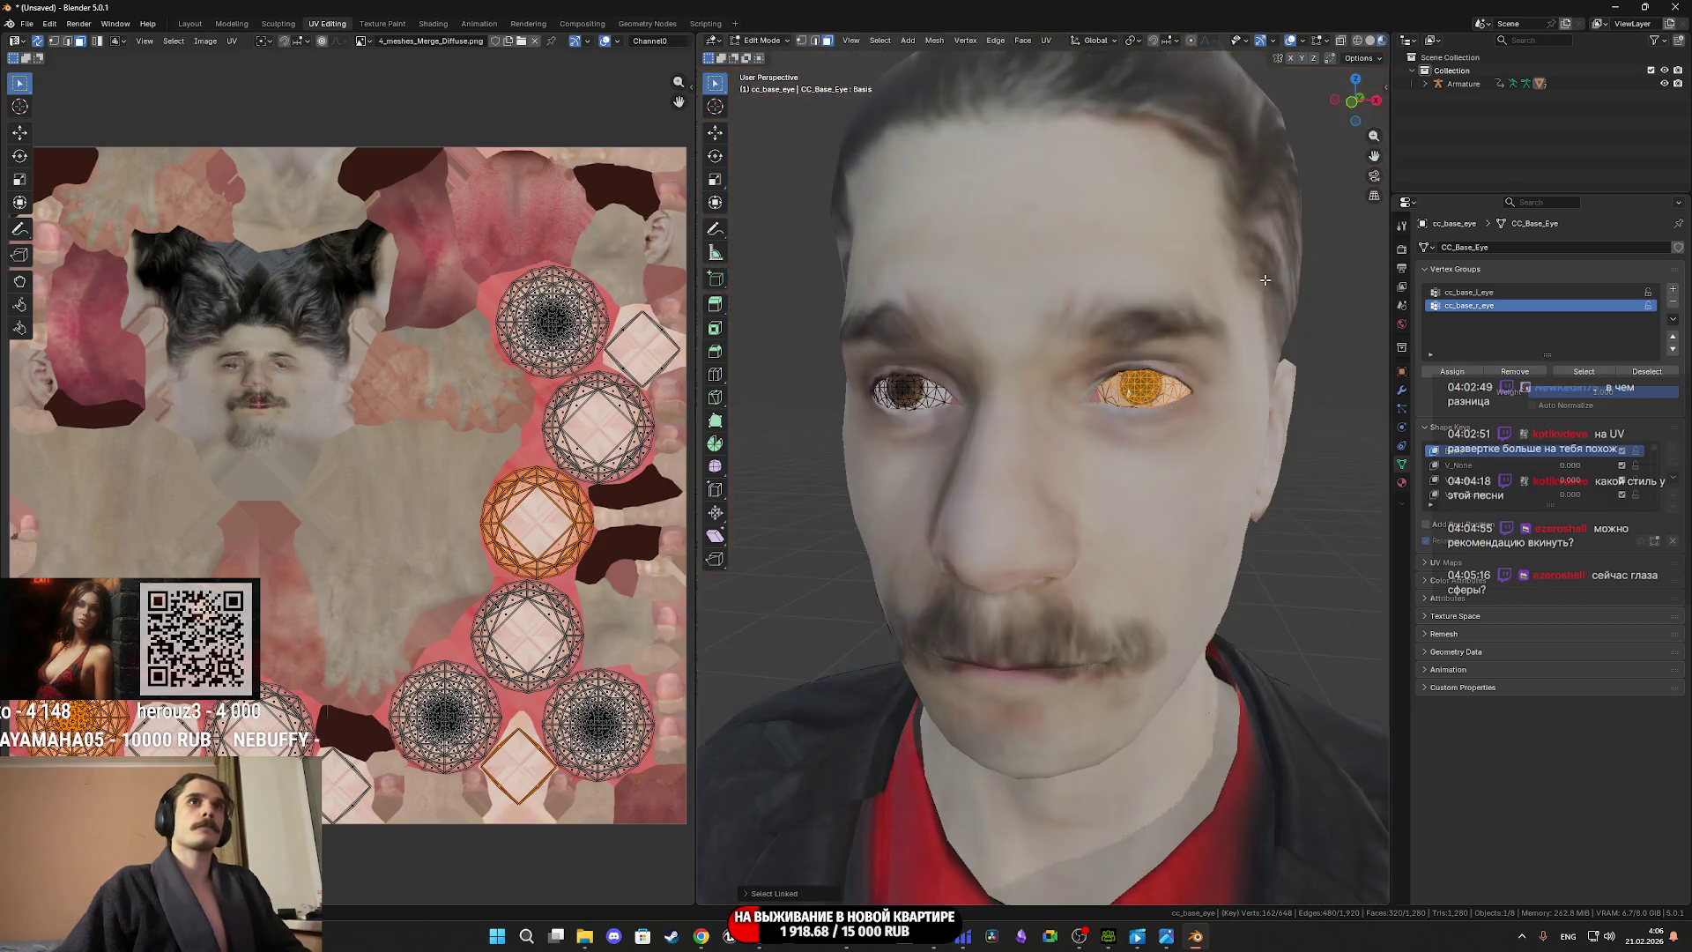
left_click(913, 392, "shift")
key("ctrl+l")
Scale the right eye's UV island to fit the brown iris, then return to Object Mode.
middle_click_drag(267, 389, 337, 287)
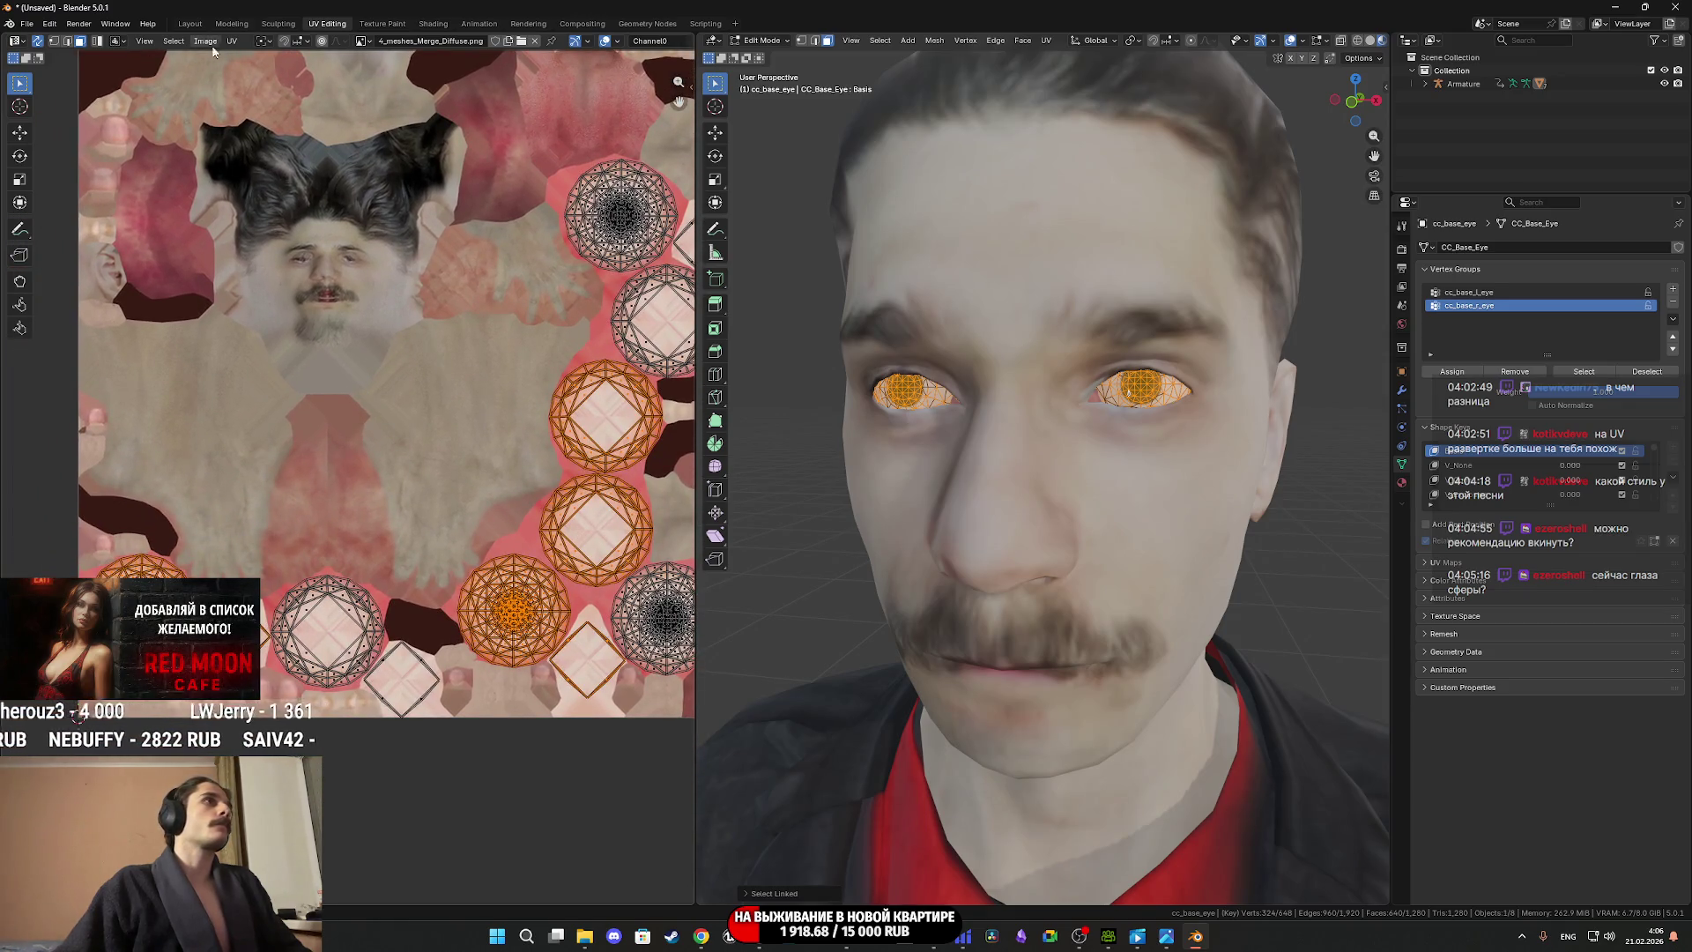
middle_click_drag(430, 579, 580, 536)
left_click(291, 563)
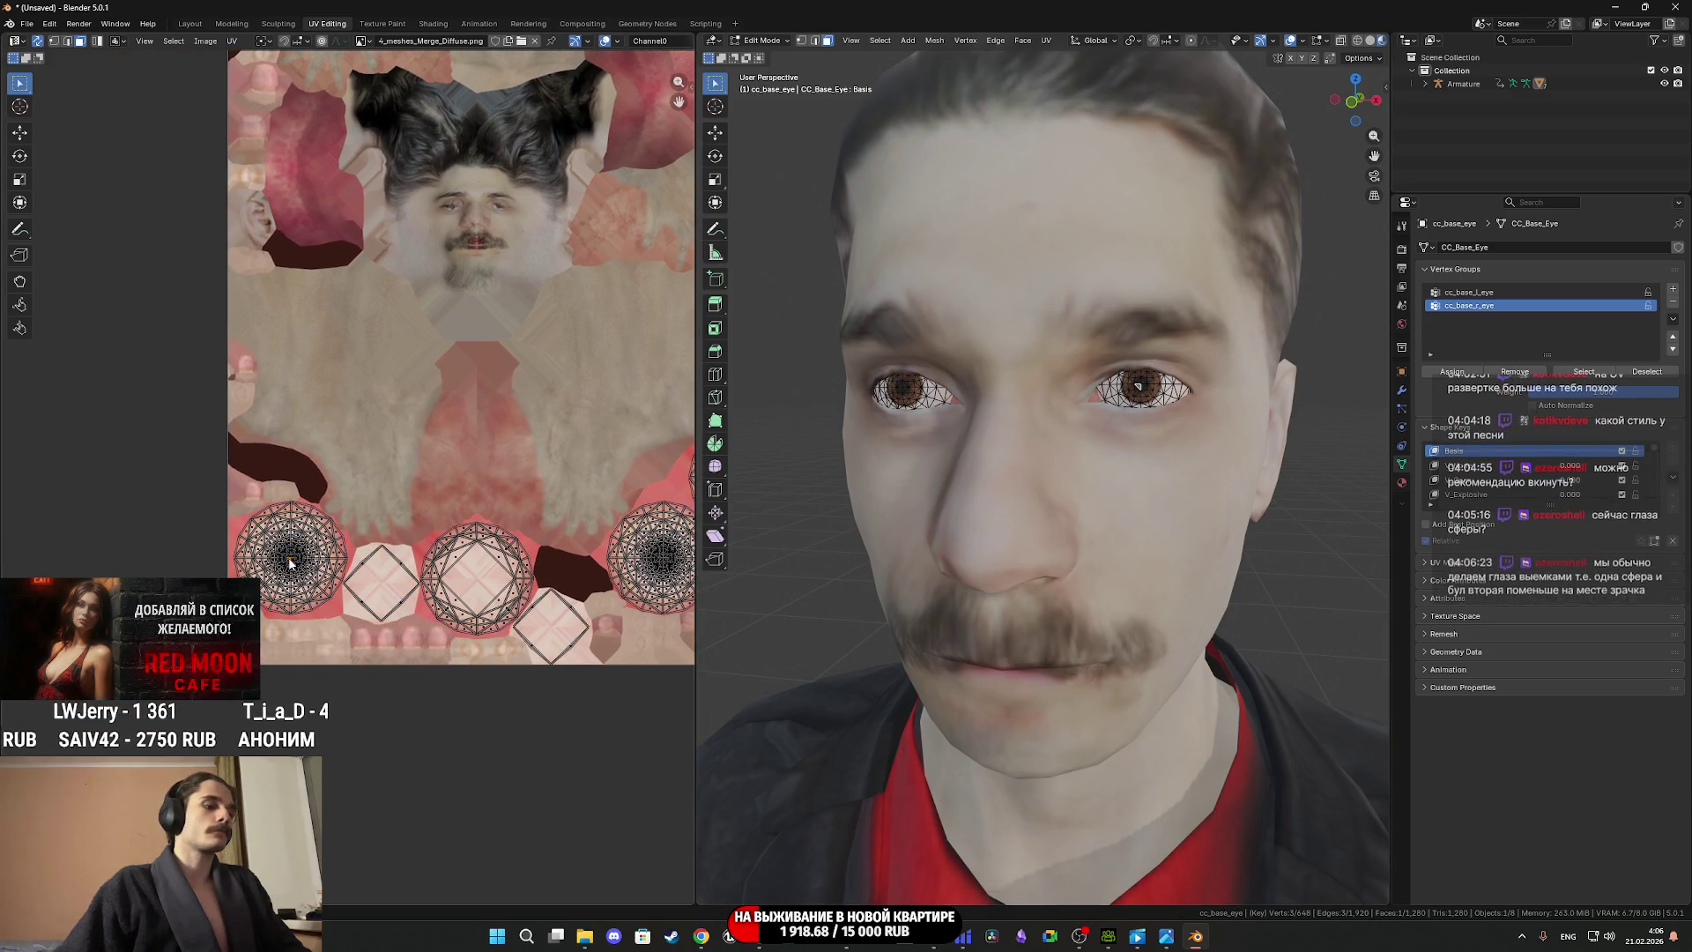
key("ctrl+l")
scroll(291, 563, "up", 5)
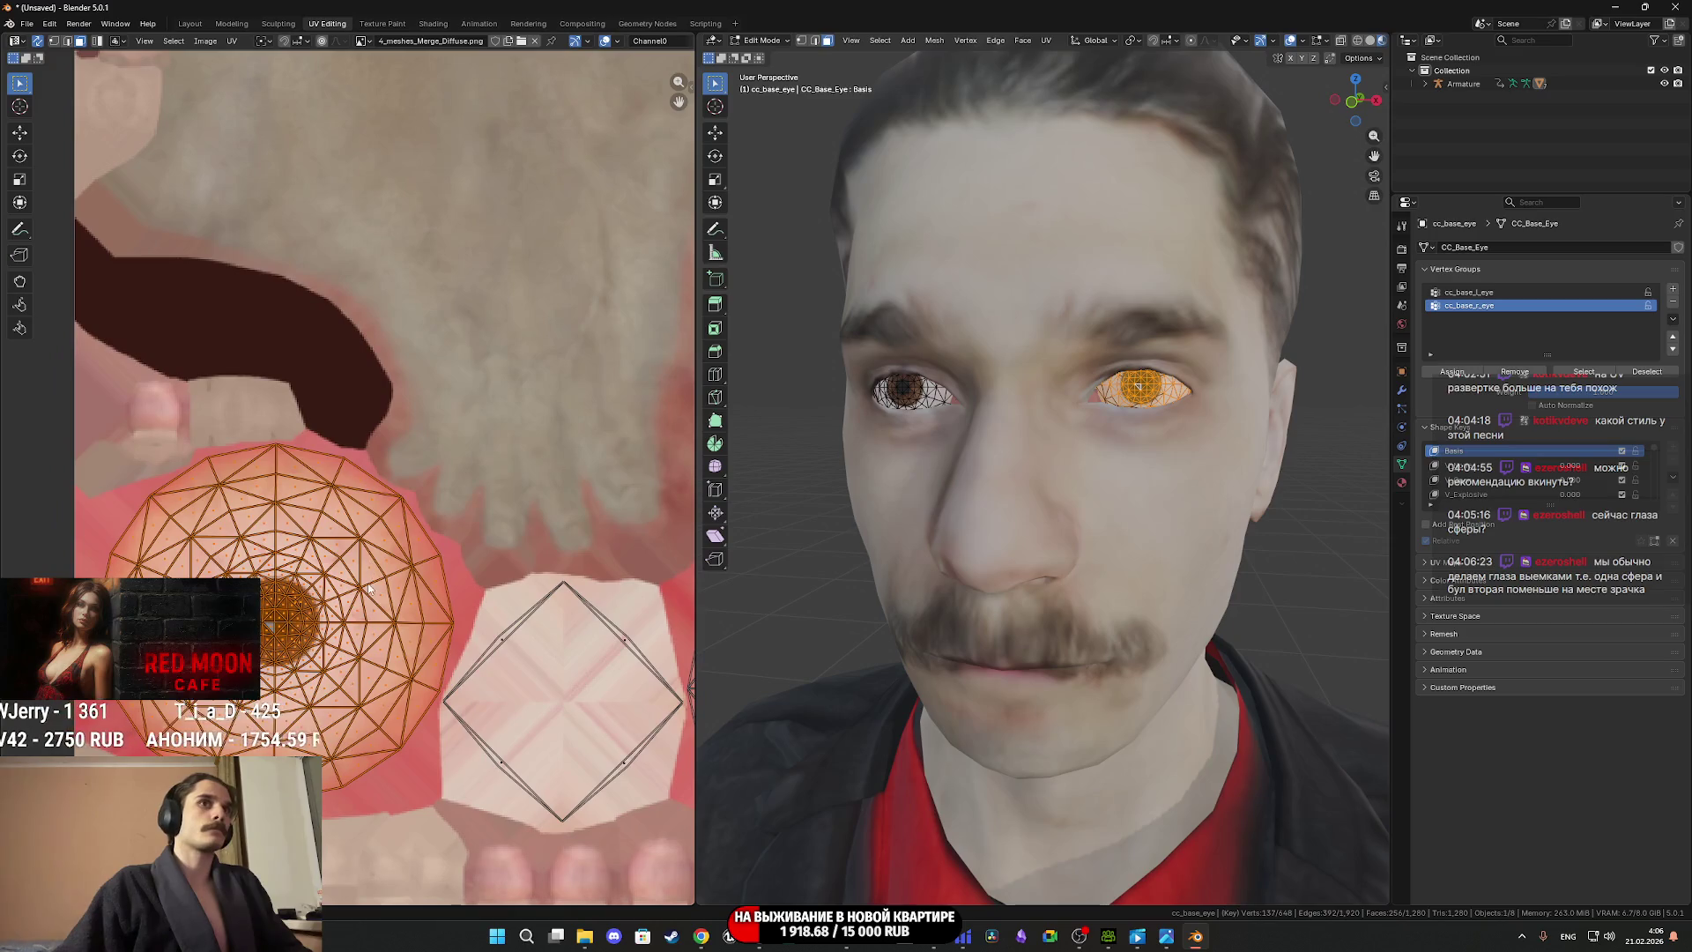
key("s")
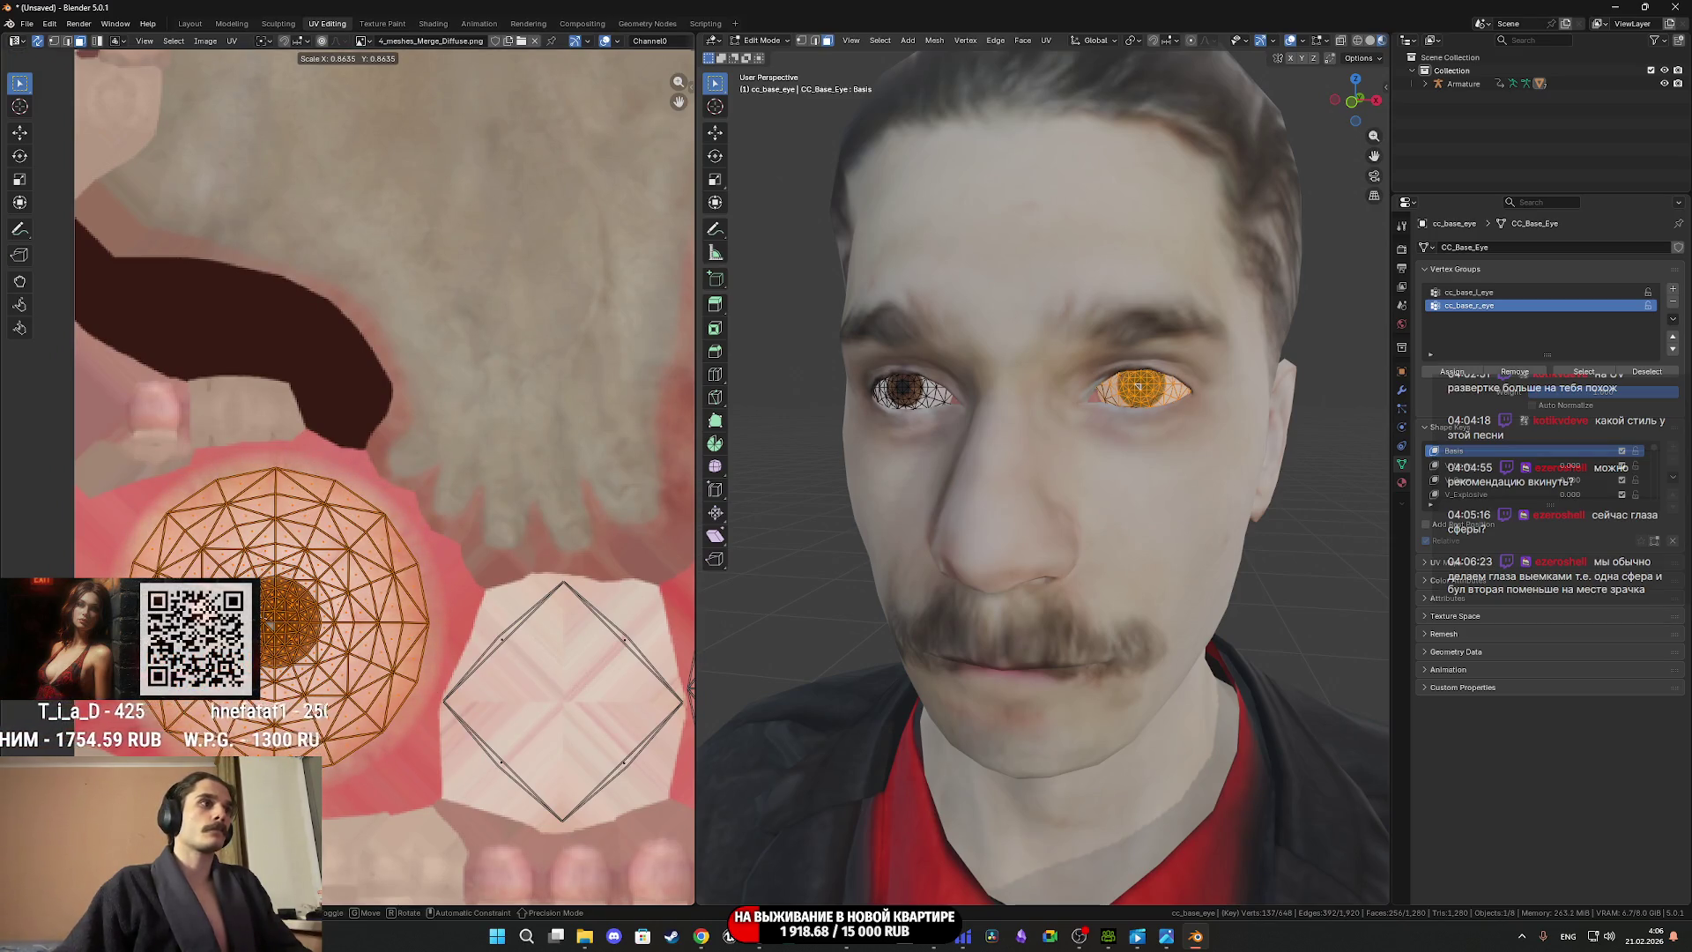
left_click(1138, 386)
key("Tab")
middle_click_drag(1138, 386, 1165, 525)
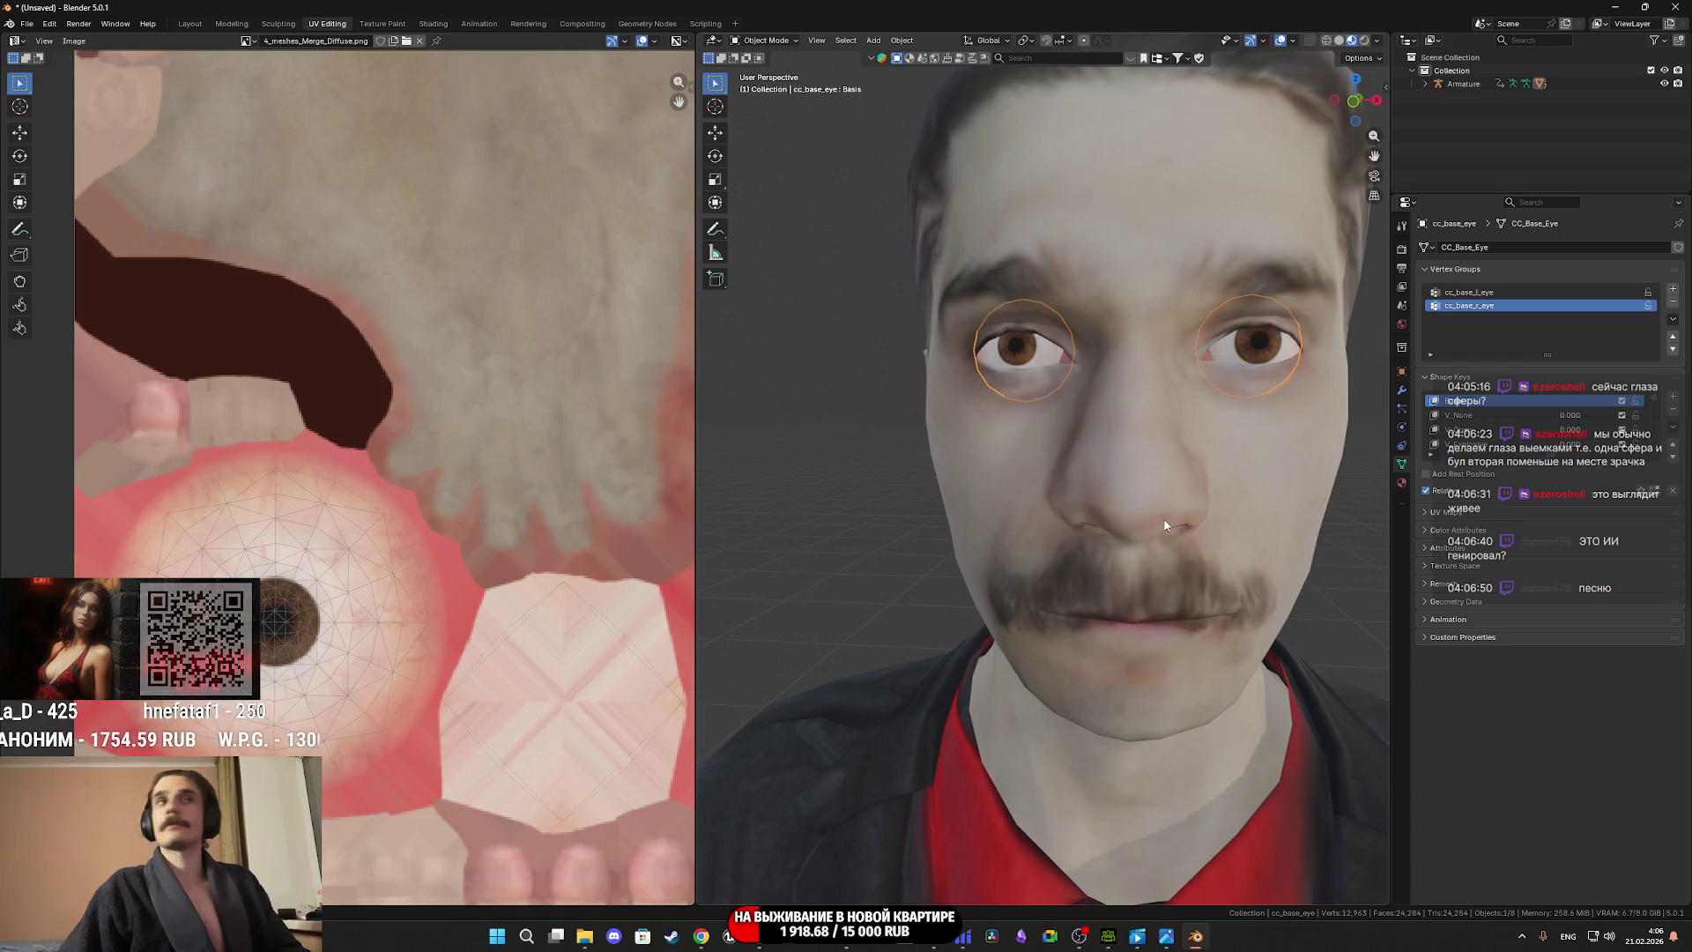
Select the other eyeball's UV island and scale it onto the iris, then exit Edit Mode.
middle_click_drag(1110, 476, 1092, 474)
scroll(631, 625, "down", 3)
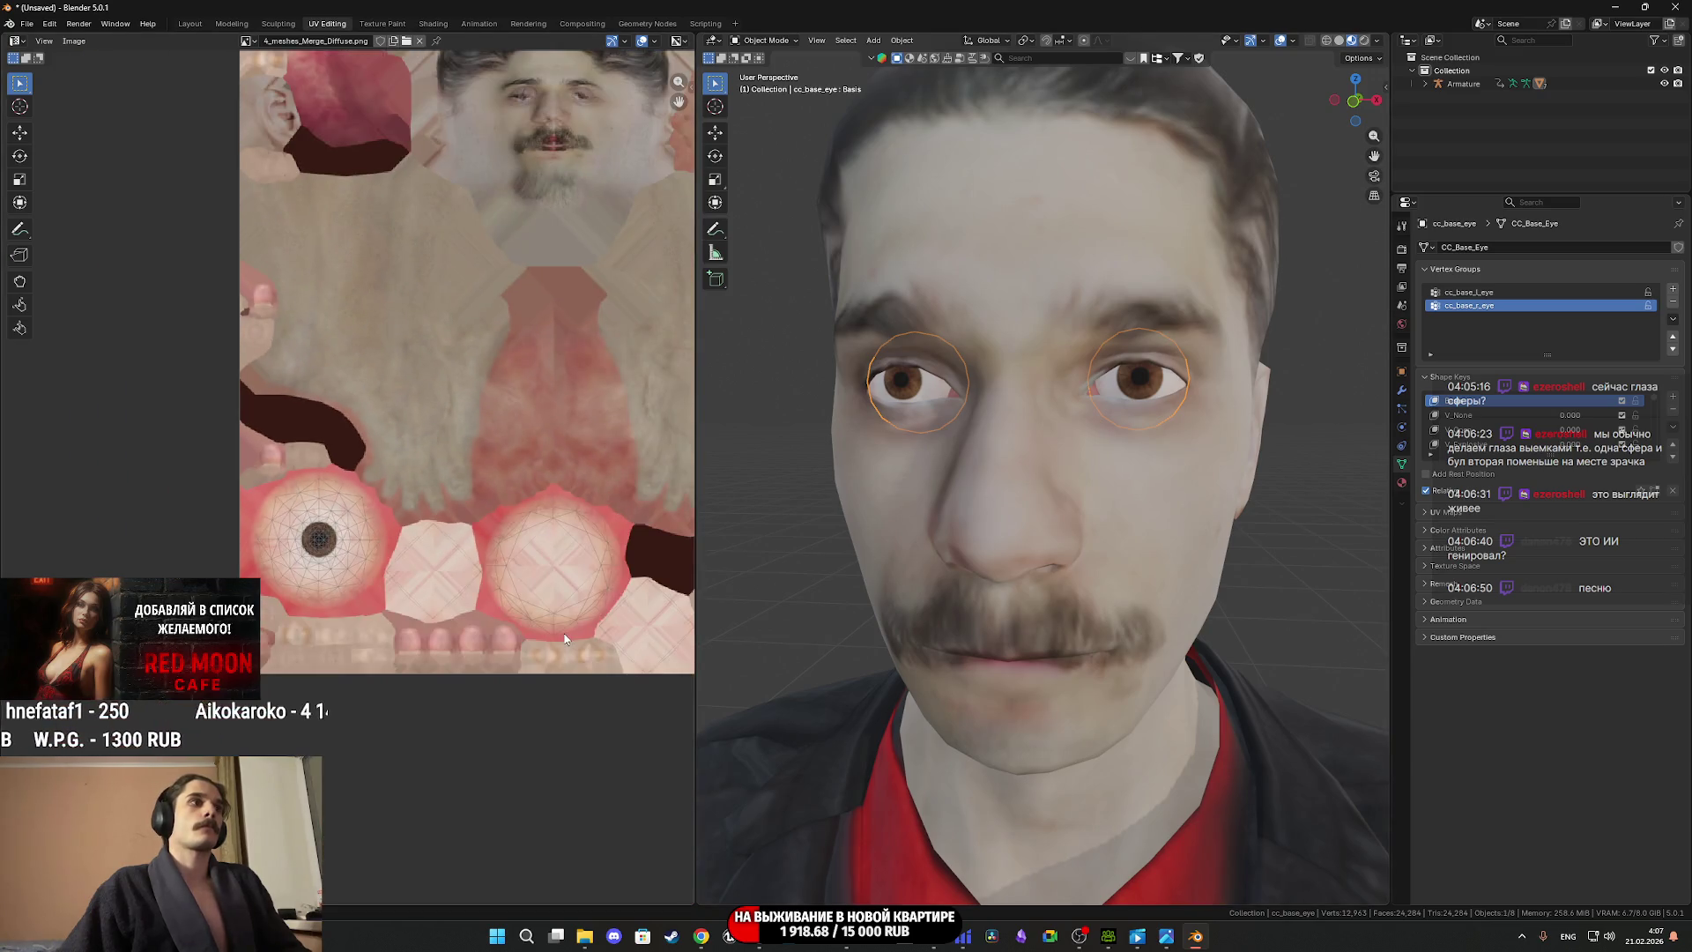
key("Tab")
scroll(323, 574, "up", 2)
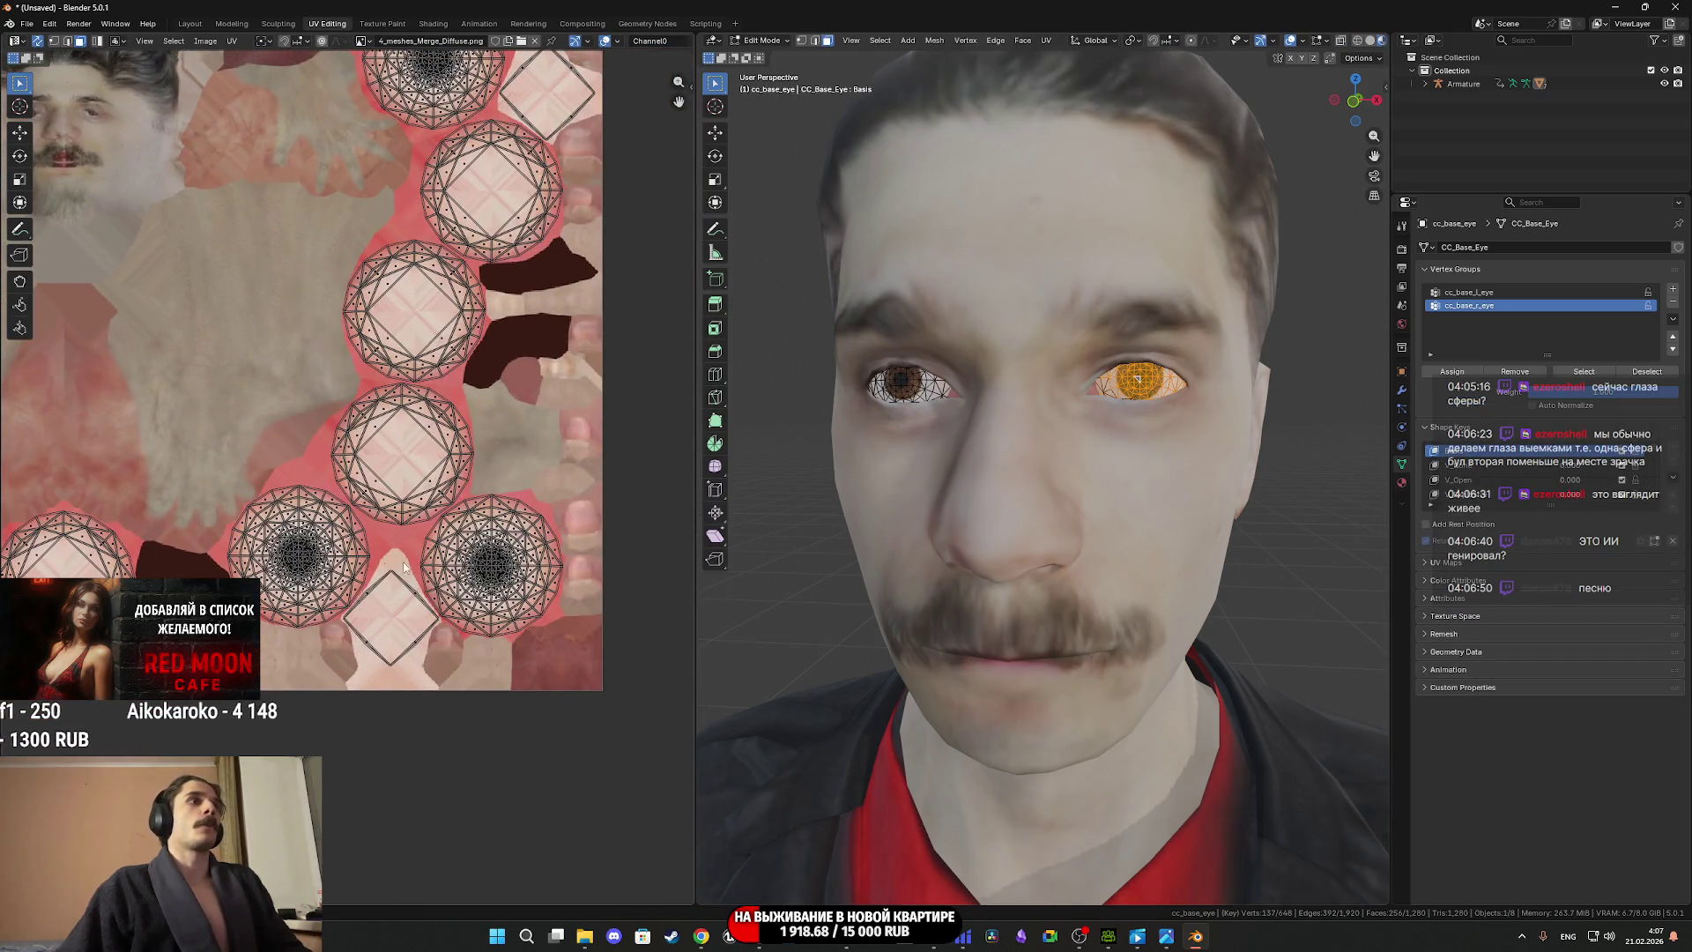
left_click(916, 381)
key("ctrl+l")
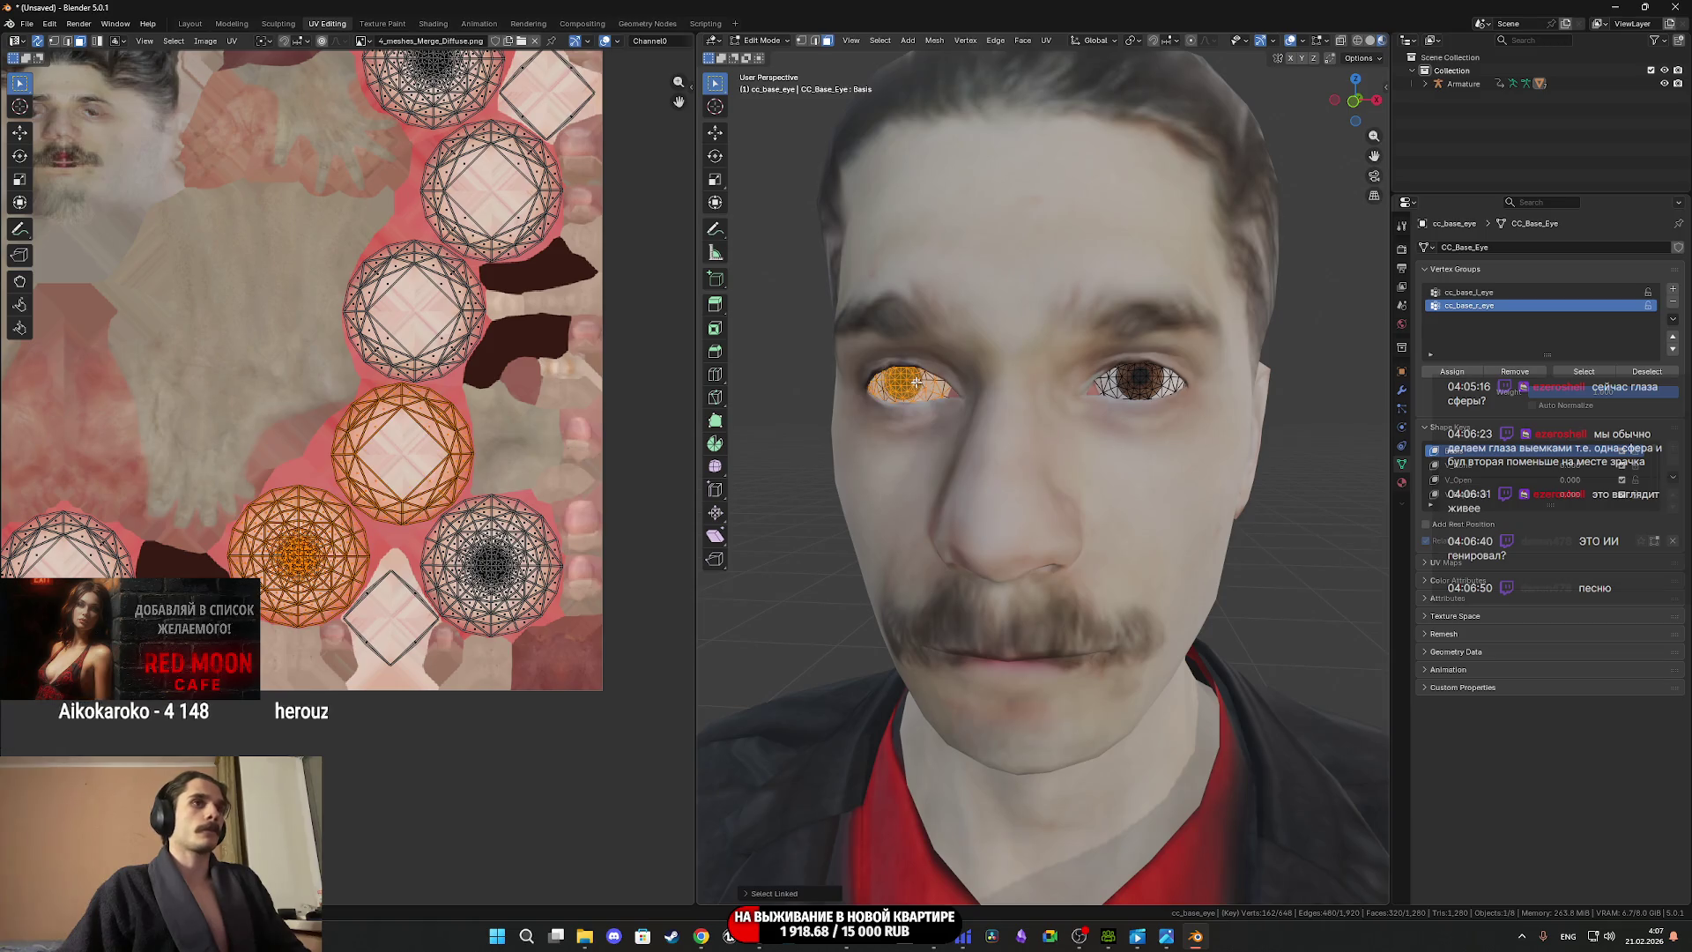
scroll(396, 520, "up", 1)
left_click(319, 575)
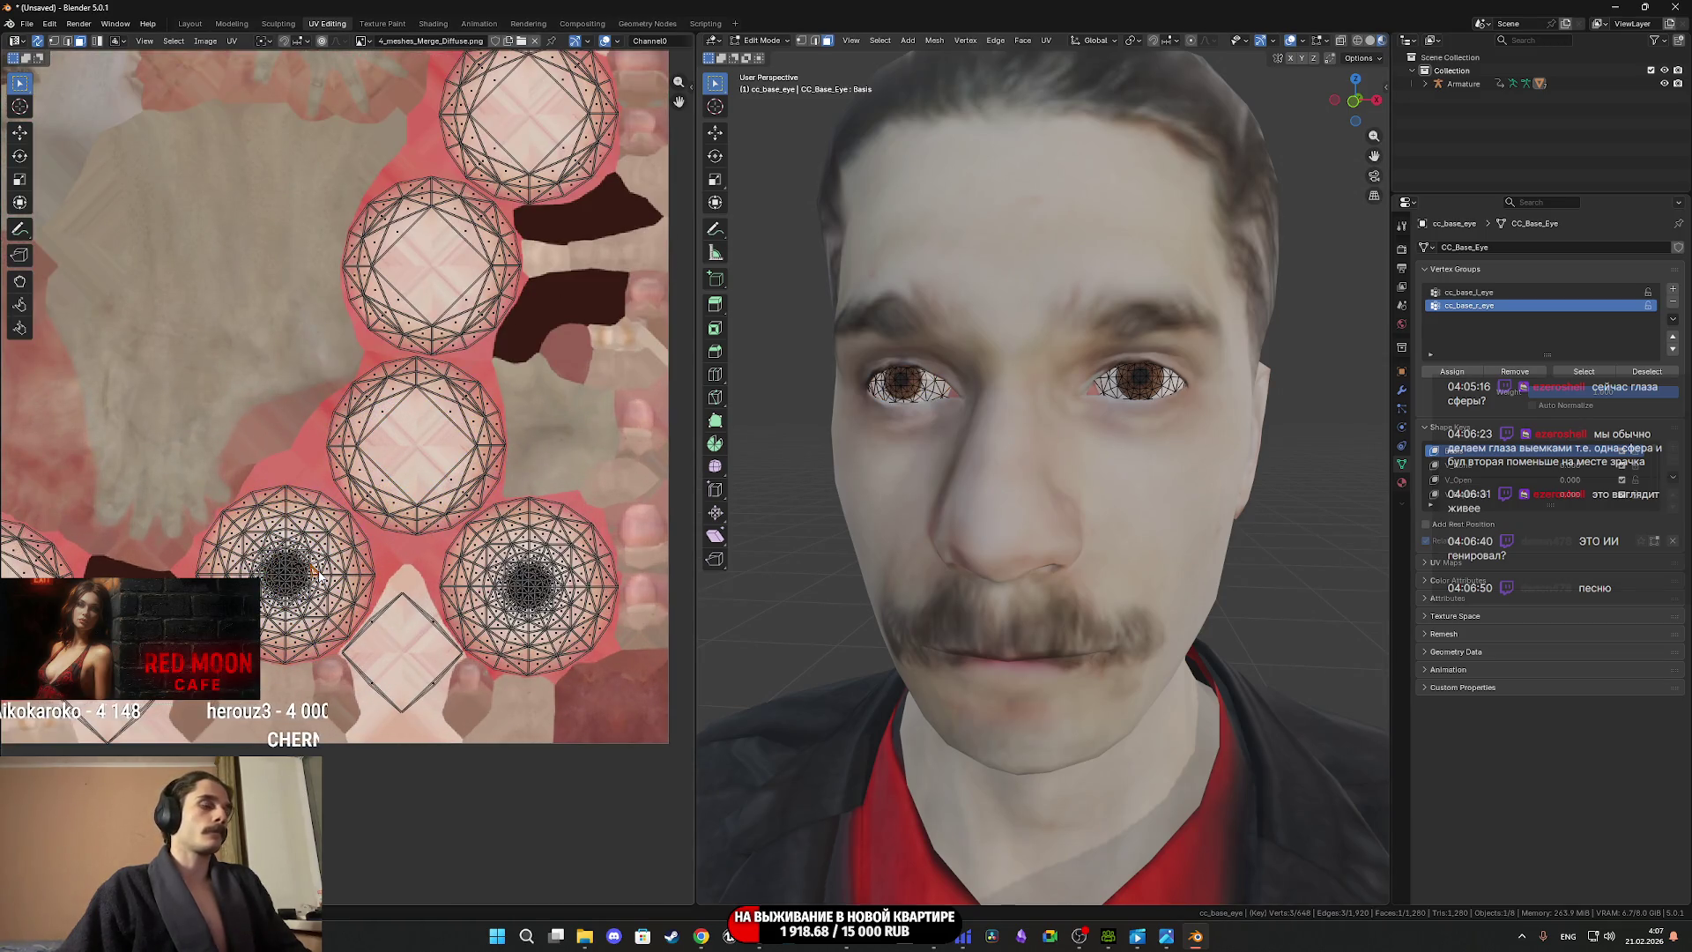
key("ctrl+l")
scroll(319, 575, "up", 2)
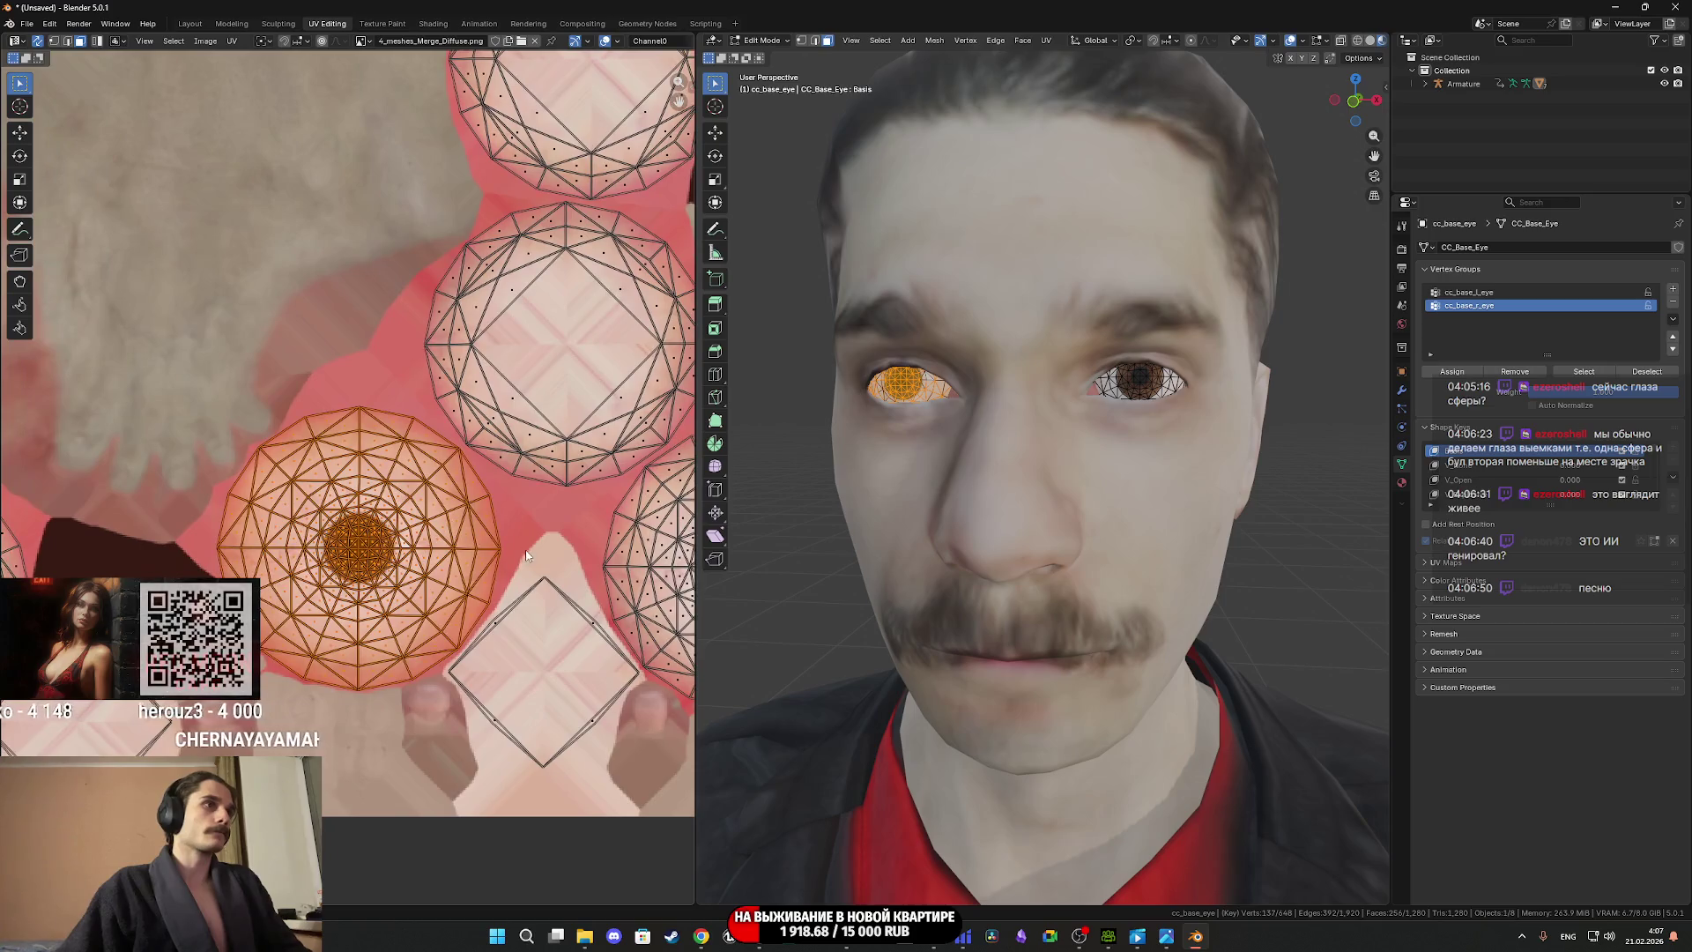
key("s")
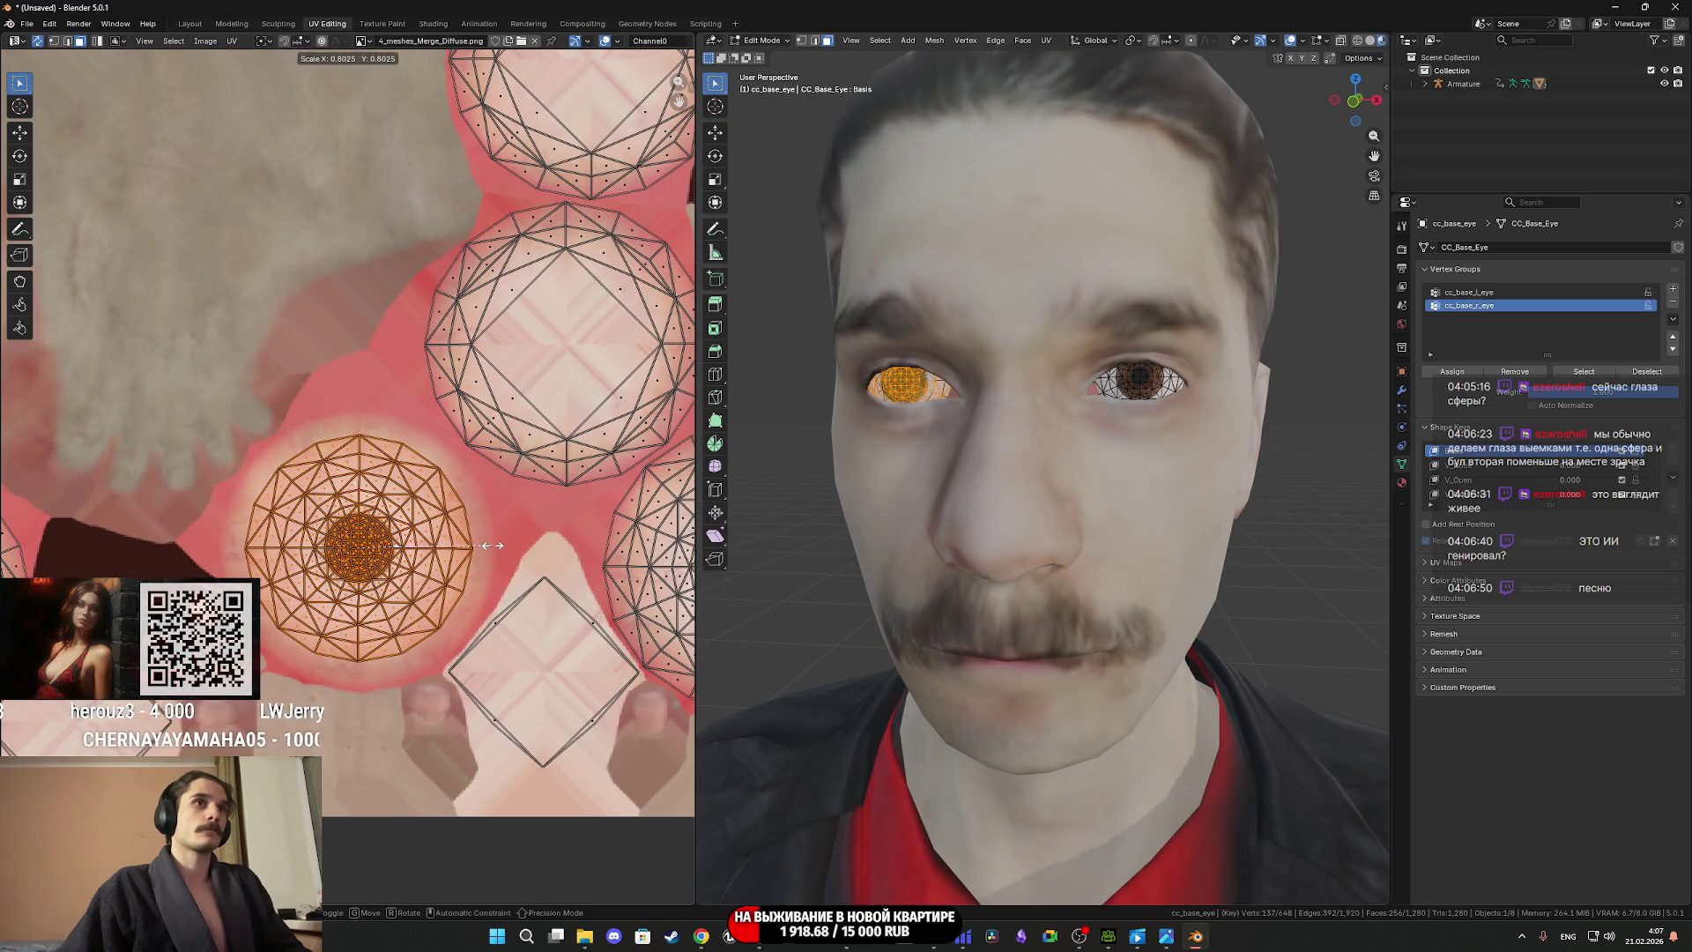
left_click(499, 547)
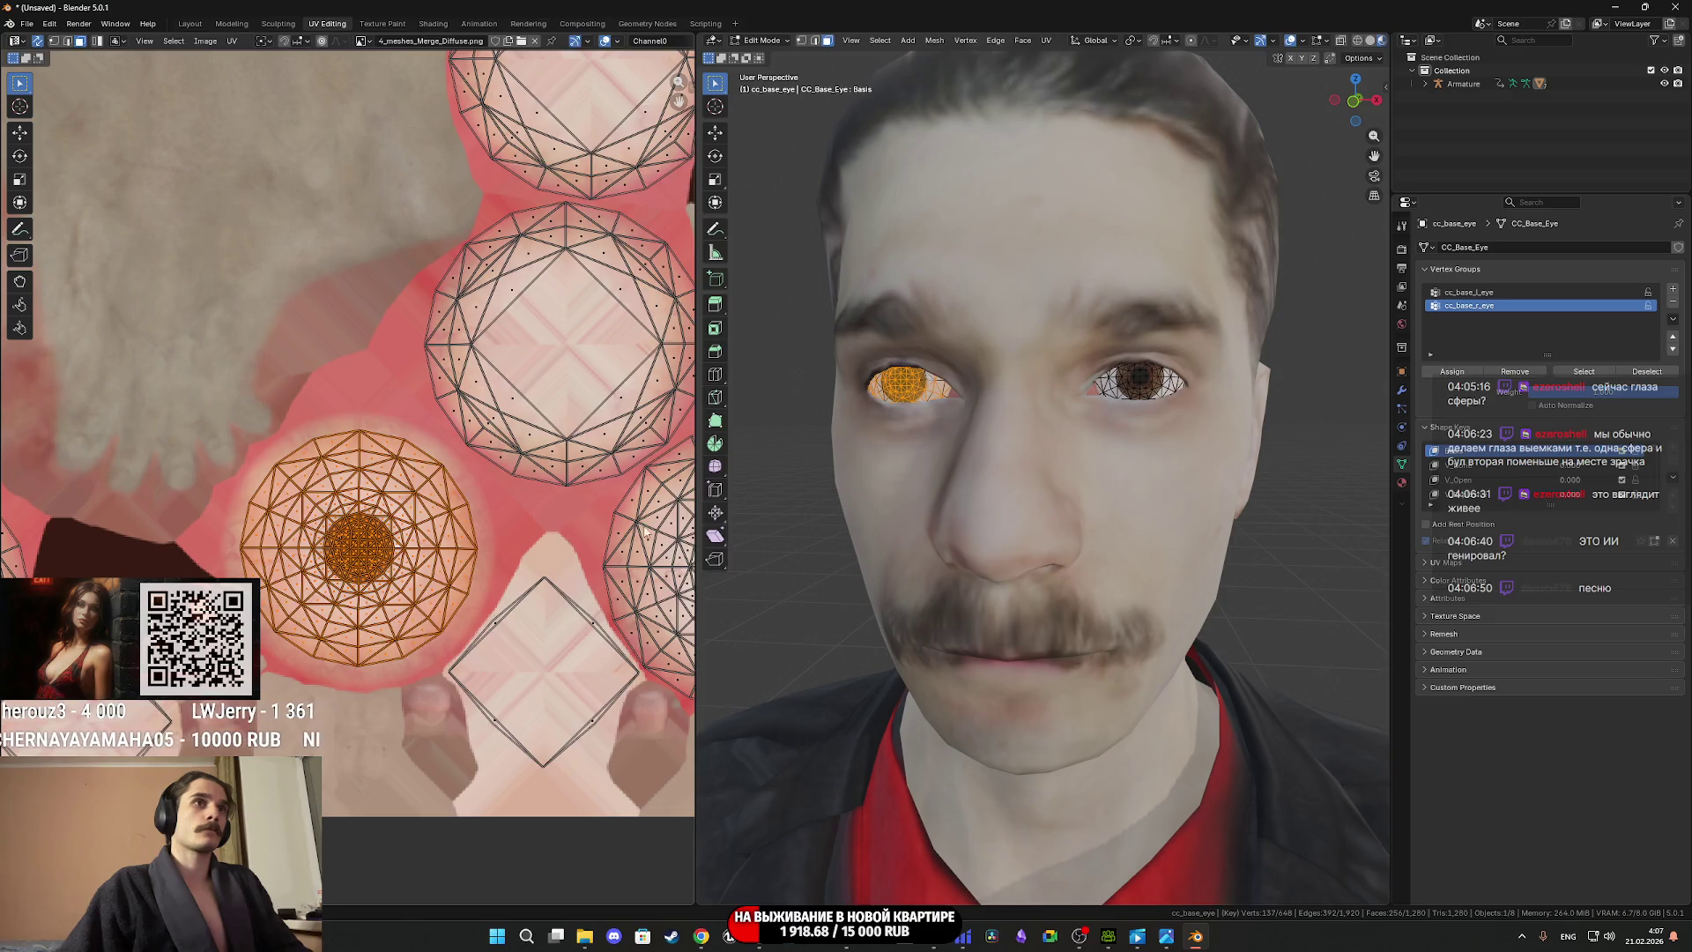
key("Tab")
Check the eyes from the front and select all of the character's objects.
scroll(1008, 506, "down", 6)
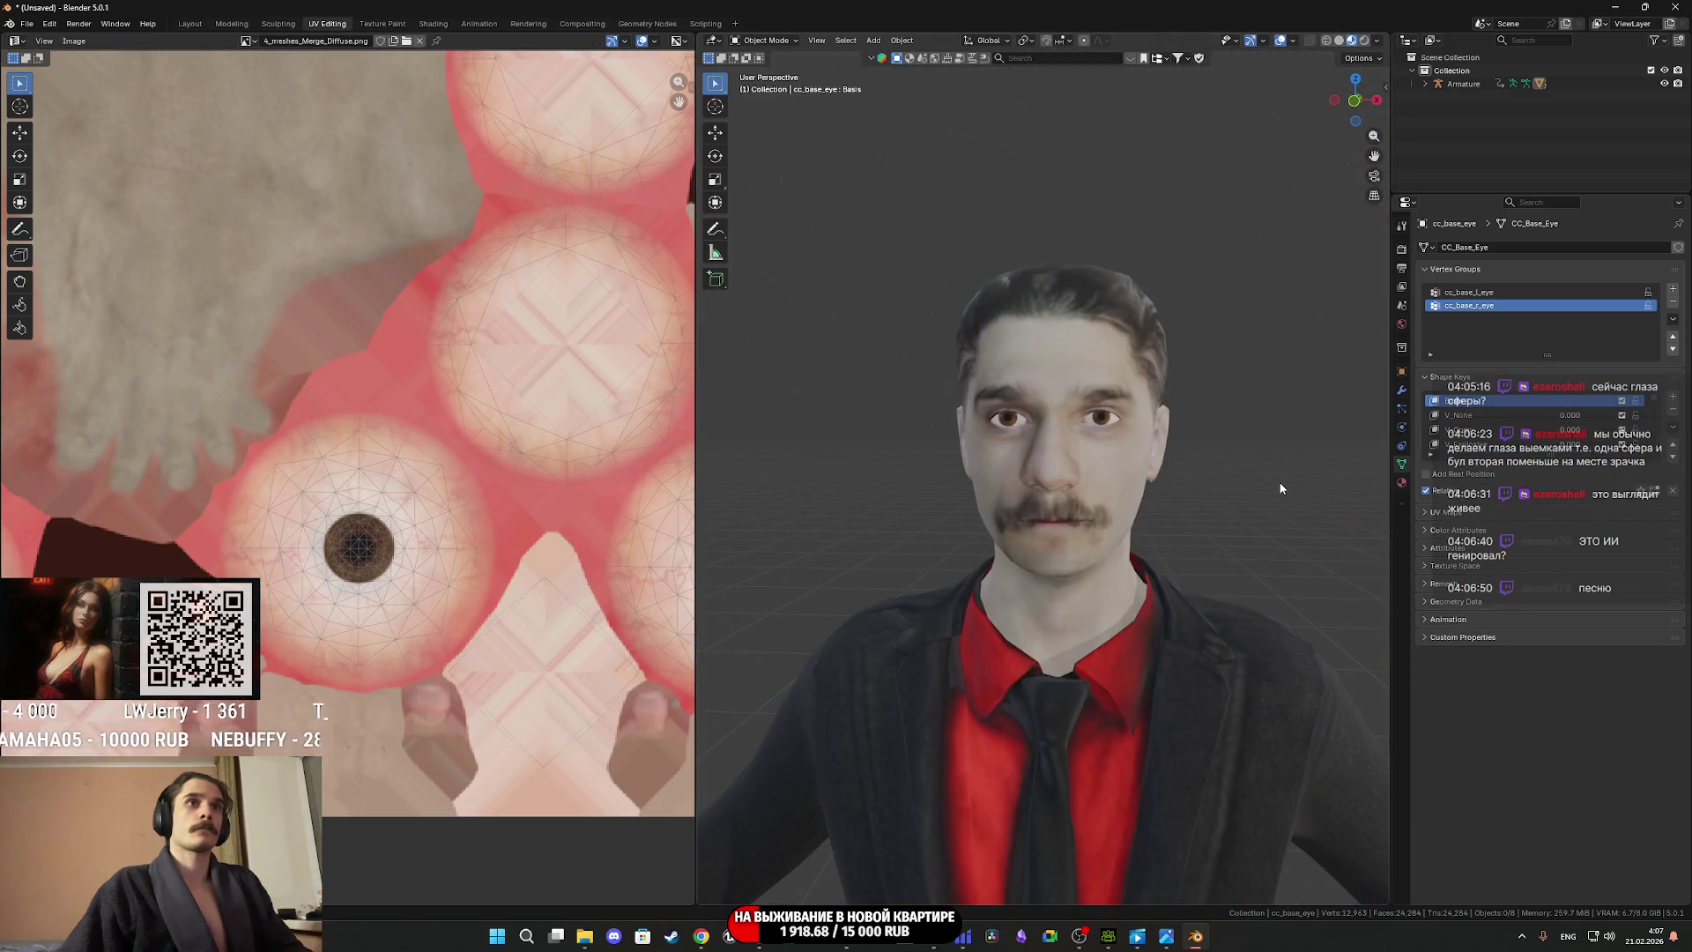
scroll(1280, 488, "up", 5)
scroll(1218, 489, "down", 2)
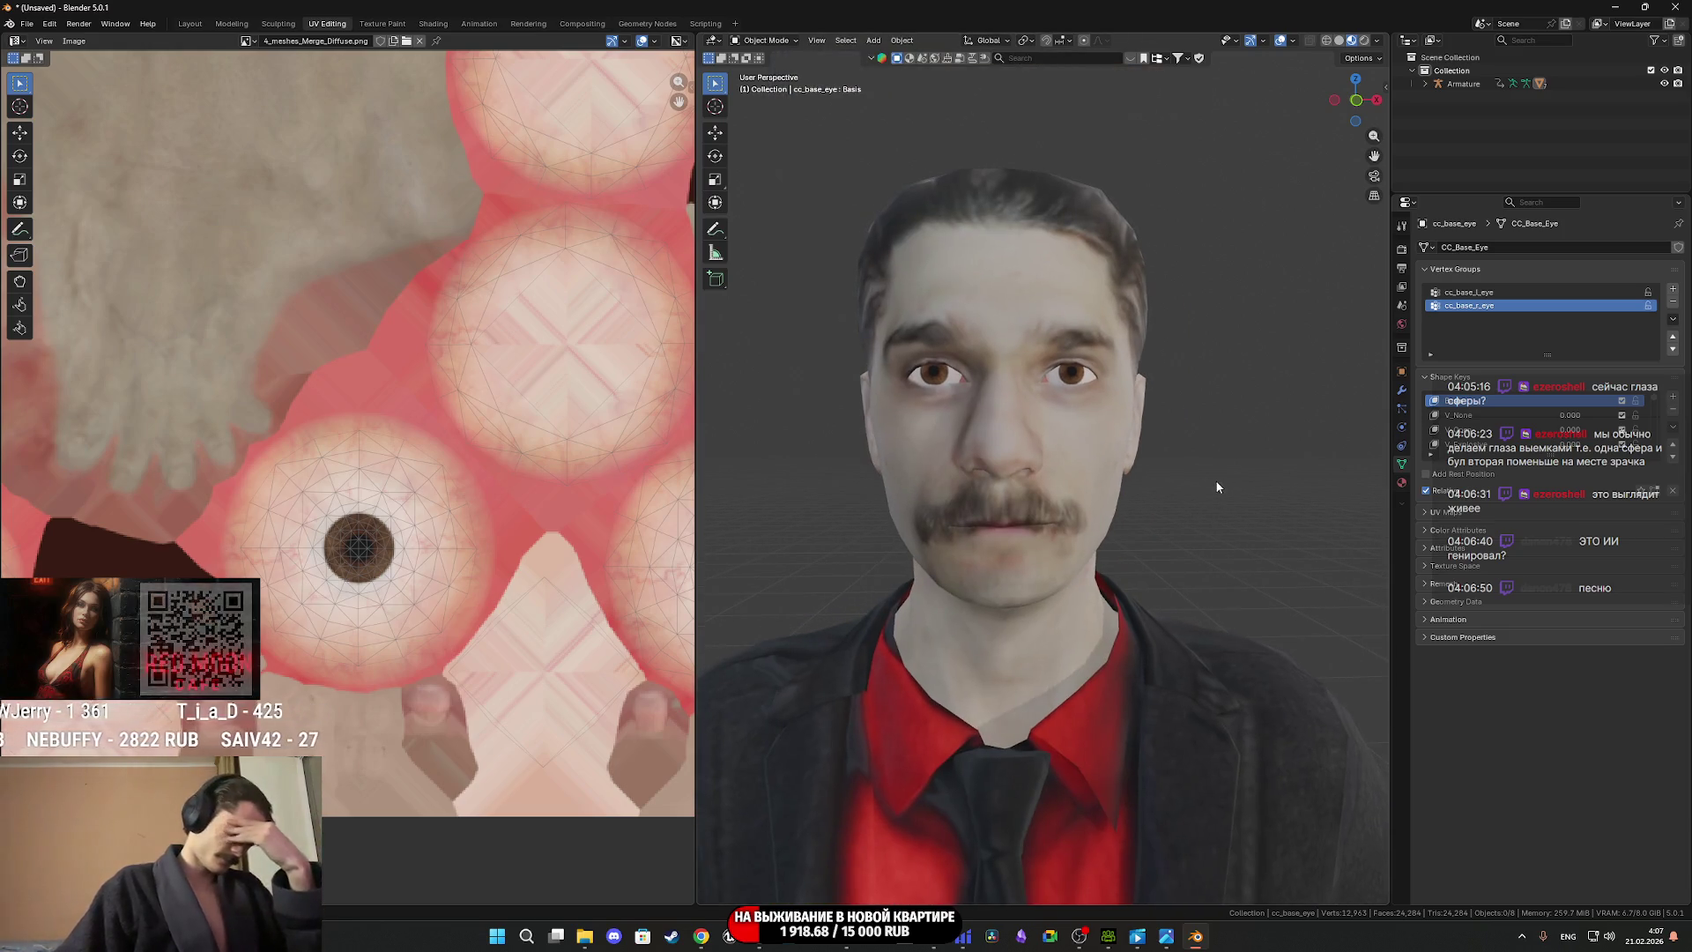
mouse_move(1204, 501)
middle_mouse_down()
mouse_move(1244, 503)
mouse_move(1198, 506)
middle_mouse_up()
scroll(1199, 506, "down", 6)
key("a")
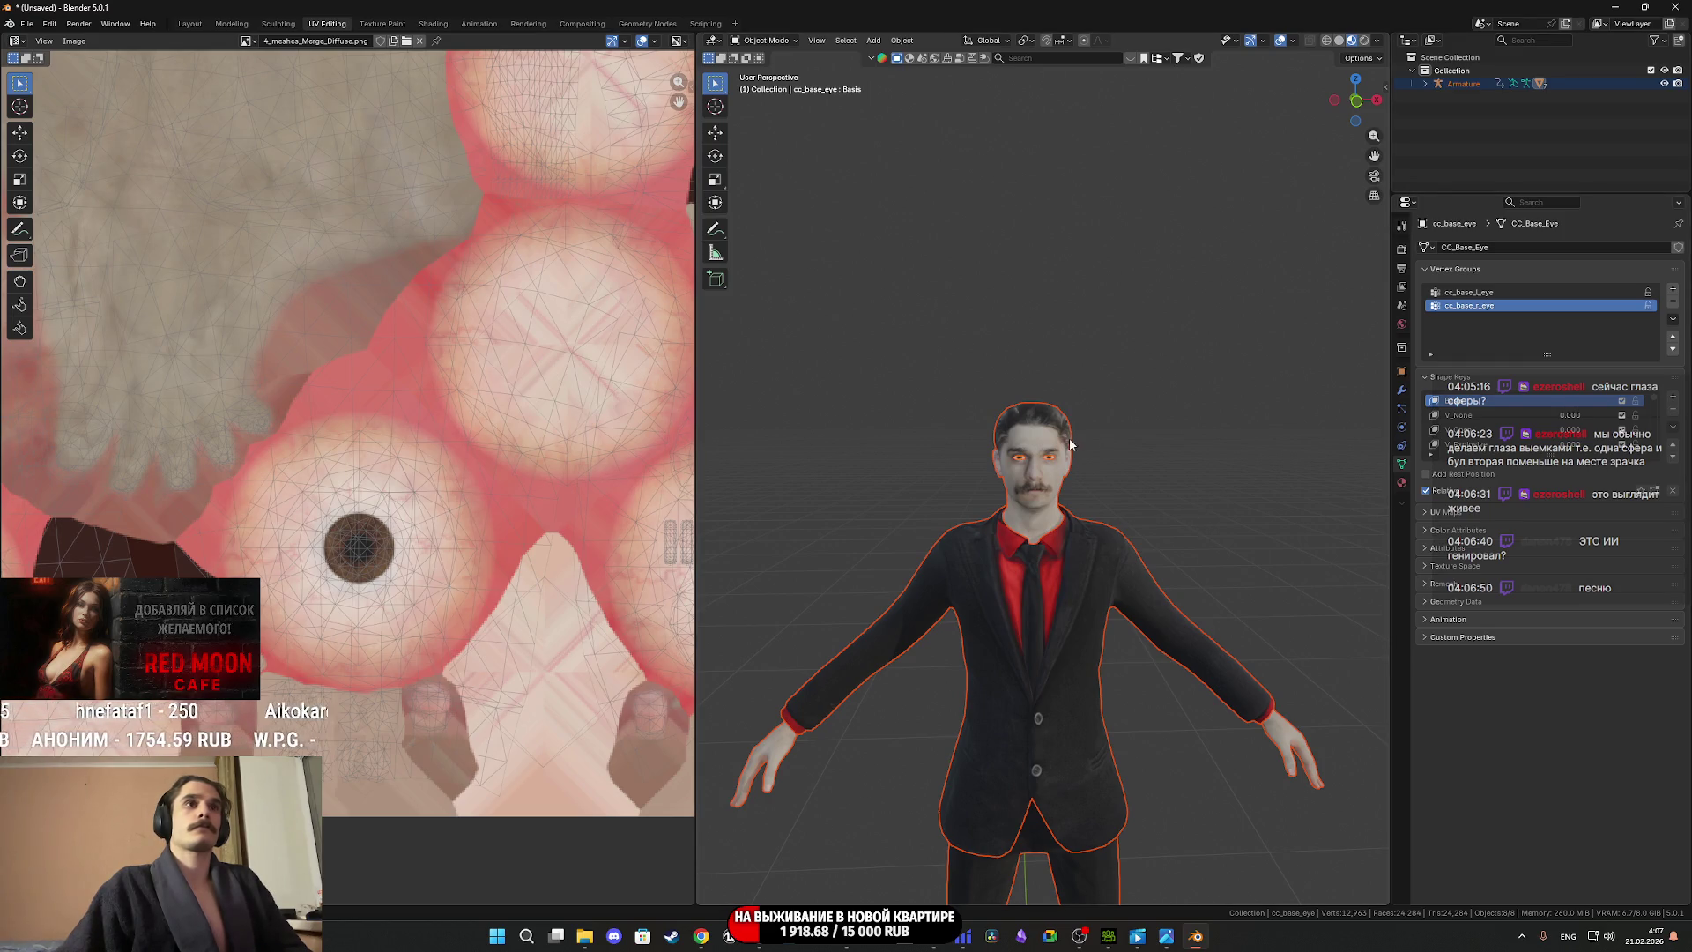
Export the whole character as Male_Suit.fbx, then switch to Unreal Engine.
left_click(1425, 84)
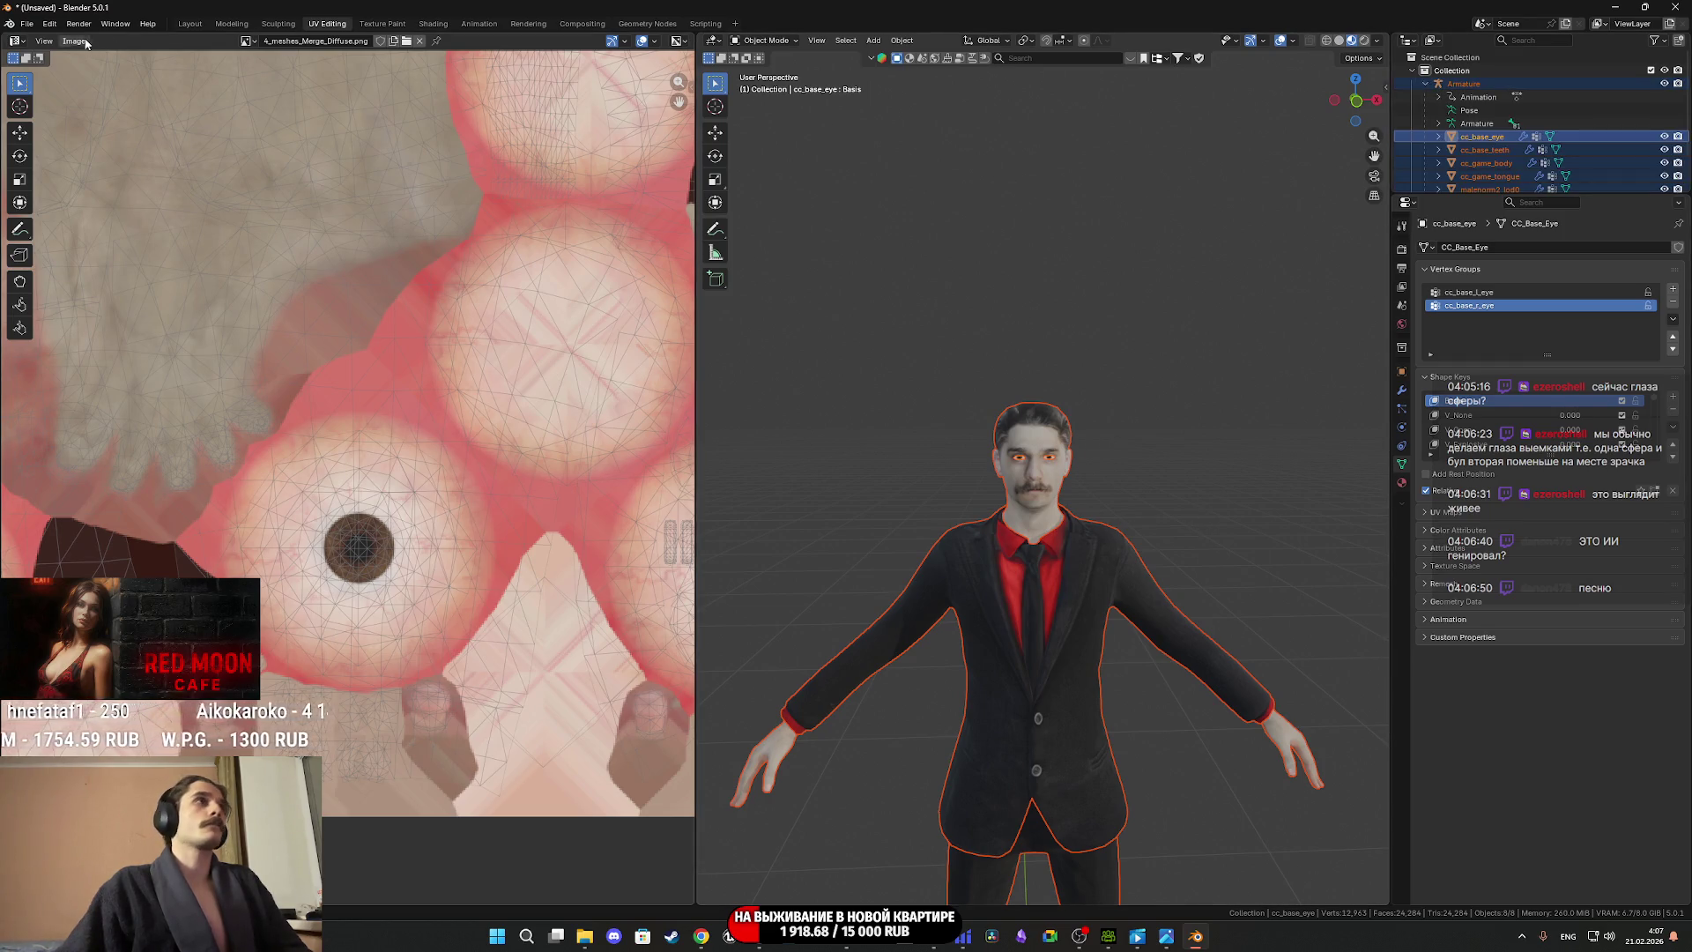
left_click(30, 25)
mouse_move(106, 225)
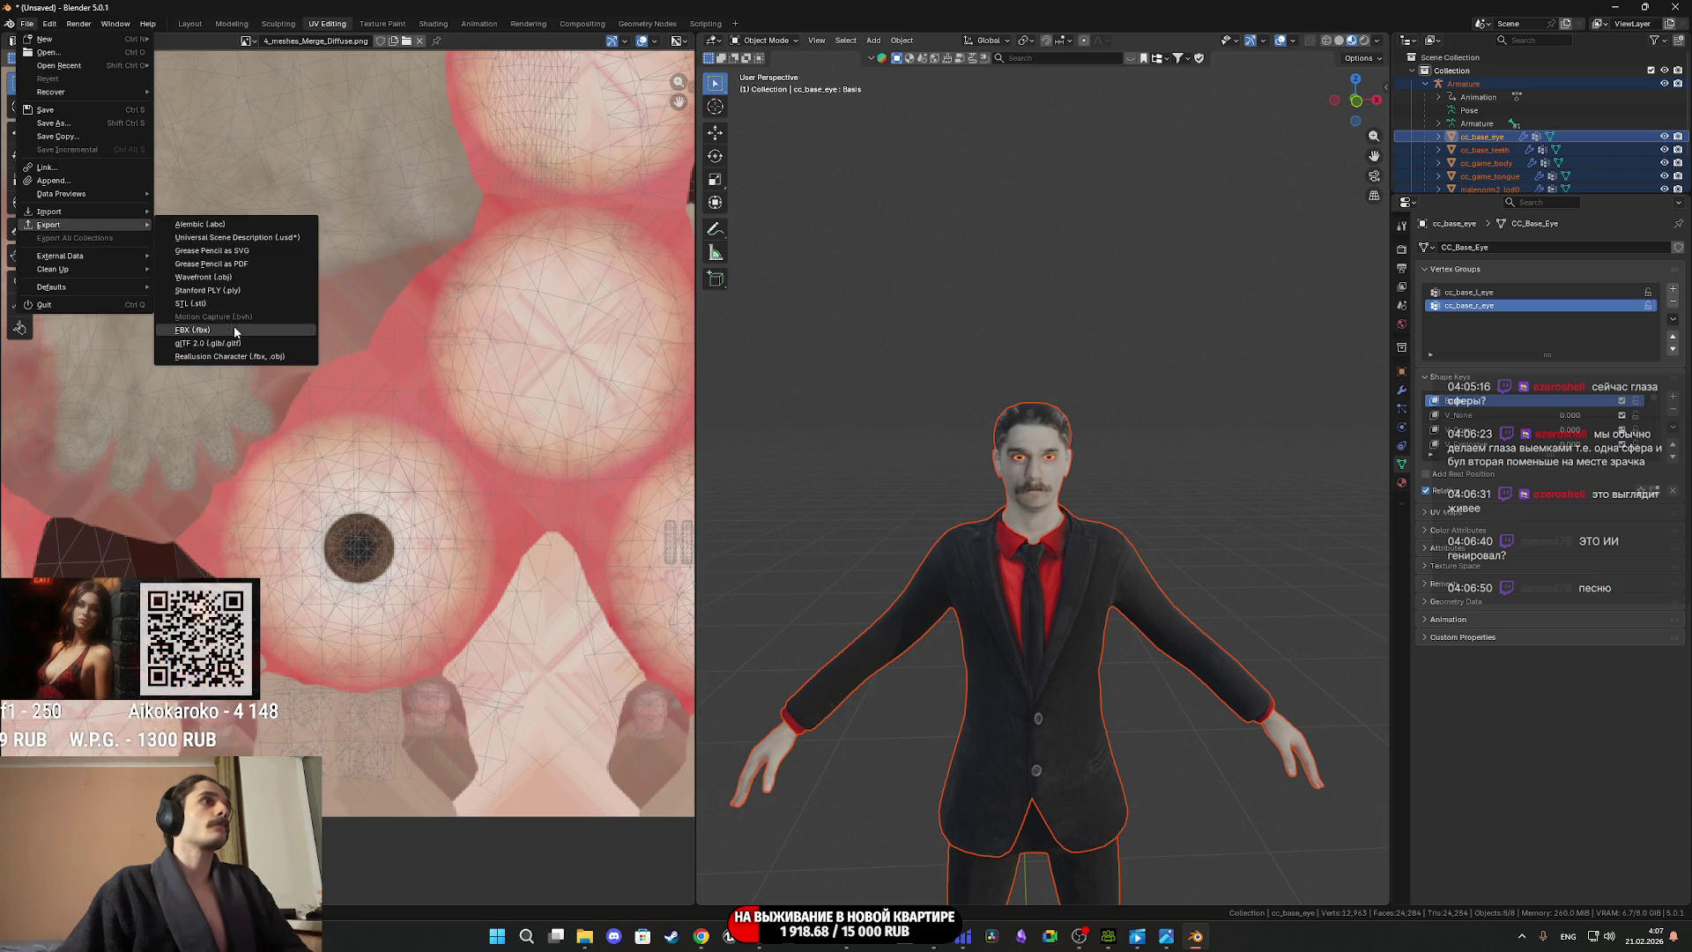
left_click(233, 331)
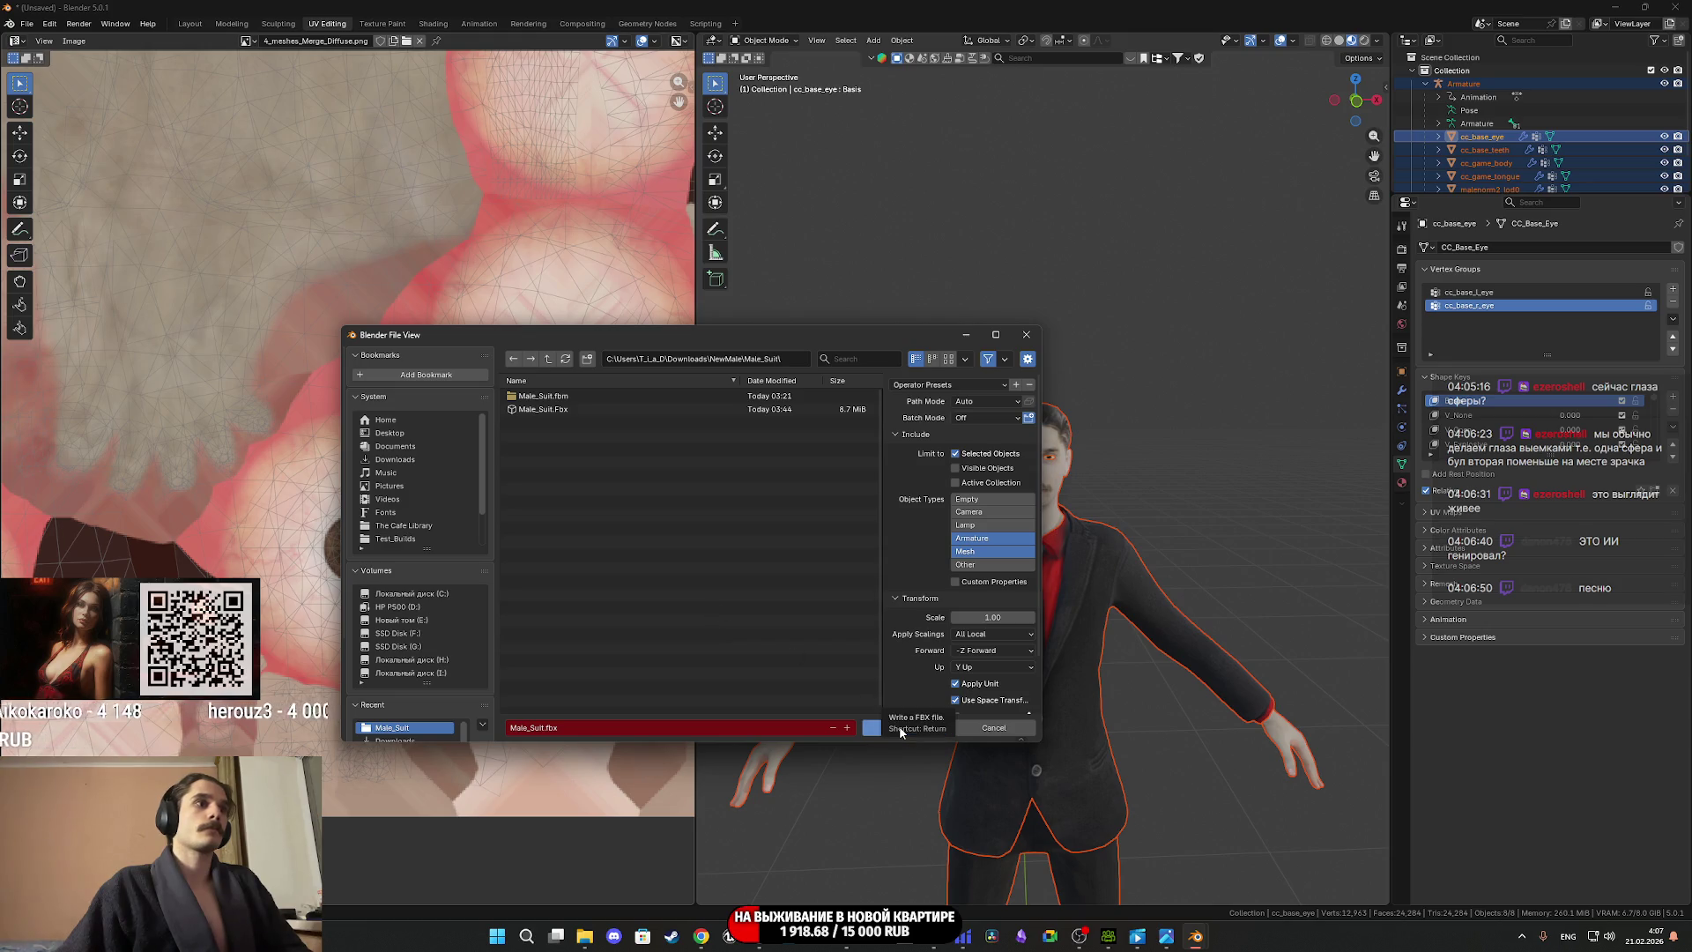
left_click(900, 731)
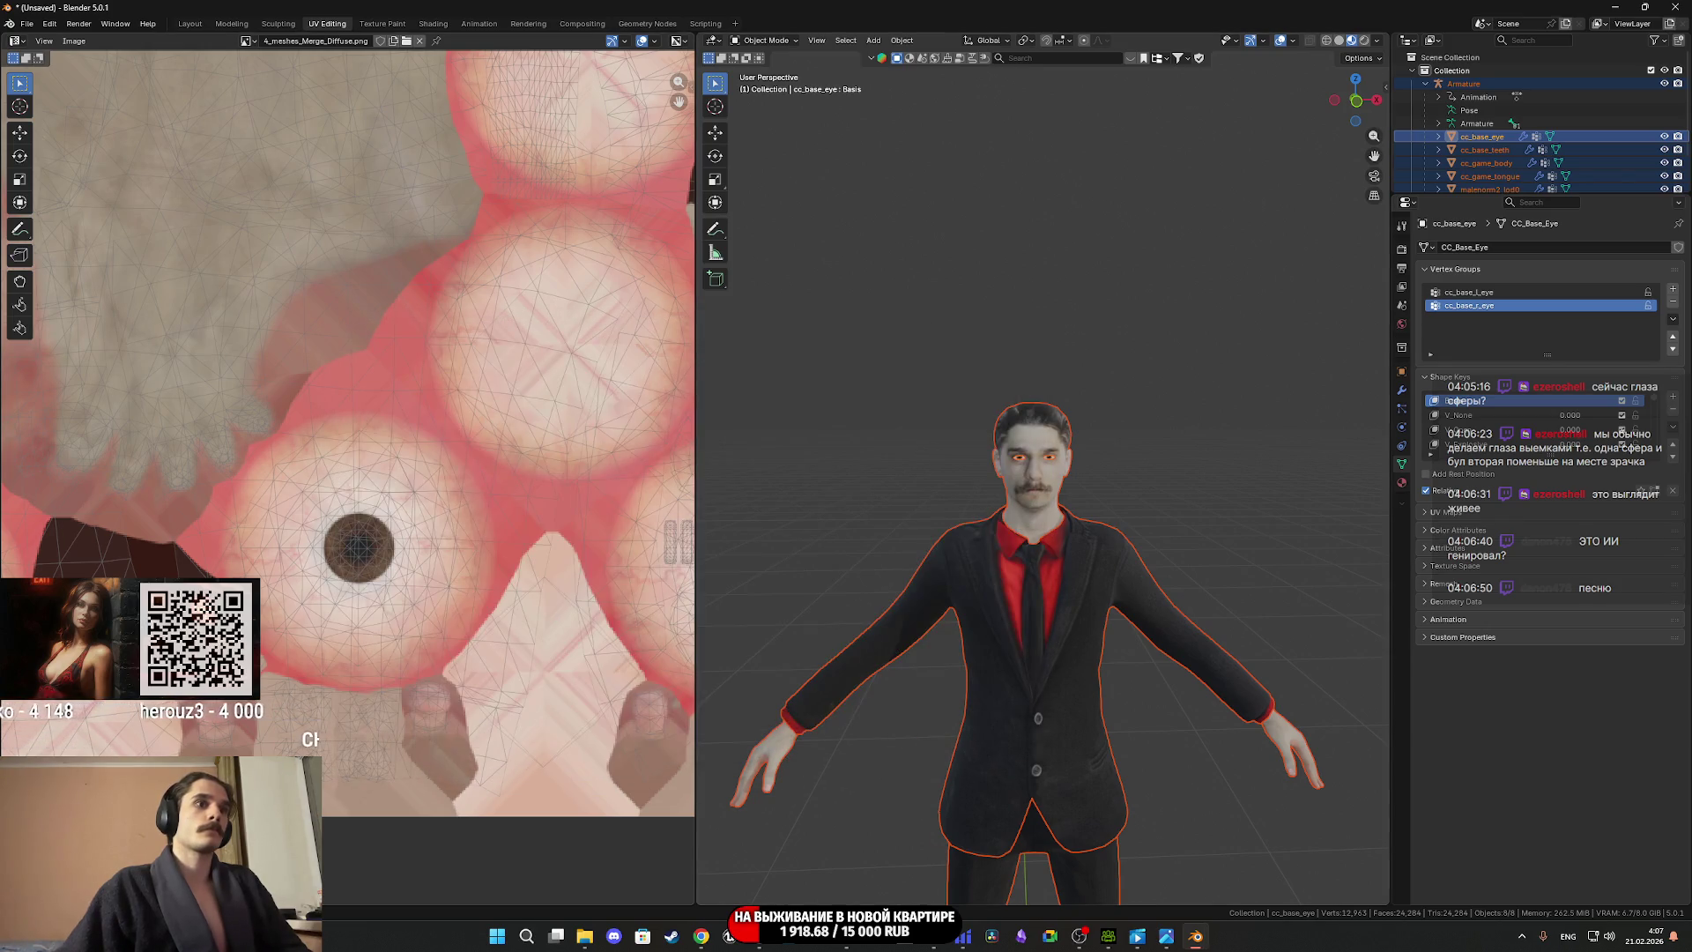
mouse_move(760, 936)
left_click(775, 860)
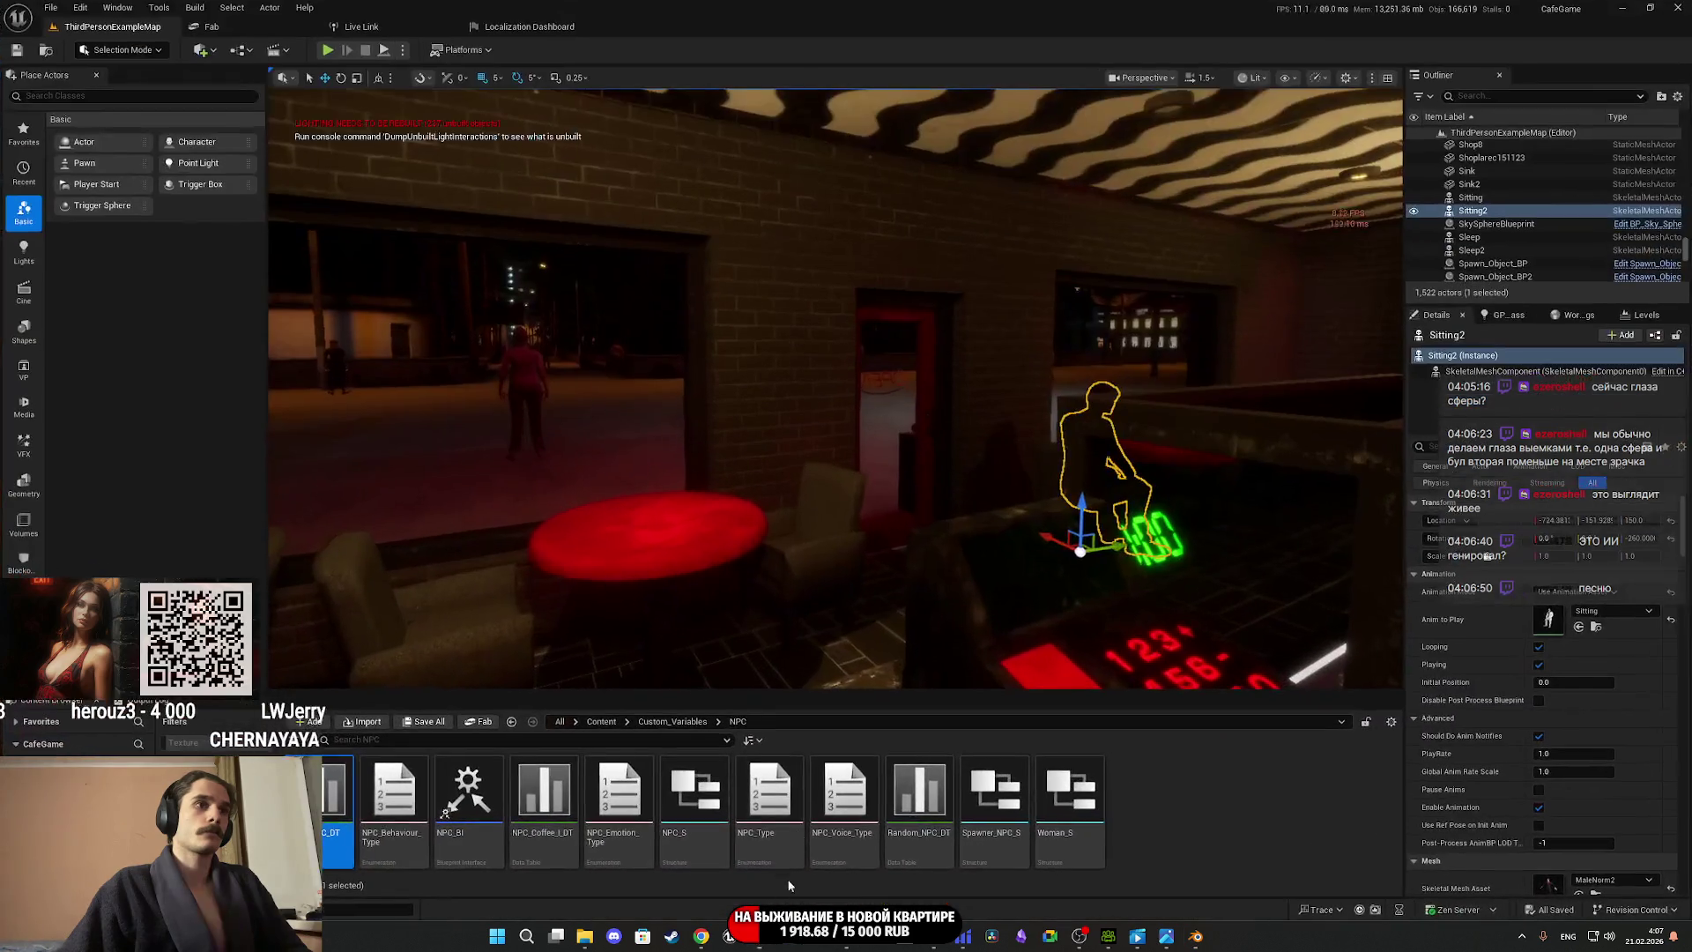
Frame the TabletopBread table, show helper icons, and start selecting its placeholder spawn spheres.
left_click(602, 721)
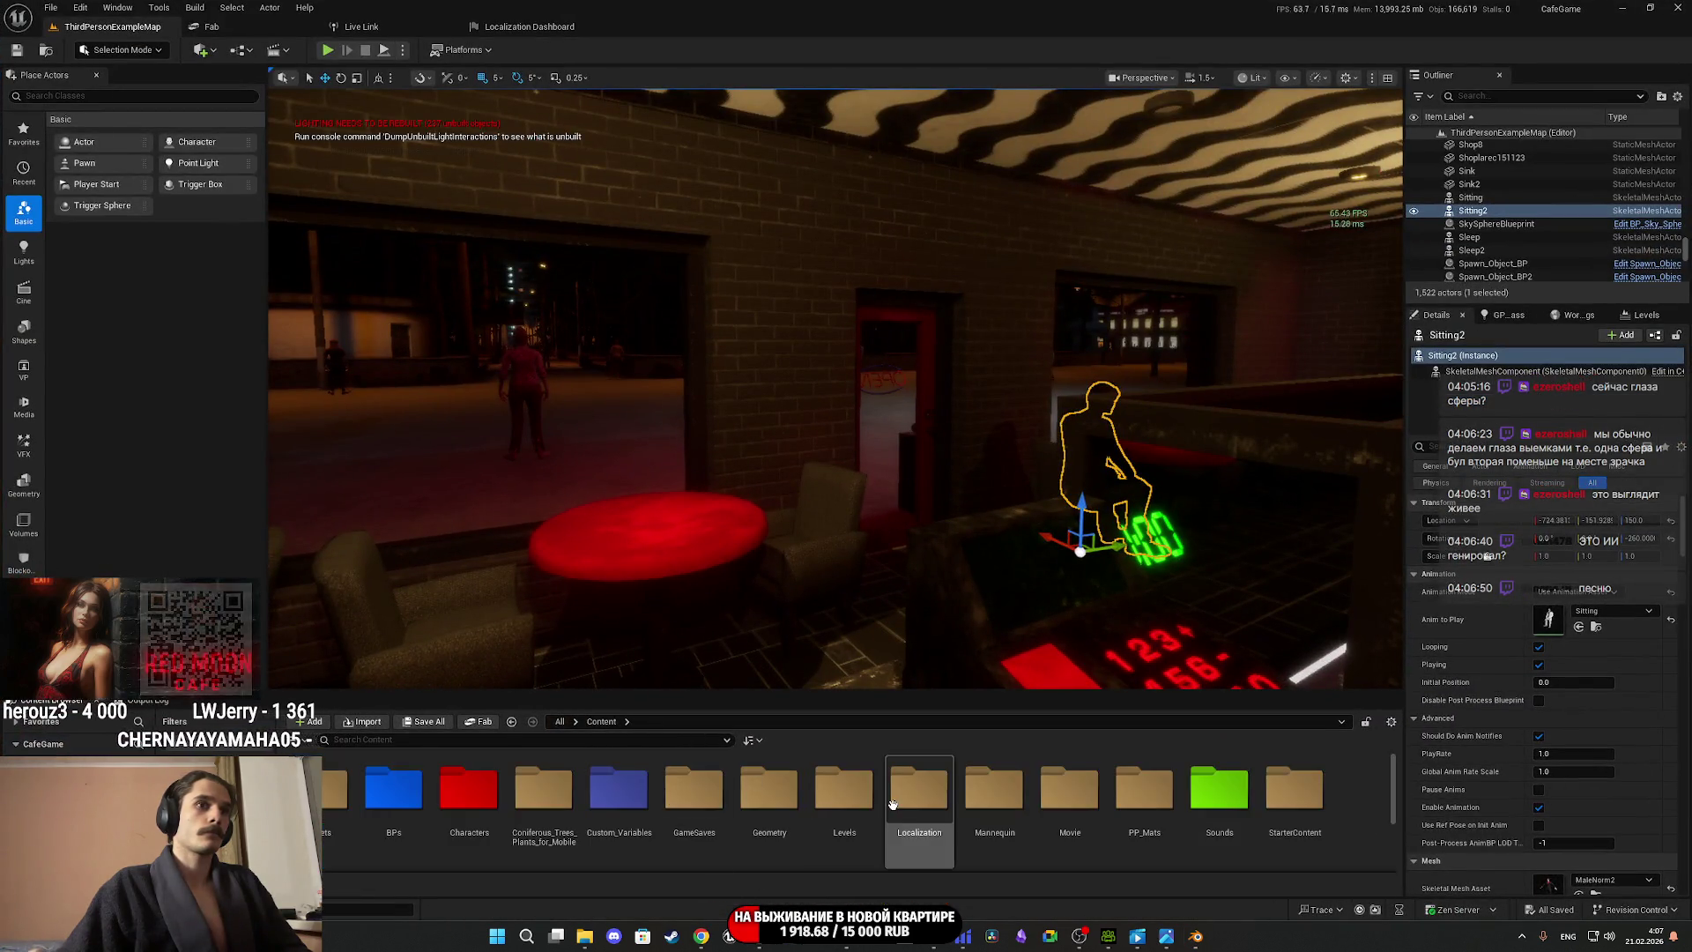
right_click_drag(934, 517, 934, 518)
left_click(964, 503)
key("f")
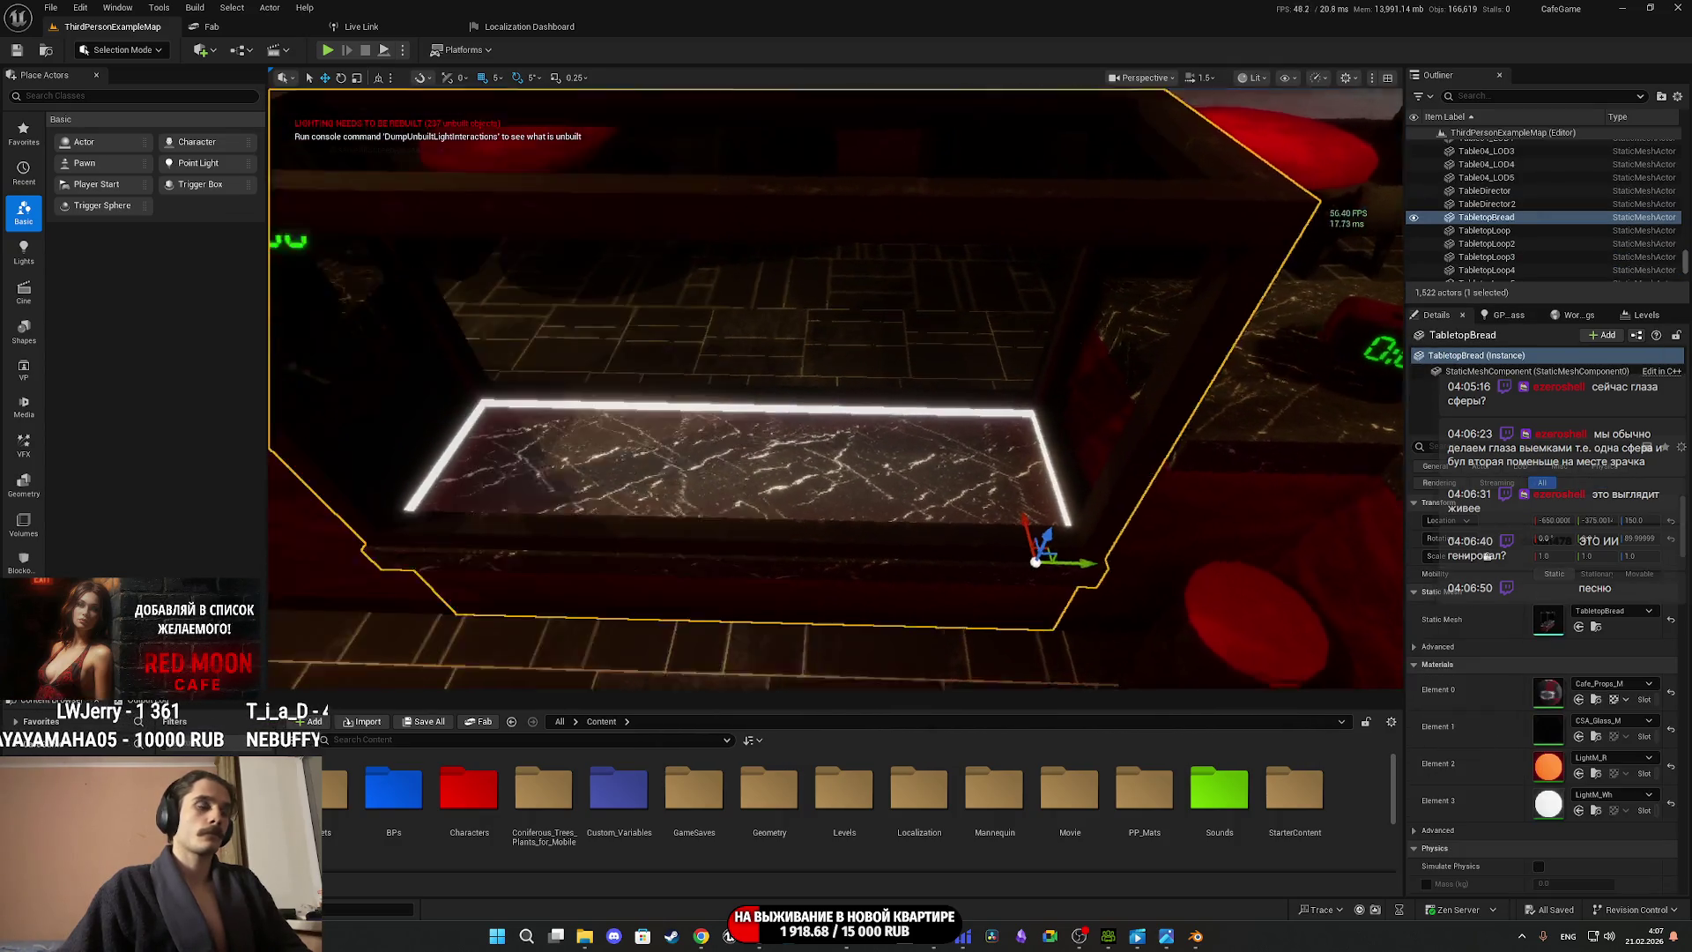
key("g")
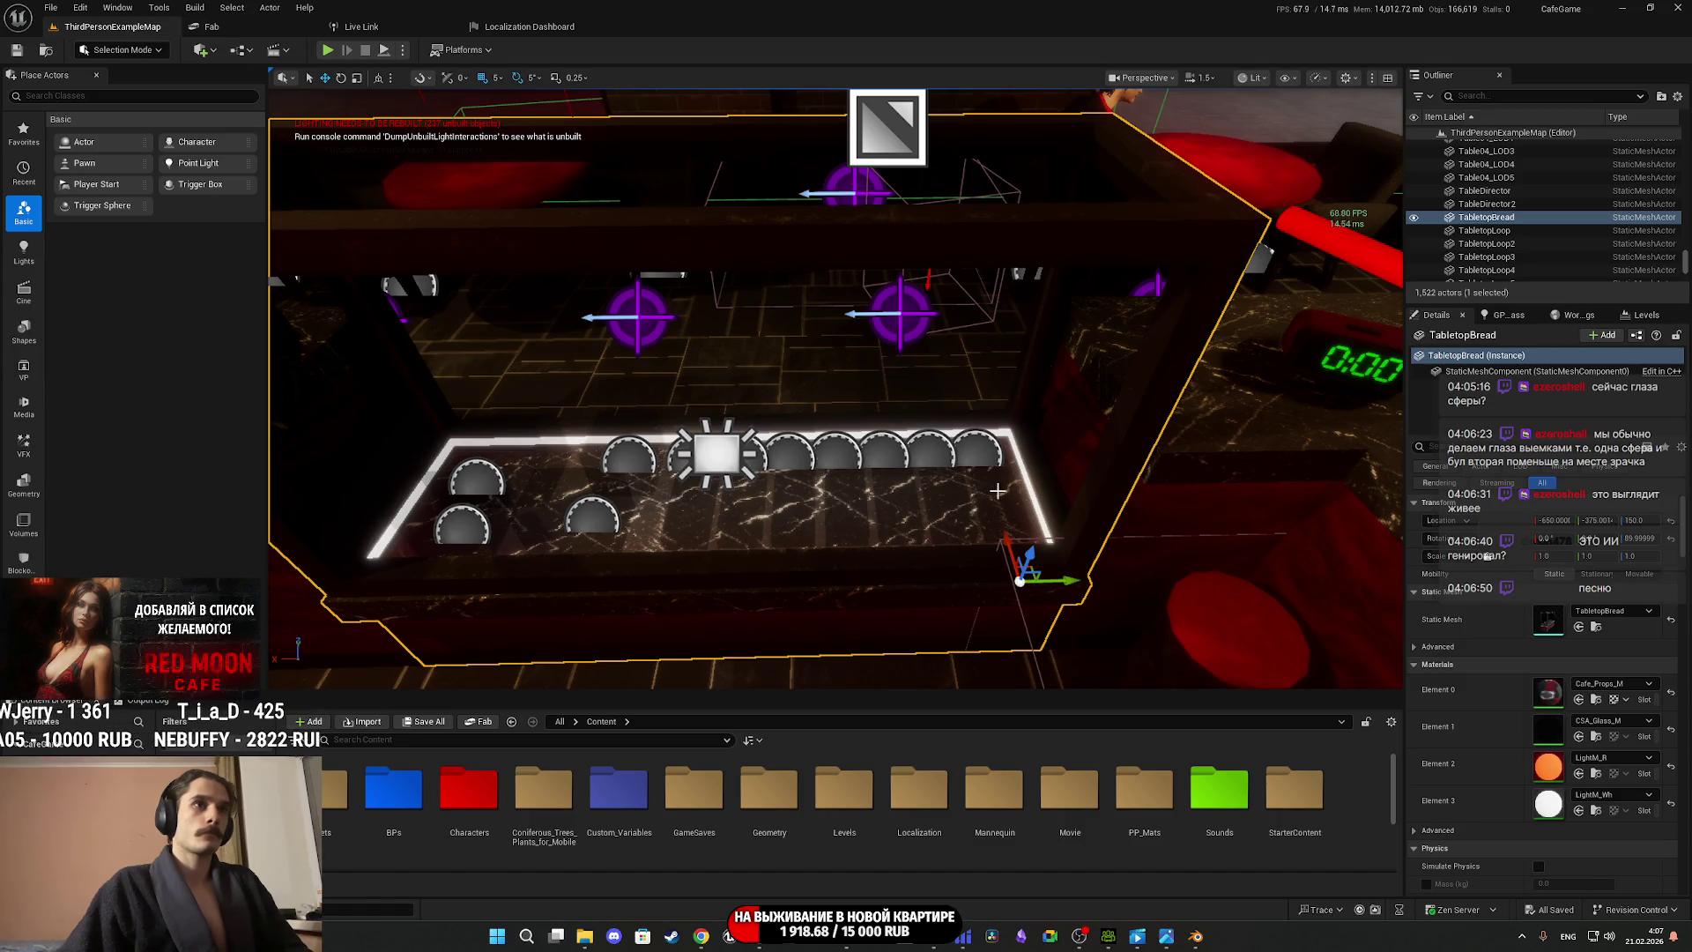
scroll(981, 503, "up", 1)
left_click(978, 454)
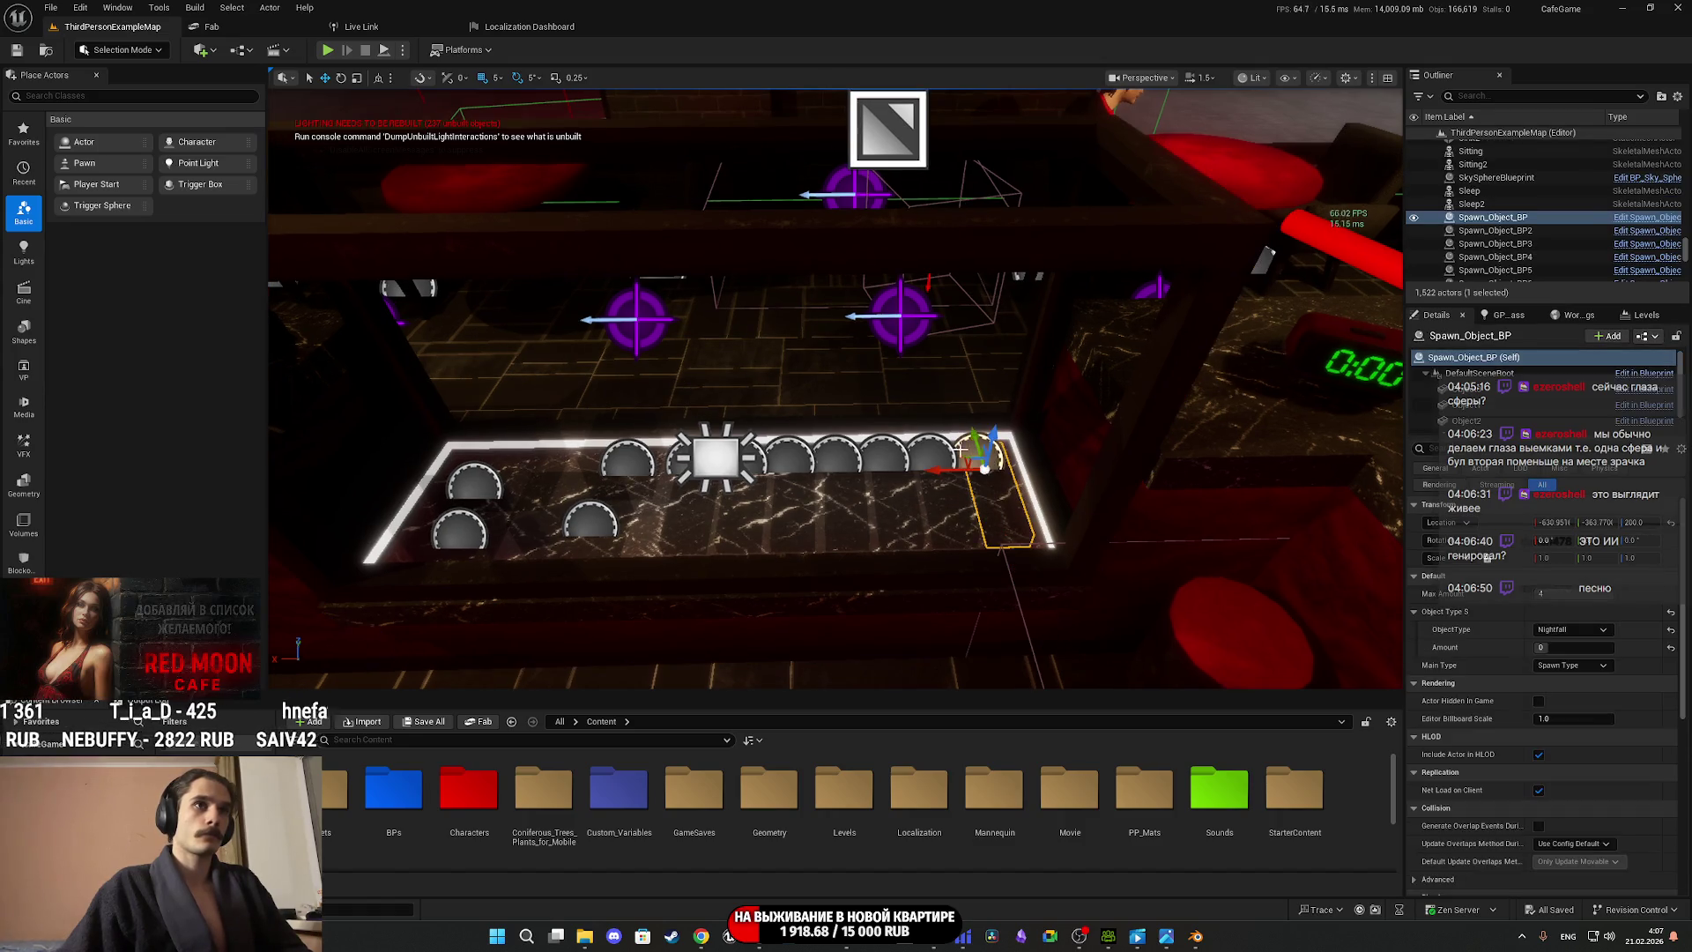
left_click(930, 454, "ctrl")
left_click(882, 454, "ctrl")
left_click(836, 454, "ctrl")
left_click(804, 456, "ctrl")
Add the remaining spawn spheres to the selection and commit their shared Amount value.
right_click_drag(804, 456, 936, 453)
left_click(936, 452, "ctrl")
left_click(809, 432, "ctrl")
left_click(664, 407, "ctrl")
left_click(524, 542, "ctrl")
right_click_drag(394, 403, 434, 408)
left_click(748, 557, "ctrl")
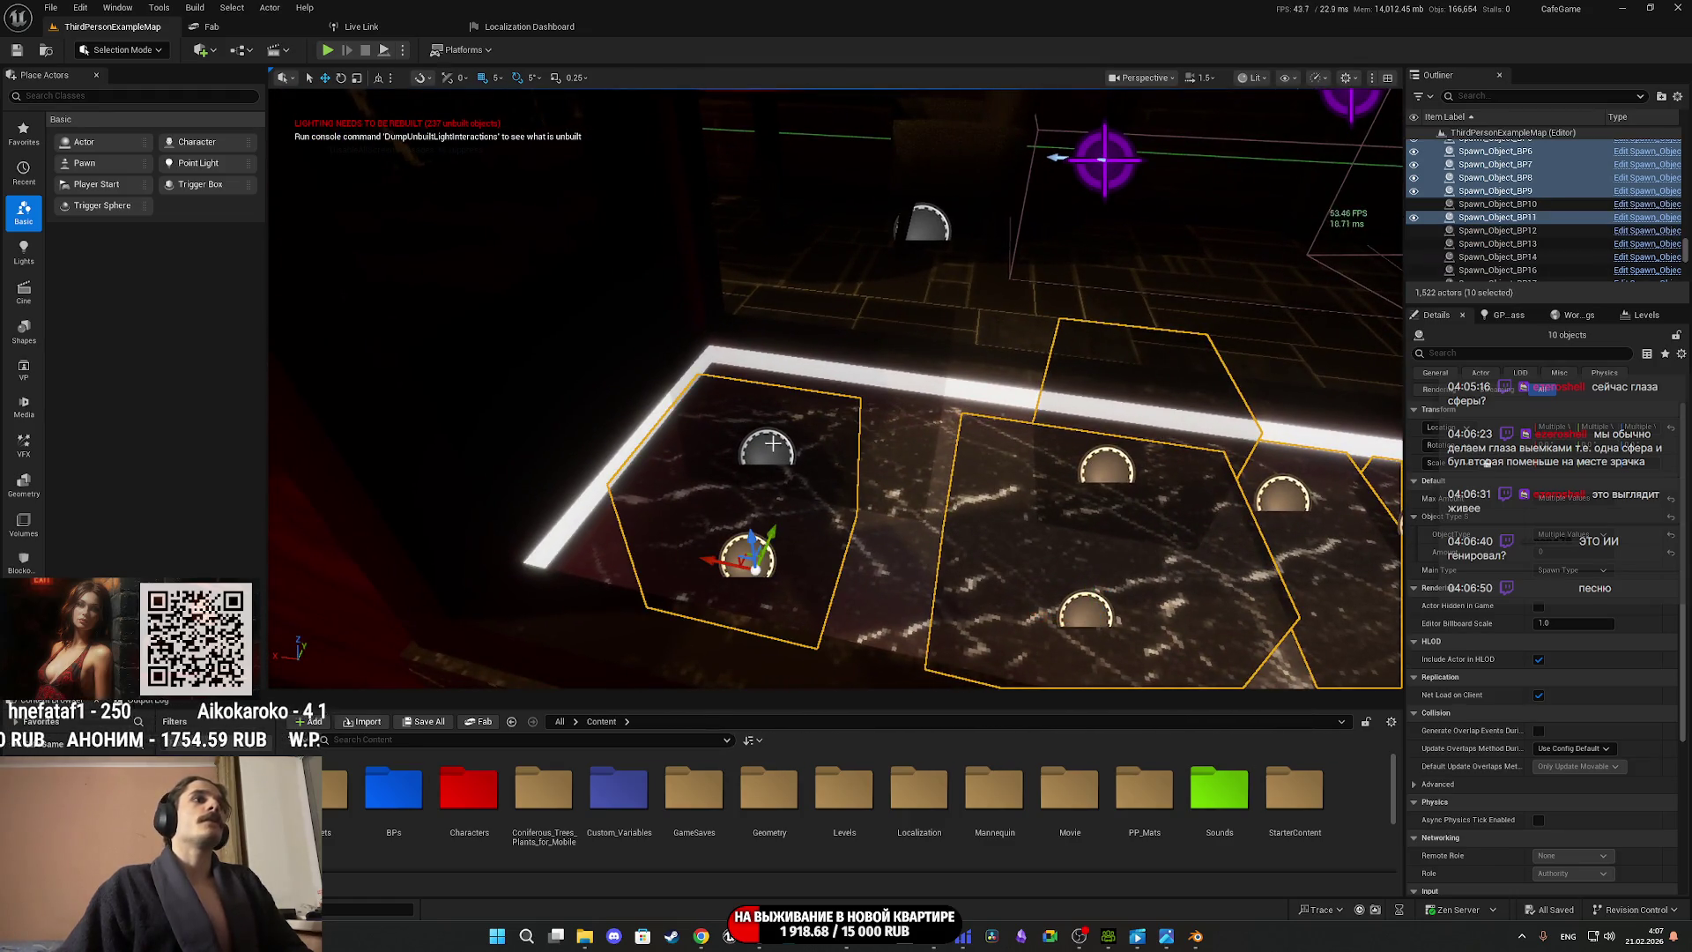
left_click(773, 445, "ctrl")
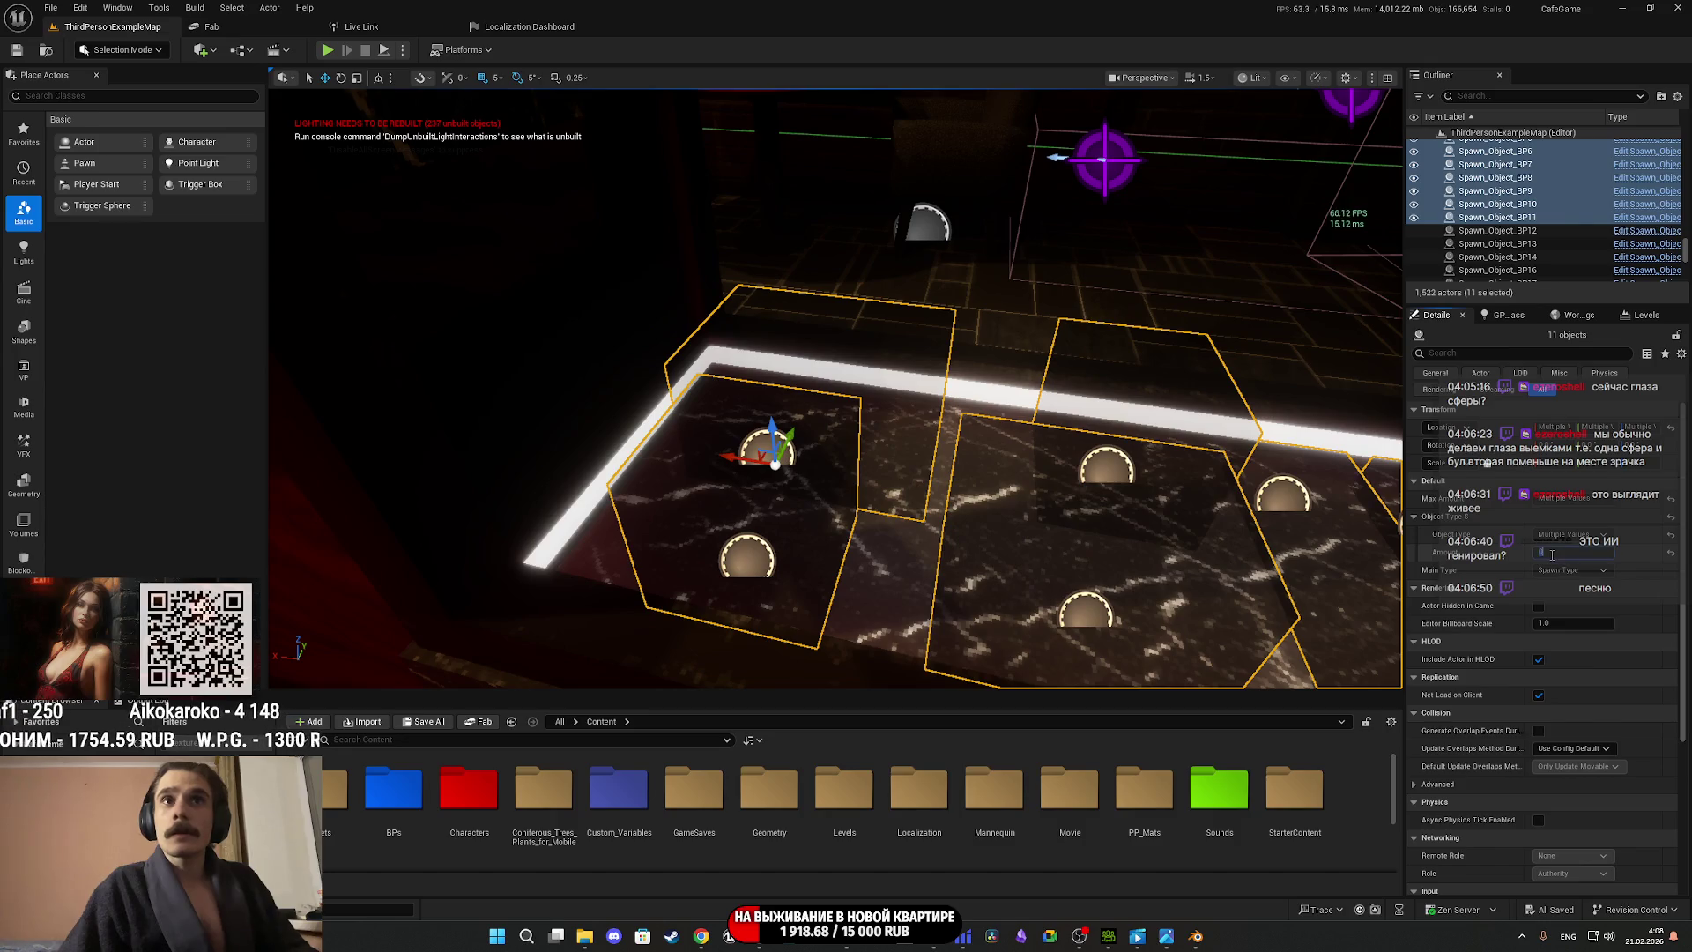
key("Return")
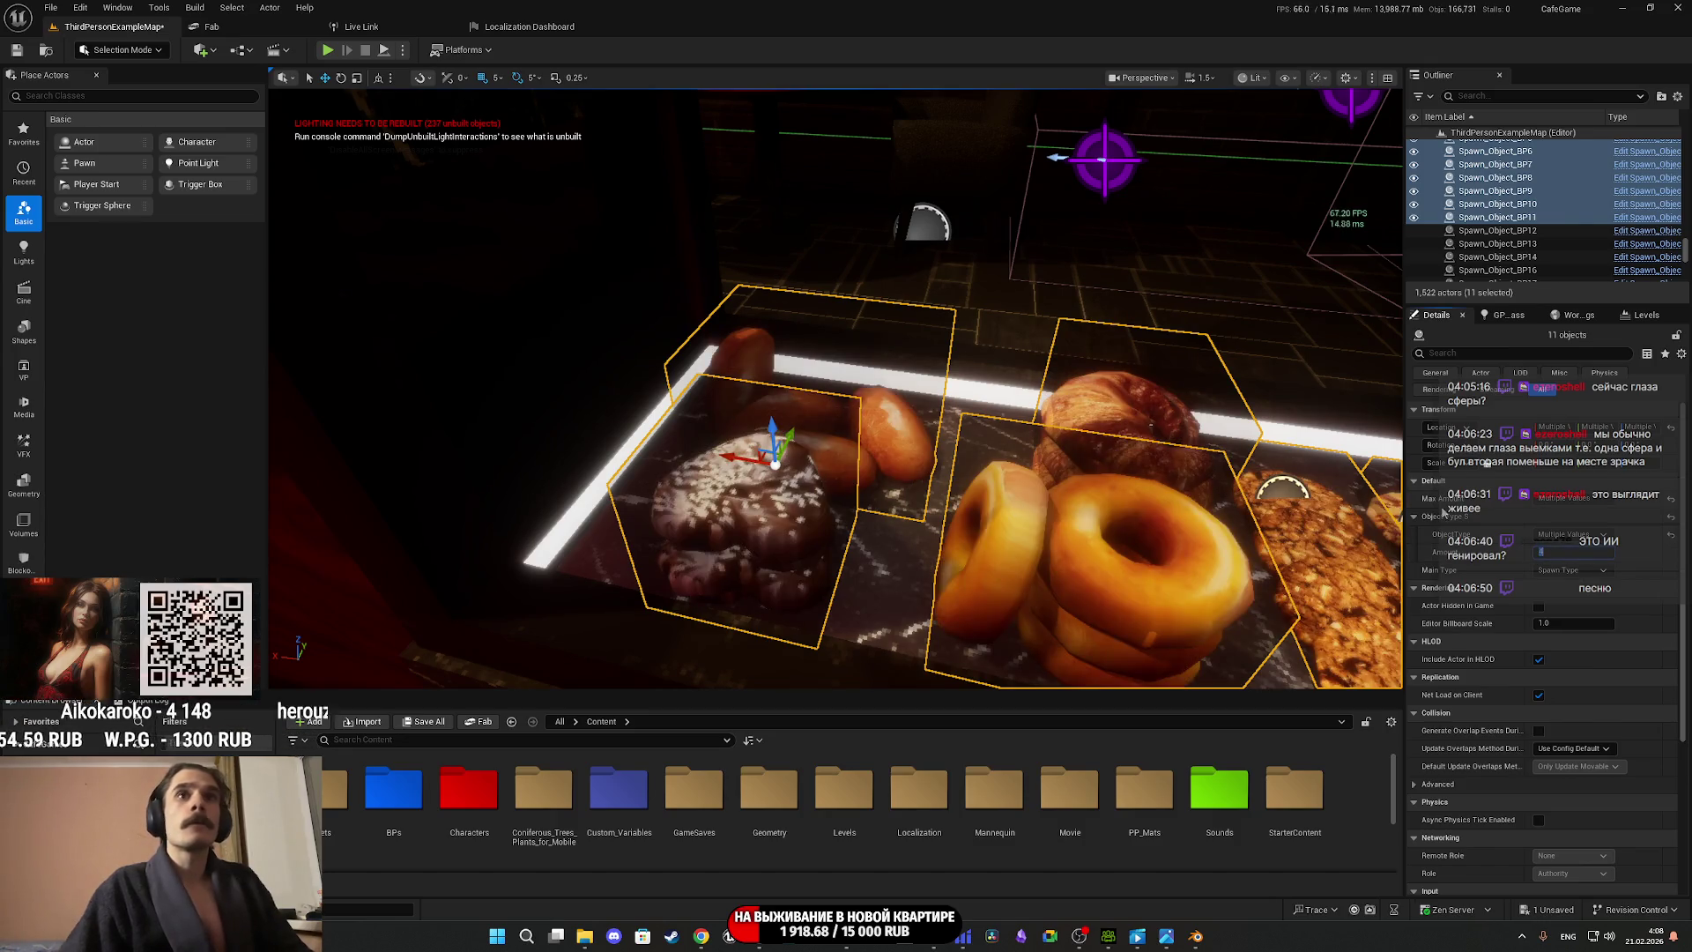
Lower the Amount of the chocolate pastry and chocolate pie spawners from 4 to 3.
left_click(1097, 606)
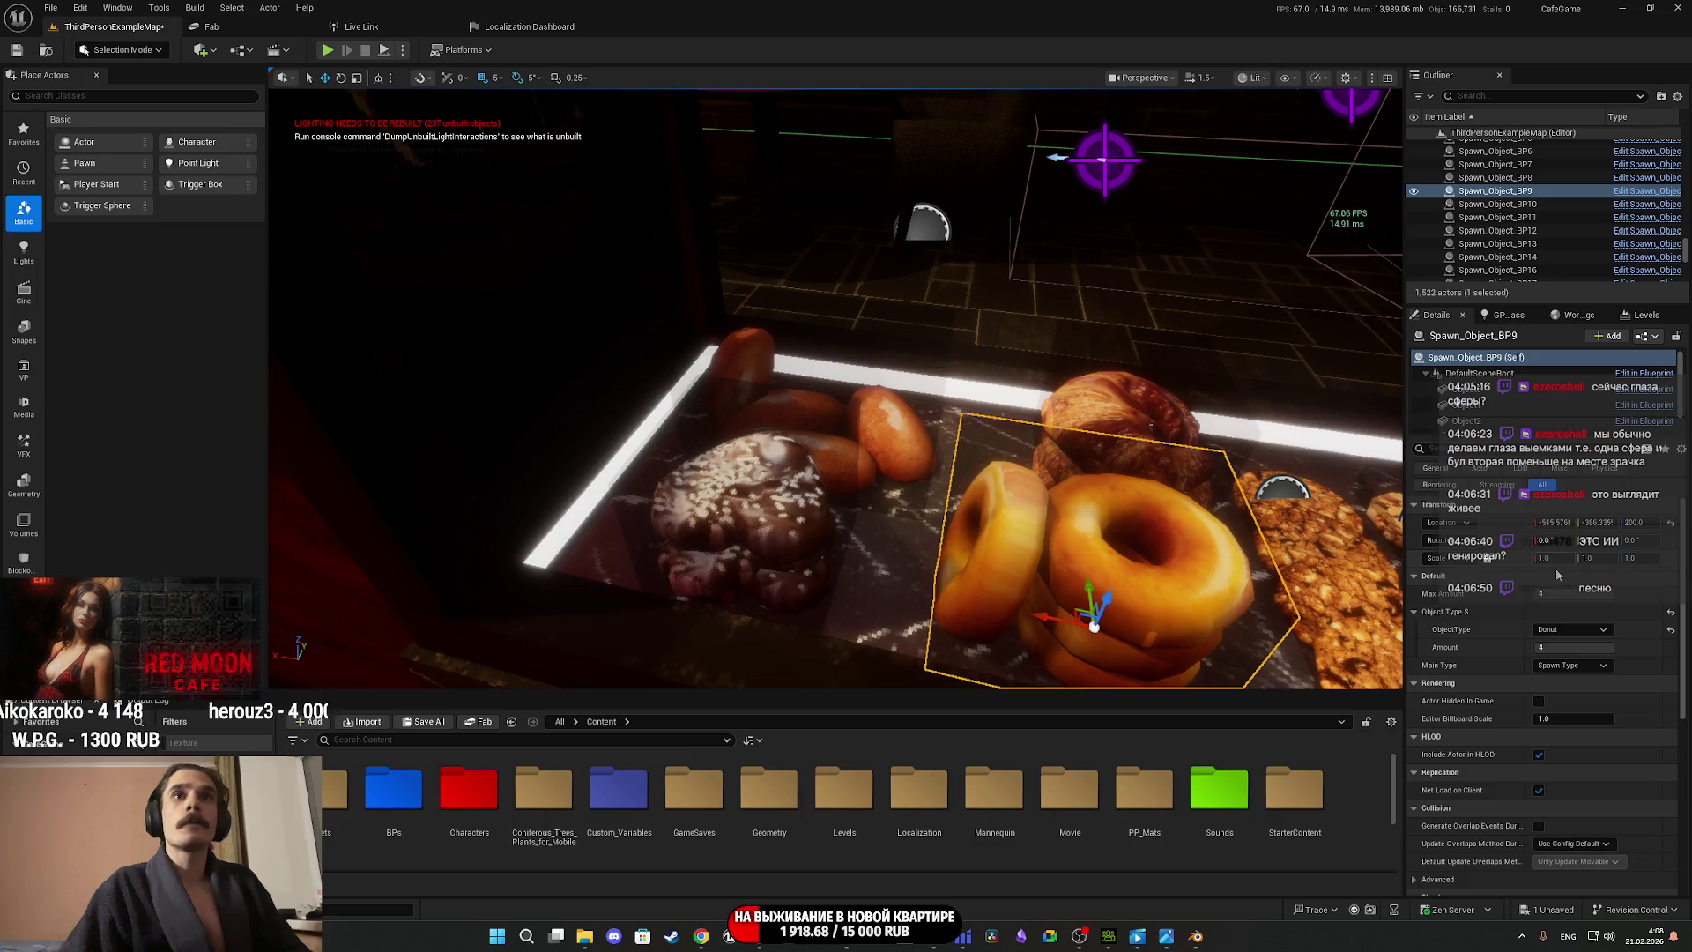
left_click(749, 551)
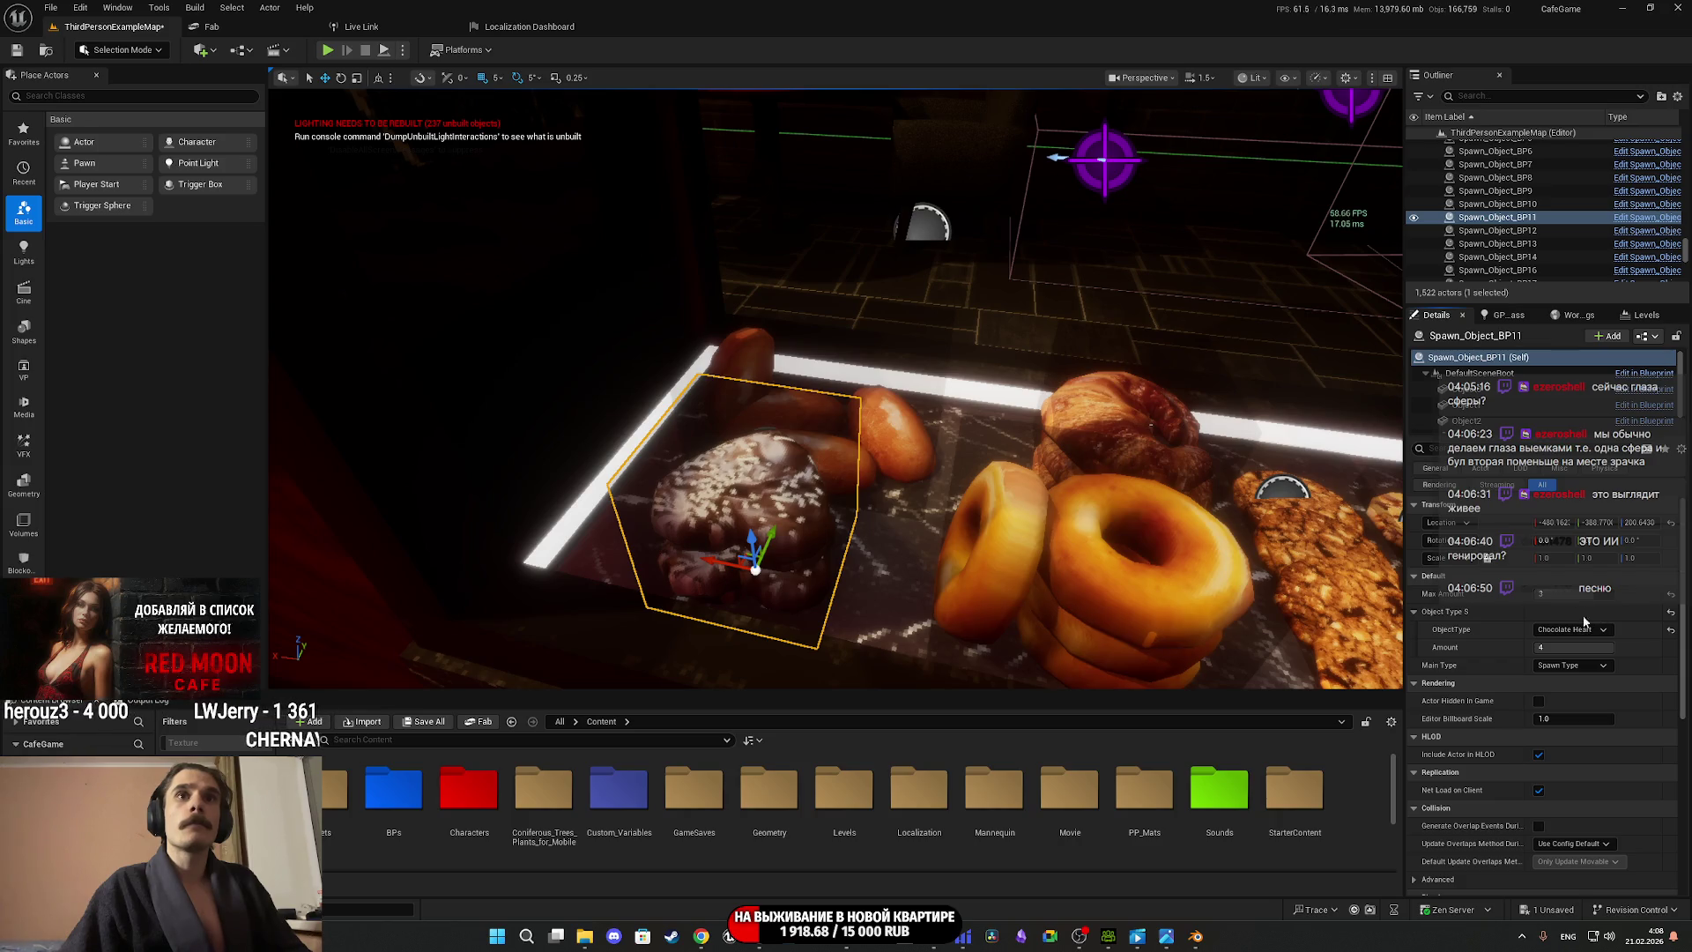
left_click_drag(1578, 647, 1560, 647)
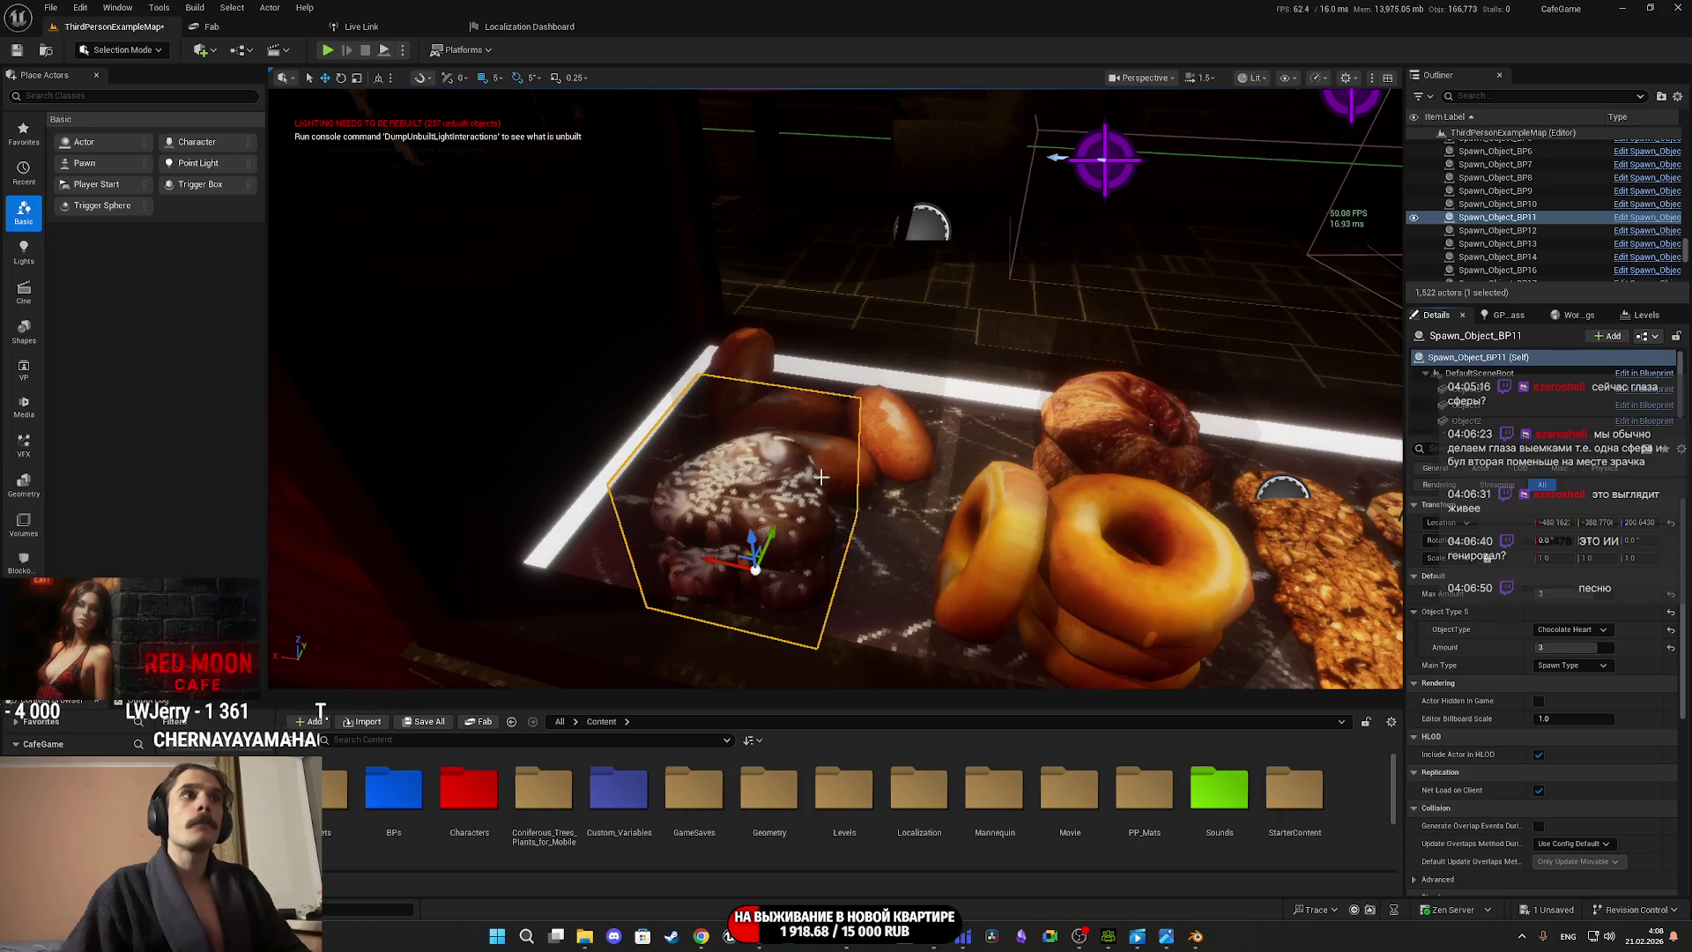
right_click_drag(1152, 583, 1071, 533)
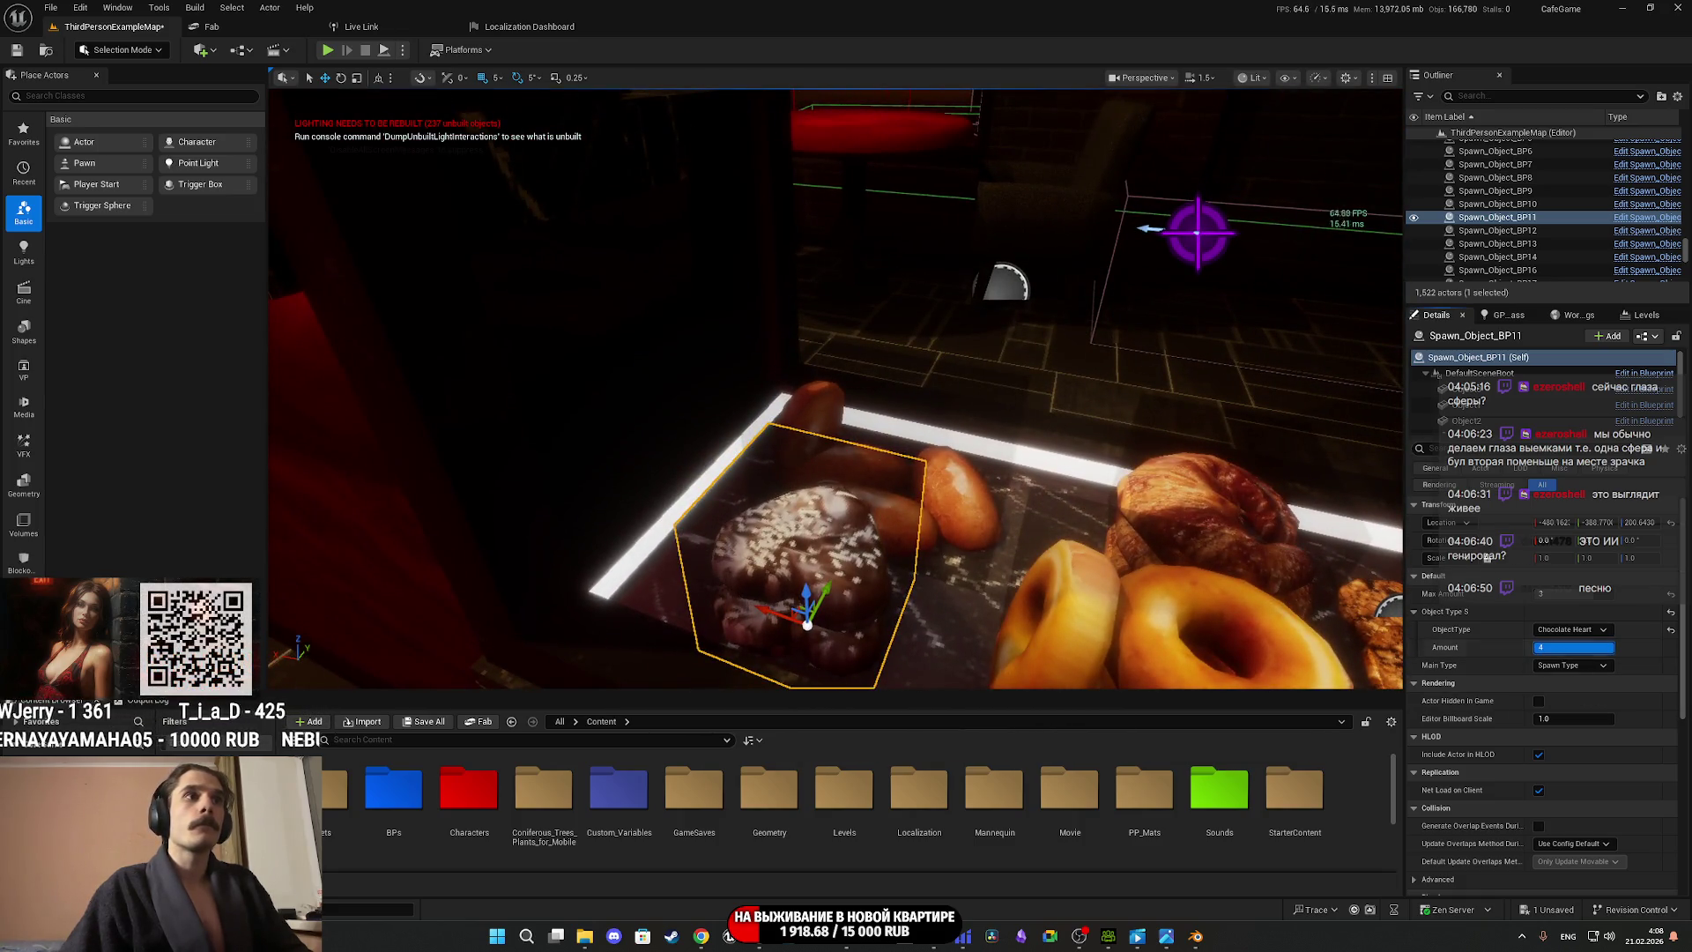
left_click(846, 494)
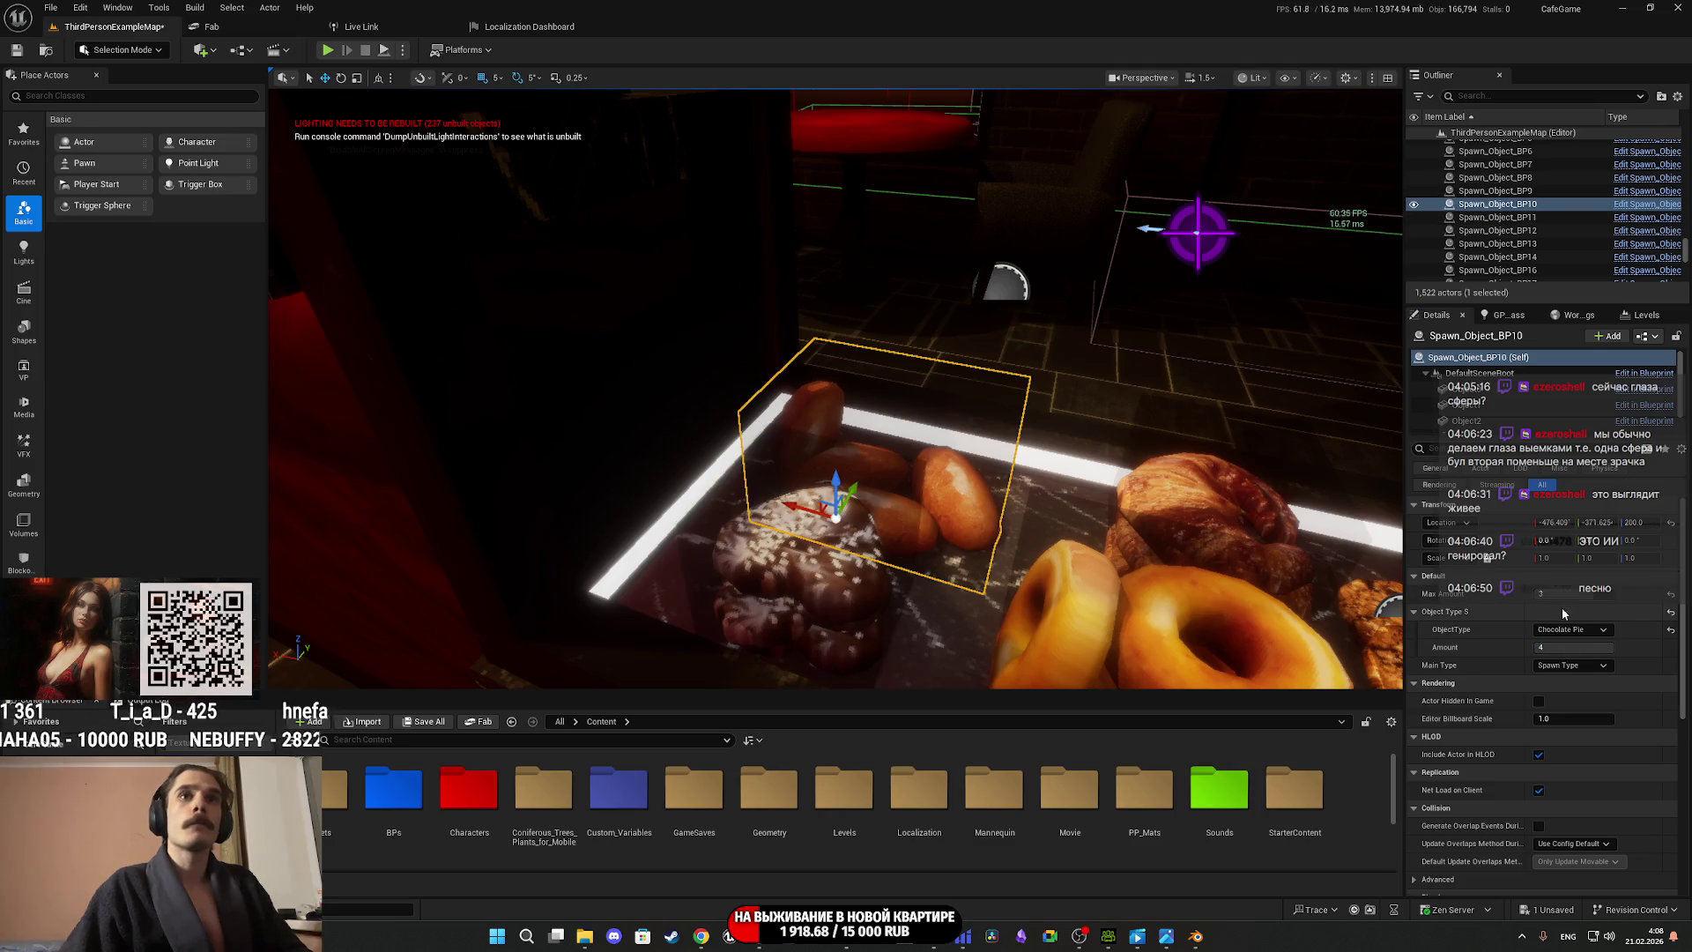
left_click_drag(1578, 646, 1560, 646)
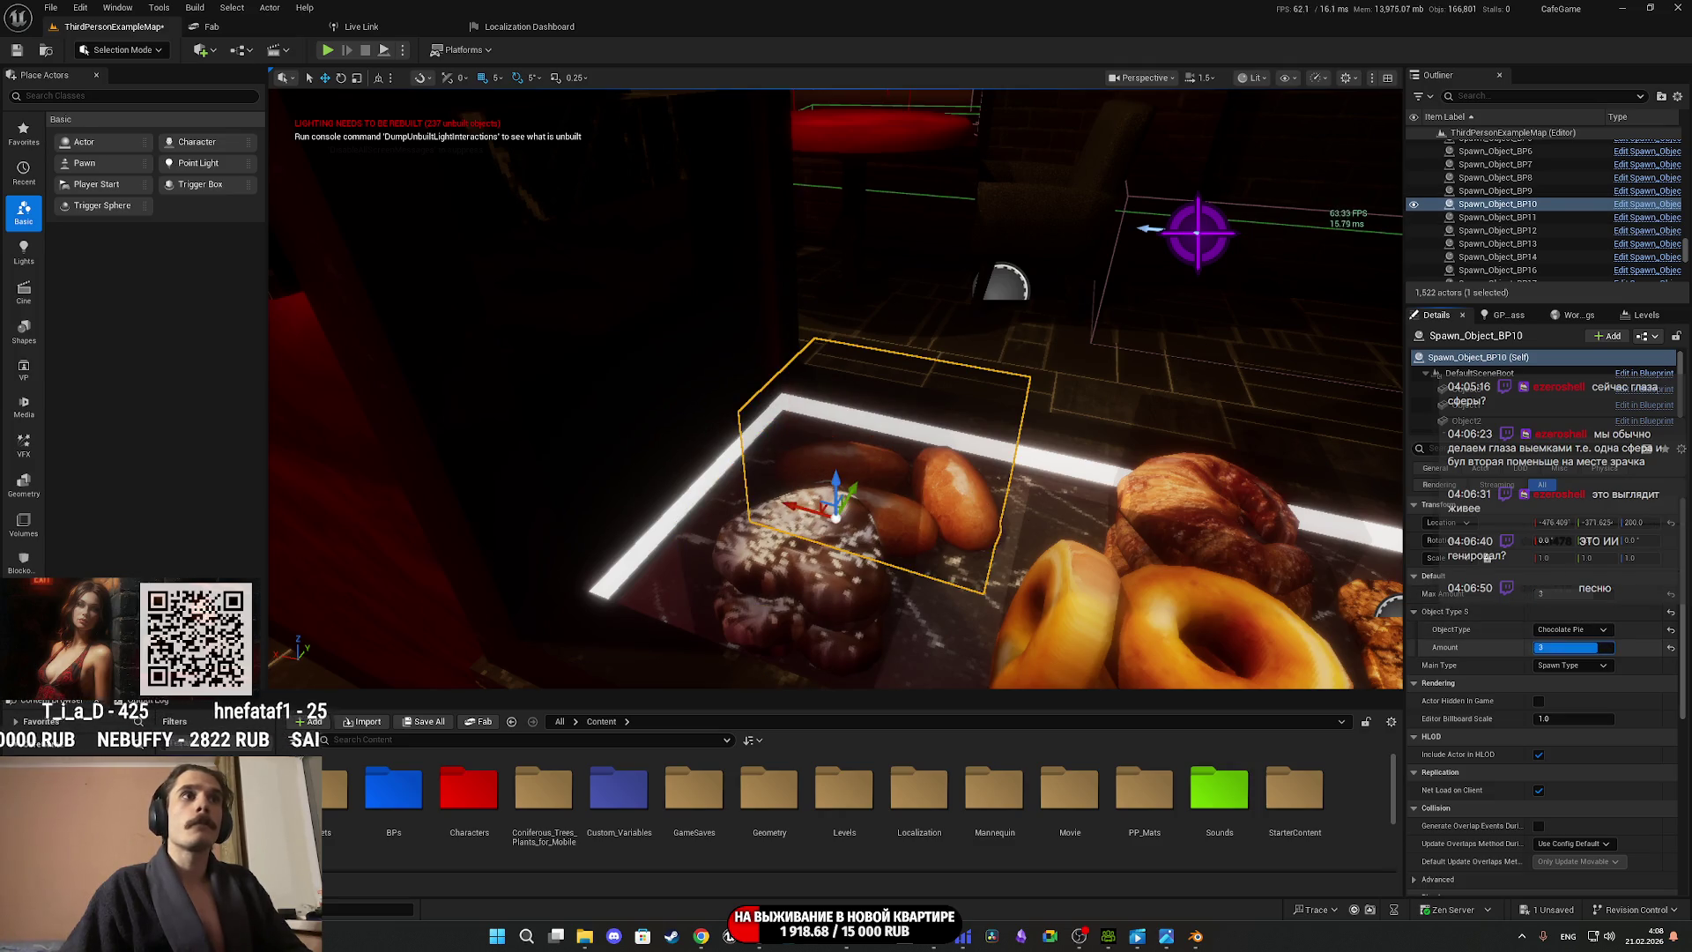
Lower the croissant spawner's Amount to 3 and save the level map.
right_click_drag(1049, 492, 1049, 493)
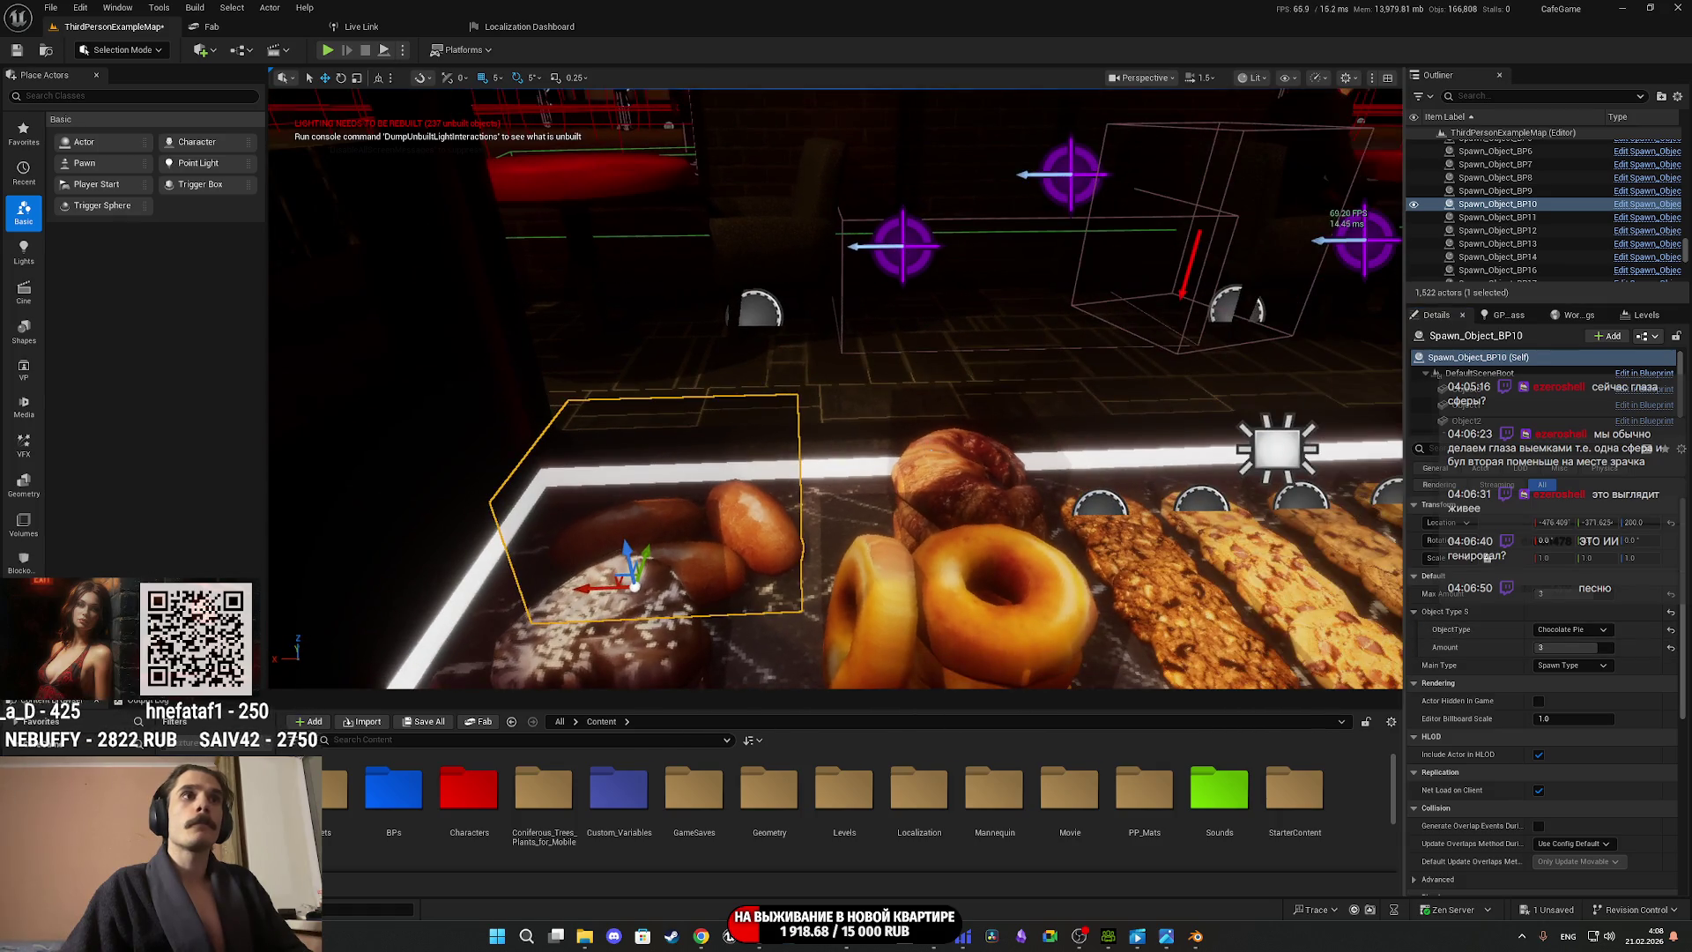
left_click(960, 476)
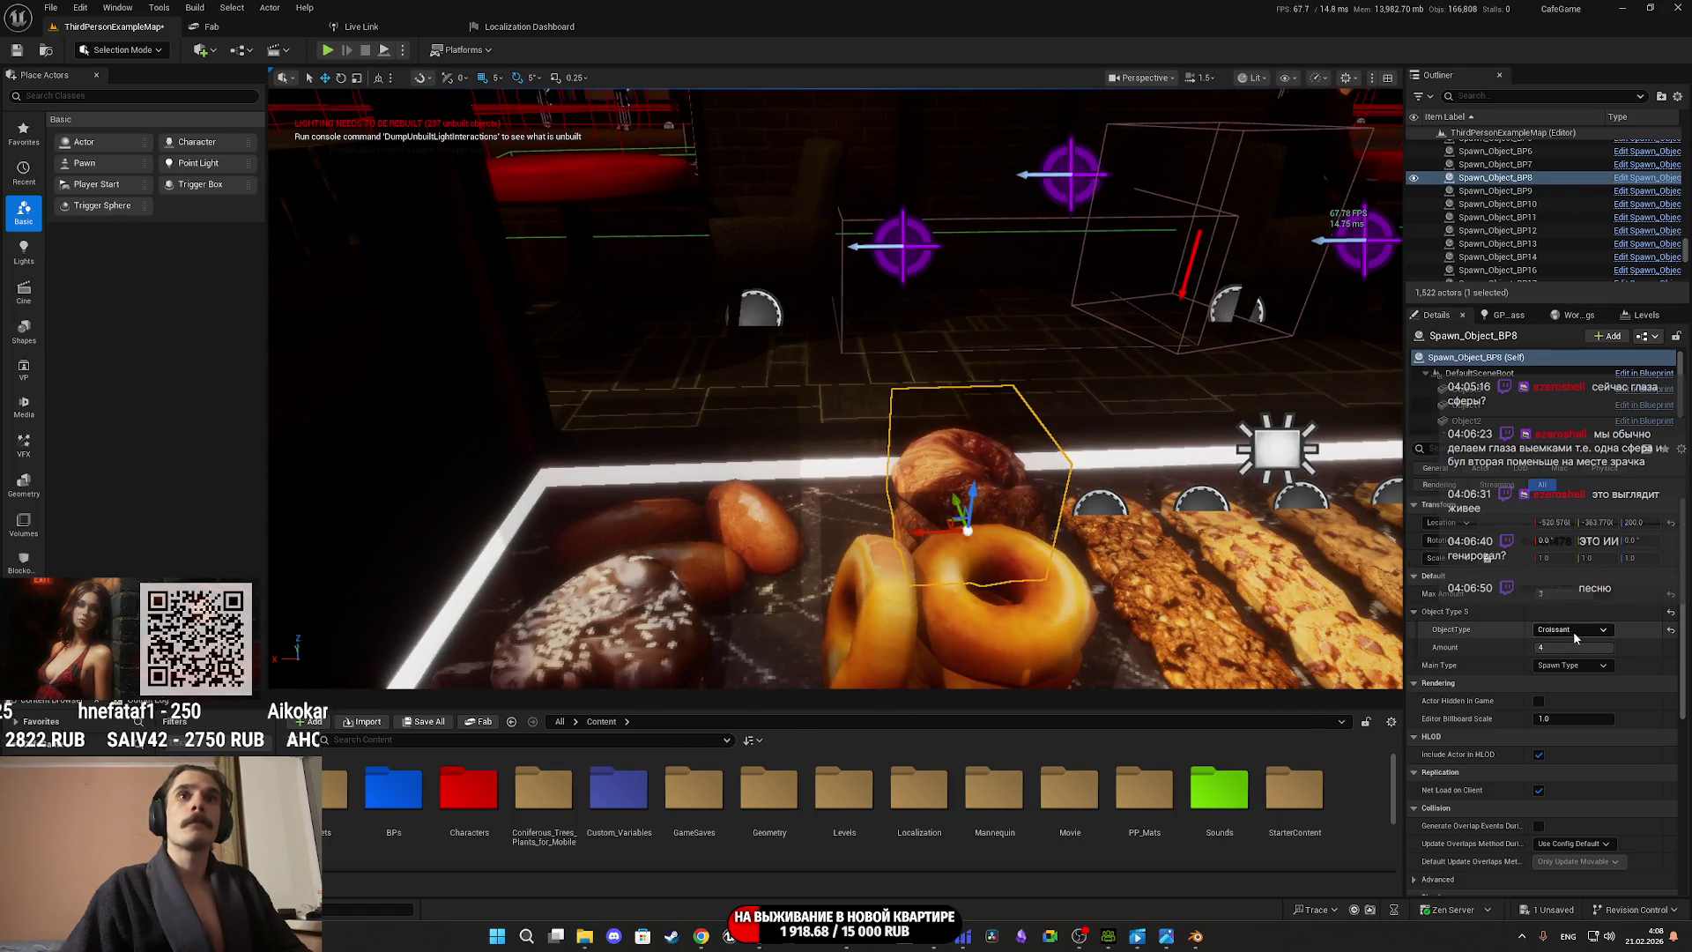
left_click_drag(1578, 647, 1560, 647)
right_click_drag(552, 668, 553, 667)
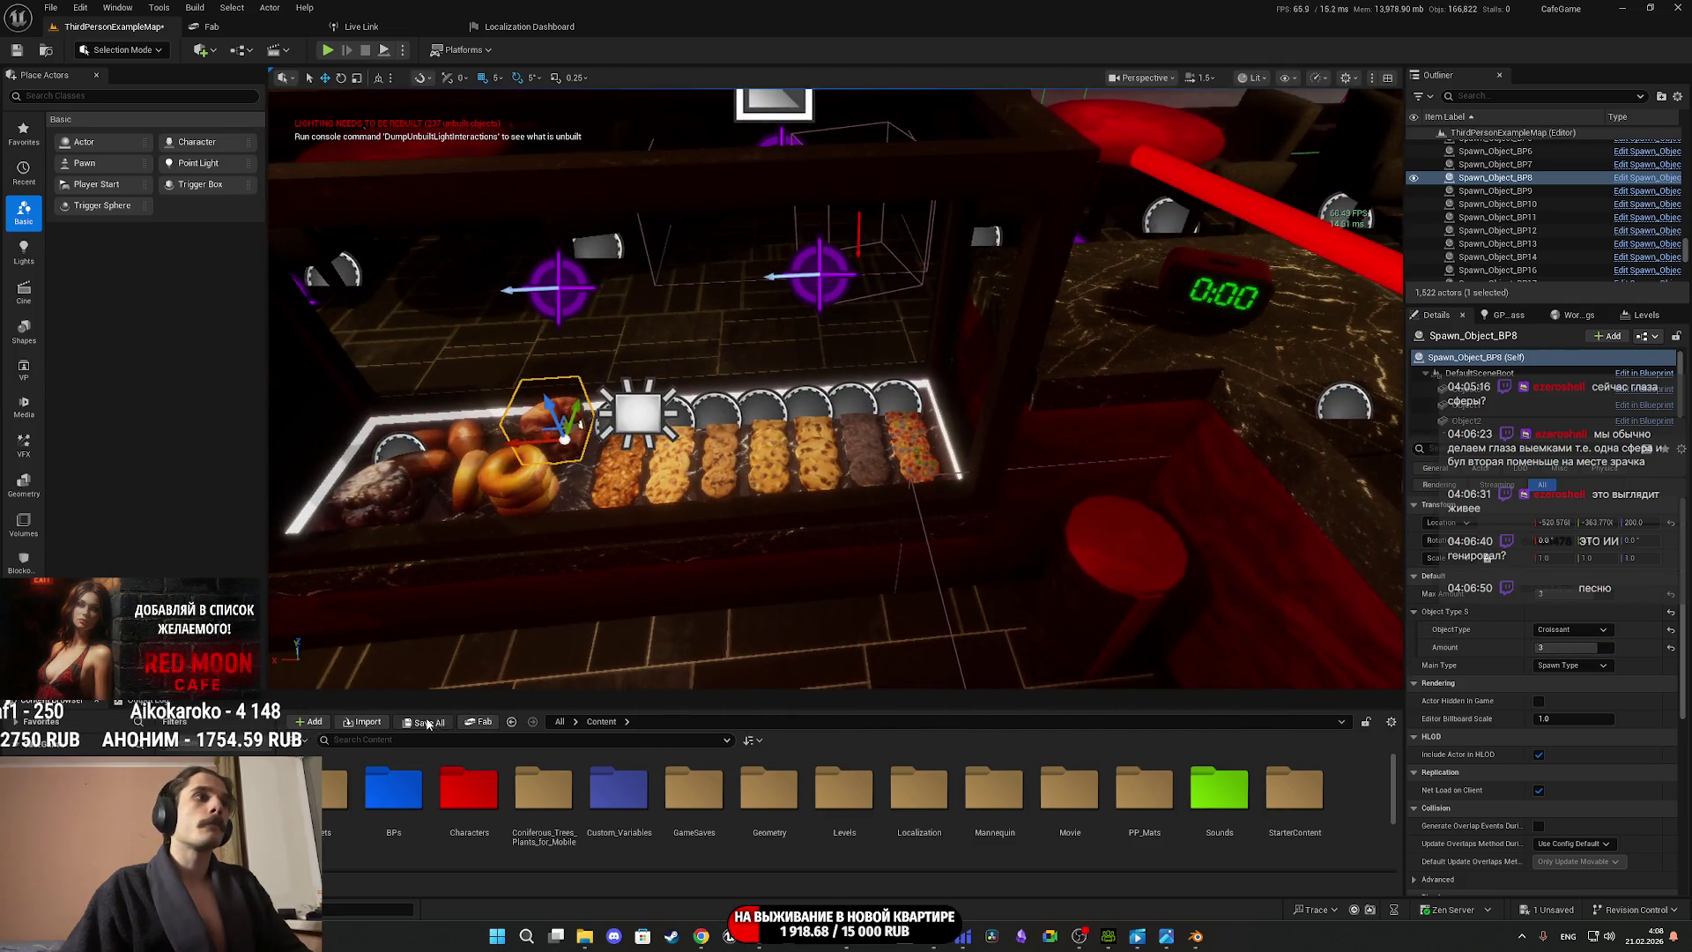
left_click(425, 721)
left_click(954, 620)
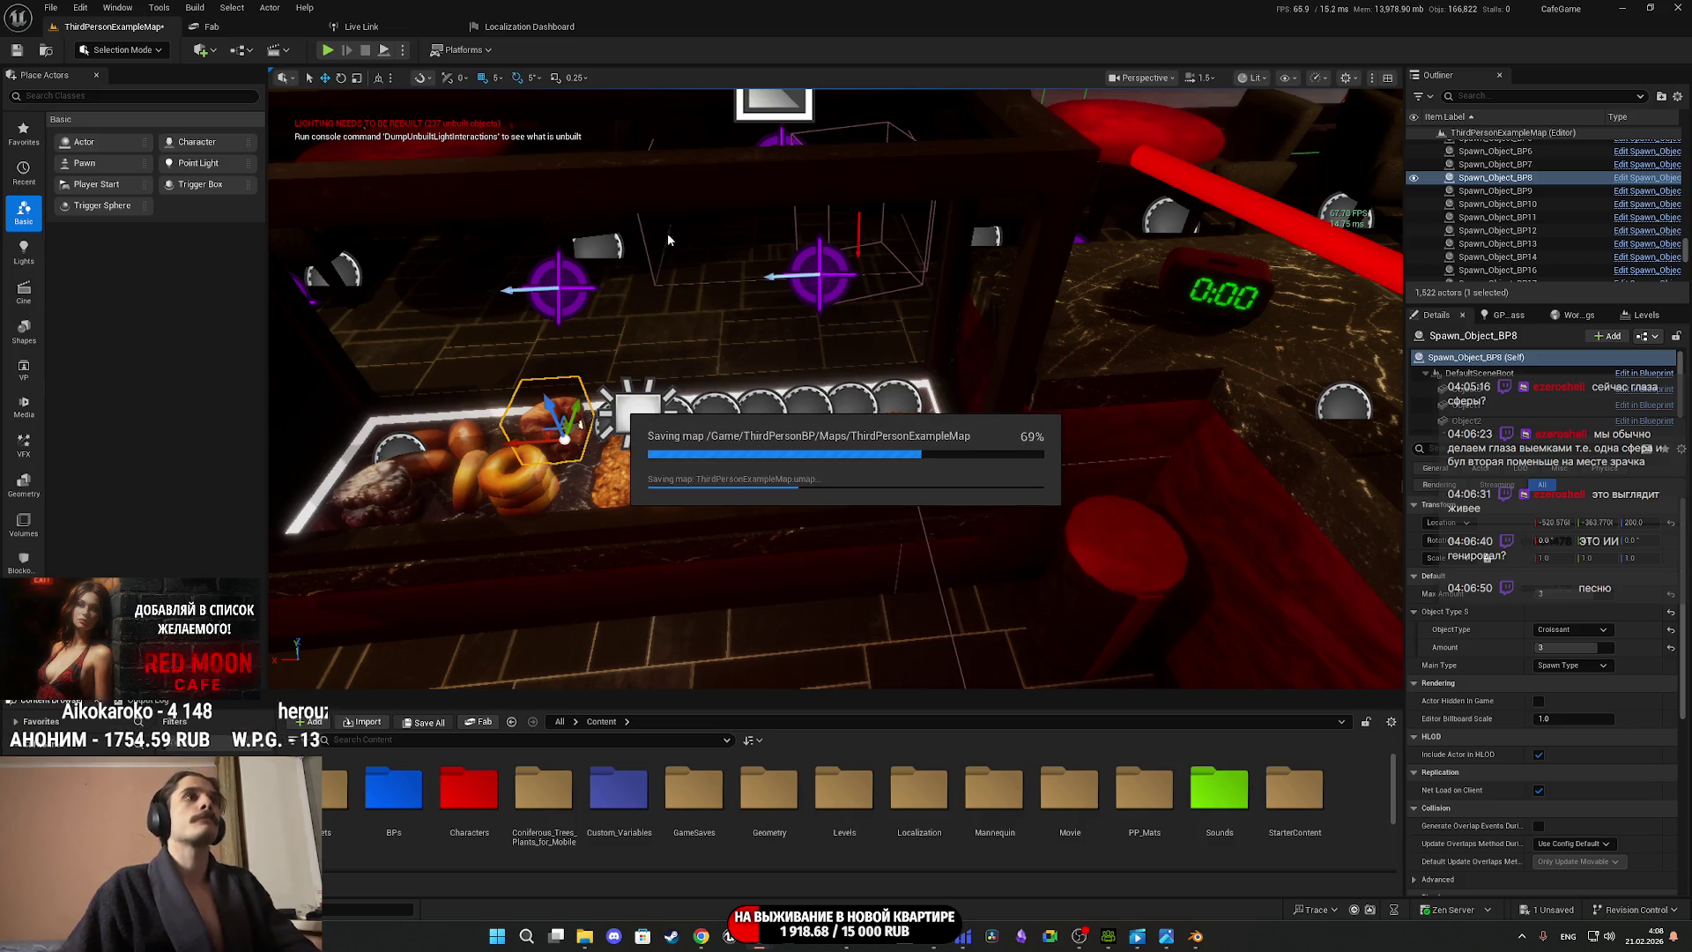
Open Male_Suit from Characters > GL_Man, reimport the mesh from source, save it and minimize the editor.
double_click(469, 793)
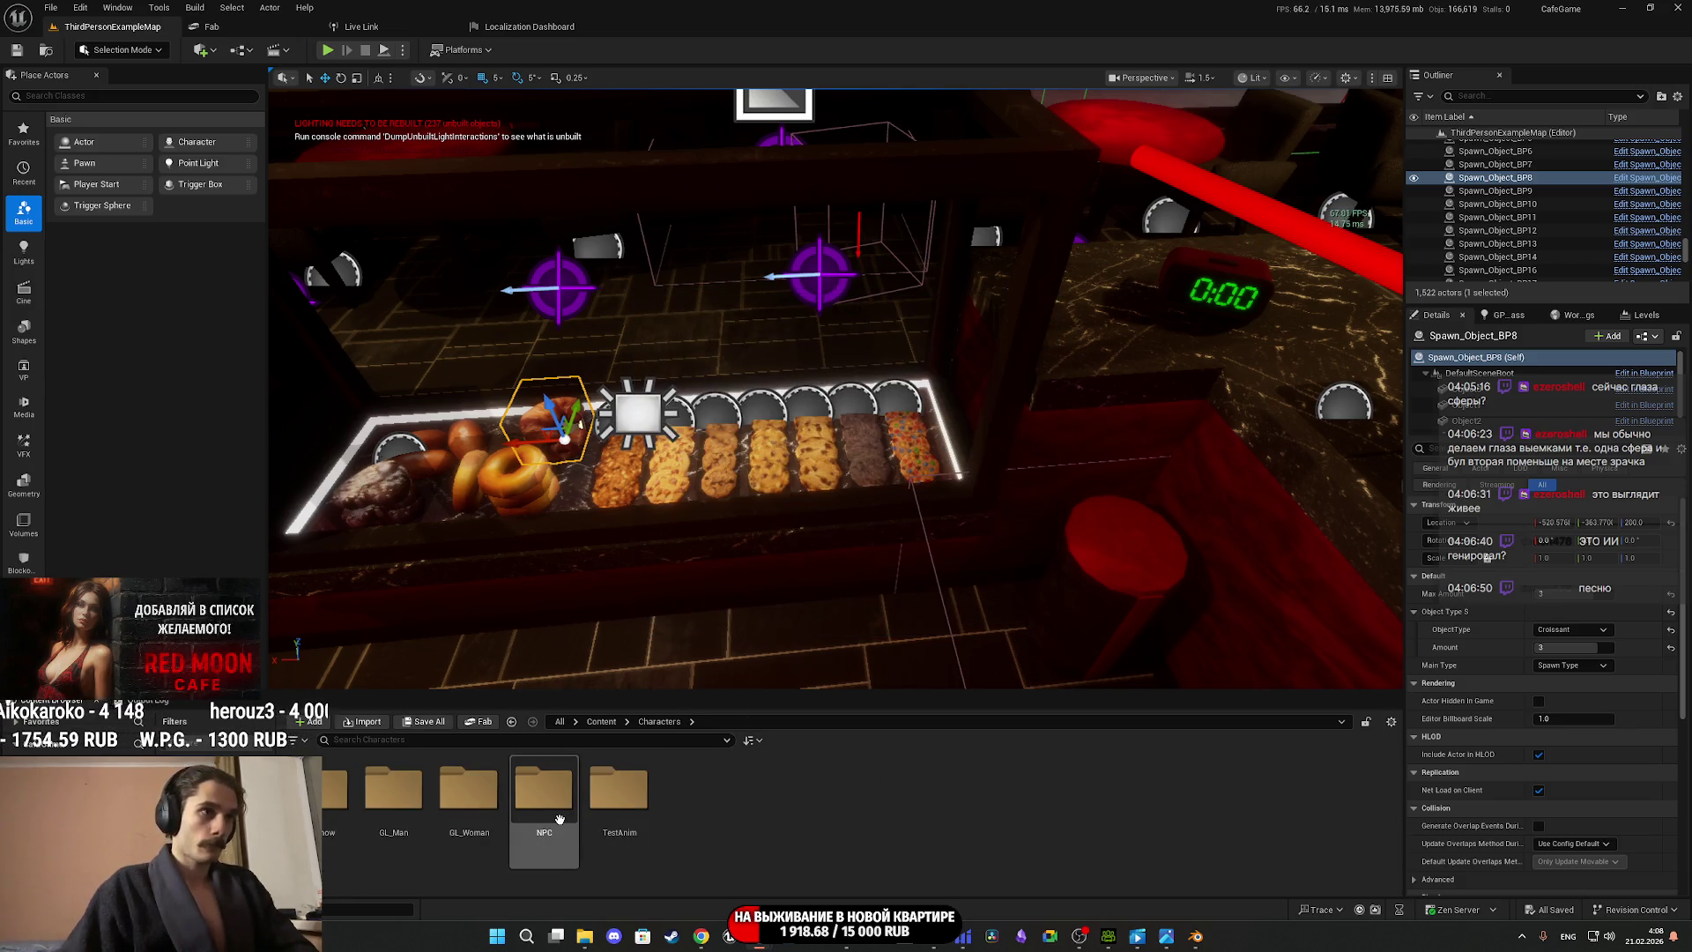
double_click(394, 793)
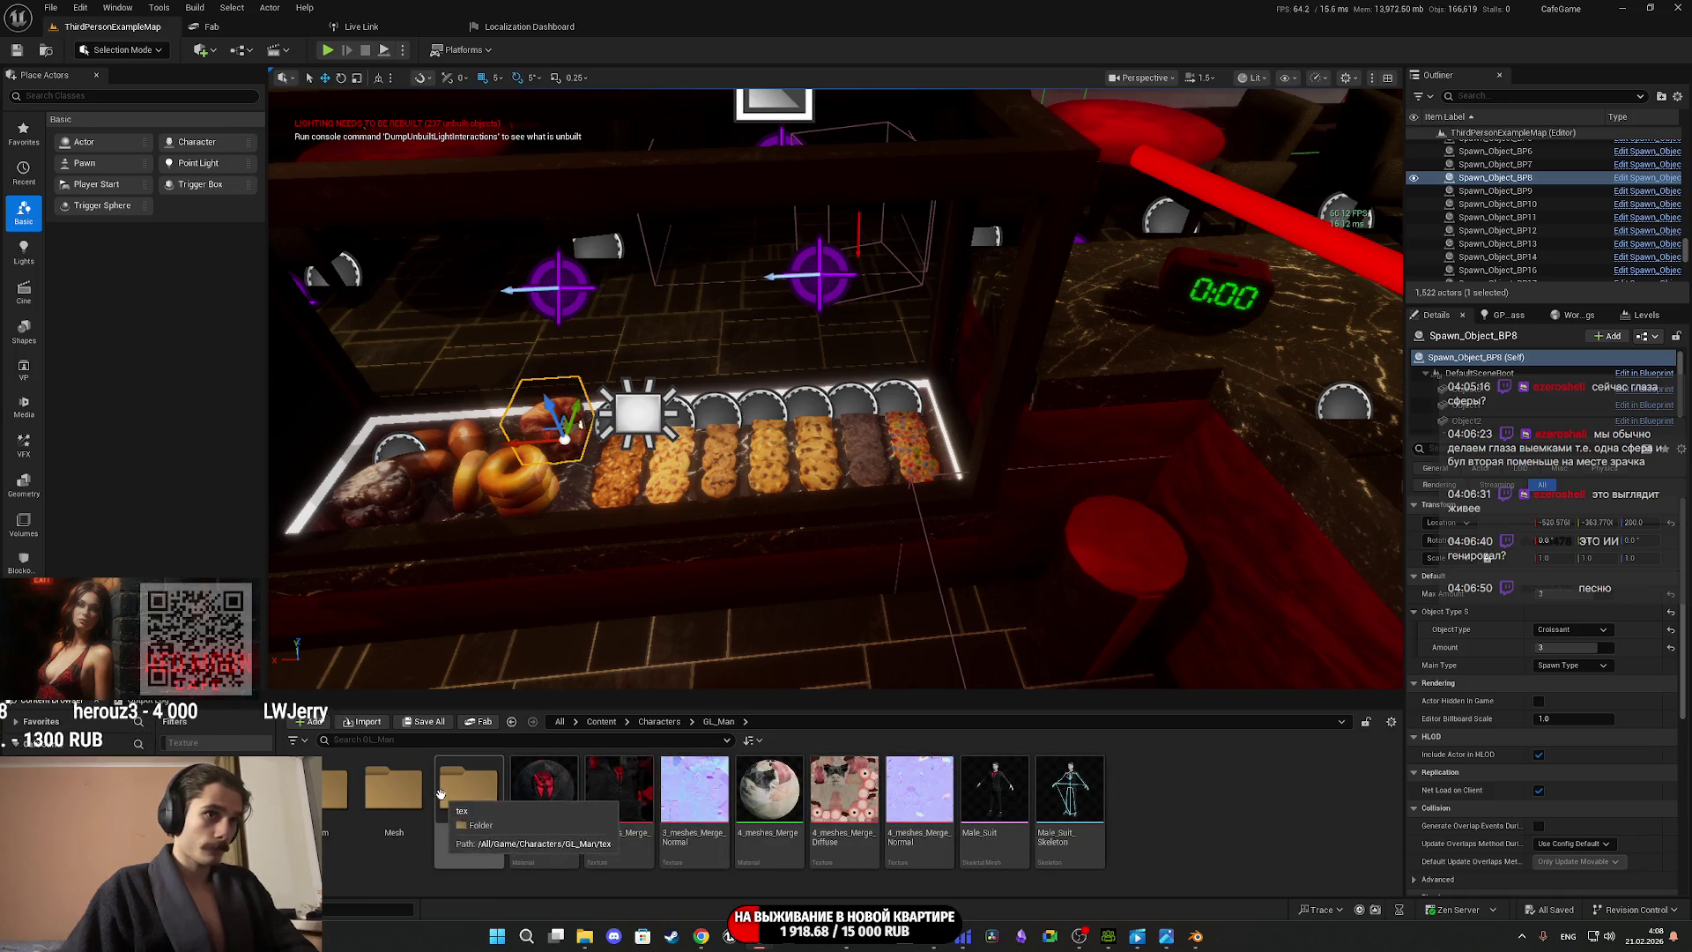
double_click(994, 789)
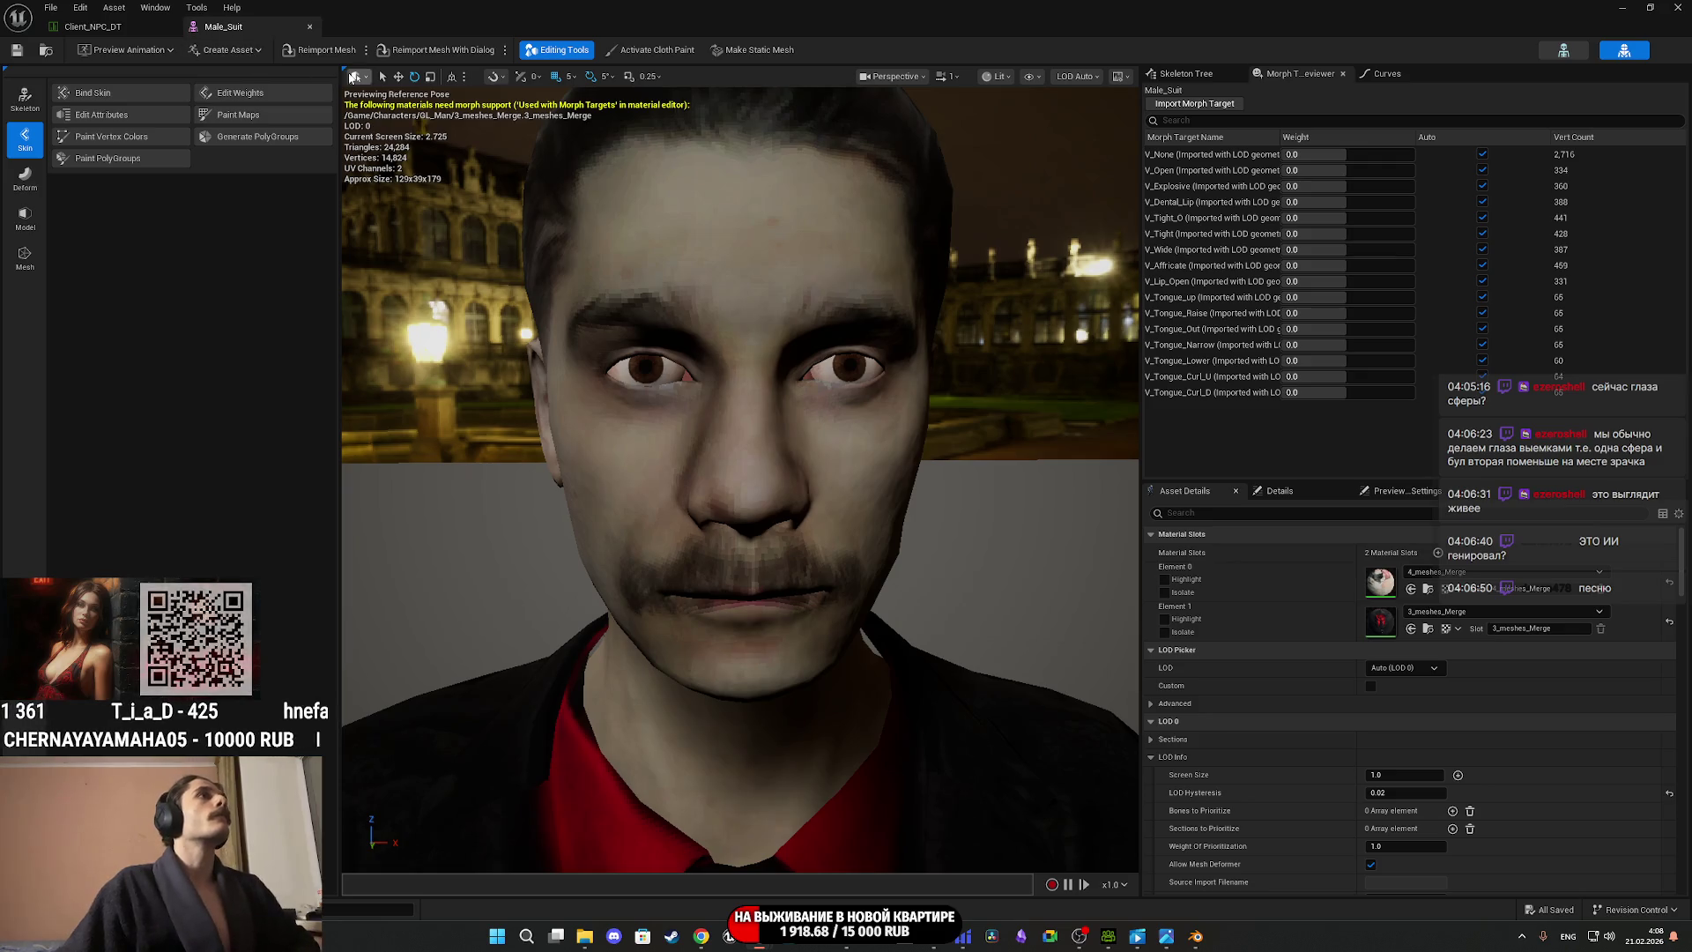
left_click(309, 52)
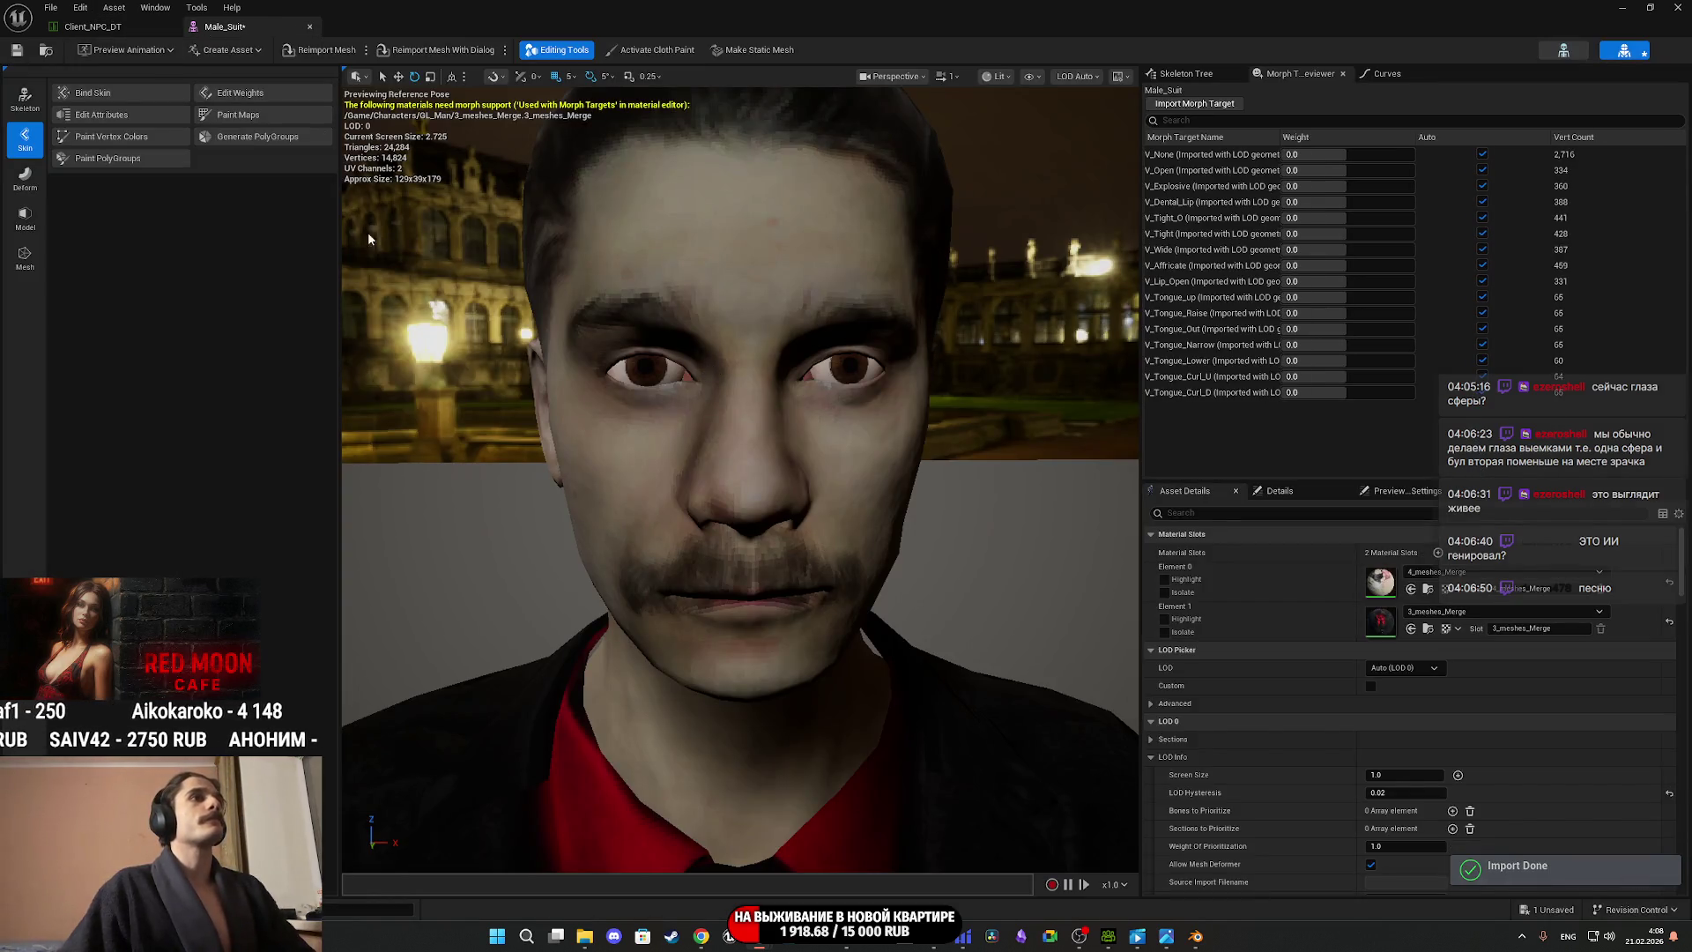
scroll(590, 377, "down", 5)
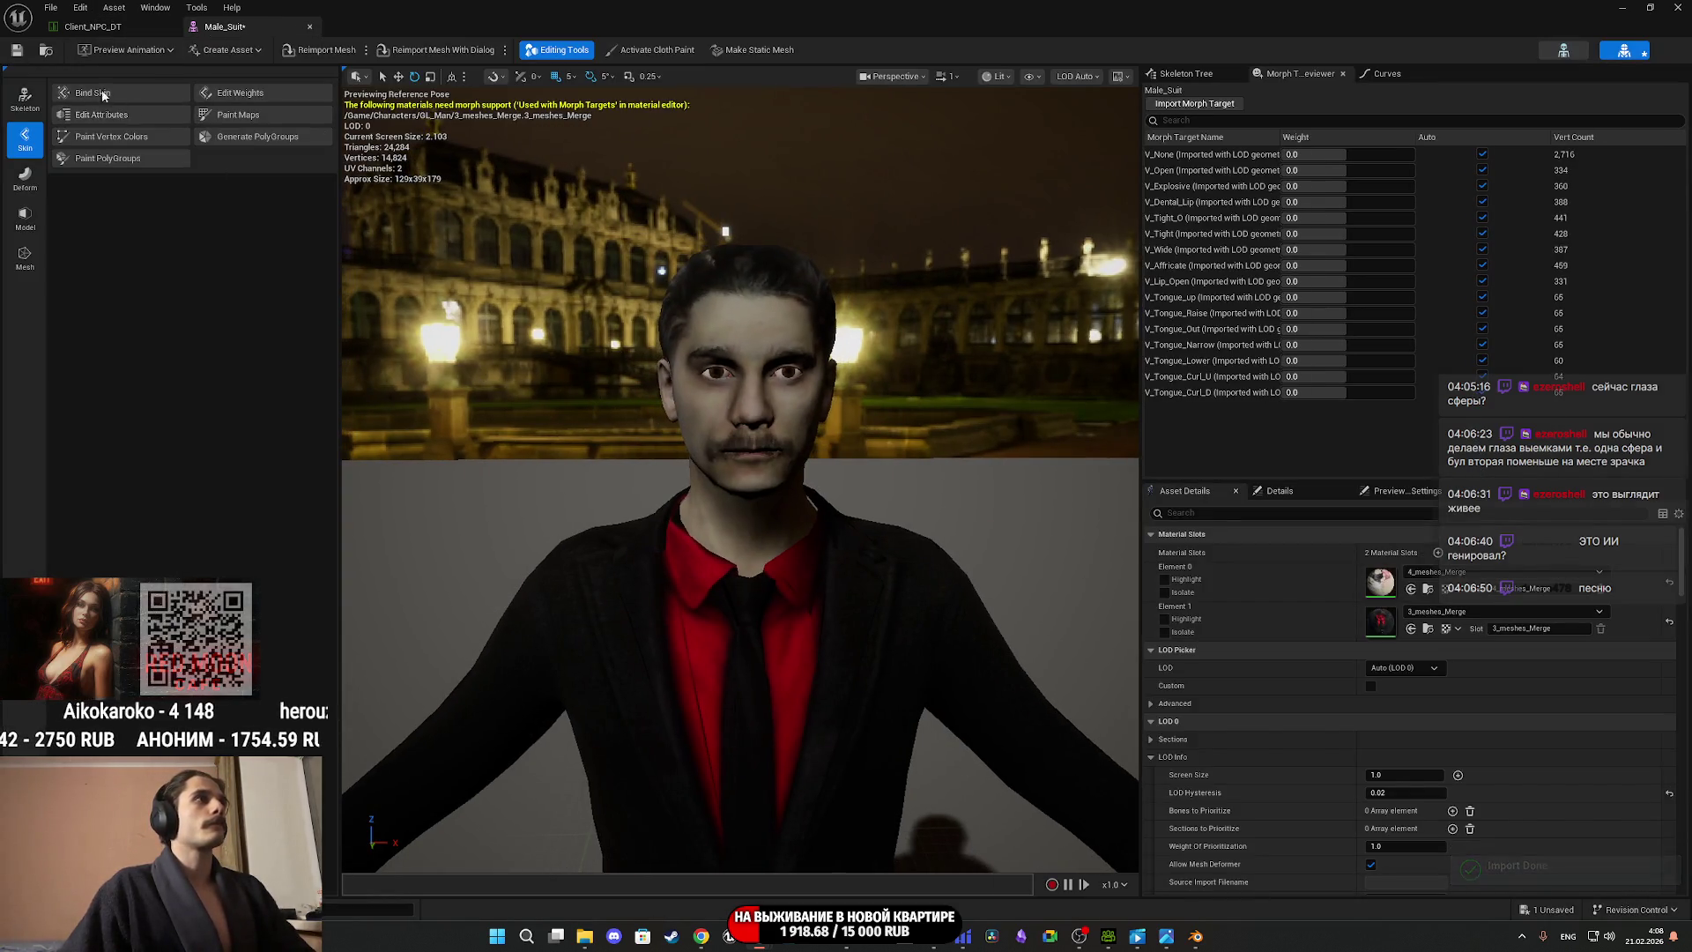
left_click(16, 51)
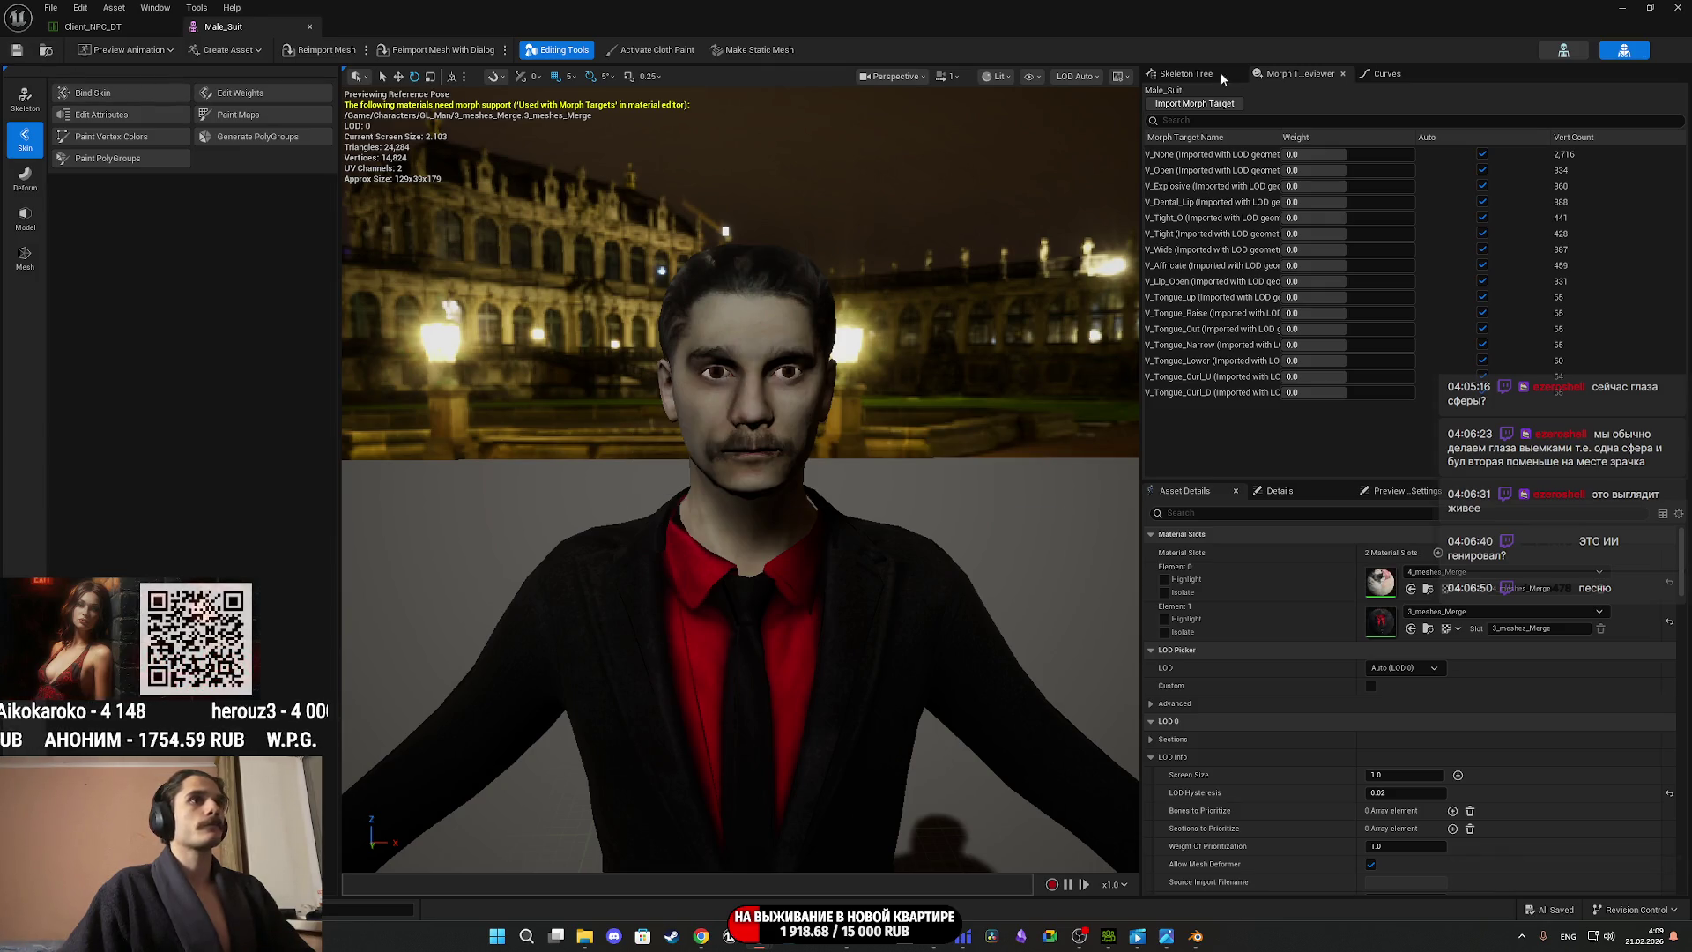
left_click(1622, 7)
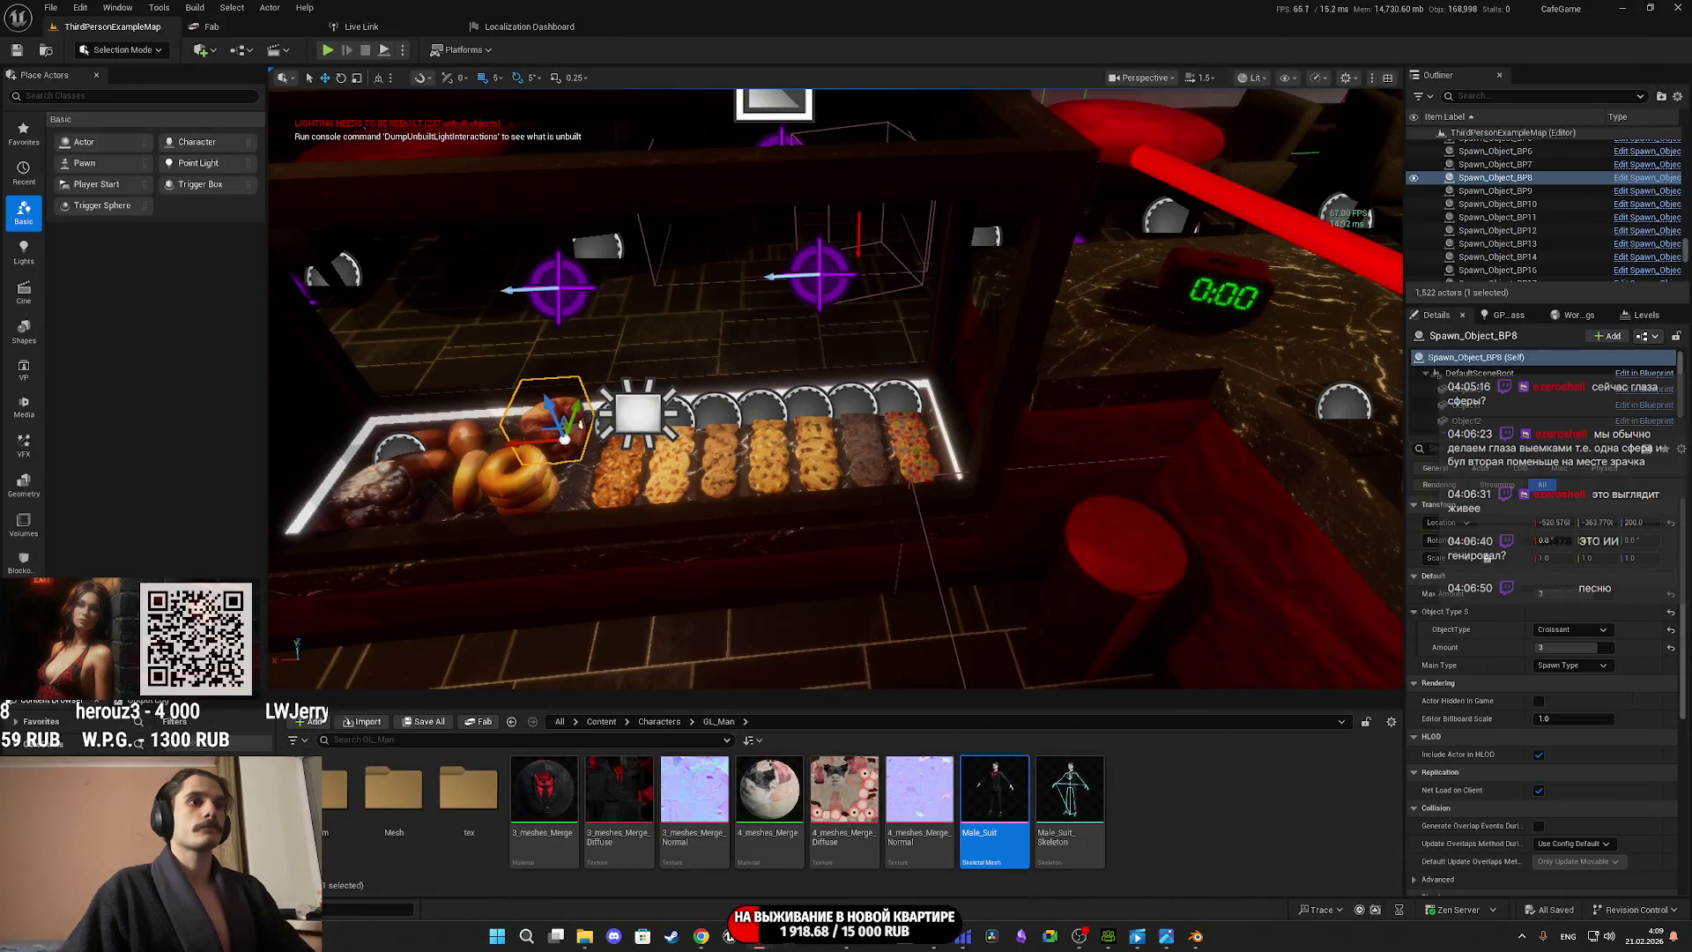
mouse_move(1194, 936)
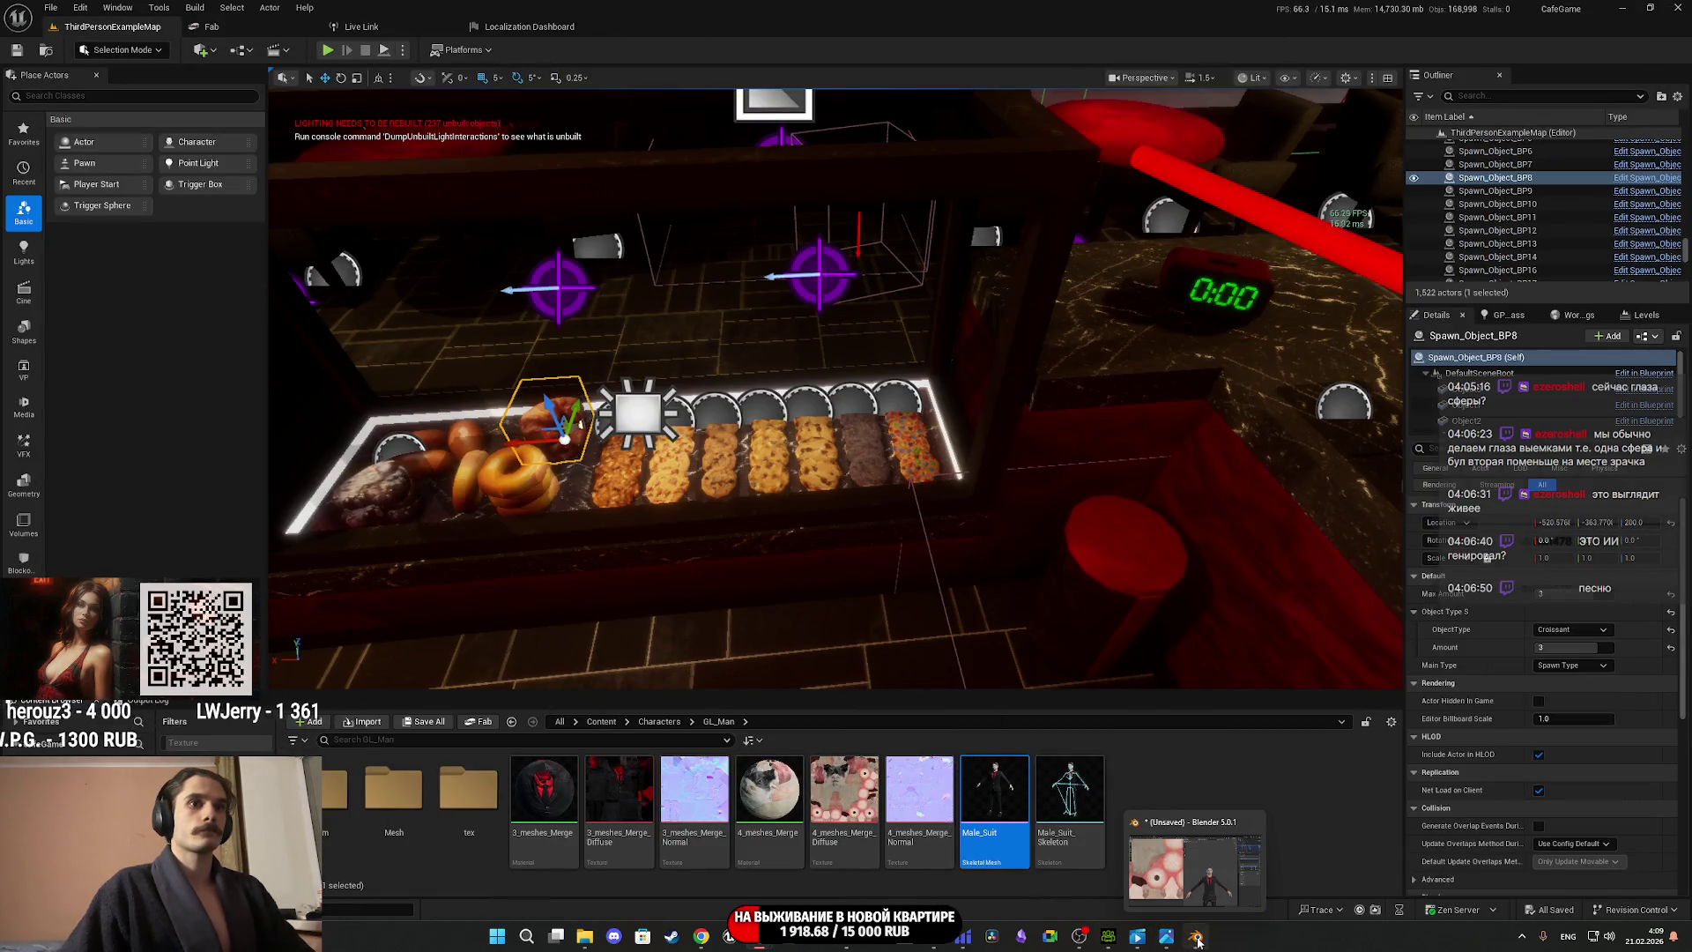
left_click(846, 936)
mouse_move(611, 477)
left_mouse_down("alt")
mouse_move(647, 500)
mouse_move(529, 494)
left_mouse_up("alt")
mouse_move(759, 945)
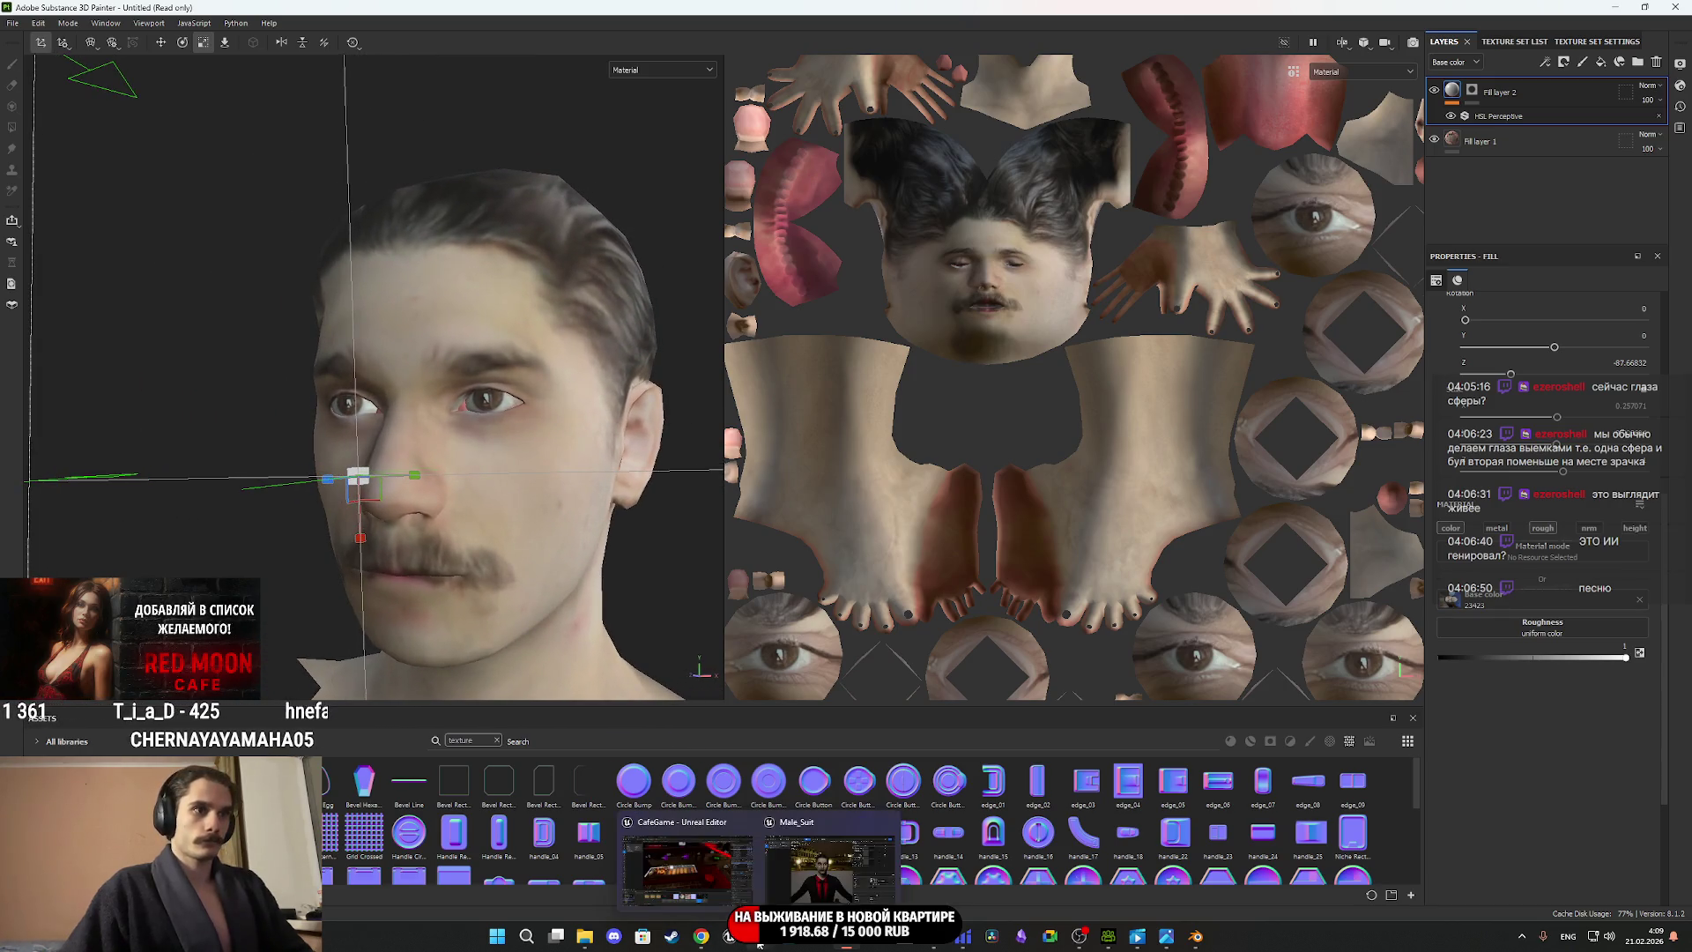
left_click(787, 890)
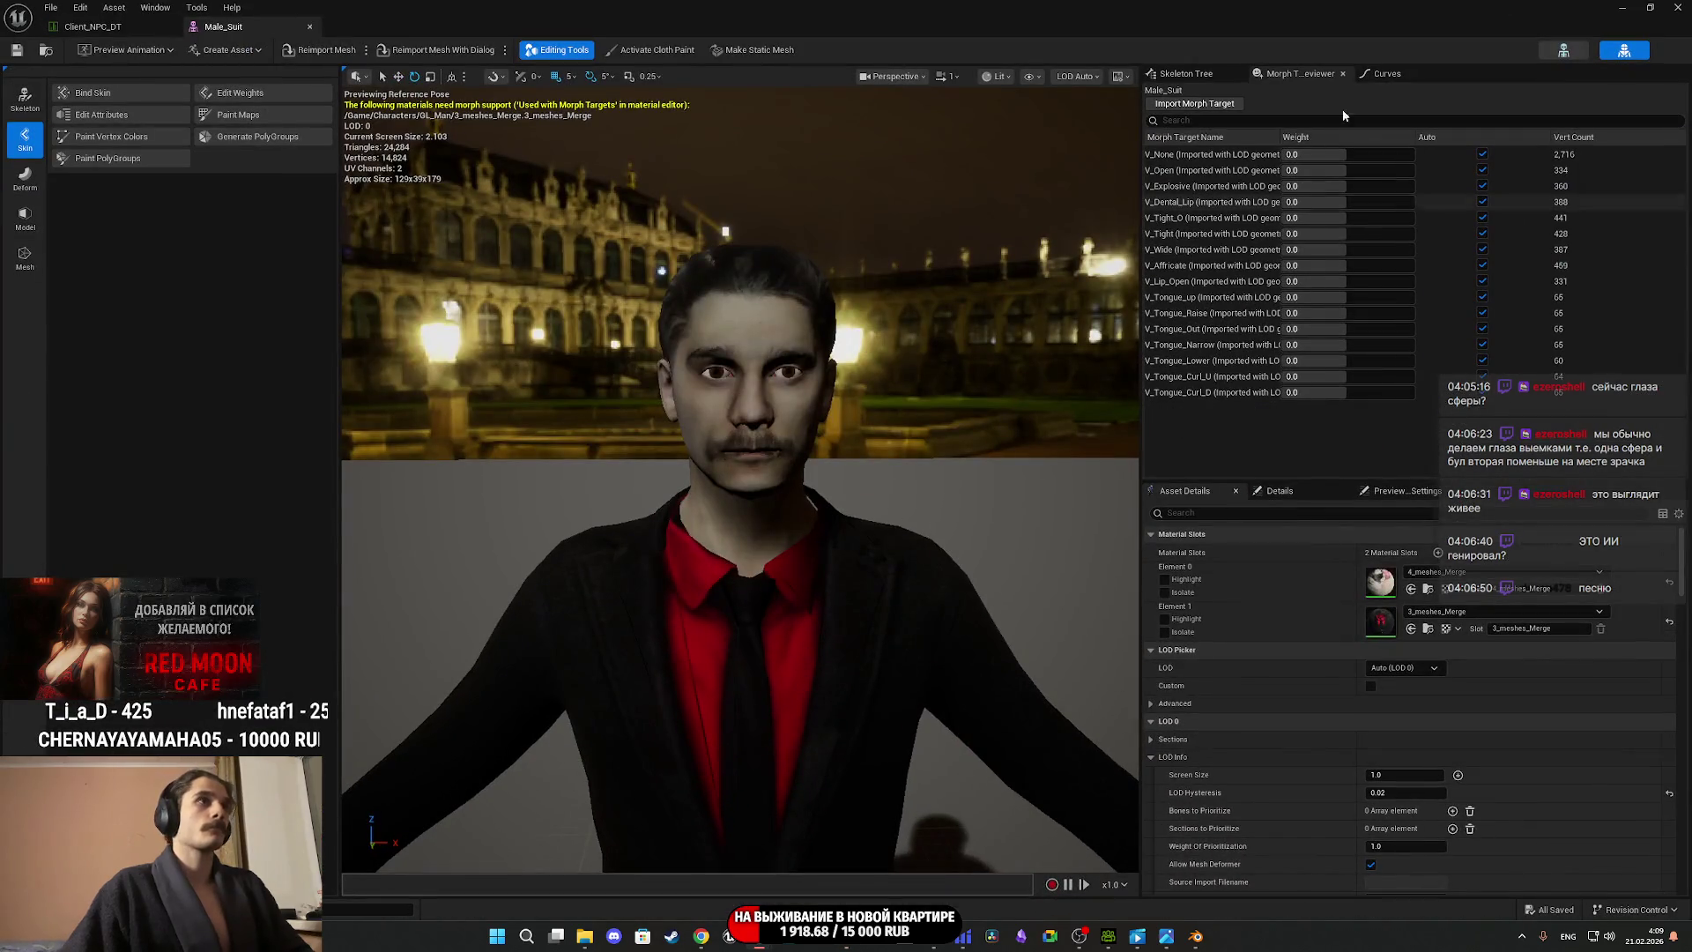
left_click(1624, 7)
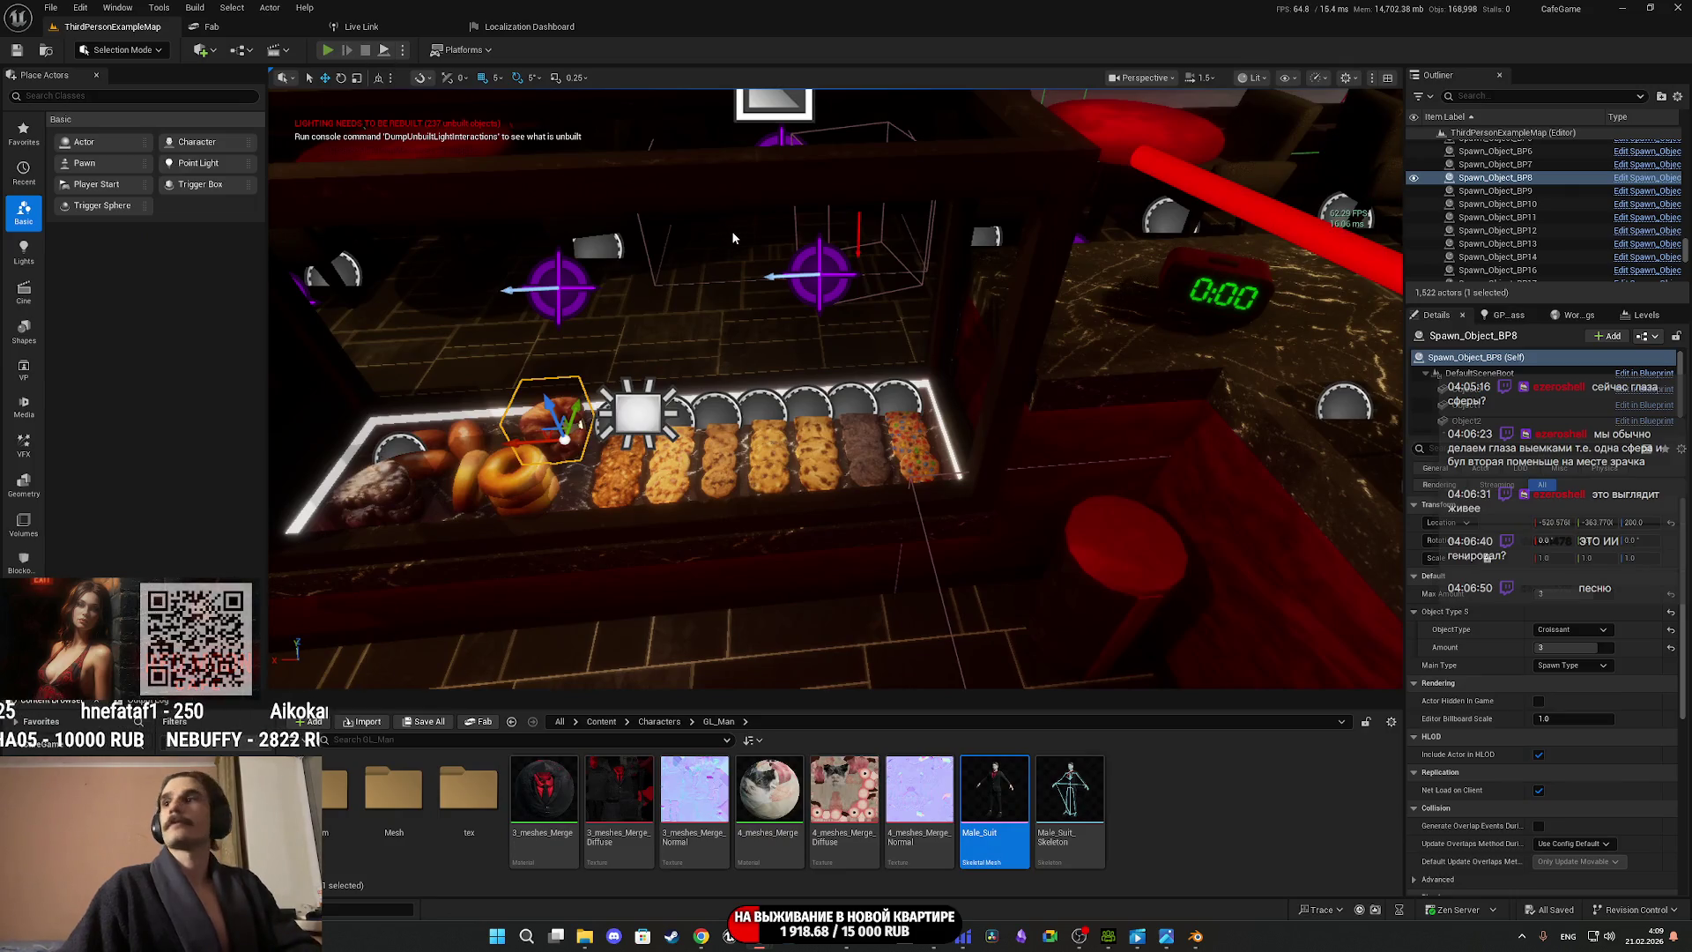
key("alt+p")
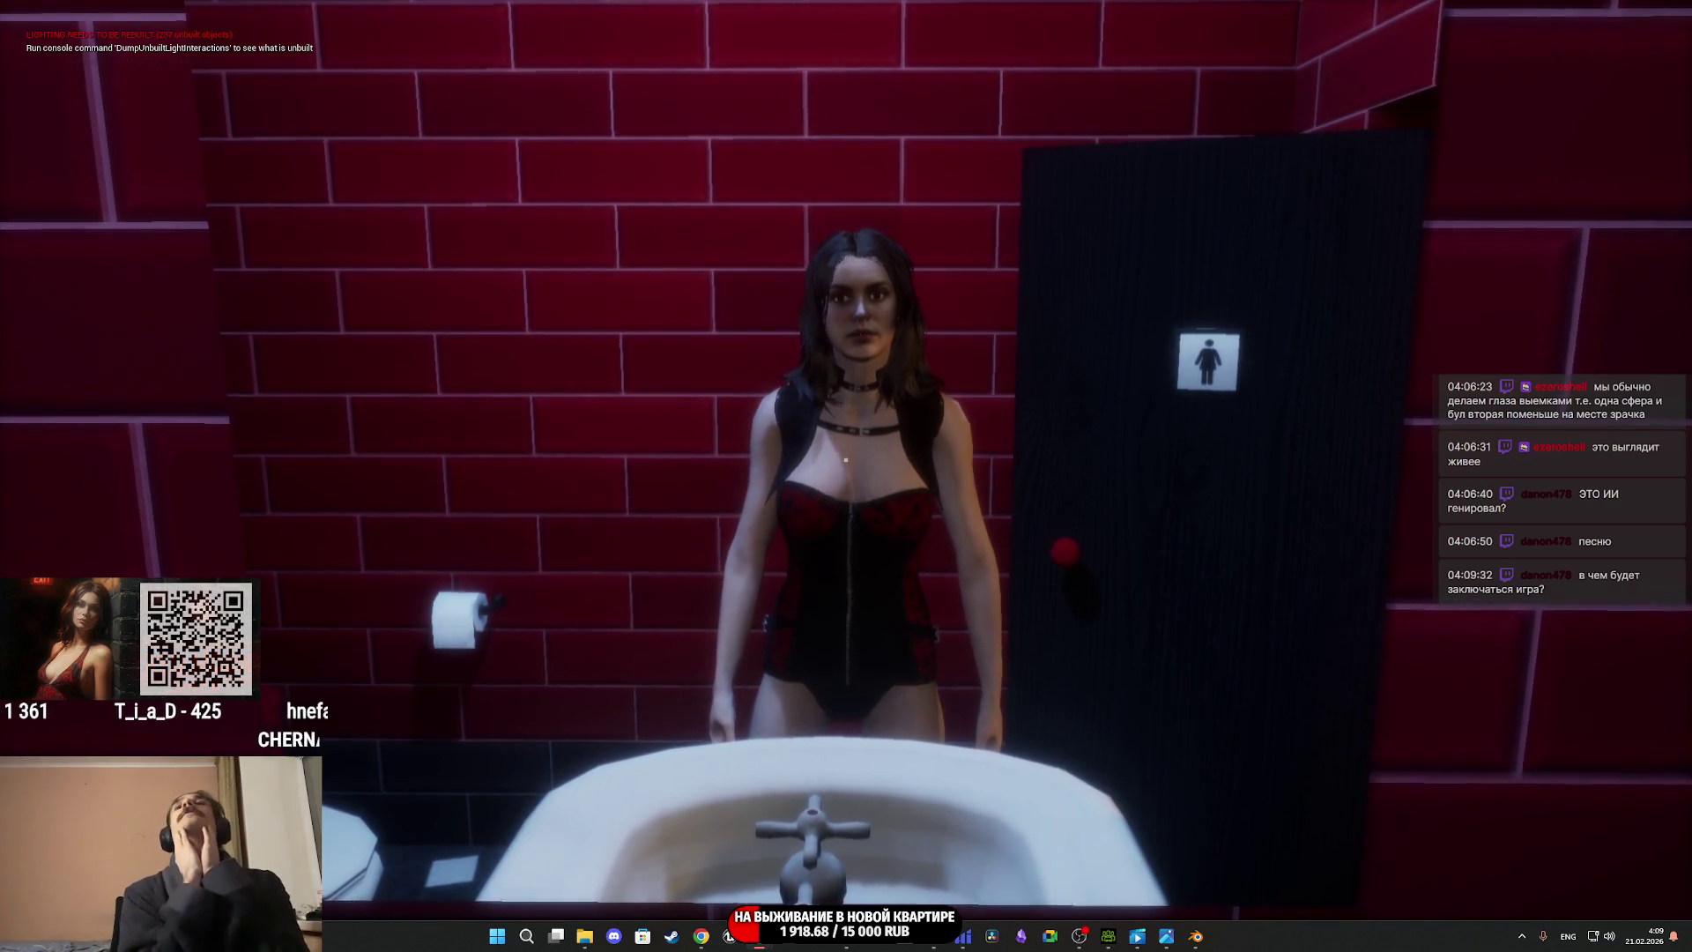
Walk the character back from the mirror, through the restroom toward the café counter, then stop play.
key("s")
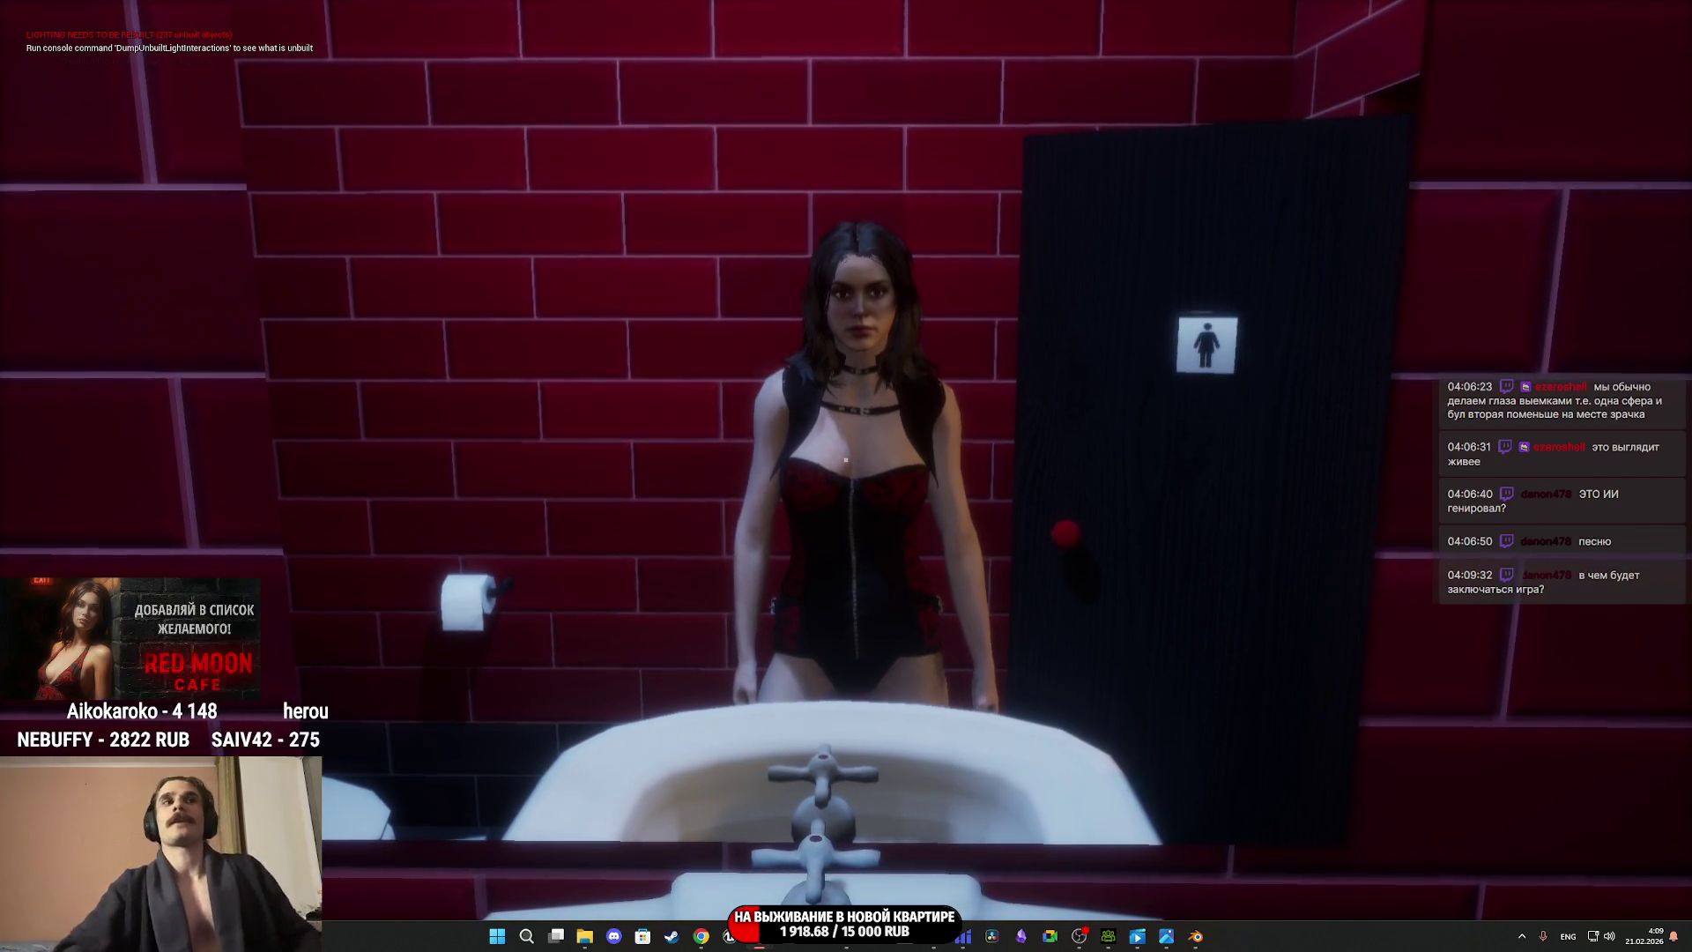
key("s")
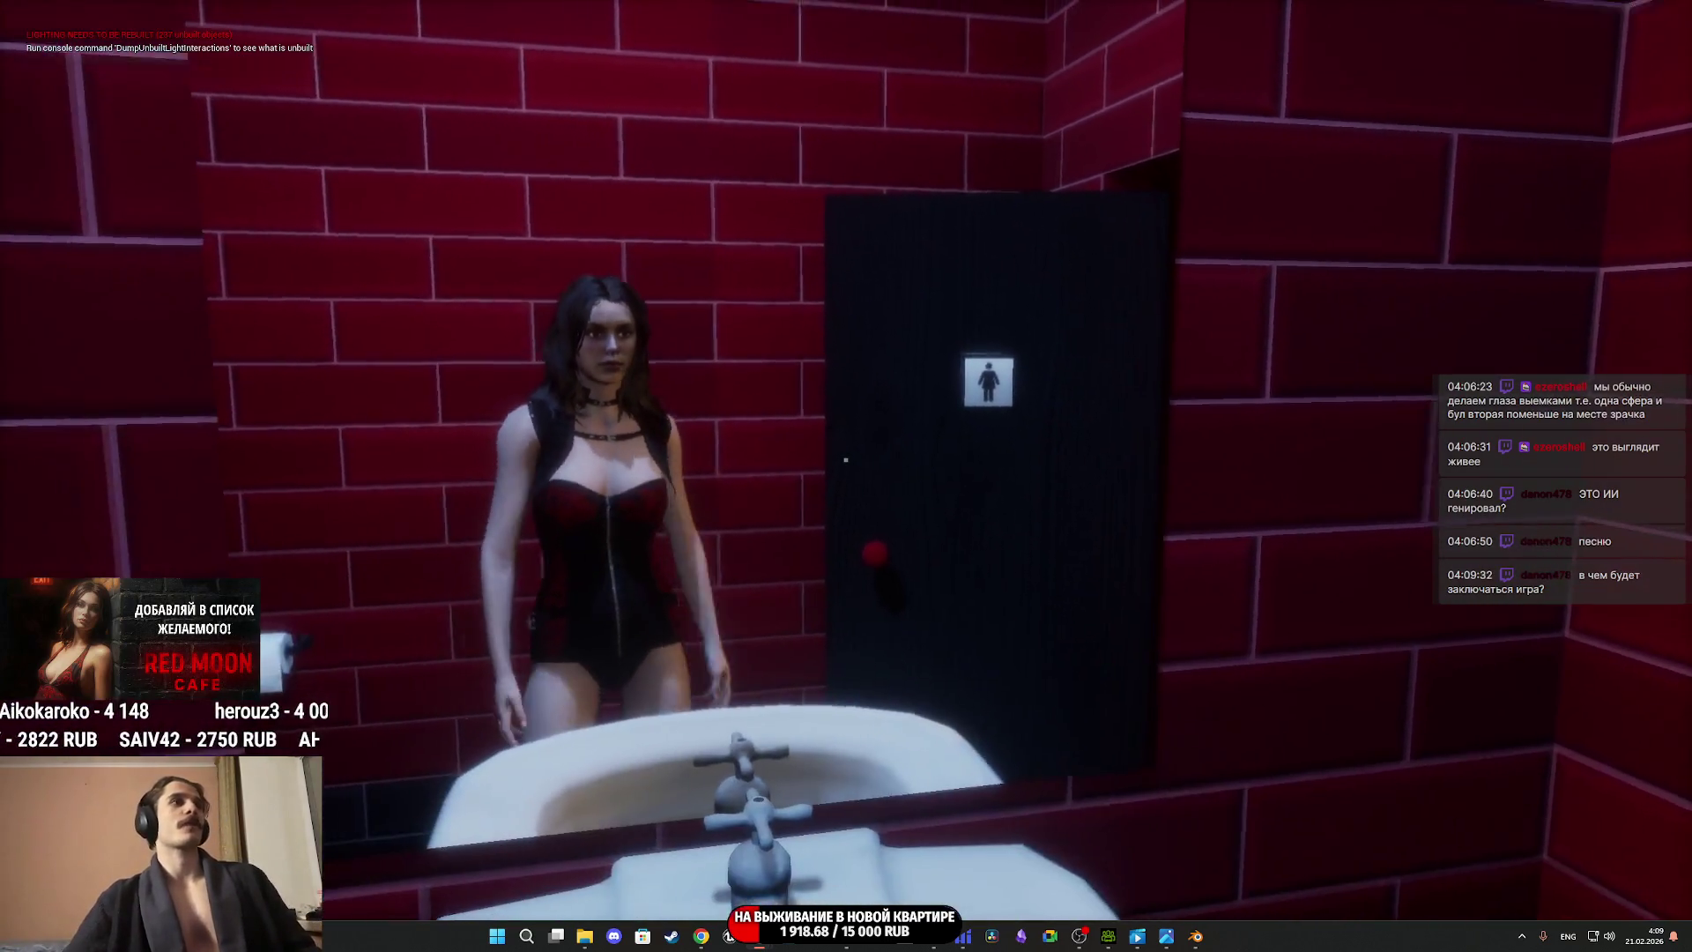
left_click(845, 460)
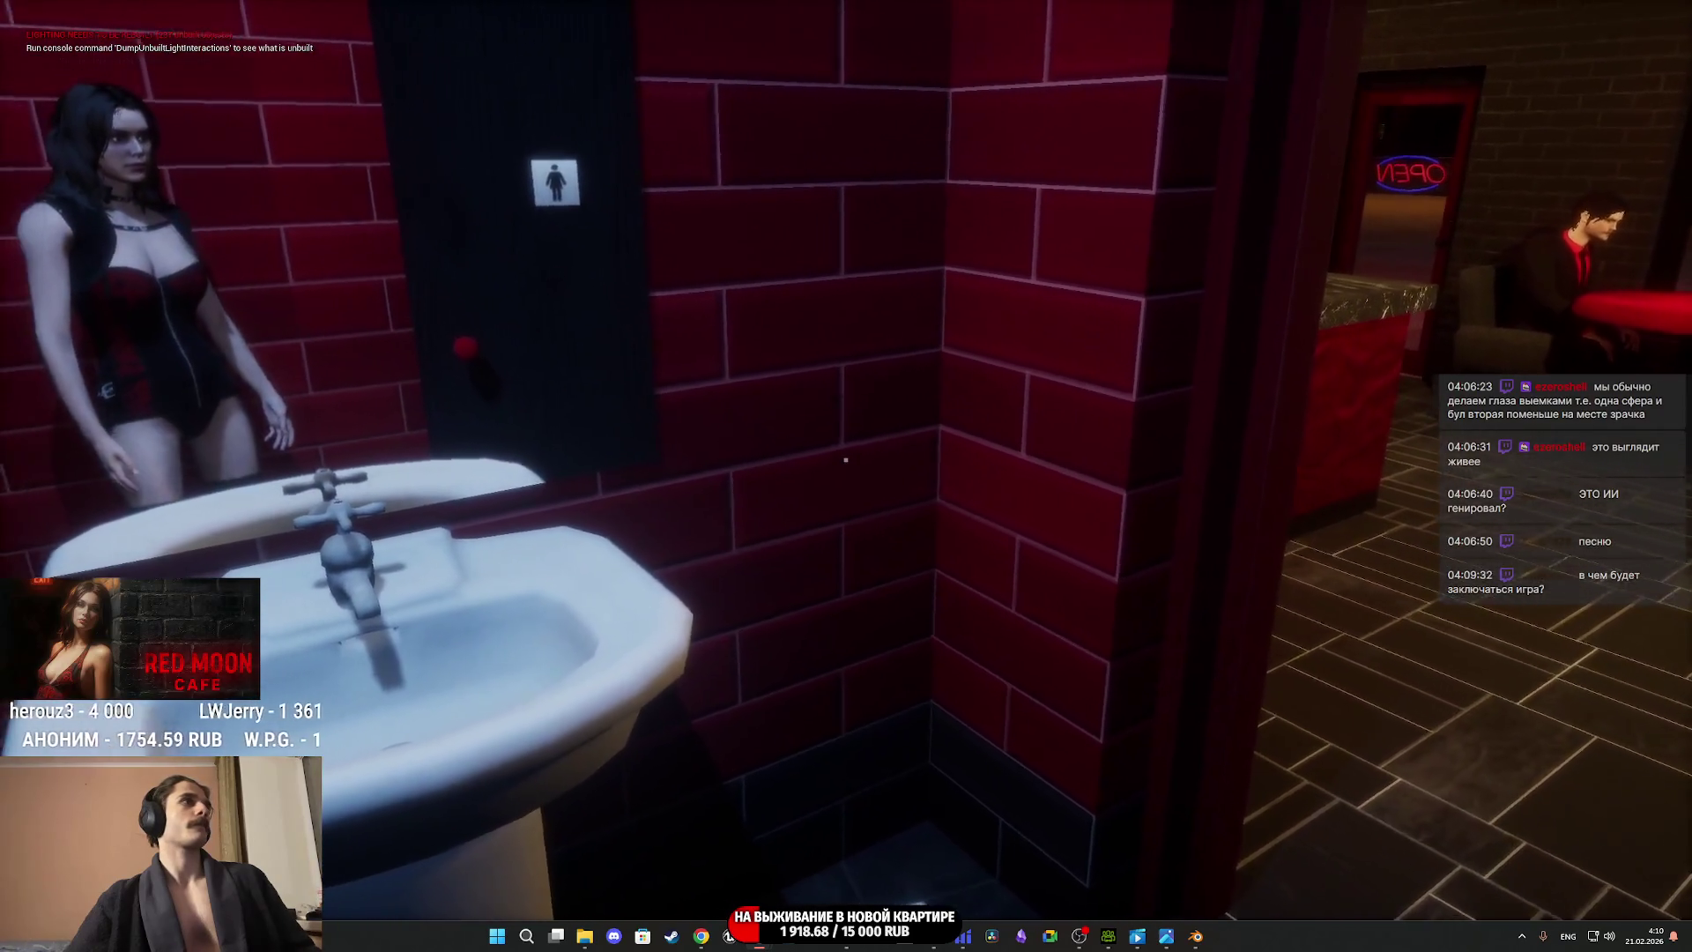
key("w")
key("w")
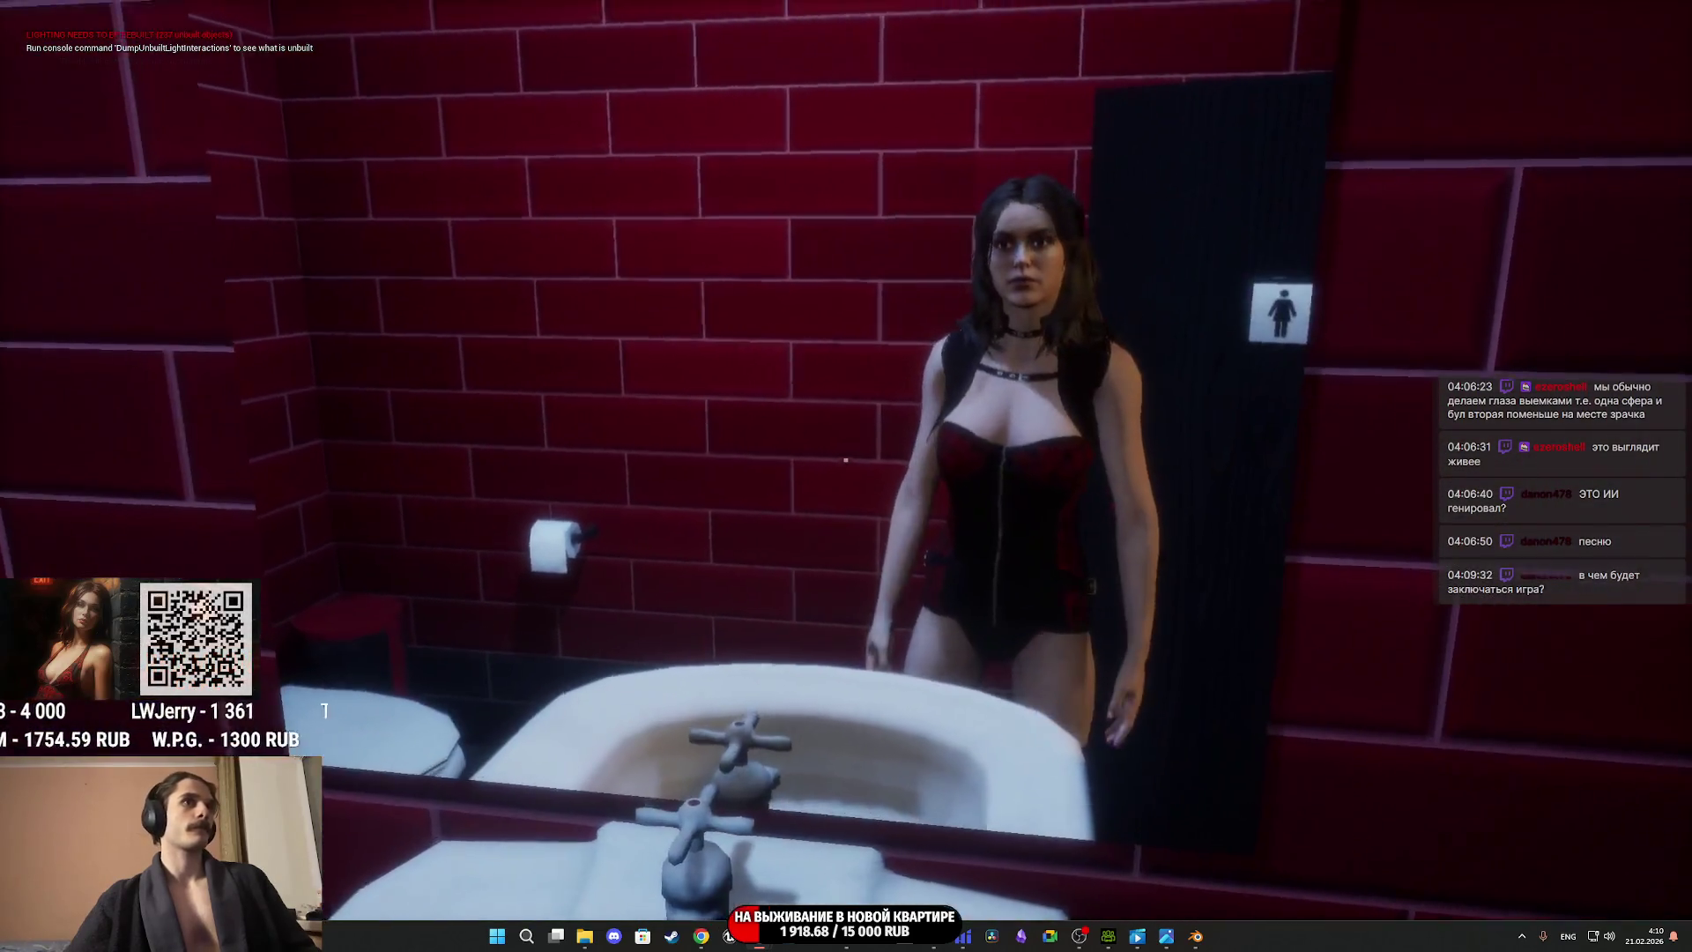
key("w")
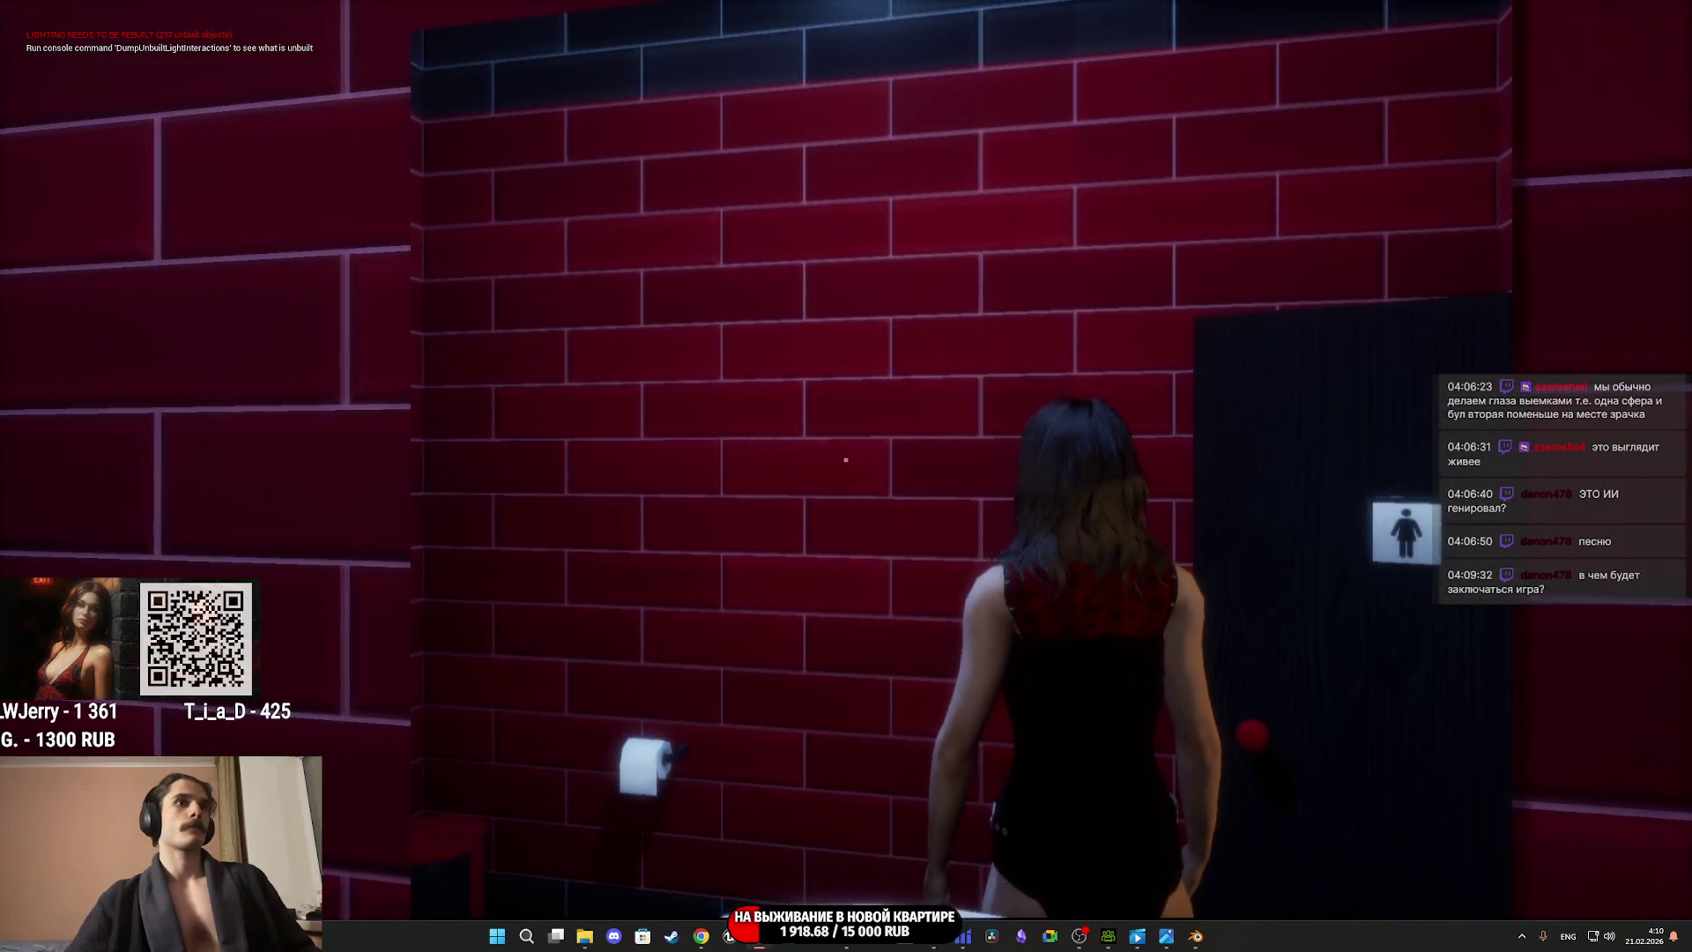
key("w")
key("w")
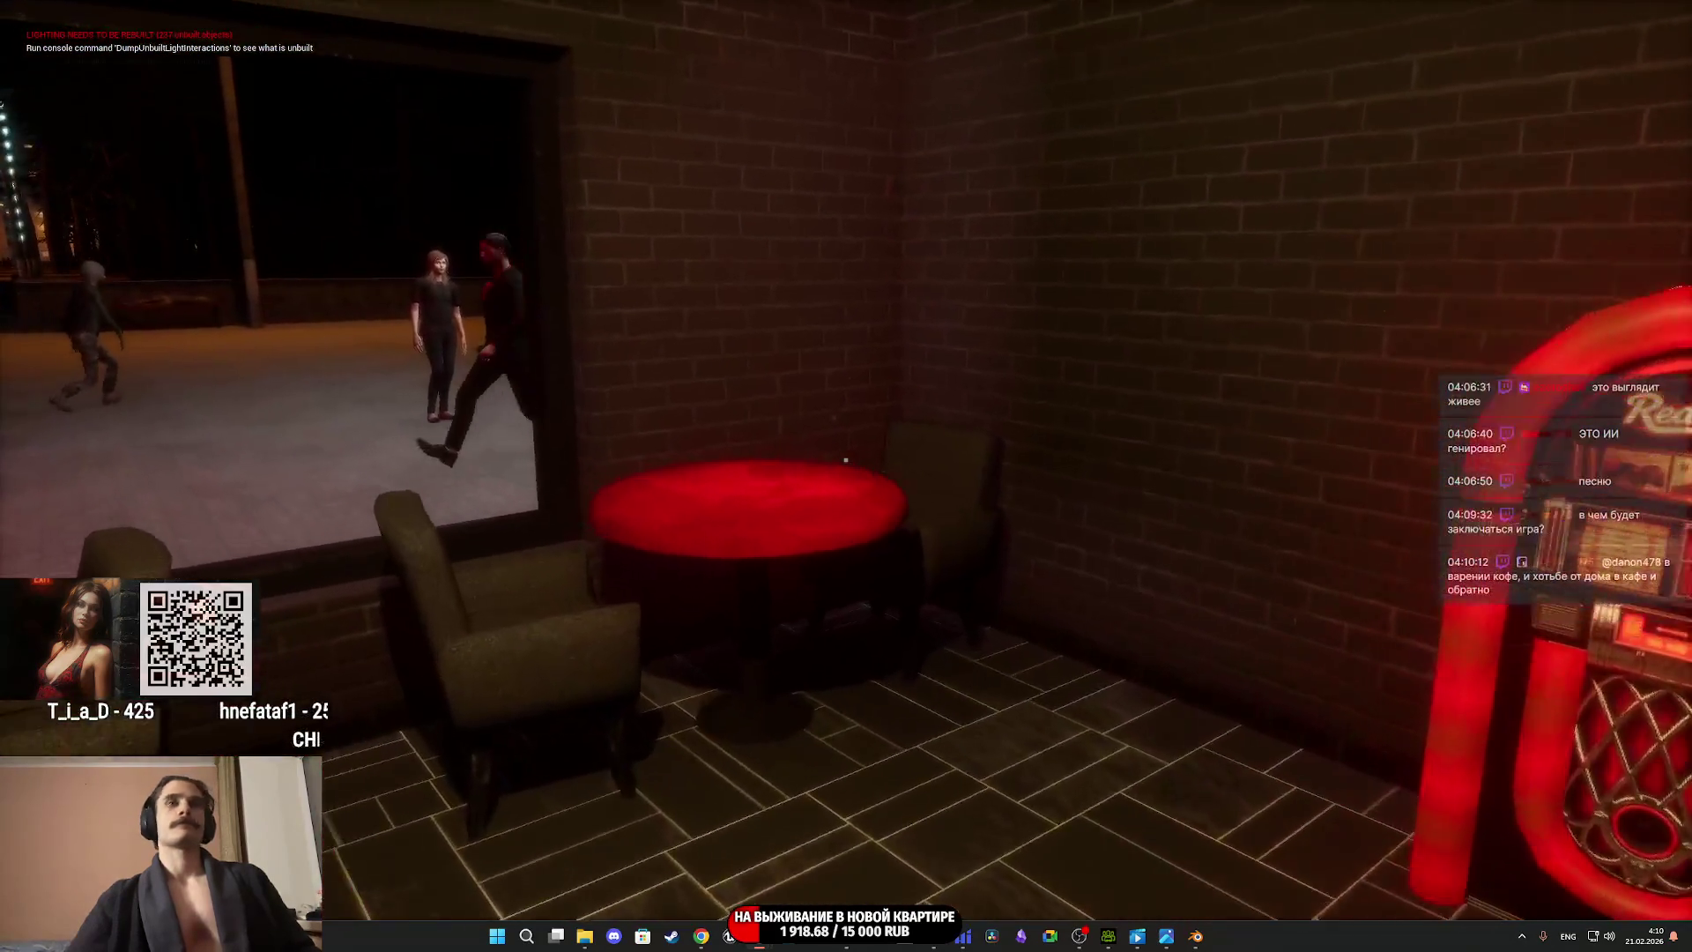
key("e")
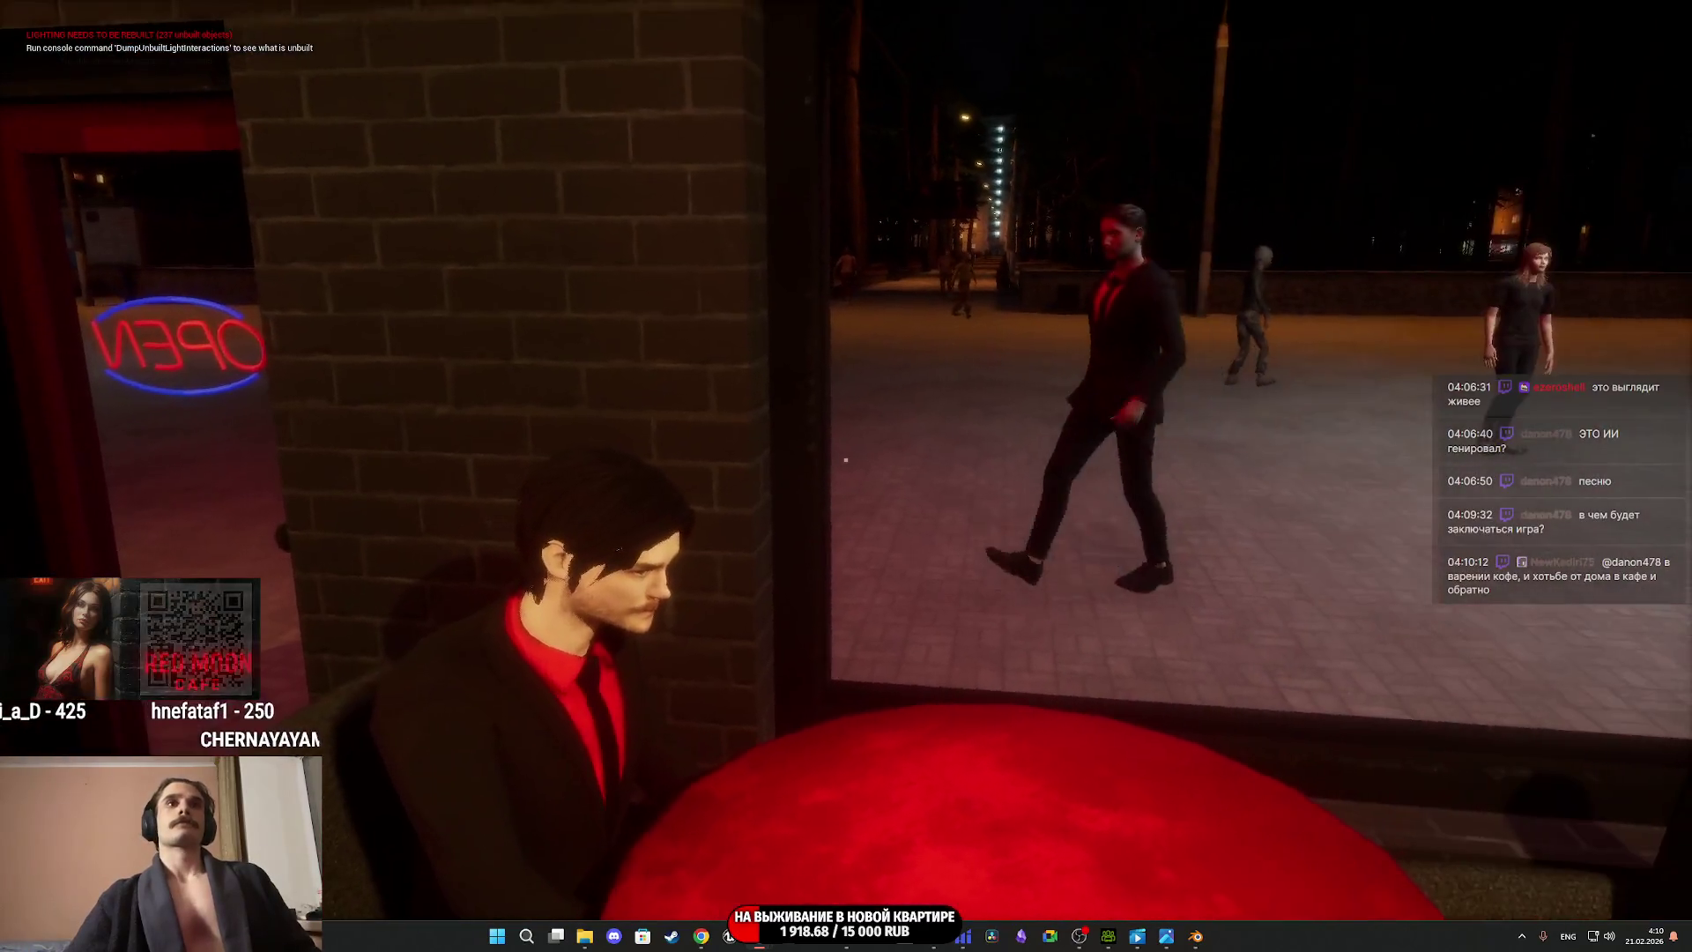
key("w")
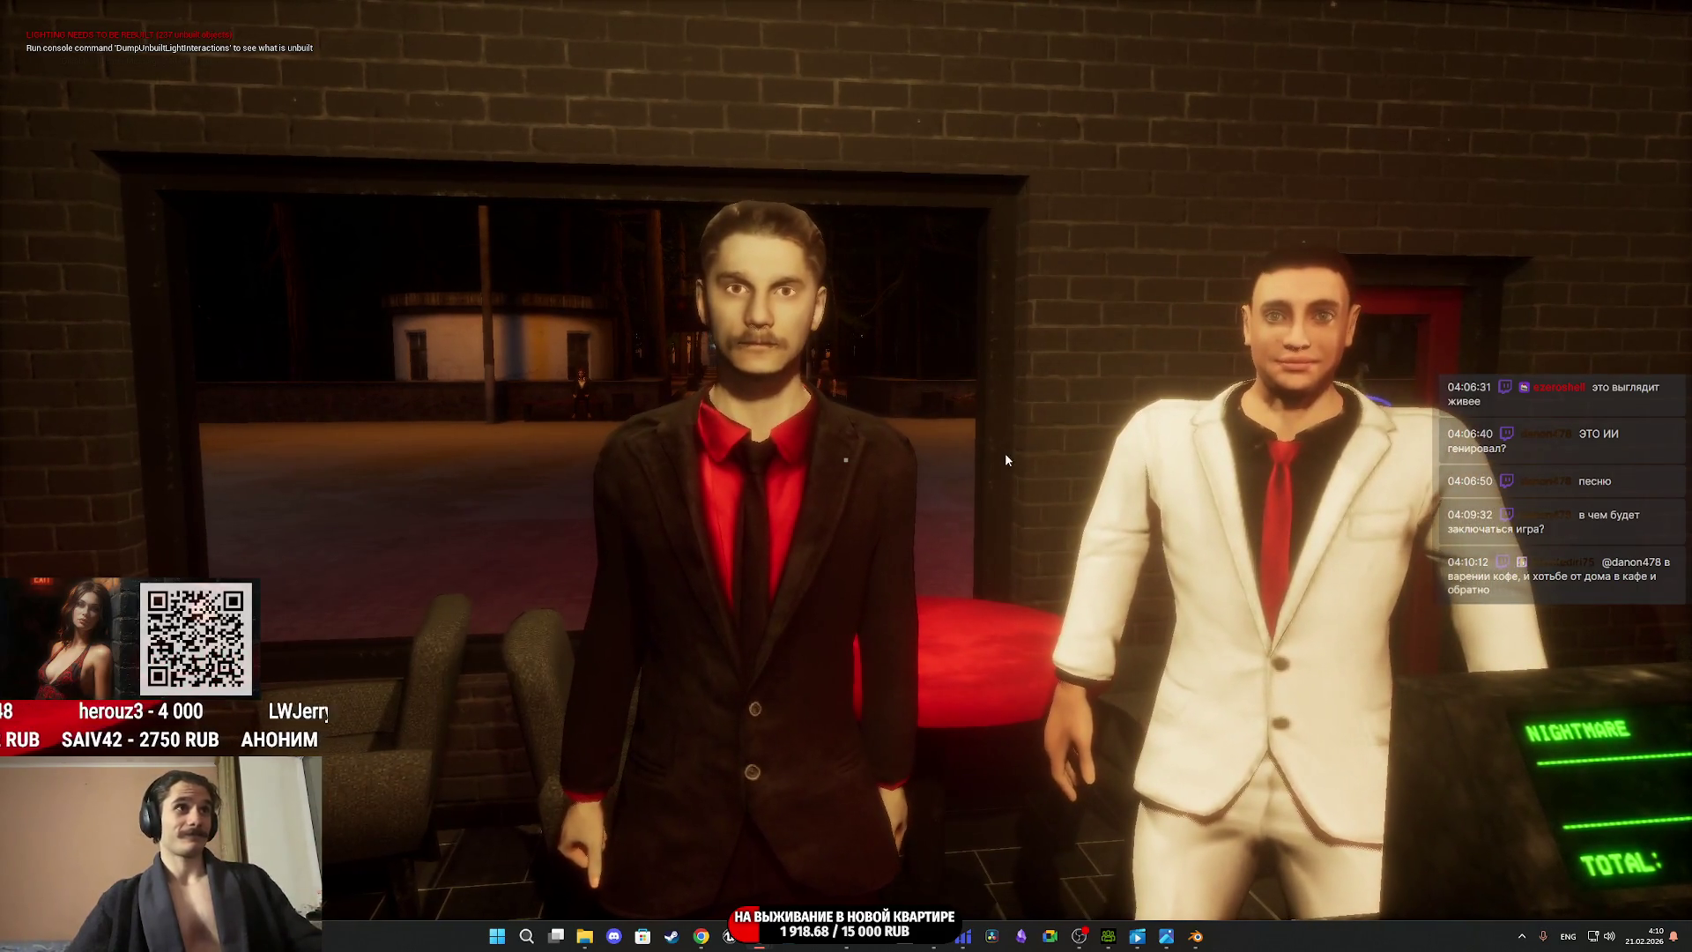
key("Escape")
mouse_move(1173, 945)
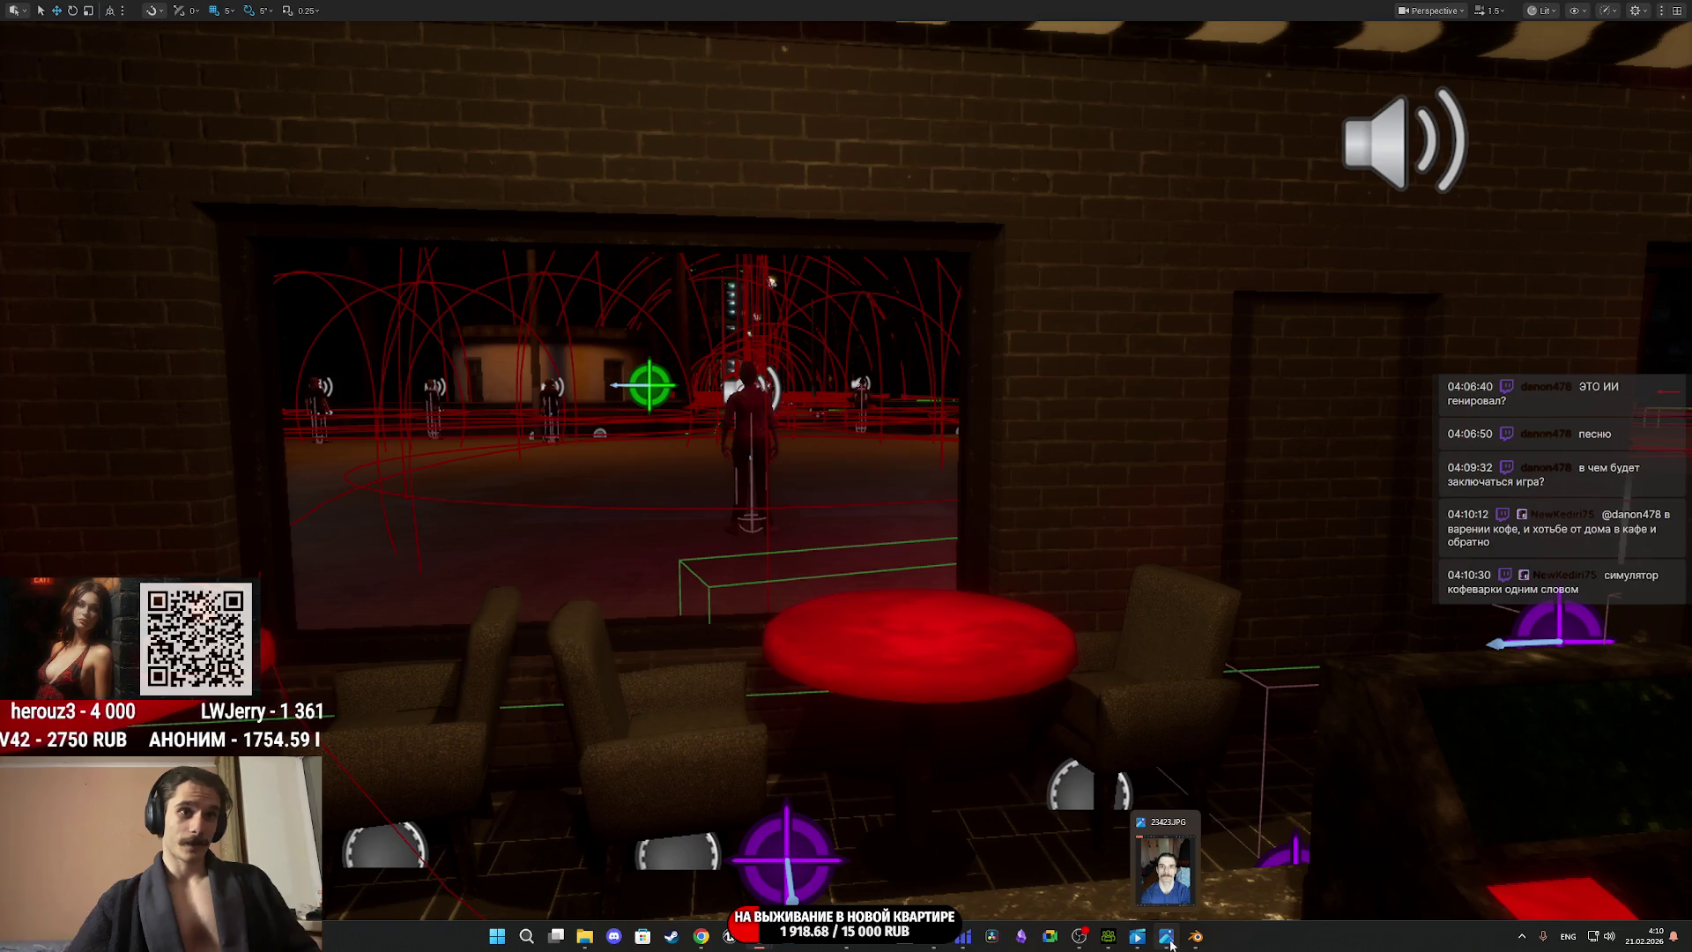
Bring Character Creator 5 to the front to view the suited character, then return to Substance 3D Painter.
left_click(1108, 936)
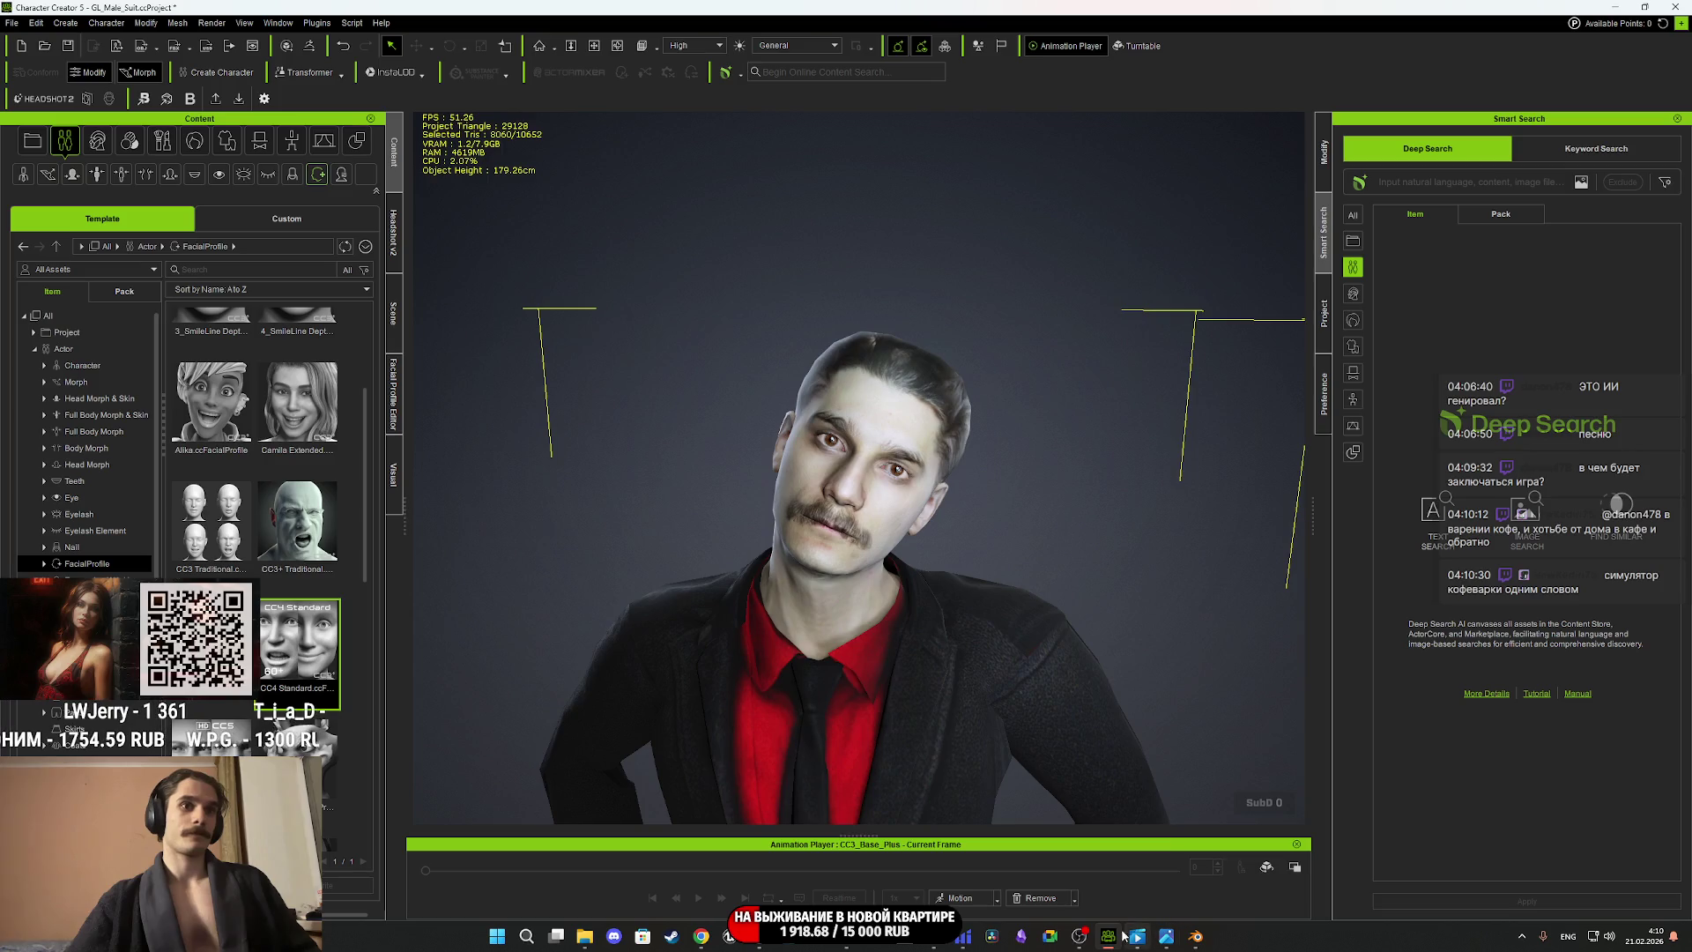
mouse_move(848, 946)
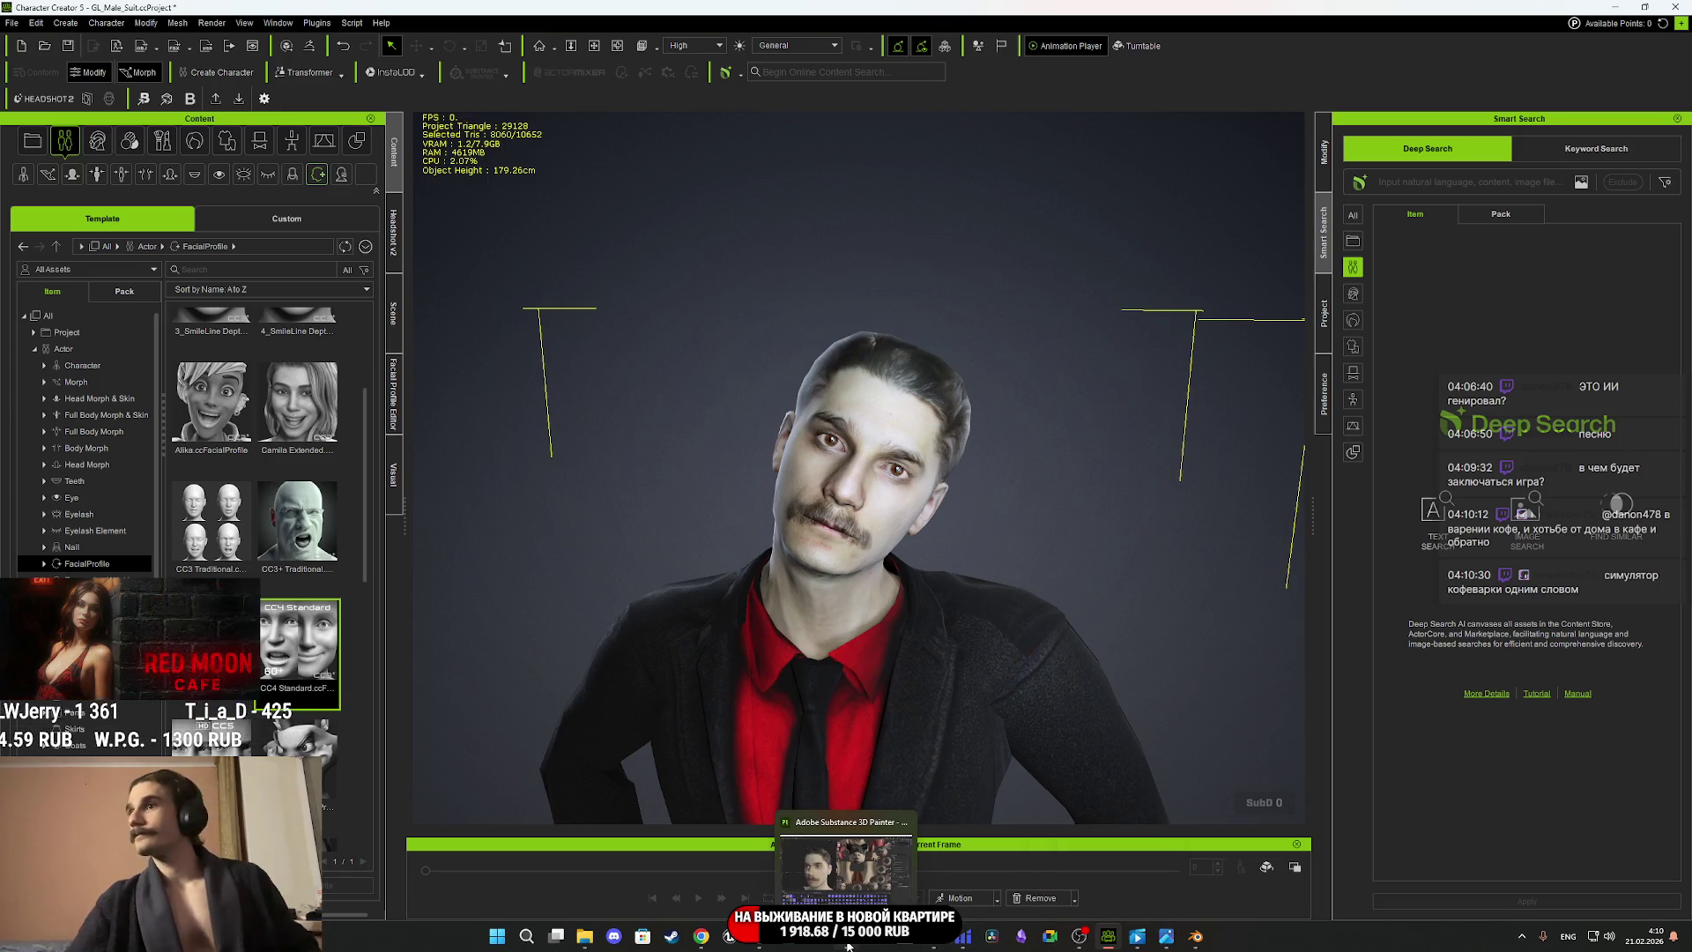
left_click(844, 863)
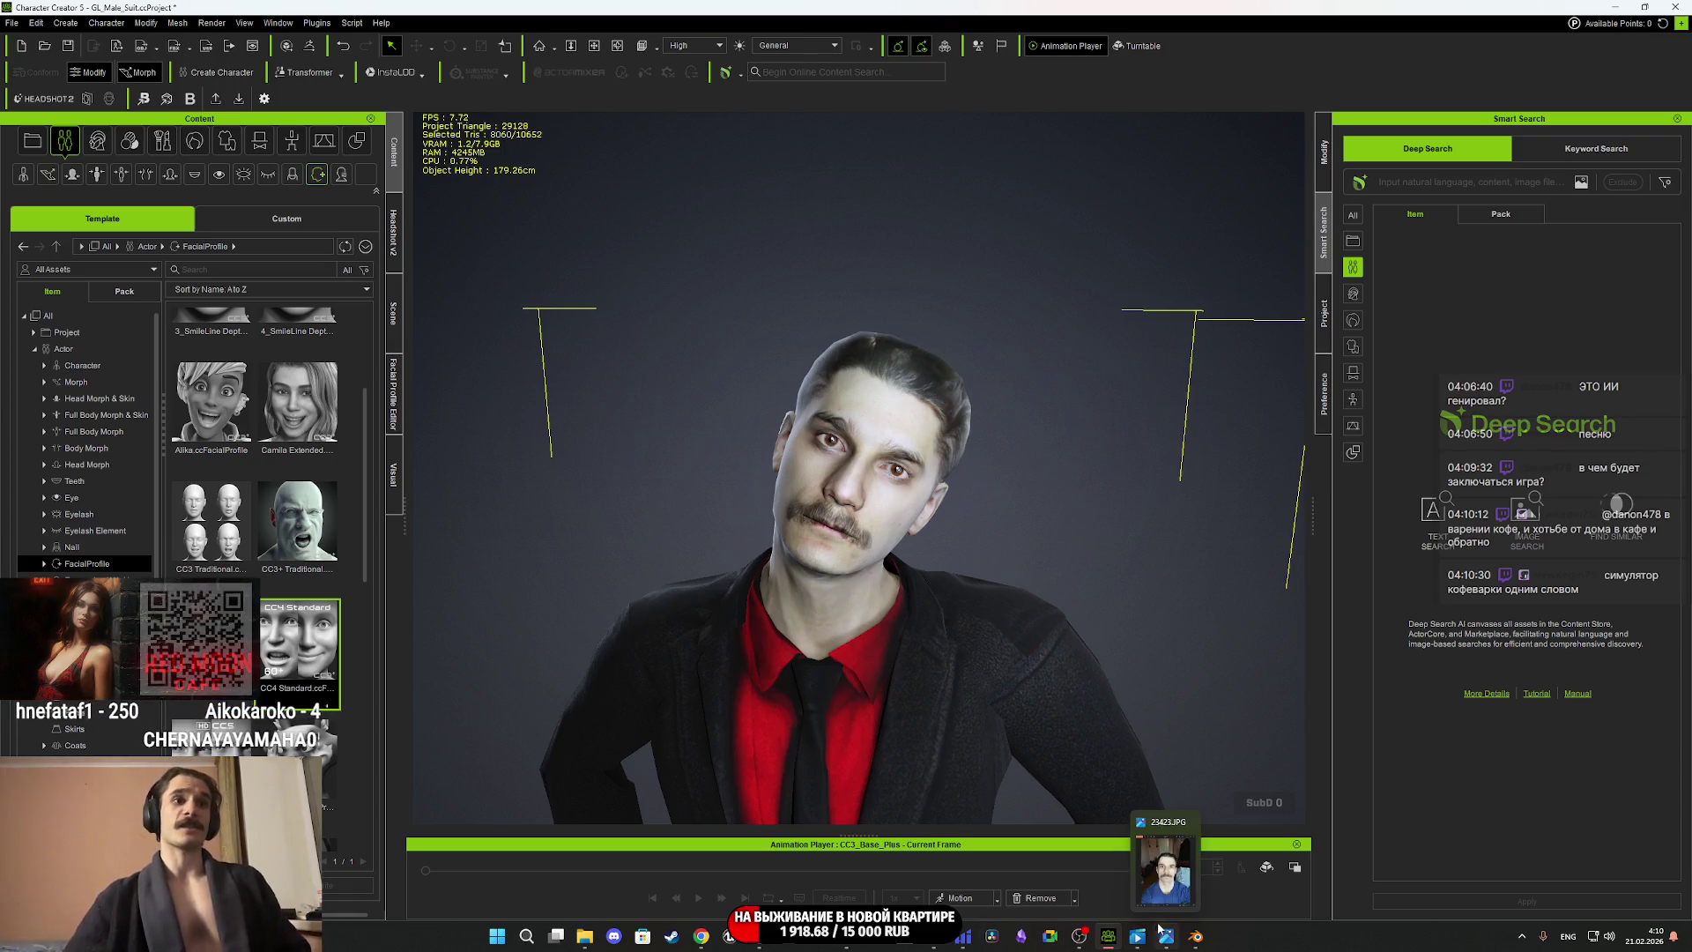
left_click(846, 936)
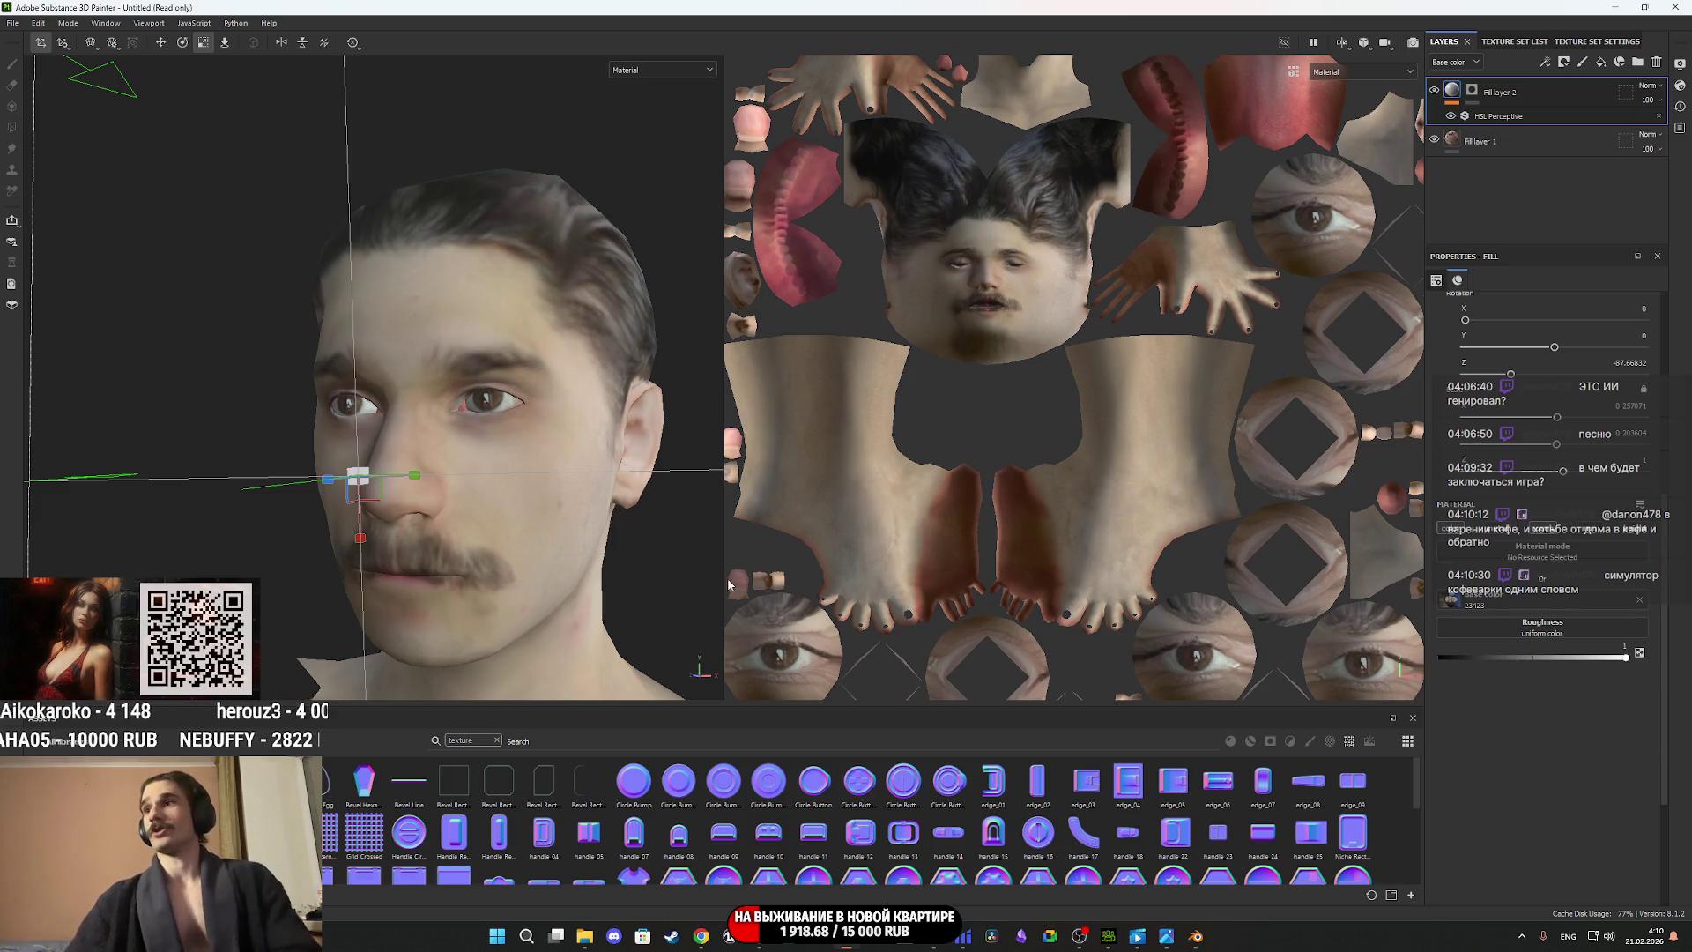
mouse_move(573, 509)
left_mouse_down("alt")
mouse_move(624, 514)
mouse_move(424, 560)
left_mouse_up("alt")
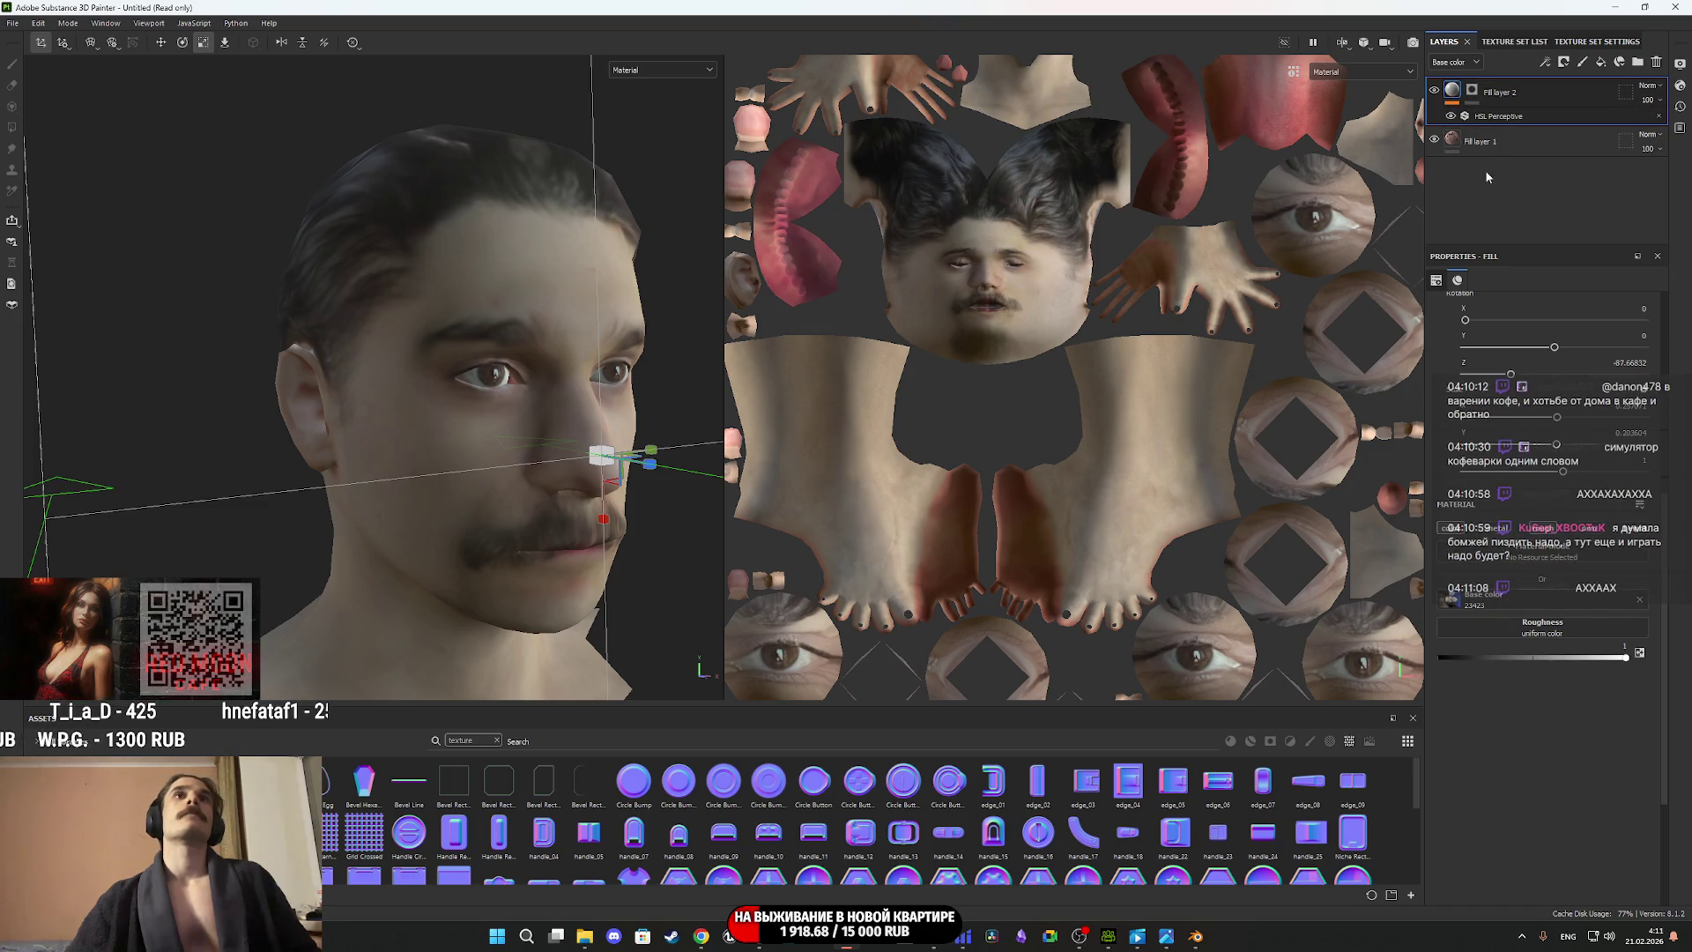
Select Fill layer 2's mask and pick the Paint tool with brush size 4.
left_click(1472, 92)
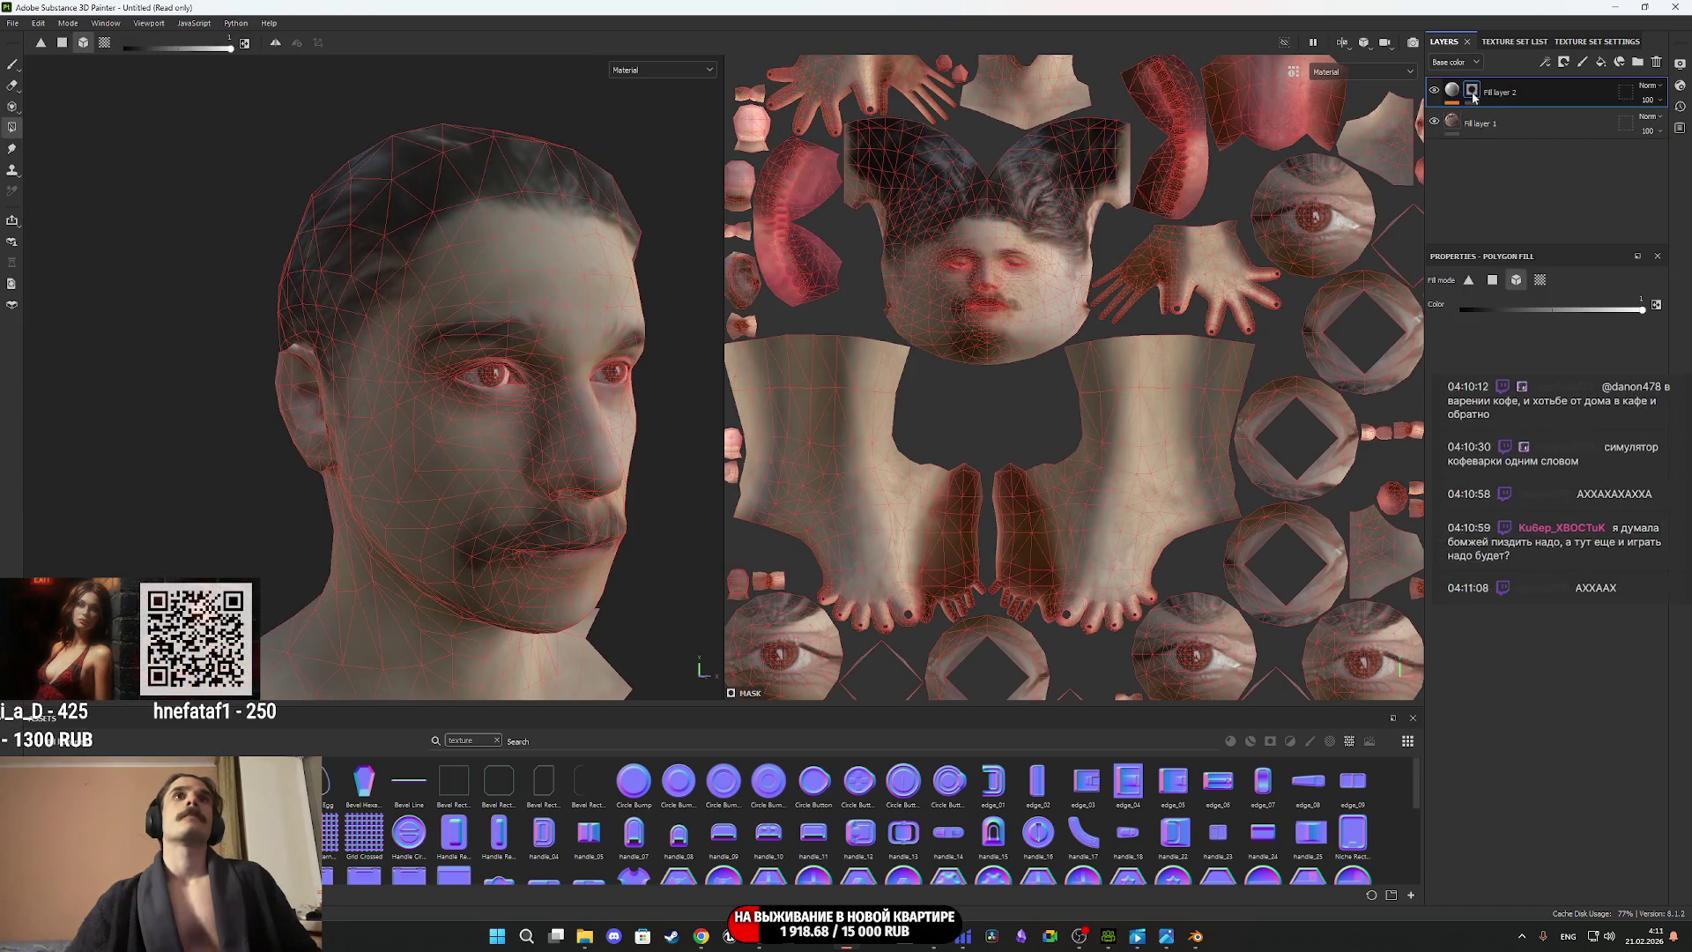
scroll(550, 424, "up", 2)
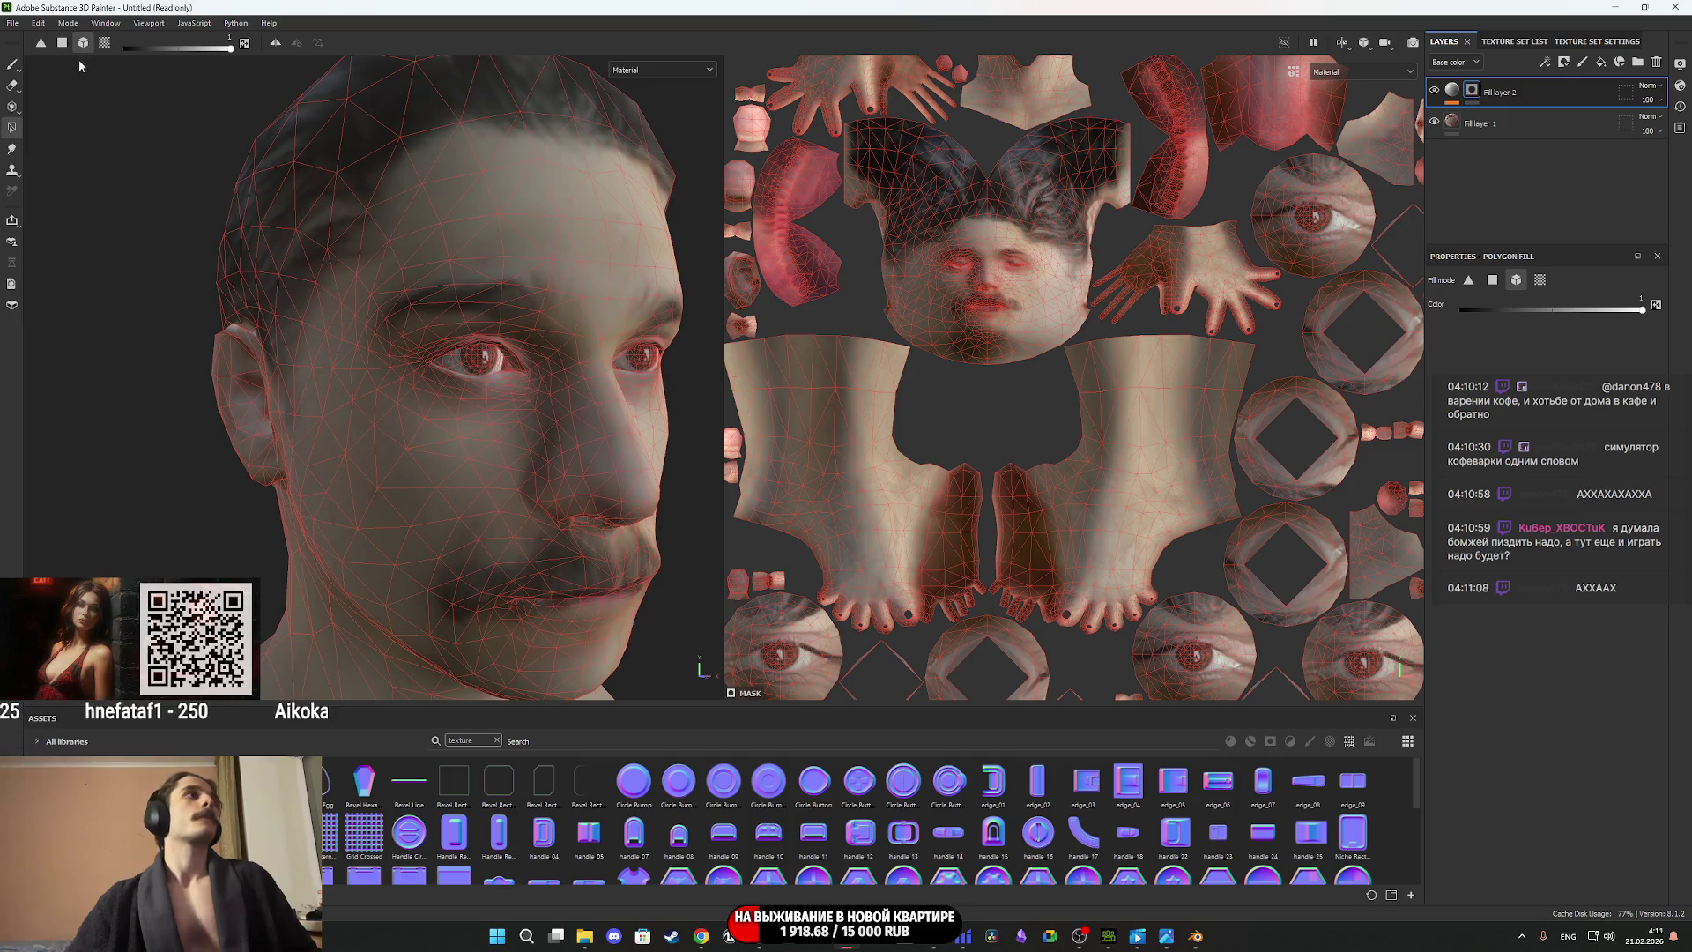
left_click(10, 68)
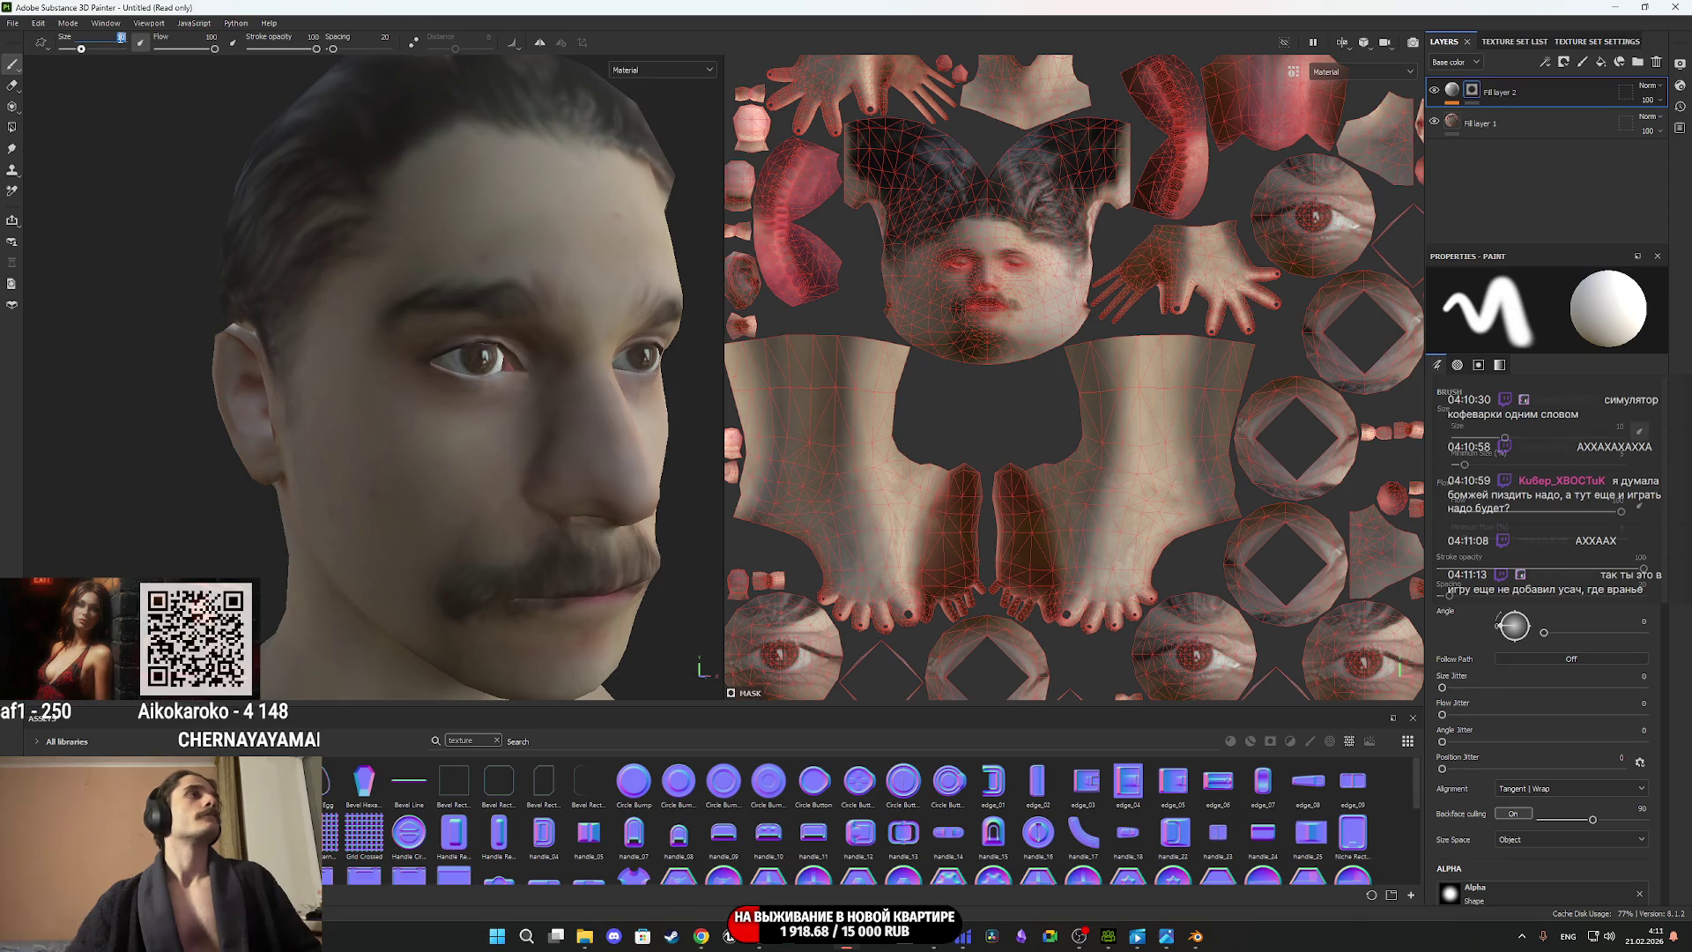
scroll(128, 46, "down", 2)
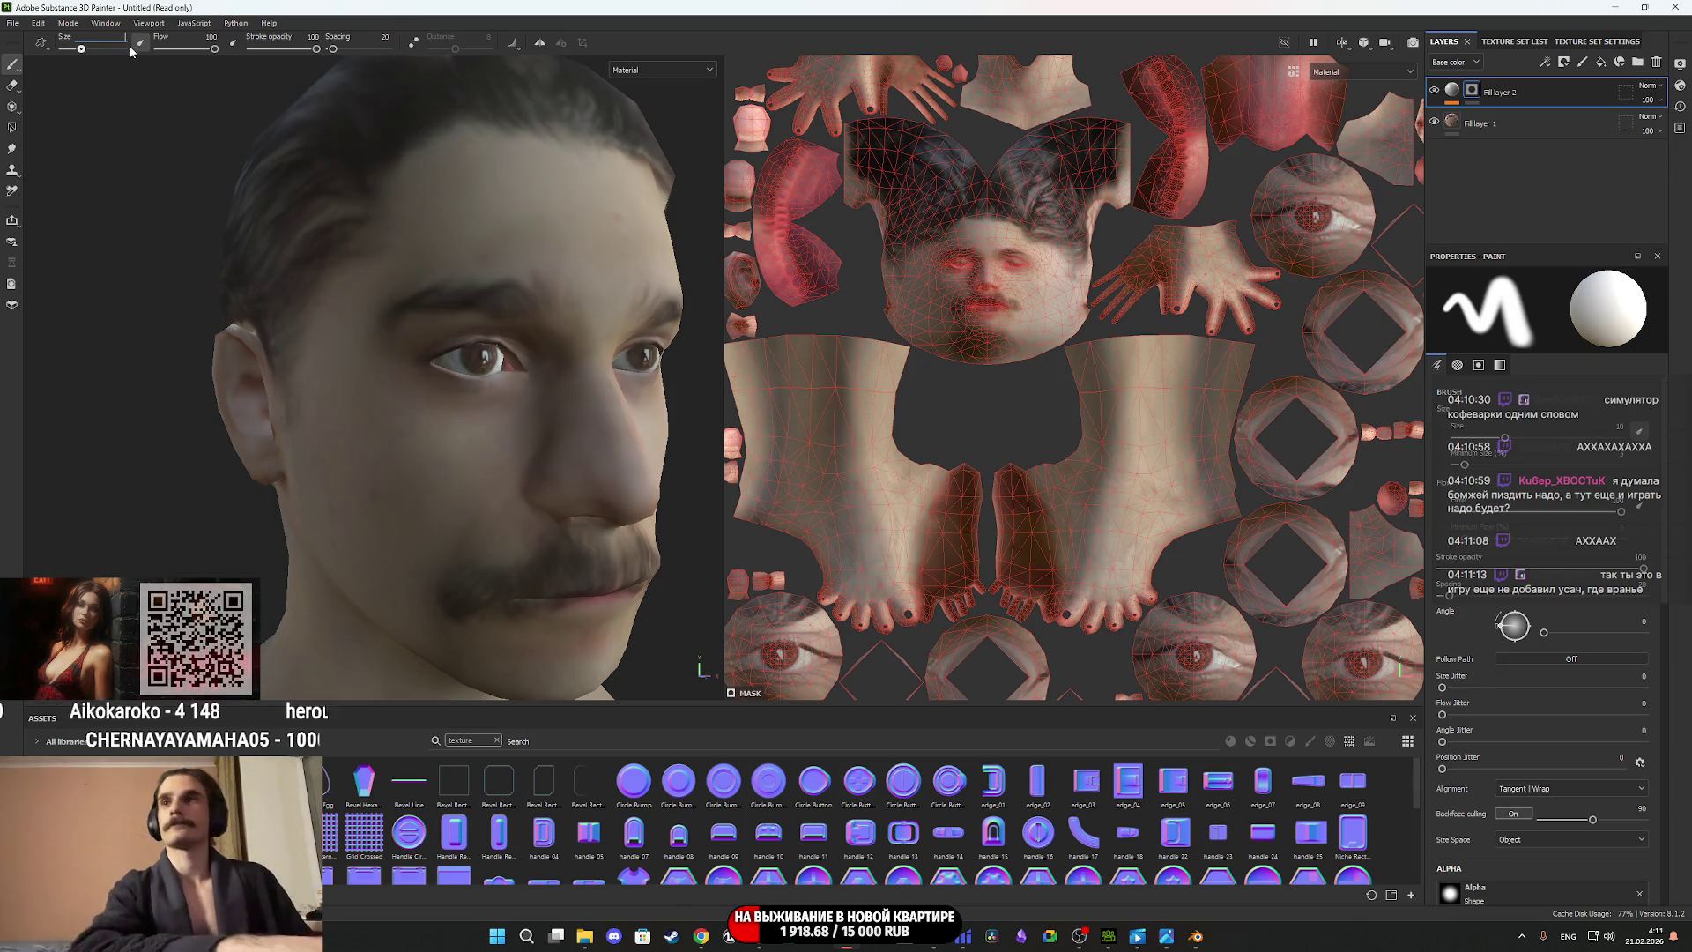
Orbit and zoom around the head to inspect the projected face, then reselect Fill layer 2.
mouse_move(458, 388)
left_mouse_down("alt")
mouse_move(367, 378)
mouse_move(500, 416)
mouse_move(495, 384)
left_mouse_up("alt")
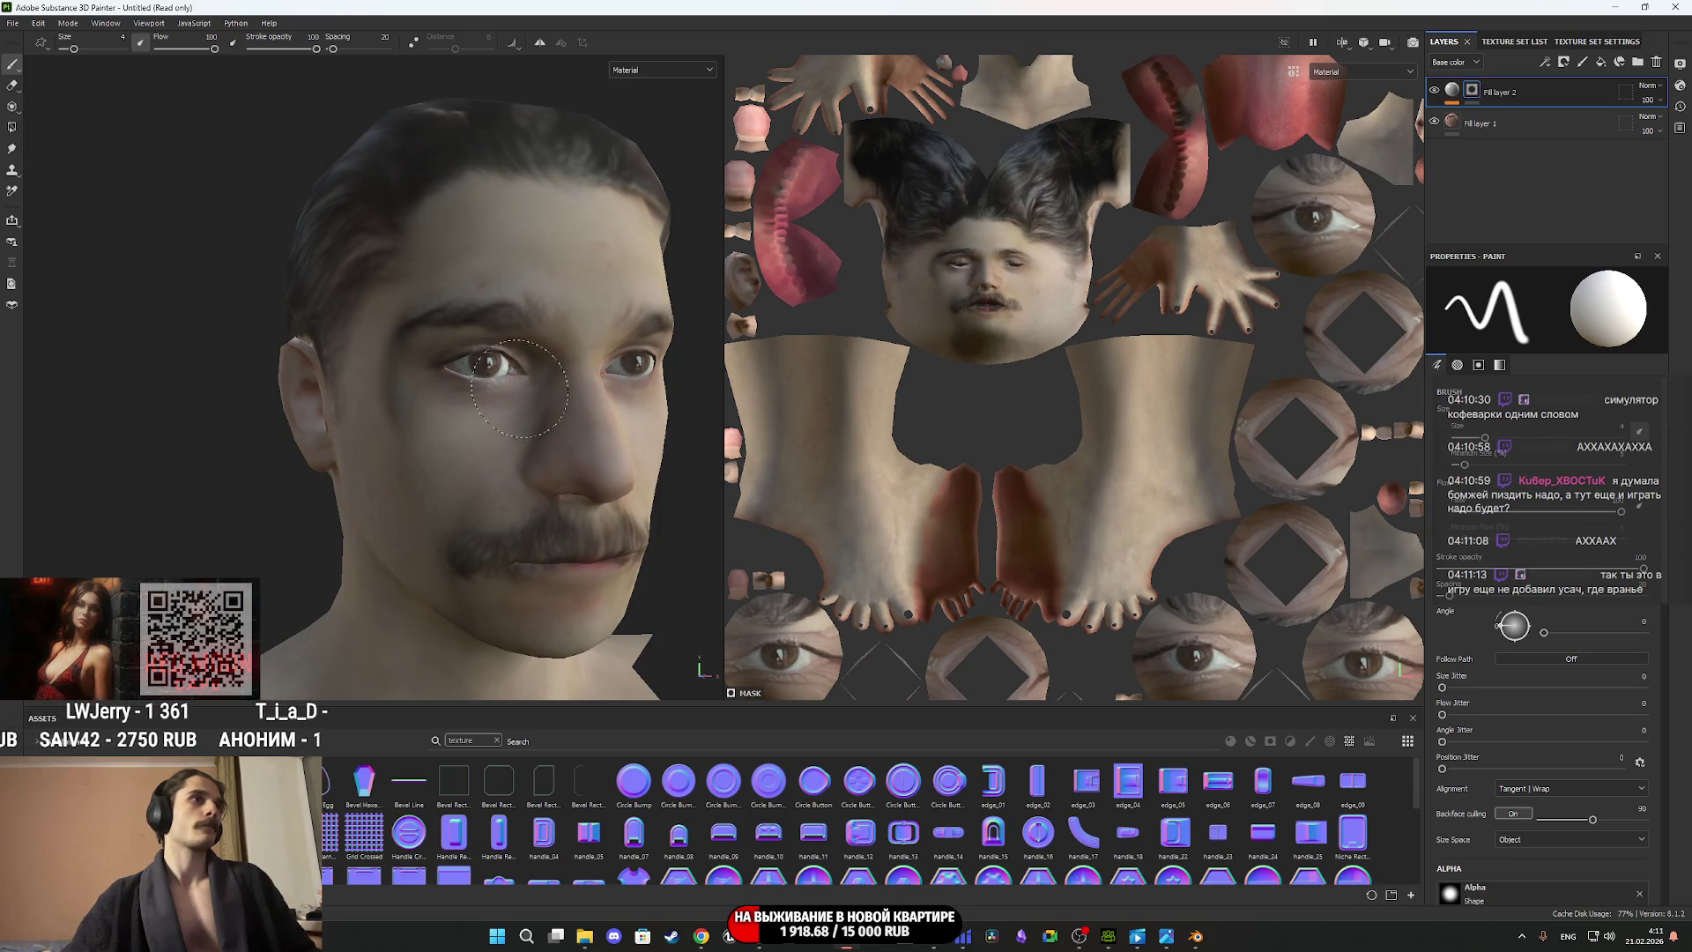
mouse_move(504, 279)
left_mouse_down("alt")
mouse_move(507, 296)
mouse_move(378, 291)
left_mouse_up("alt")
middle_click_drag(378, 291, 352, 318, "alt")
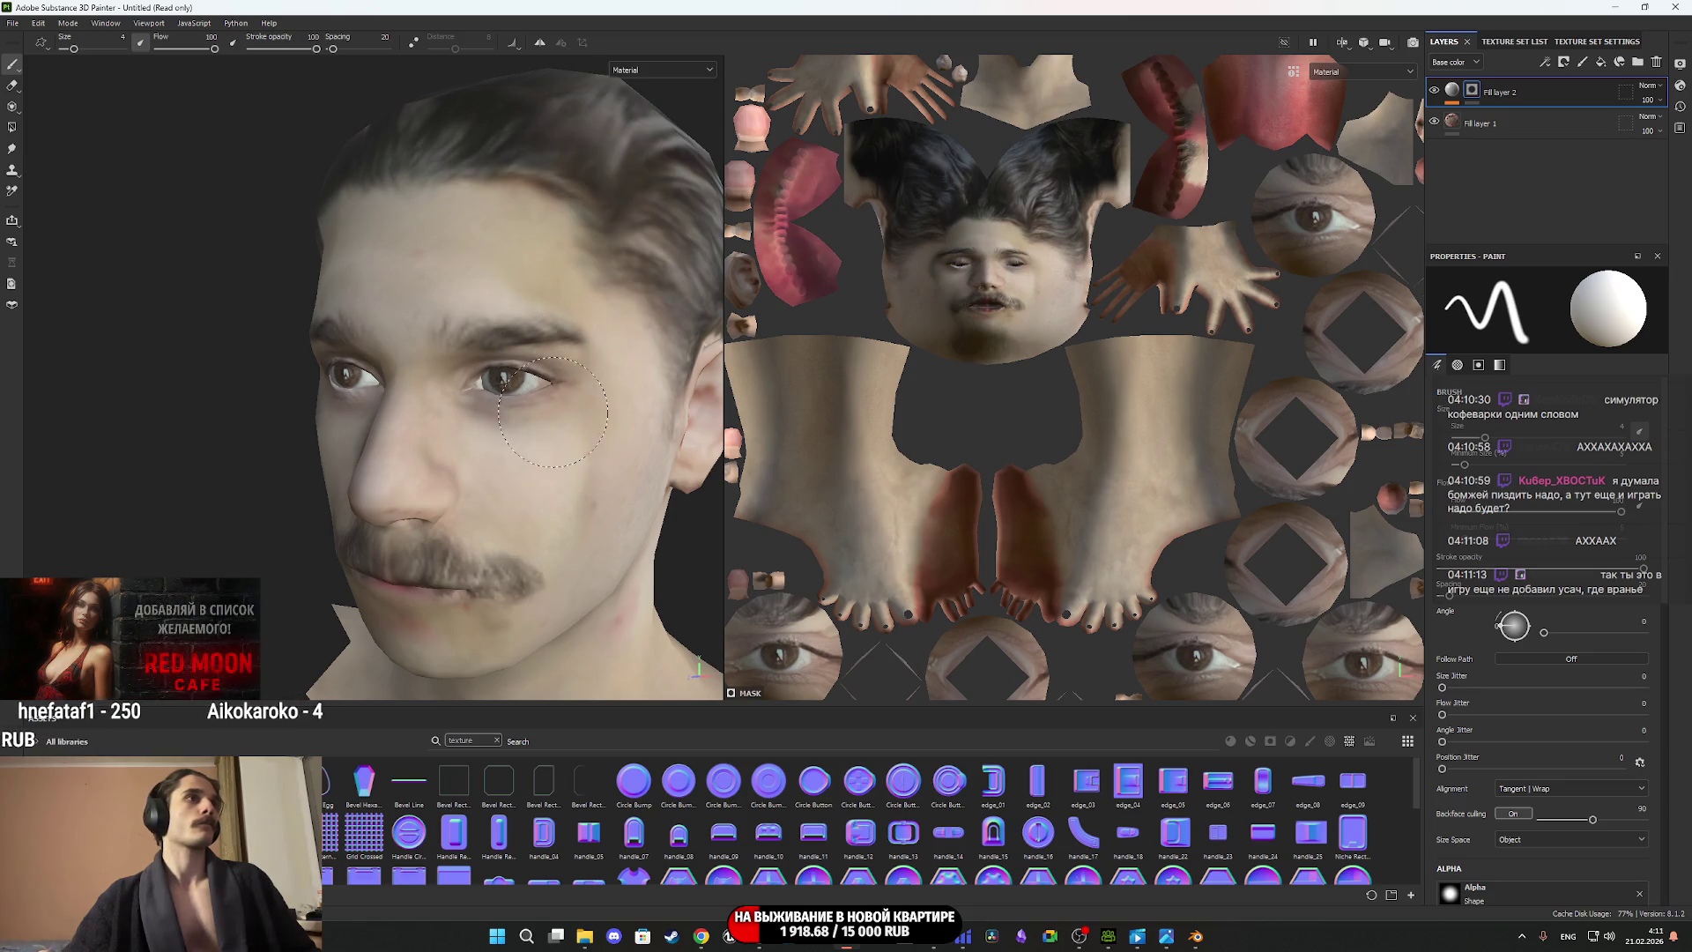
mouse_move(533, 335)
left_mouse_down("alt")
mouse_move(474, 427)
mouse_move(522, 384)
left_mouse_up("alt")
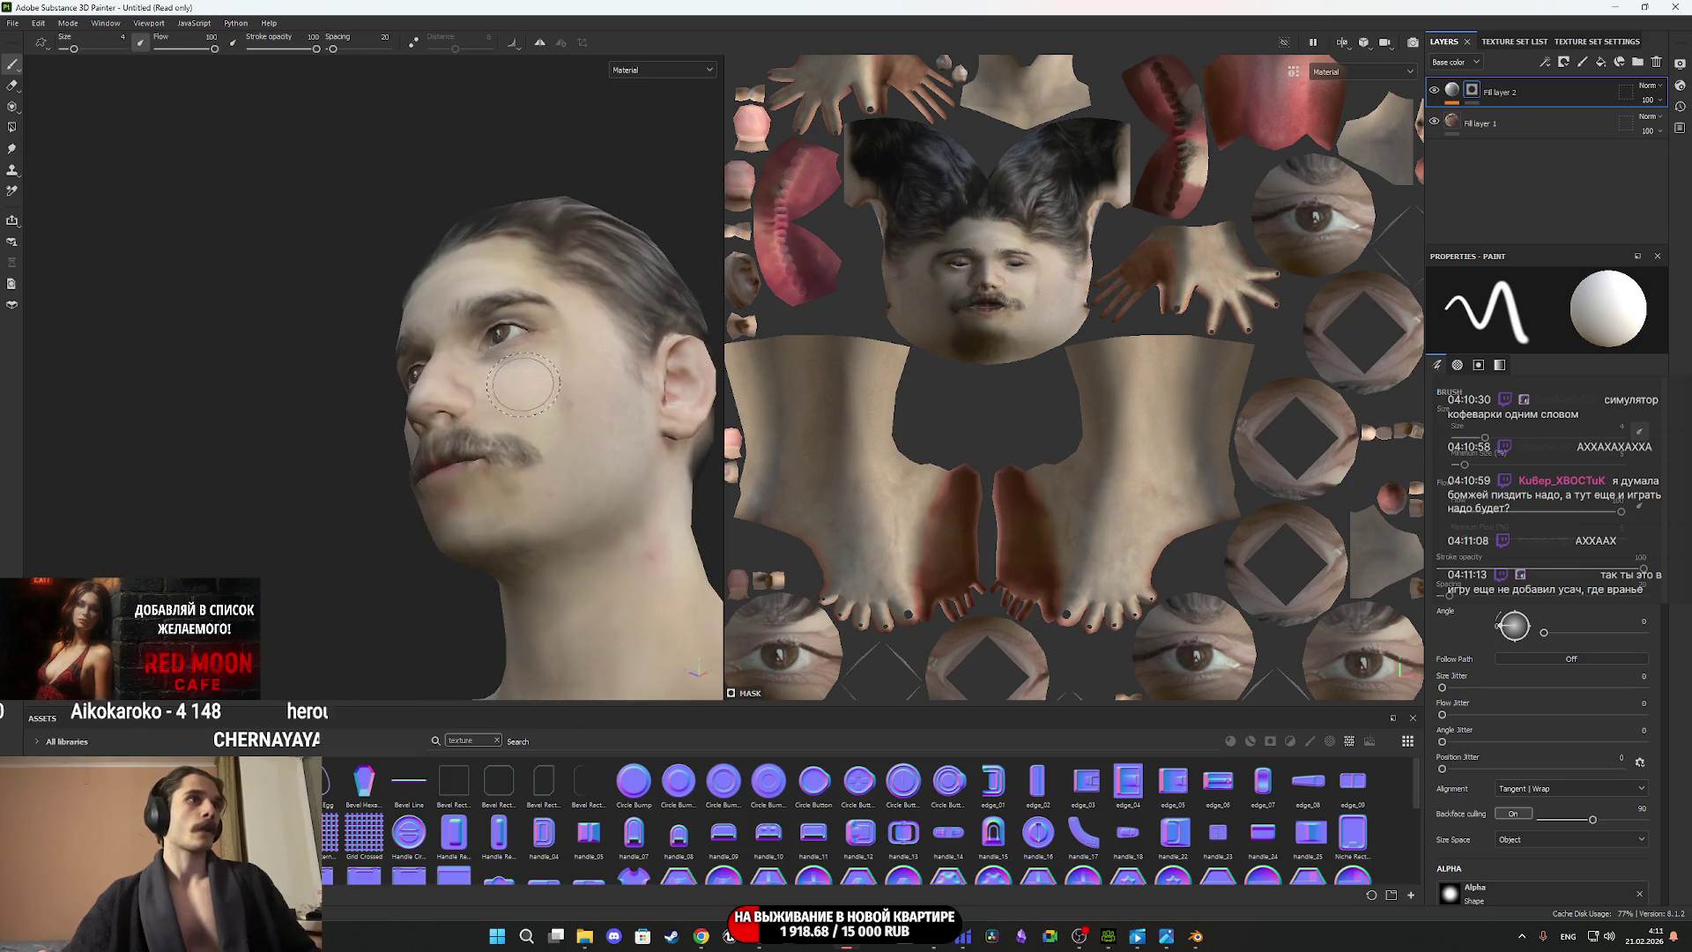
left_click_drag(517, 456, 627, 484, "alt")
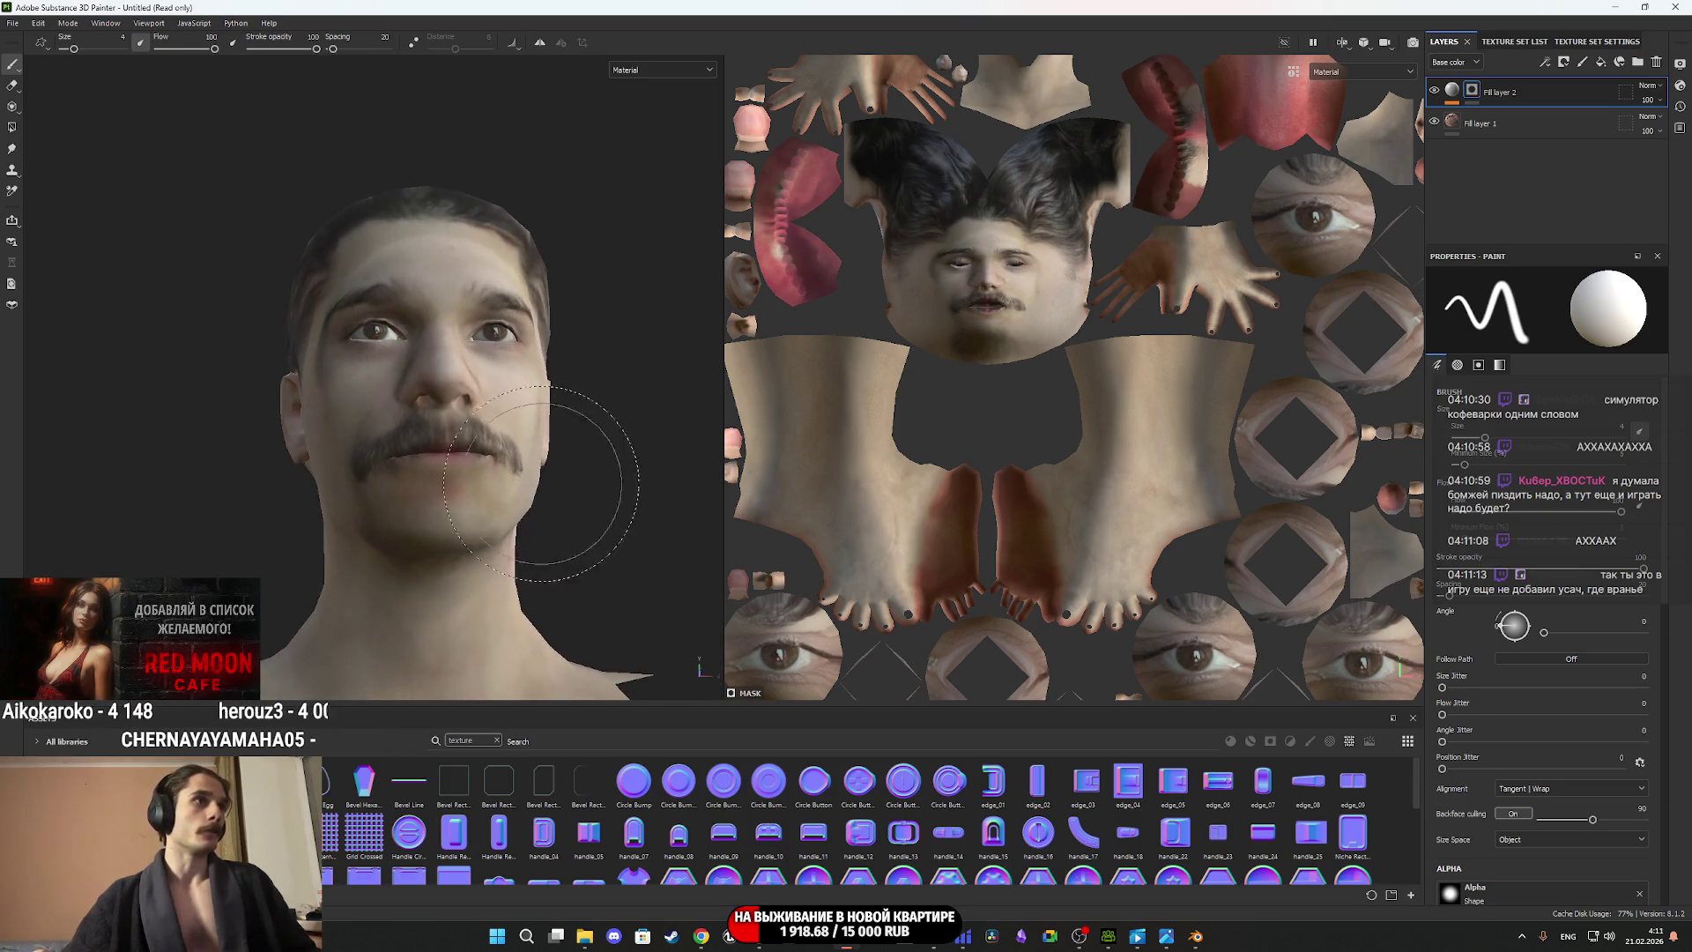
mouse_move(399, 480)
left_mouse_down("alt")
mouse_move(514, 479)
mouse_move(413, 486)
left_mouse_up("alt")
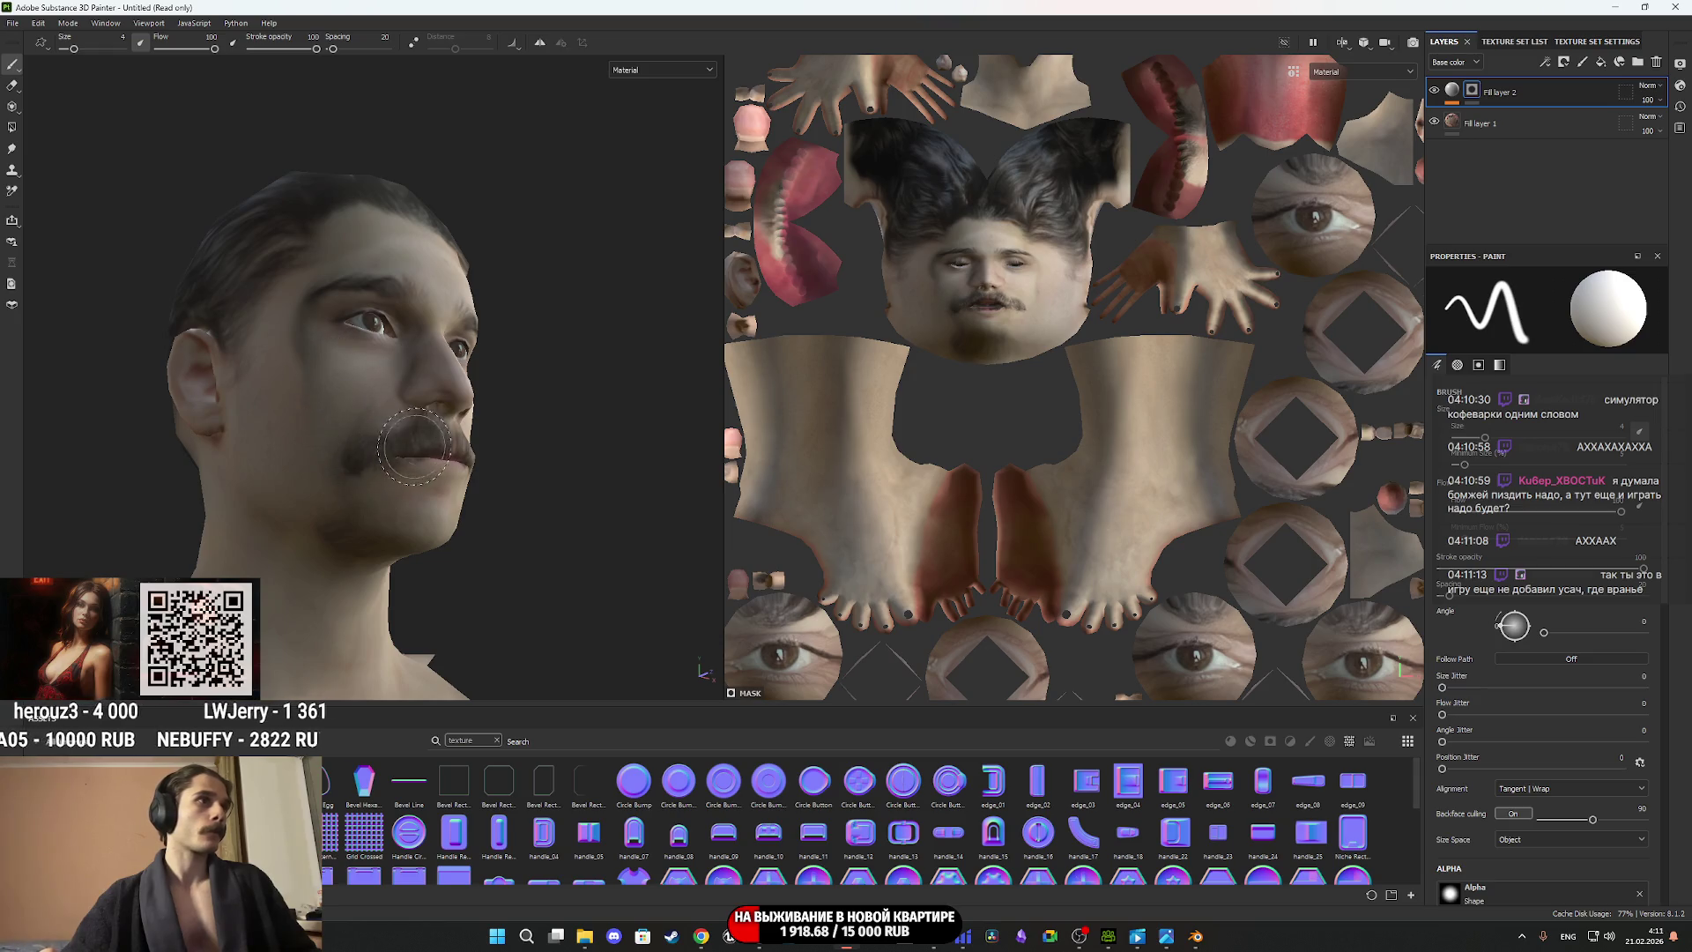
left_click_drag(412, 448, 283, 479, "alt")
right_click_drag(283, 480, 414, 414, "alt")
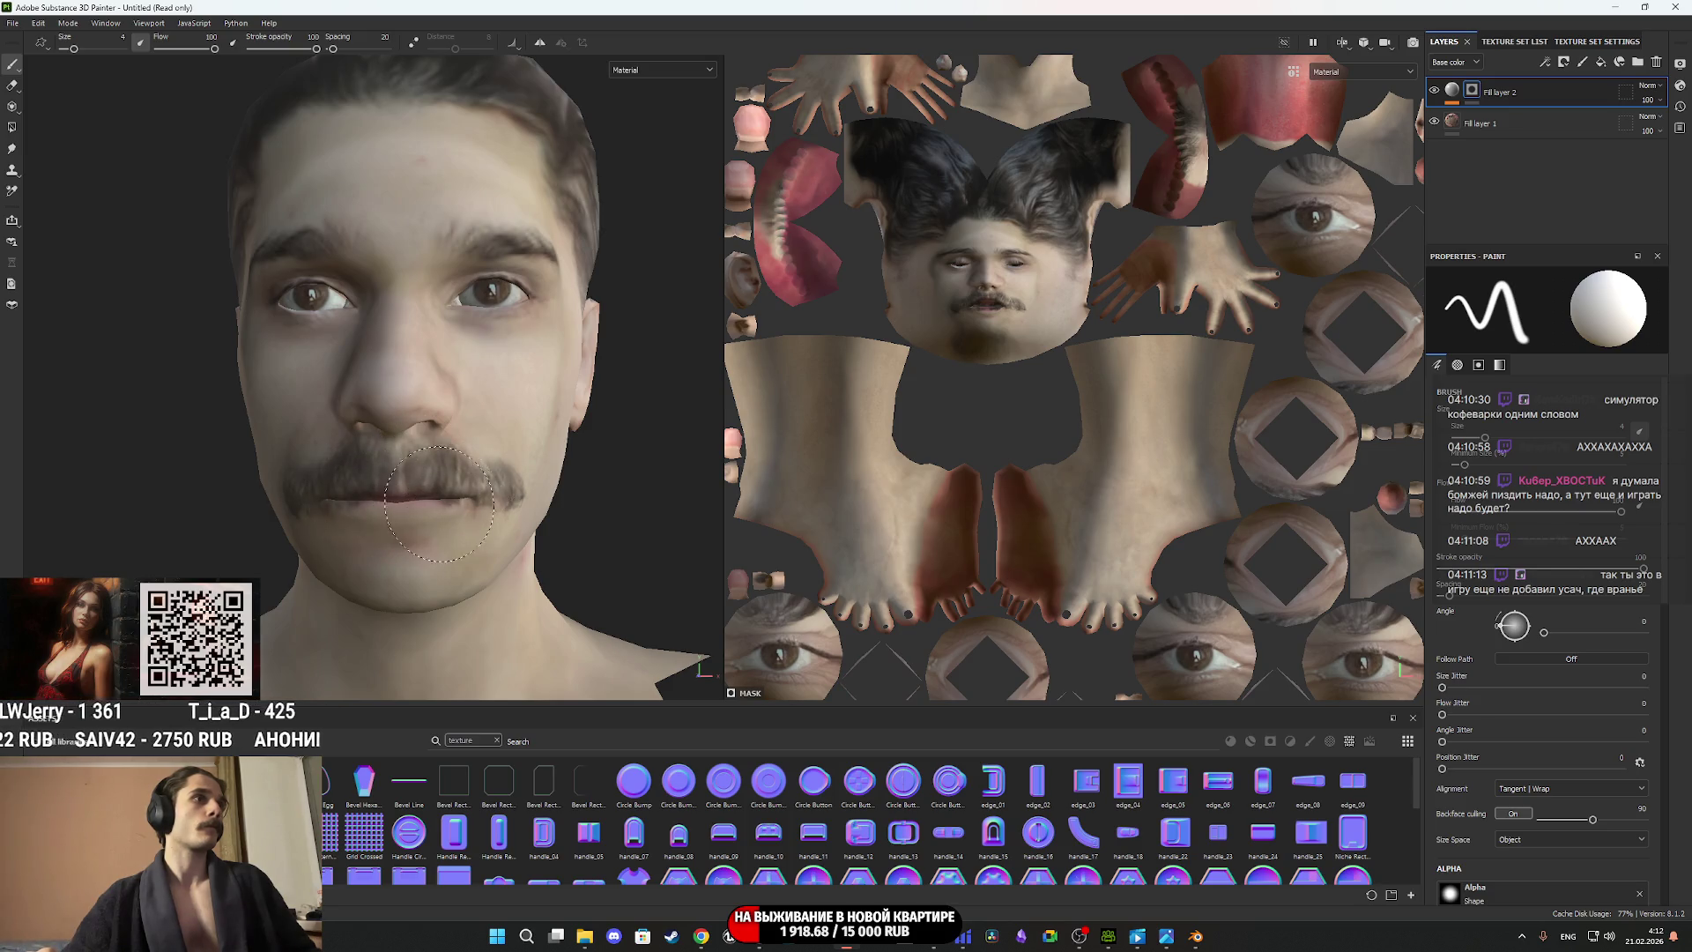
left_click_drag(464, 440, 551, 414, "alt")
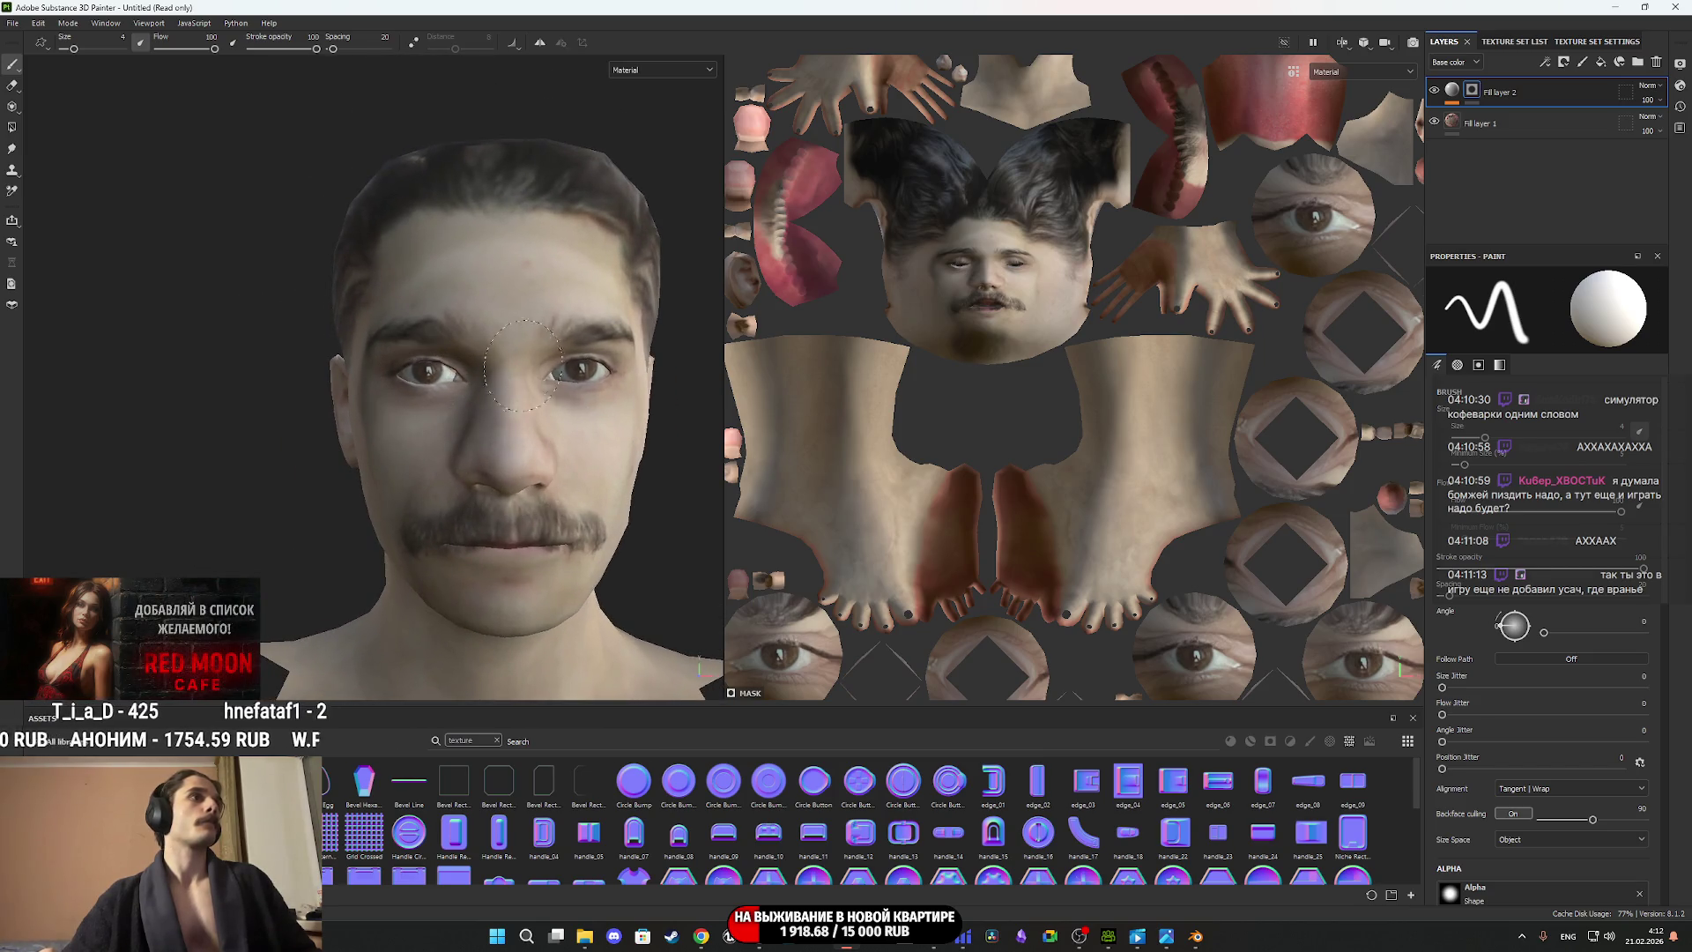
double_click(1482, 123)
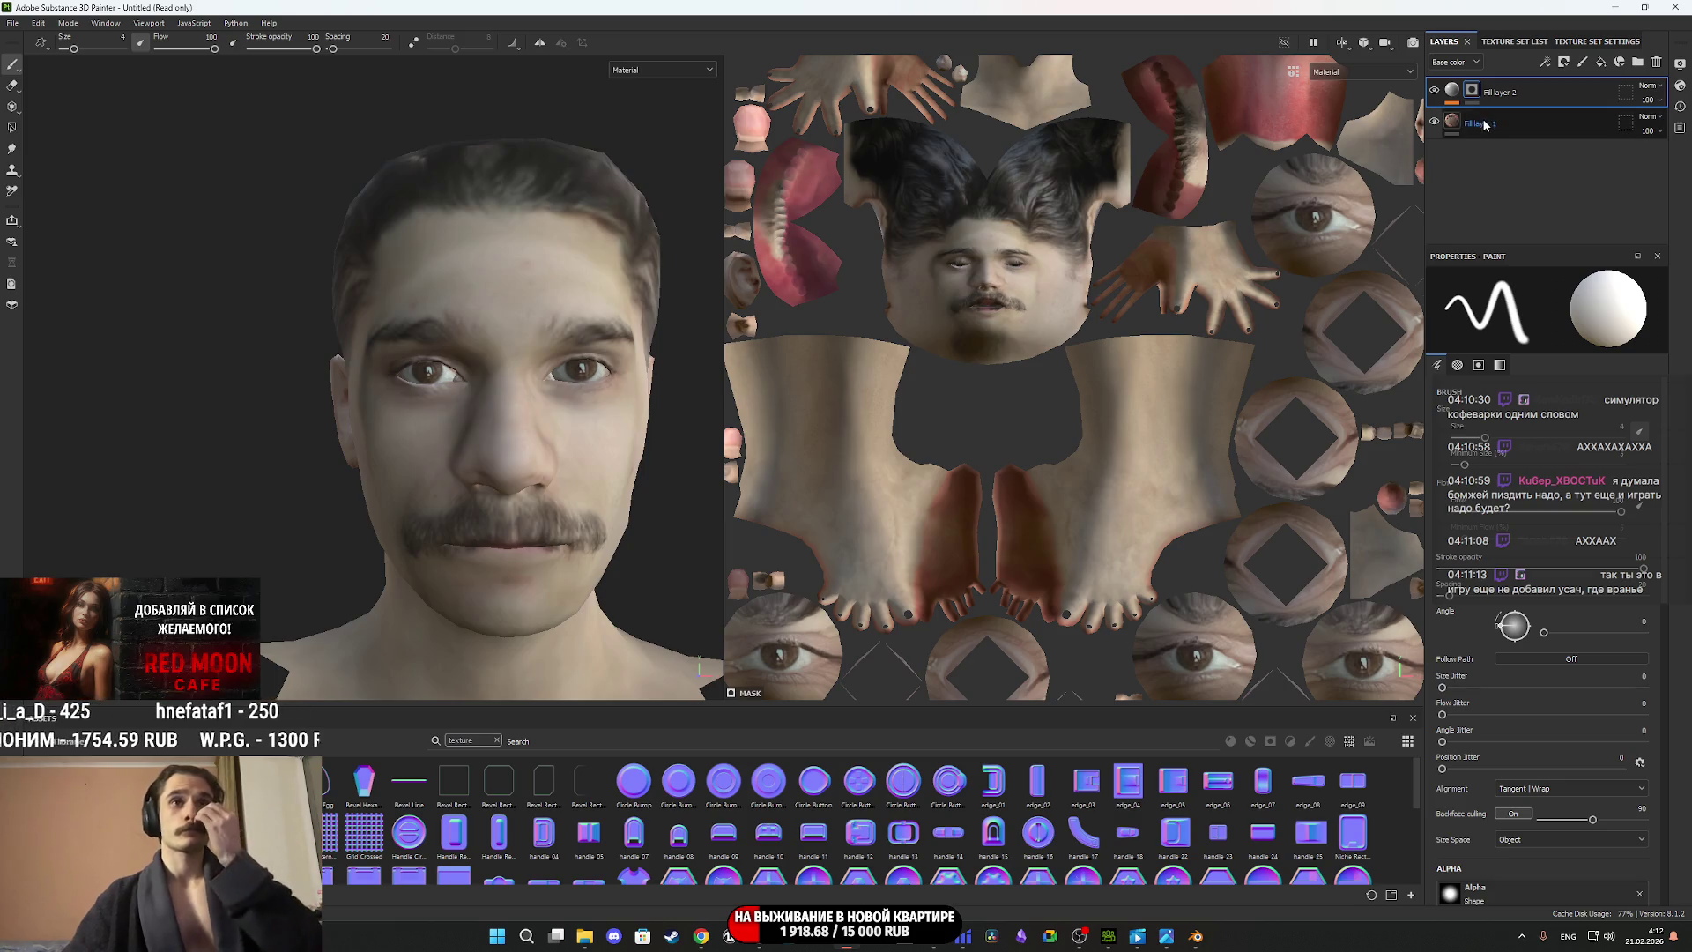
left_click(1479, 95)
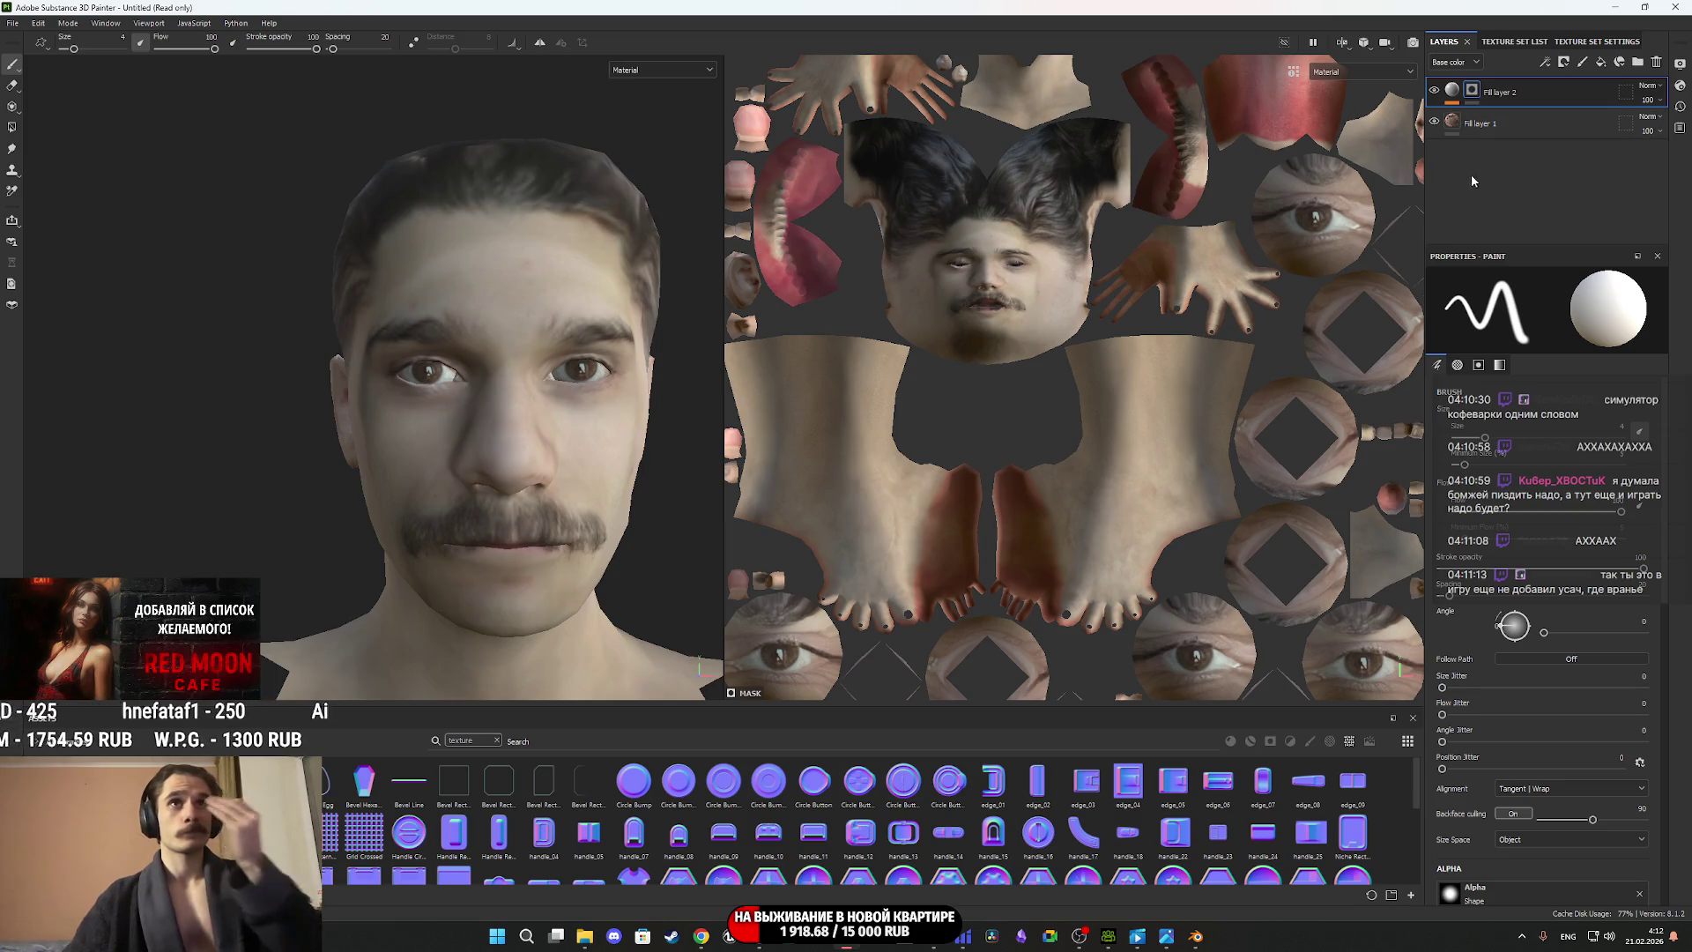
Add a Blur filter to Fill layer 2's mask with intensity 1.65.
right_click(1472, 94)
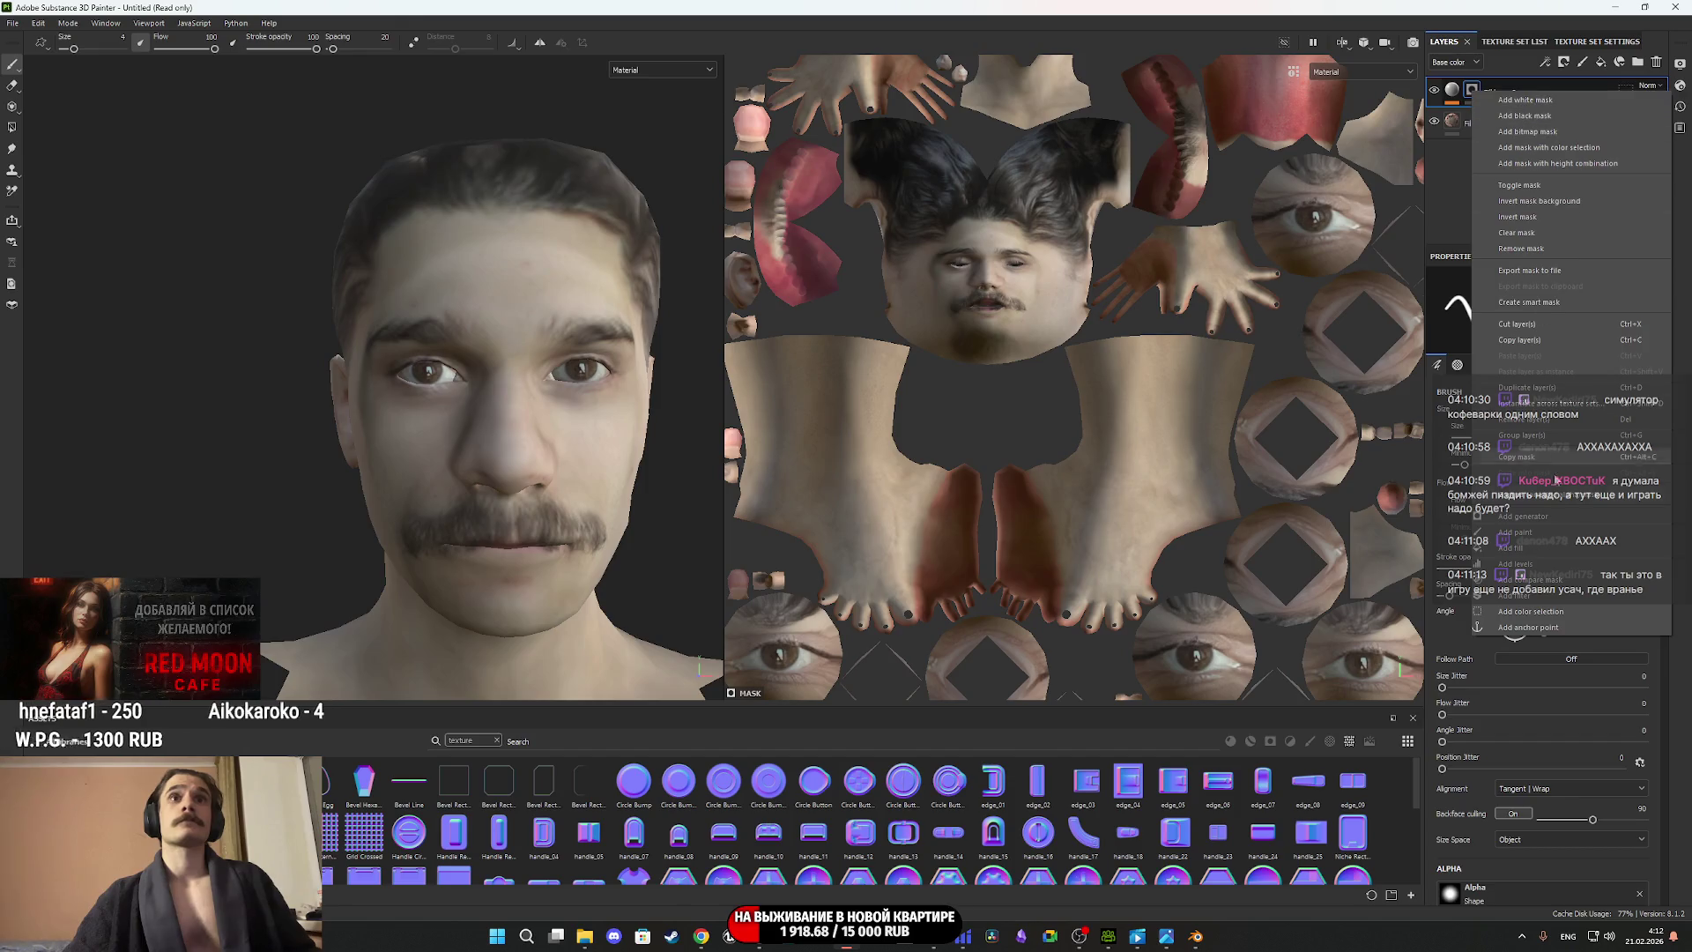
left_click(1537, 603)
left_click(1544, 311)
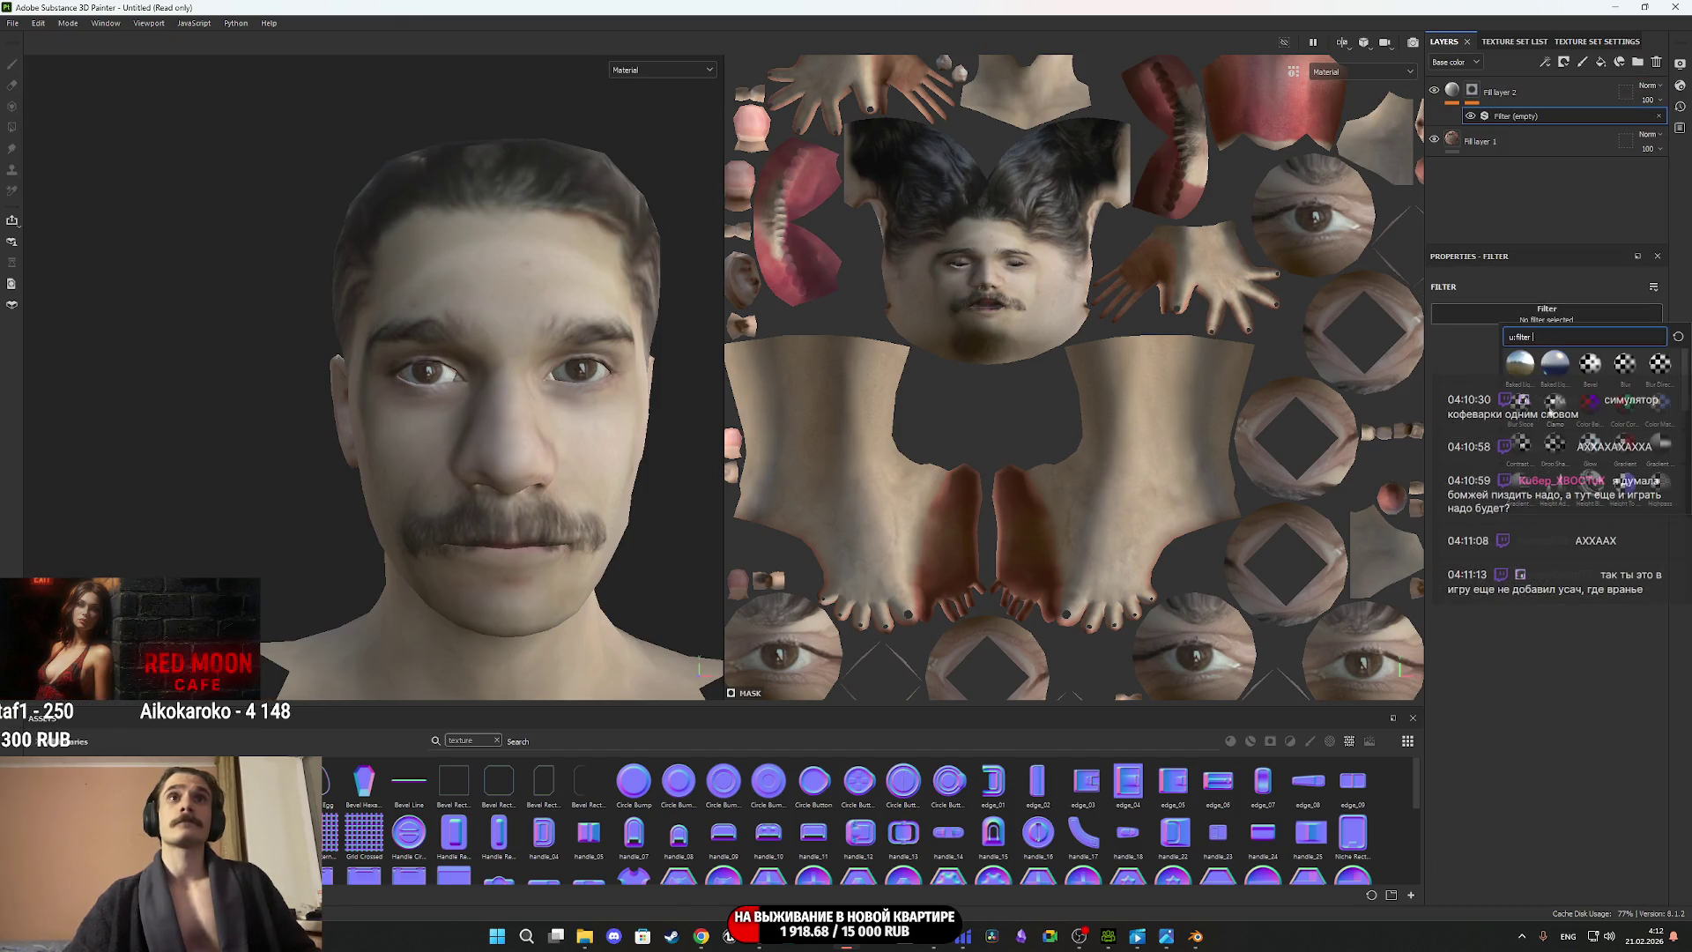
left_click(1631, 366)
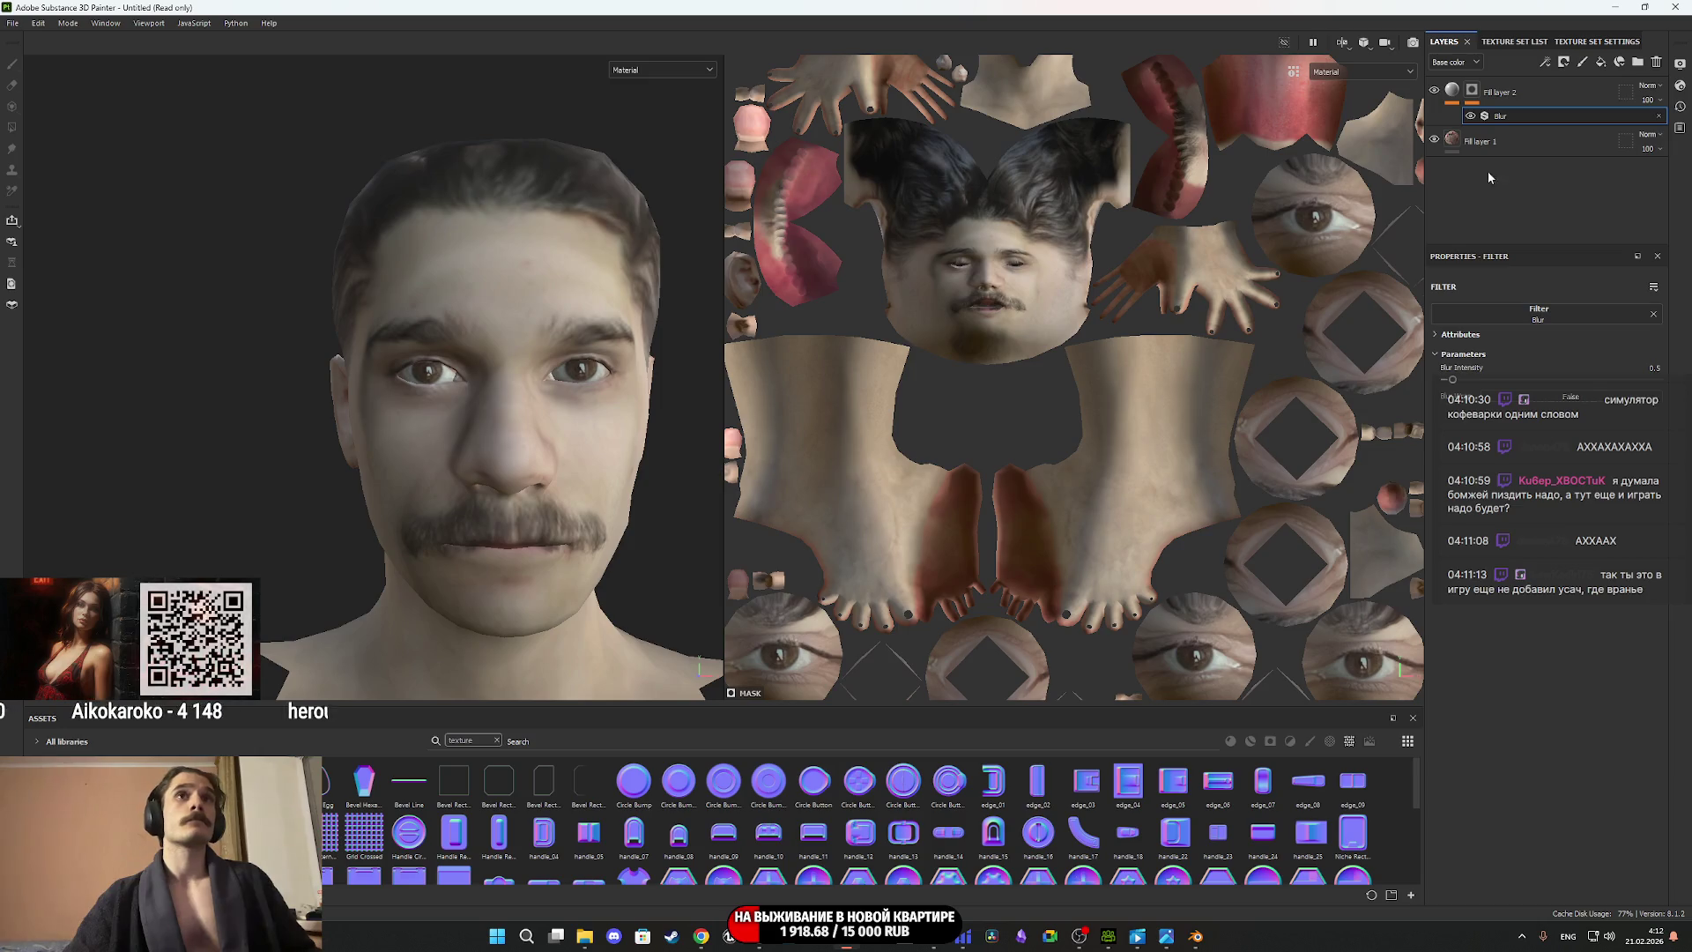
left_click_drag(1455, 382, 1468, 381)
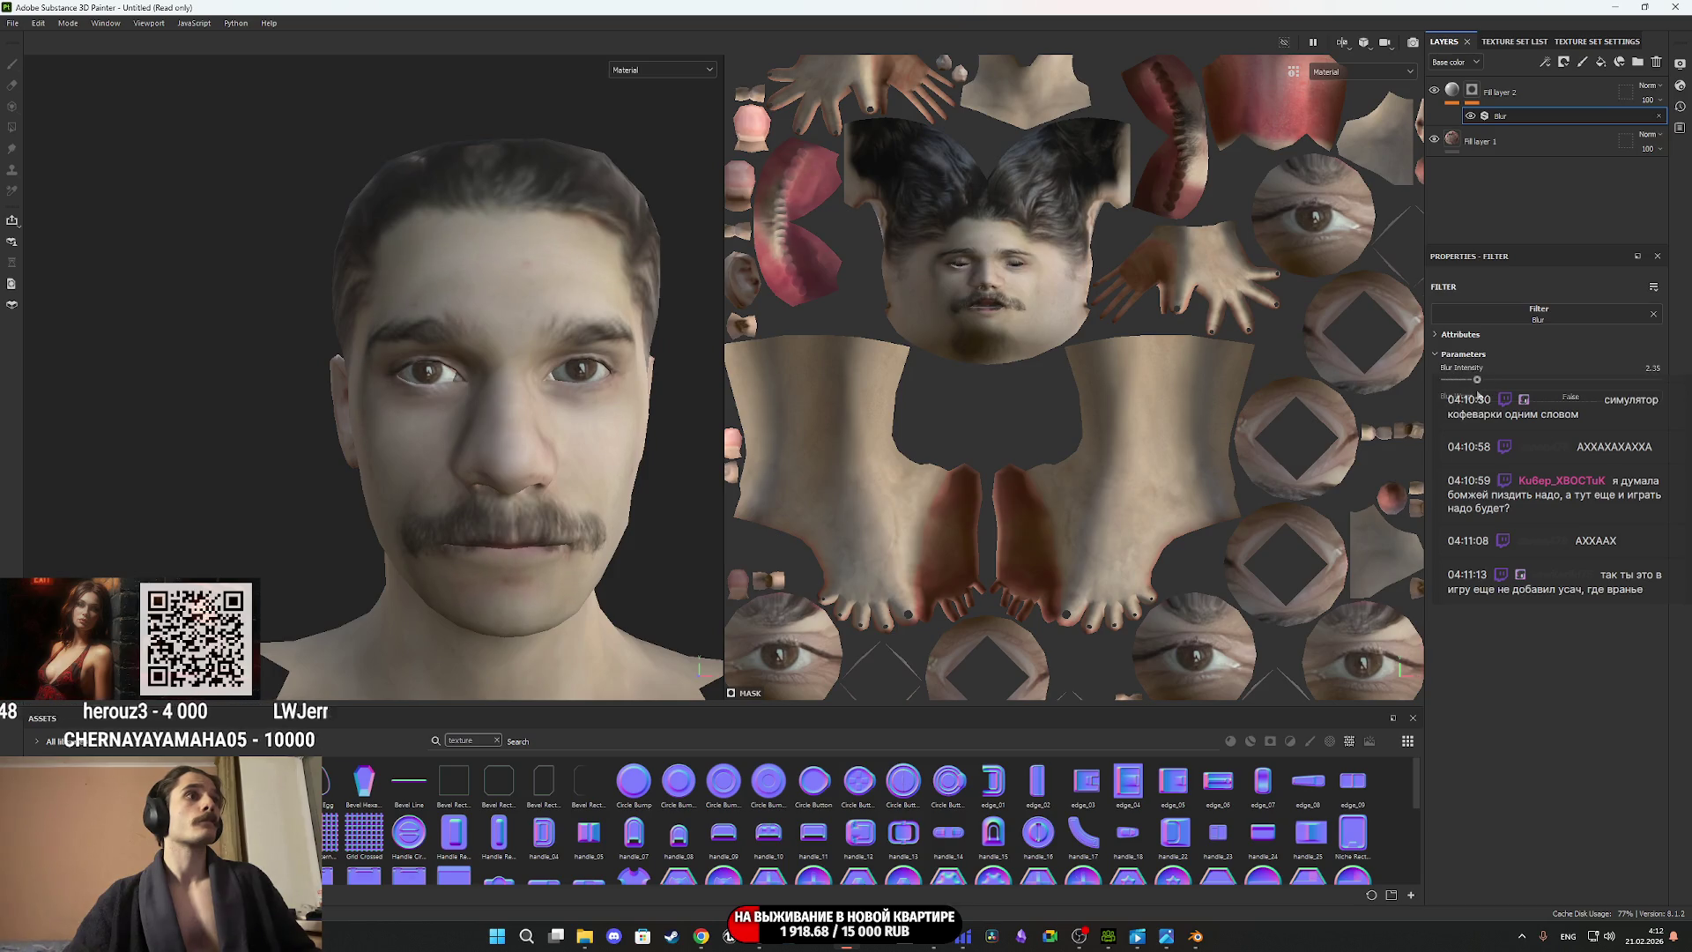
In Base color view, raise Blur Intensity to 8.35, then return to Material shading.
mouse_move(482, 419)
left_mouse_down("alt")
mouse_move(265, 427)
mouse_move(325, 433)
left_mouse_up("alt")
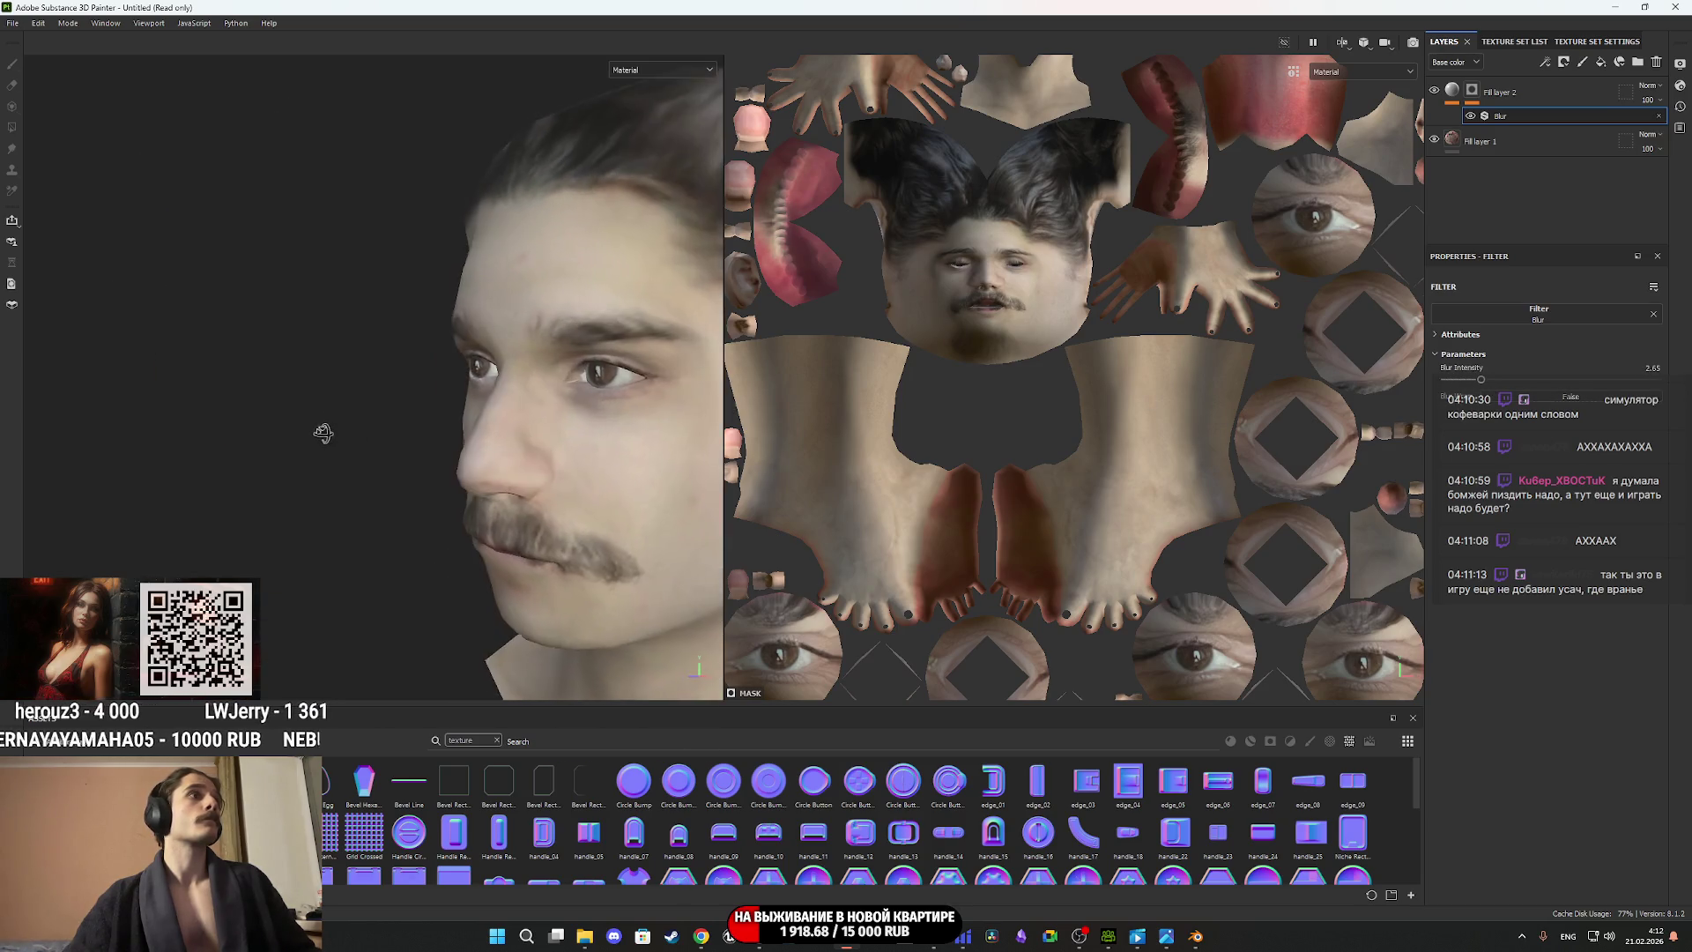
left_click(665, 70)
left_click(648, 100)
mouse_move(594, 415)
left_mouse_down("alt")
mouse_move(381, 440)
mouse_move(710, 430)
left_mouse_up("alt")
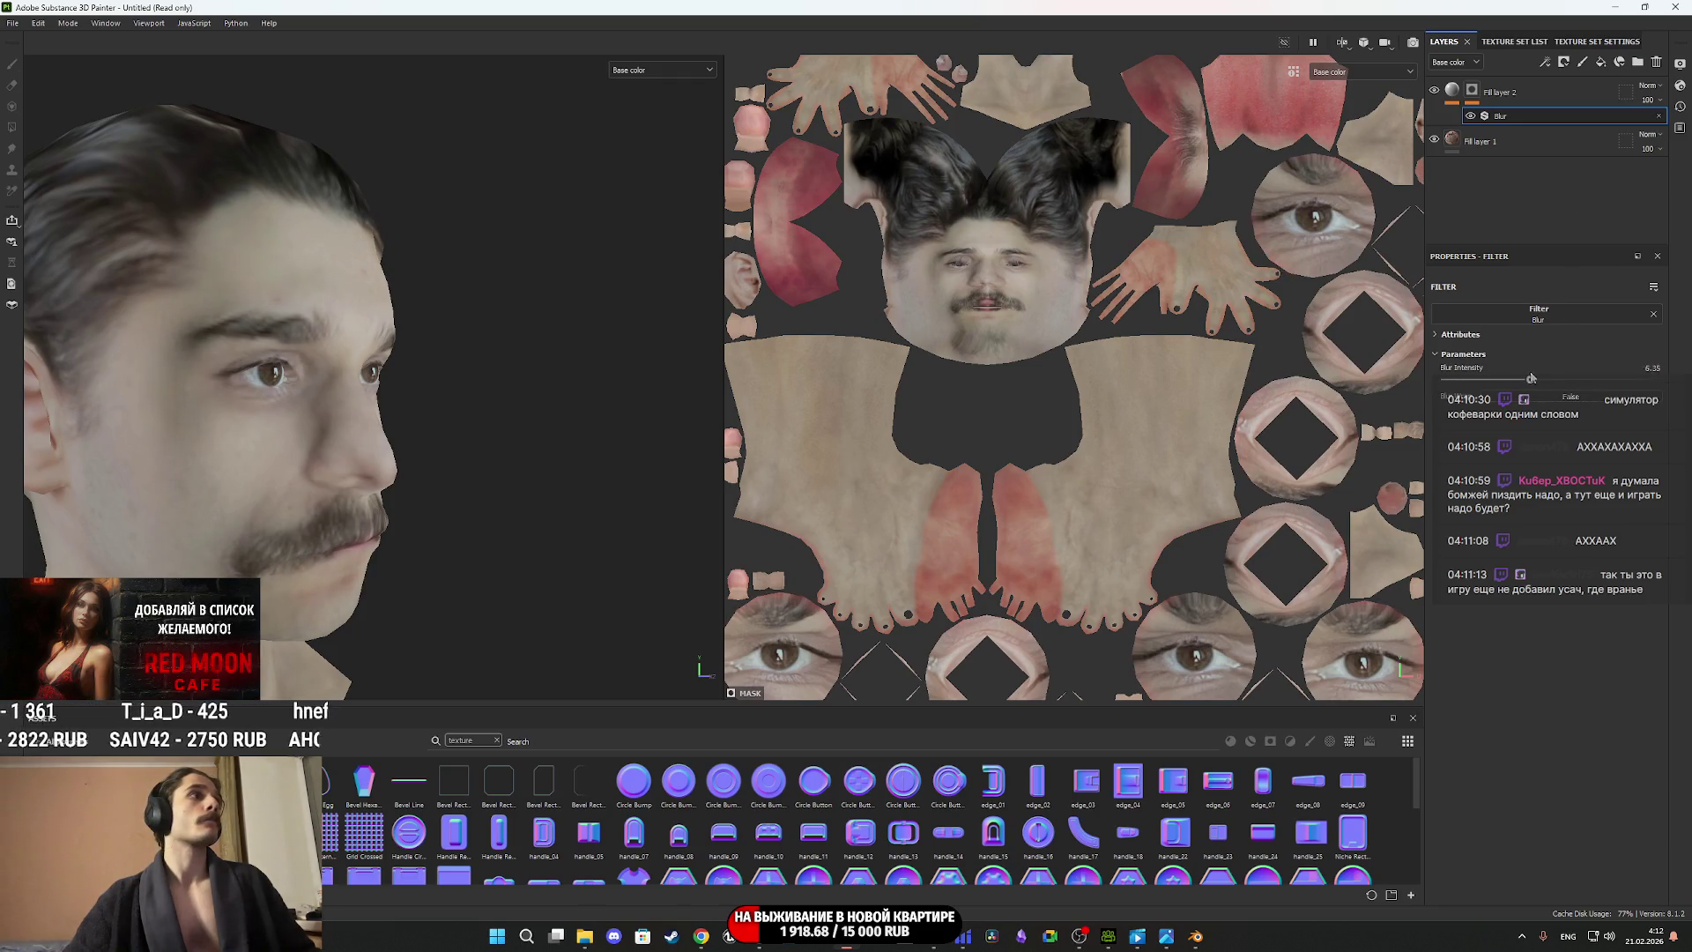
left_click_drag(1491, 380, 1557, 381)
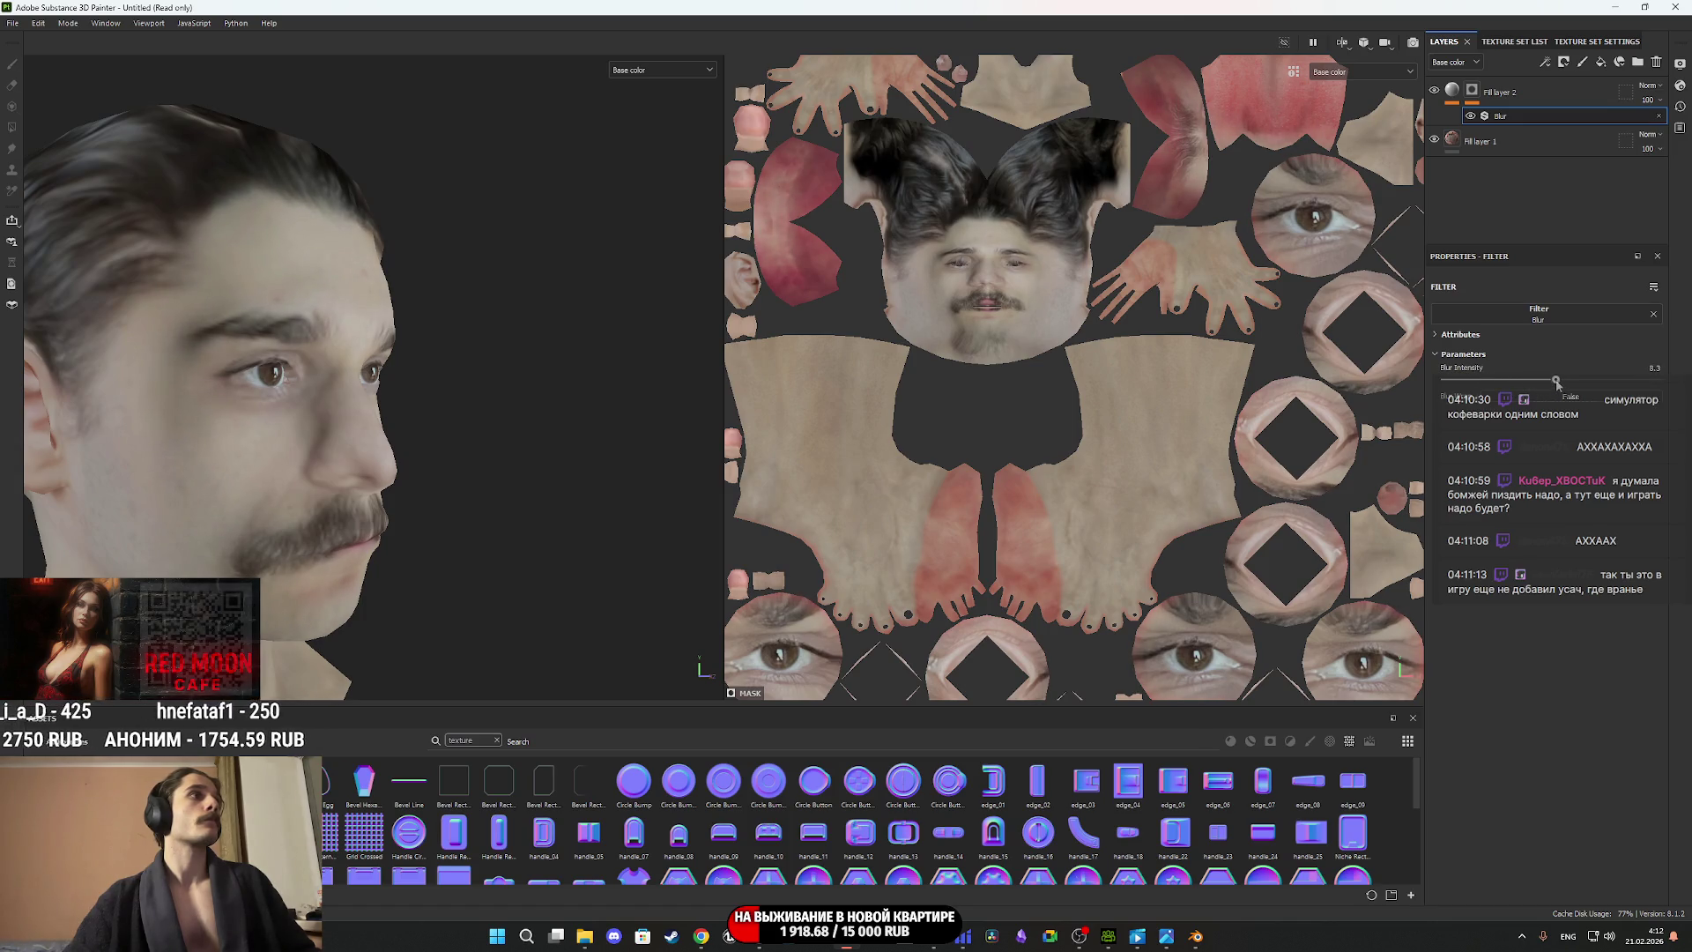
mouse_move(417, 397)
left_mouse_down("alt")
mouse_move(259, 420)
mouse_move(128, 414)
left_mouse_up("alt")
mouse_move(411, 462)
left_mouse_down("alt")
mouse_move(547, 440)
mouse_move(494, 370)
mouse_move(425, 408)
left_mouse_up("alt")
left_click(657, 70)
left_click(646, 95)
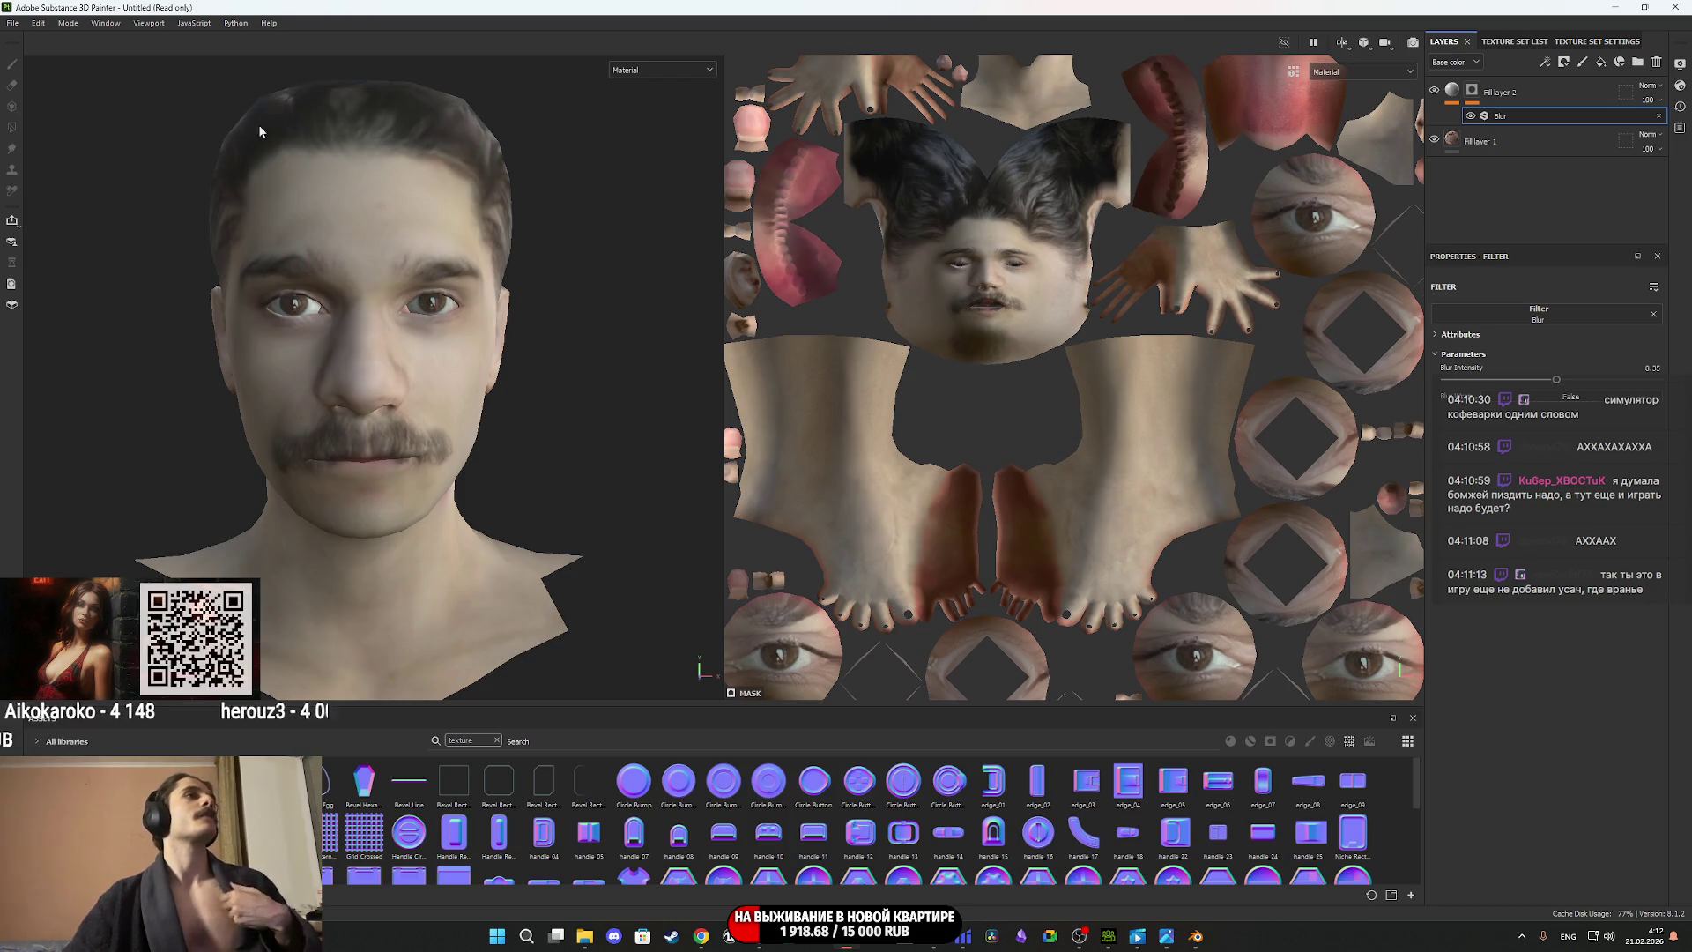
left_click(12, 23)
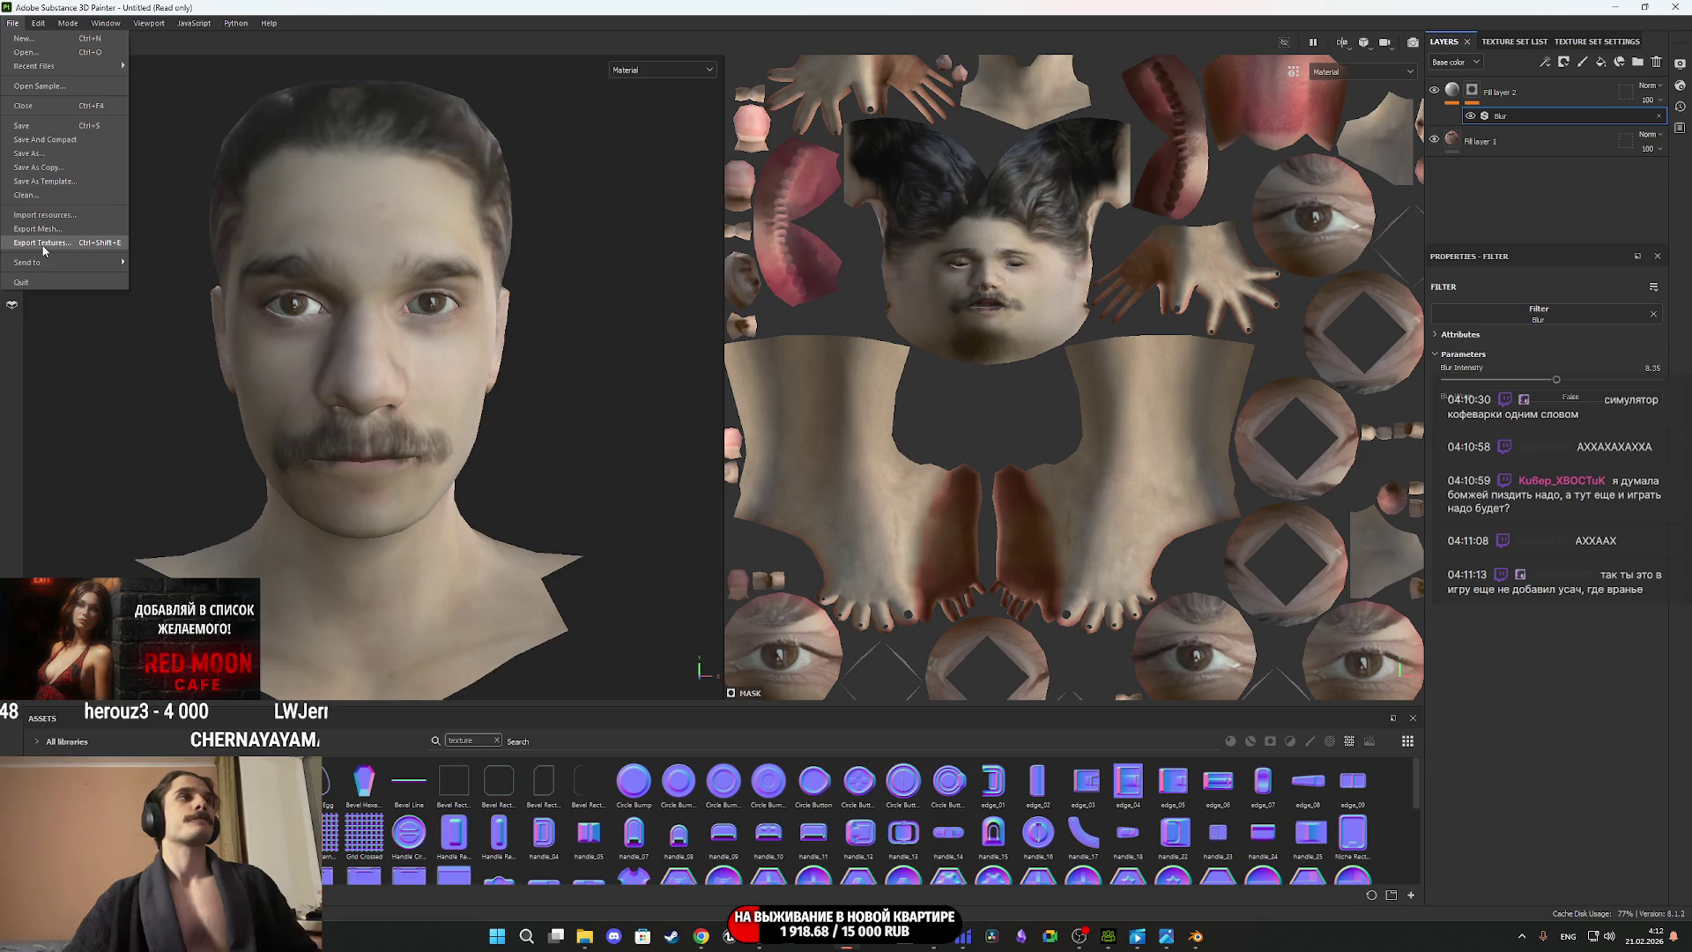
In Export Textures, exclude 3_meshes_Merge and drop Mixed AO and Height maps from 4_meshes_Merge.
left_click(42, 246)
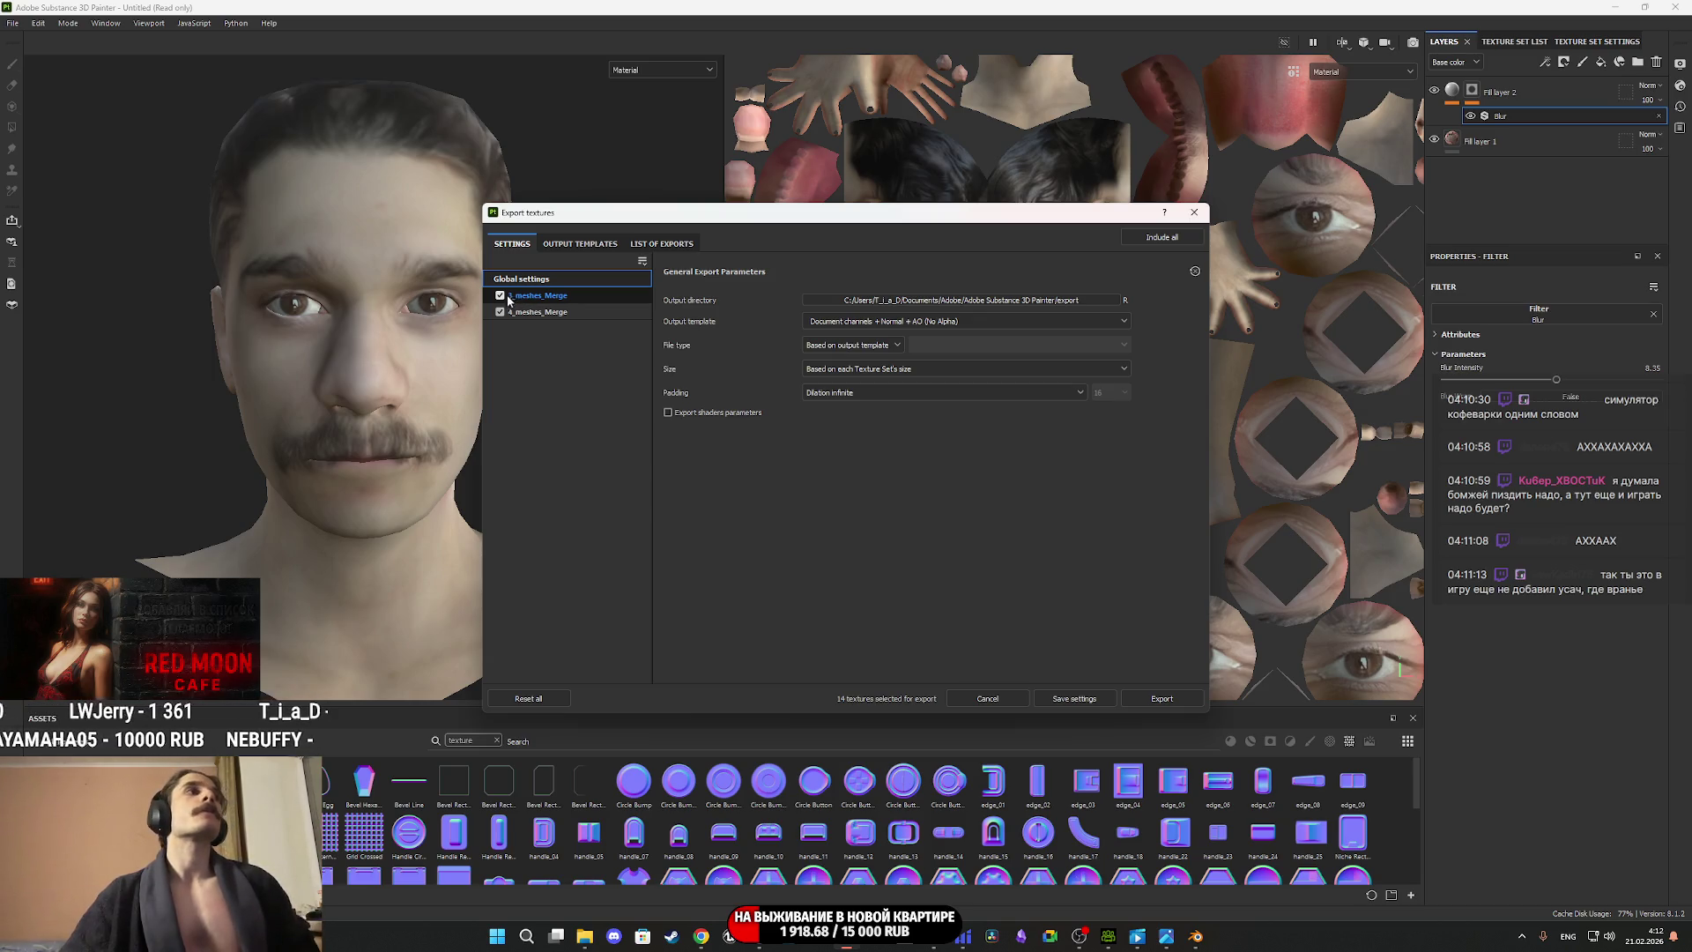
left_click(538, 312)
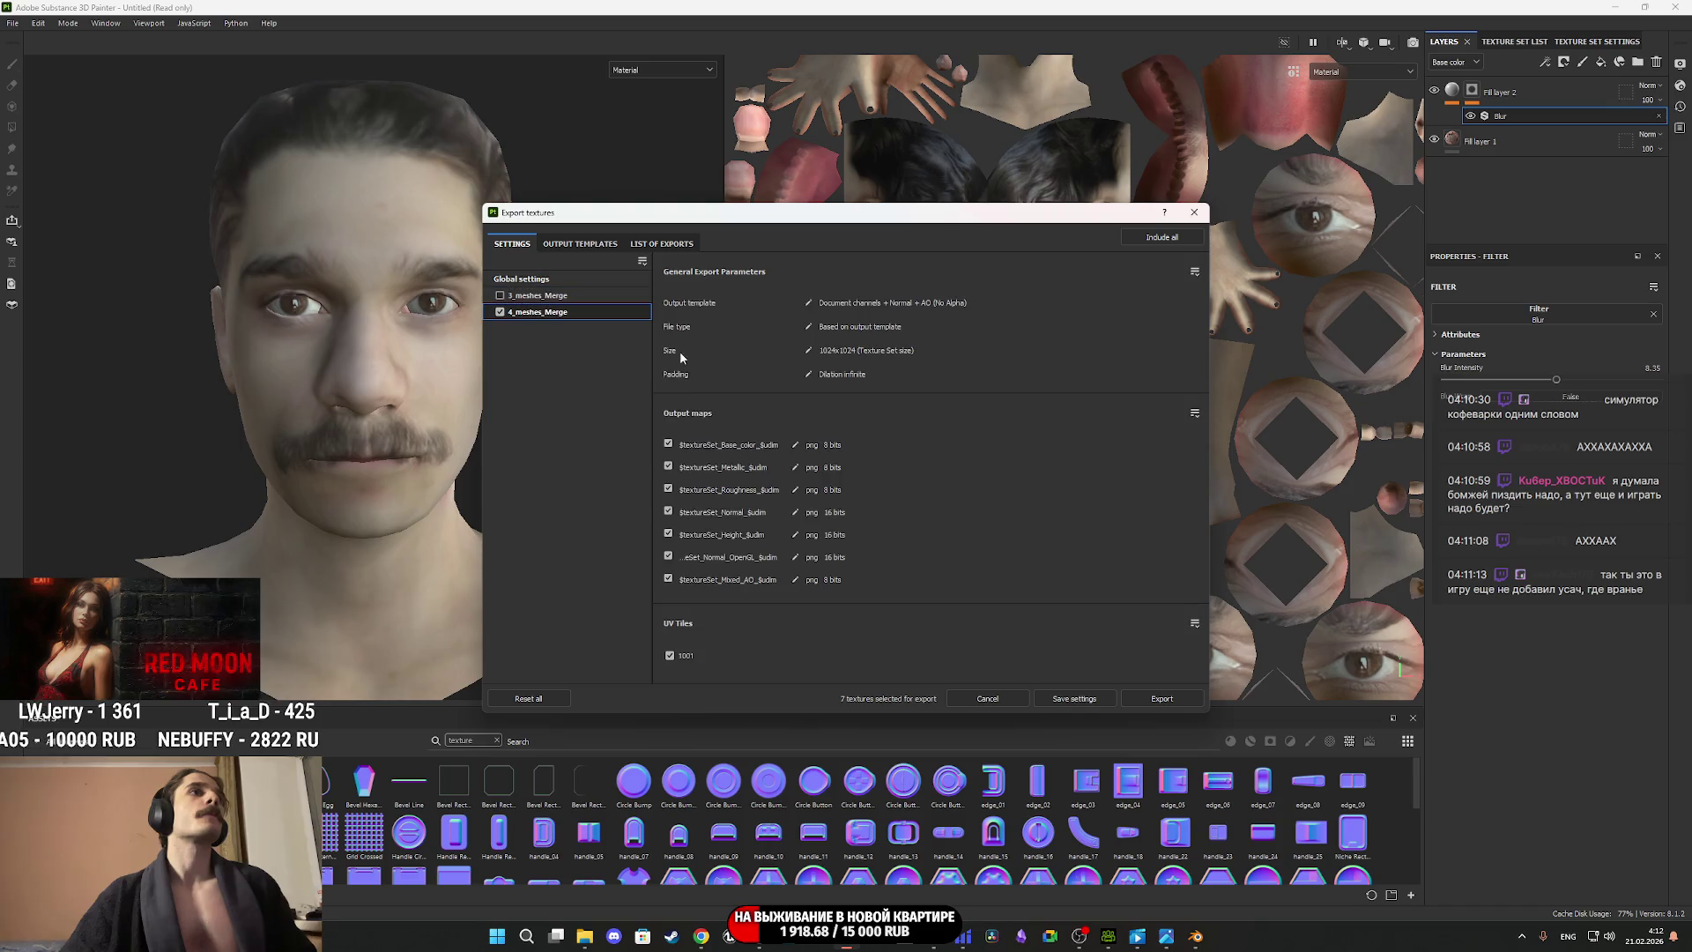
left_click(668, 579)
left_click(669, 557)
left_click(668, 534)
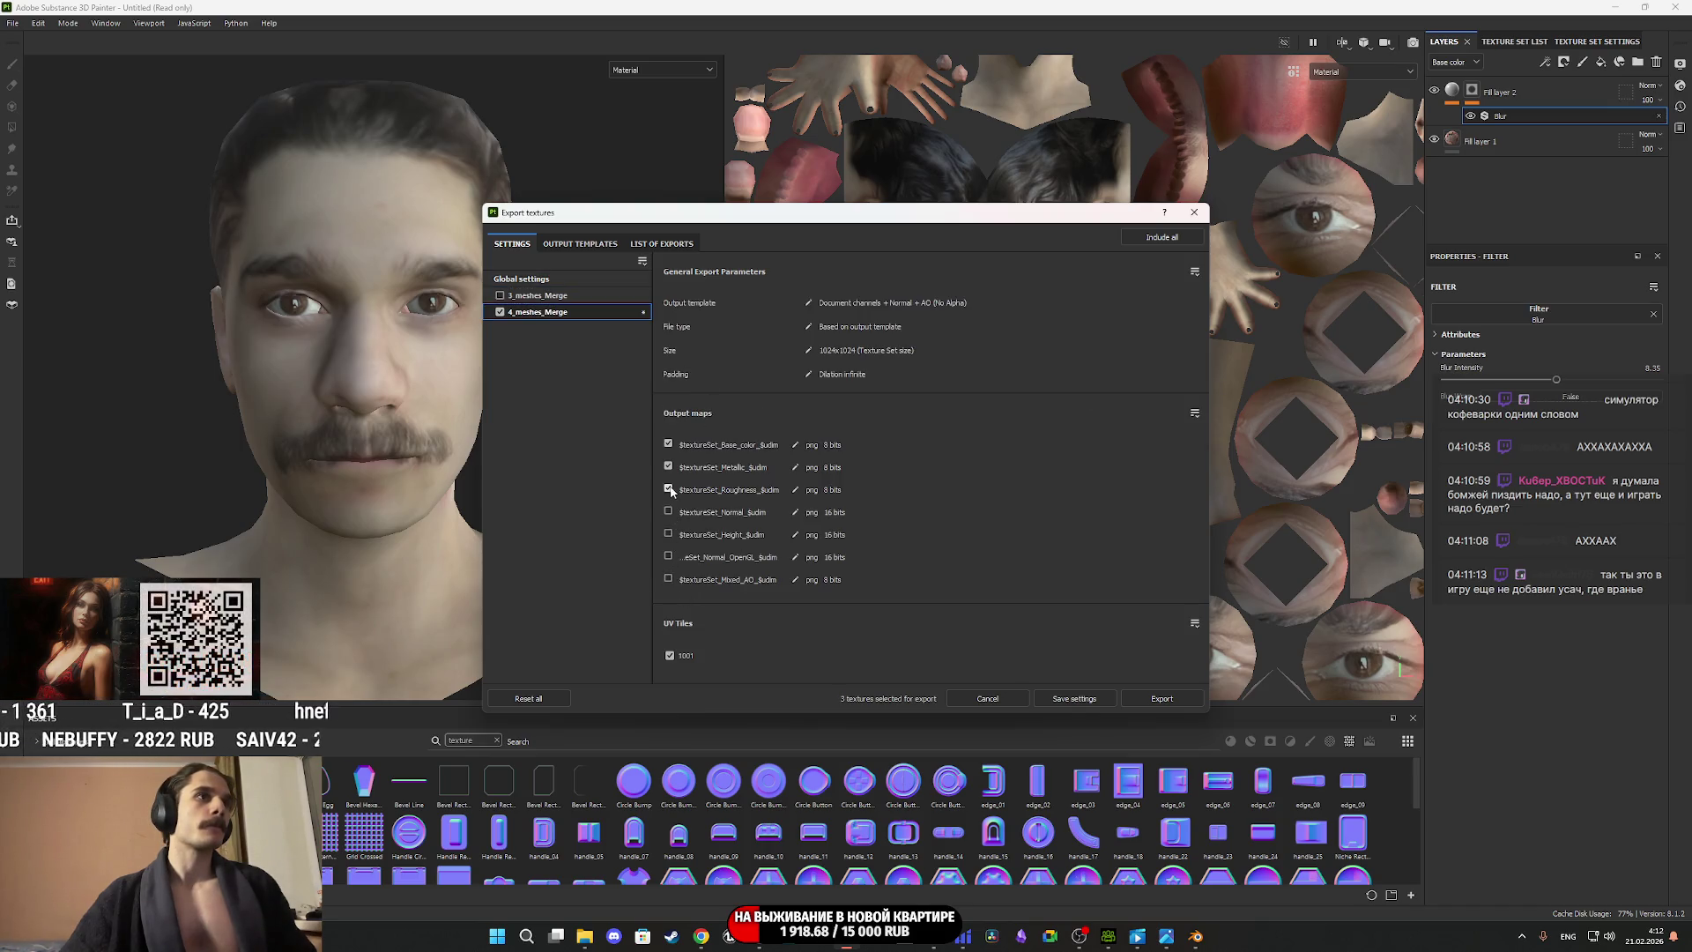